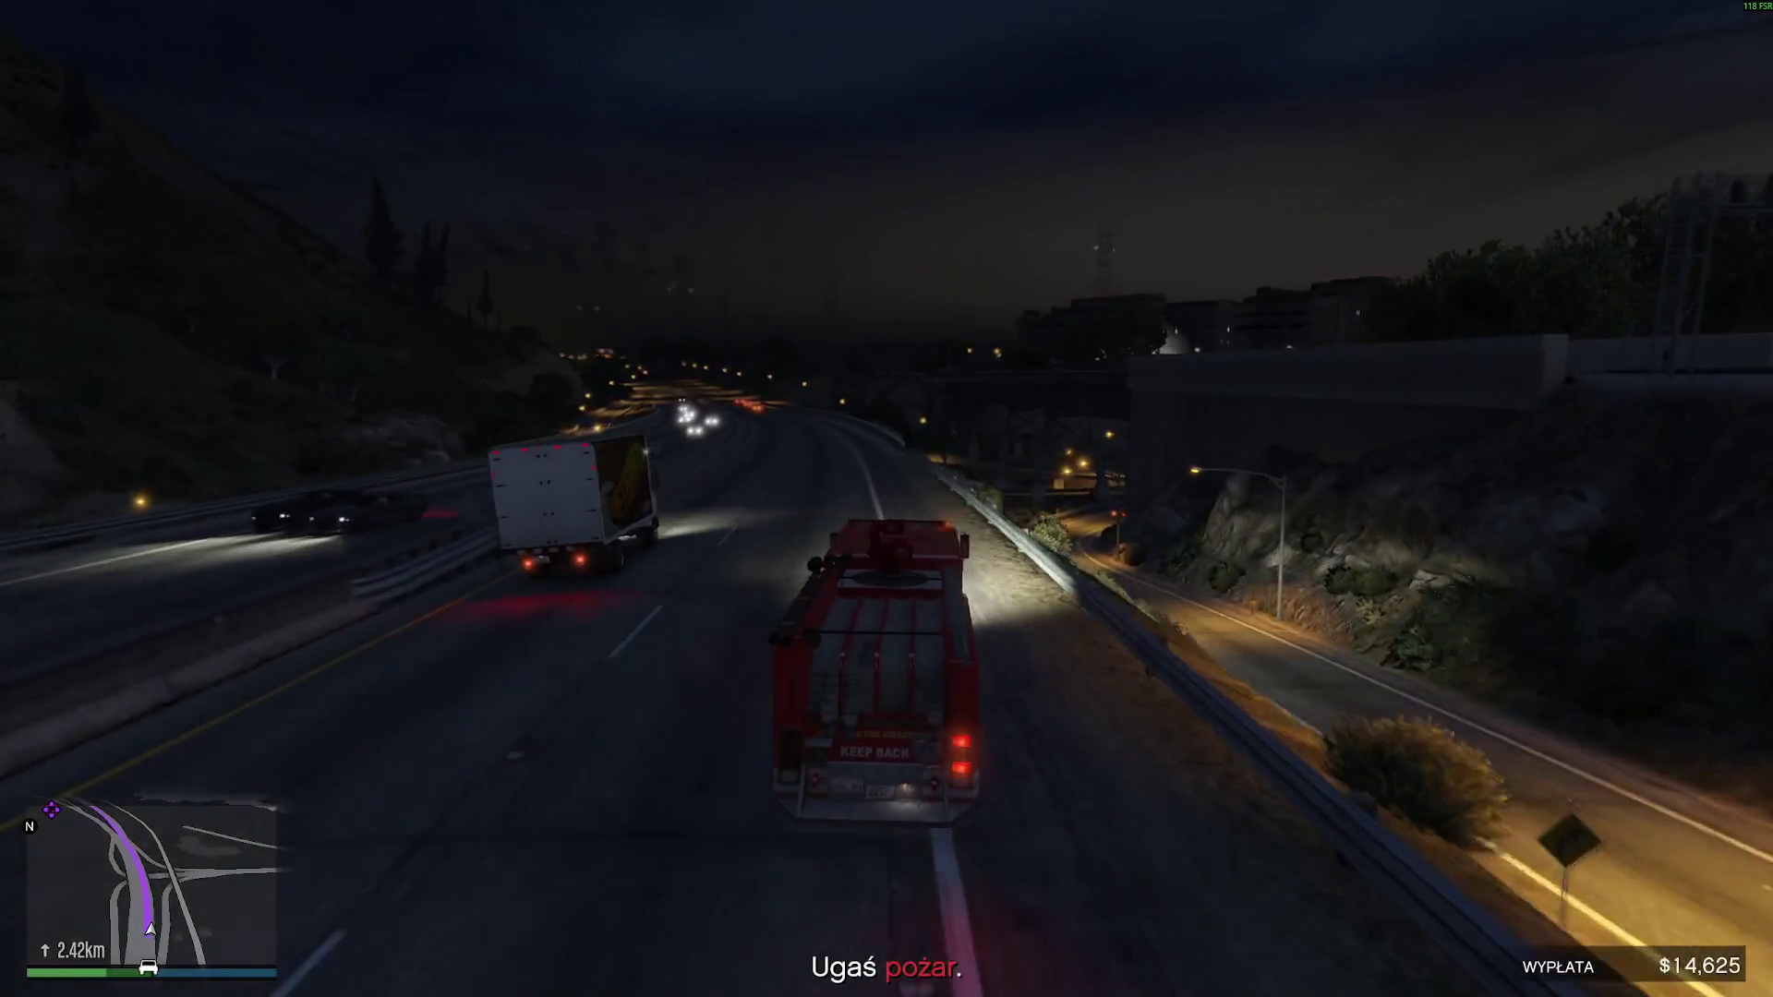
- Drive the fire truck down the freeway past the billboards and pylons
key(w)
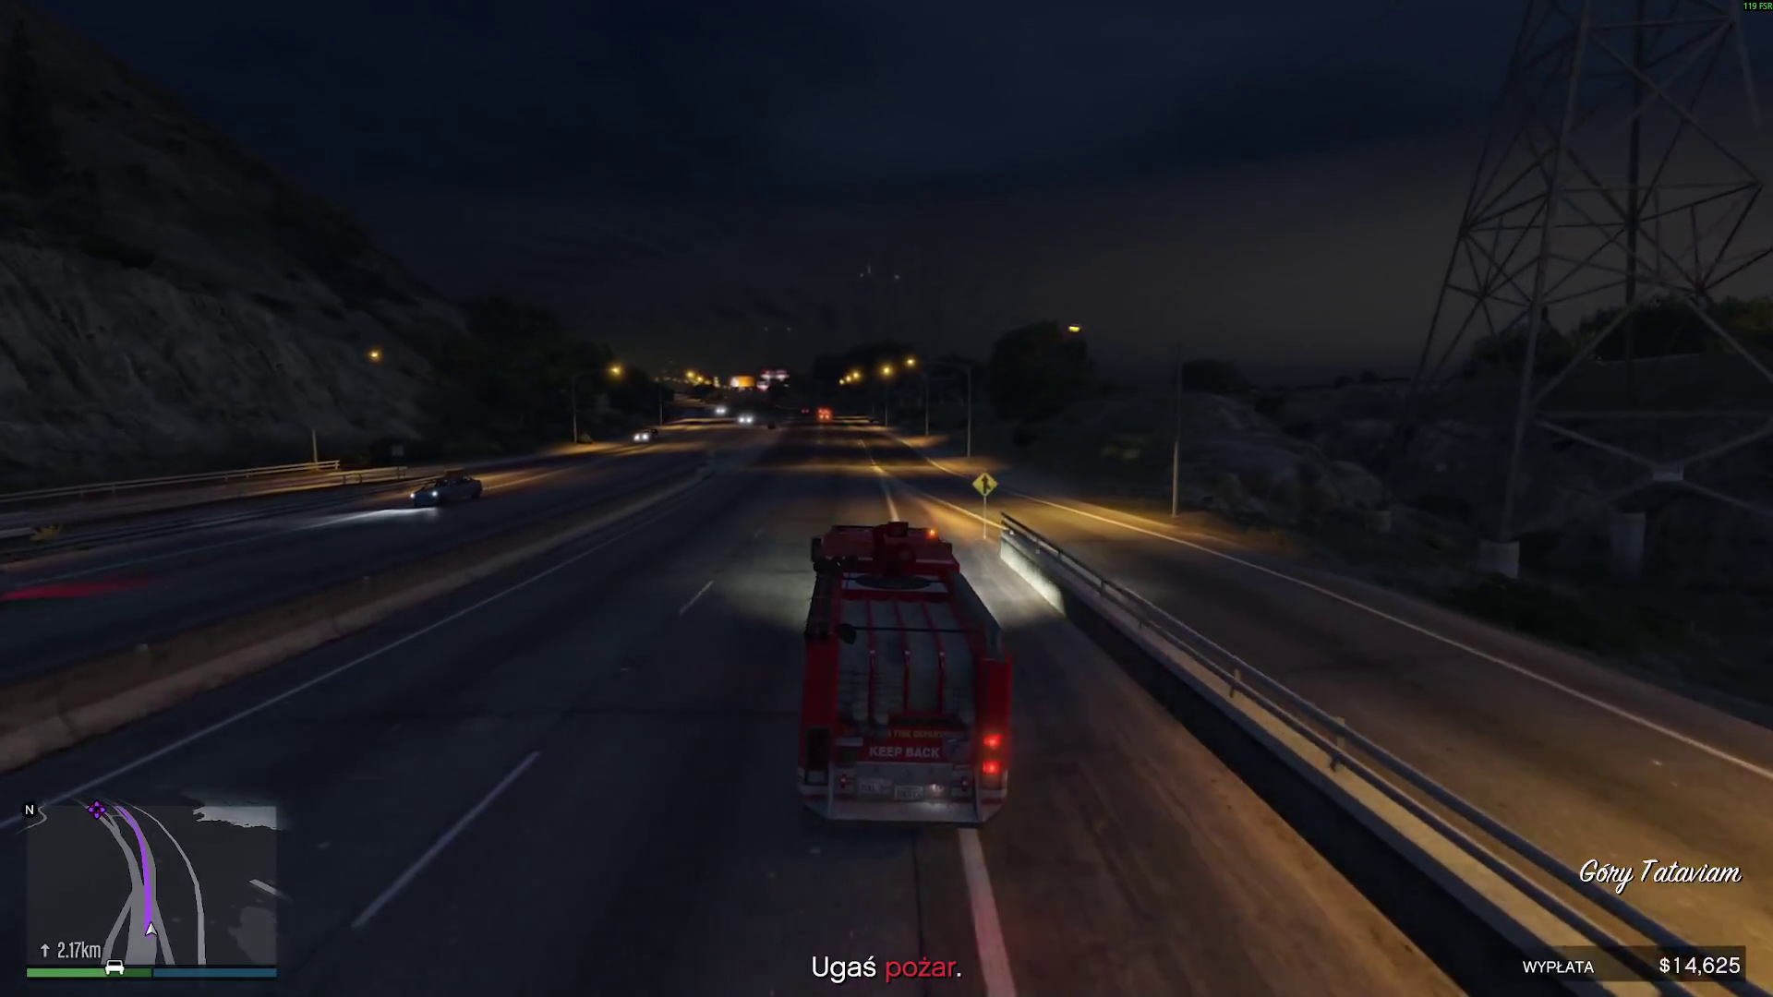
key(w)
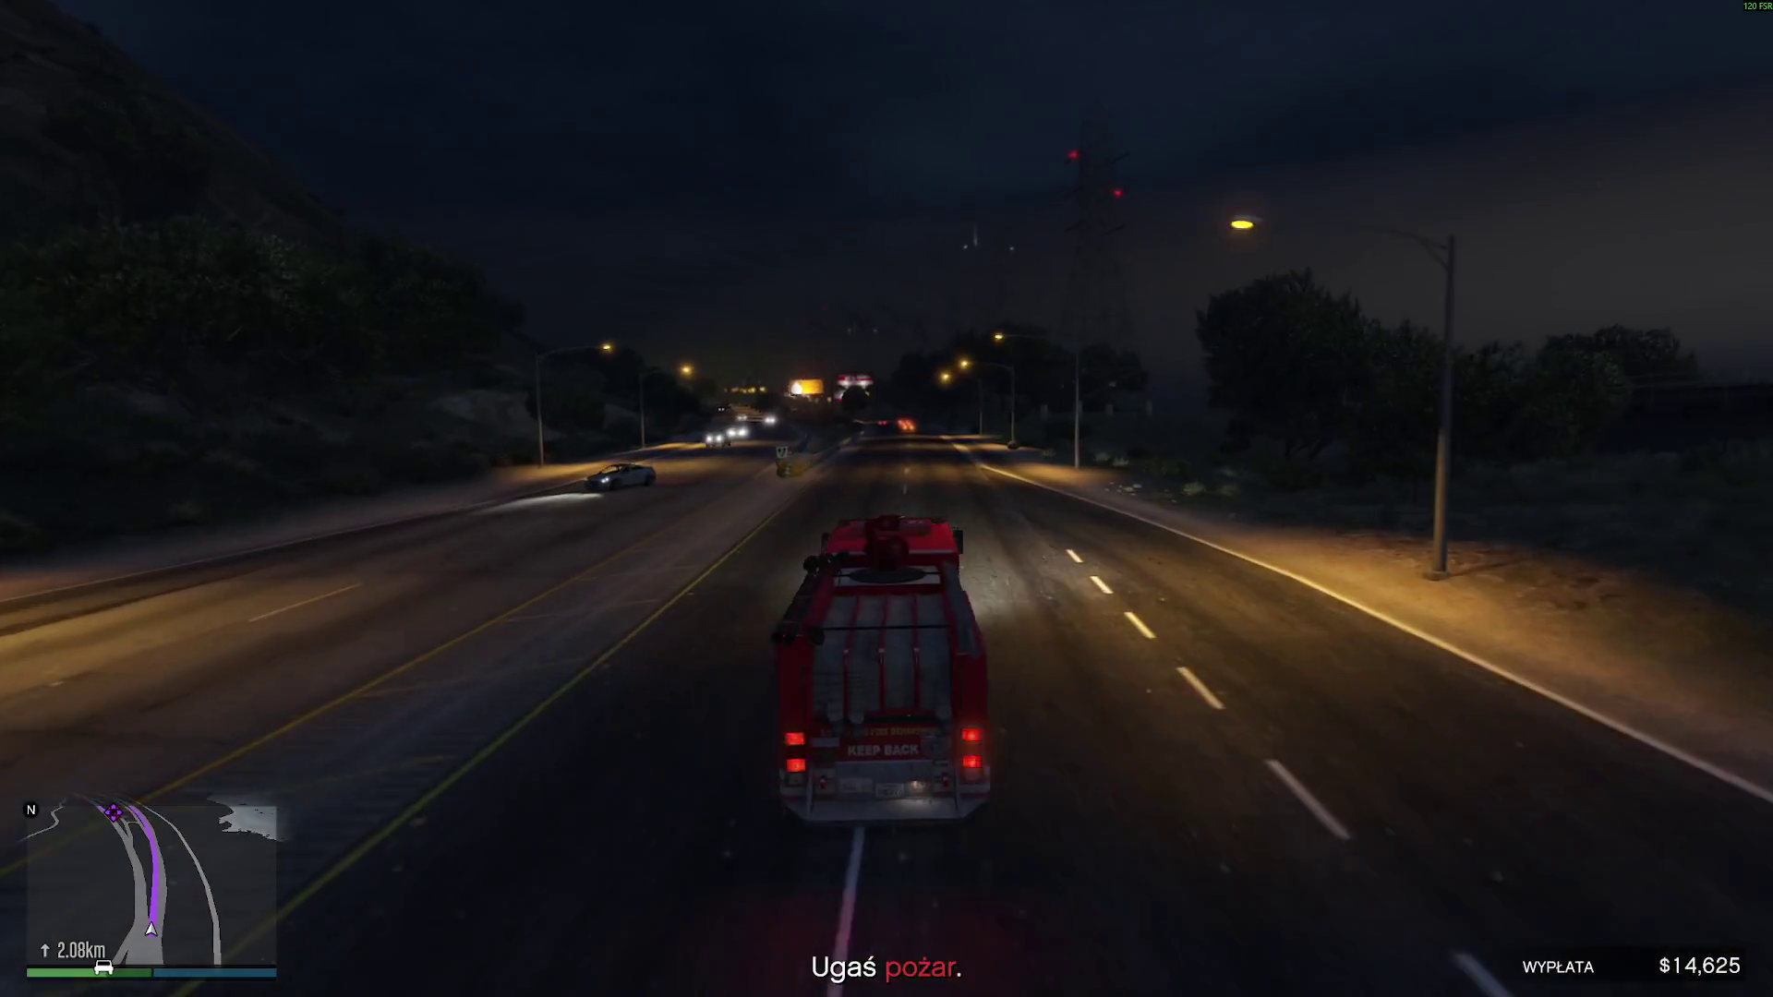
key(w)
key(a)
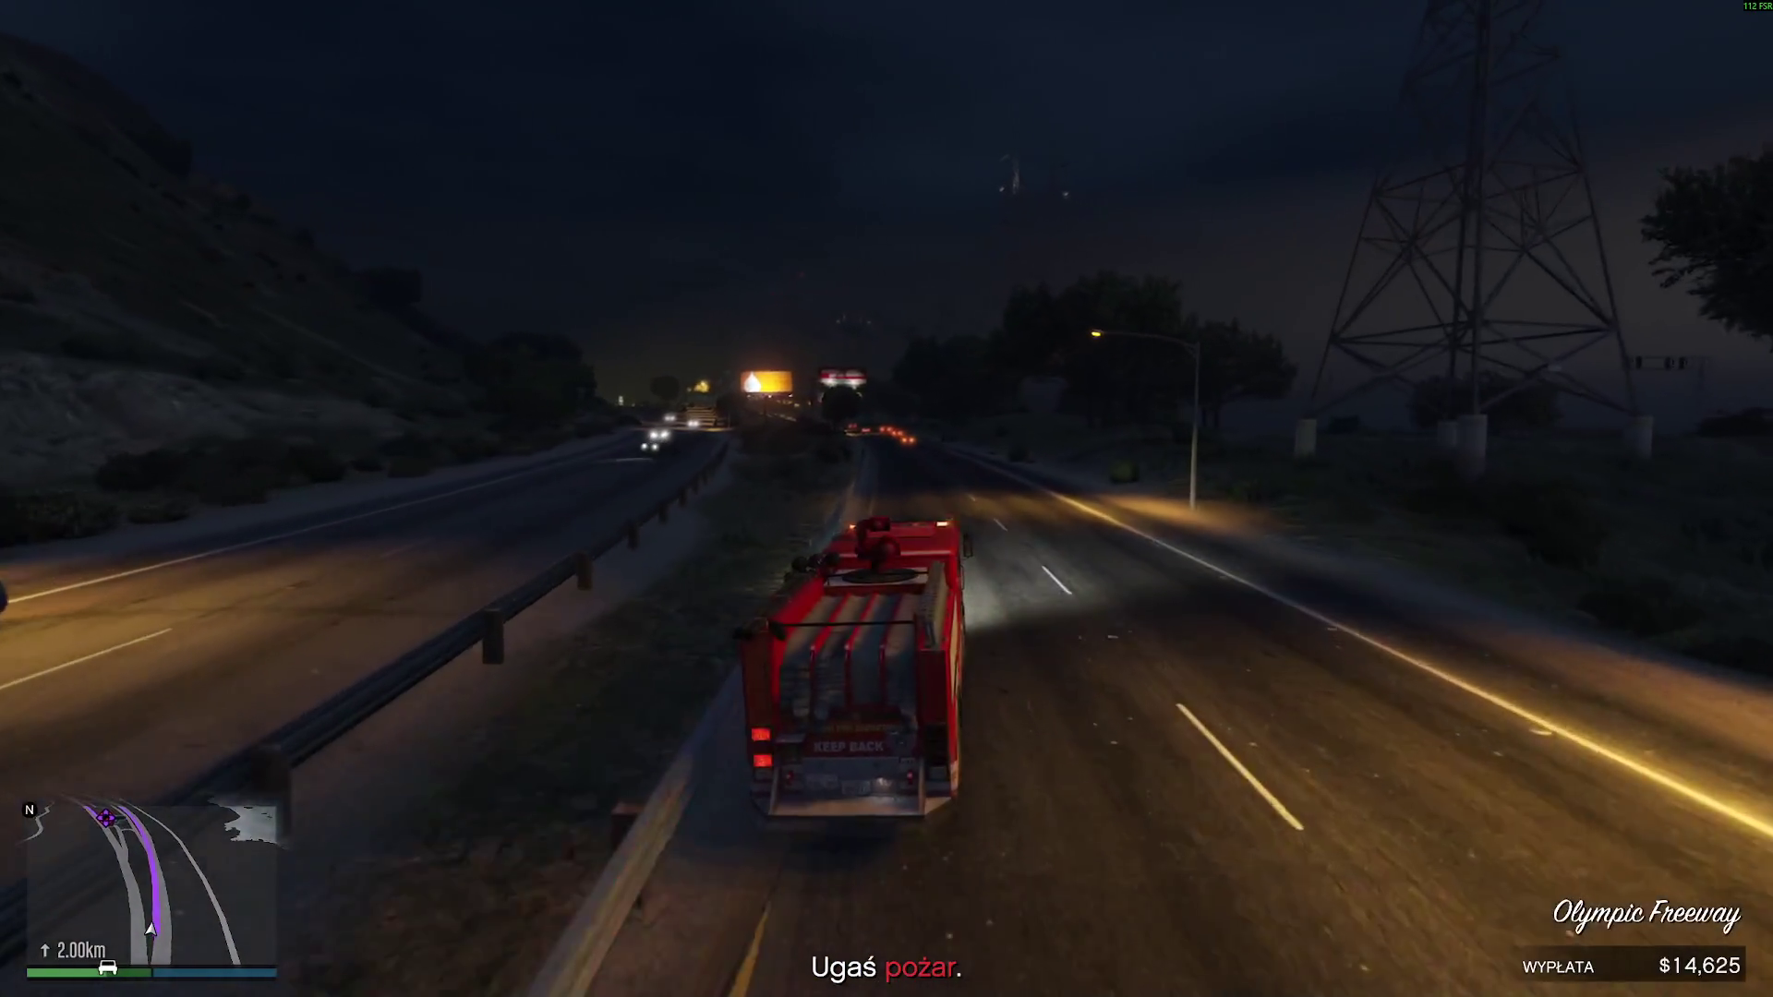
key(w)
key(w)
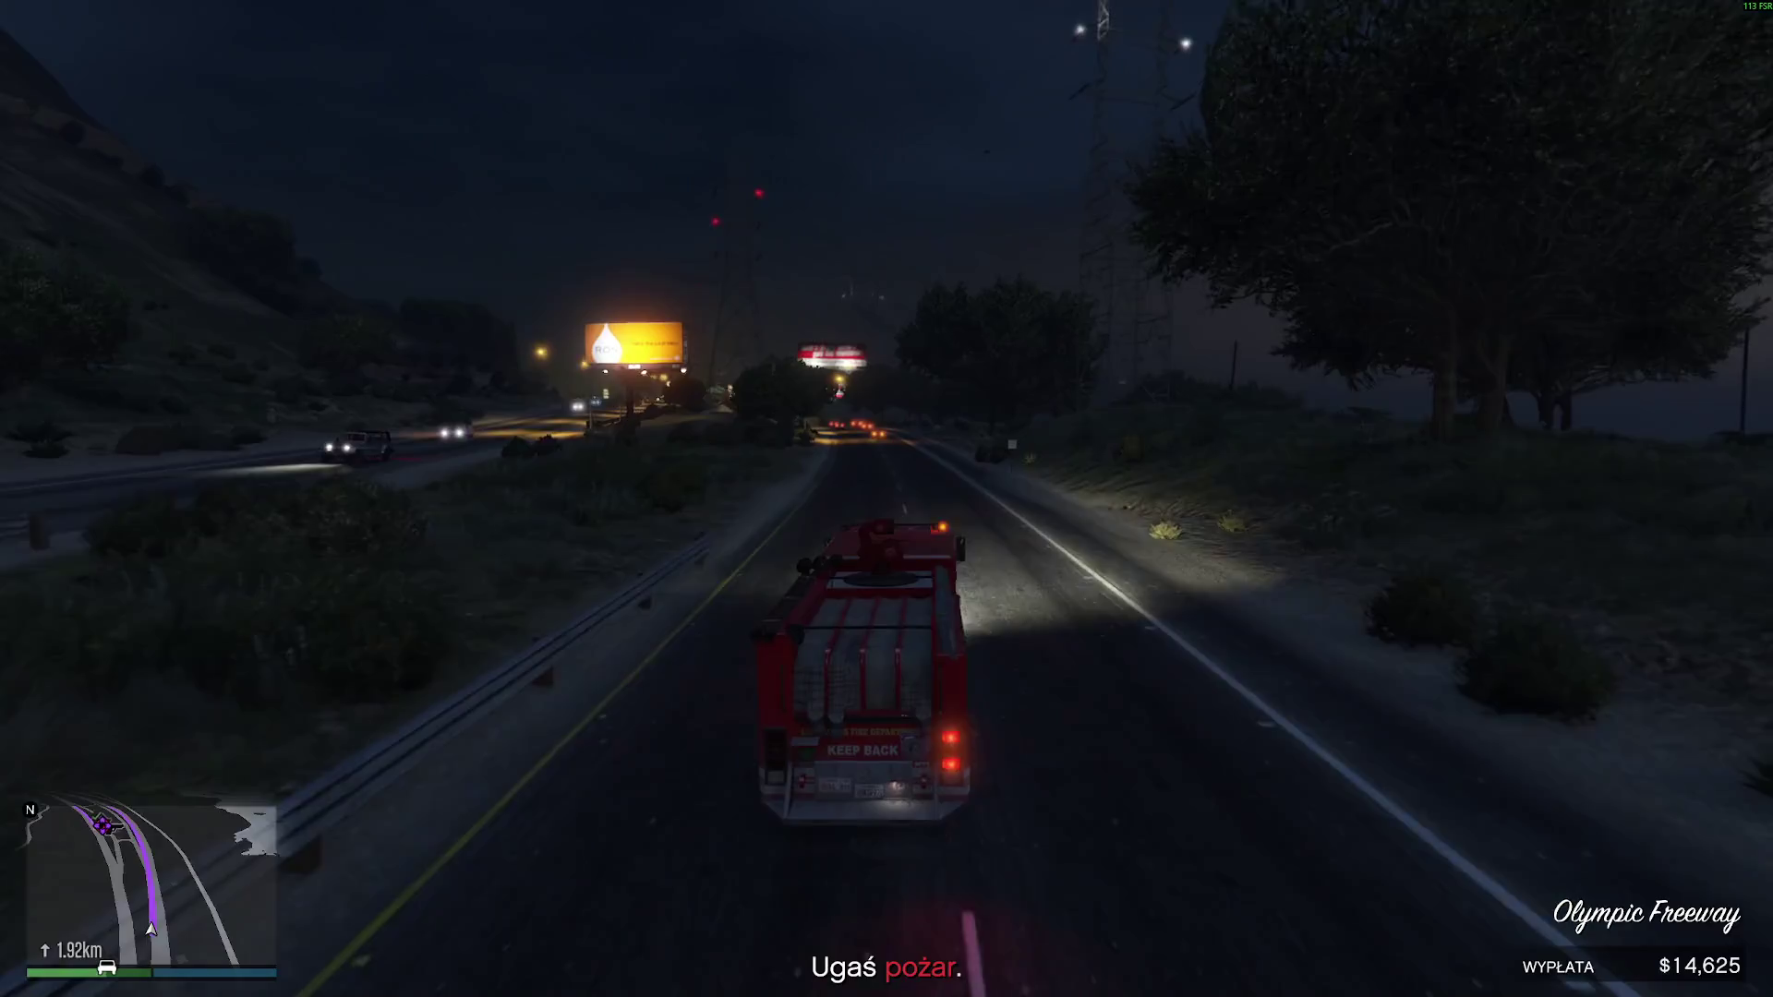
key(w)
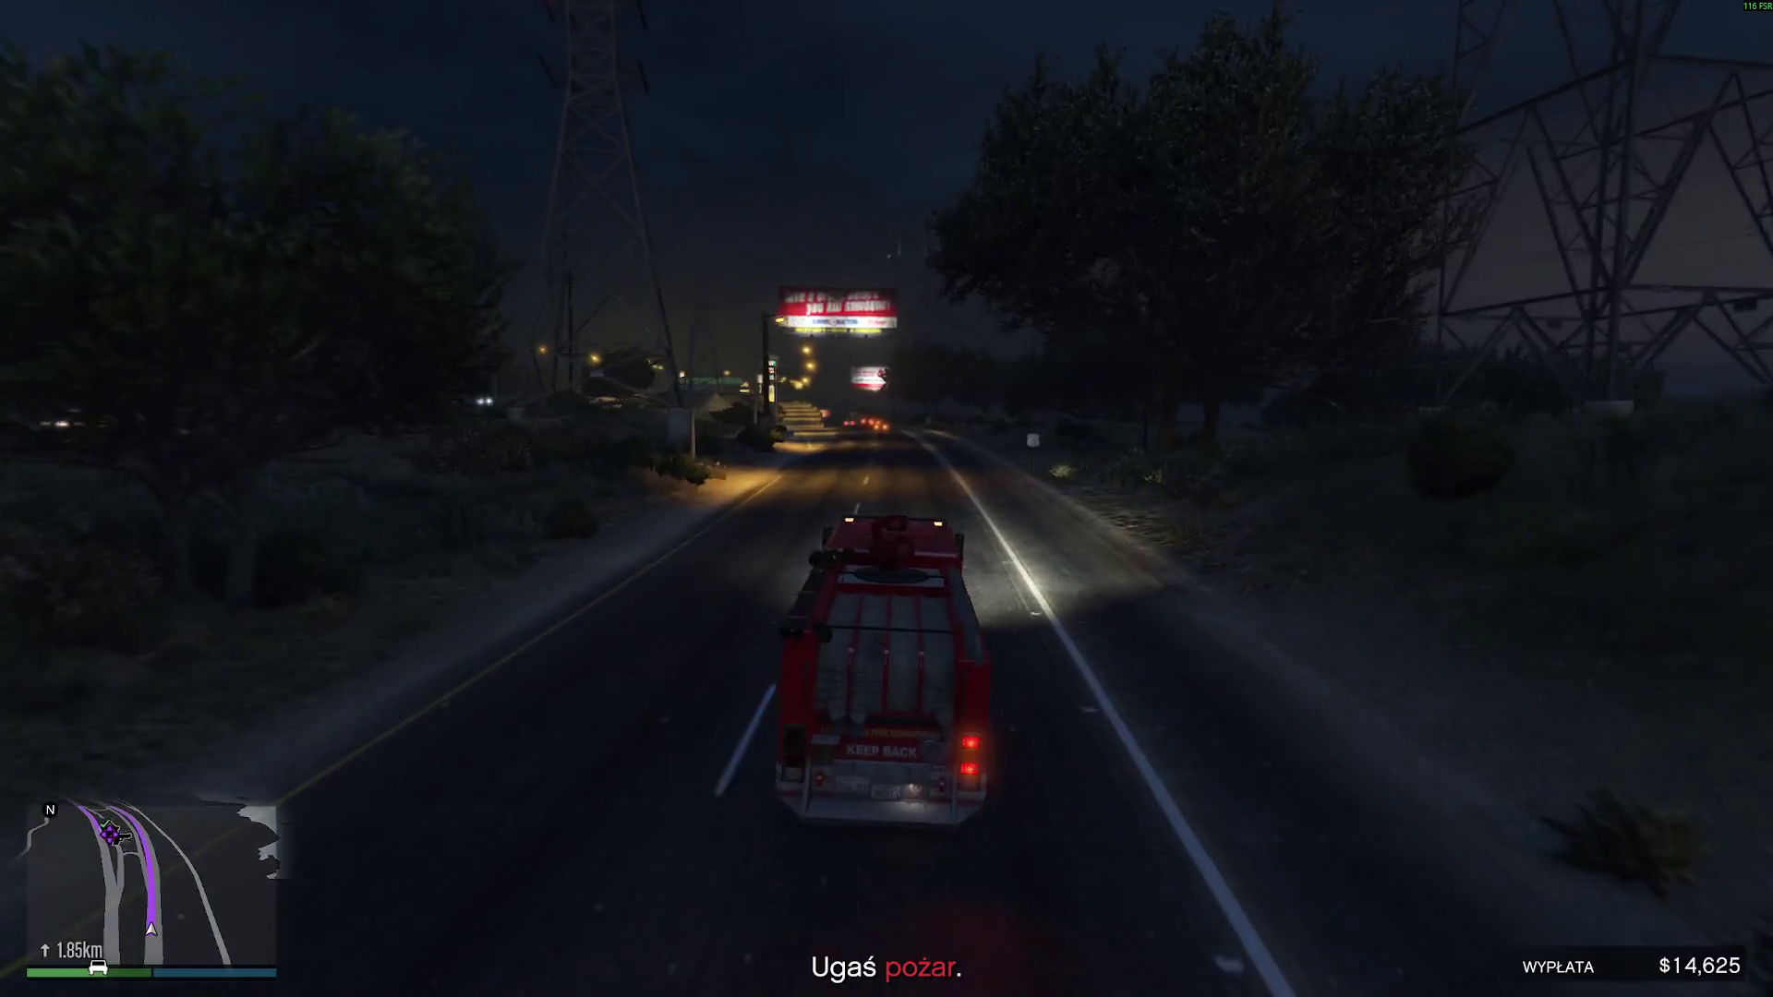
- Continue past the gas-station sign and turn left into the RON station lot
key(w)
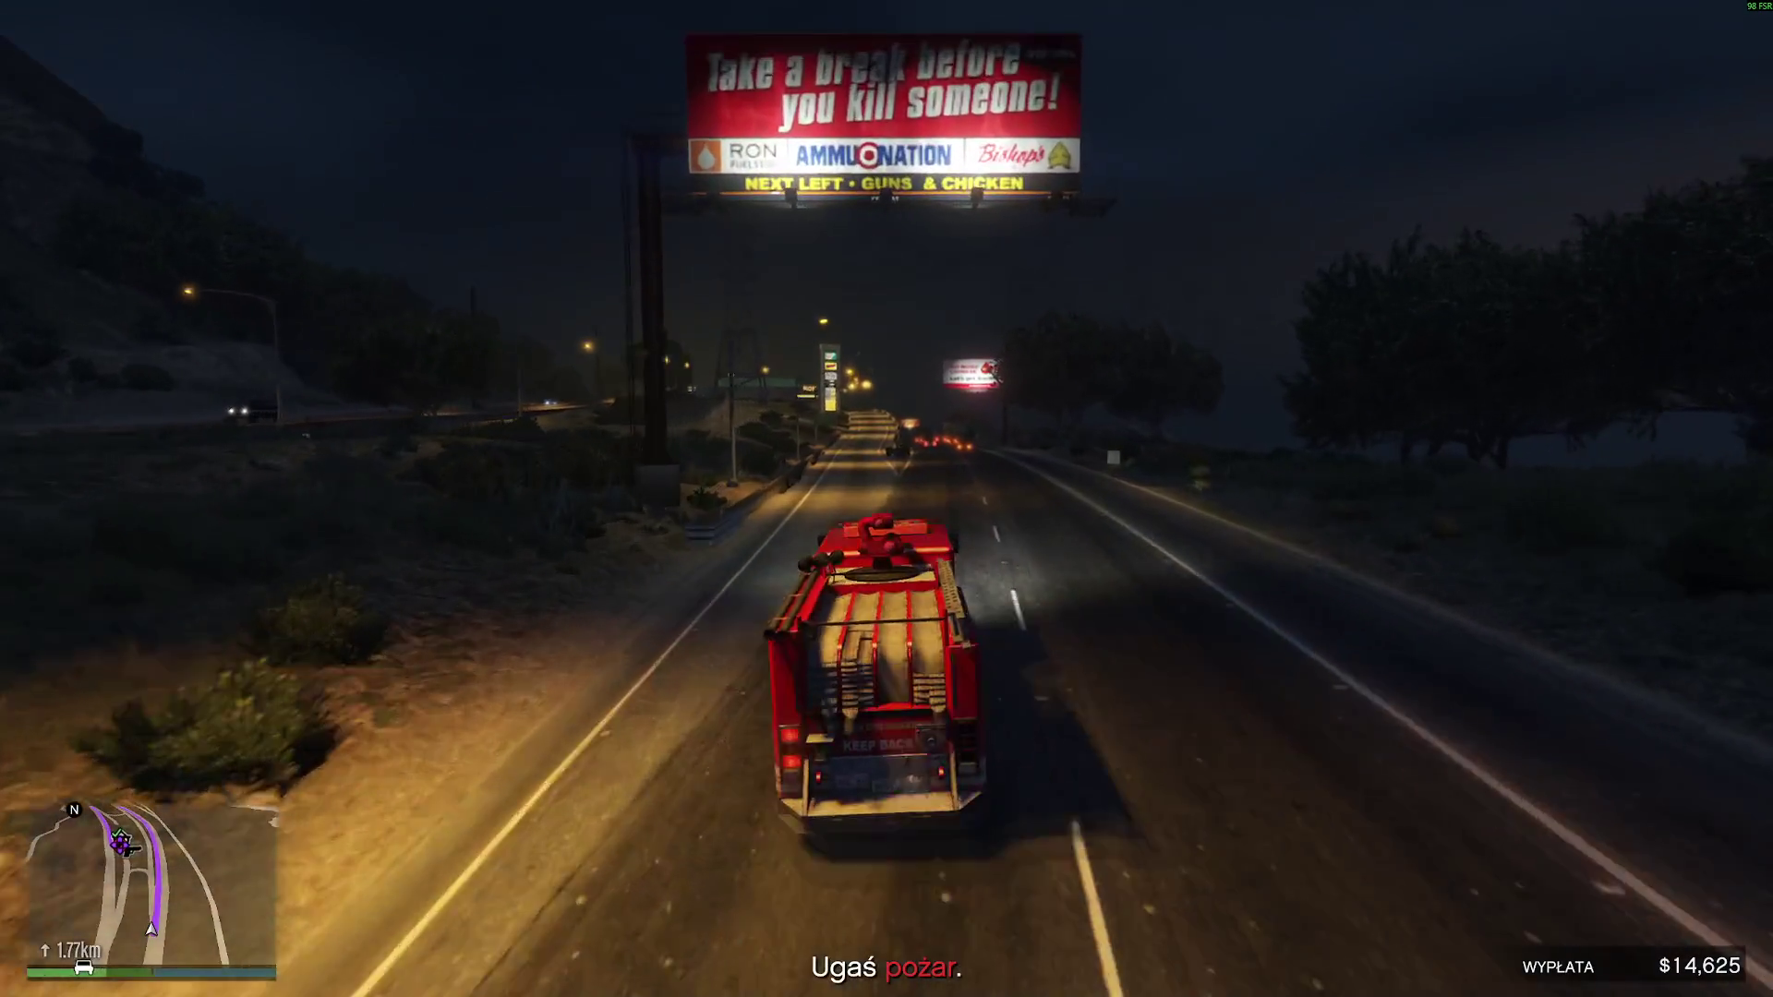
key(w)
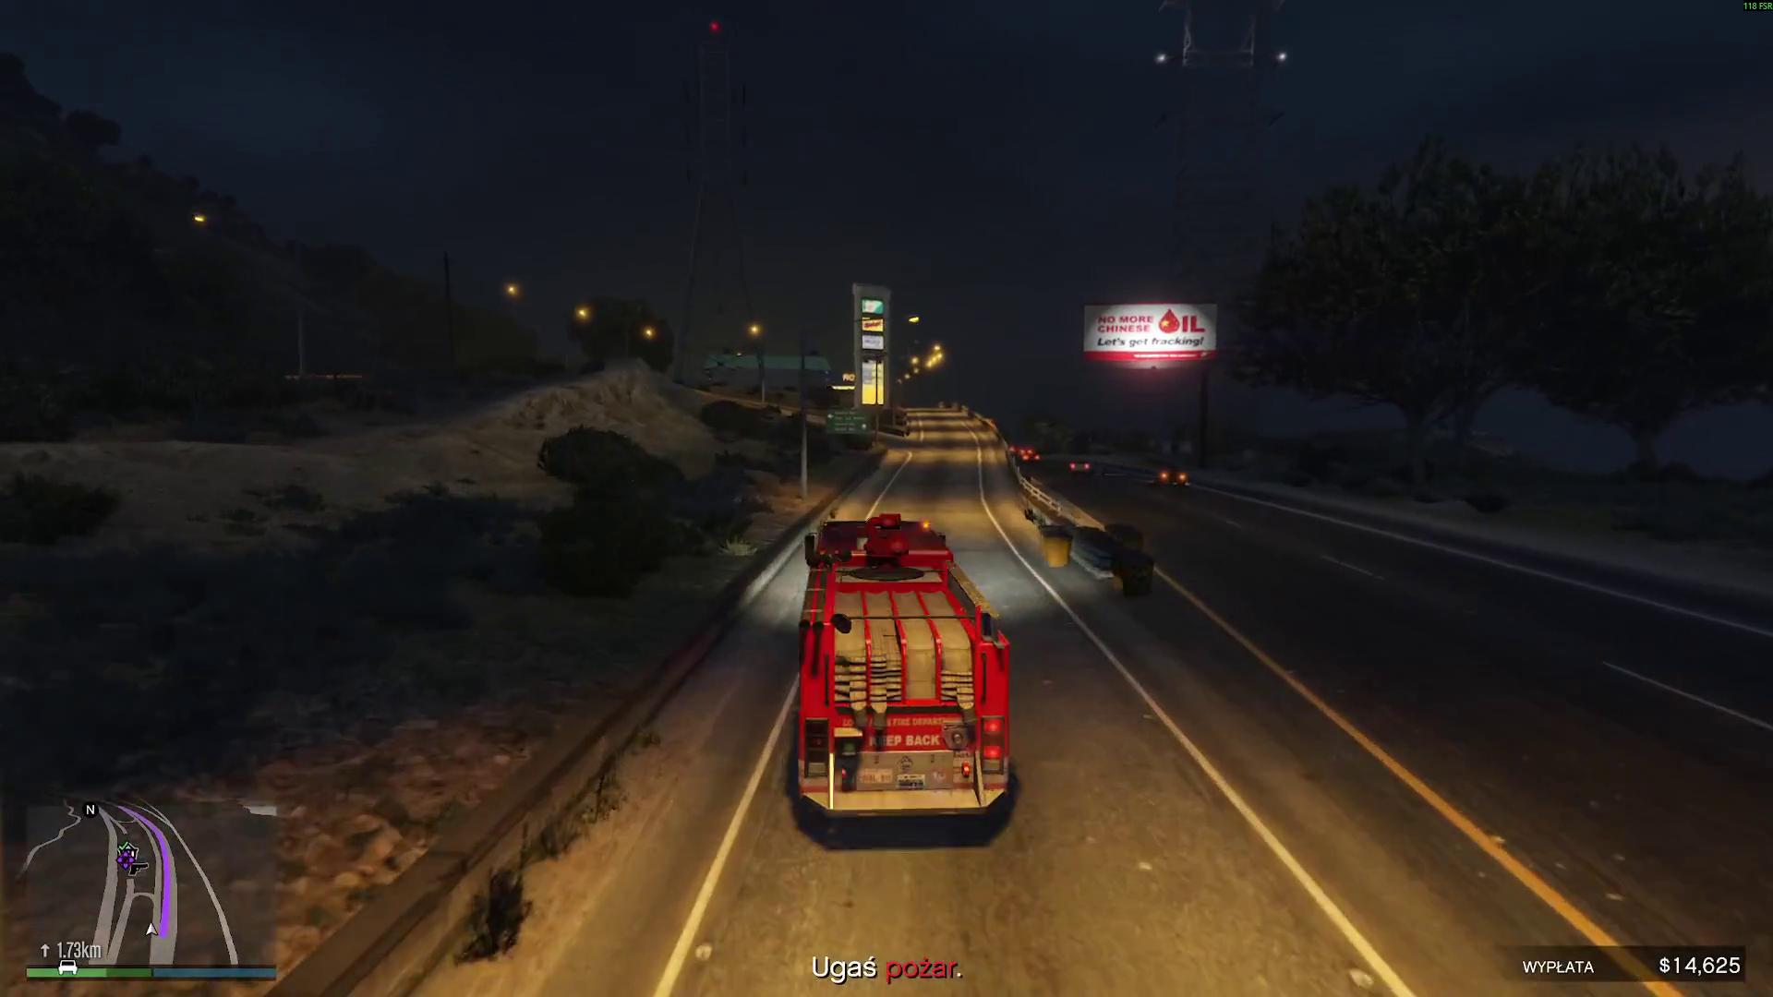
key(w)
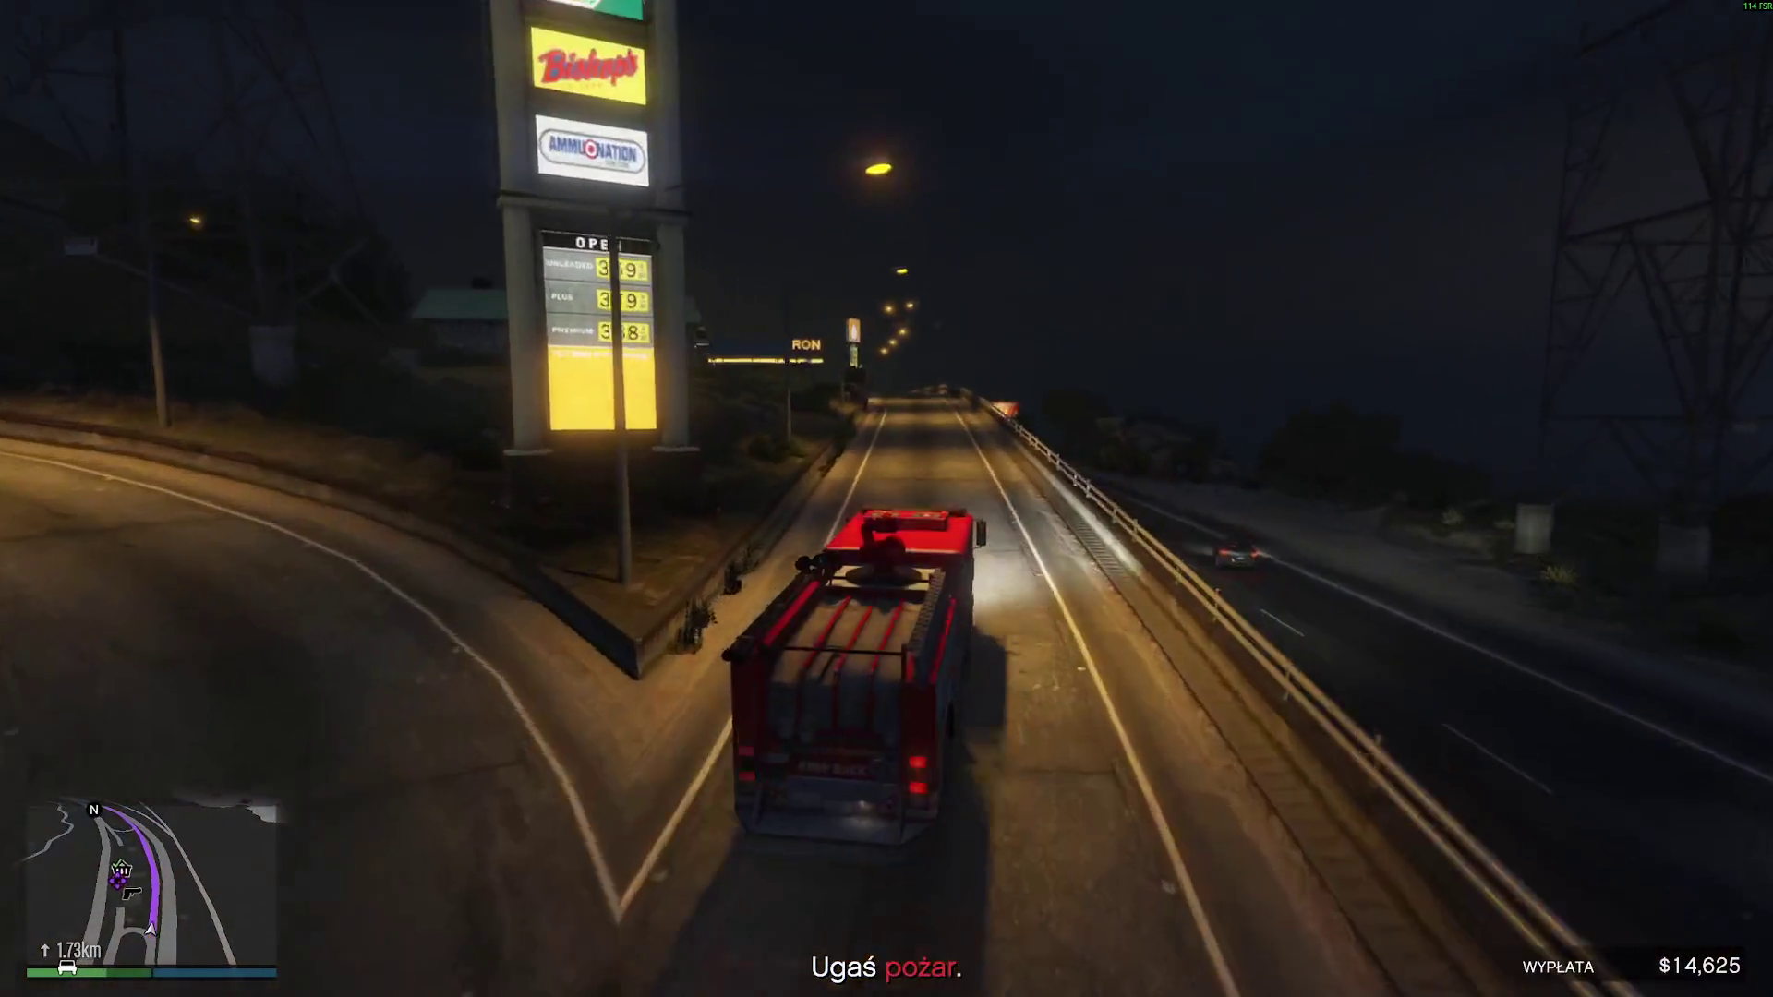
key(w)
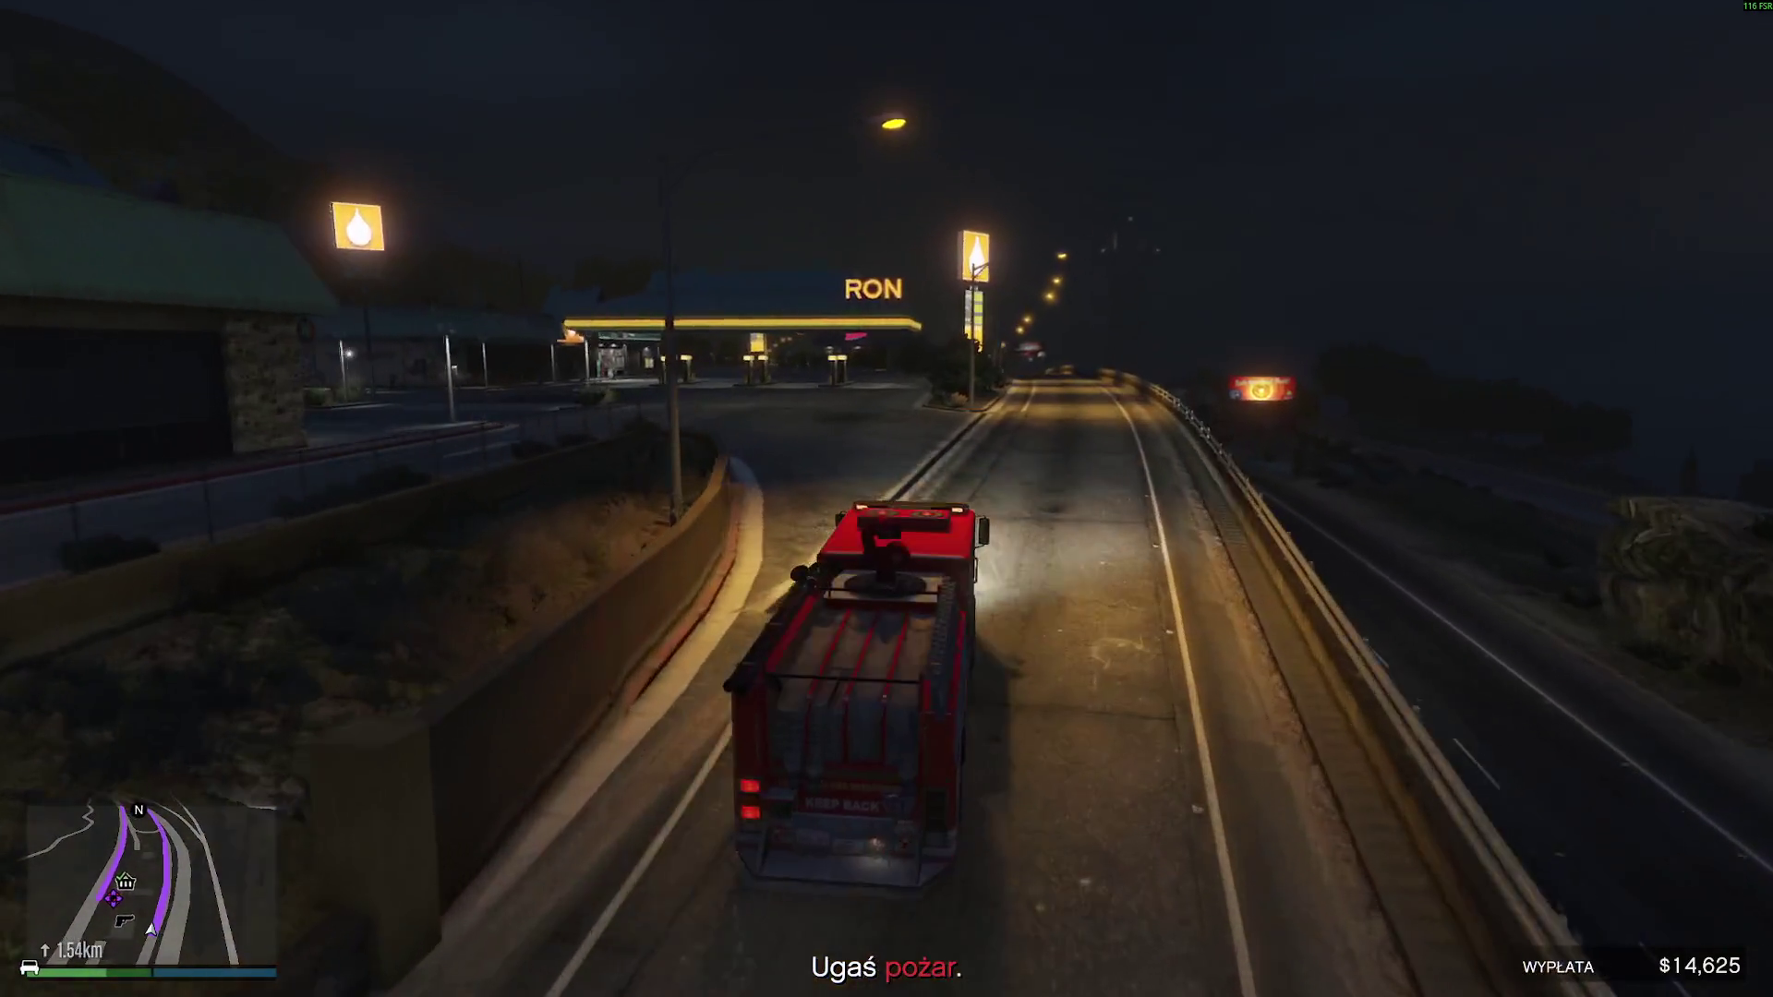
key(a)
- Pull up to the two burning dumpsters and spray them with the water cannon
key(w)
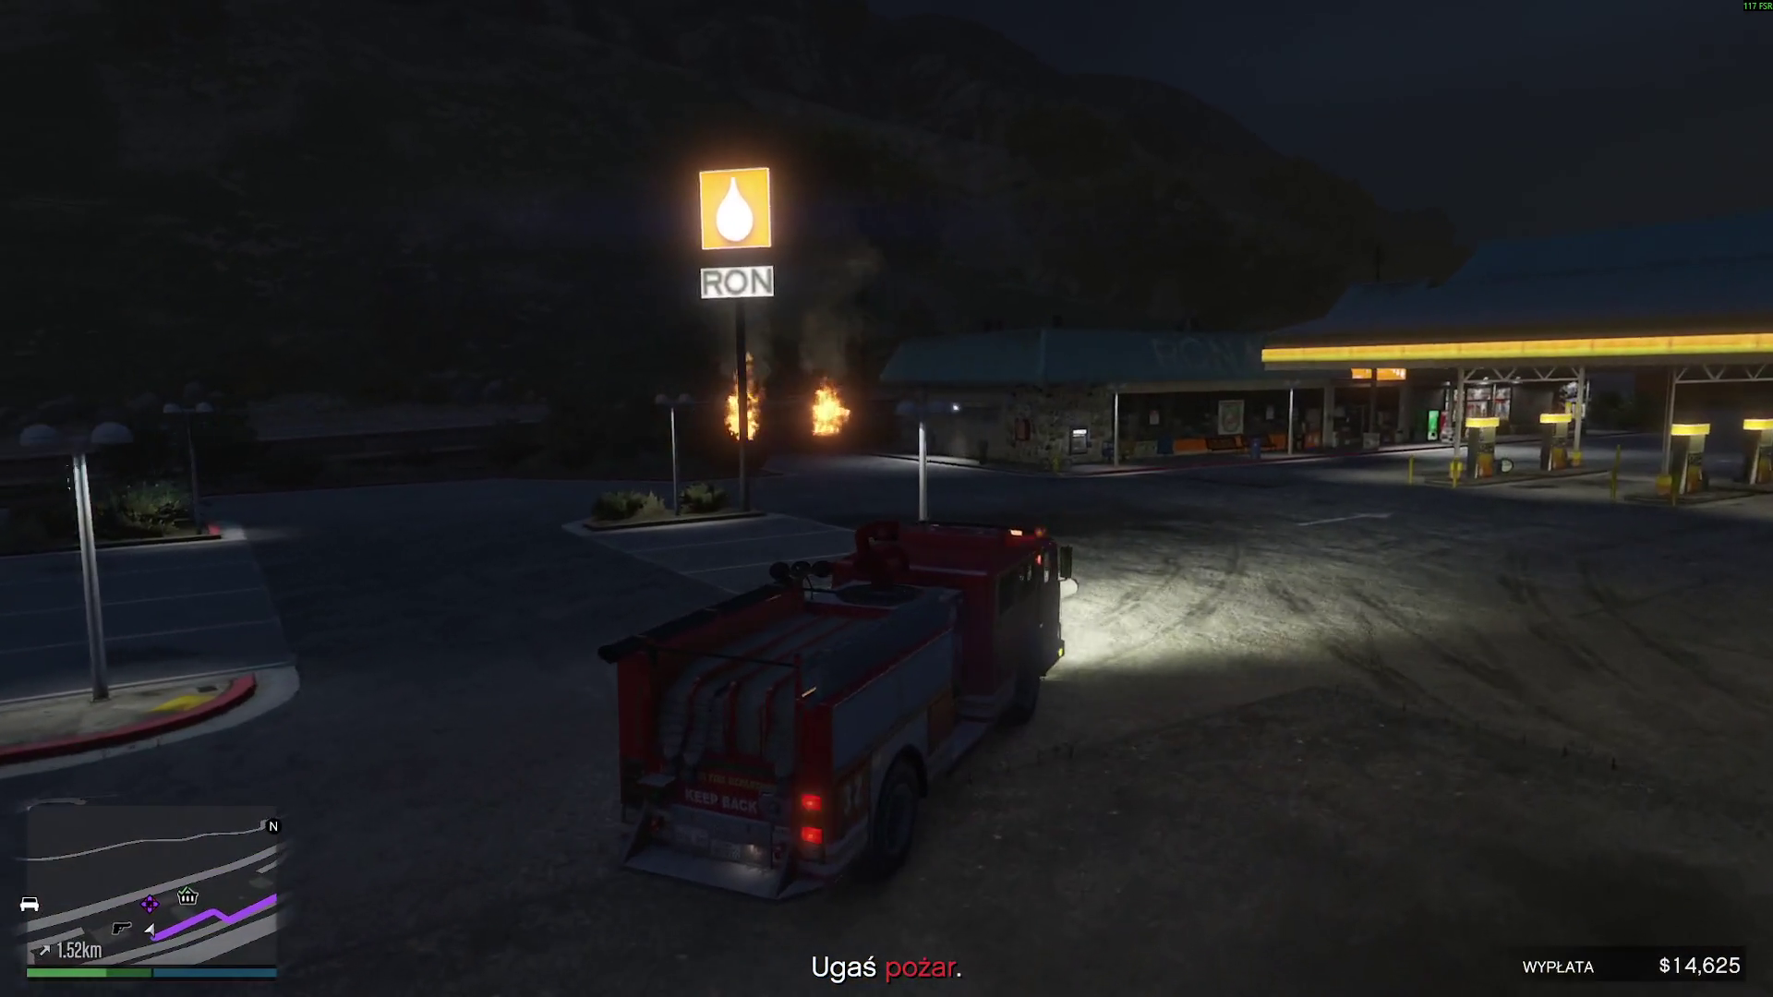
key(a)
key(w)
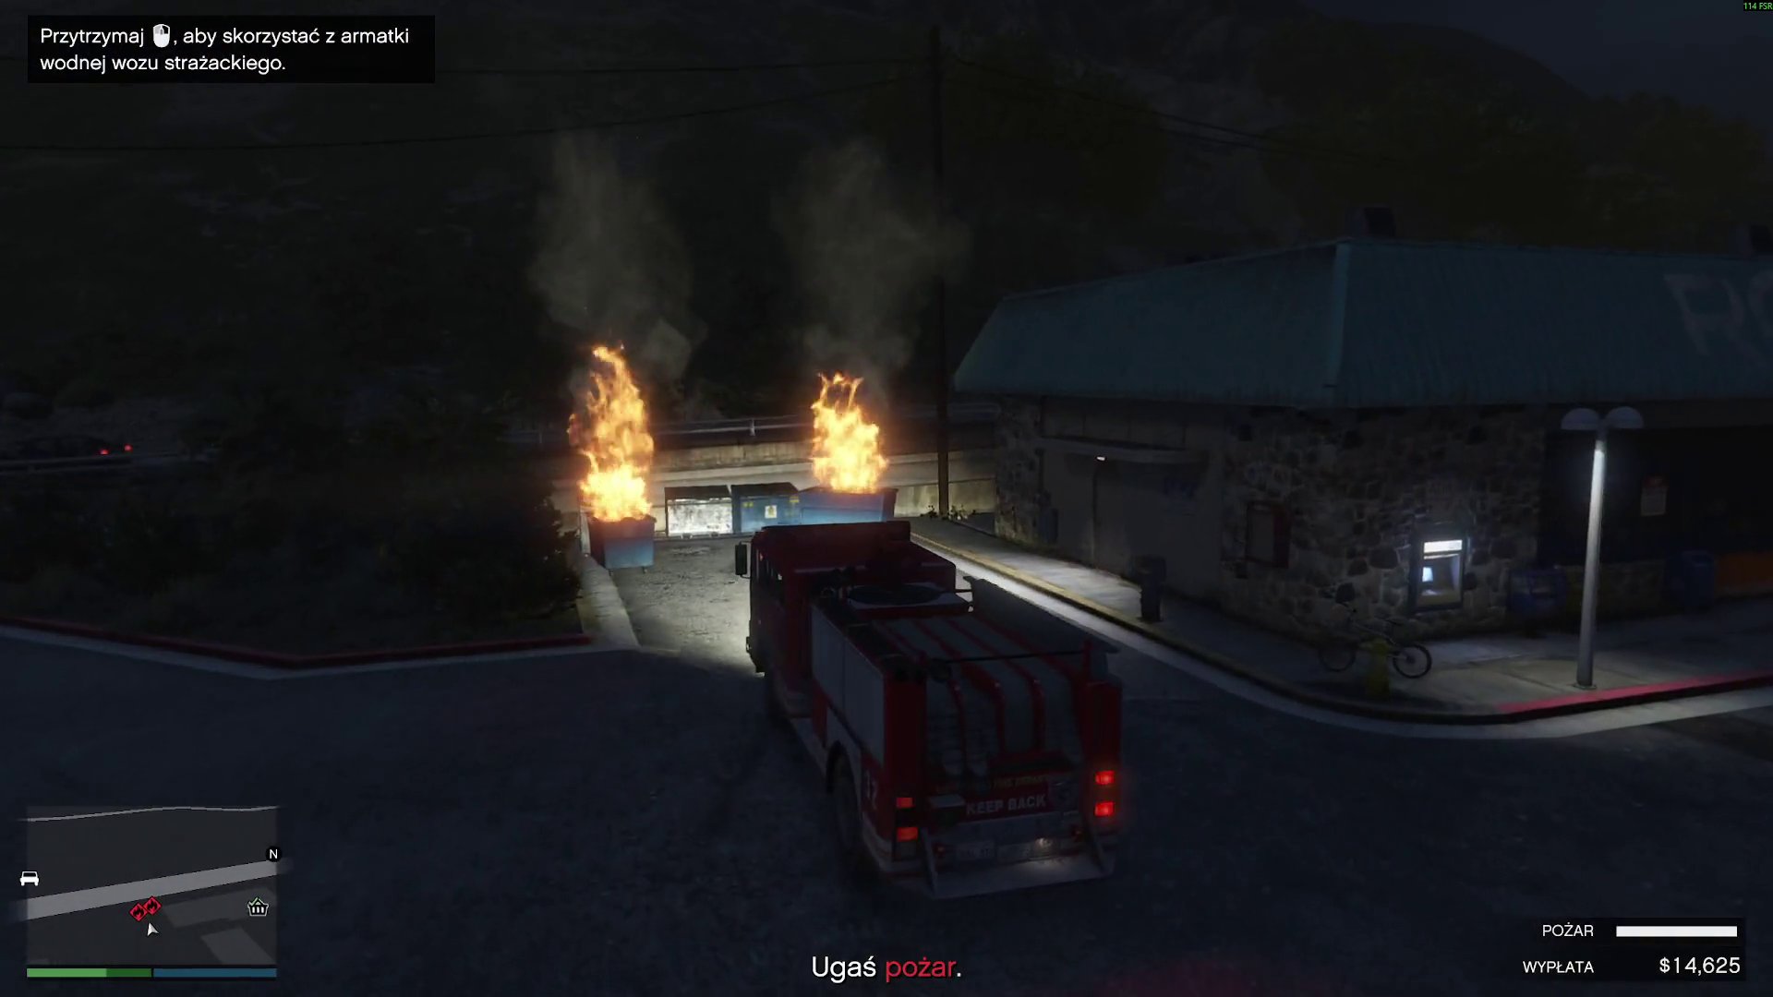
key(w)
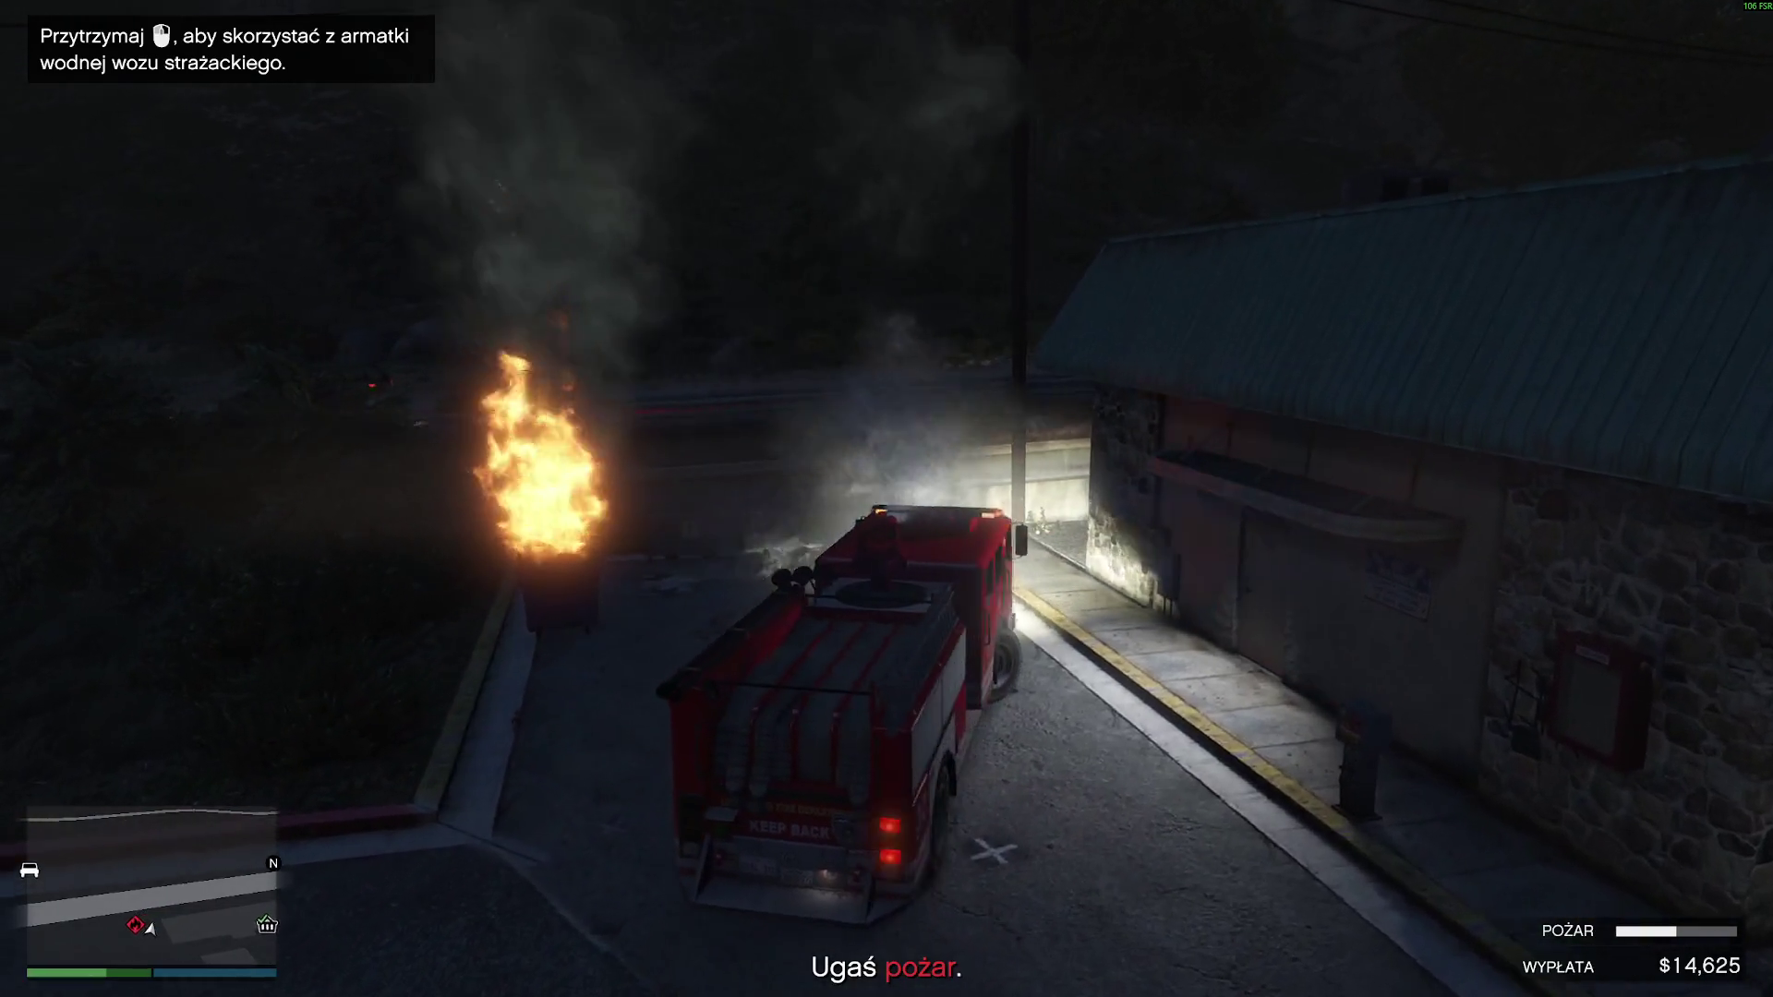
click(886, 499)
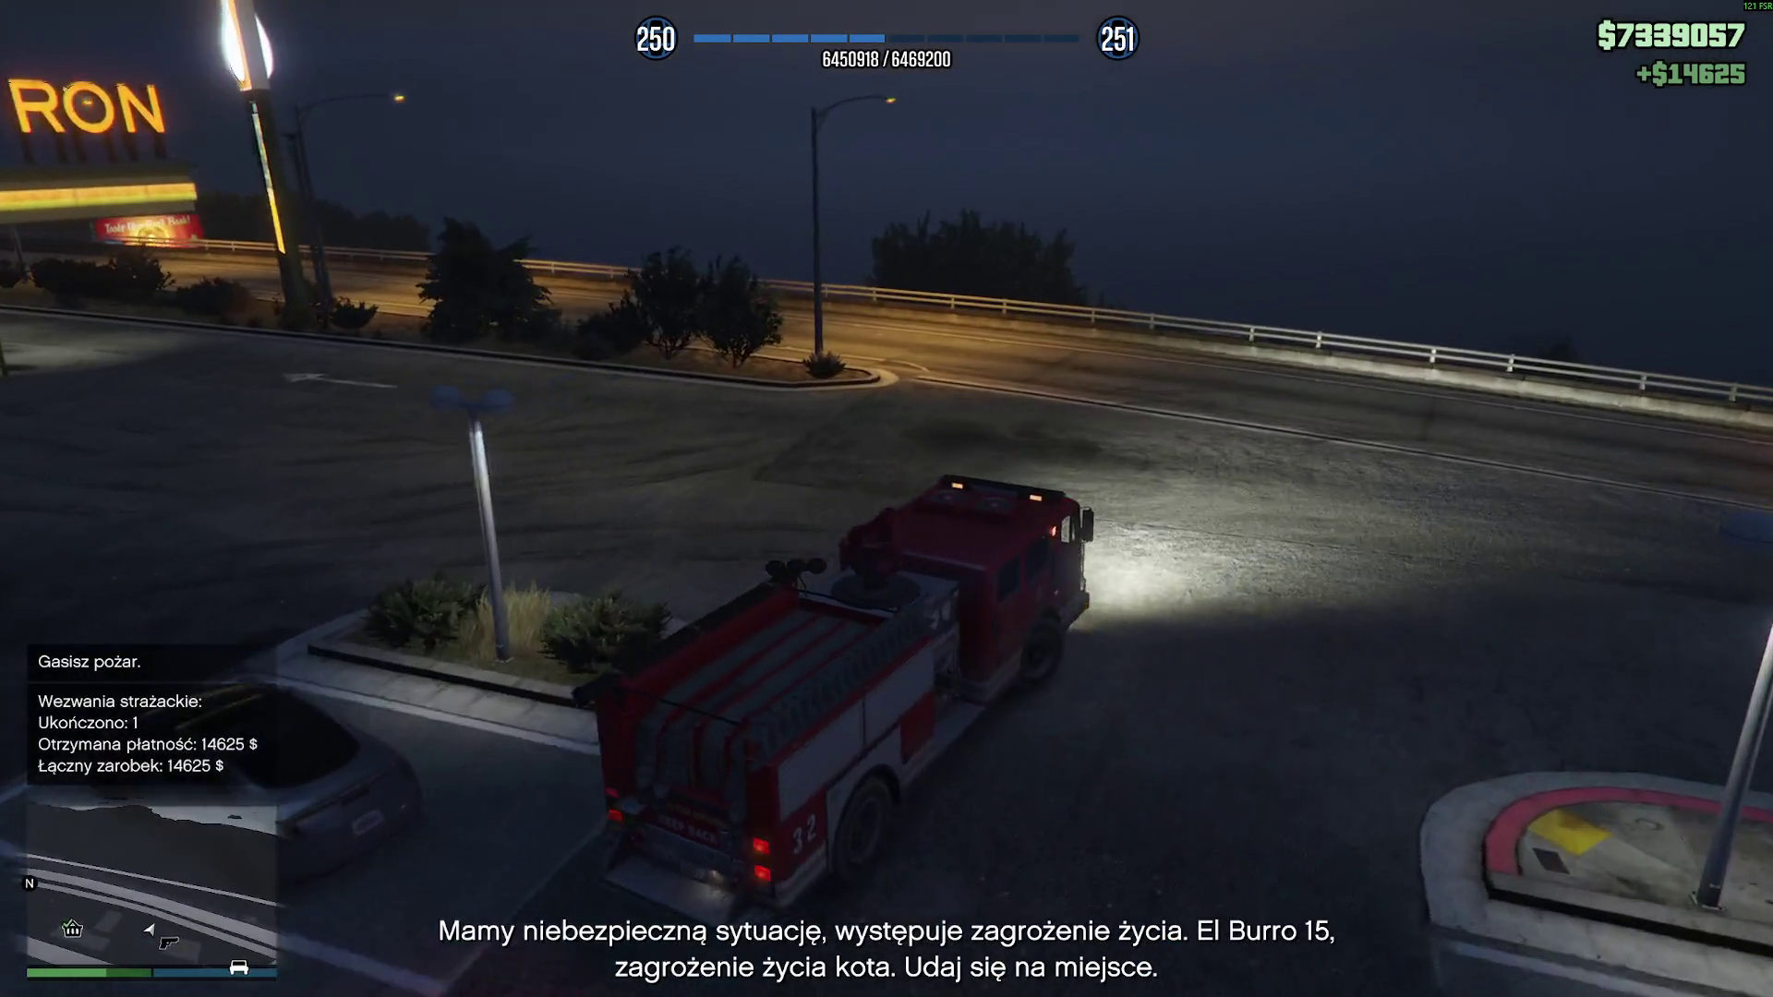
- Drive the fire truck out of the RON lot and back onto the road
key(w)
key(d)
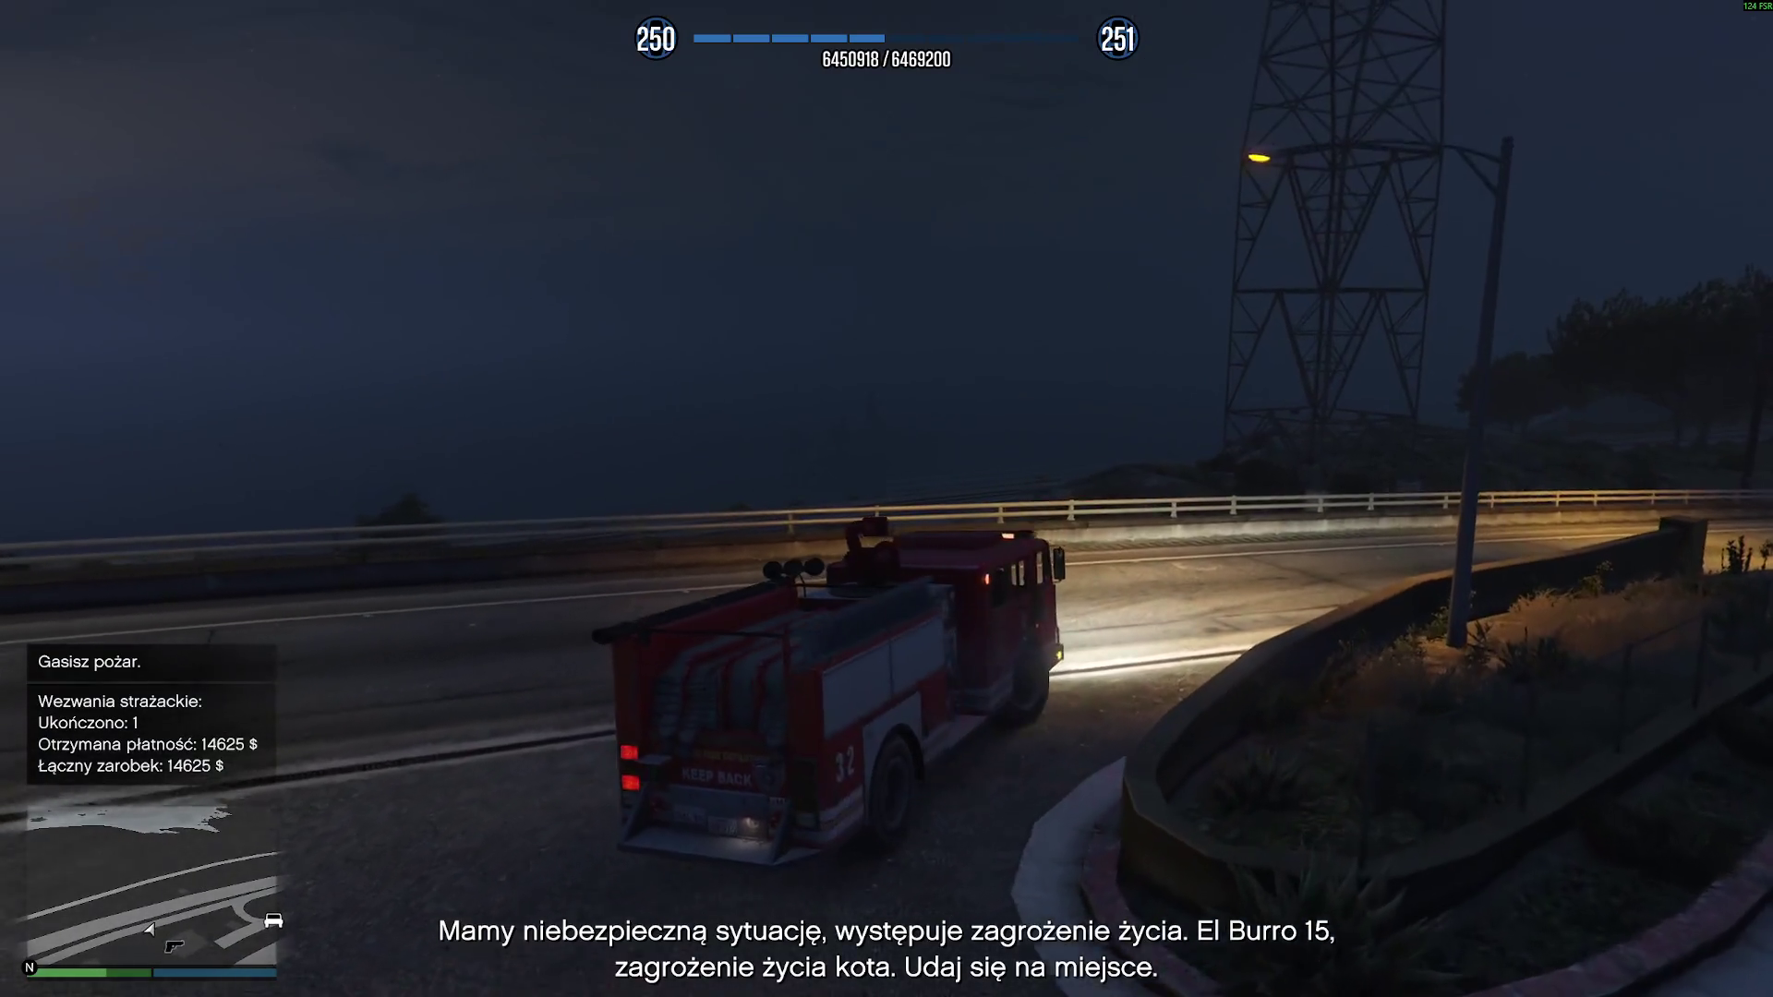
key(w)
key(a)
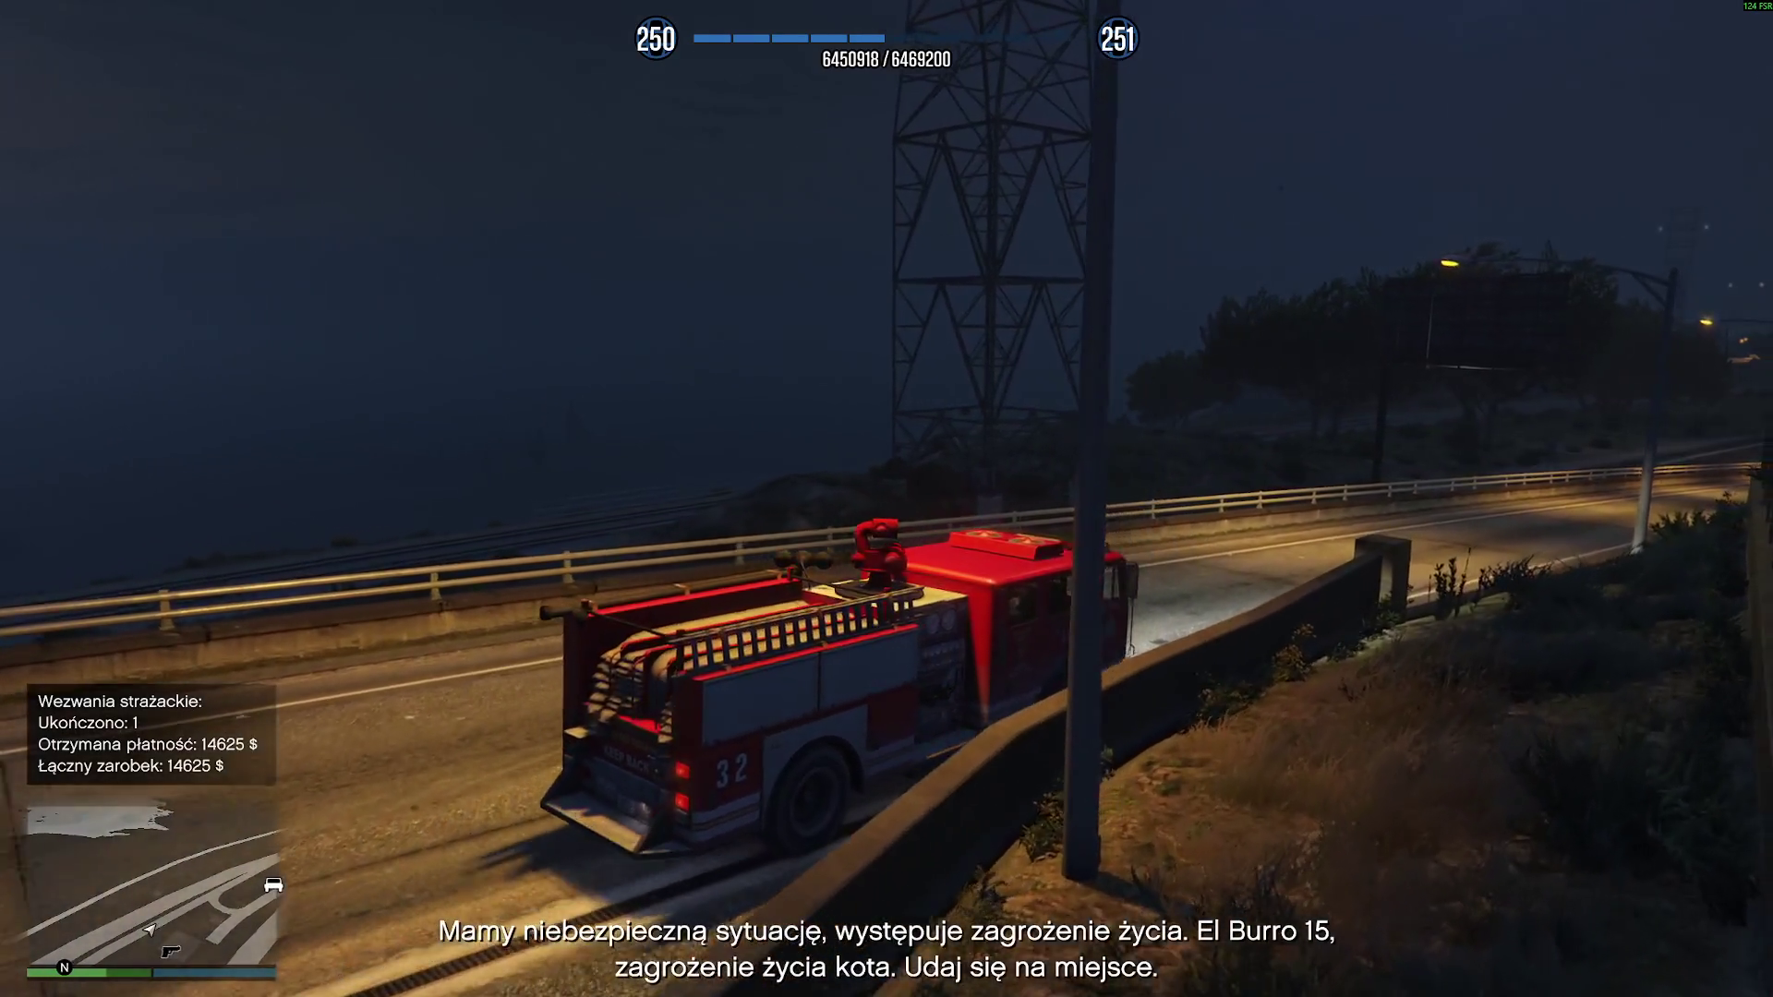
key(w)
key(d)
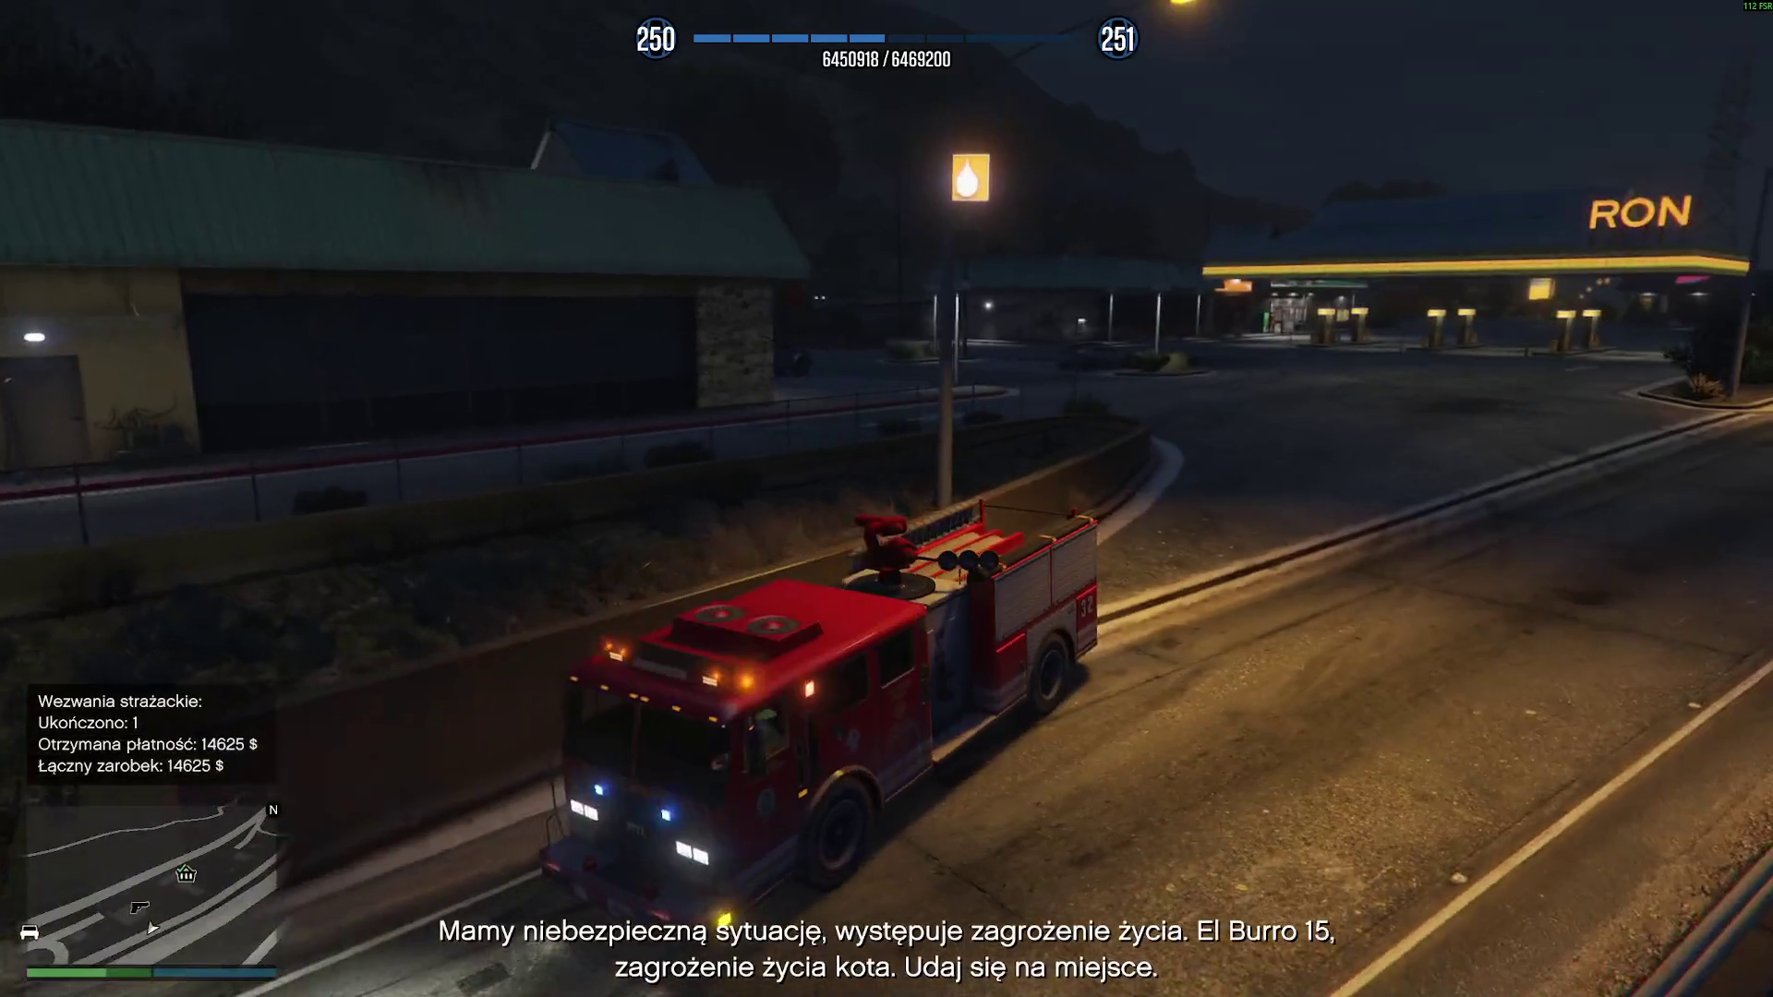
key(w)
key(a)
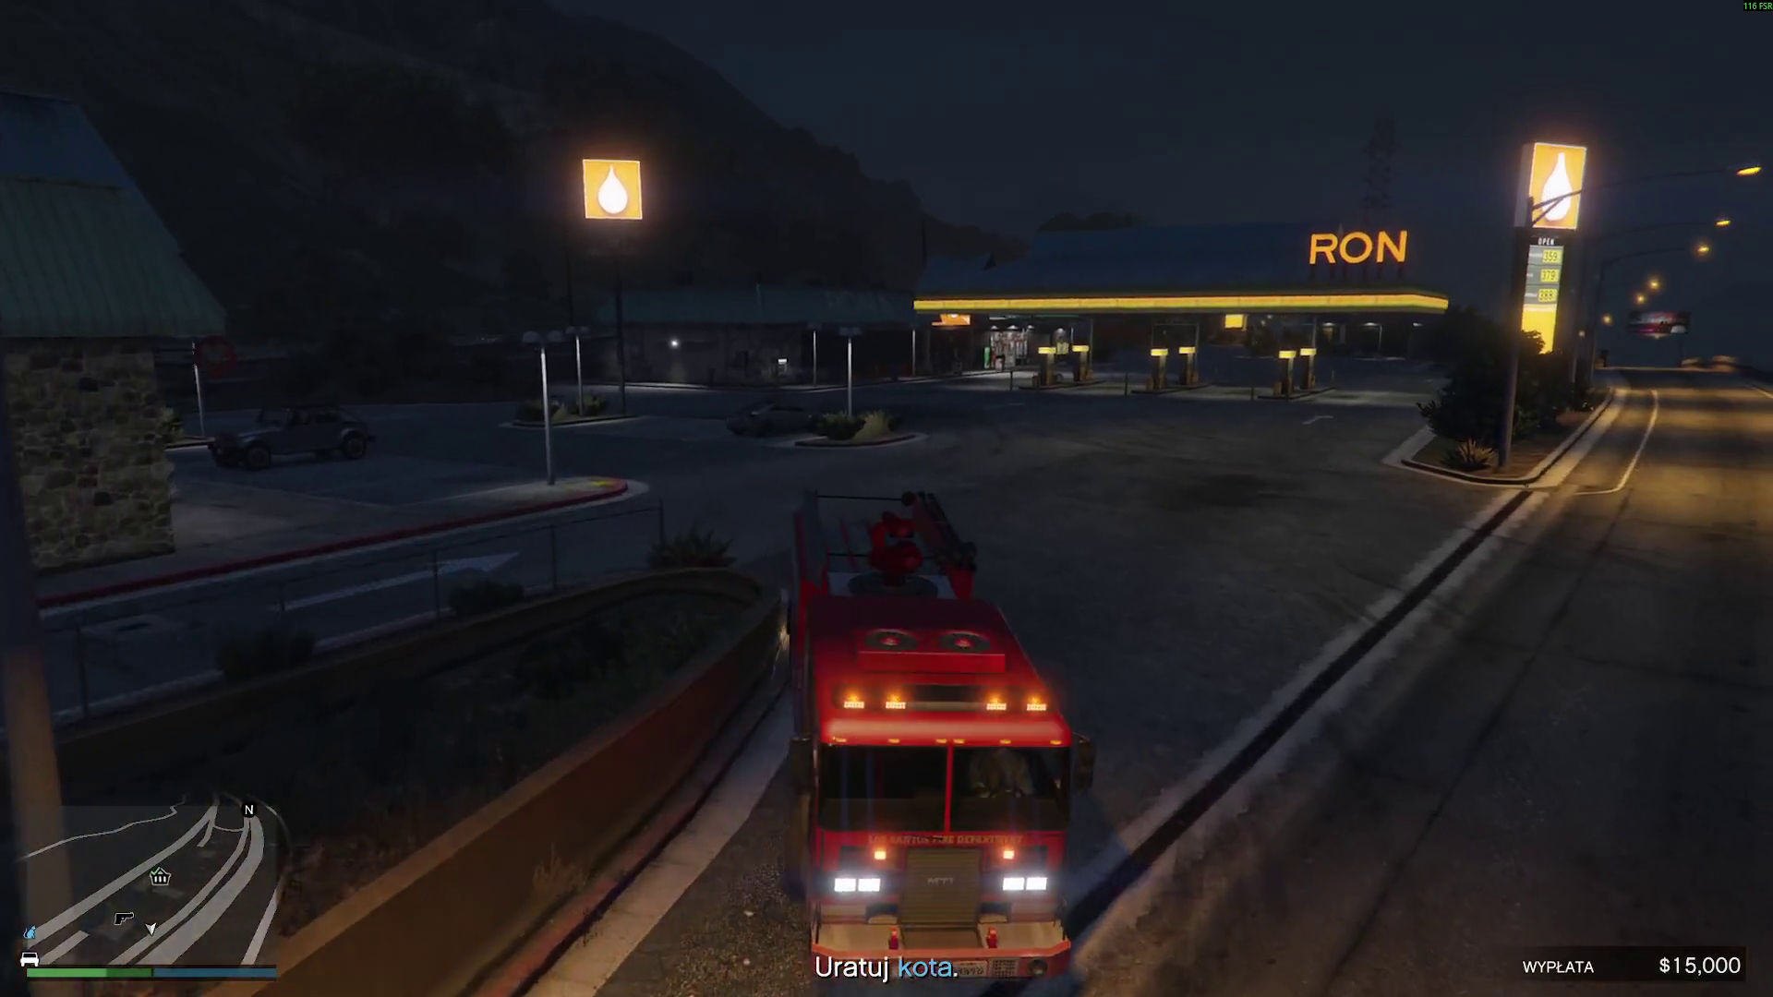
- Set a map waypoint on the $15,000 cat rescue call, 3.70 km away
key(Escape)
scroll(943, 622, down, 5)
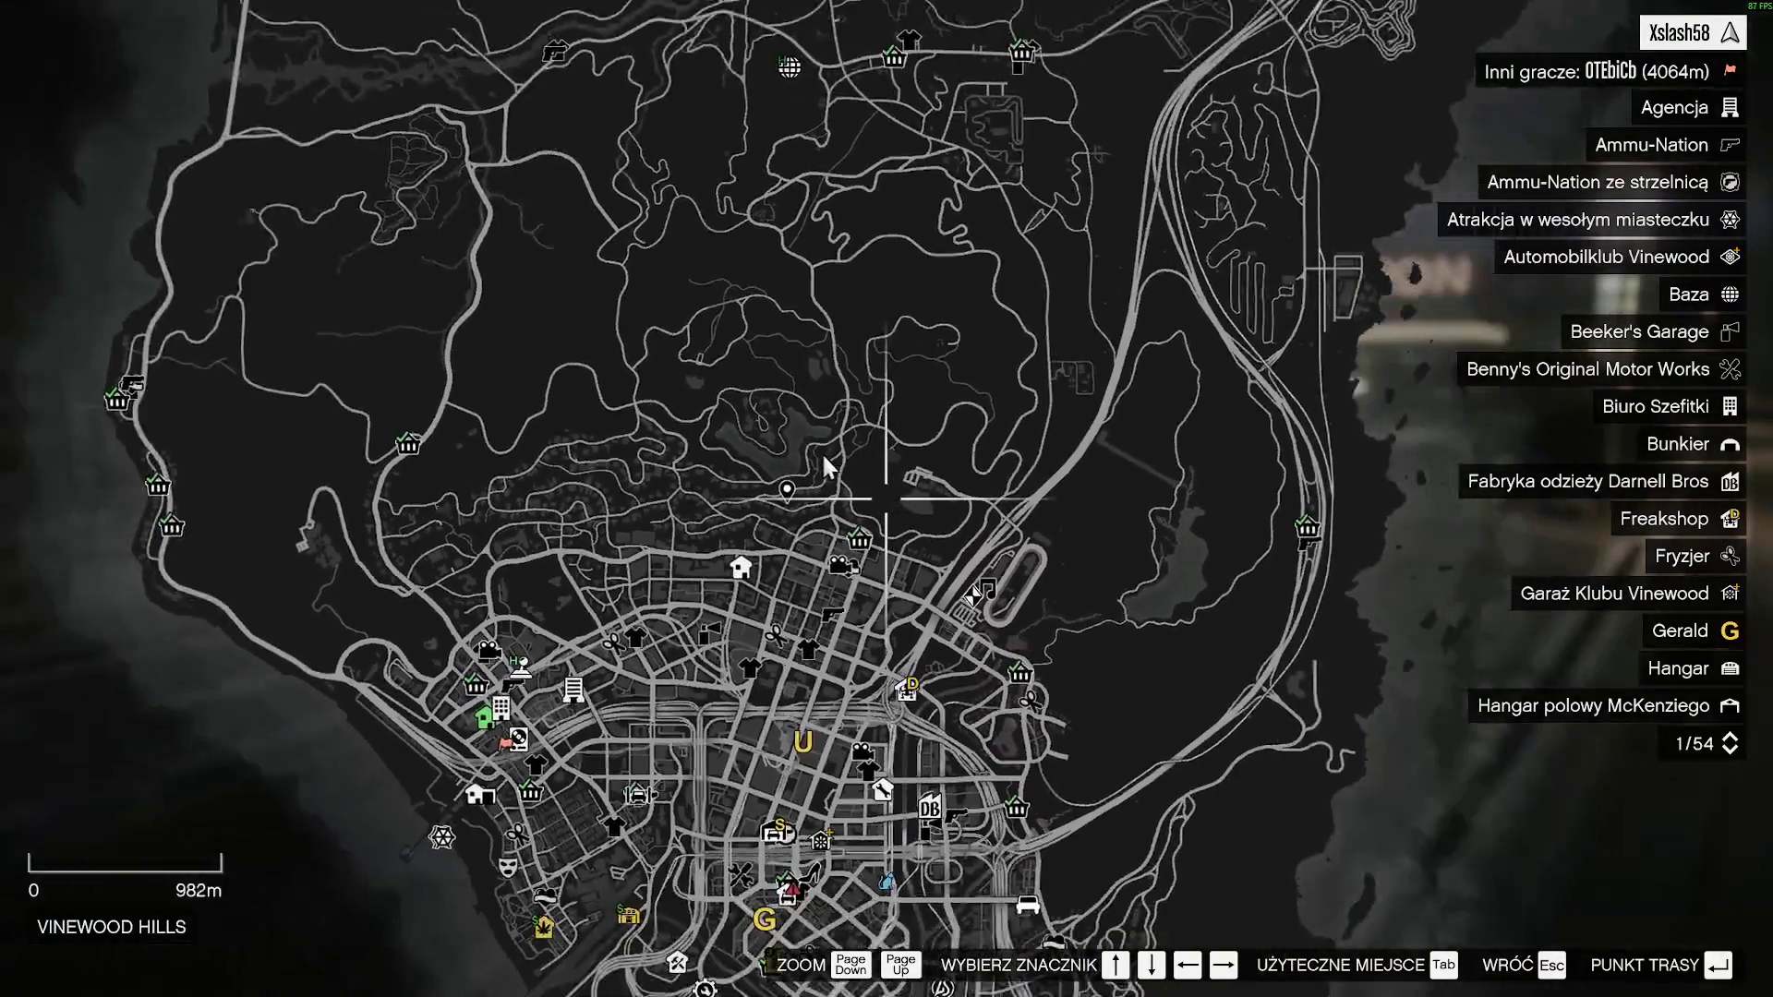
mouse_move(822, 453)
mouse_down()
mouse_move(858, 666)
mouse_move(901, 673)
mouse_move(792, 692)
mouse_move(563, 474)
mouse_move(654, 426)
mouse_up()
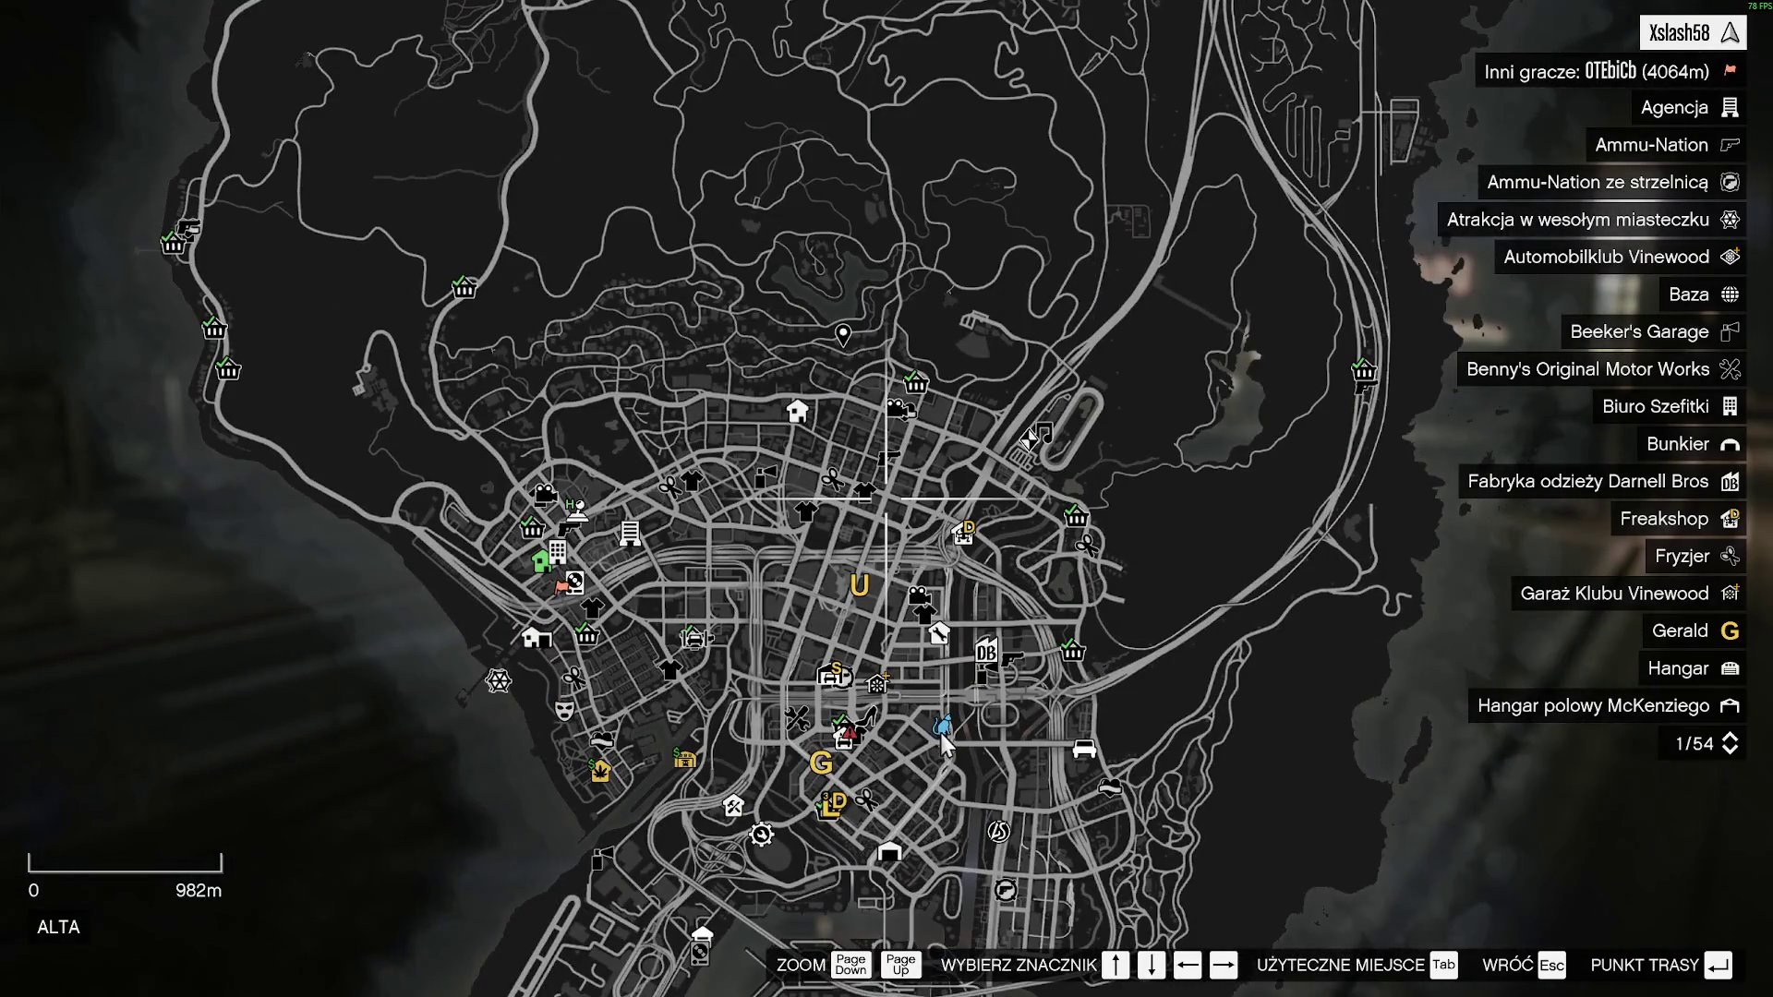
click(944, 747)
key(Escape)
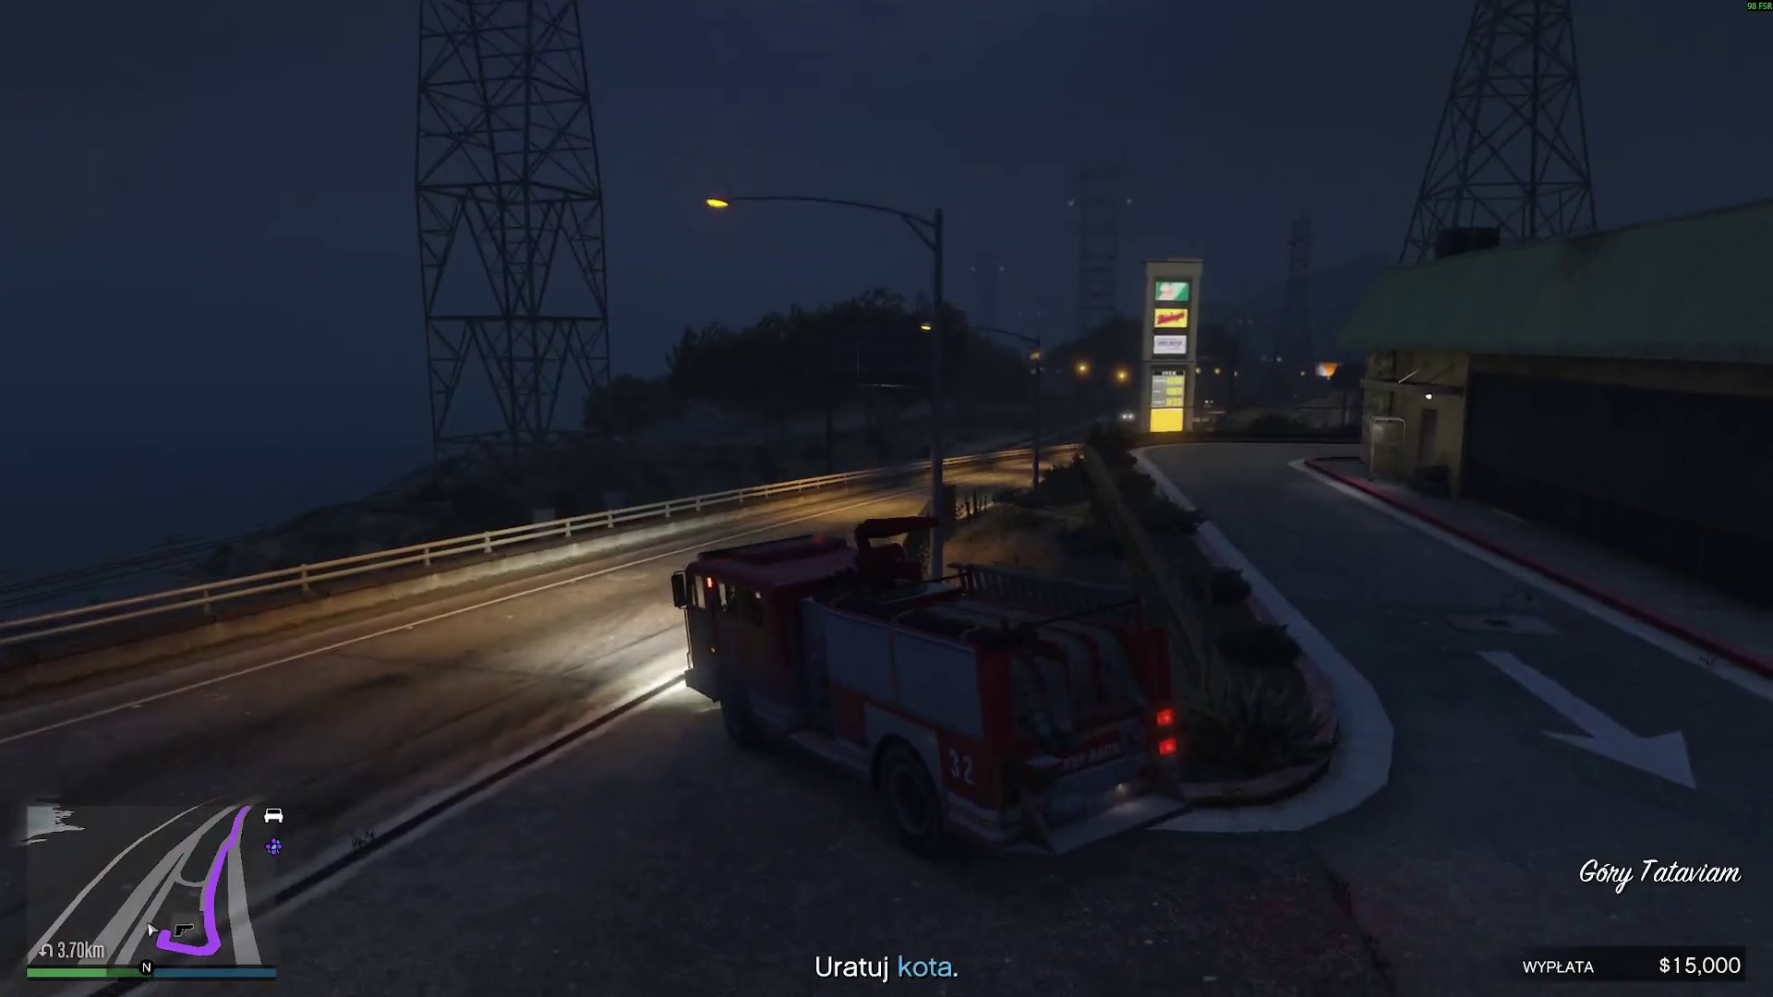
- Take the freeway past the 24/7 sign, crossing the grass verge onto the right-hand road
key(w)
key(a)
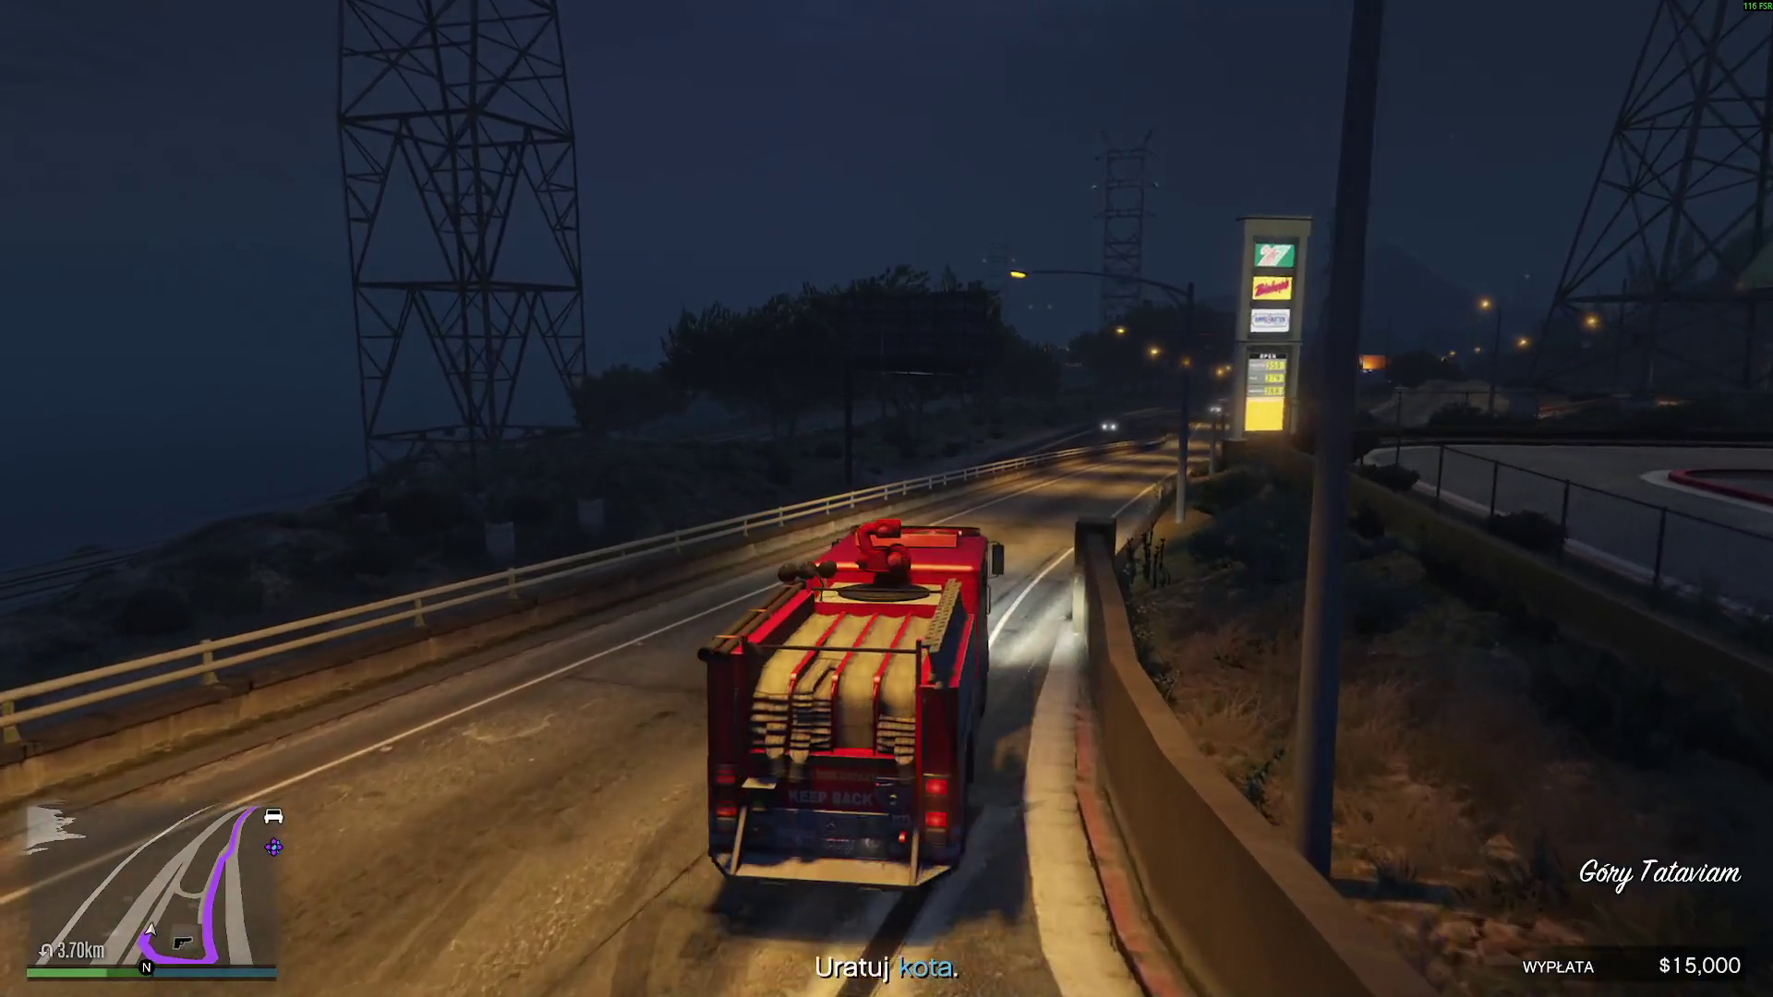
key(w)
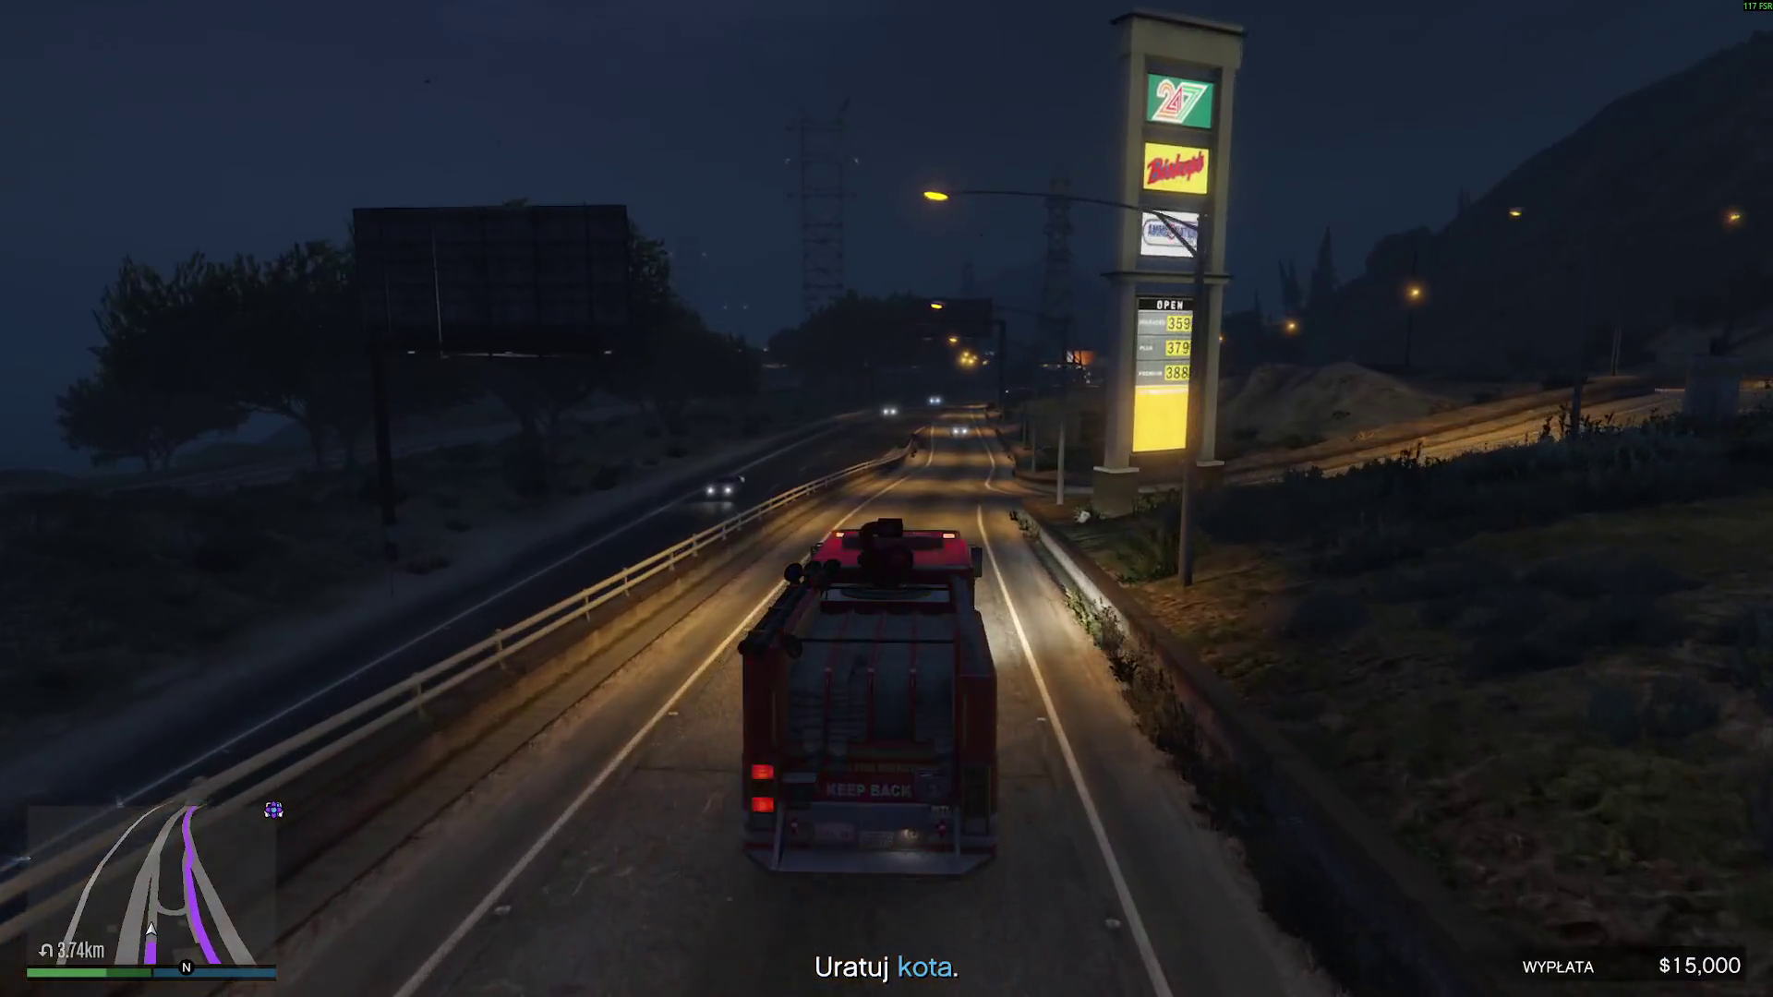
key(w)
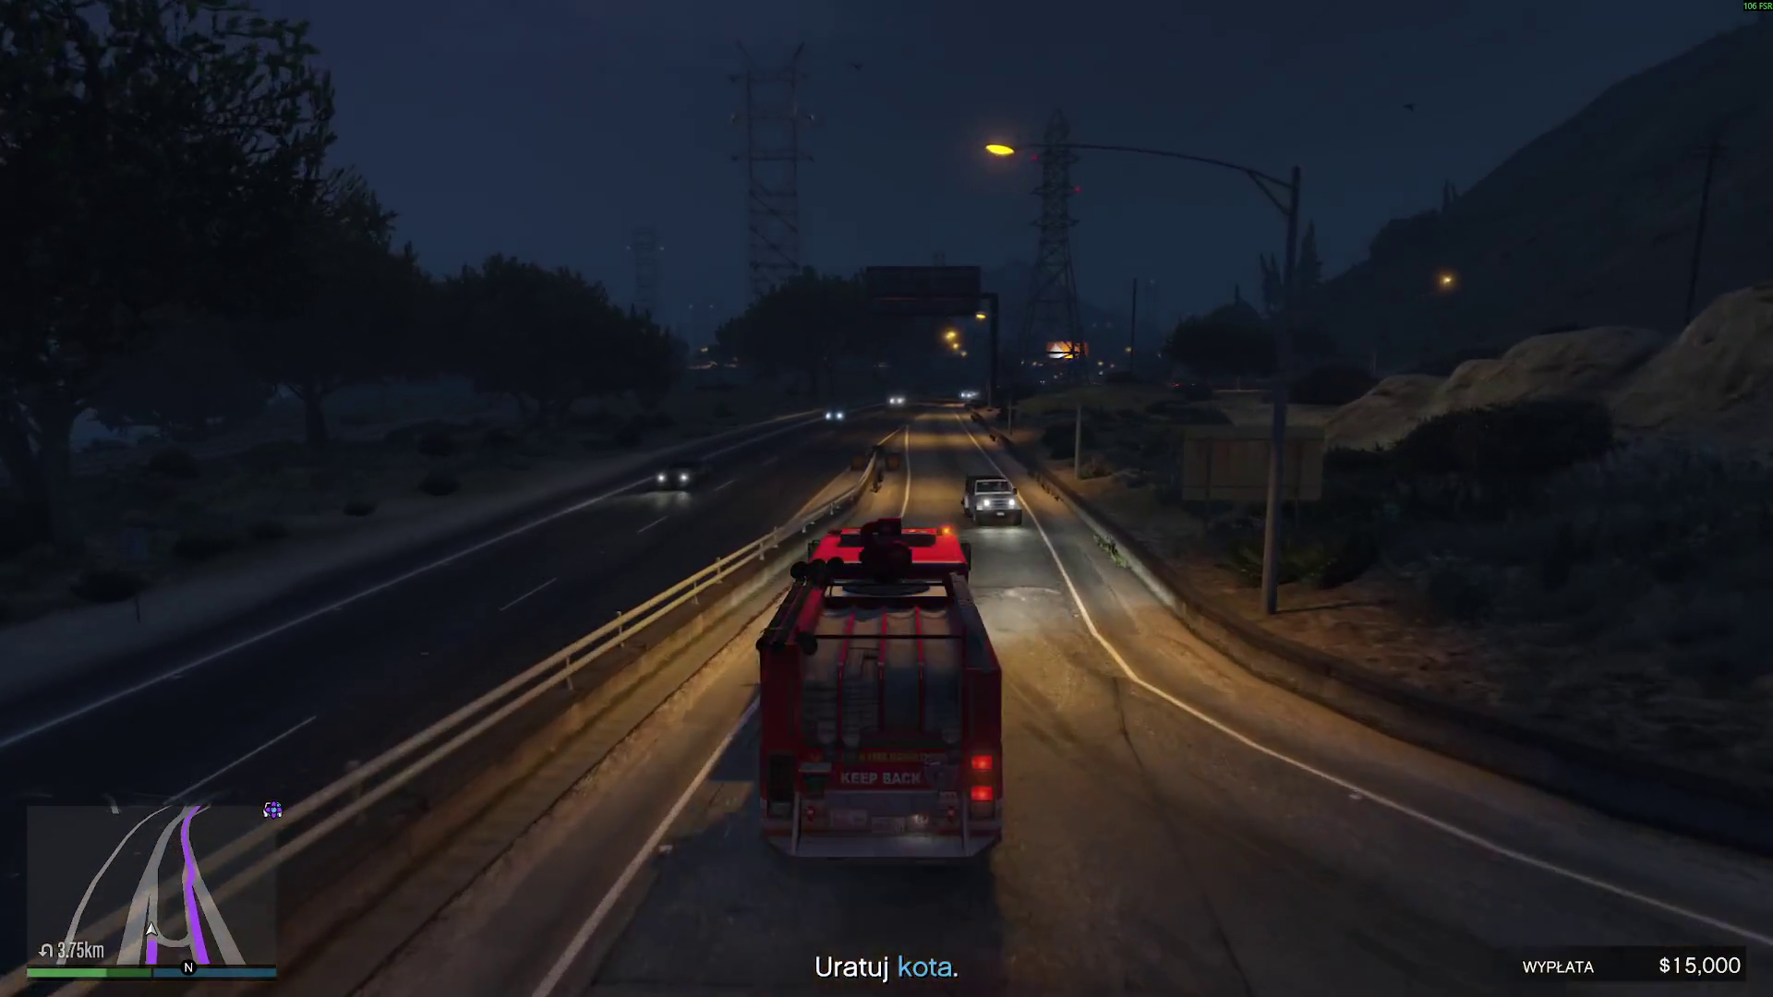
key(w)
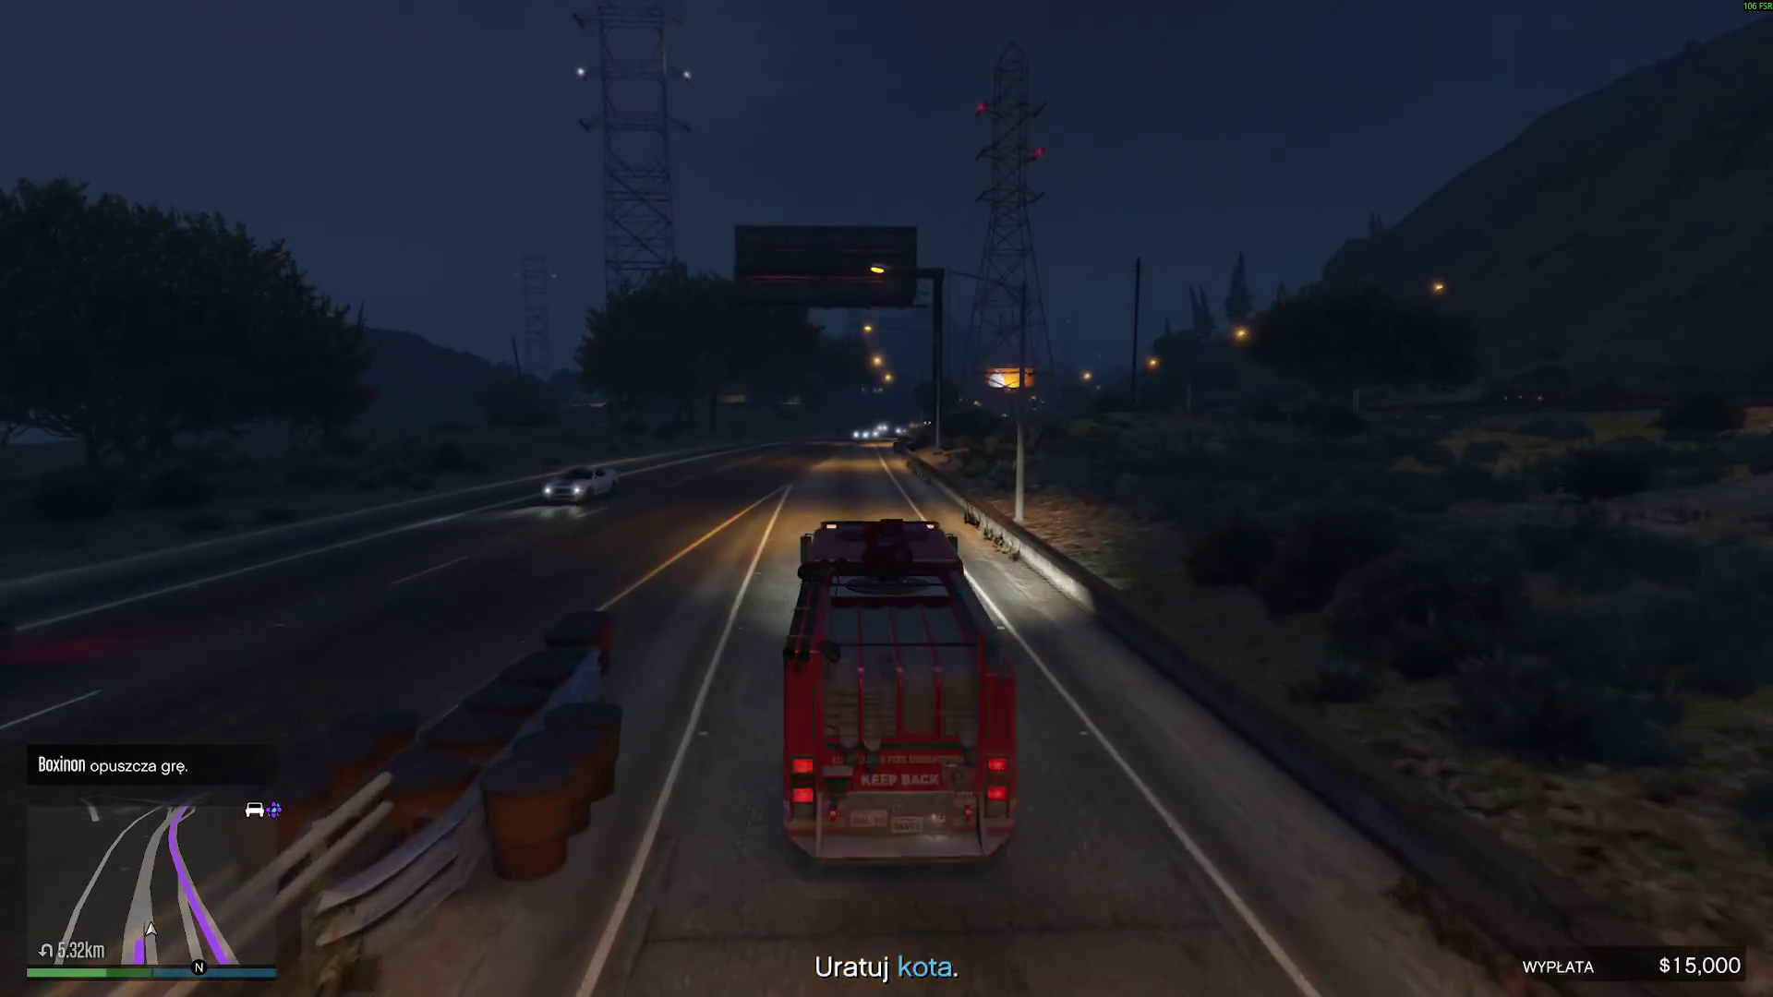
key(w)
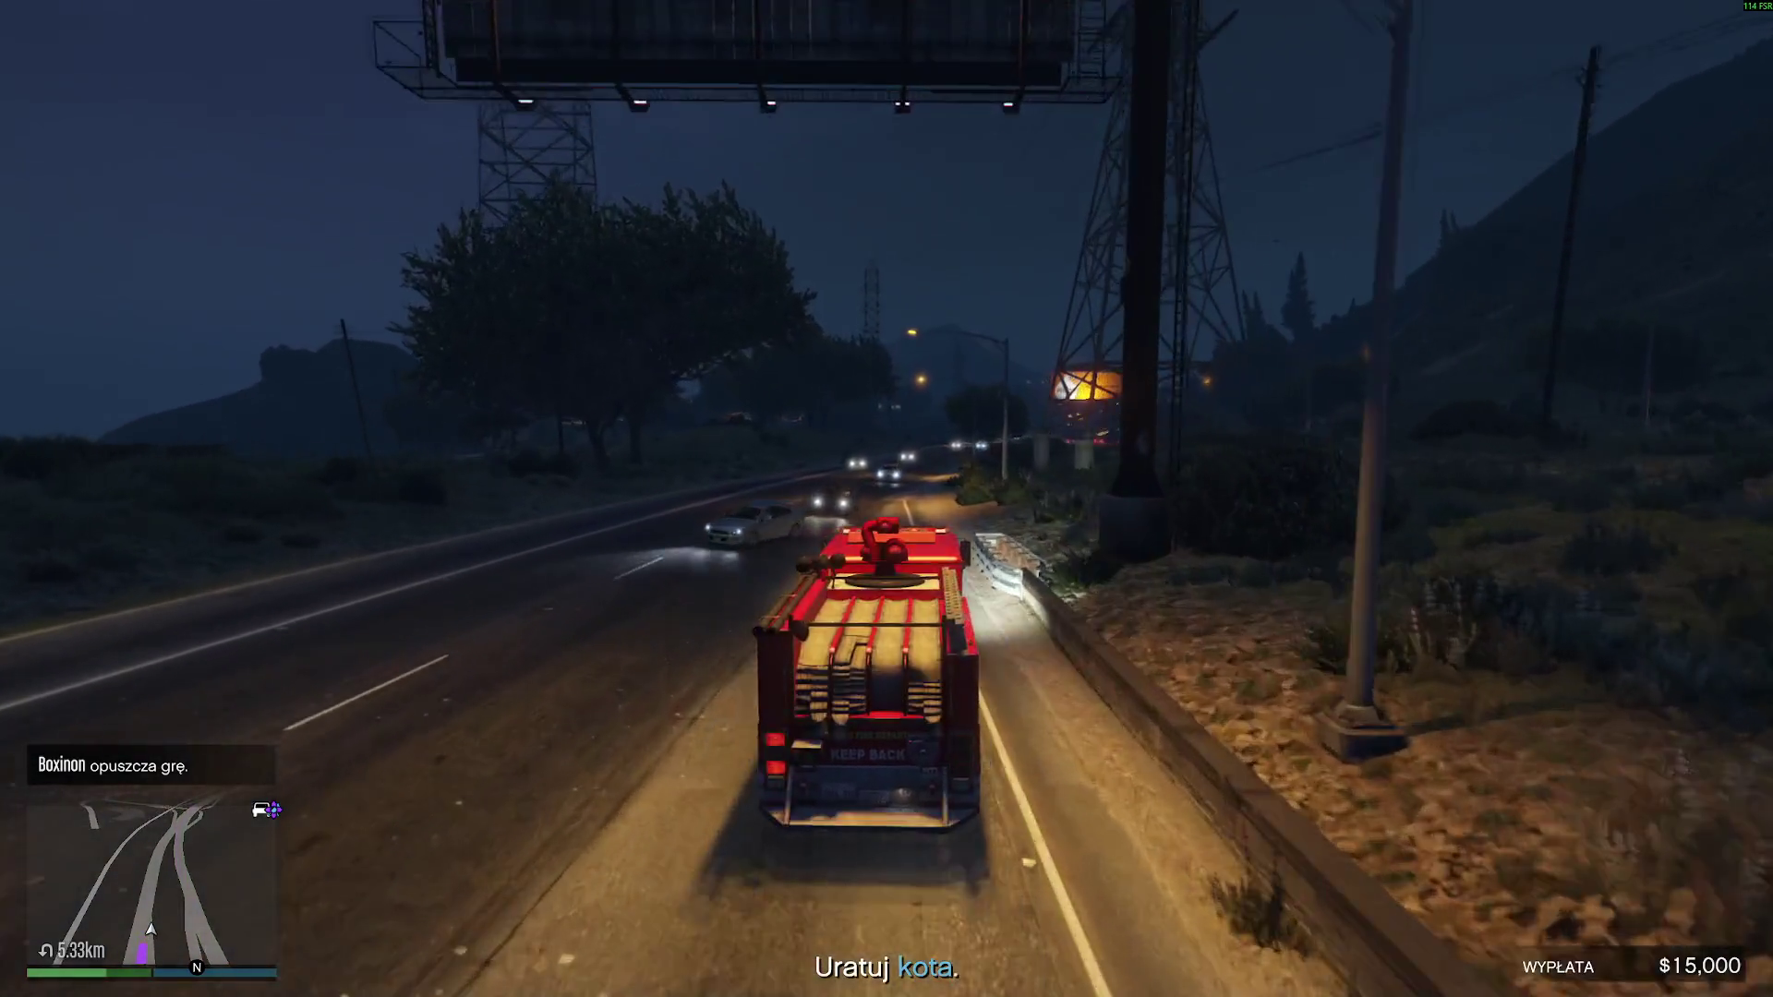
key(w)
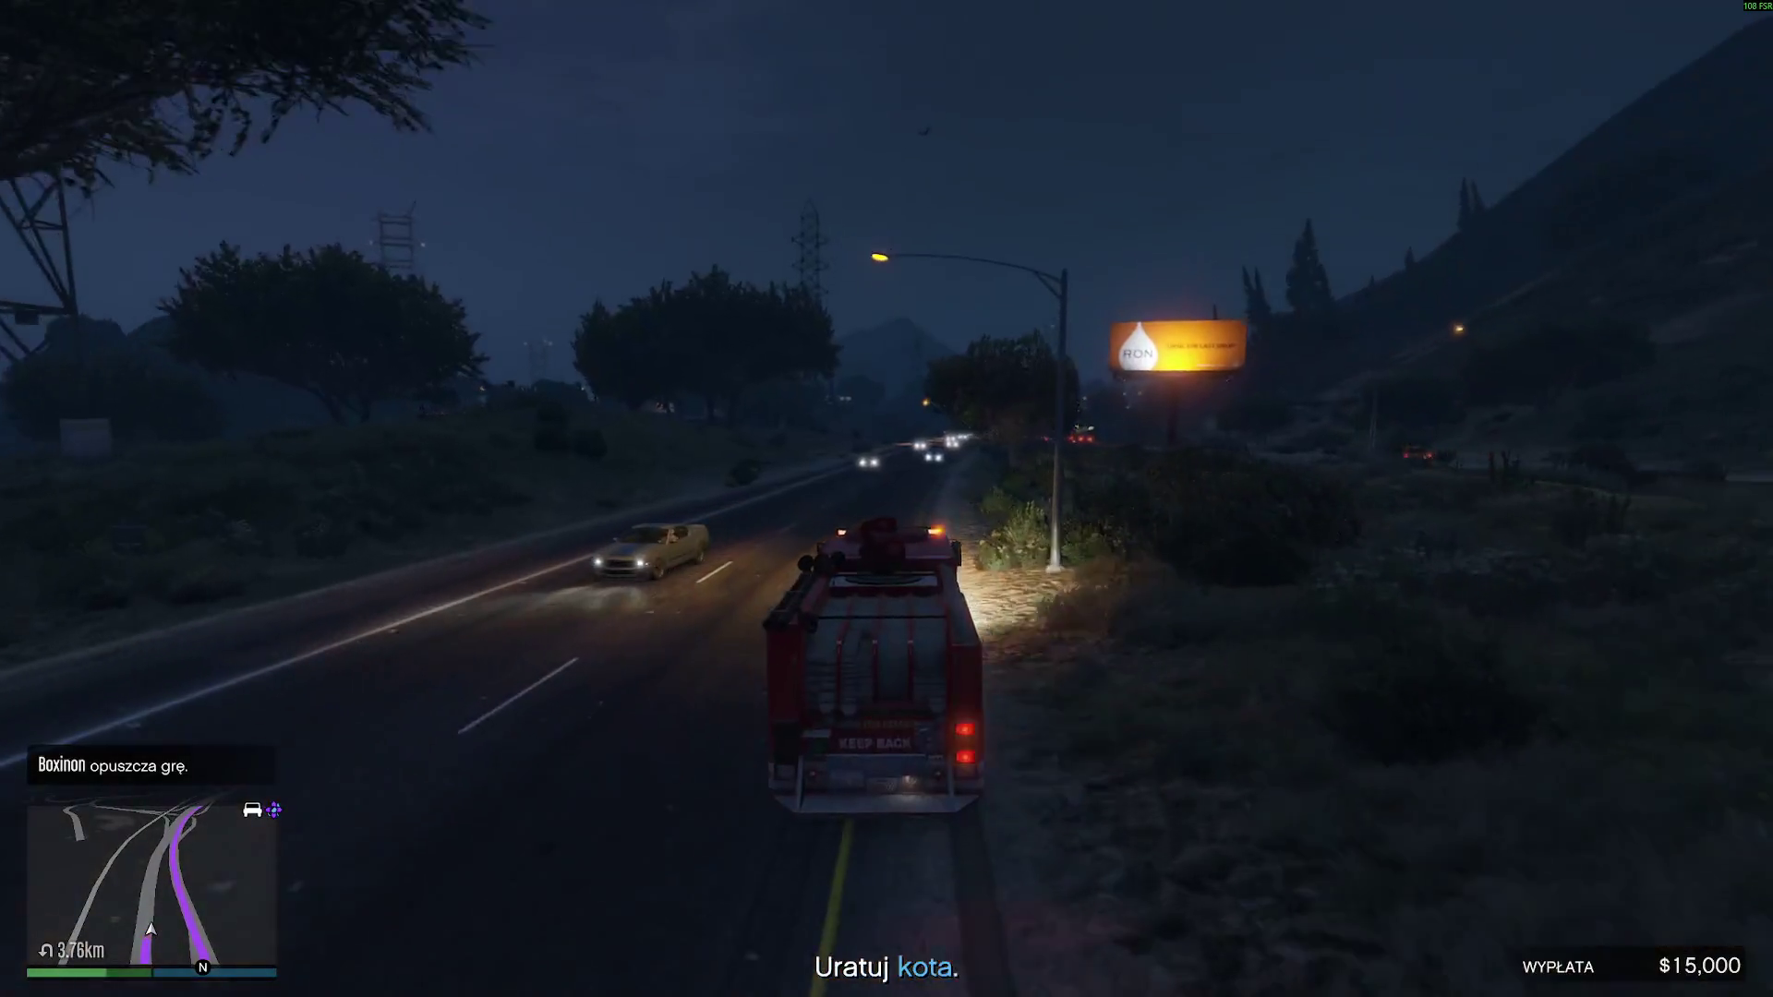
key(w)
key(d)
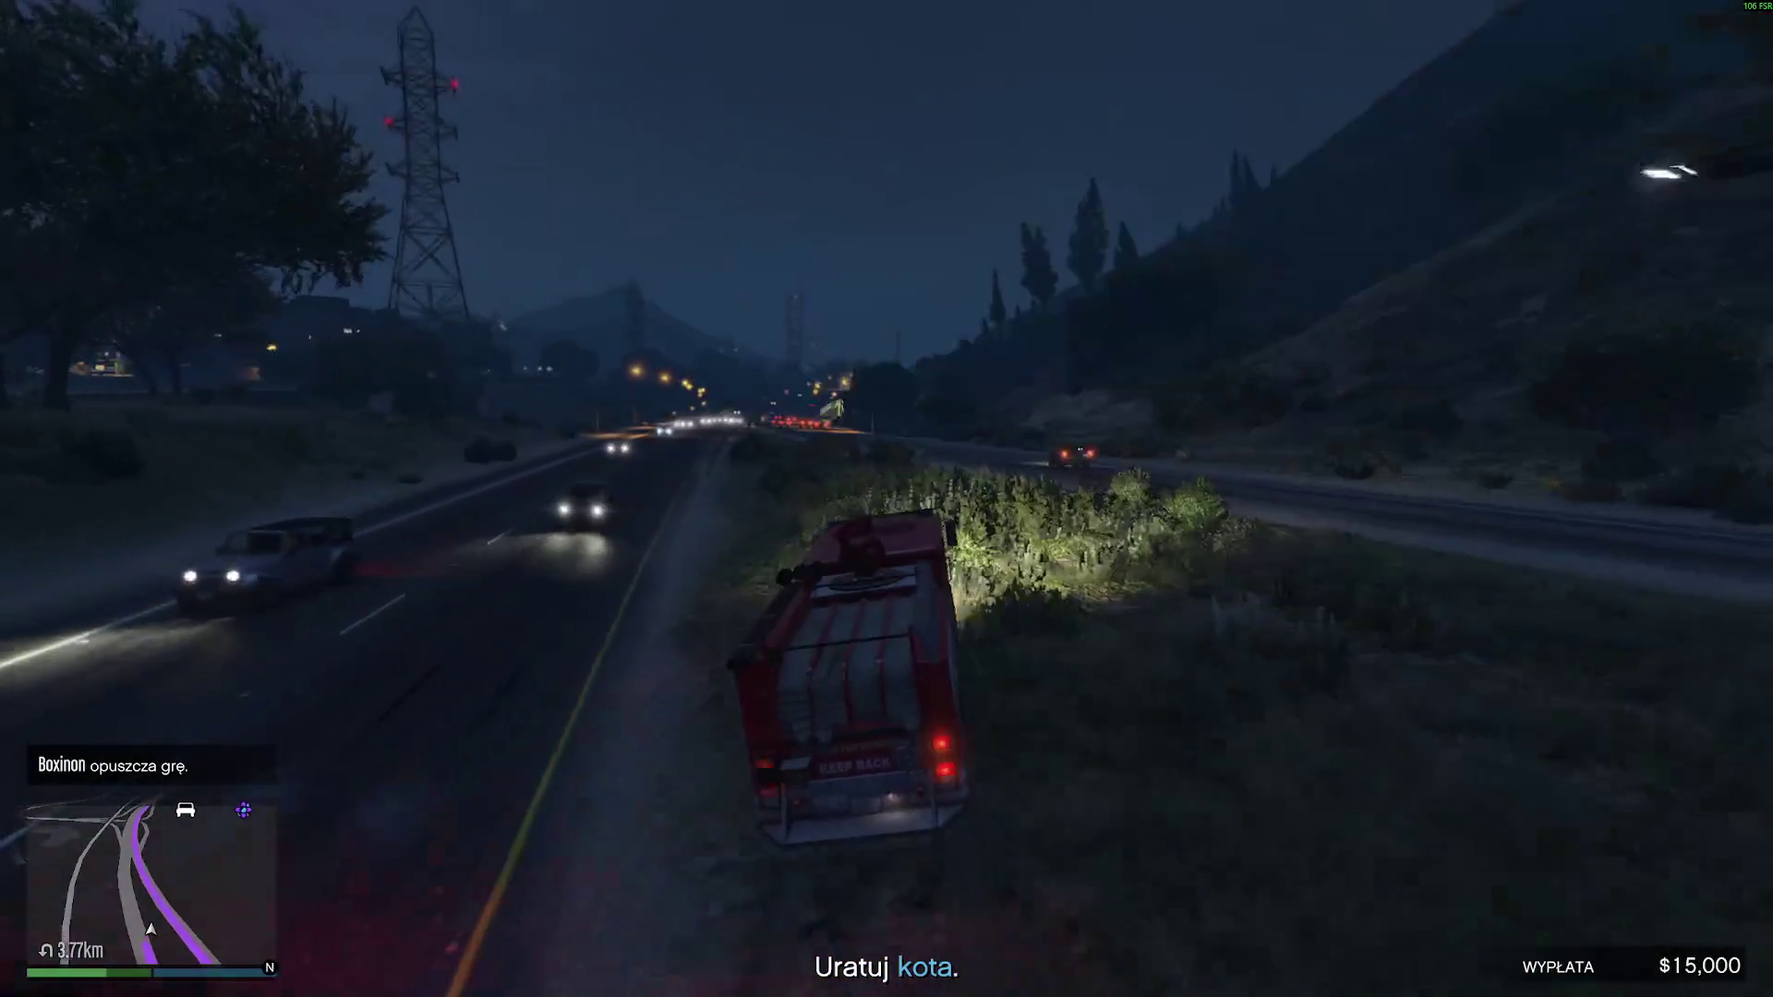
key(w)
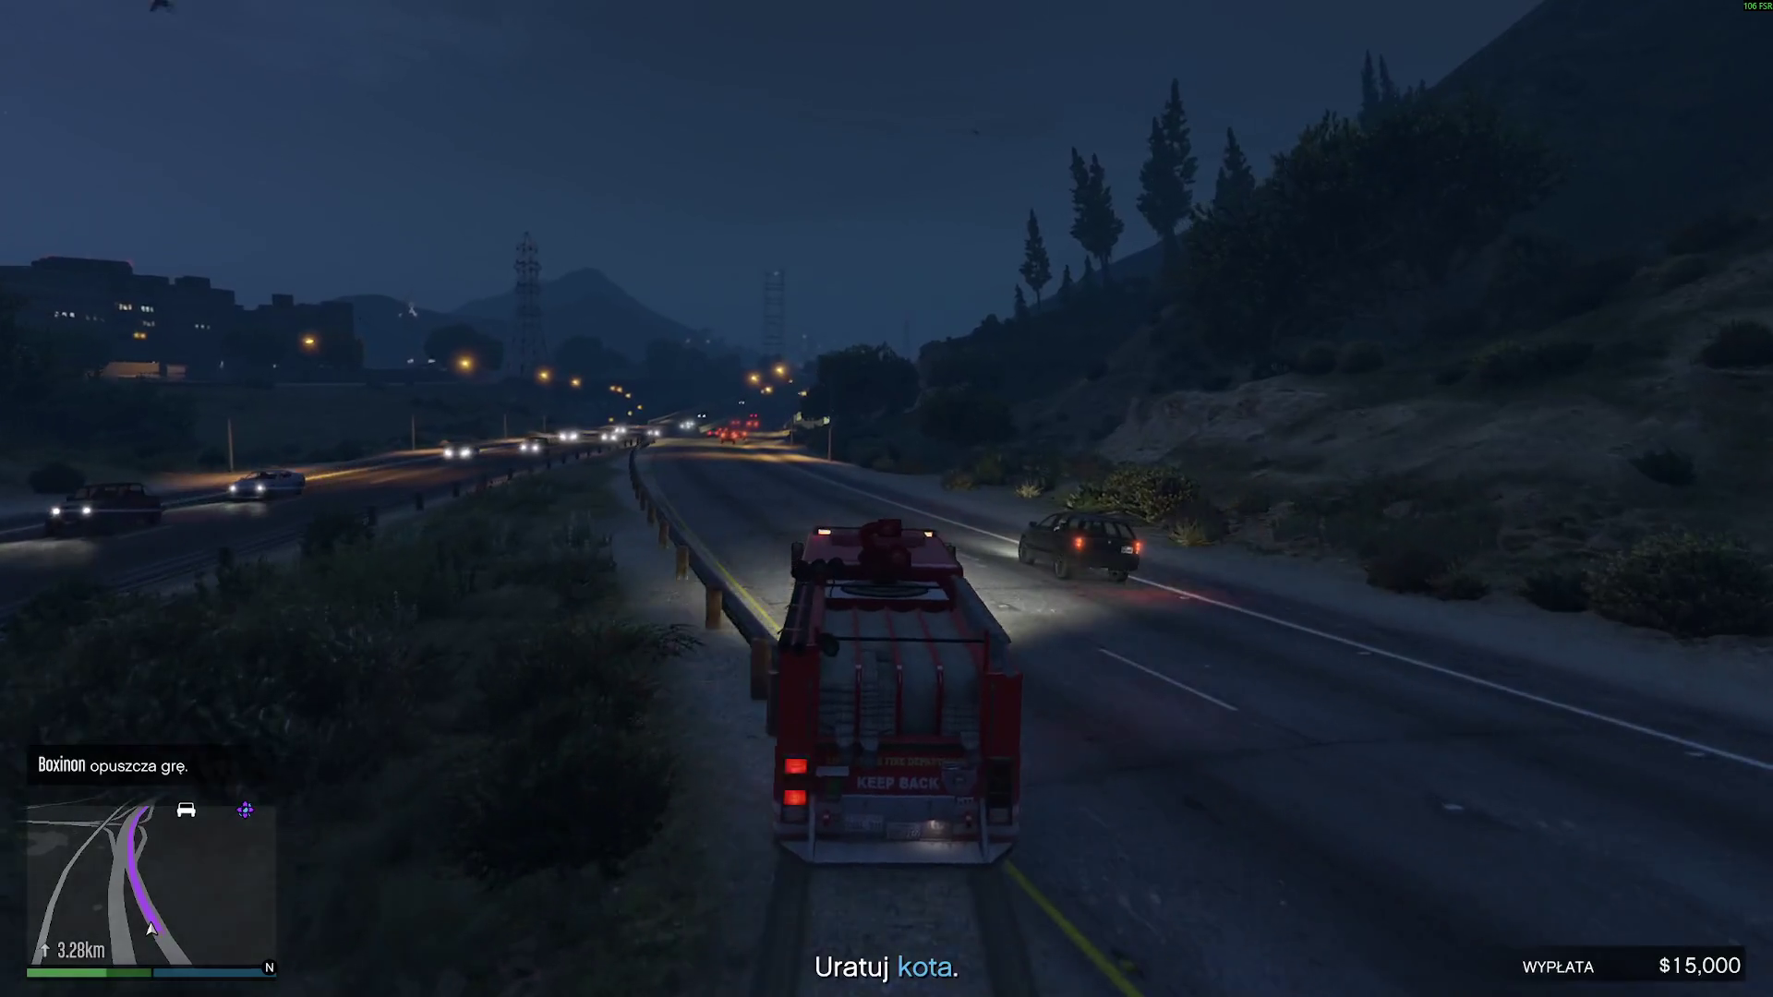
key(w)
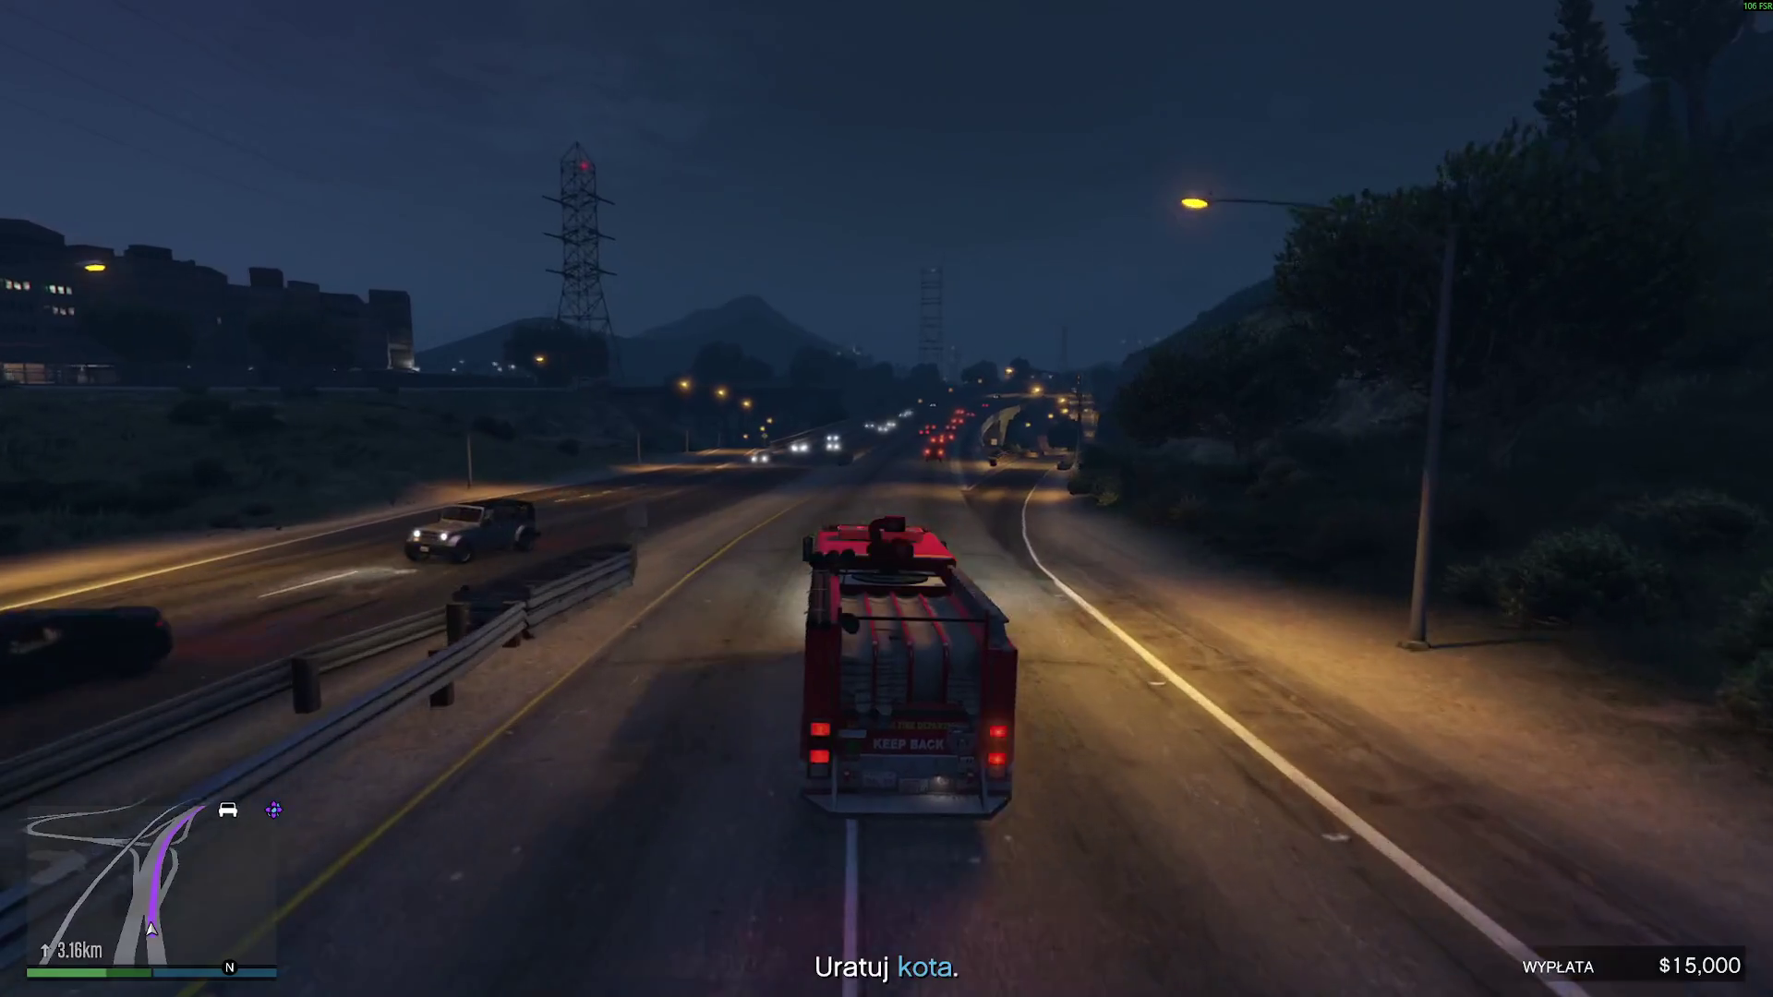
- Merge onto the main highway lanes and overtake traffic toward the cat call
key(w)
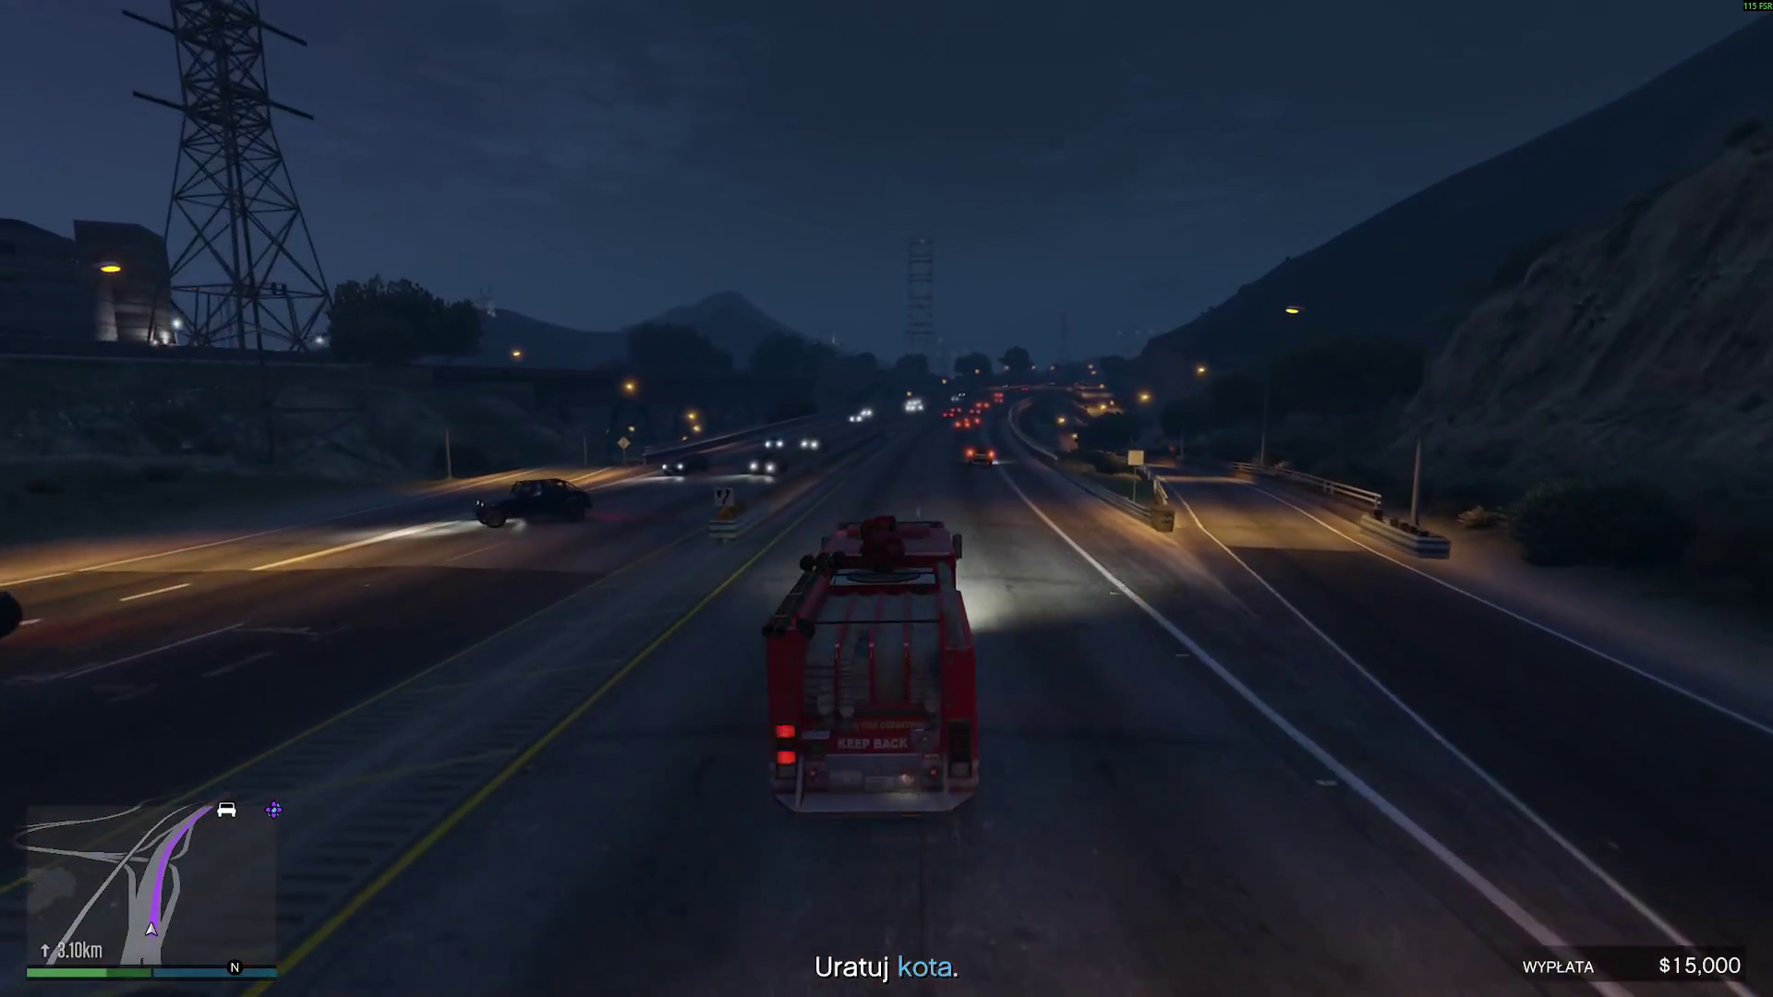
key(w)
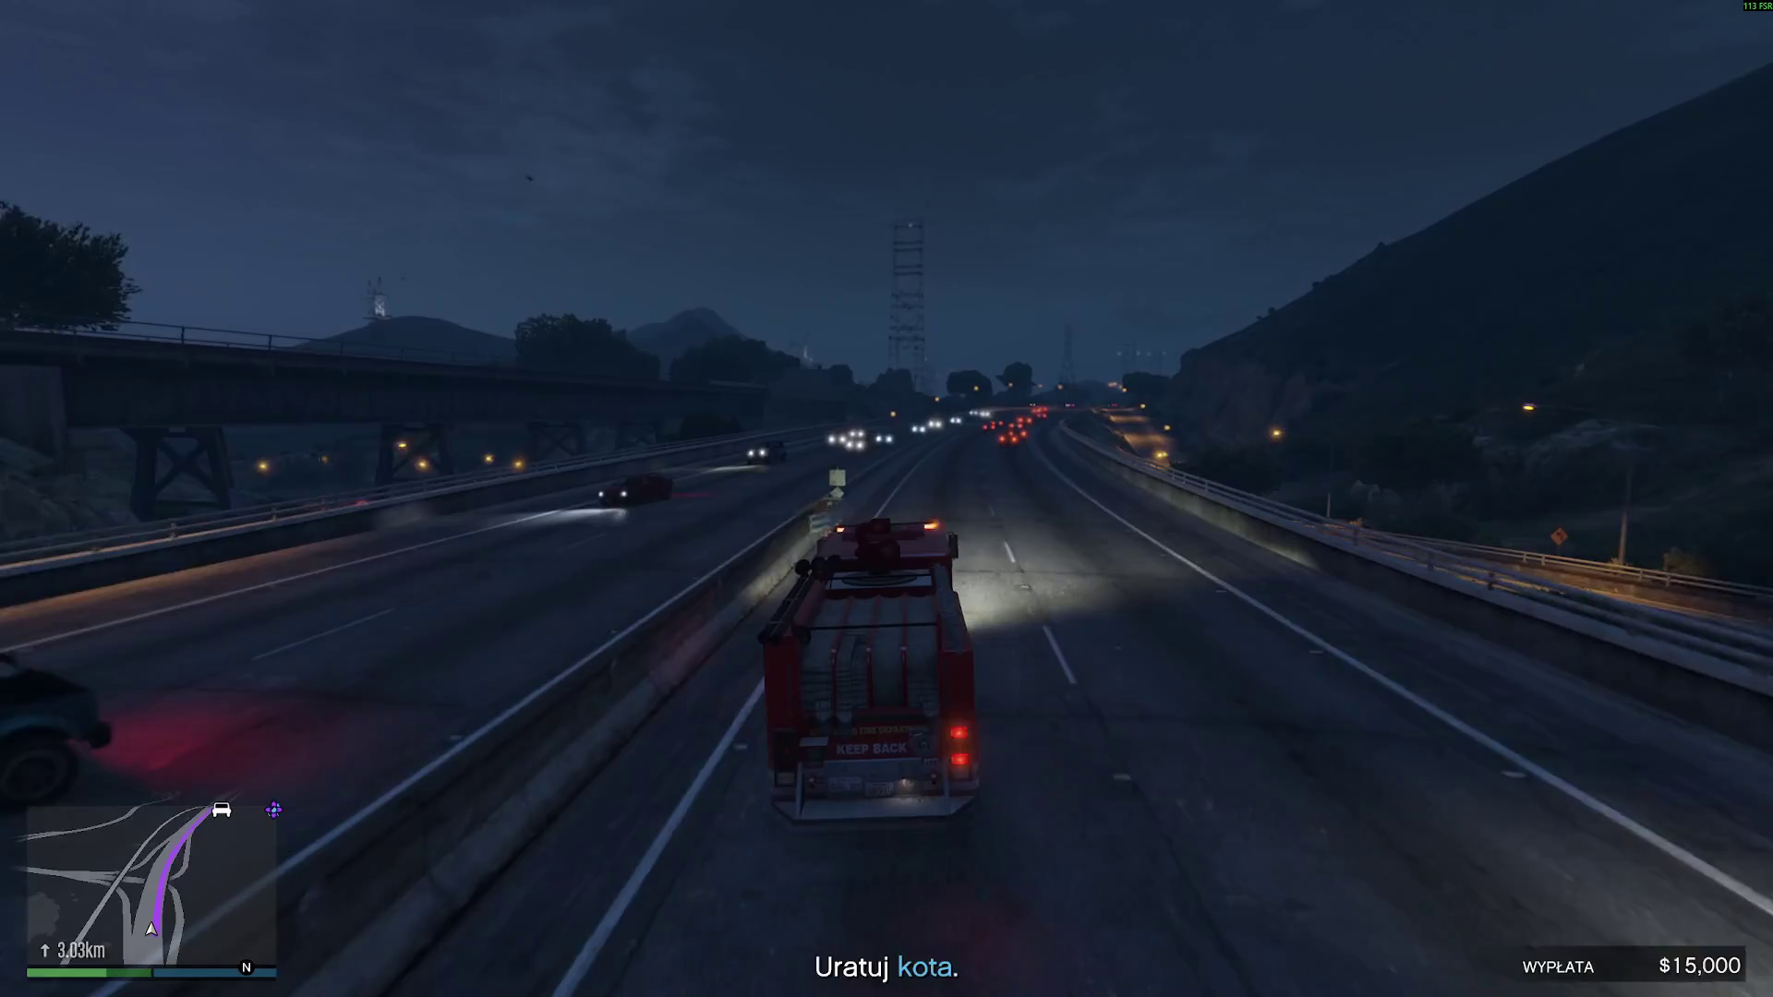
key(w)
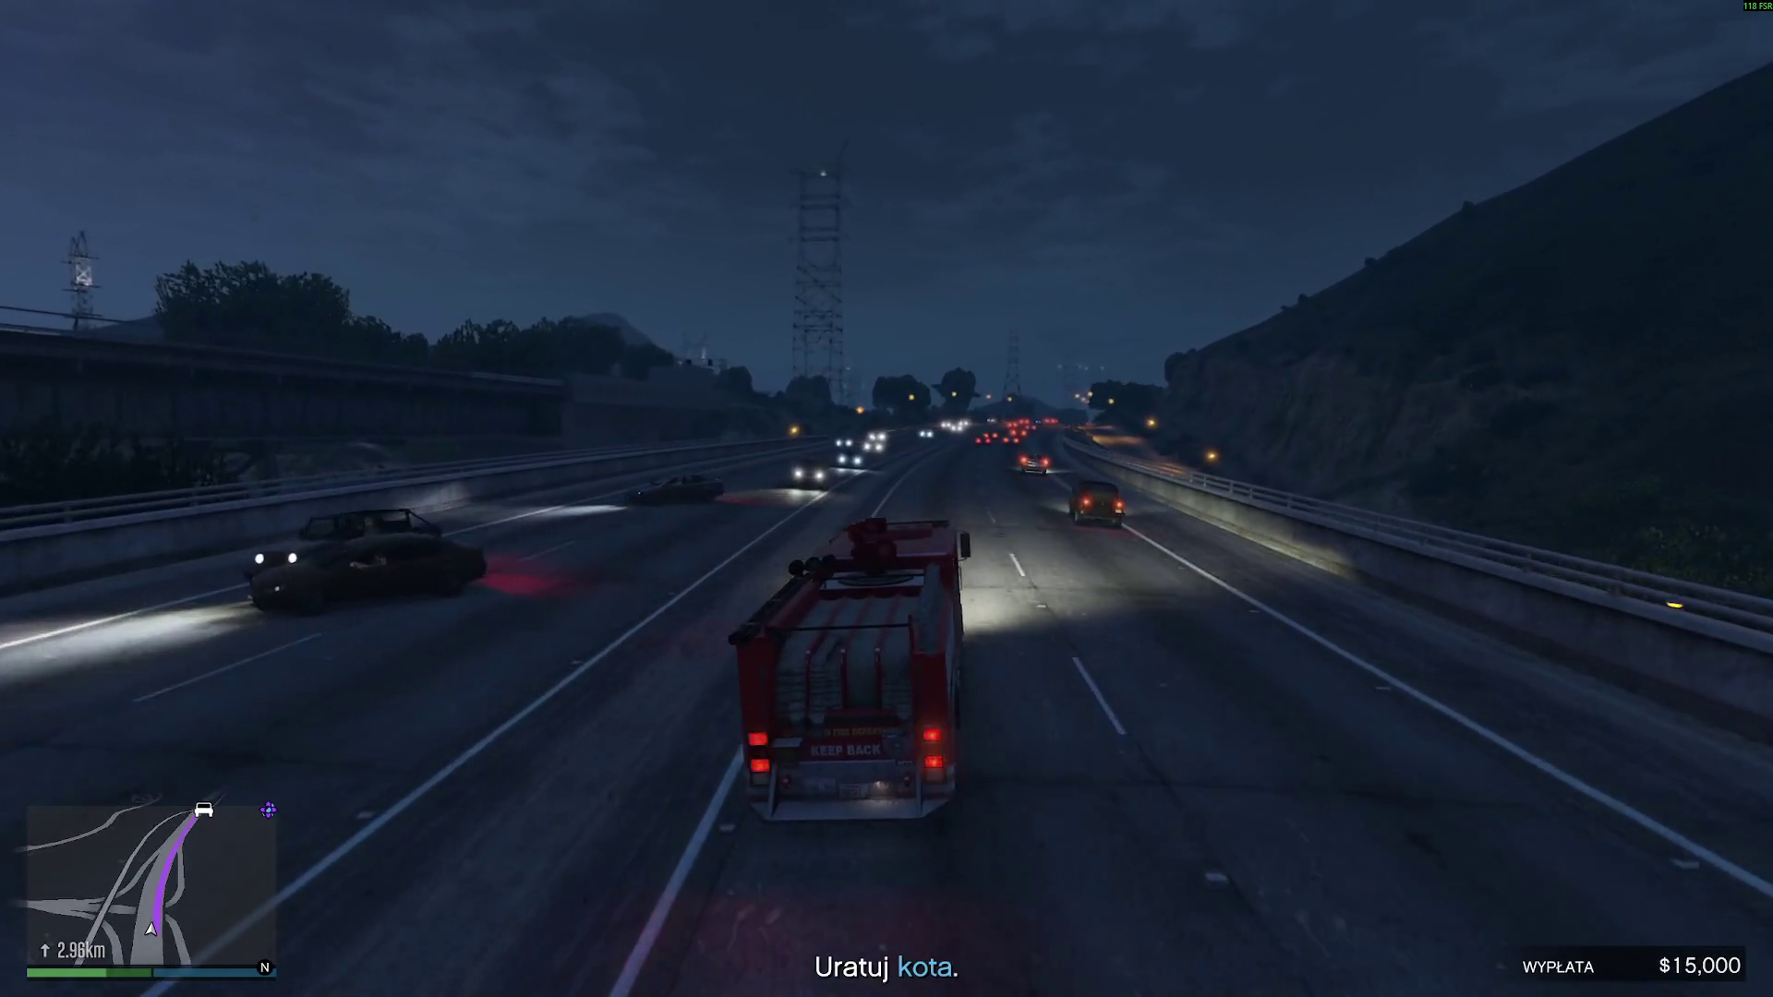
key(w)
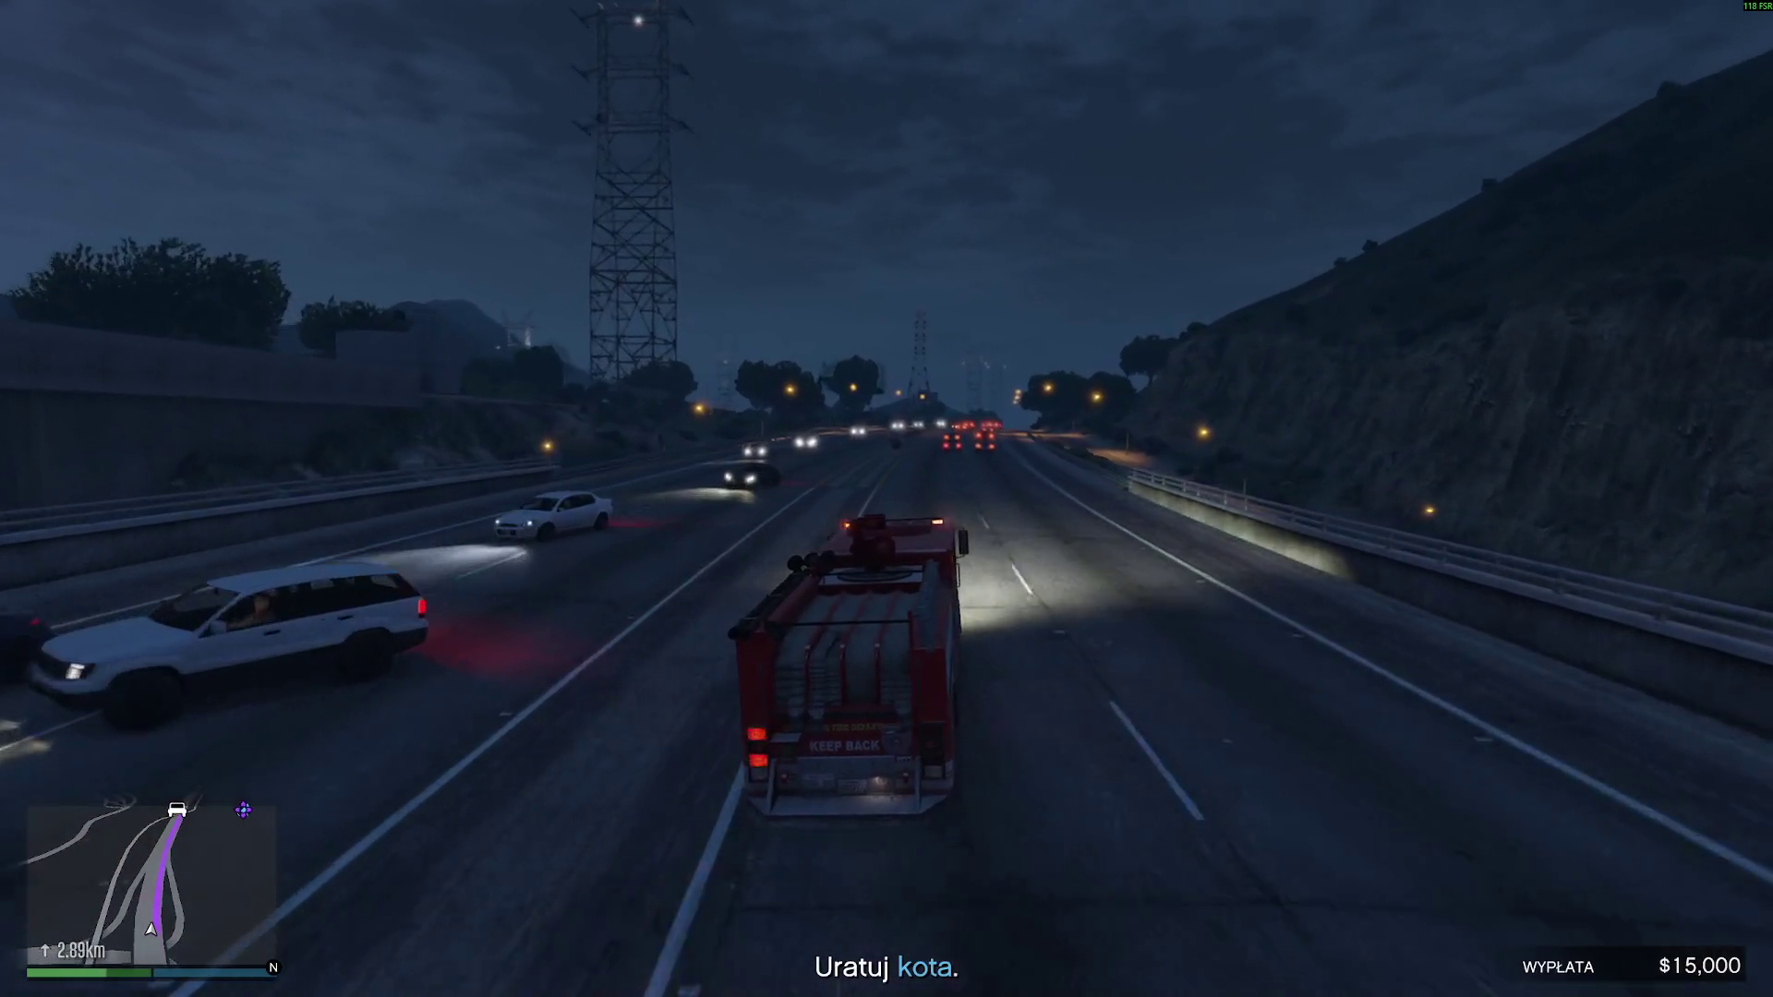
key(w)
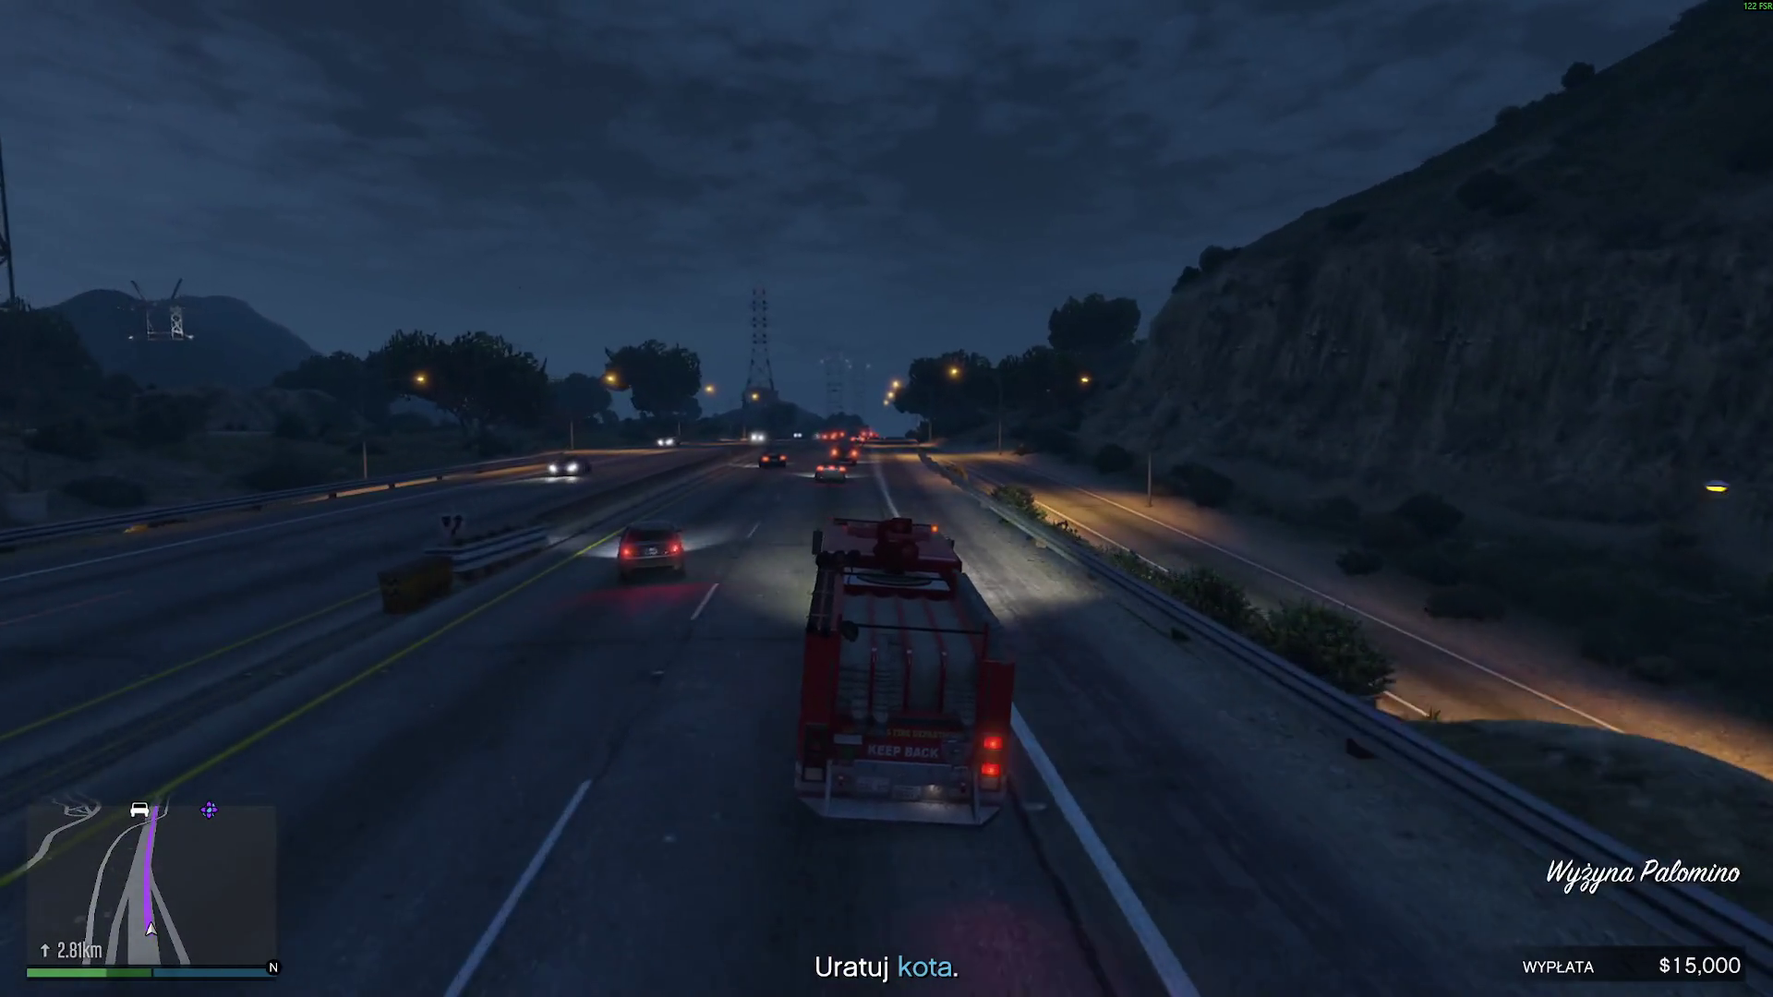
key(w)
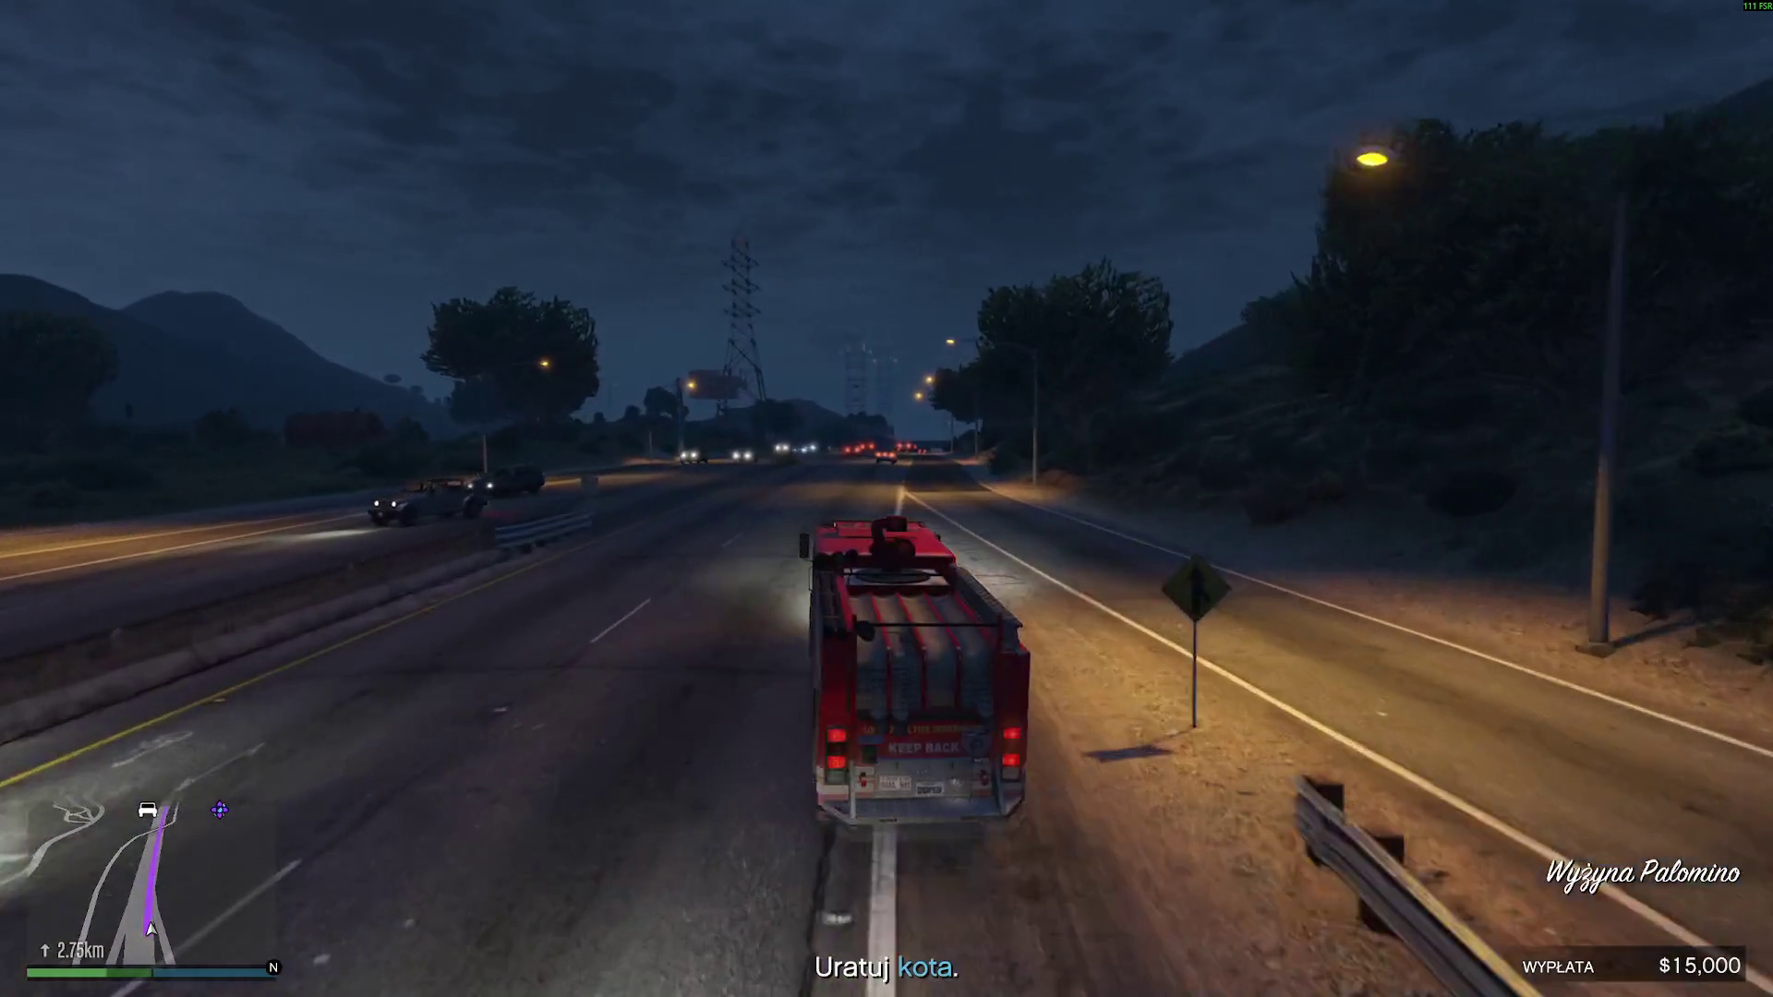
key(w)
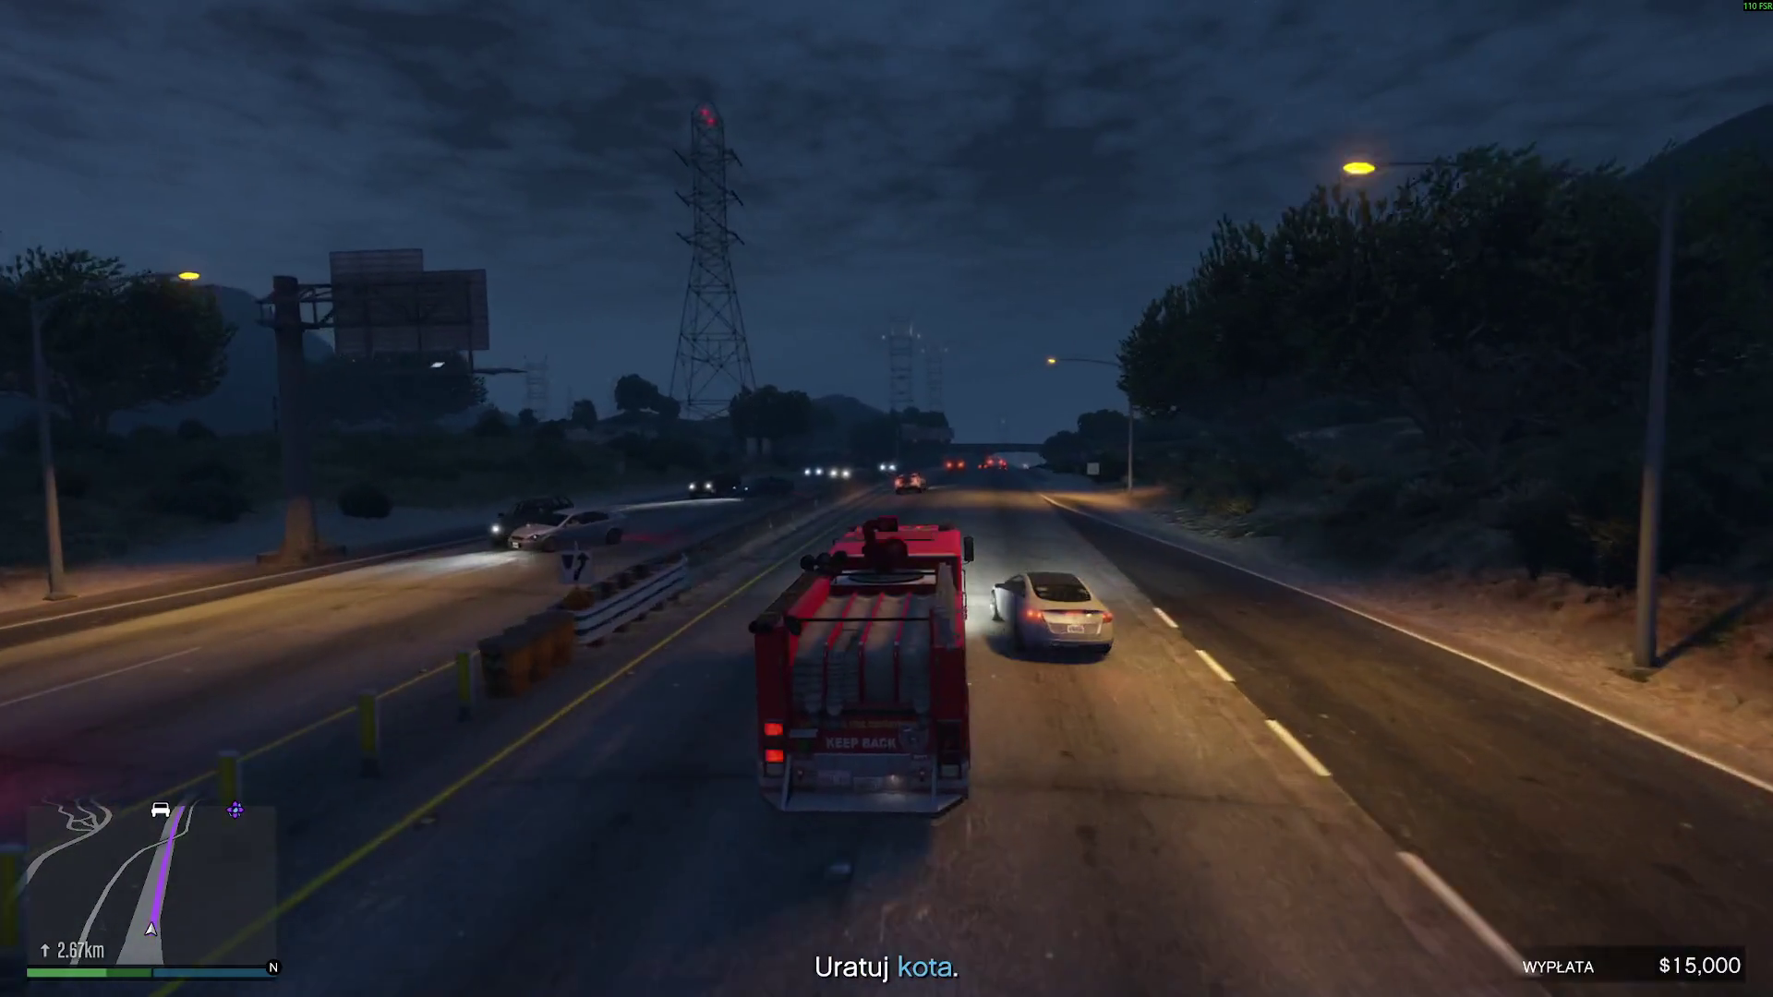
key(w)
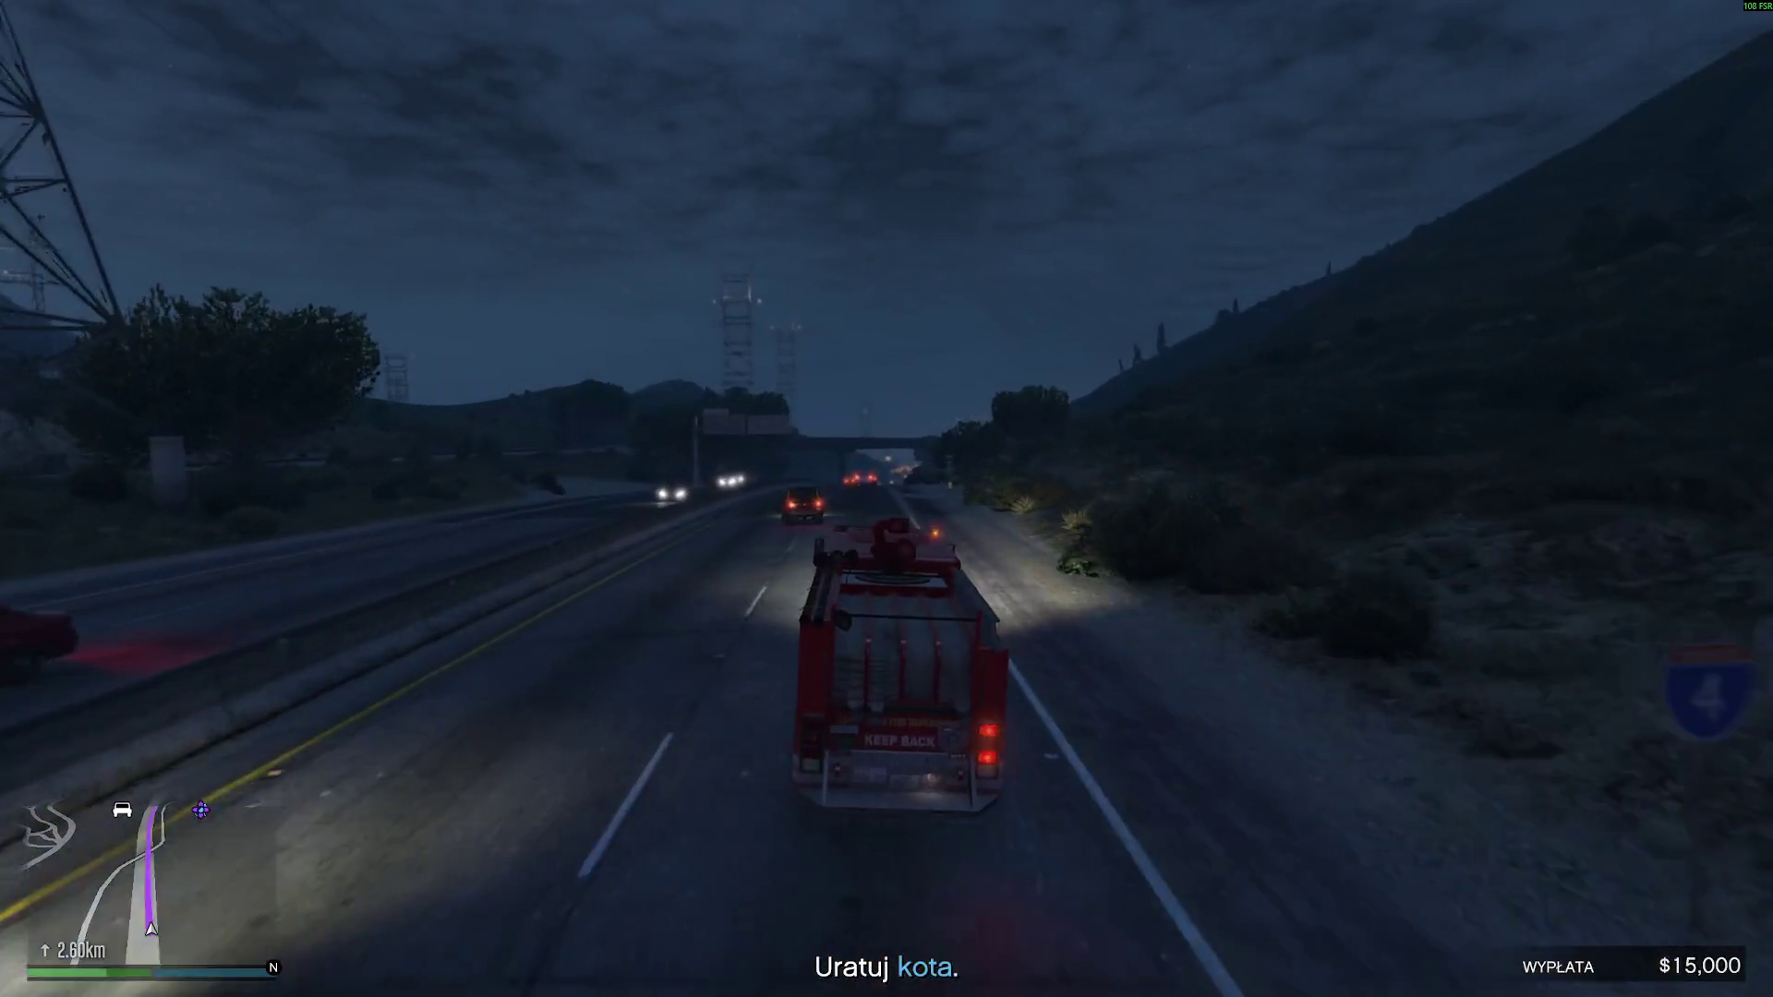
key(w)
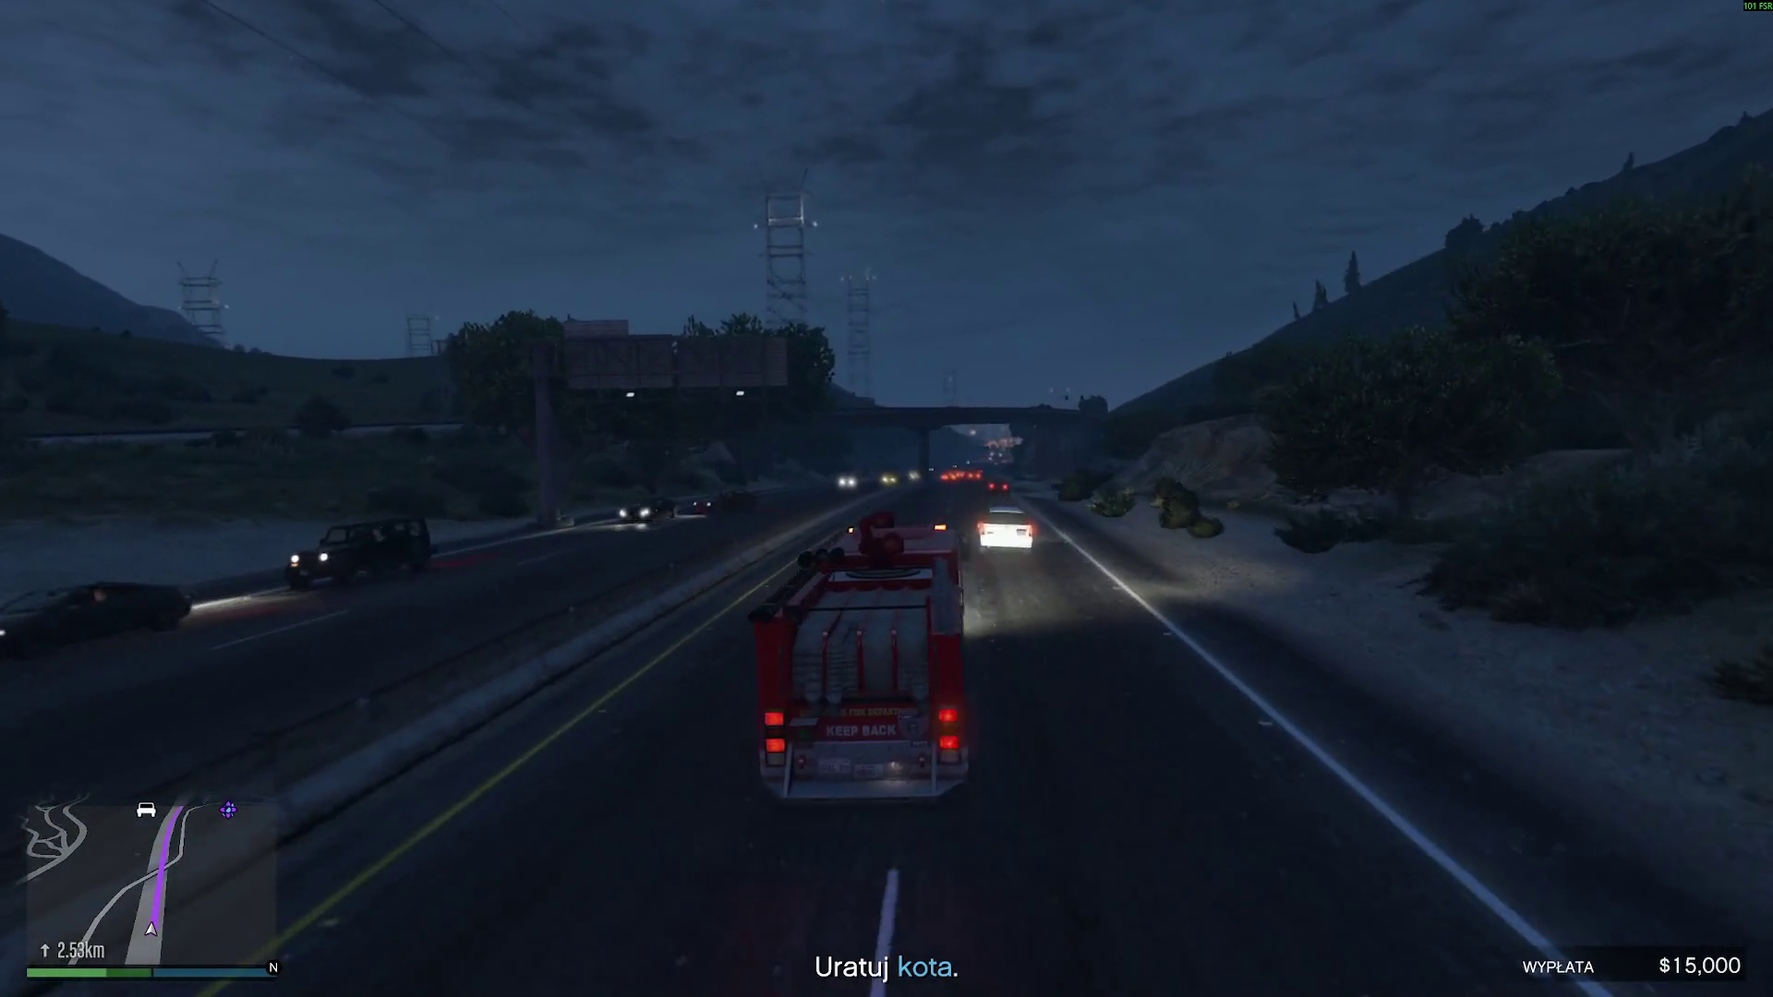
key(w)
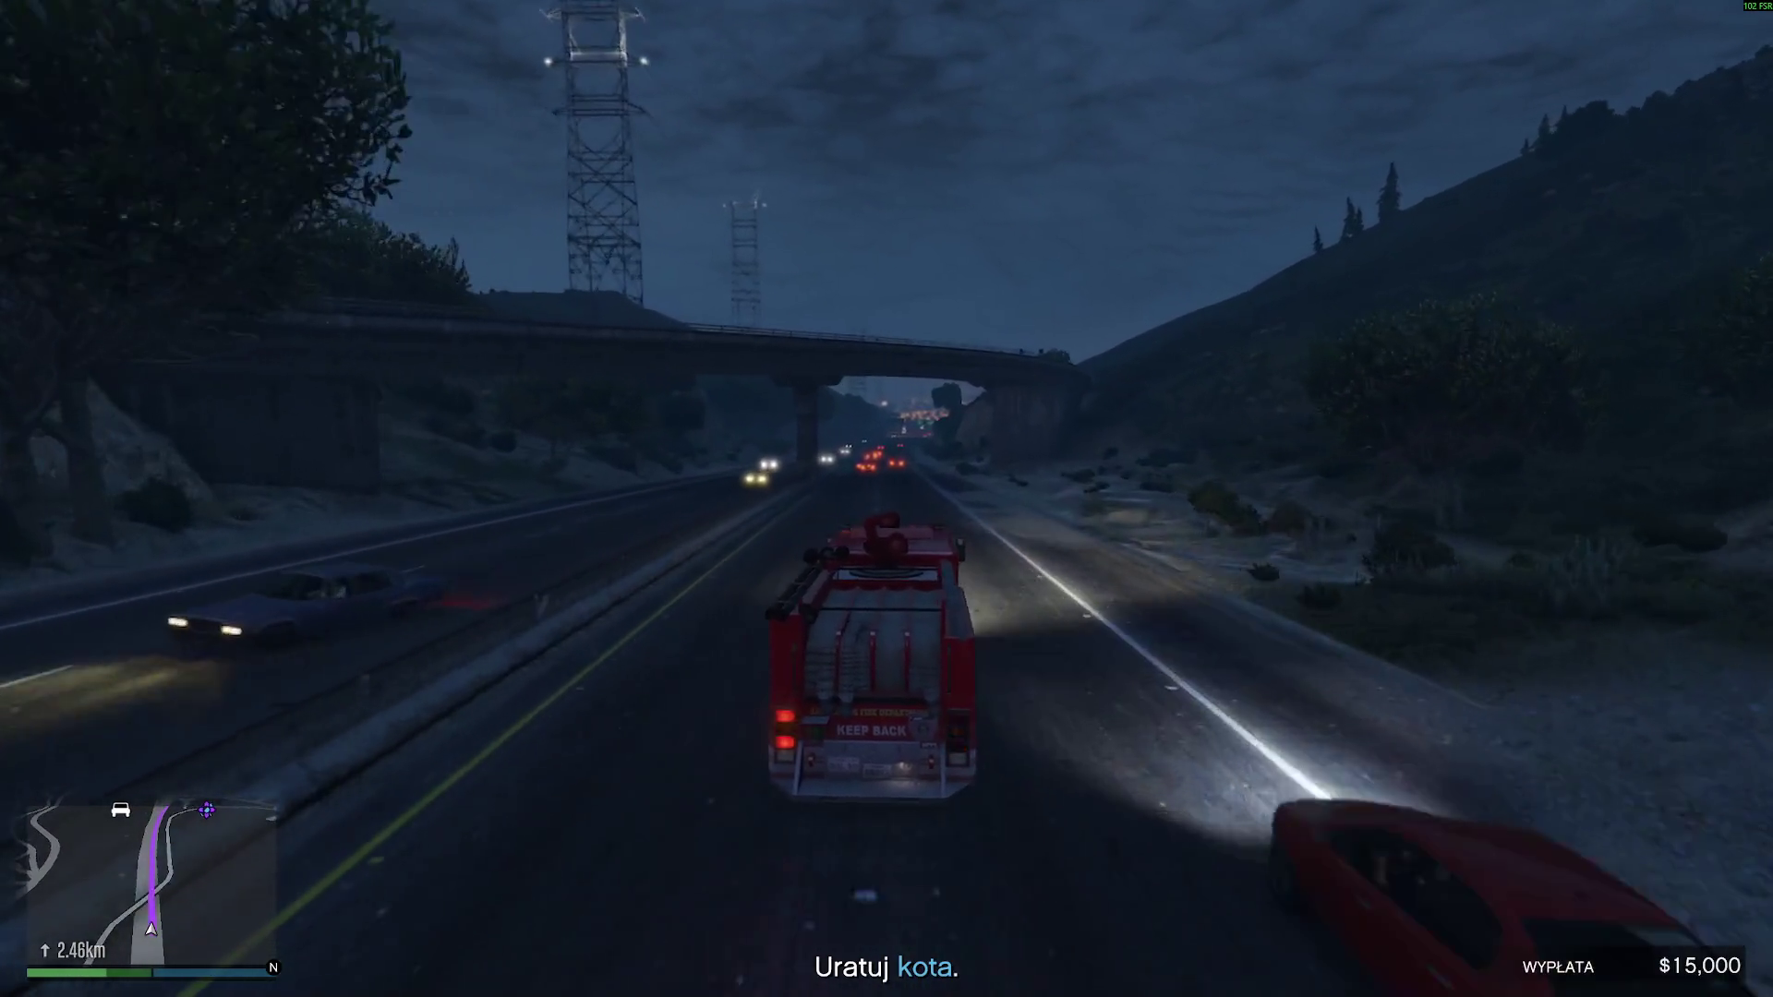
- Continue under the overpass and overhead signs into Murrieta Heights
key(w)
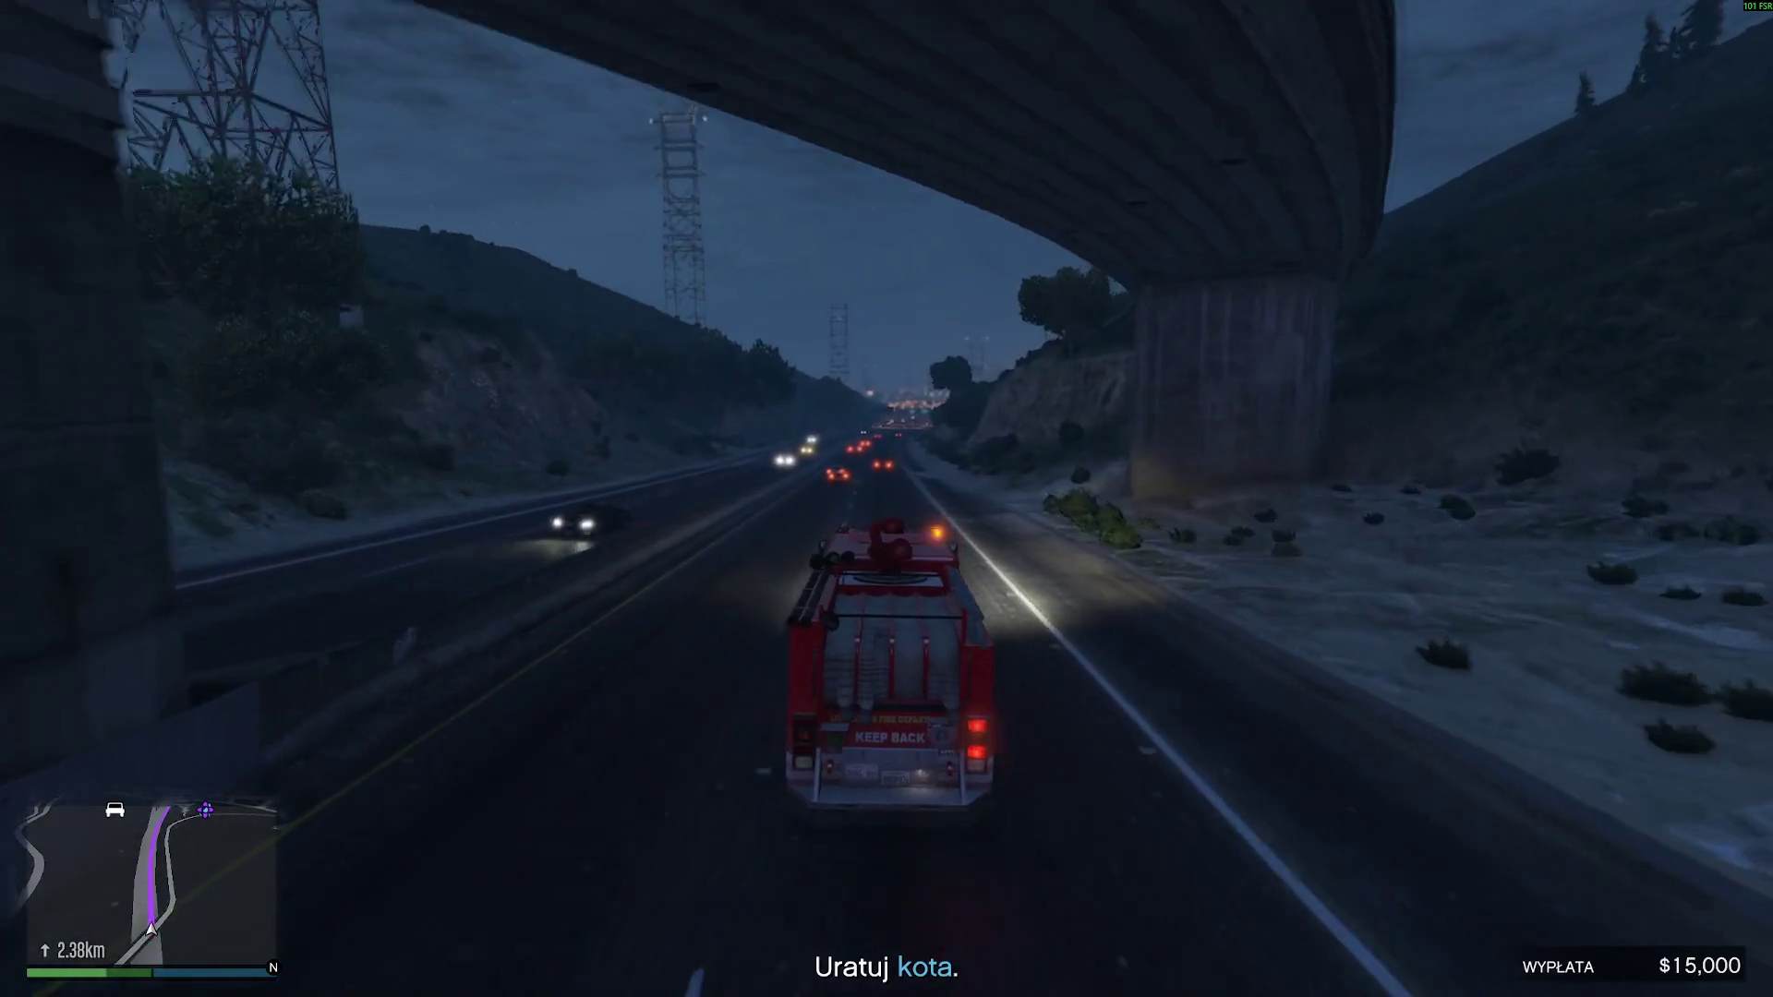
key(w)
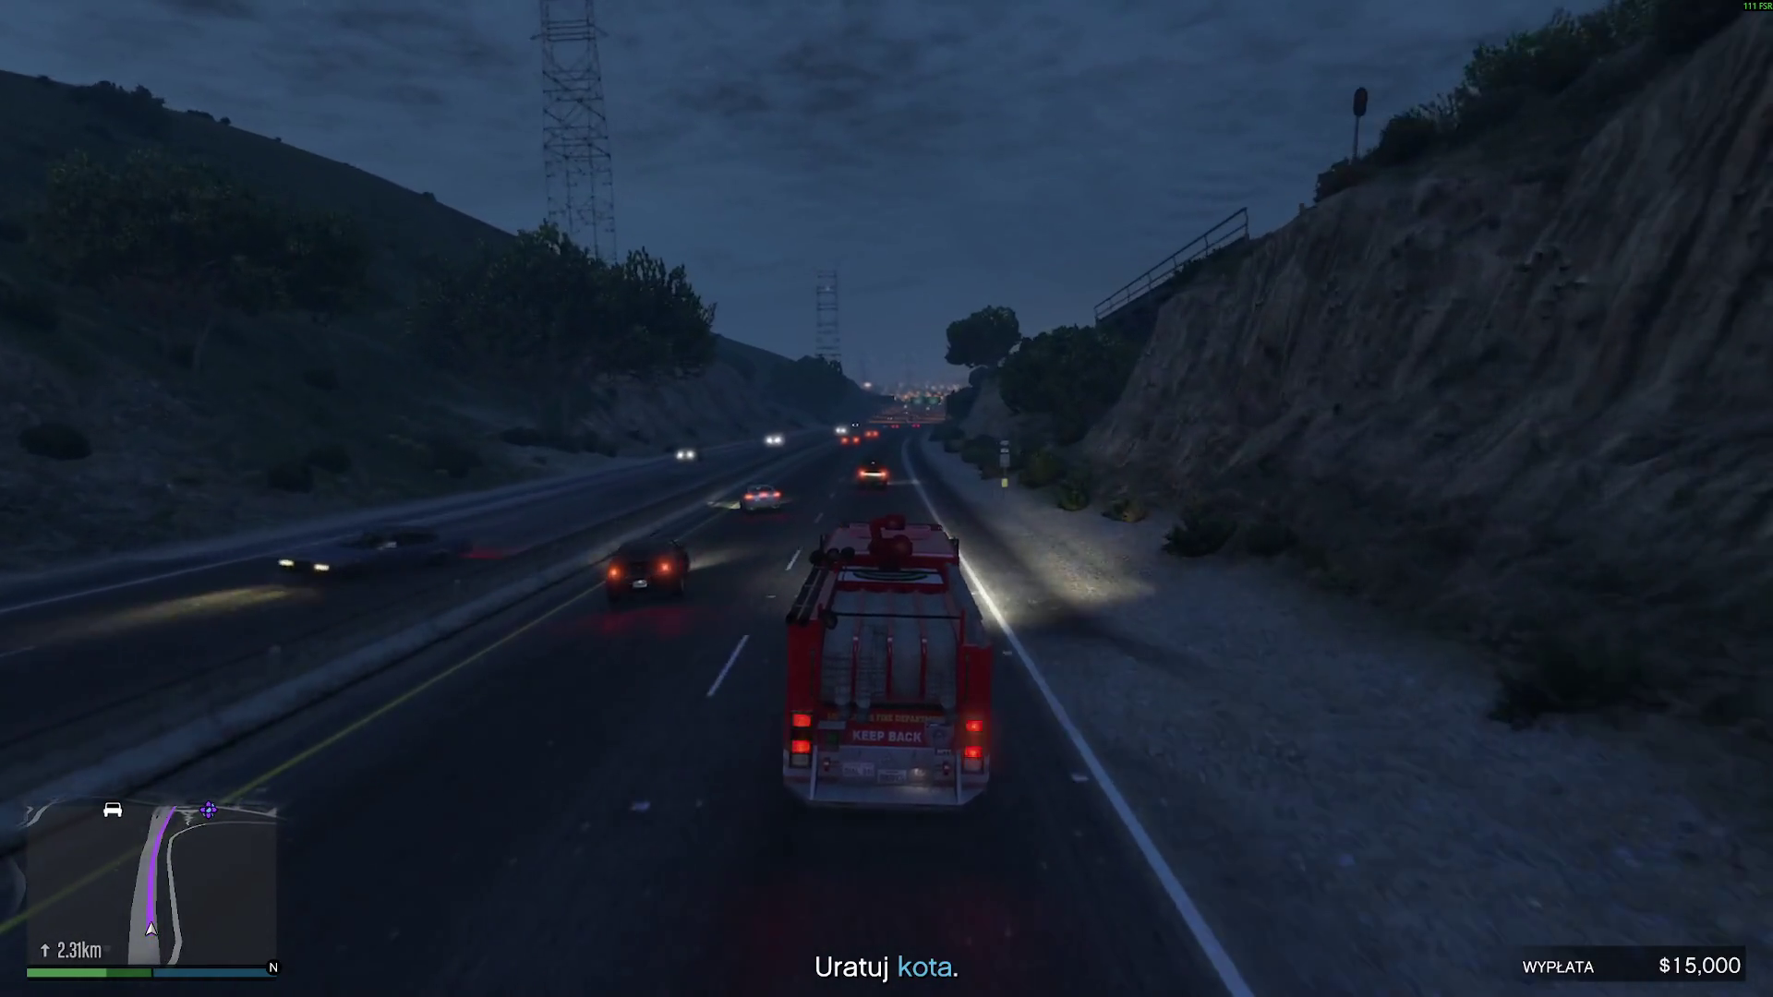
key(w)
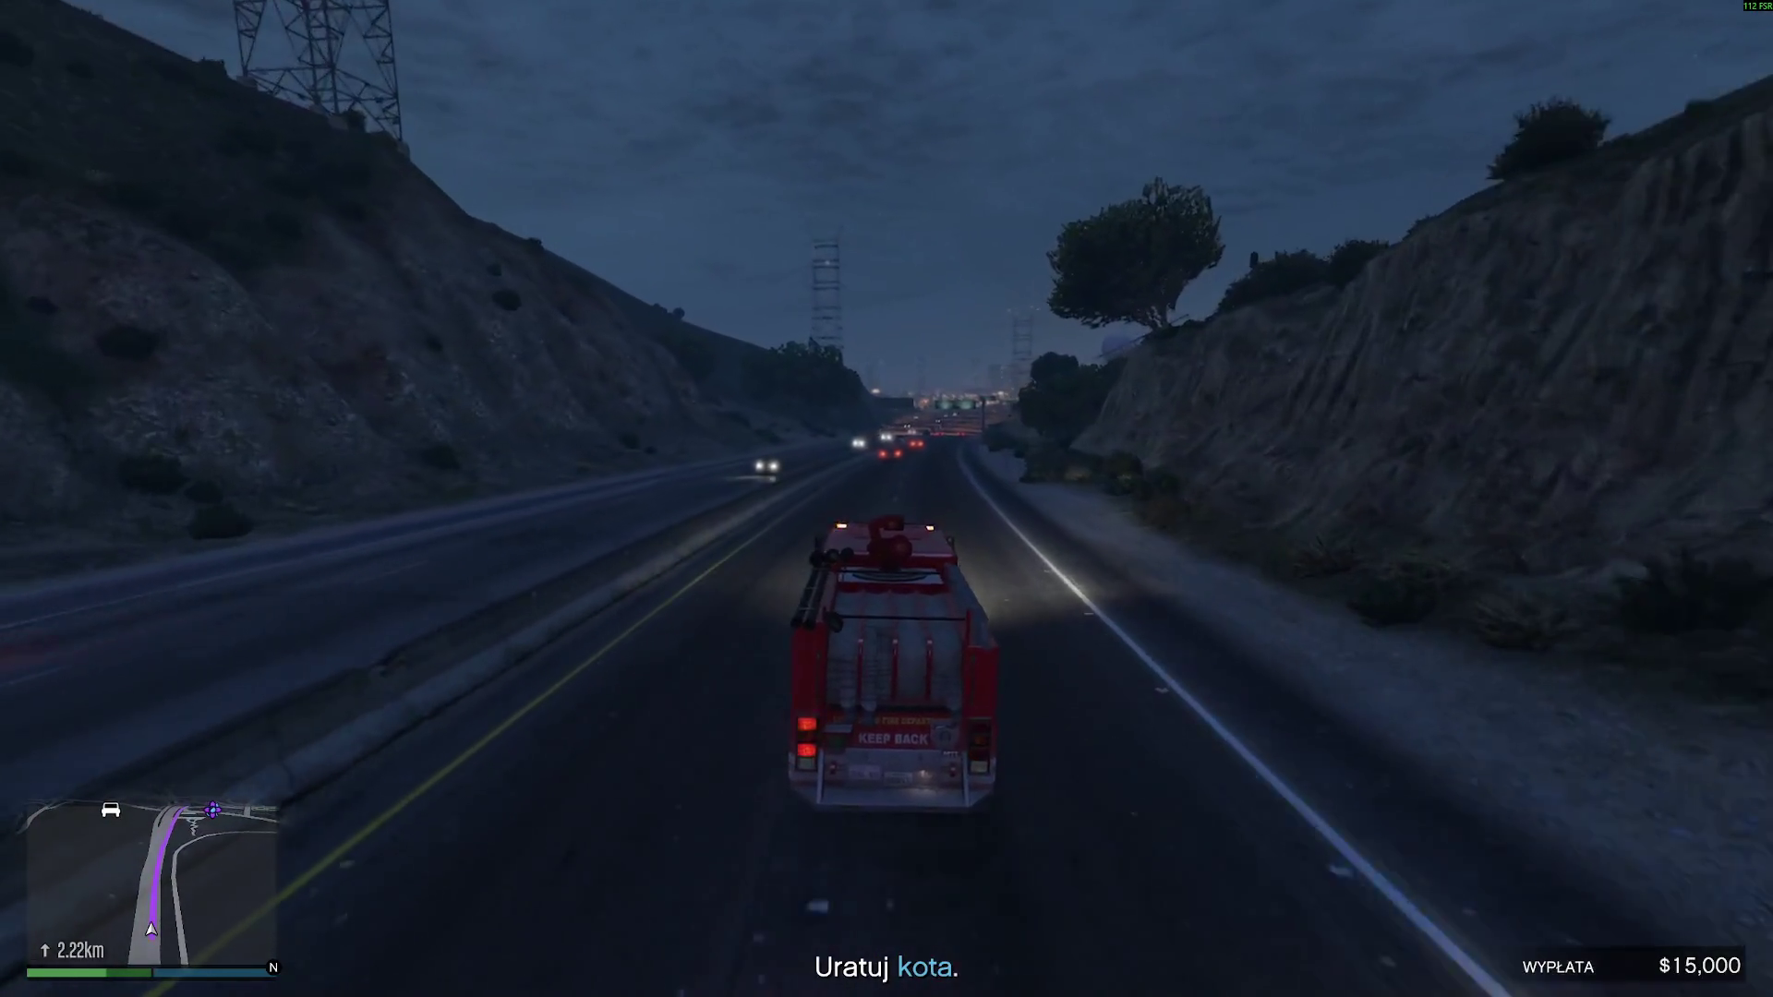
key(w)
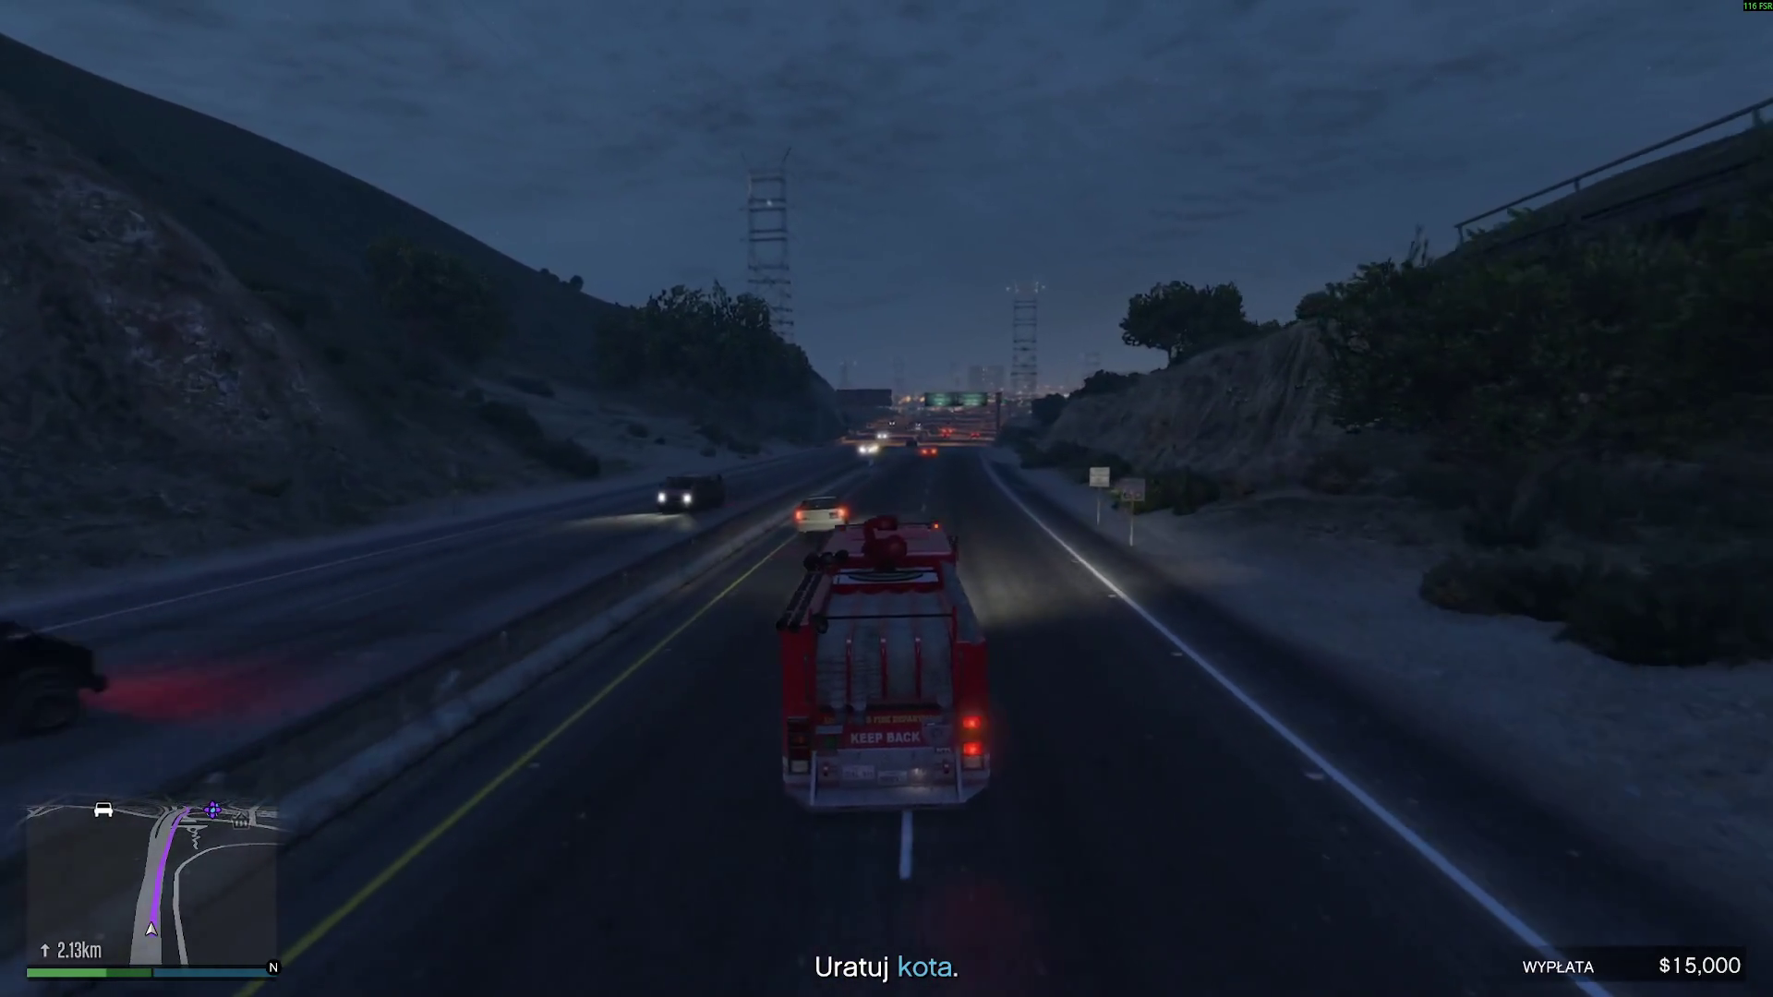
key(w)
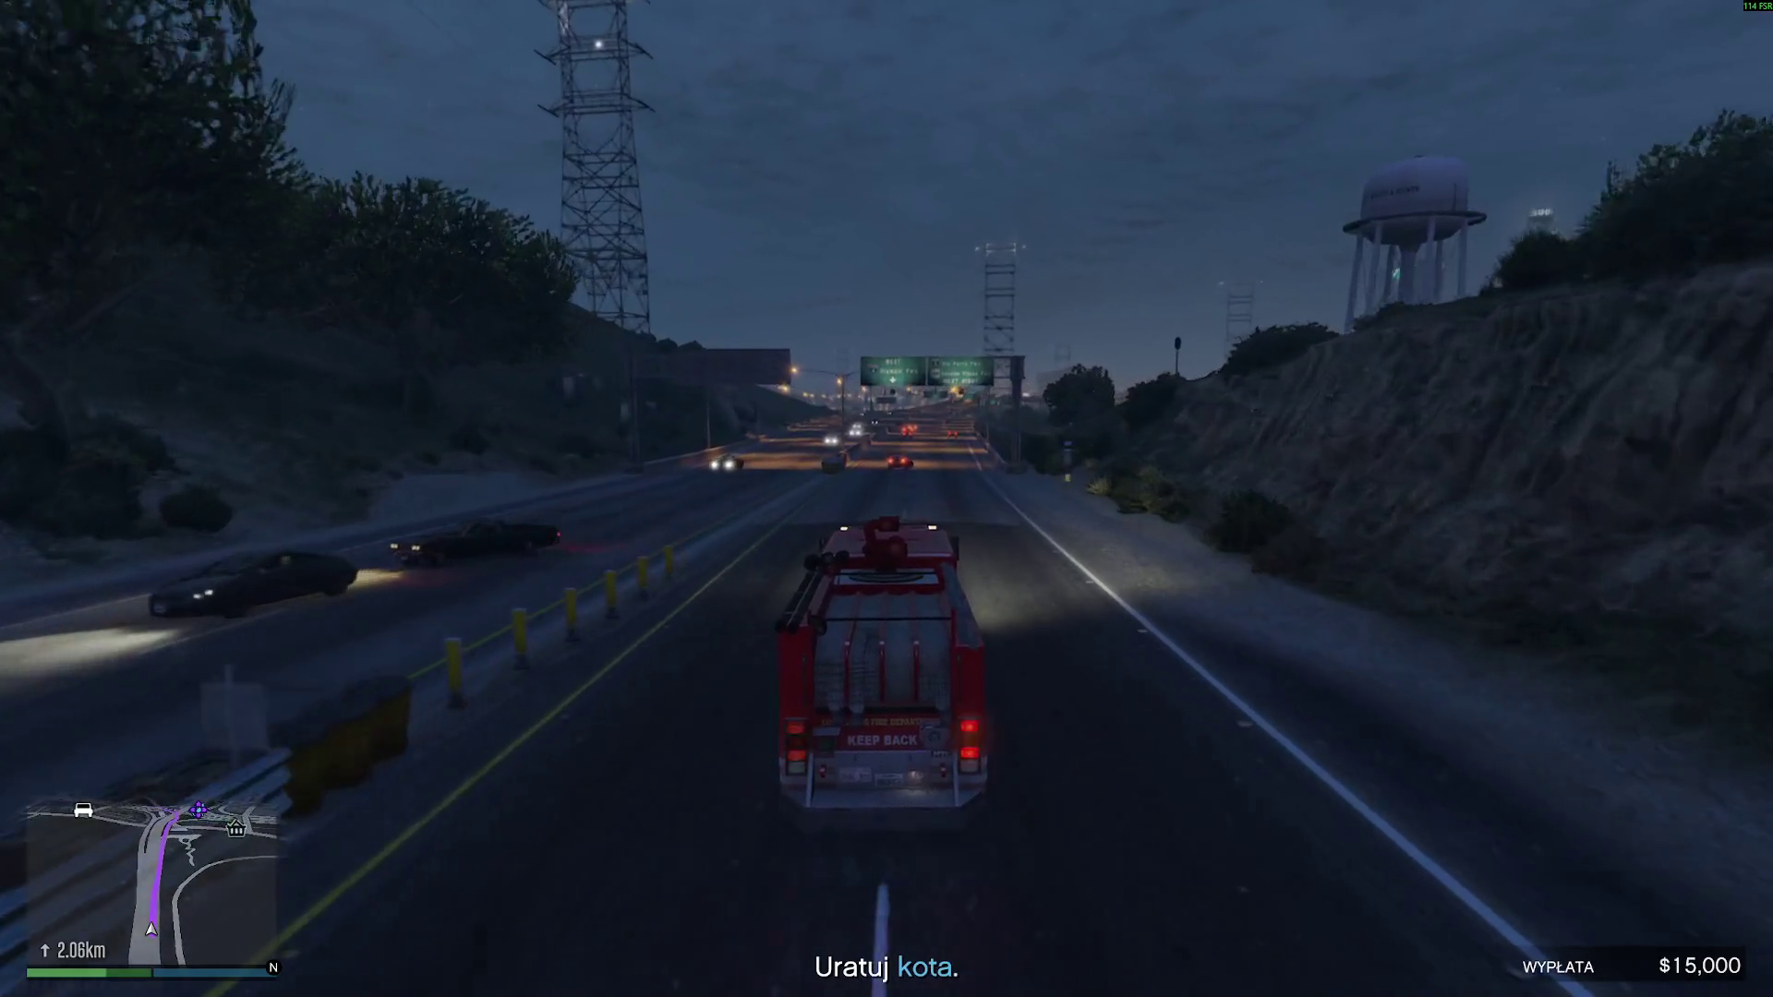
key(w)
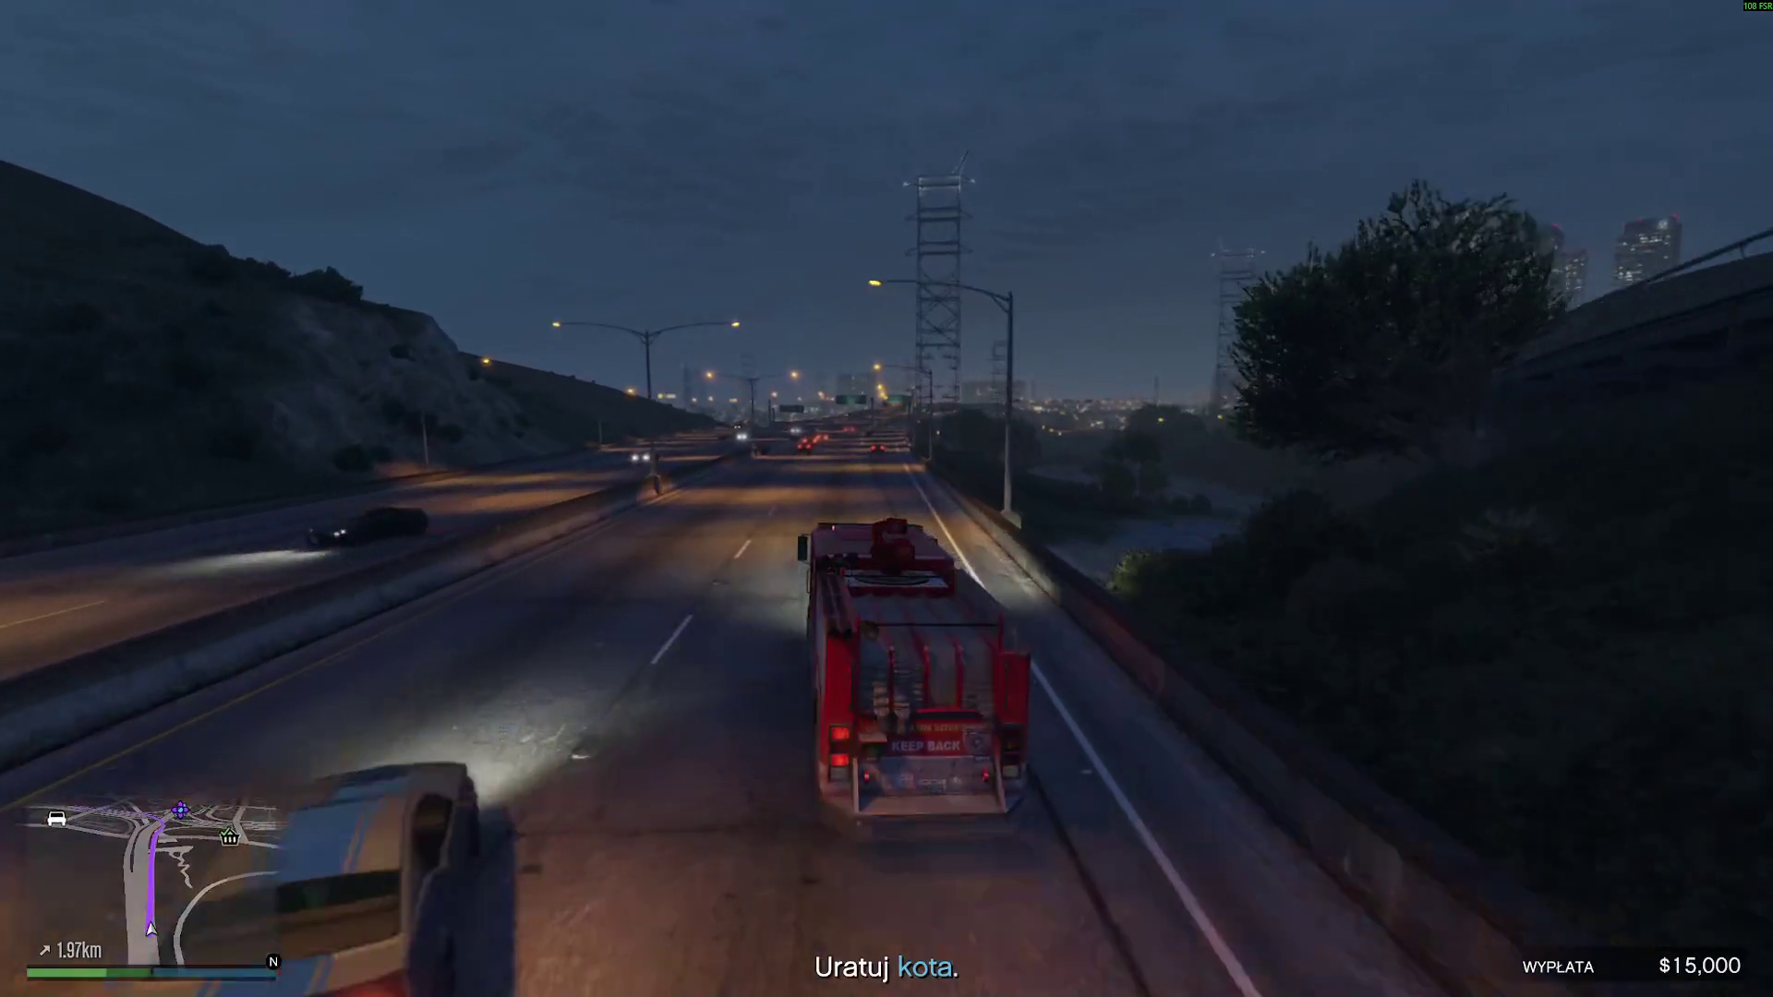
key(w)
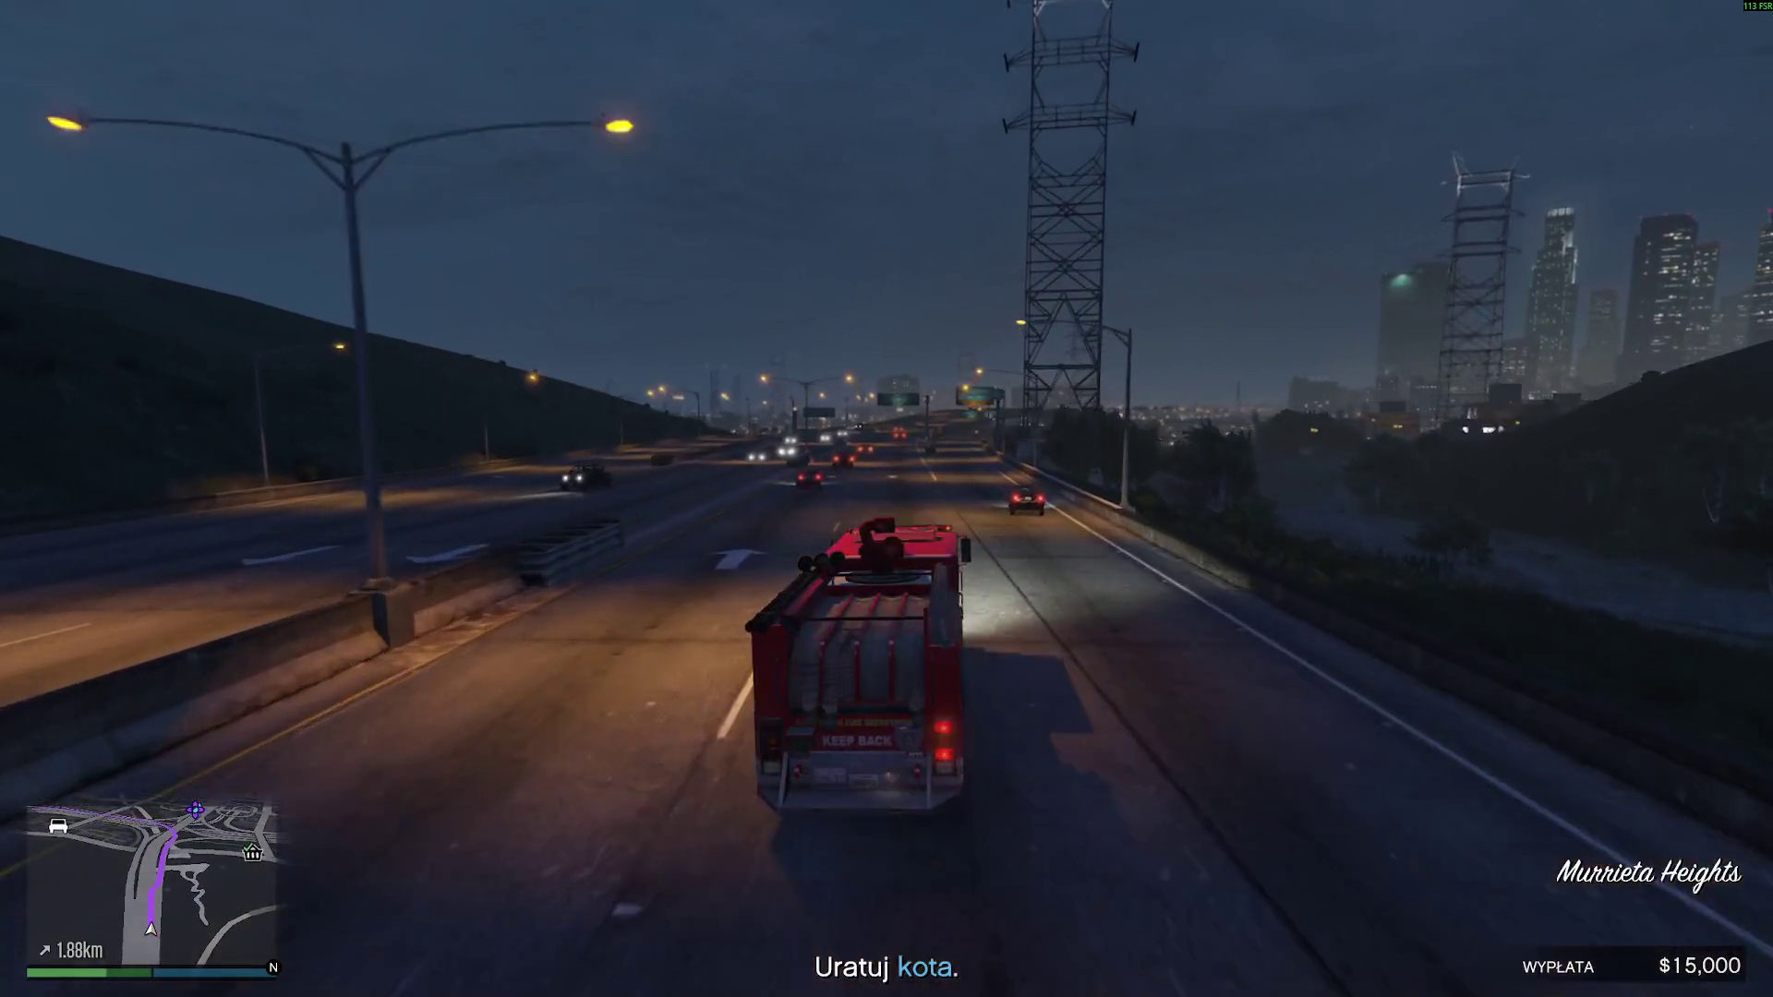
- Follow the Elysian Fields Freeway under the overpasses toward the water tower exit
key(w)
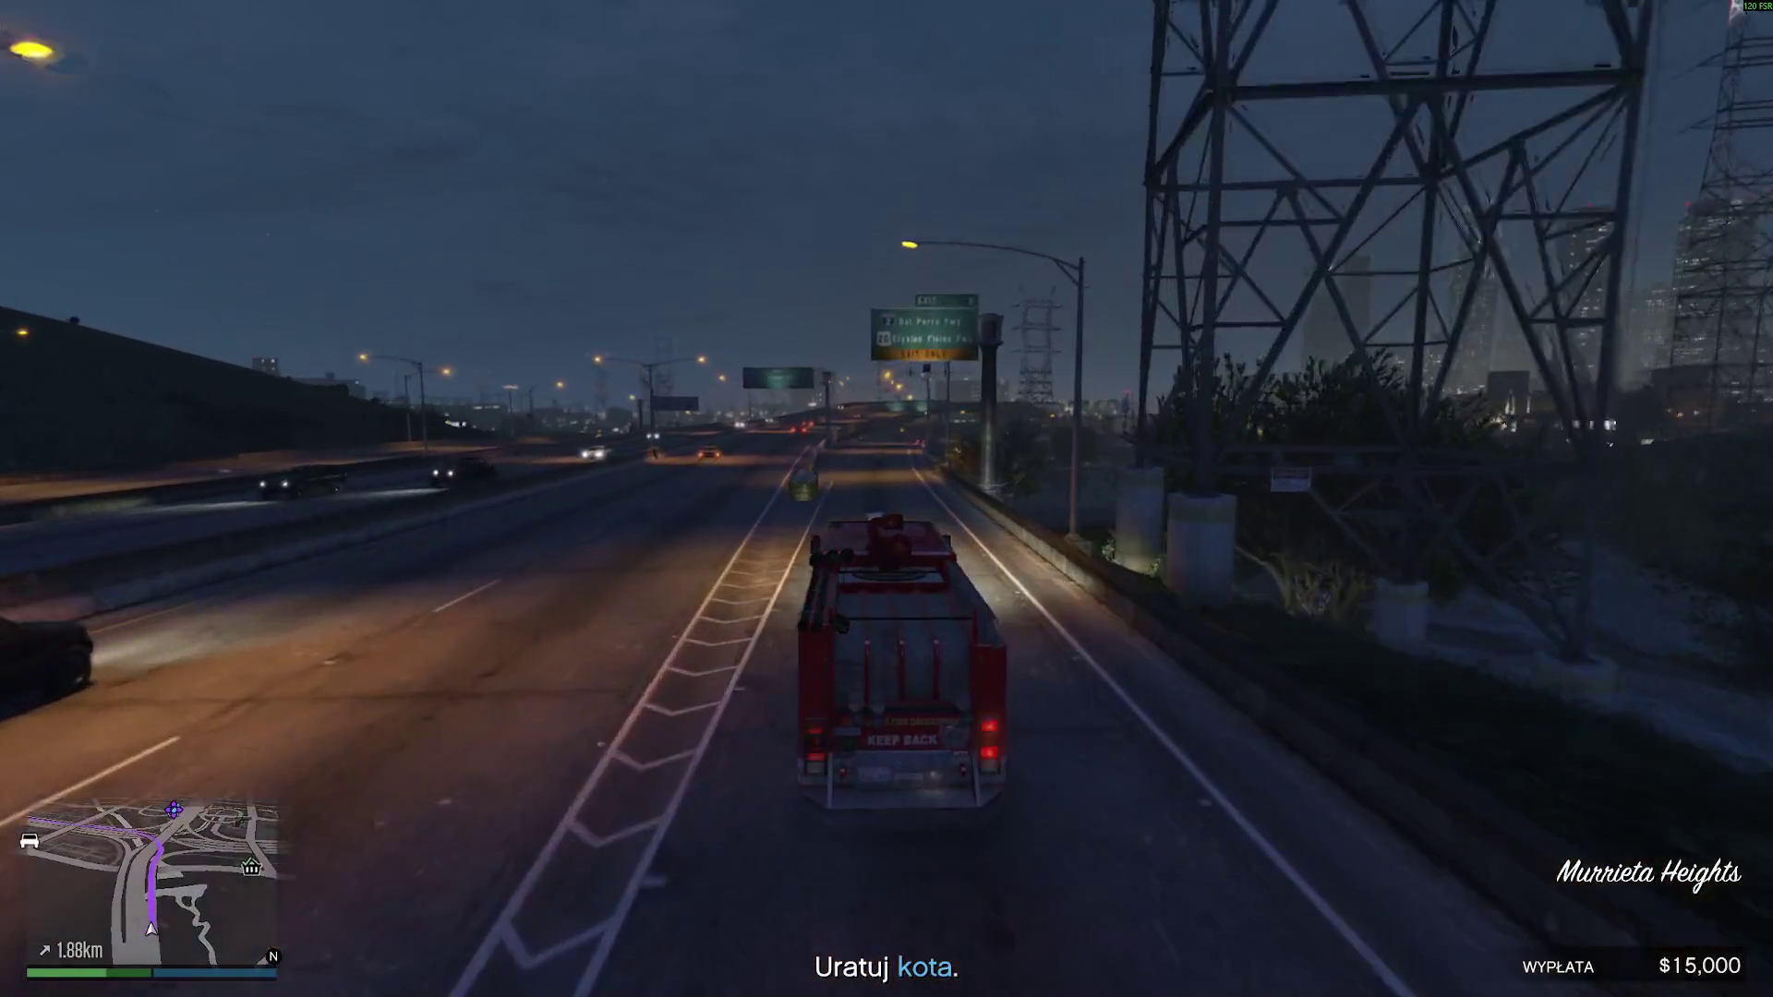
key(w)
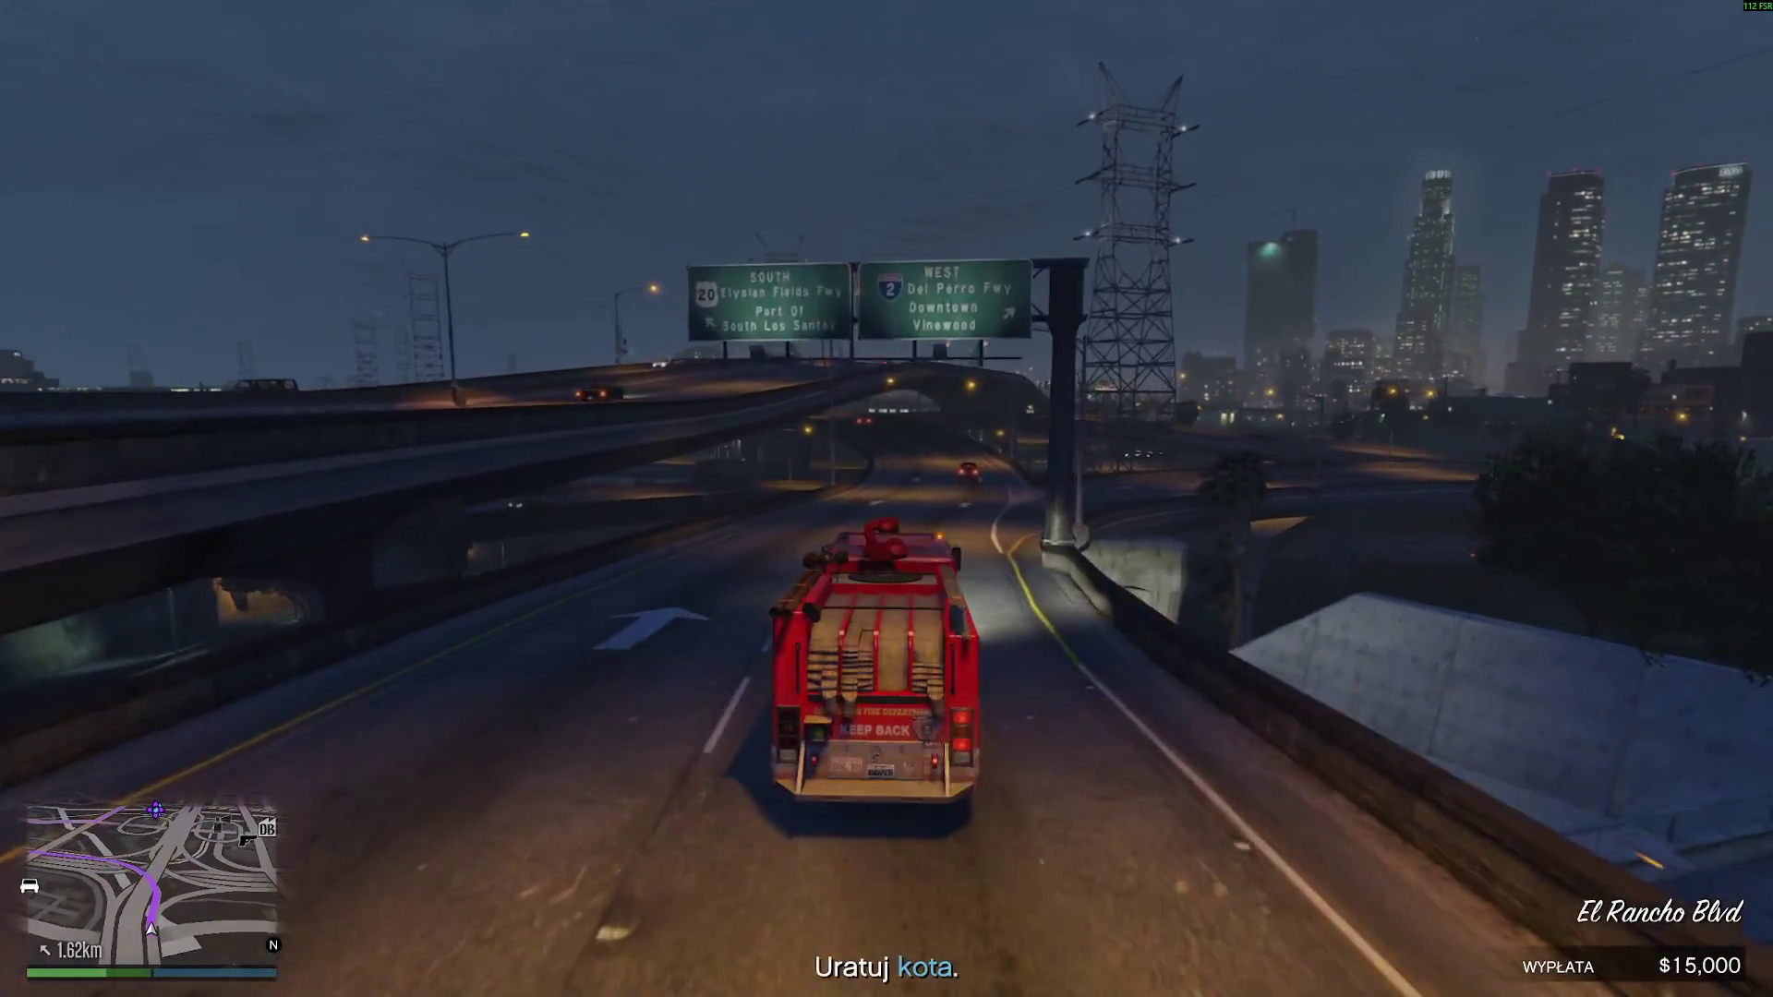
key(w)
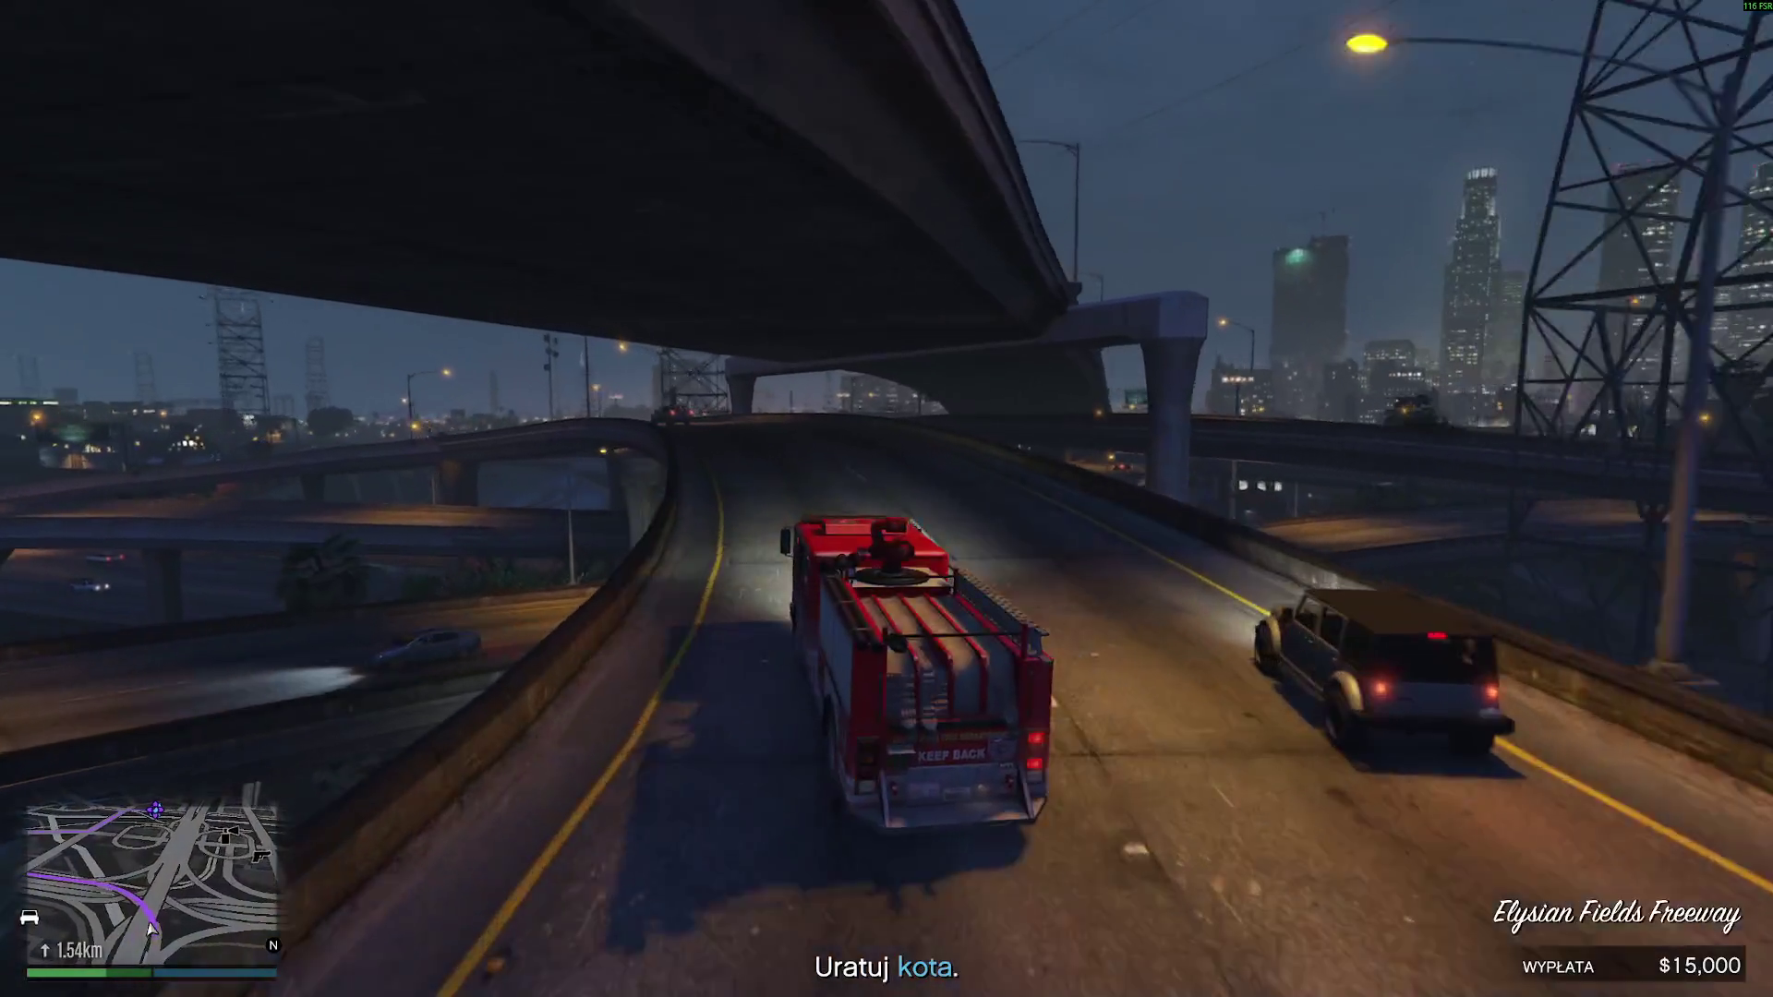
key(w)
key(w)
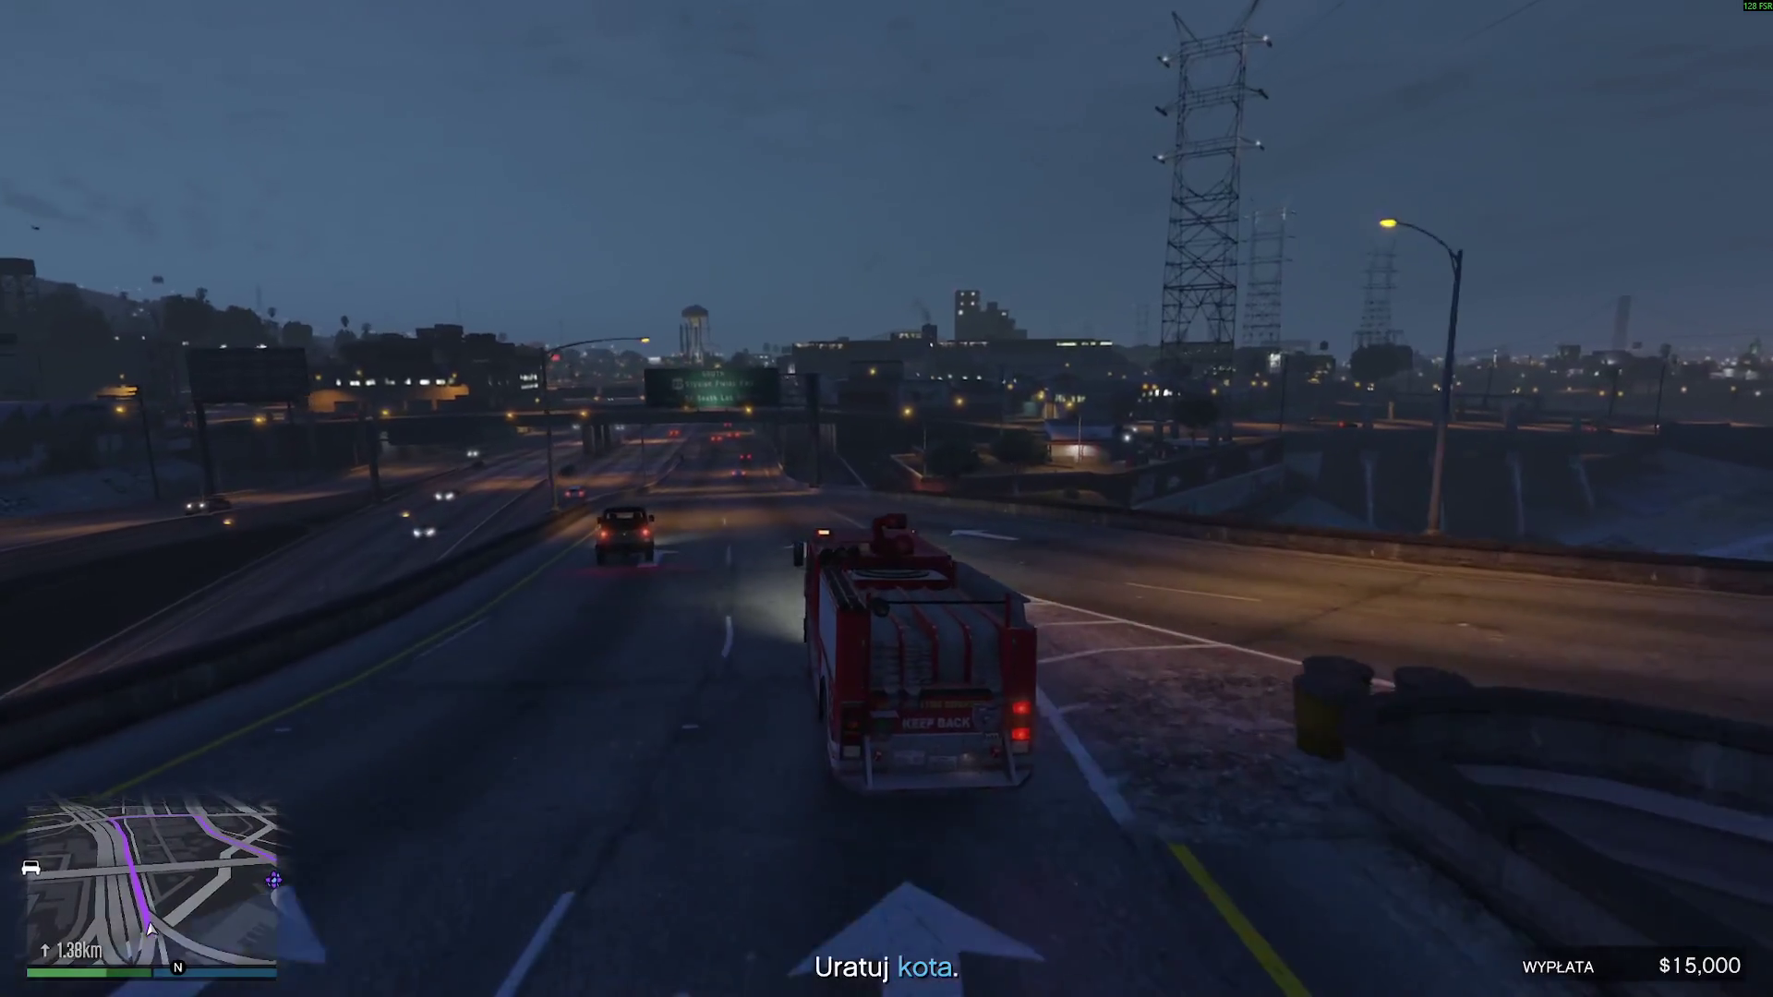
key(w)
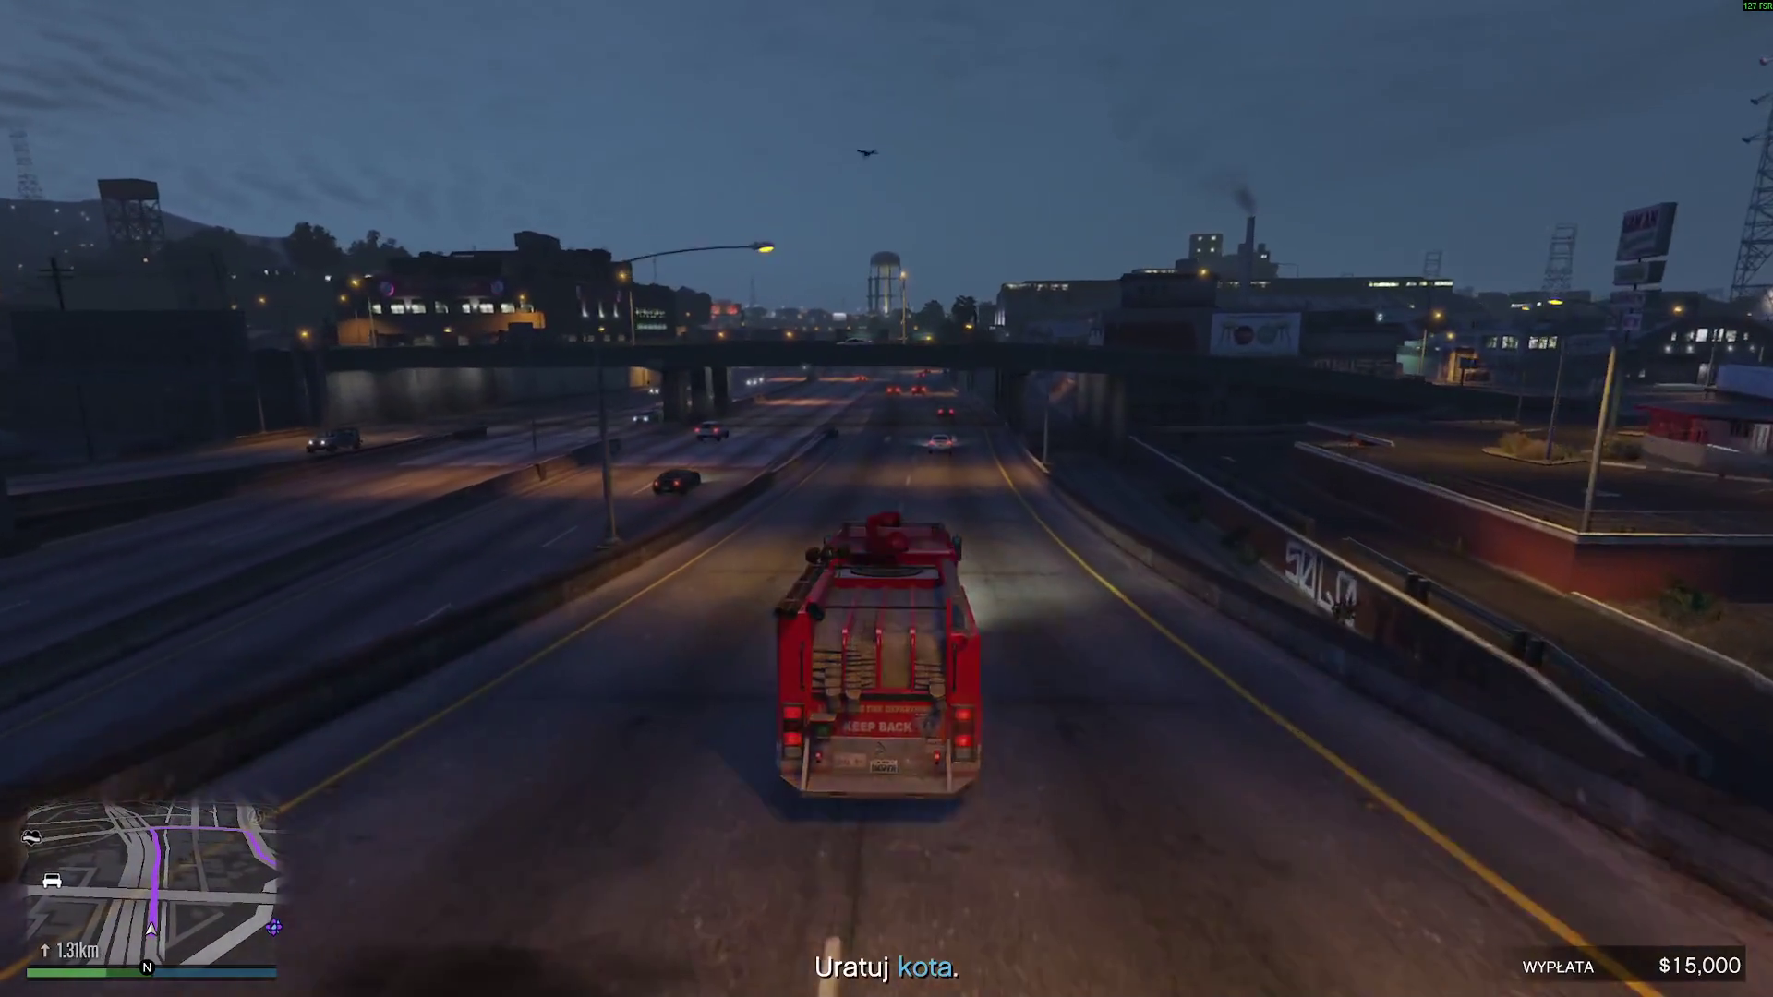
key(w)
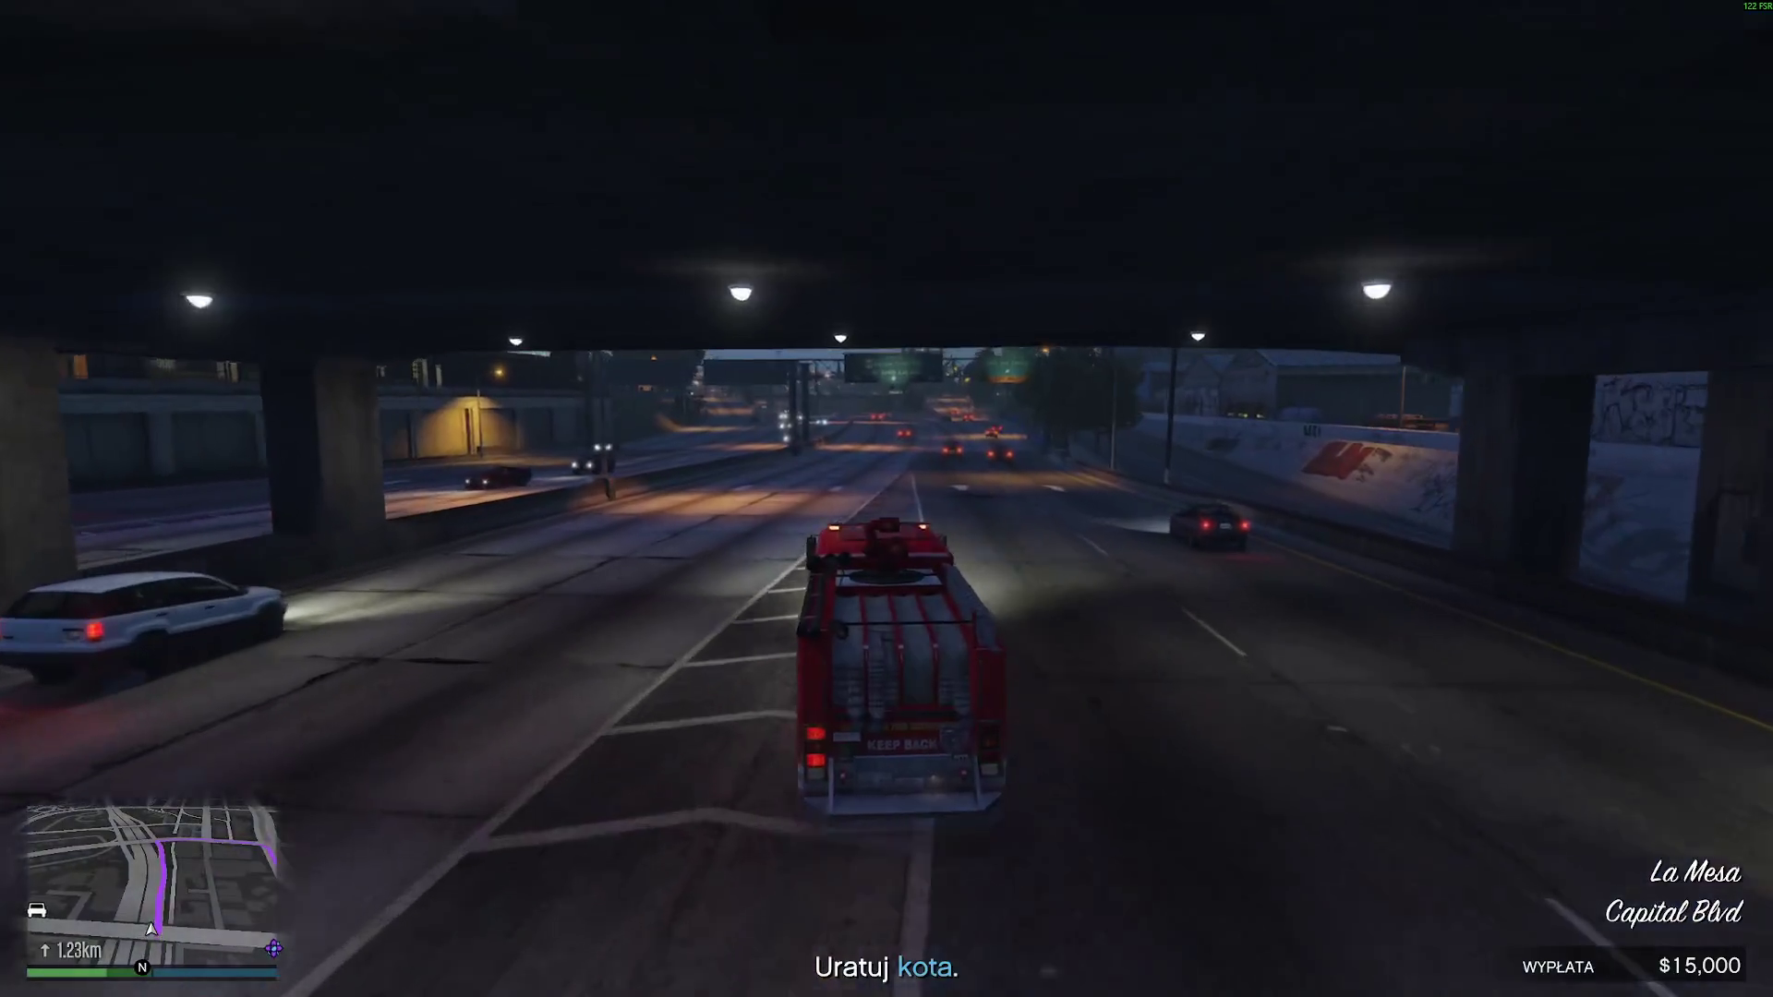
key(w)
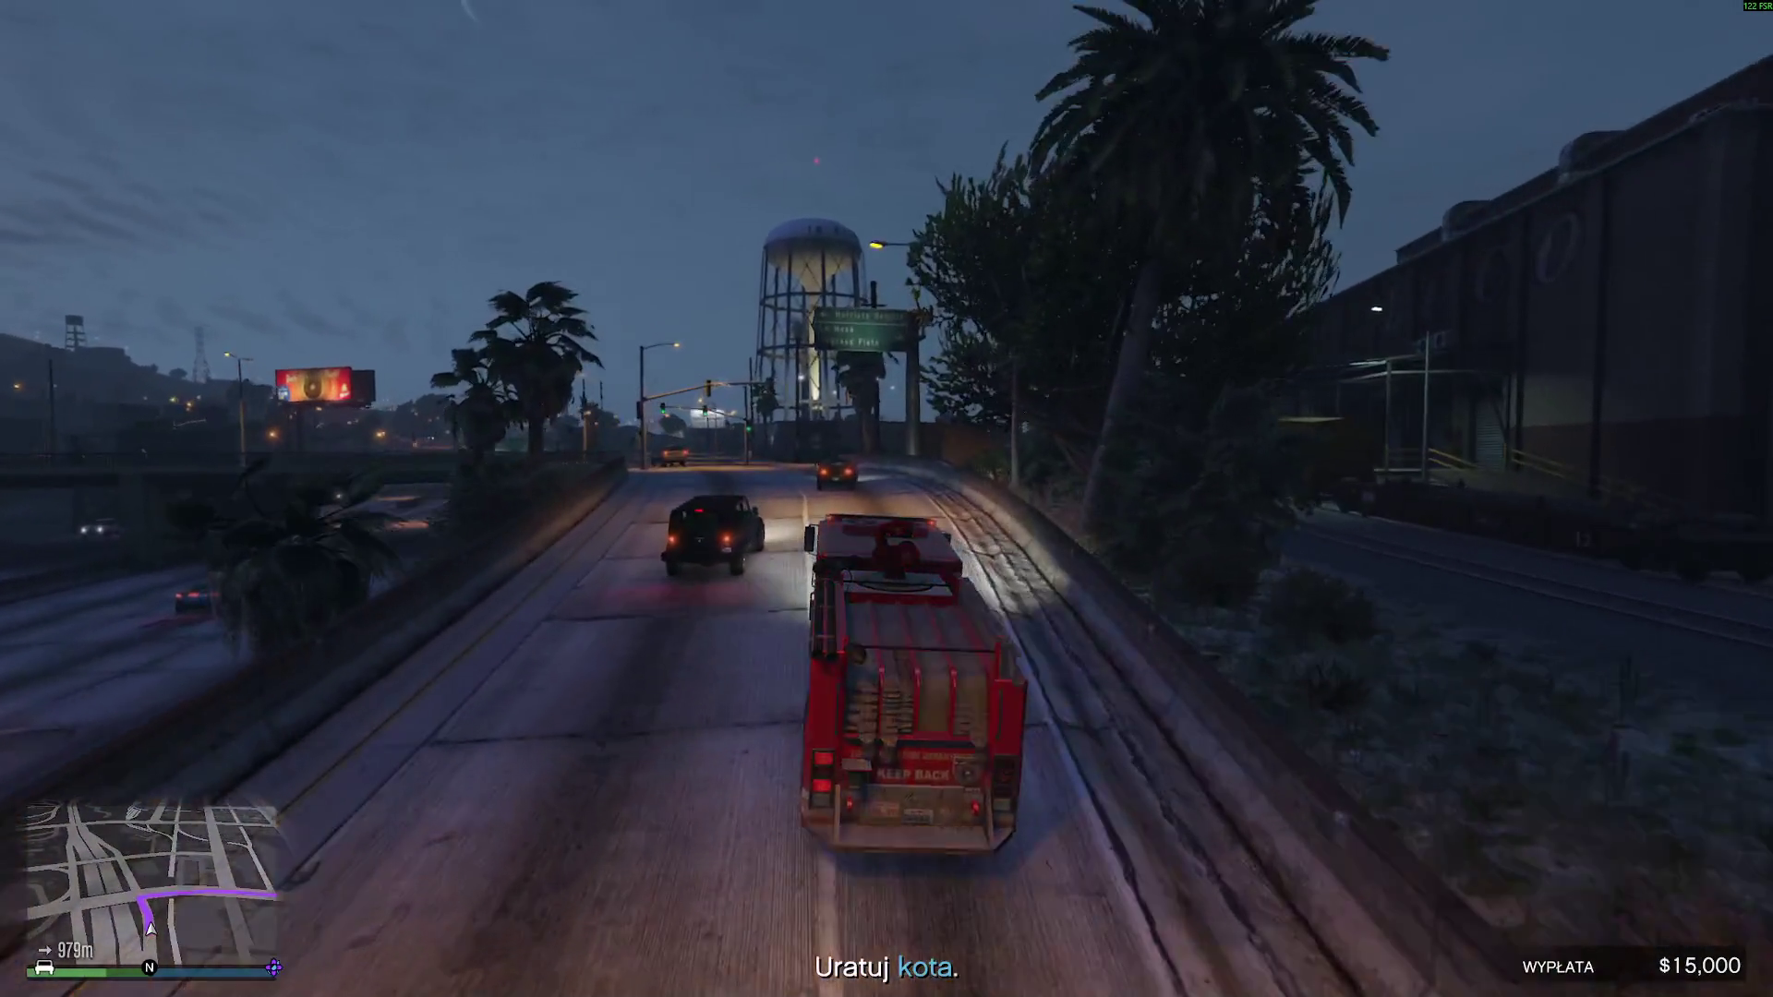
key(w)
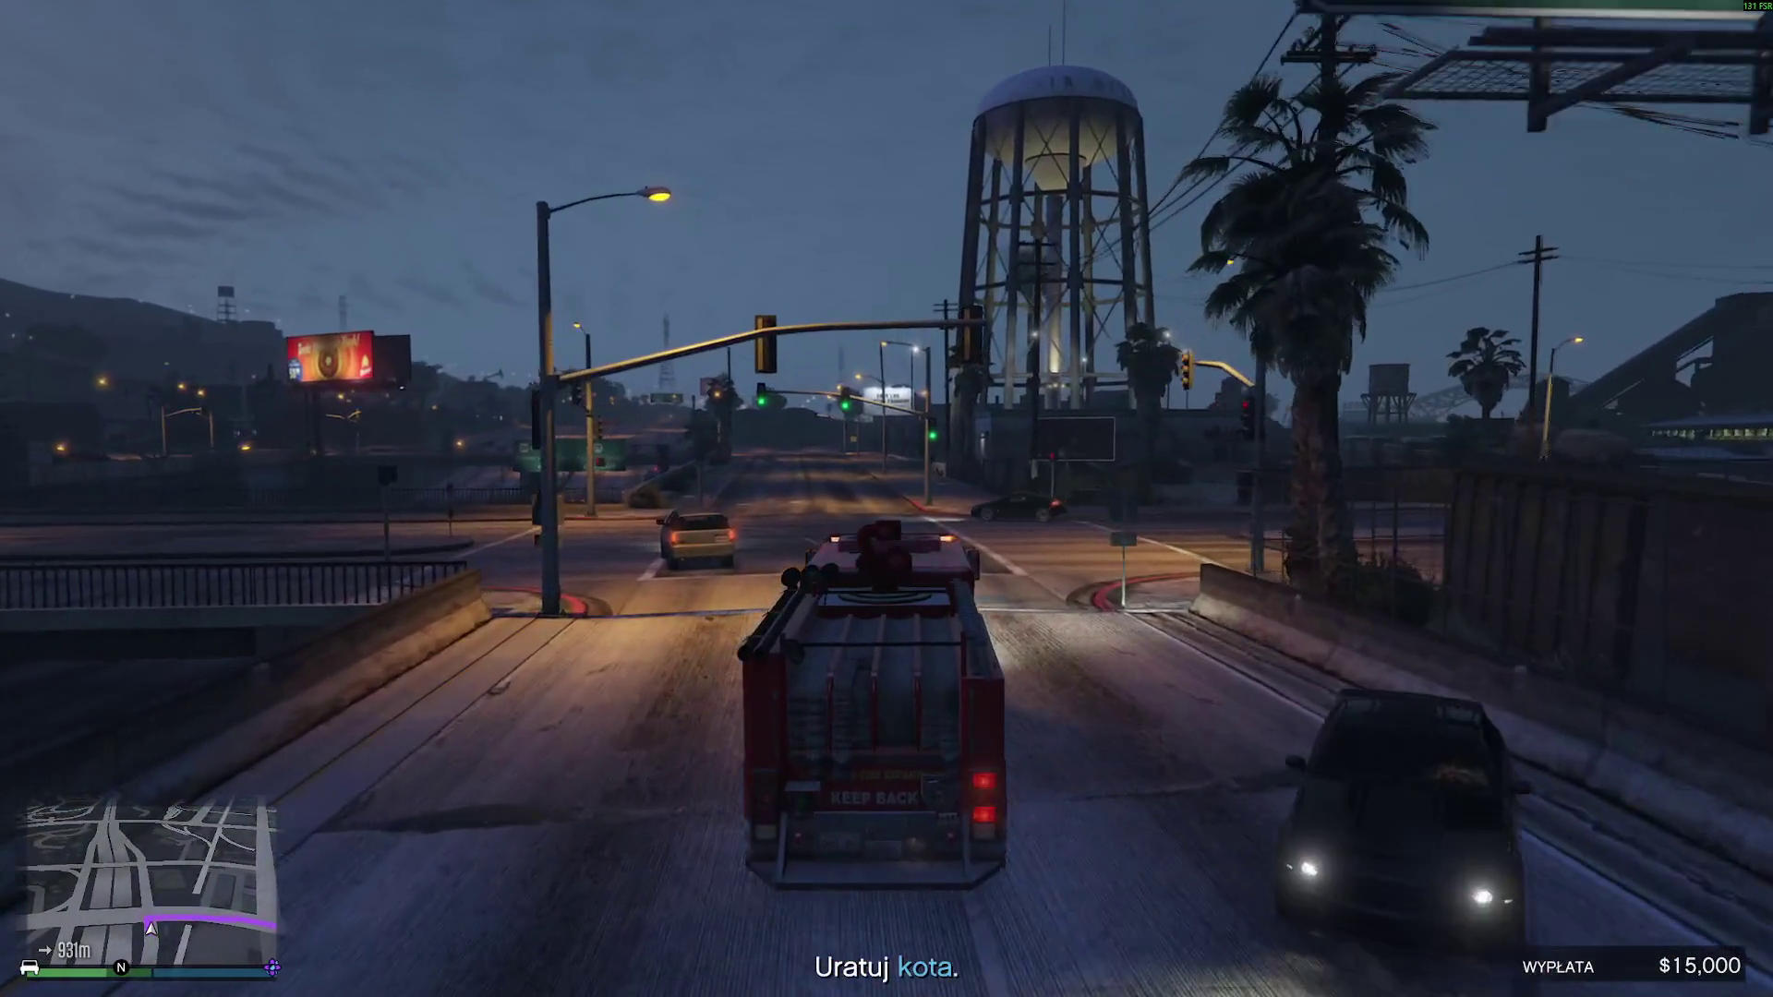
- Drive via Innocence Blvd, Orchardville Ave and Popular St, then turn left toward downtown
key(w)
key(d)
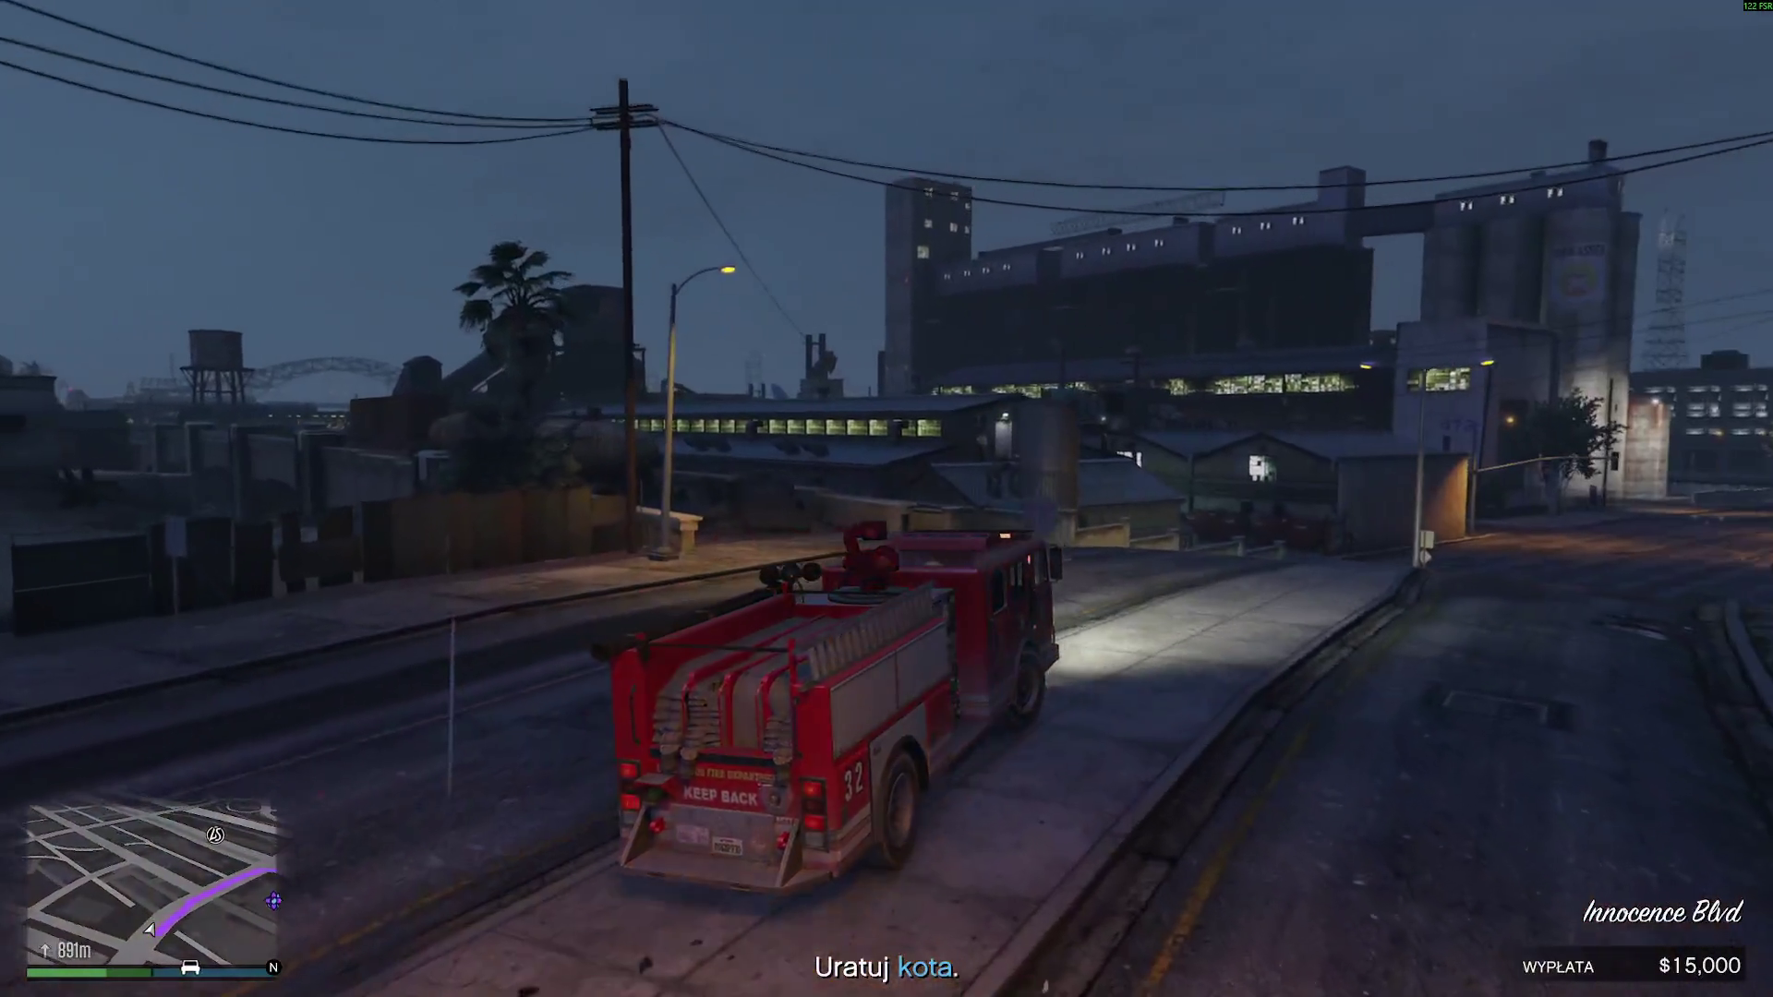
key(w)
key(w)
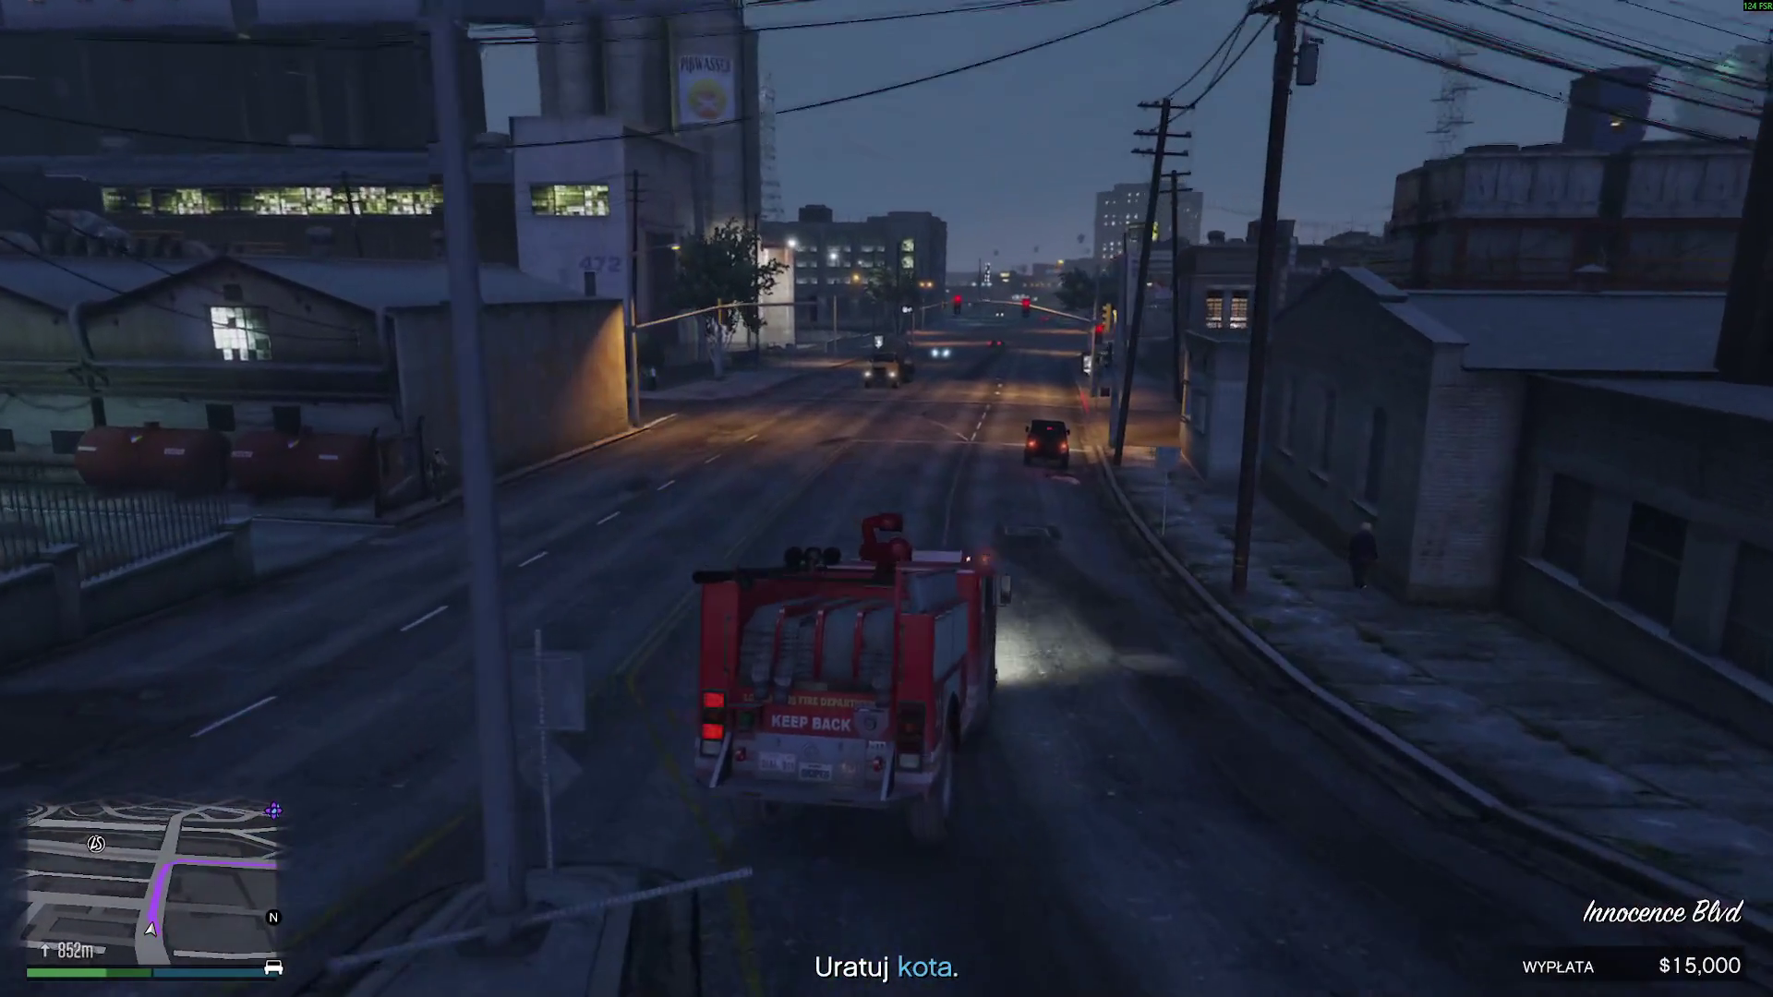
key(w)
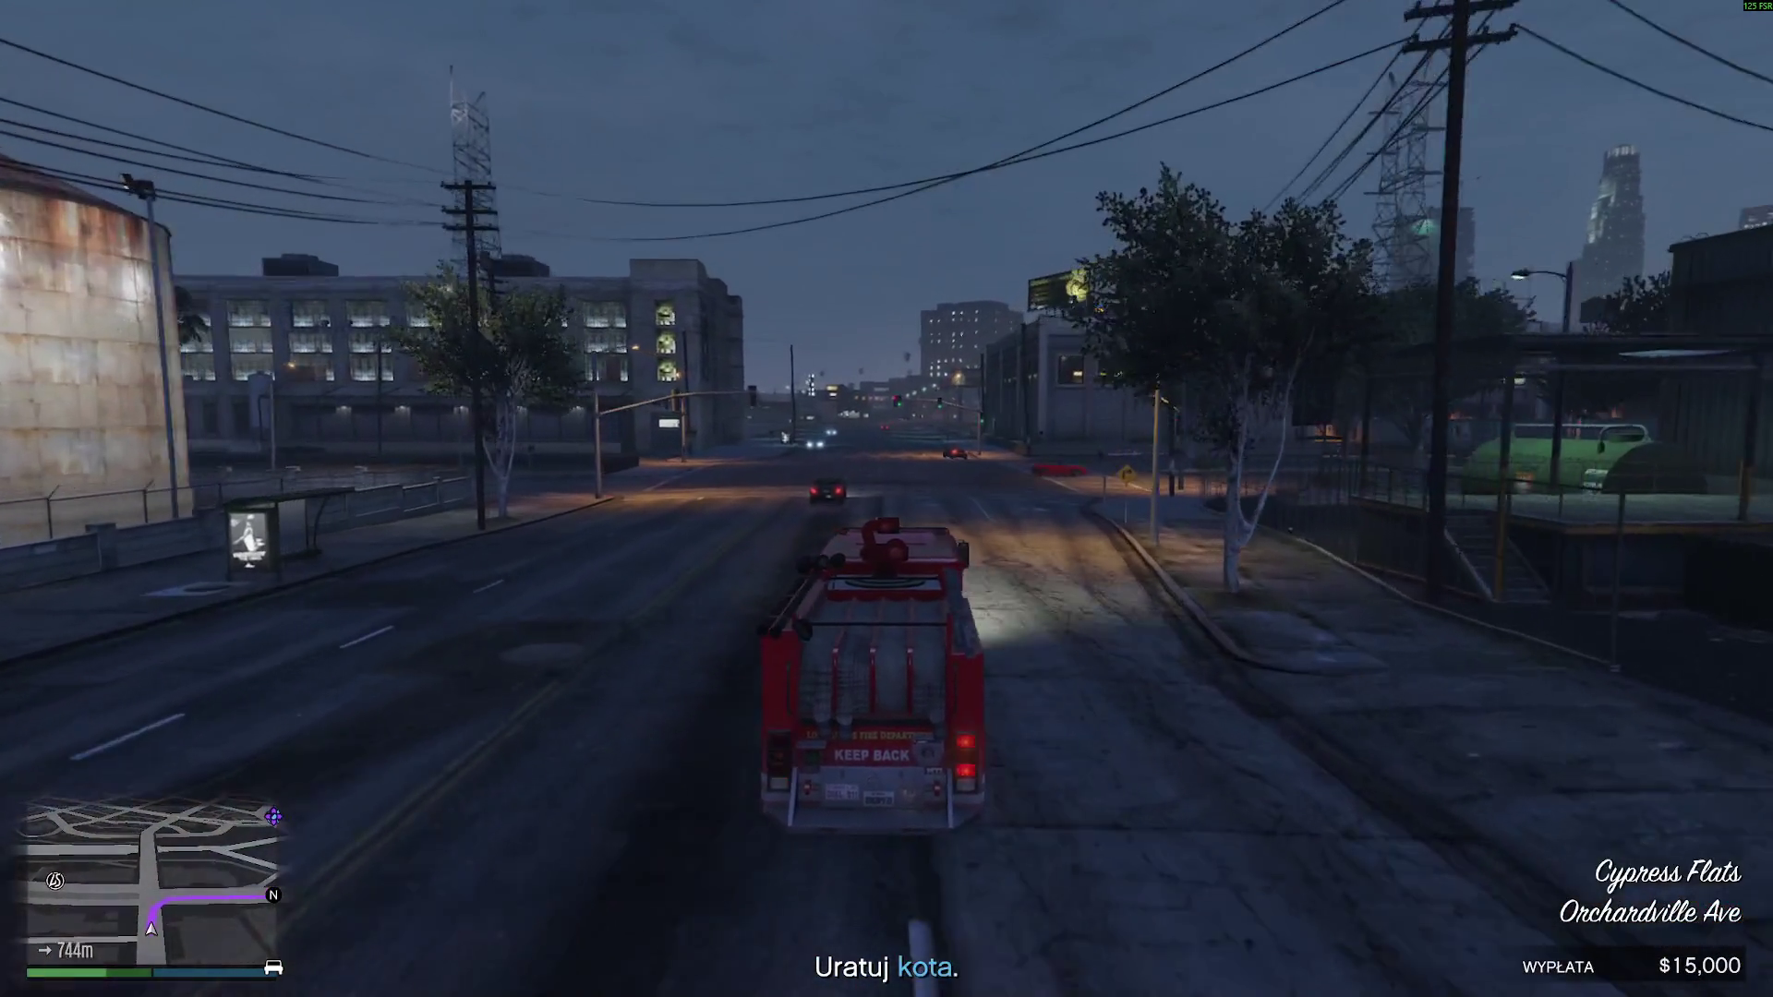
key(w)
key(w)
key(d)
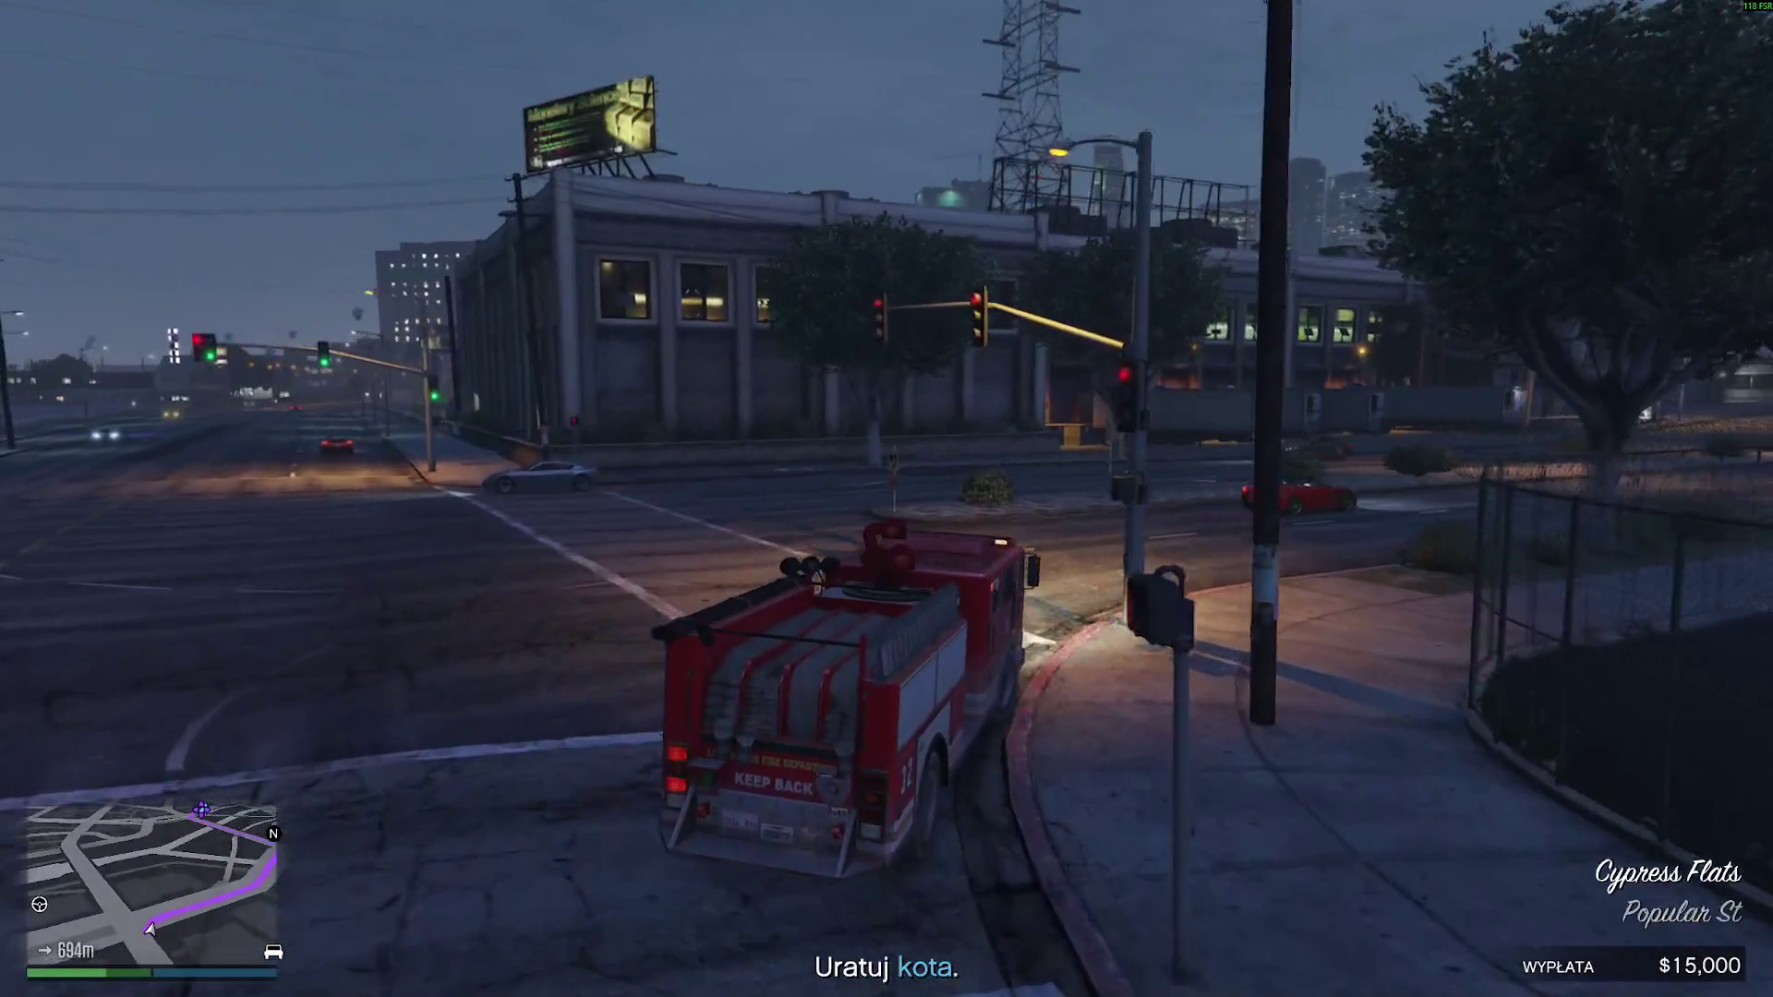
key(w)
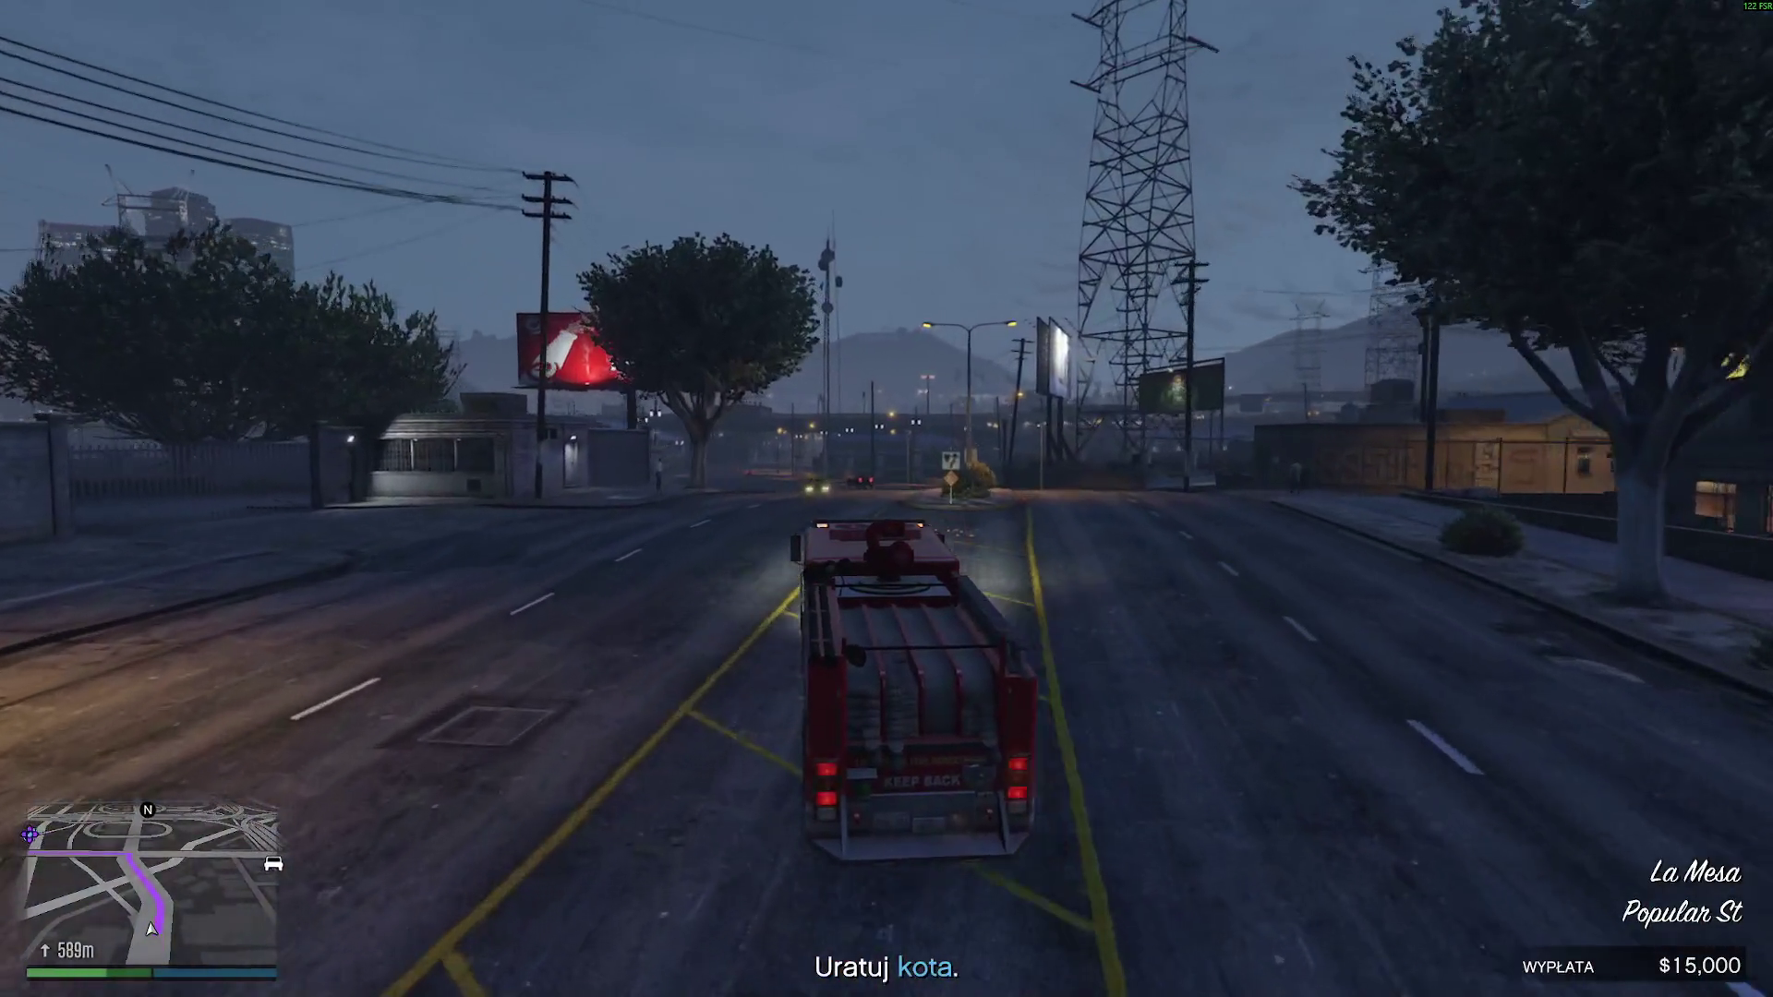
key(w)
key(a)
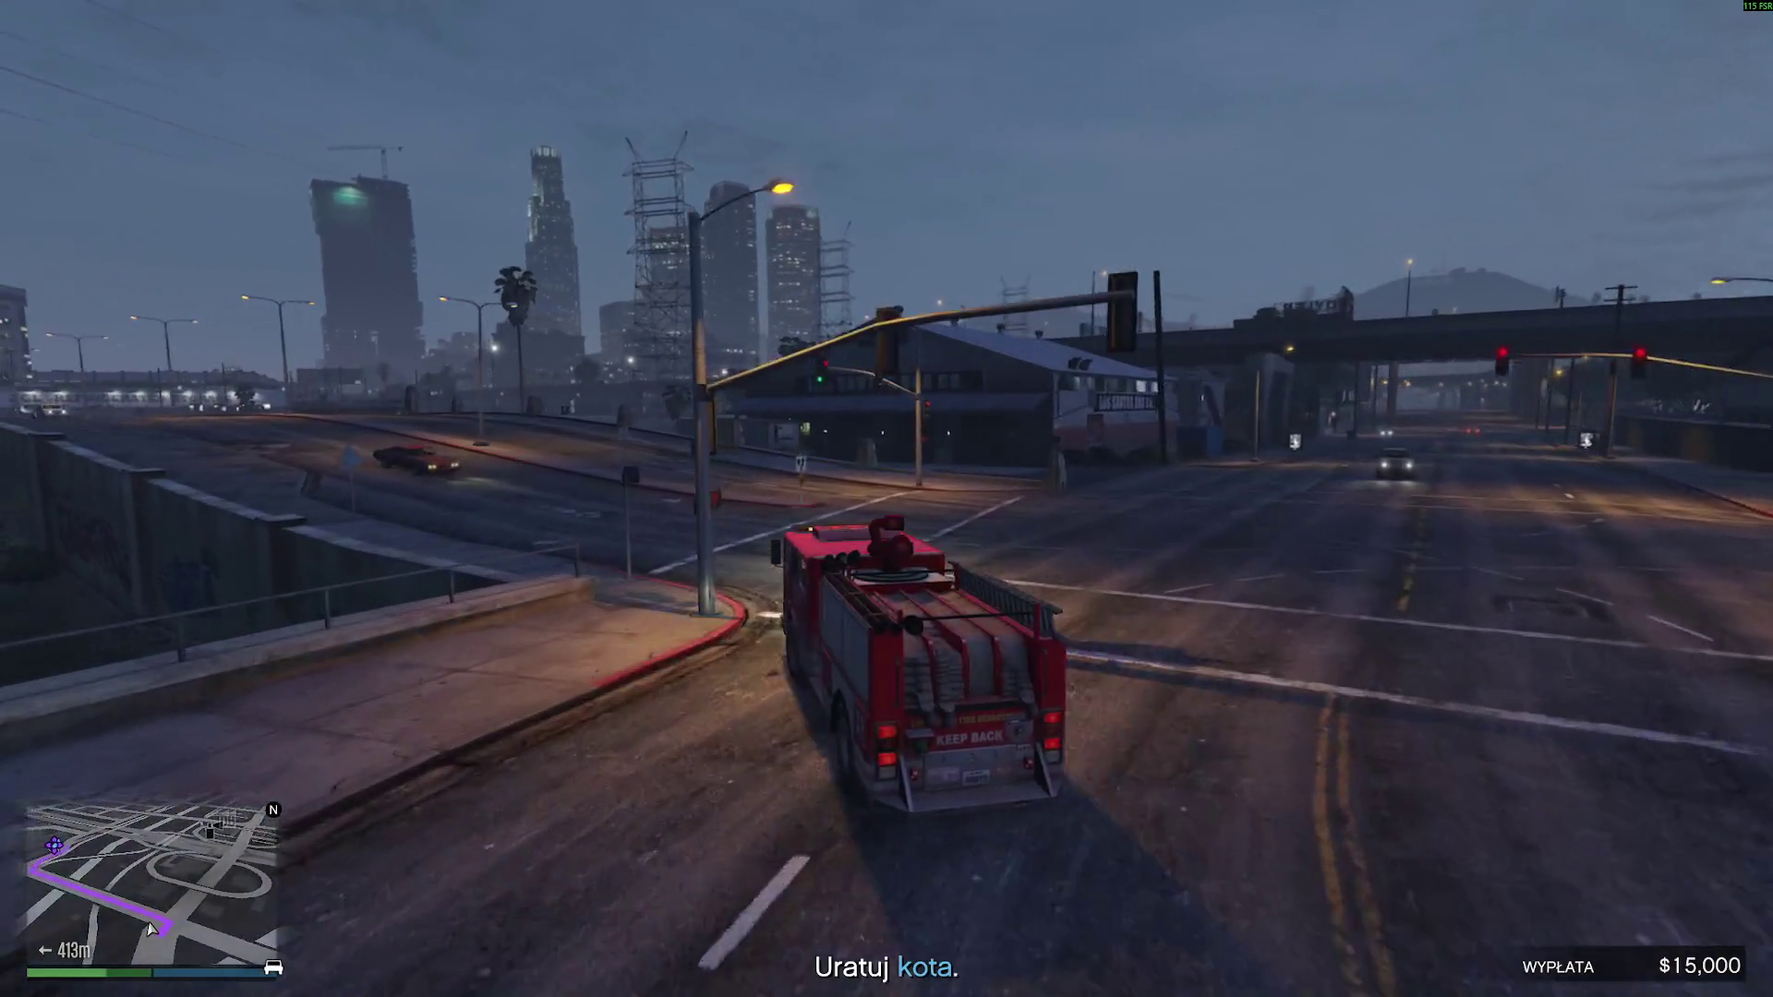
key(w)
key(a)
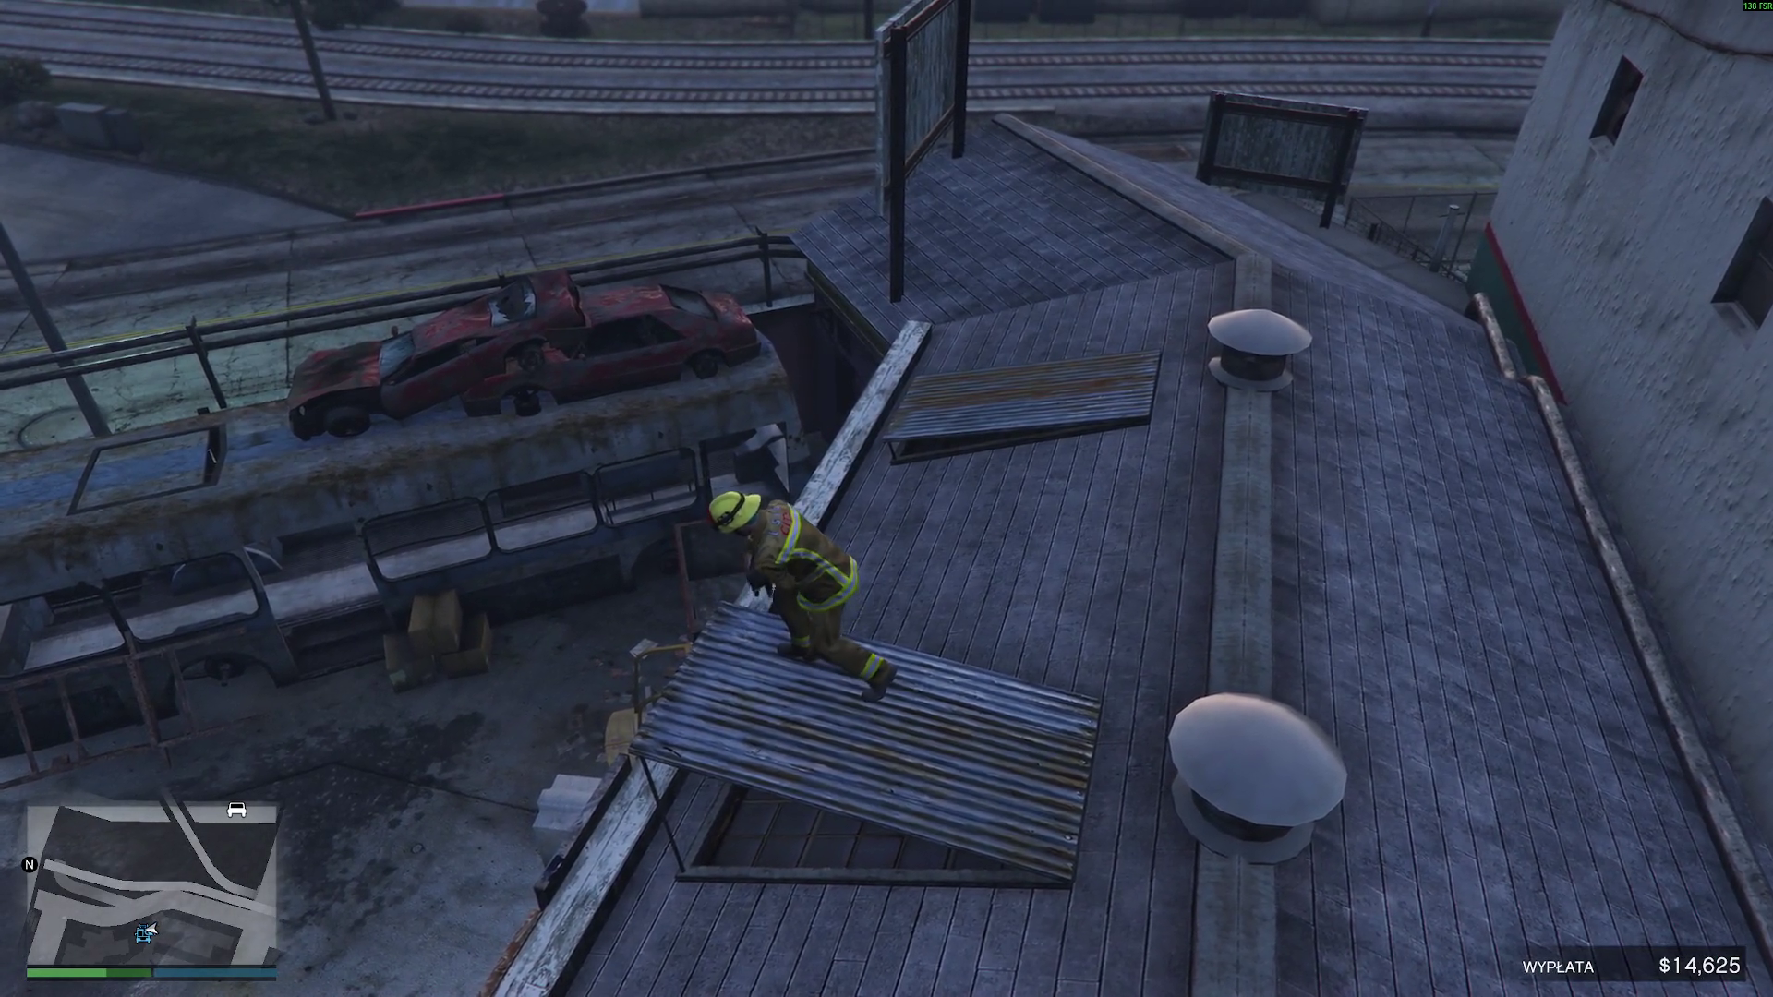
- Cross the rooftop plank to rescue the cat, then climb back into the fire truck
key(w)
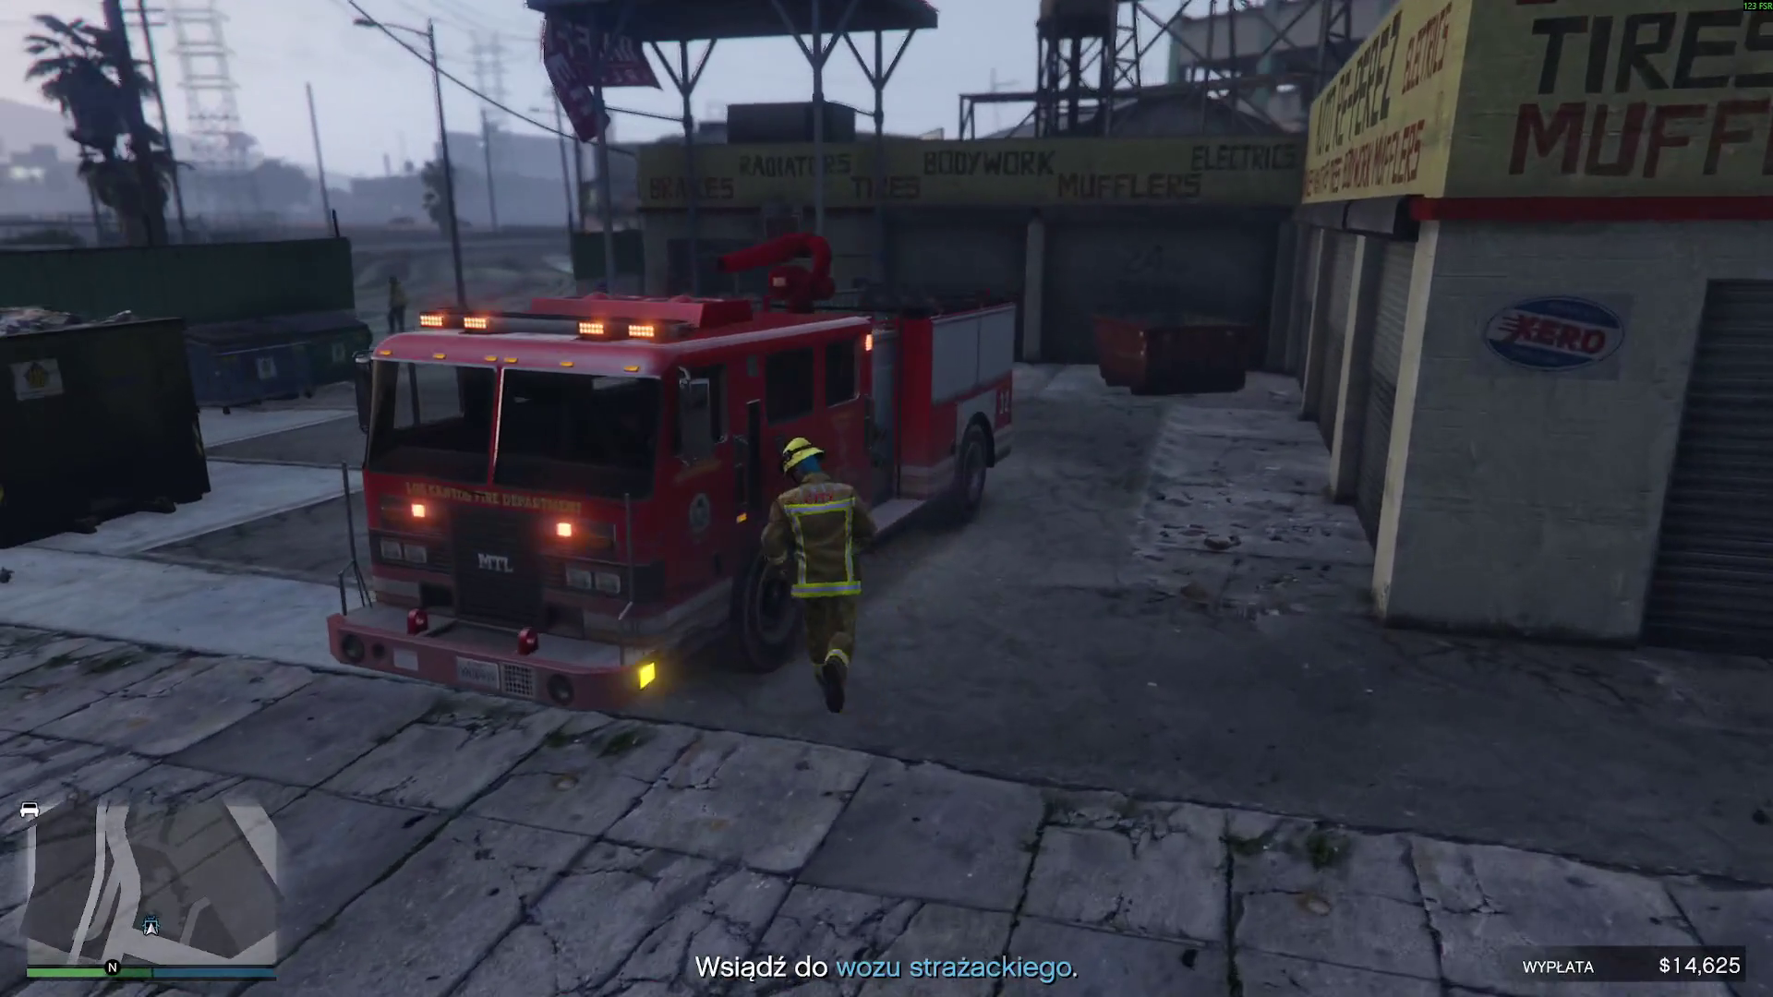
key(f)
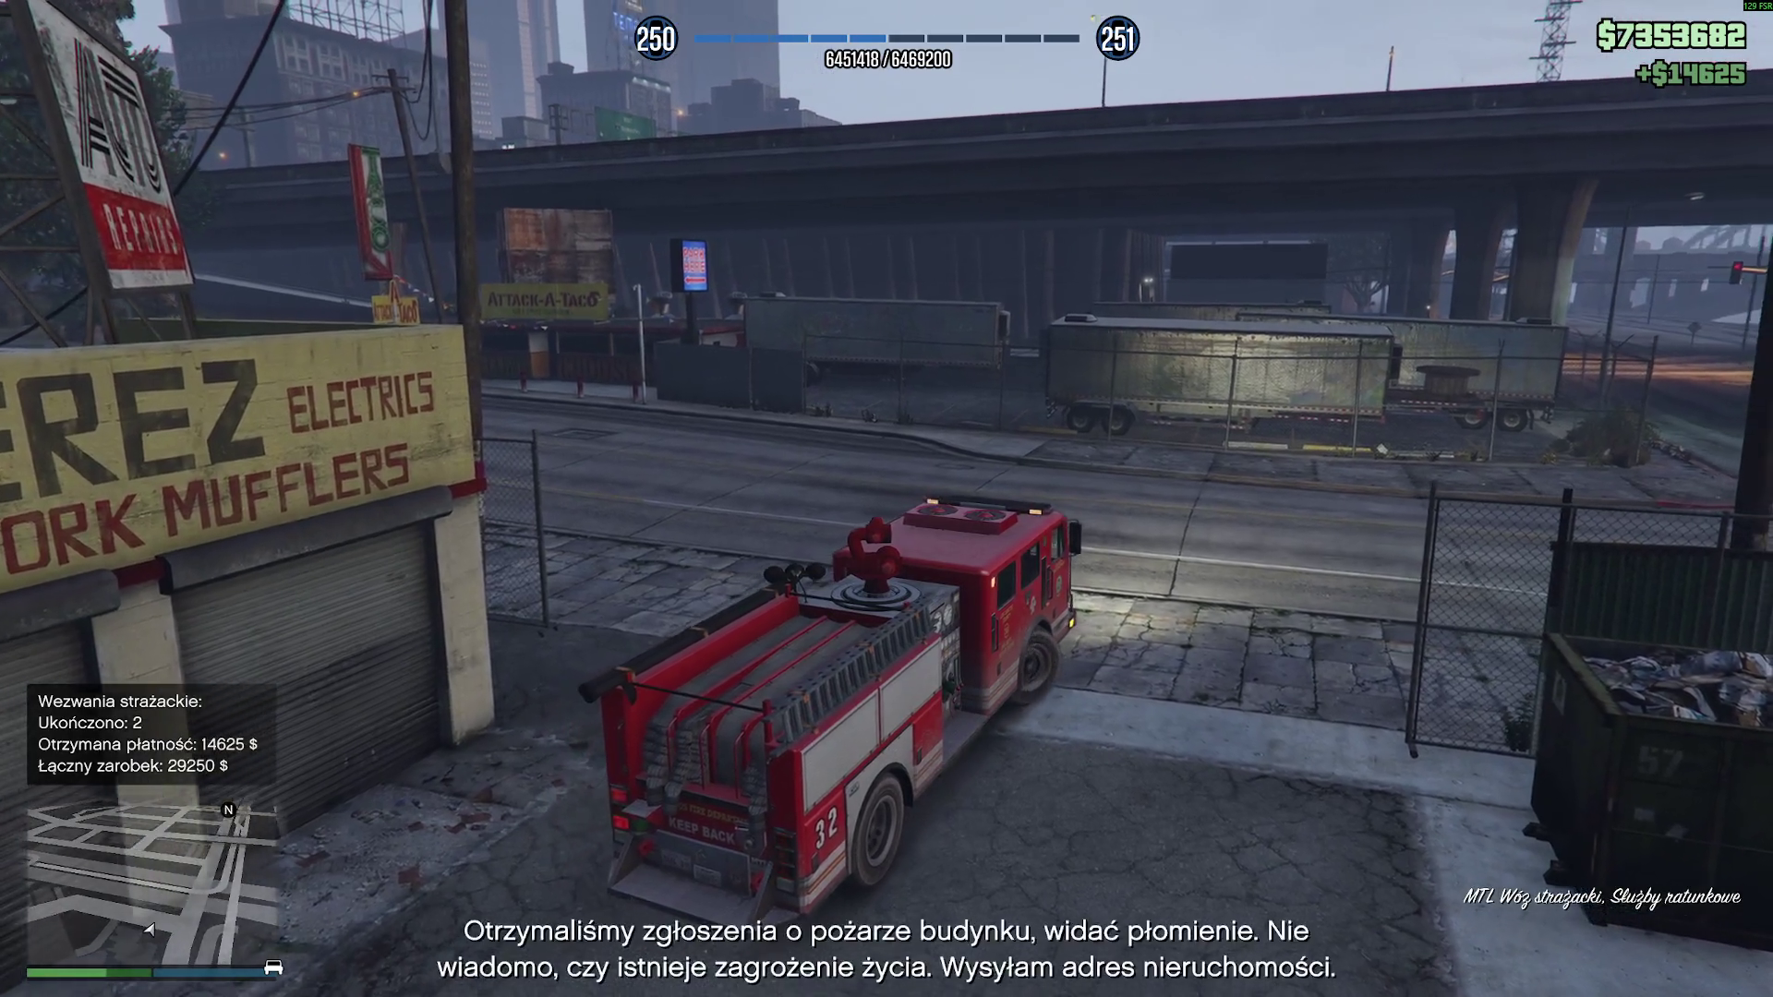
- Pull out onto the street and steer through the intersection toward the rail crossing
key(w)
key(a)
key(w)
key(a)
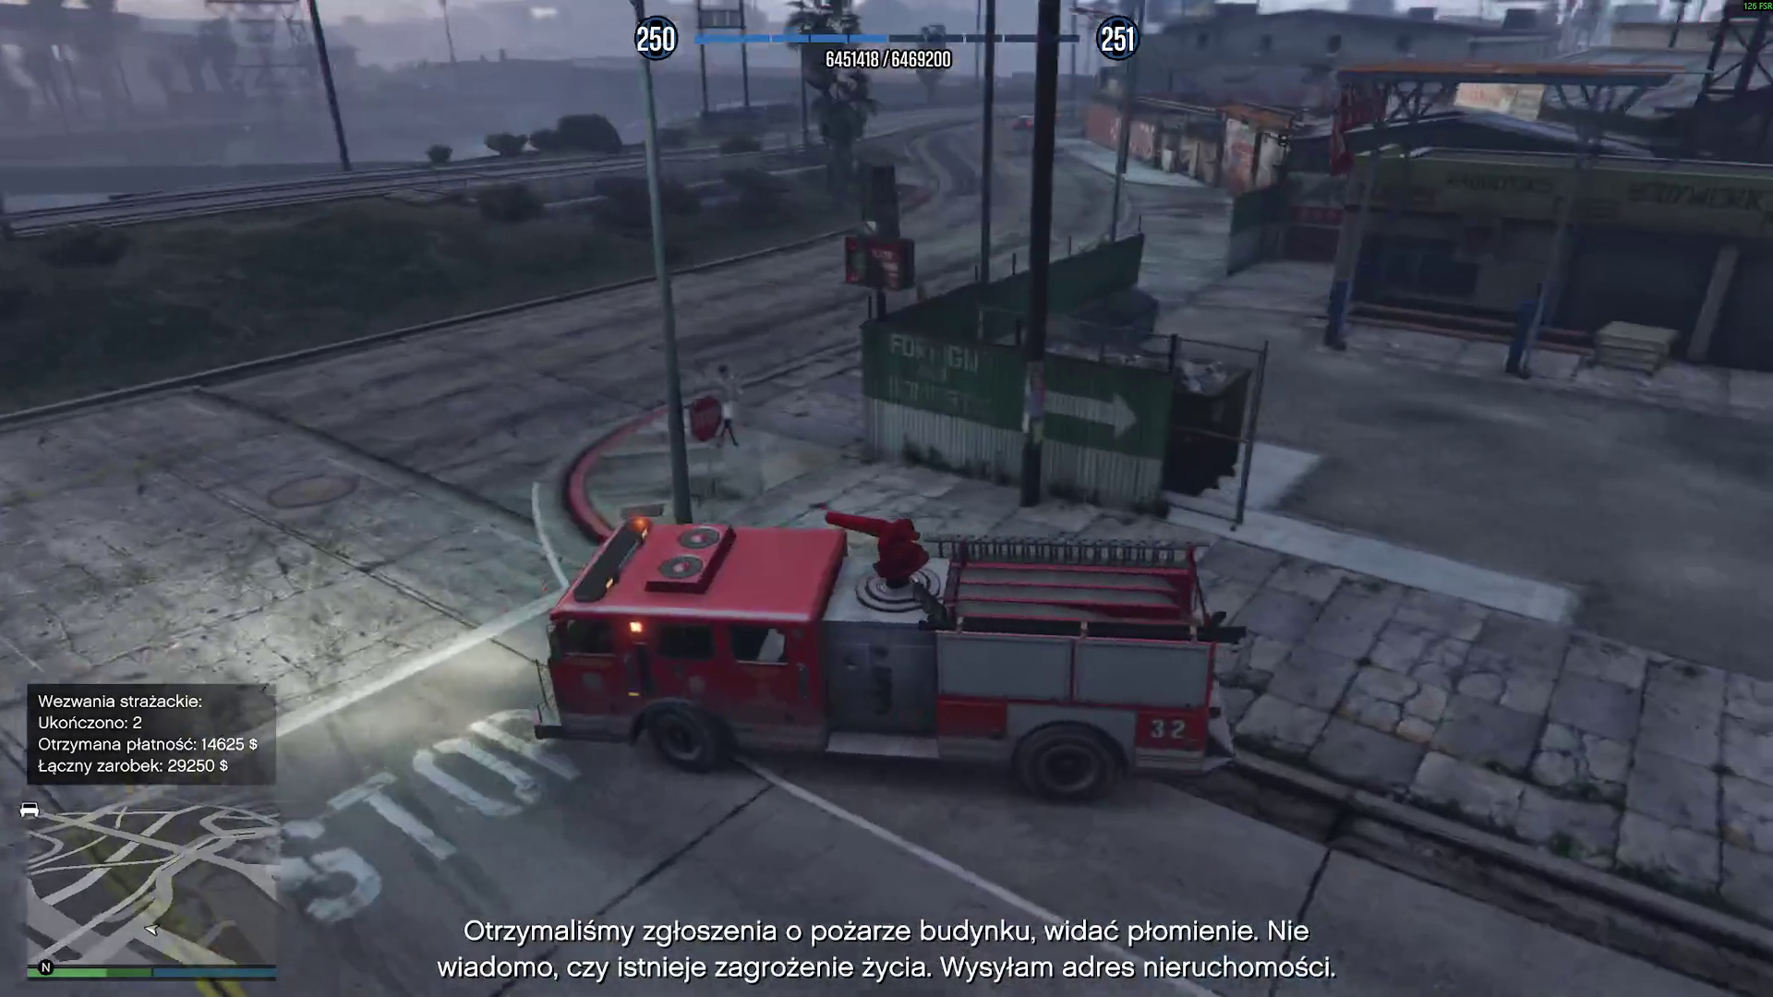
key(w)
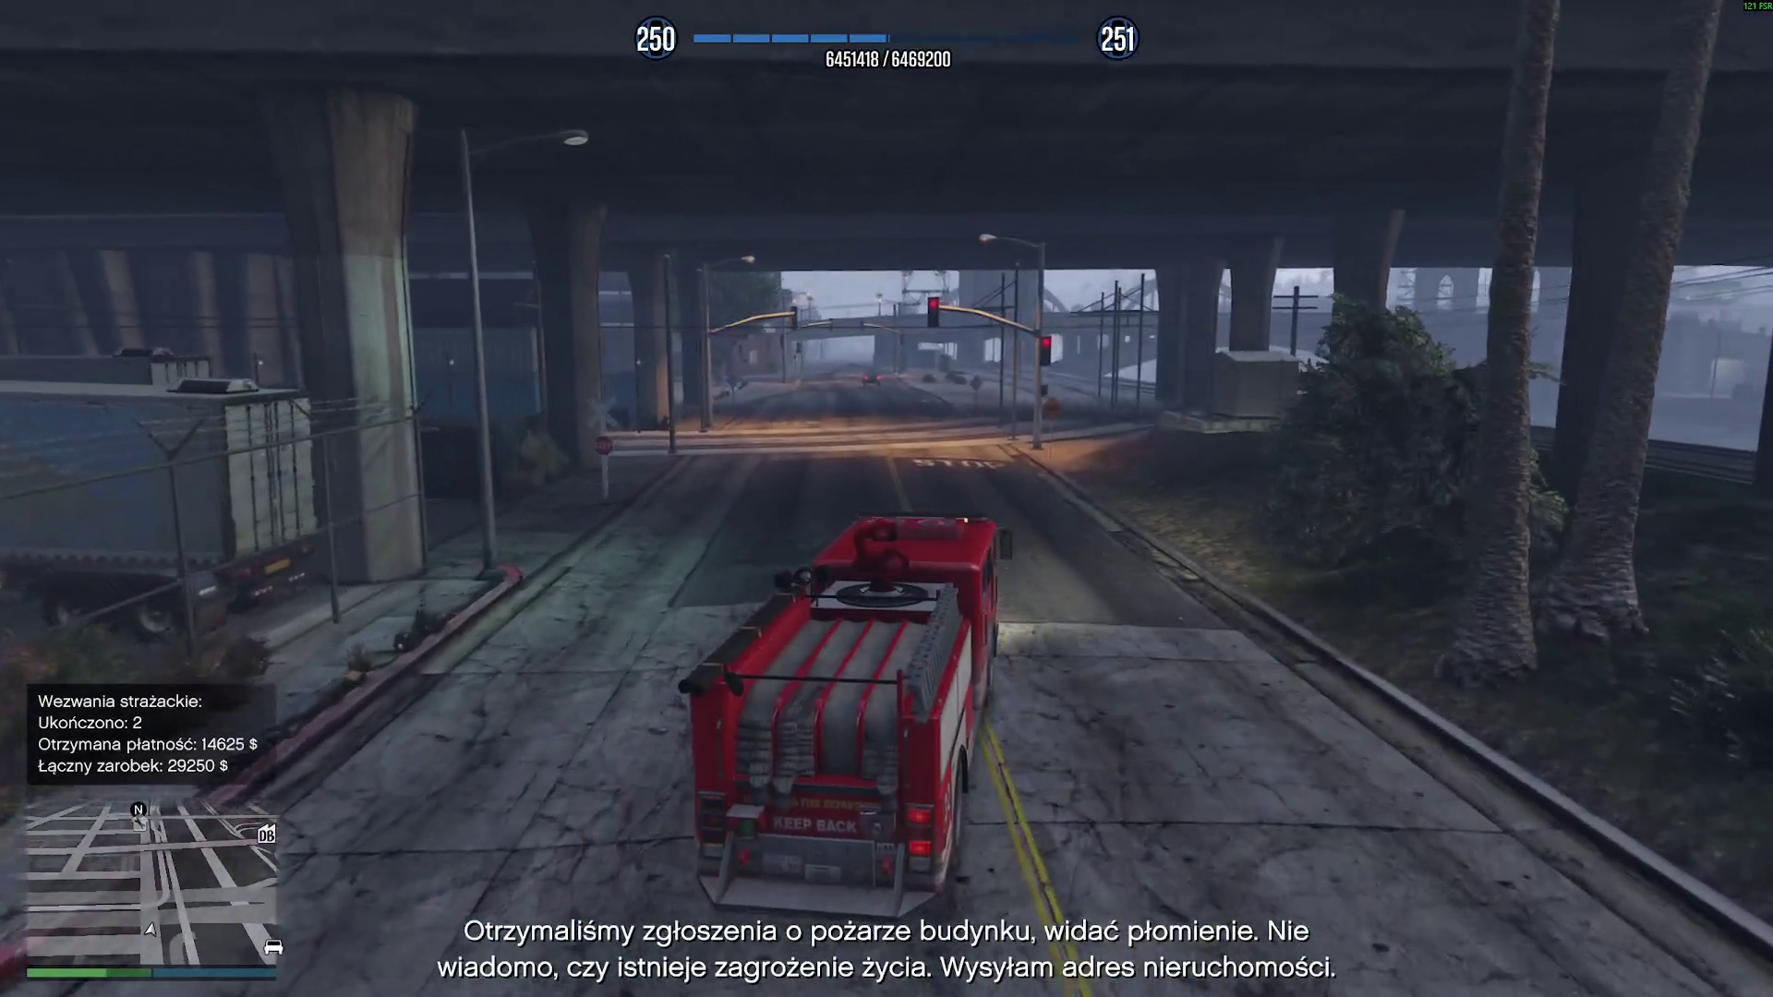
key(d)
- Cross the rail tracks toward the bridge and check the 1.48 km building-fire route on the map
key(w)
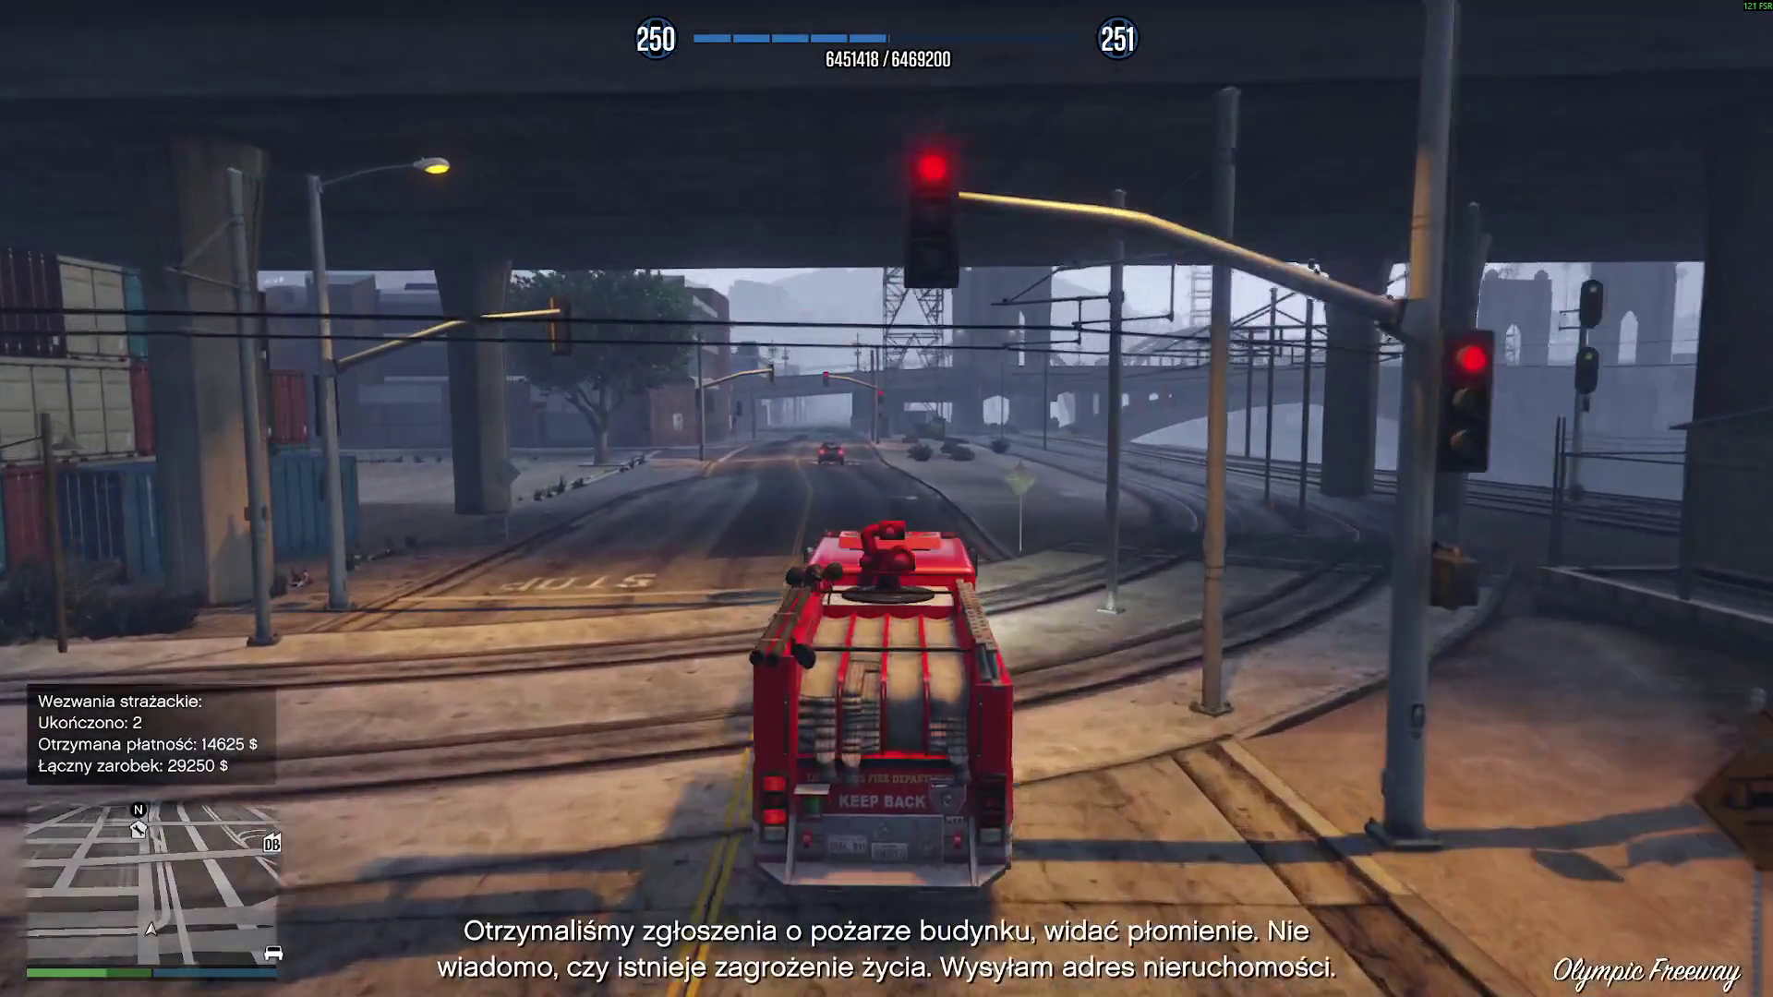
key(w)
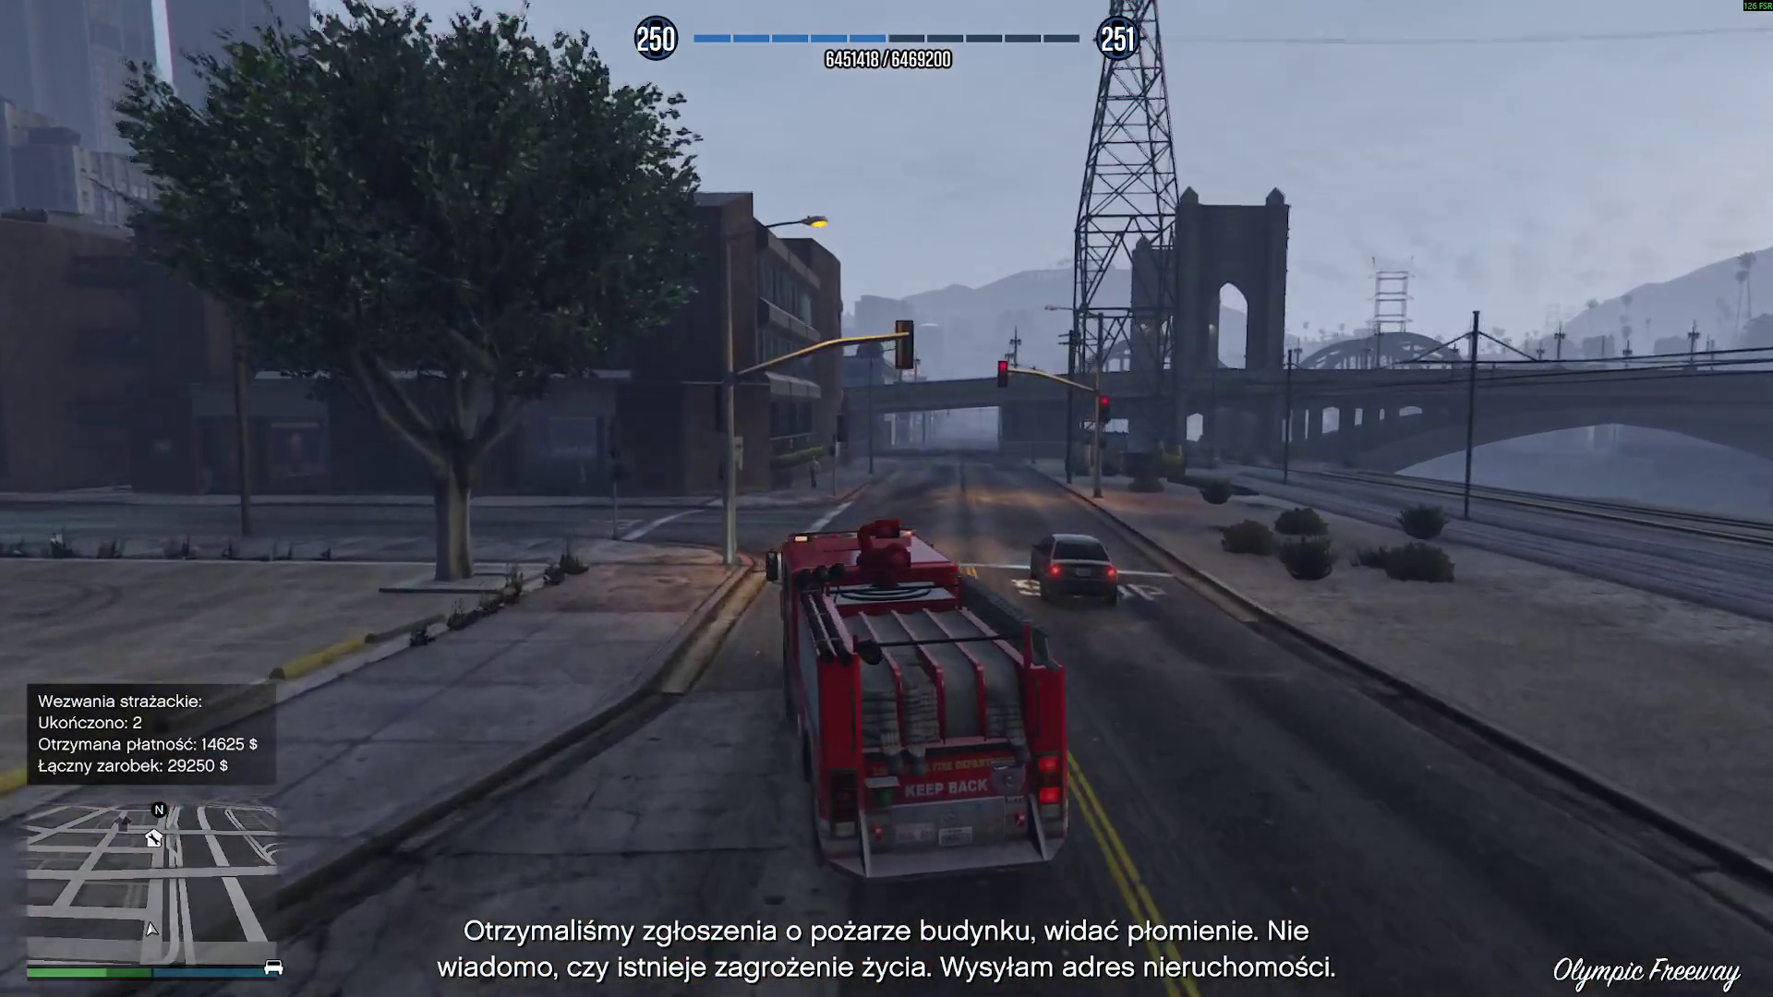
key(p)
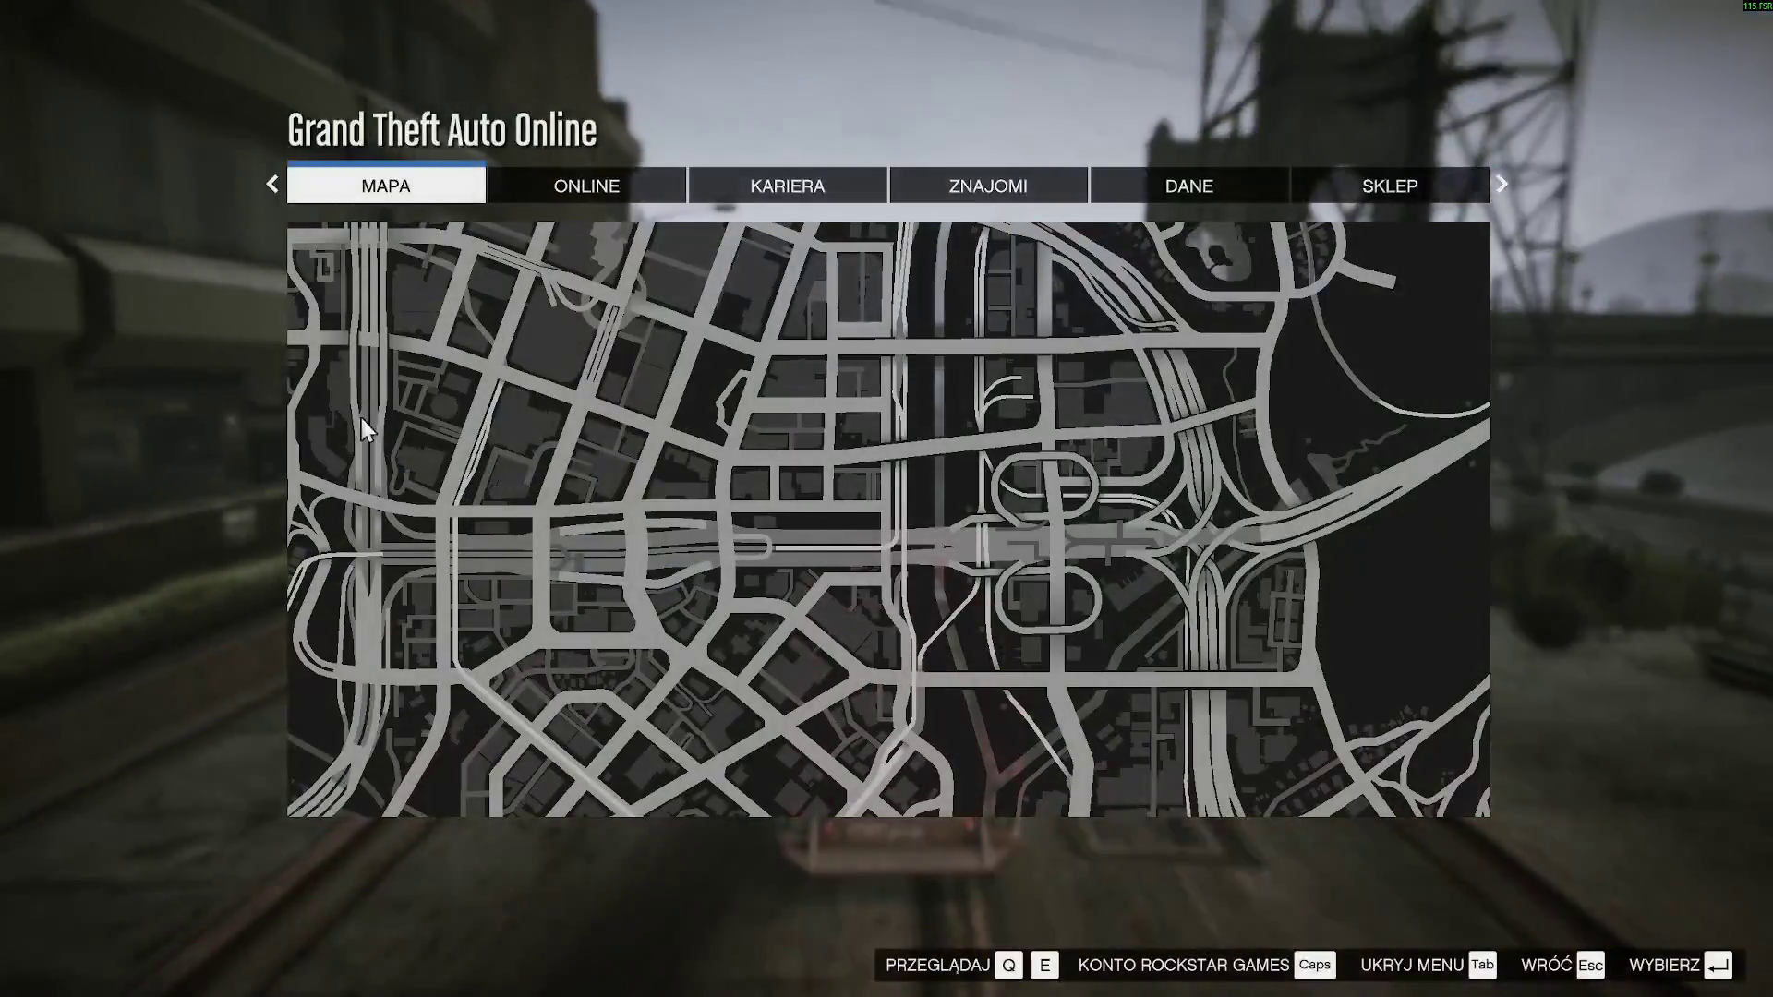
key(Escape)
key(Escape)
- Drive along Vespucci Blvd and Atlee St, turning onto San Andreas Ave under the bridge
key(w)
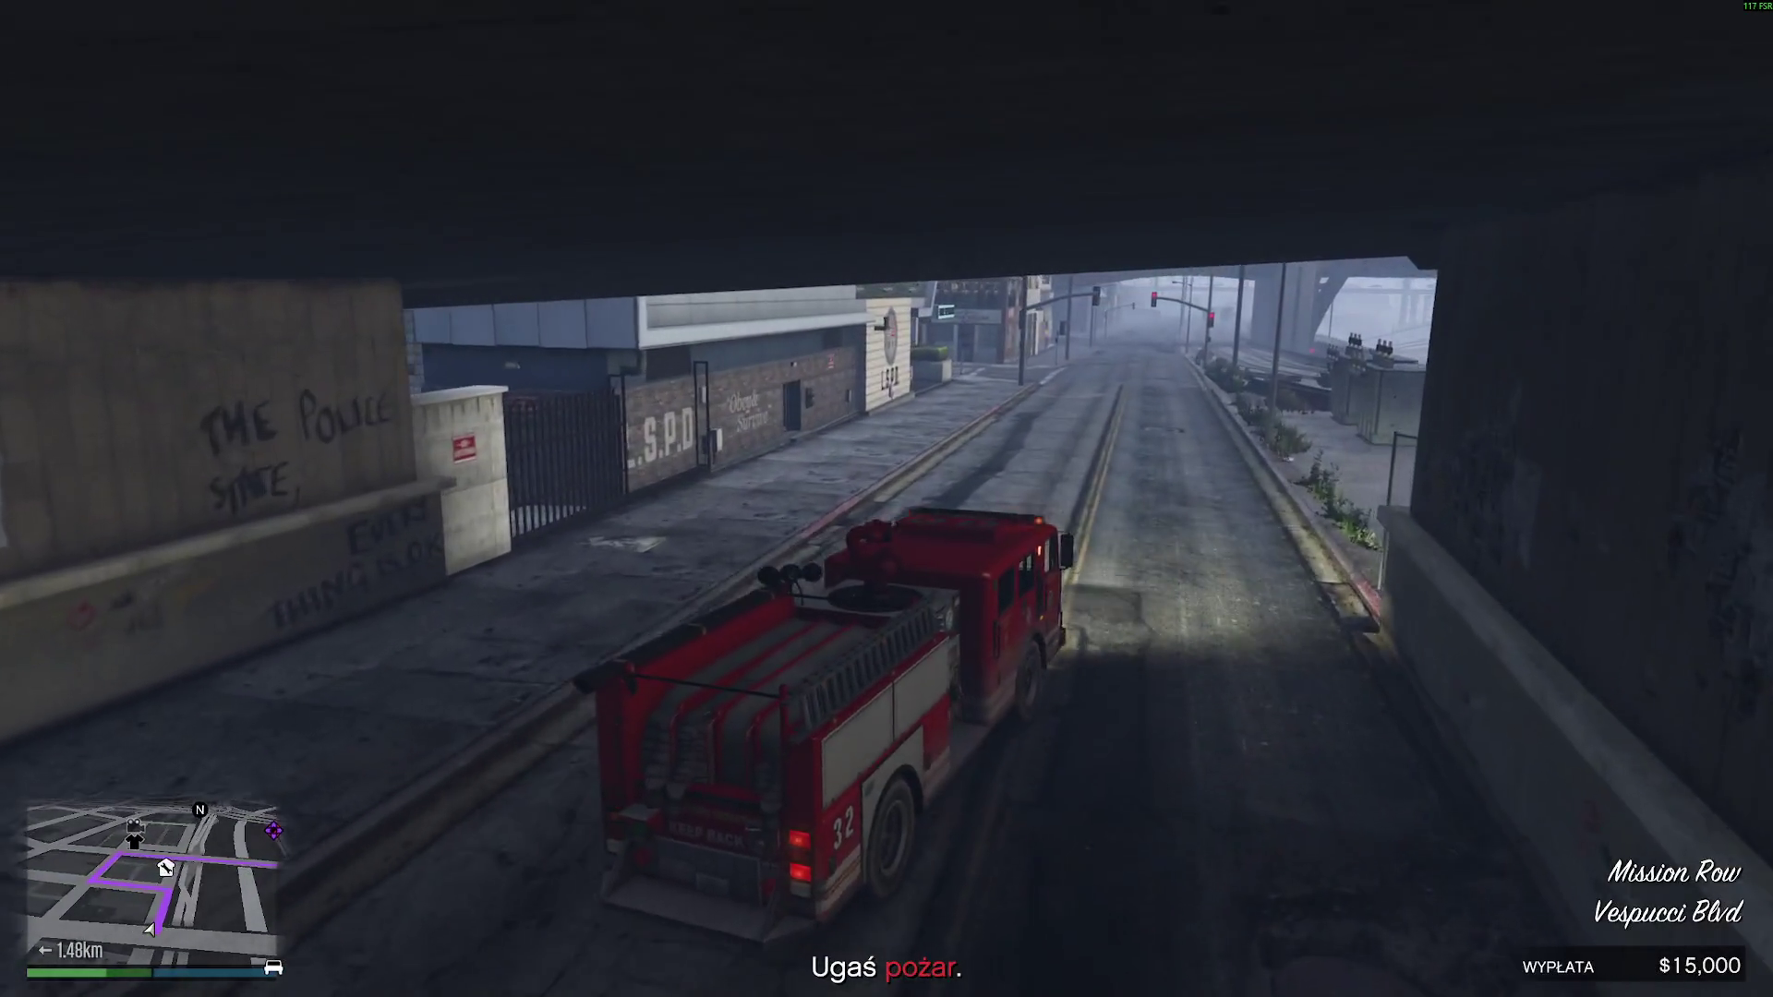
key(w)
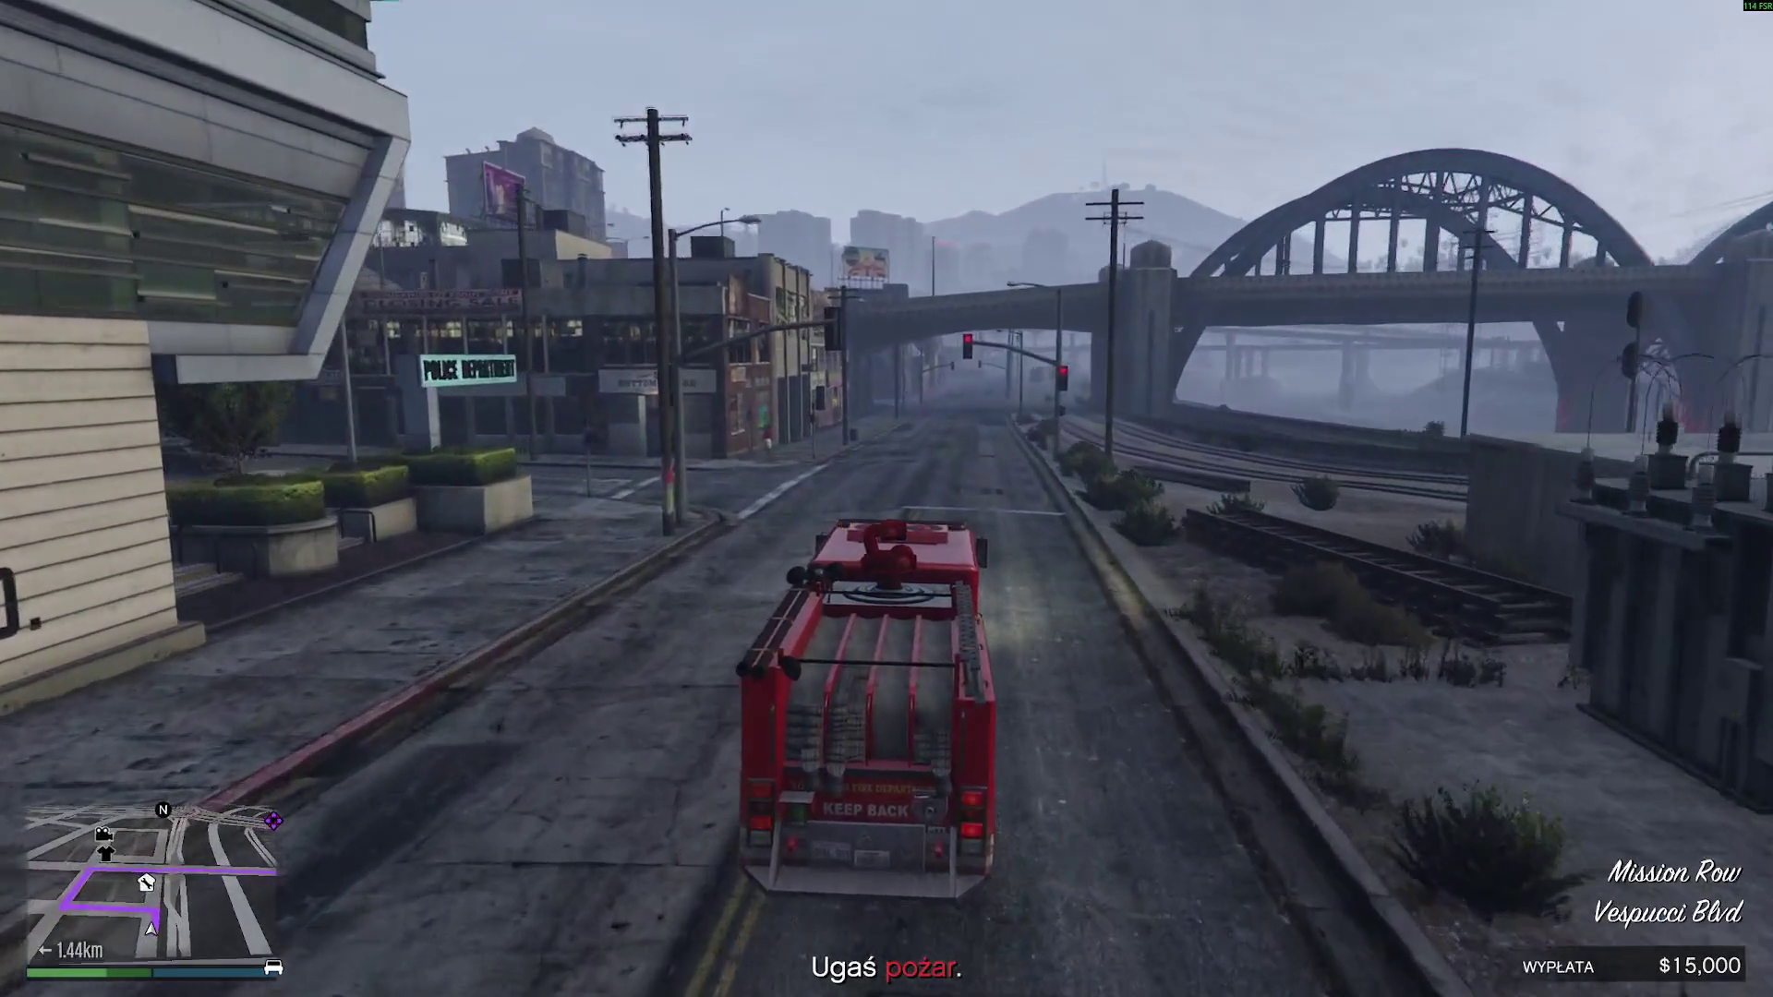
key(w)
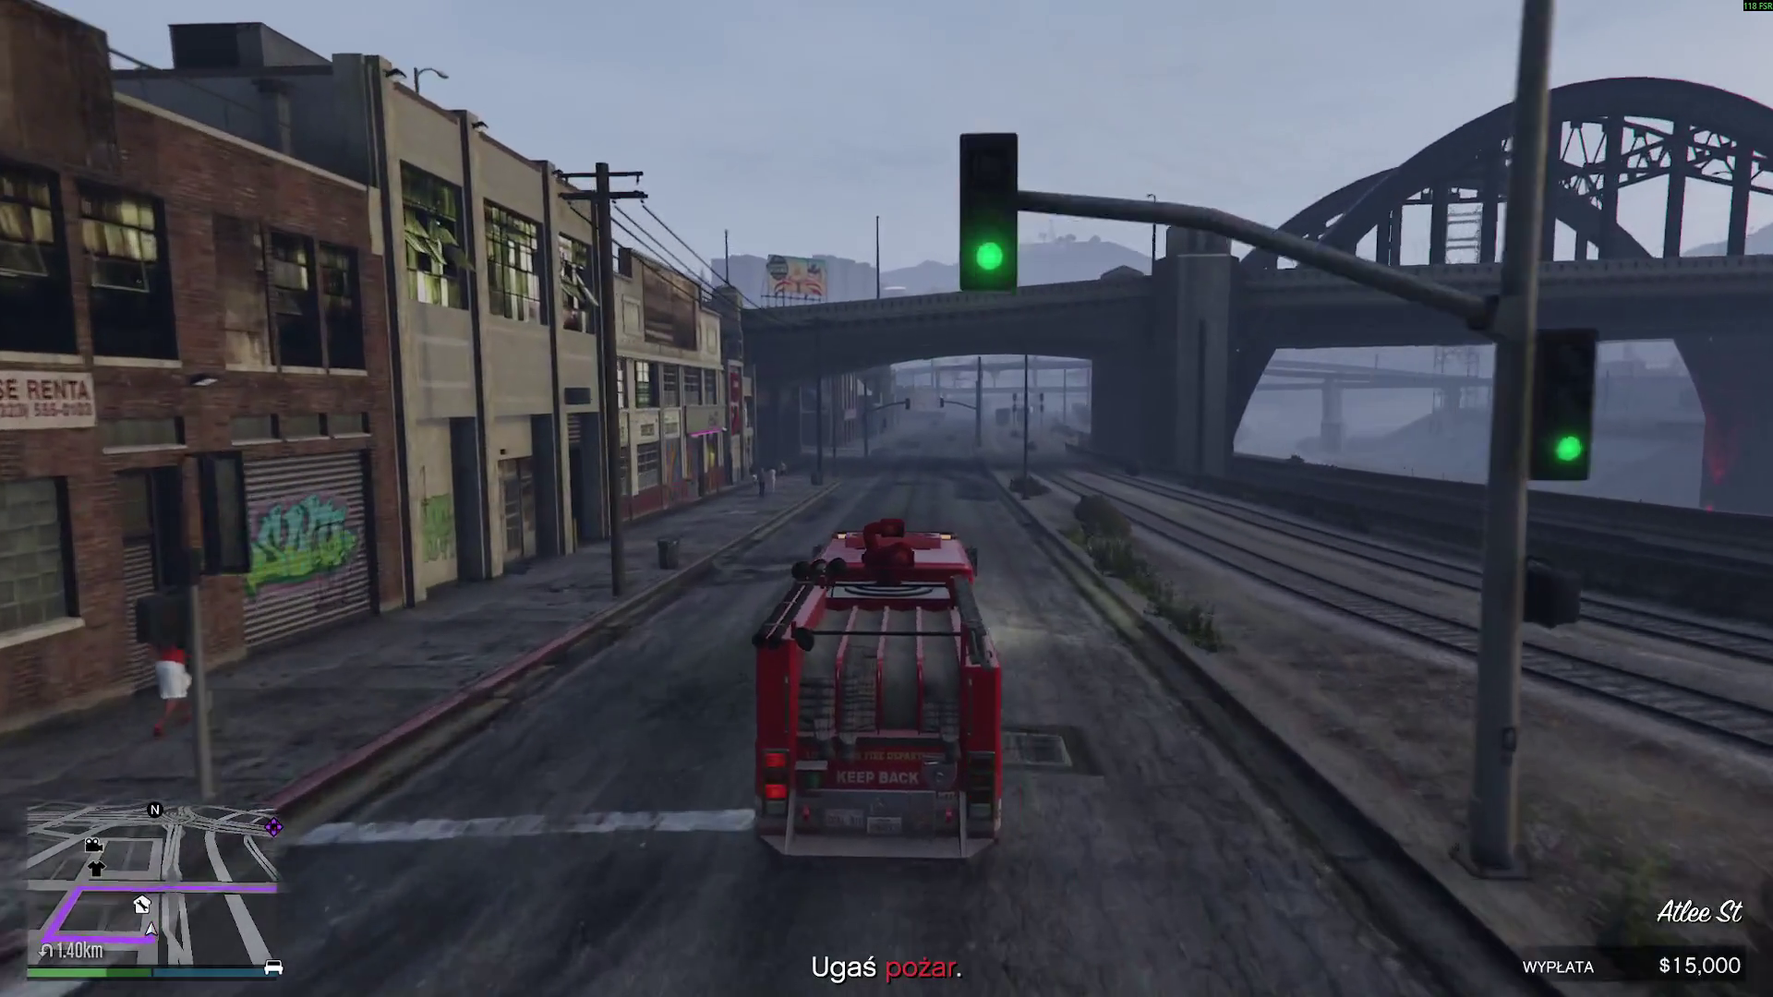
key(w)
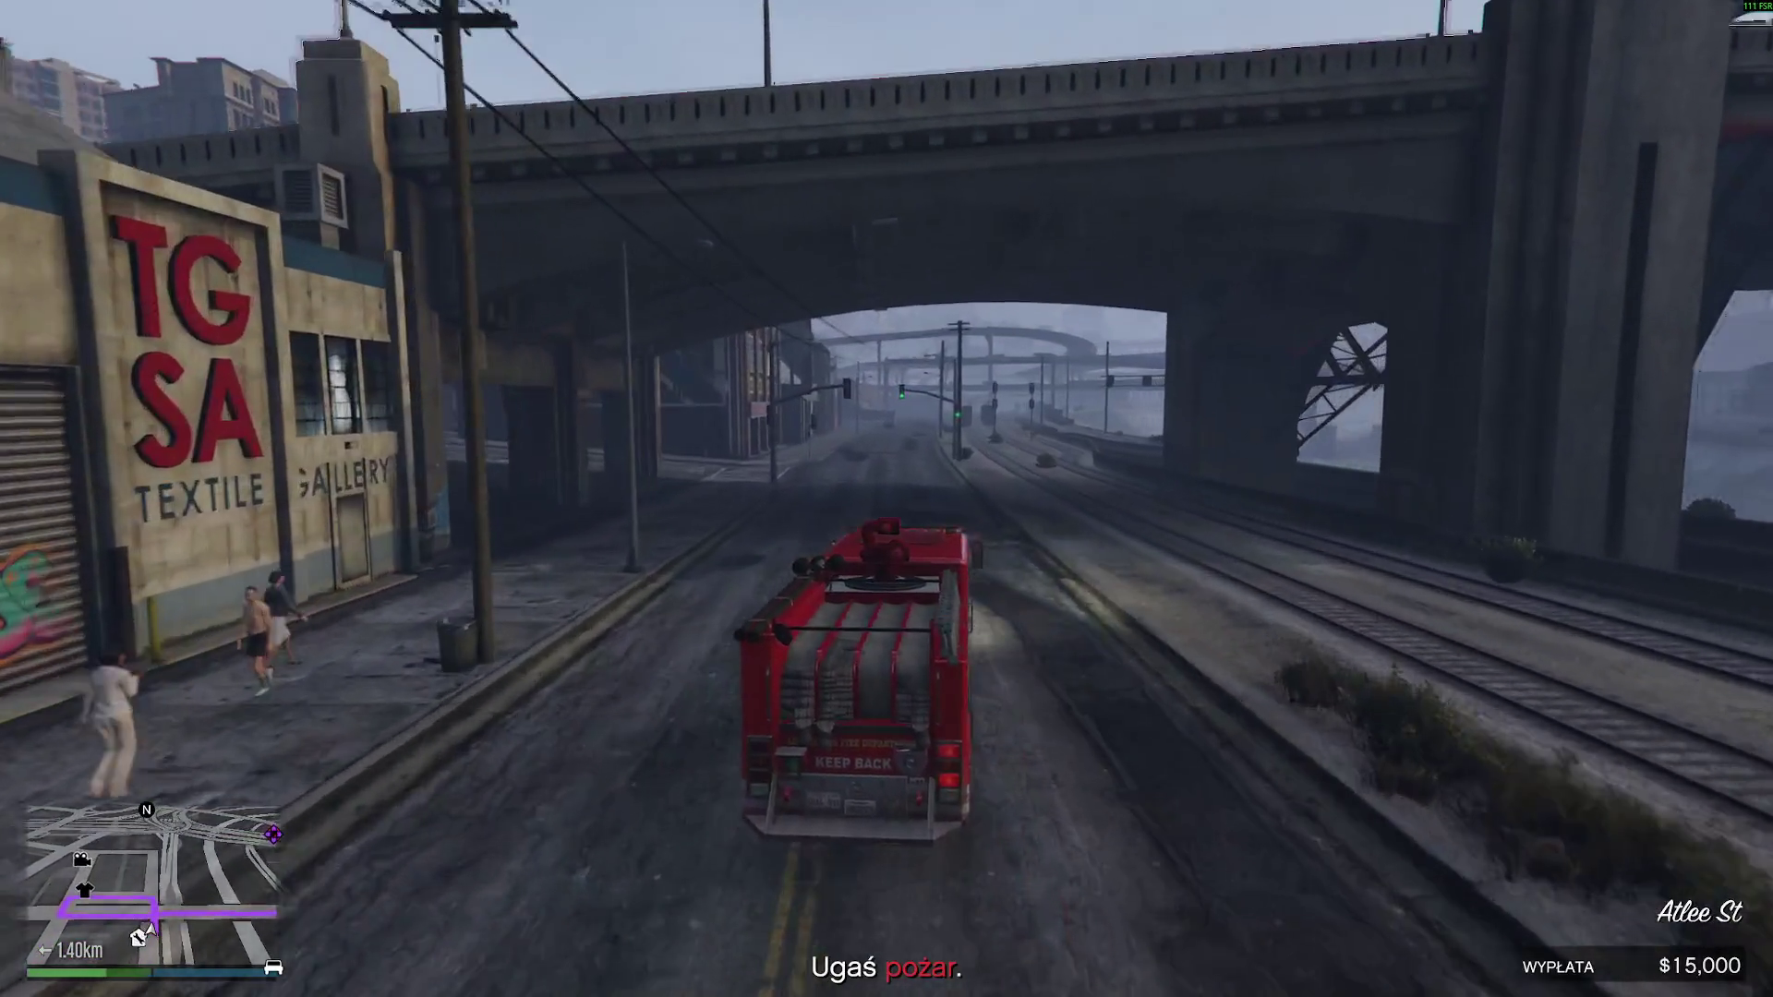
key(d)
- Follow Sinners Passage and Sinner St to the overpass ramp
key(w)
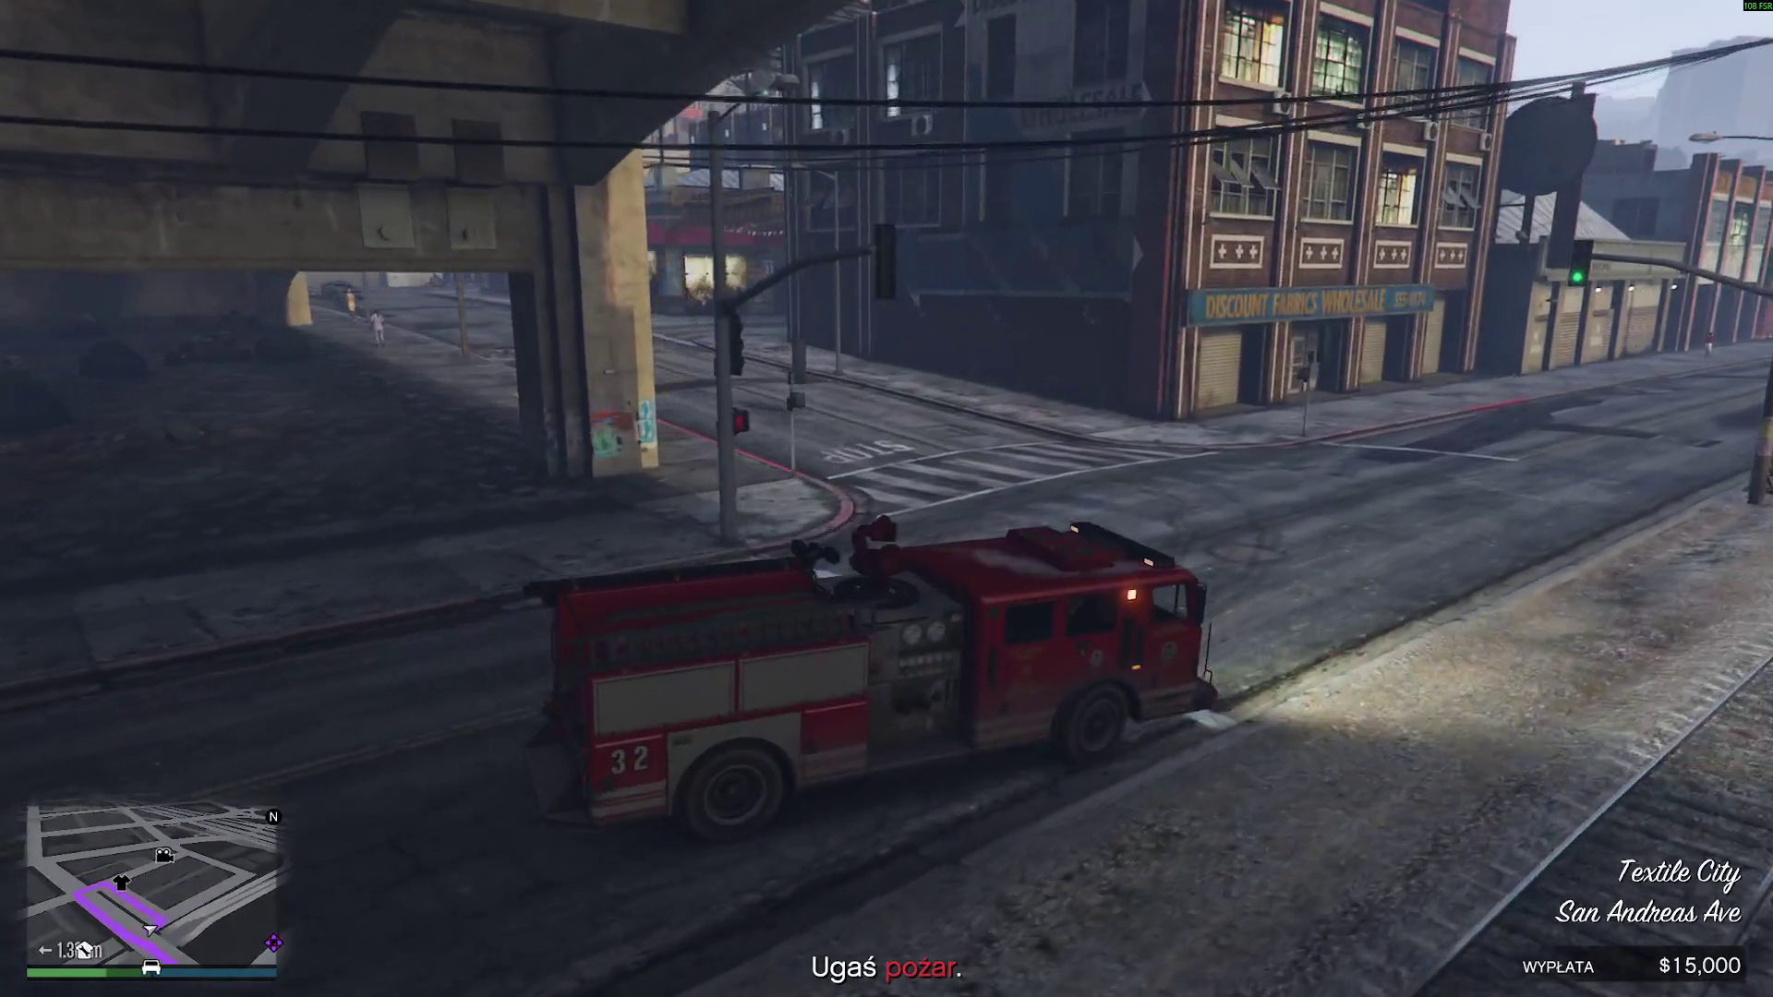
key(a)
key(w)
key(a)
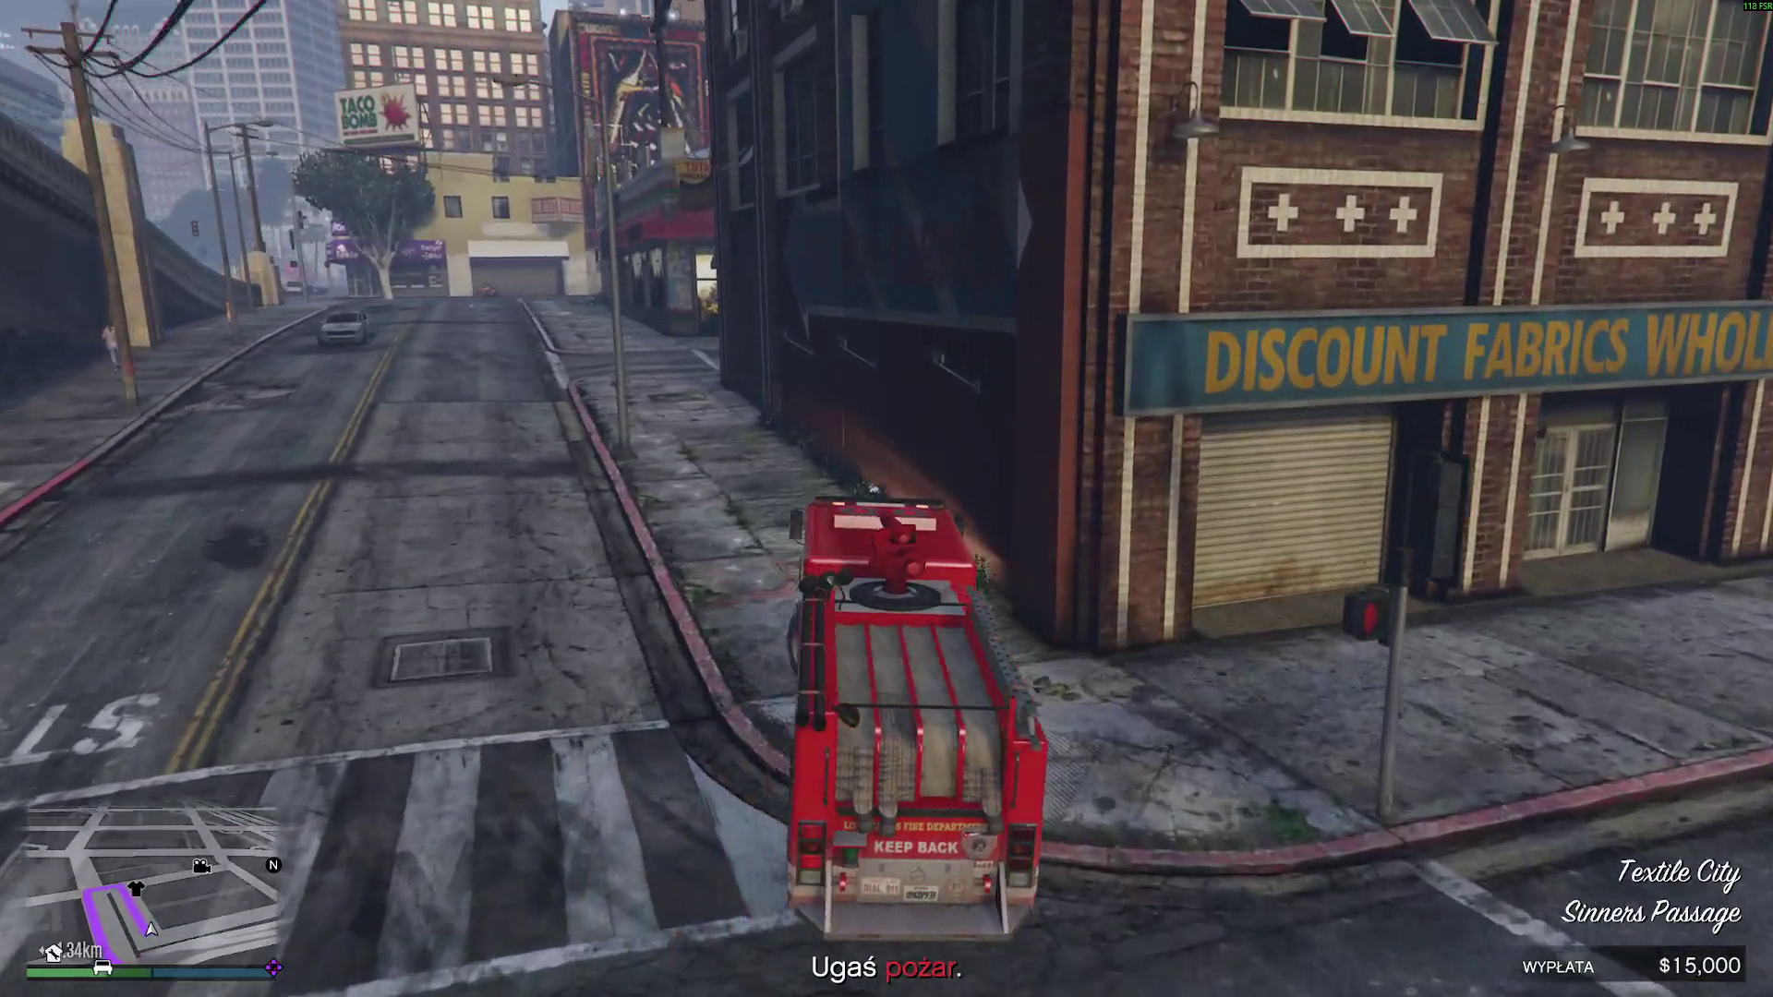
key(w)
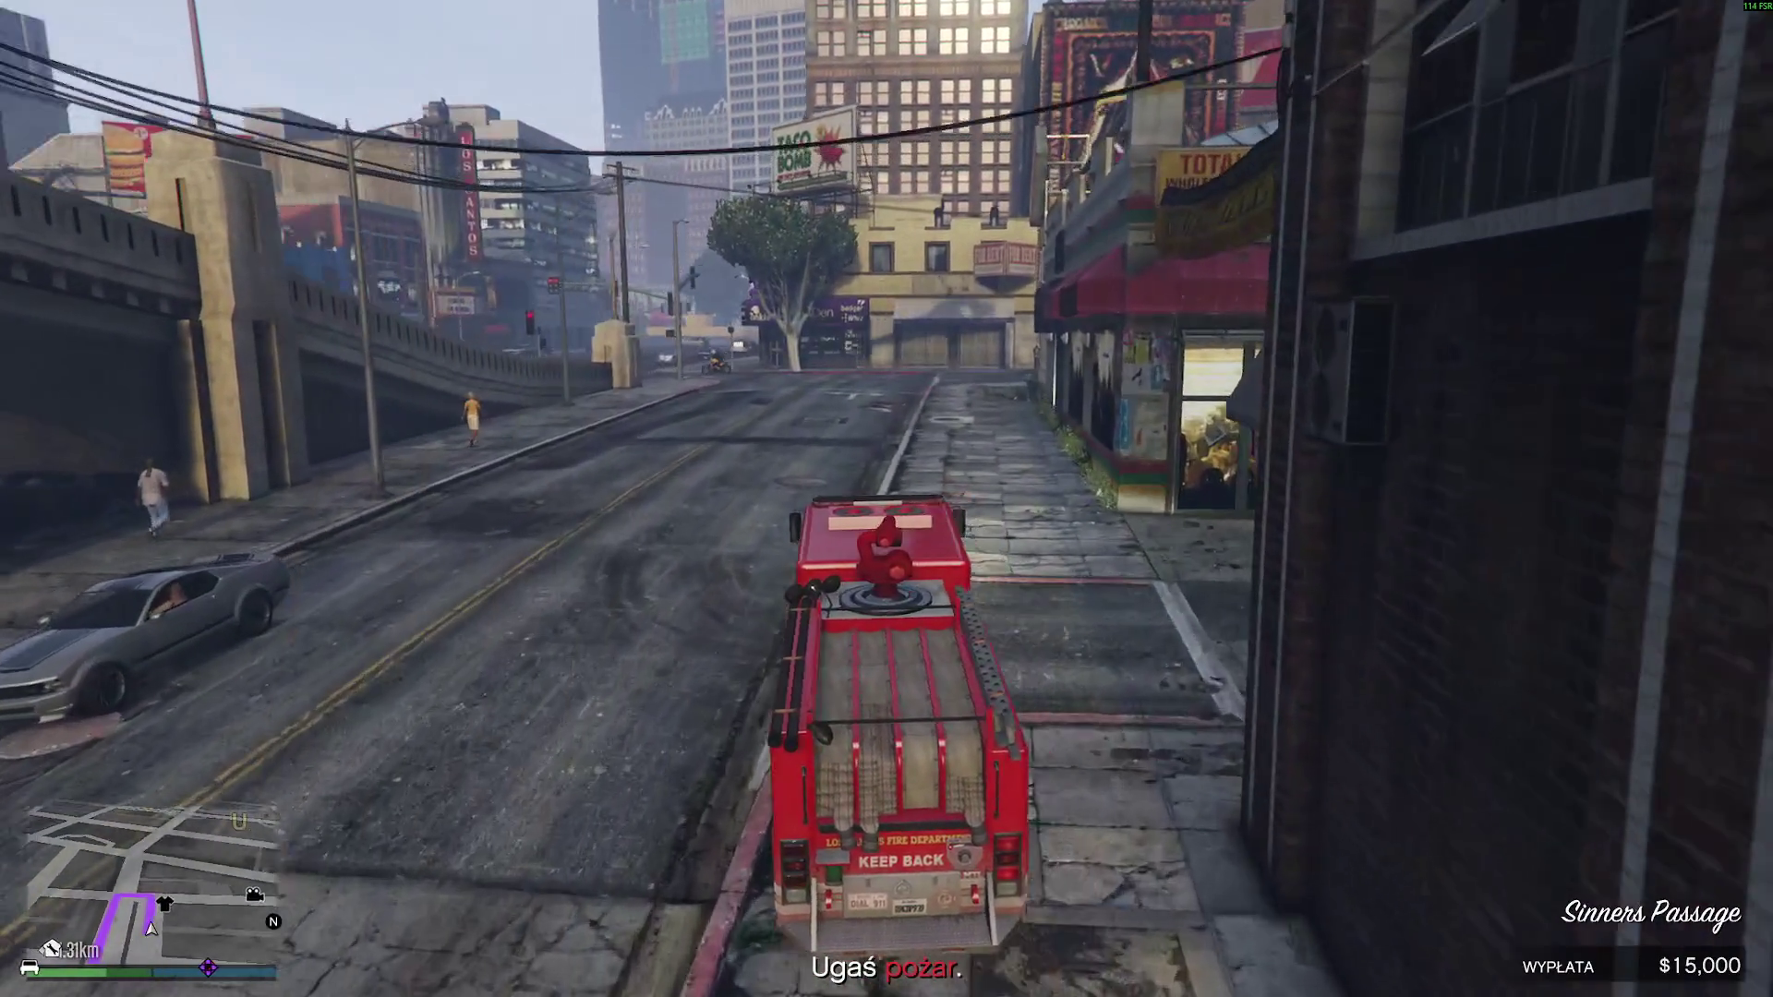
key(w)
key(d)
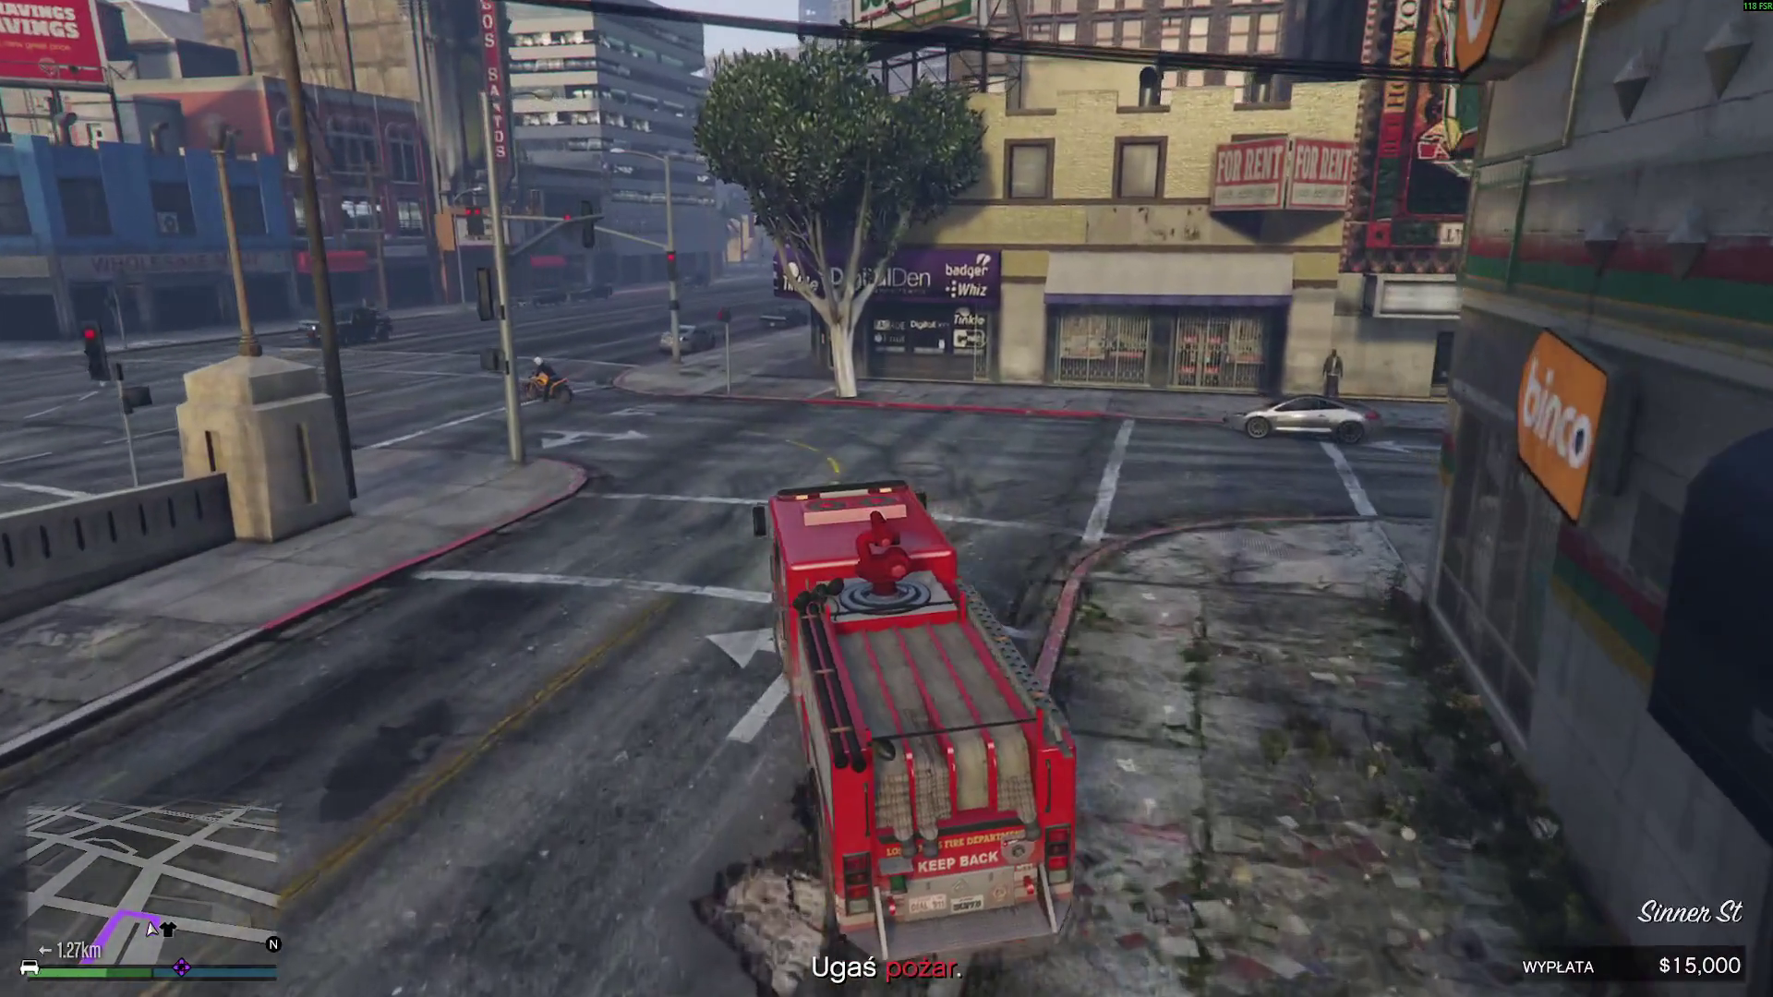
key(w)
key(a)
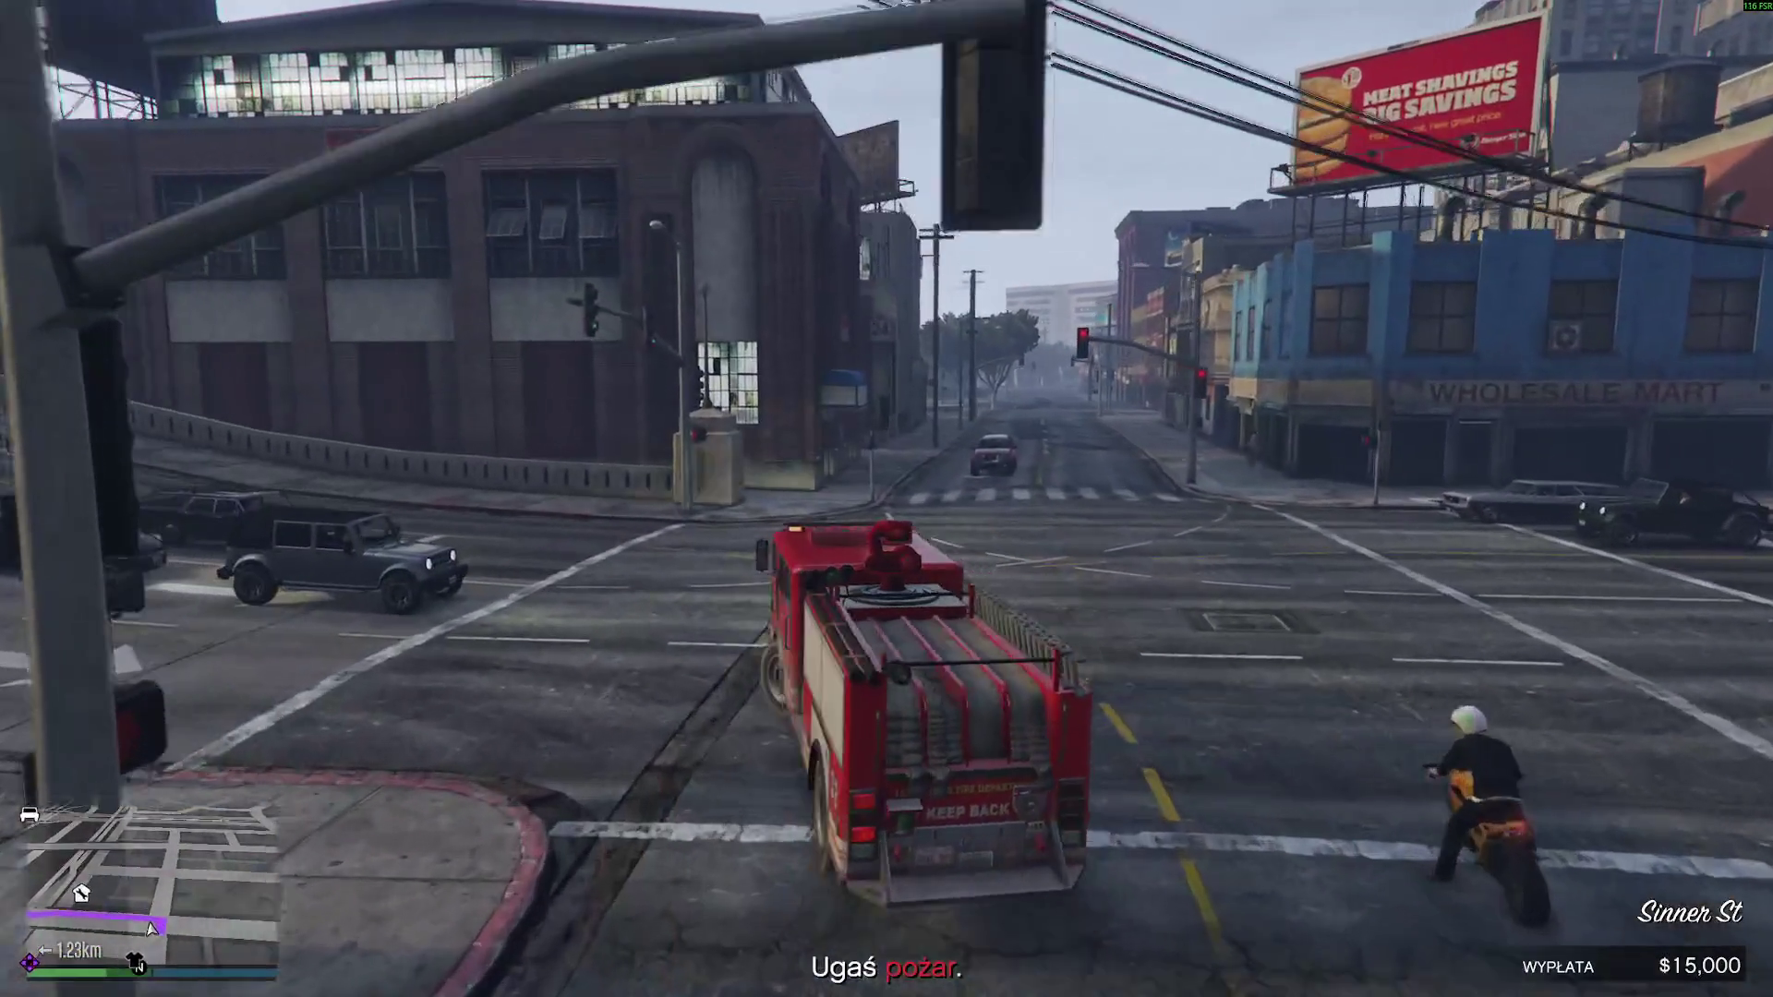
- Cross the bridge and highway, passing the pickup and crossing the intersection
key(w)
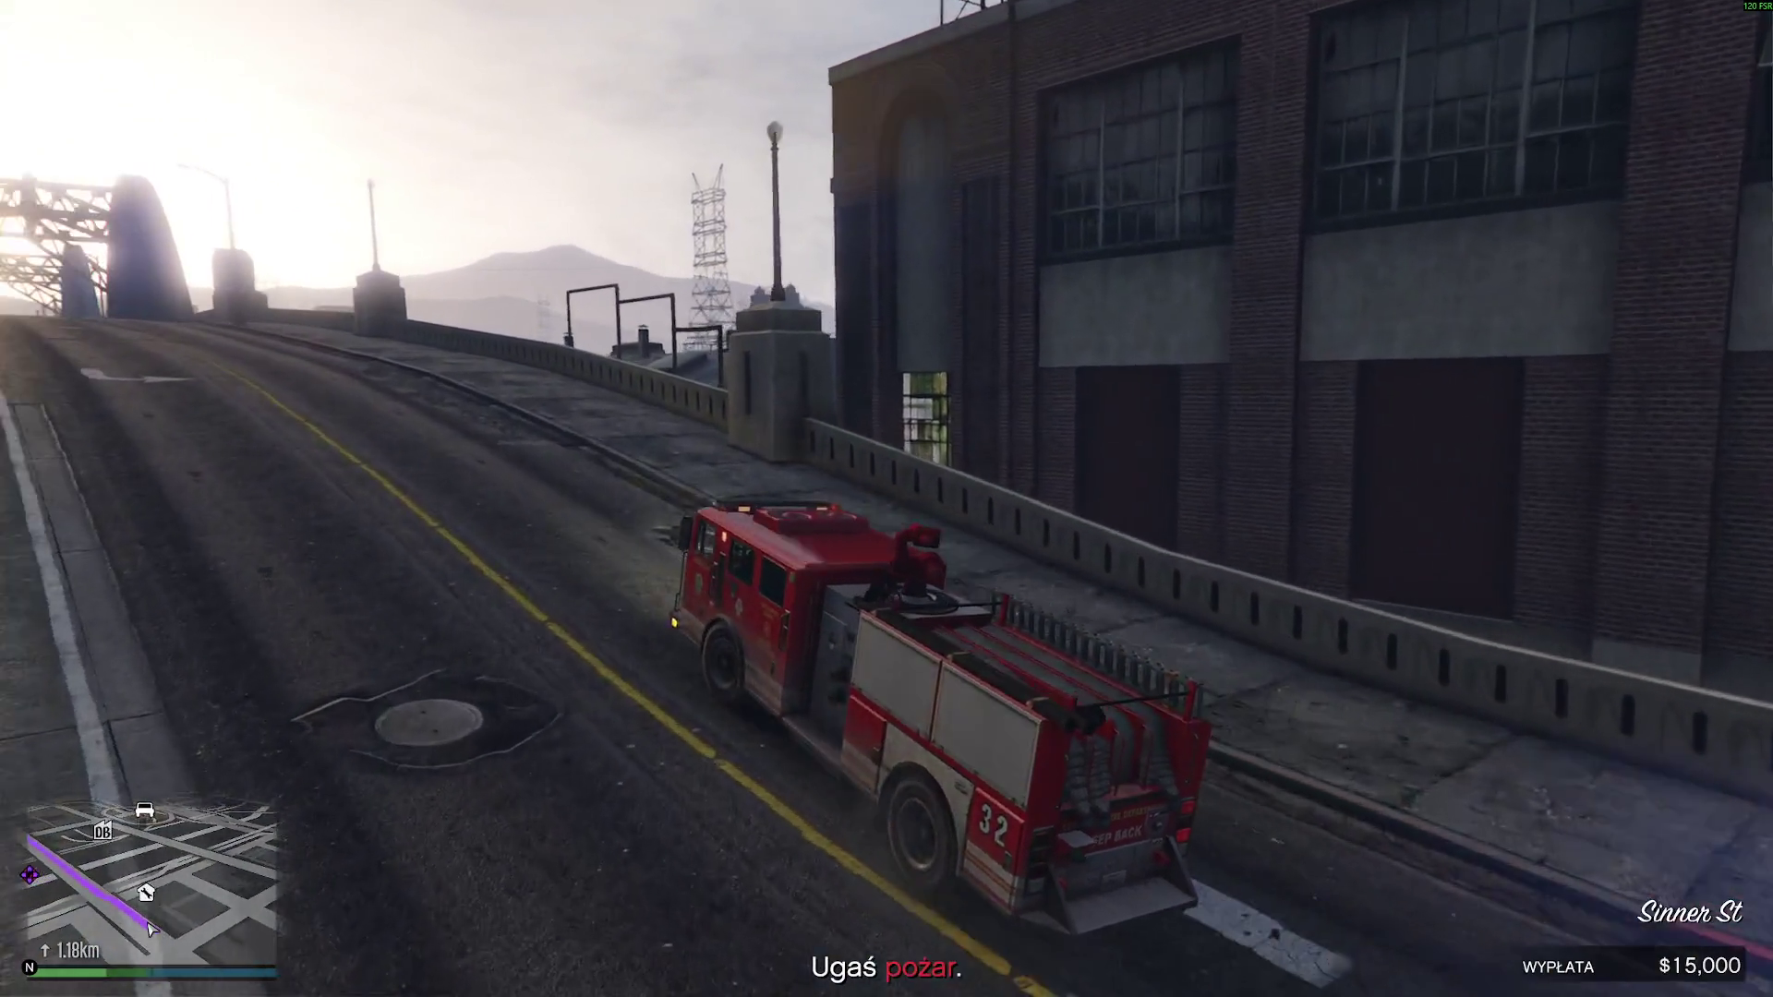
key(w)
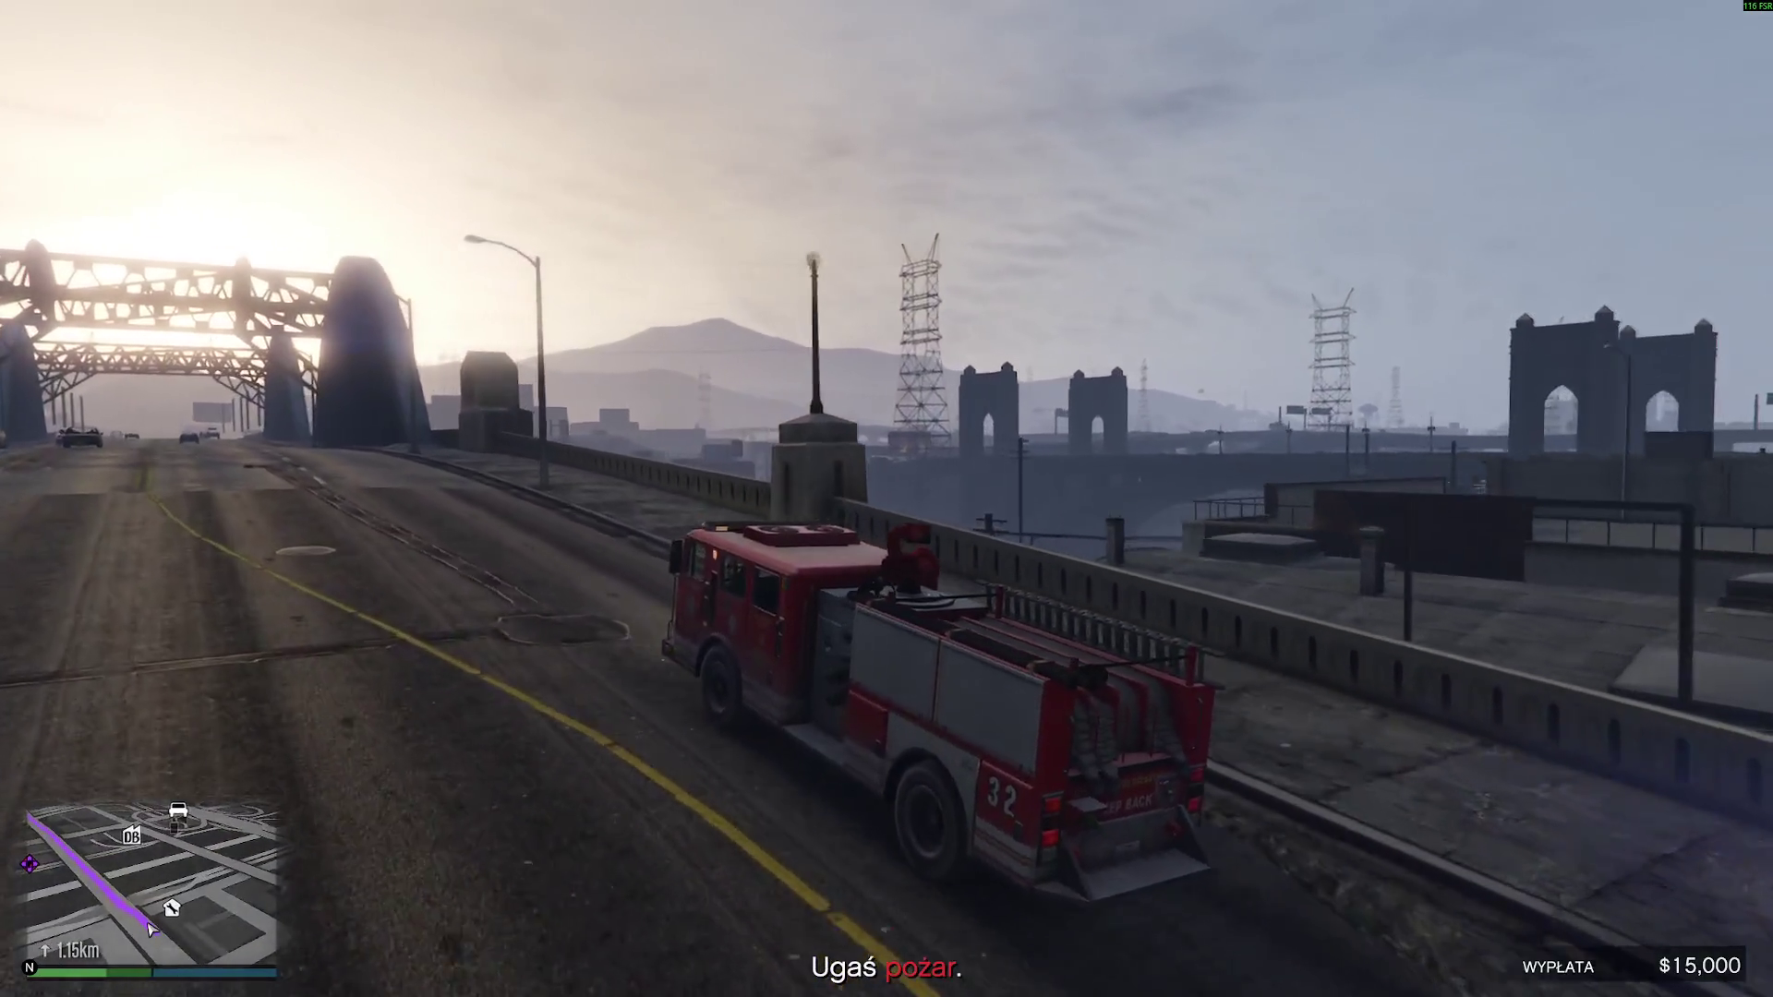
key(w)
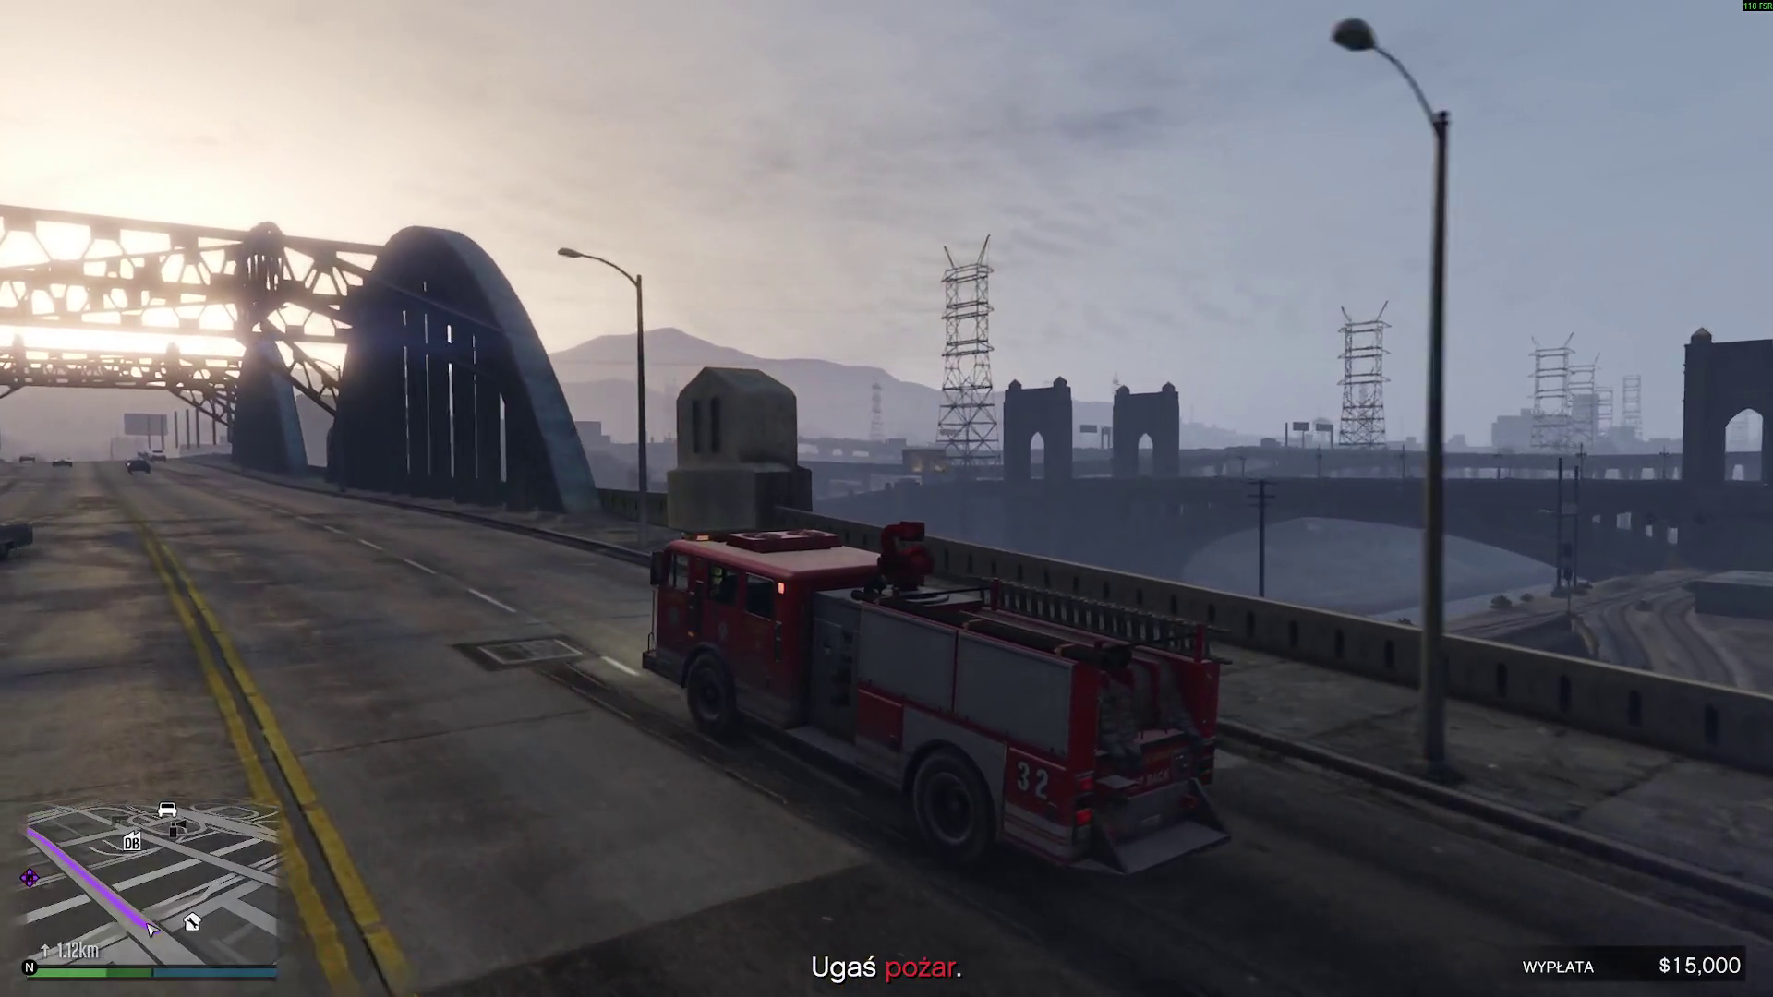
key(w)
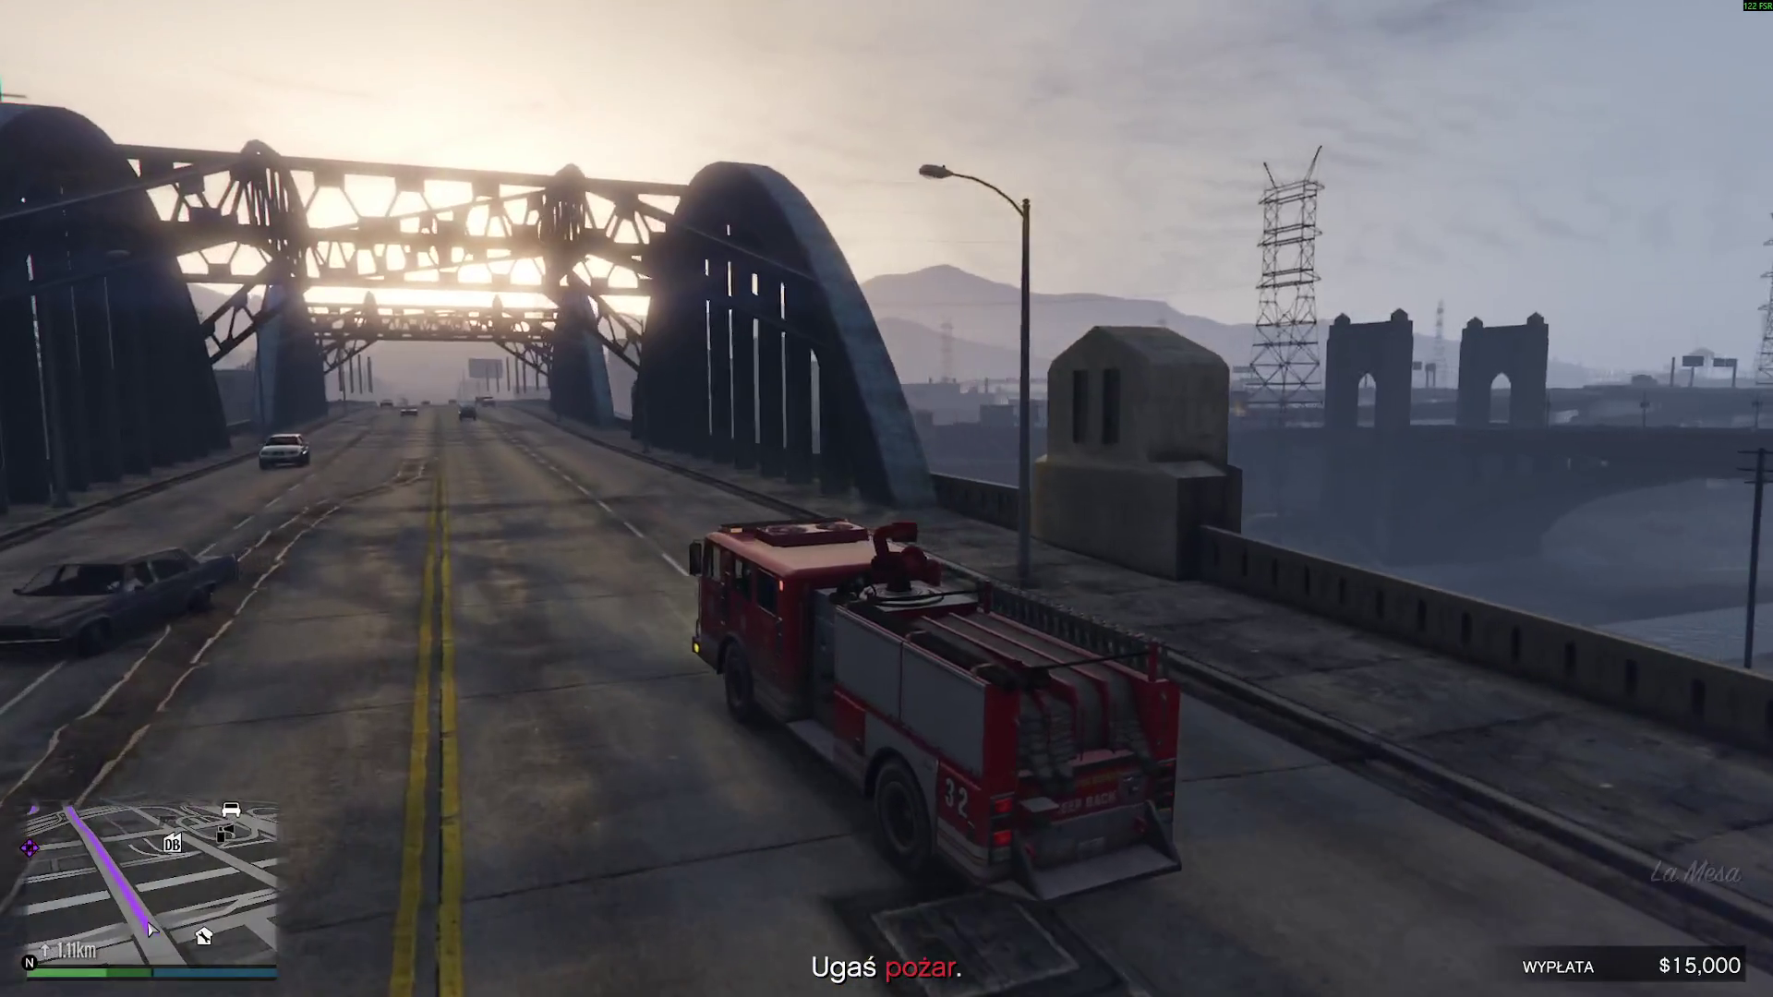
key(w)
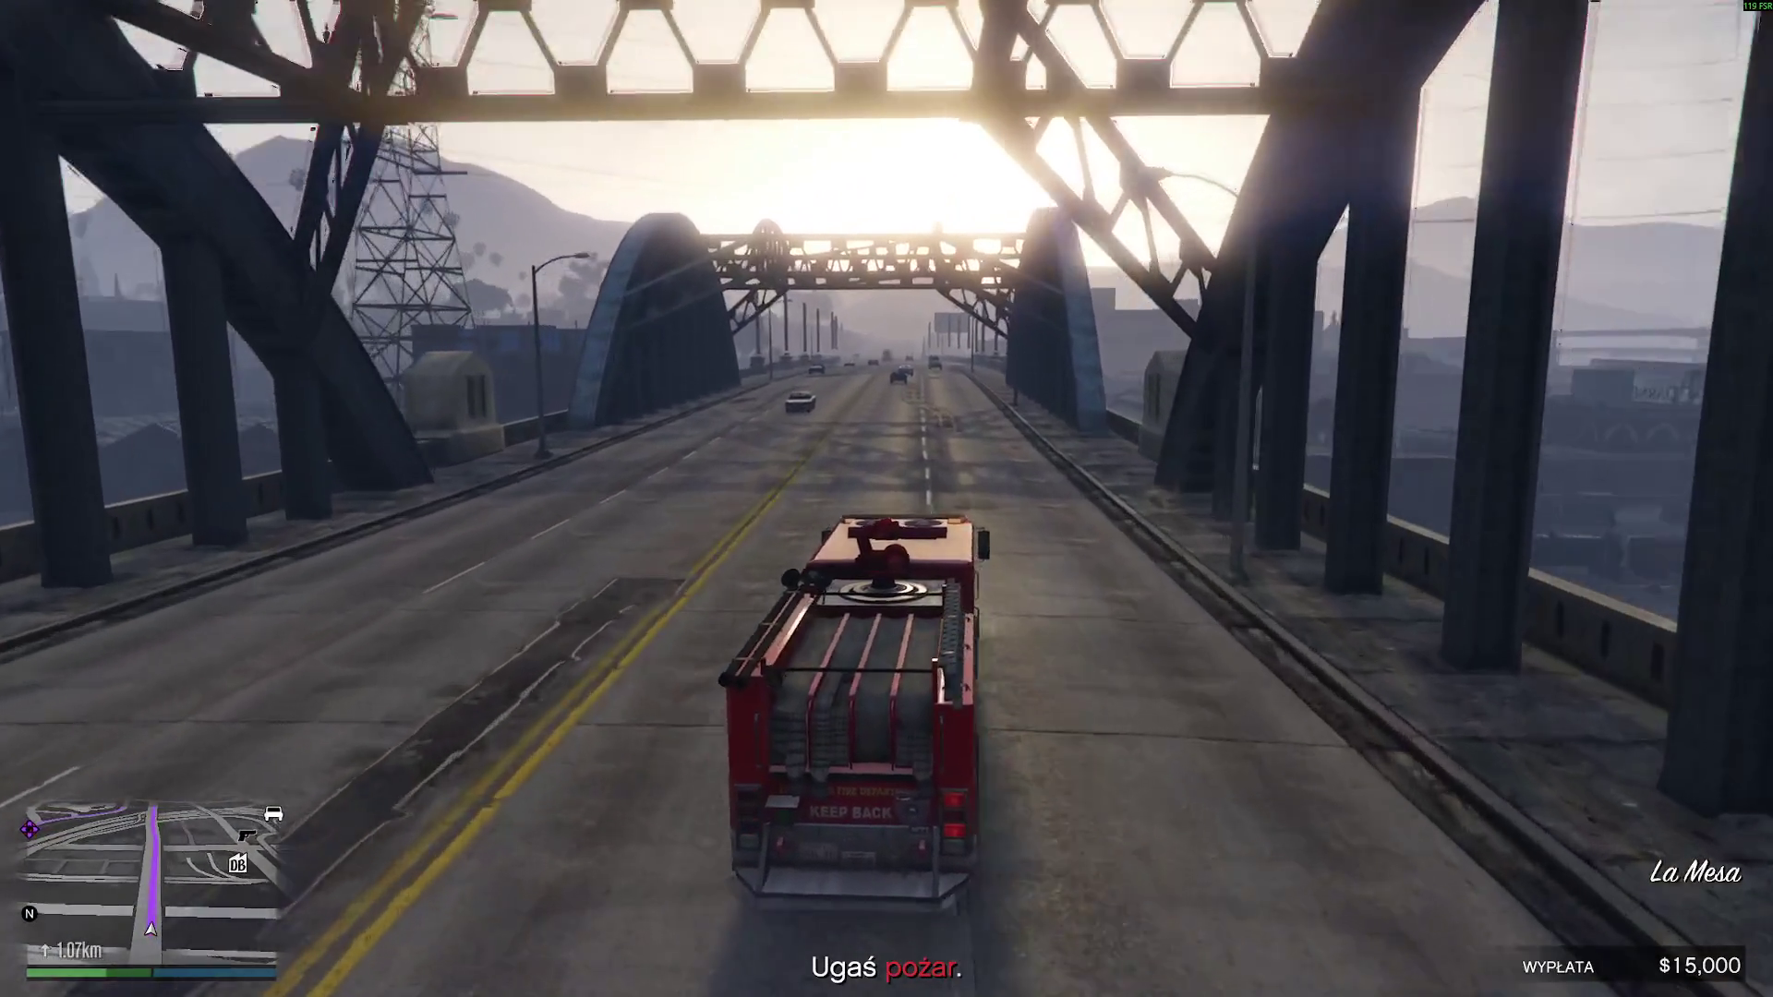
key(w)
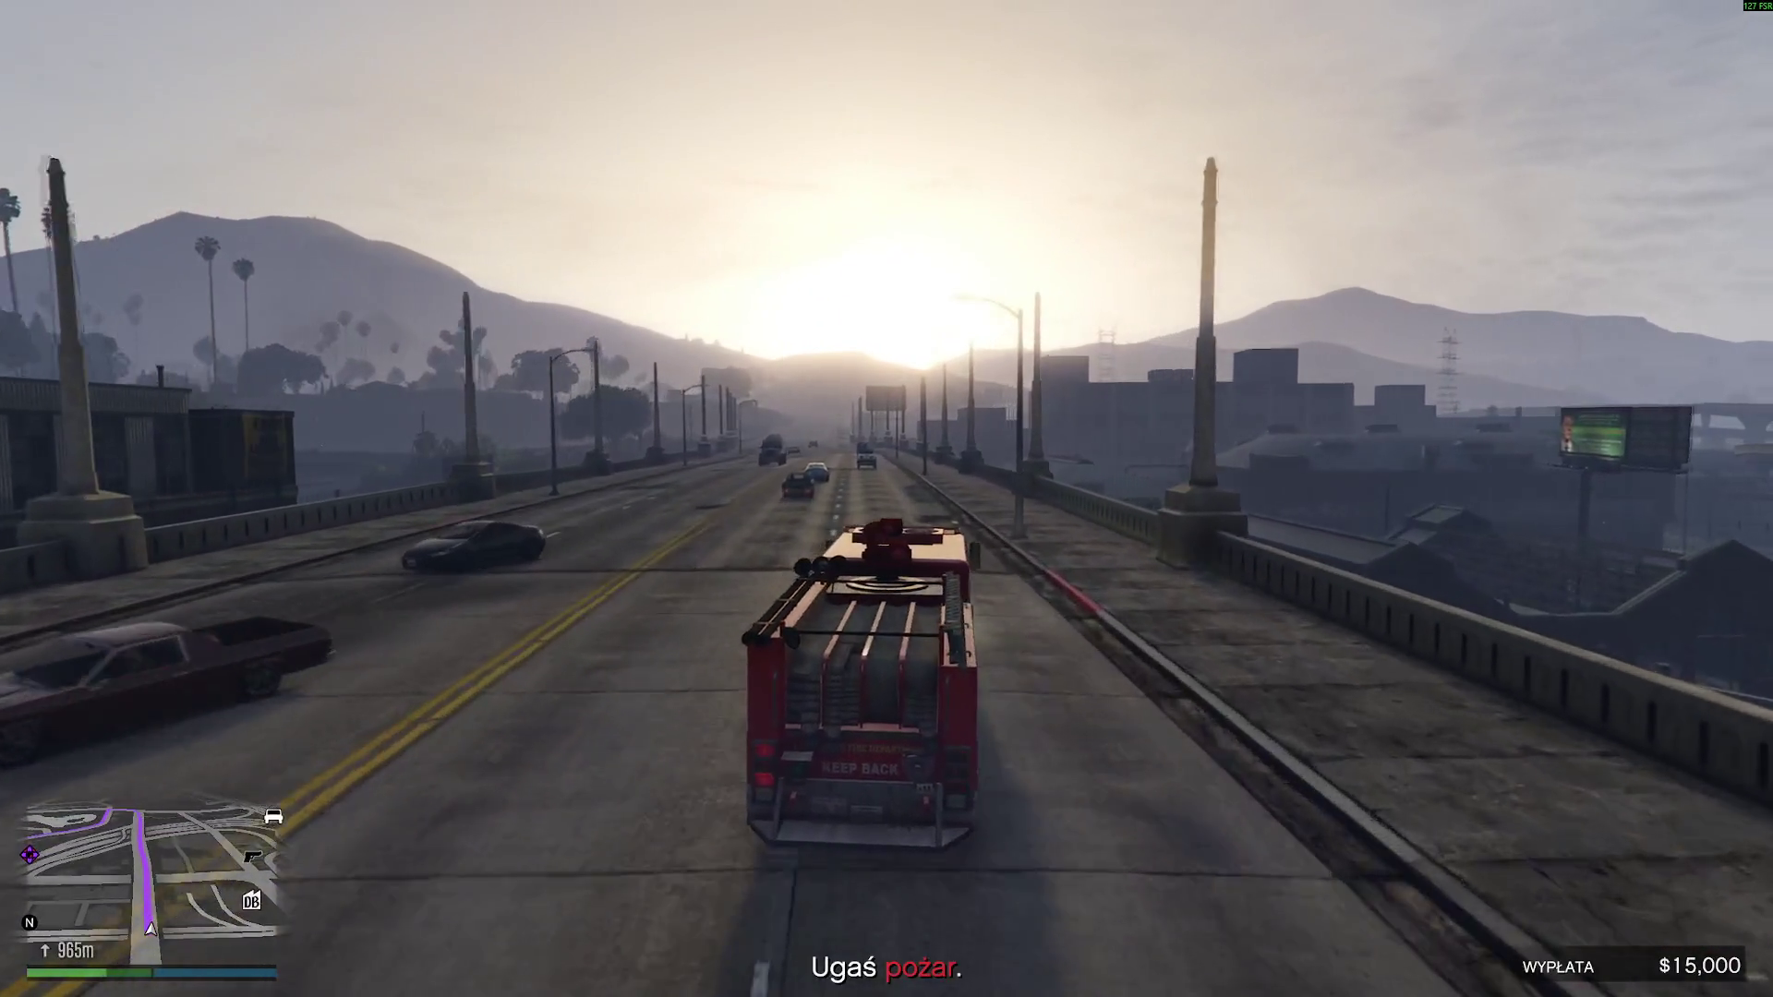
key(w)
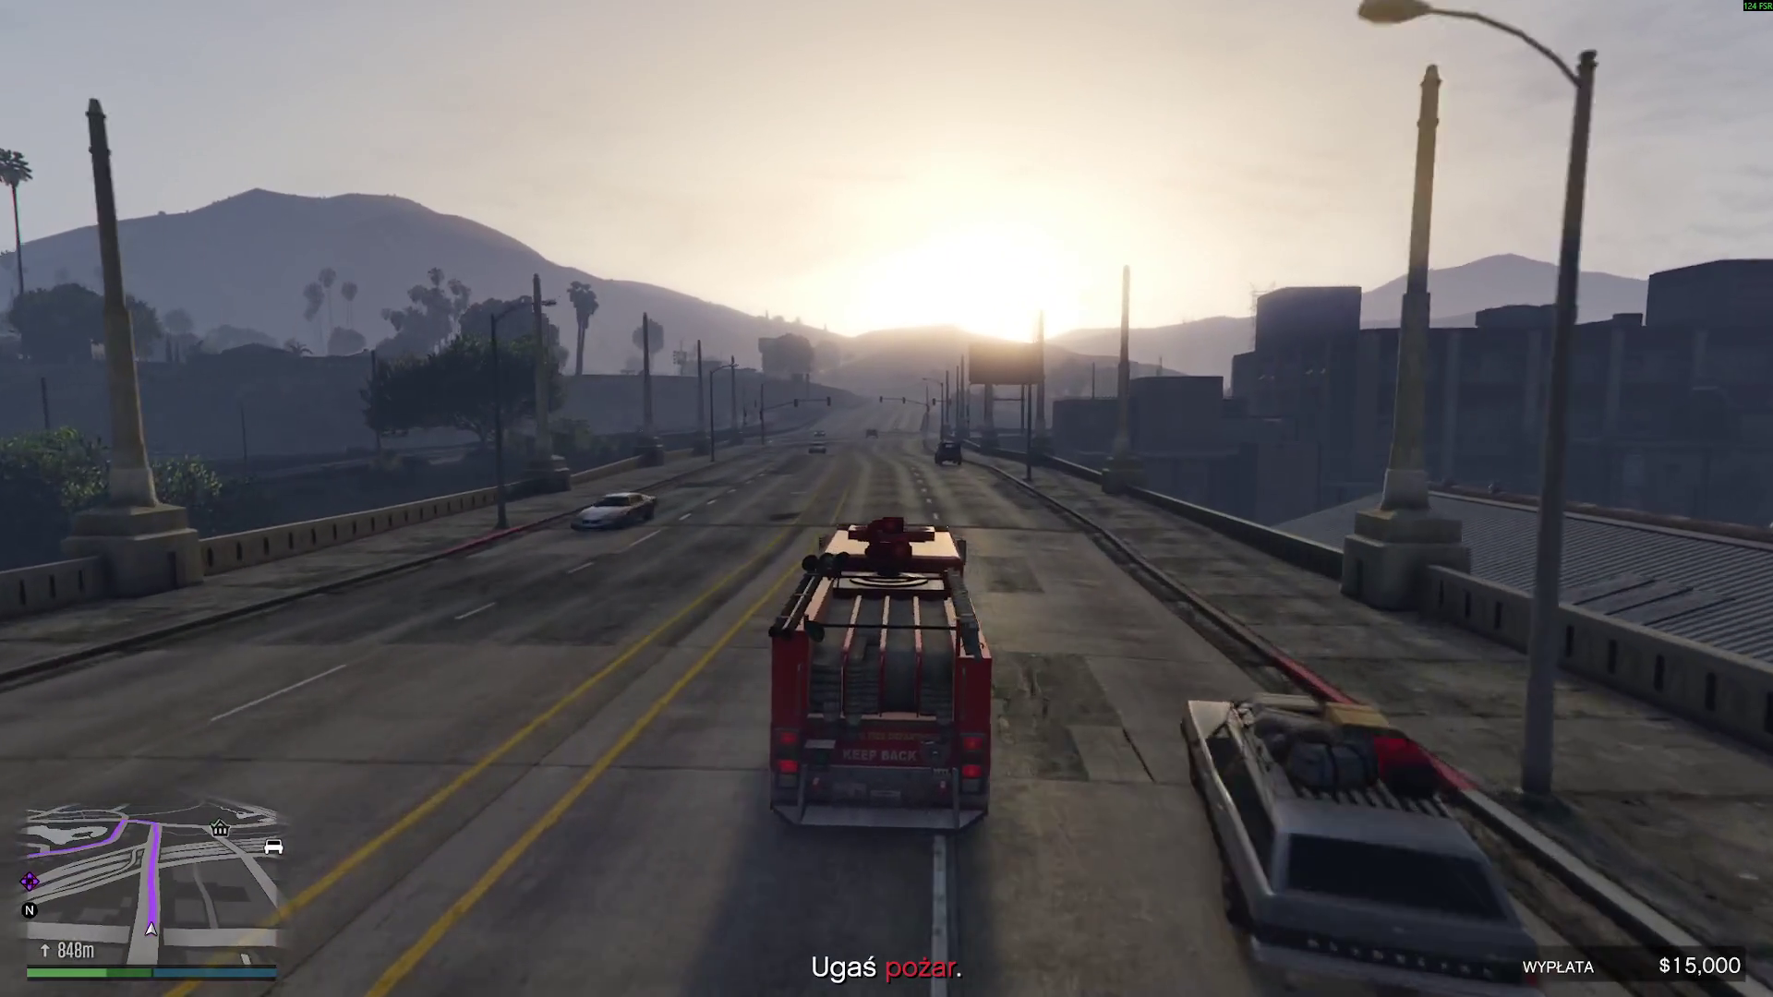
key(w)
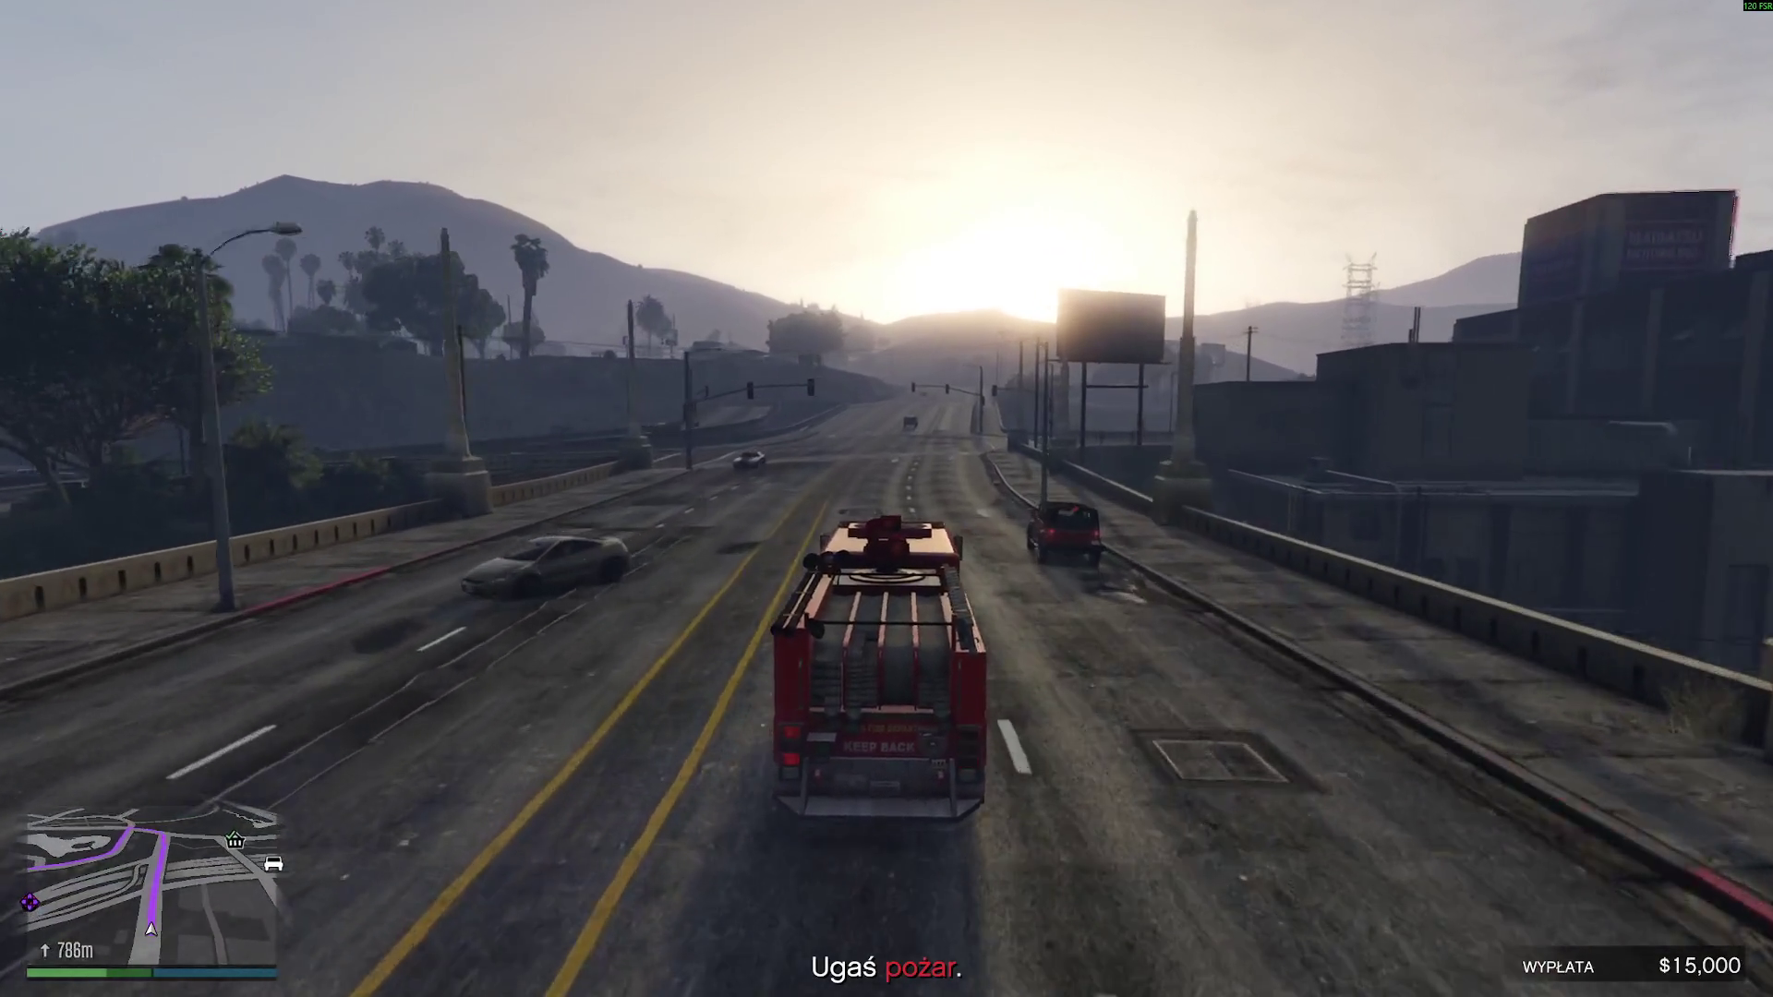
key(w)
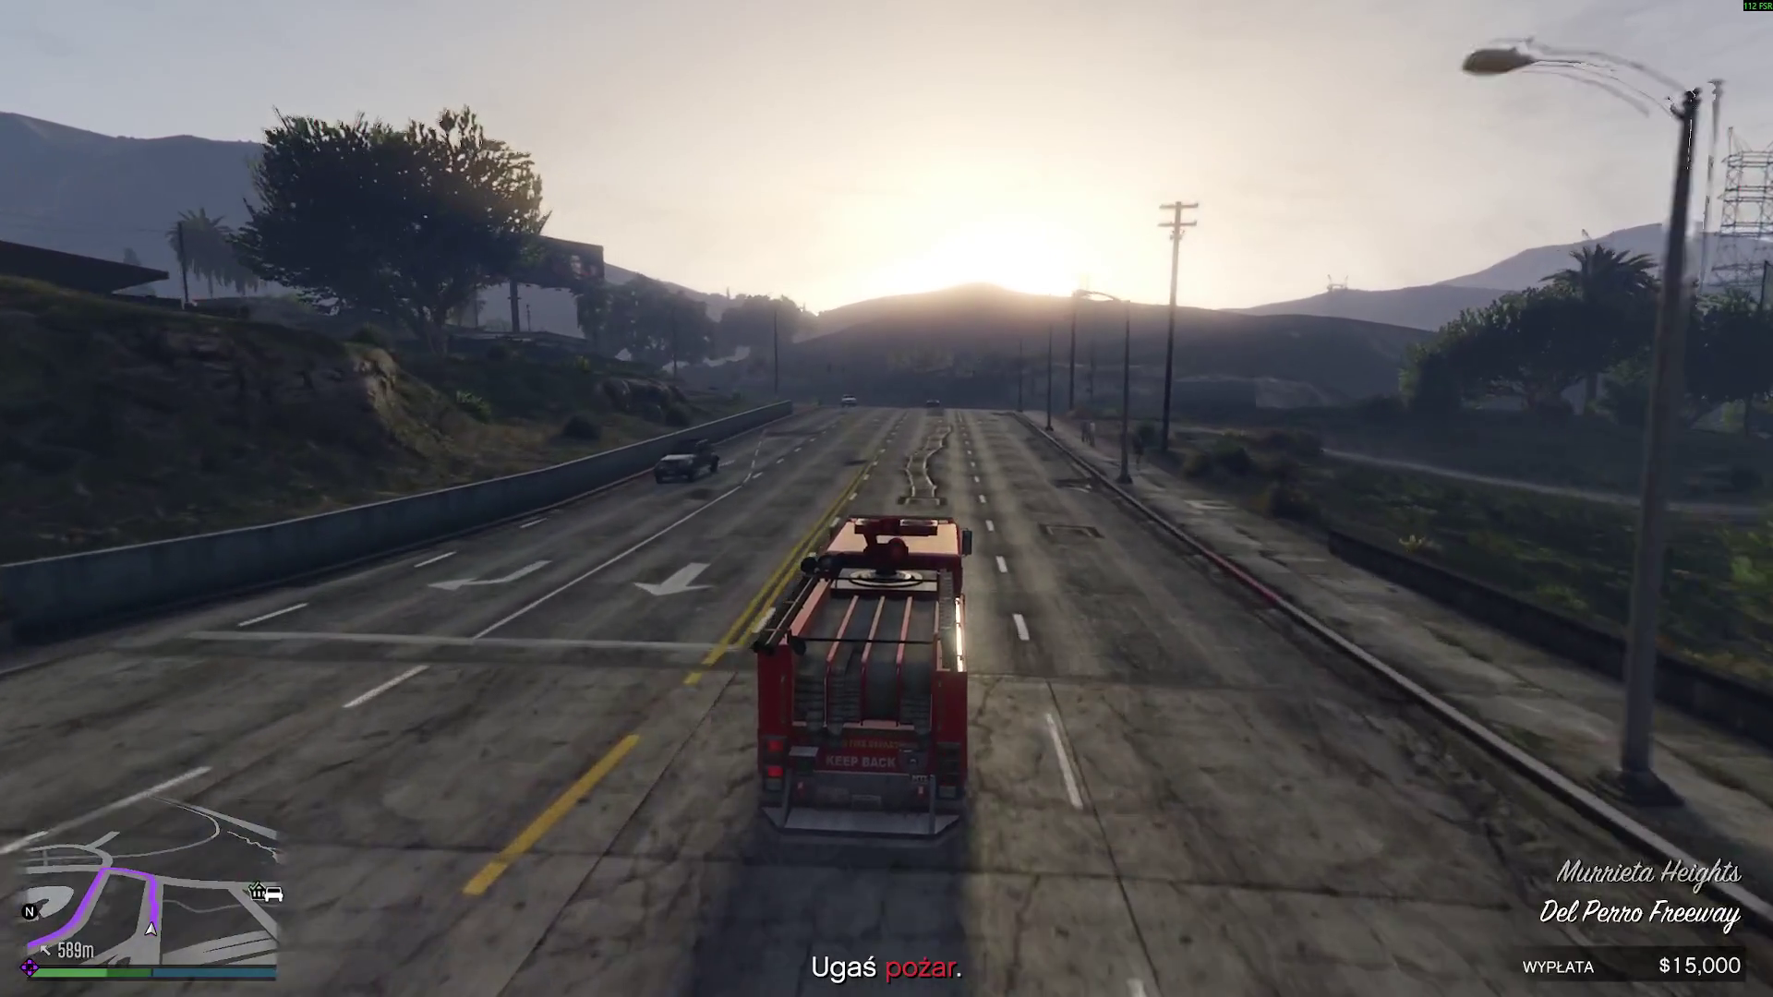
key(w)
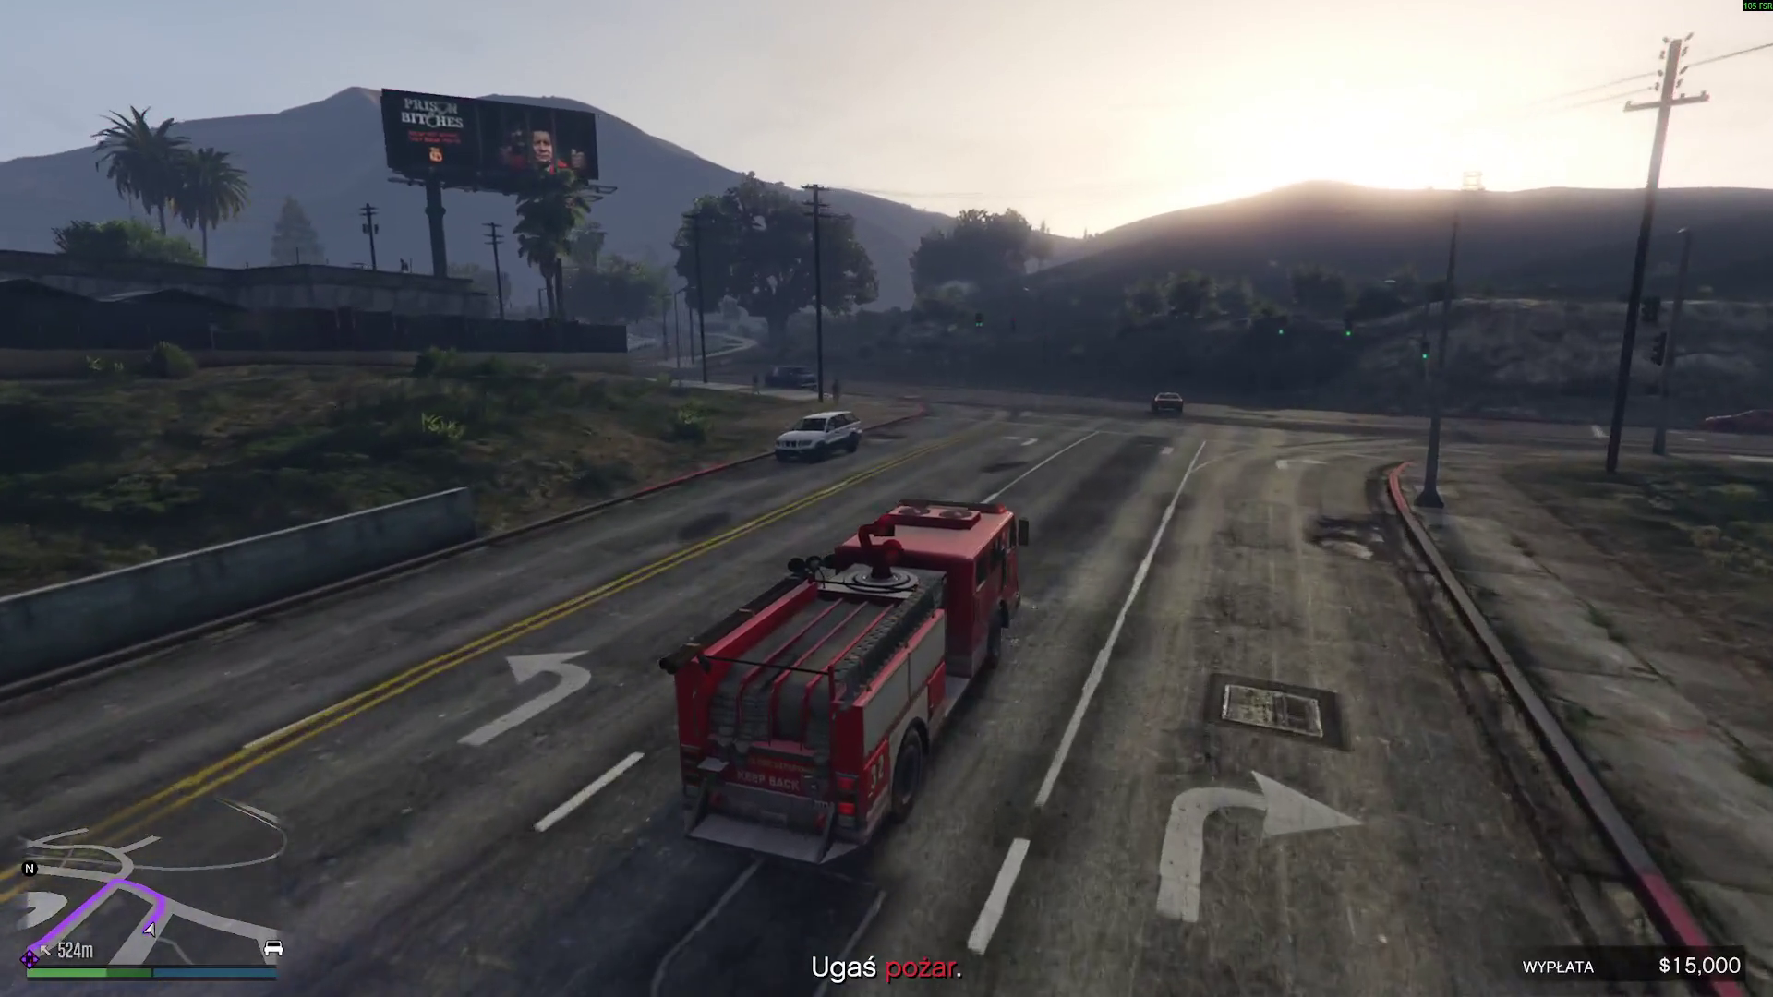
- Turn onto Mirror Park Blvd, then Zach. Mirror Drive, toward the burning house
key(w)
key(a)
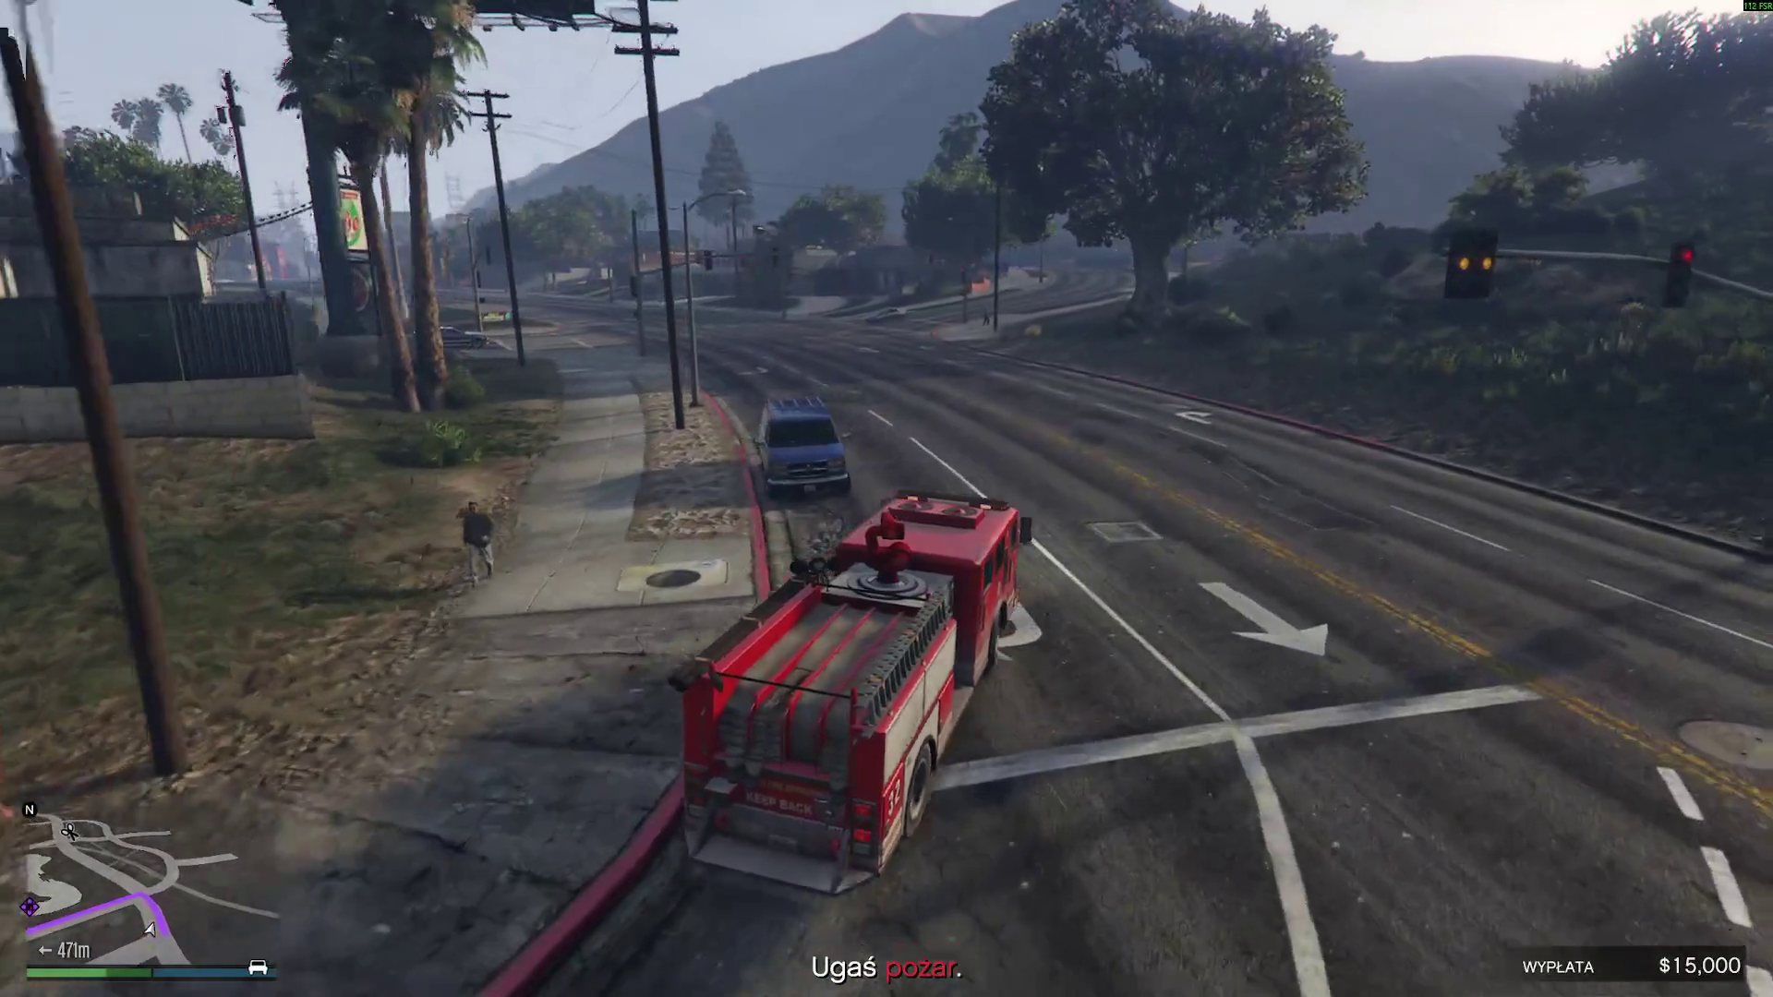
key(w)
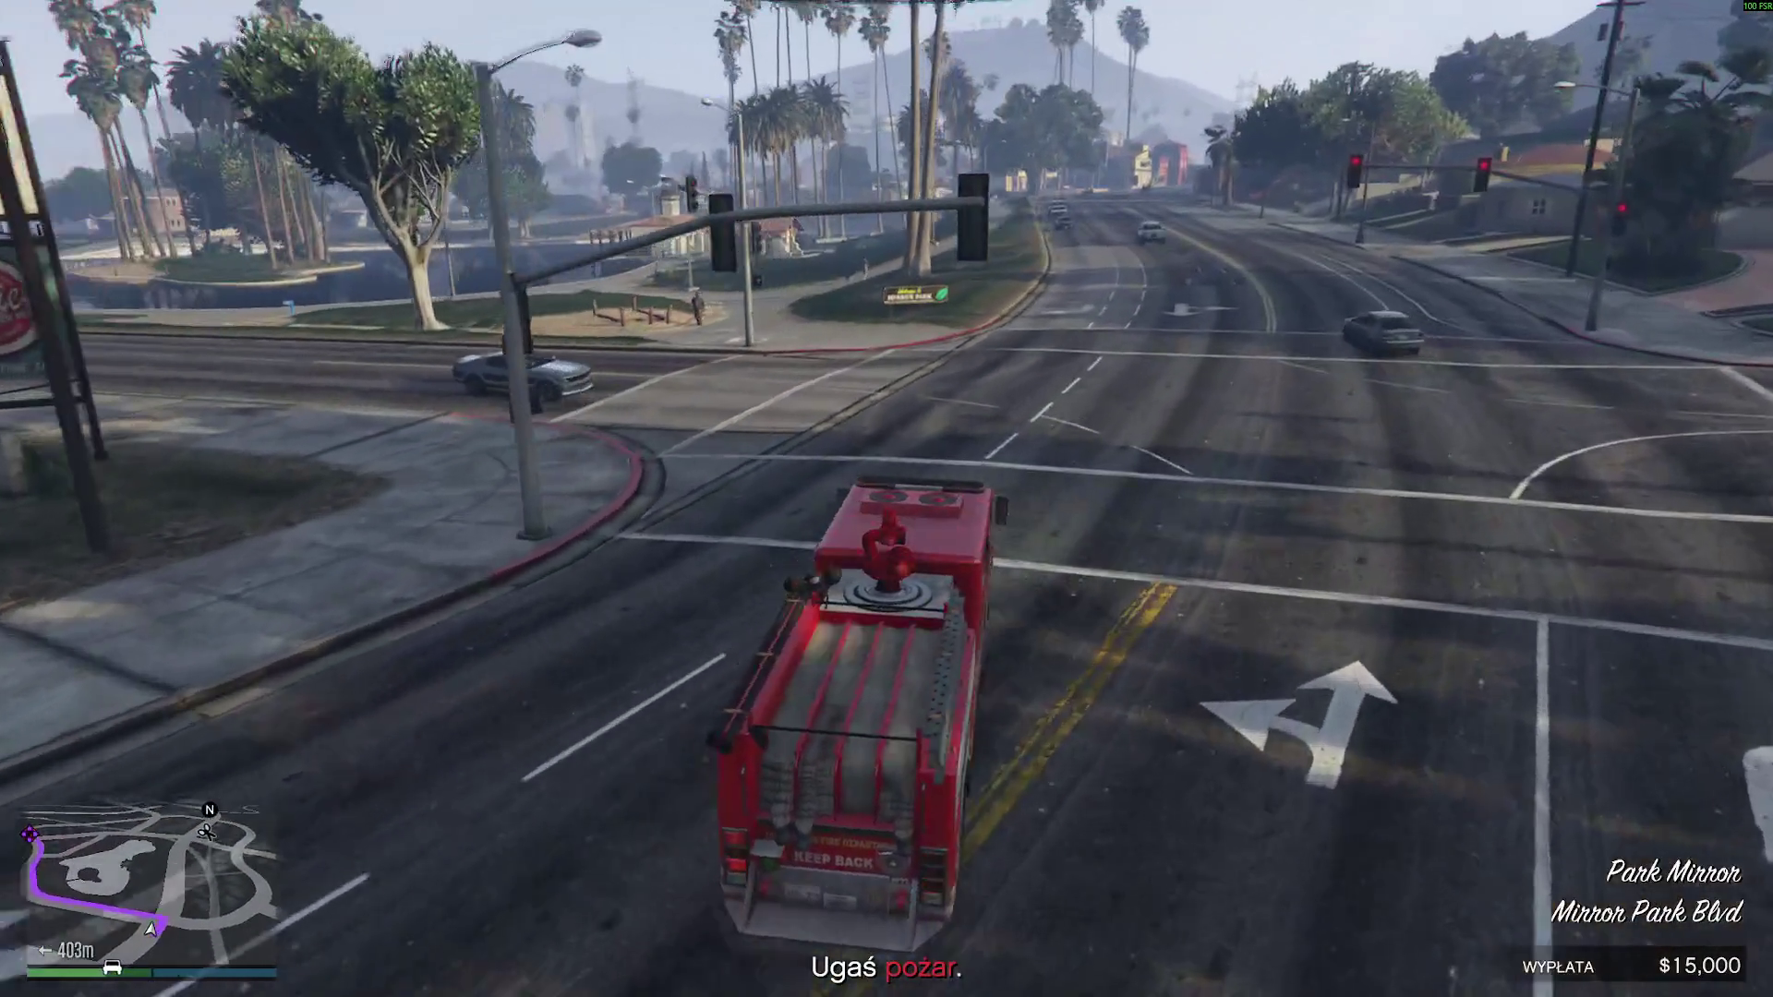
key(w)
key(a)
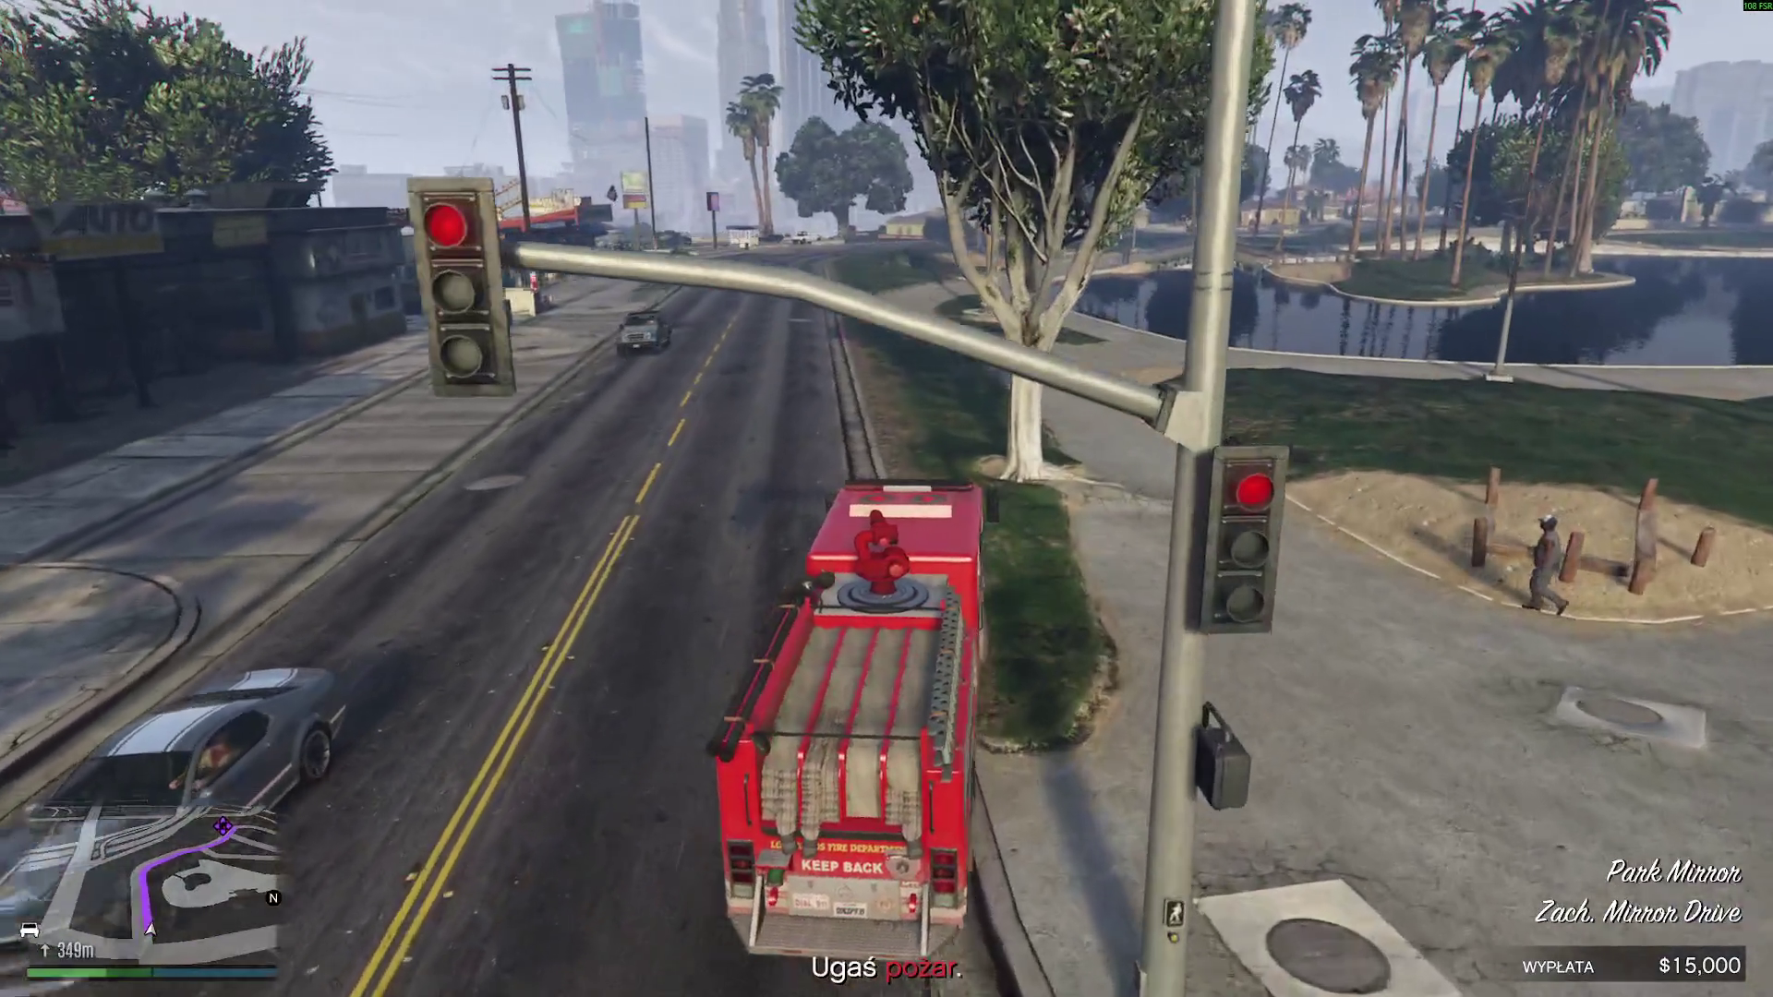
key(w)
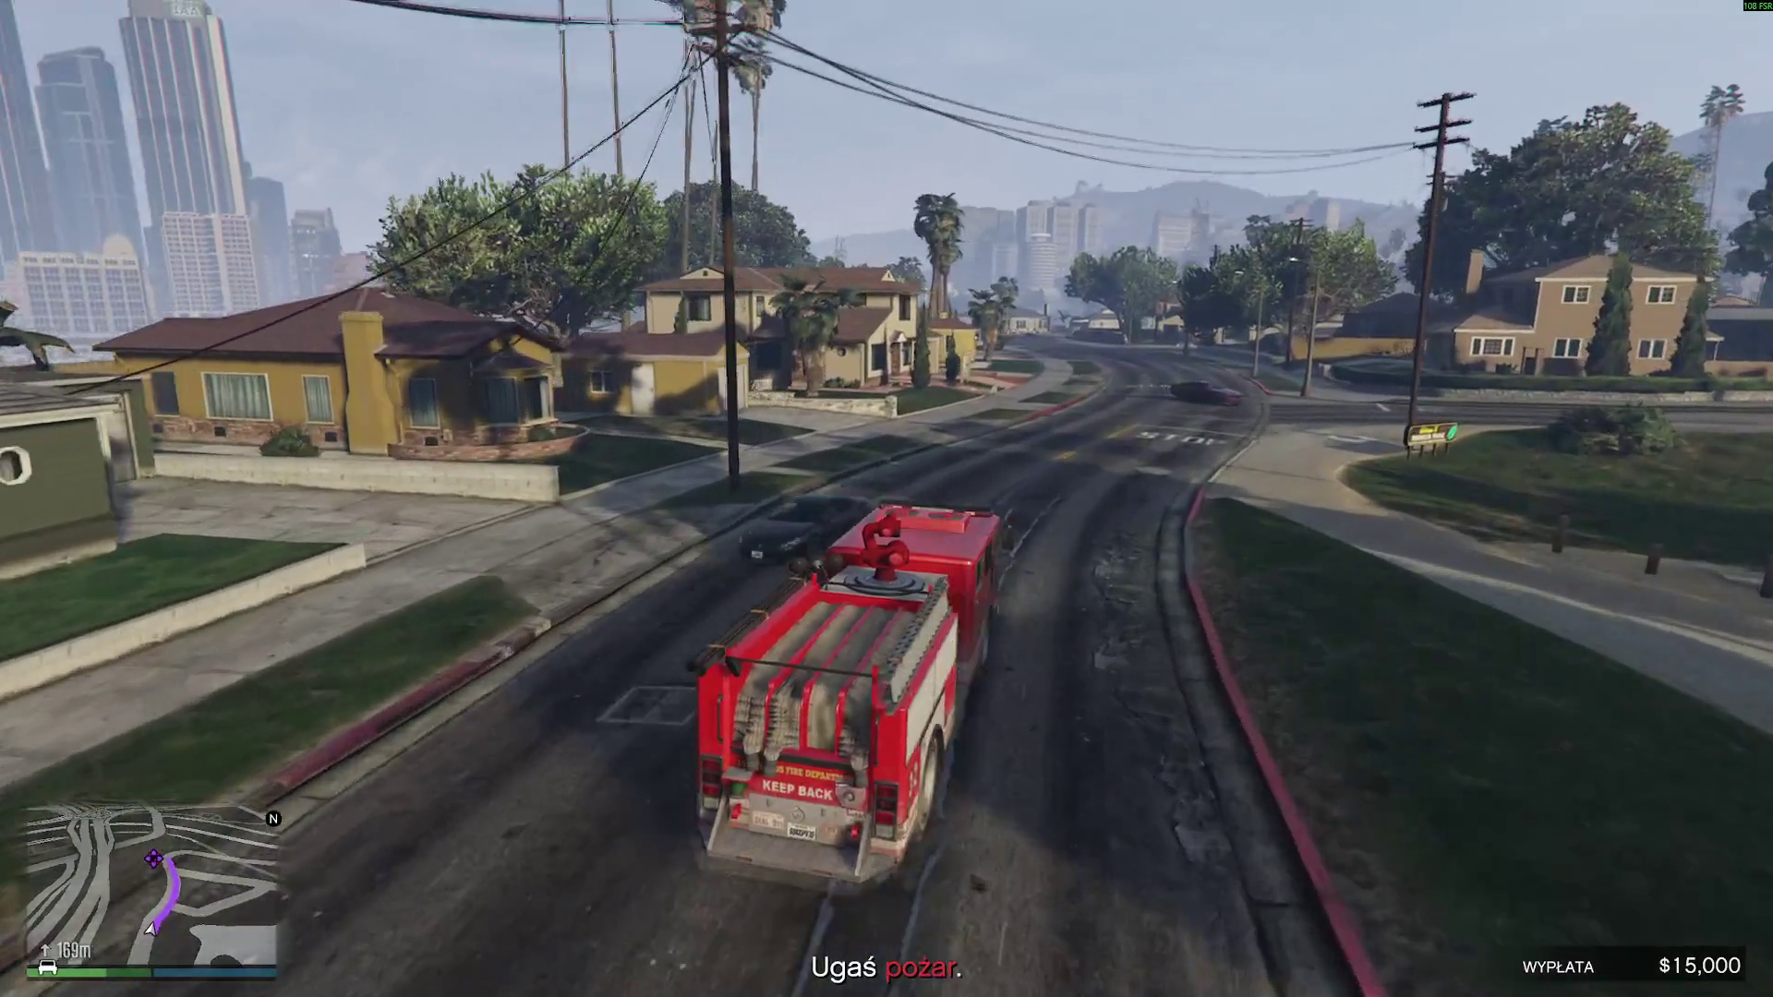
key(w)
key(w)
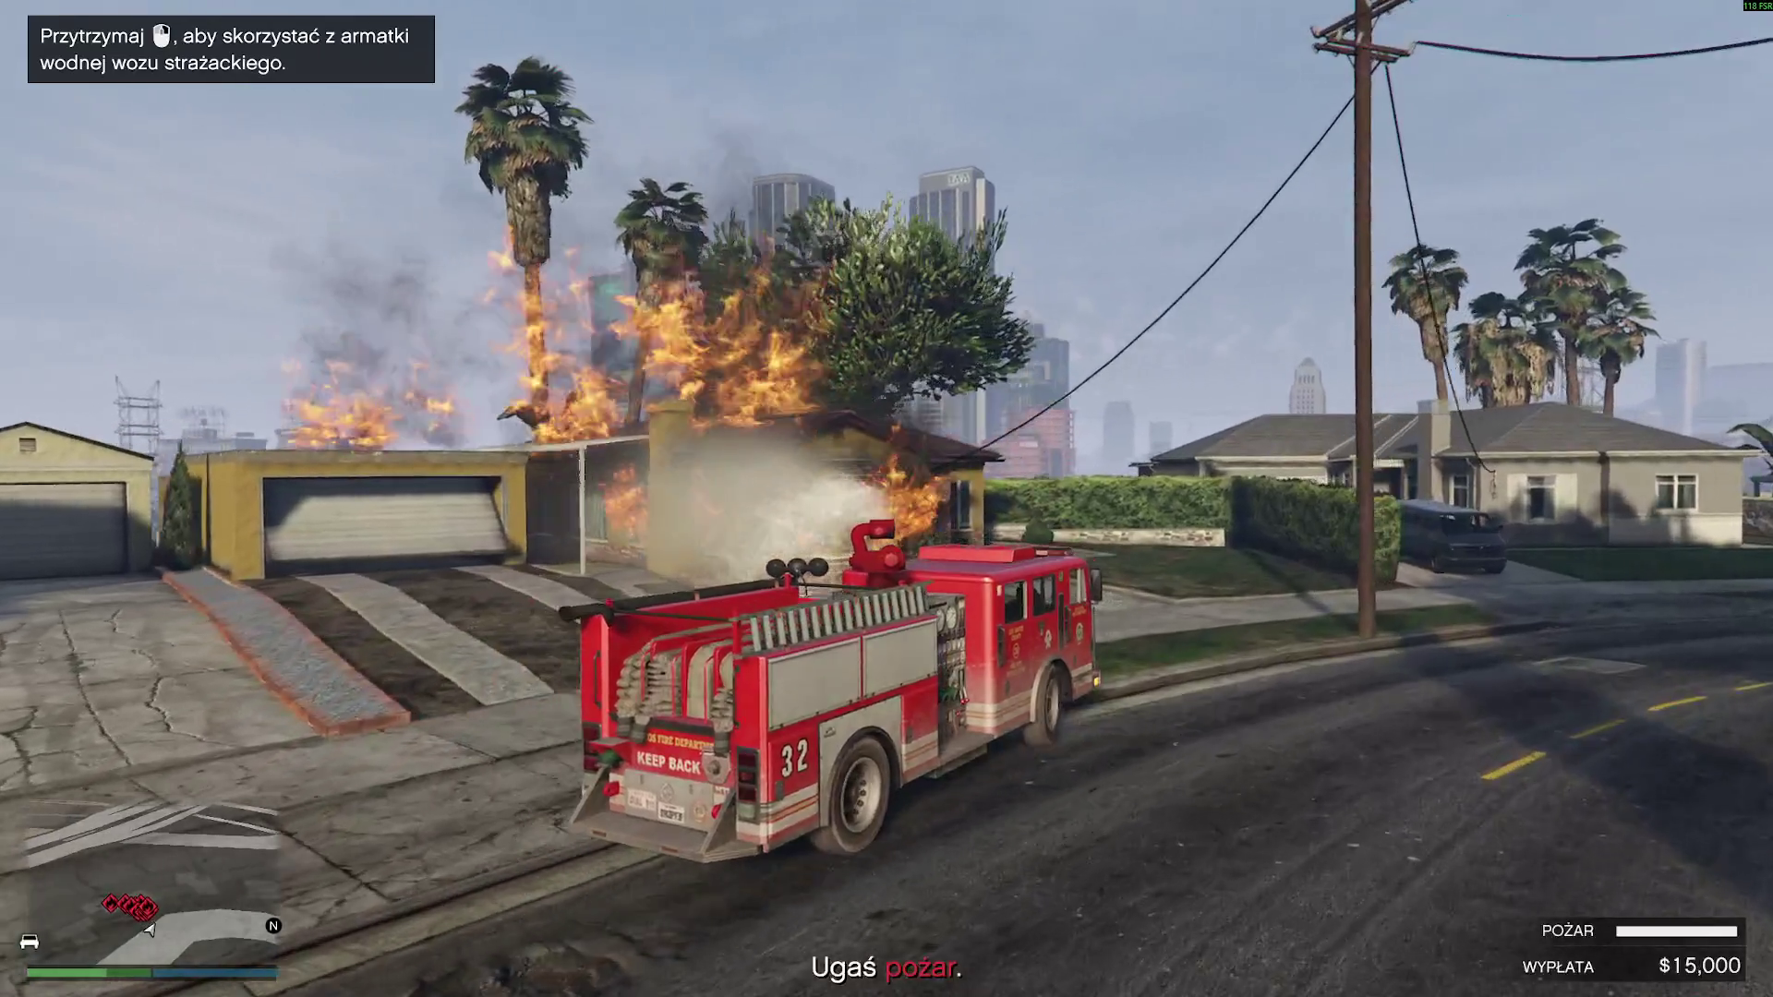
- Circle the camera around the truck while spraying the house fire until it is out
drag(886, 498, 1560, 500)
mouse_move(886, 500)
mouse_down()
mouse_move(1071, 499)
mouse_move(813, 499)
mouse_move(1090, 499)
mouse_up()
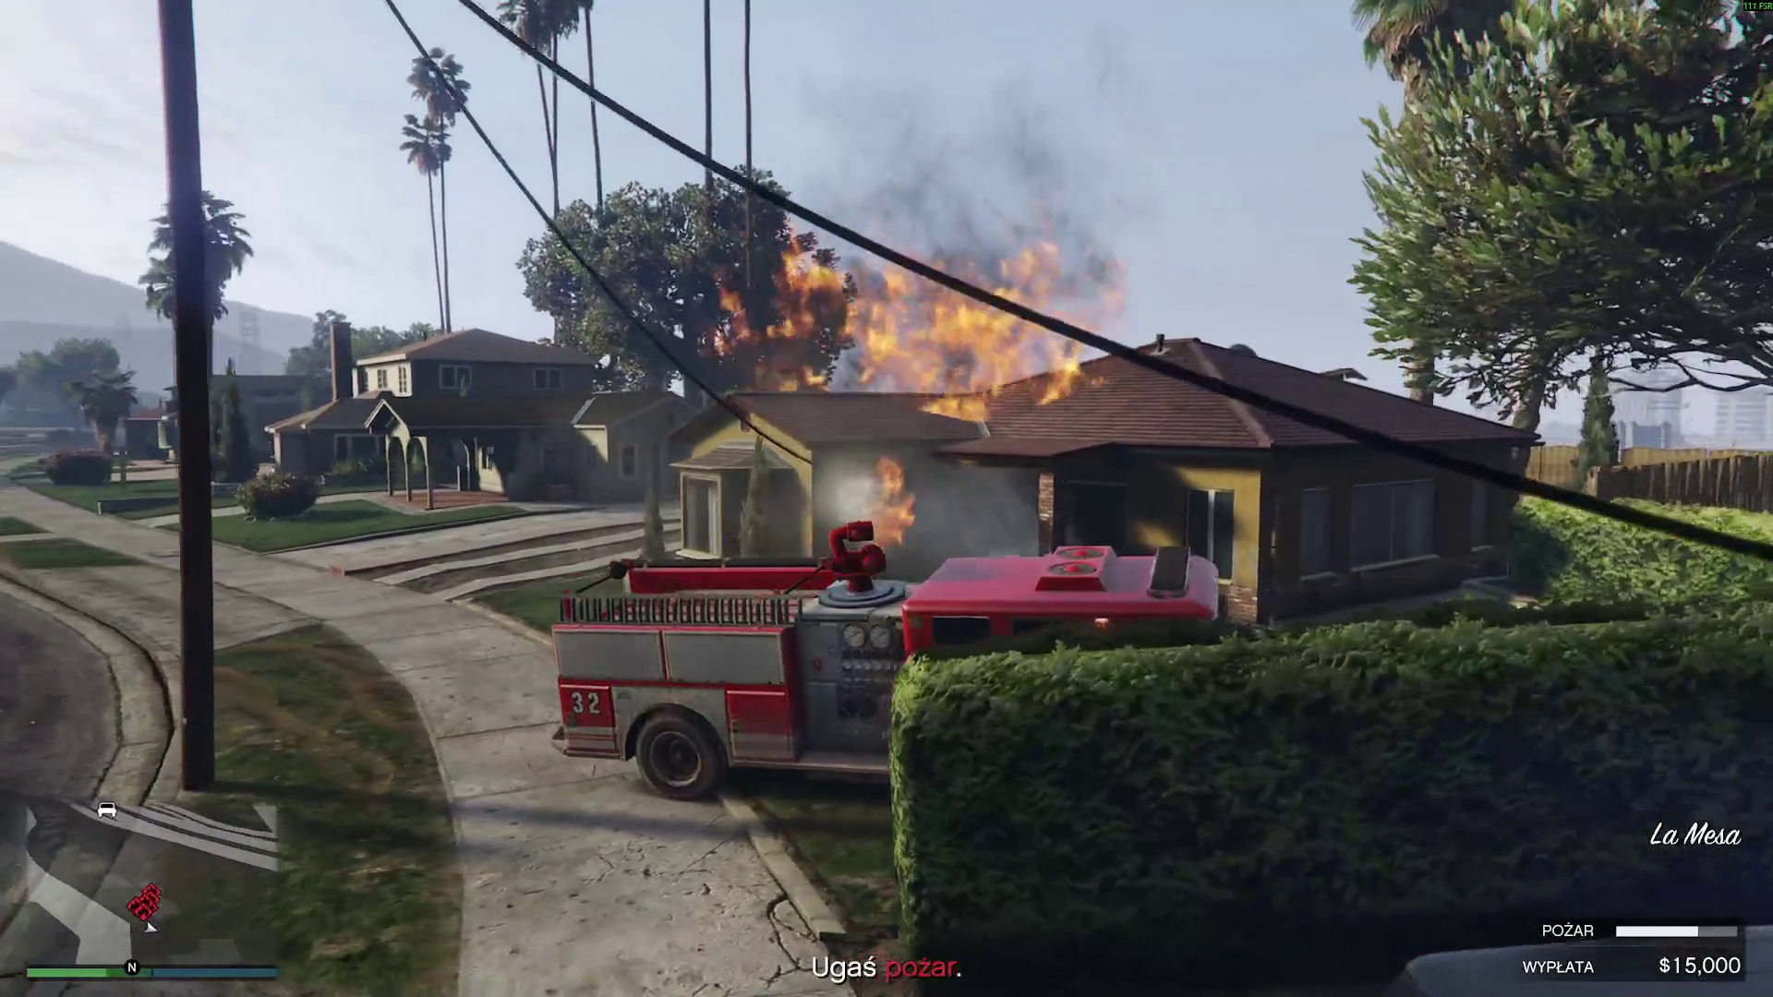
mouse_move(887, 499)
mouse_down()
mouse_move(721, 500)
mouse_move(969, 500)
mouse_move(647, 499)
mouse_move(1035, 499)
mouse_move(730, 500)
mouse_up()
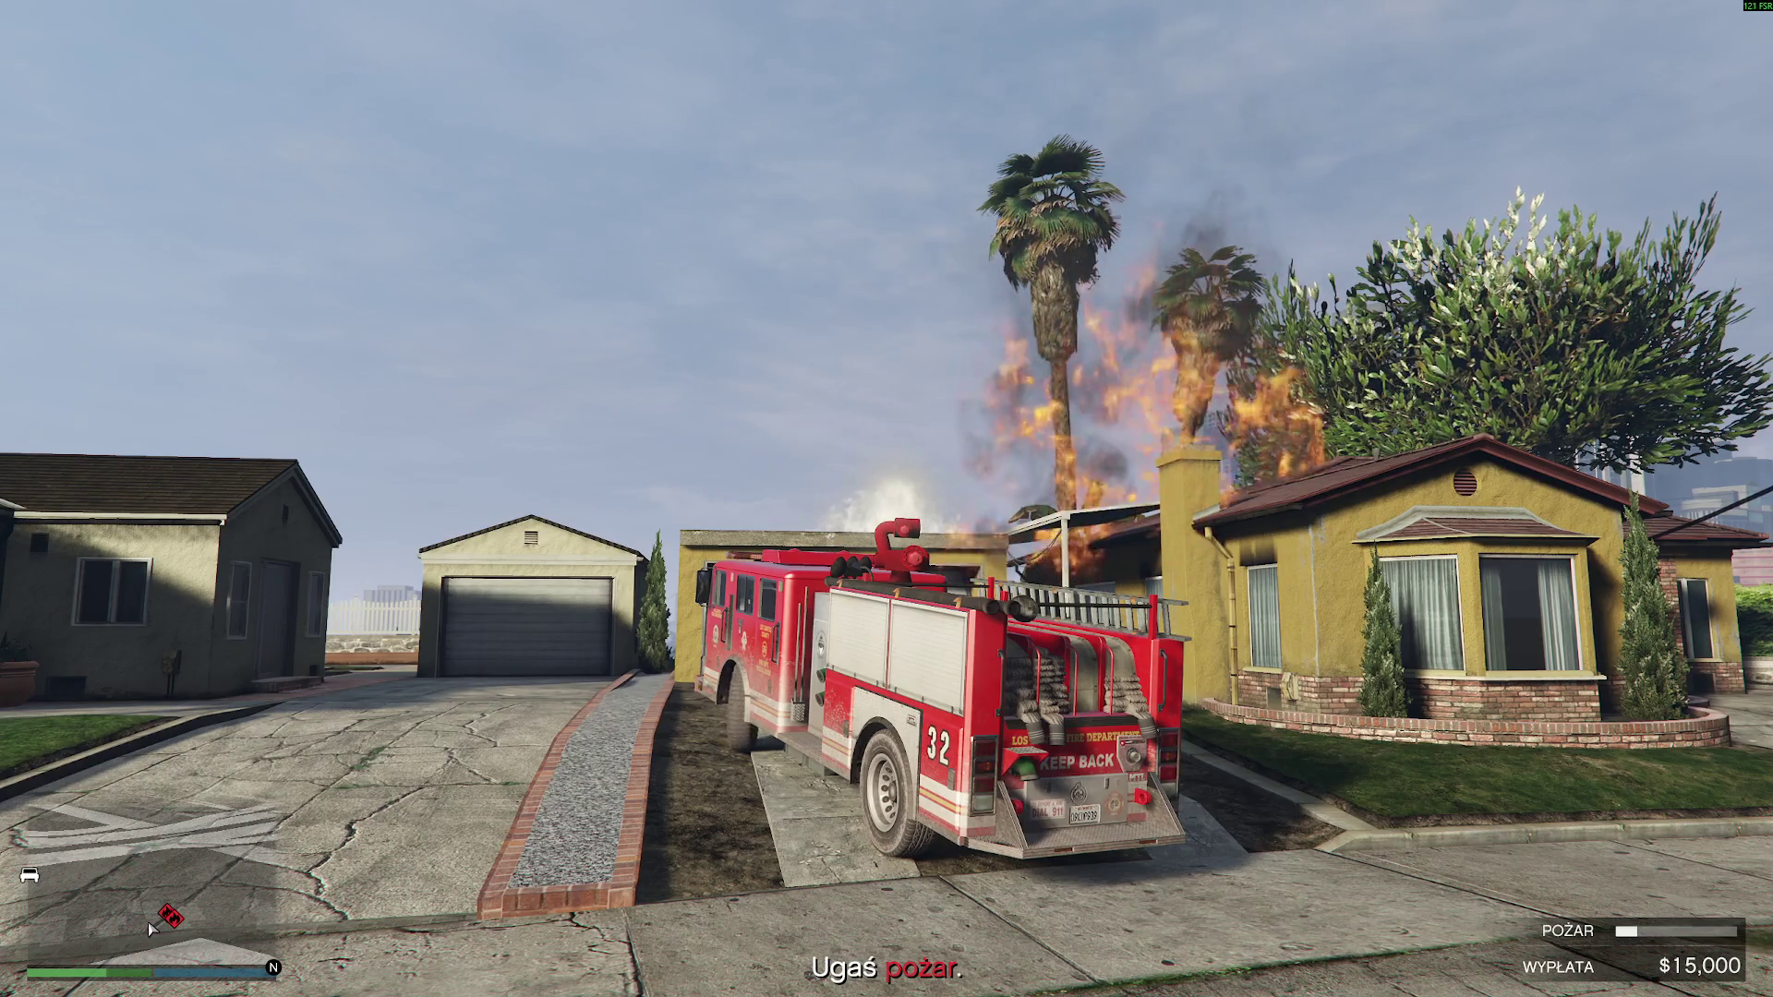
mouse_move(887, 499)
mouse_down()
mouse_move(1311, 499)
mouse_move(1246, 499)
mouse_up()
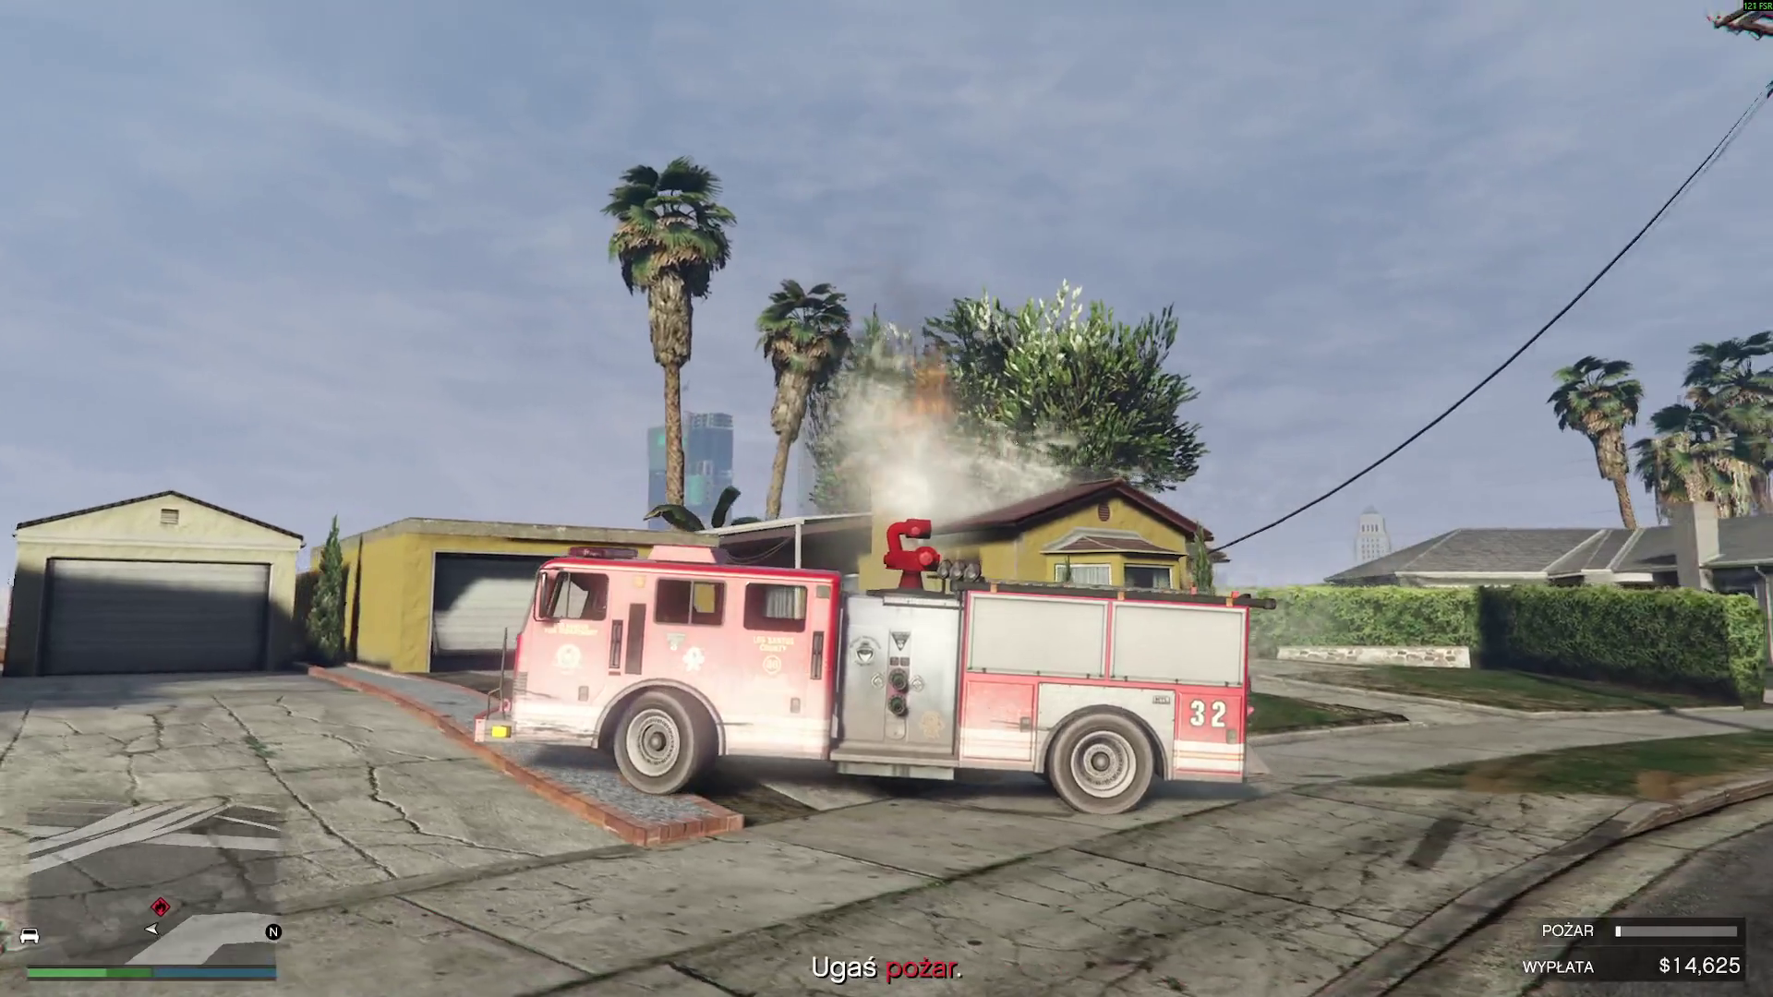
mouse_move(1247, 499)
mouse_down()
mouse_move(1099, 531)
mouse_move(1209, 495)
mouse_move(1146, 503)
mouse_move(1242, 503)
mouse_move(1099, 503)
mouse_up()
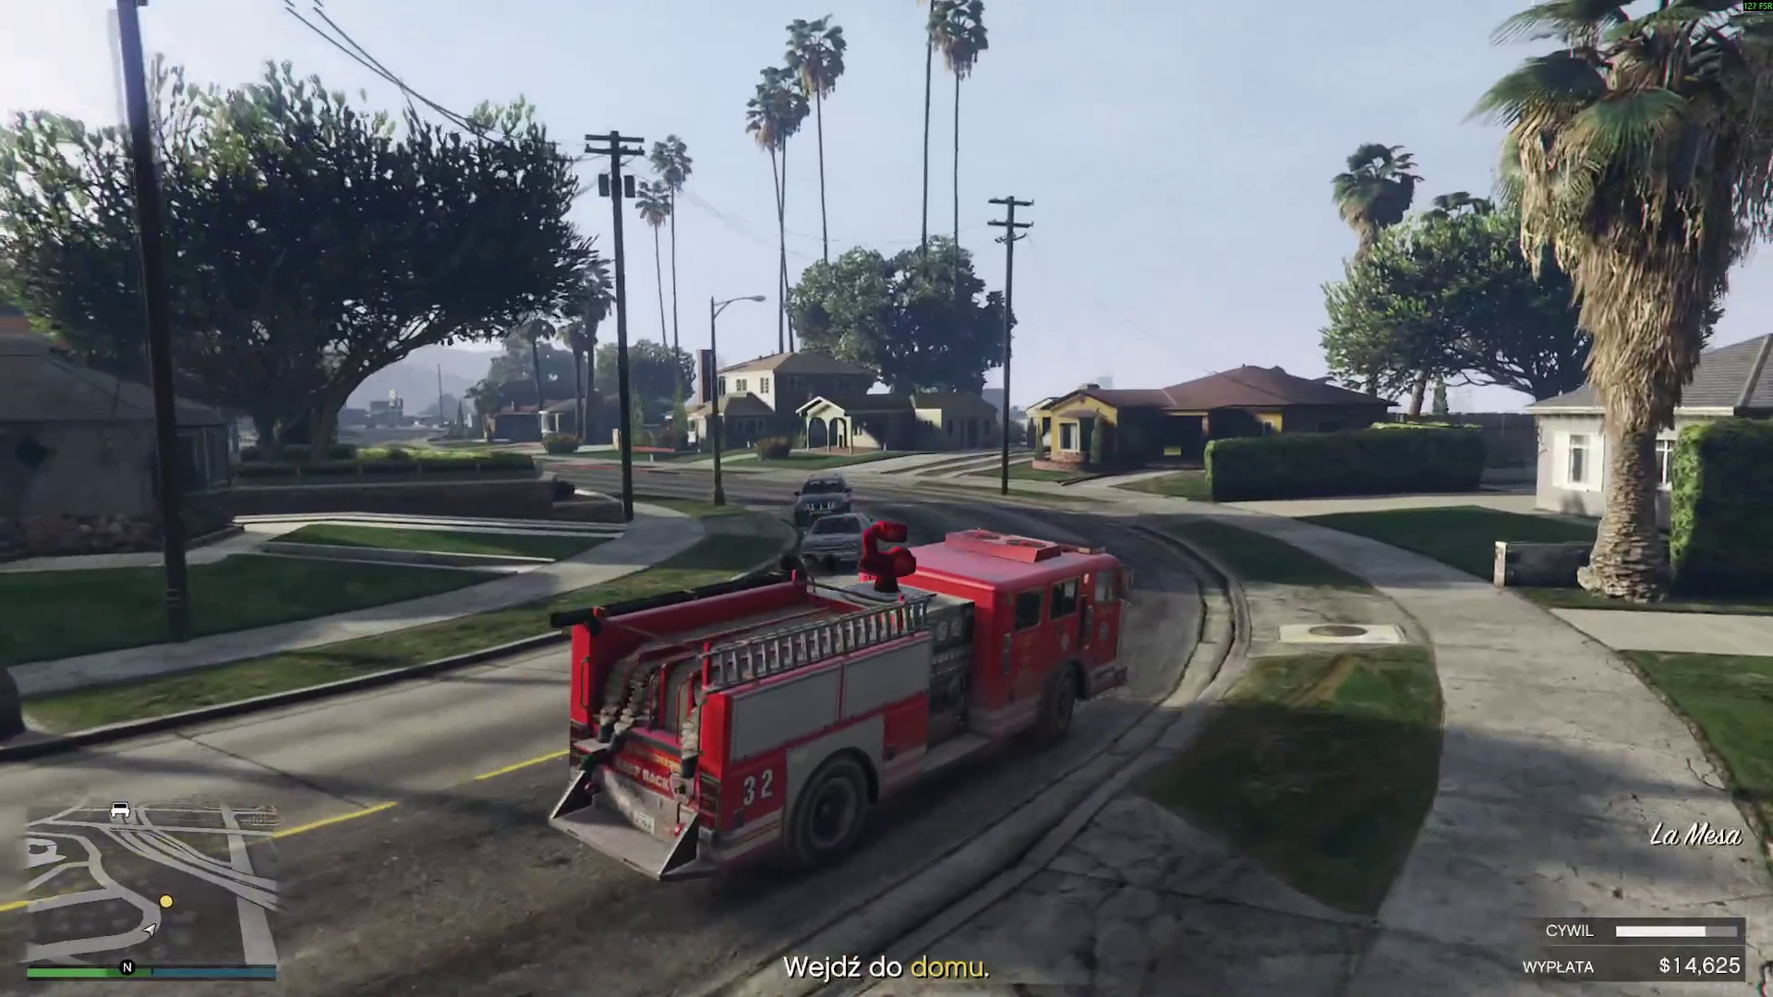
- Park in the house's driveway, walk through to the kitchen and rescue the unconscious civilian
key(w)
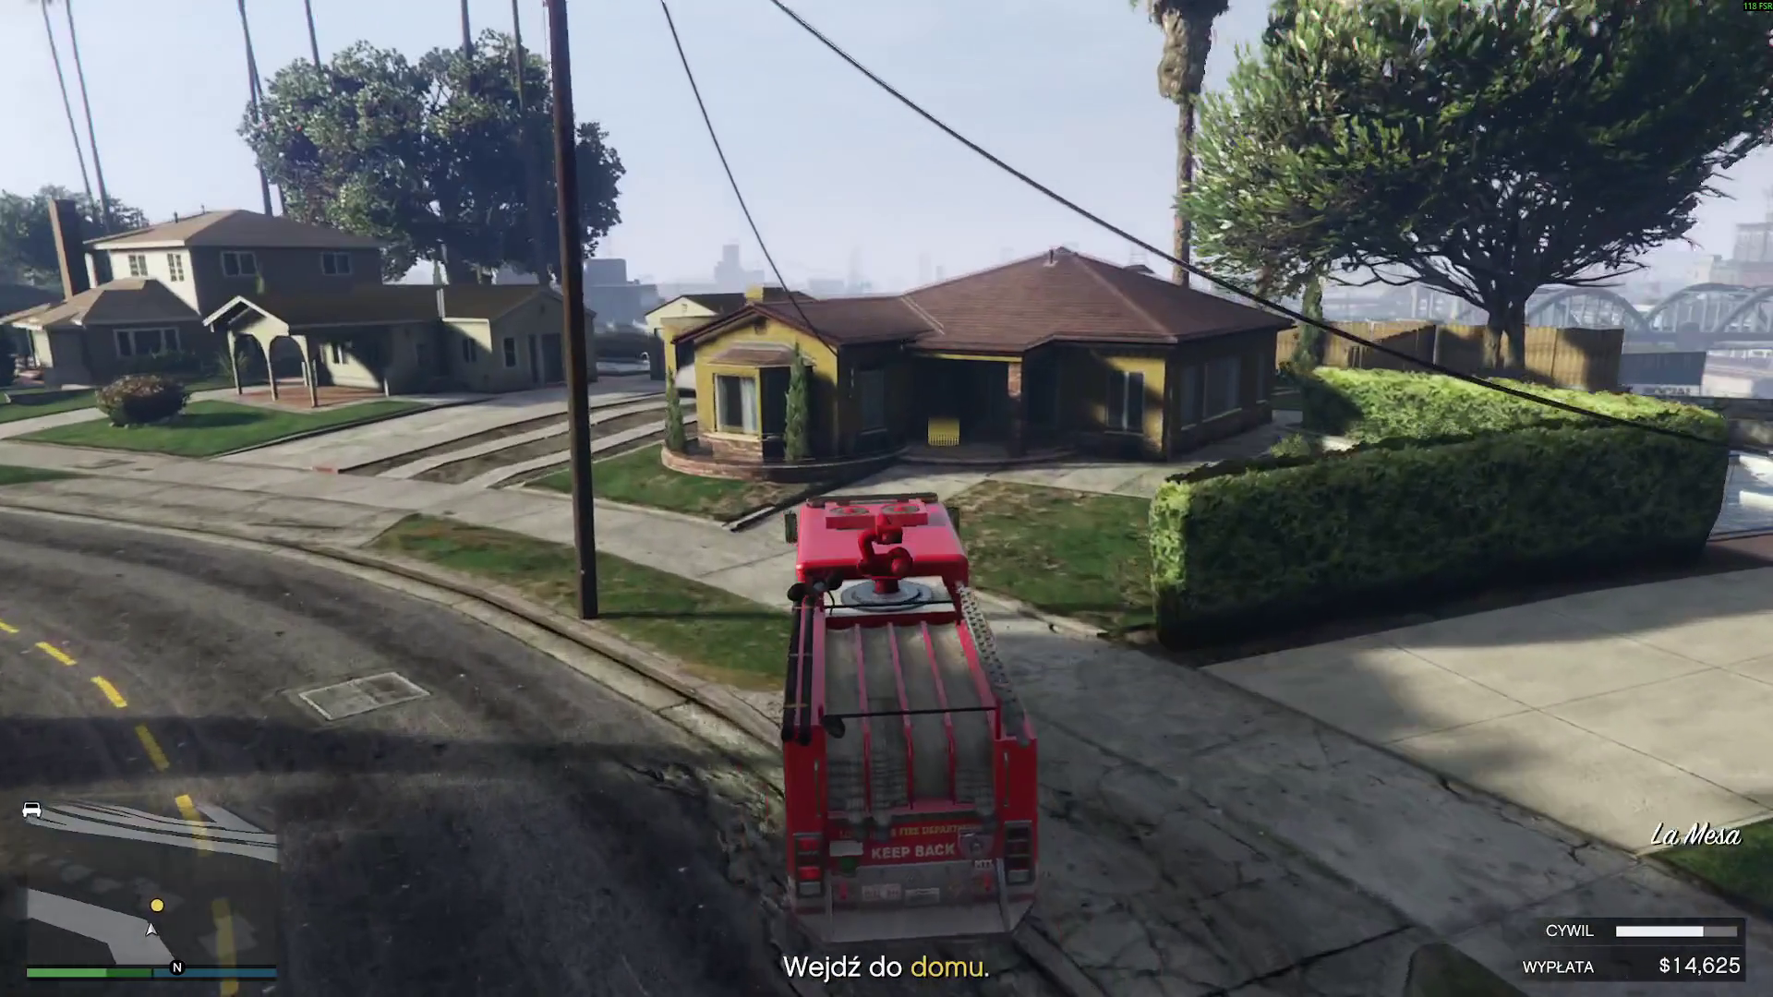
key(f)
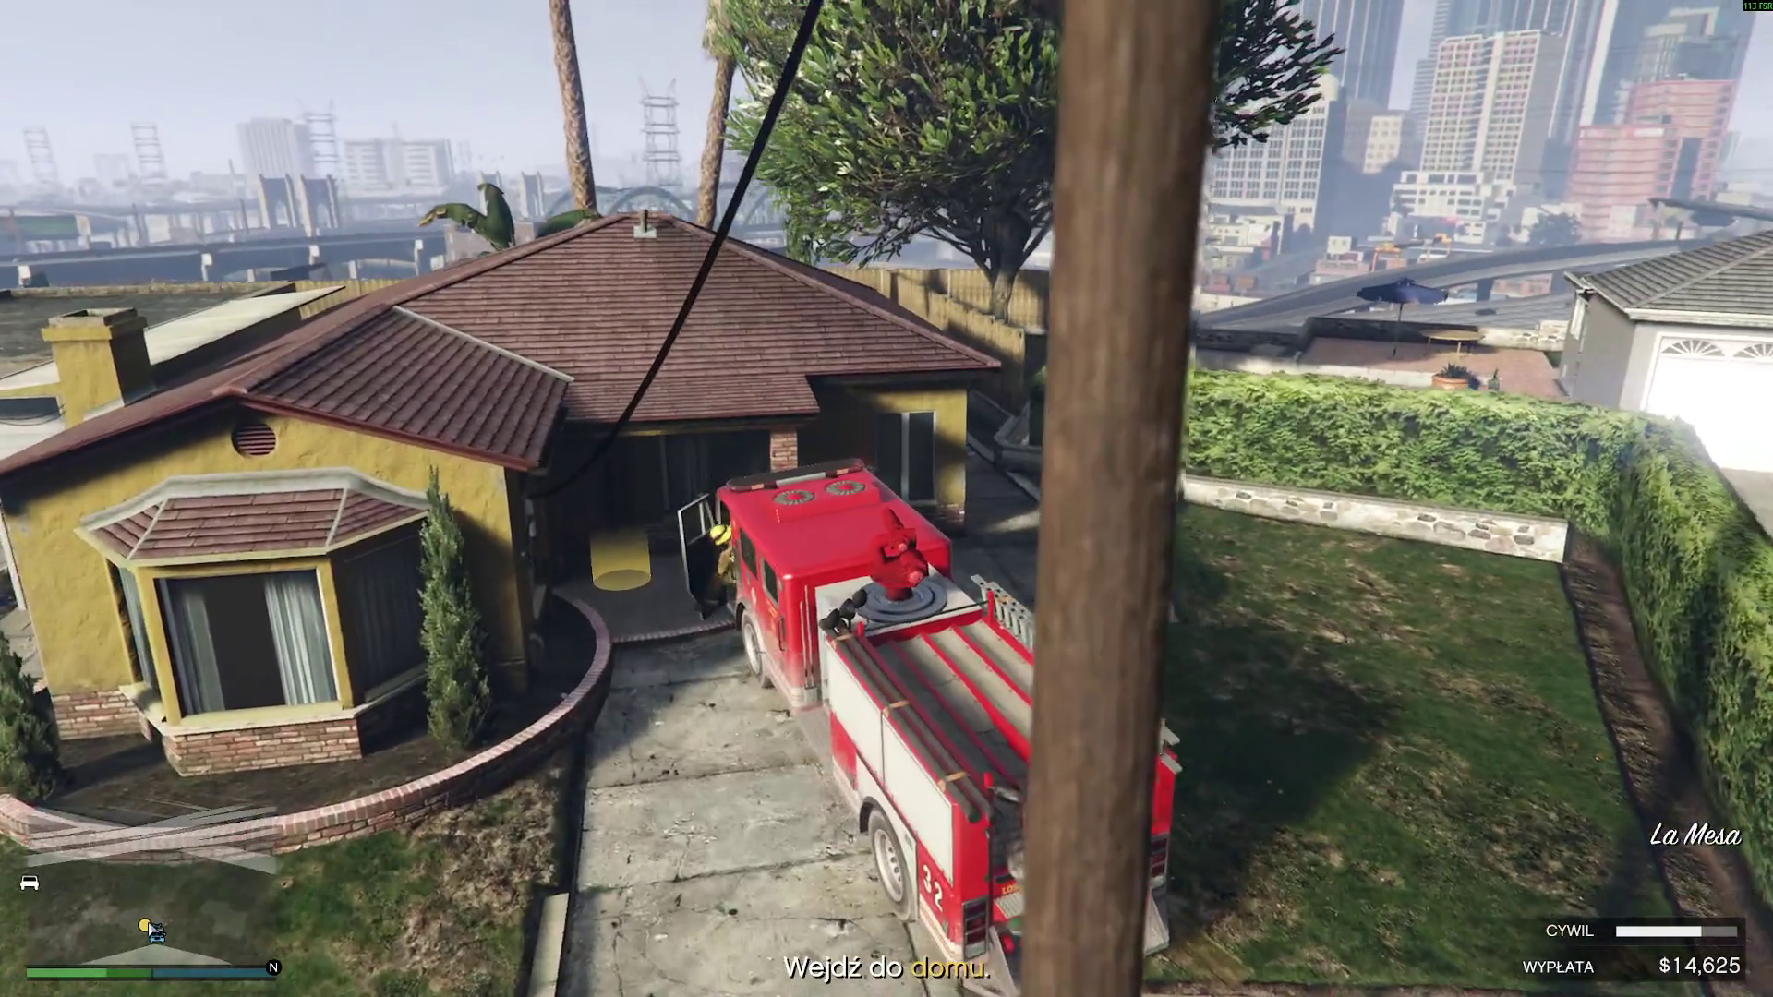
key(w)
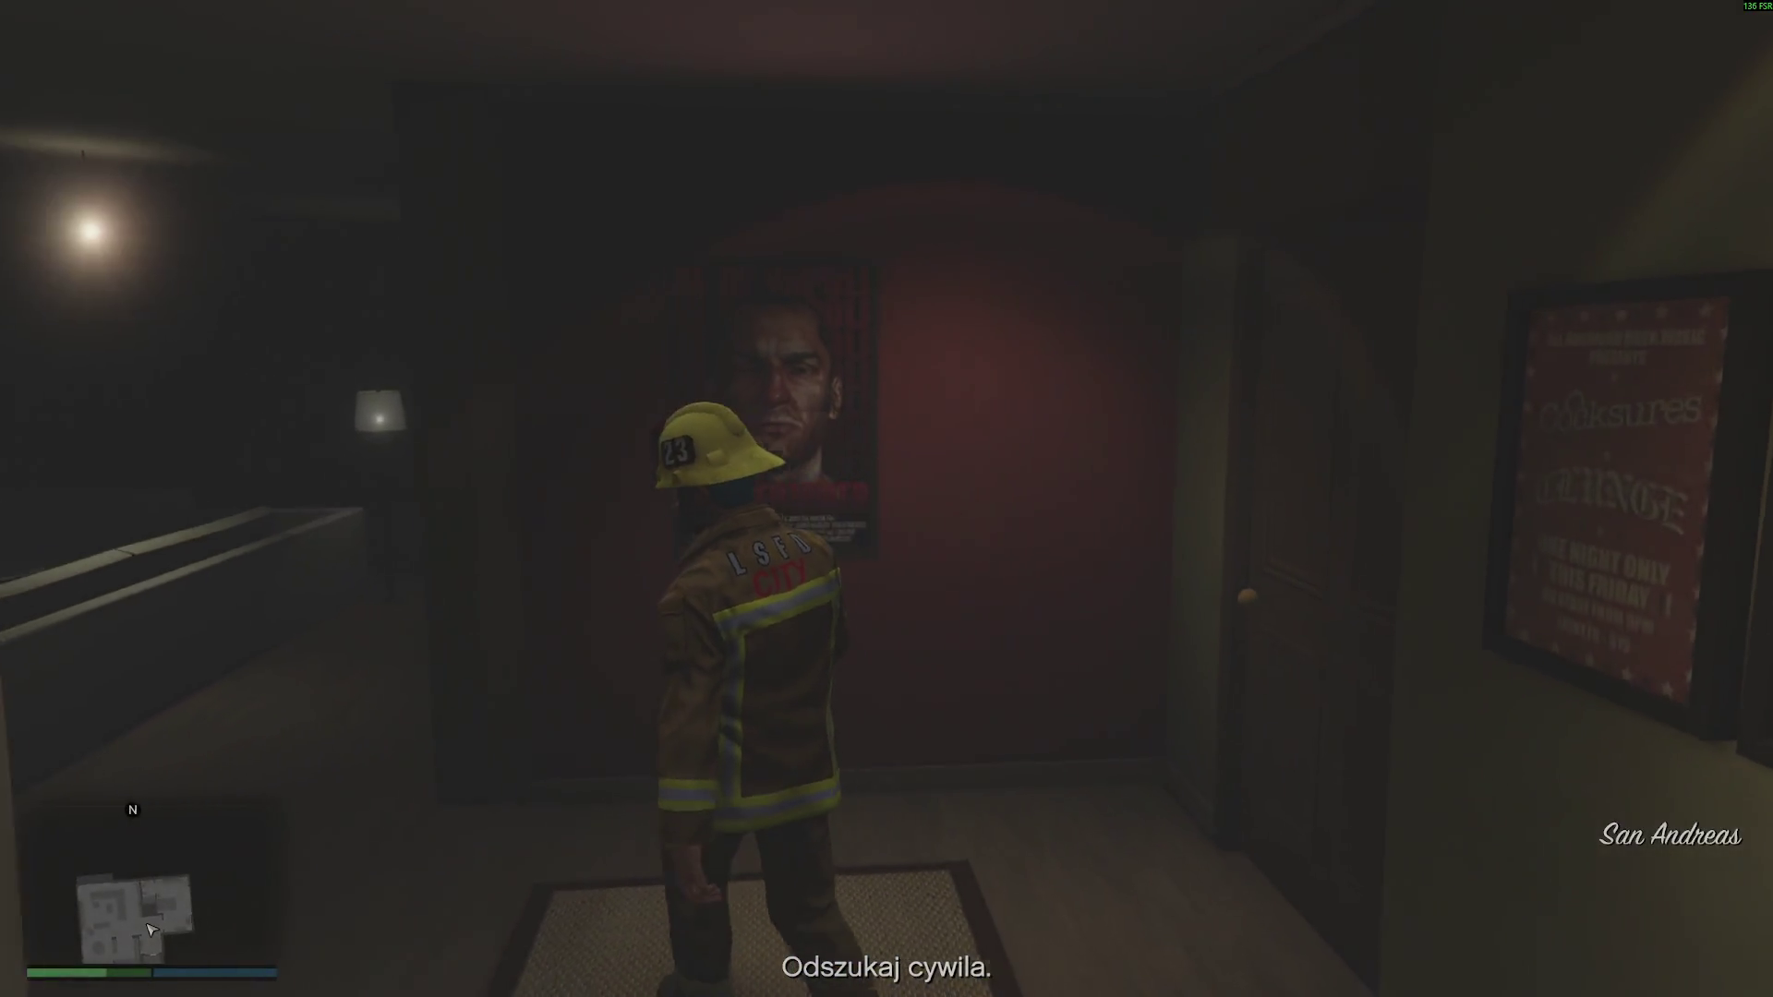
key(w)
key(w)
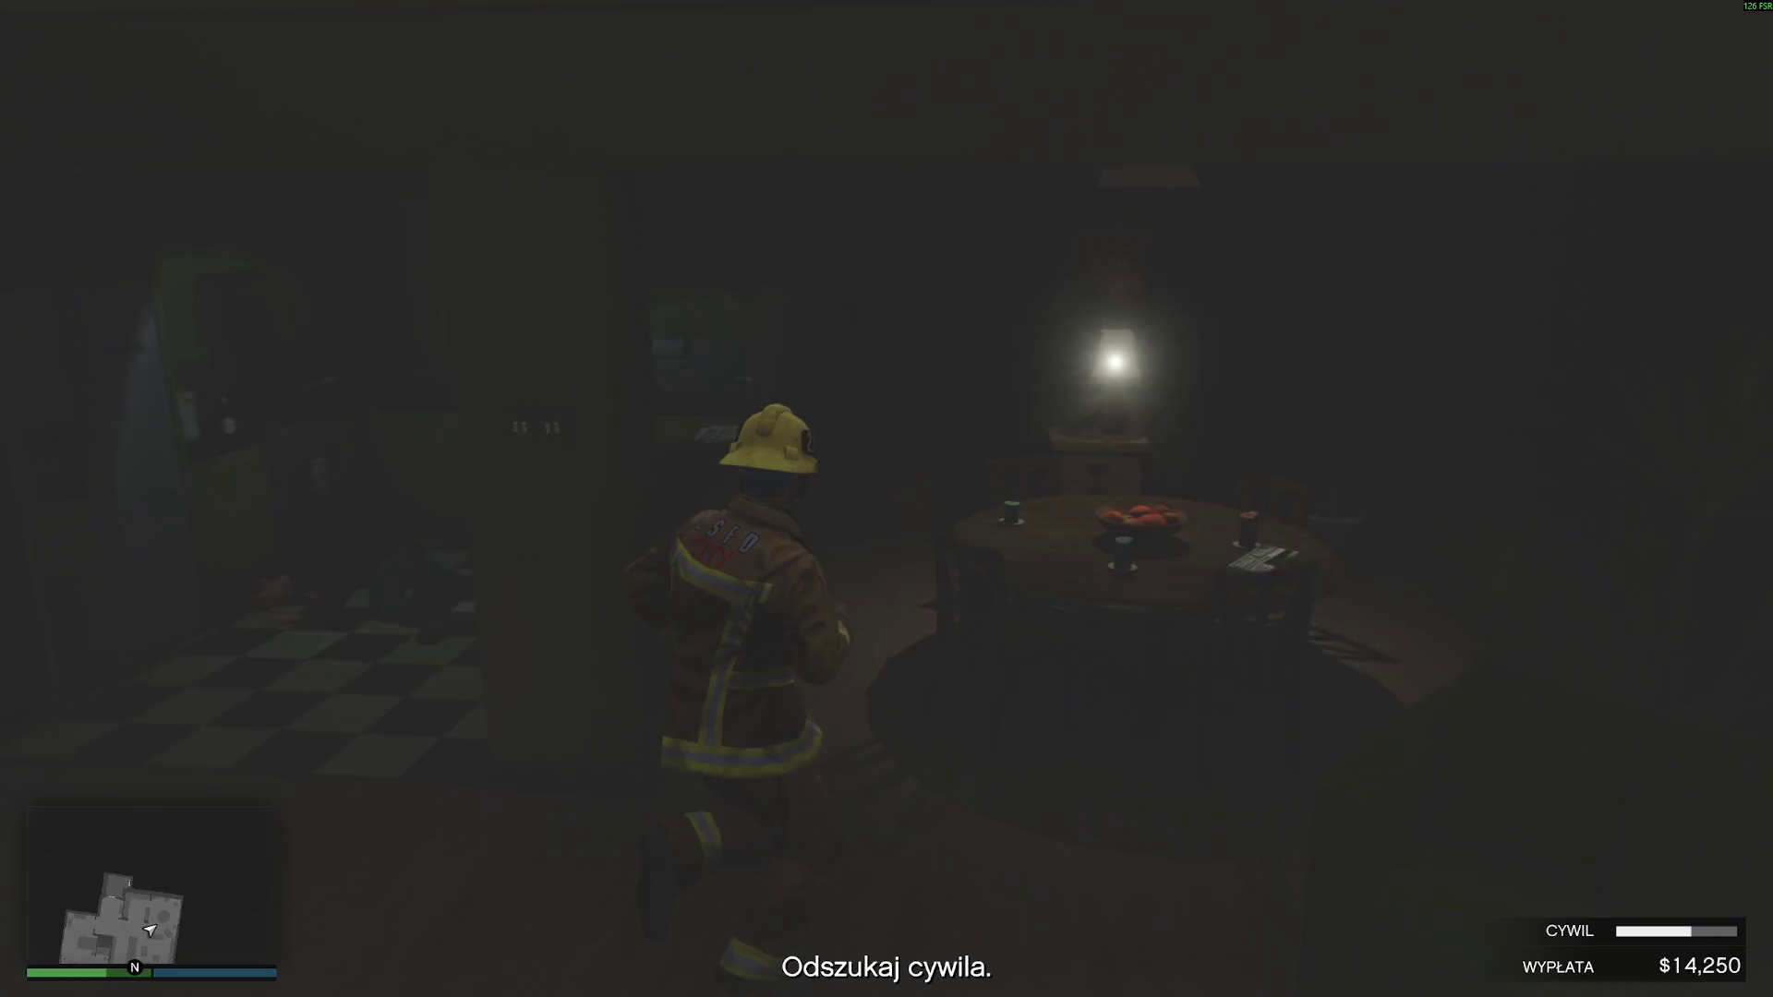
key(w)
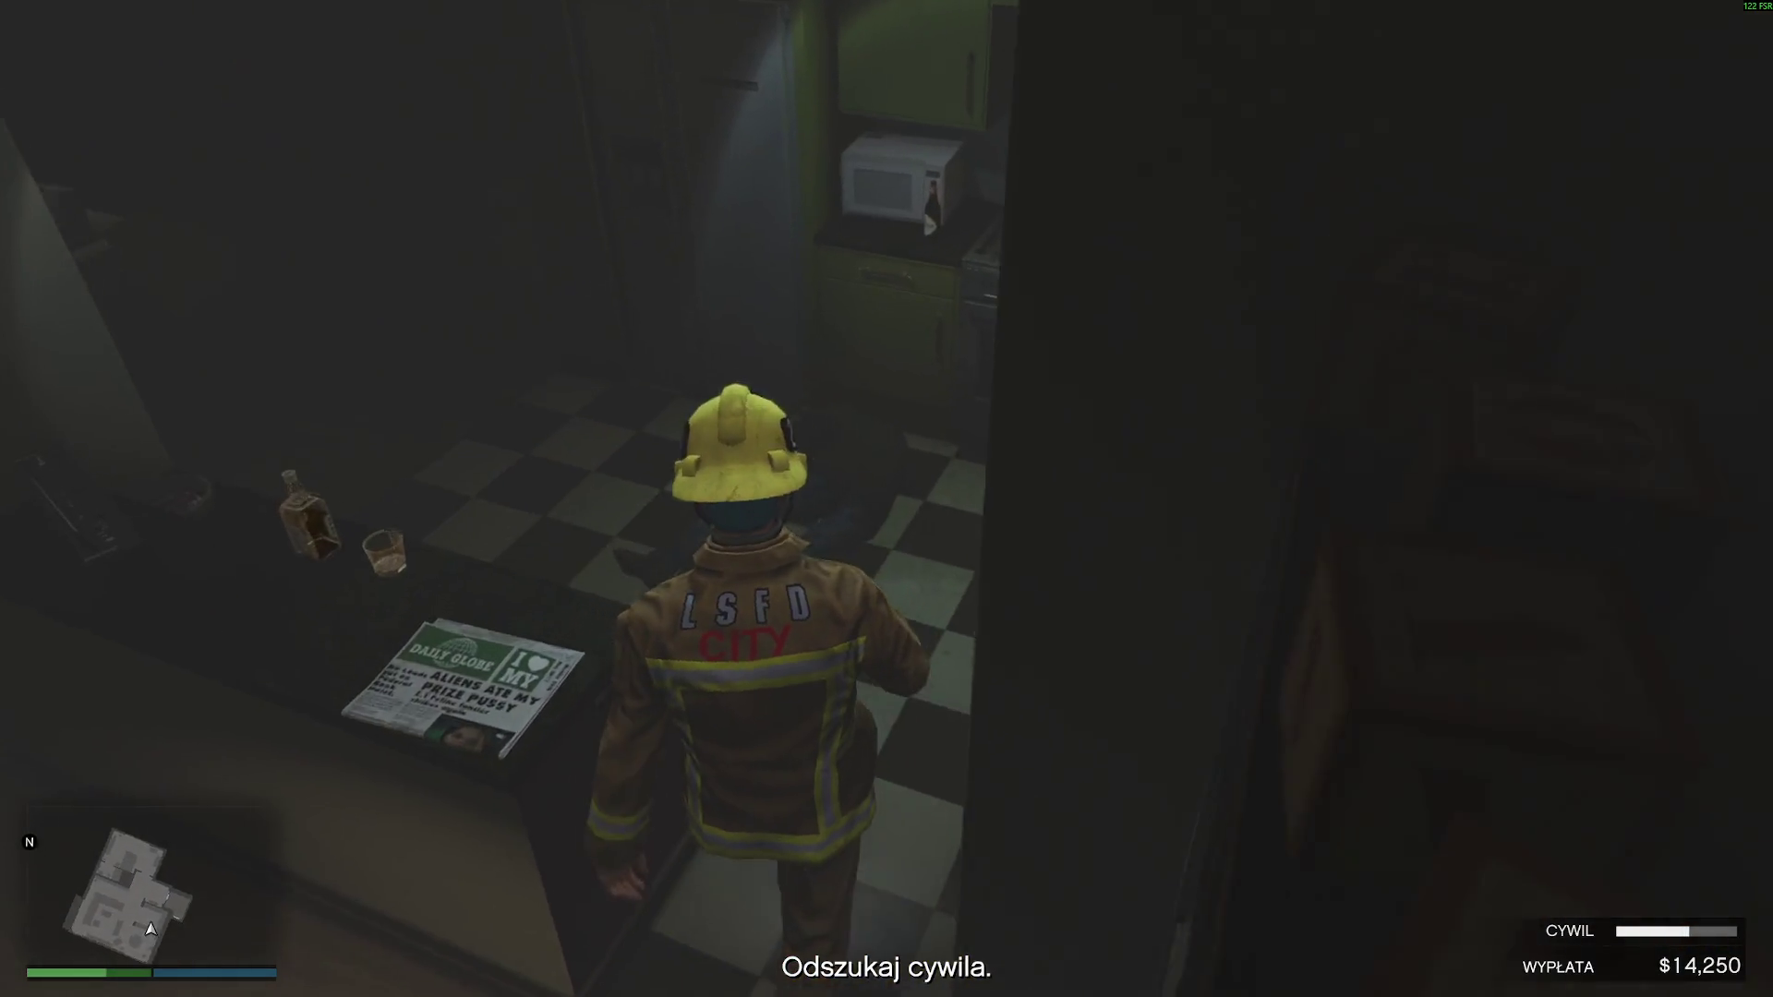
key(w)
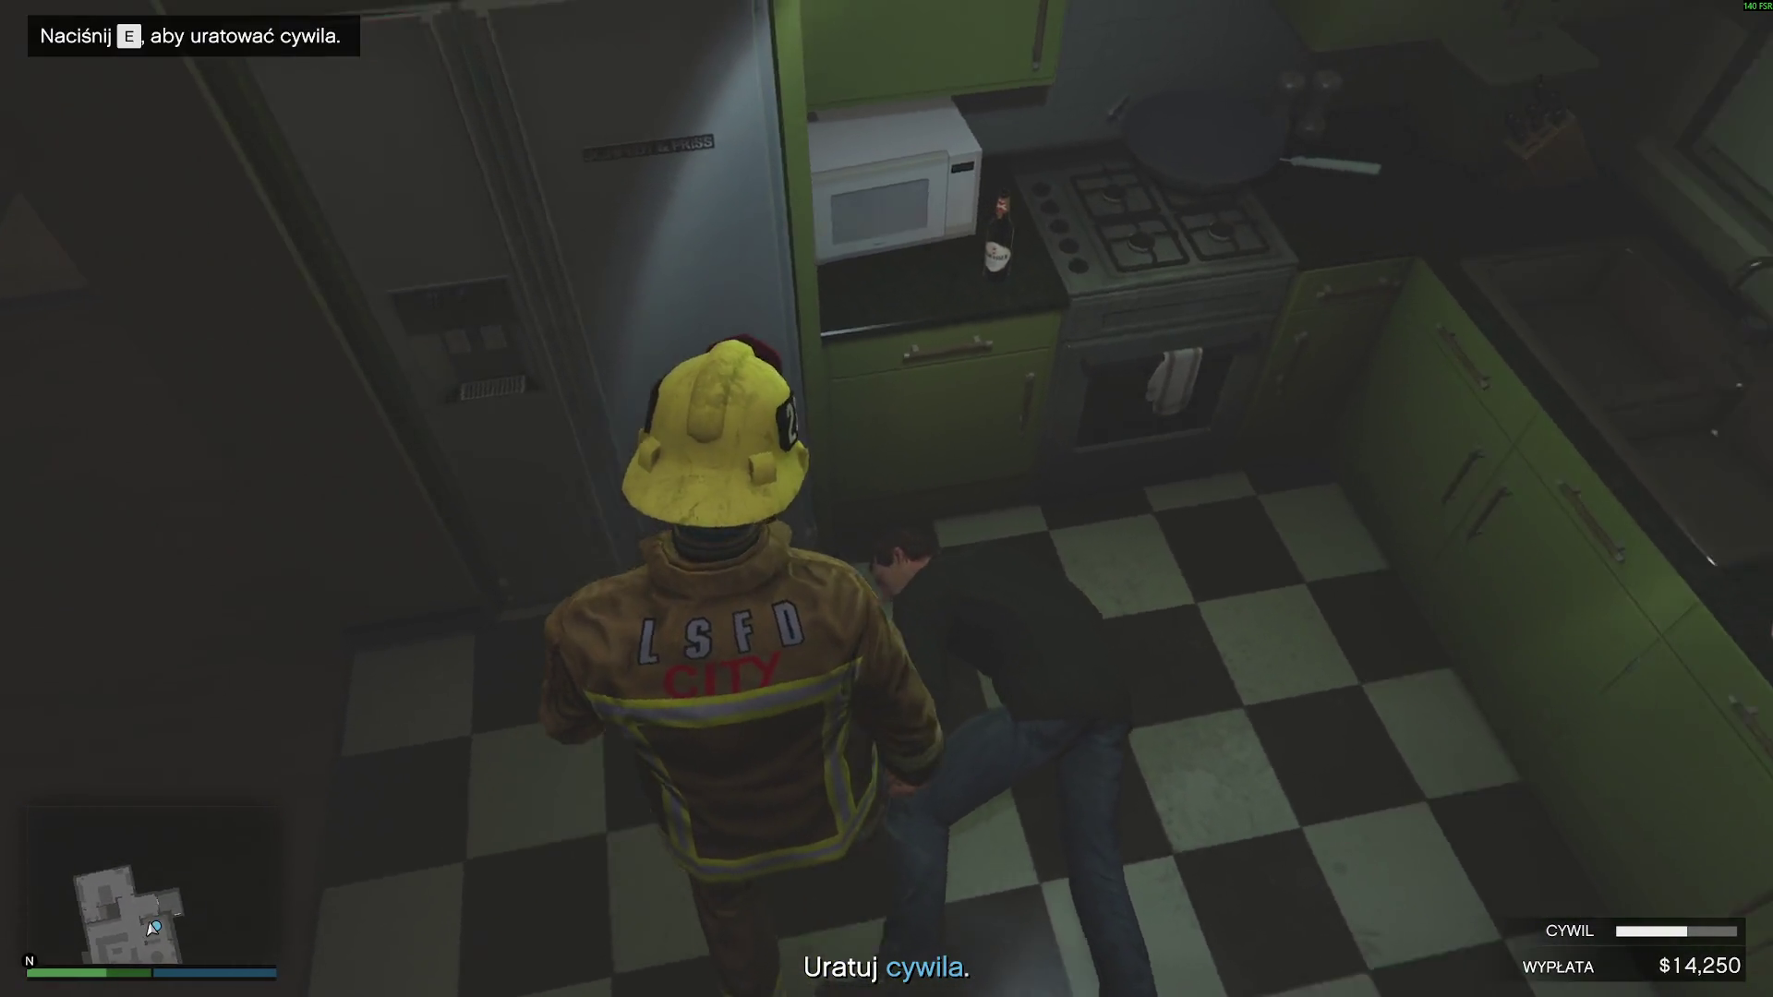
key(e)
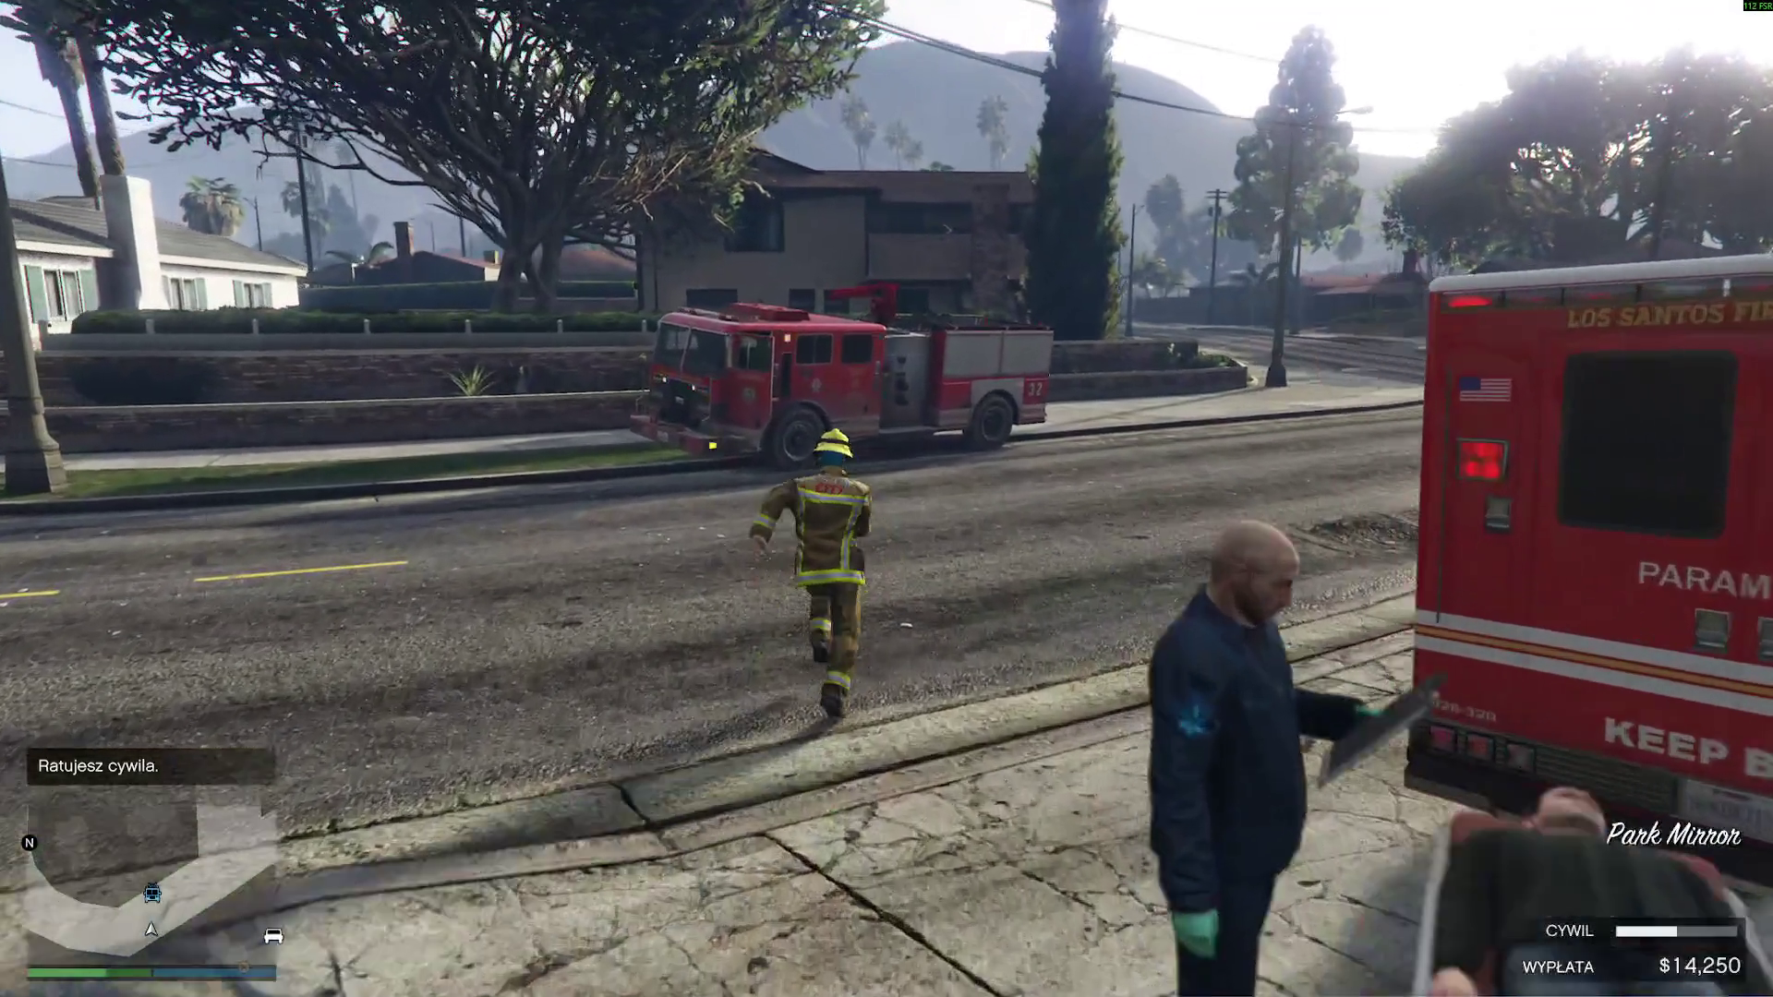
- Get back into the fire truck and drive it off the sidewalk onto the street
key(f)
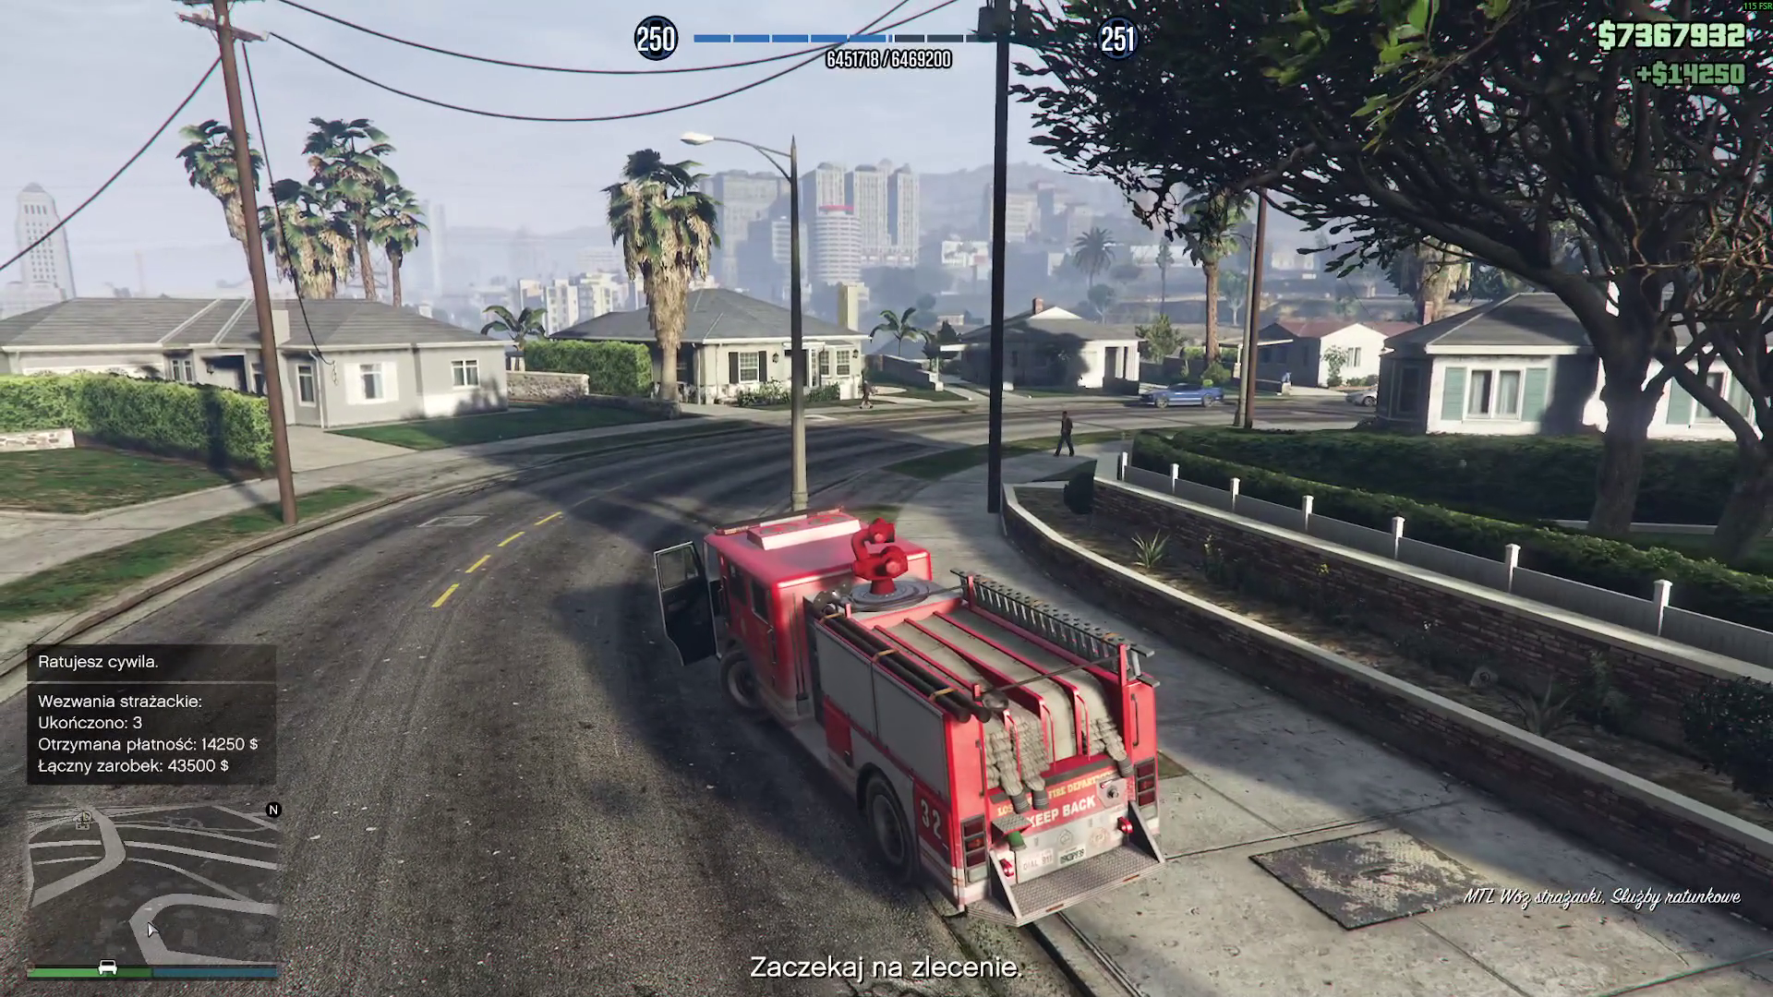
key(w)
key(a)
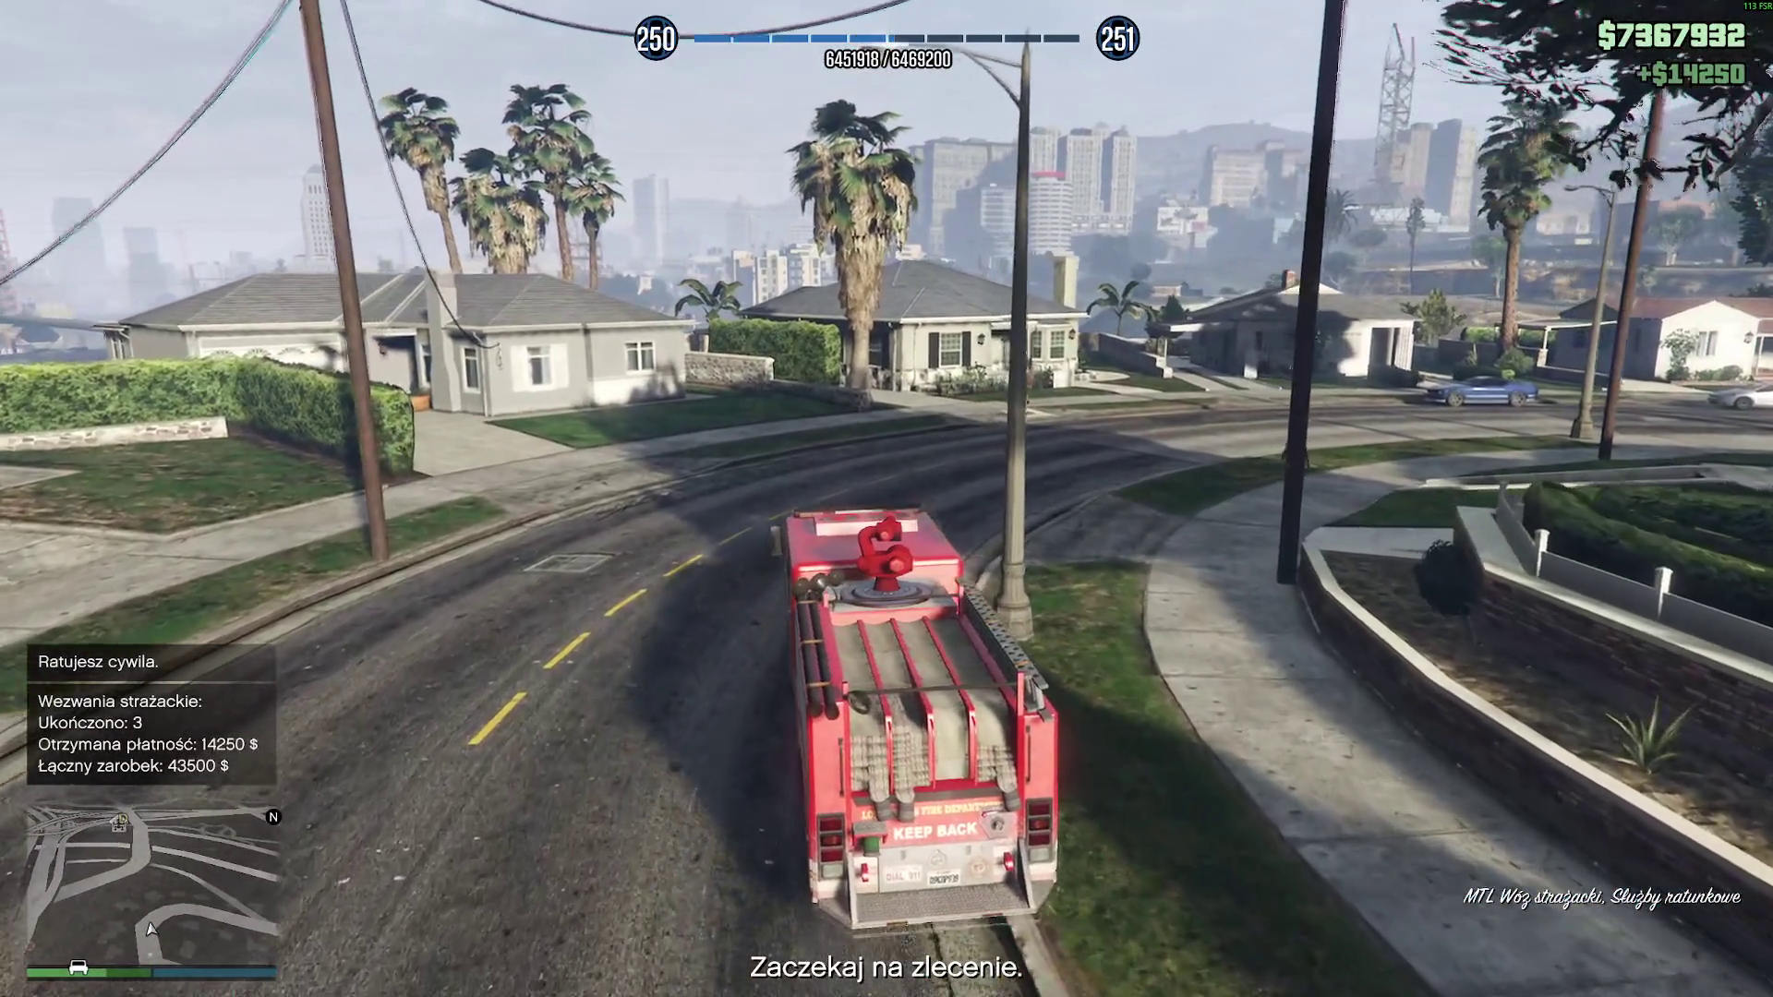
key(d)
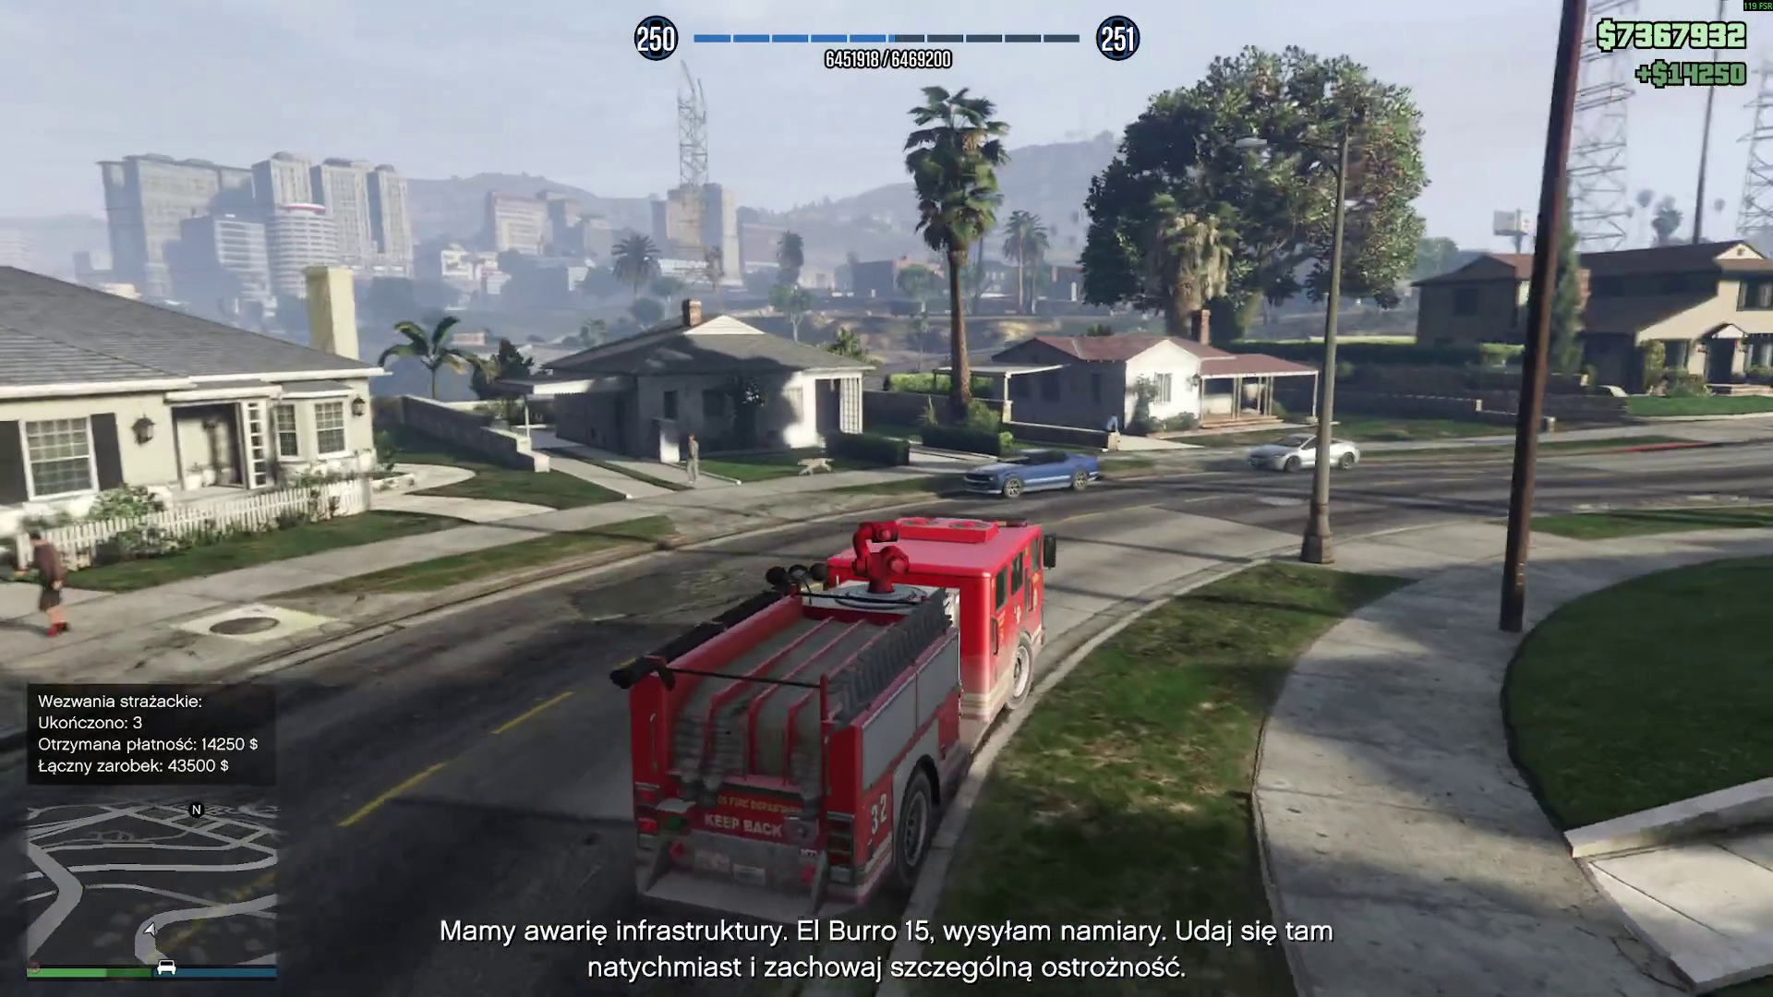
key(d)
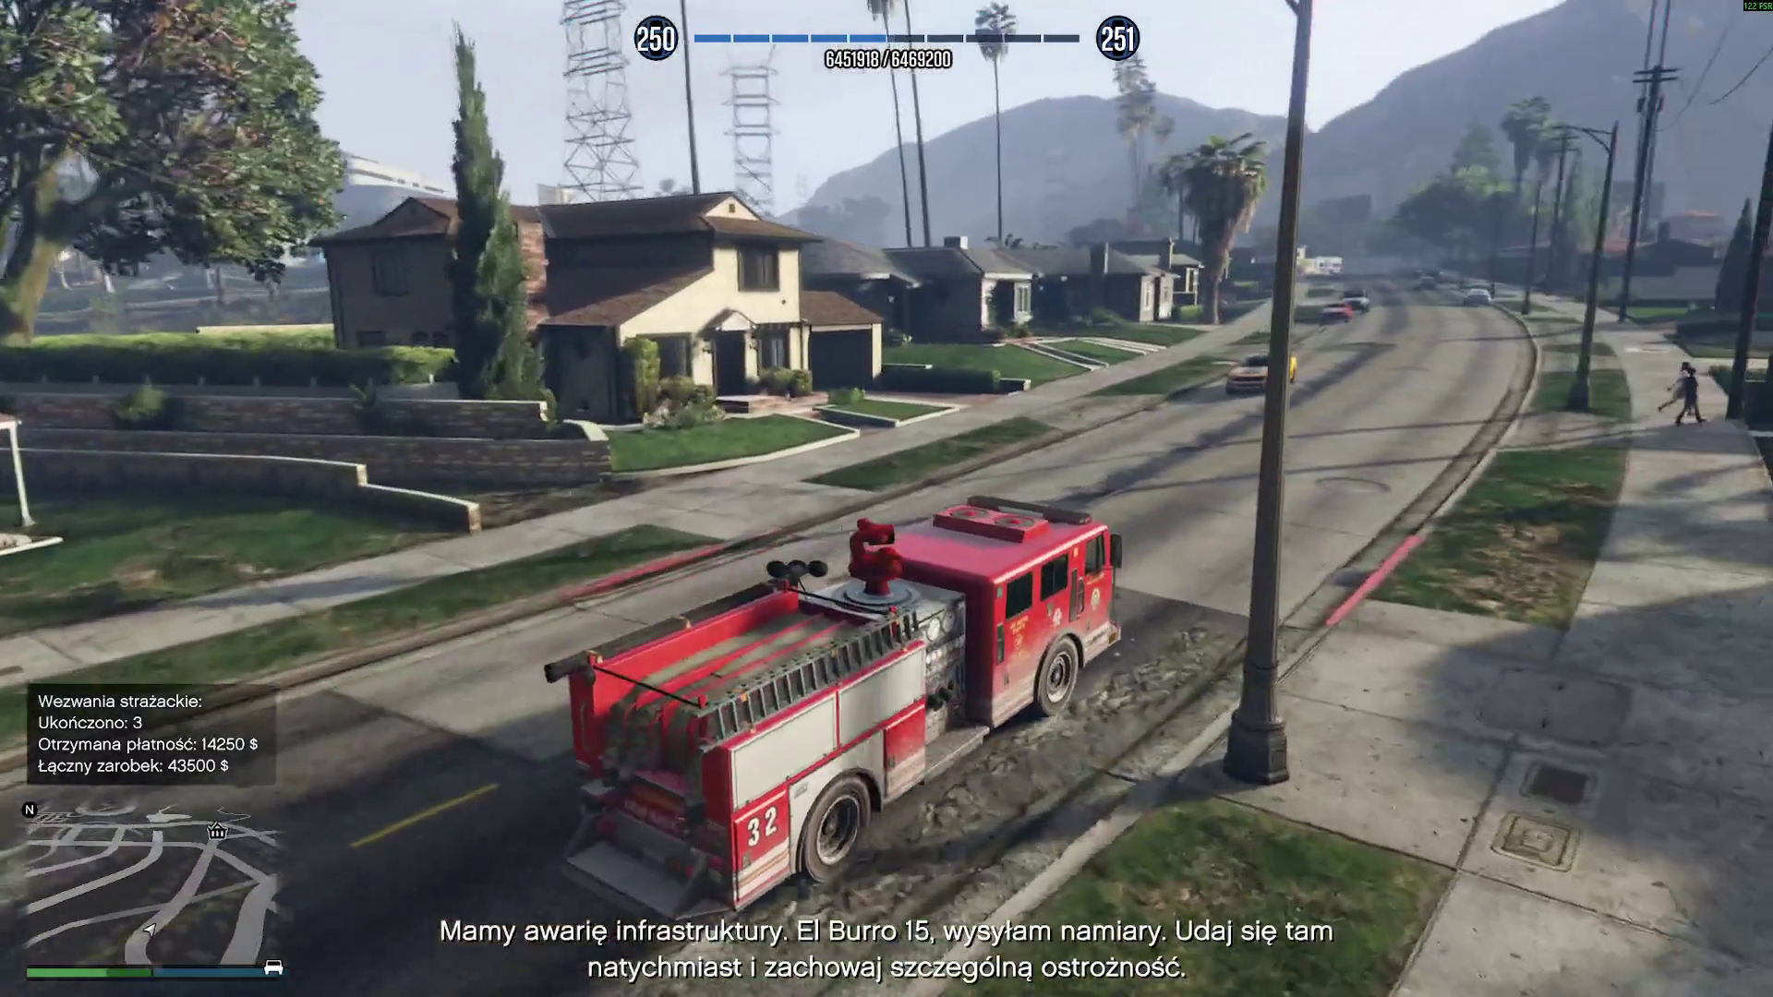
key(w)
key(w)
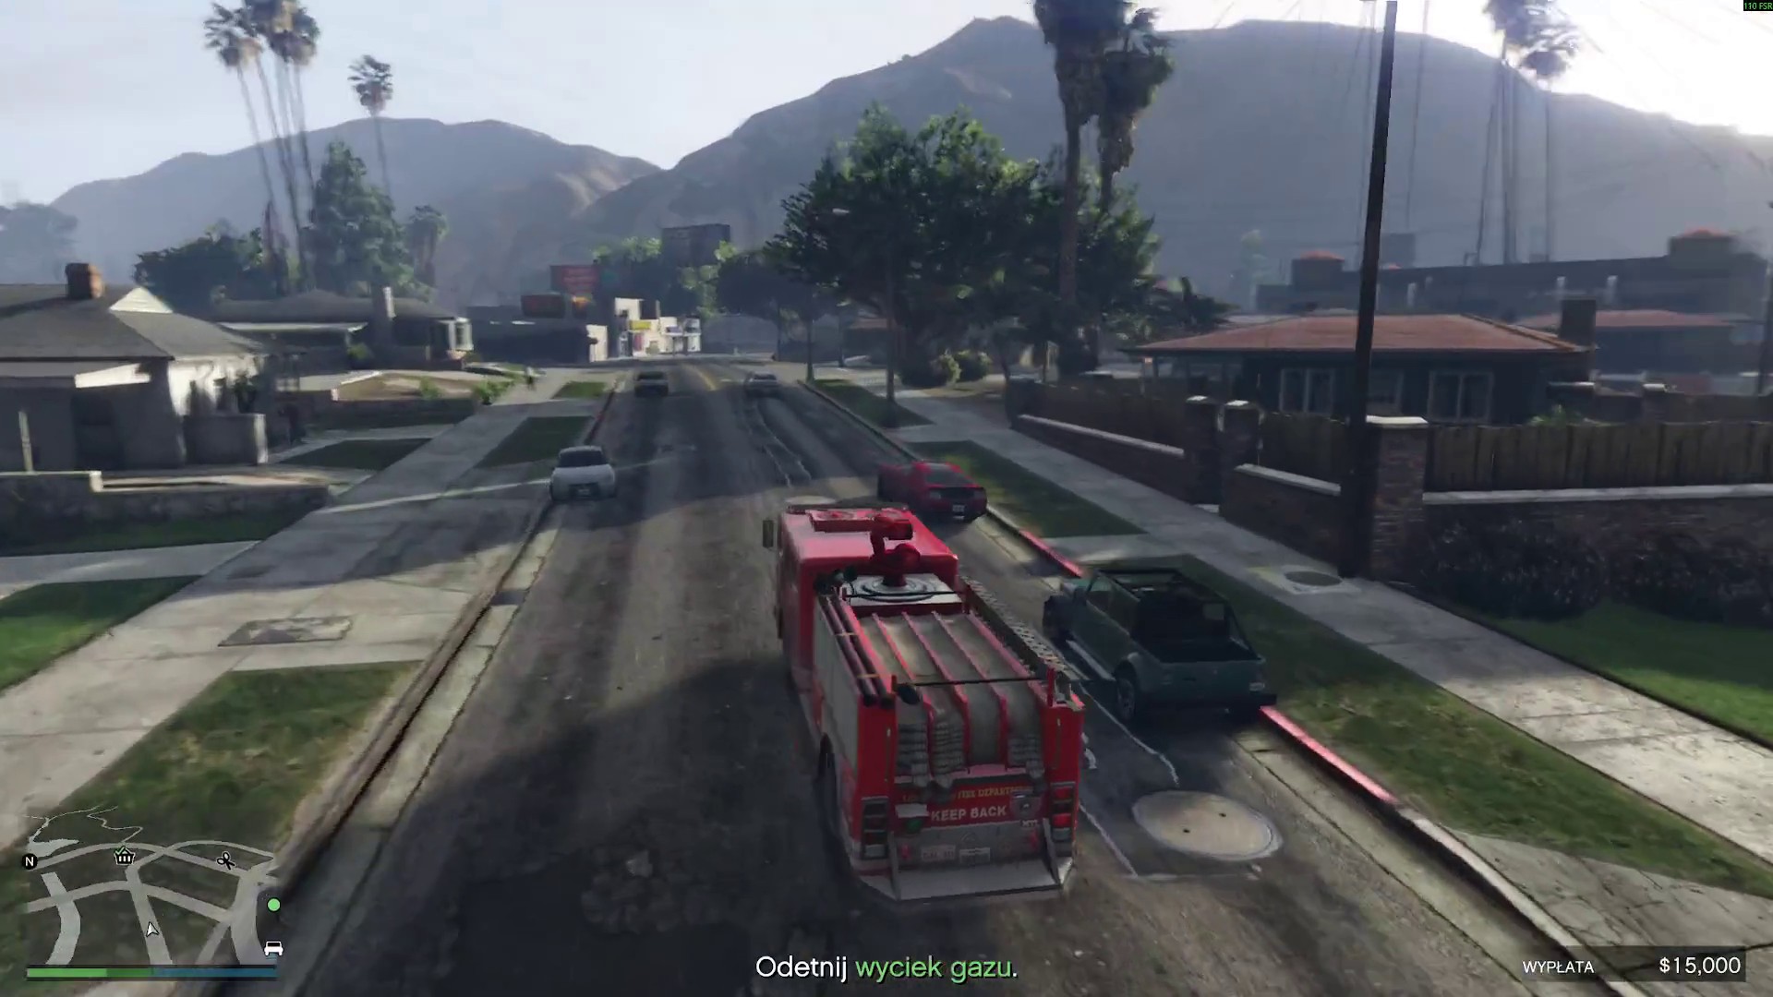
- Set a waypoint to the gas-leak call 3.06 km away and turn onto the street
scroll(851, 574, down, 5)
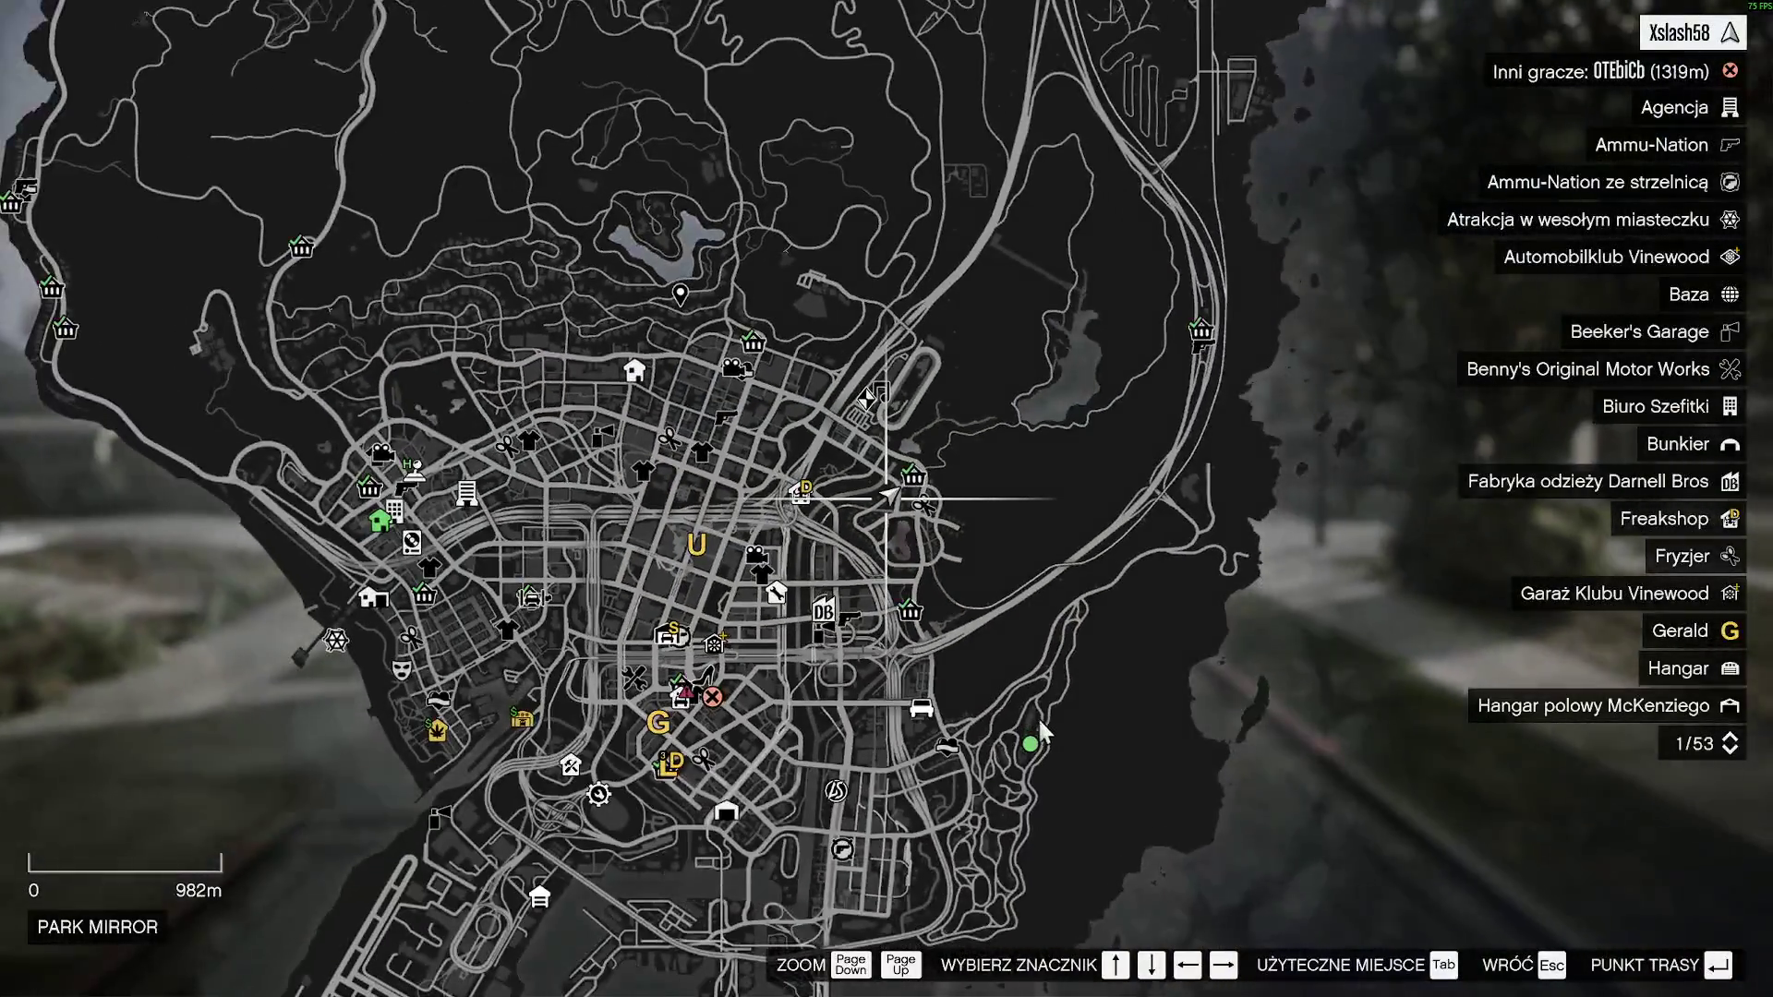
click(1037, 726)
key(Escape)
key(w)
key(d)
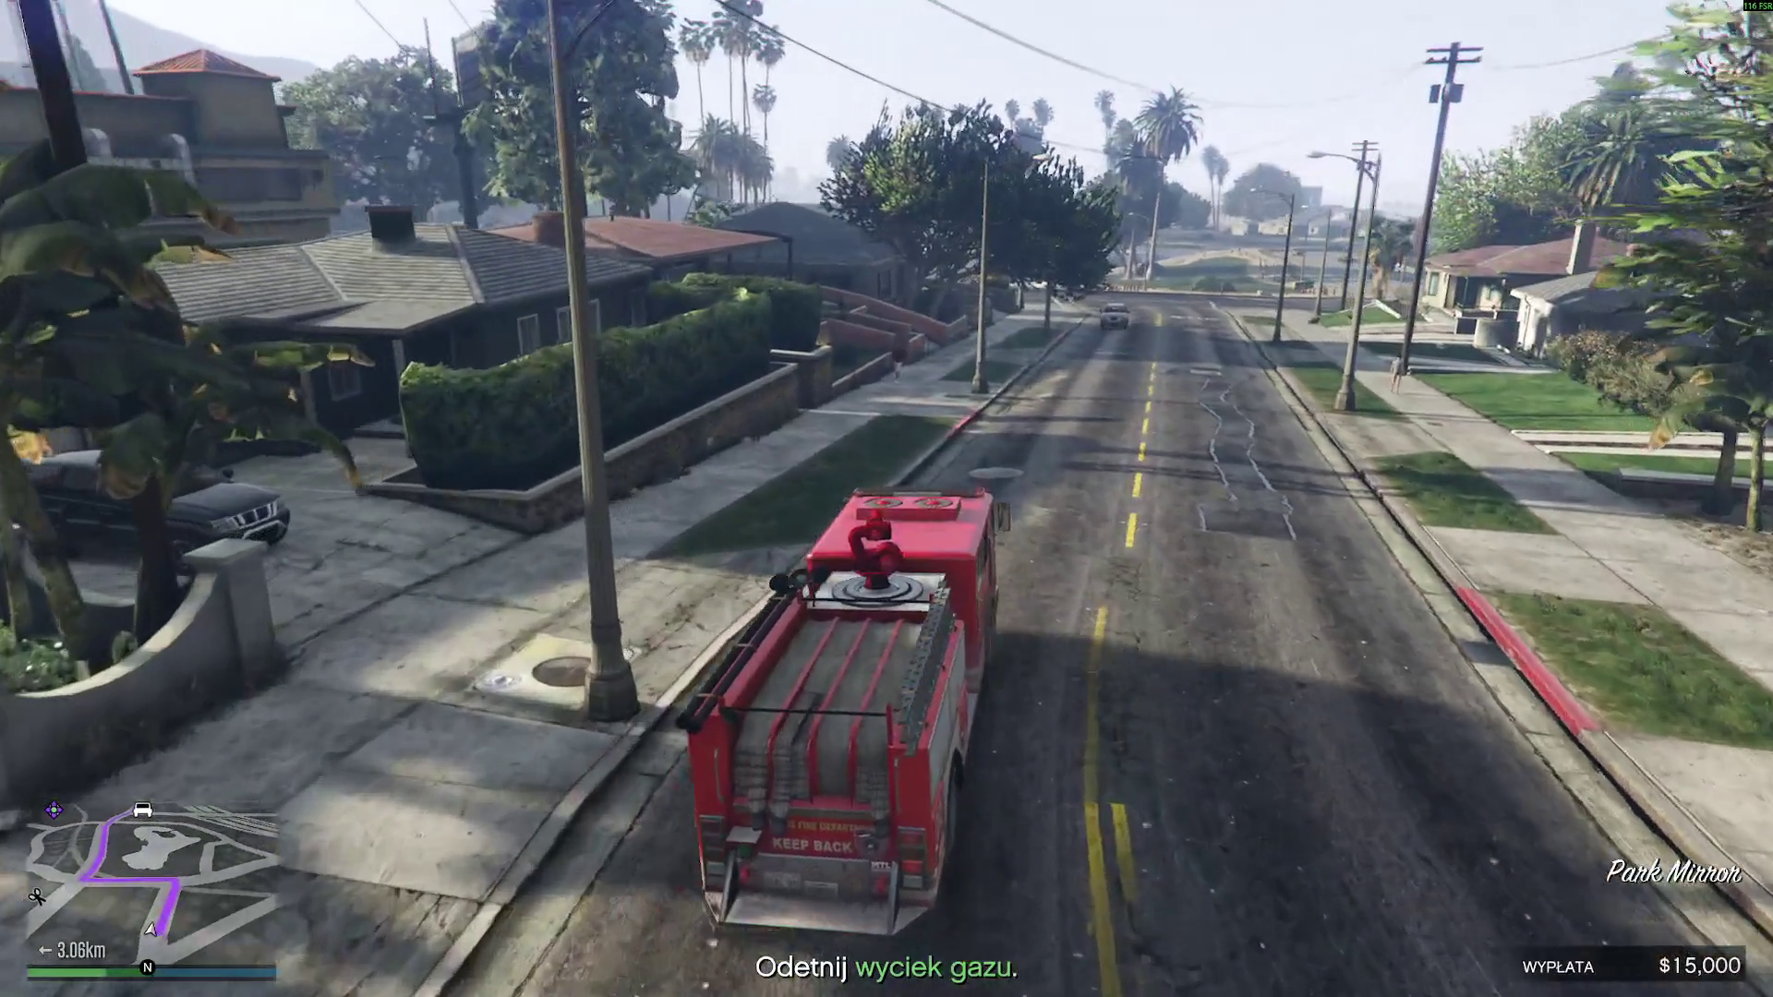
- Follow the route left onto Nikola Ave, then right through the intersection
key(w)
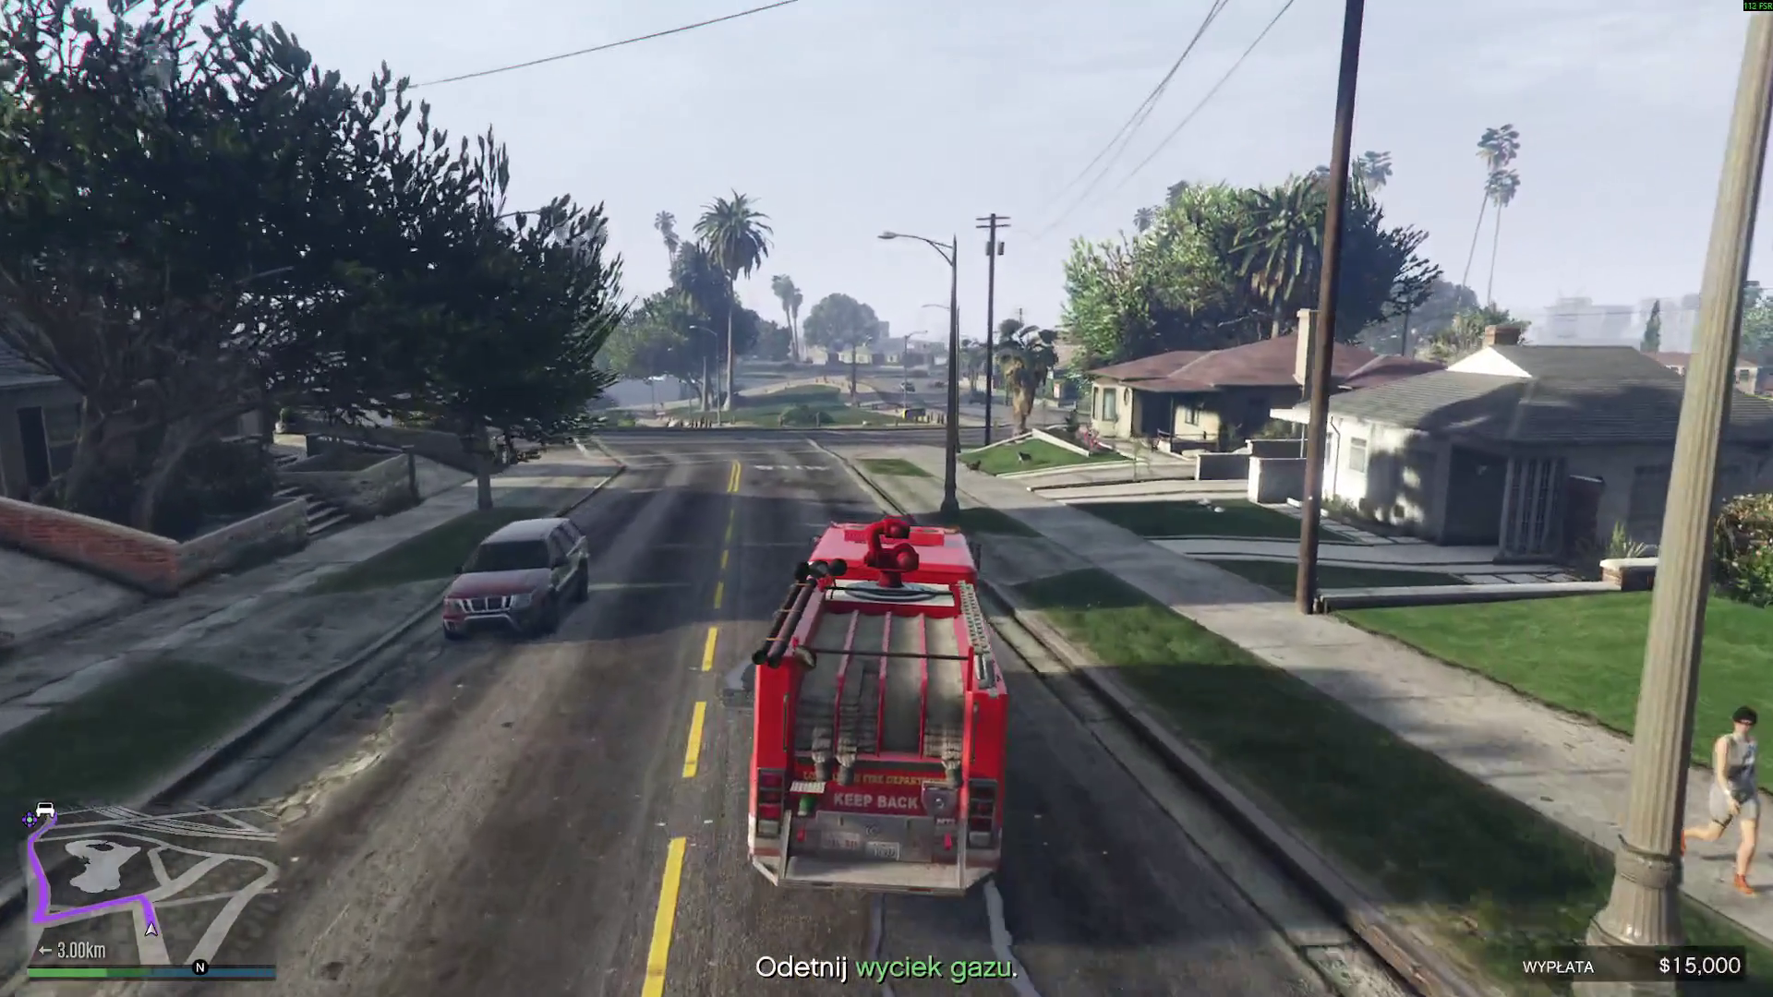
key(a)
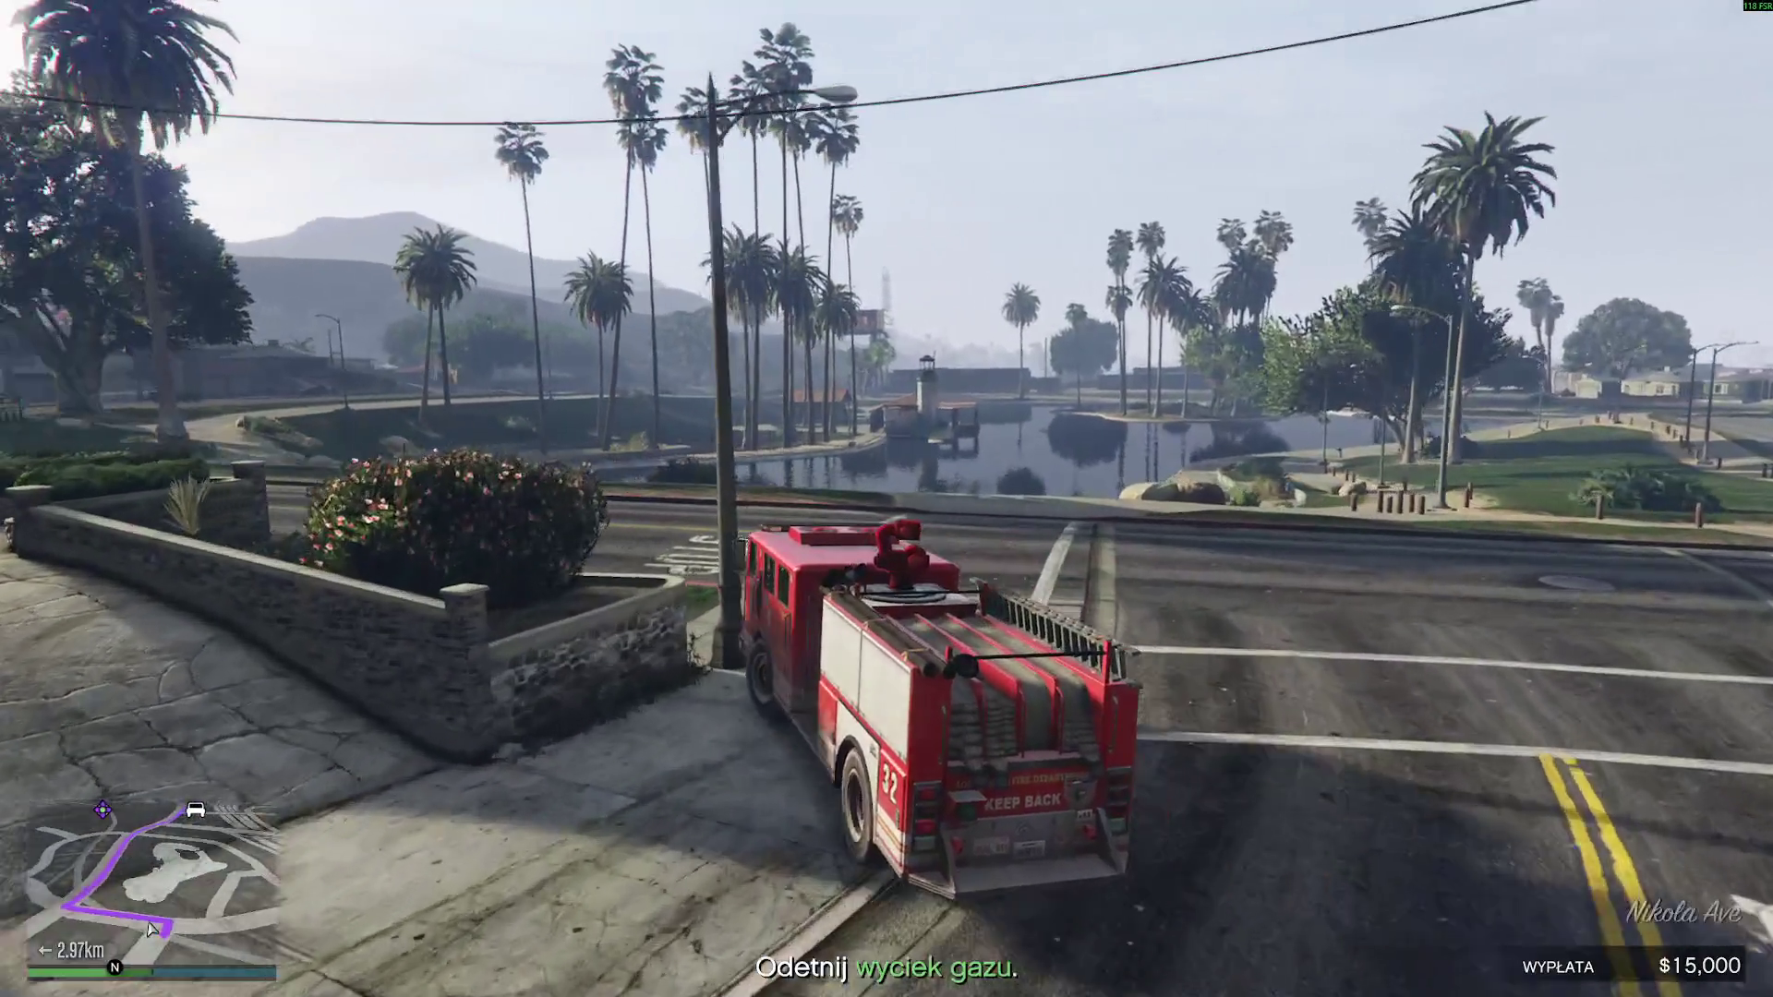
key(w)
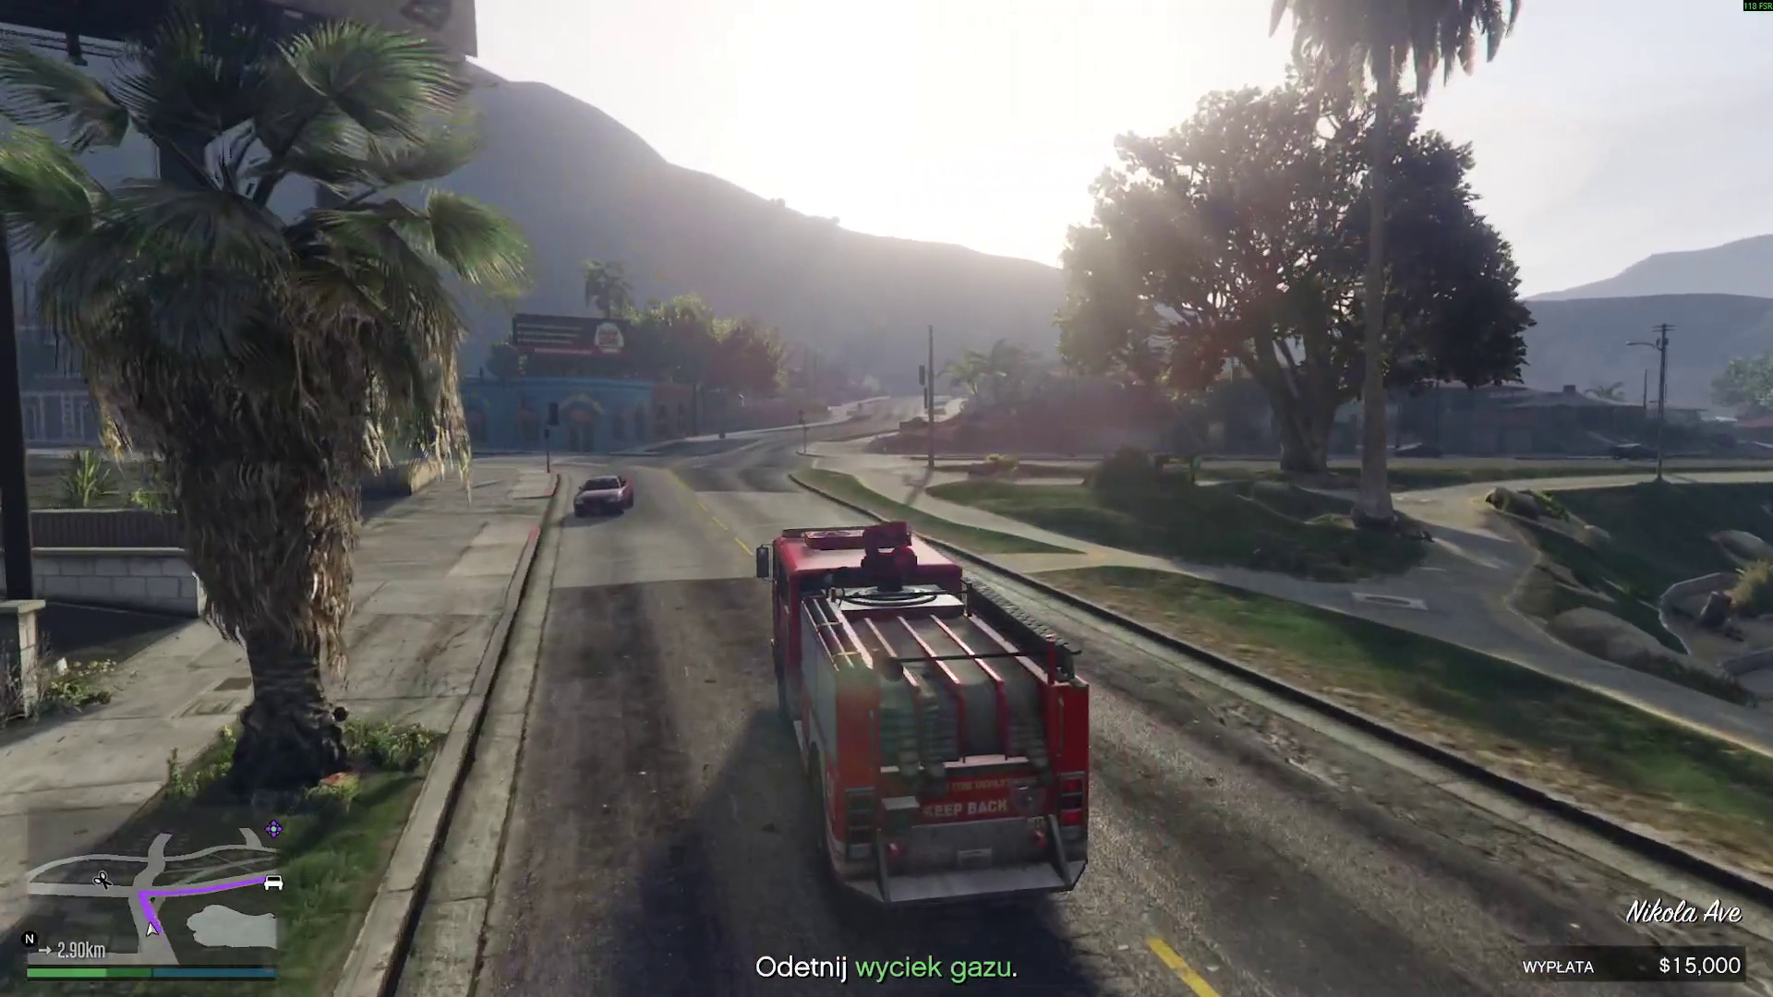
key(w)
key(d)
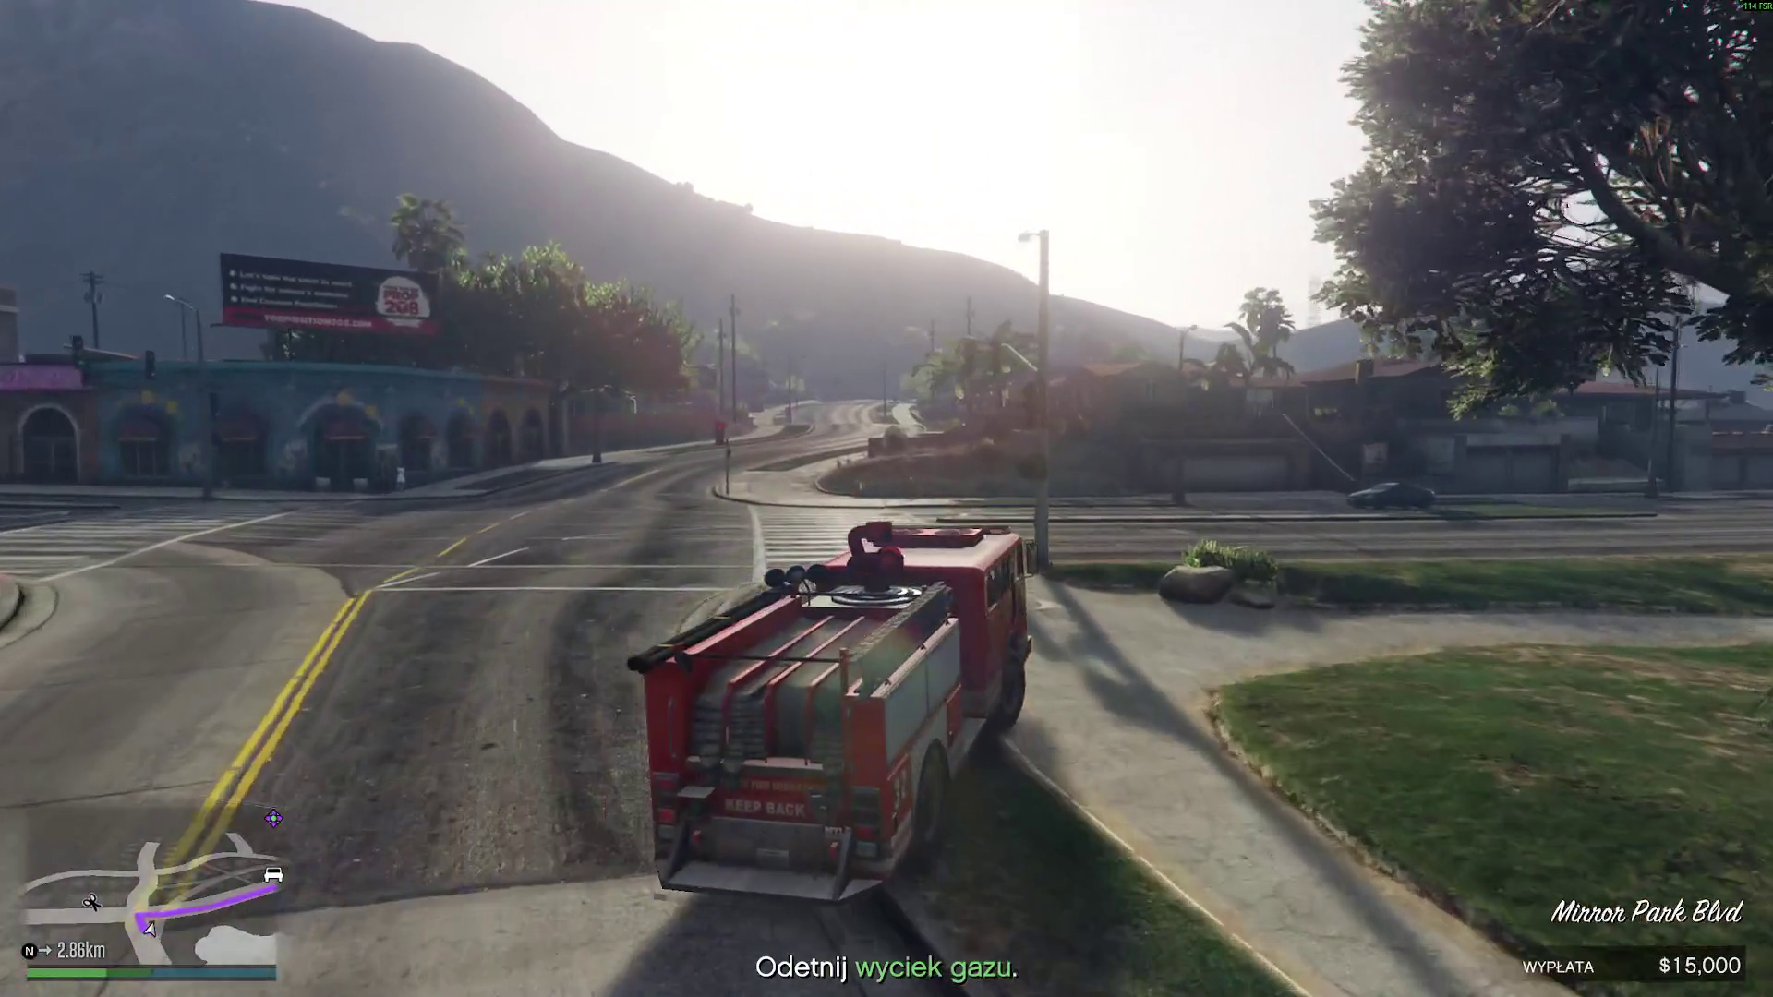
key(a)
key(d)
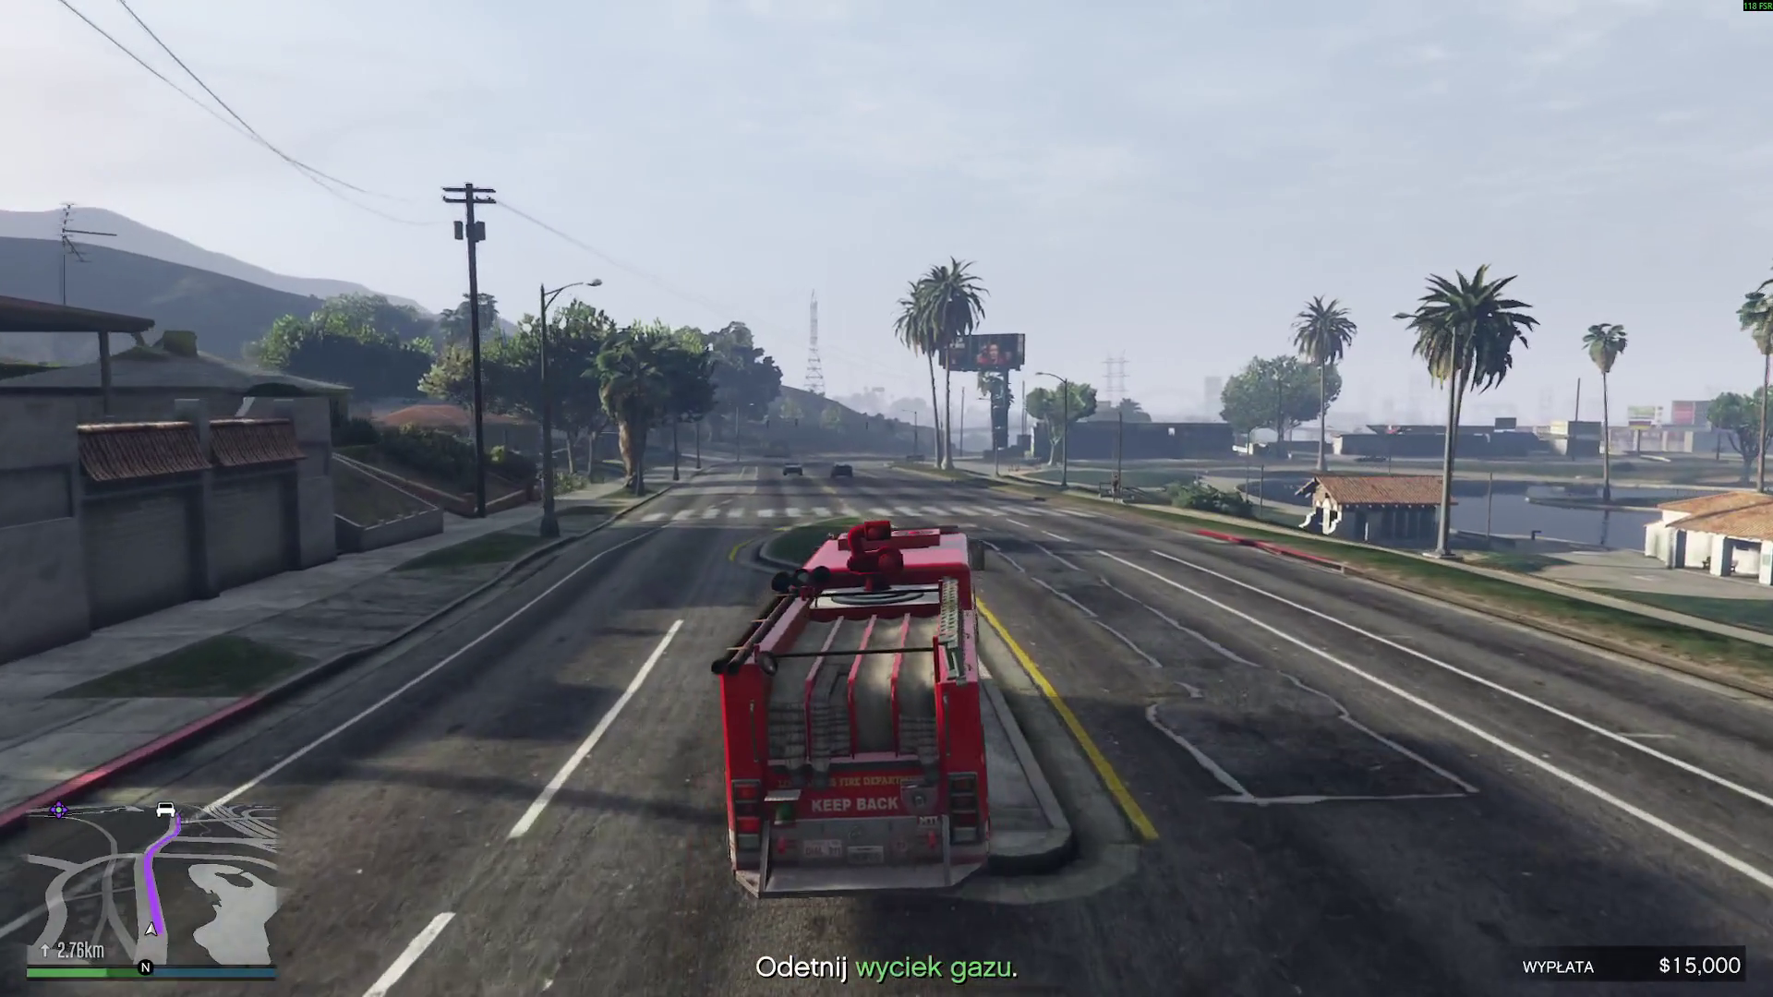
- Drive on toward the gas leak, past the van and under the overpass
key(w)
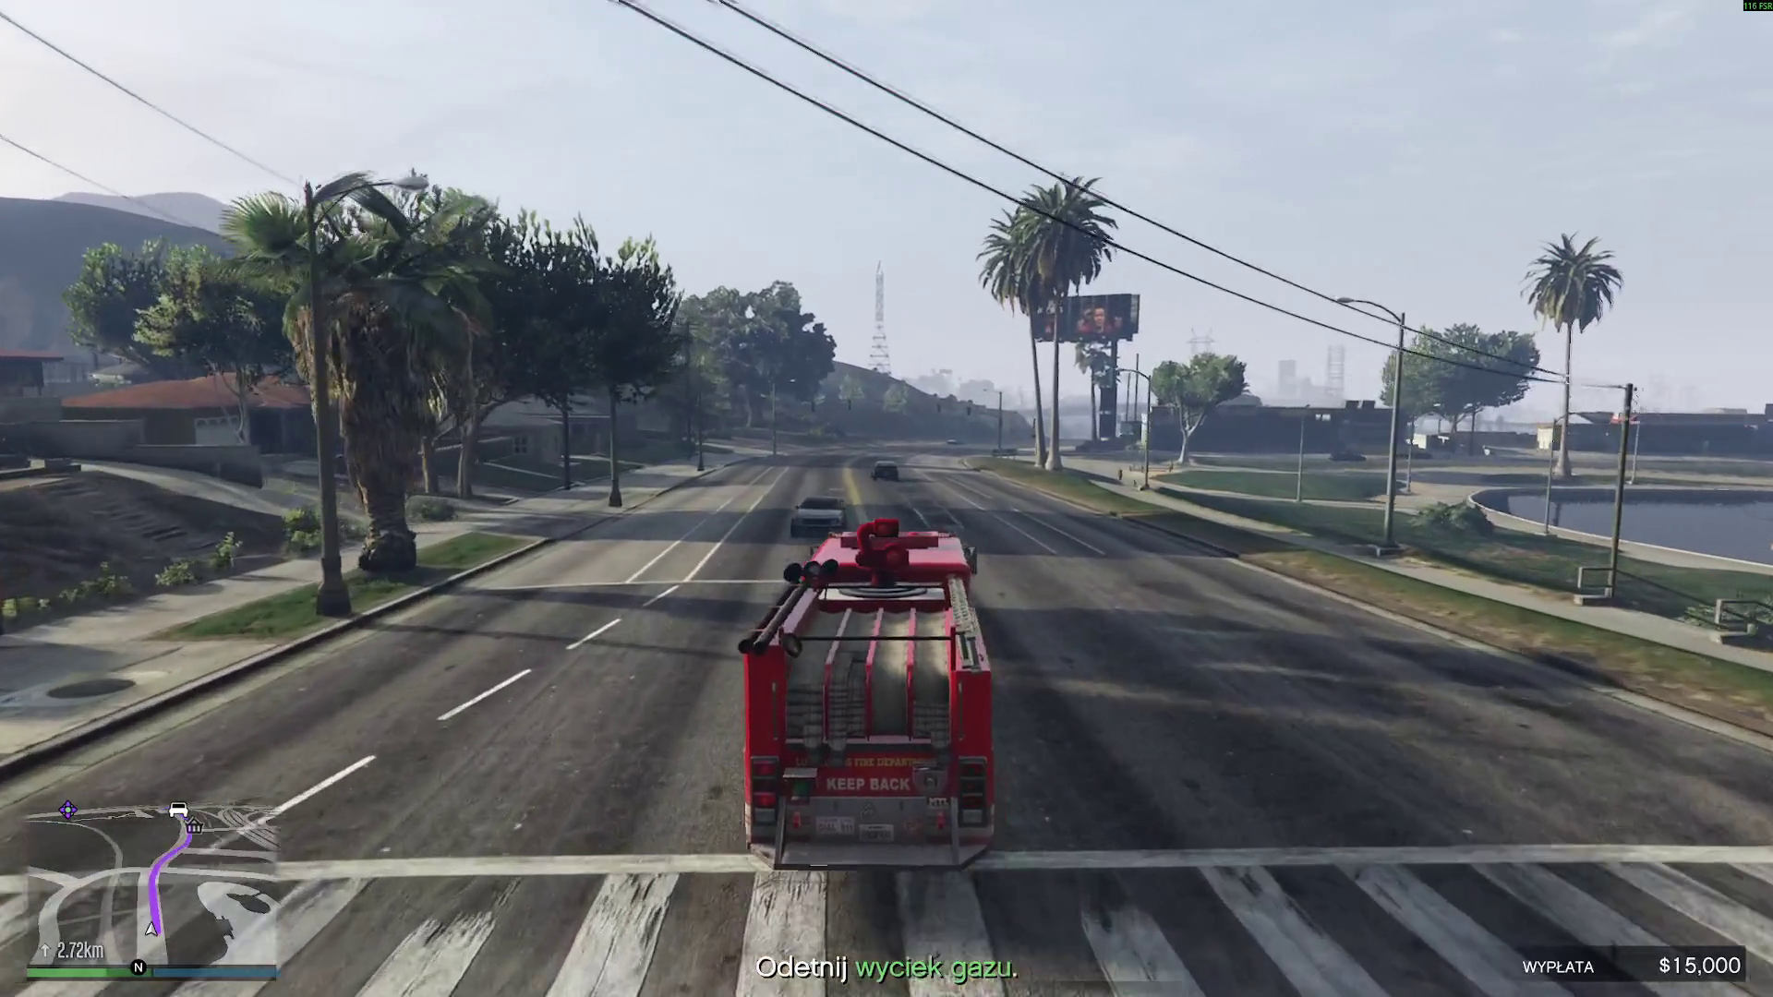
key(w)
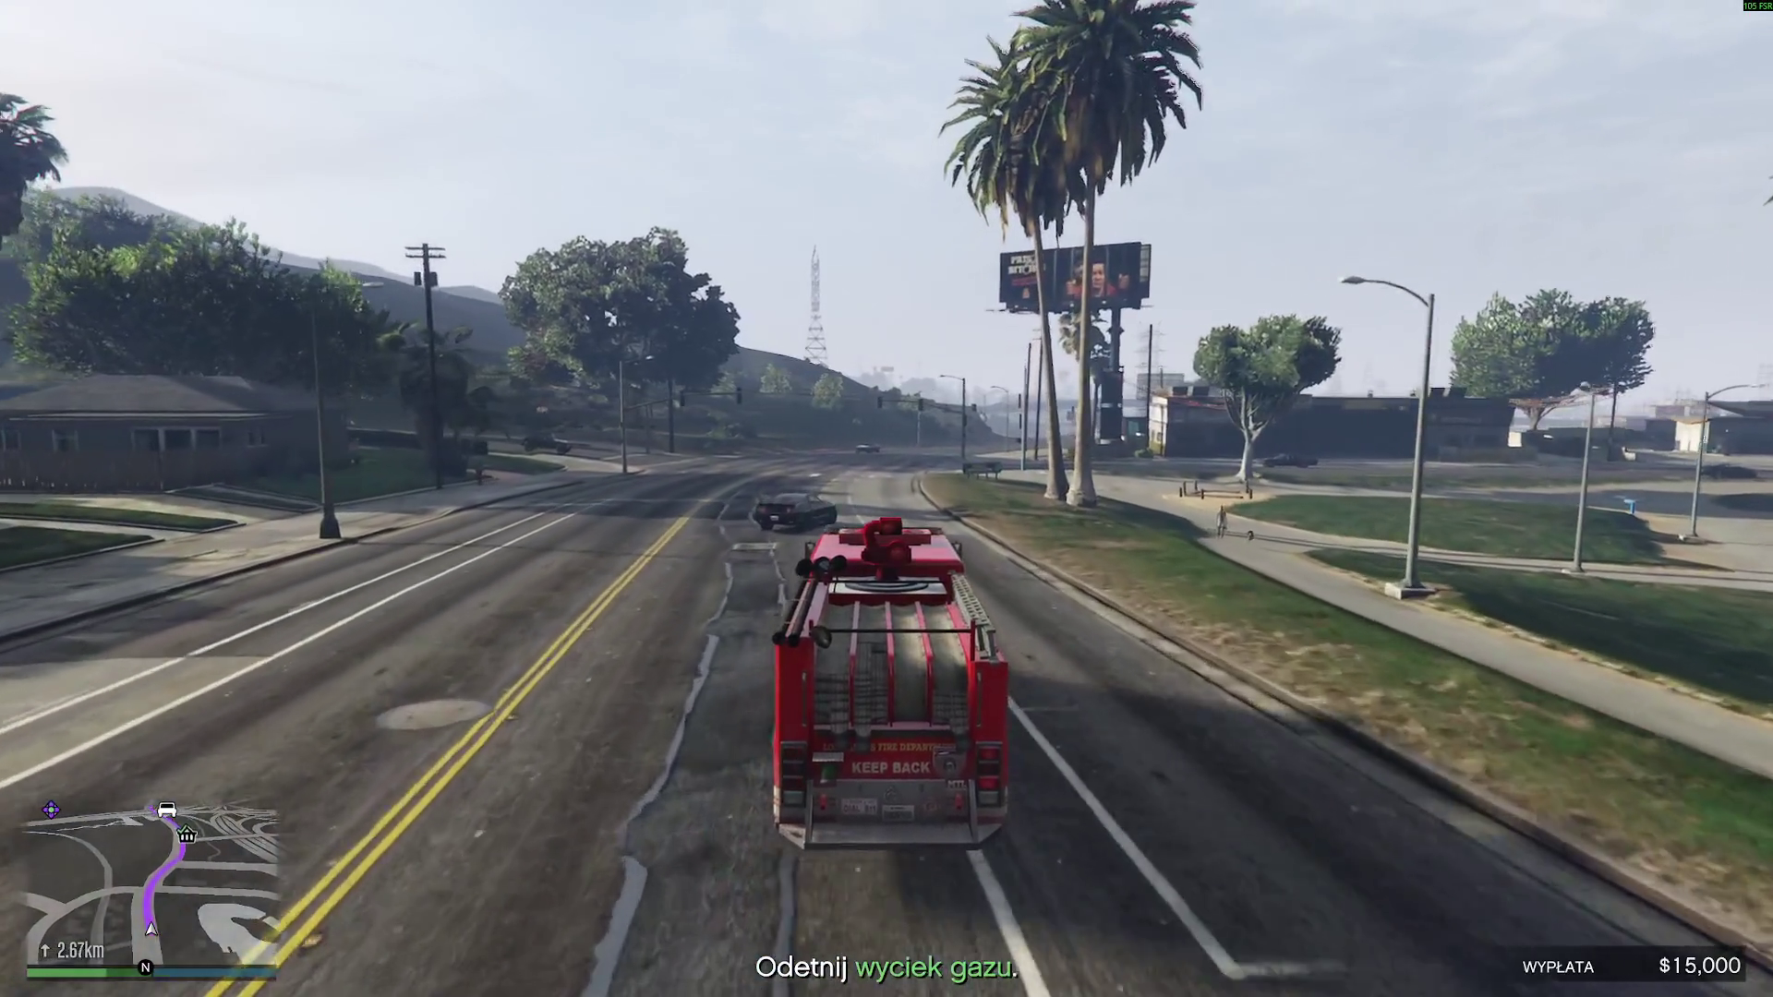
key(w)
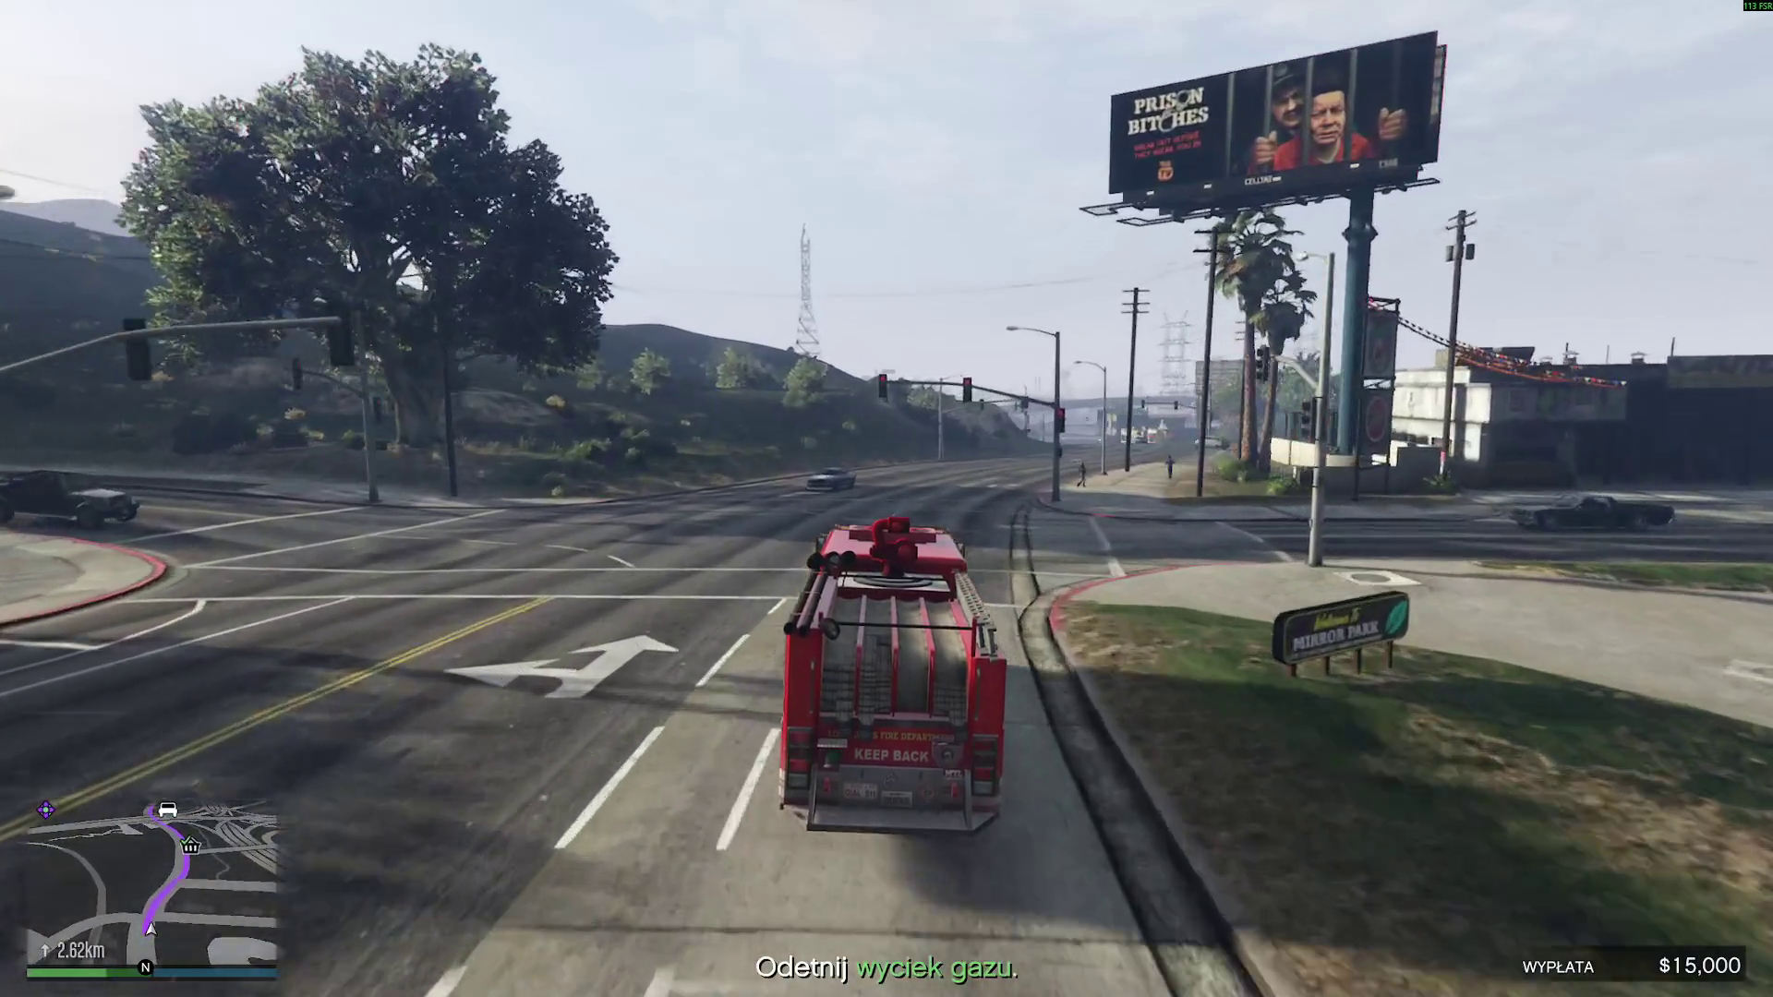
key(w)
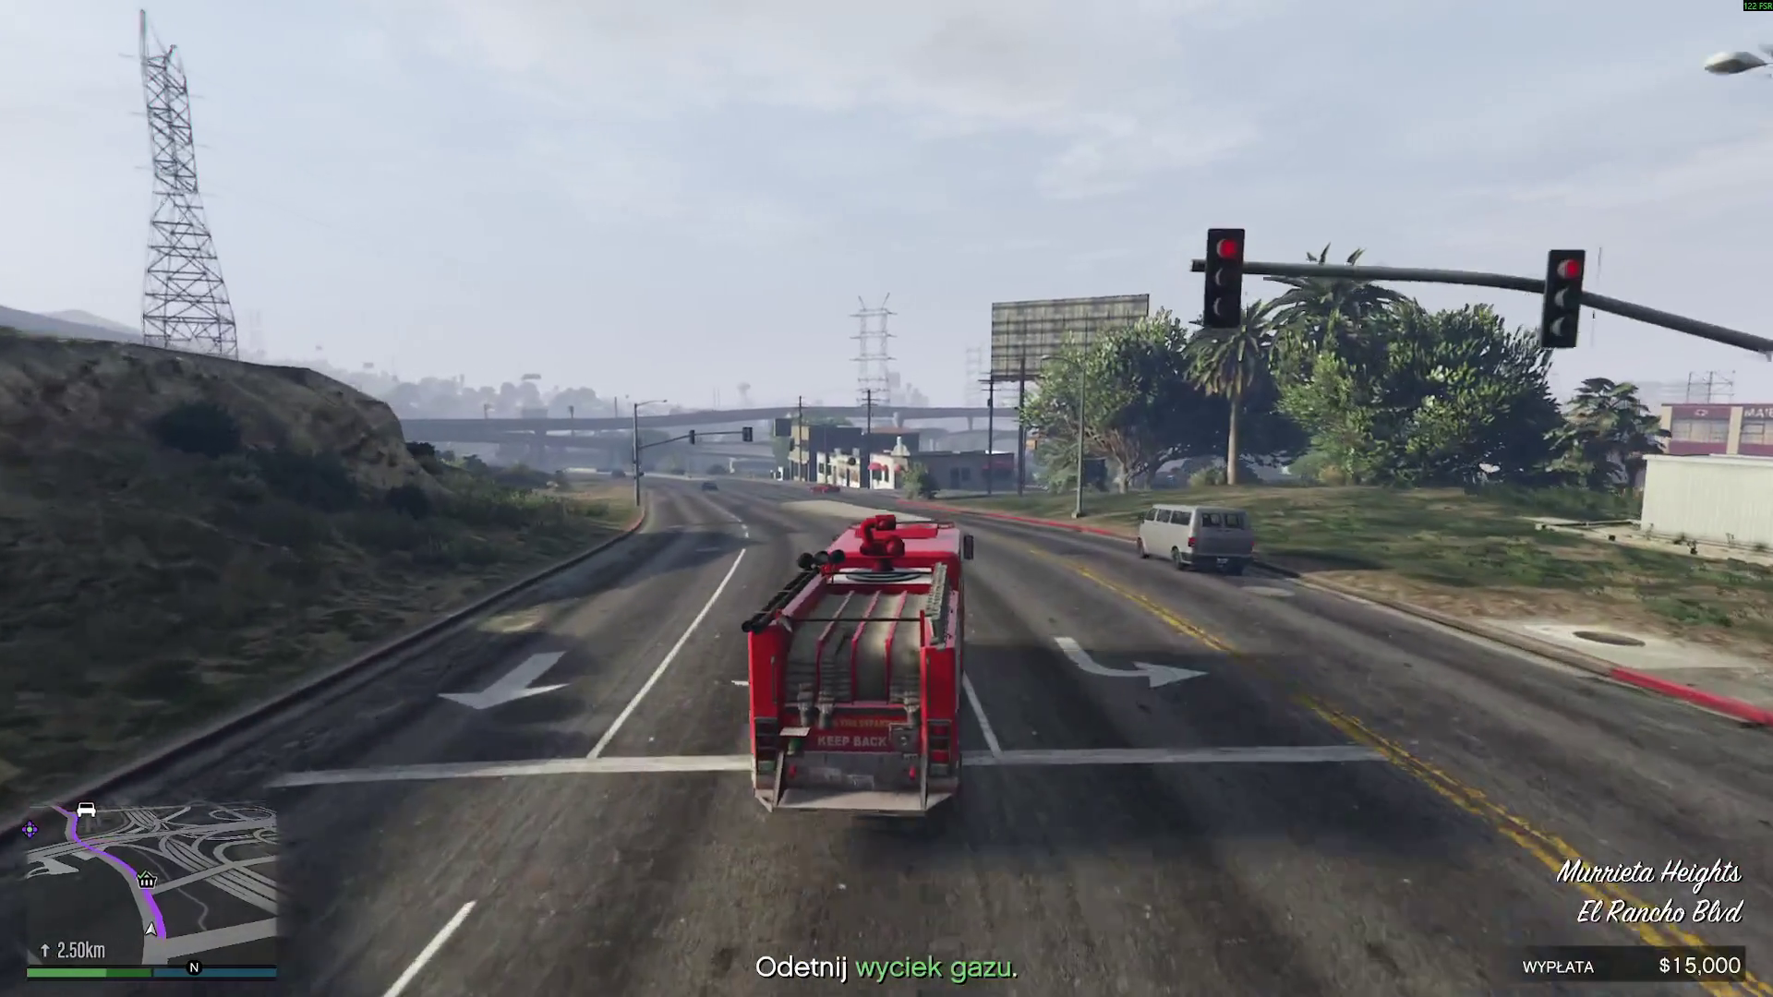
key(w)
key(w)
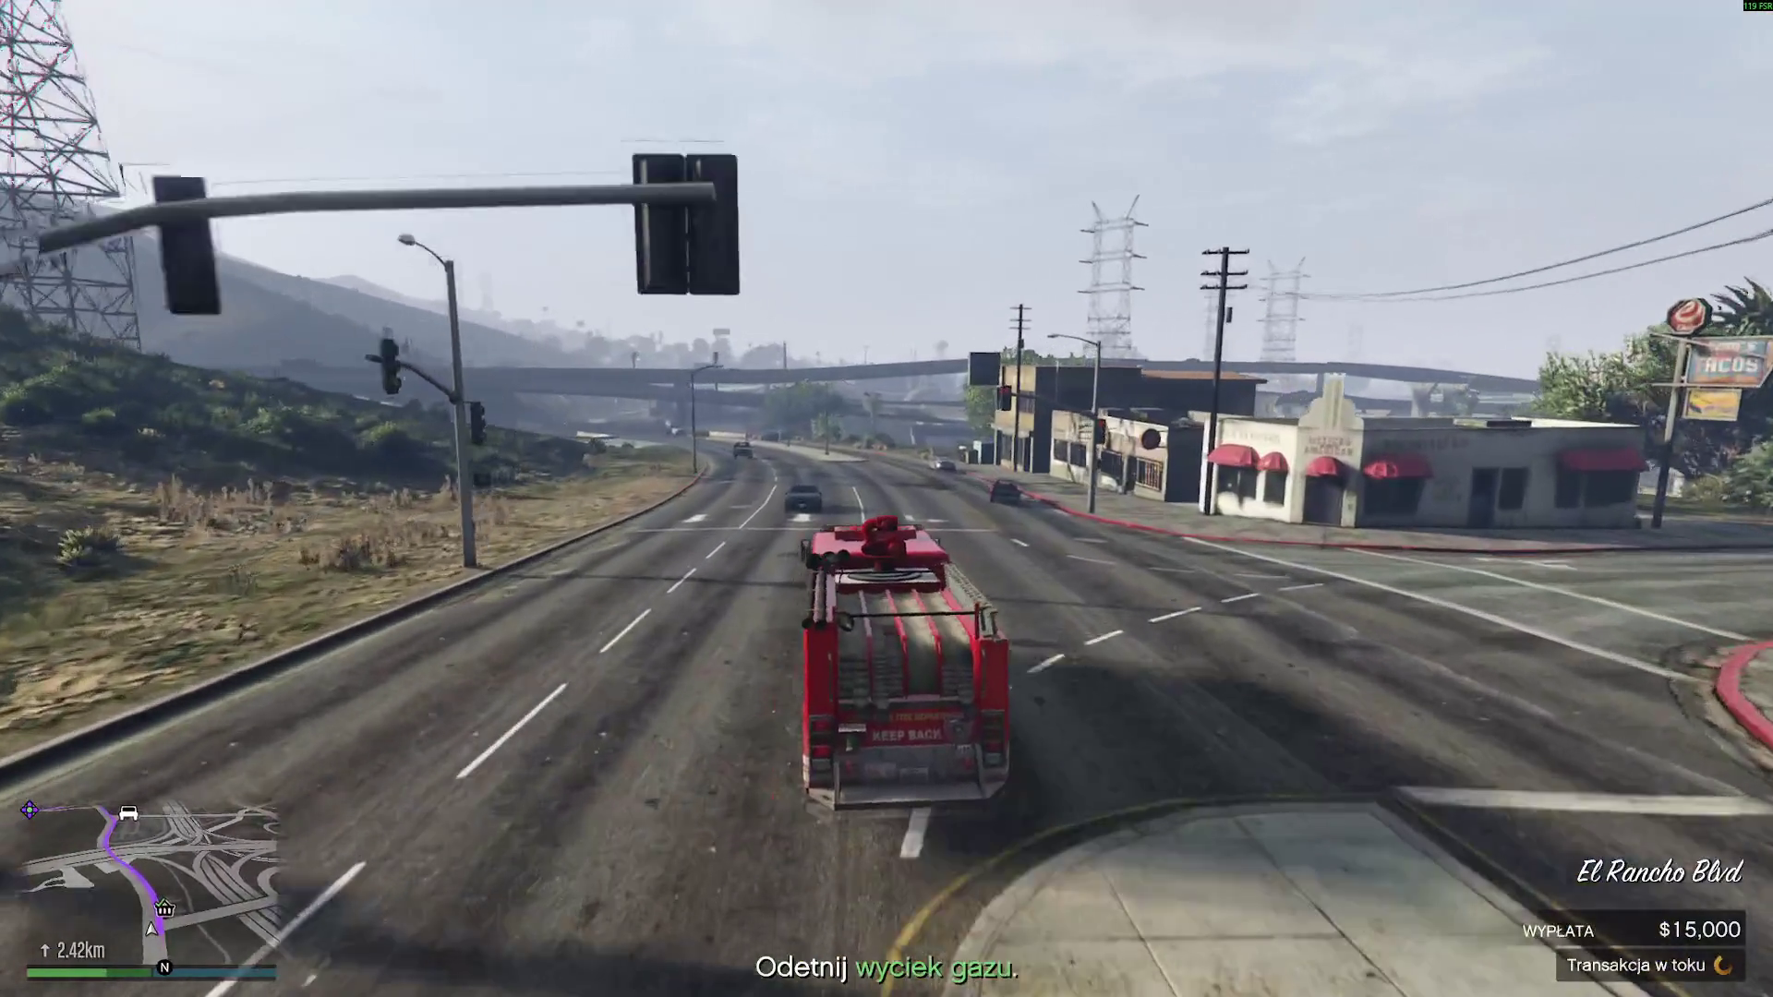
key(w)
key(w)
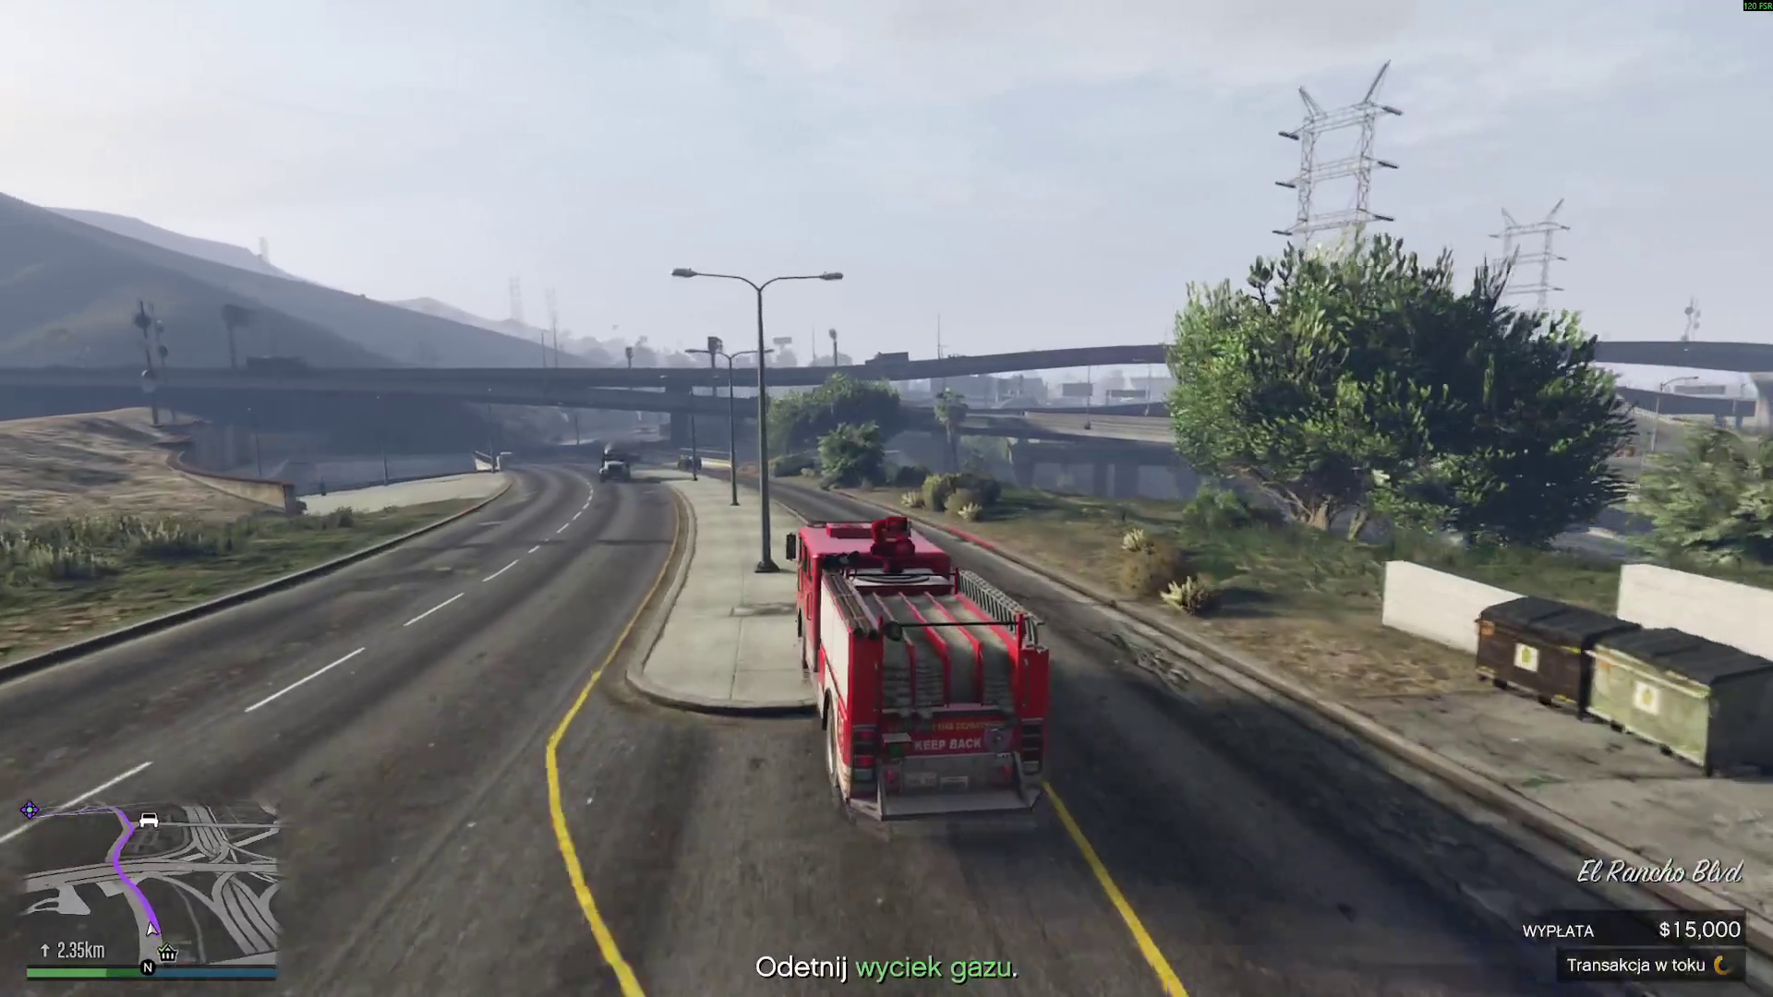
key(w)
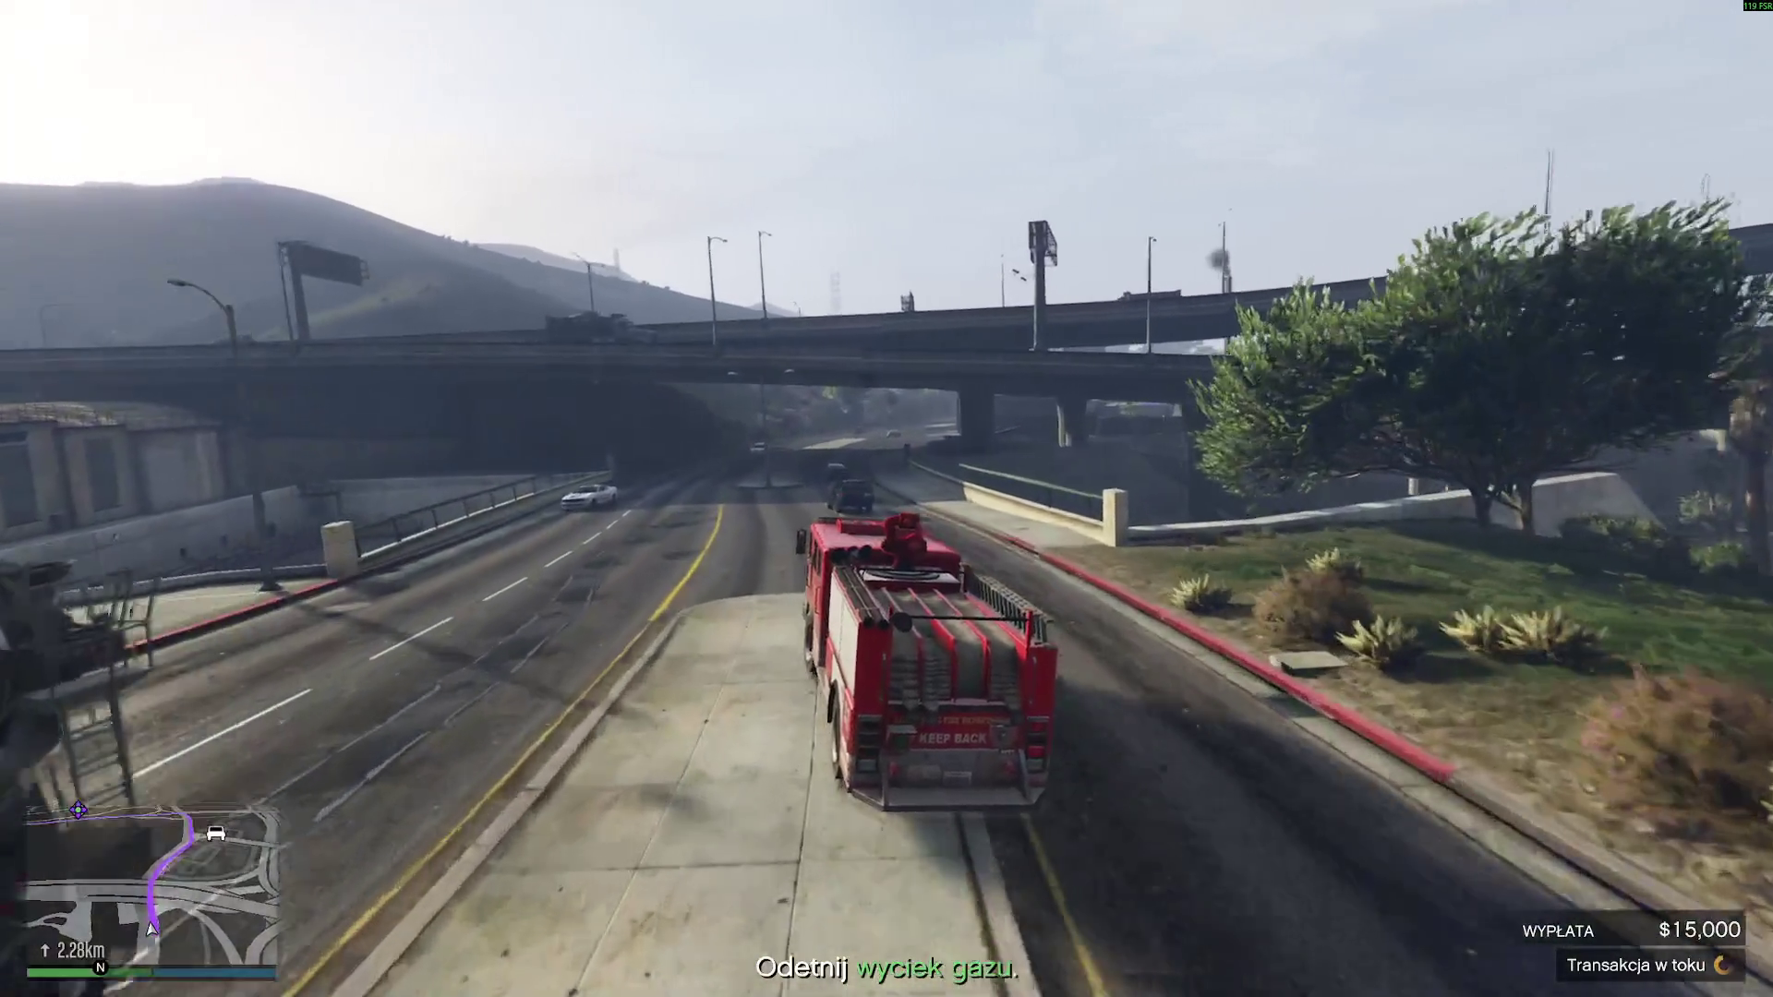
key(w)
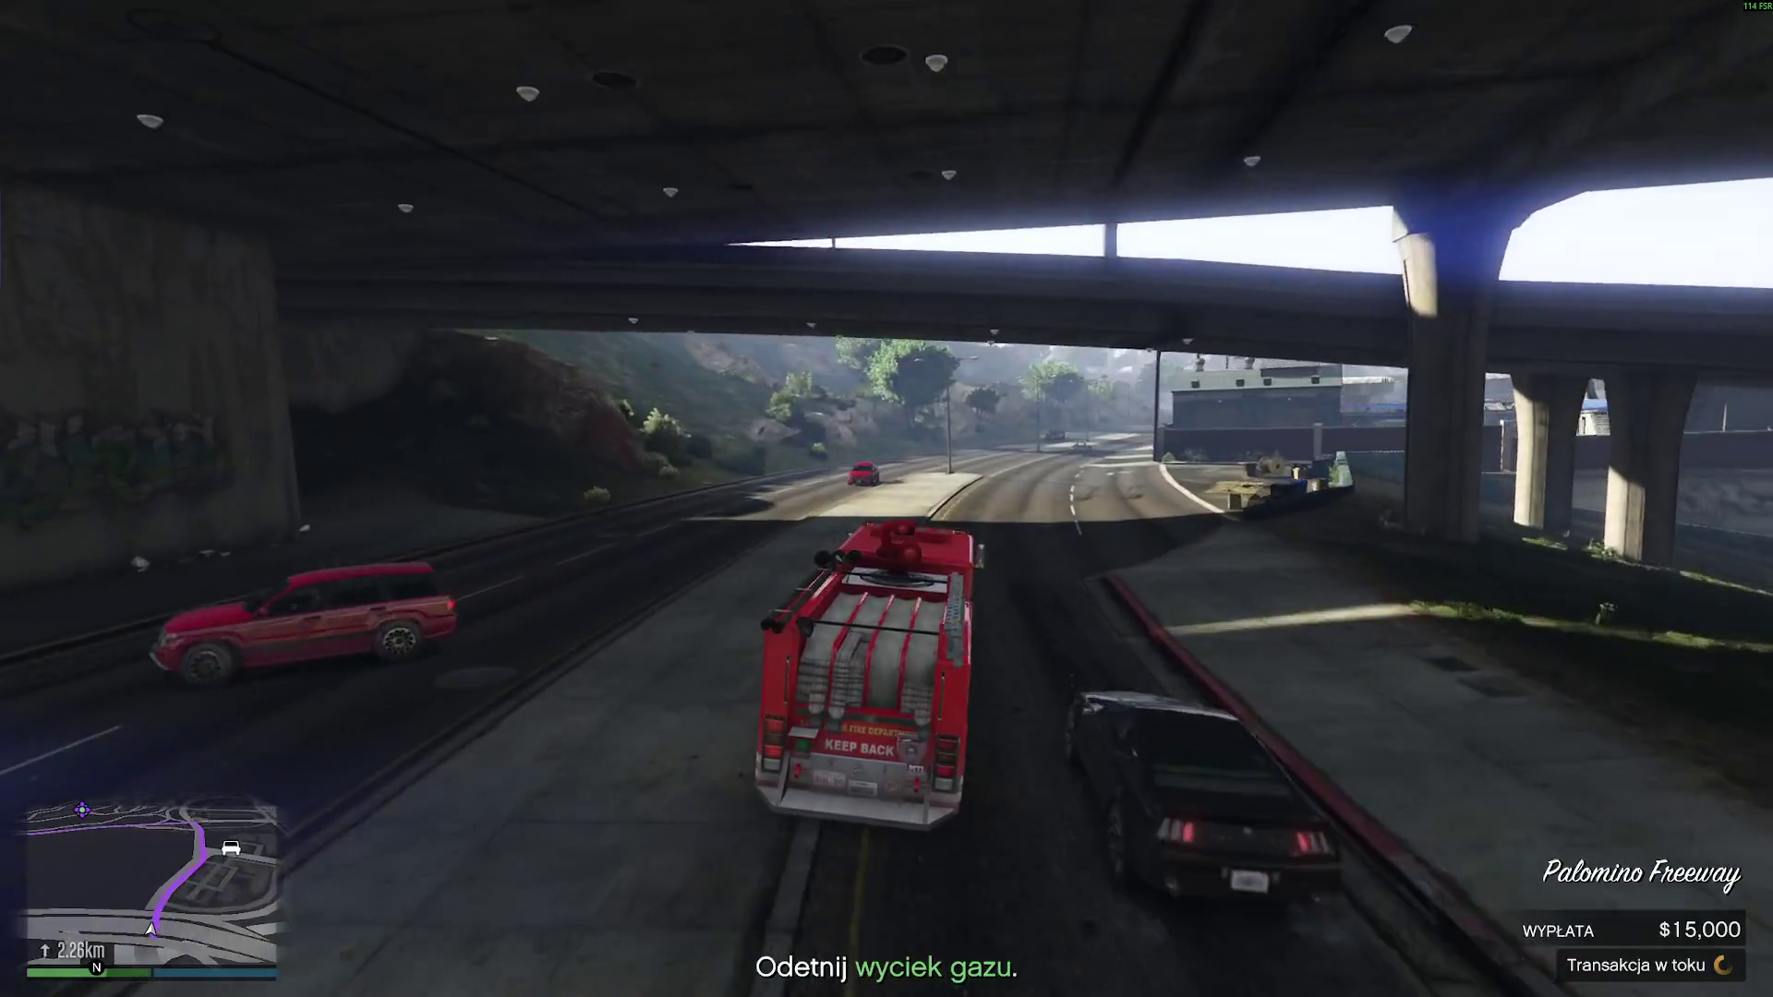
key(w)
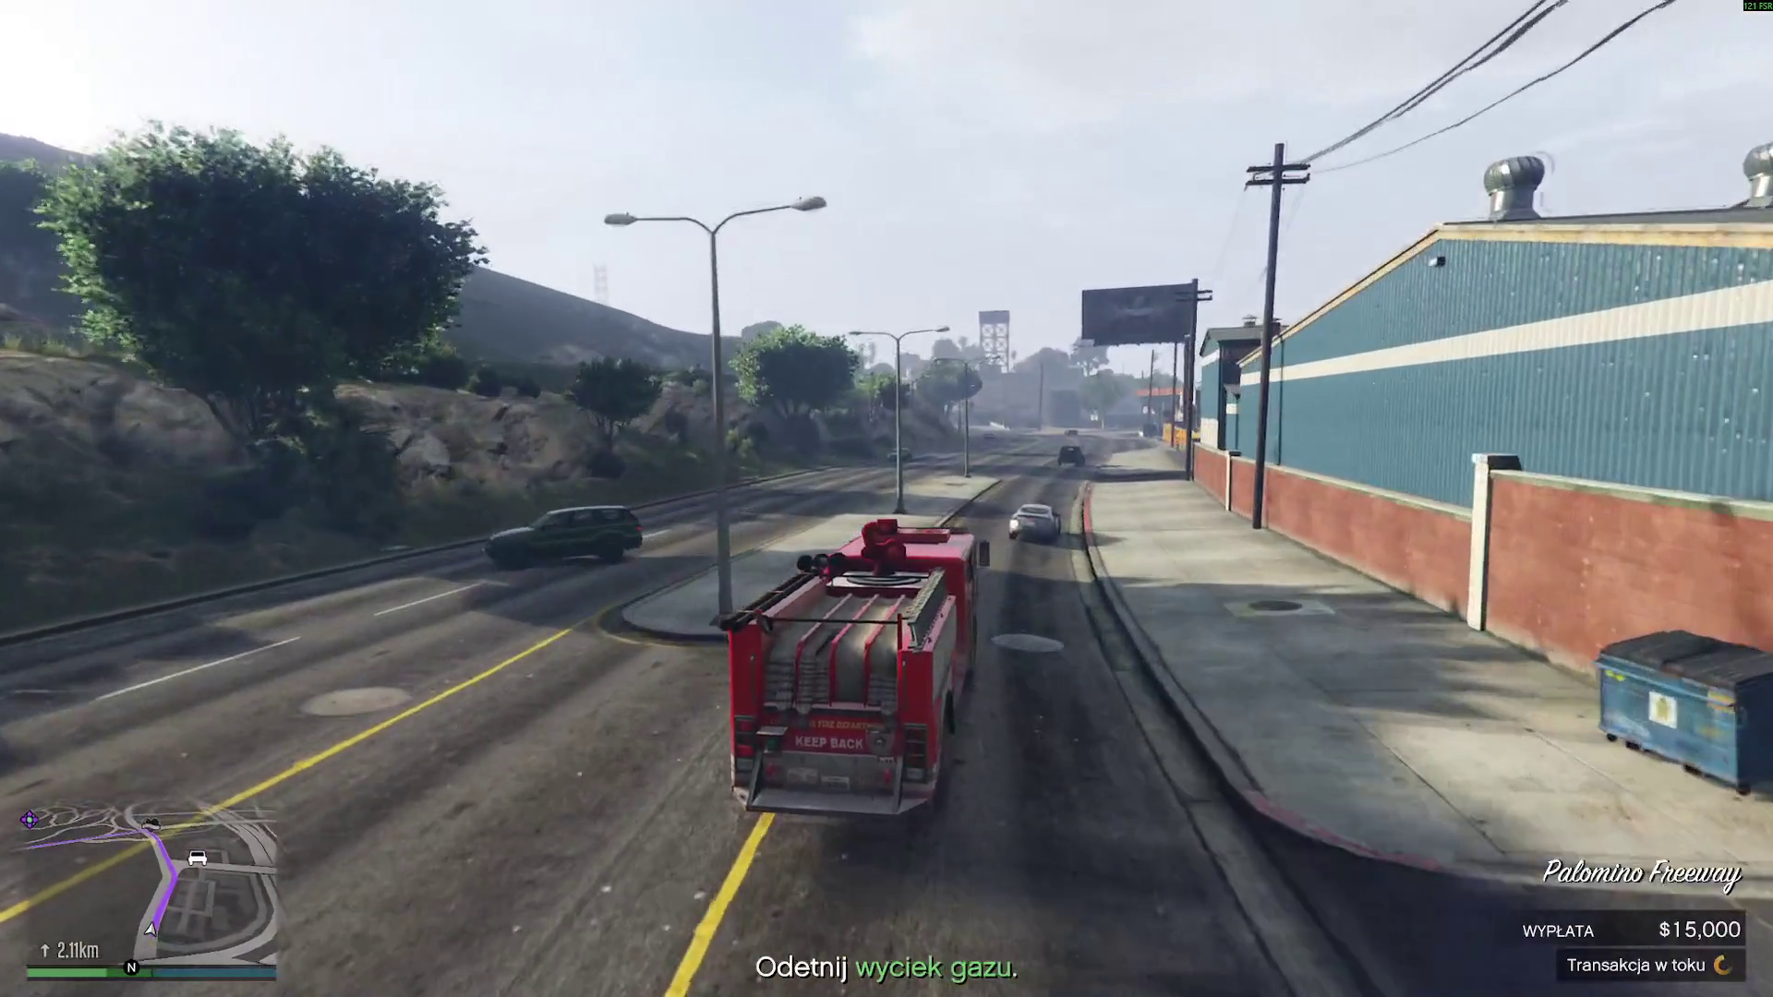
- Turn left onto Capital Blvd and follow it toward the gas leak
key(w)
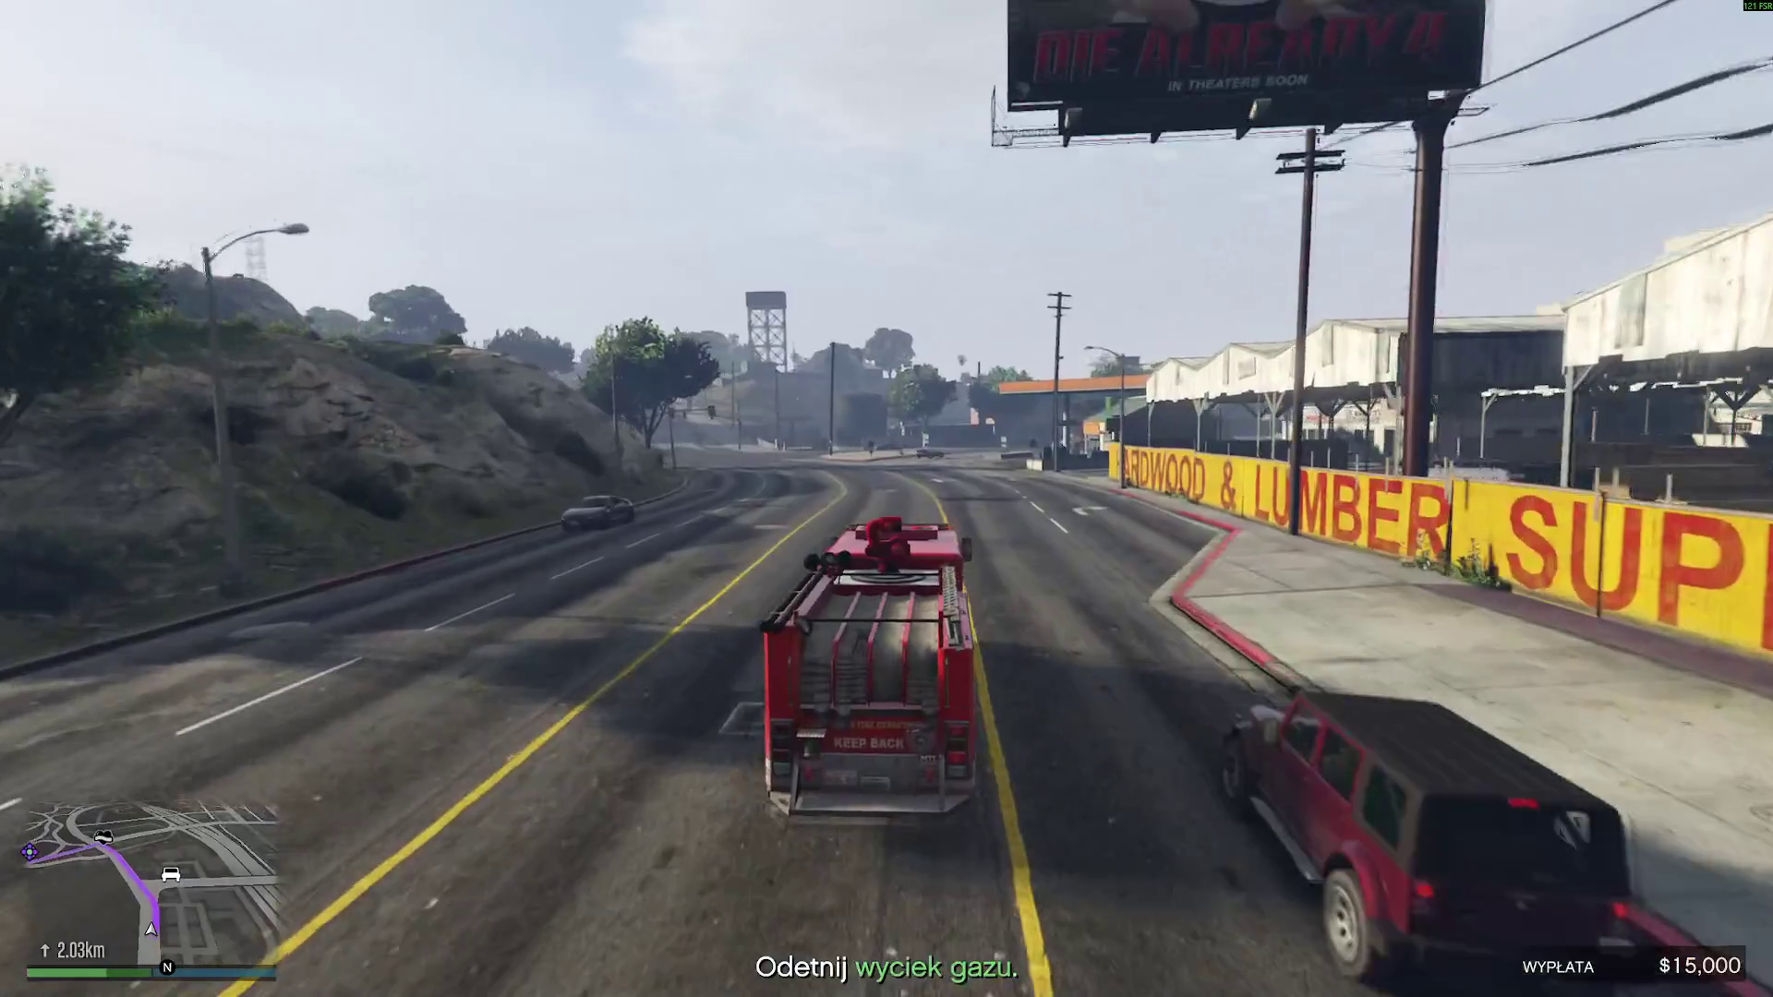
key(w)
key(a)
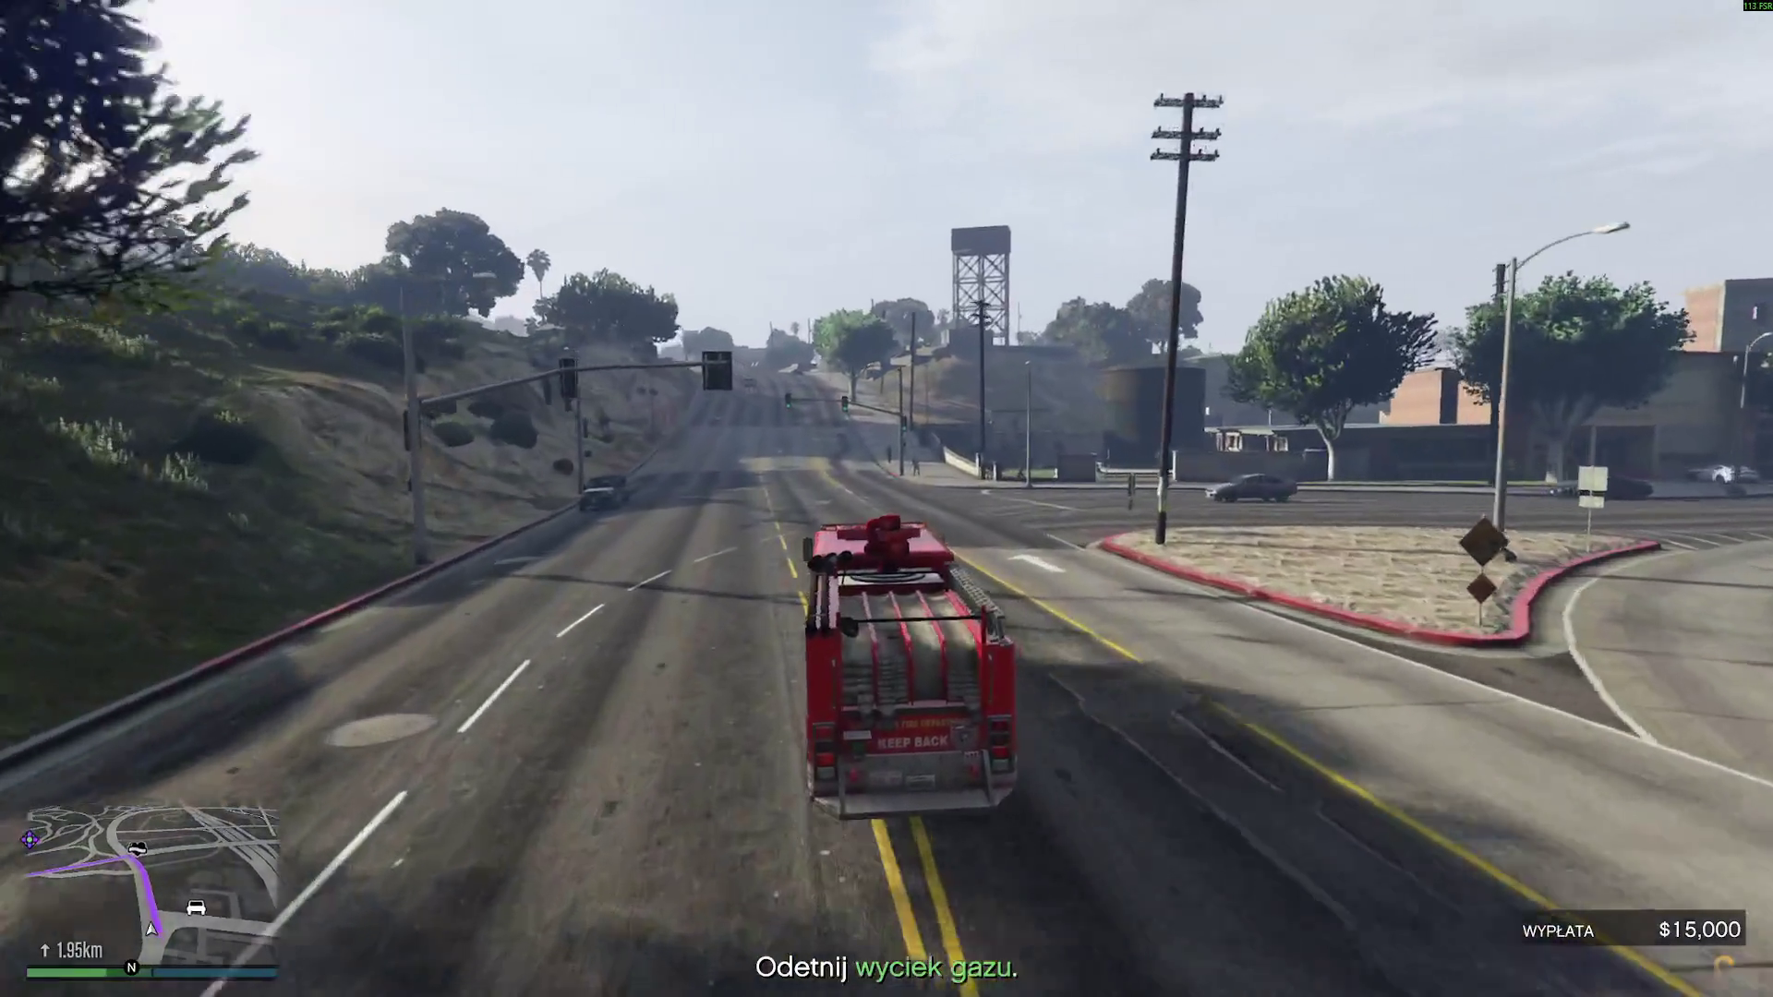
key(w)
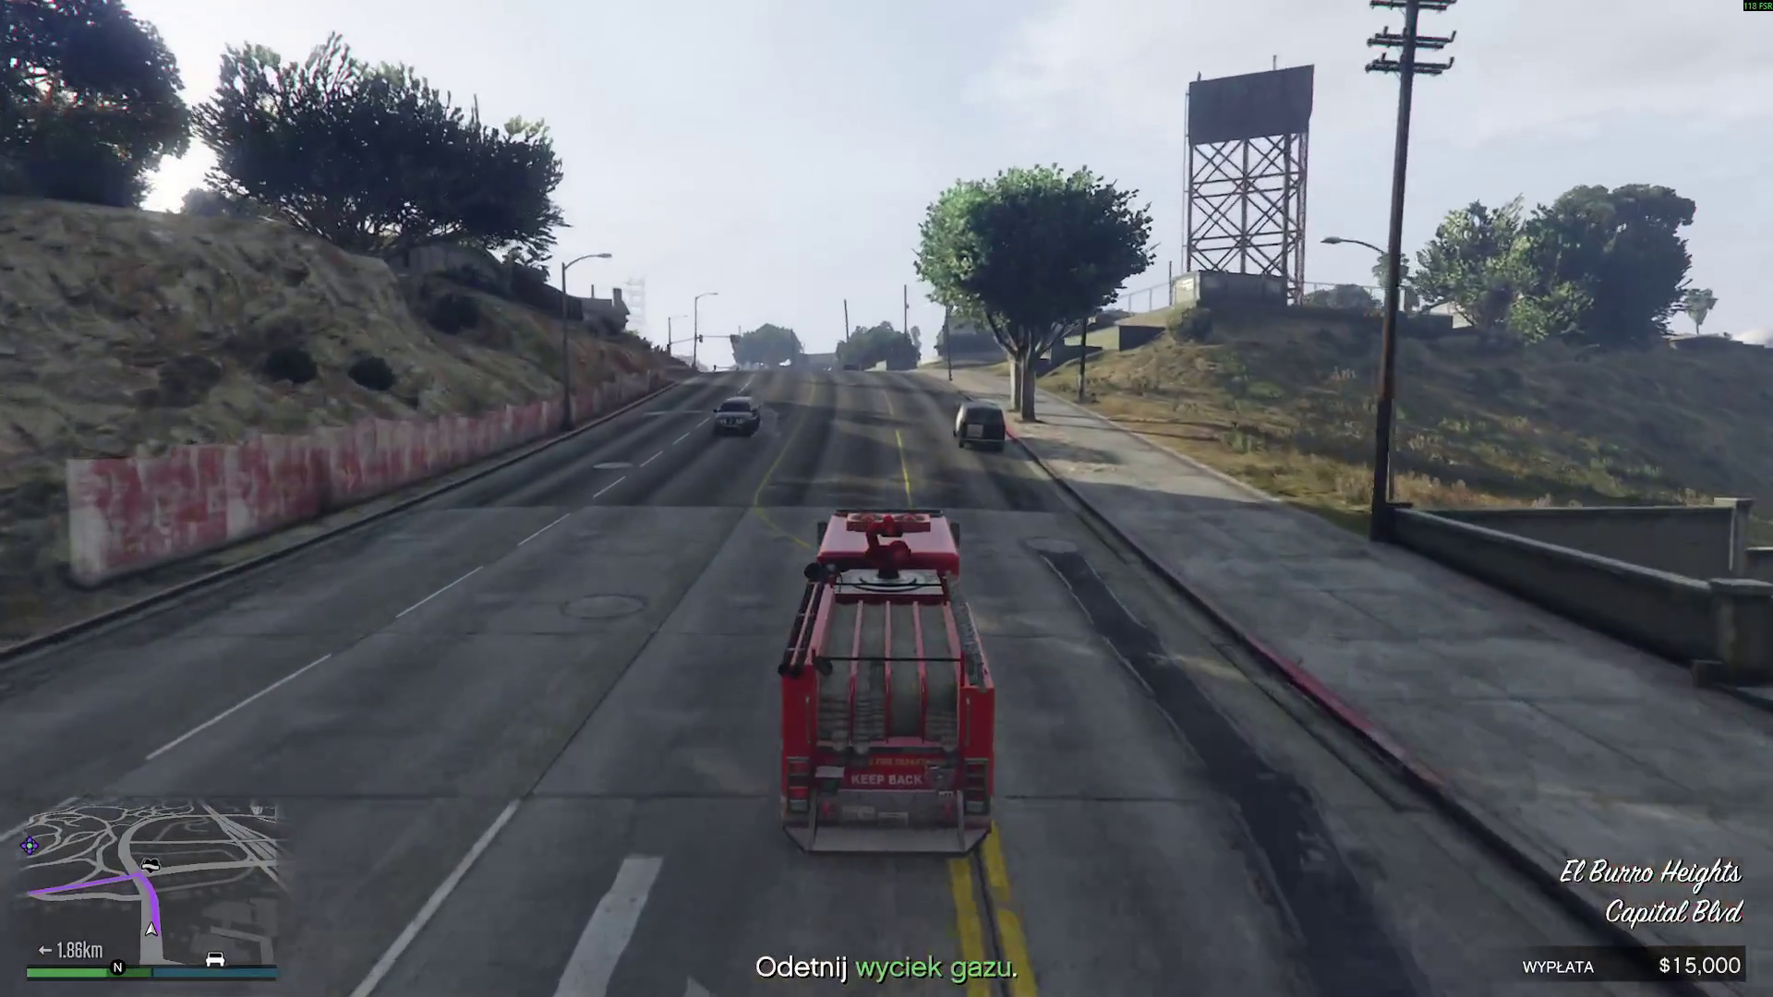
key(w)
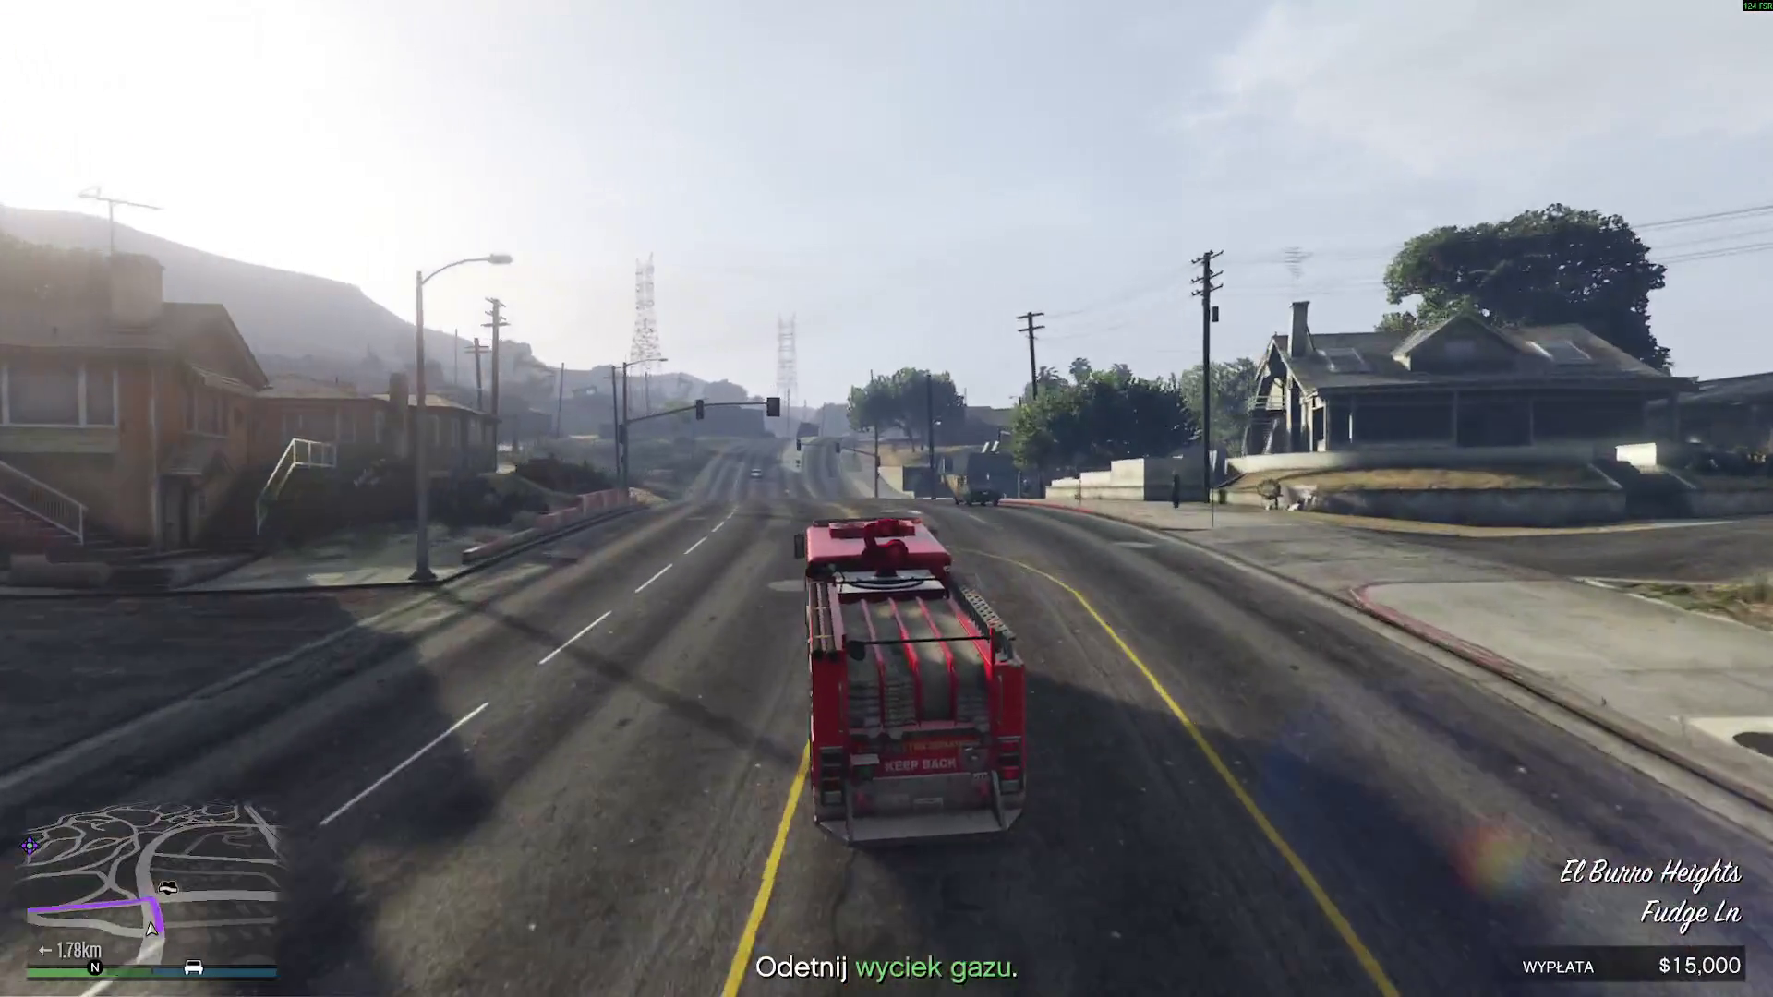
- Turn onto Innocence Blvd, leave it for the oil-field dirt track, and recover from tipping over
key(w)
key(a)
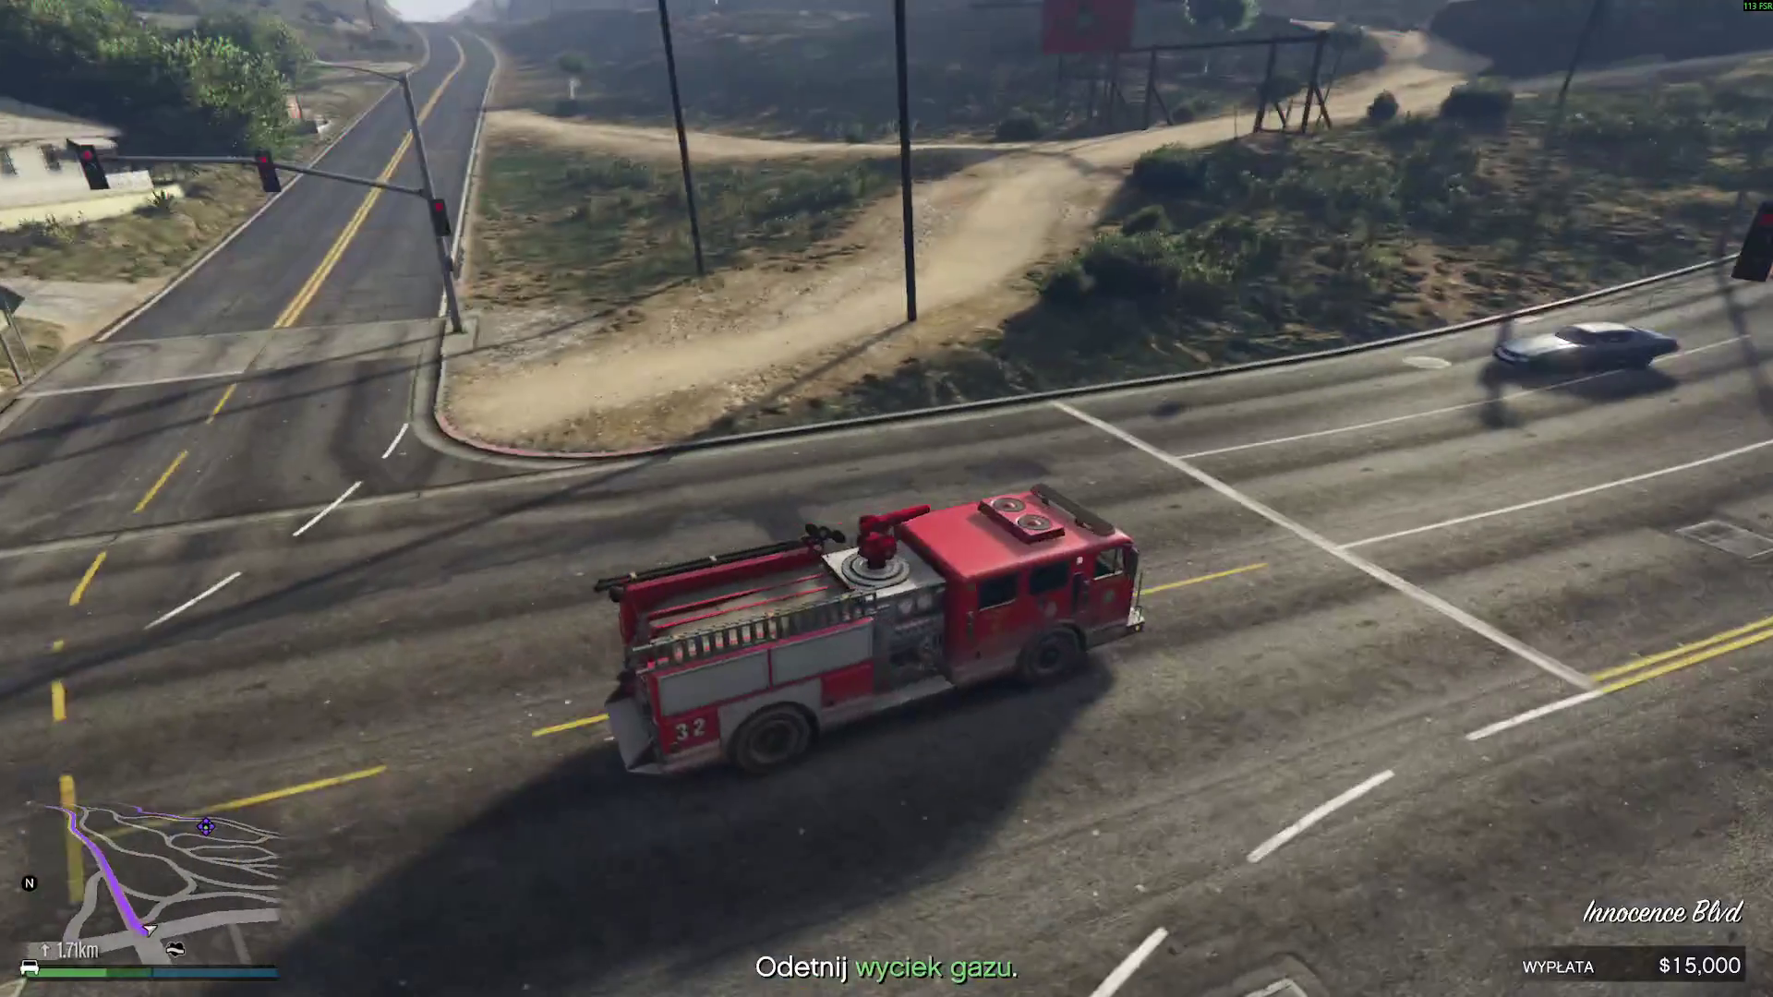
key(w)
key(a)
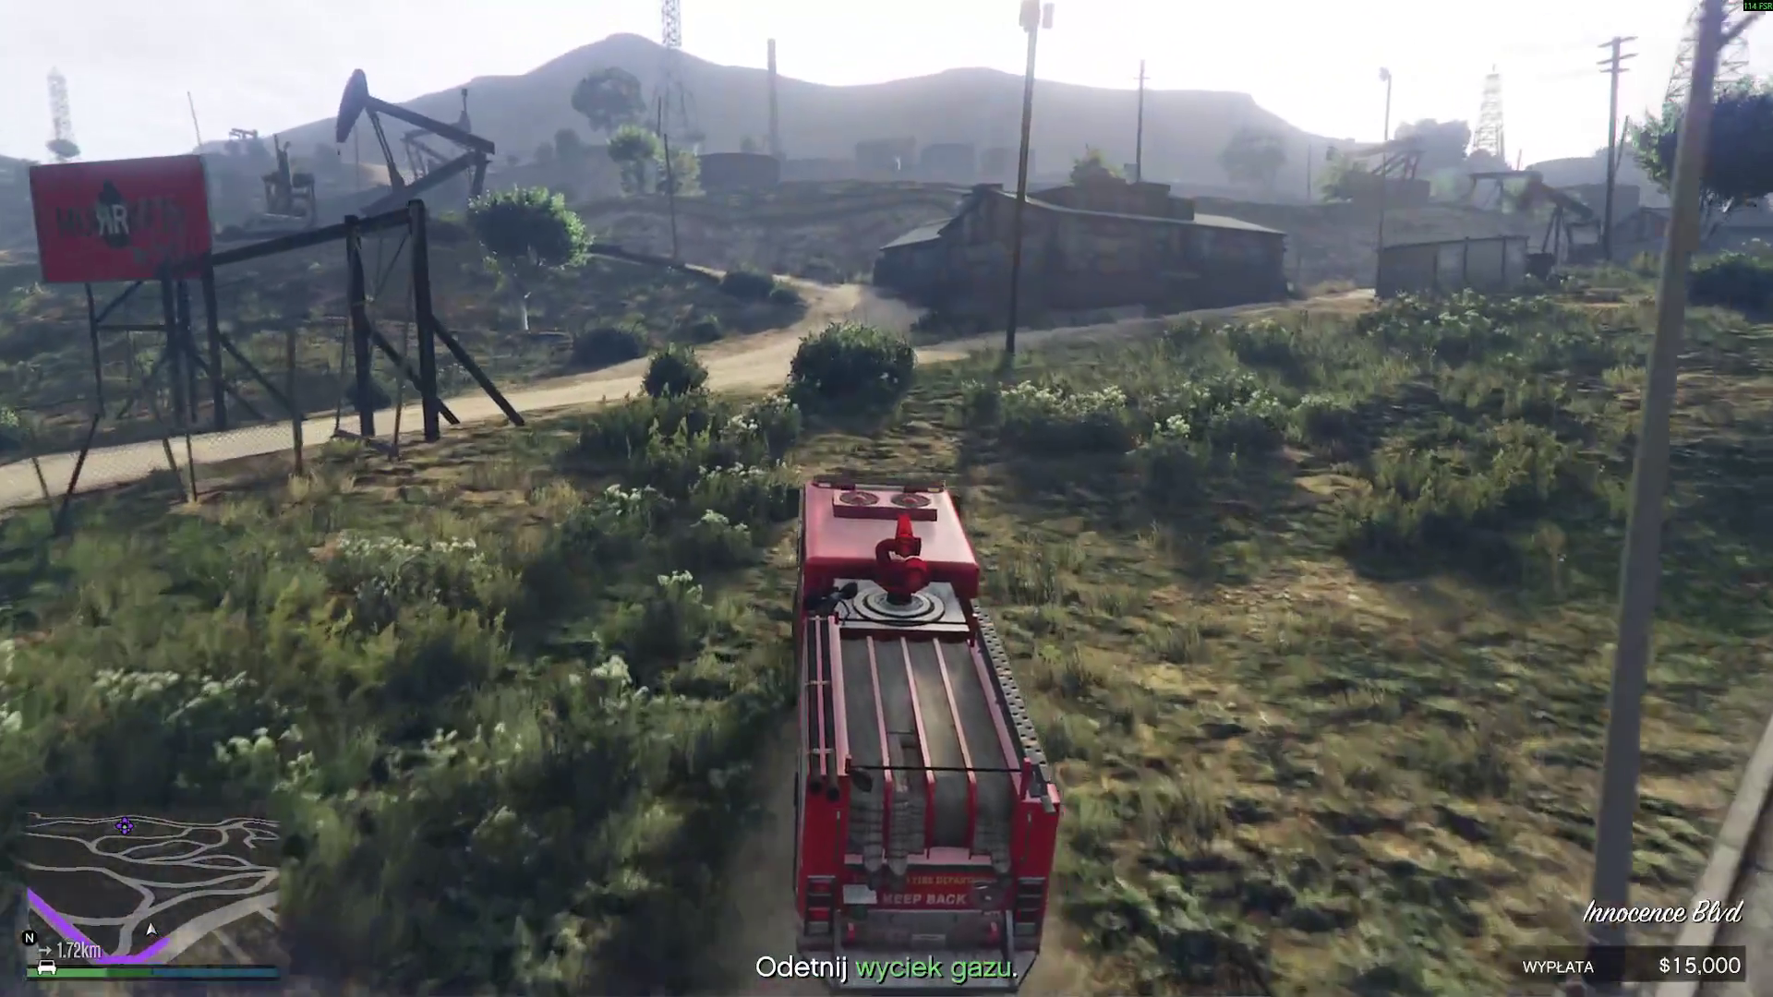
key(w)
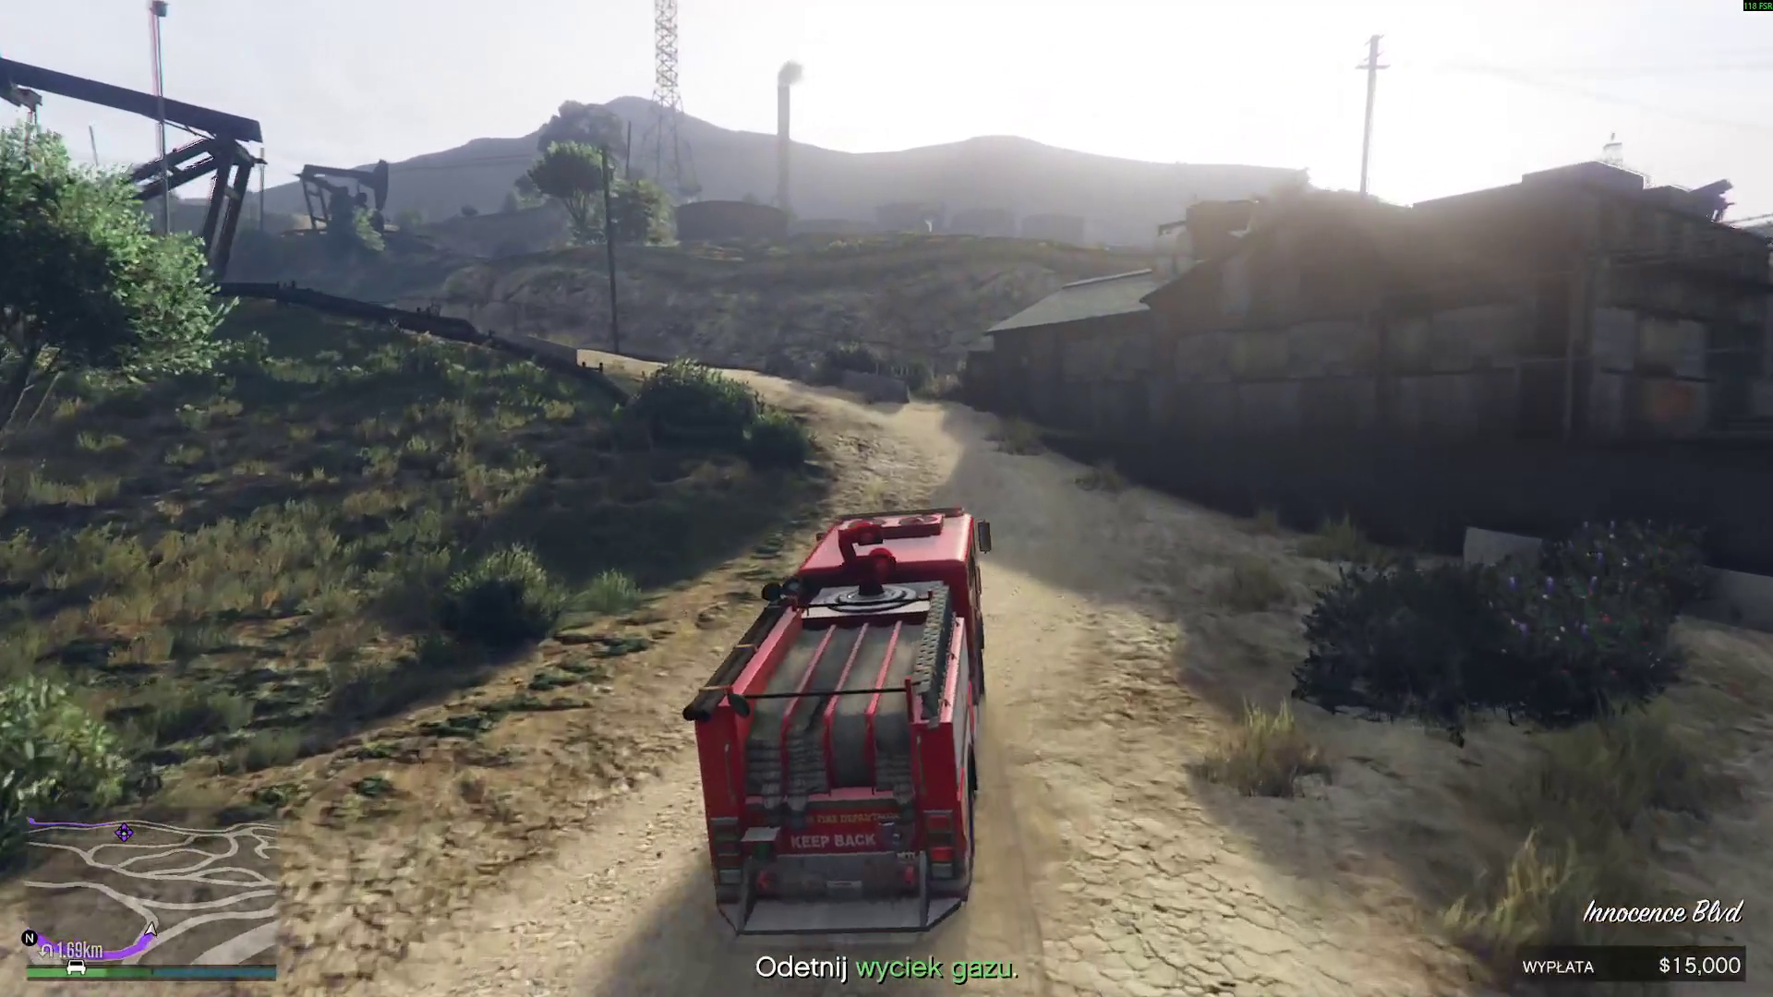
key(w)
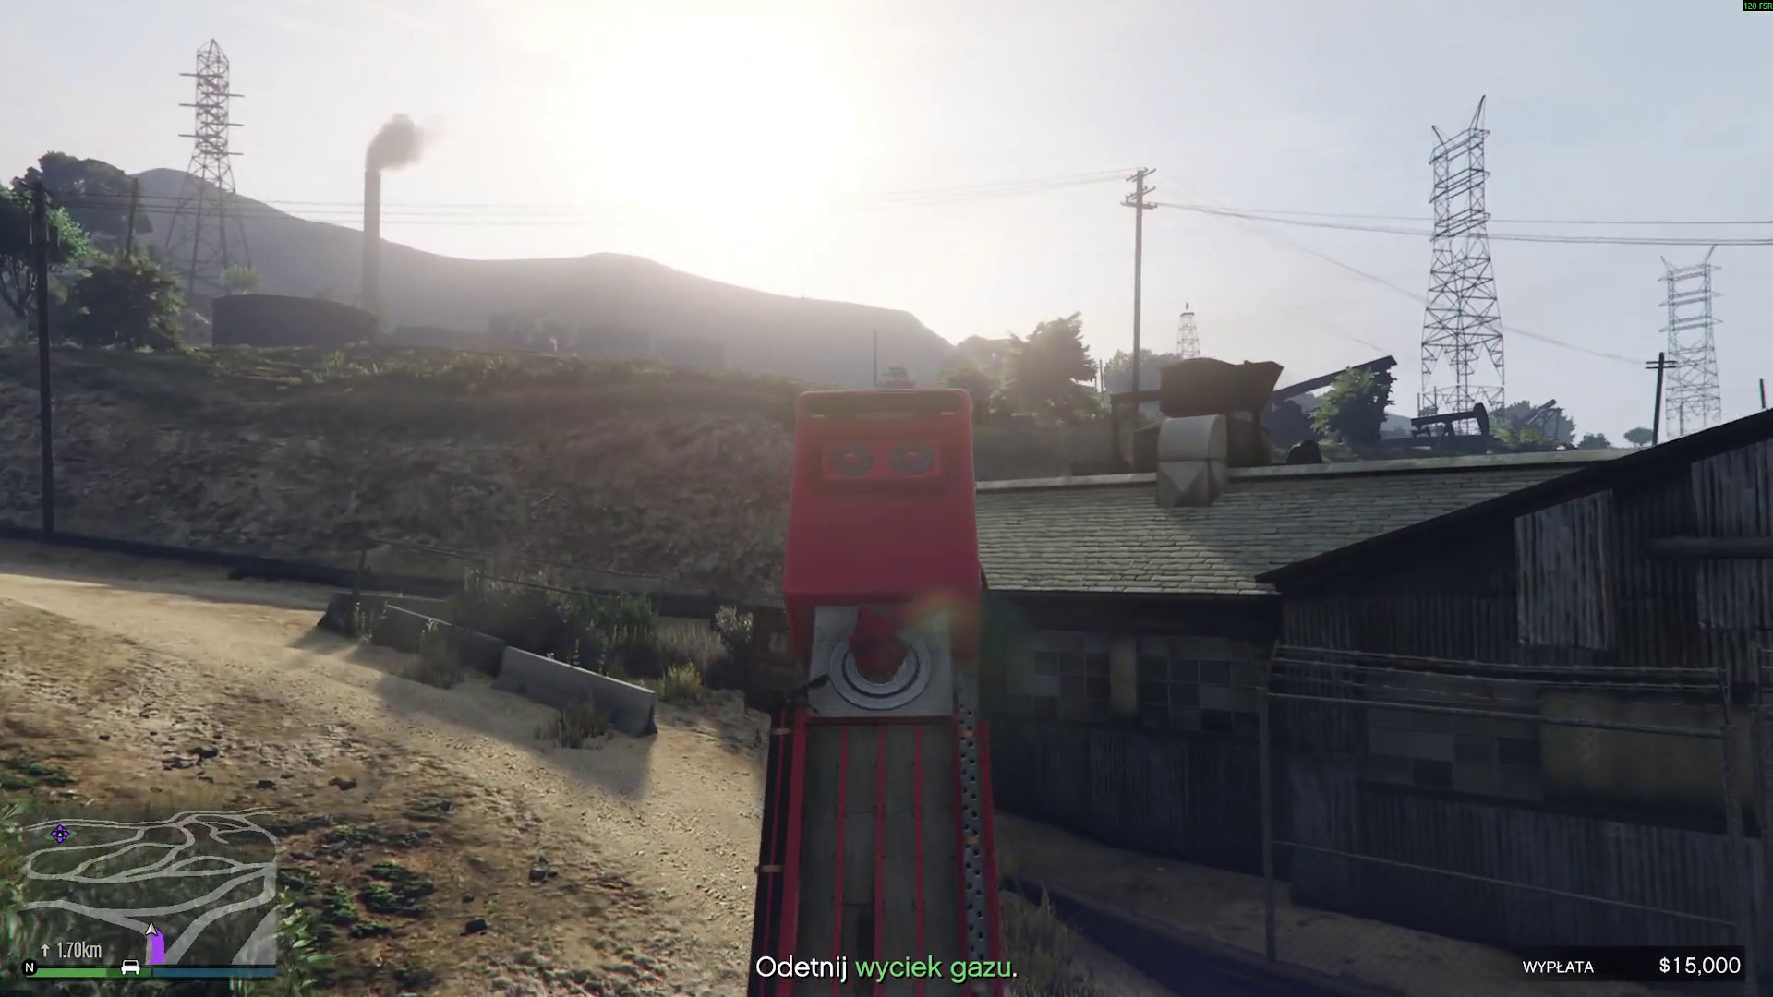
key(w)
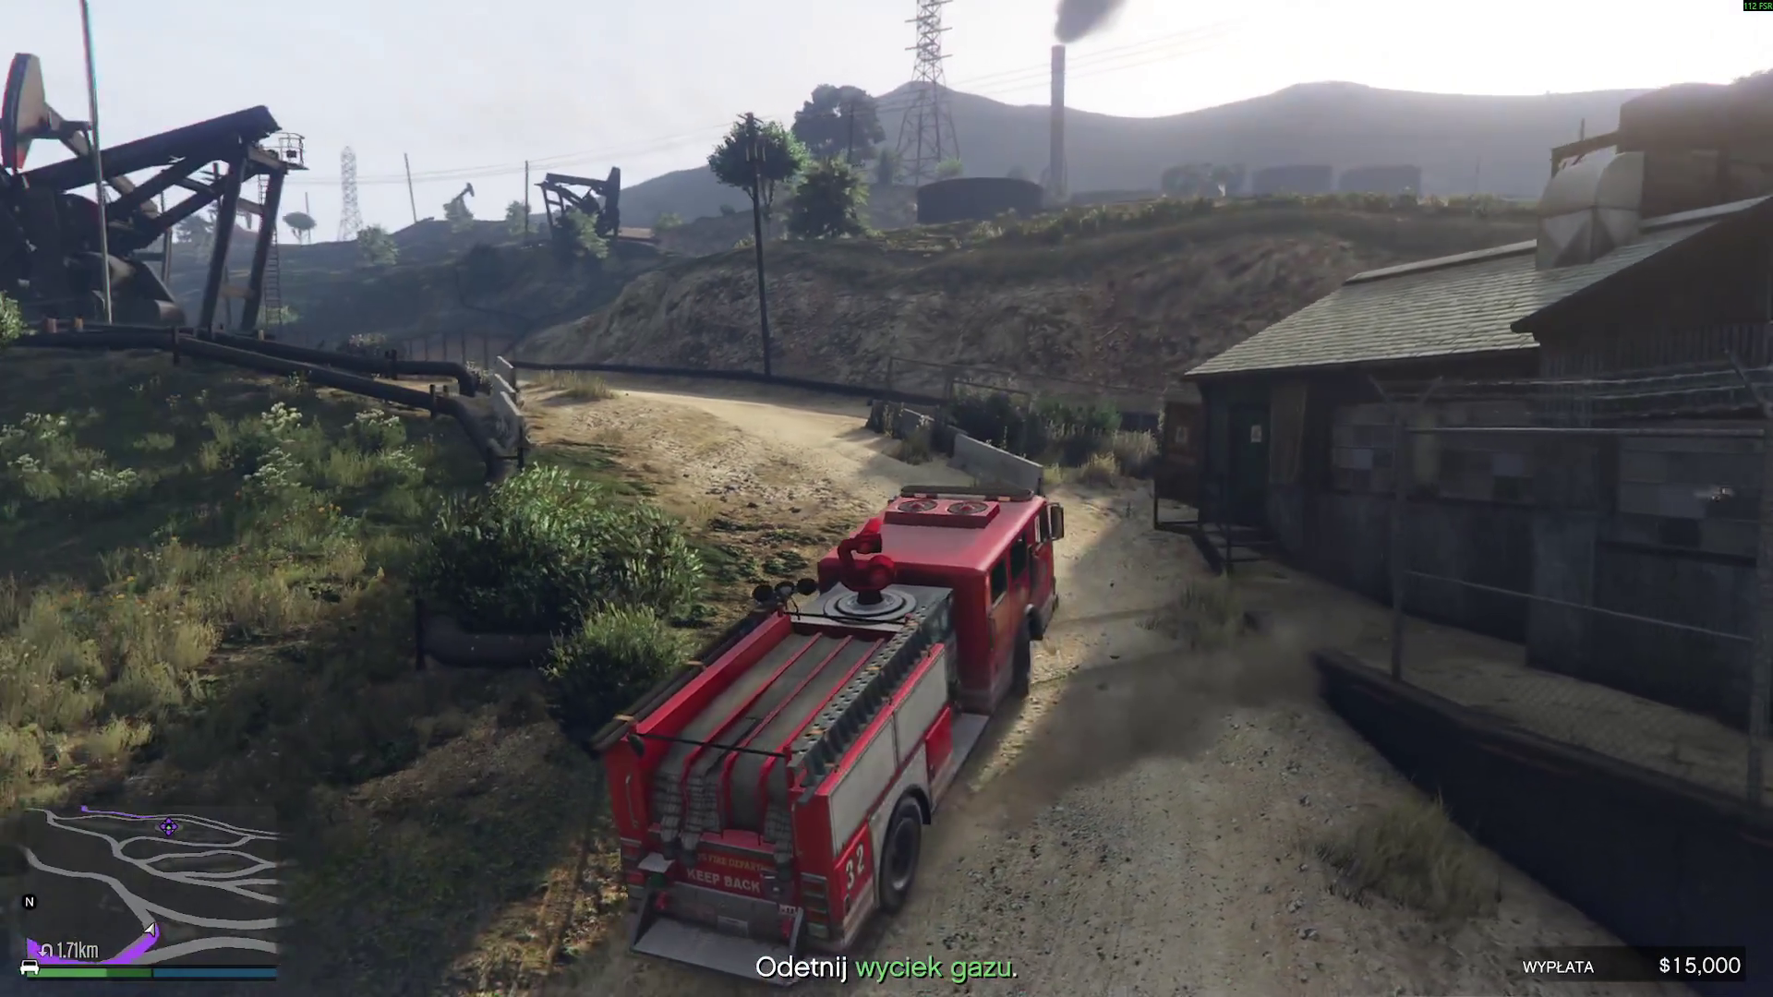
key(w)
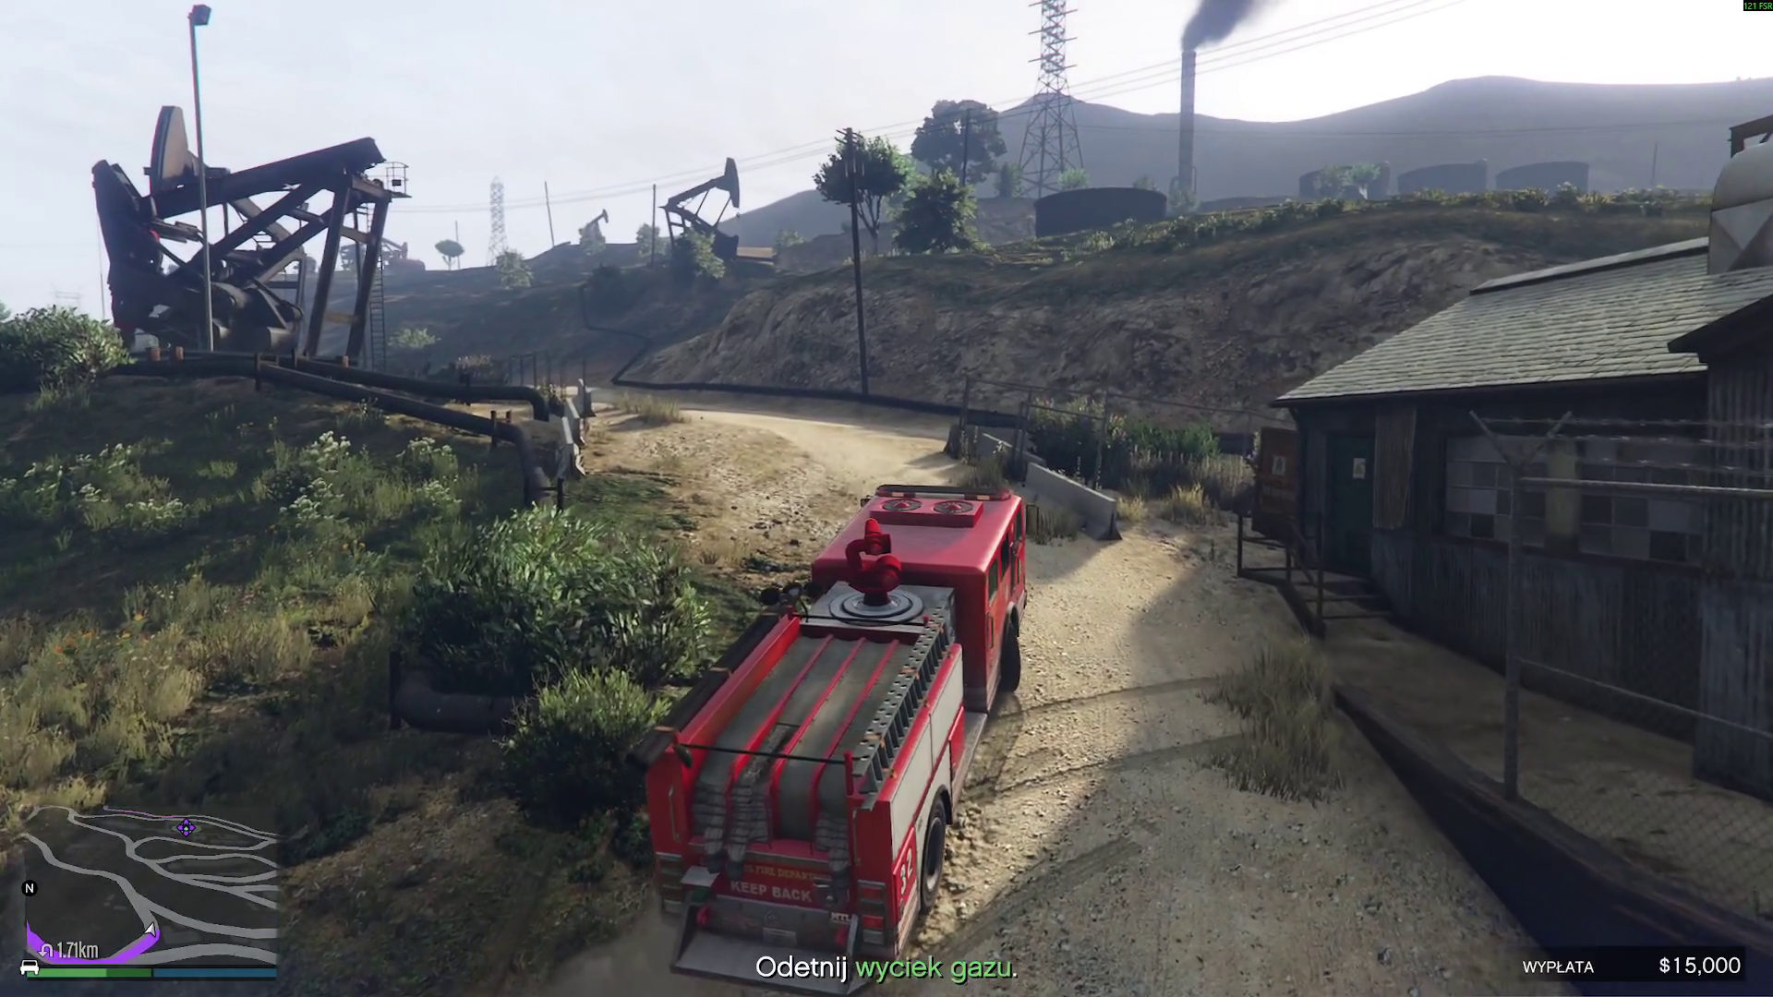
- Drive past the oil pumps, climb the hillside, and enter the refinery yard
key(w)
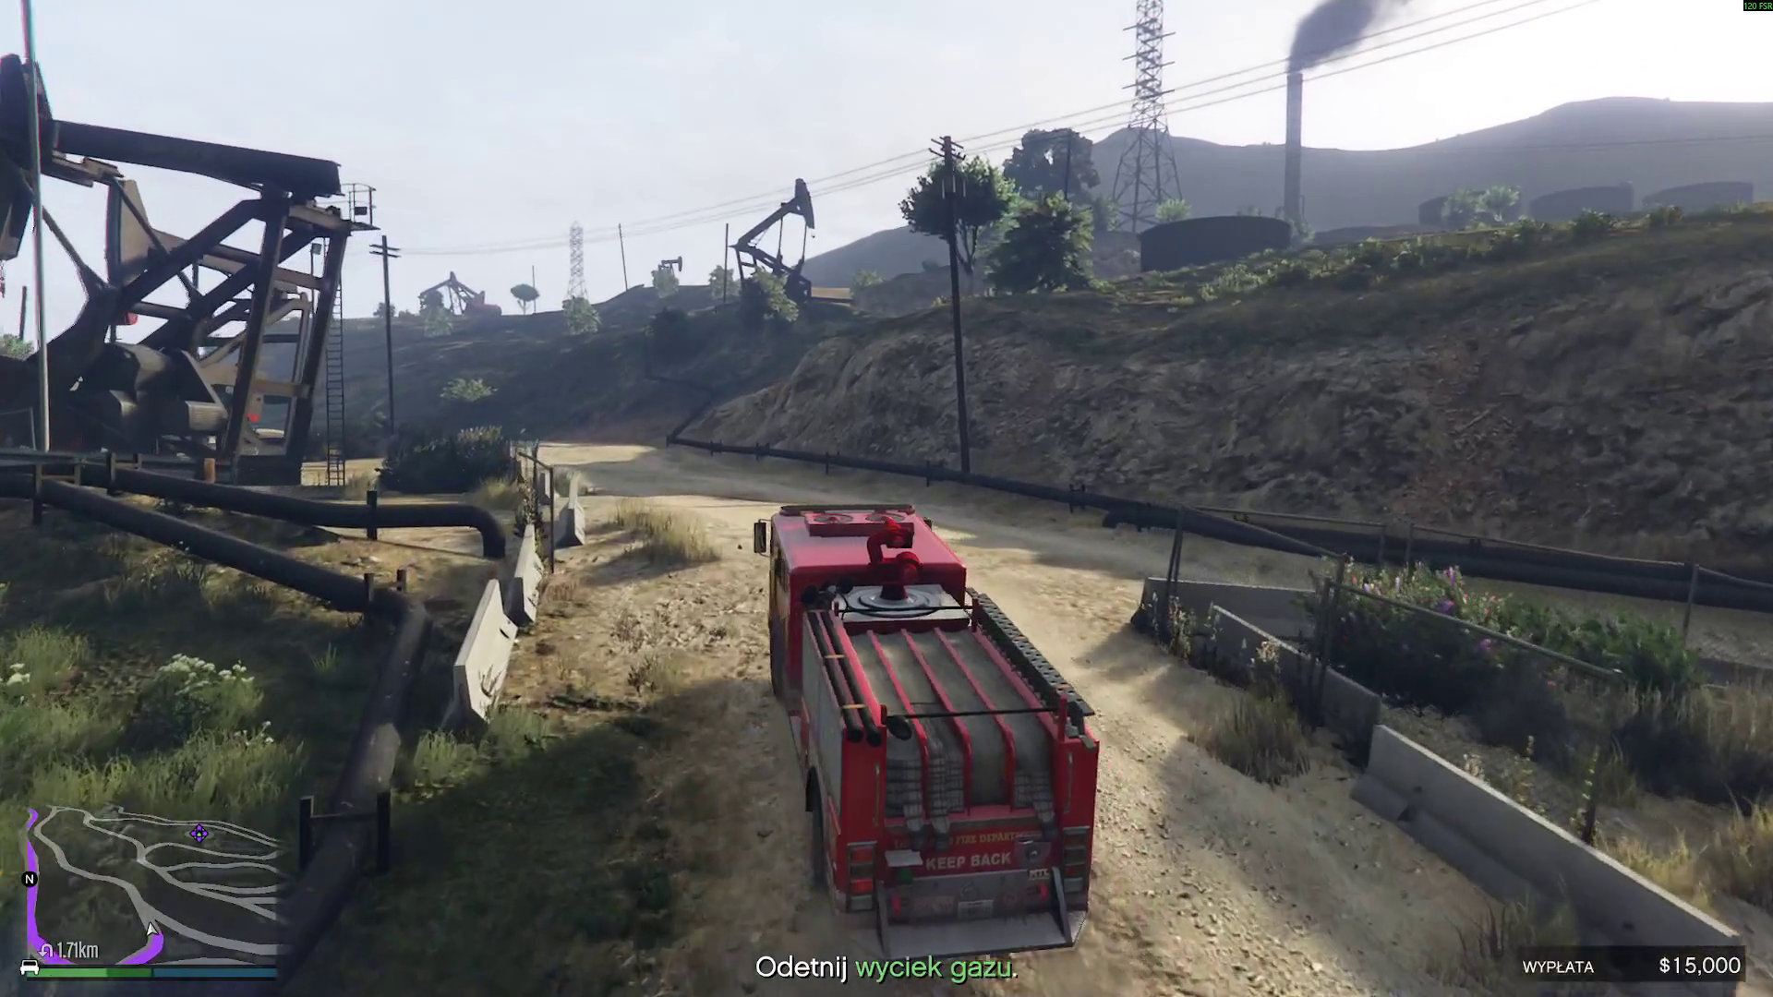
key(w)
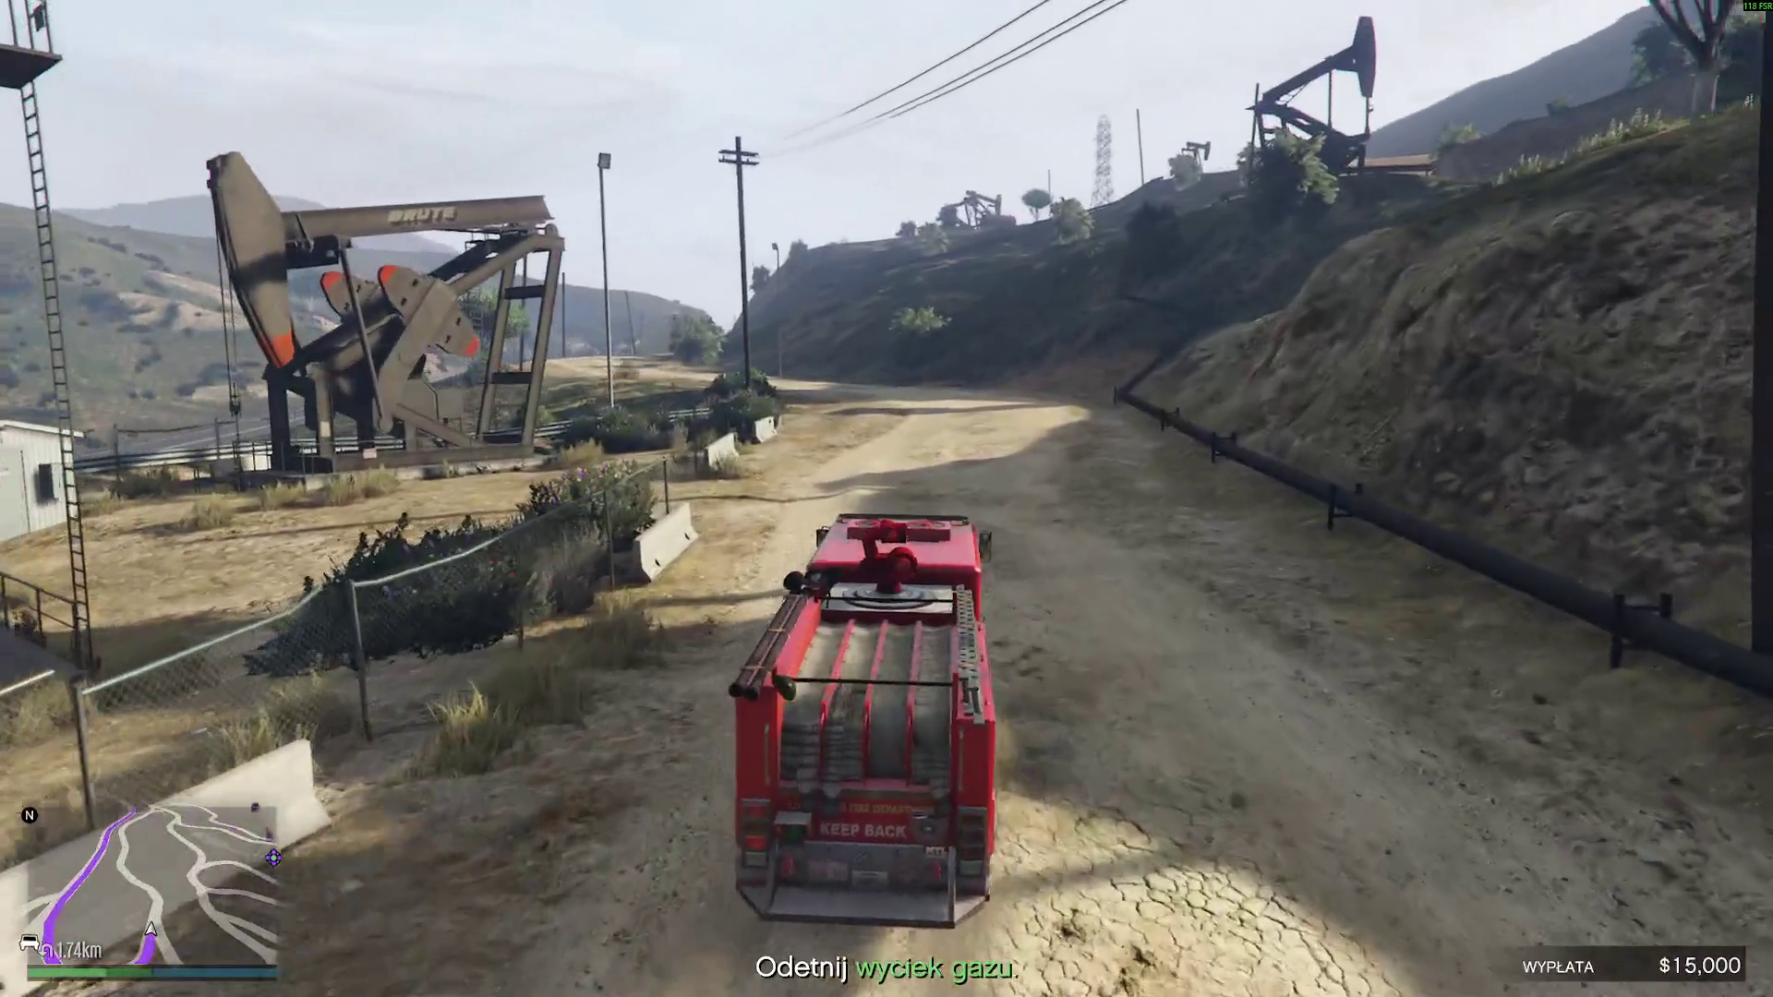
key(w)
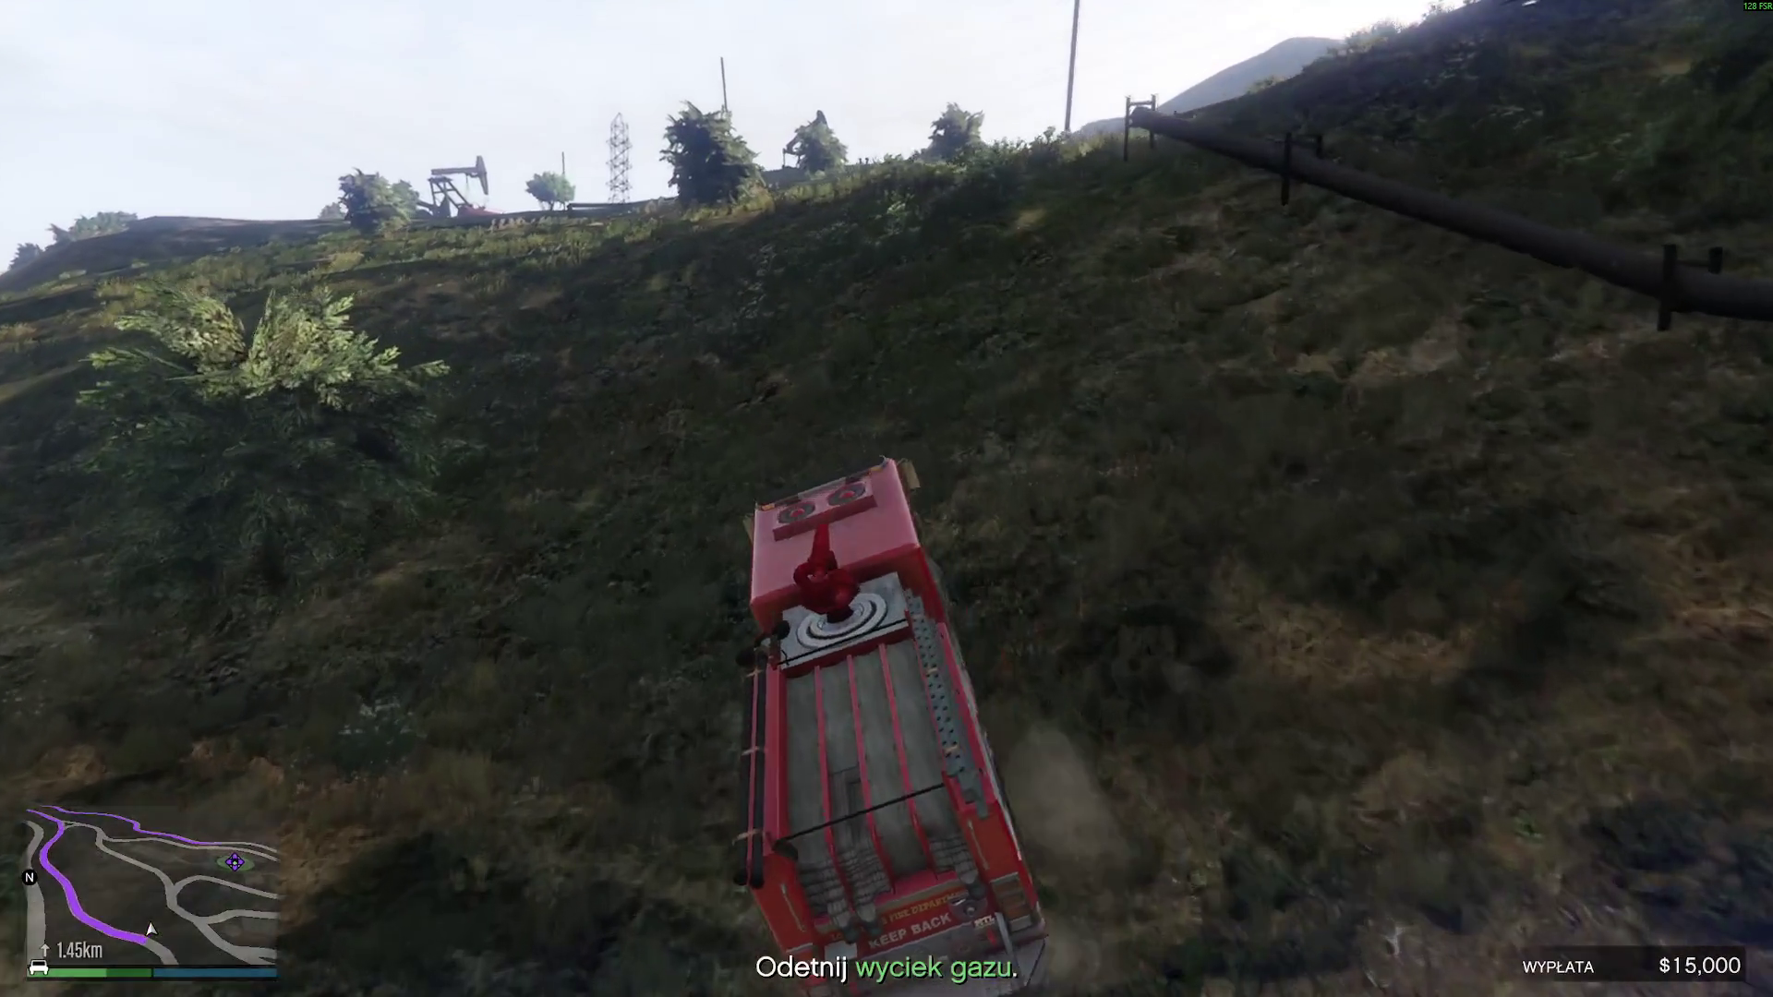
key(w)
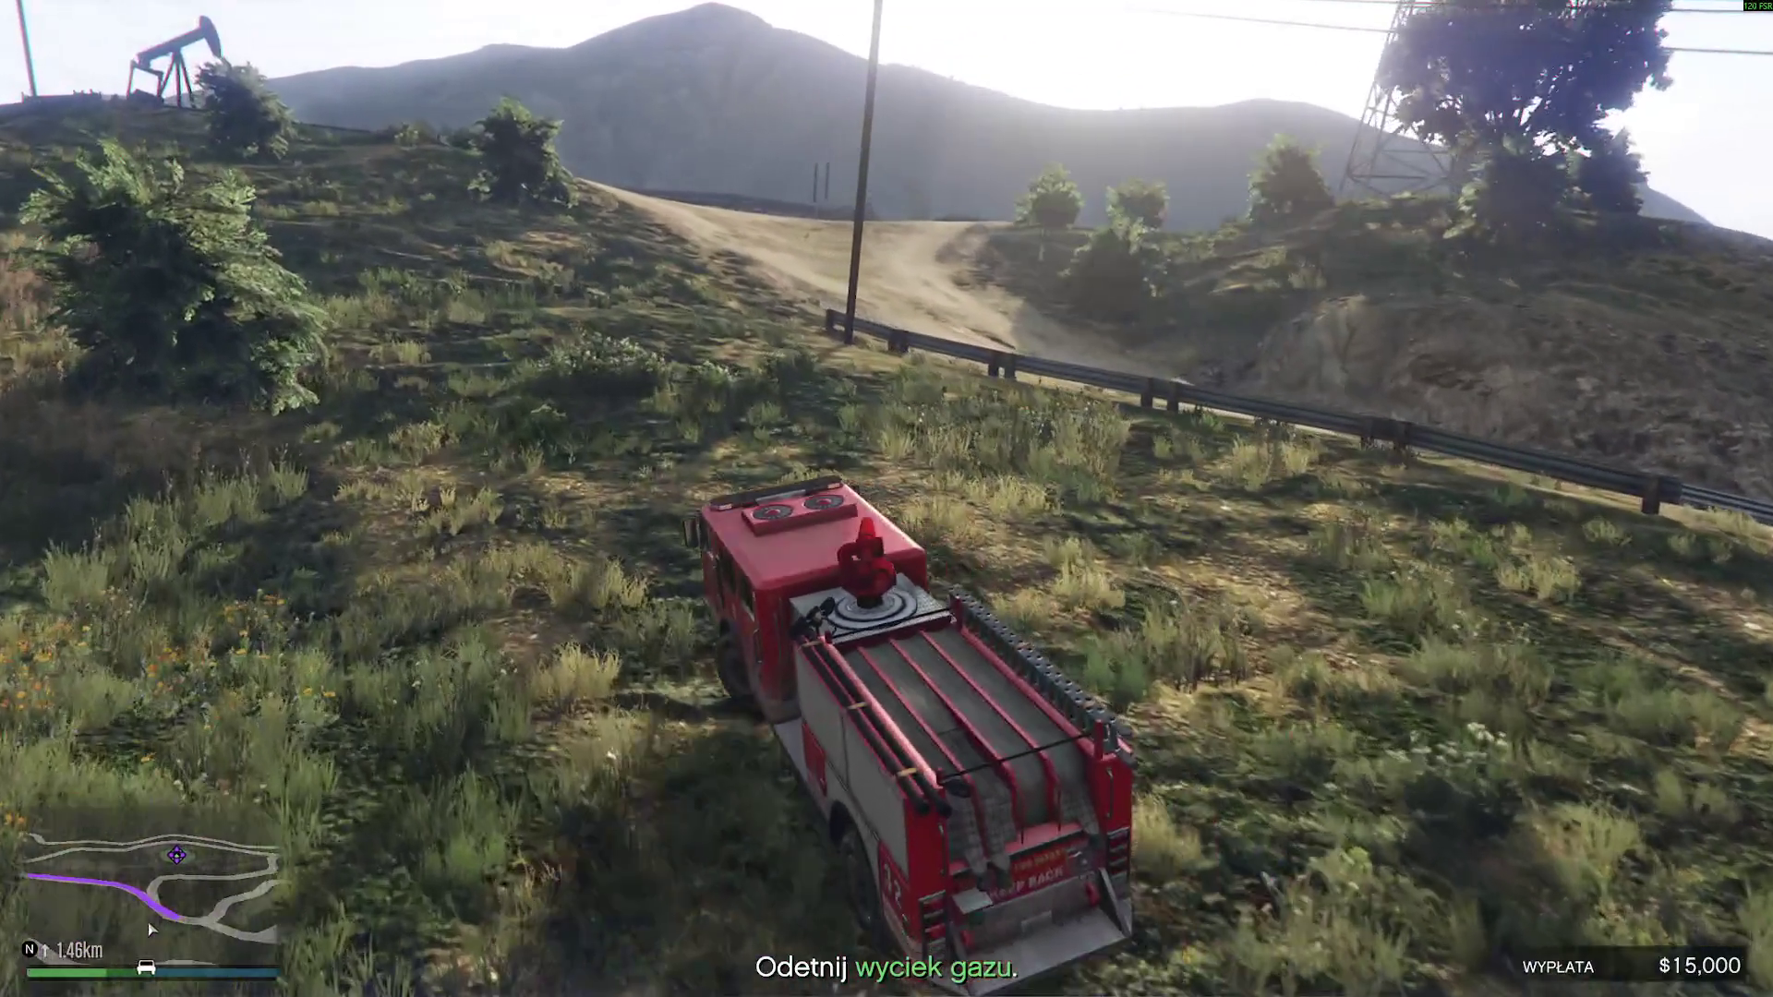
key(w)
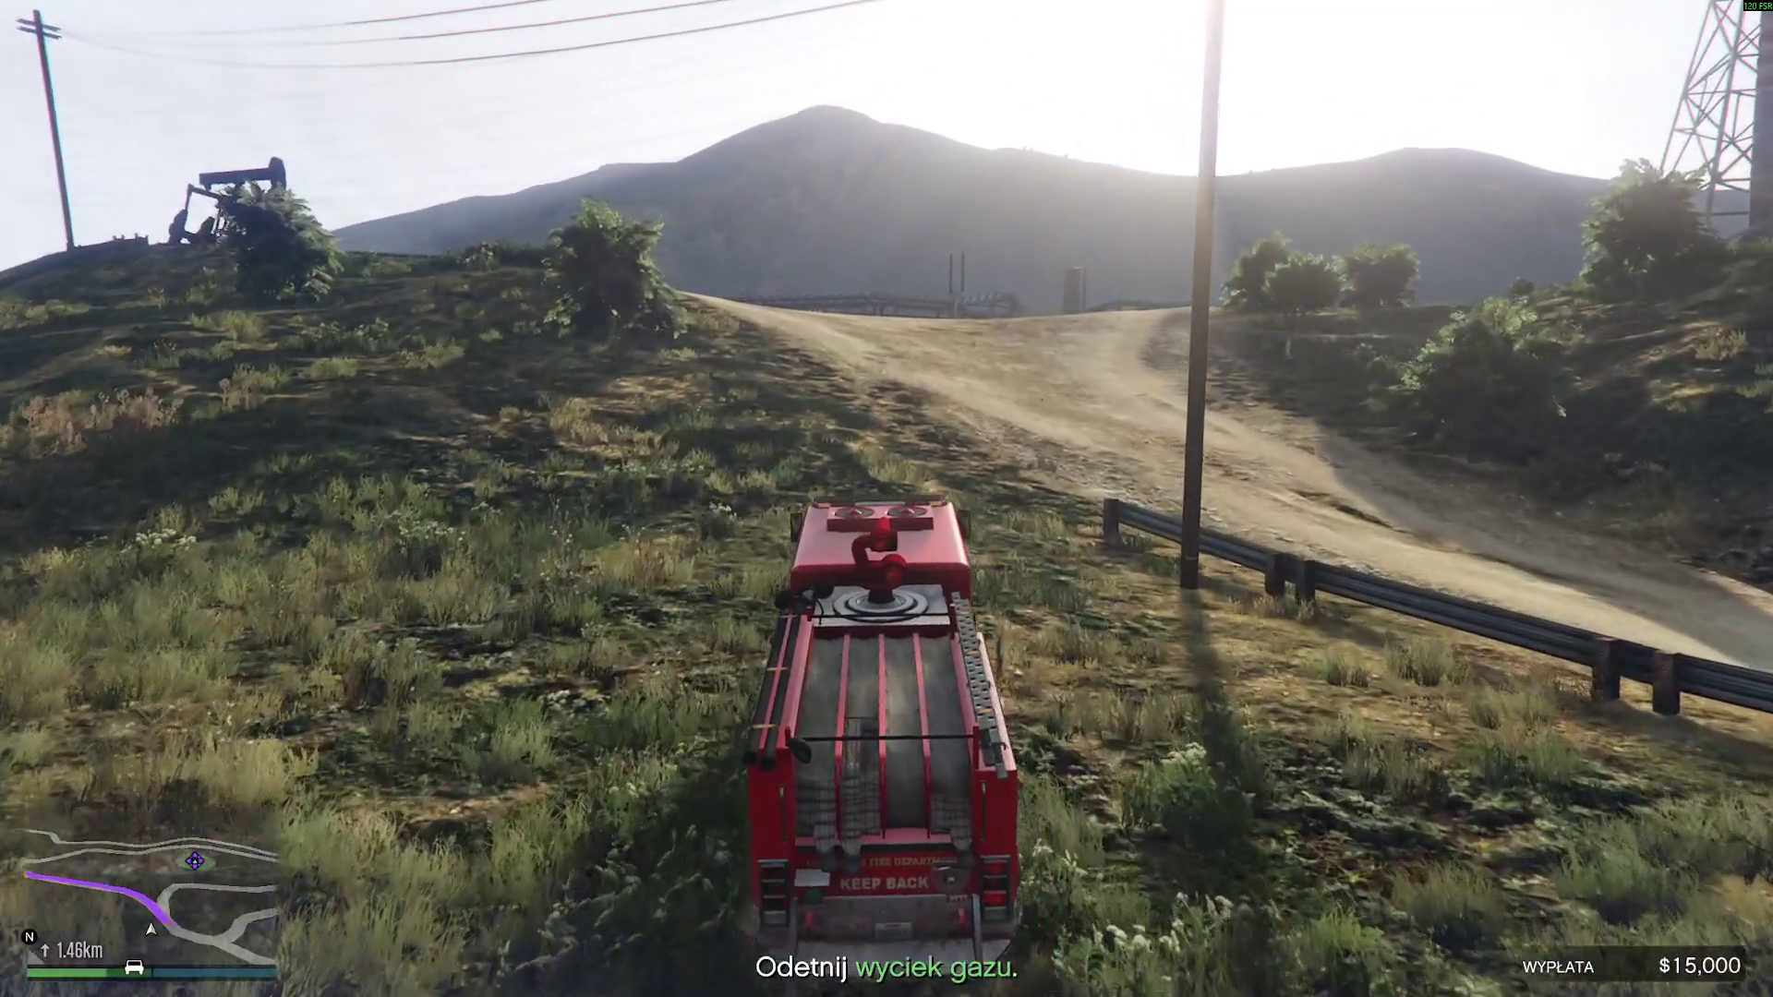
key(w)
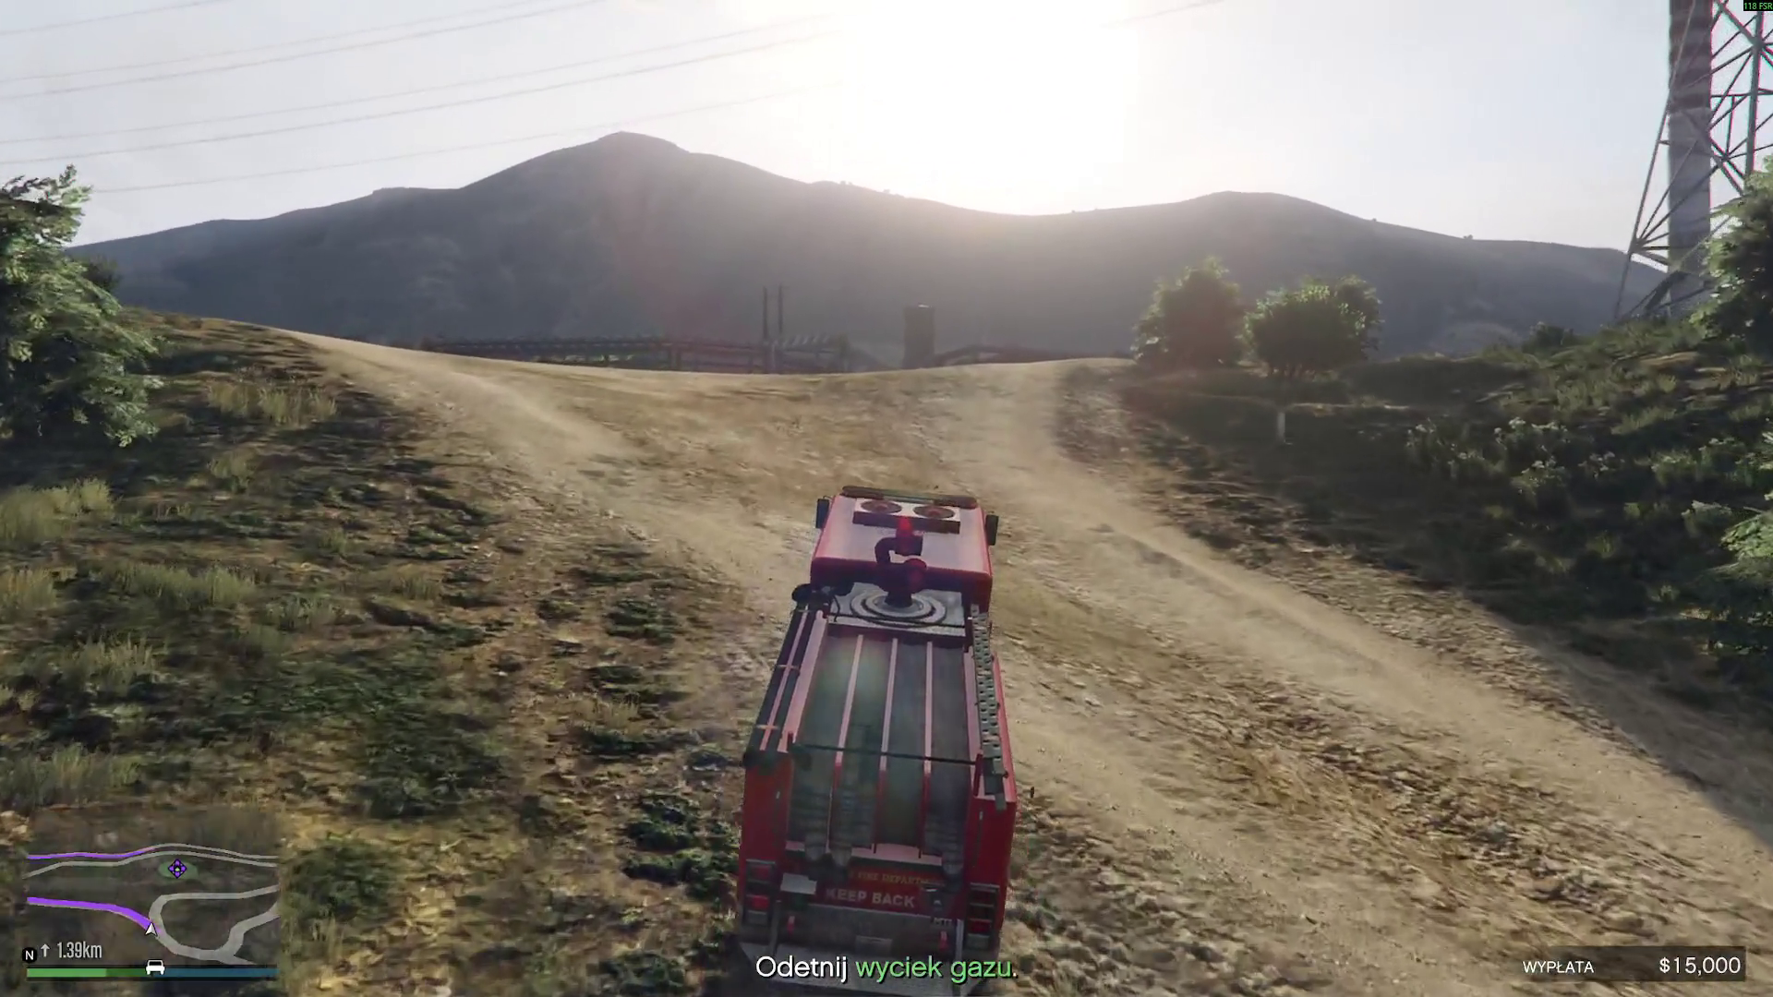
key(w)
key(w)
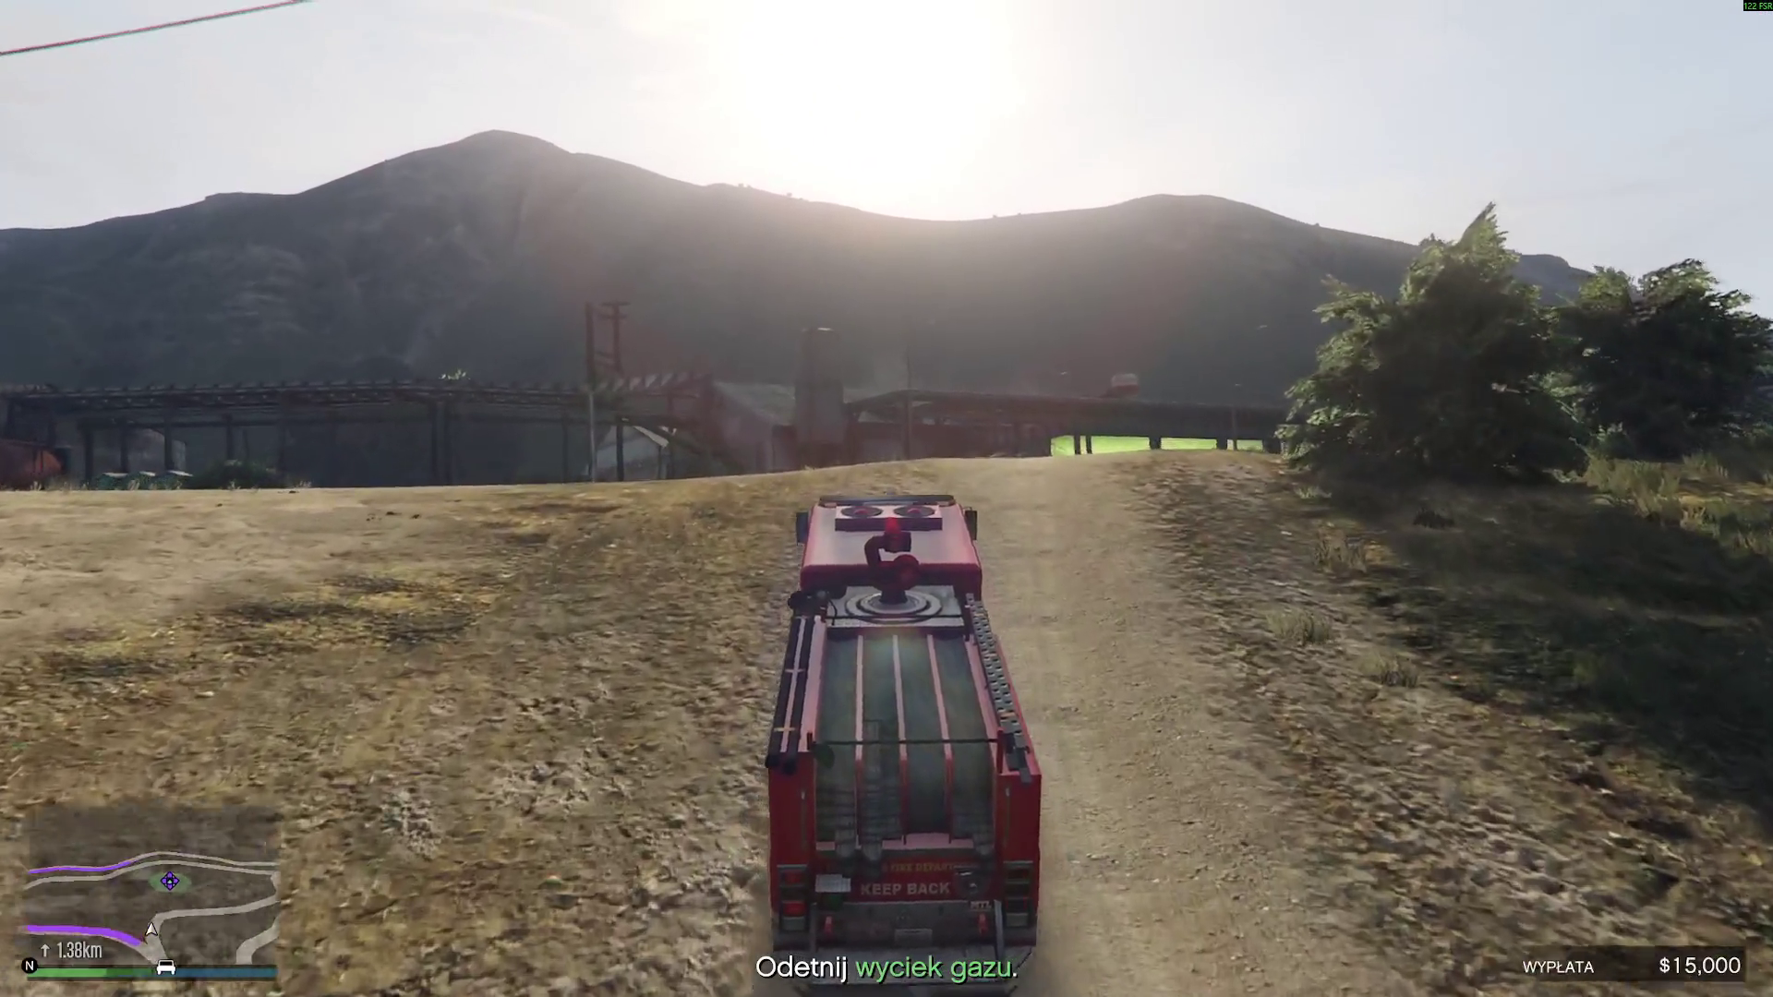
key(w)
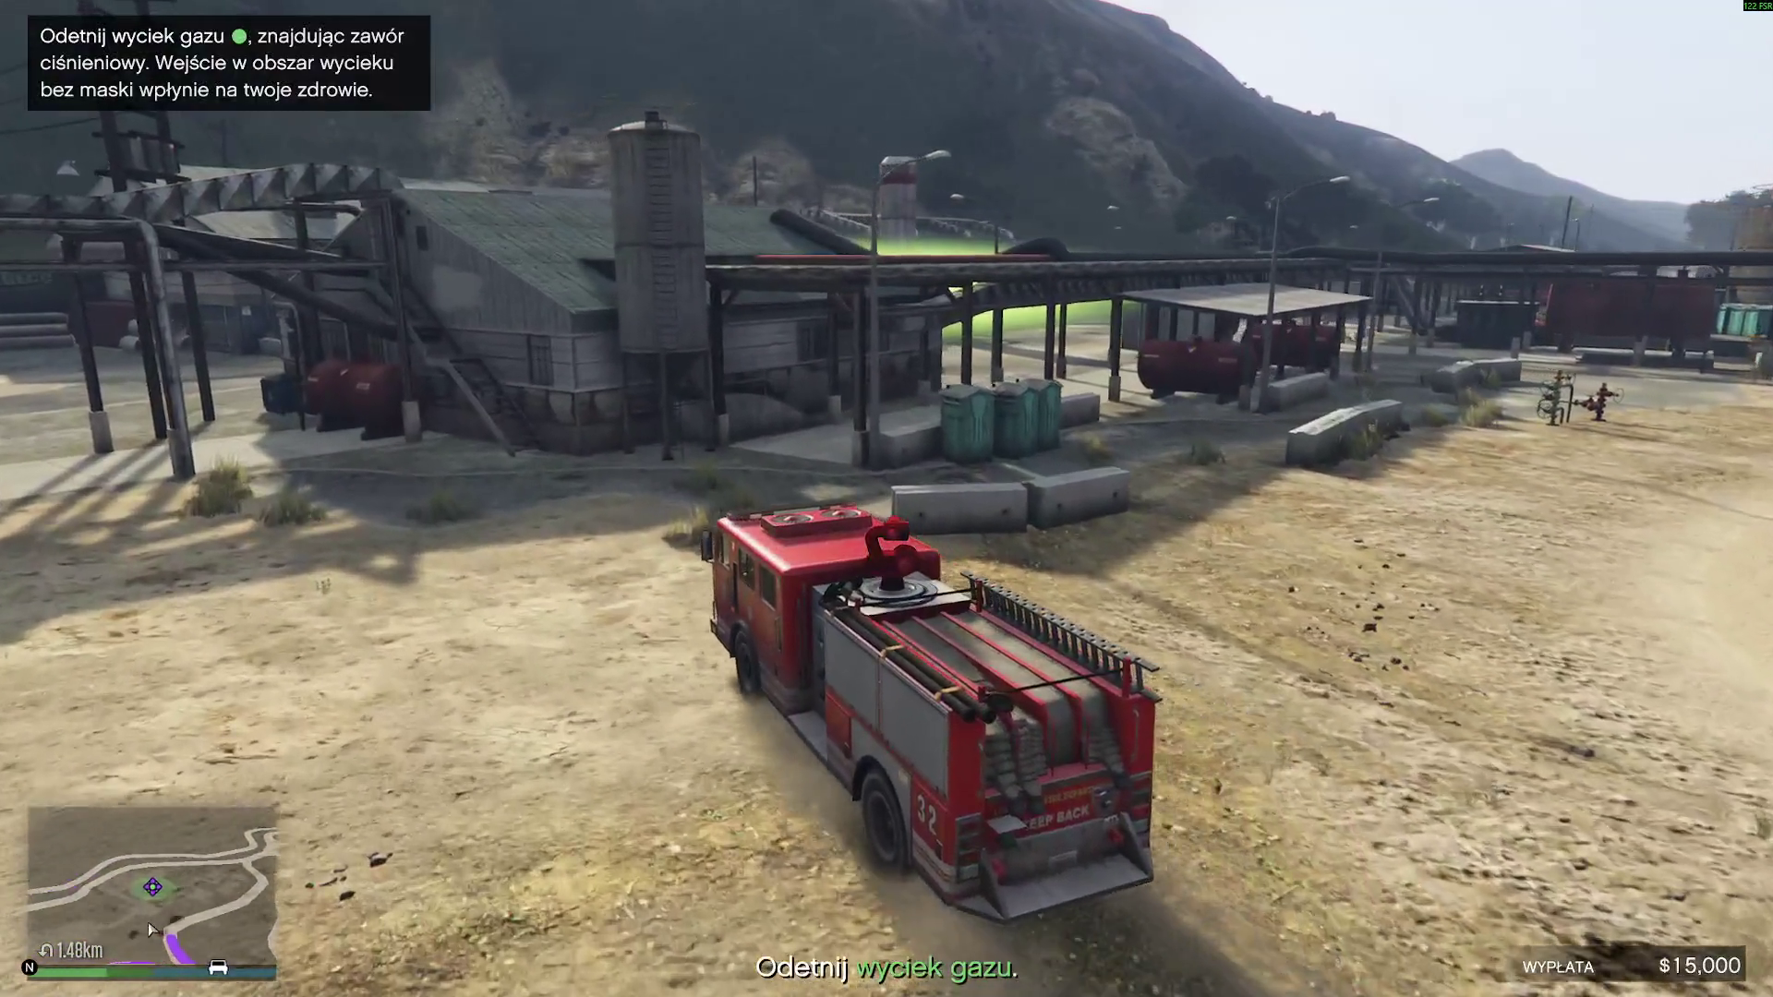
- Leave the truck and run on foot into the green gas cloud
key(f)
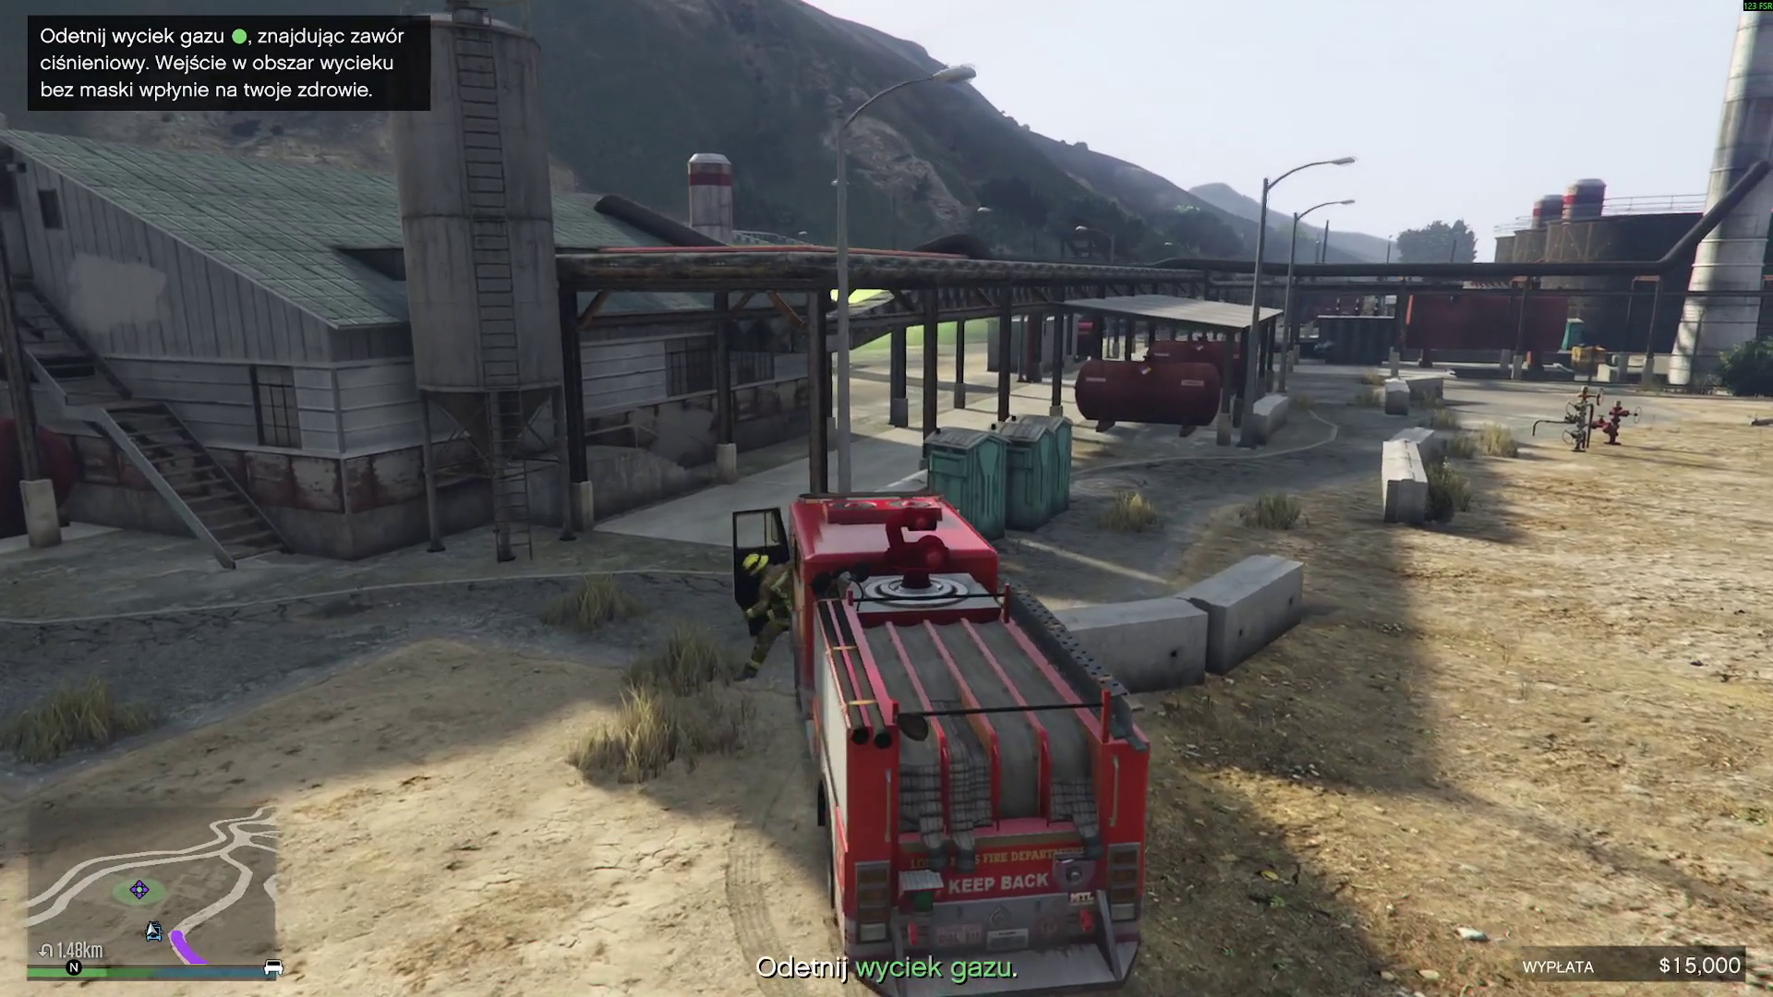
key(w)
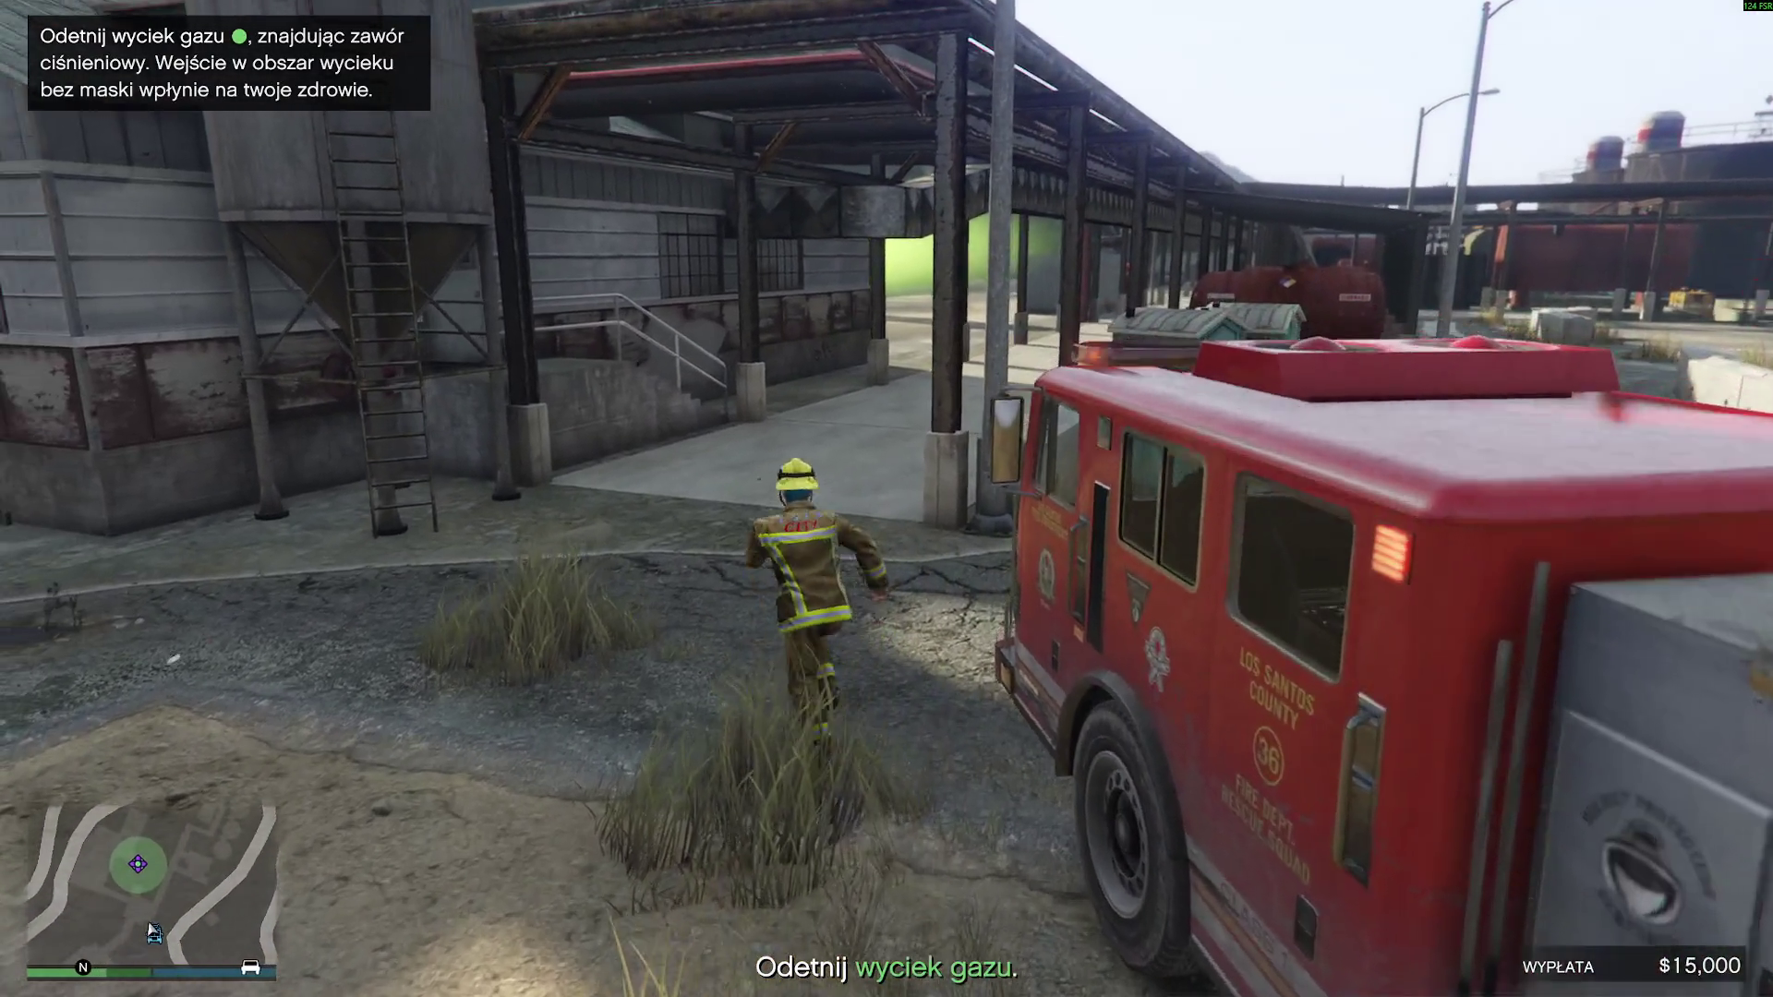
key(w)
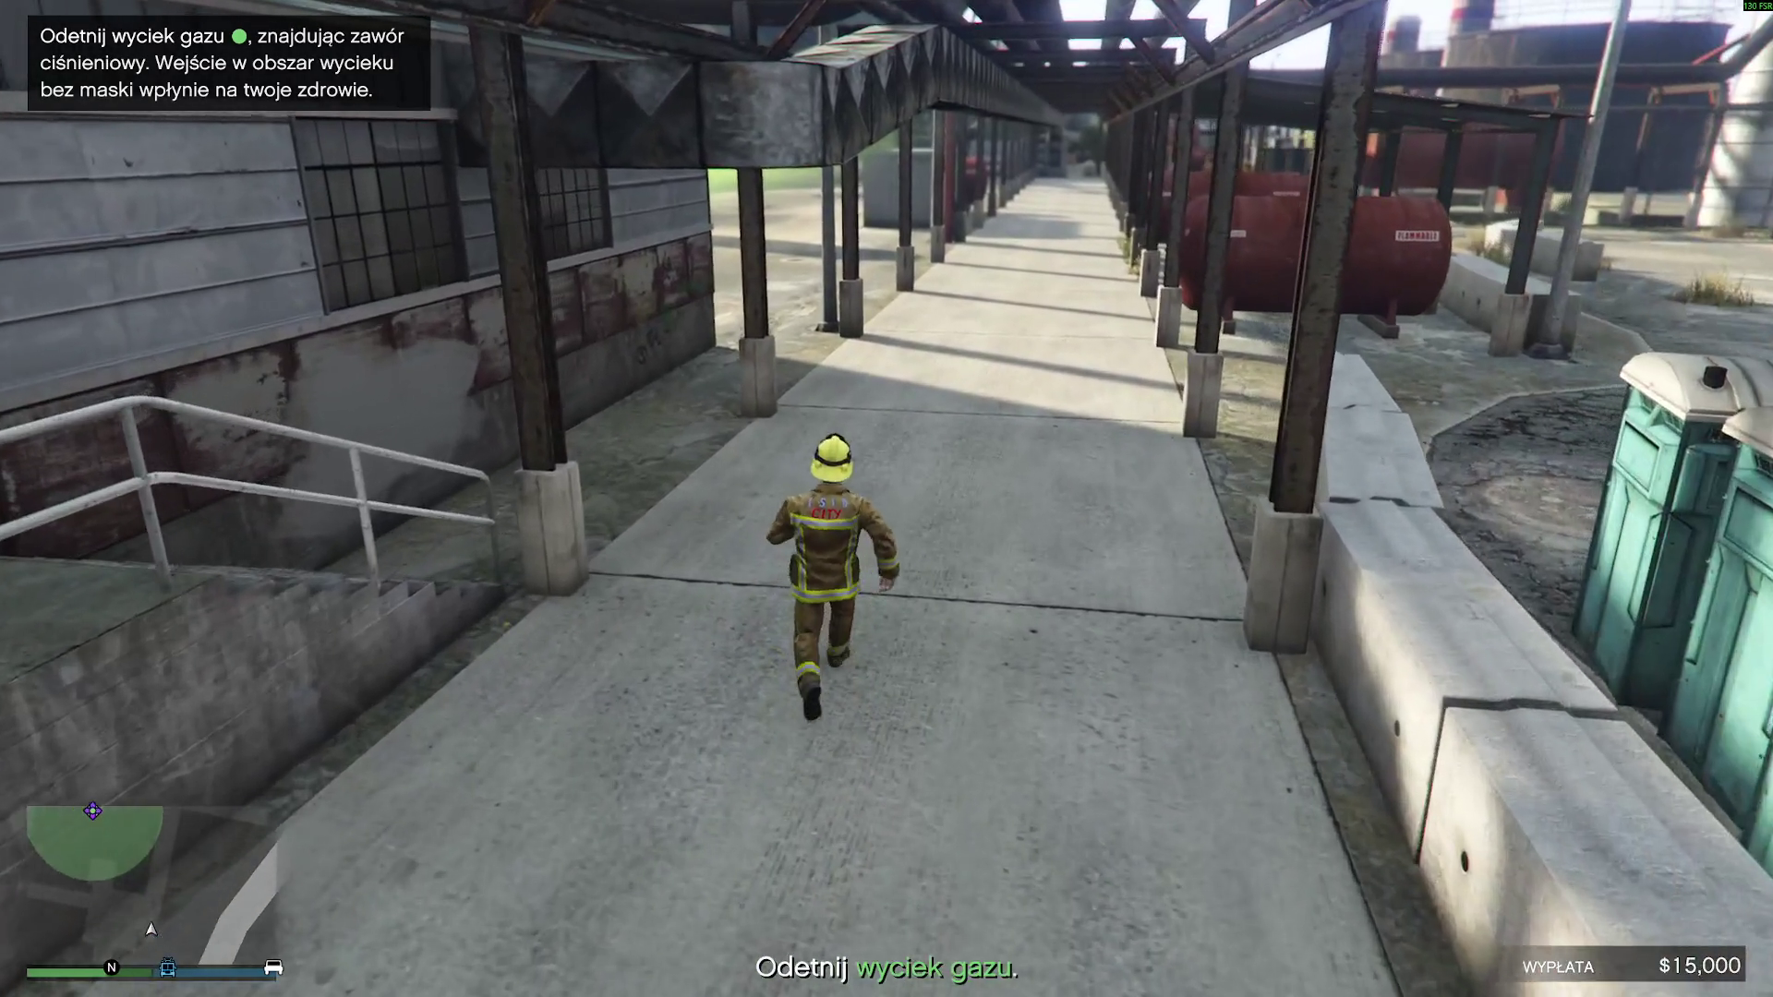
key(w)
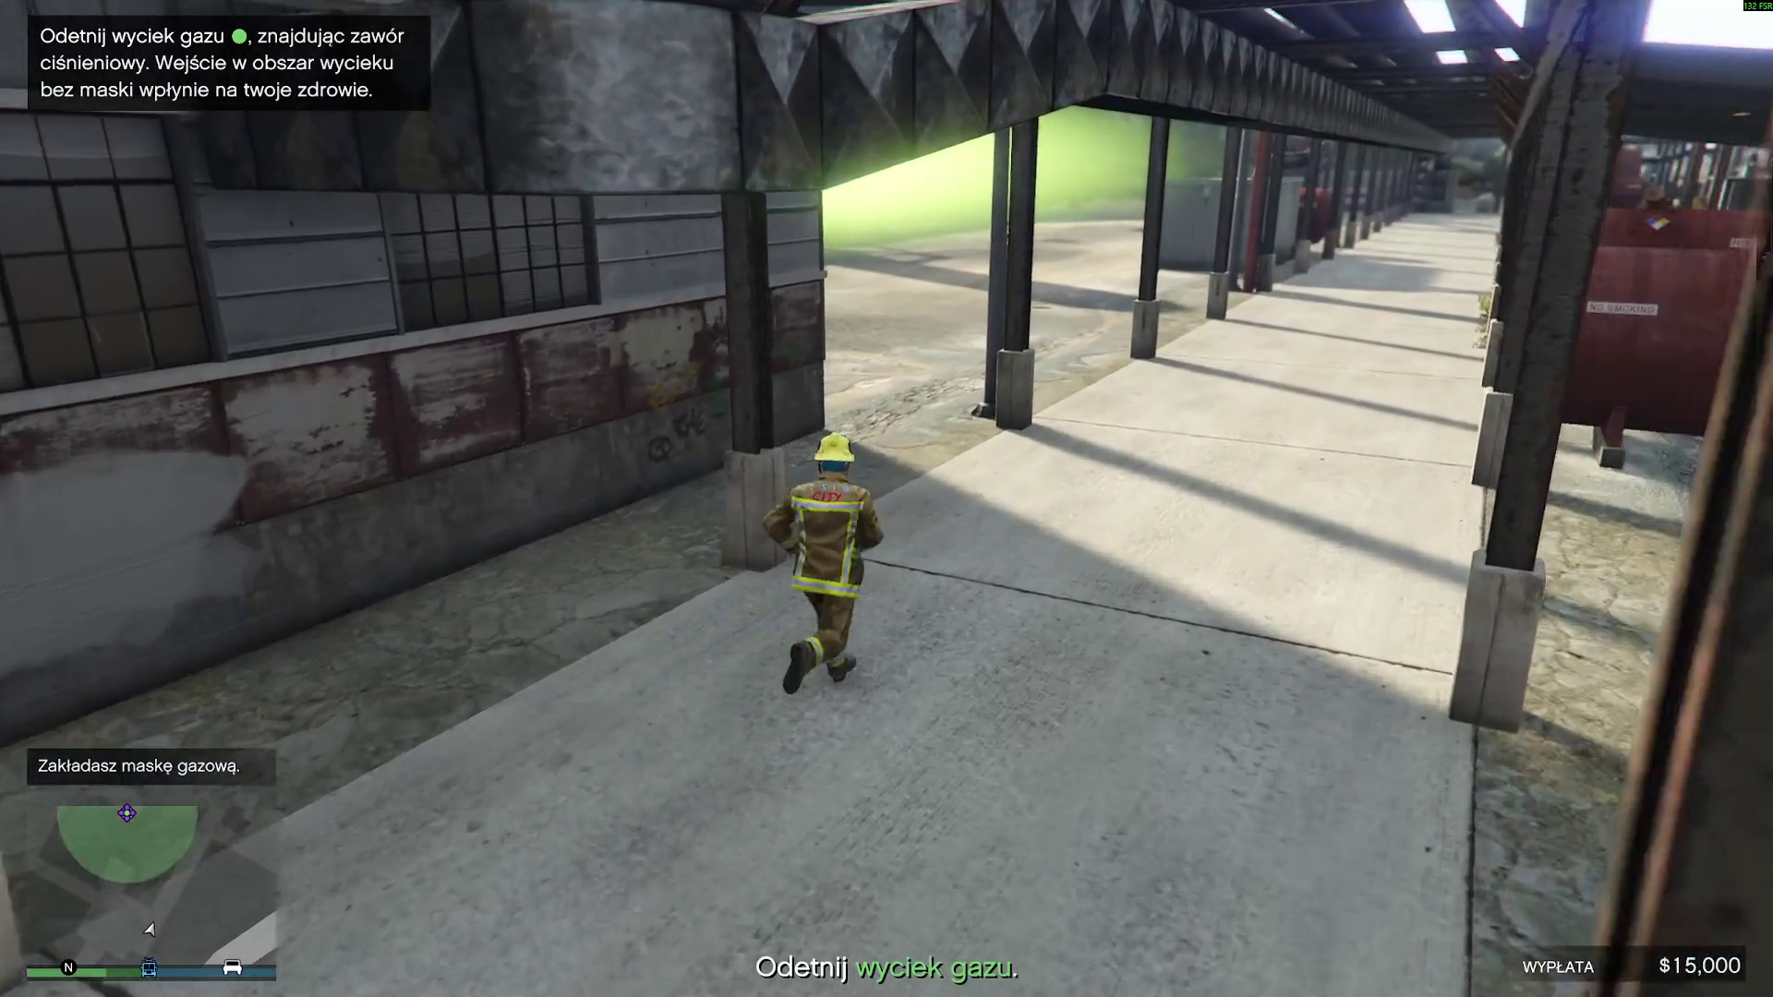
key(w)
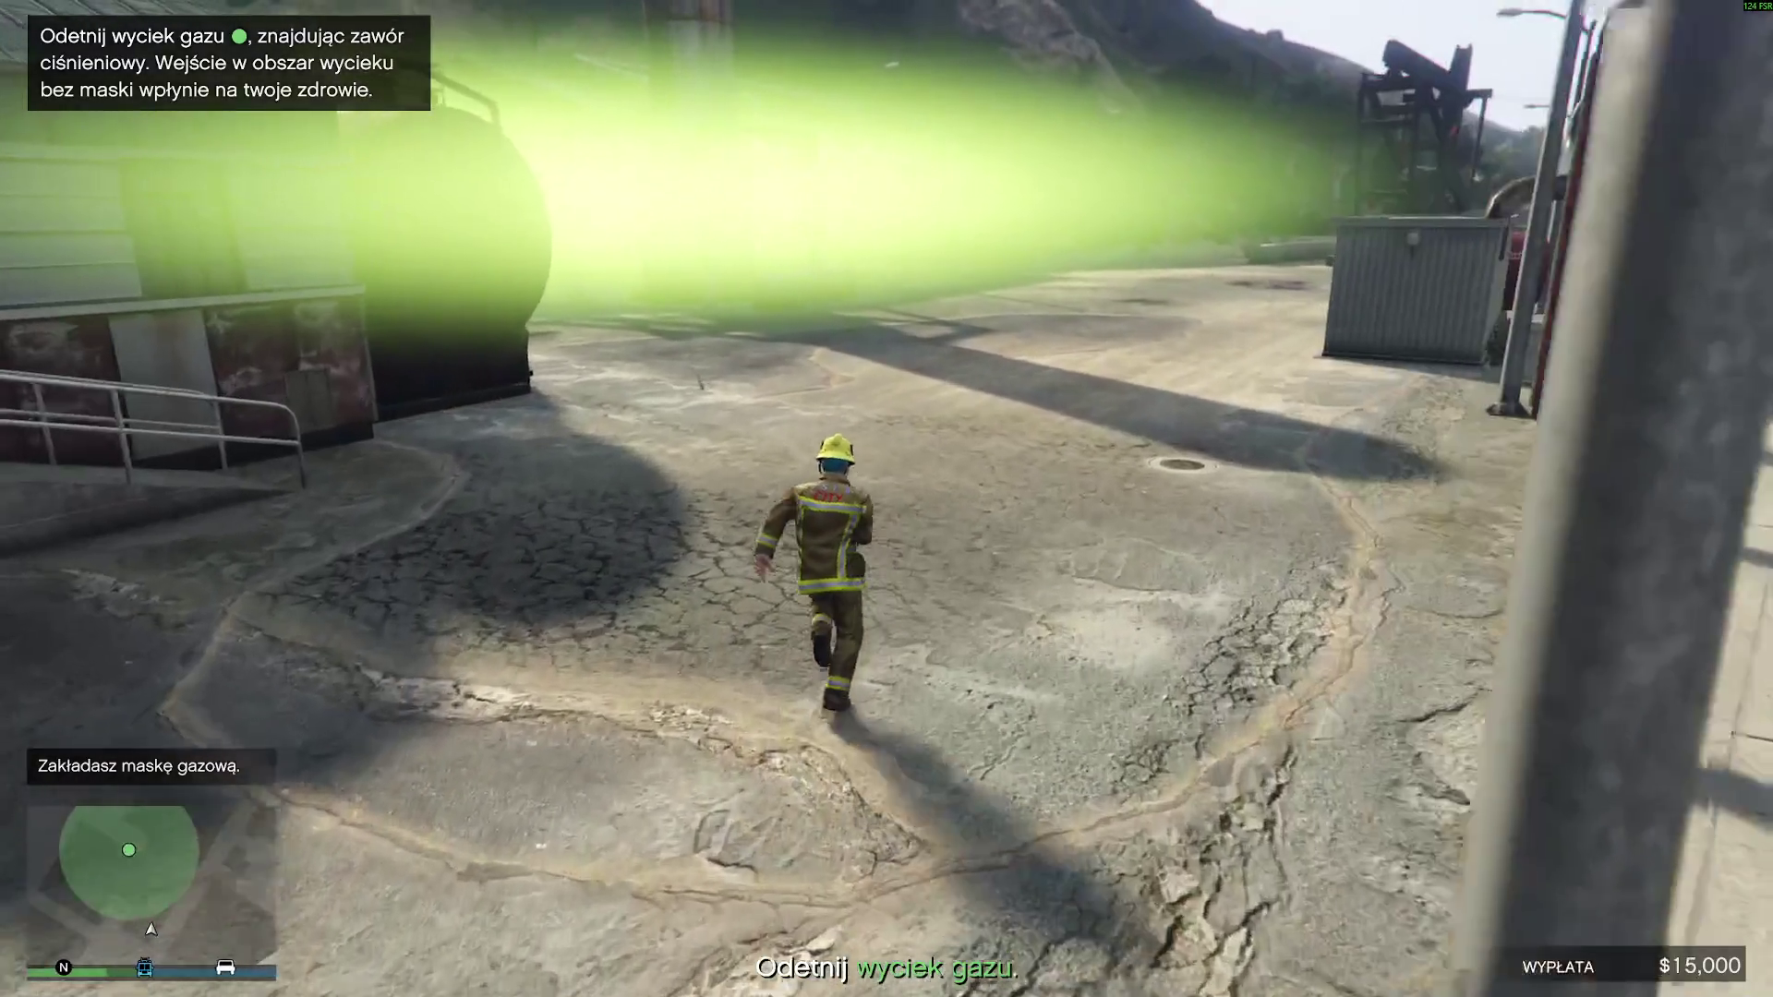
key(w)
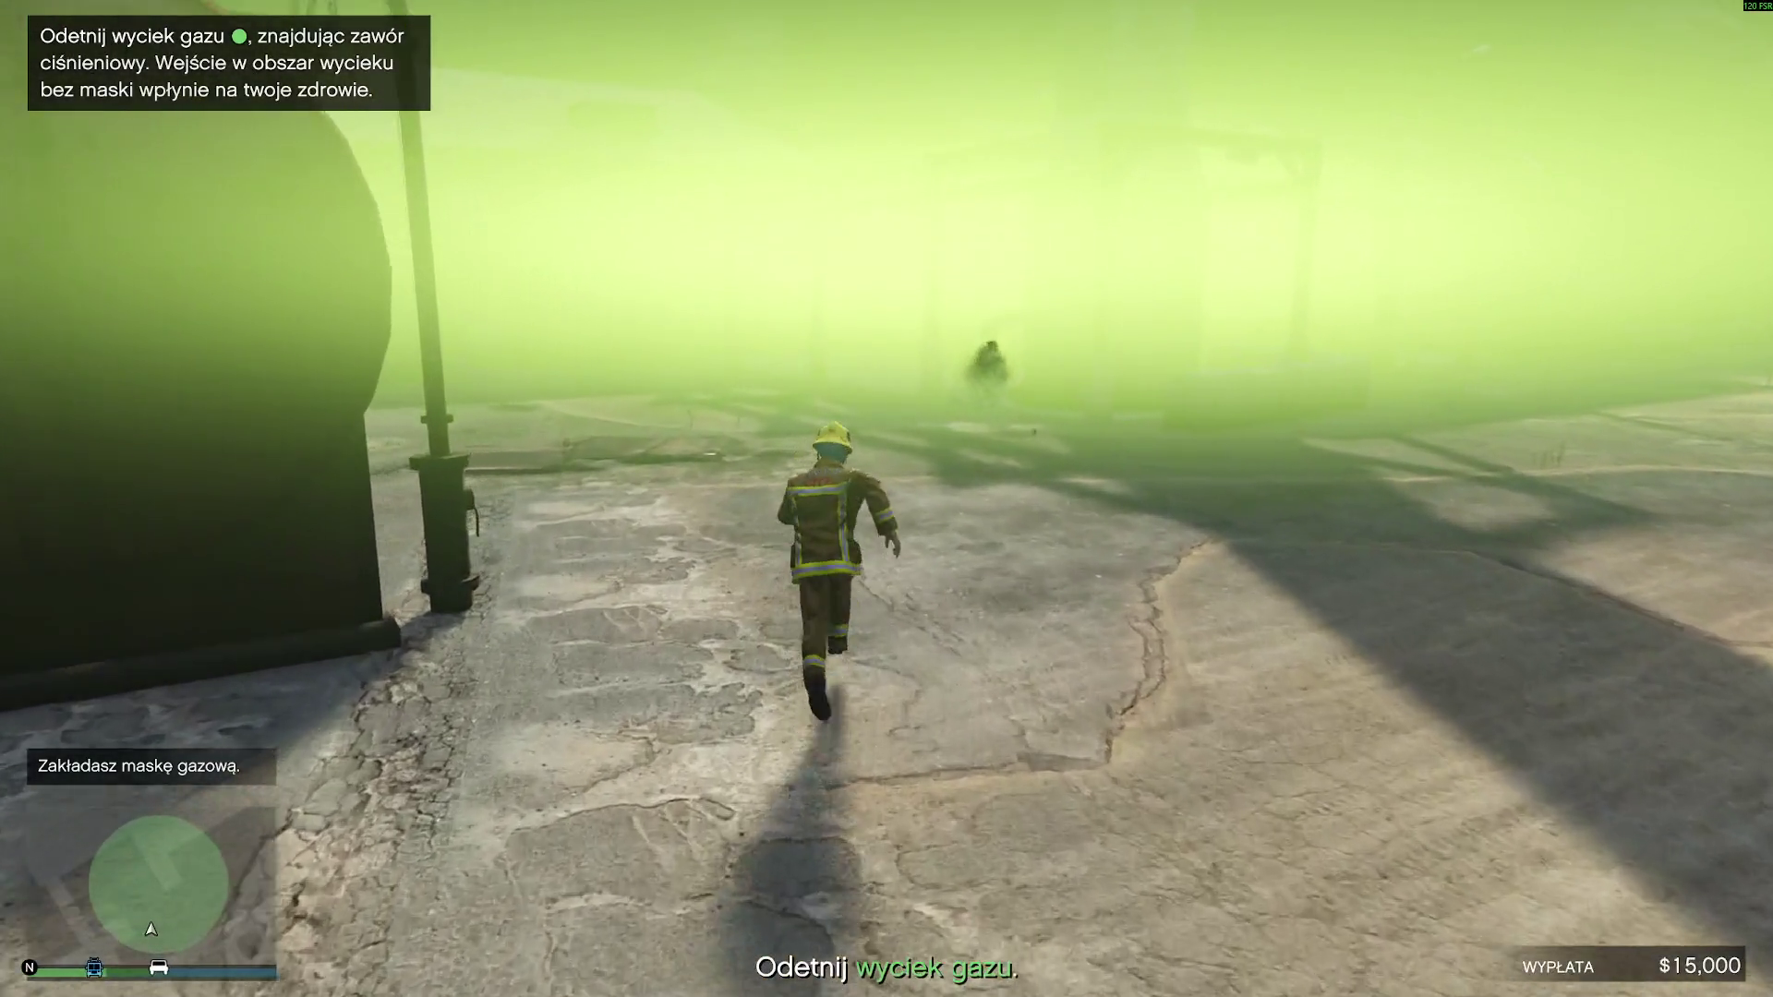
key(w)
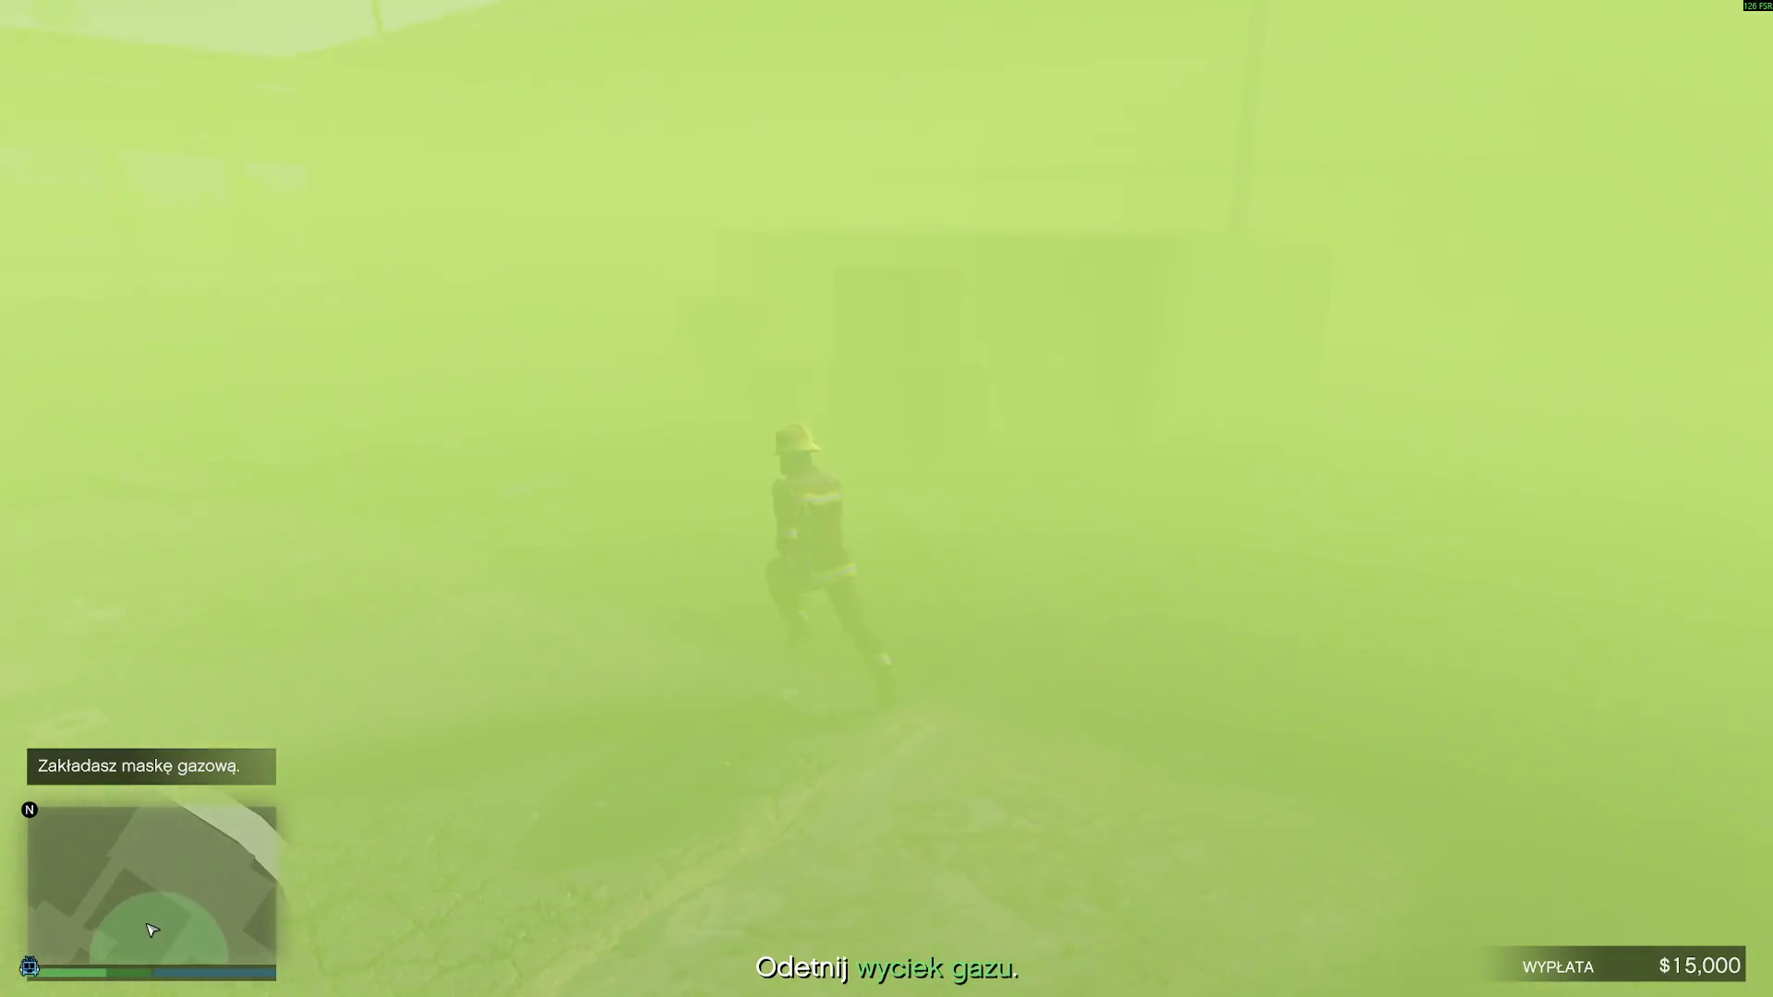
- Find the pressure valve by the shed and turn it to stop the leak
key(w)
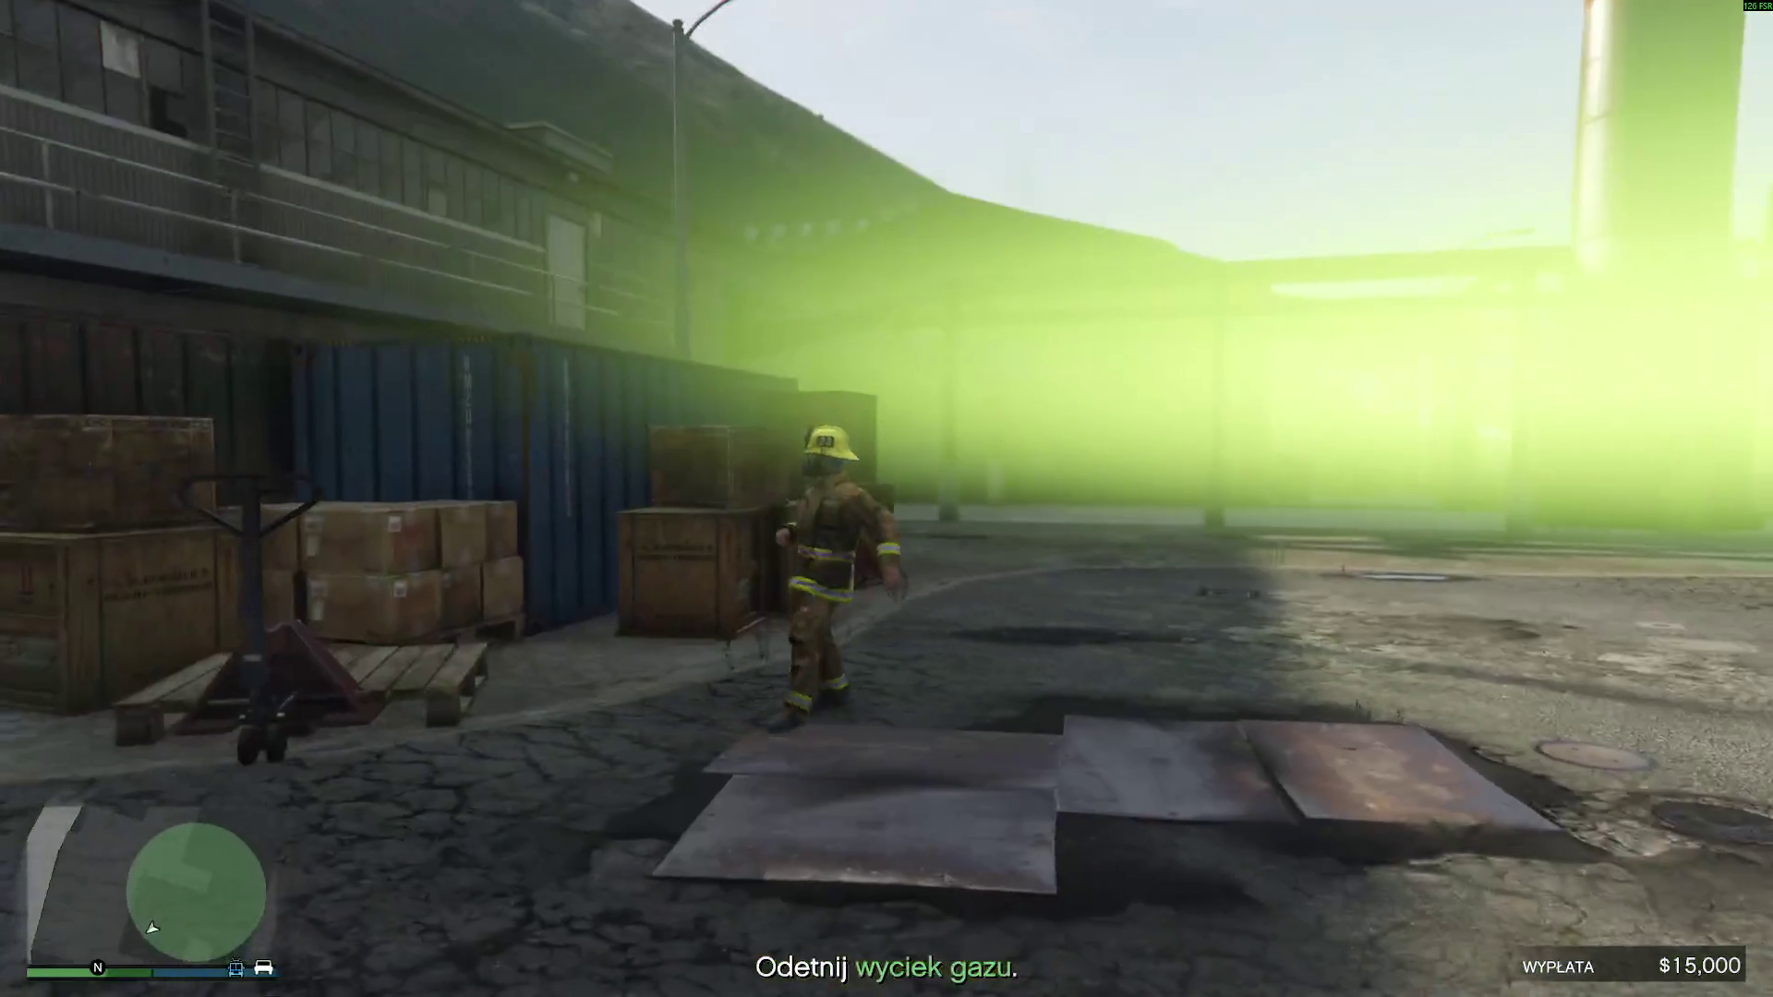
key(w)
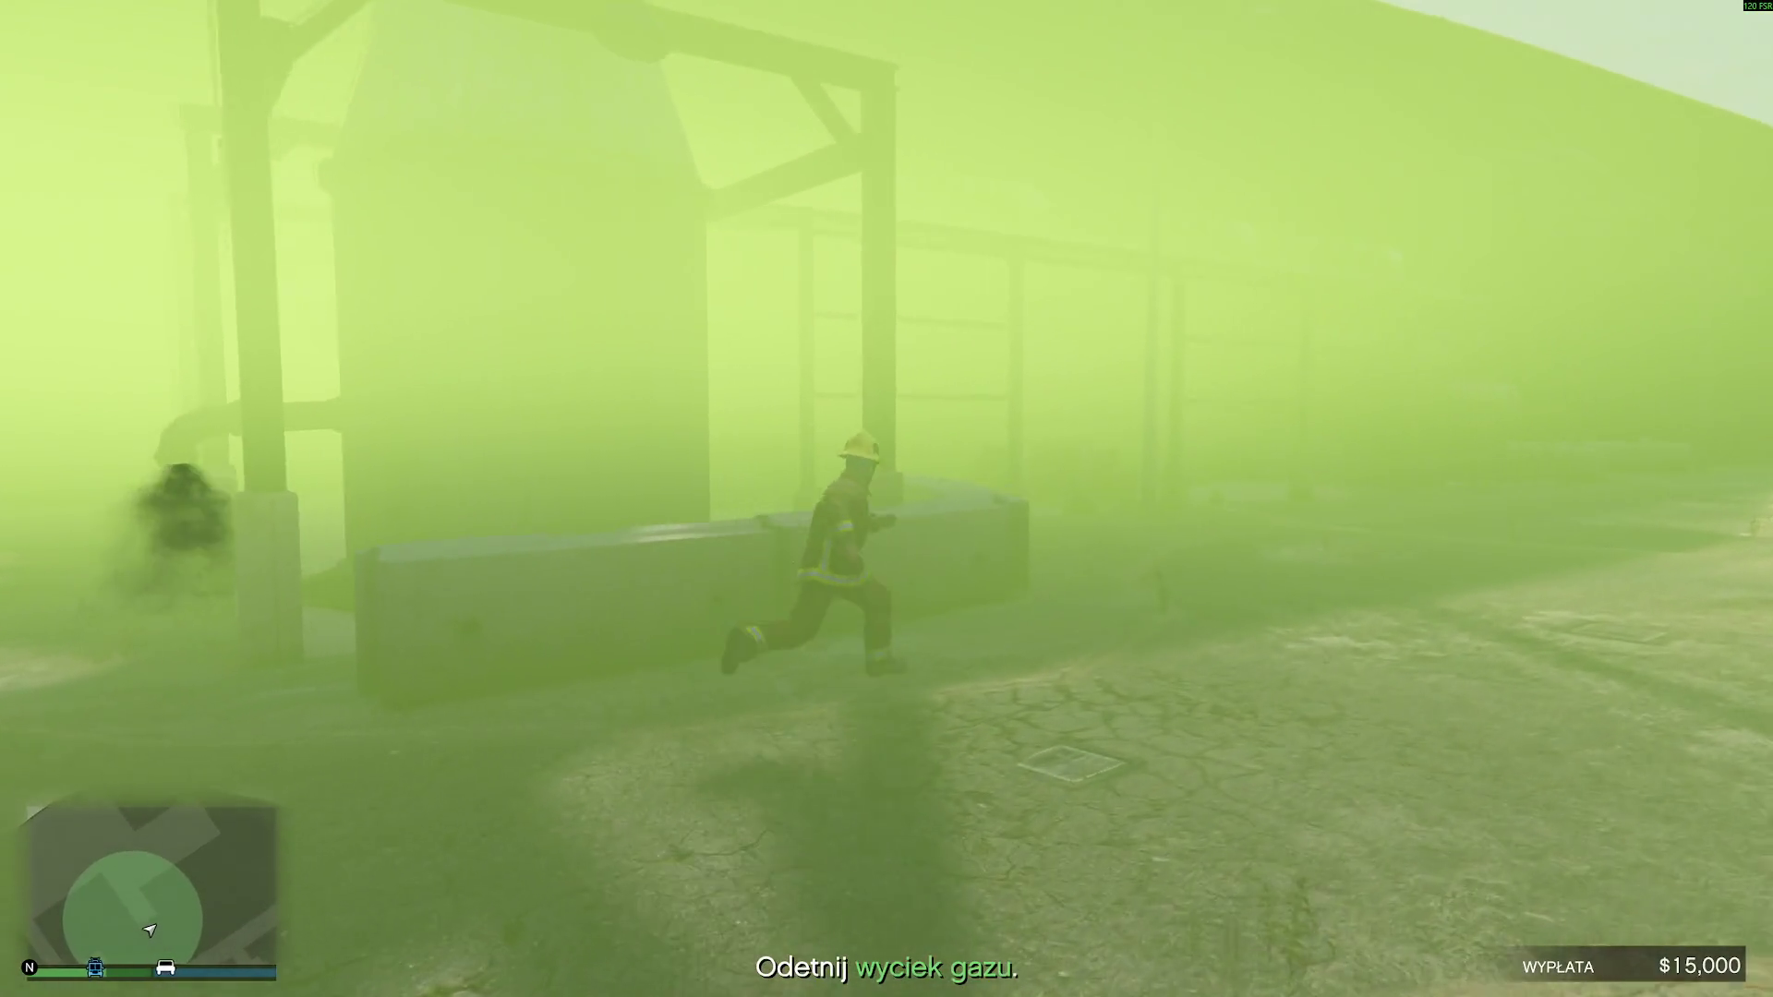
key(w)
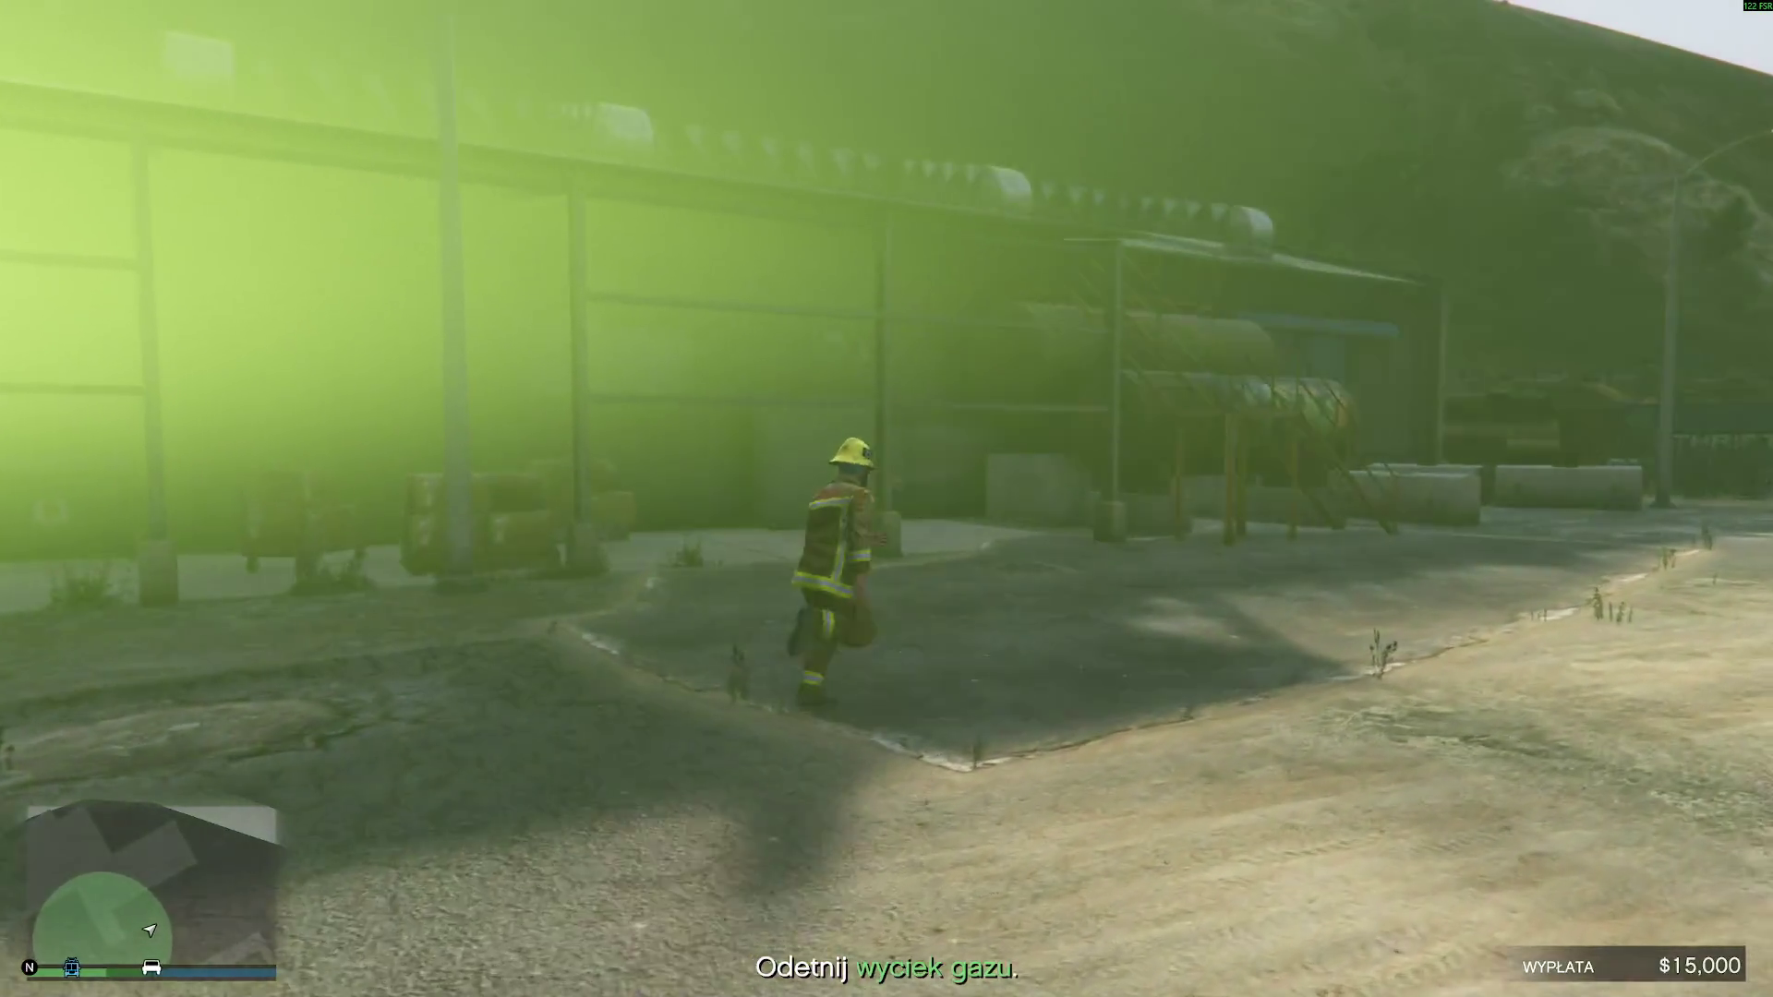
key(w)
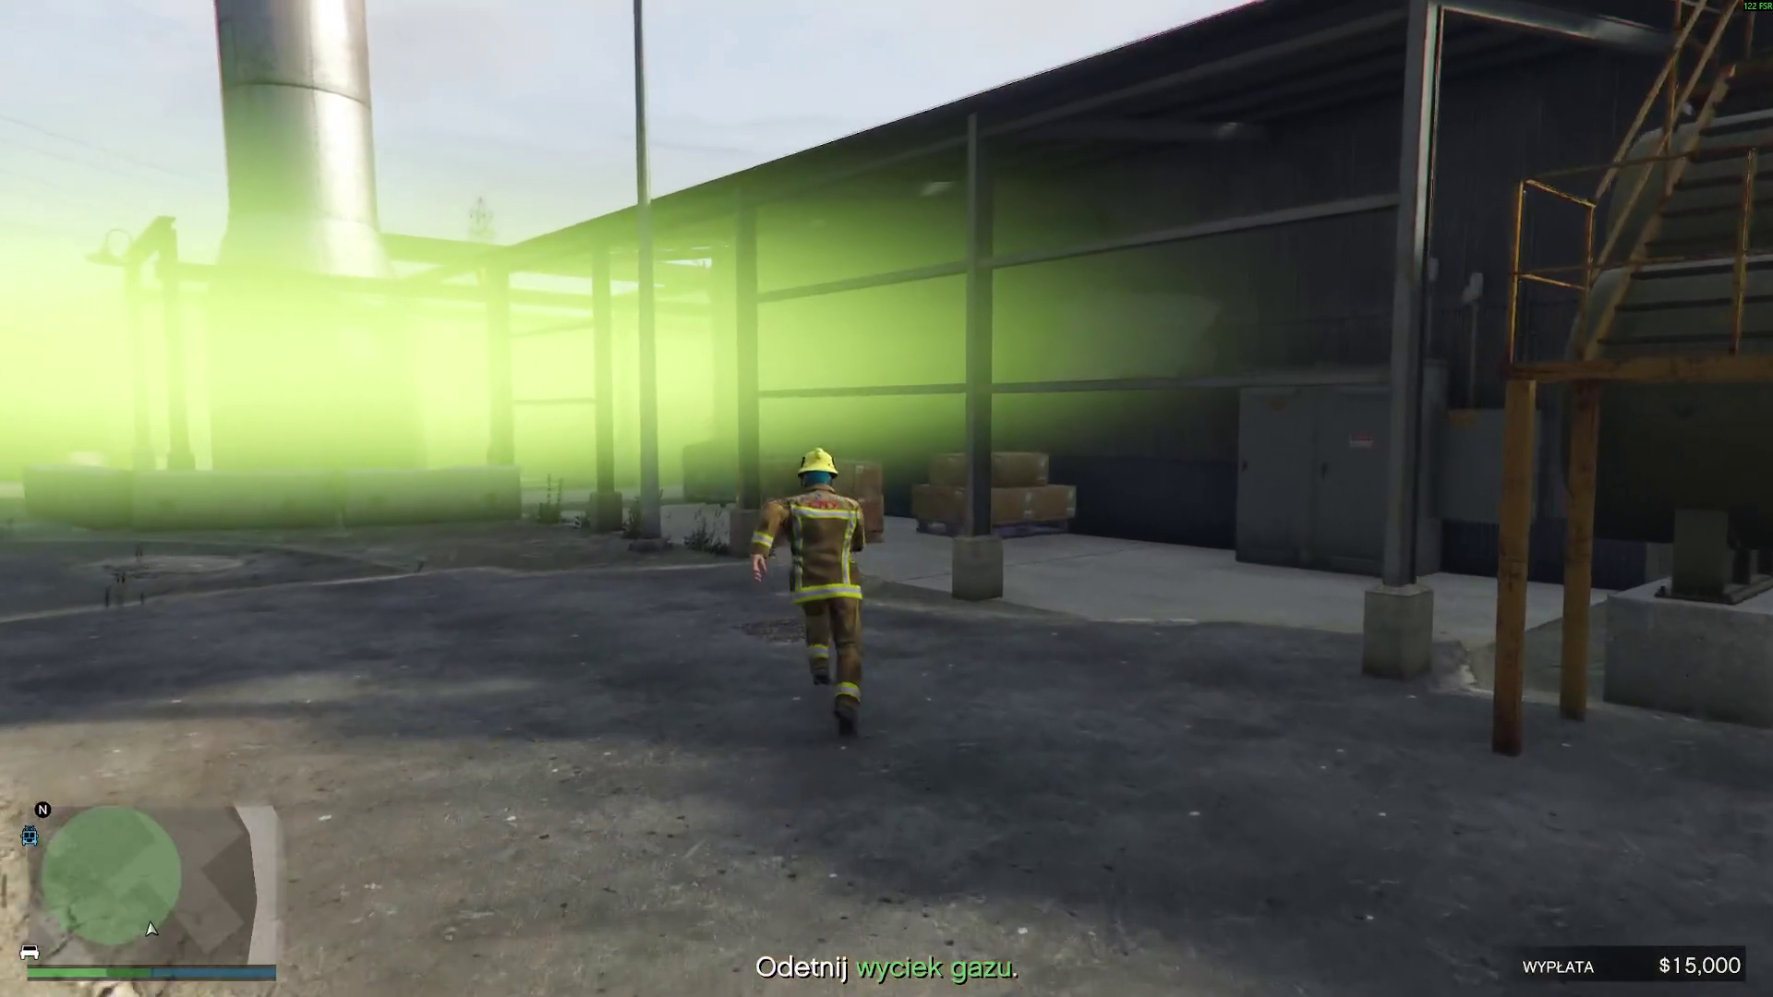
key(w)
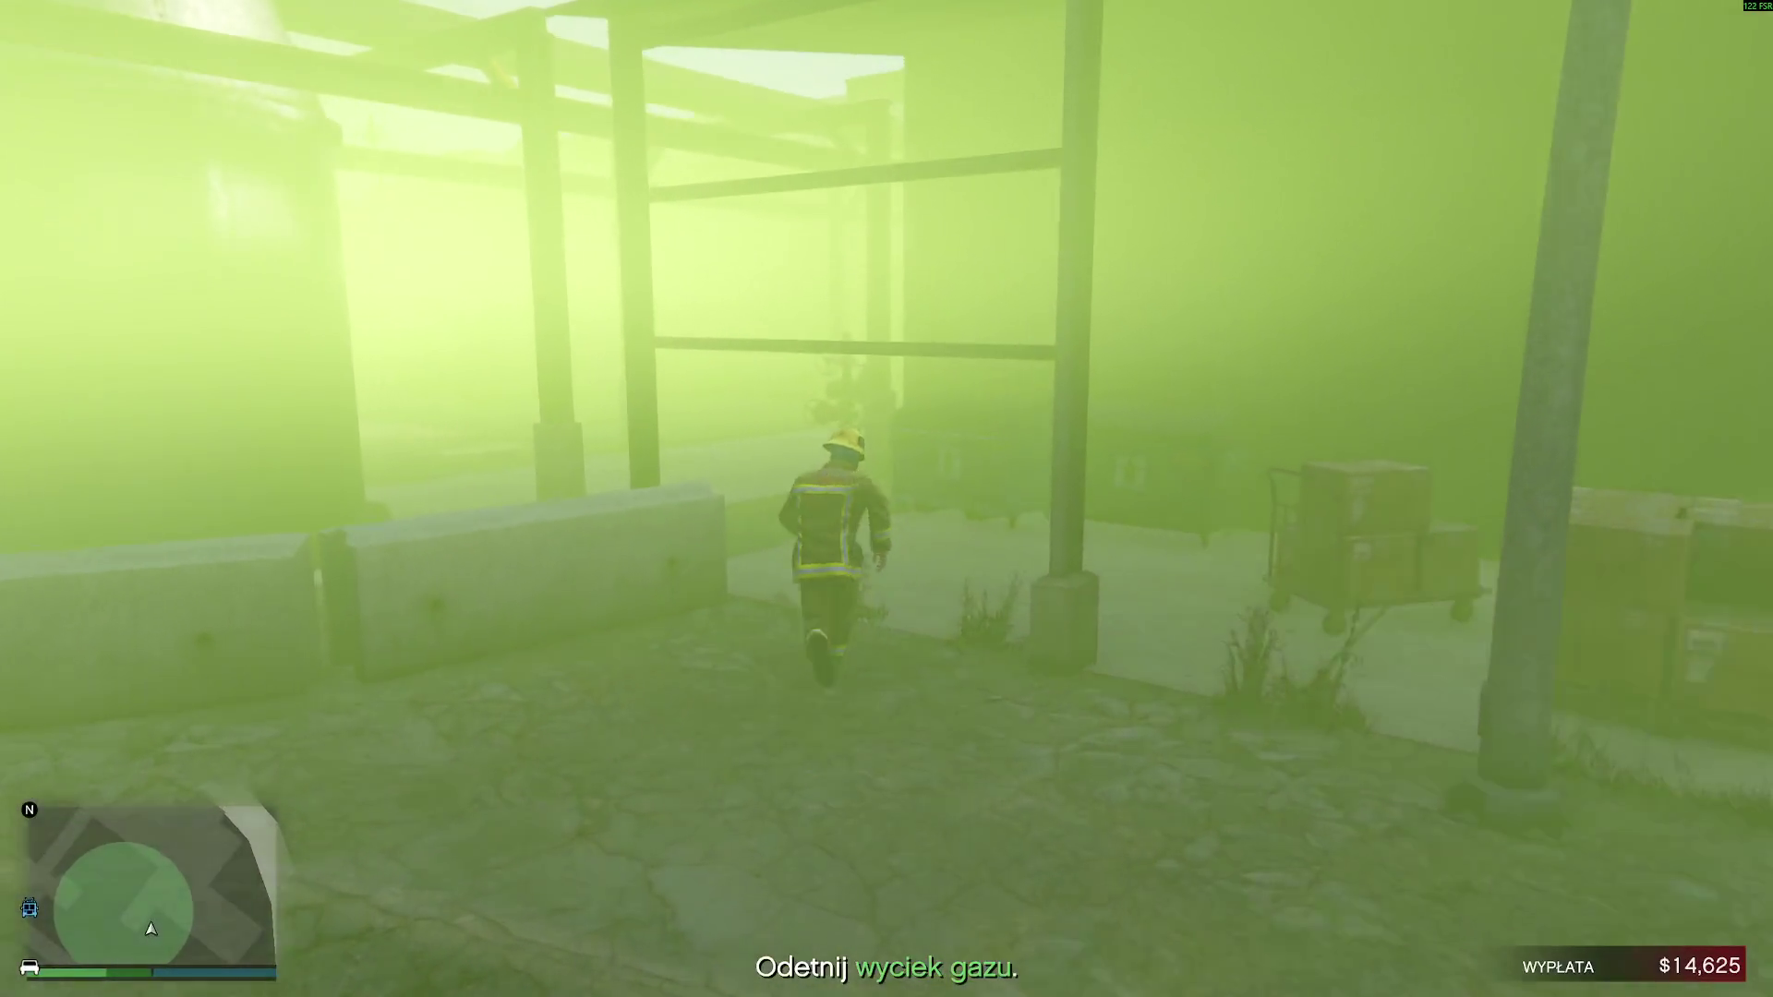
key(w)
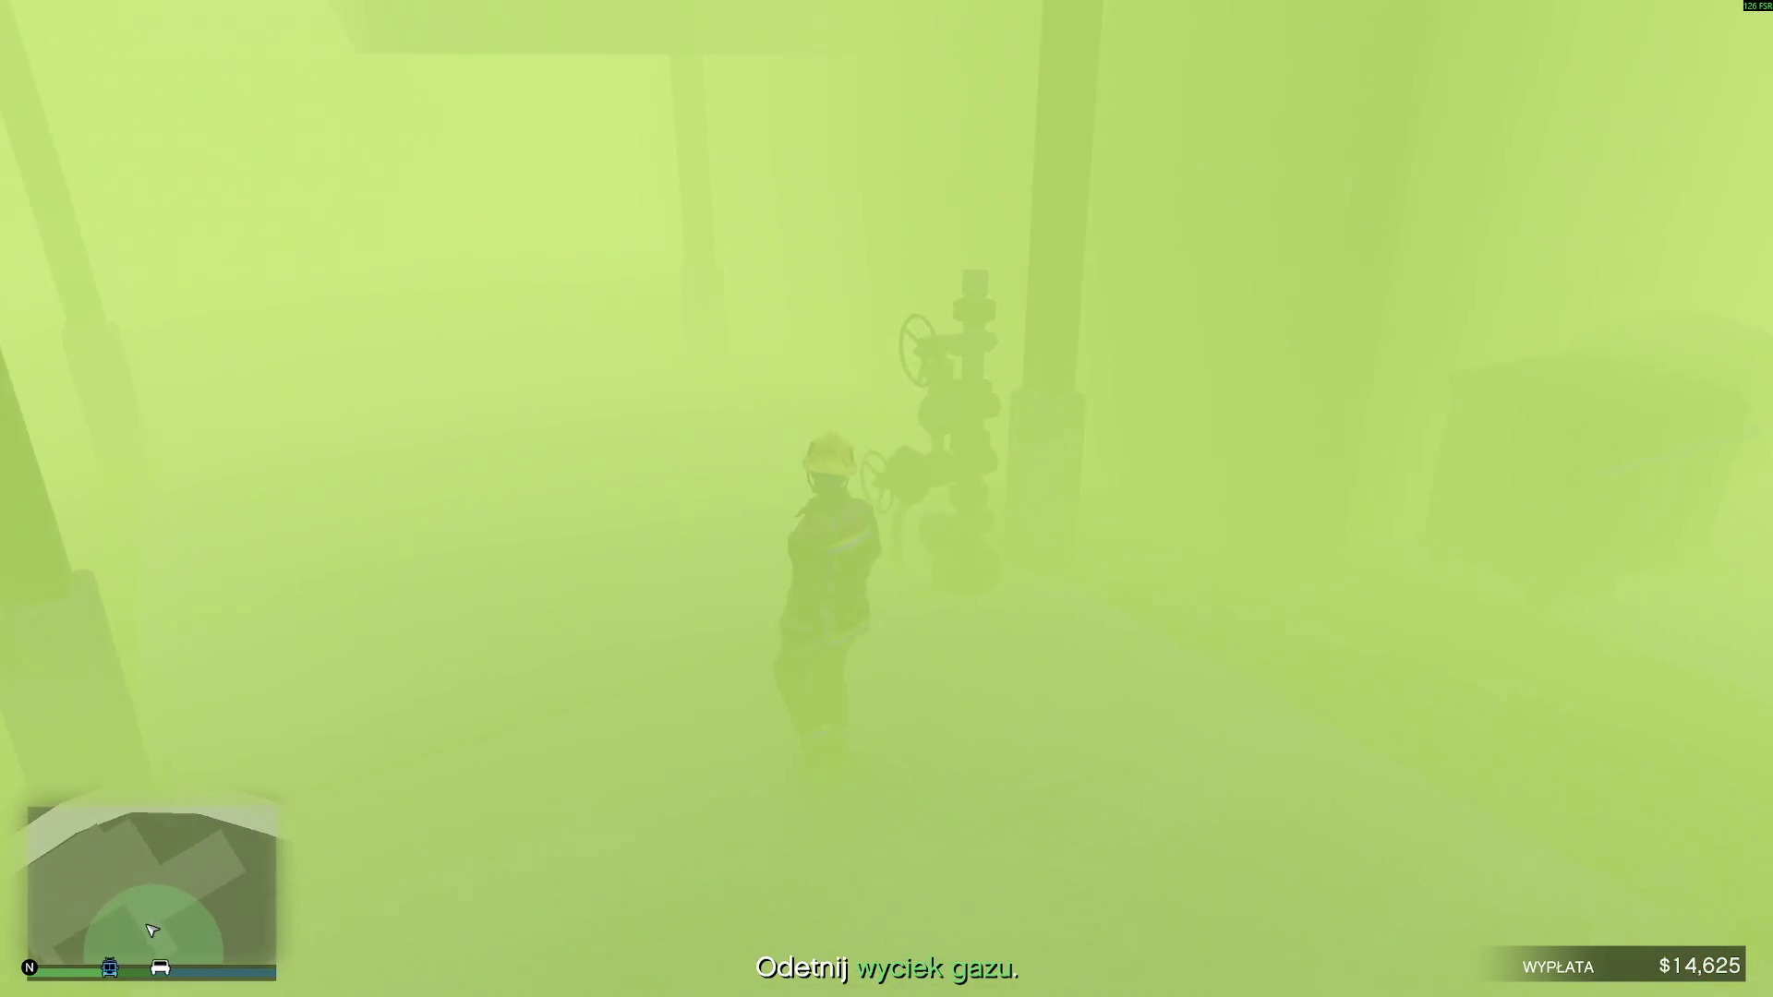
key(w)
key(e)
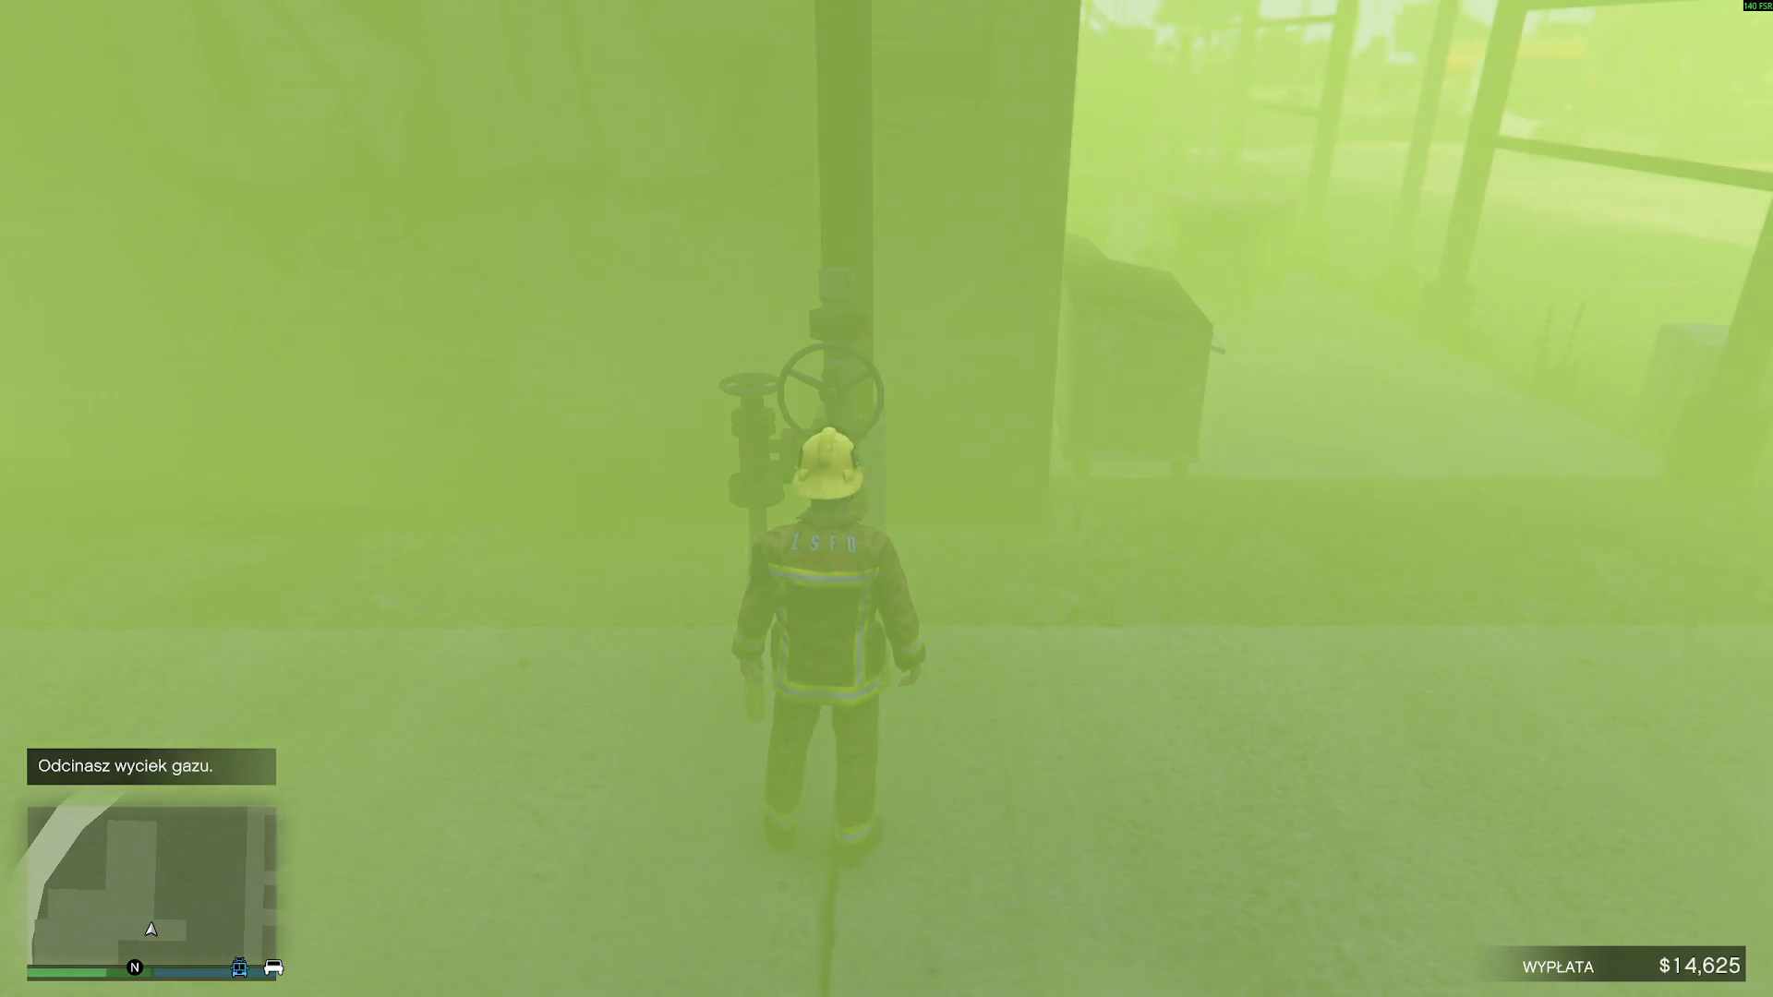
- Run out of the gas, cross the refinery under the pipe rack, and climb into the fire truck
key(w)
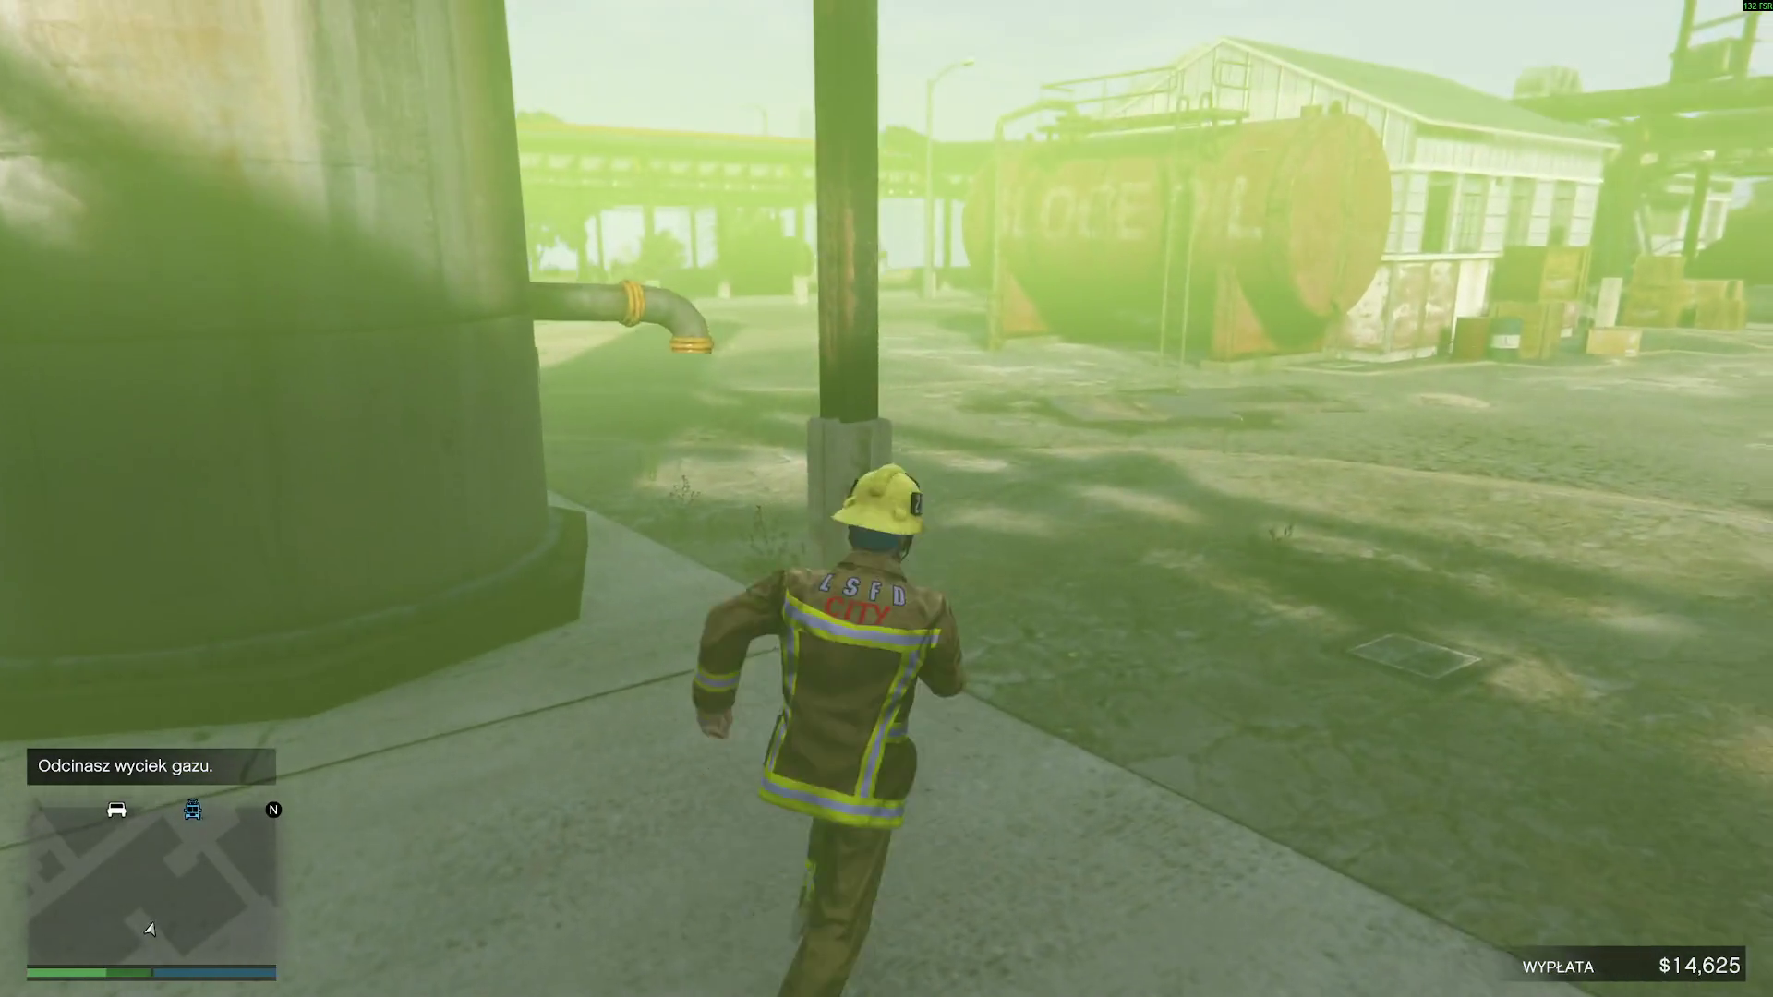
key(w)
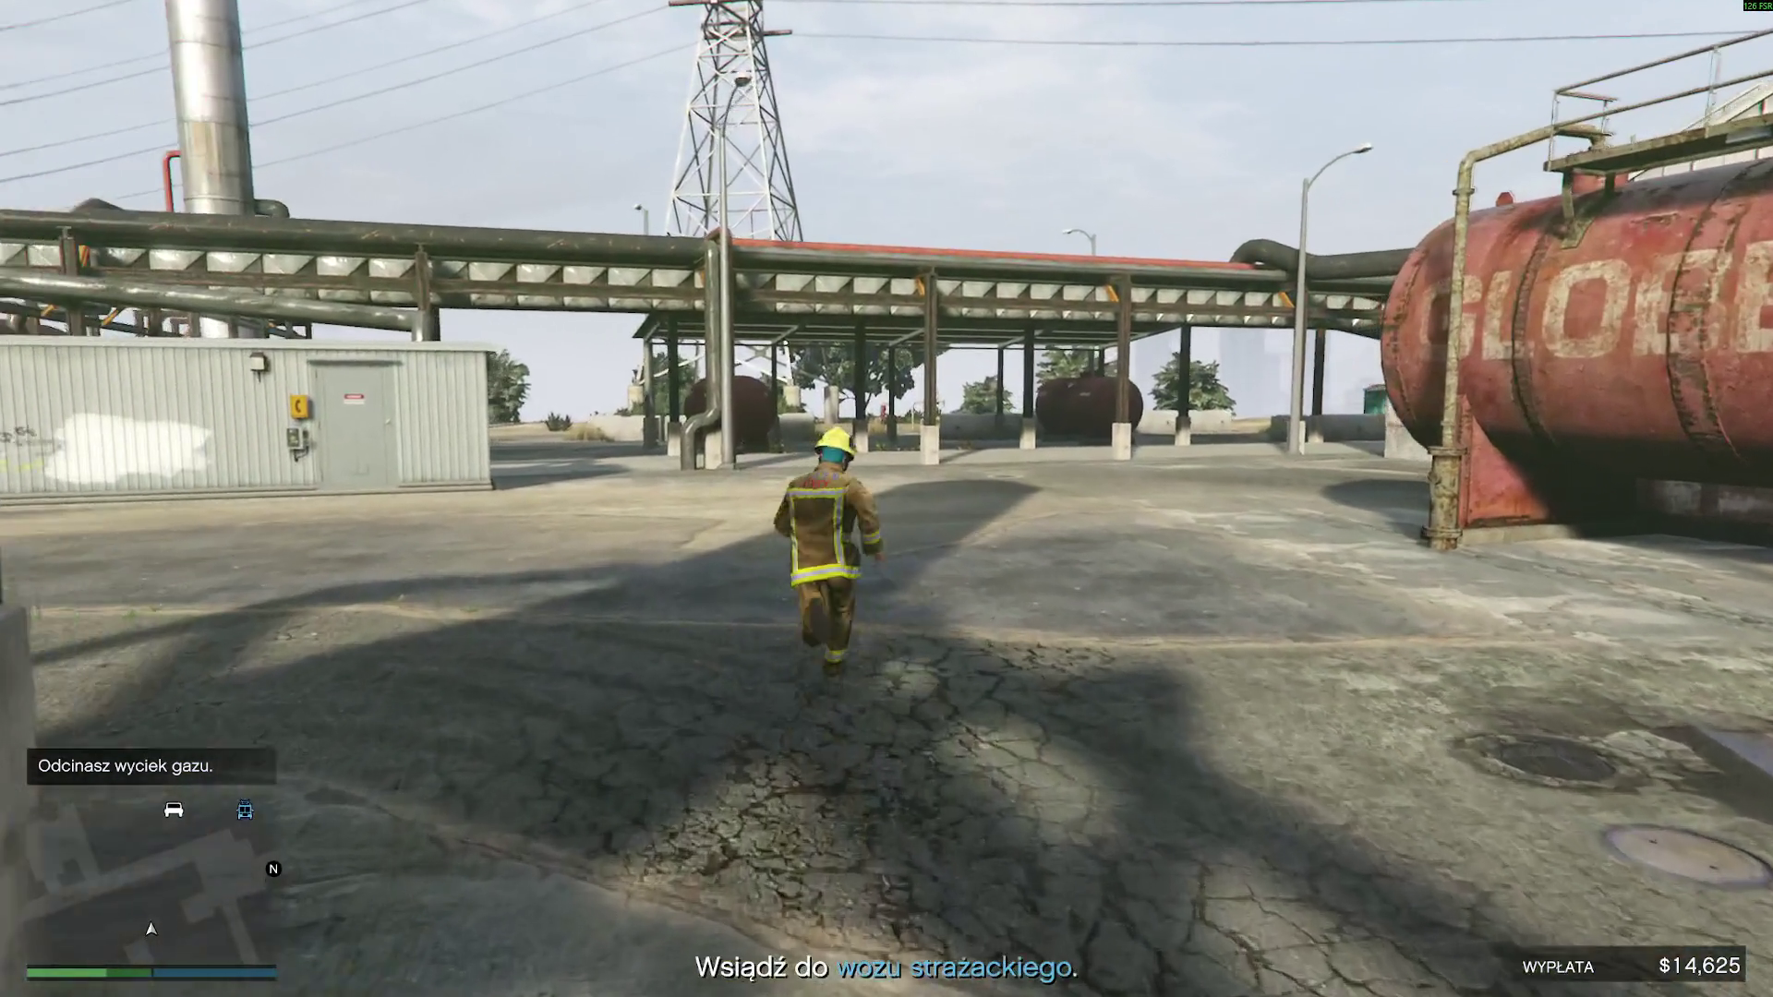
key(w)
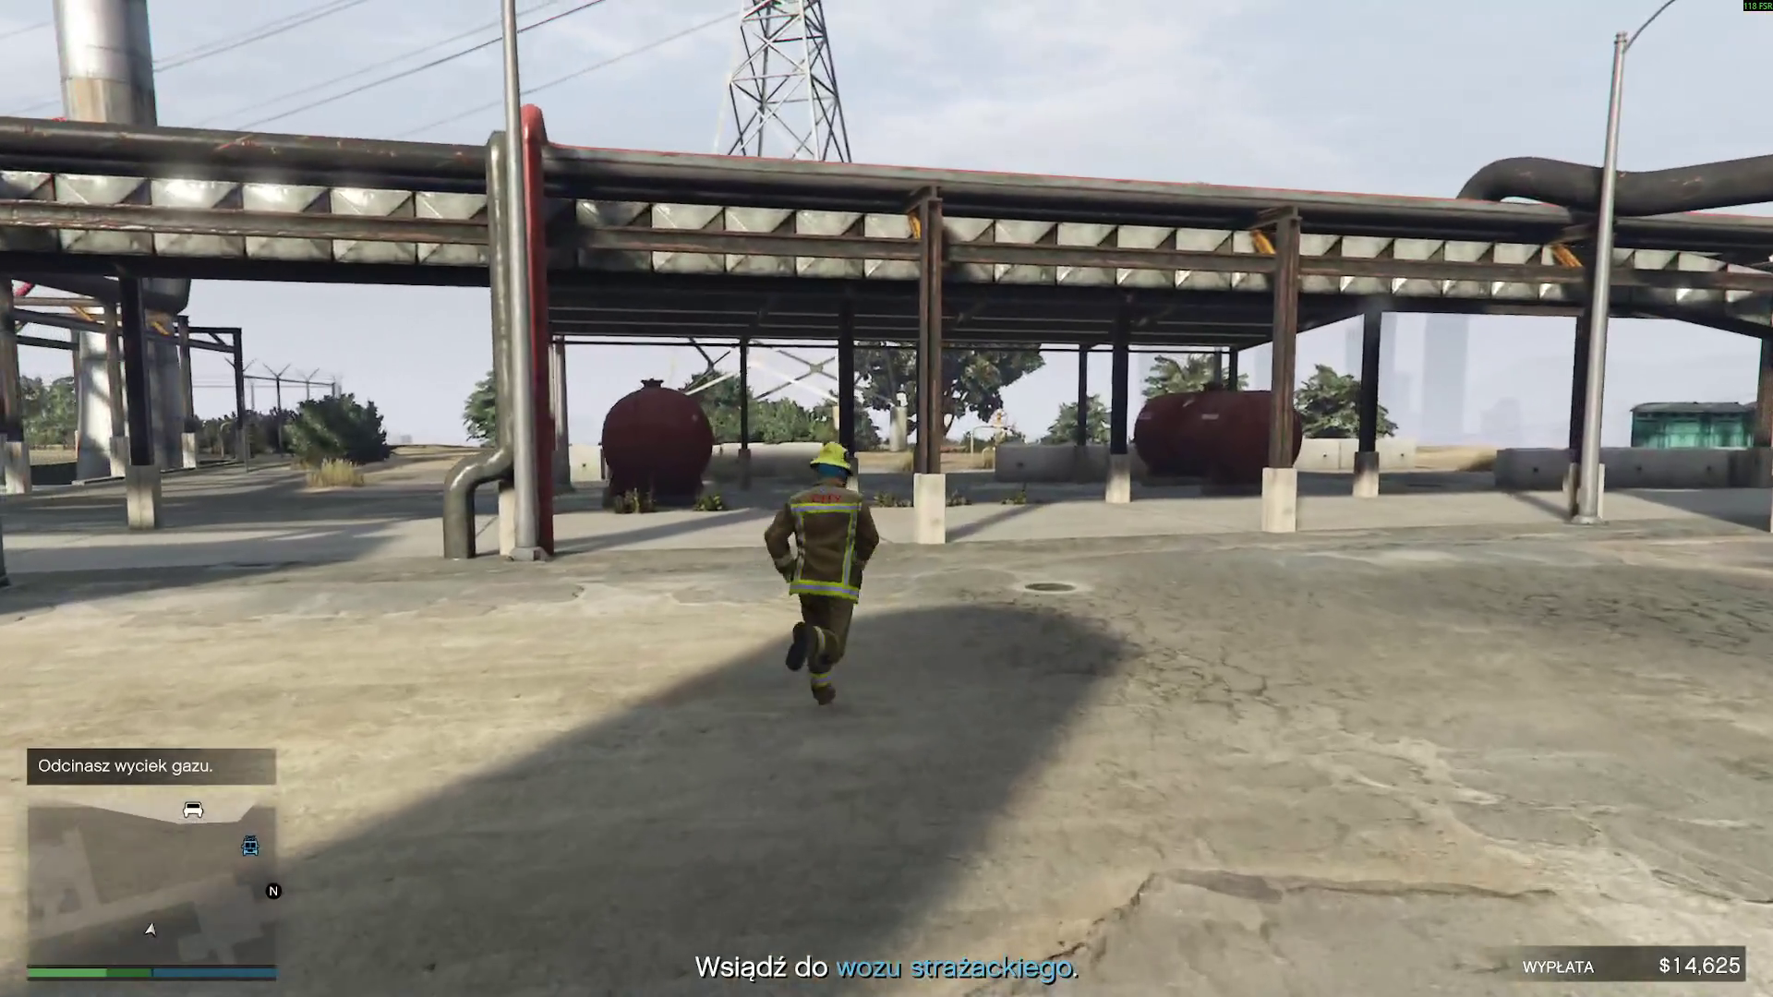
key(w)
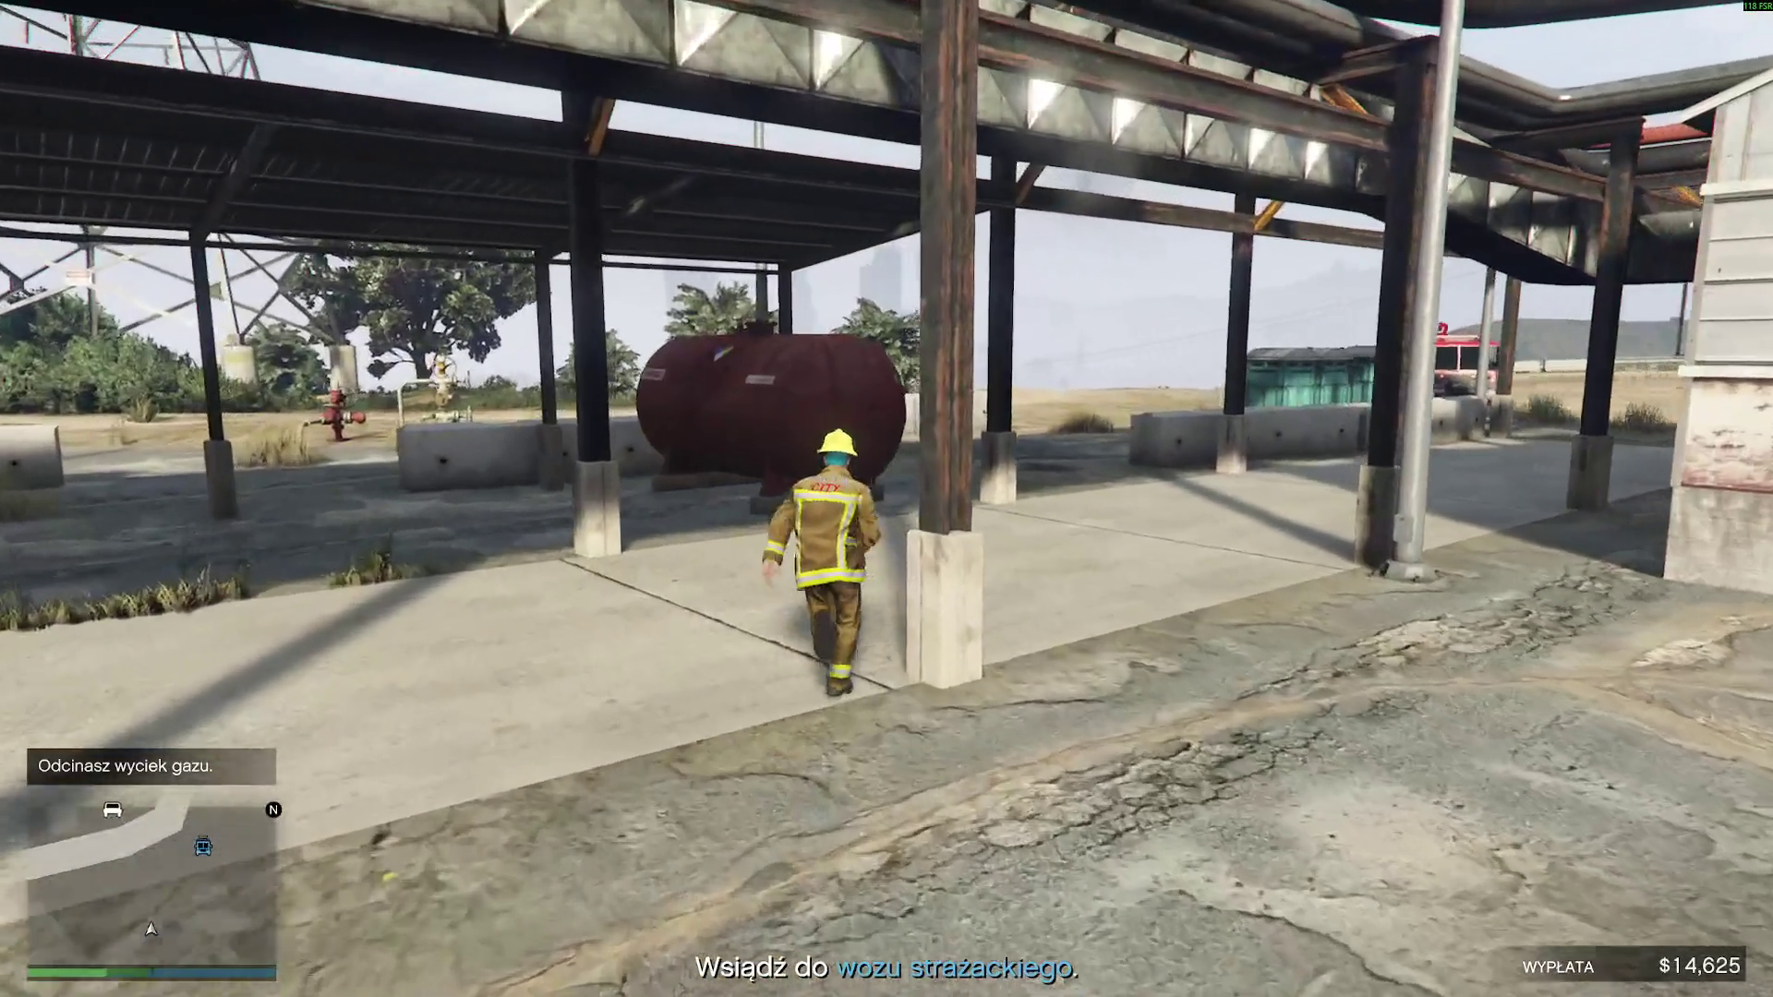
key(w)
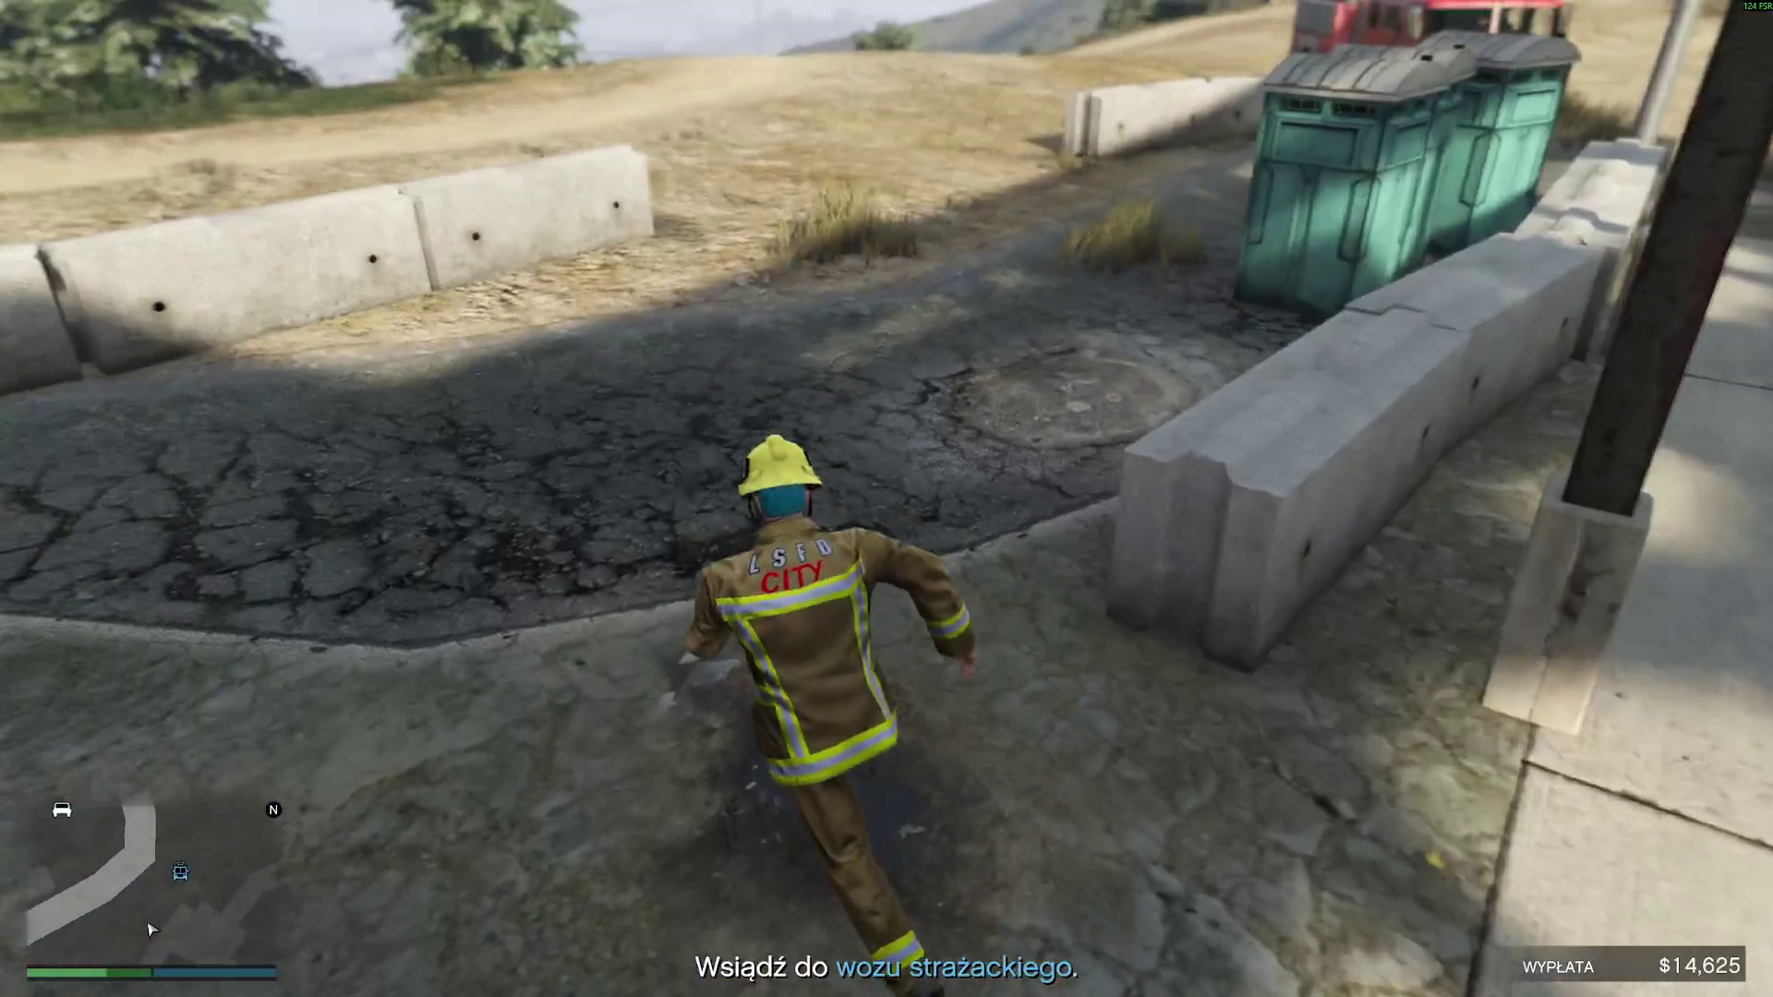
key(w)
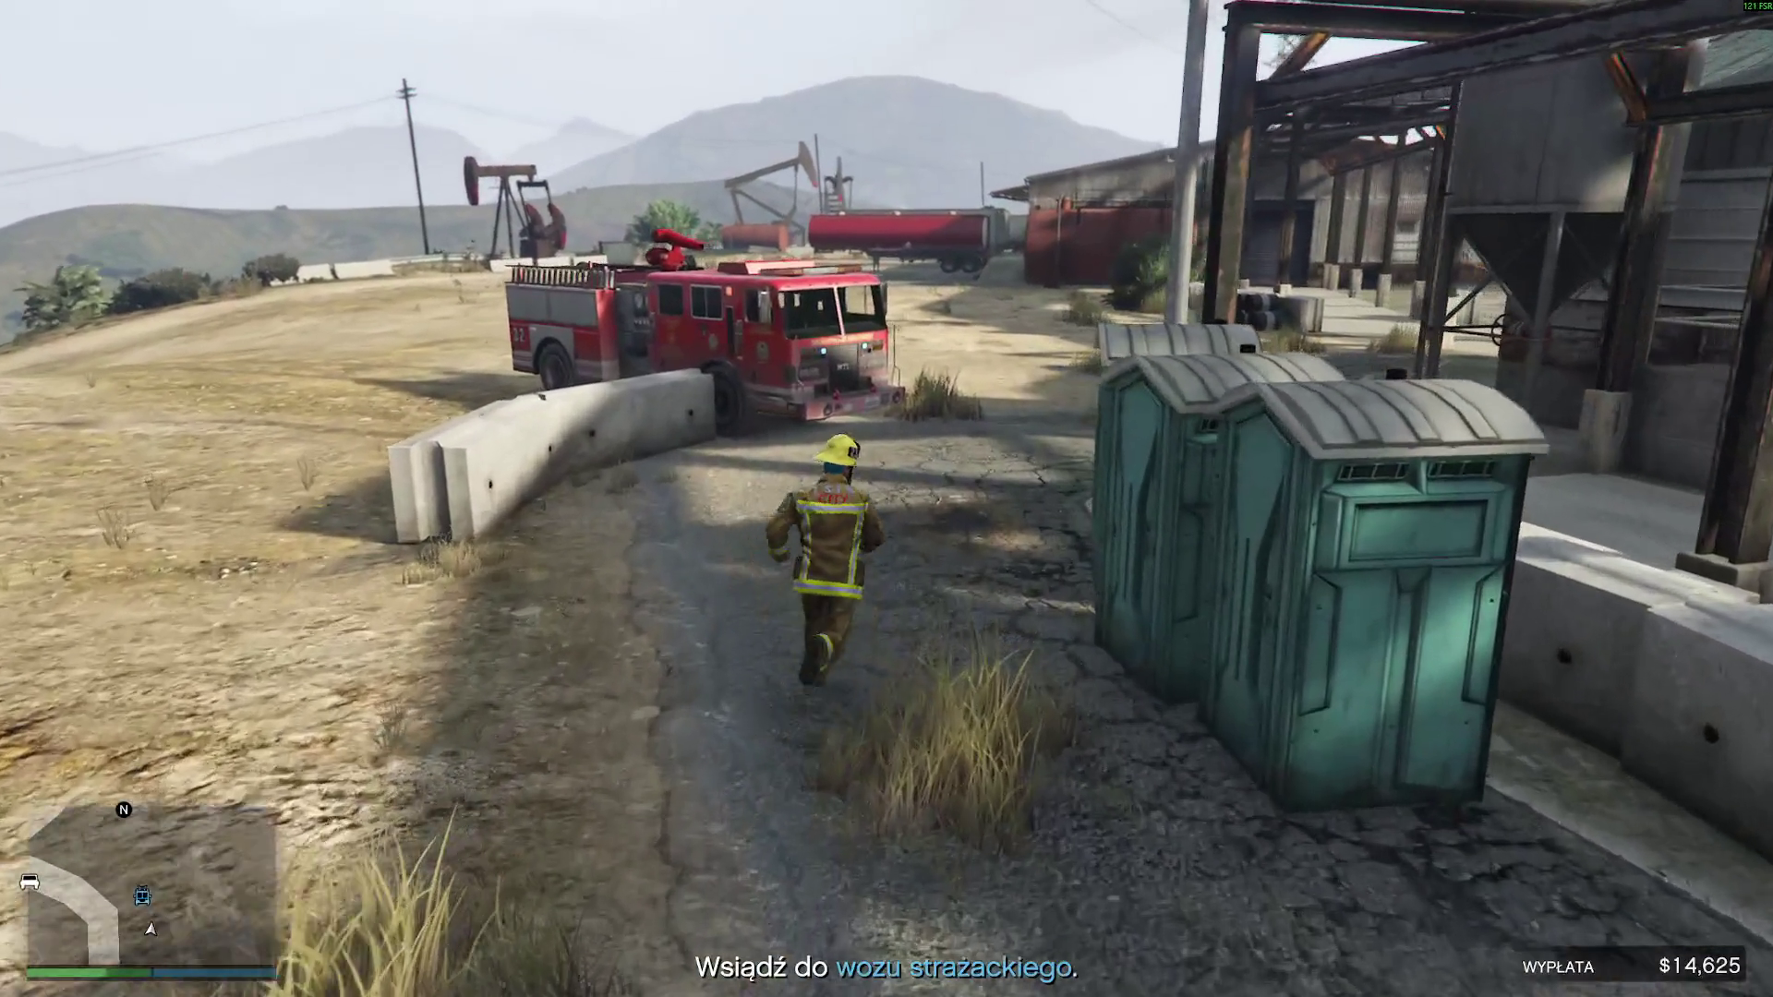
key(w)
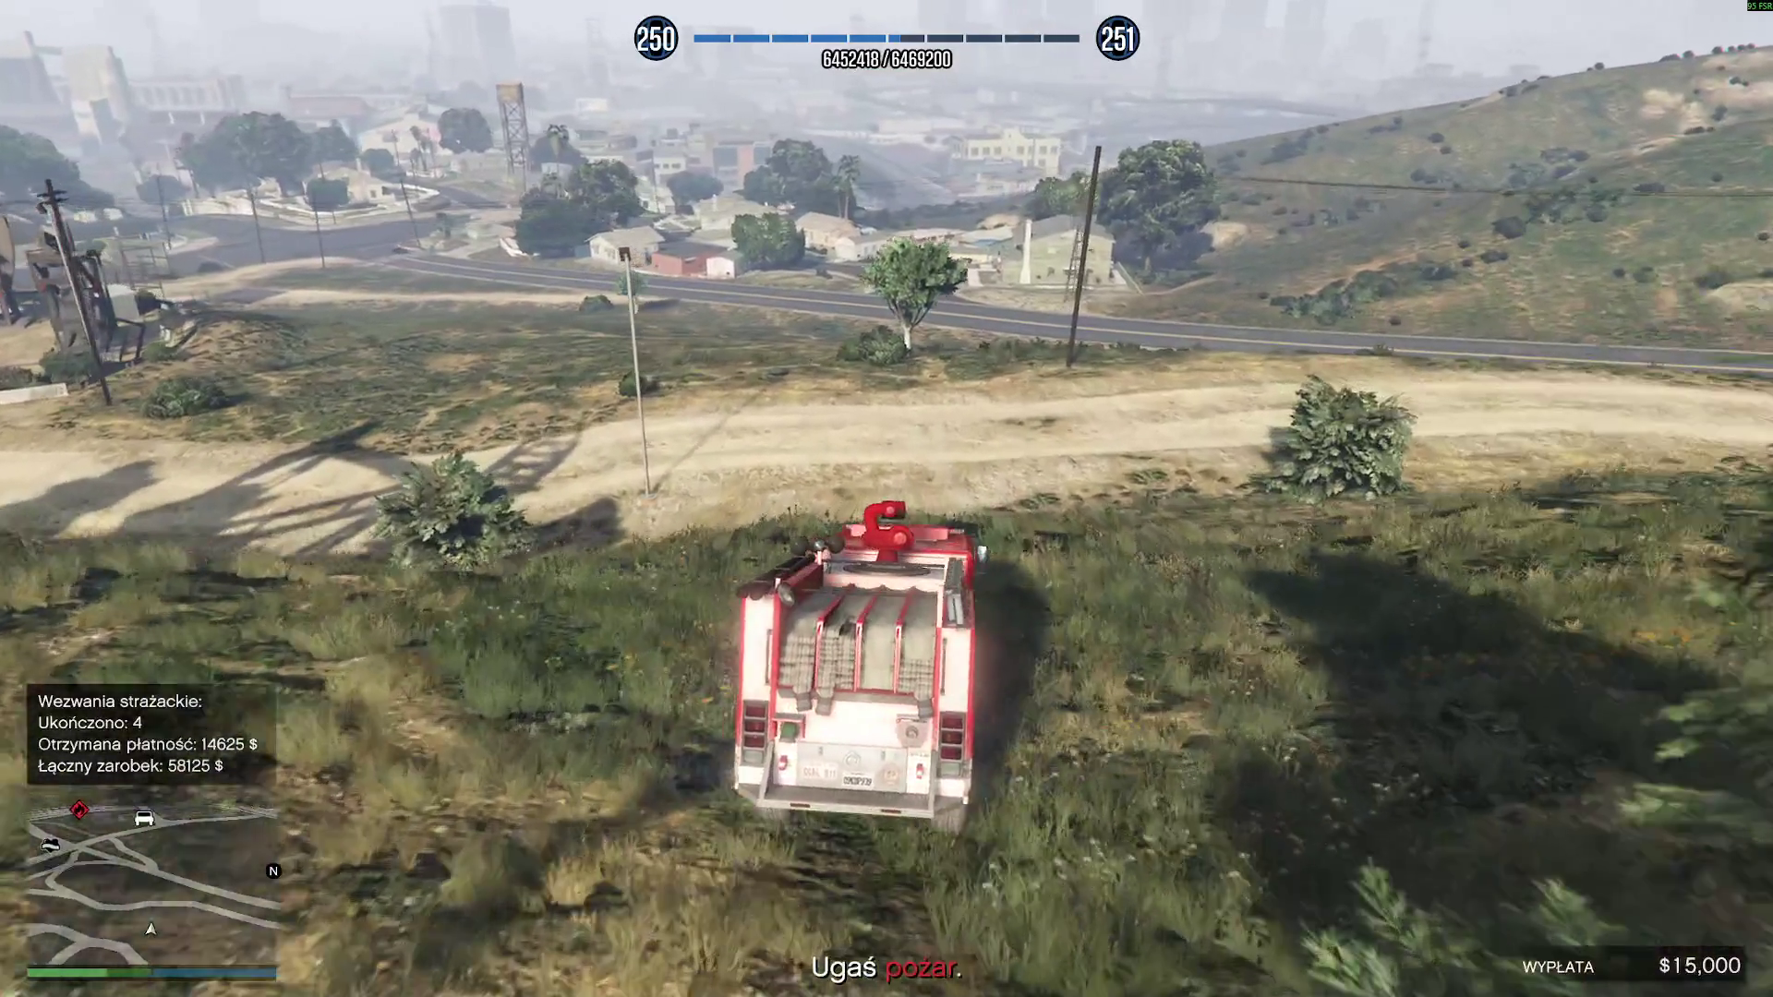
- Drive the truck across the dirt road and onto the paved road
key(w)
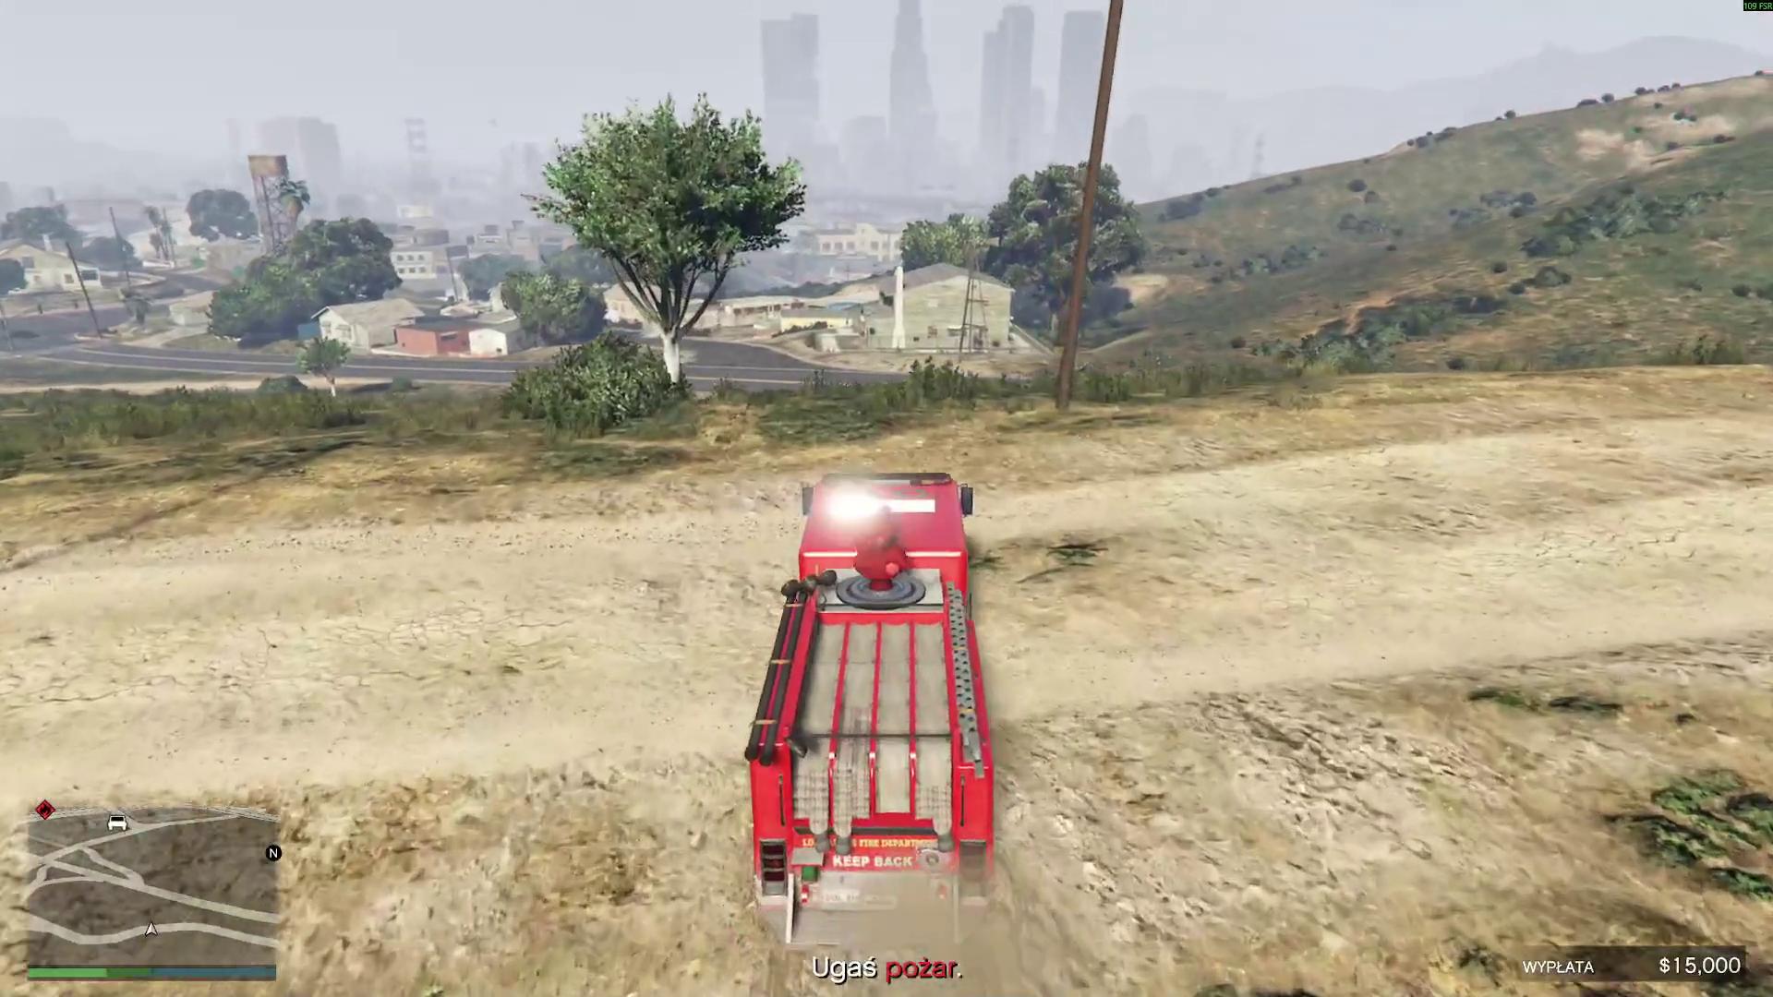
key(a)
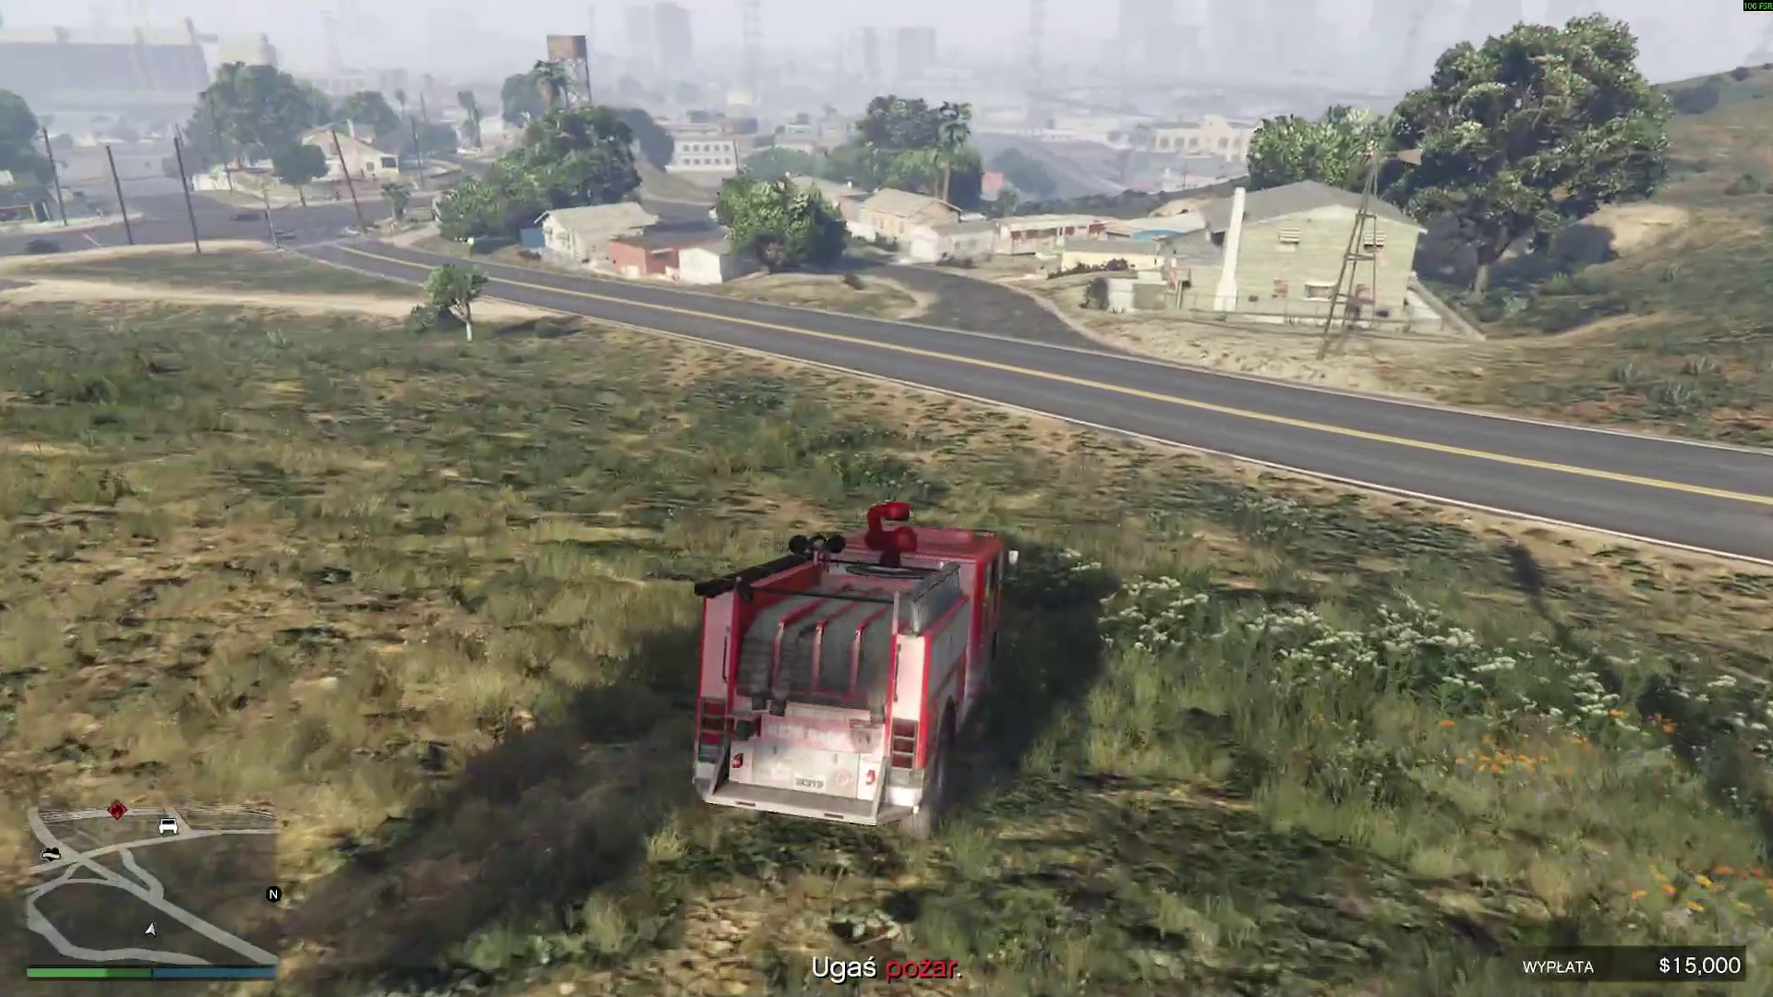
key(a)
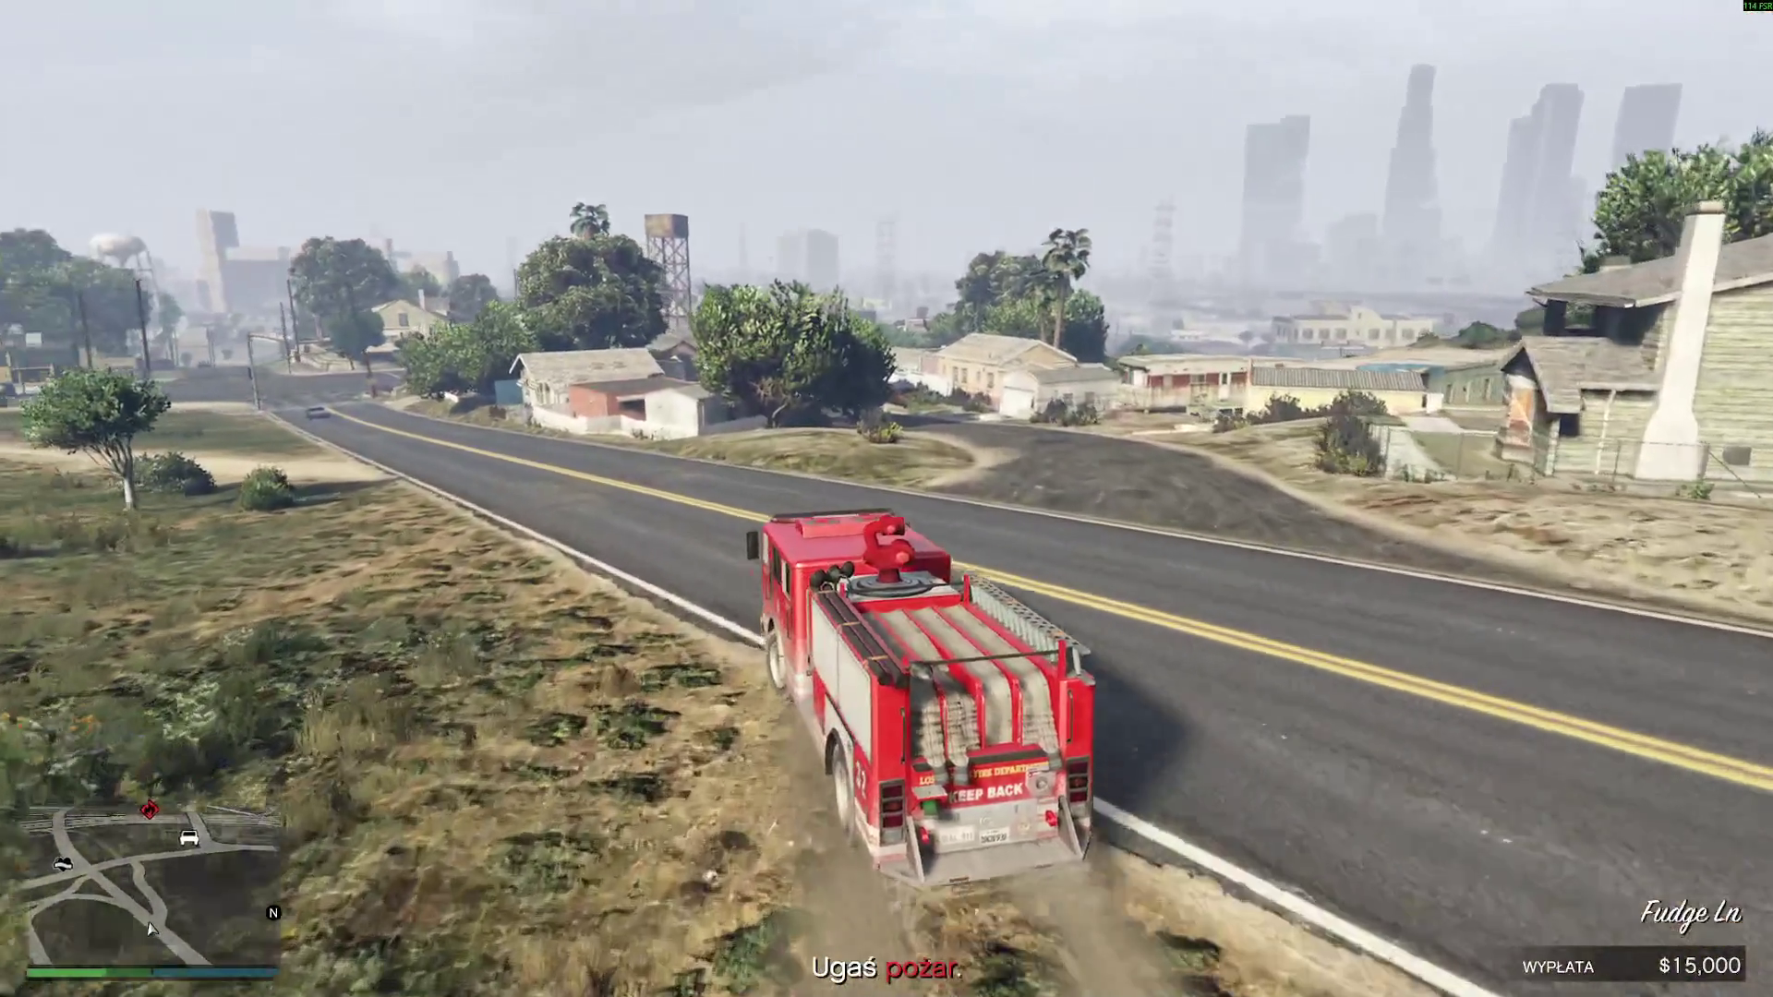
key(w)
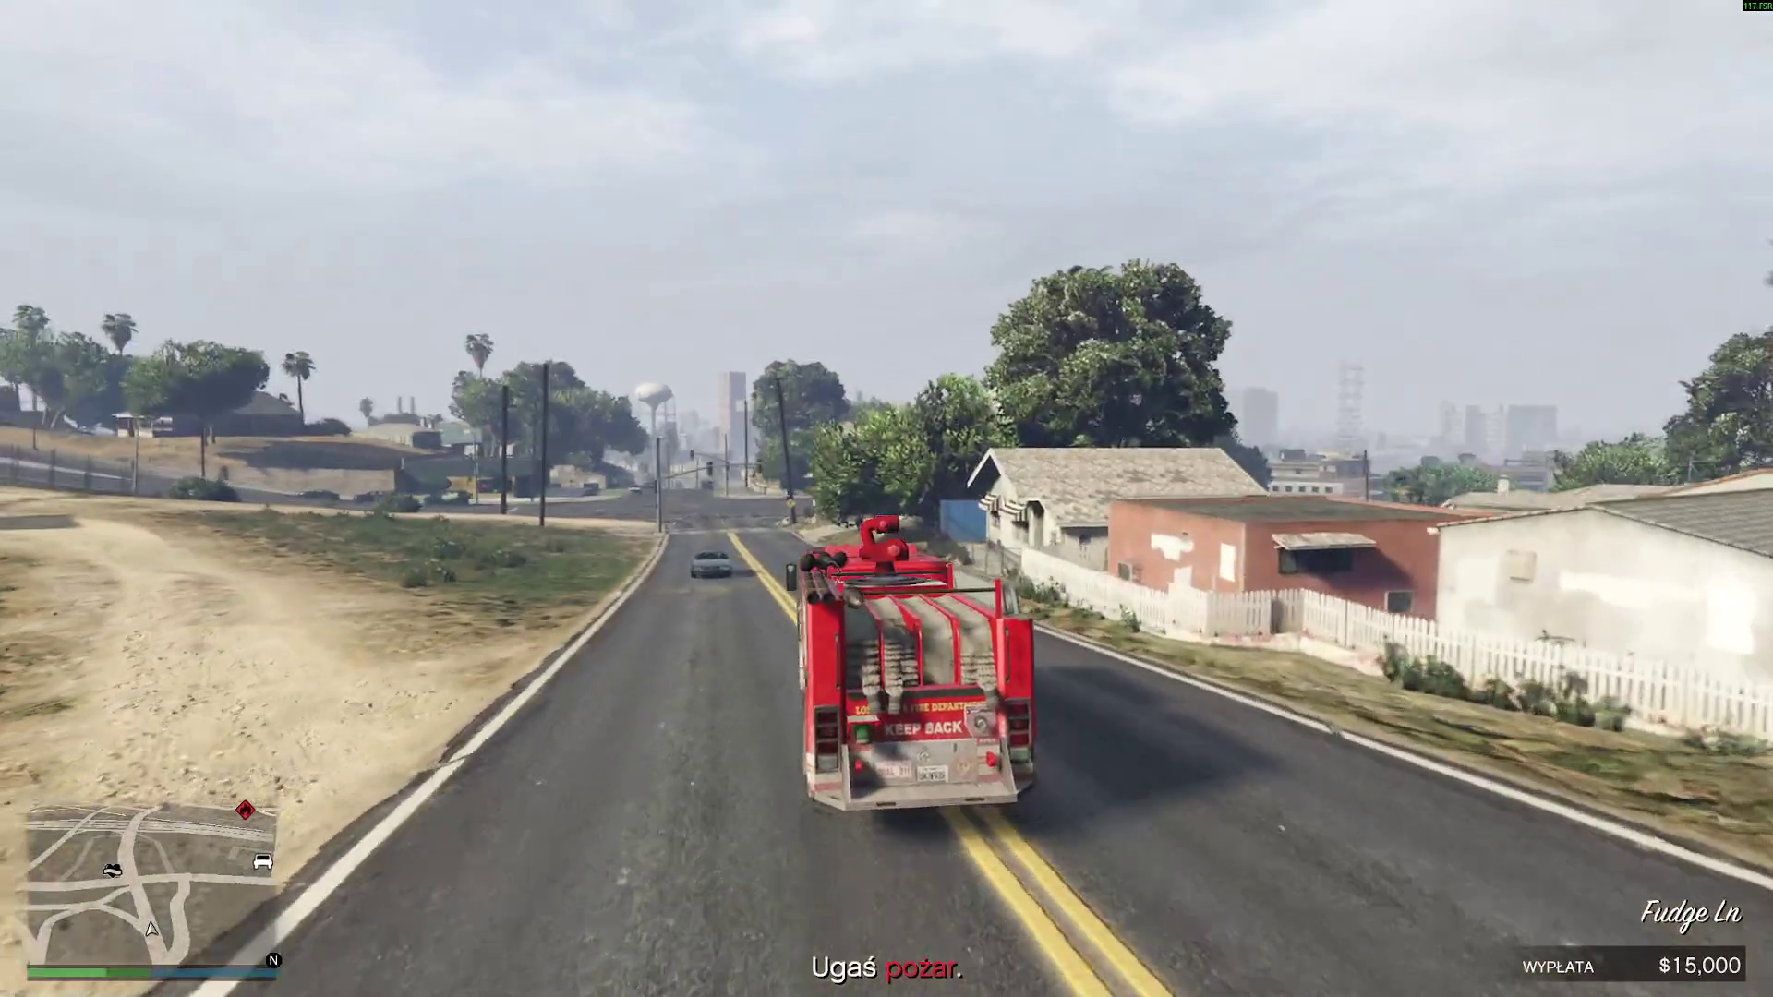
- Plot a waypoint route to the fire call, 3.26 km away
key(Escape)
click(570, 650)
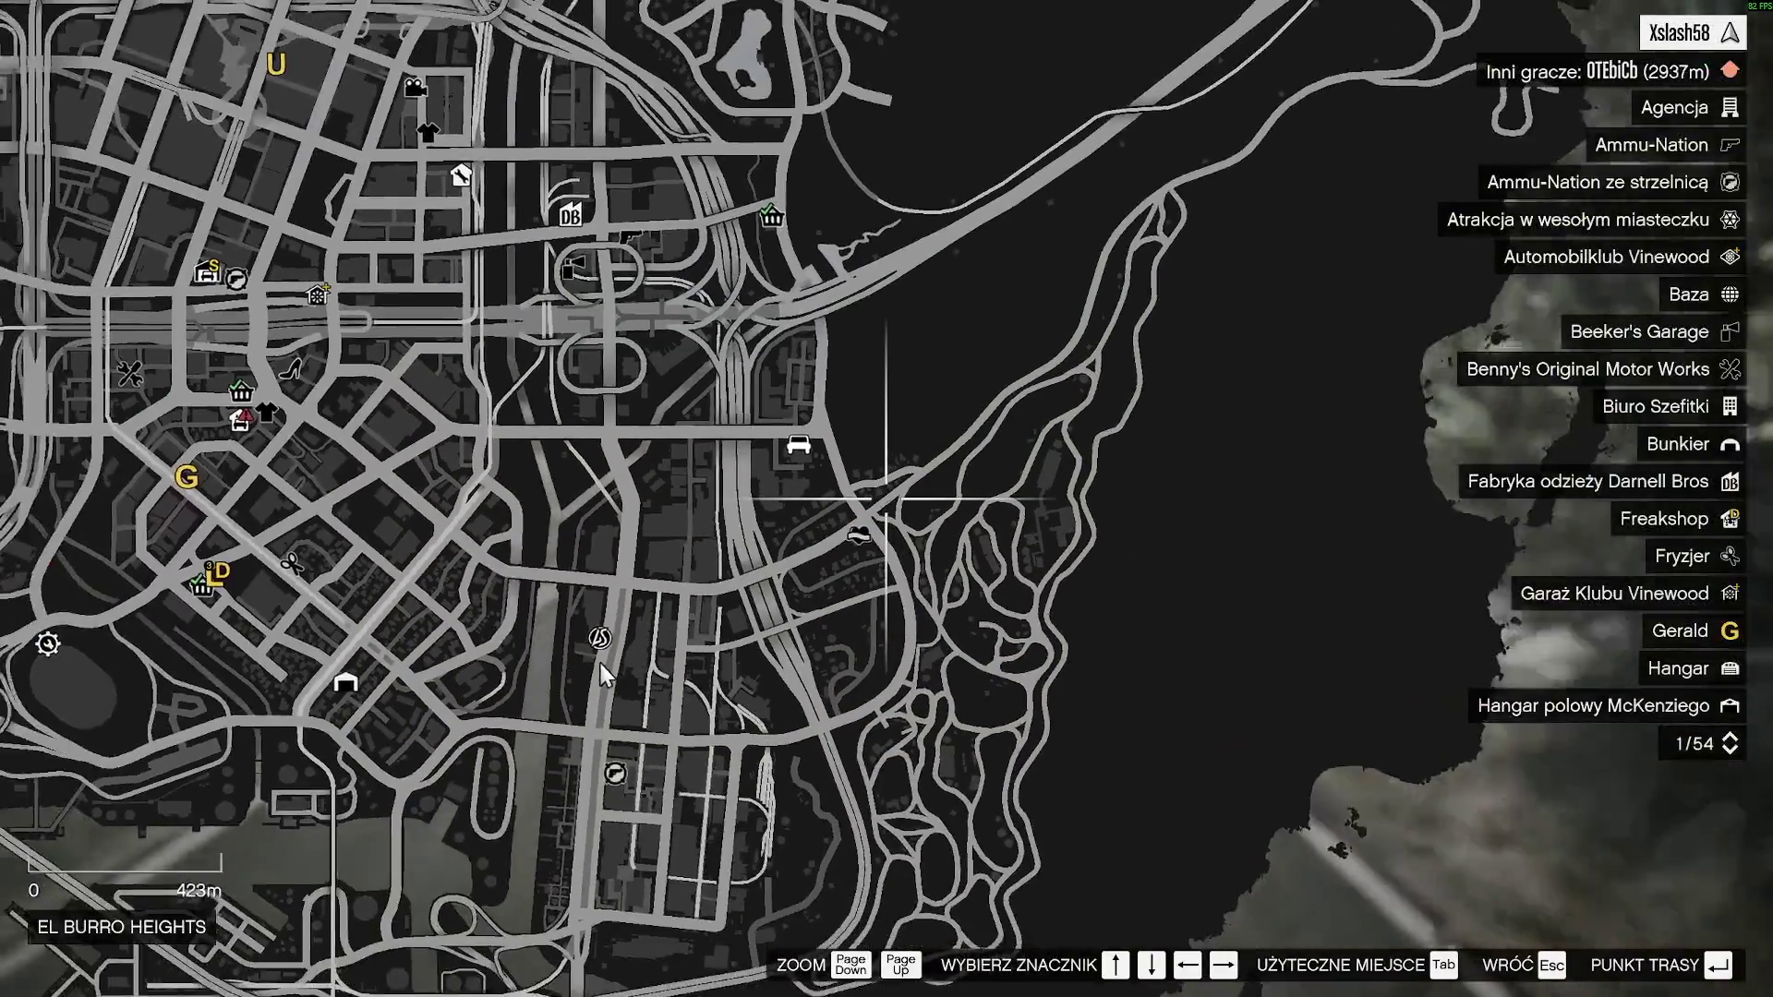
scroll(759, 554, down, 5)
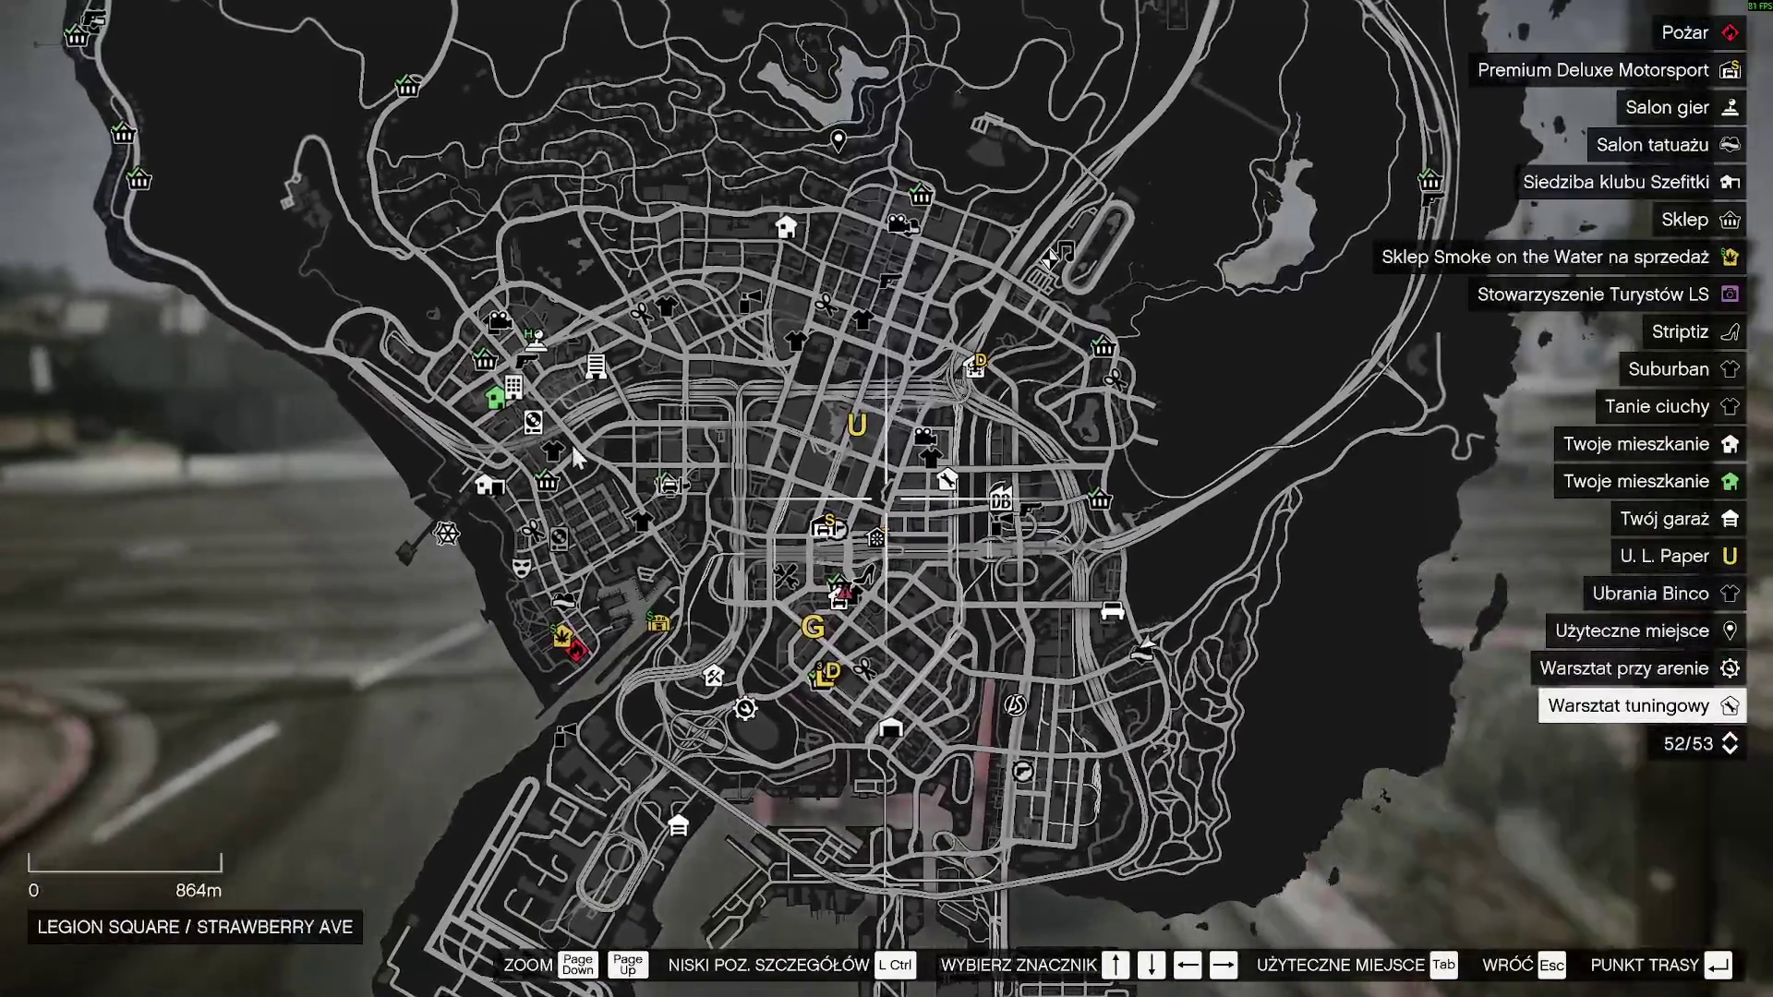
key(Escape)
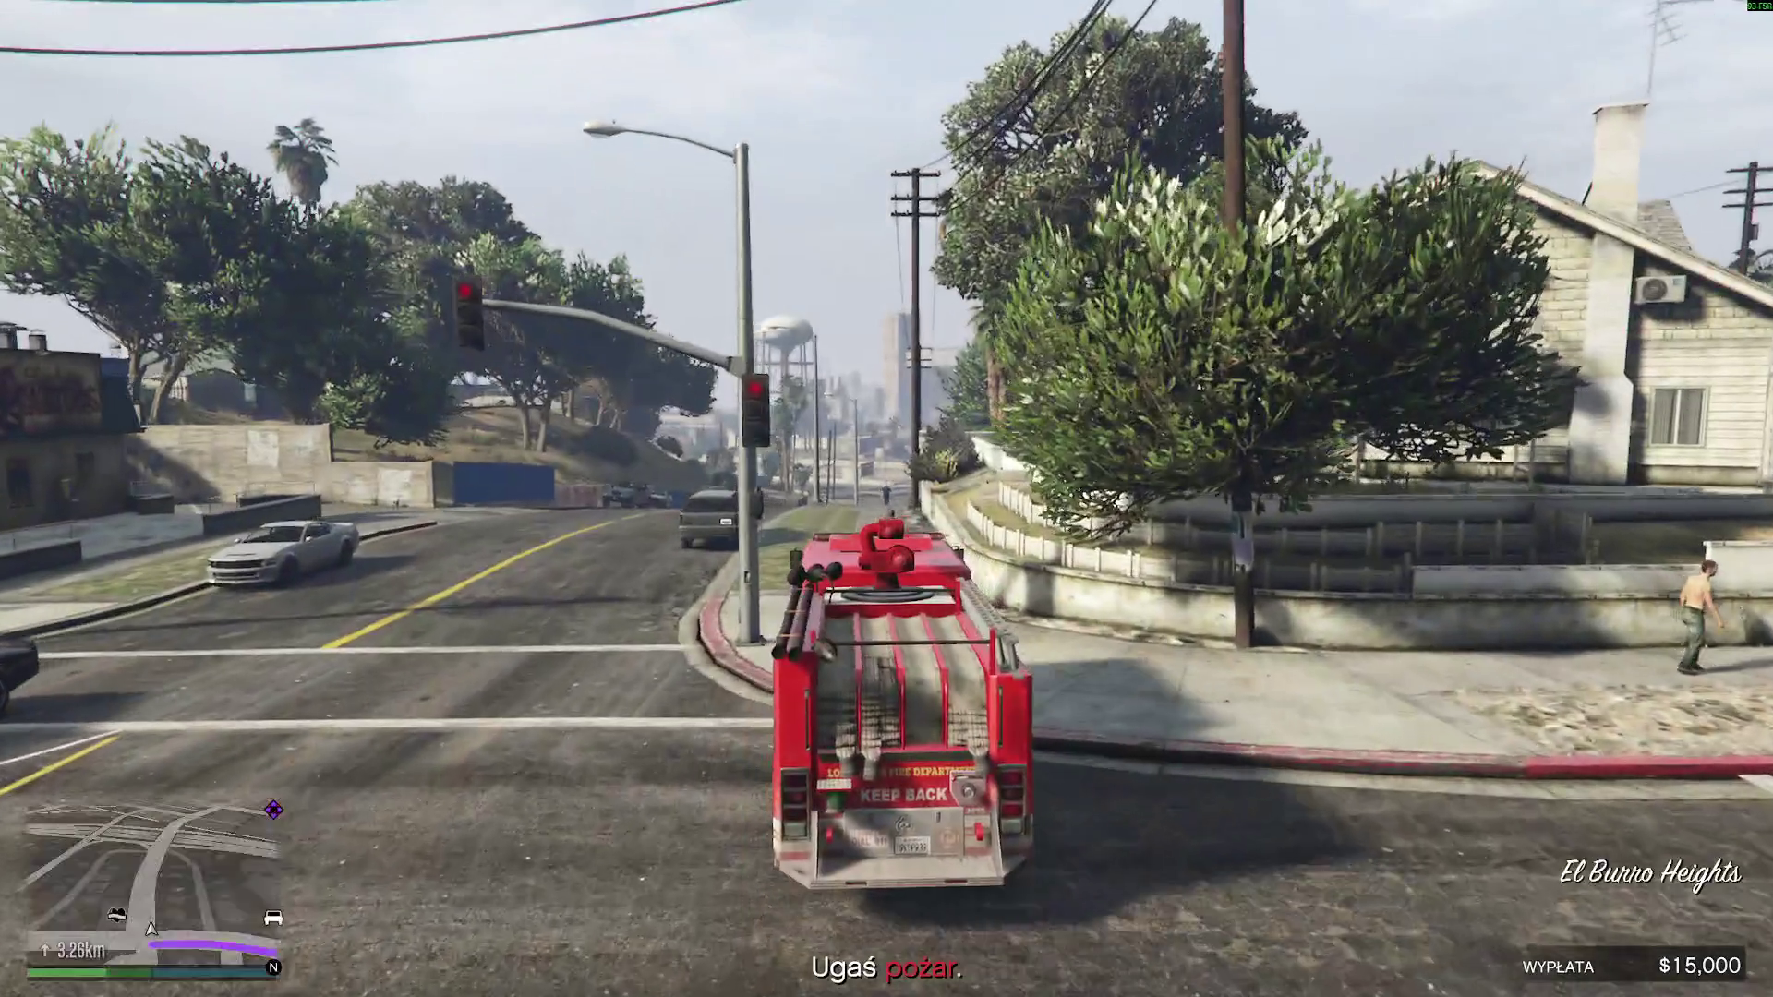
- Follow the route past the water tower into La Mesa and along Popular St
key(w)
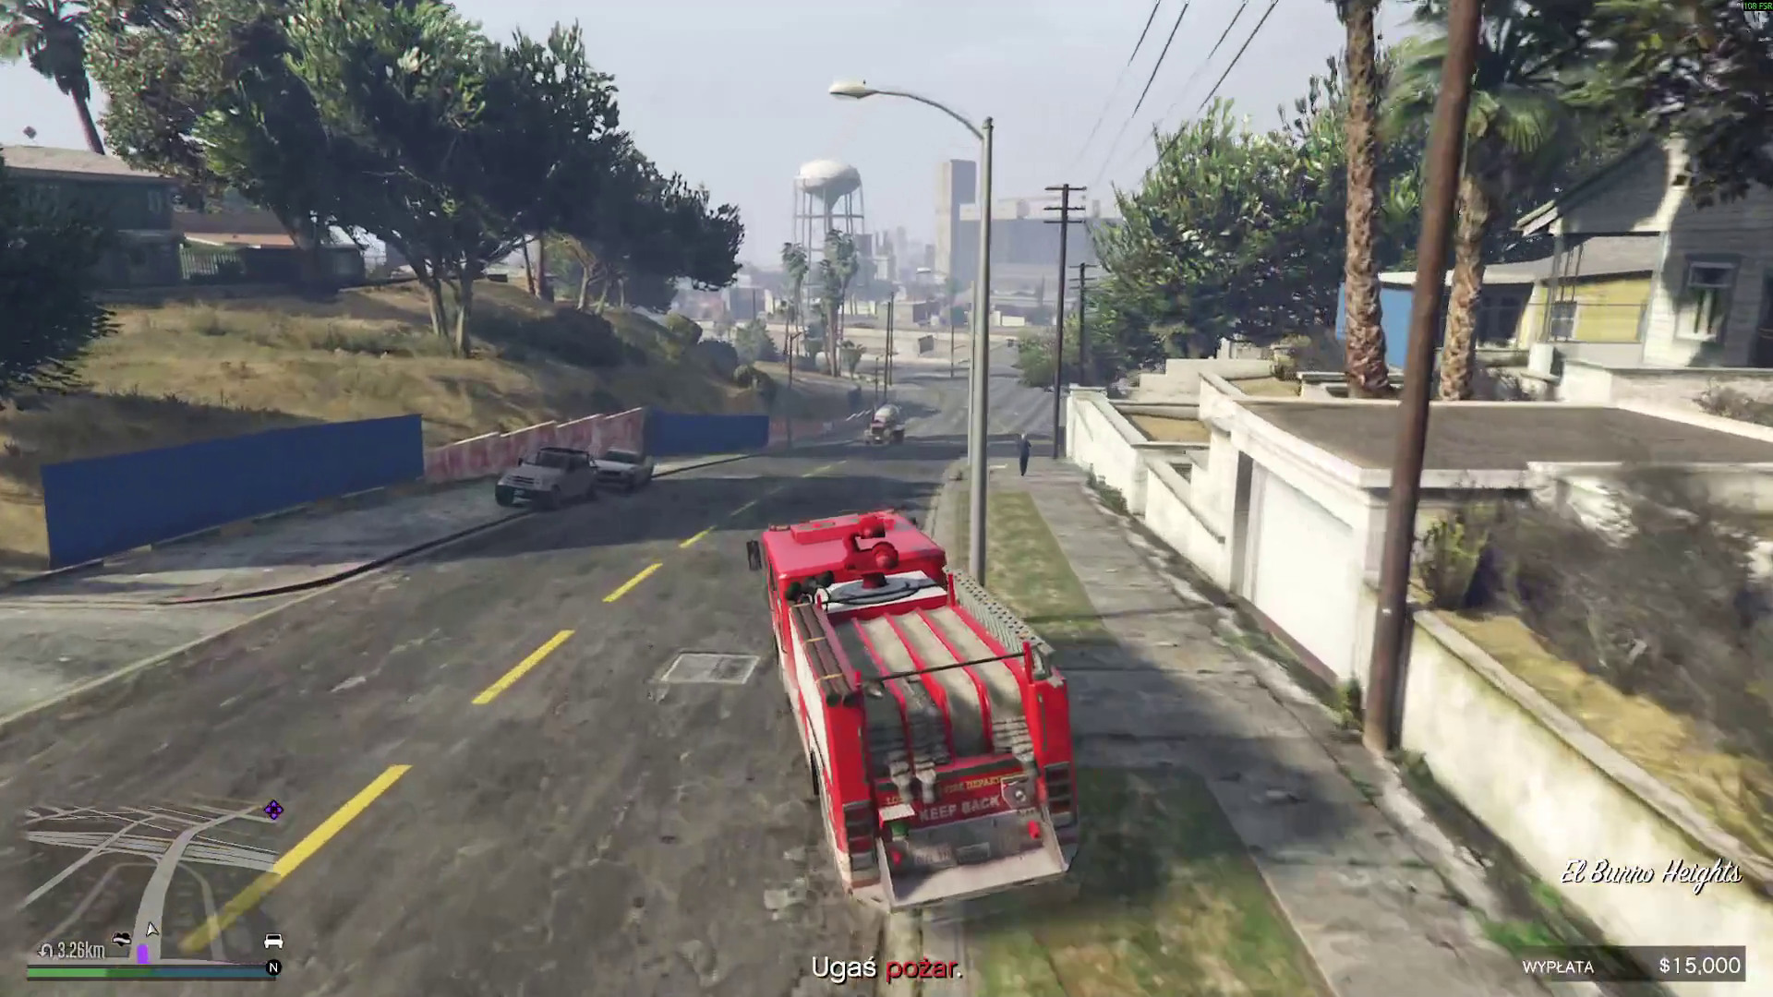
key(w)
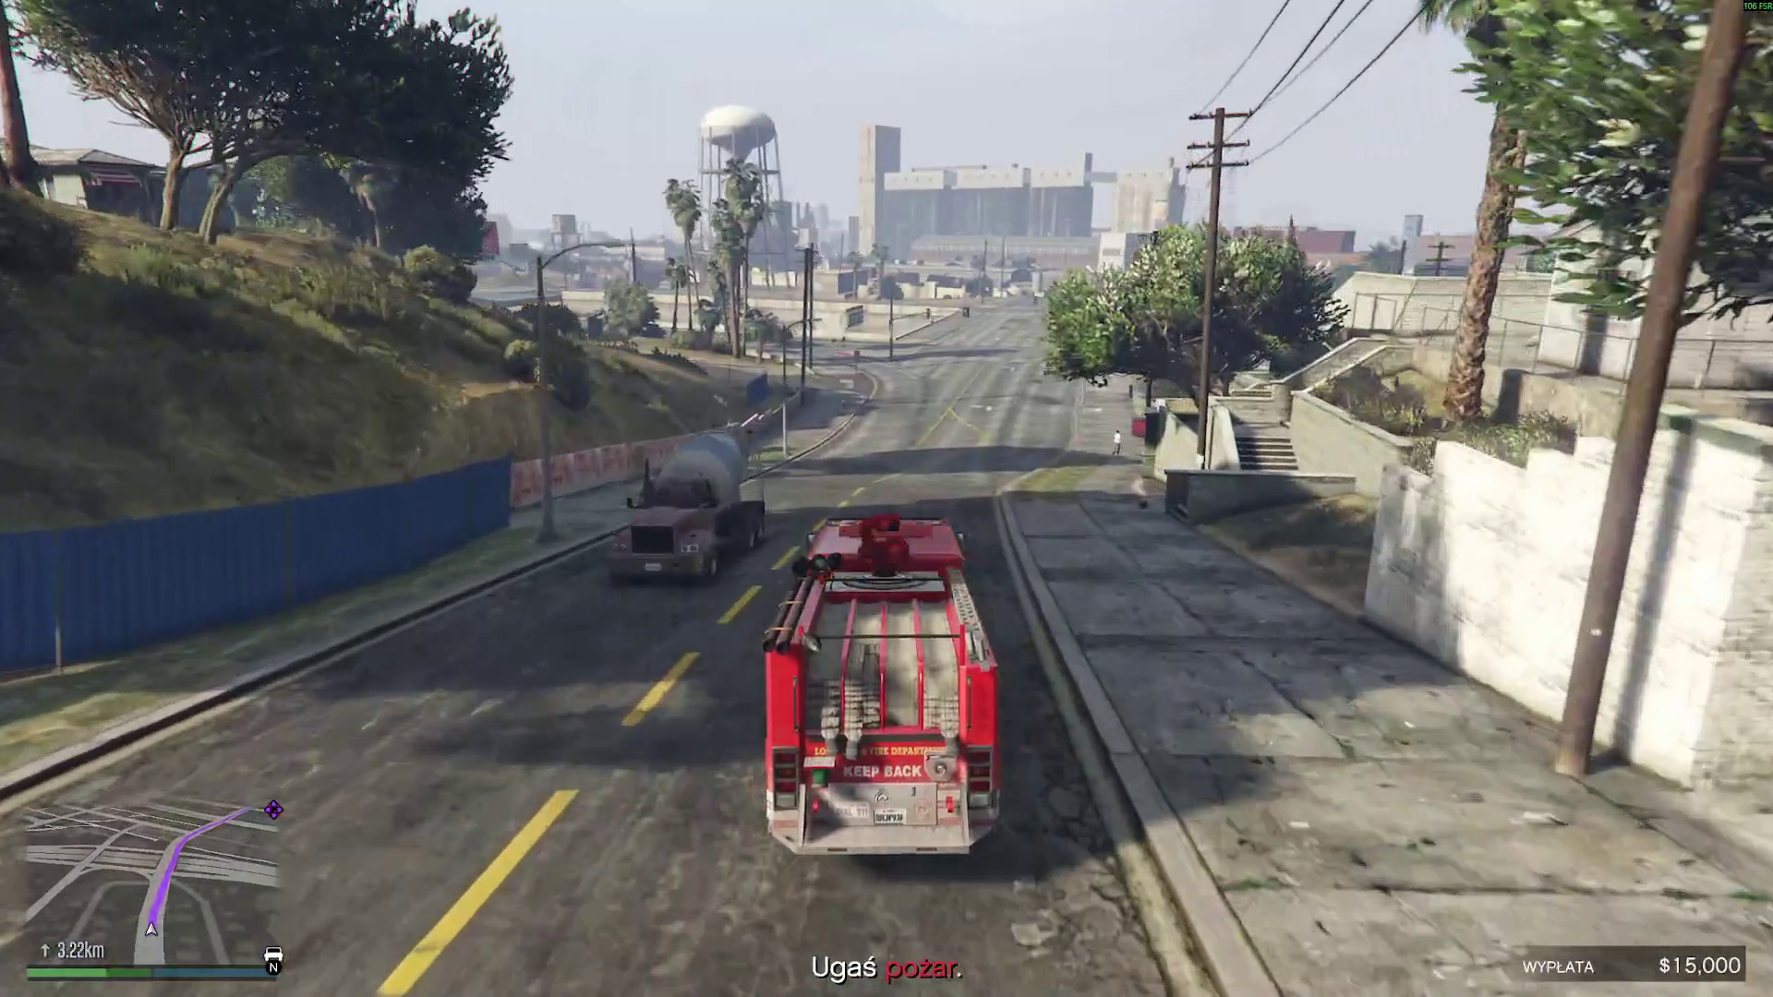
key(w)
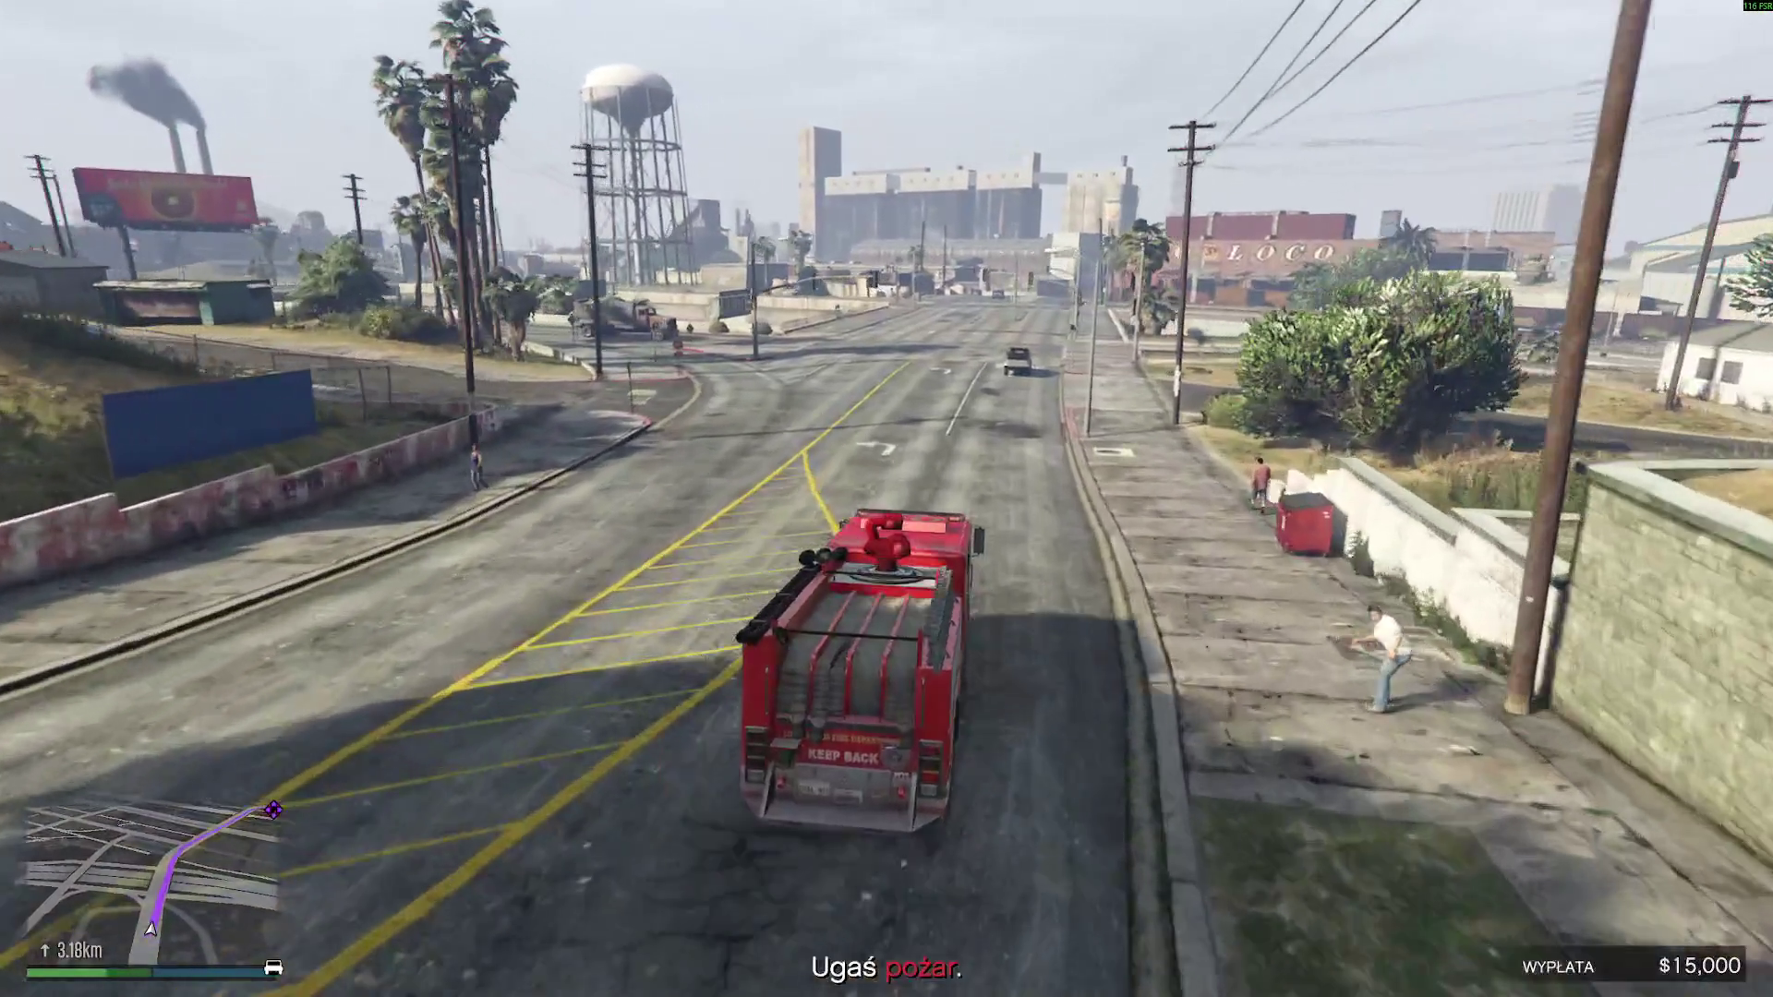
key(w)
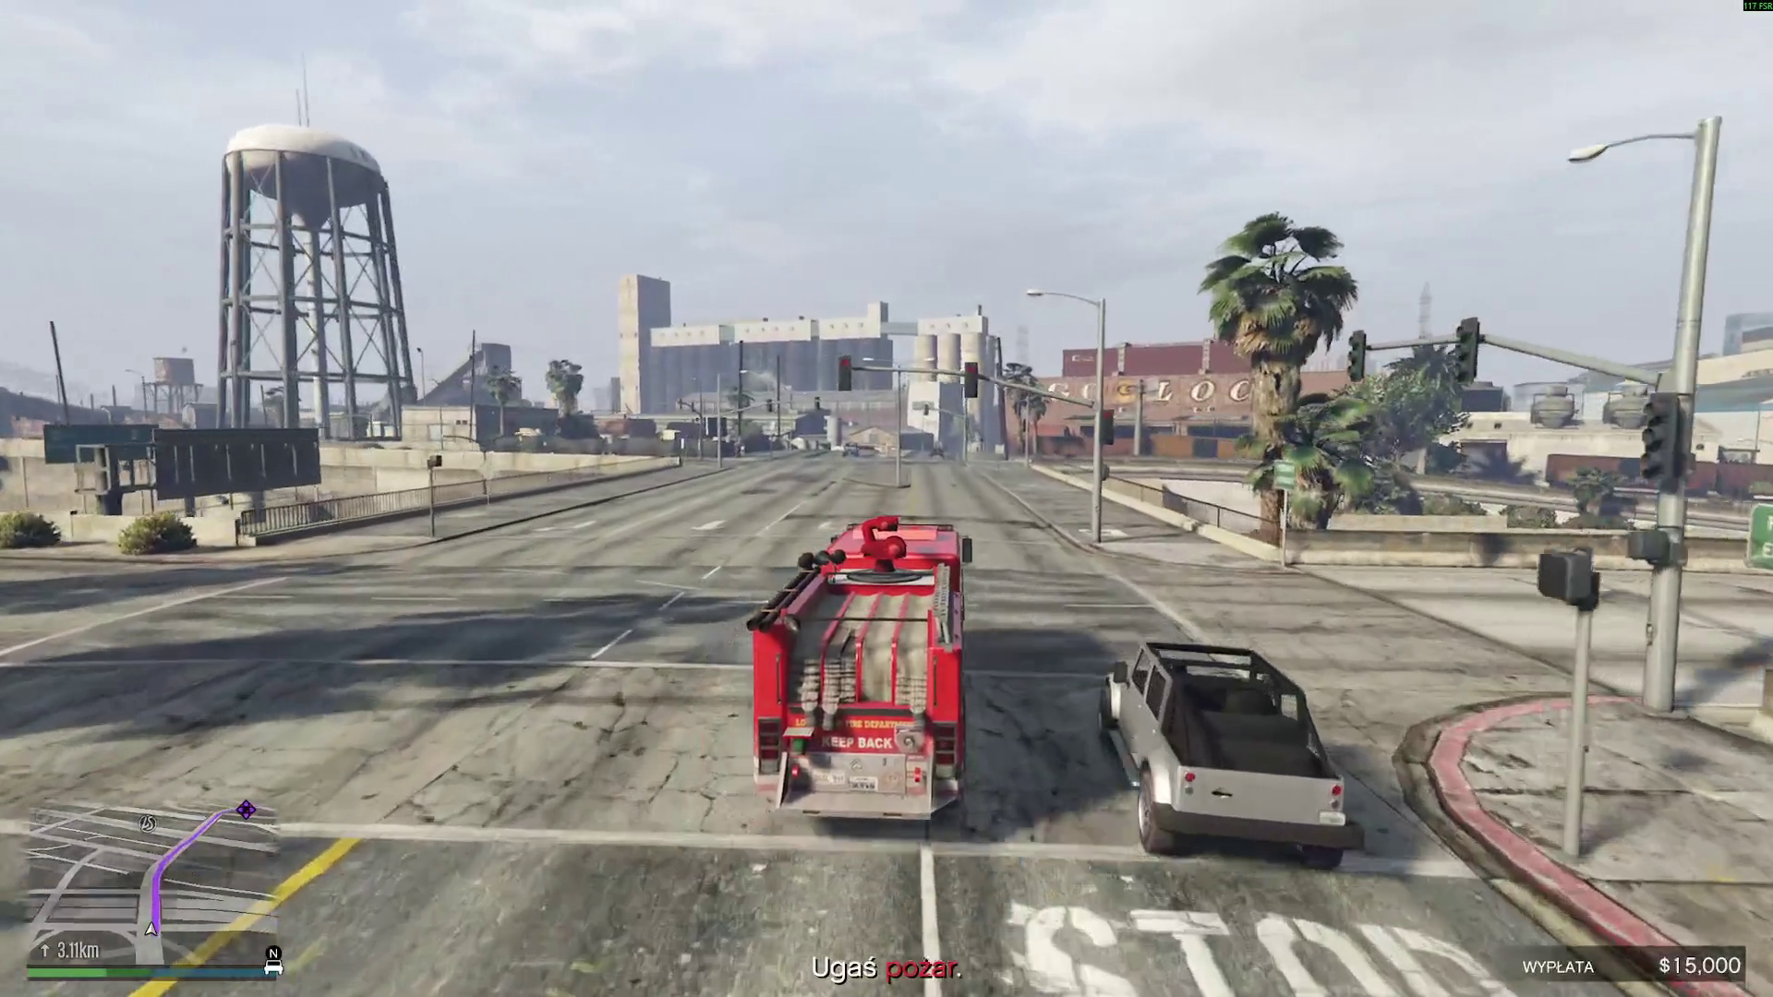
key(w)
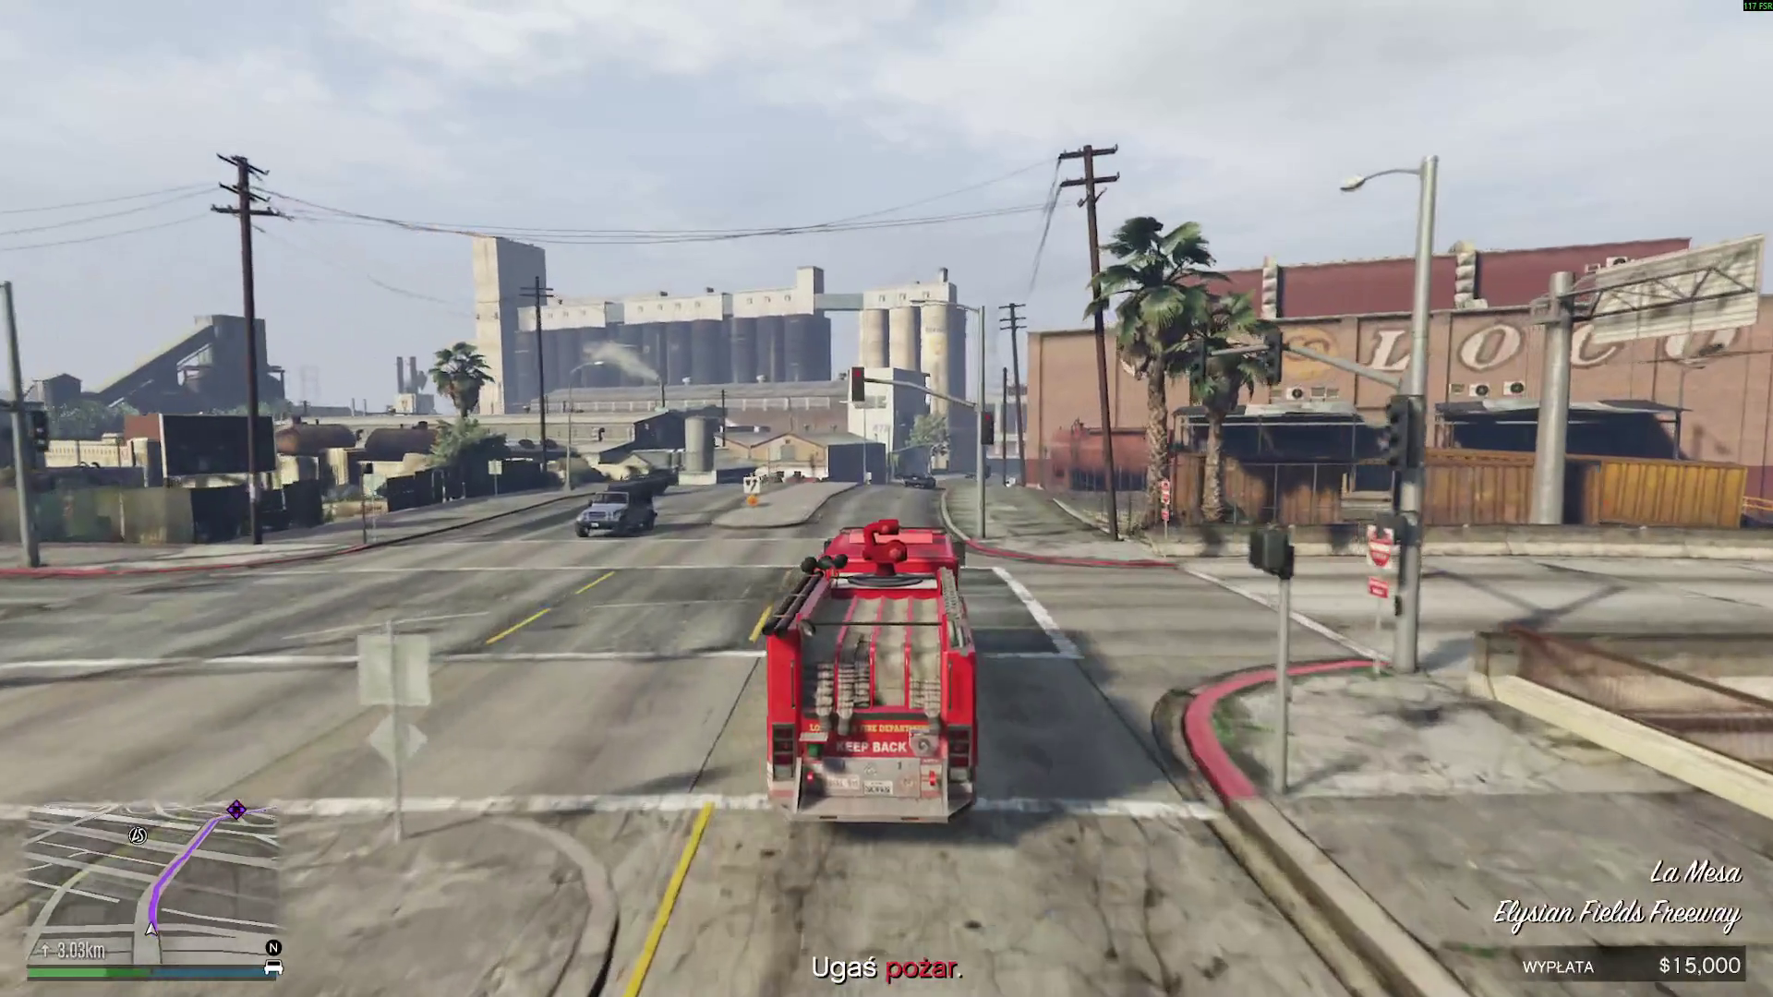
key(w)
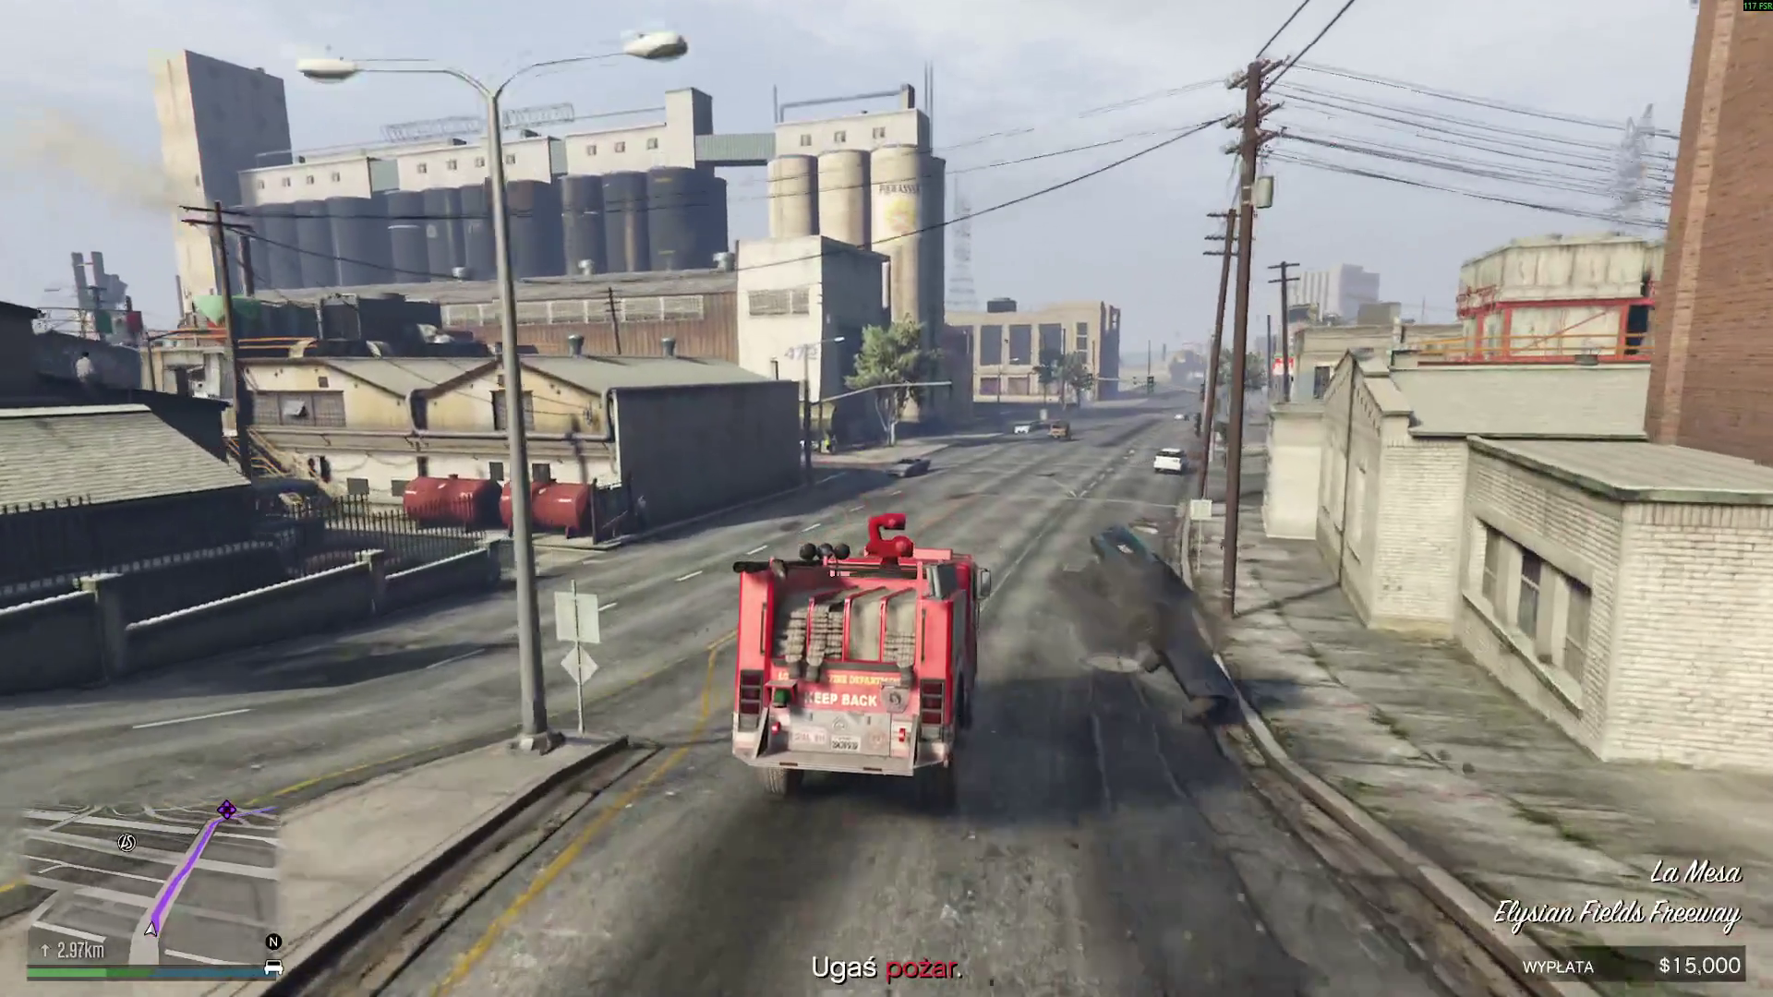
key(w)
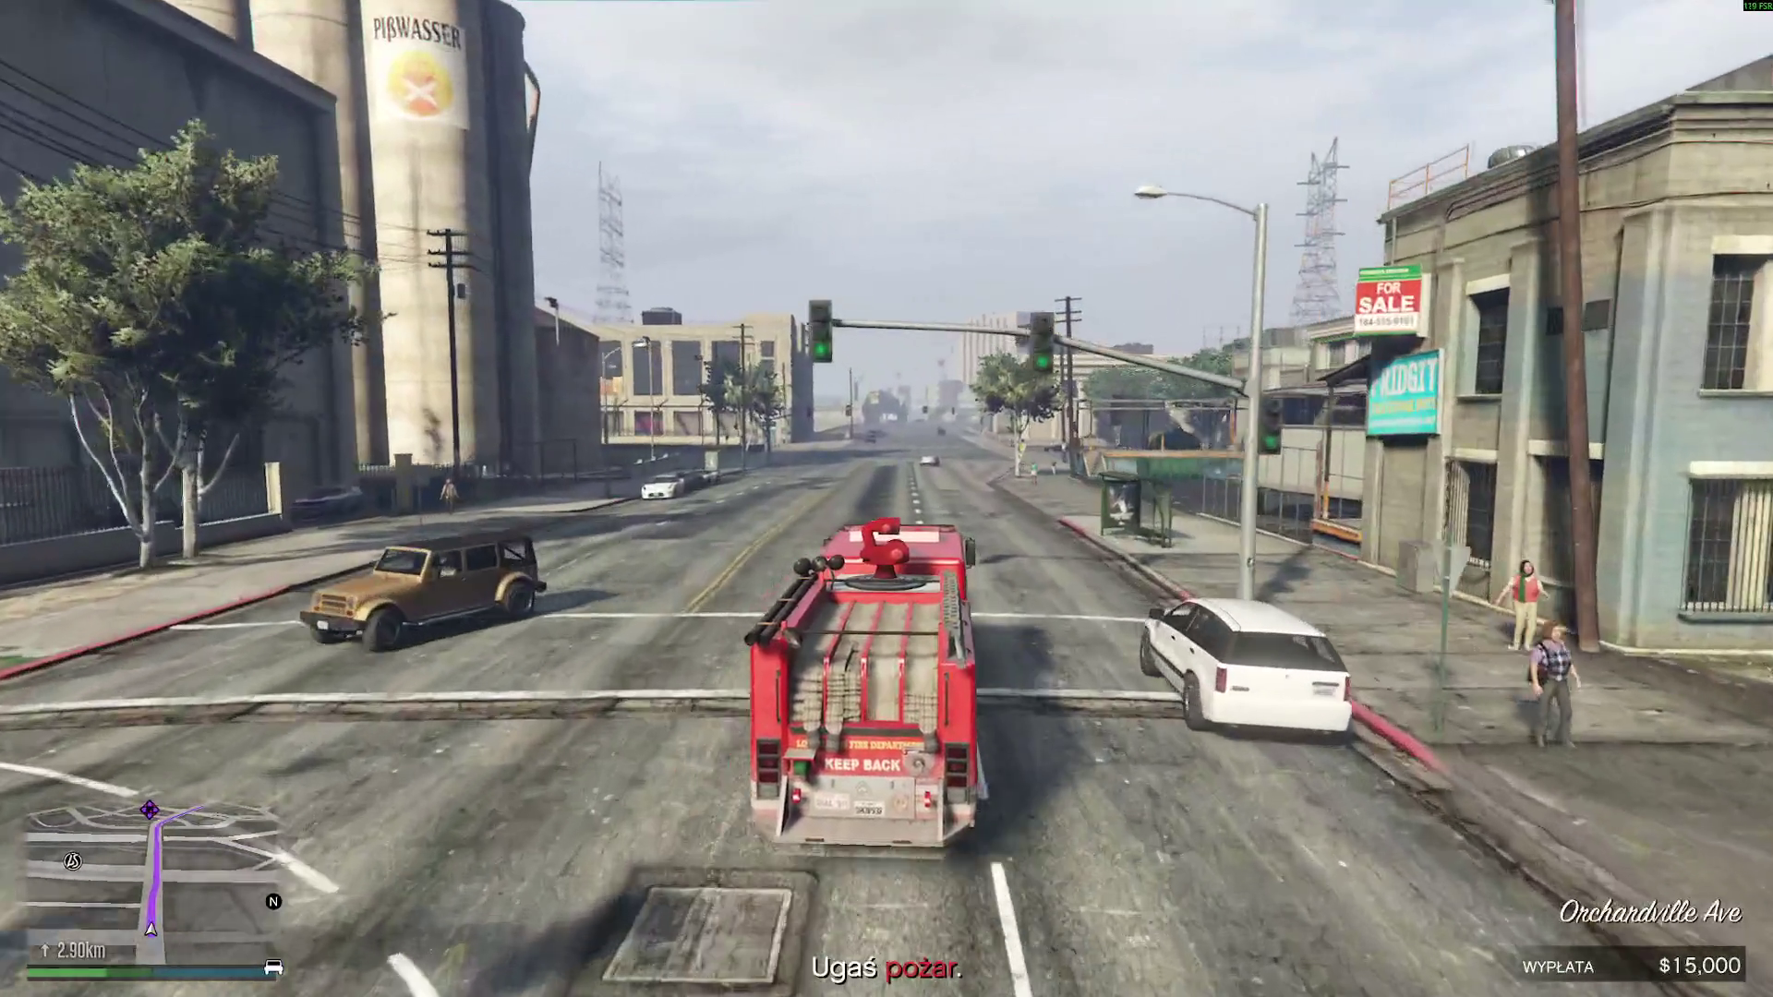
key(w)
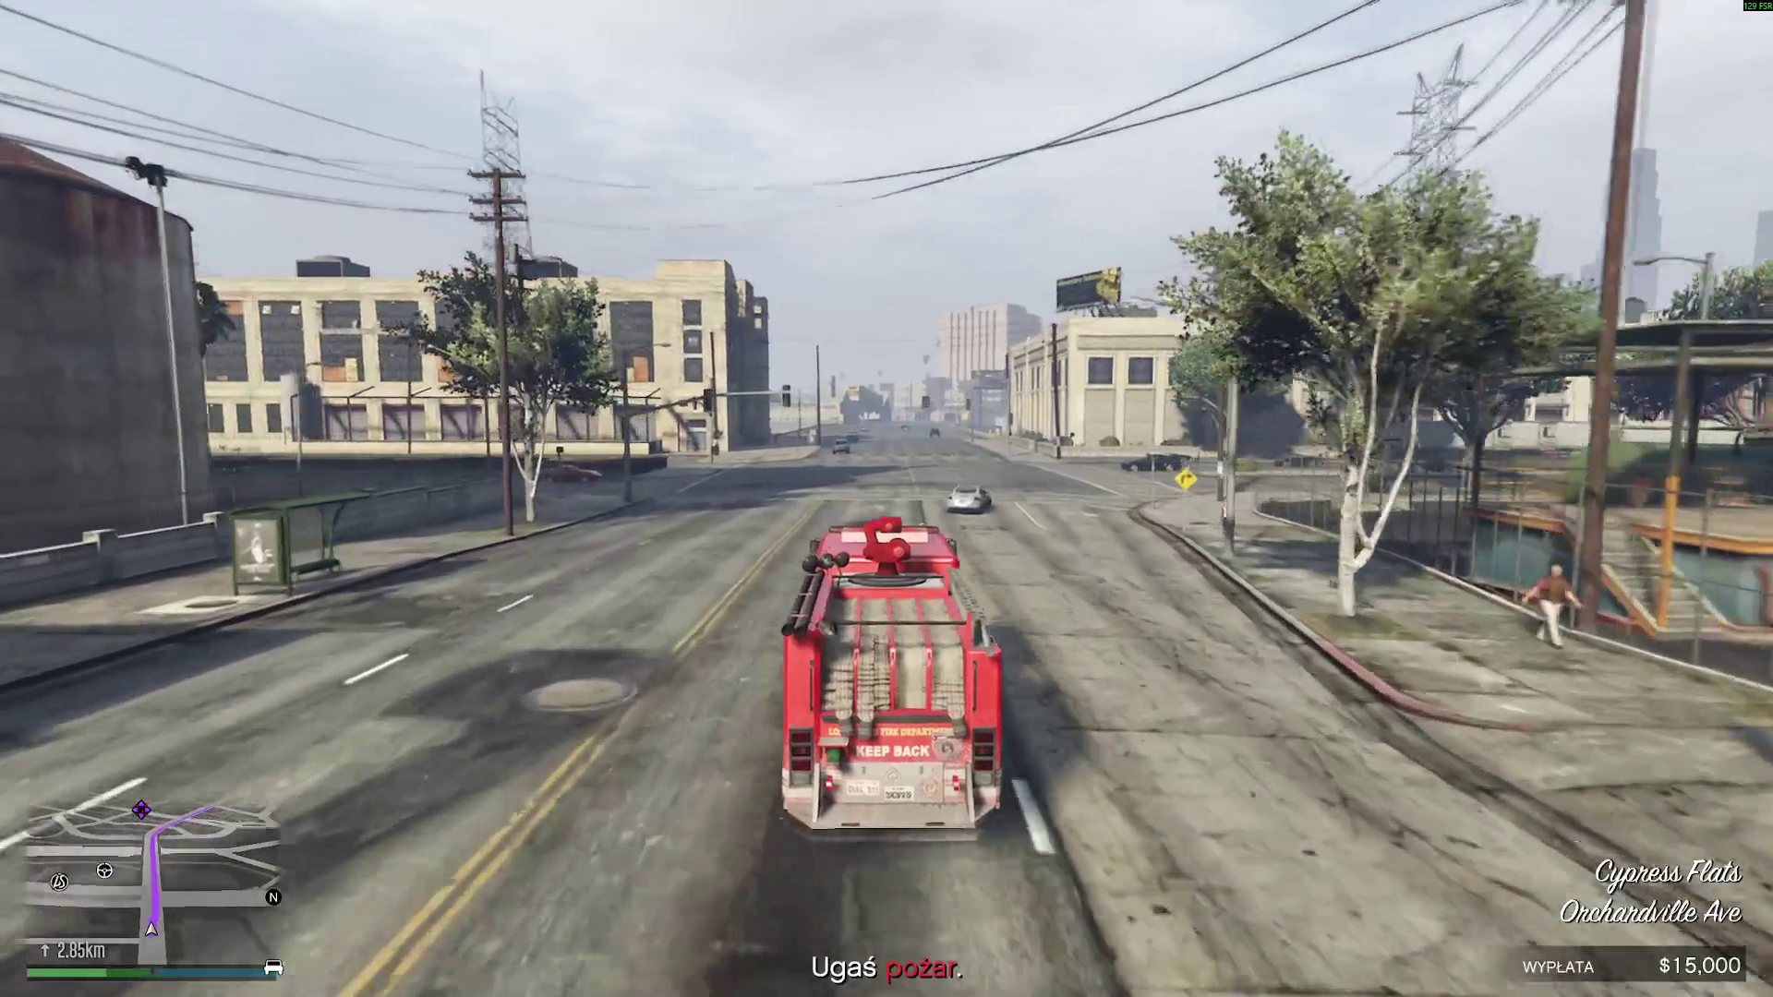
key(w)
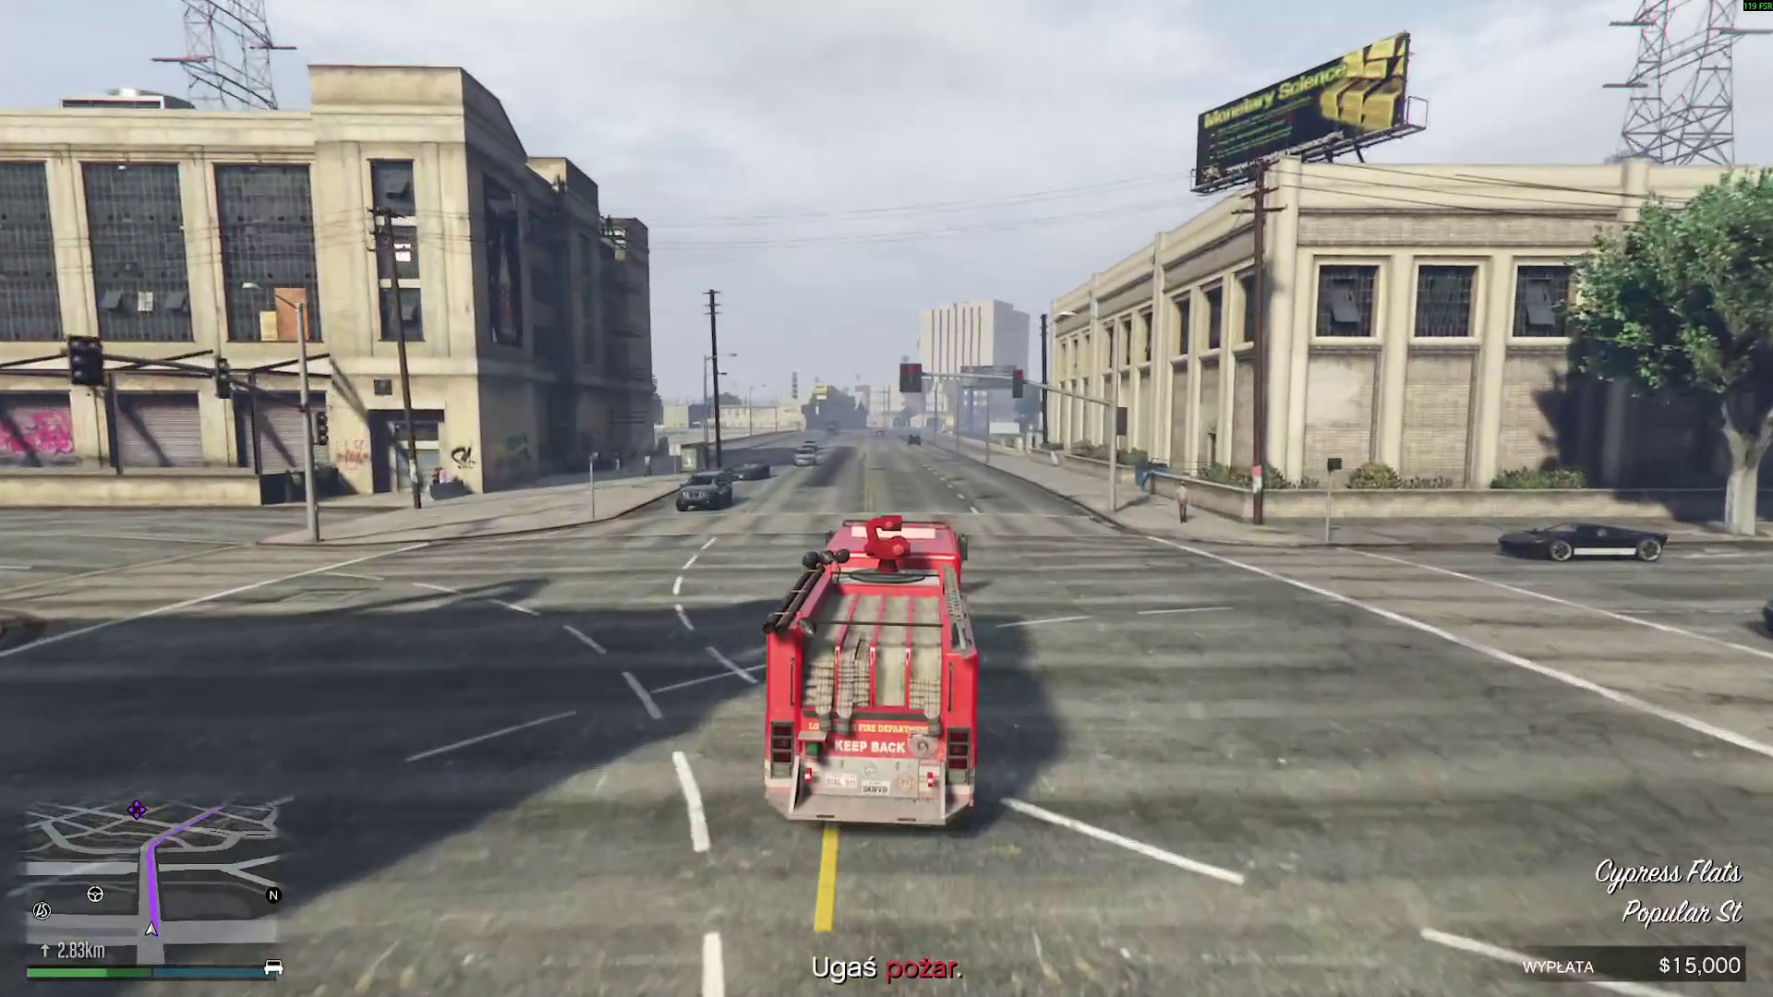
key(w)
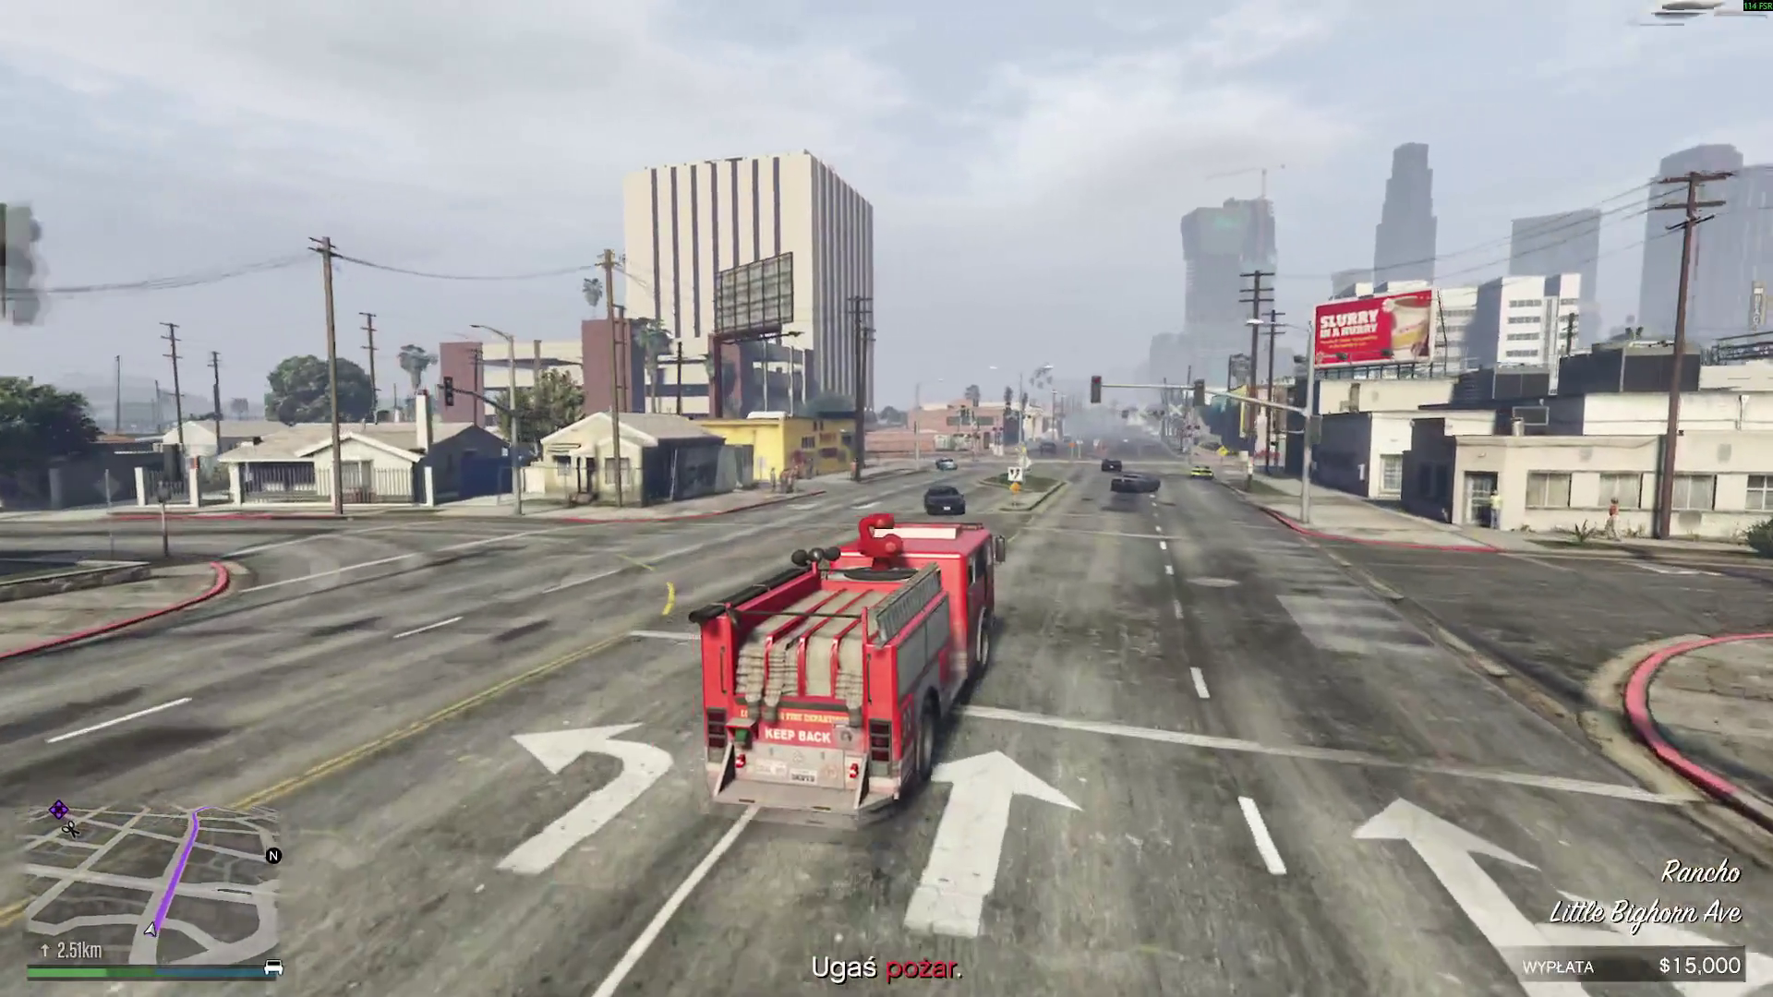
- Take Jamestown St over the railway crossing and up Roy Lowenstein Blvd, under the overpass
key(w)
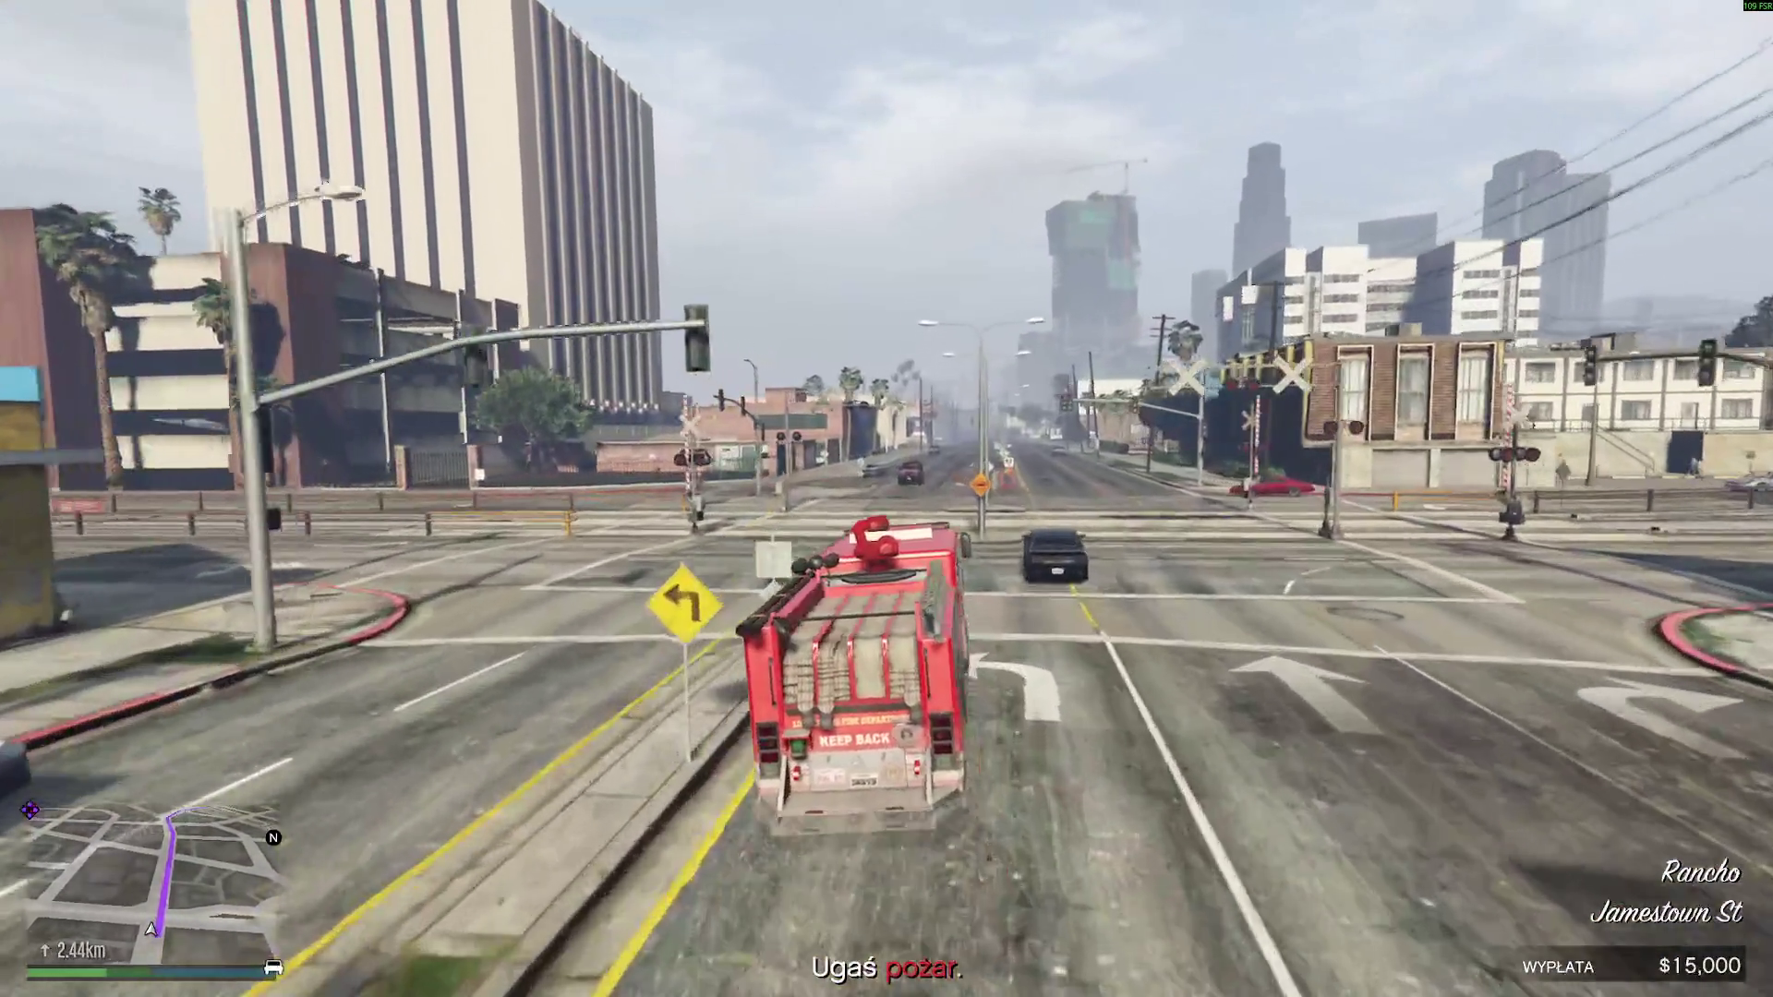
key(w)
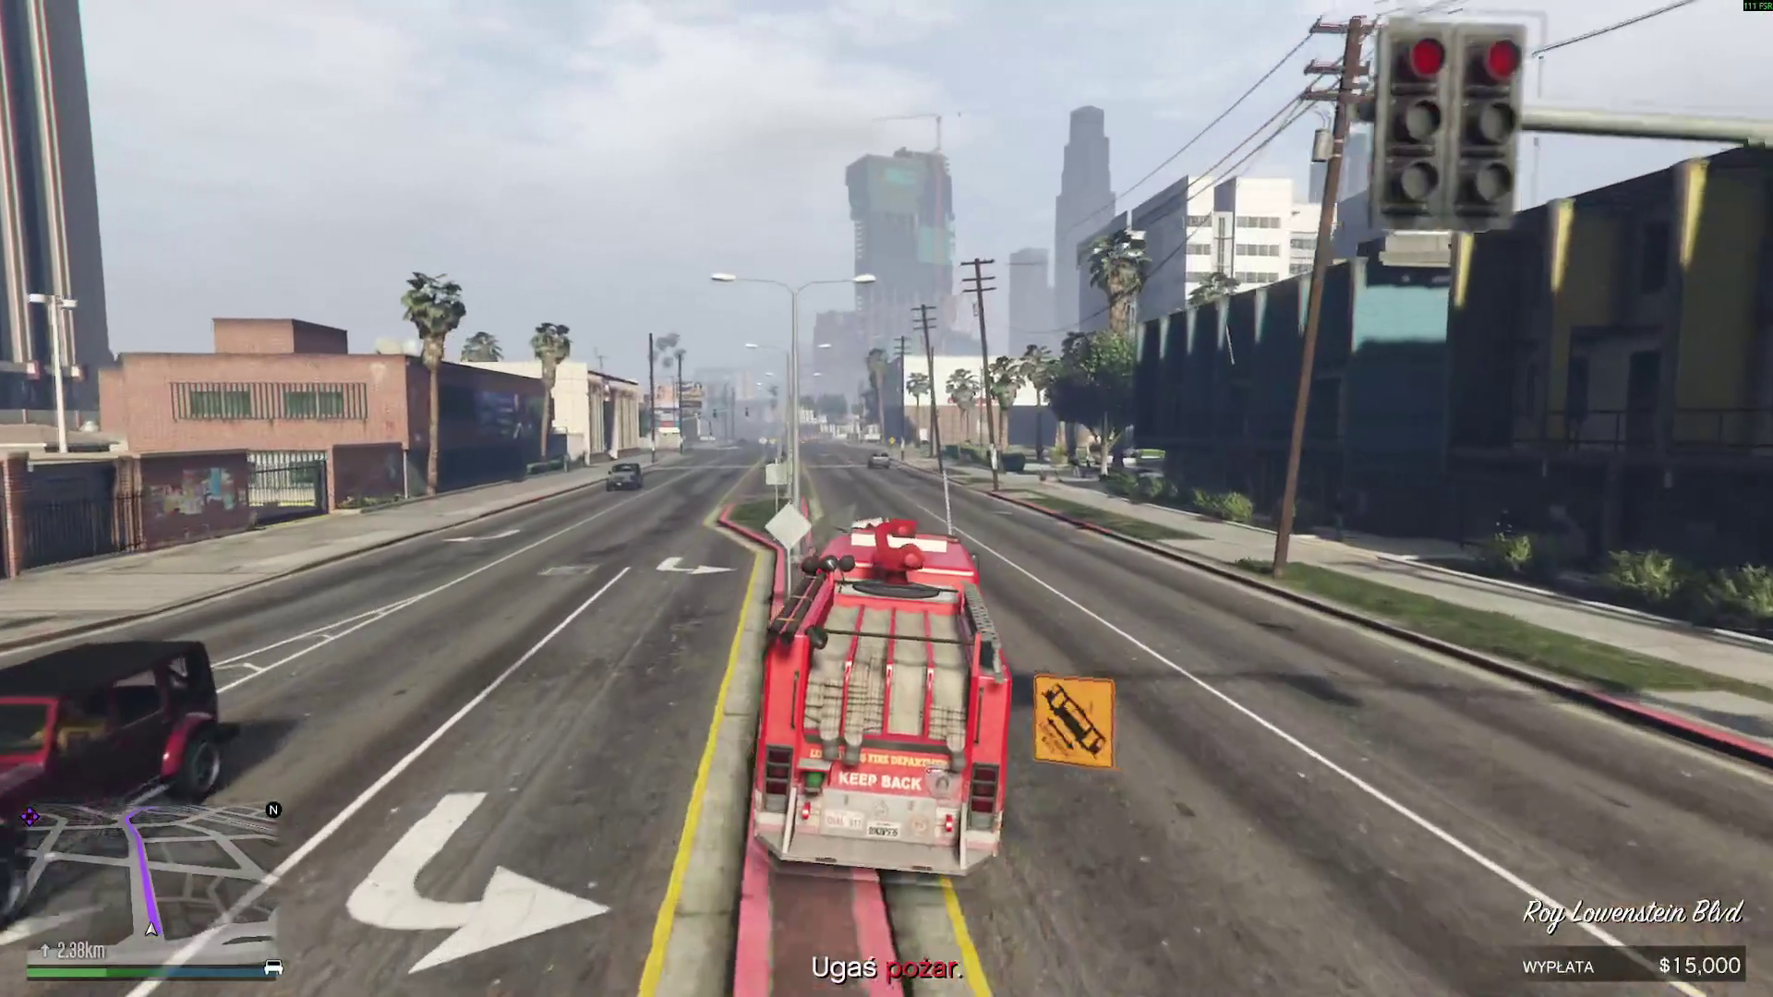
key(w)
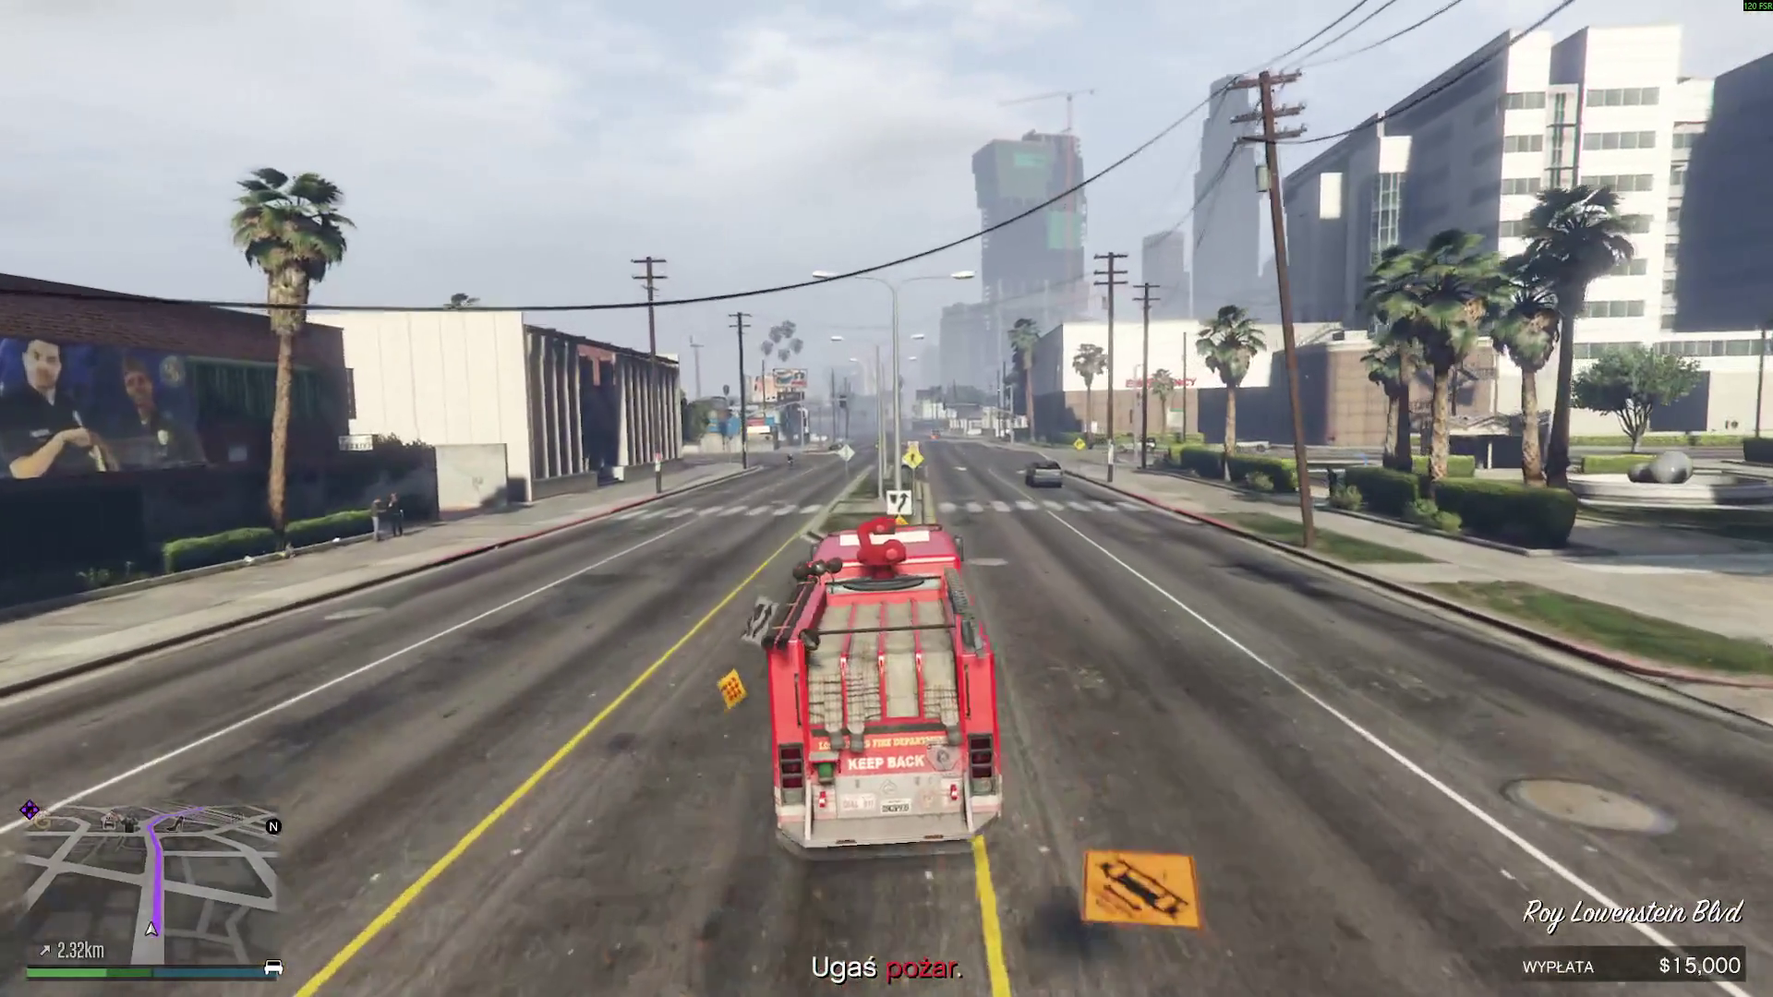
key(w)
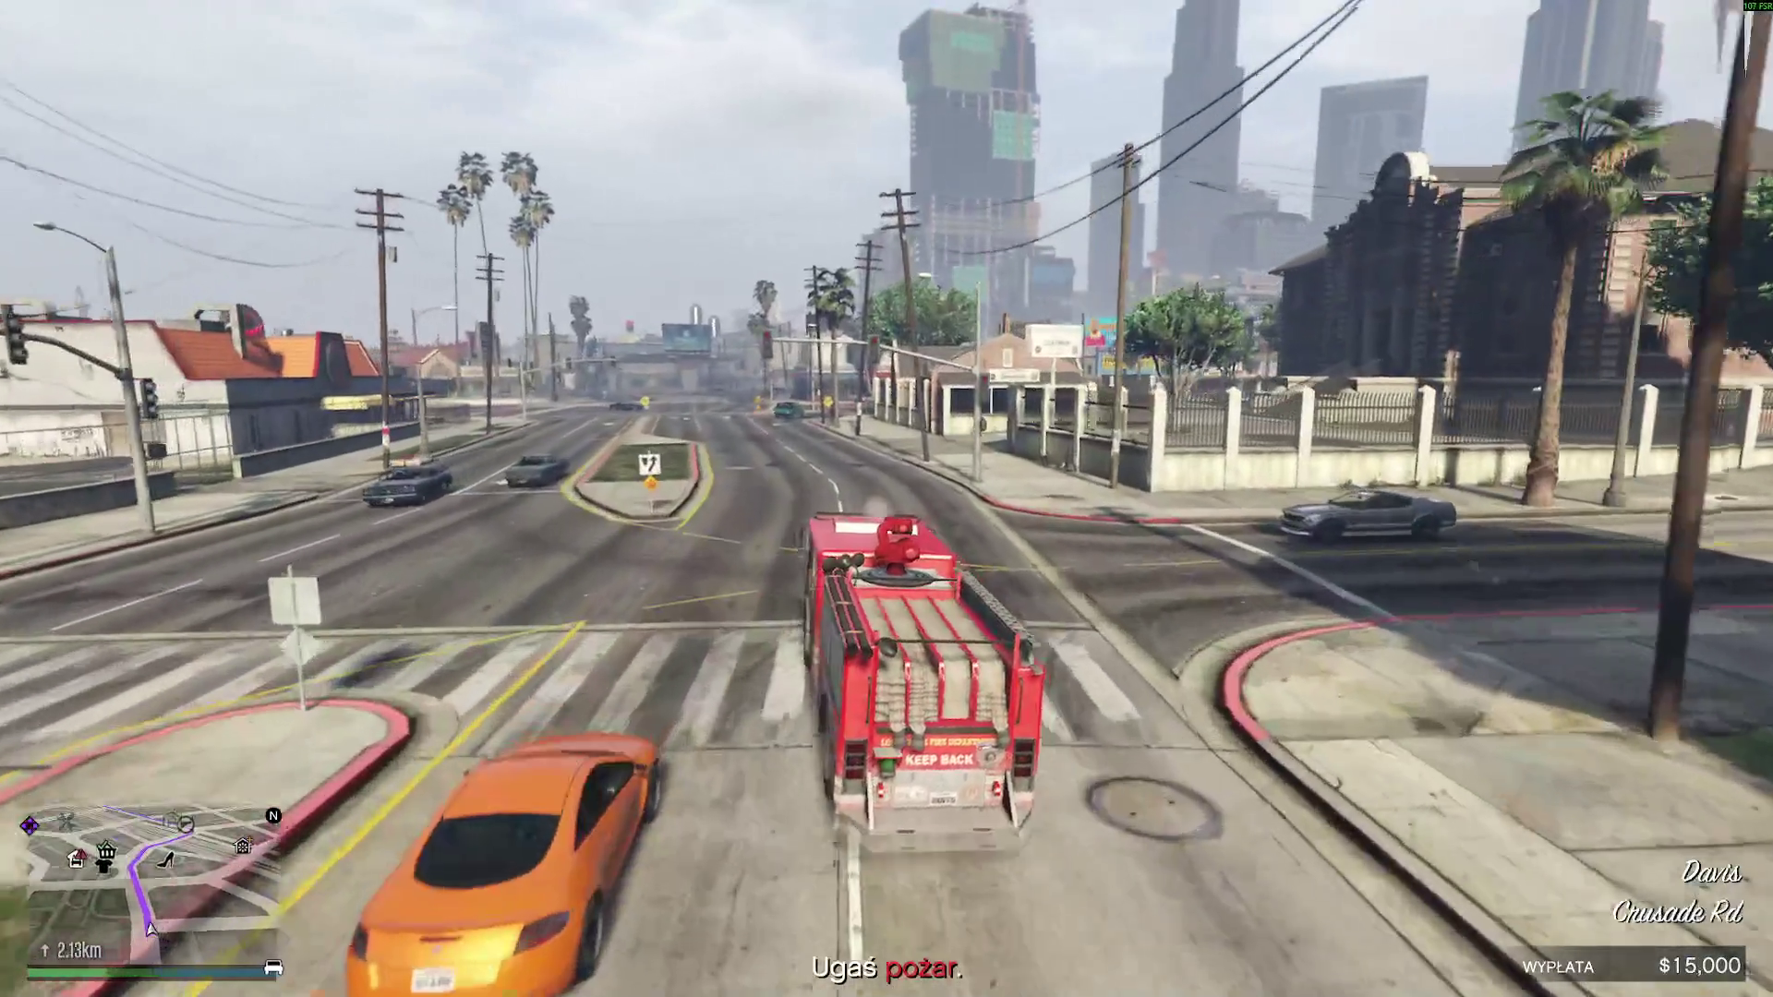
key(w)
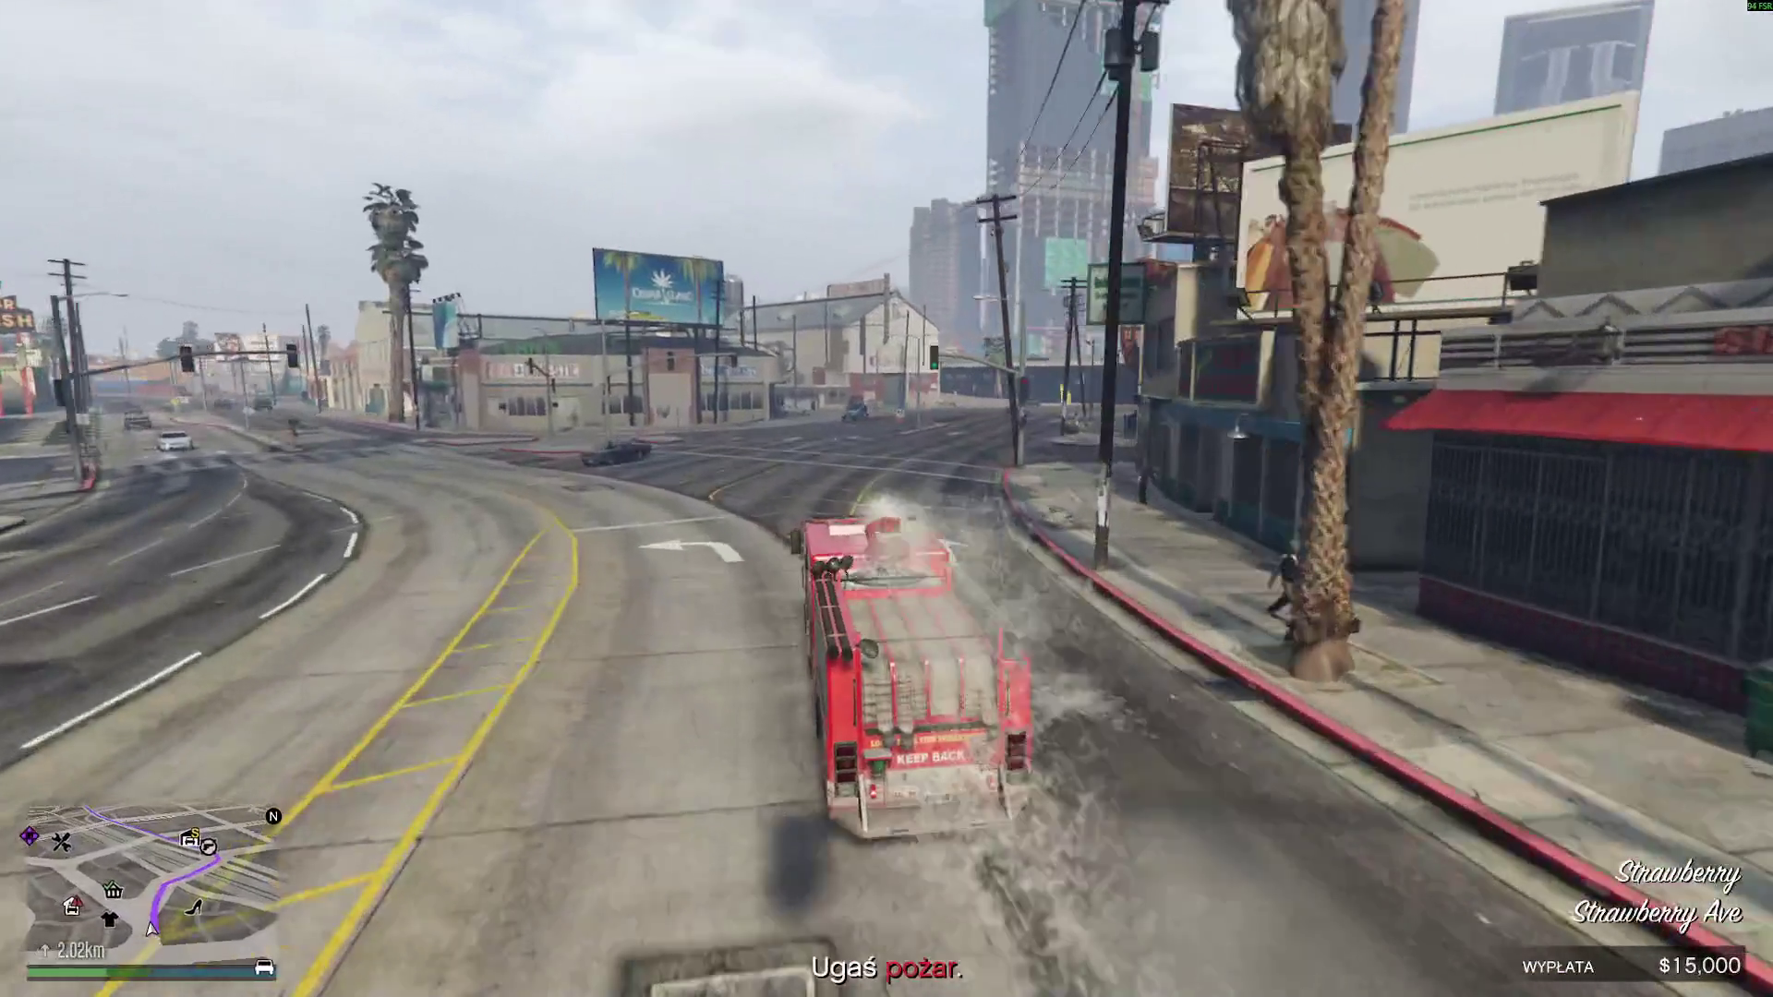
key(a)
key(w)
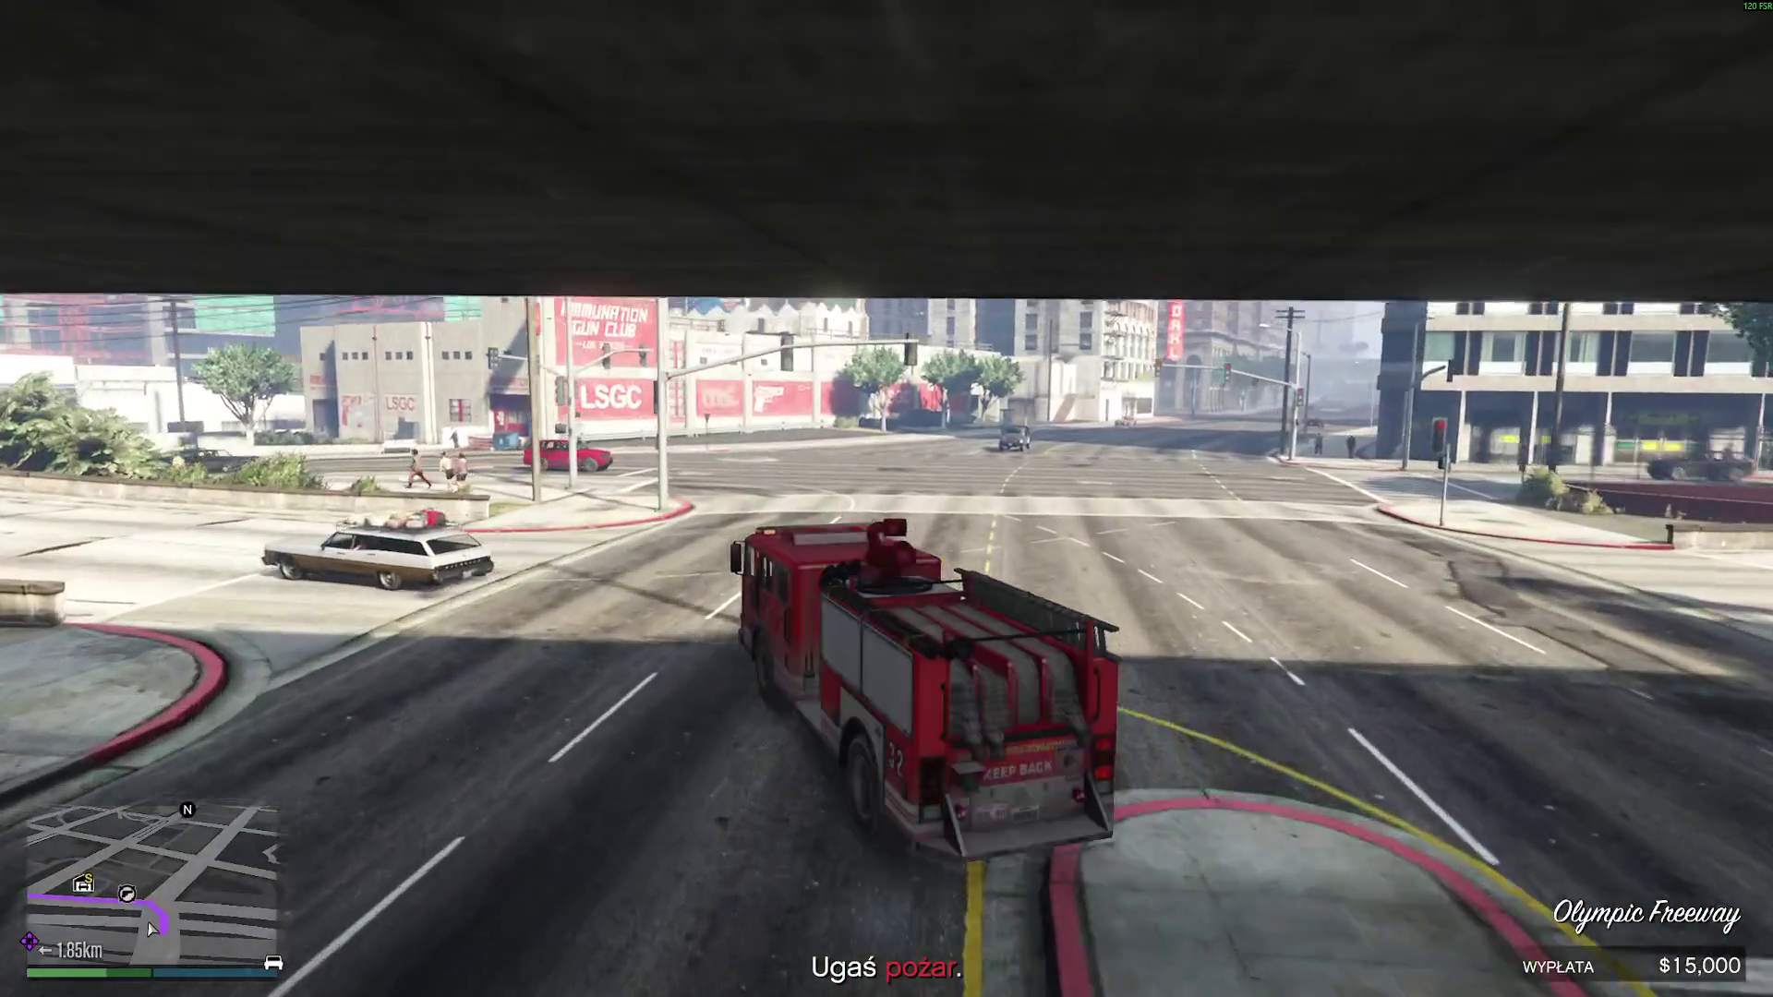
key(w)
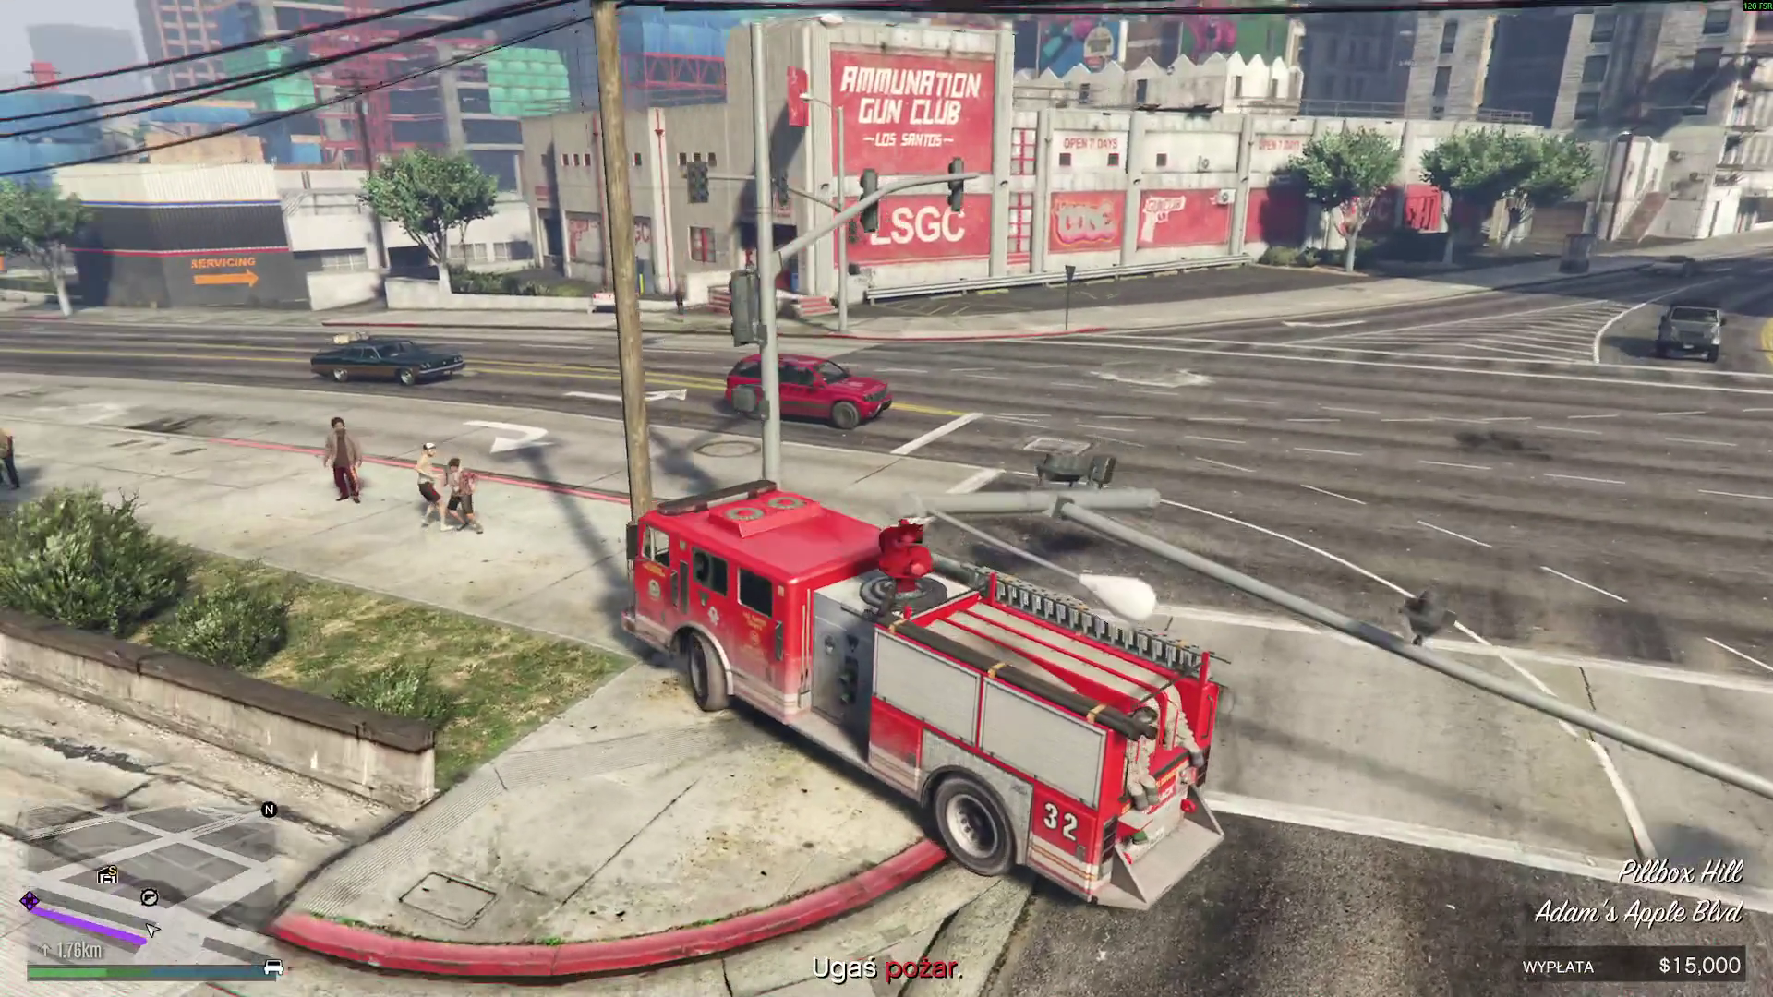
- Turn left and climb the highway ramp under the overhead signs
key(w)
key(a)
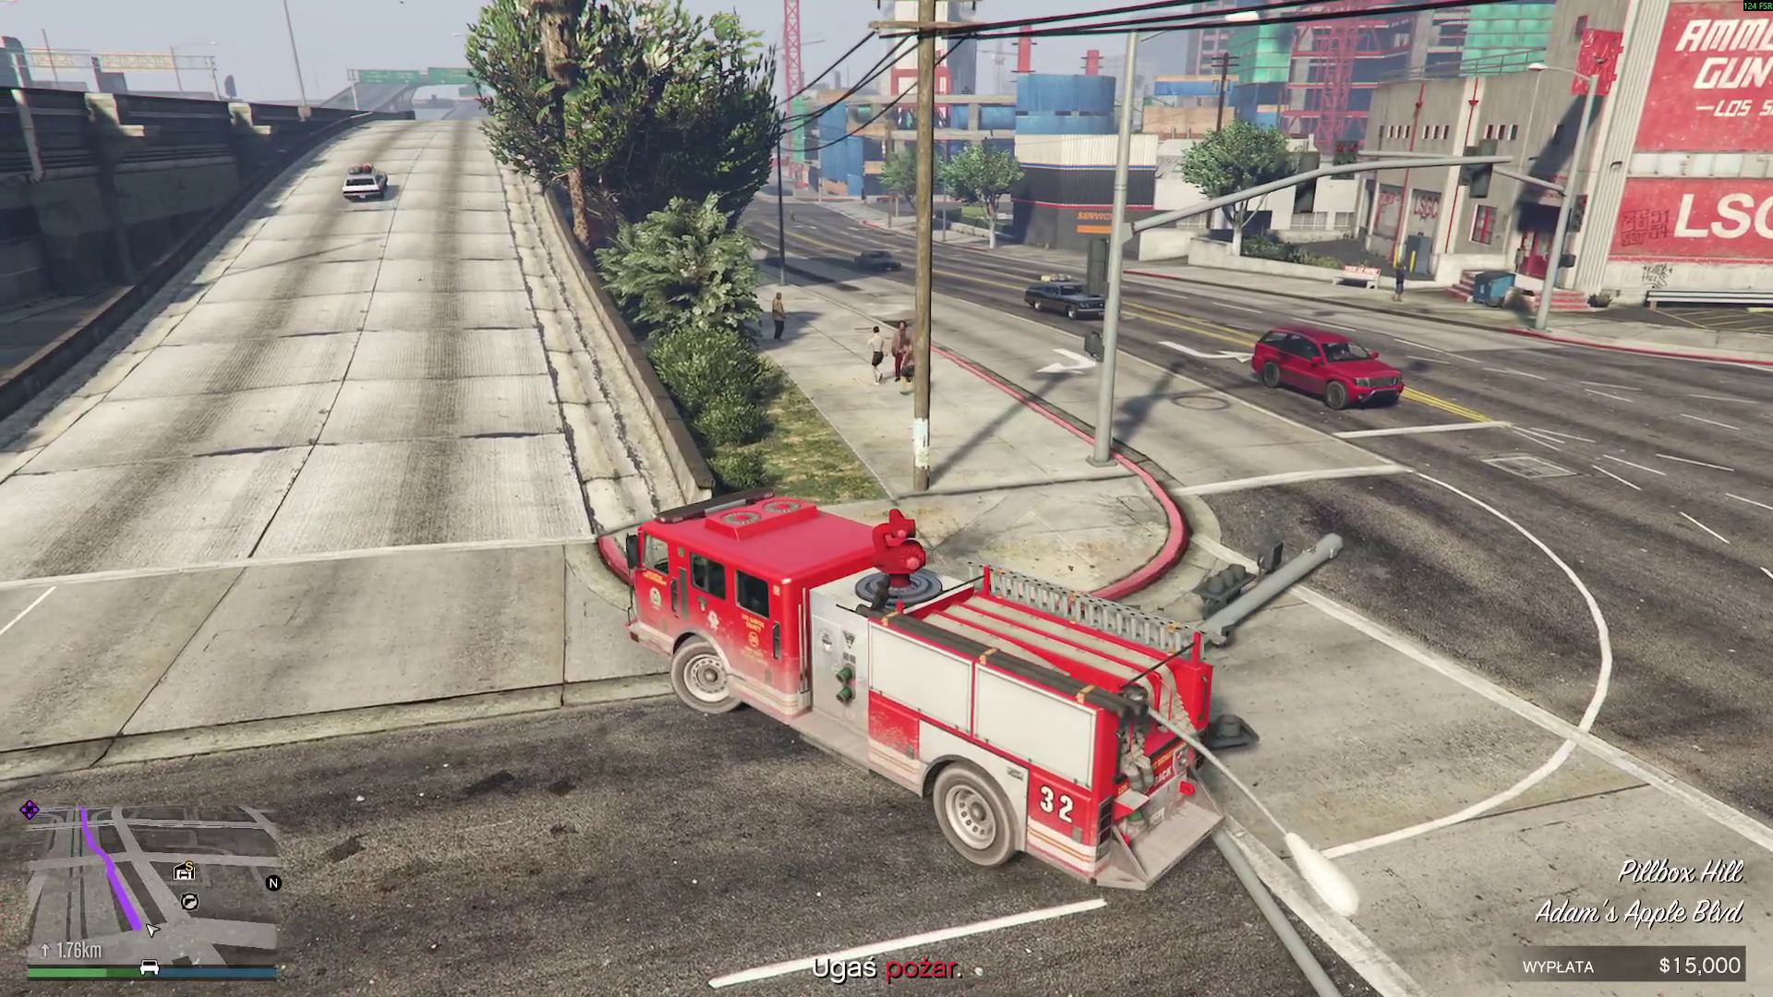
key(w)
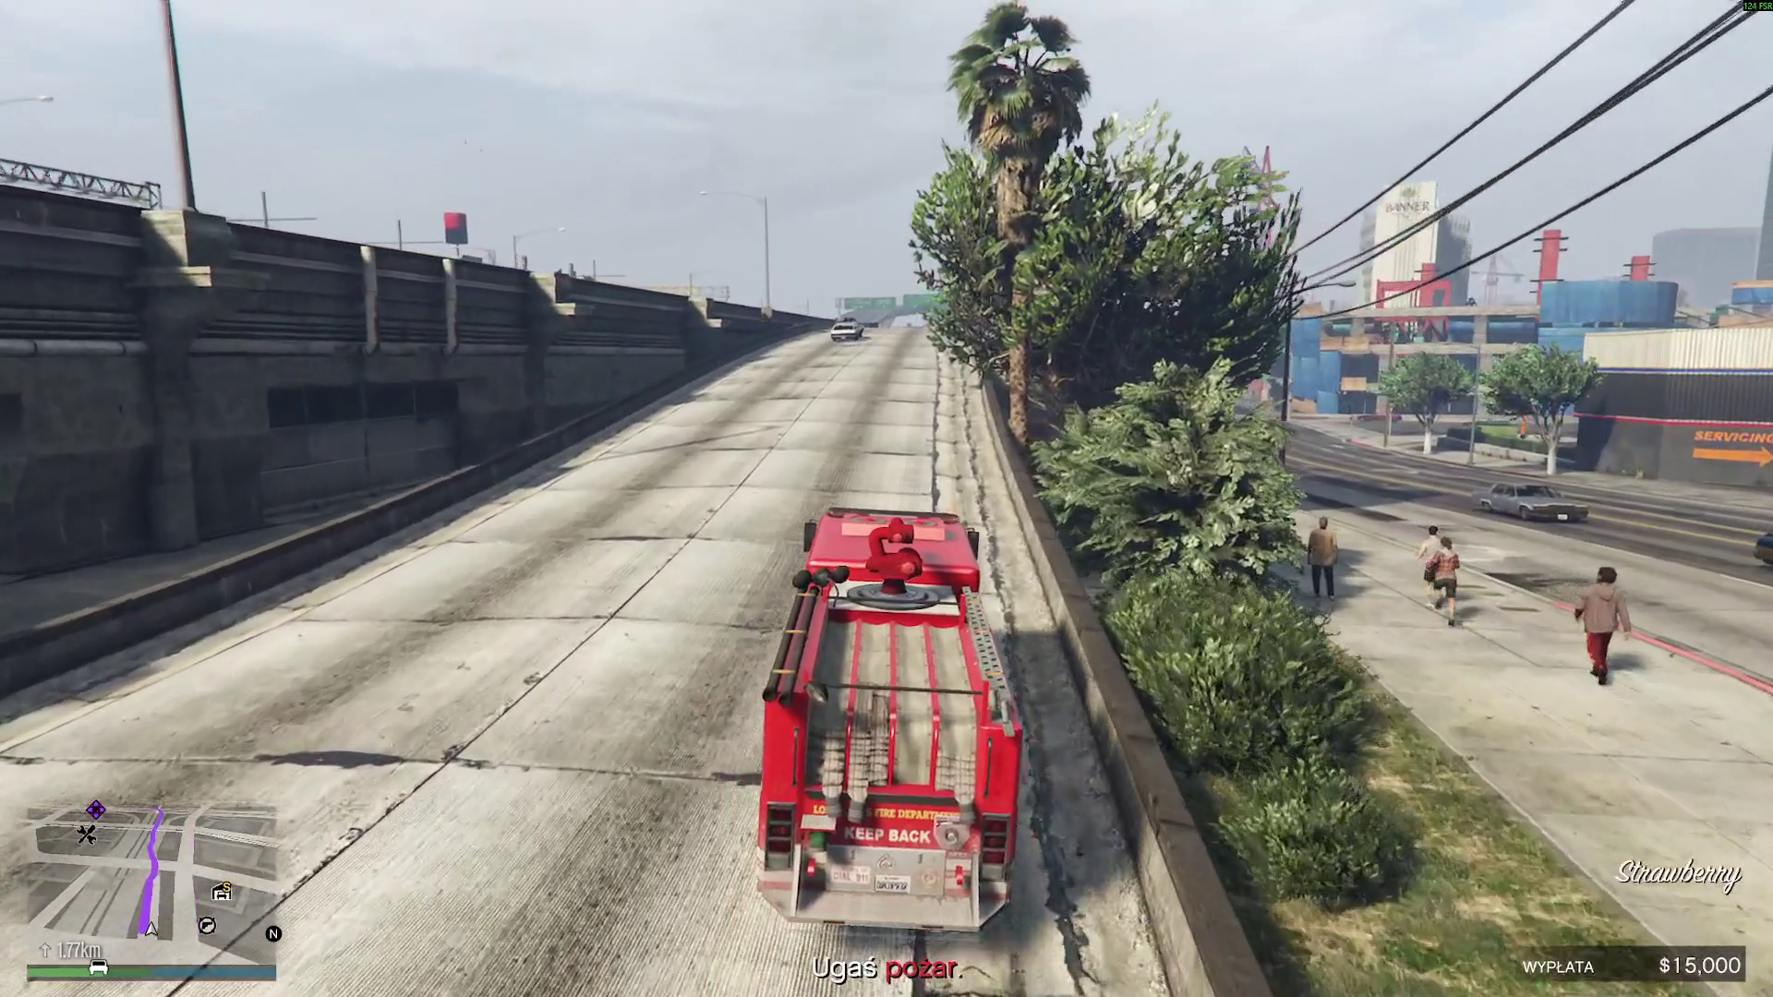
key(w)
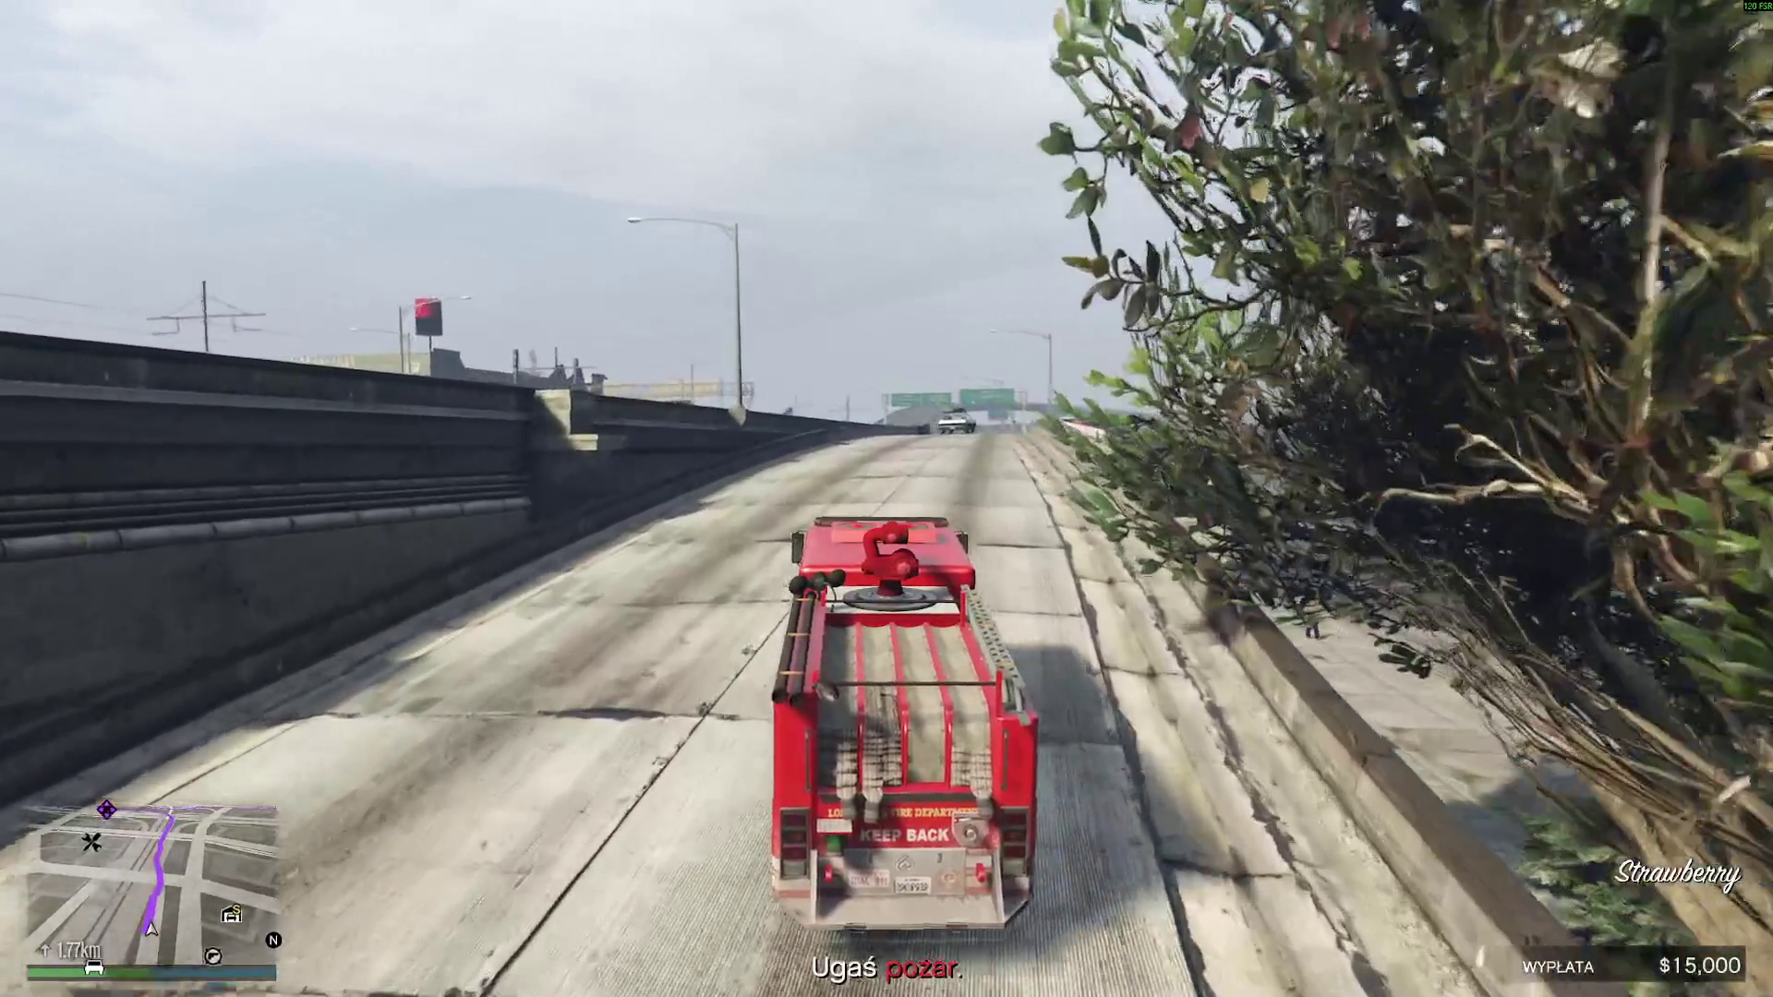
key(w)
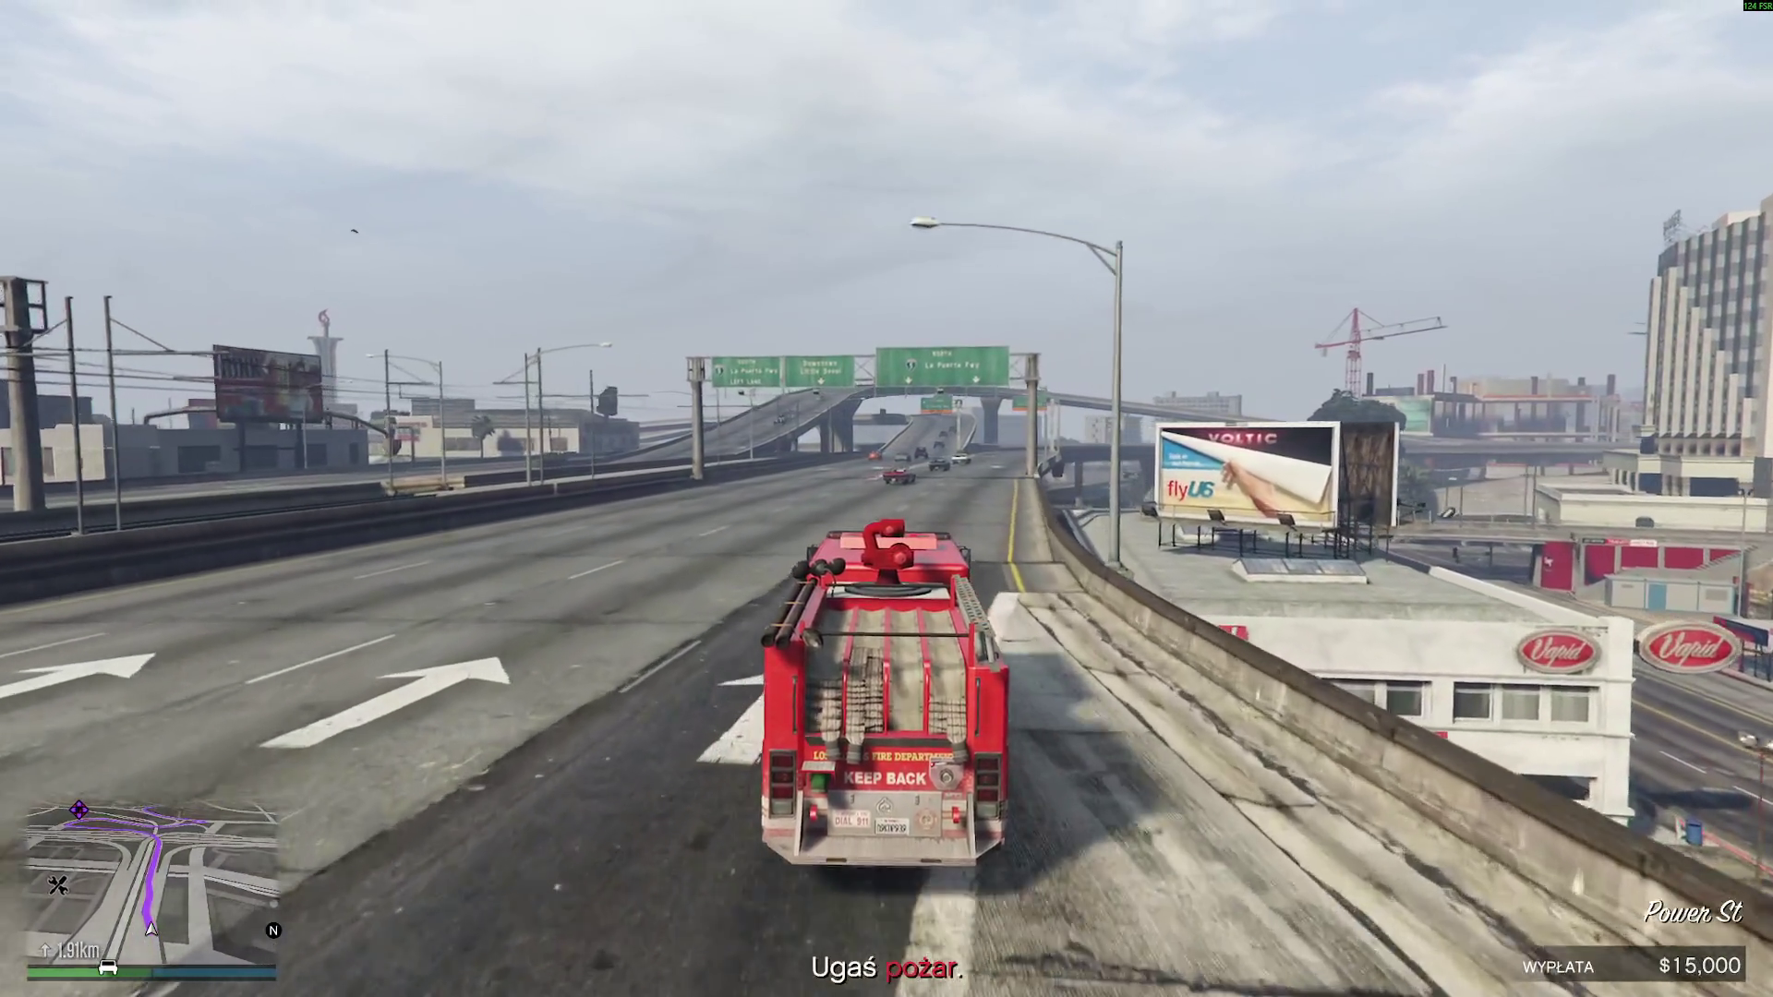
key(w)
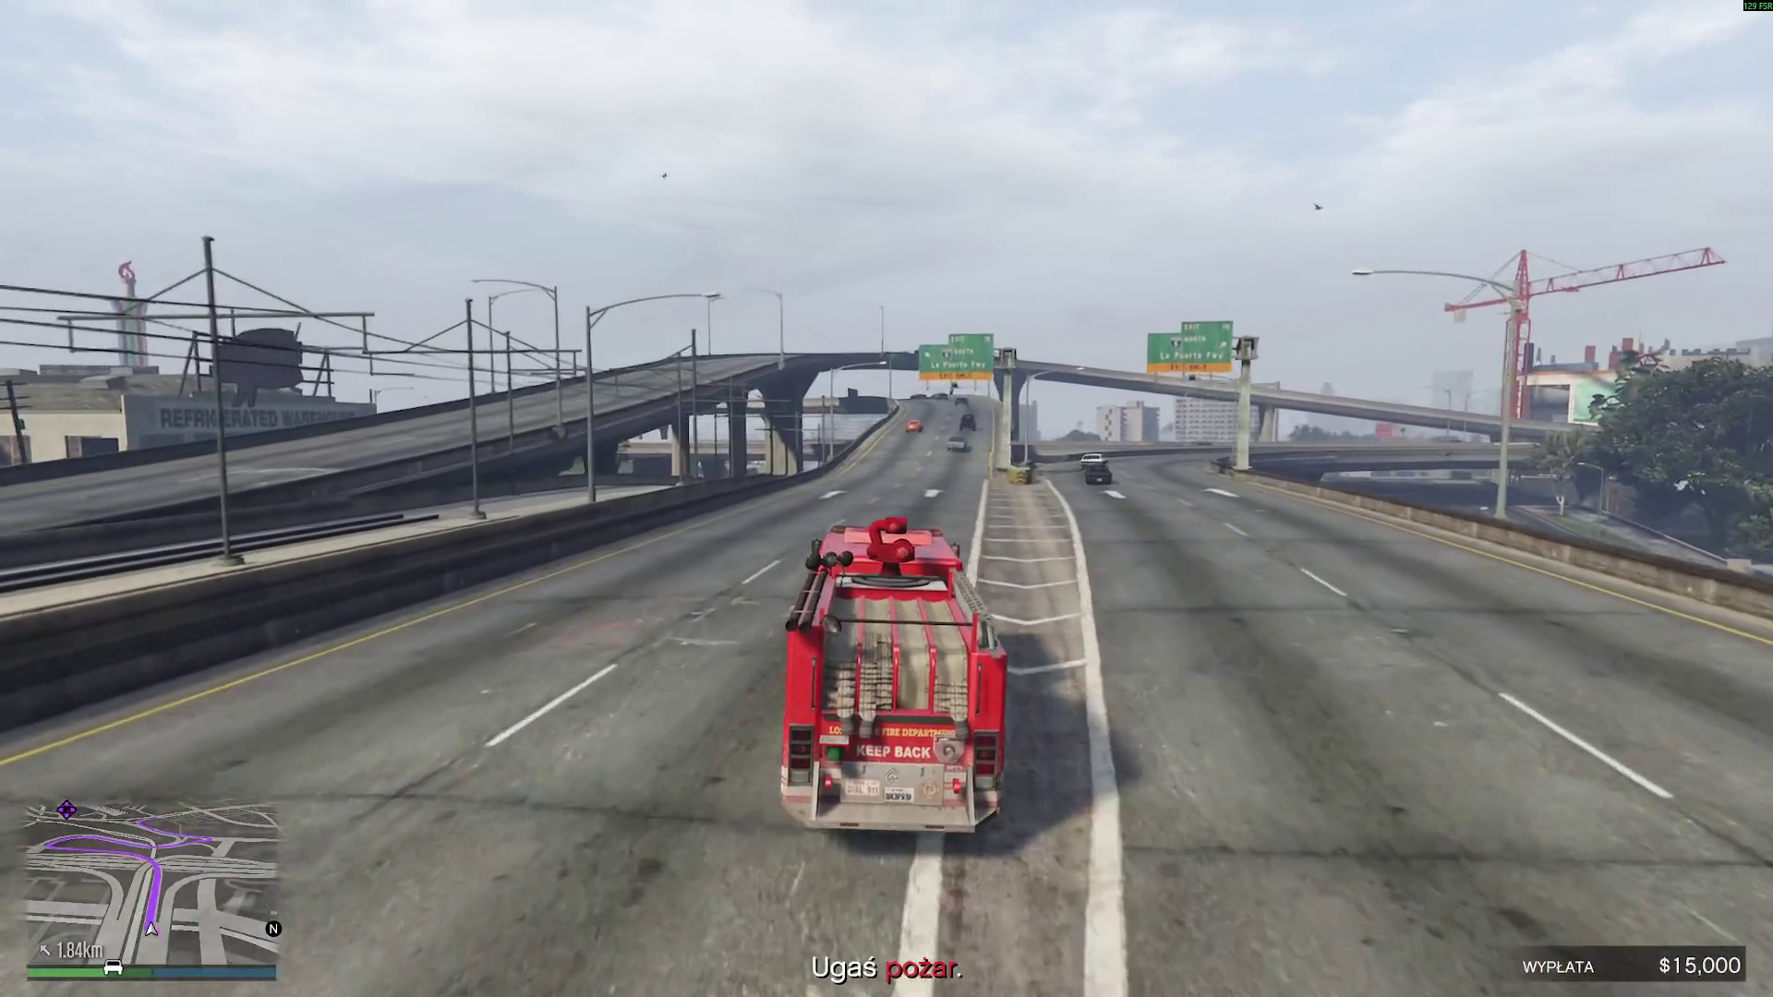
- Take the left ramp, steer around the stopped cars, and follow it to the junction
key(w)
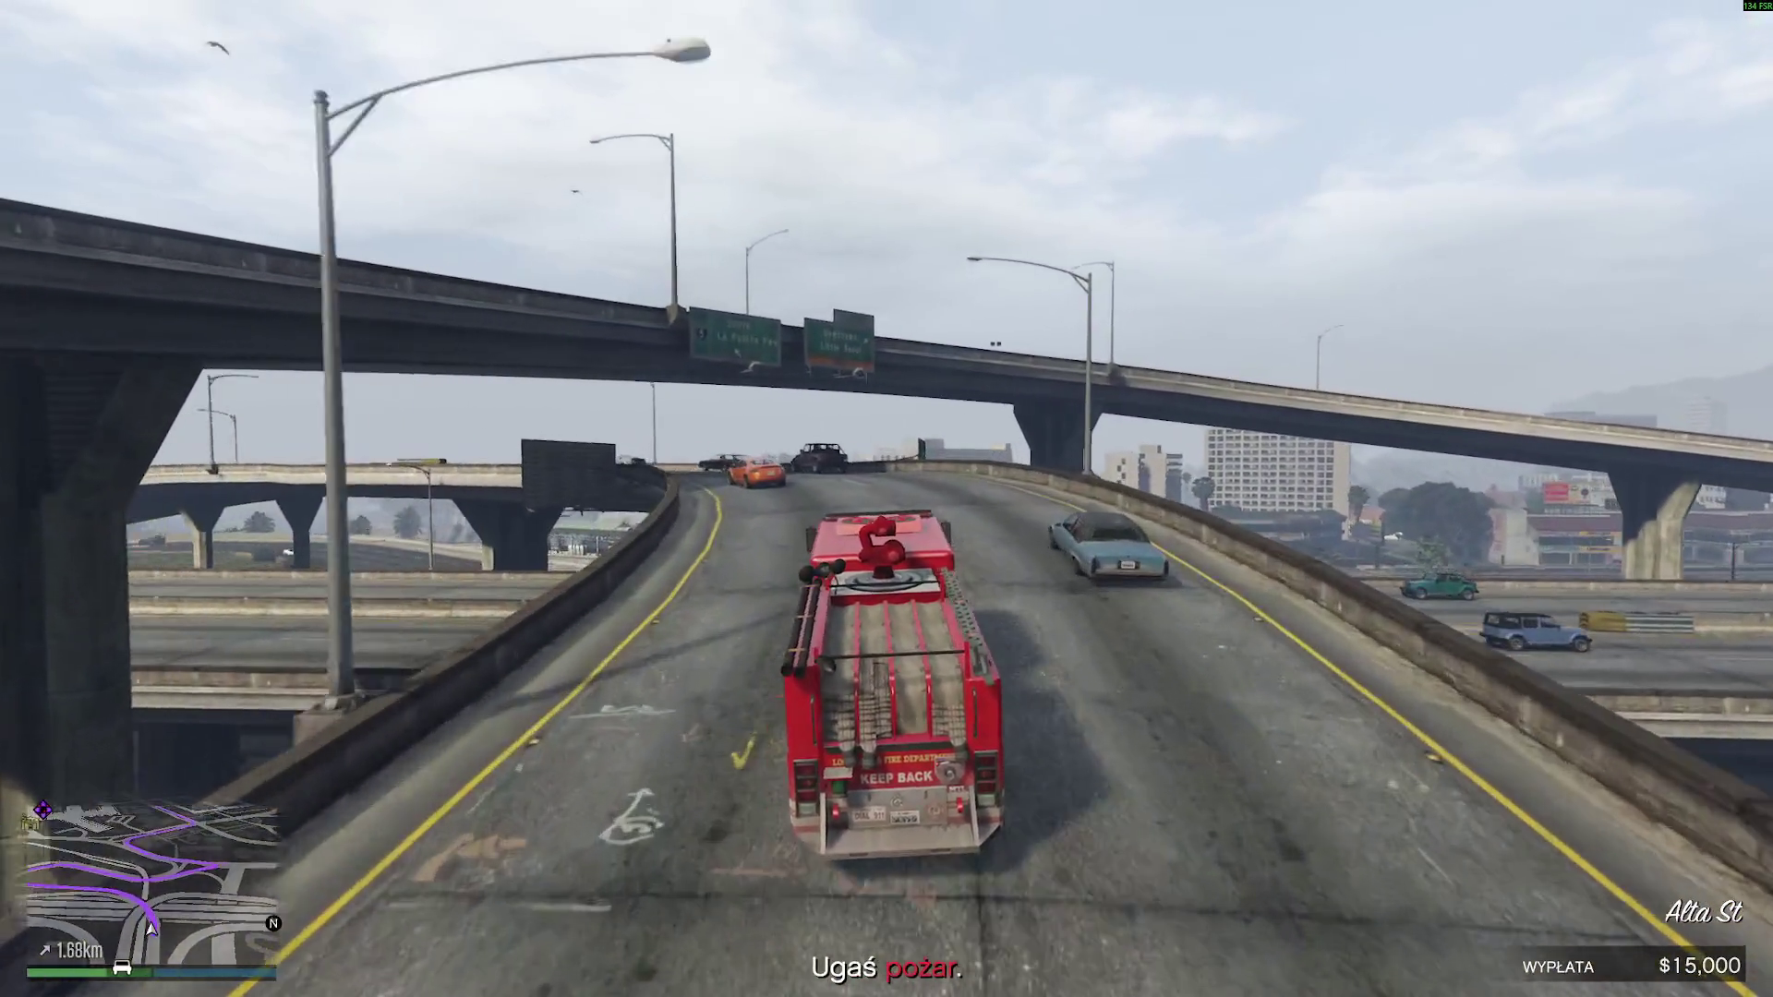
key(w)
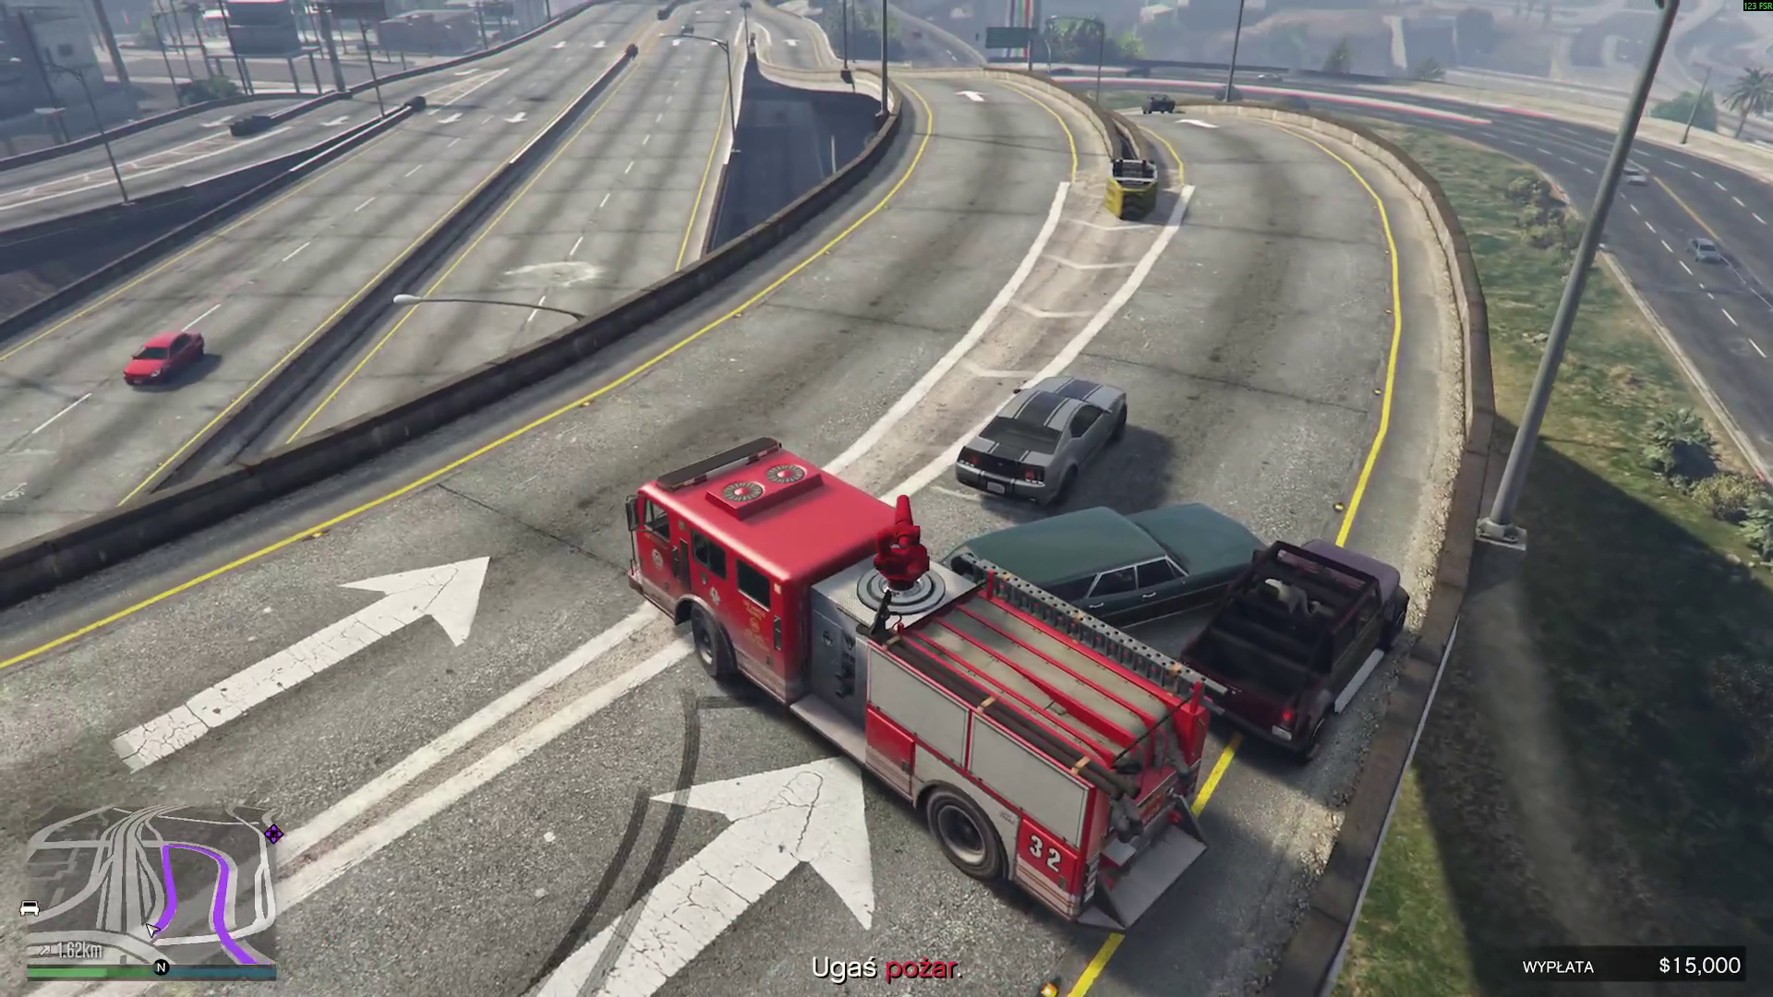
key(w)
key(d)
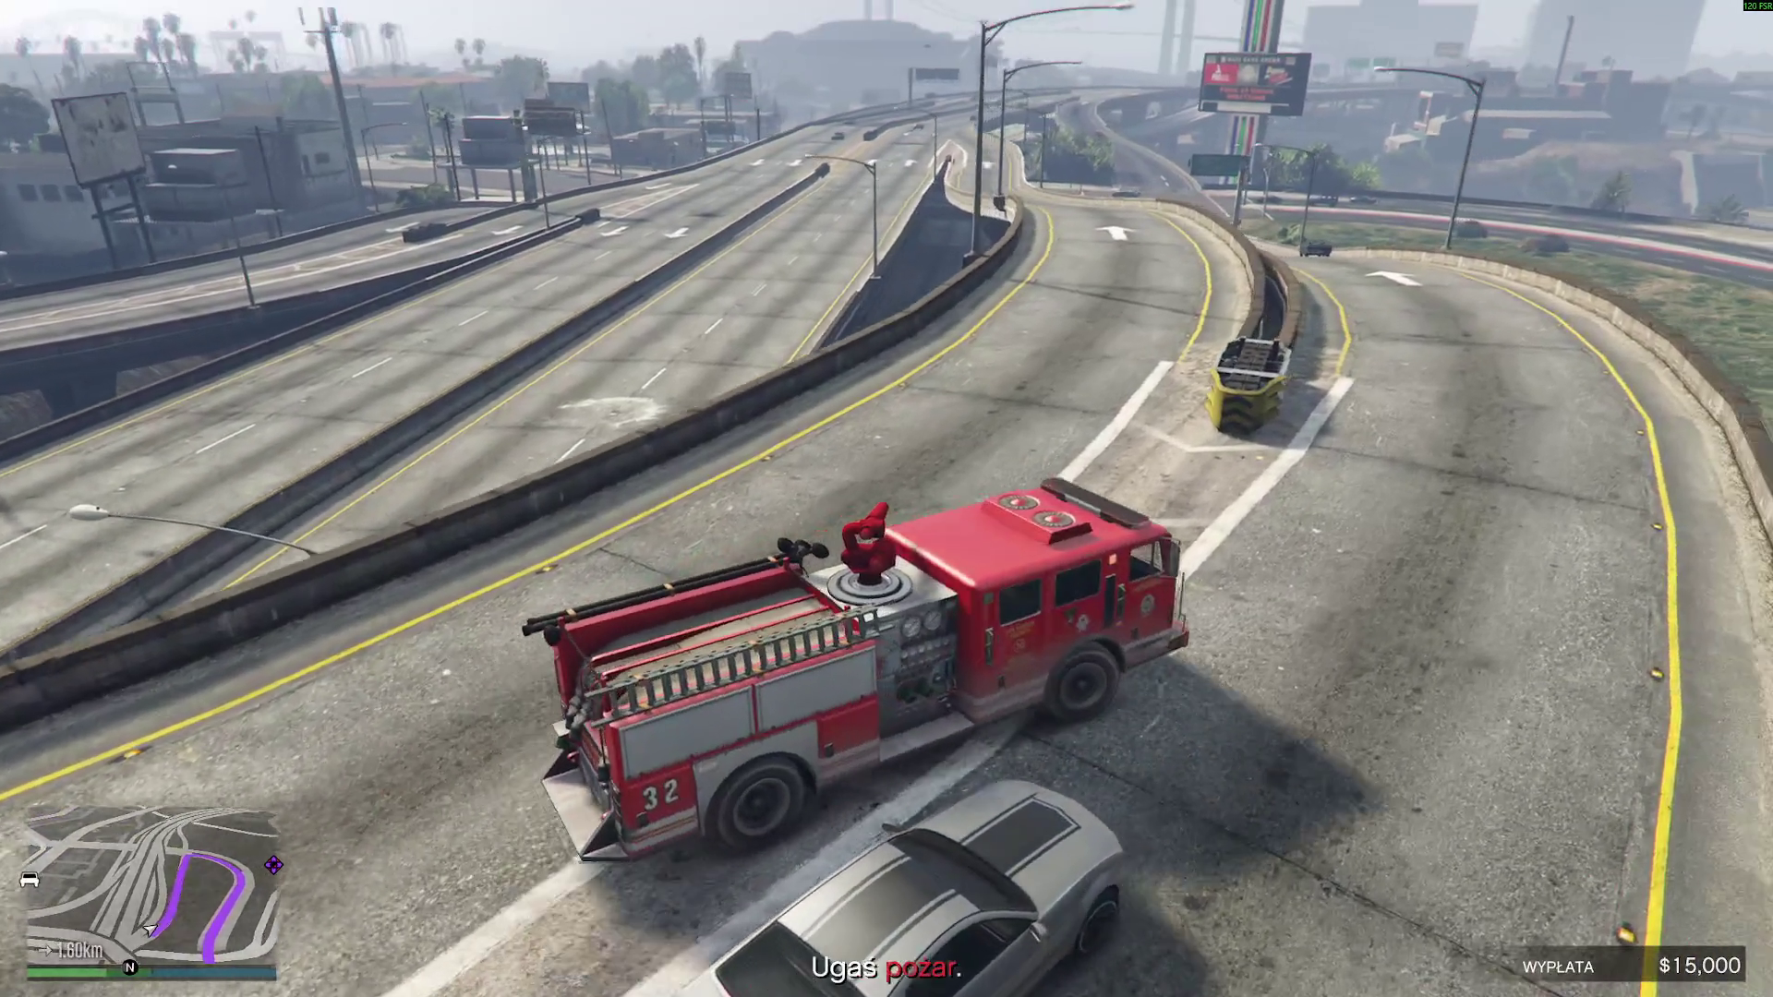
key(a)
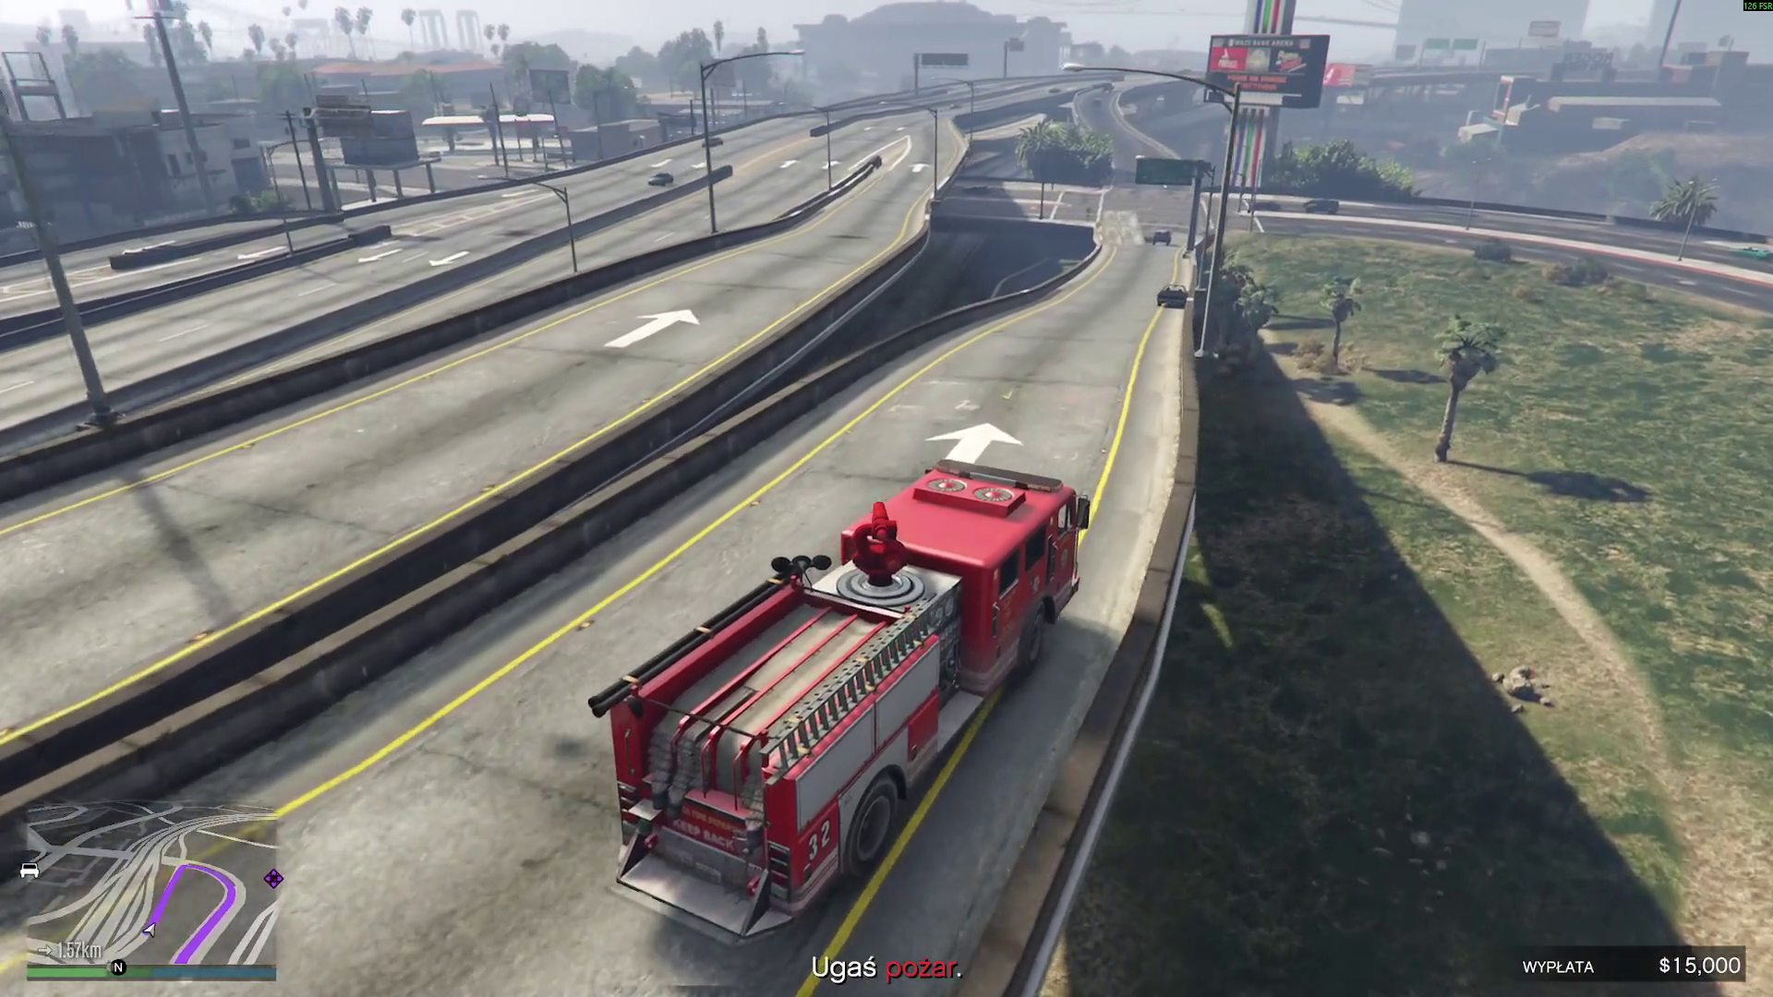
key(a)
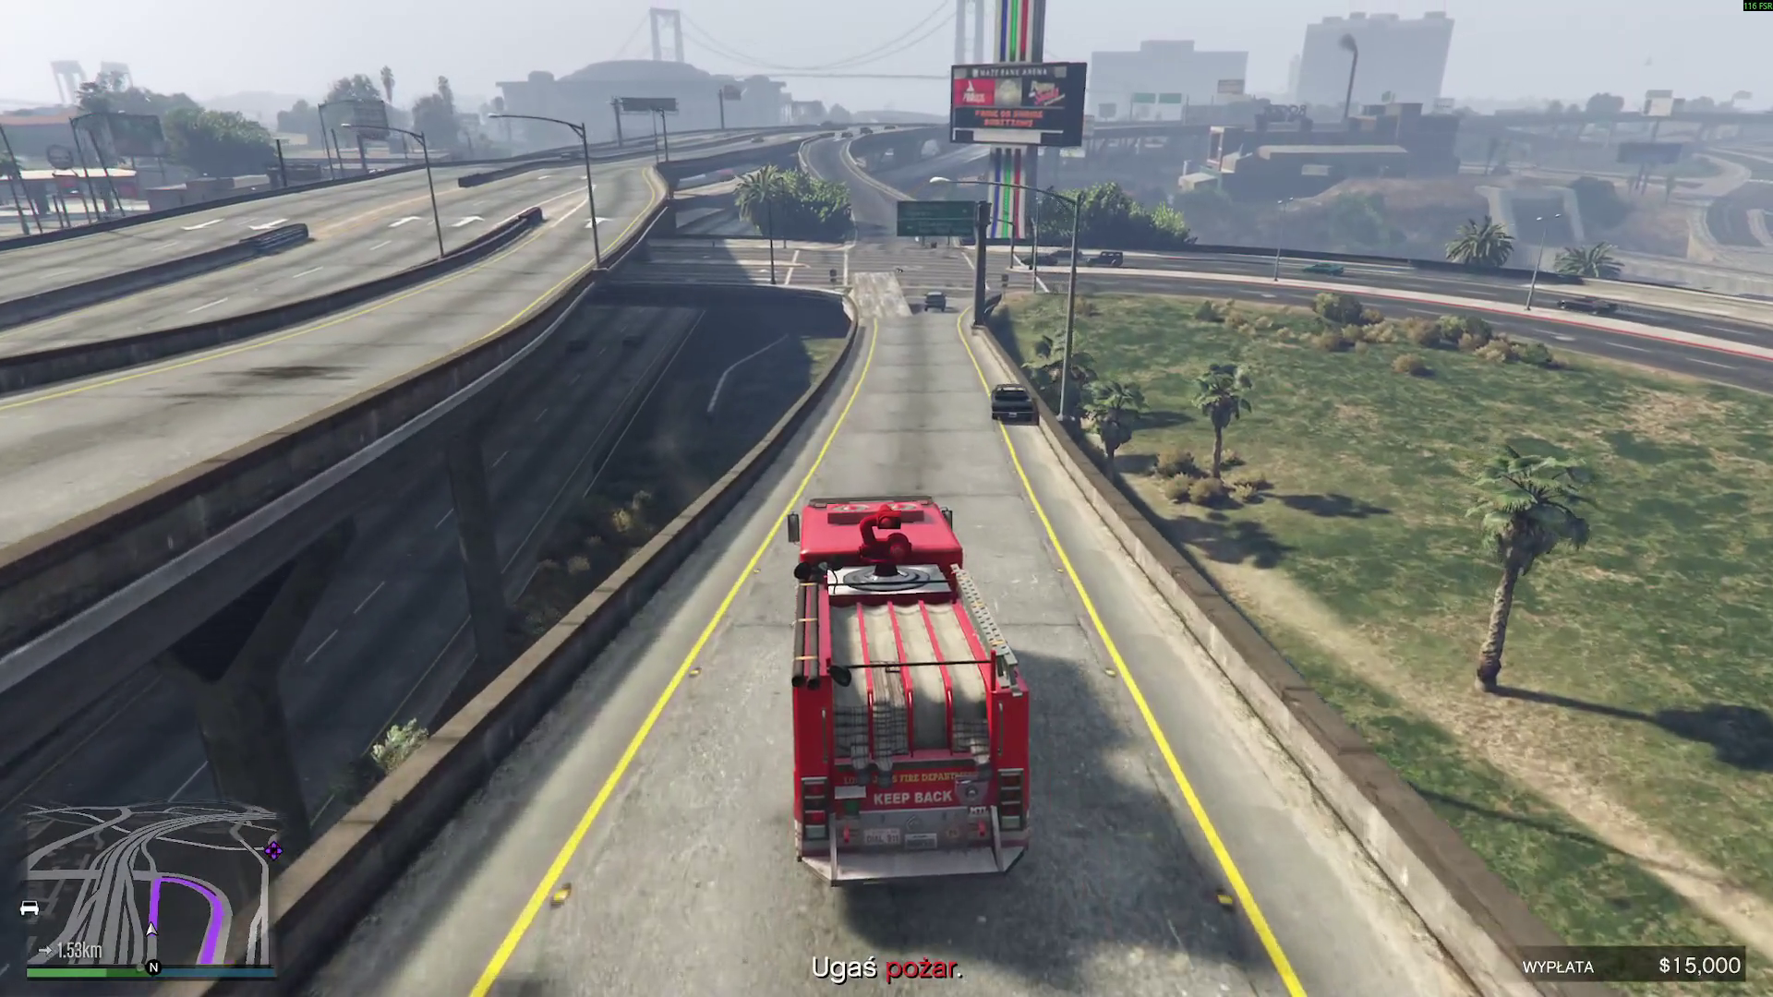
key(w)
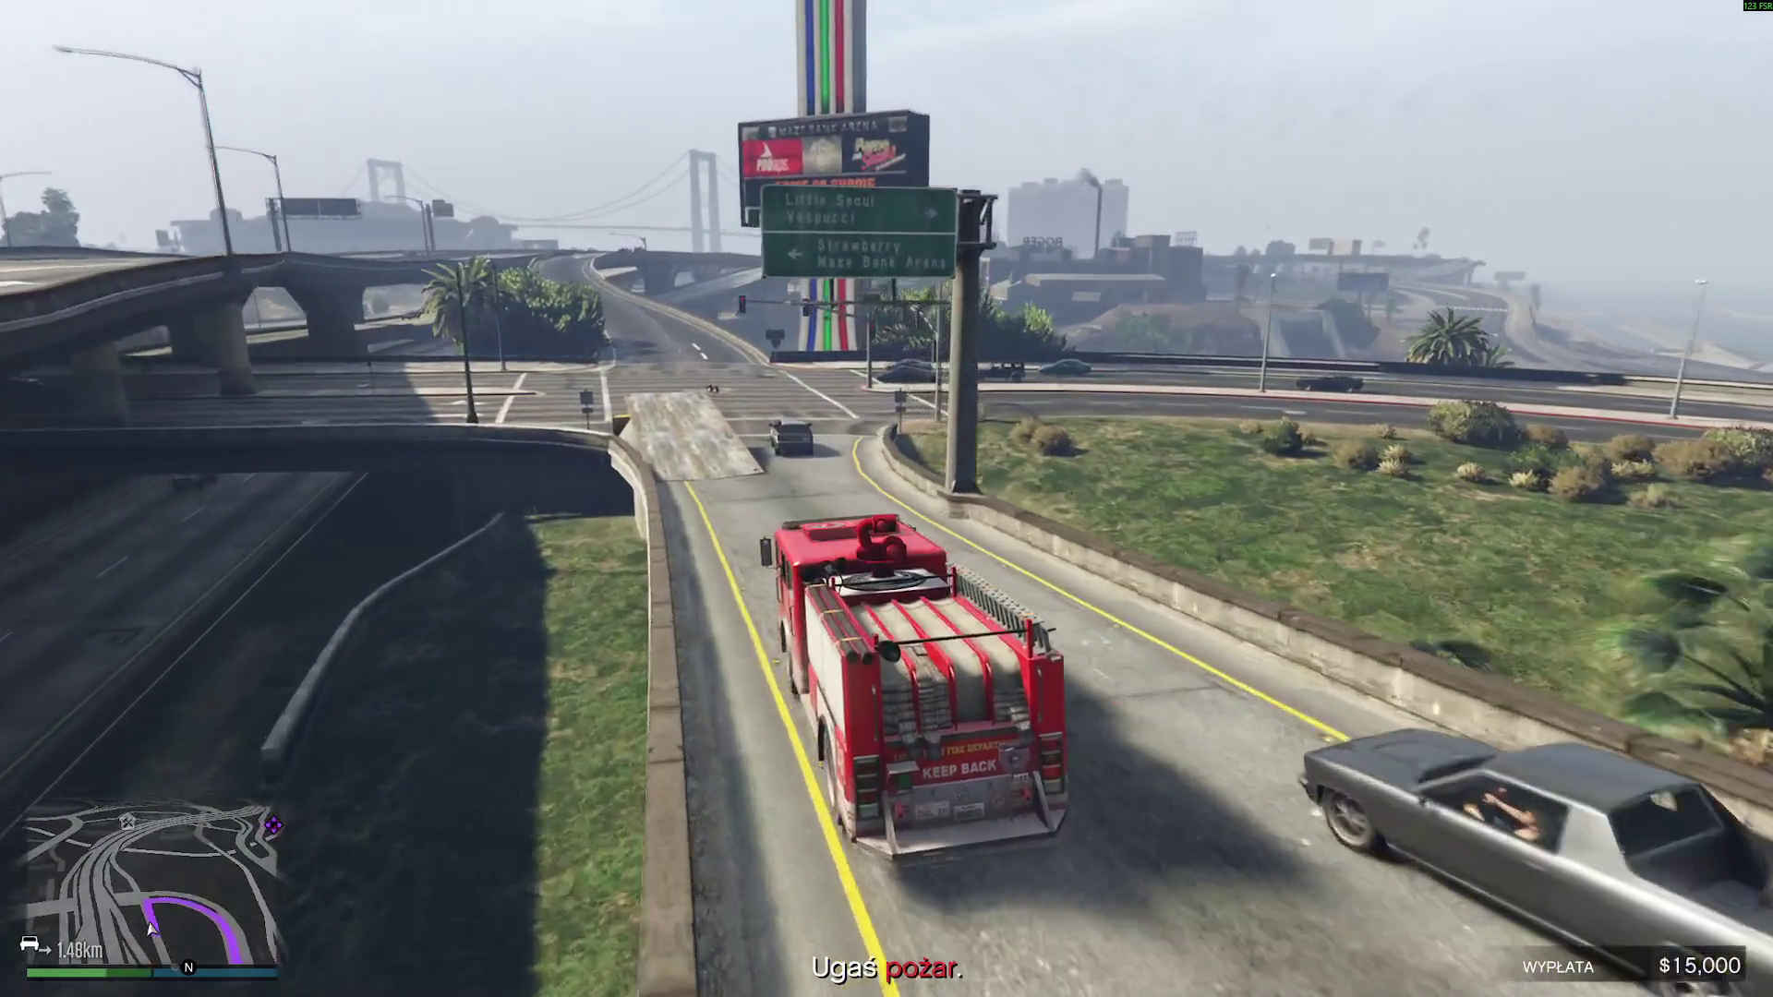
- Turn right onto Innocence Blvd, follow the main road, and bring up the radio wheel
key(d)
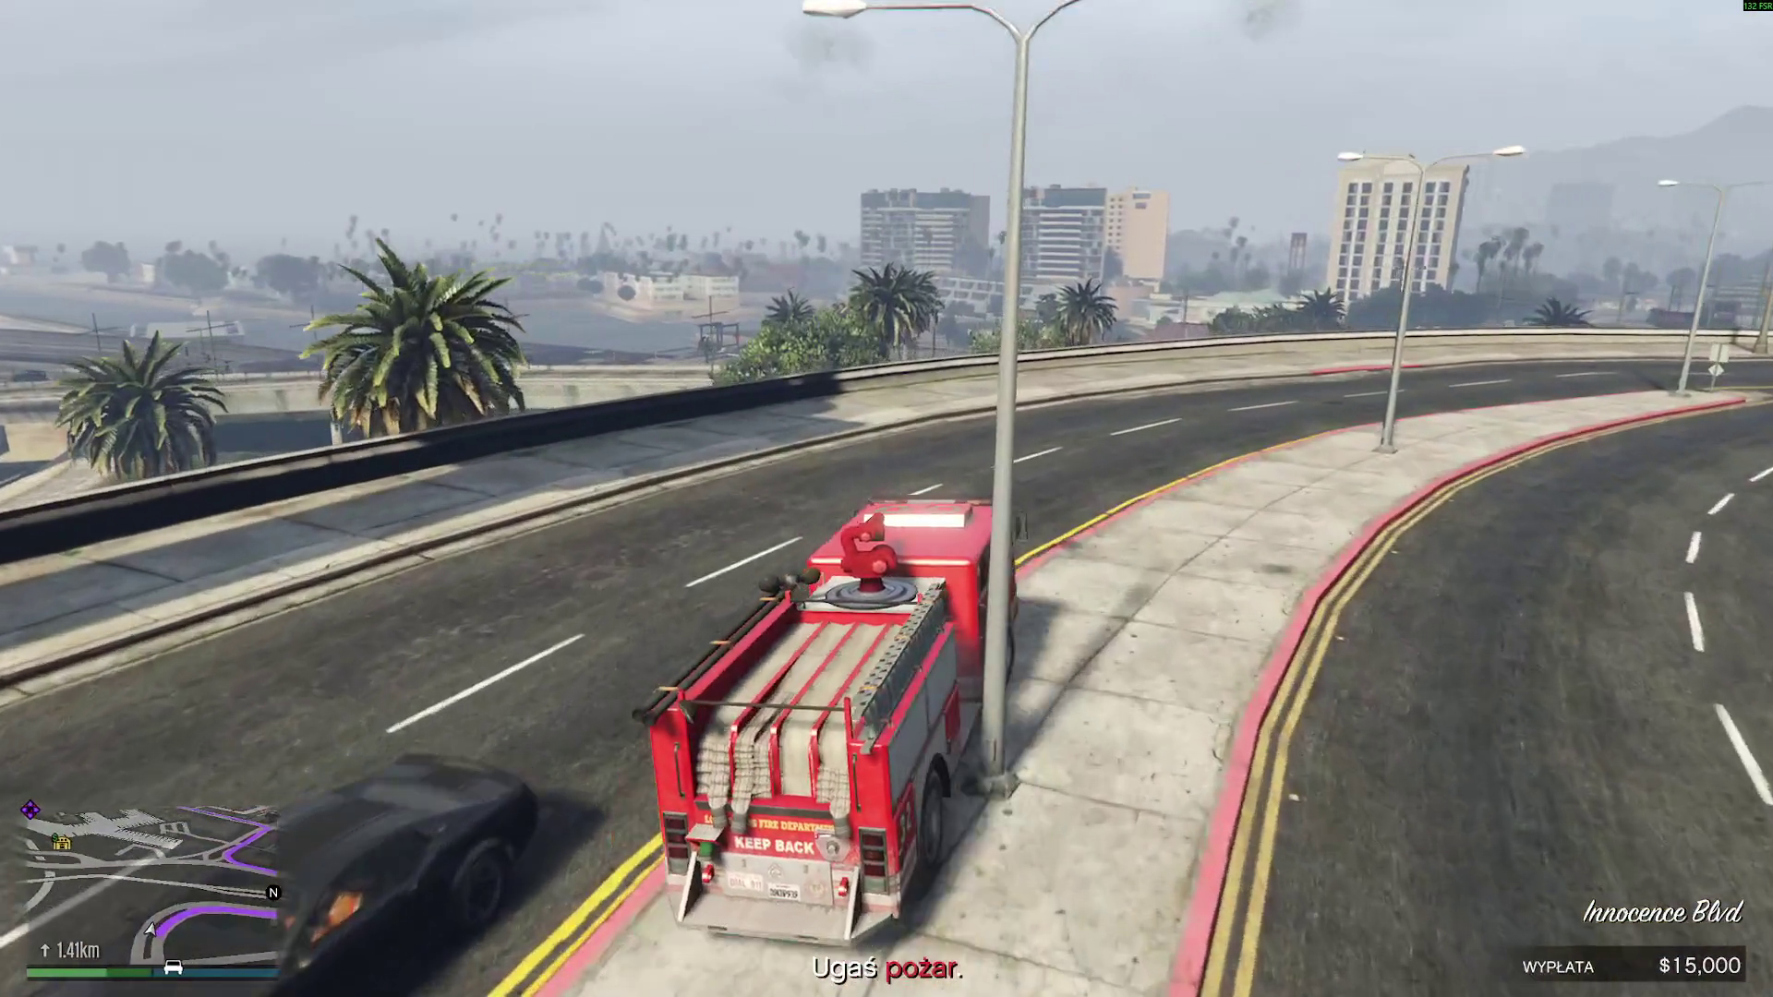
key(d)
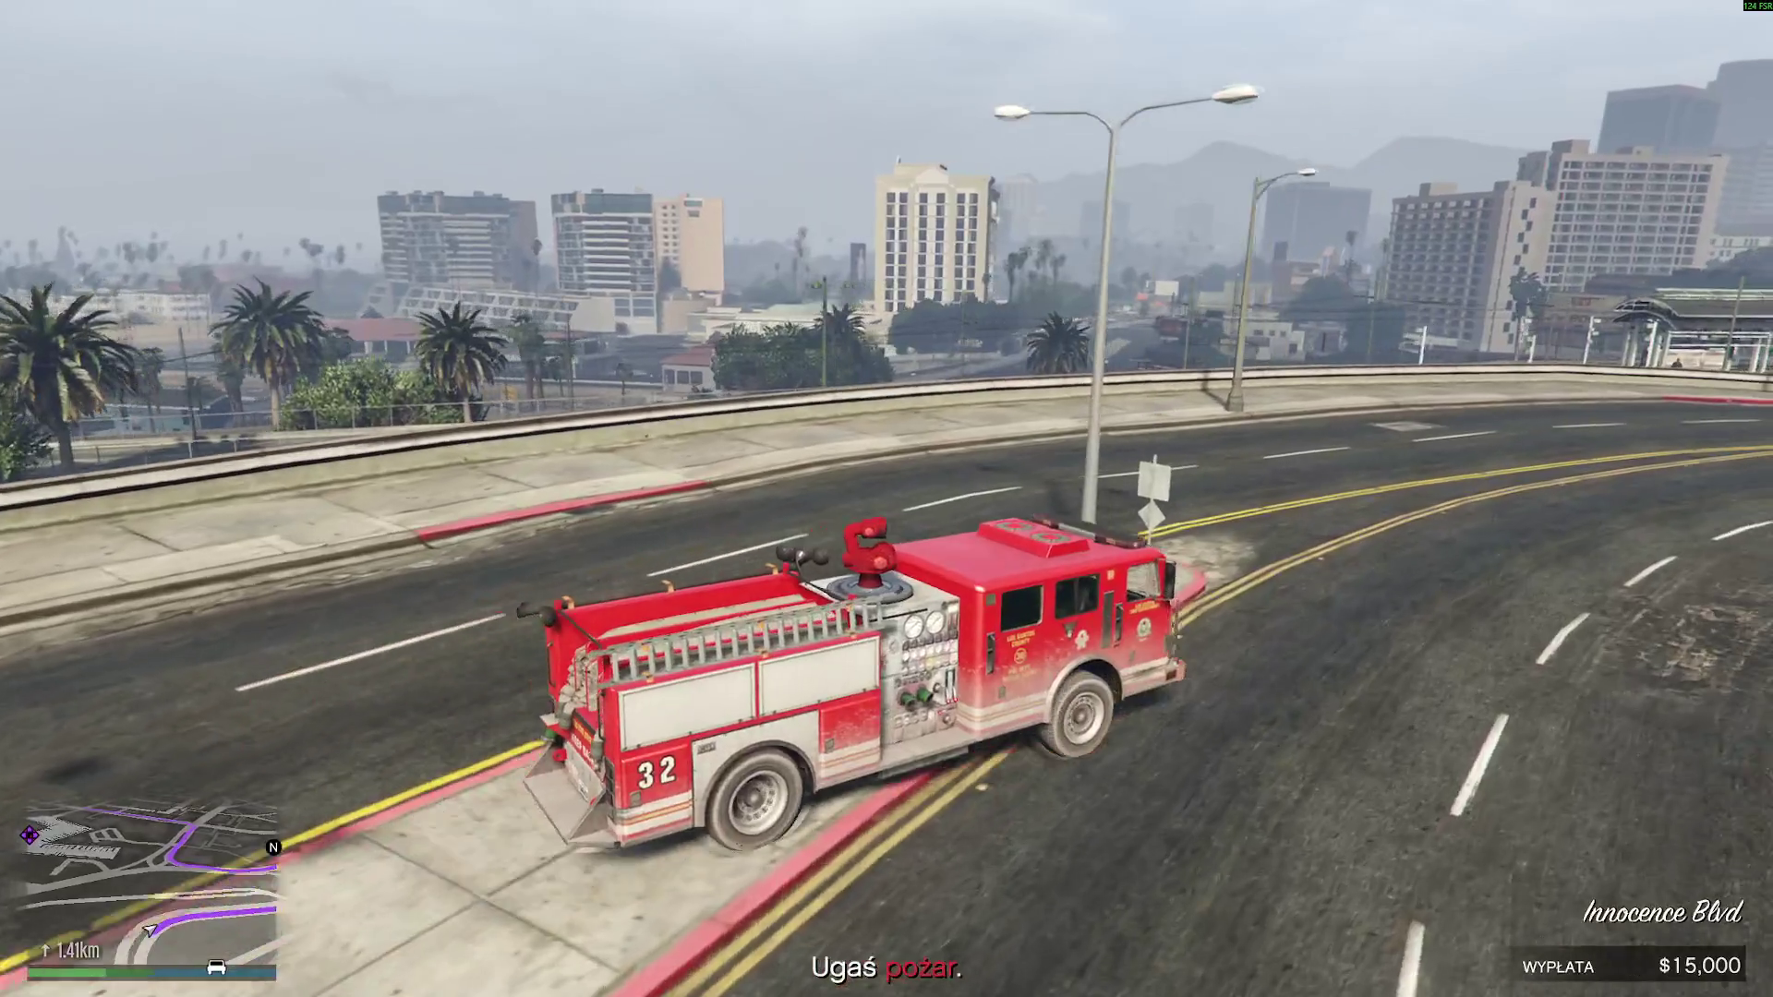
key(d)
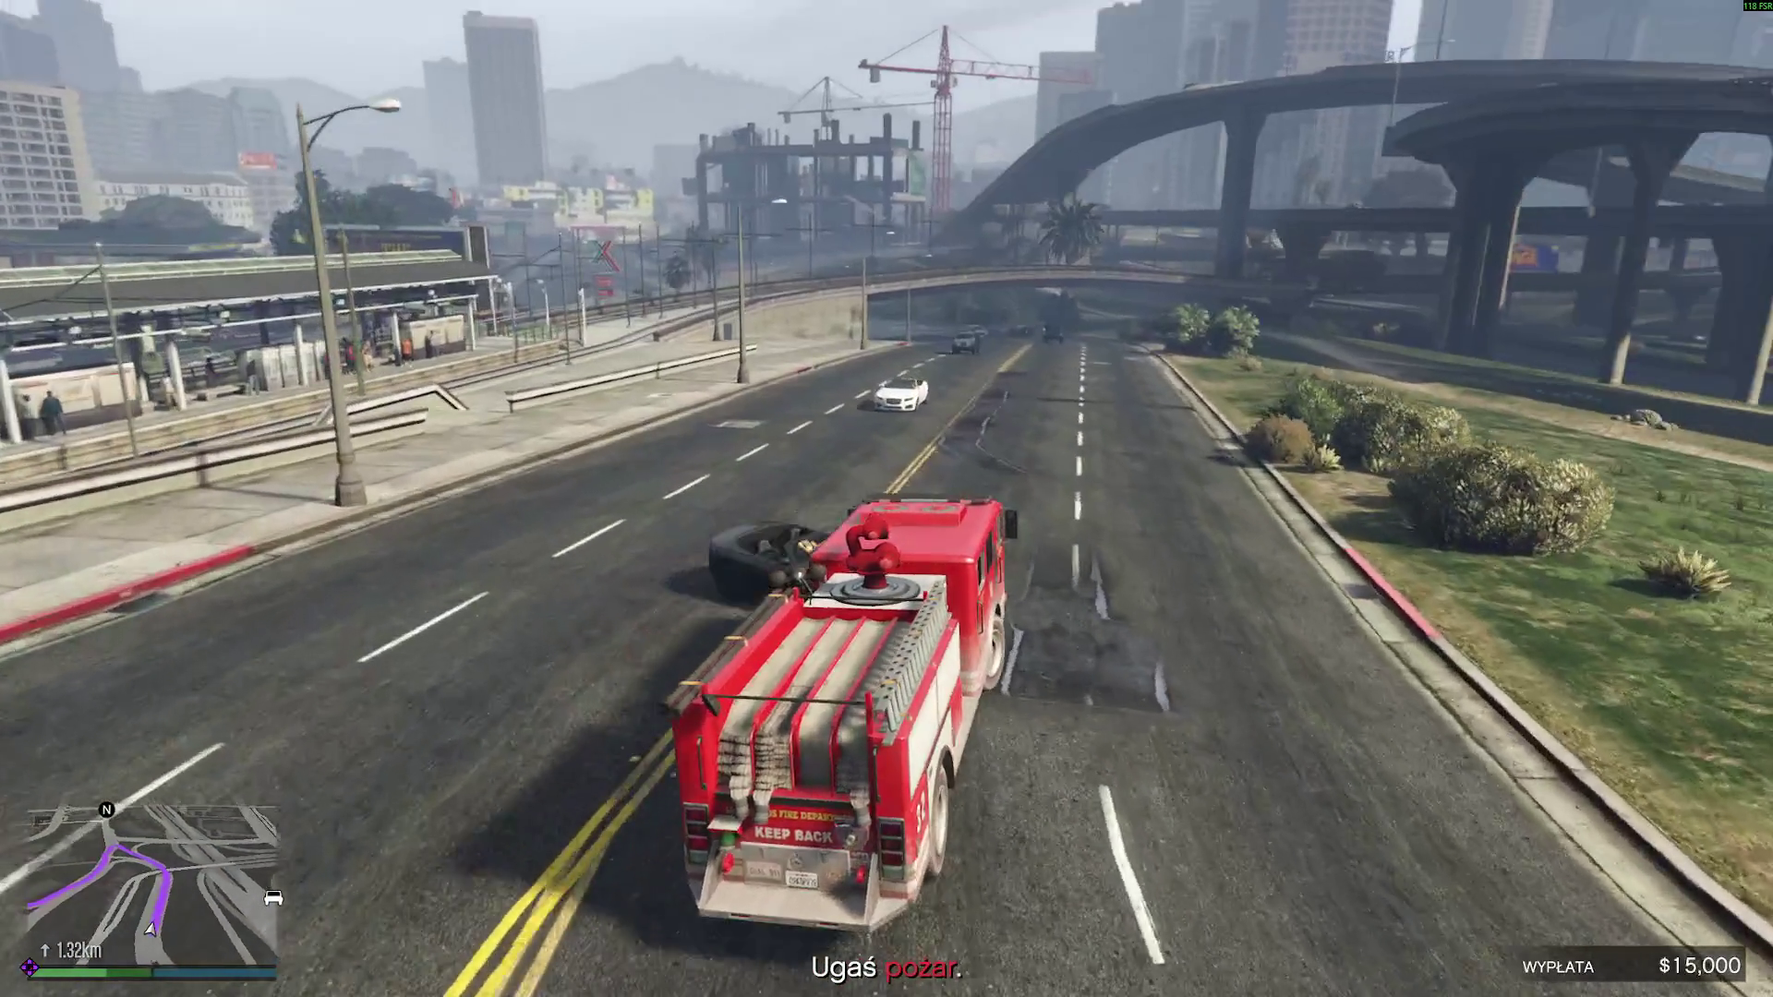
key(d)
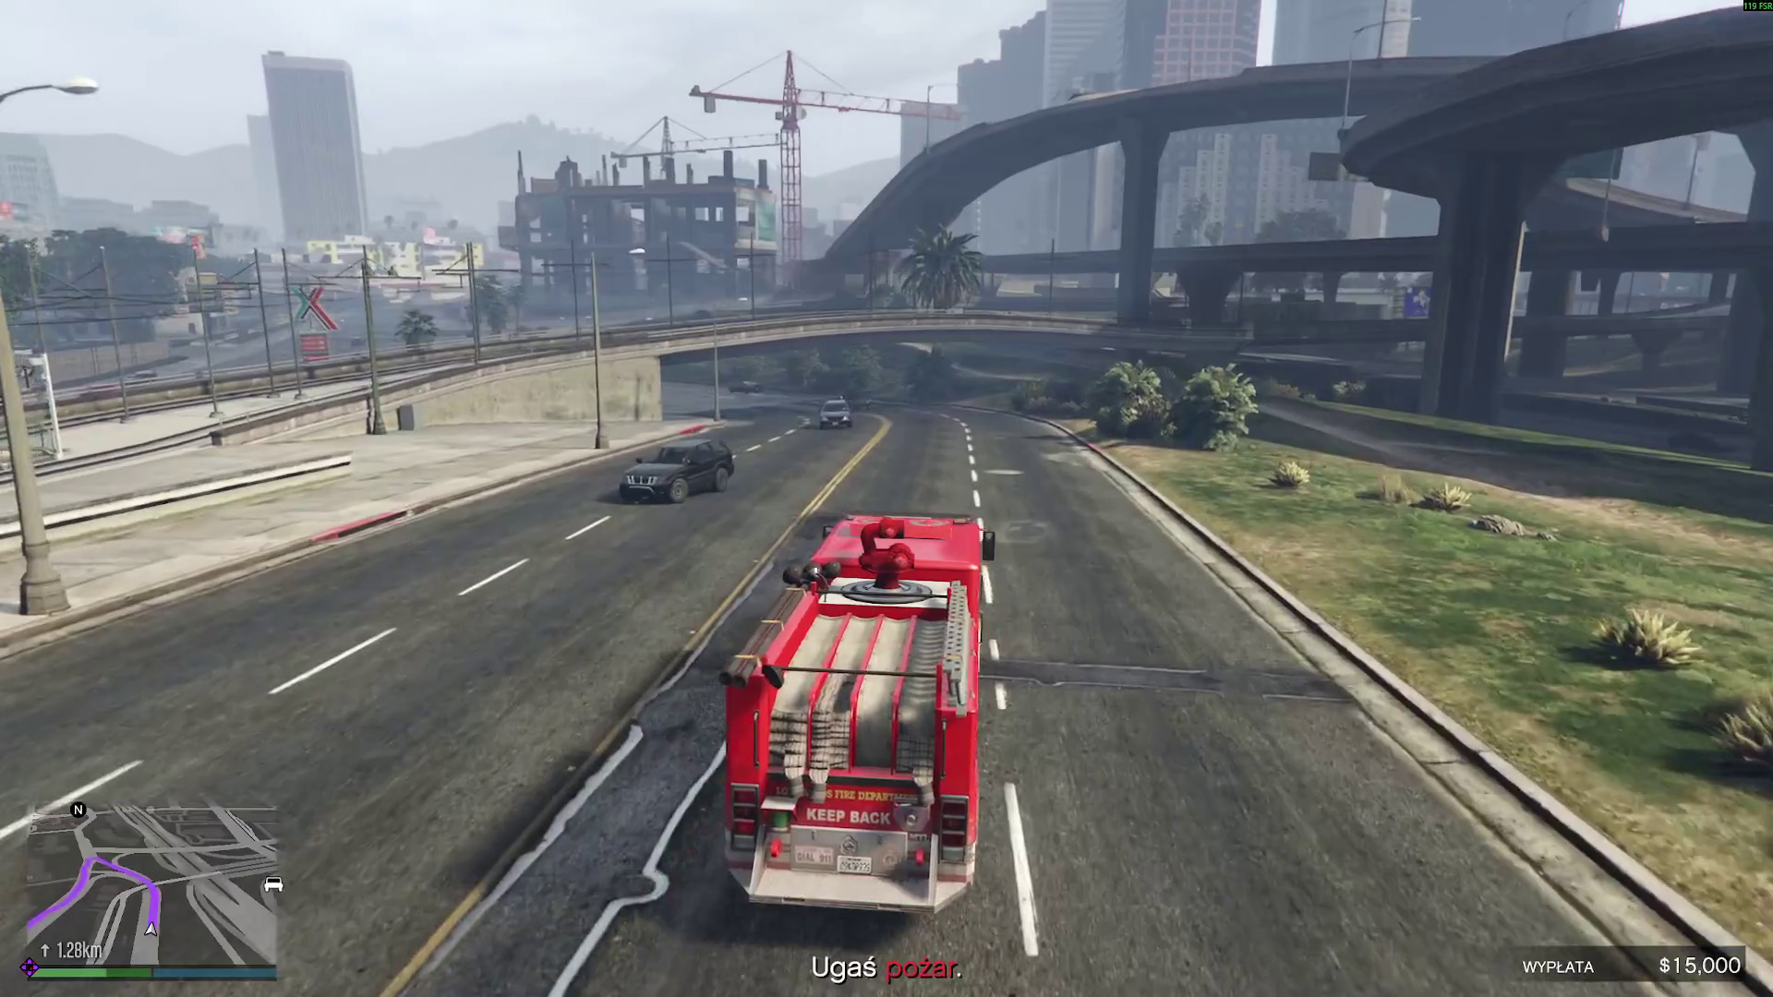
key(d)
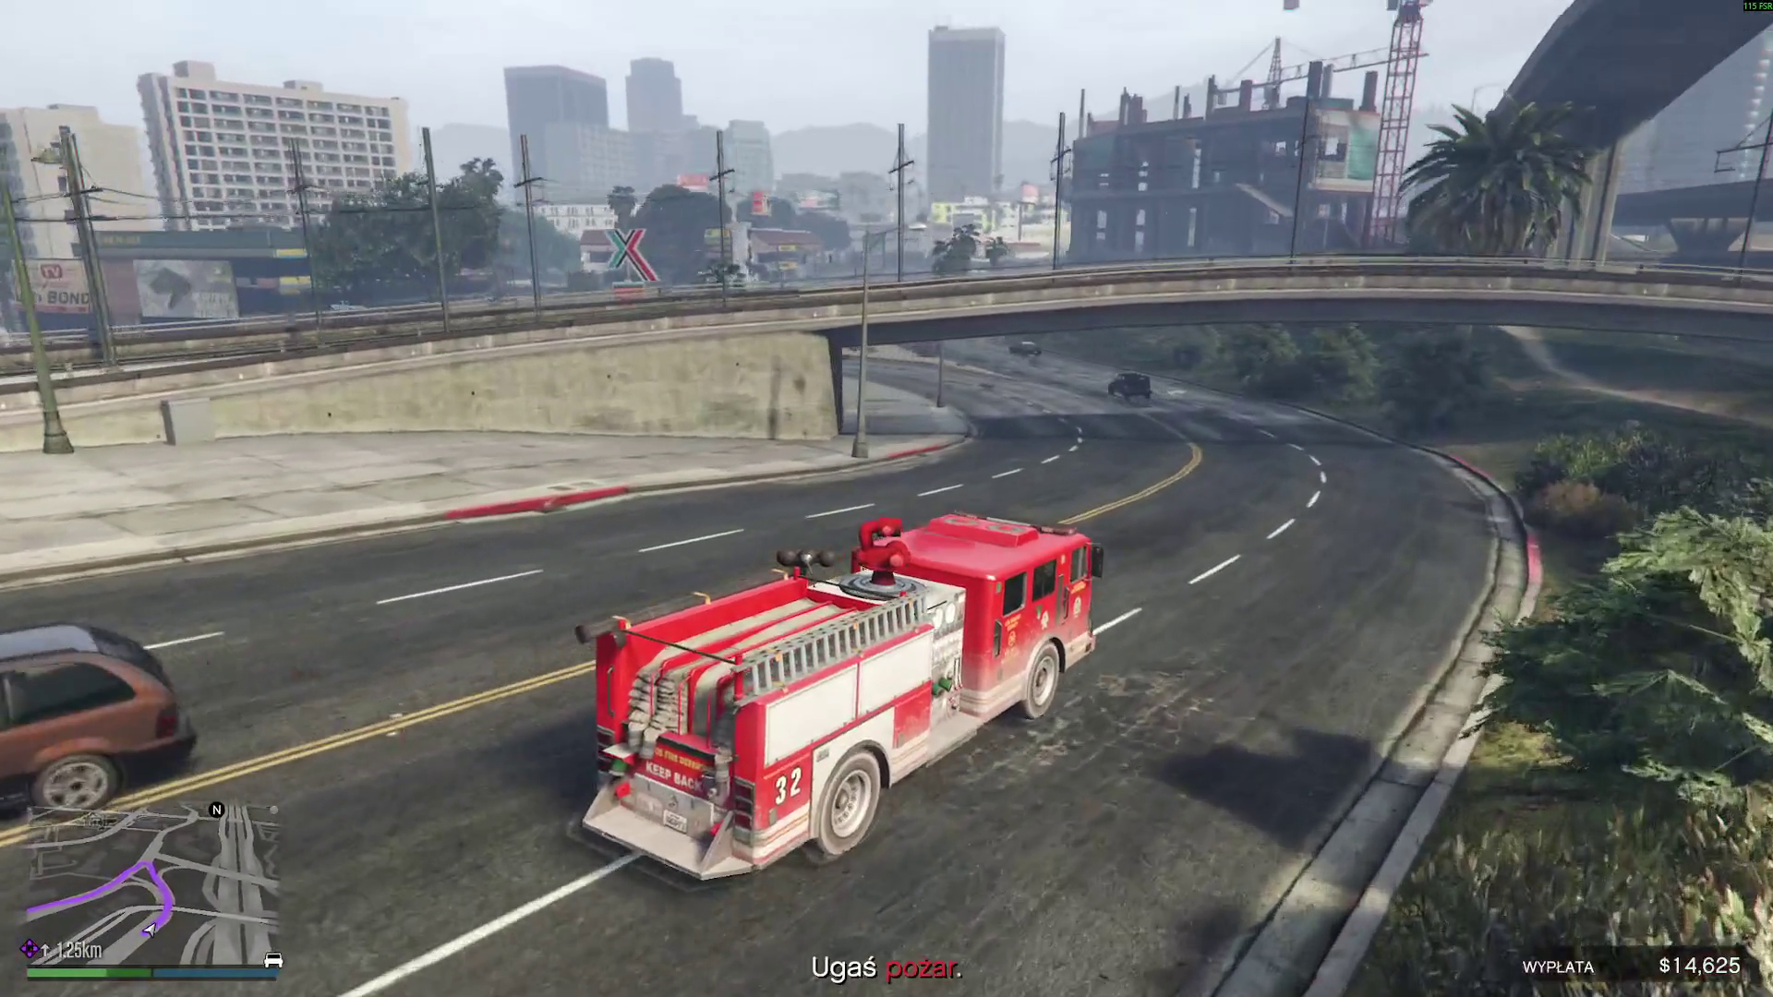
key(q)
key(q)
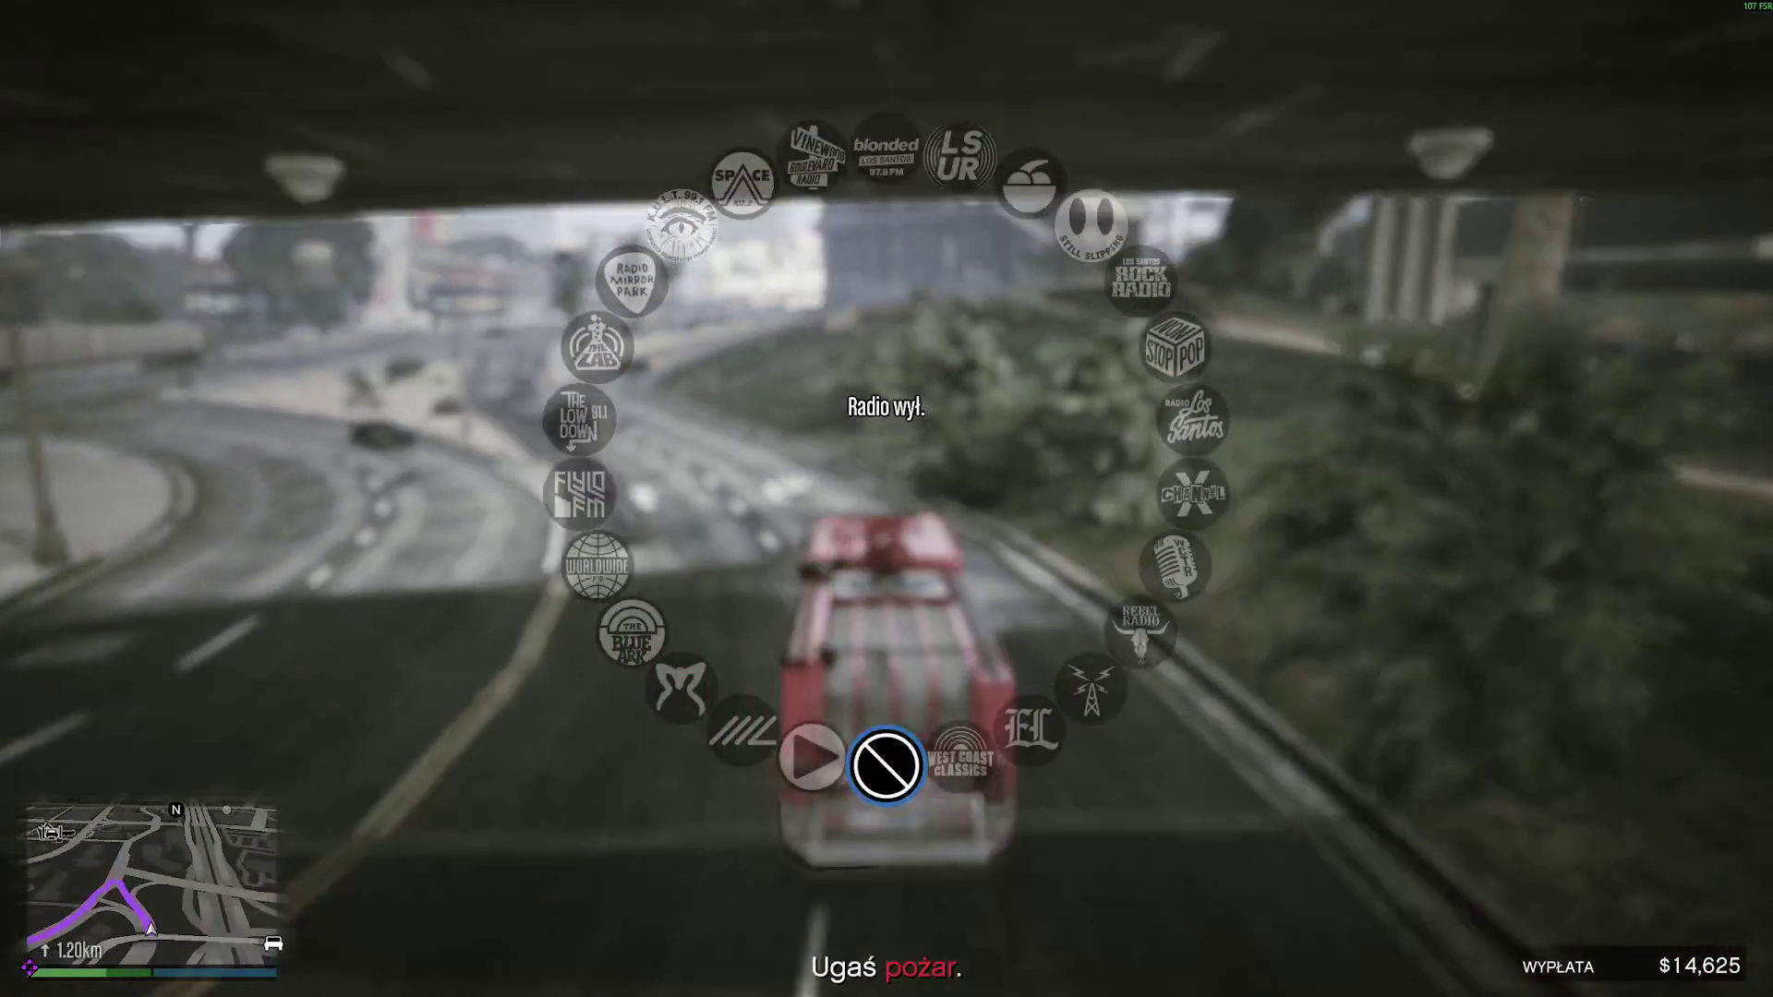
- Drive the fire truck through La Puerta along Calais Ave, passing the dark car, onto the wide road
key(a)
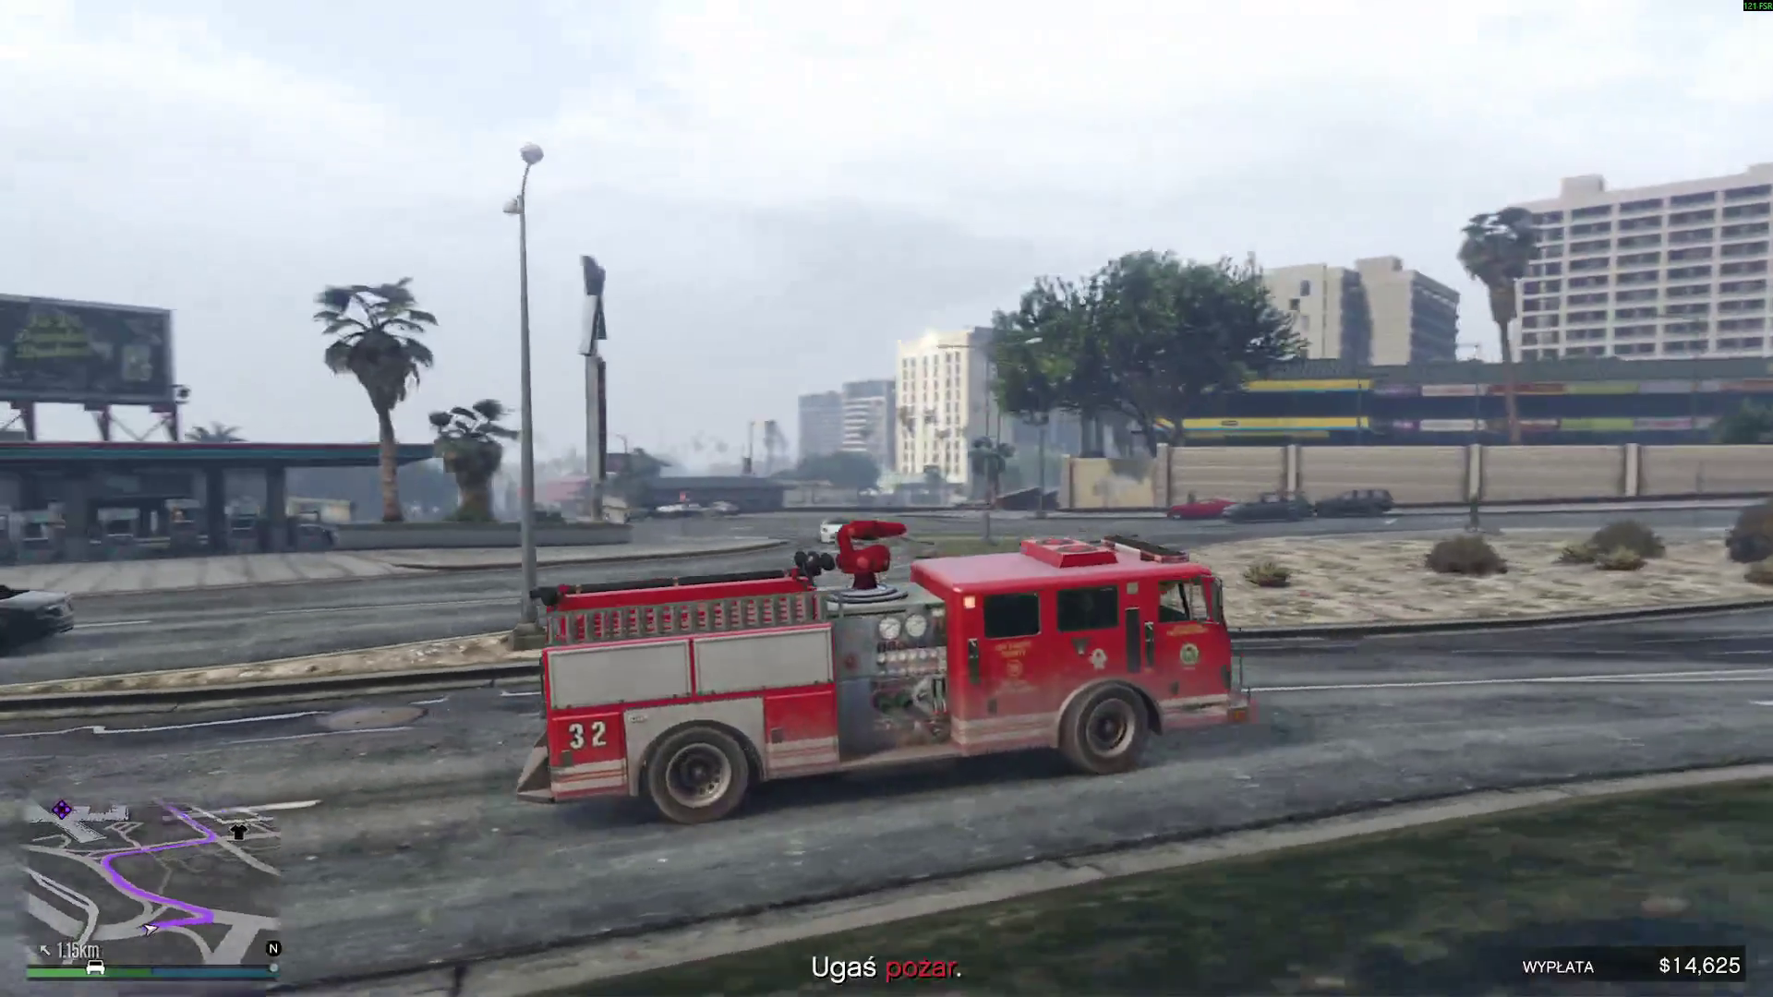
key(a)
key(w)
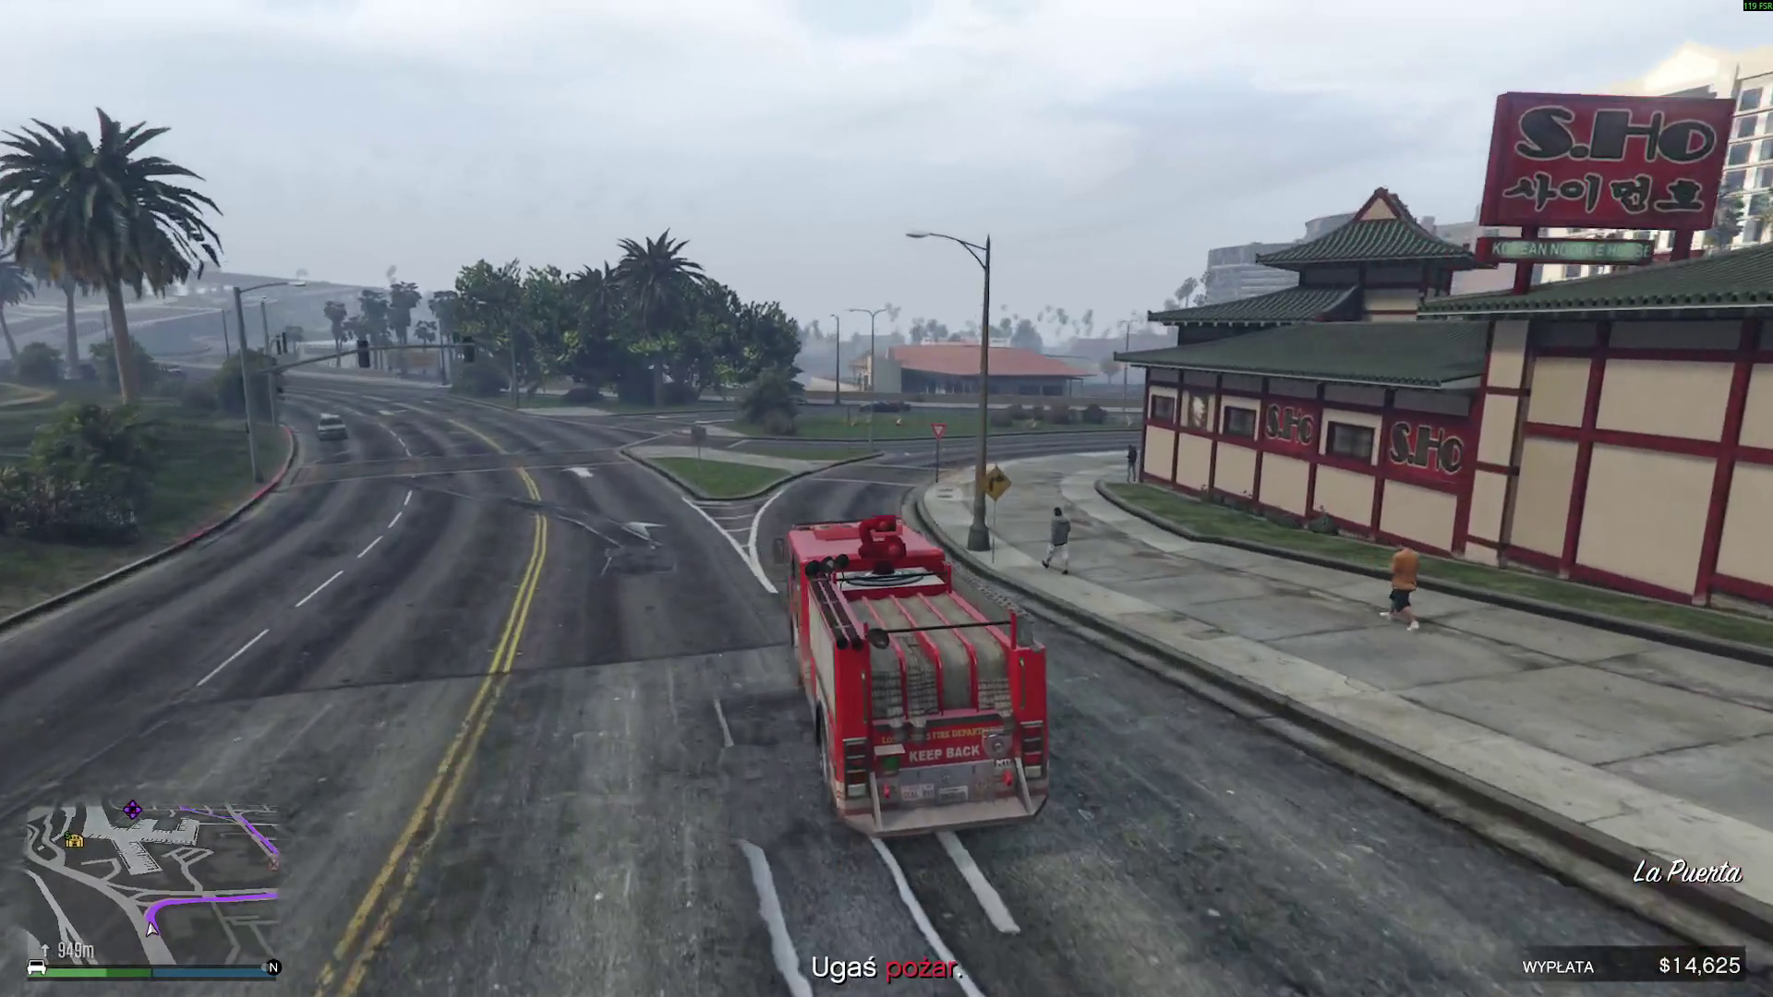
key(a)
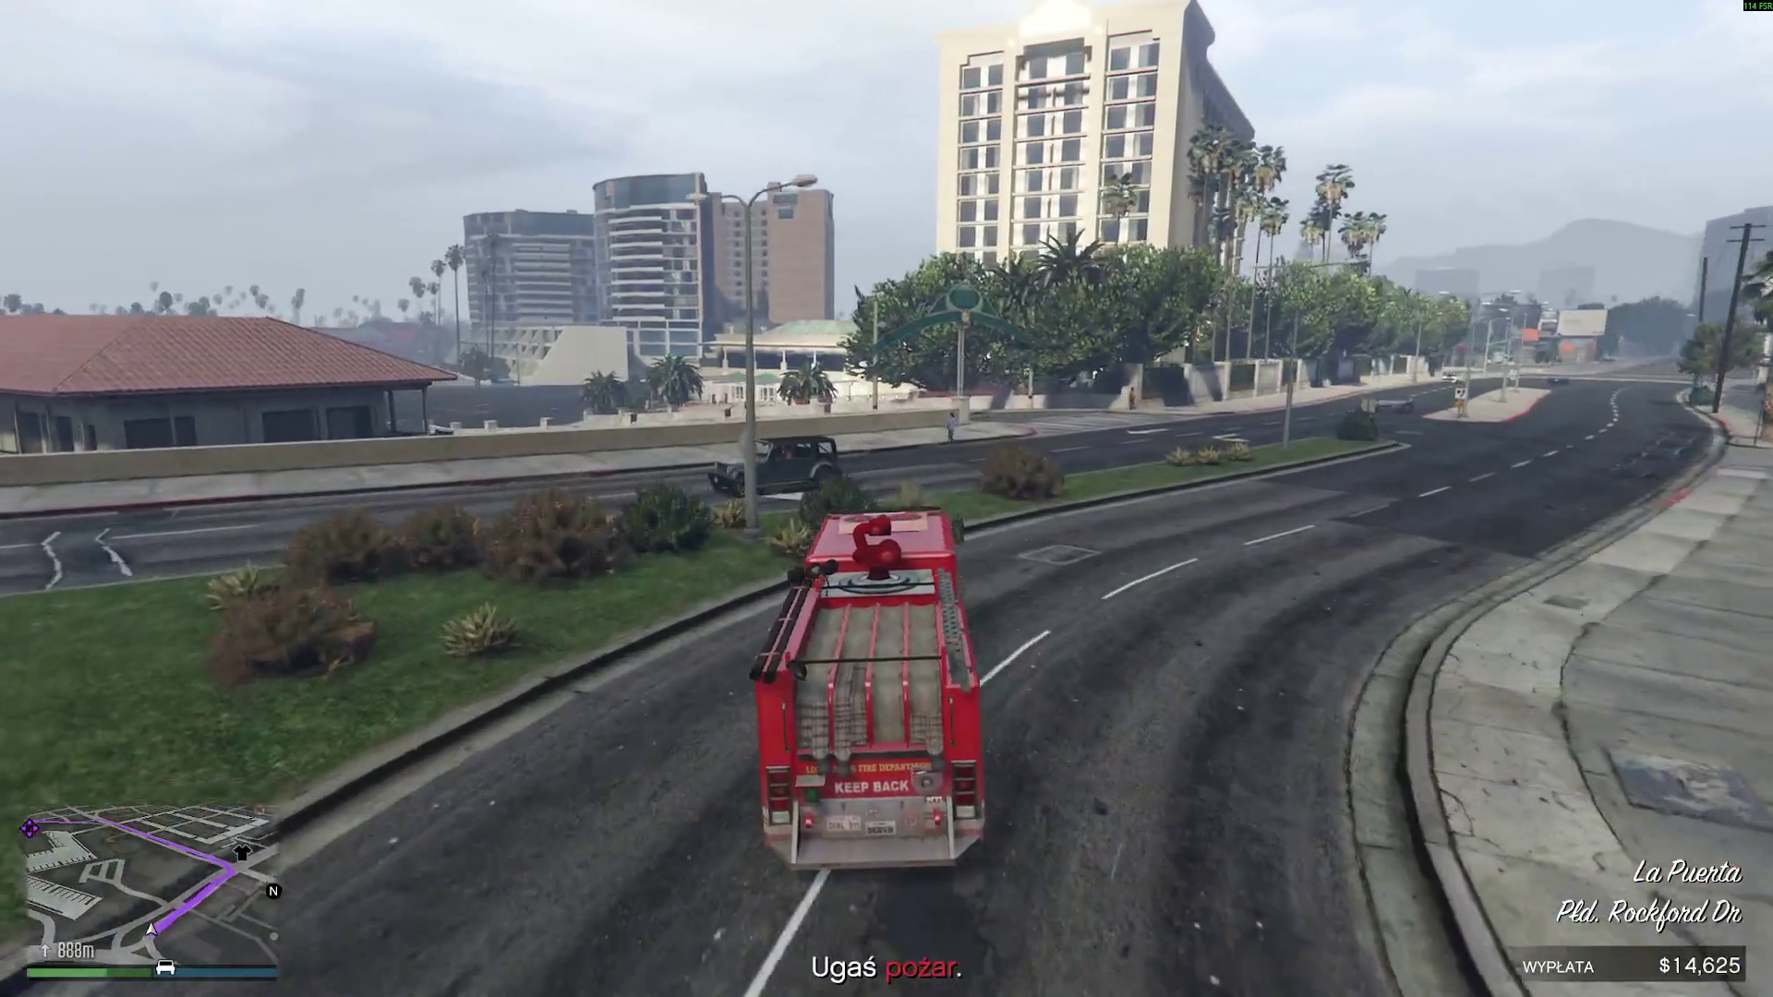
key(d)
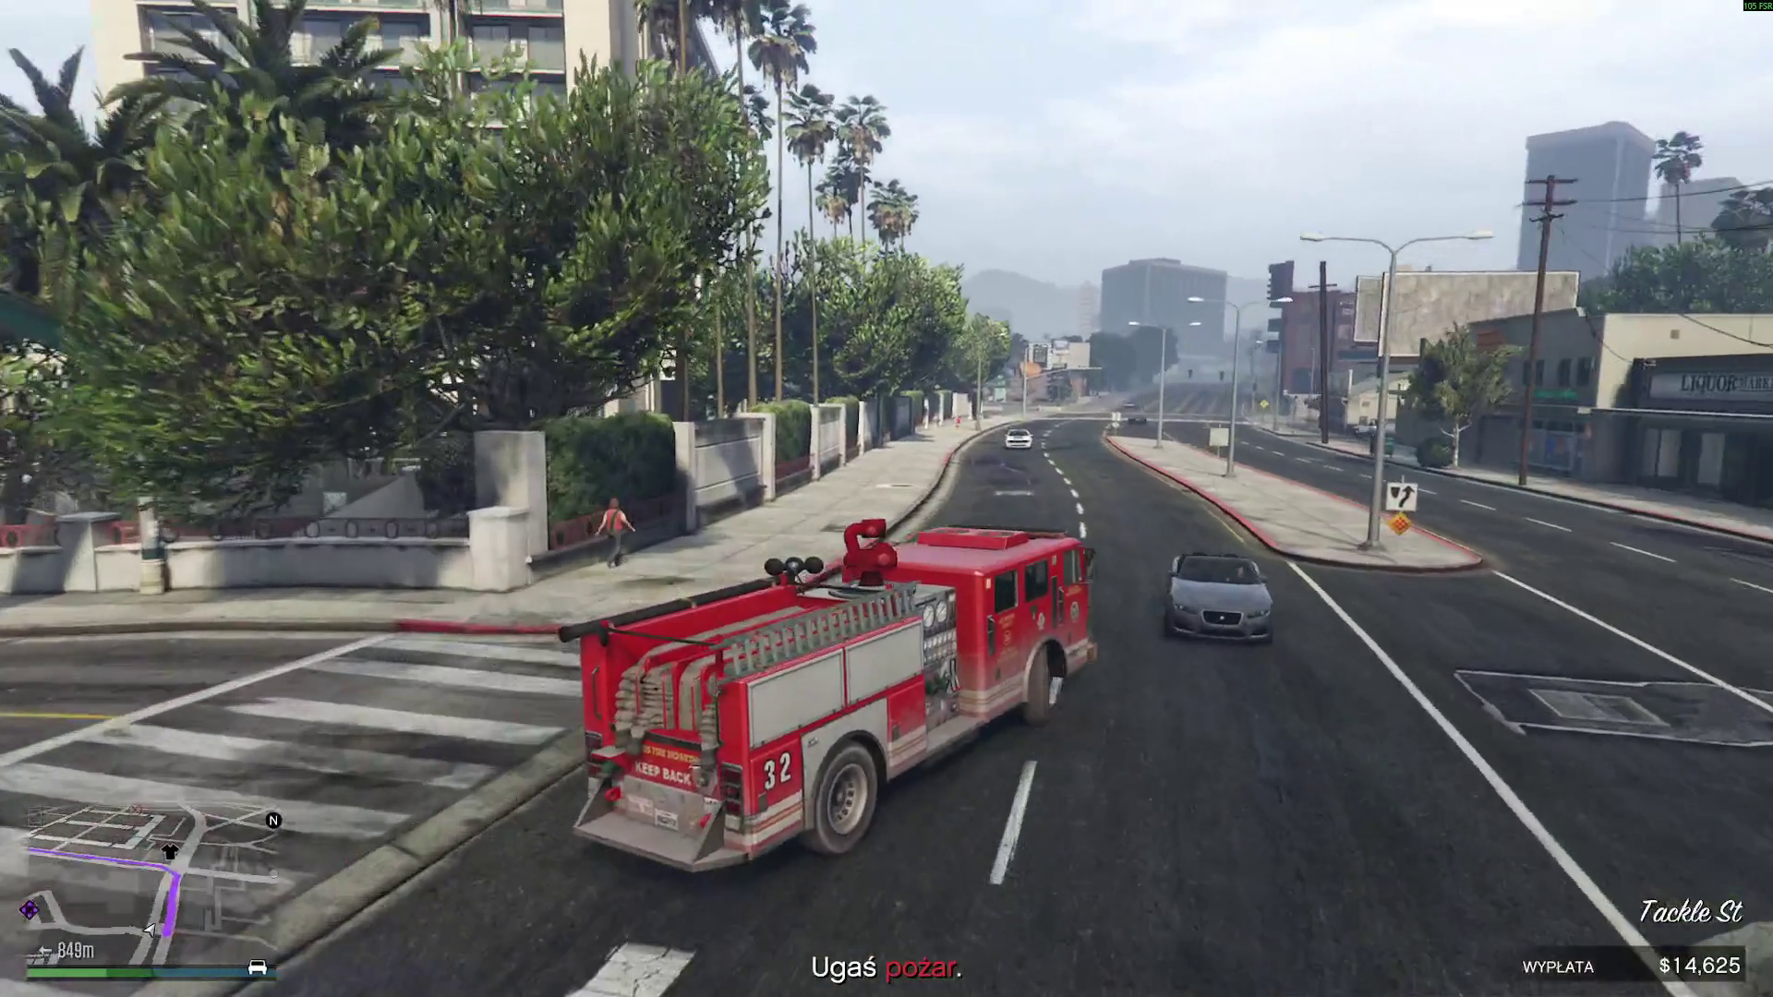
key(w)
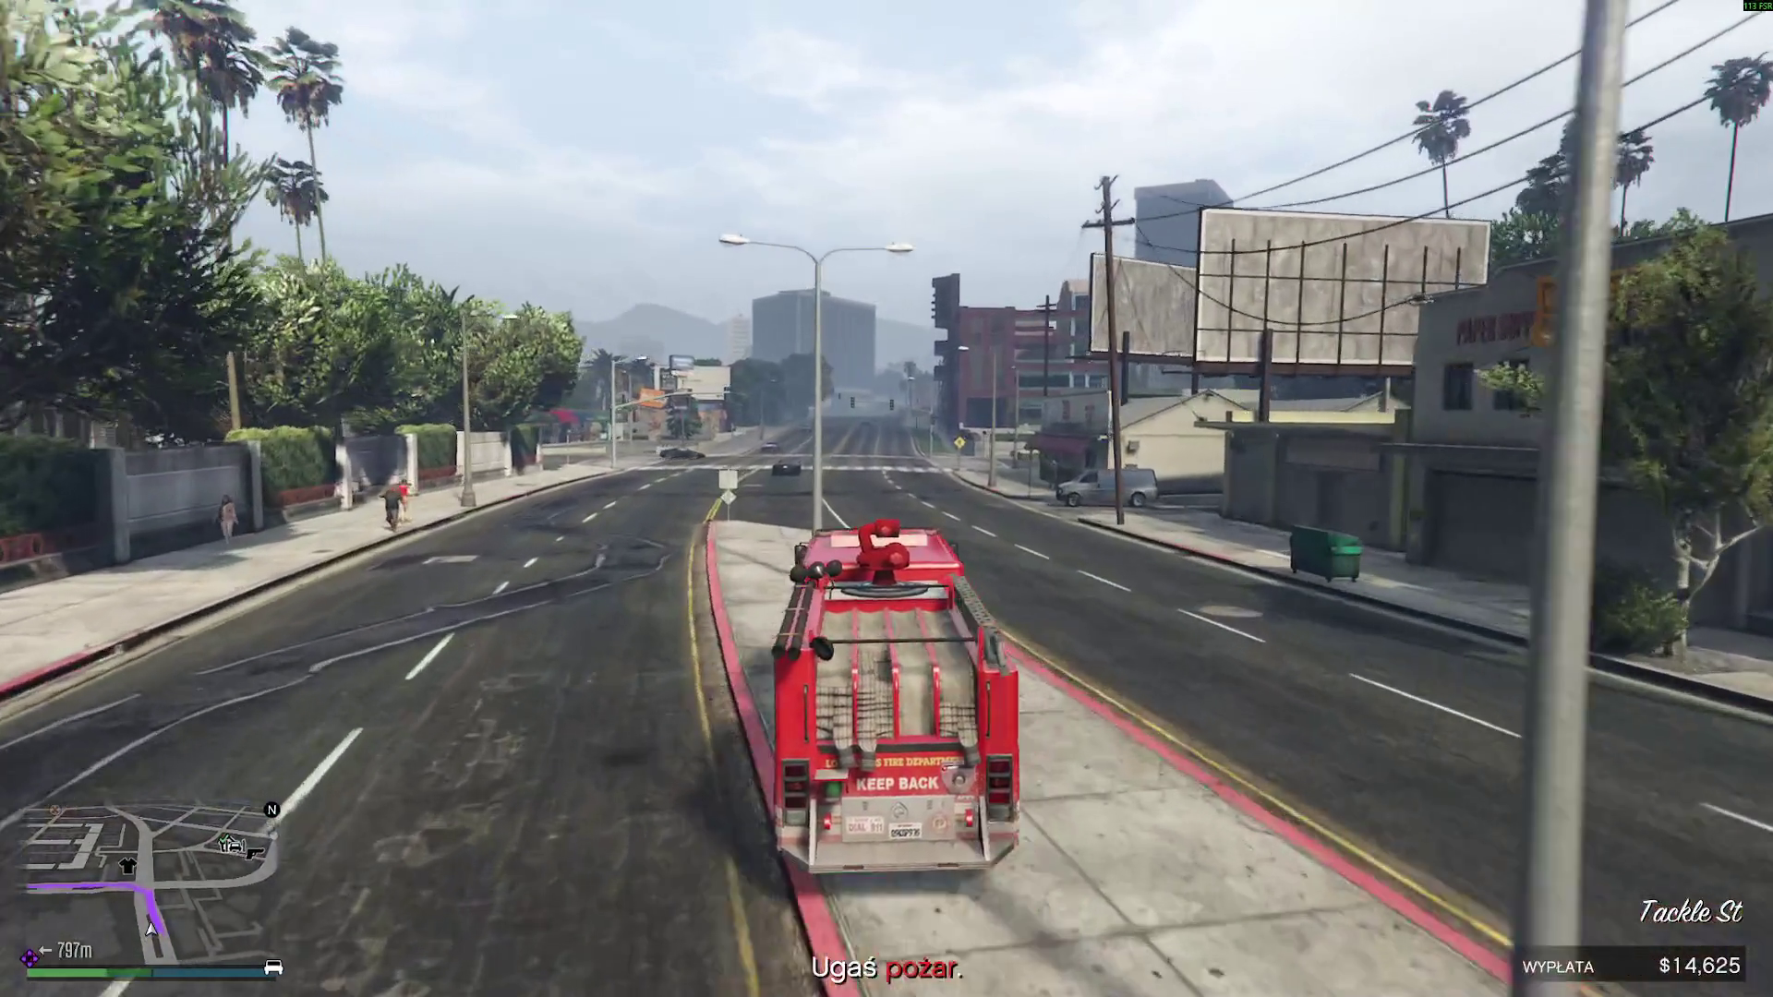
key(a)
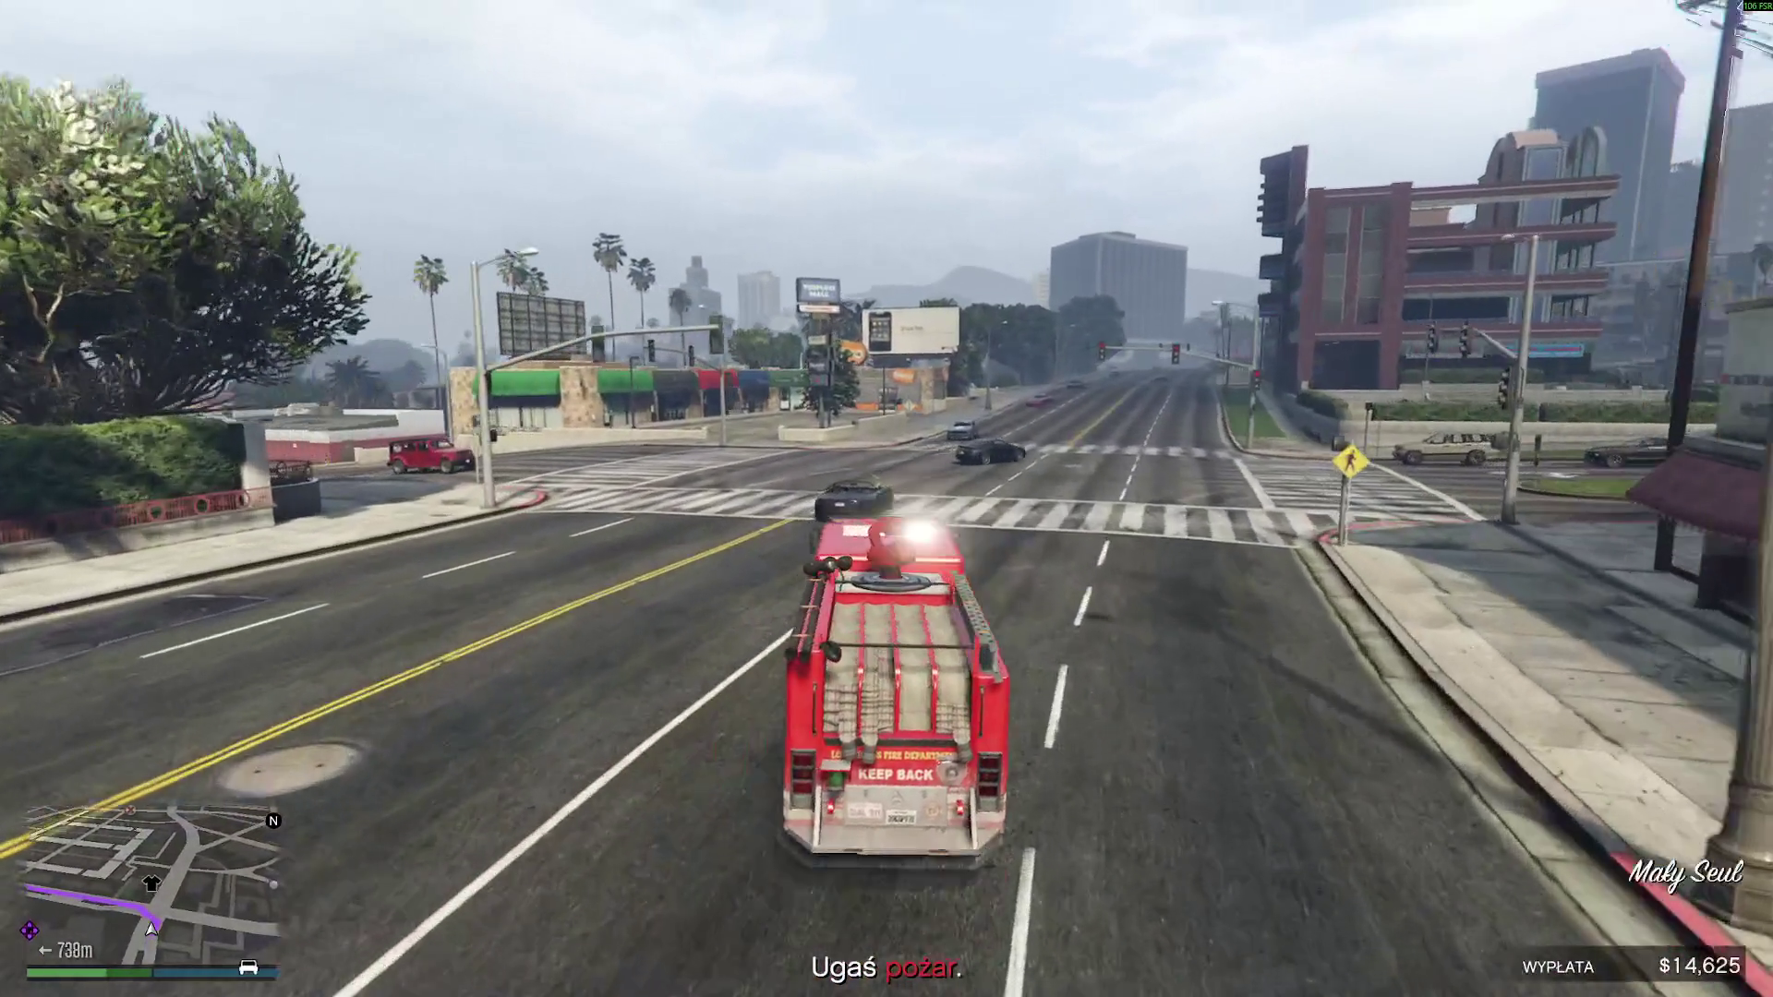
key(a)
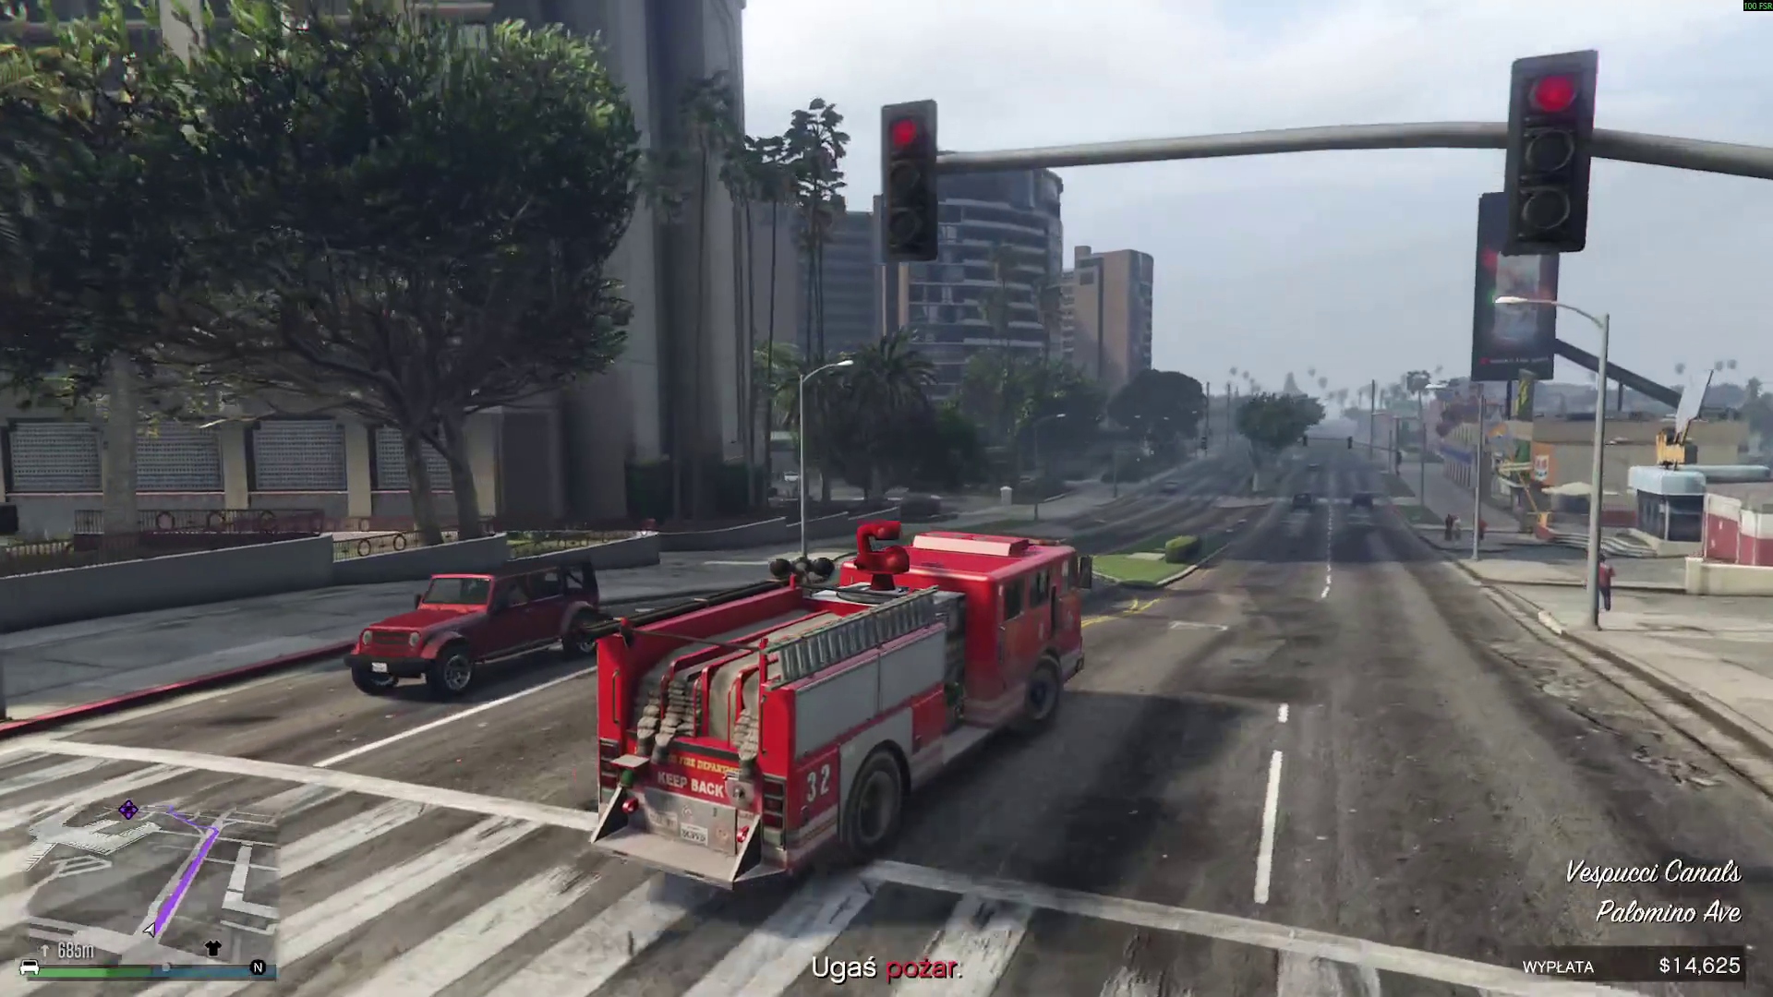
- Continue along Palomino Ave and Prosperity St, then turn left up Goma St toward Aguja St
key(w)
key(w)
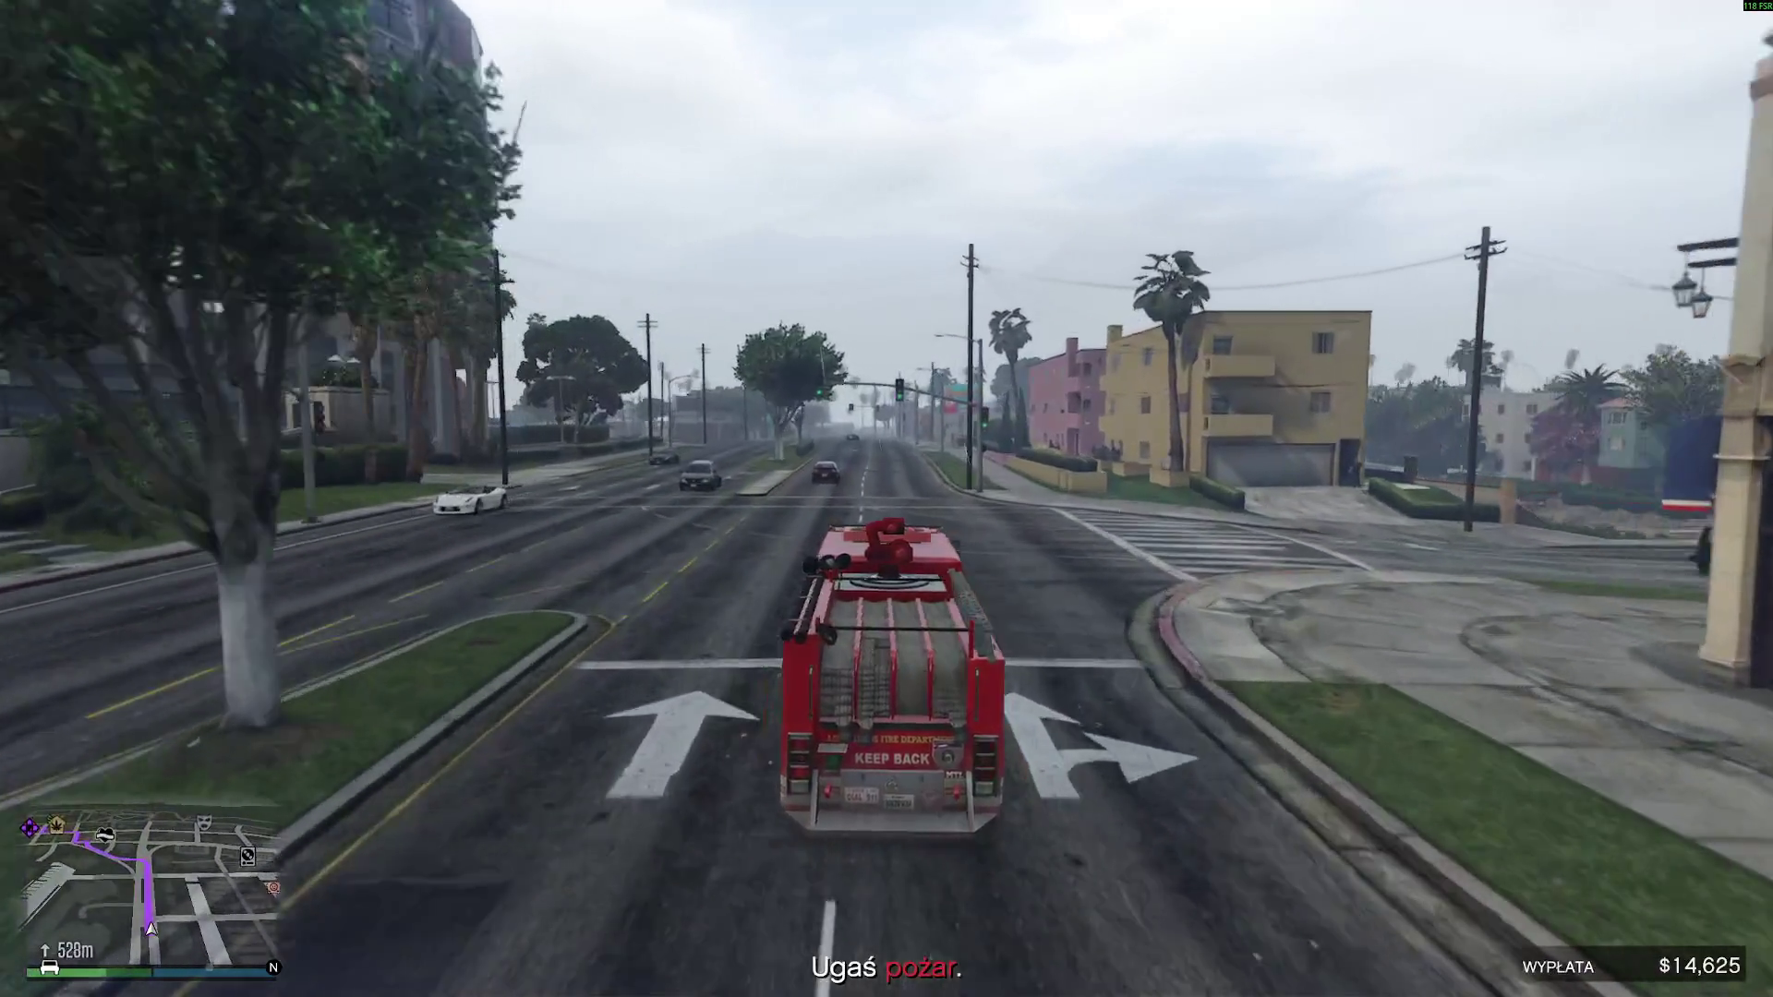
key(w)
key(w)
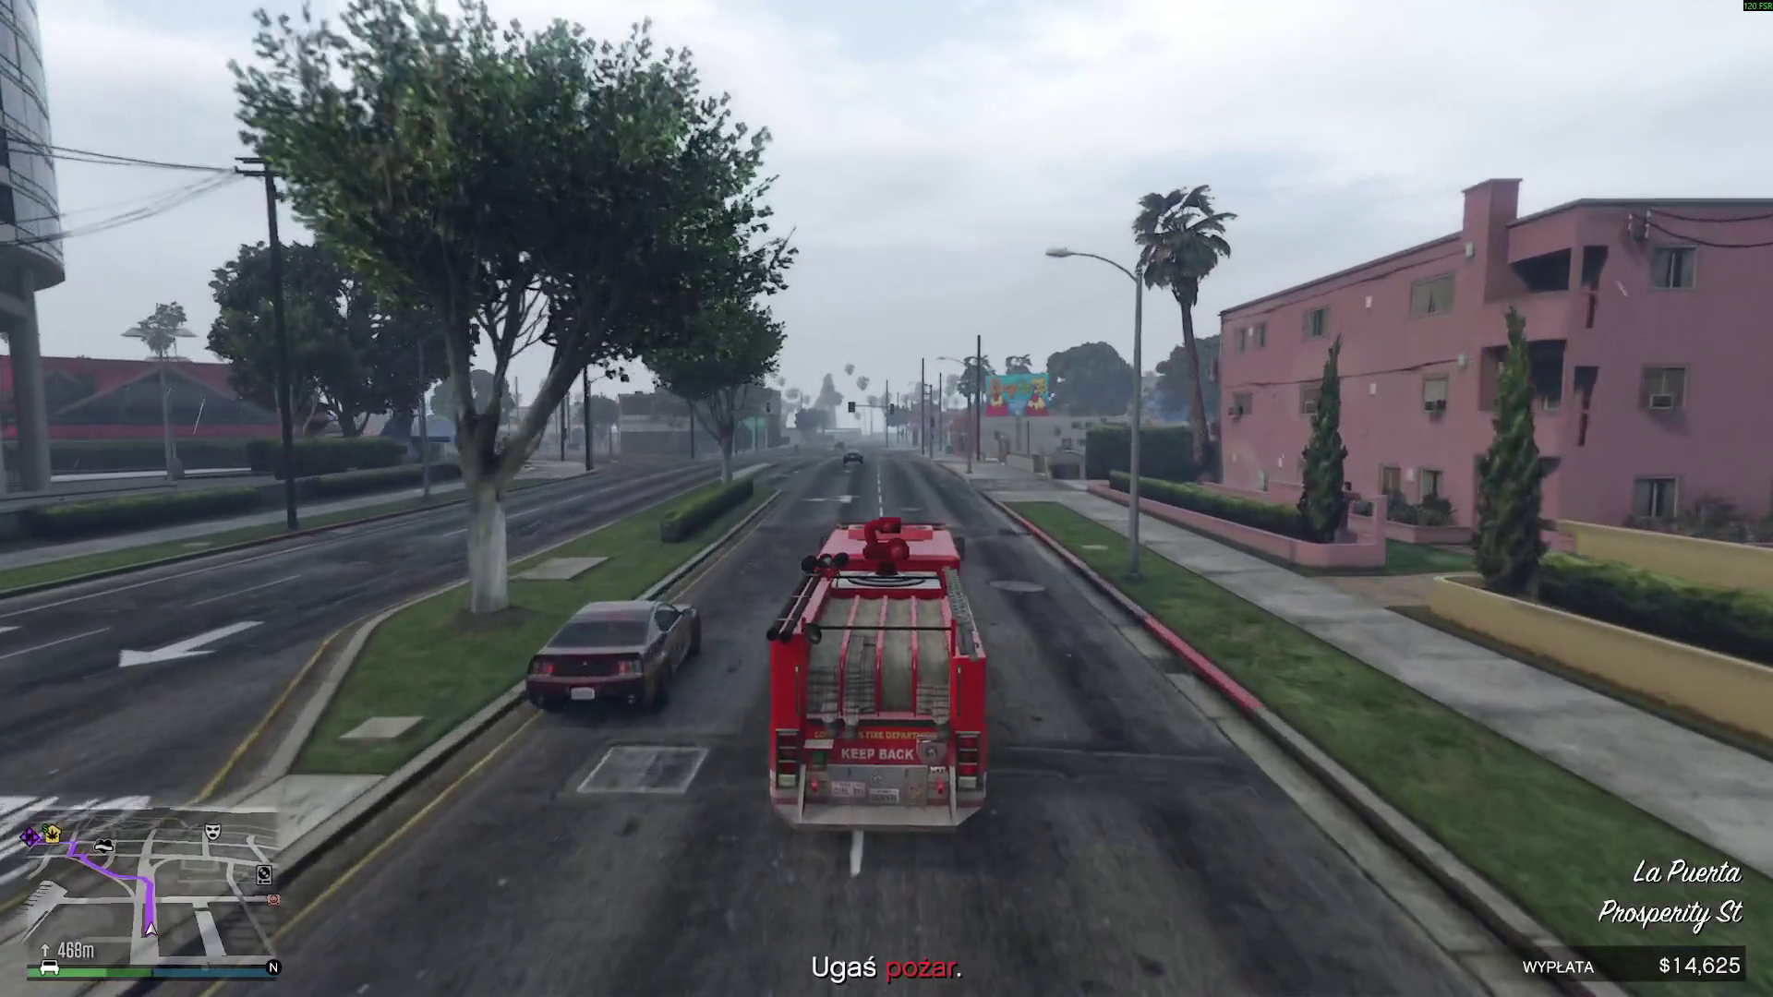
key(w)
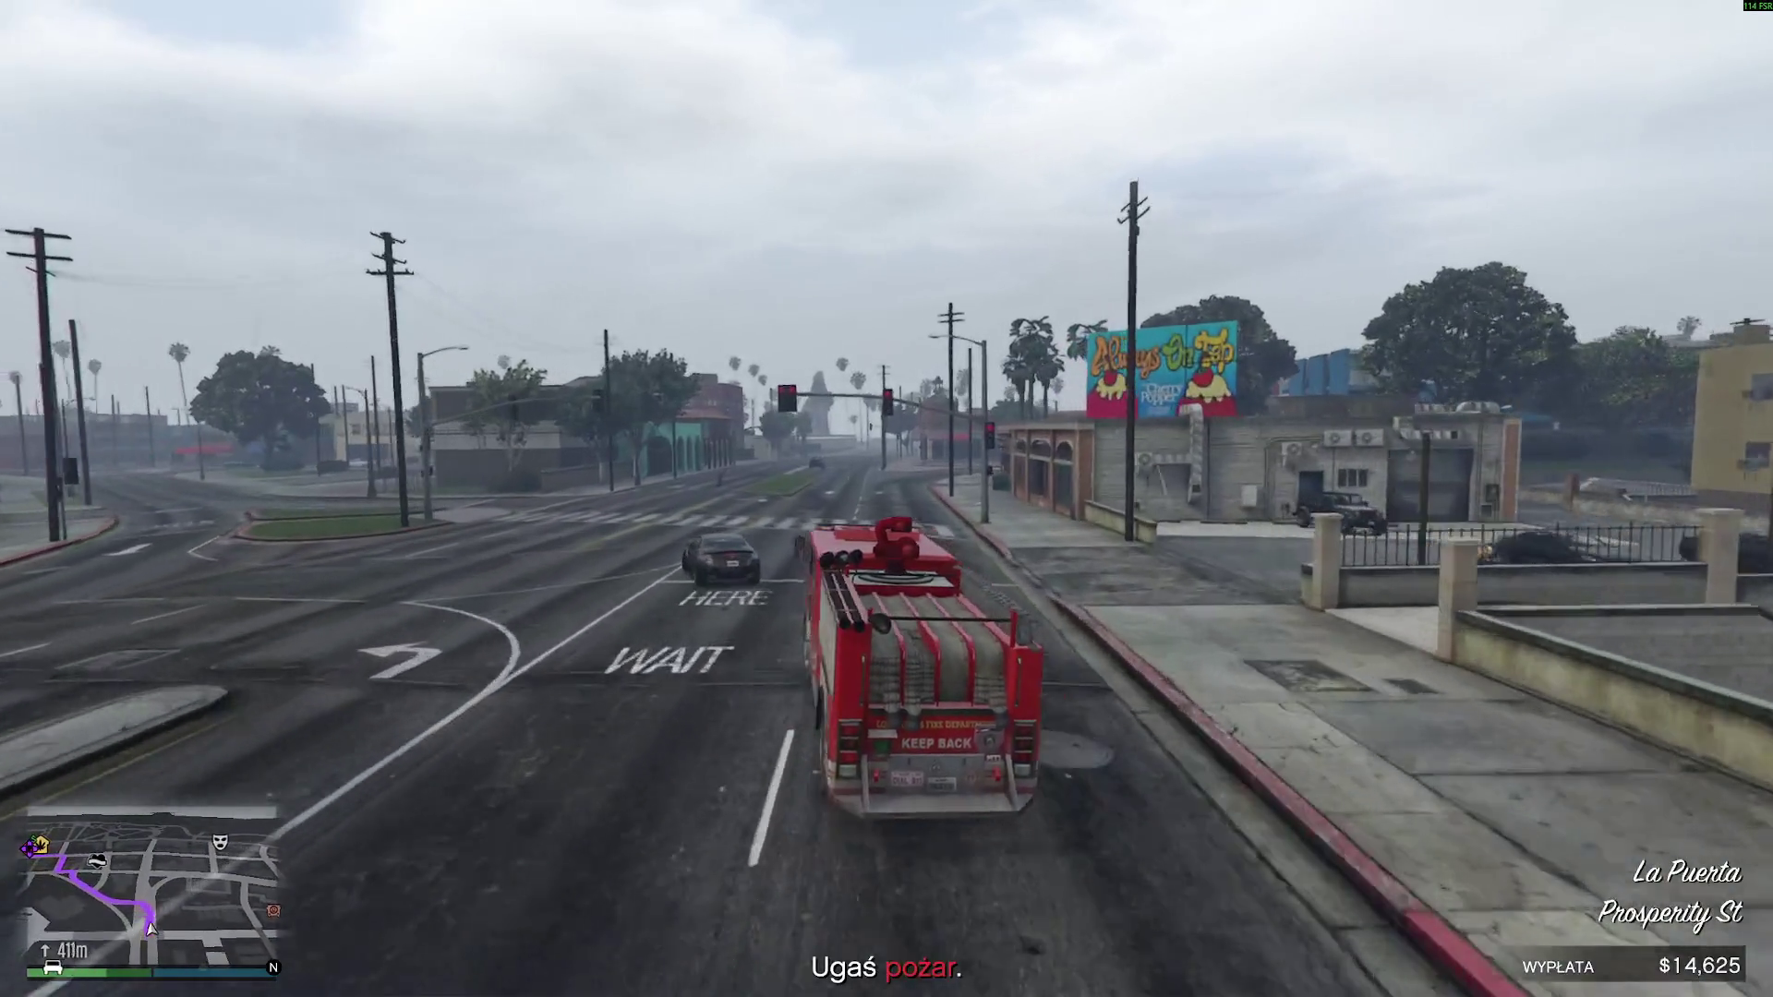
key(w)
key(a)
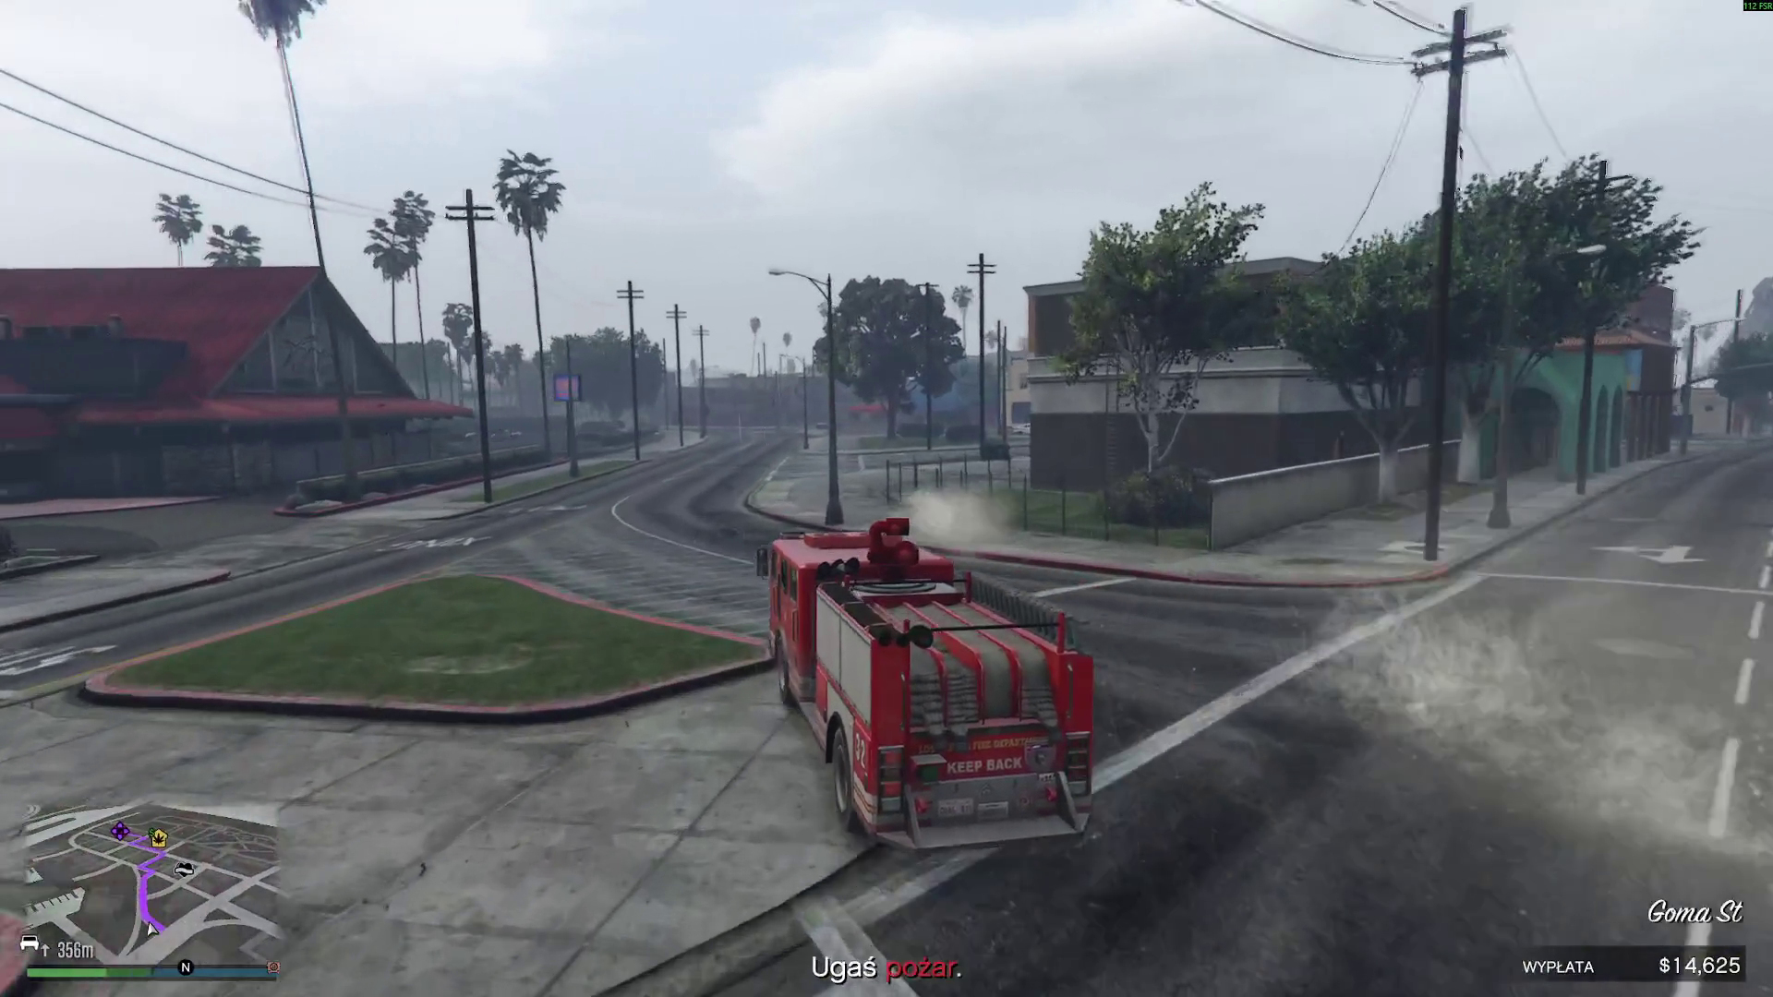
key(w)
key(a)
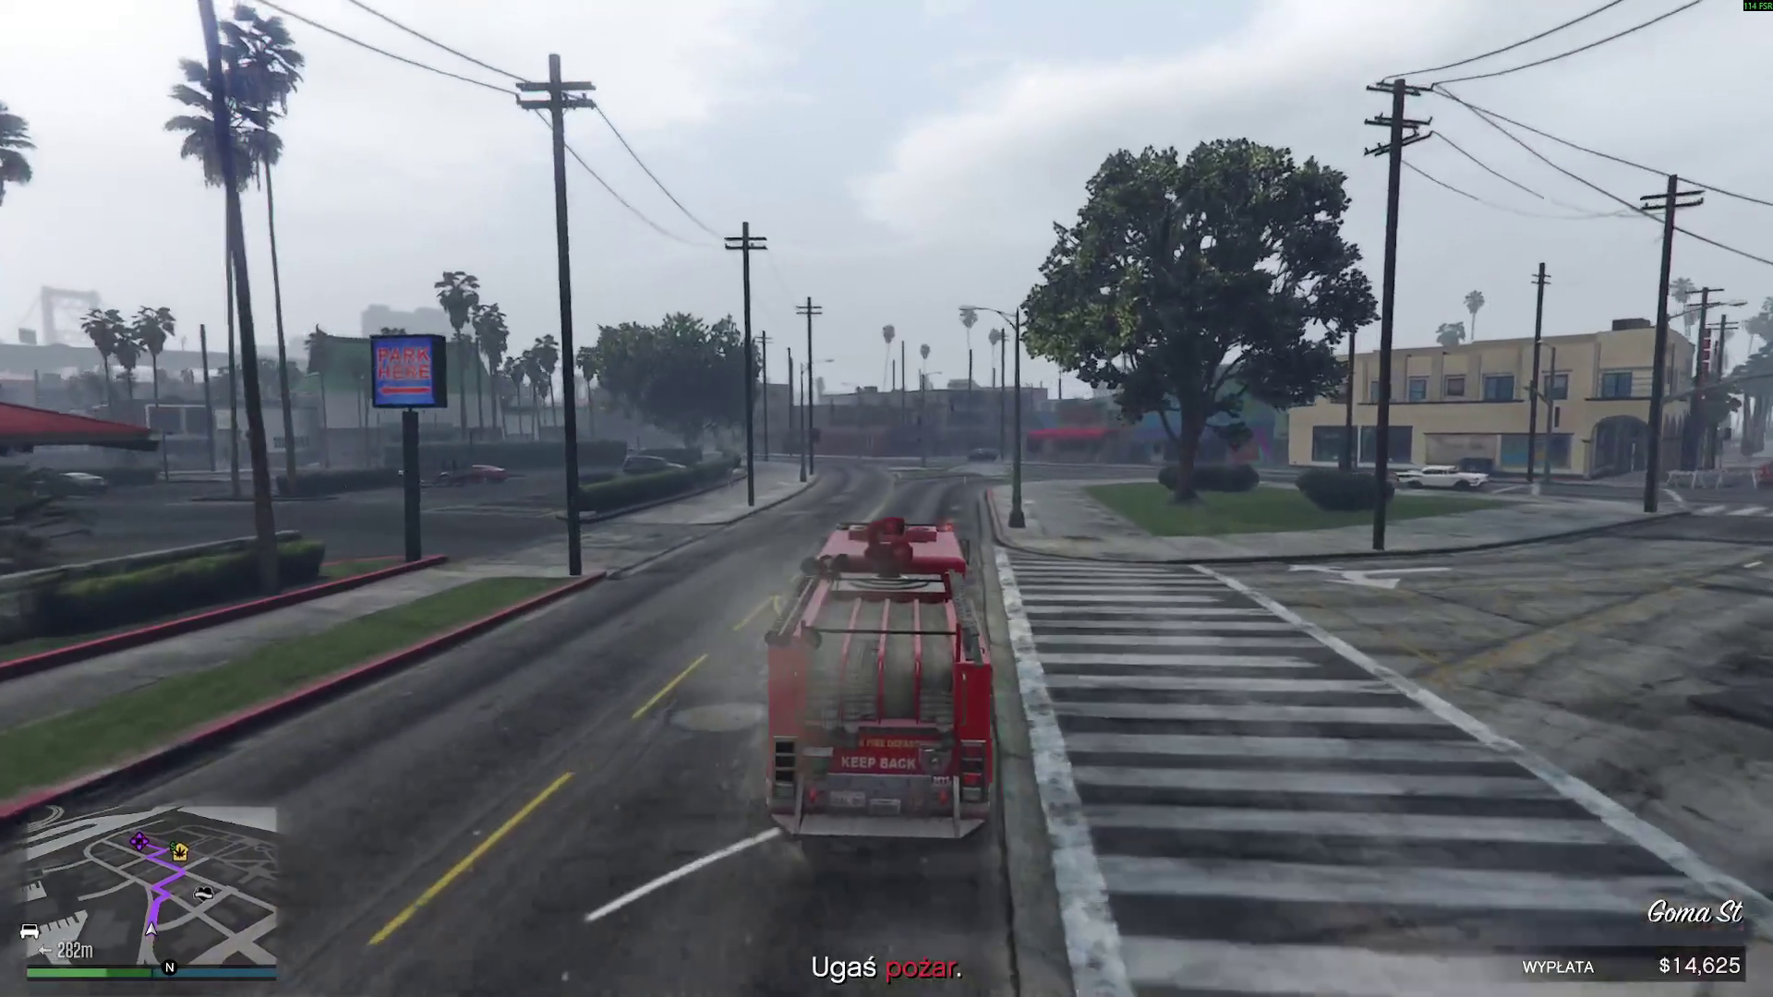
key(w)
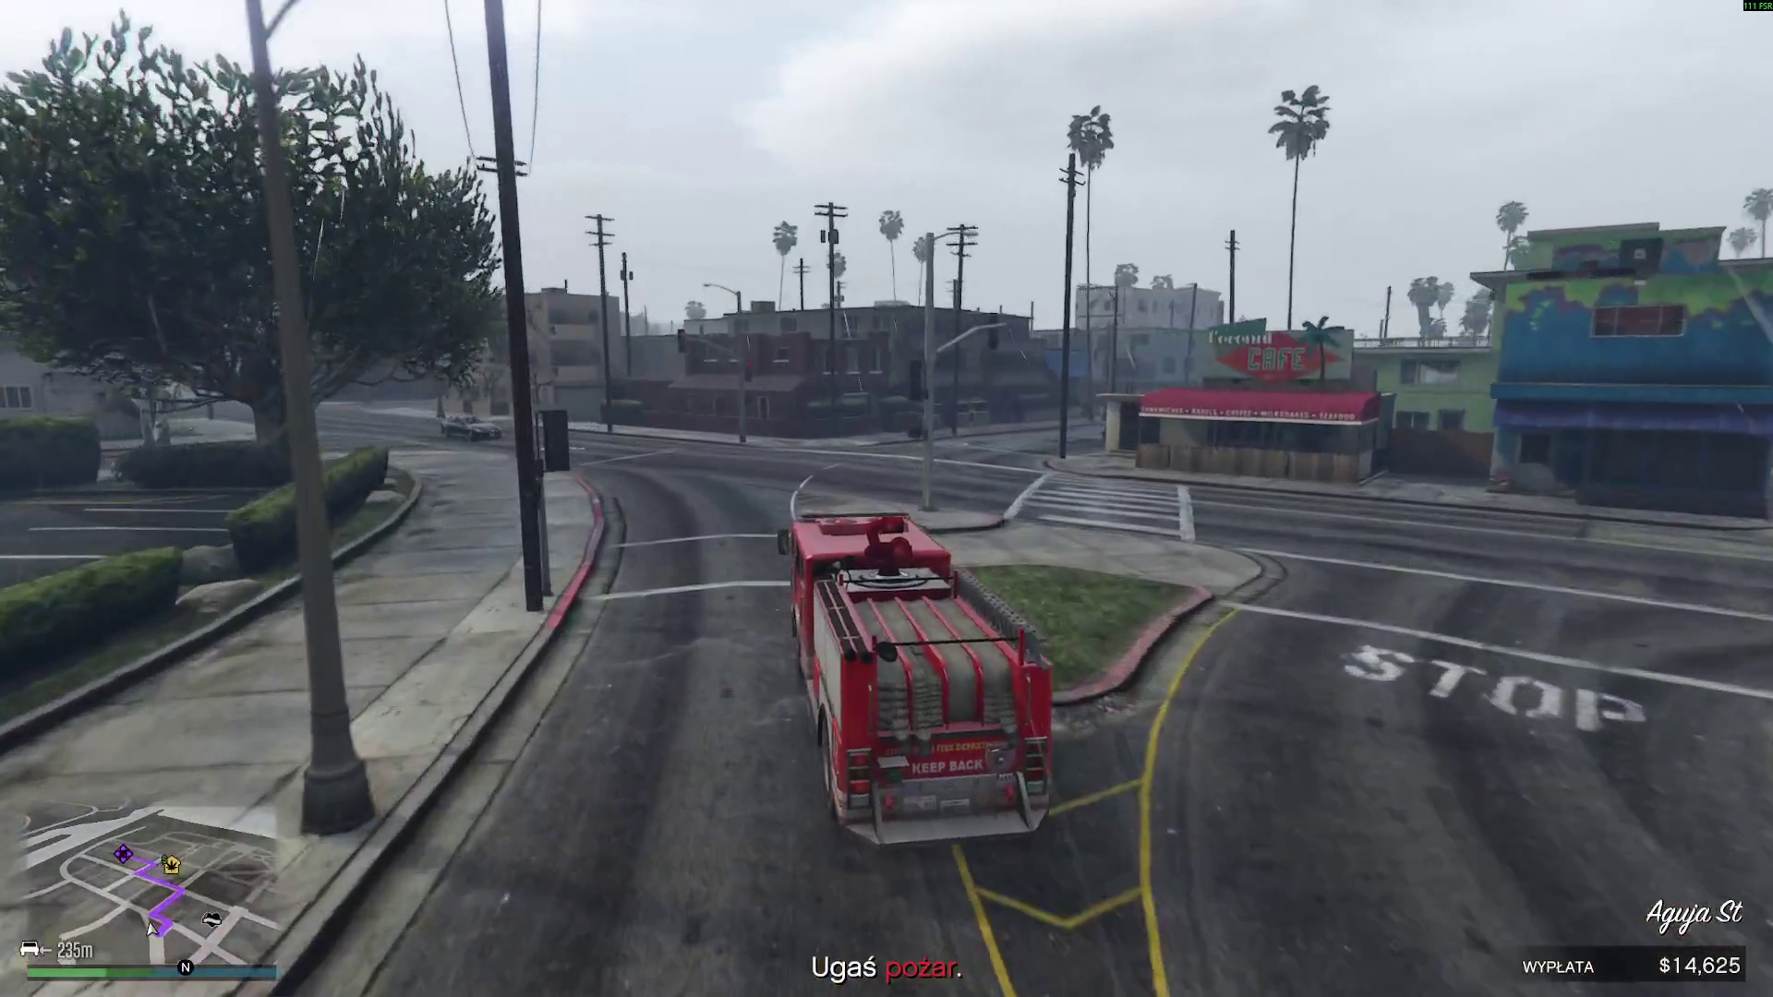
- Follow Bay City Ave and Magellan Ave, then turn right onto Melanoma St, 27 m from the fire
key(w)
key(a)
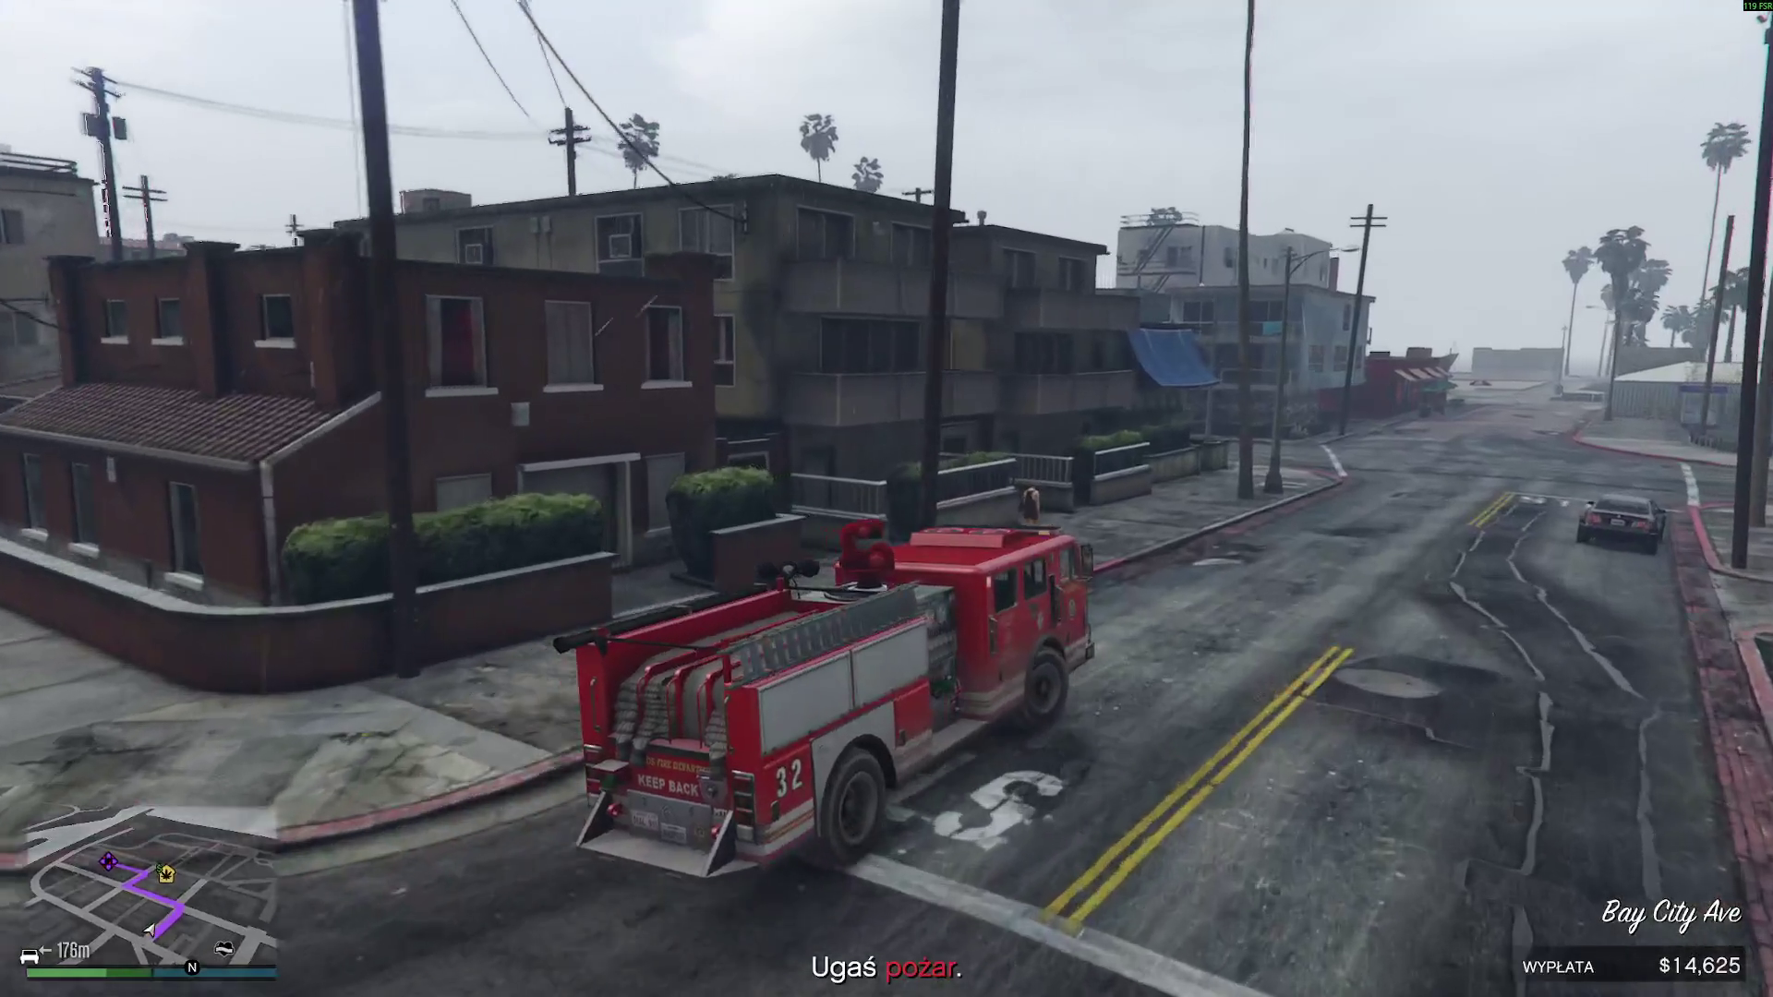
key(w)
key(w)
key(a)
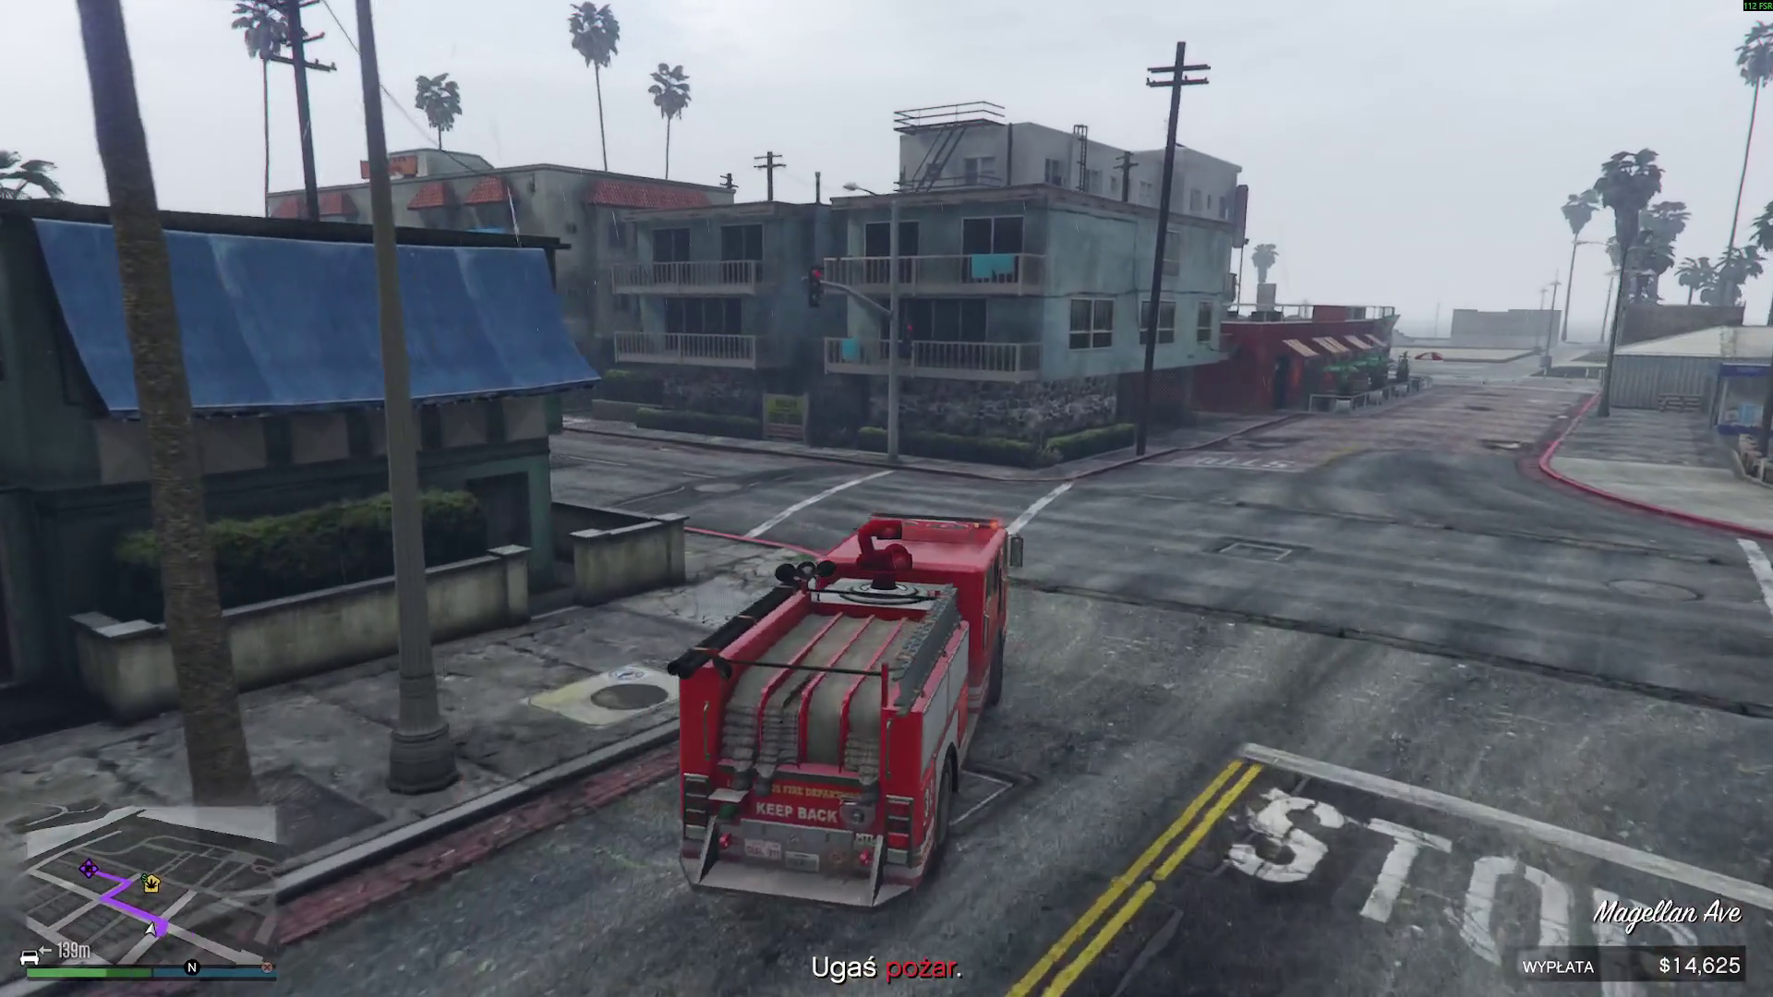
key(w)
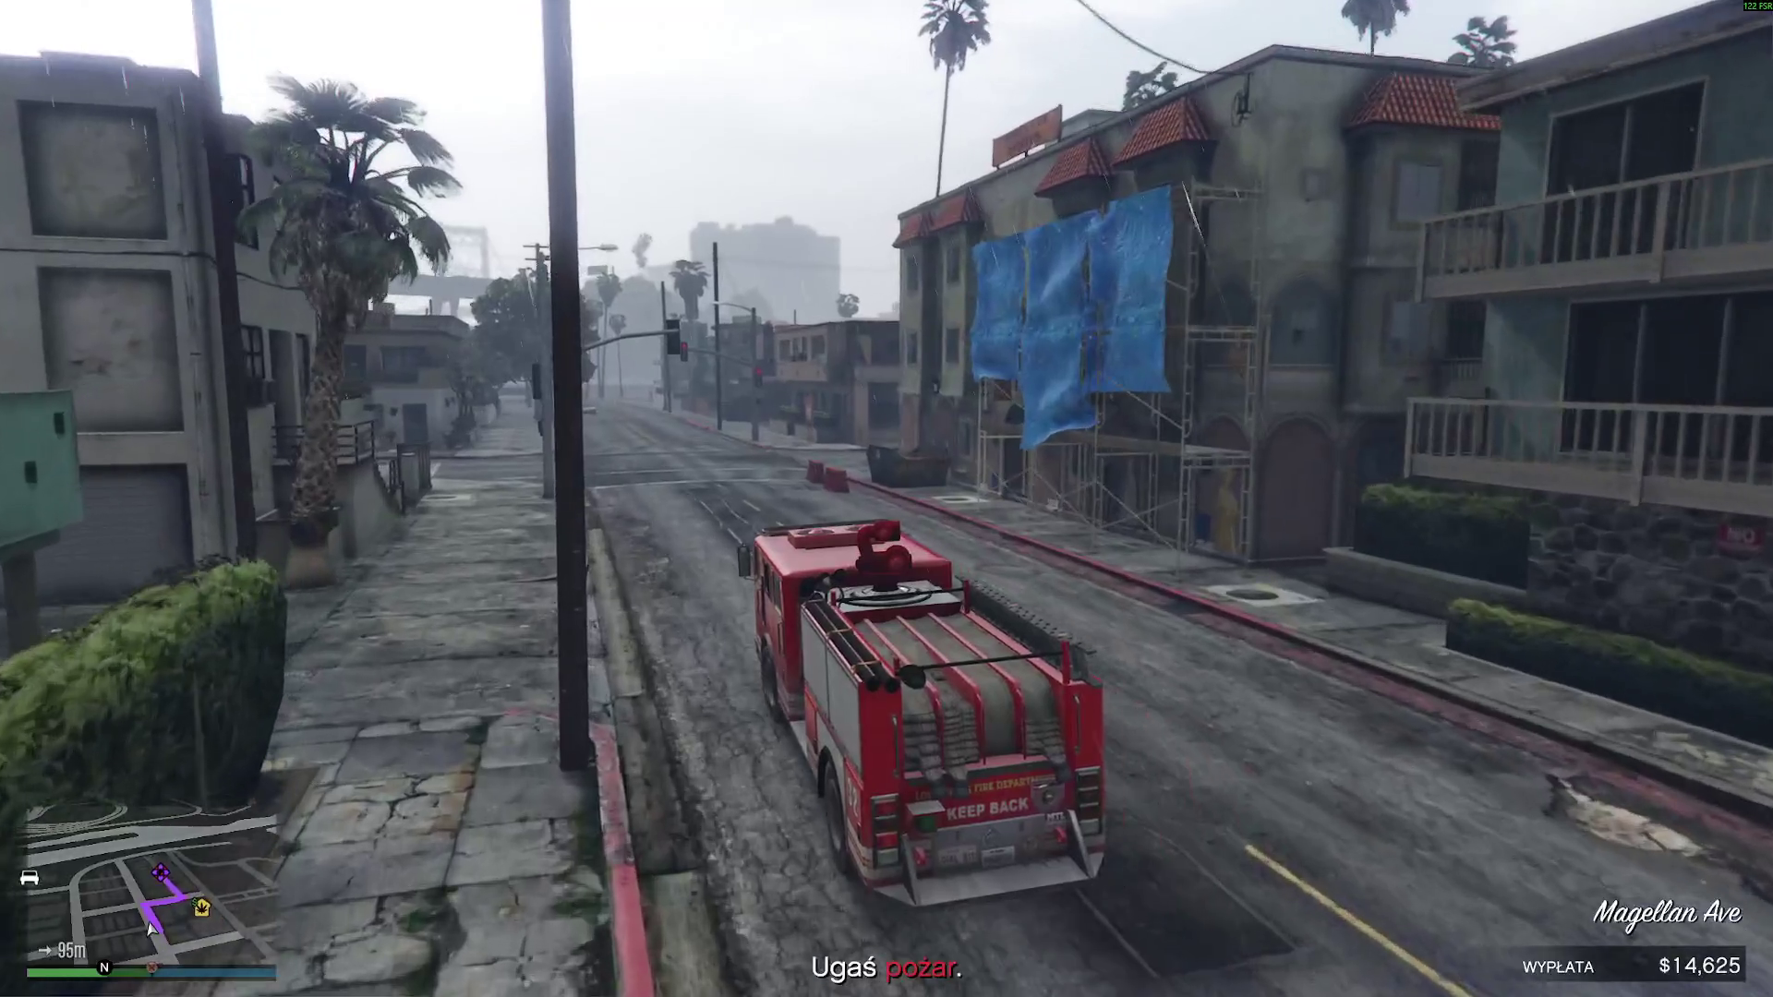
key(w)
key(d)
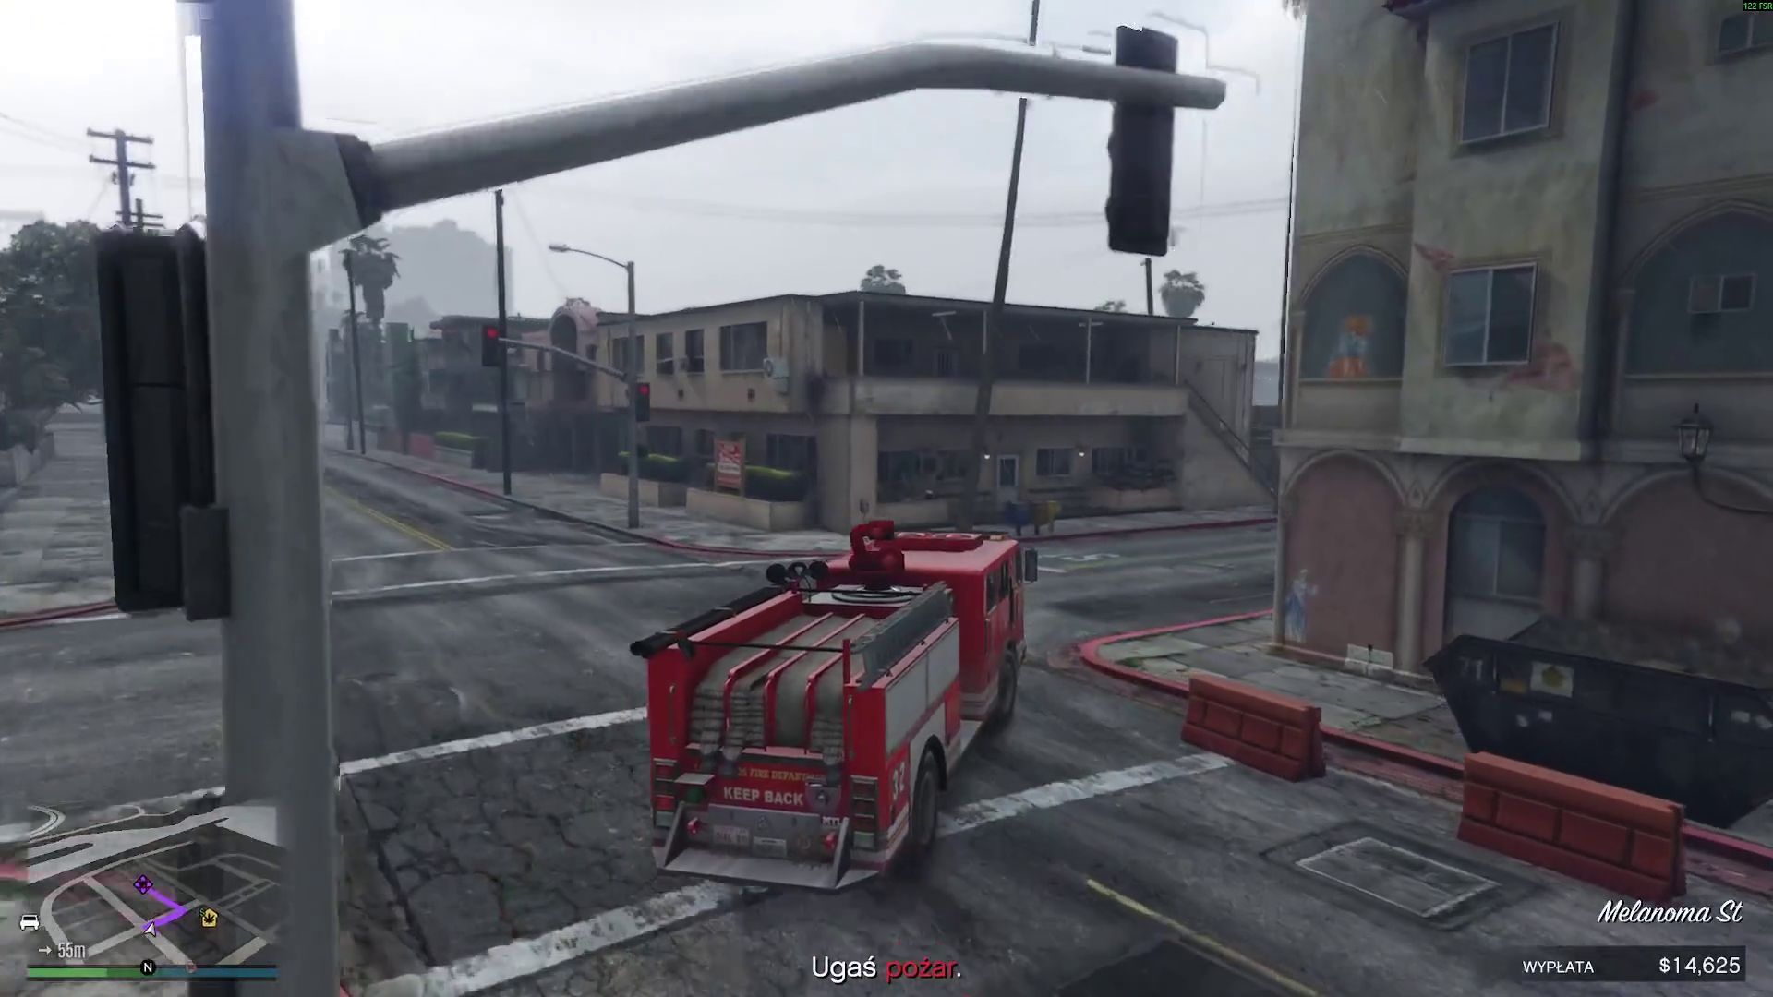
key(w)
key(a)
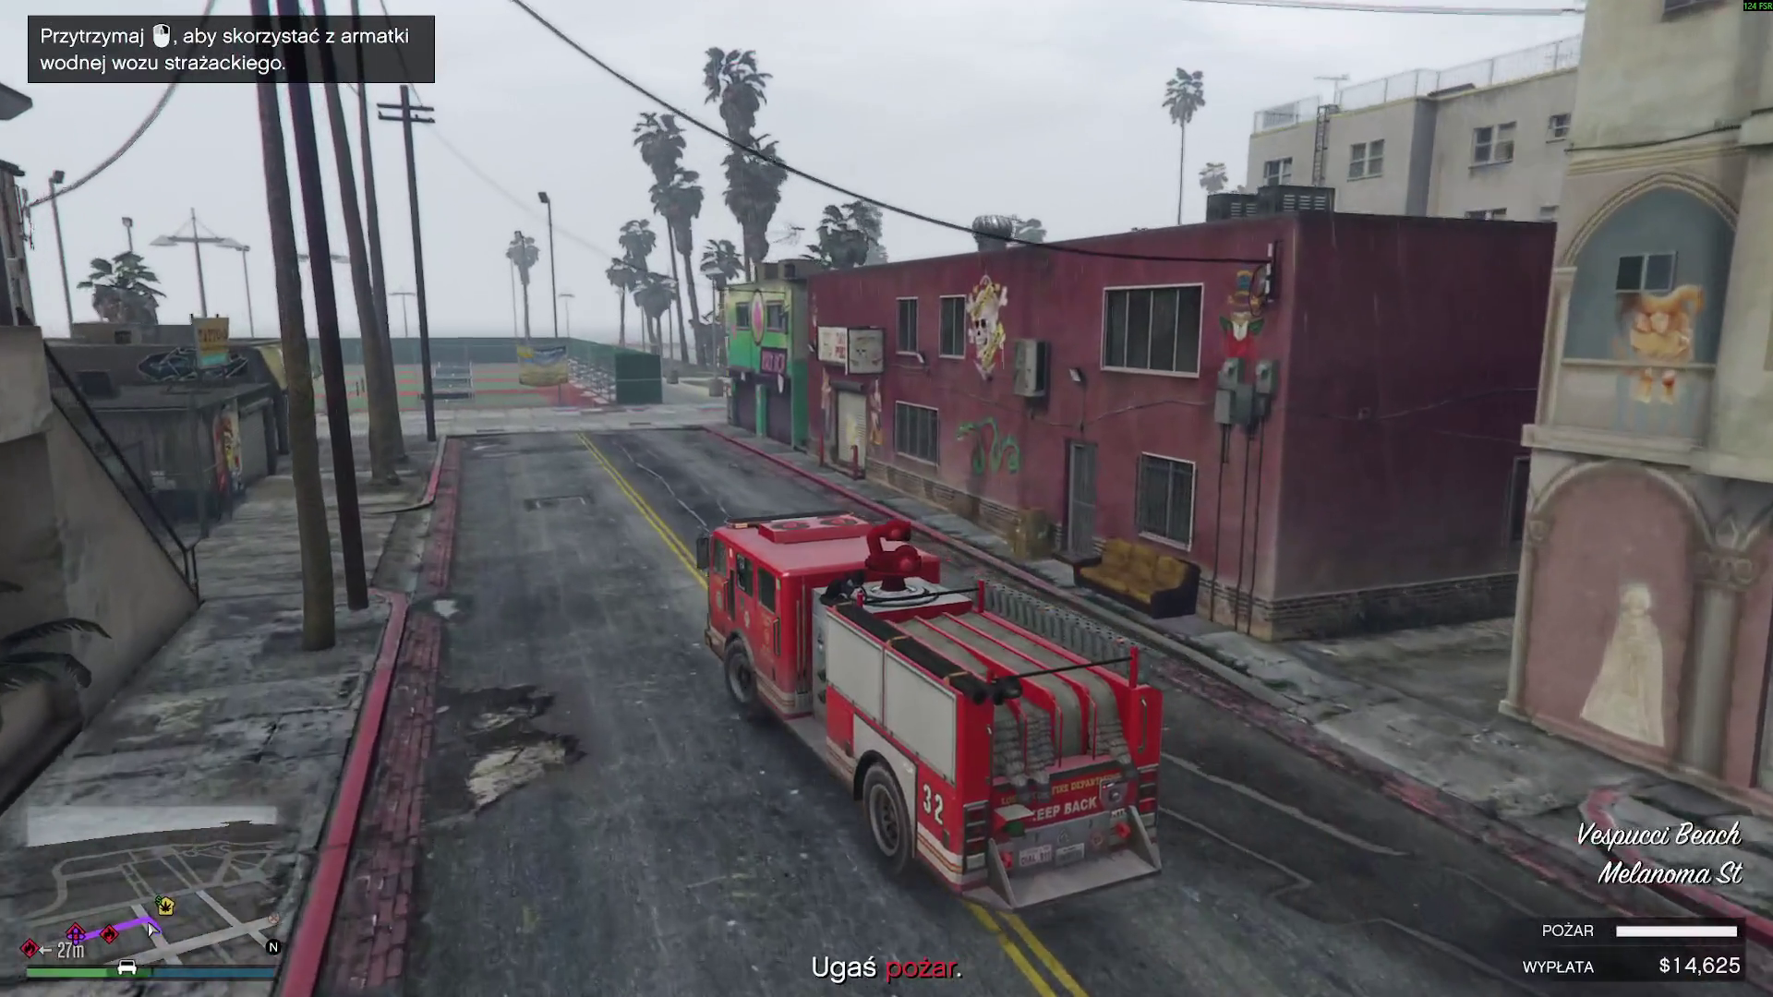
key(w)
- Spray the water cannon onto the burning car until the fire is out, earning $14,250
click(886, 500)
drag(887, 499, 886, 500)
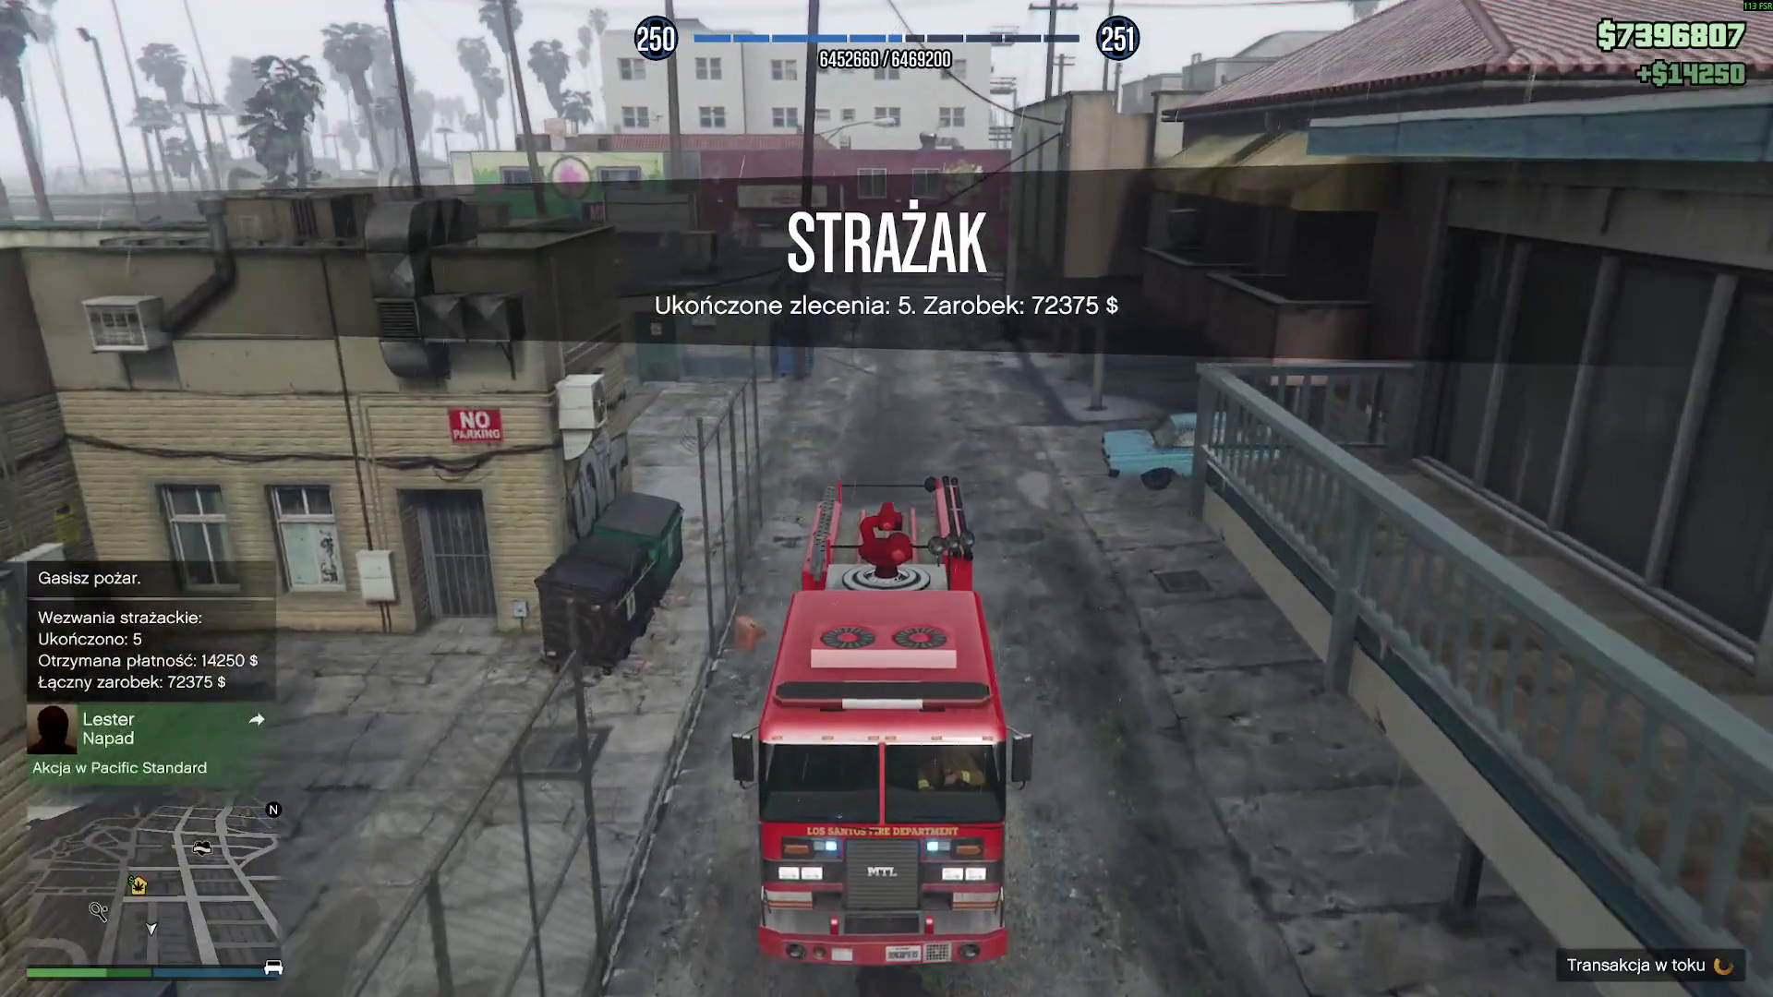
- Drive the fire truck out of the alley via Magellan Ave onto Tug St
key(w)
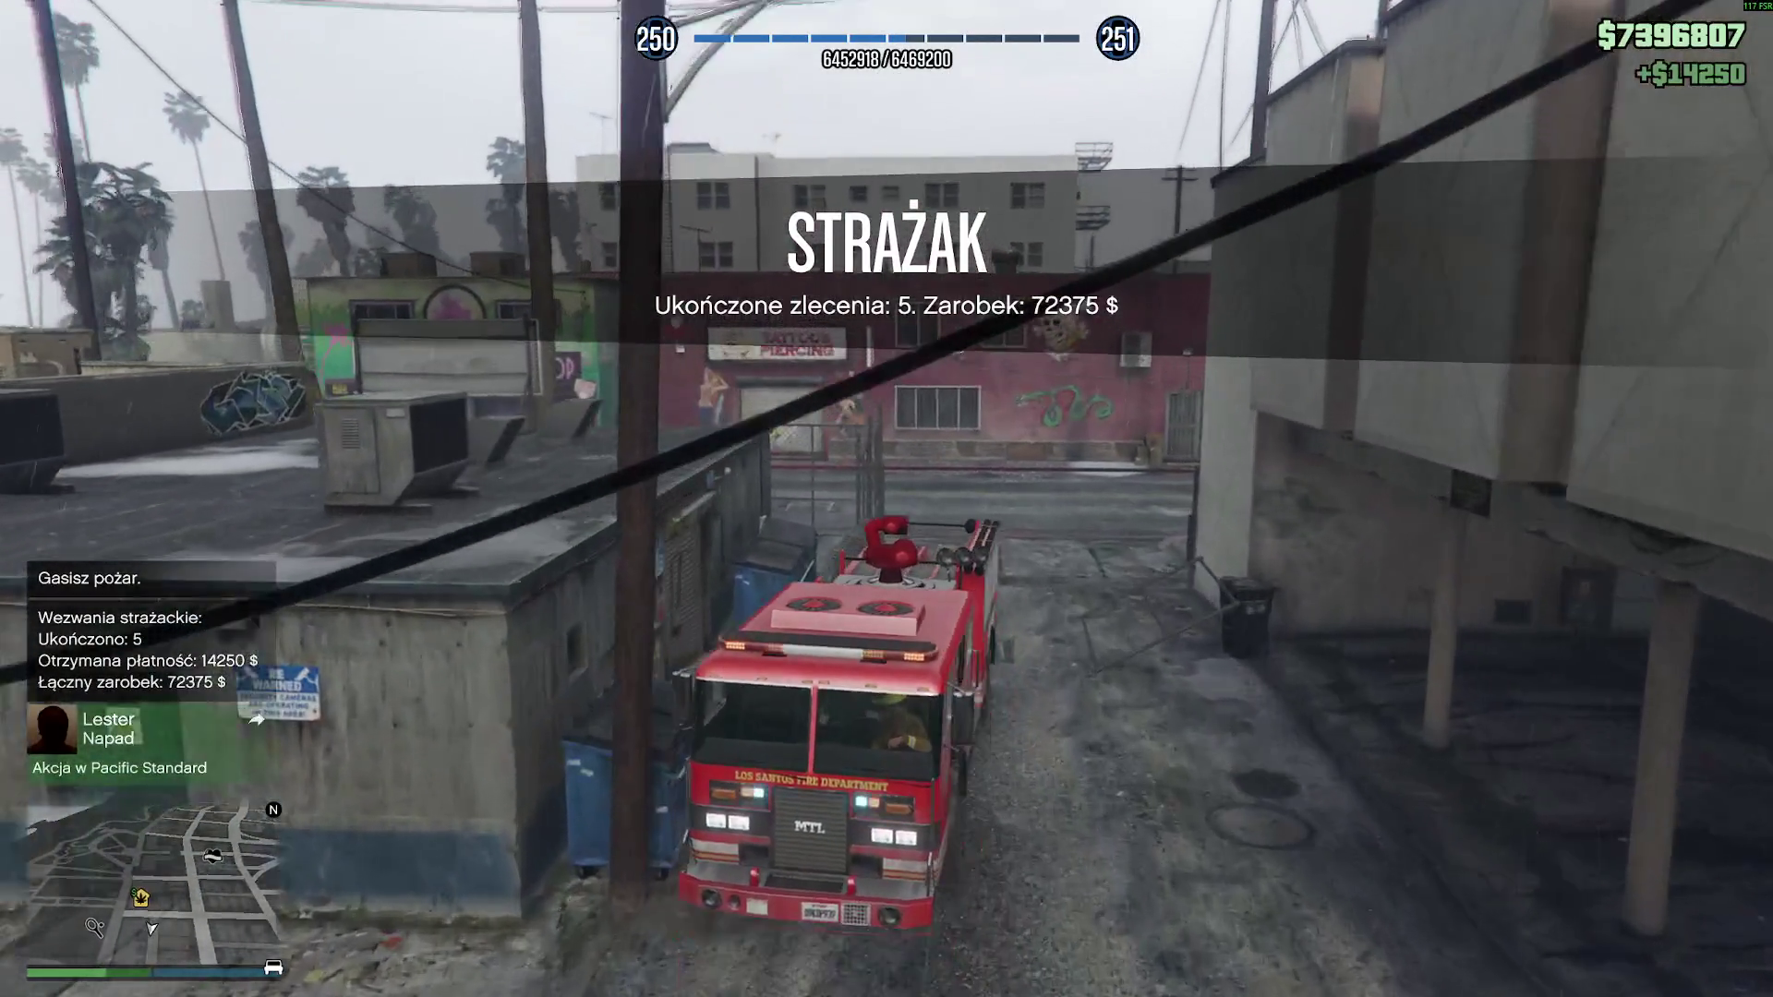
key(d)
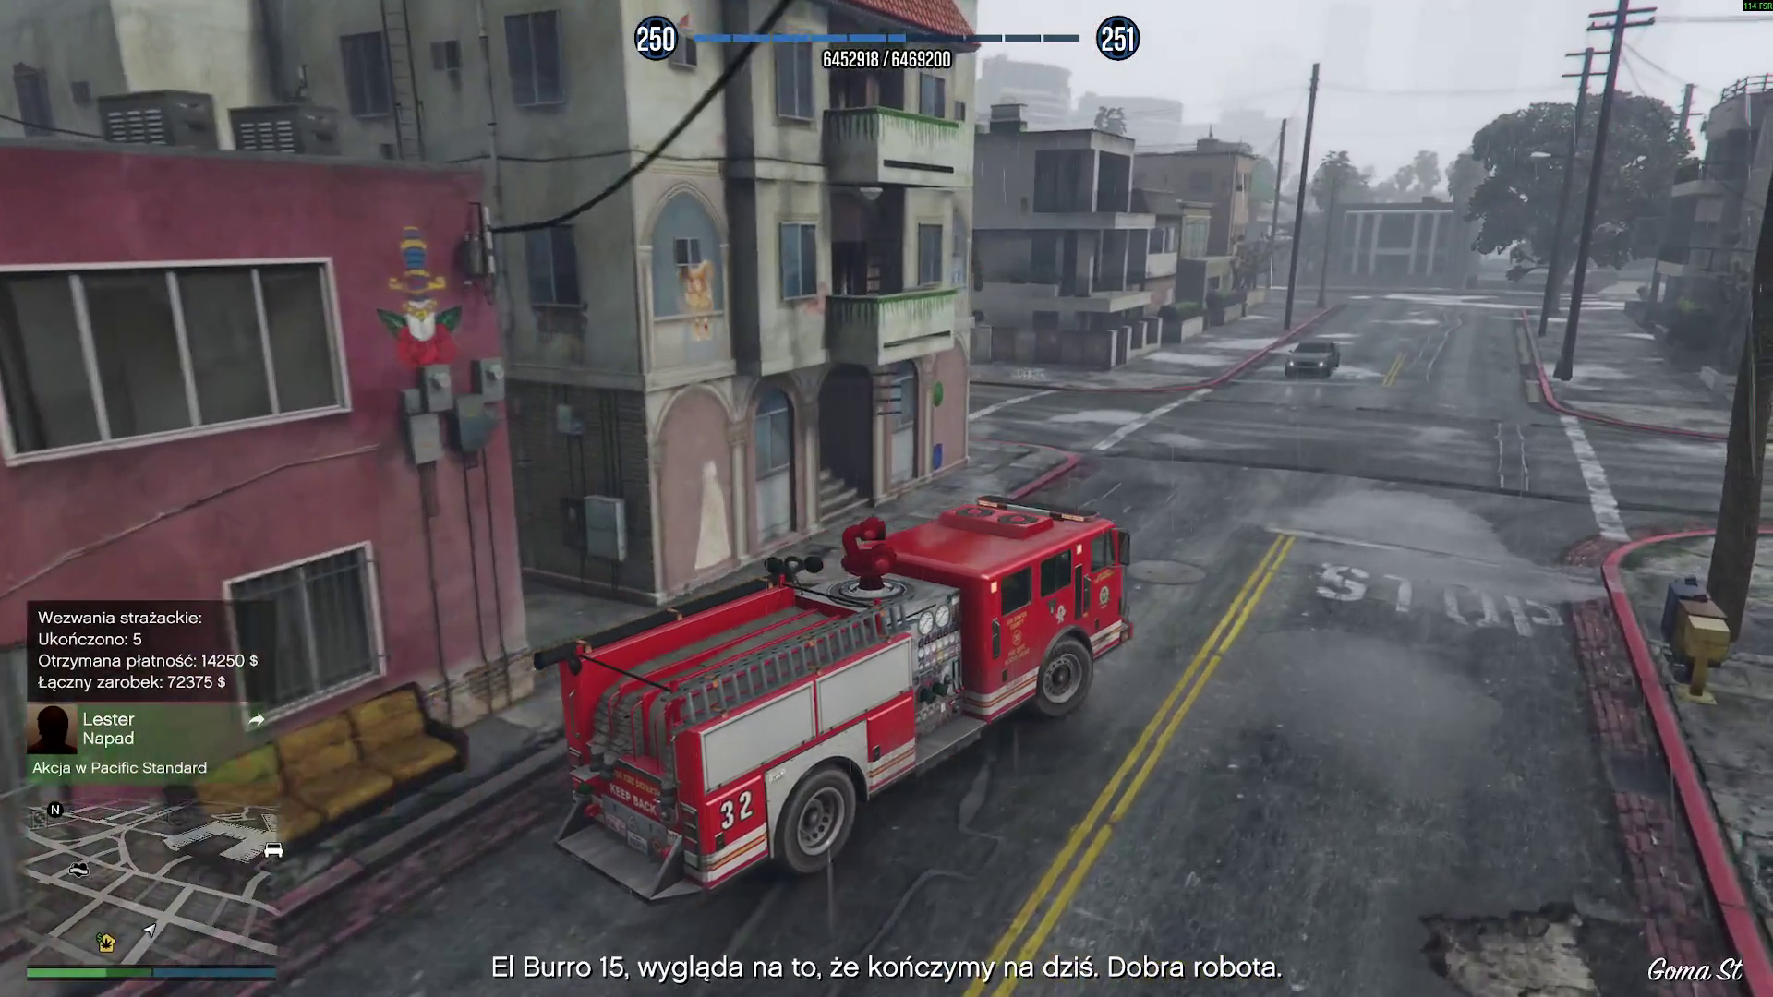
key(a)
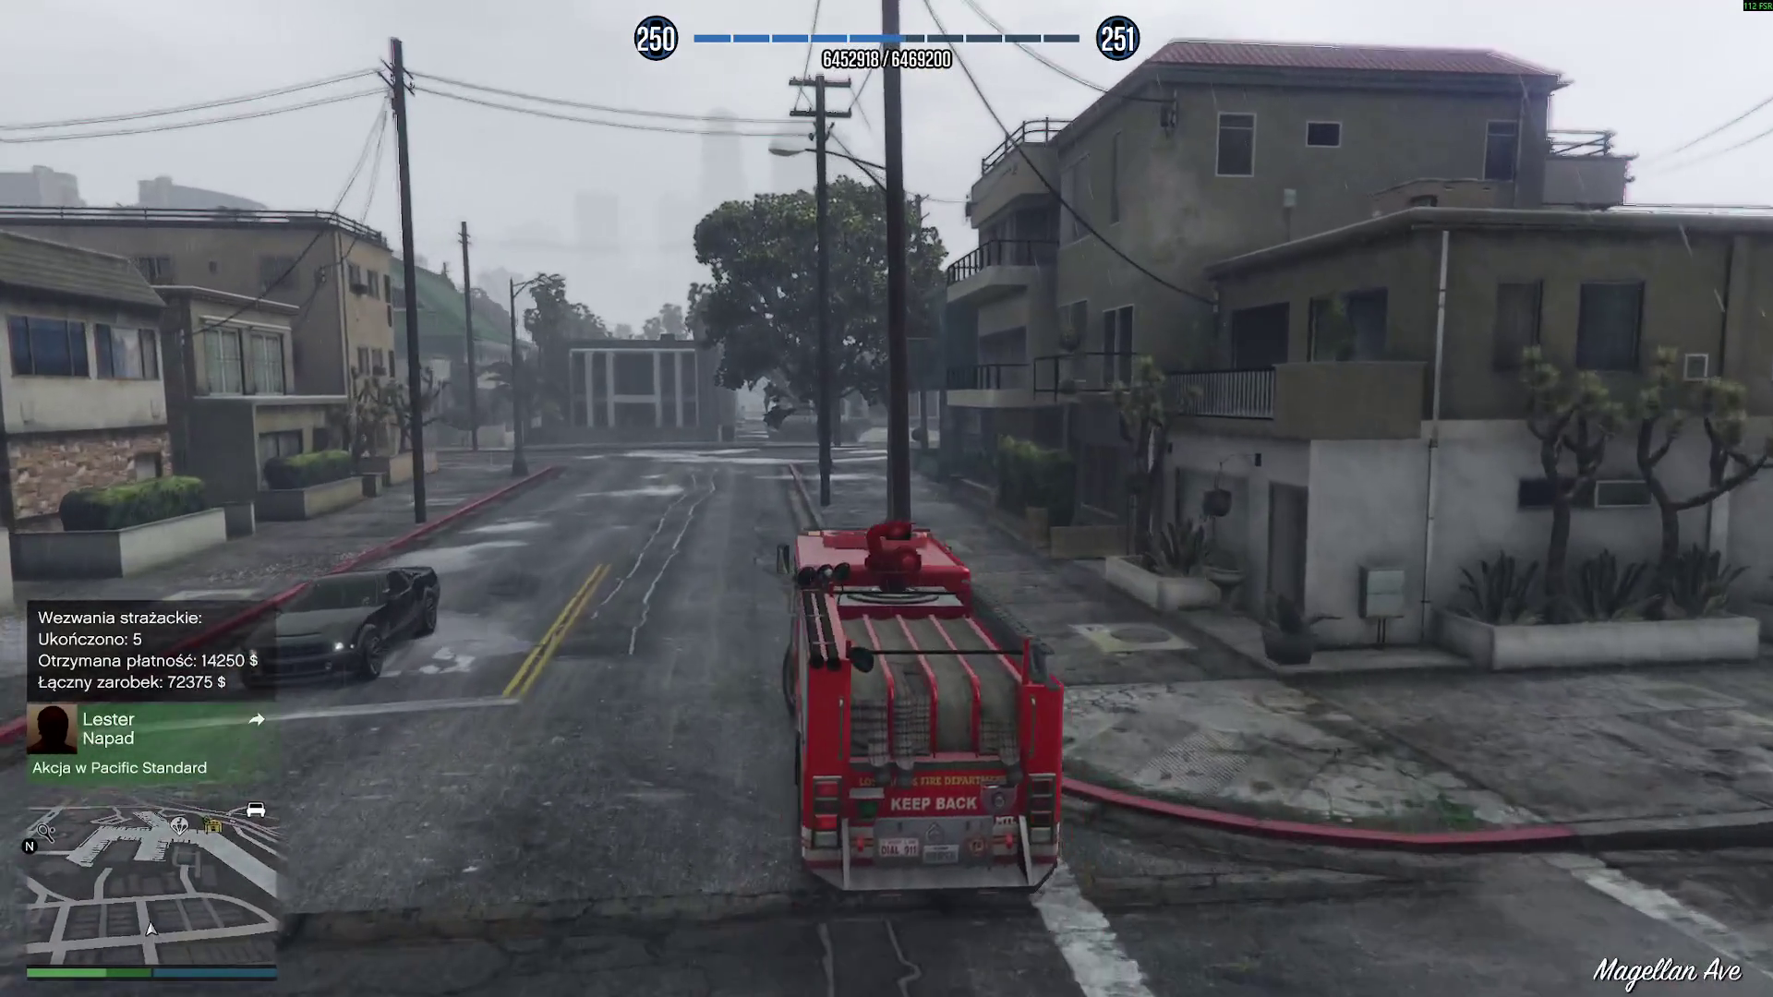
key(d)
key(d)
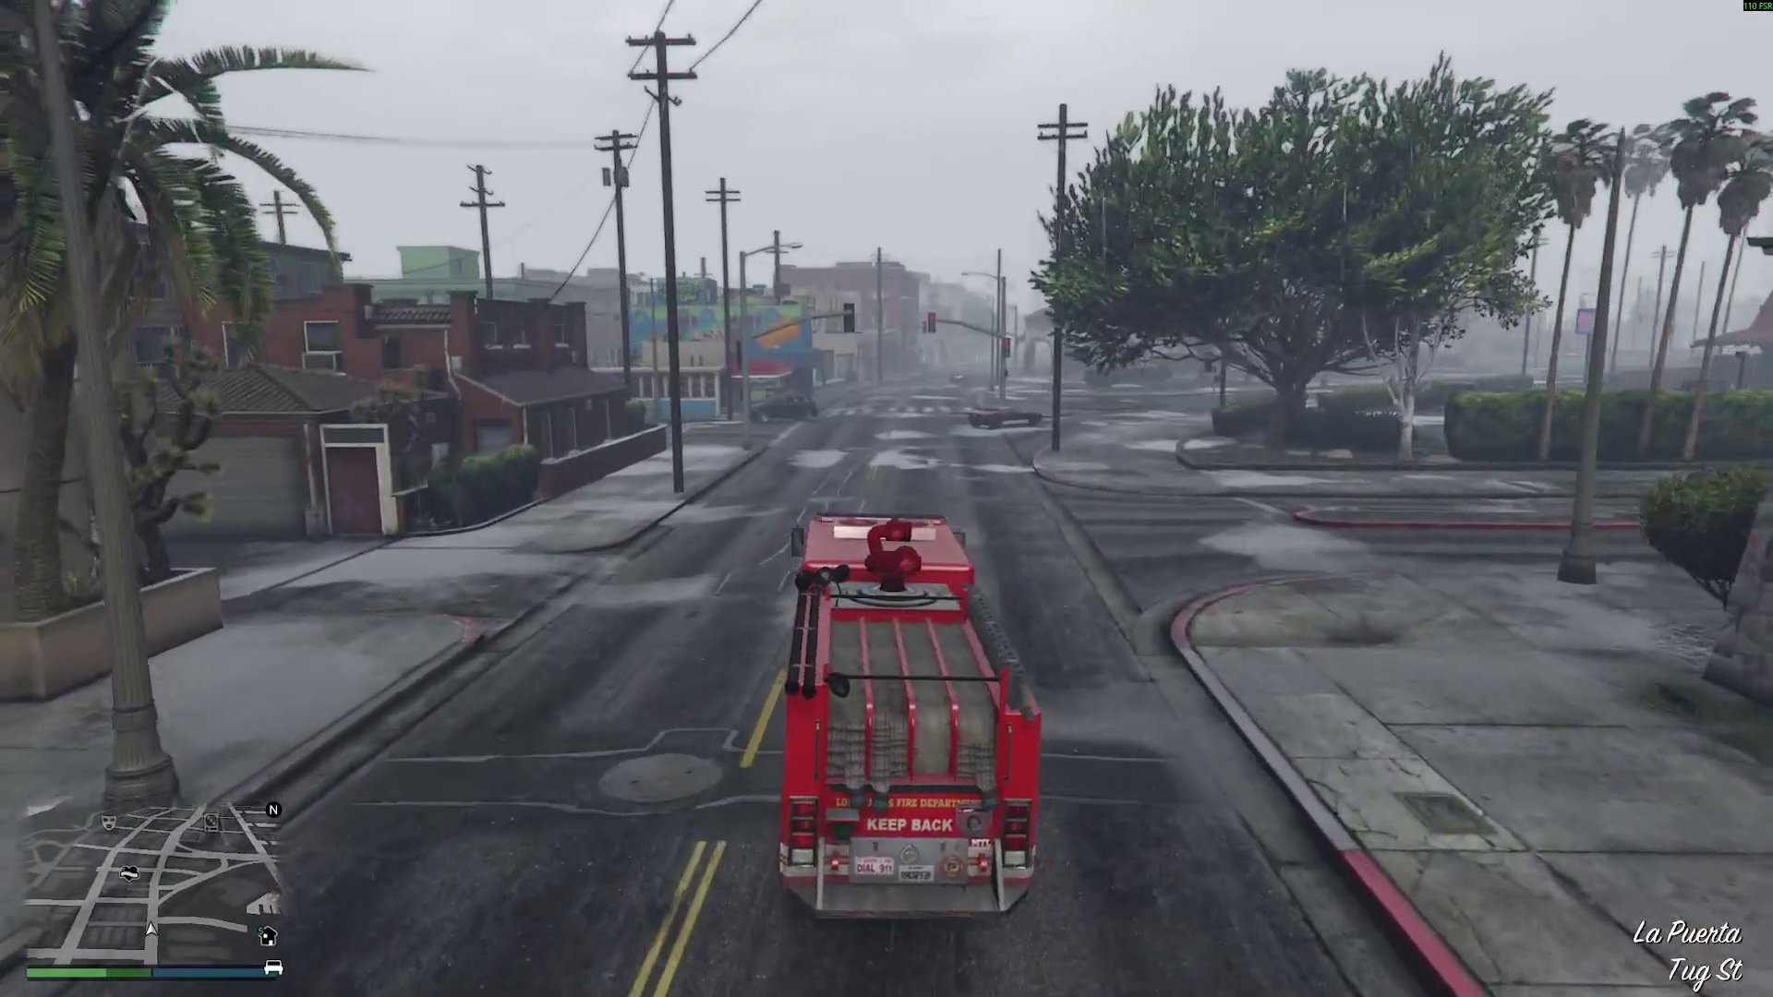
key(d)
key(d)
- Continue along Aguja St to the La Spada sidewalk and bring out the iFruit phone
key(a)
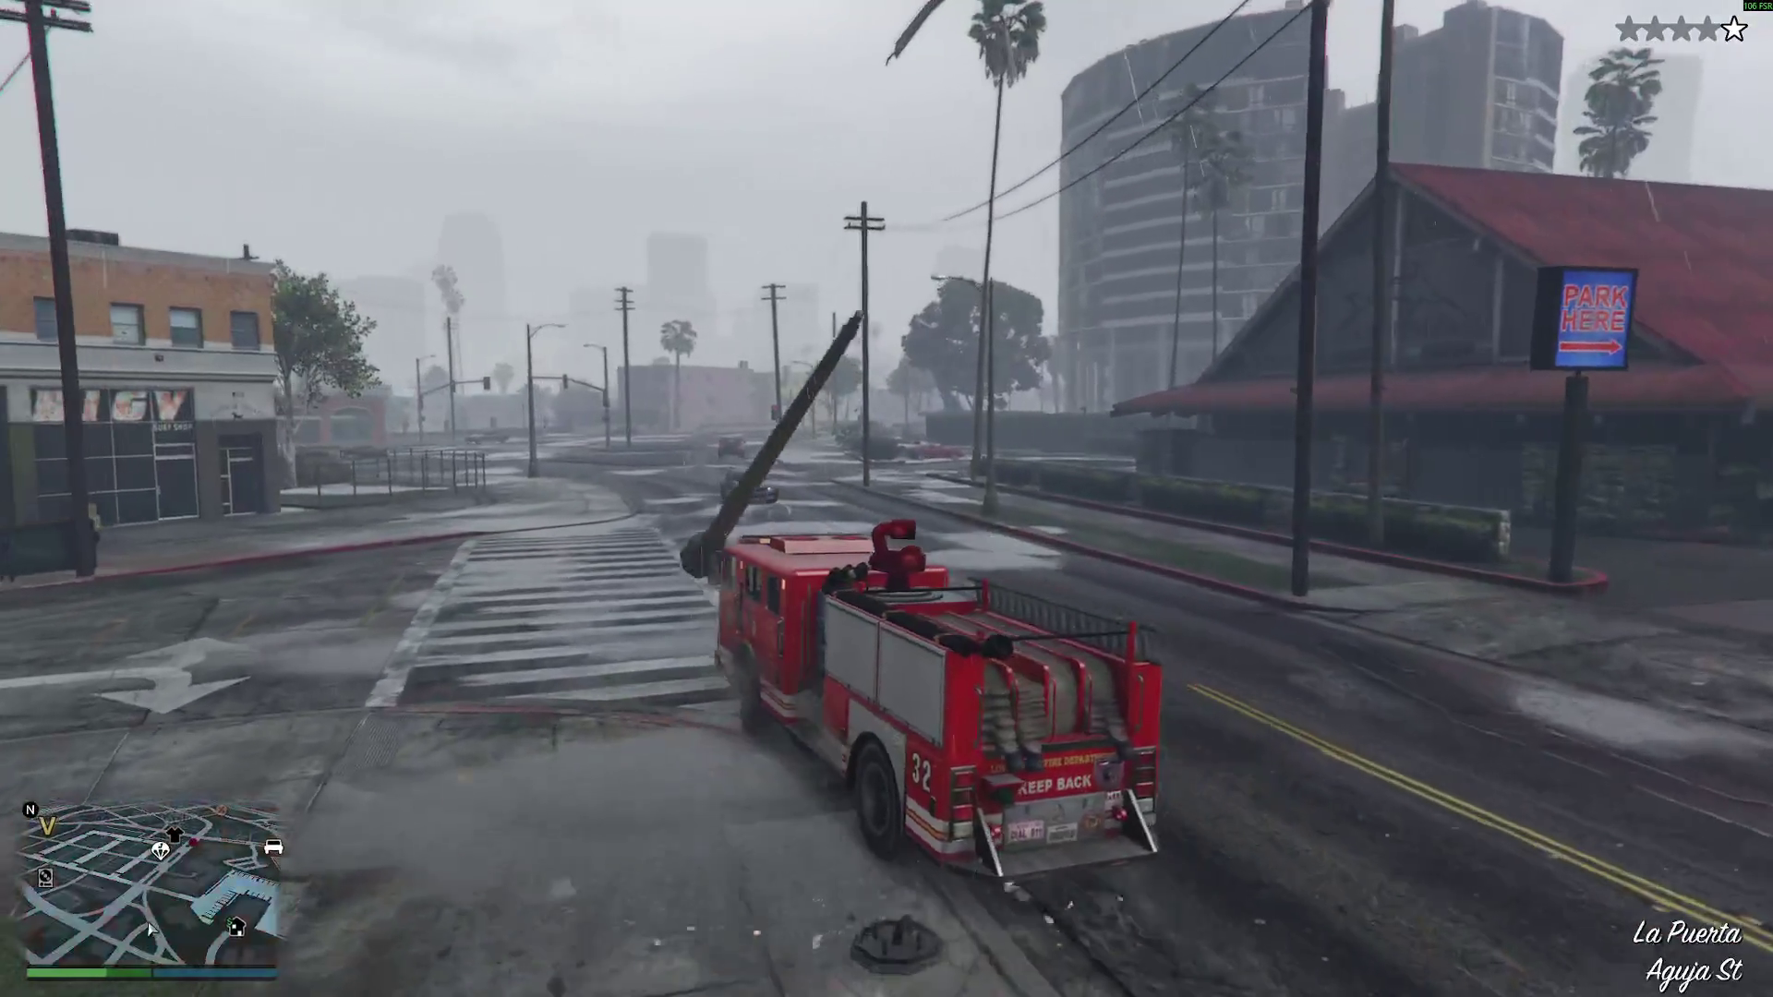
key(w)
key(d)
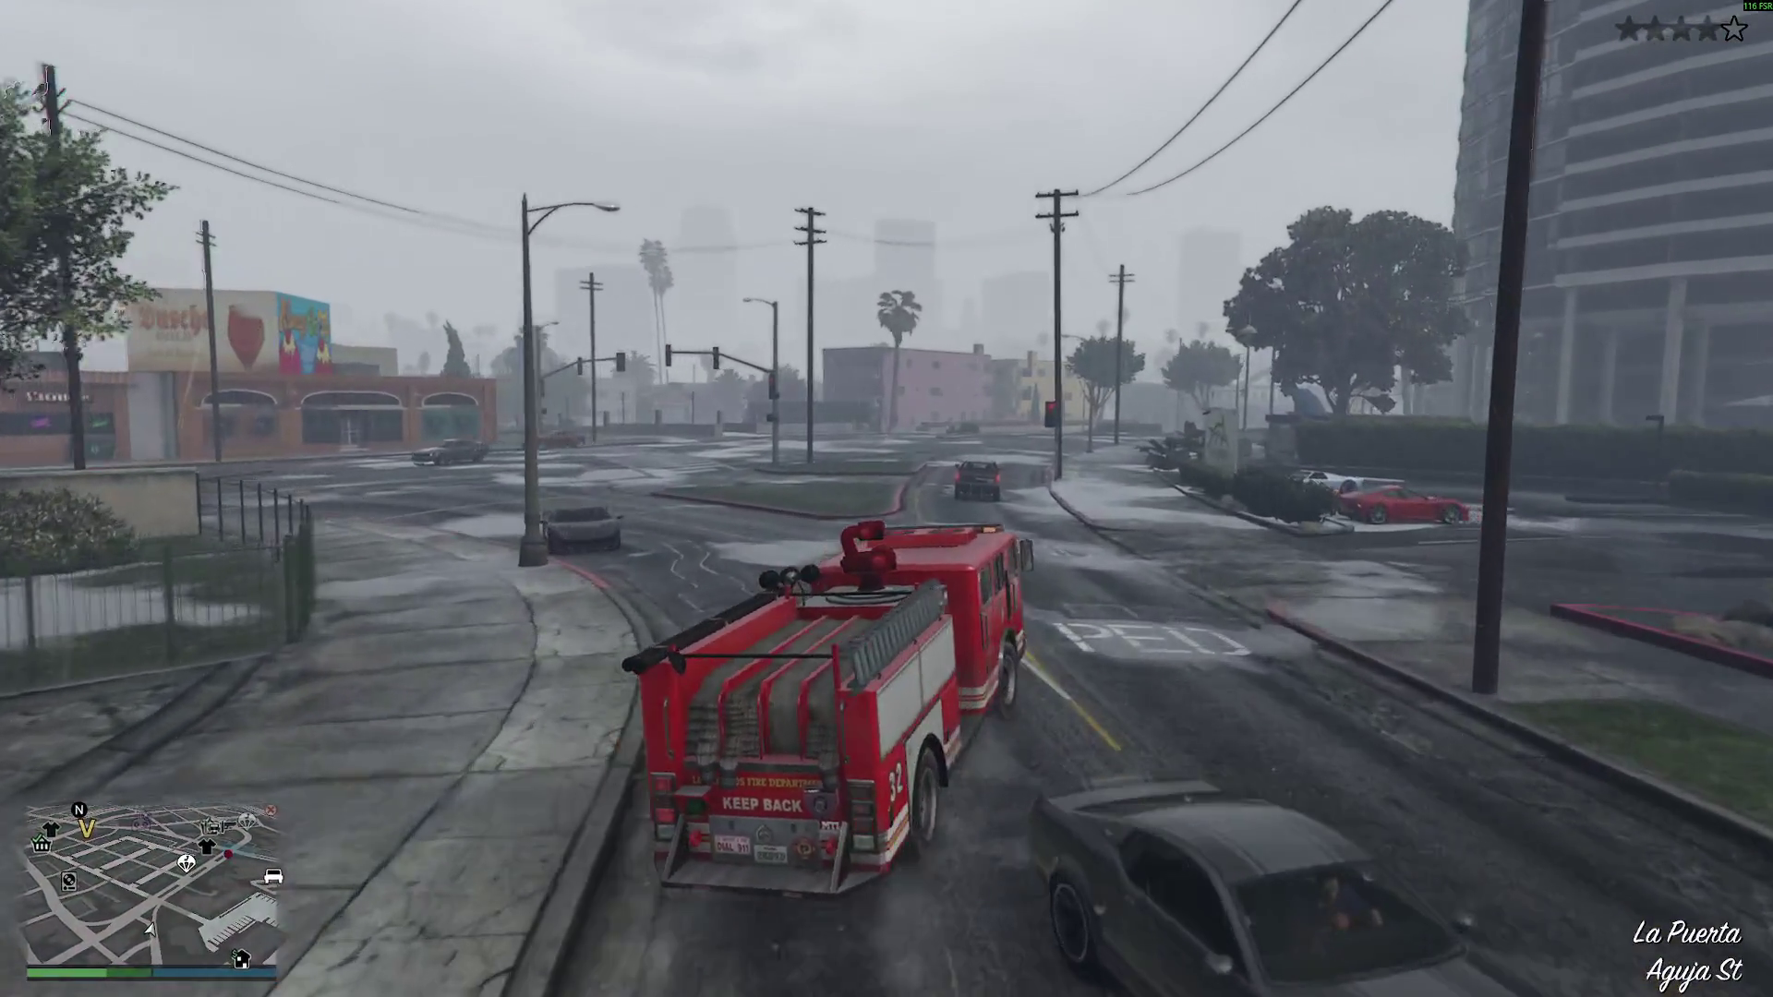
key(w)
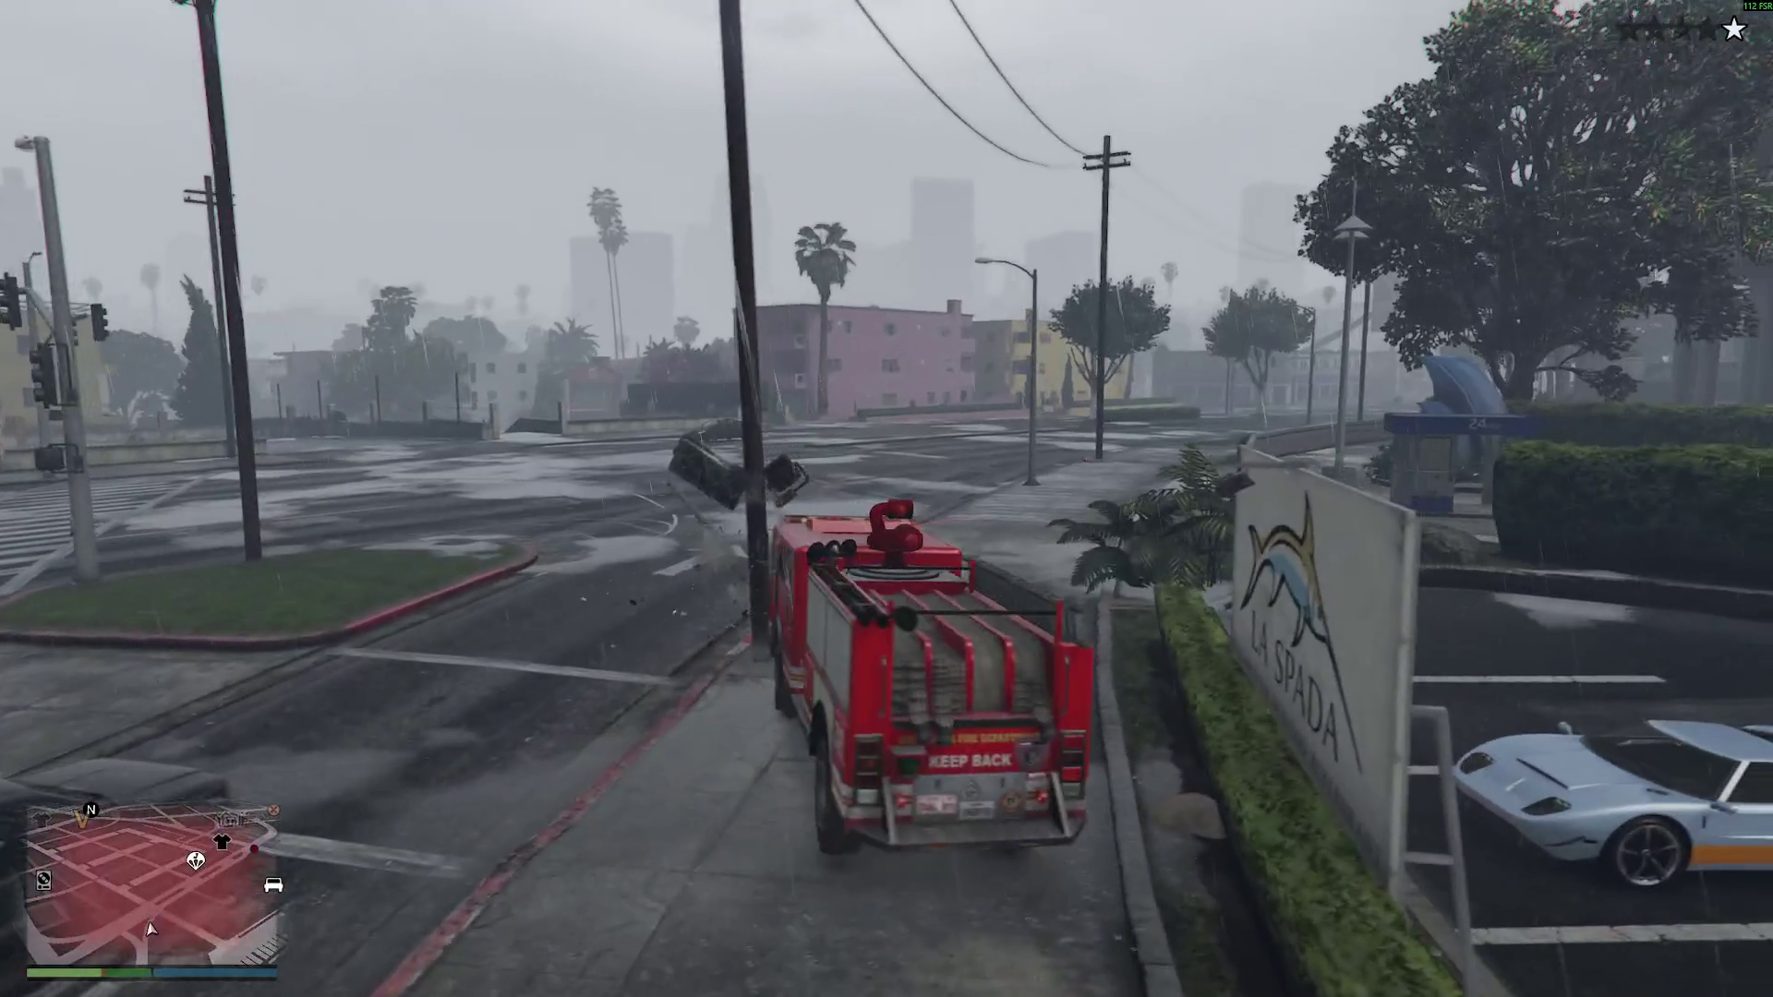
key(Up)
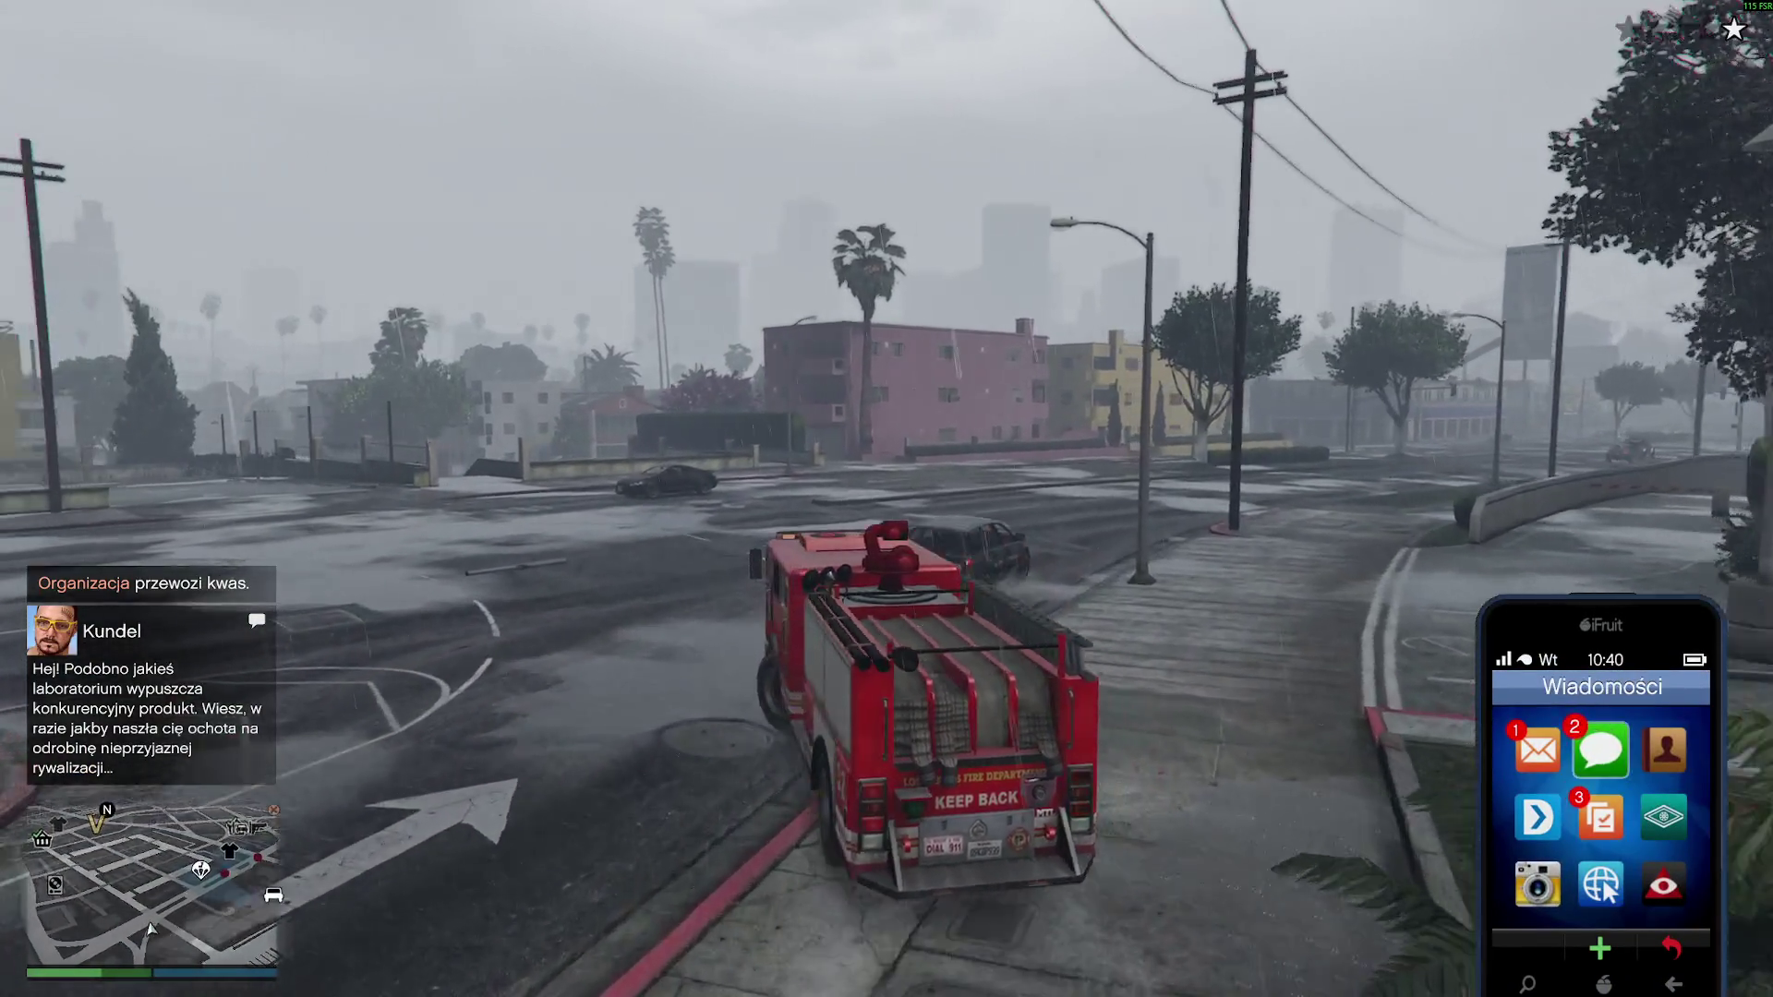
- Browse down the phone's Contacts list, then put the phone away while driving on
key(Right)
key(Return)
key(Down)
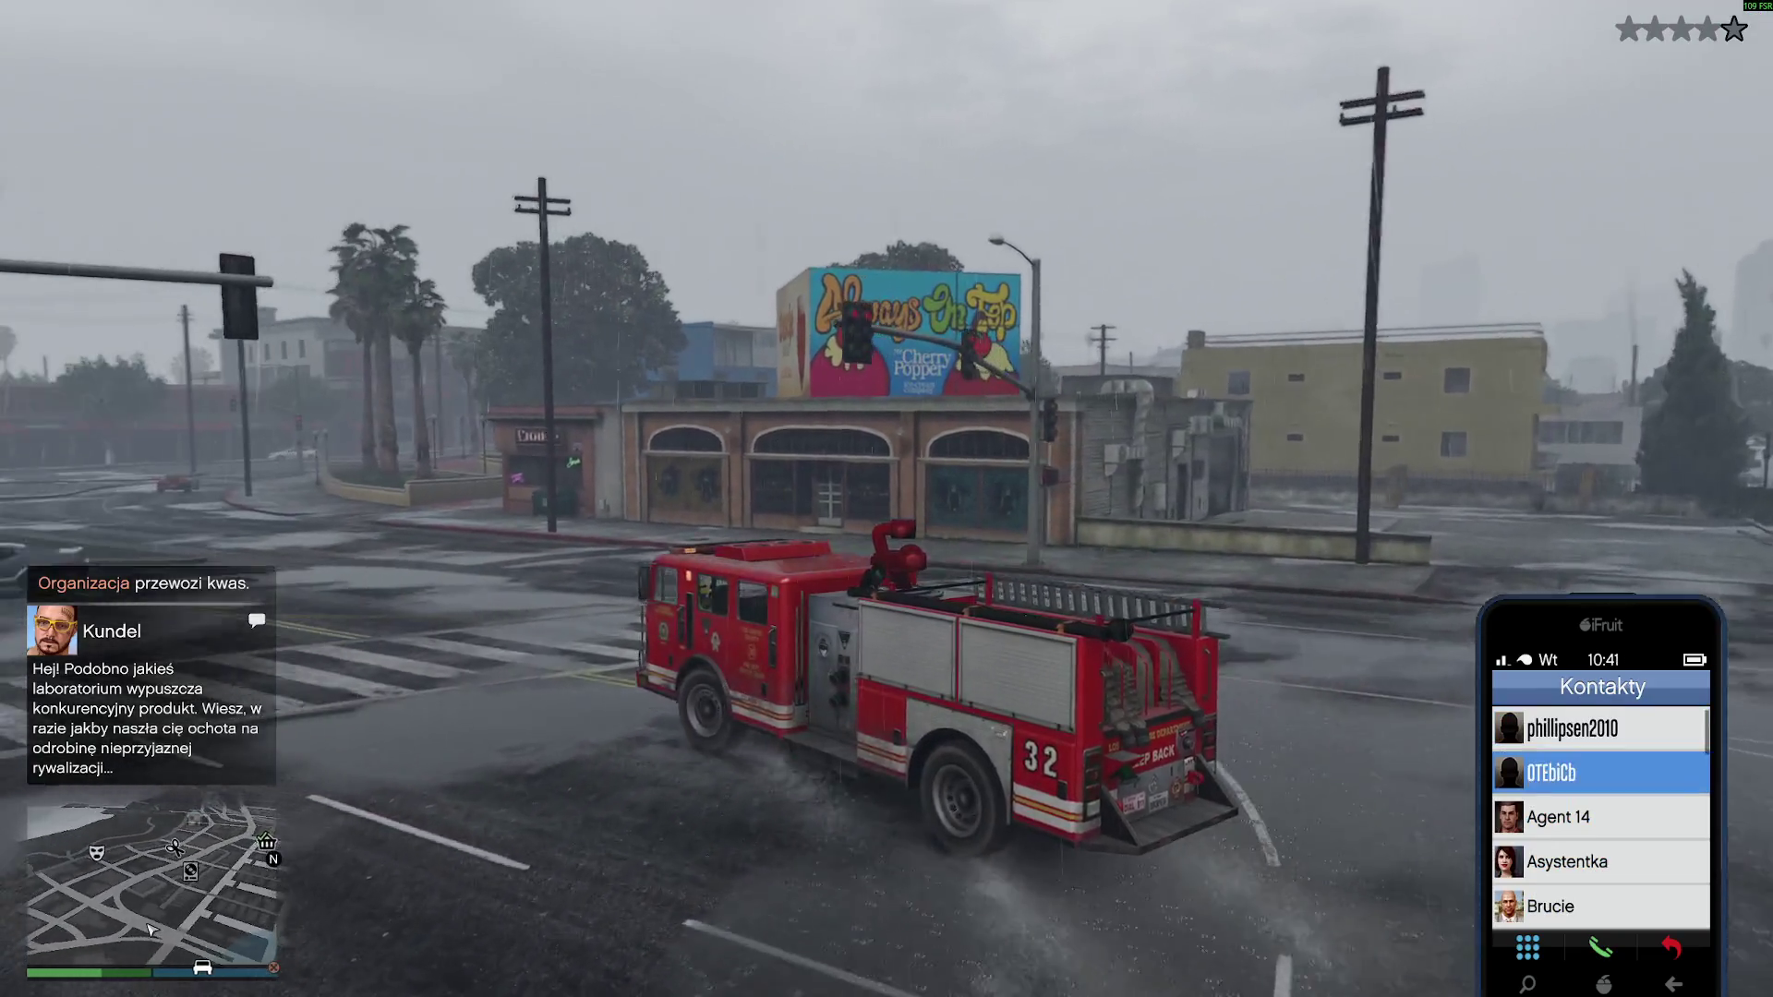
key(Down)
key(Down)
key(Down)
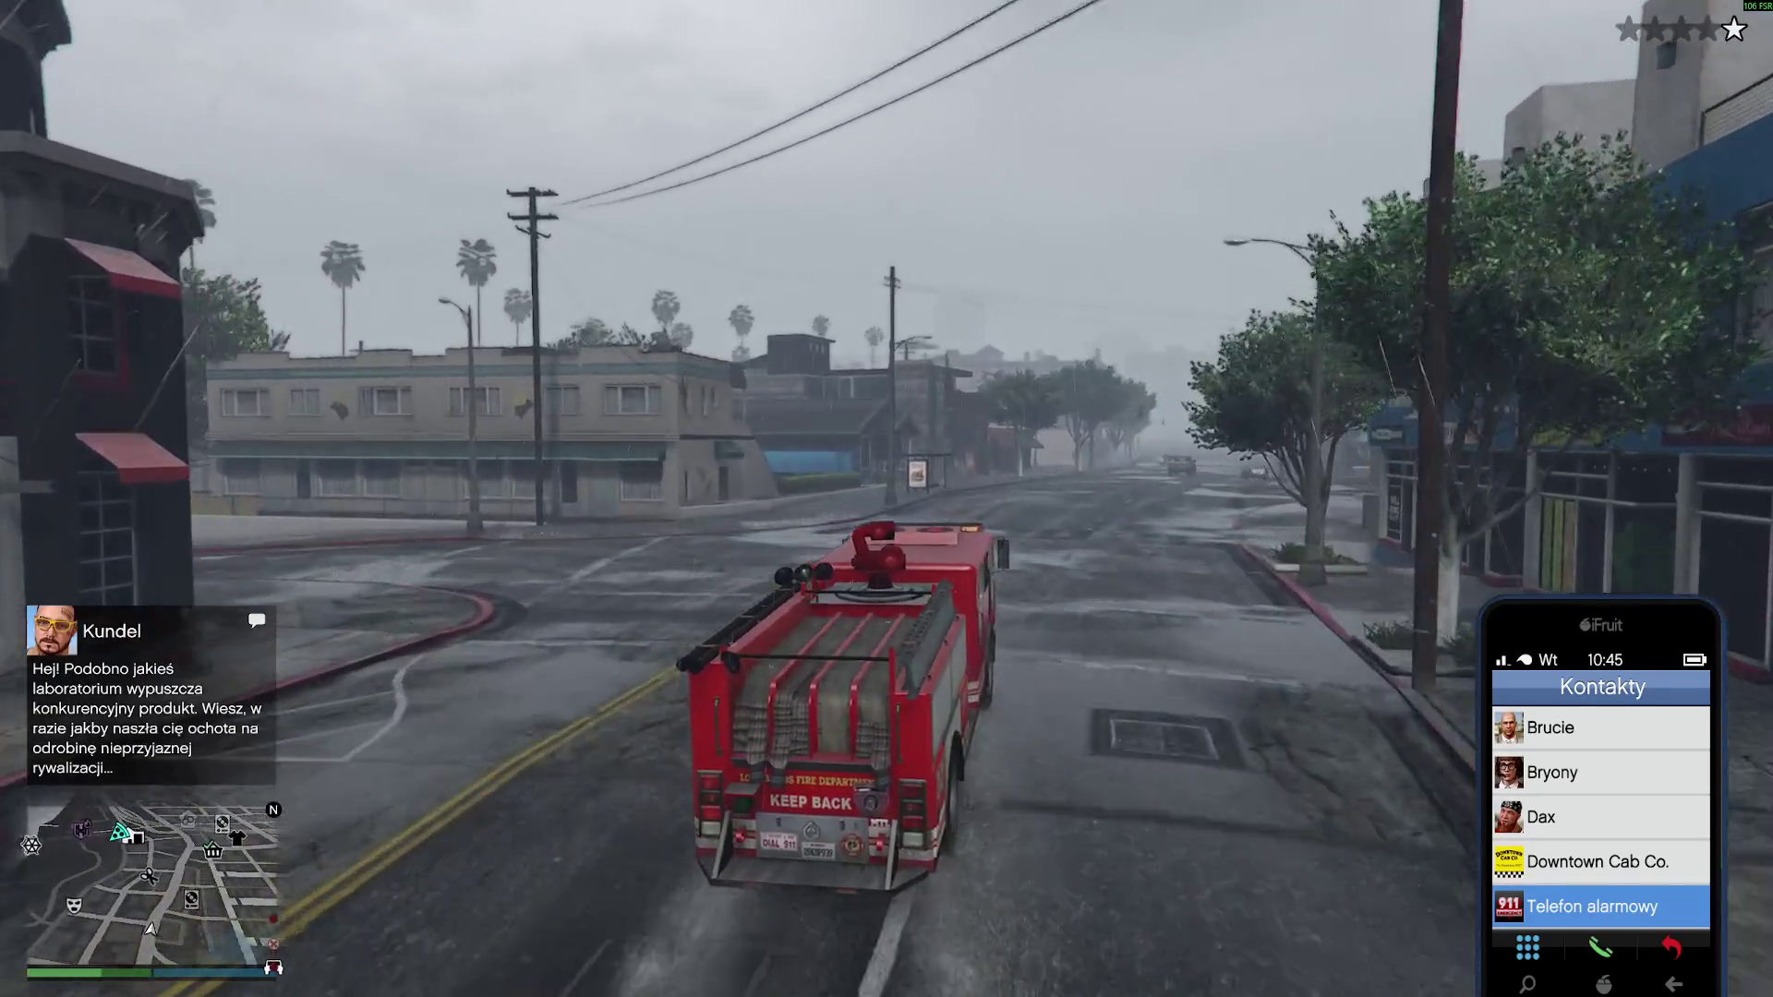
key(BackSpace)
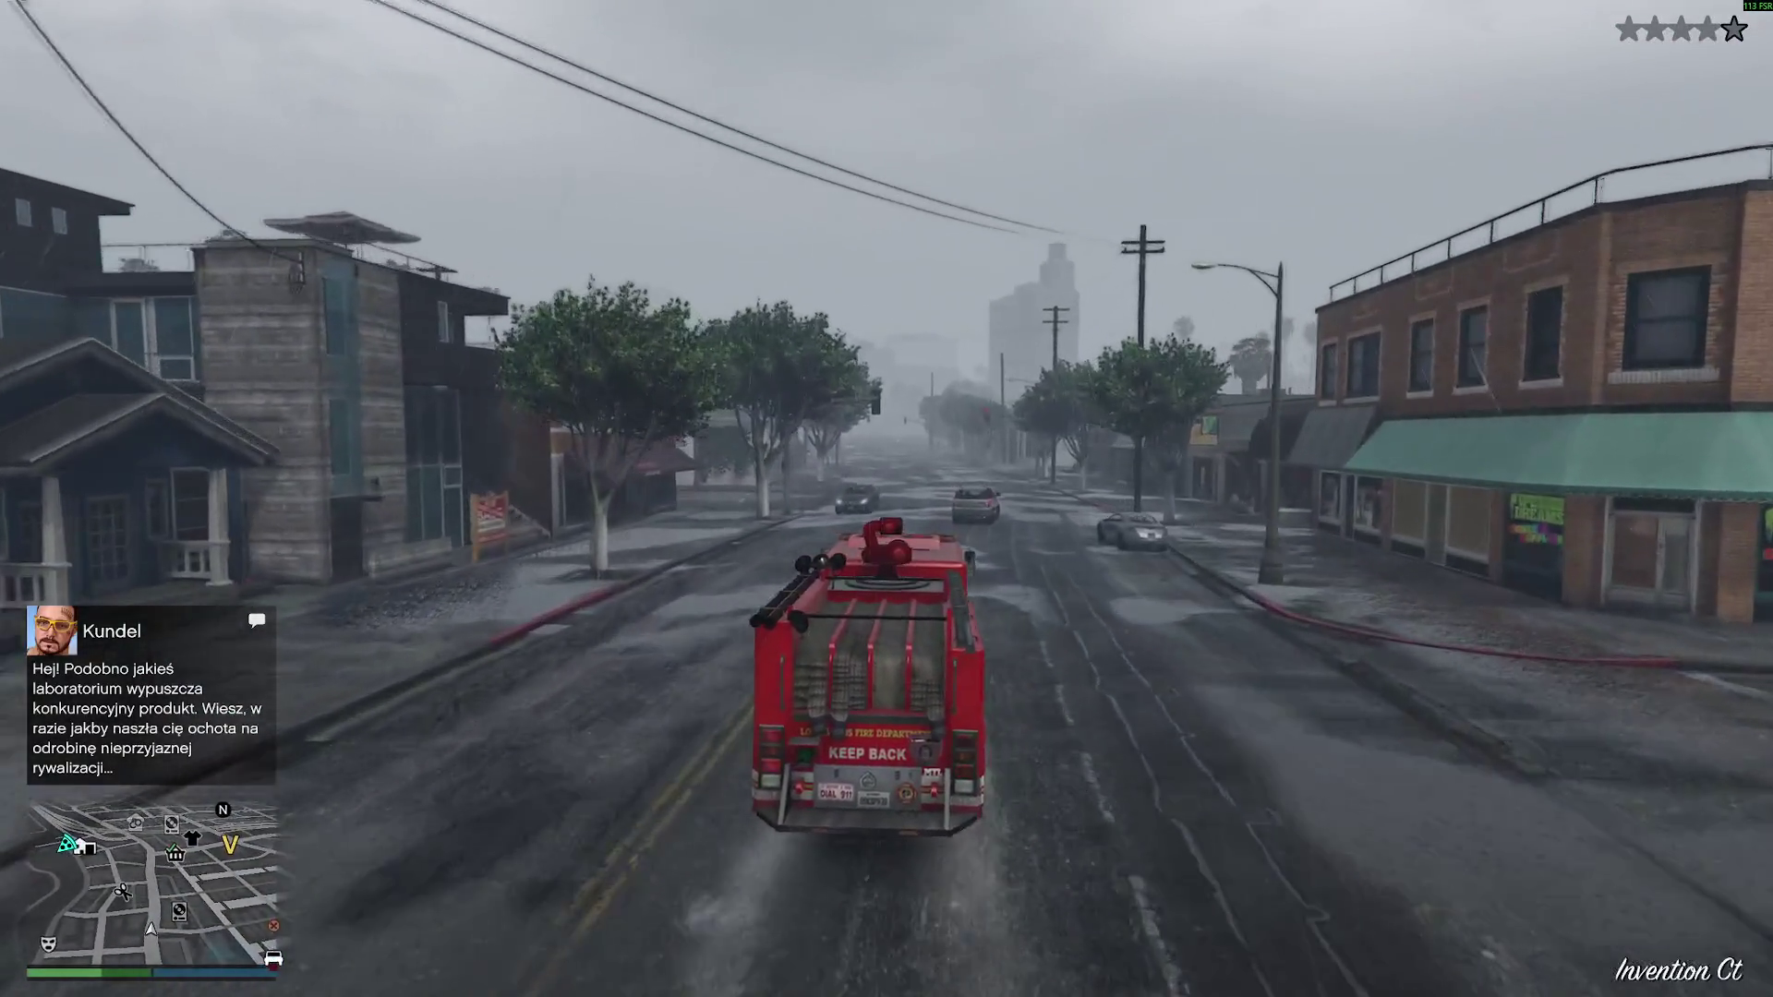
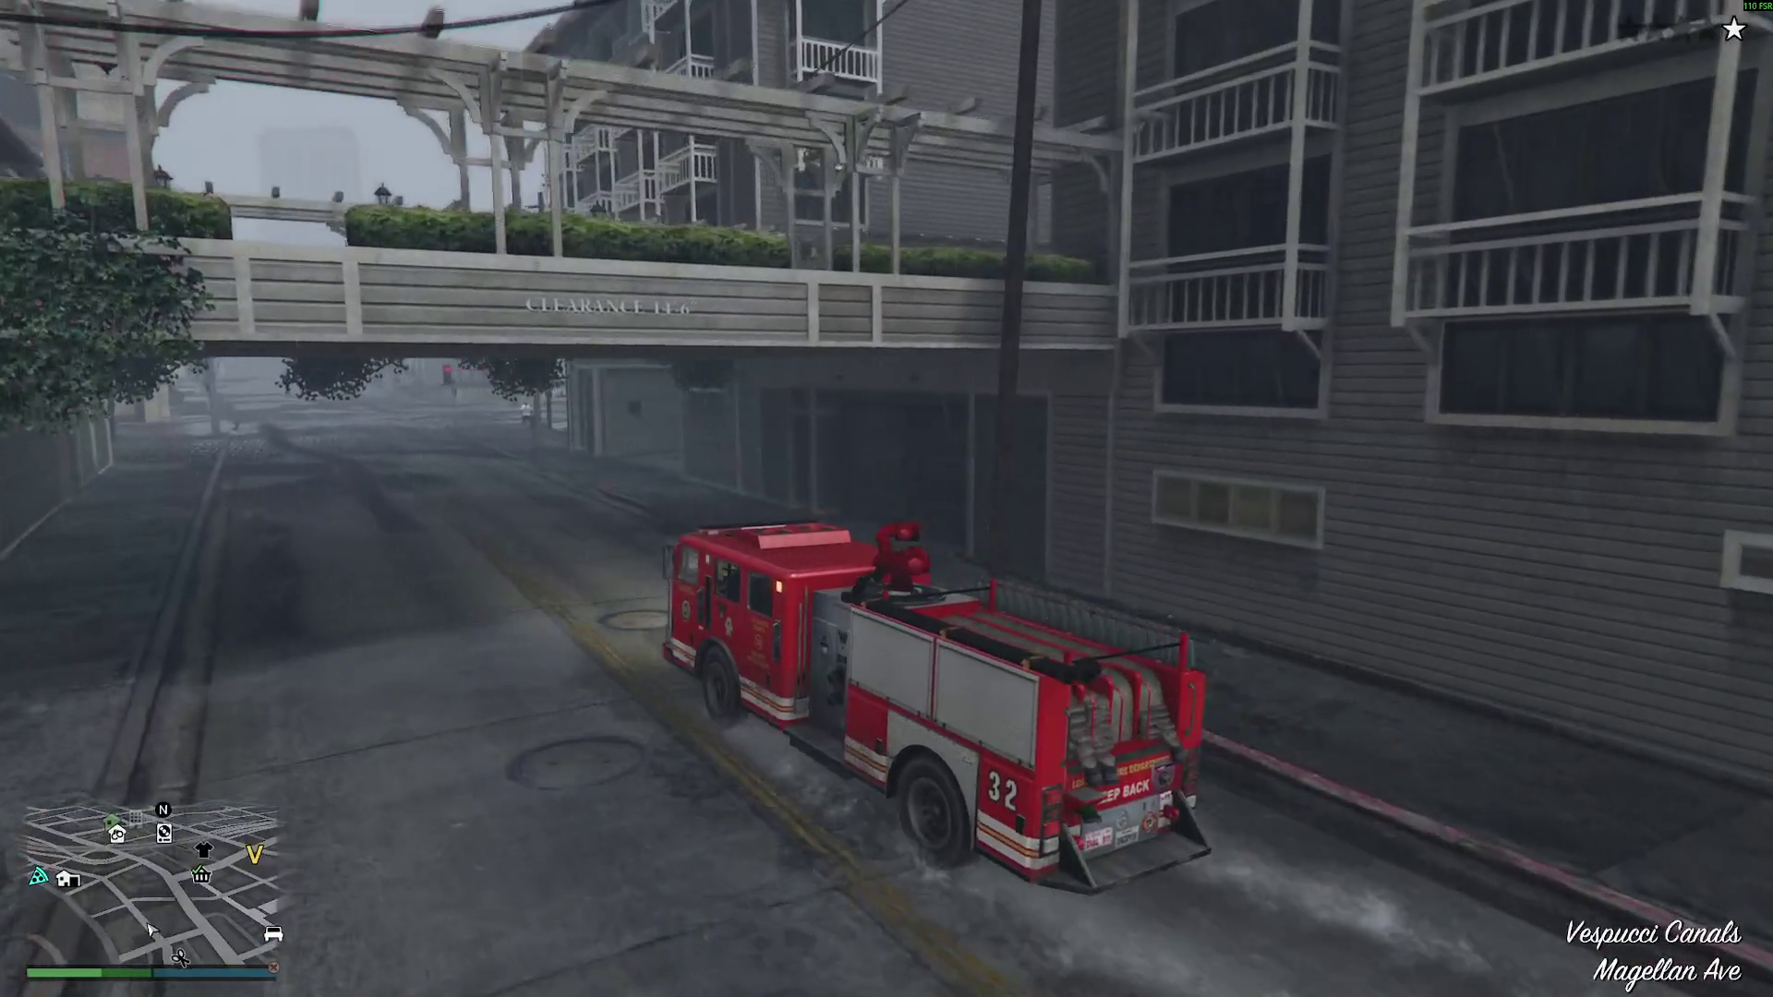
- Drive the fire truck from Vespucci Canals past the buildings onto the beach path by the lifeguard hut
key(d)
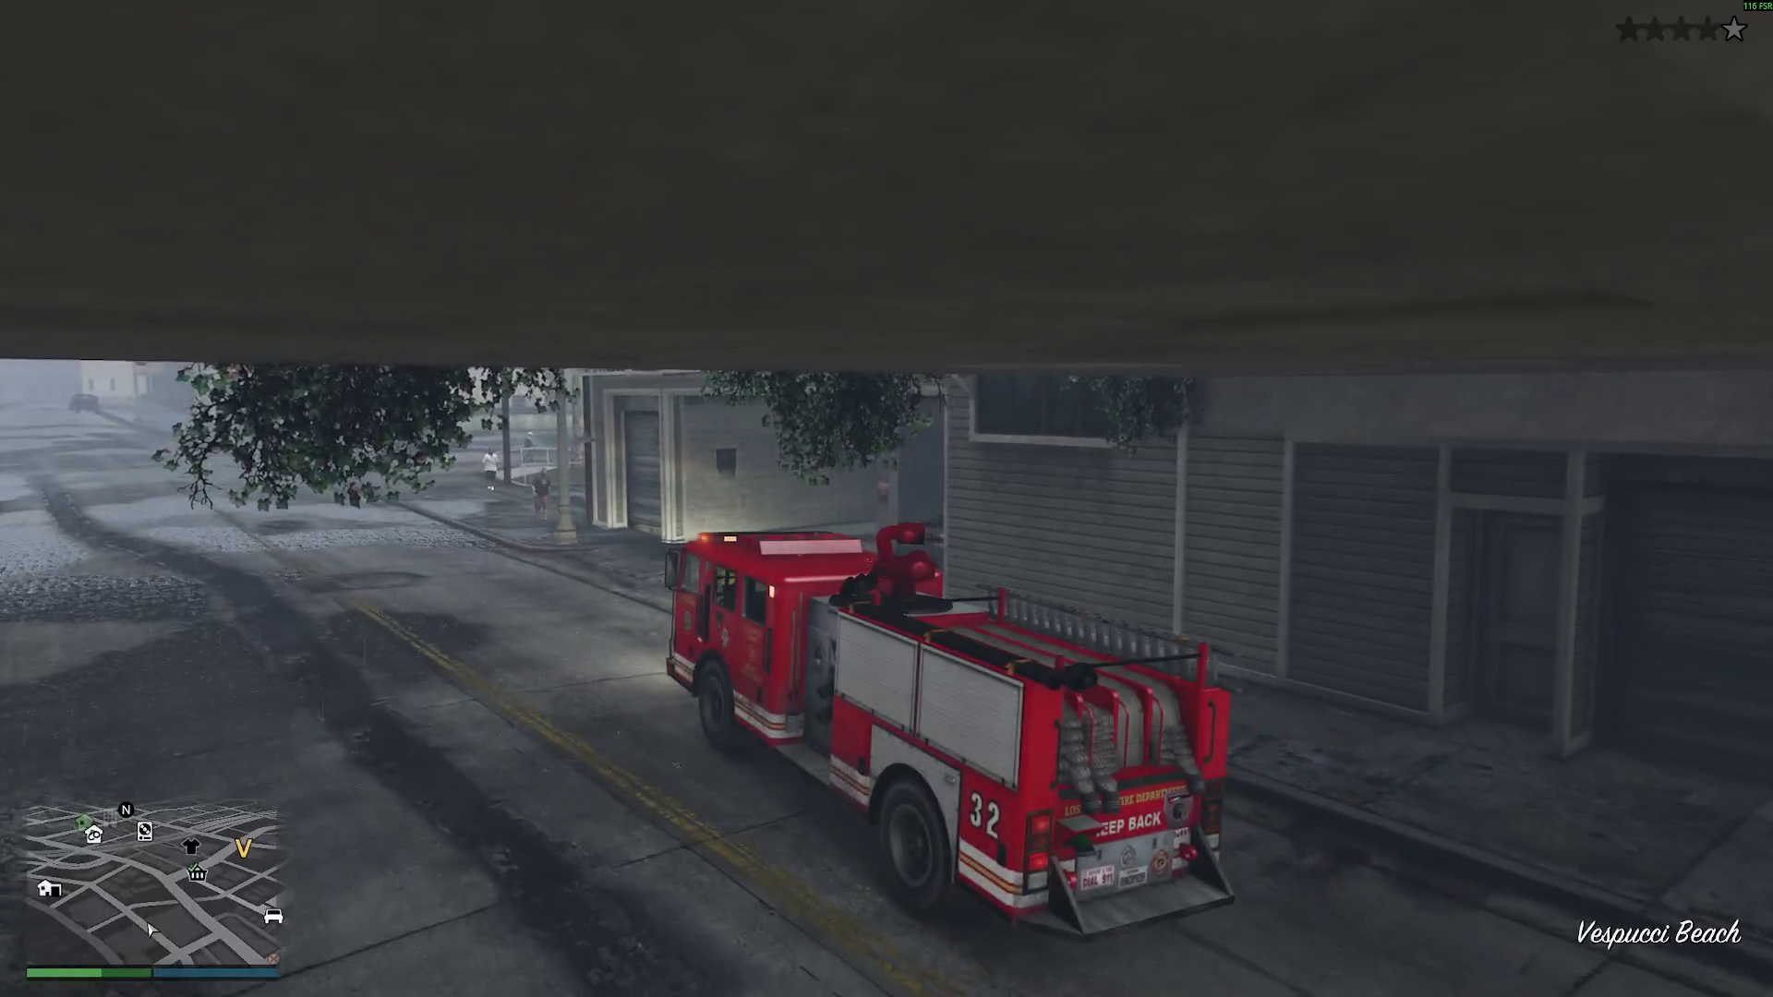
key(w)
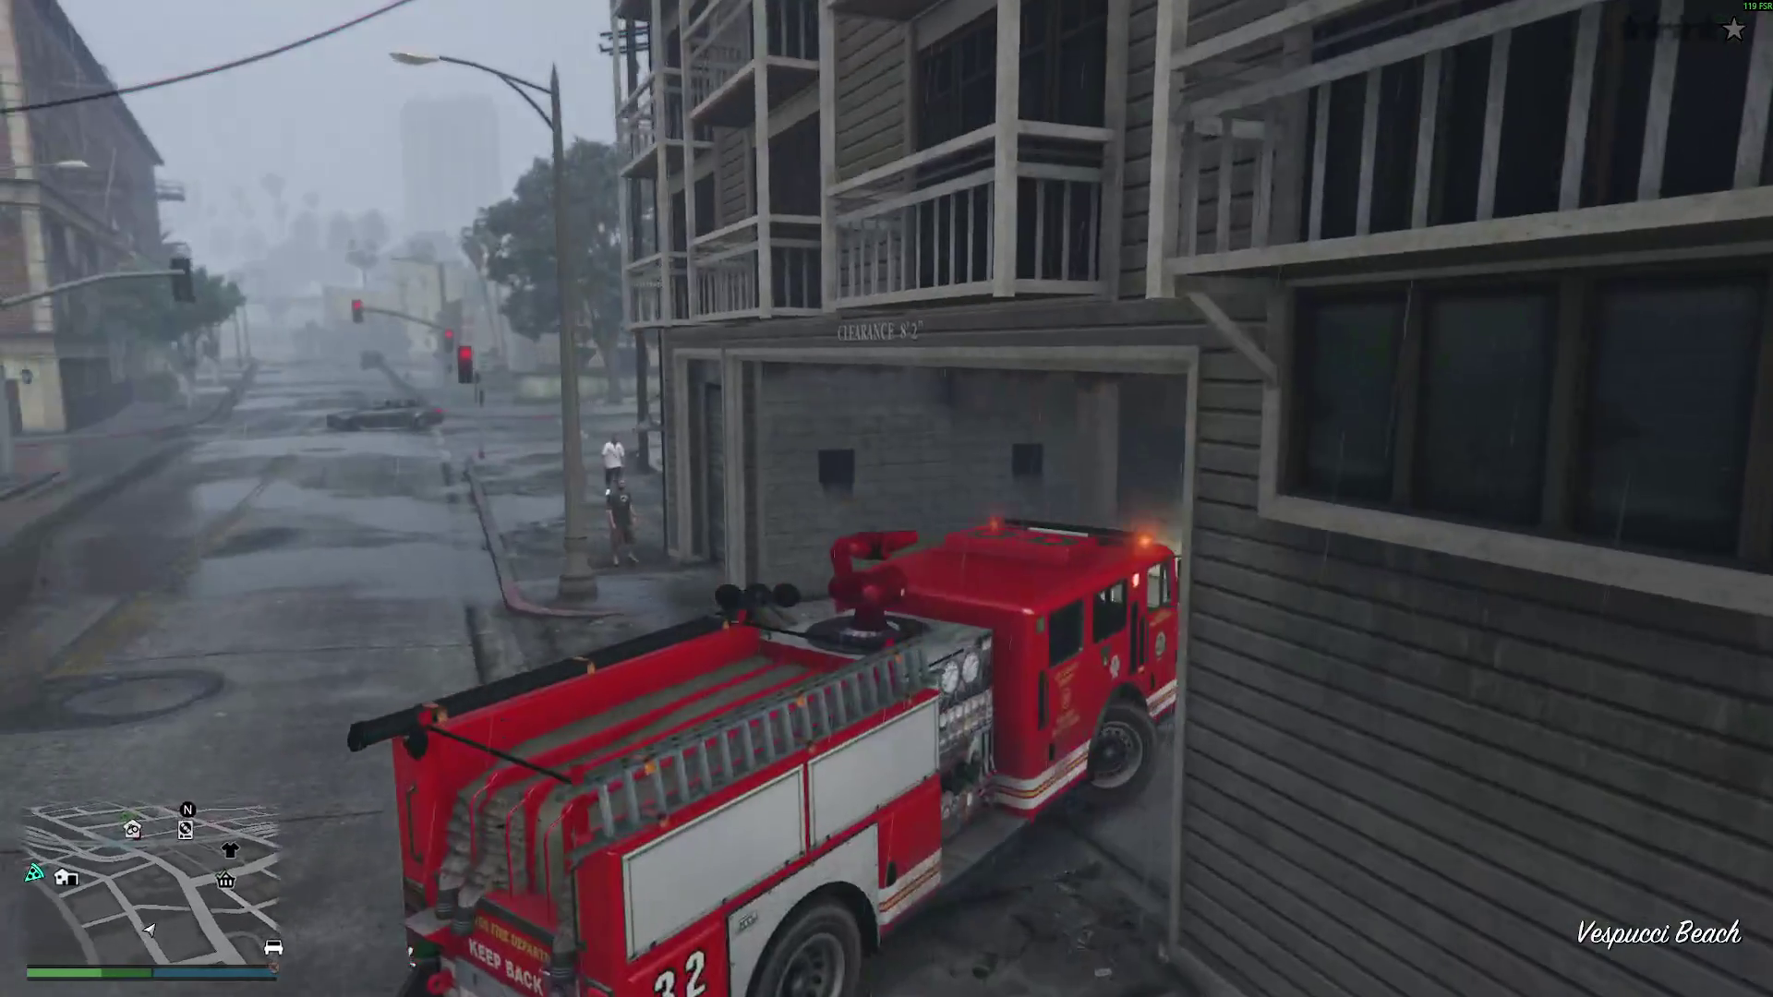
key(a)
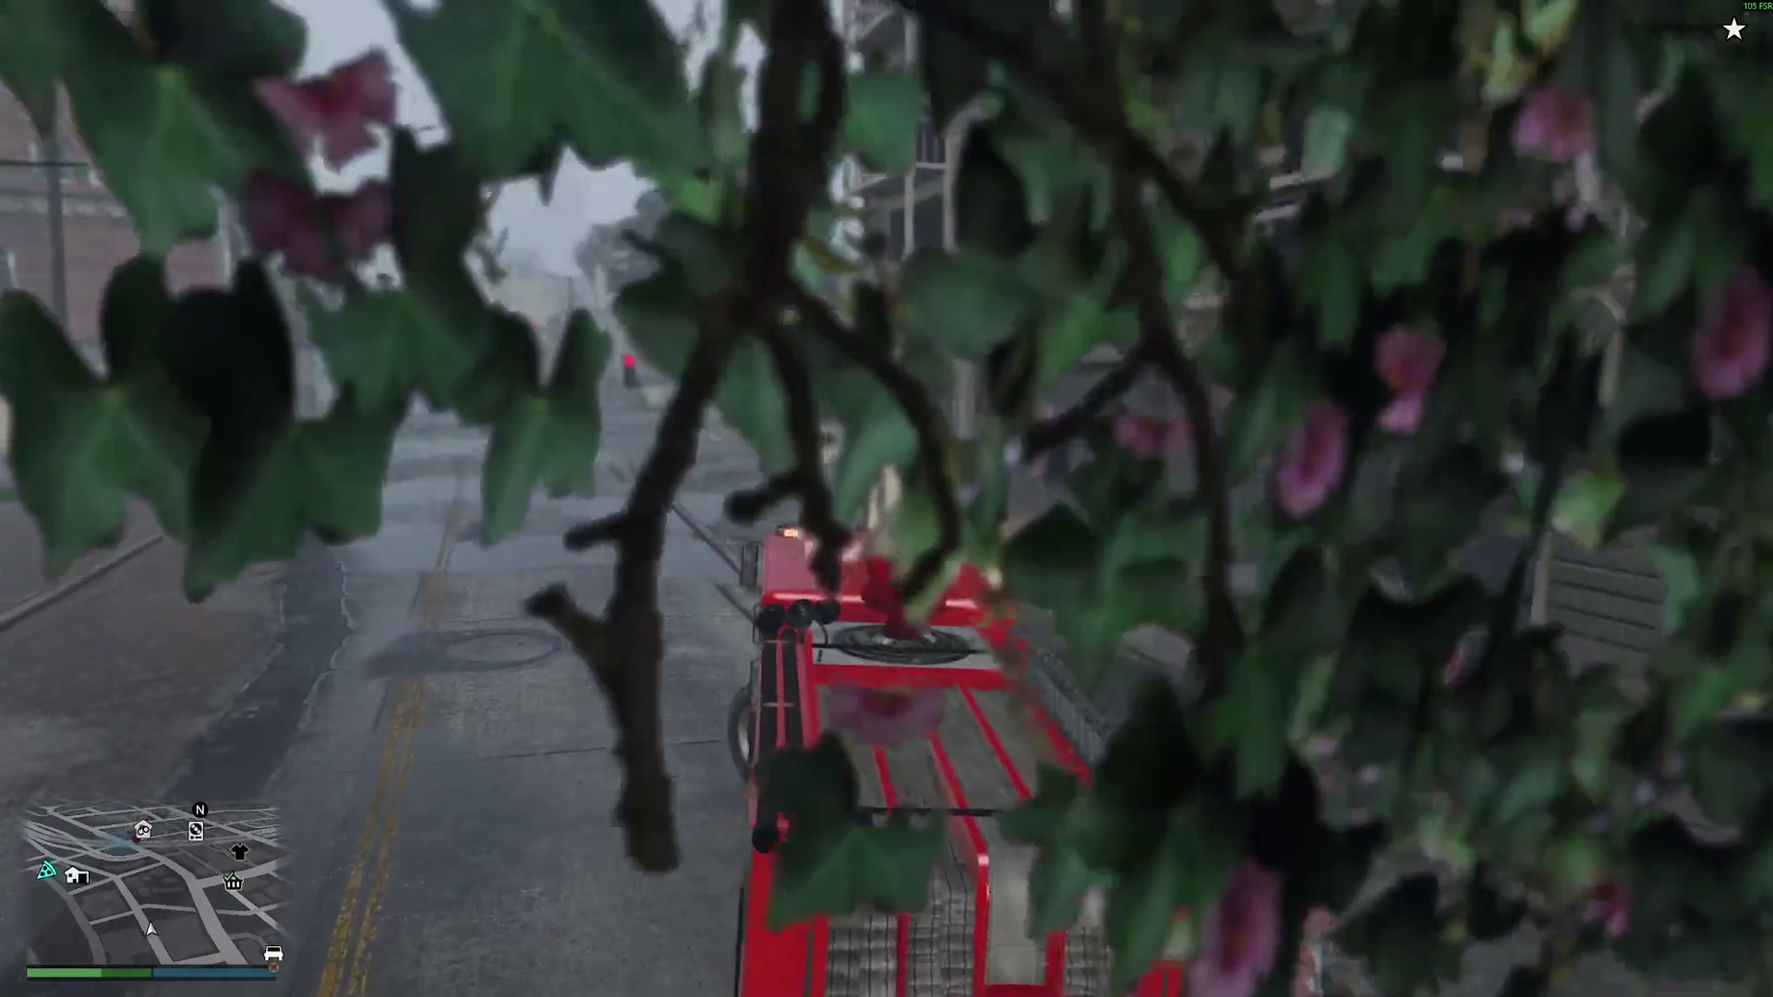
key(a)
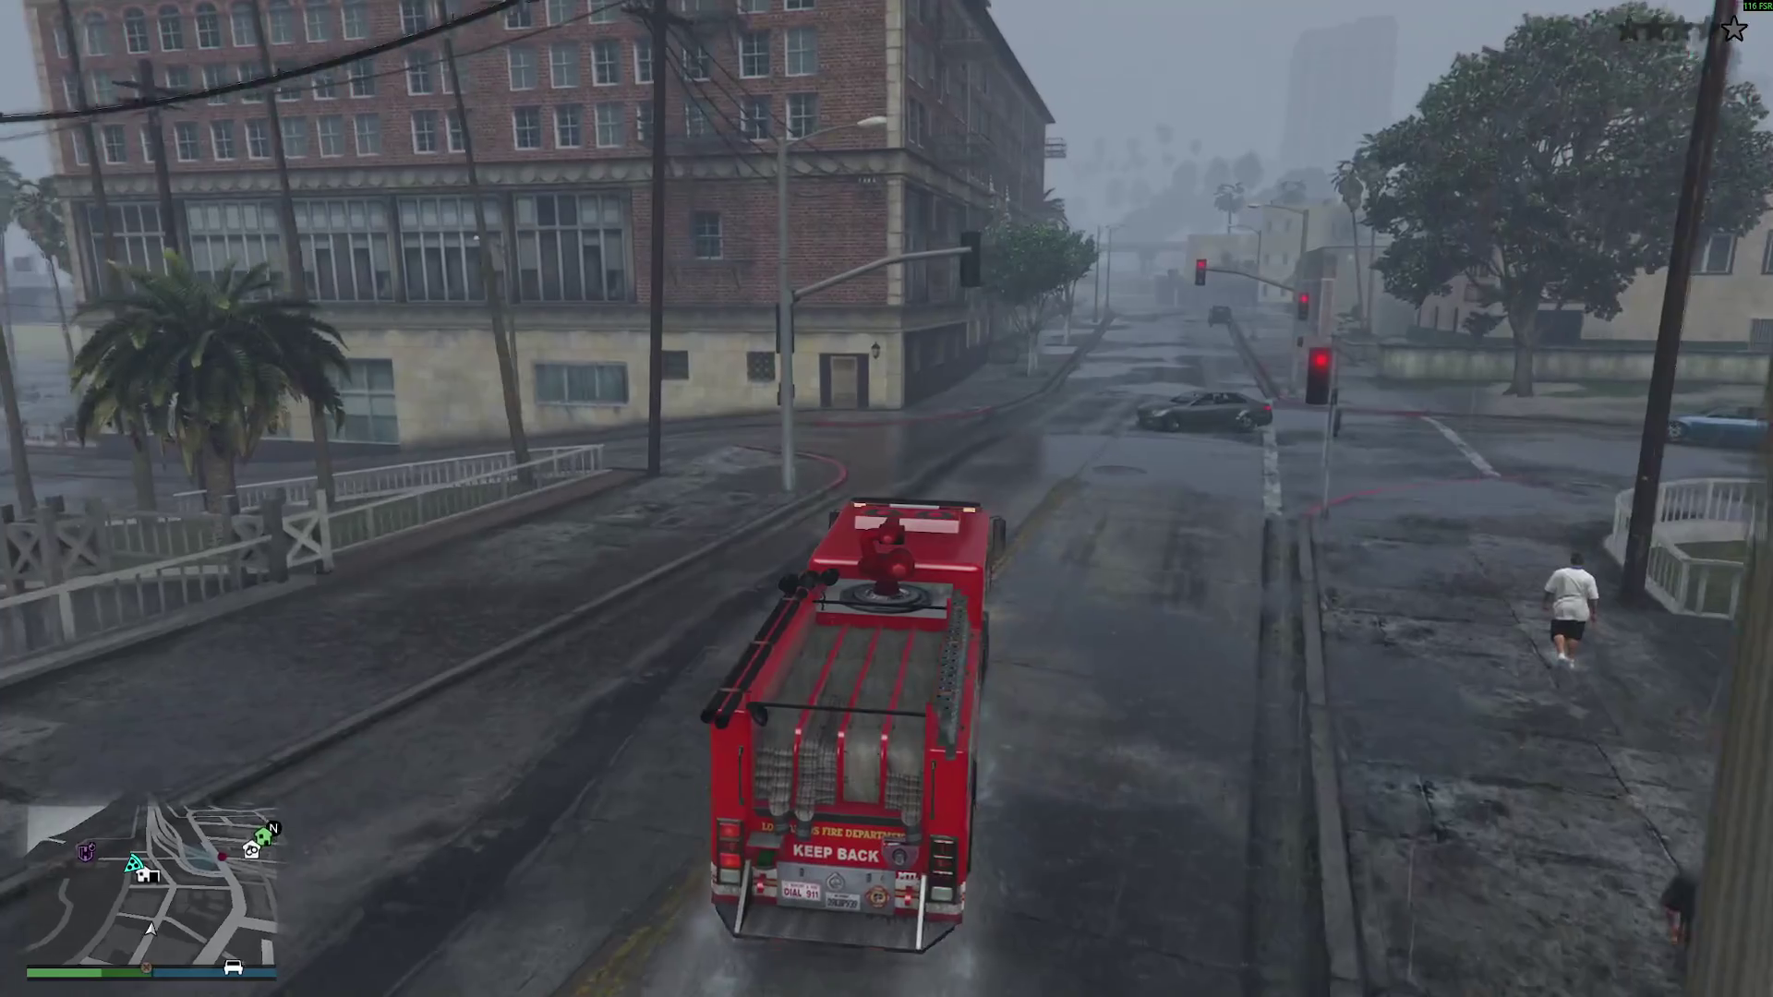
key(a)
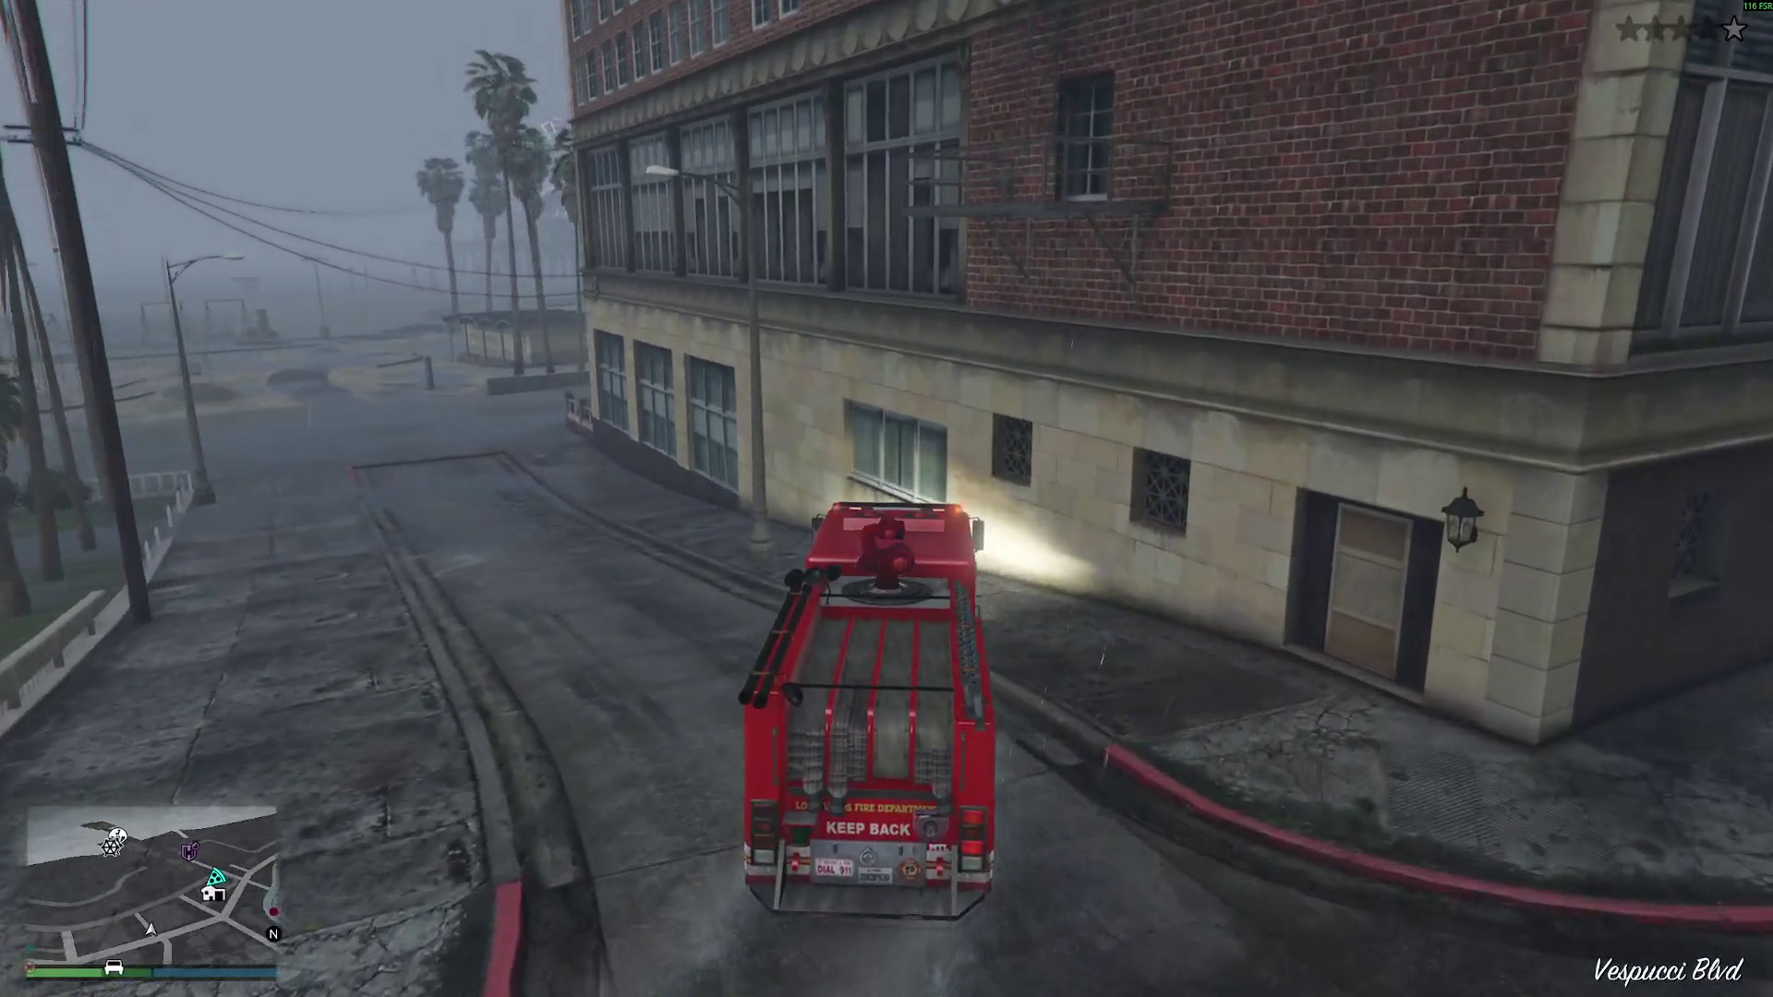
key(d)
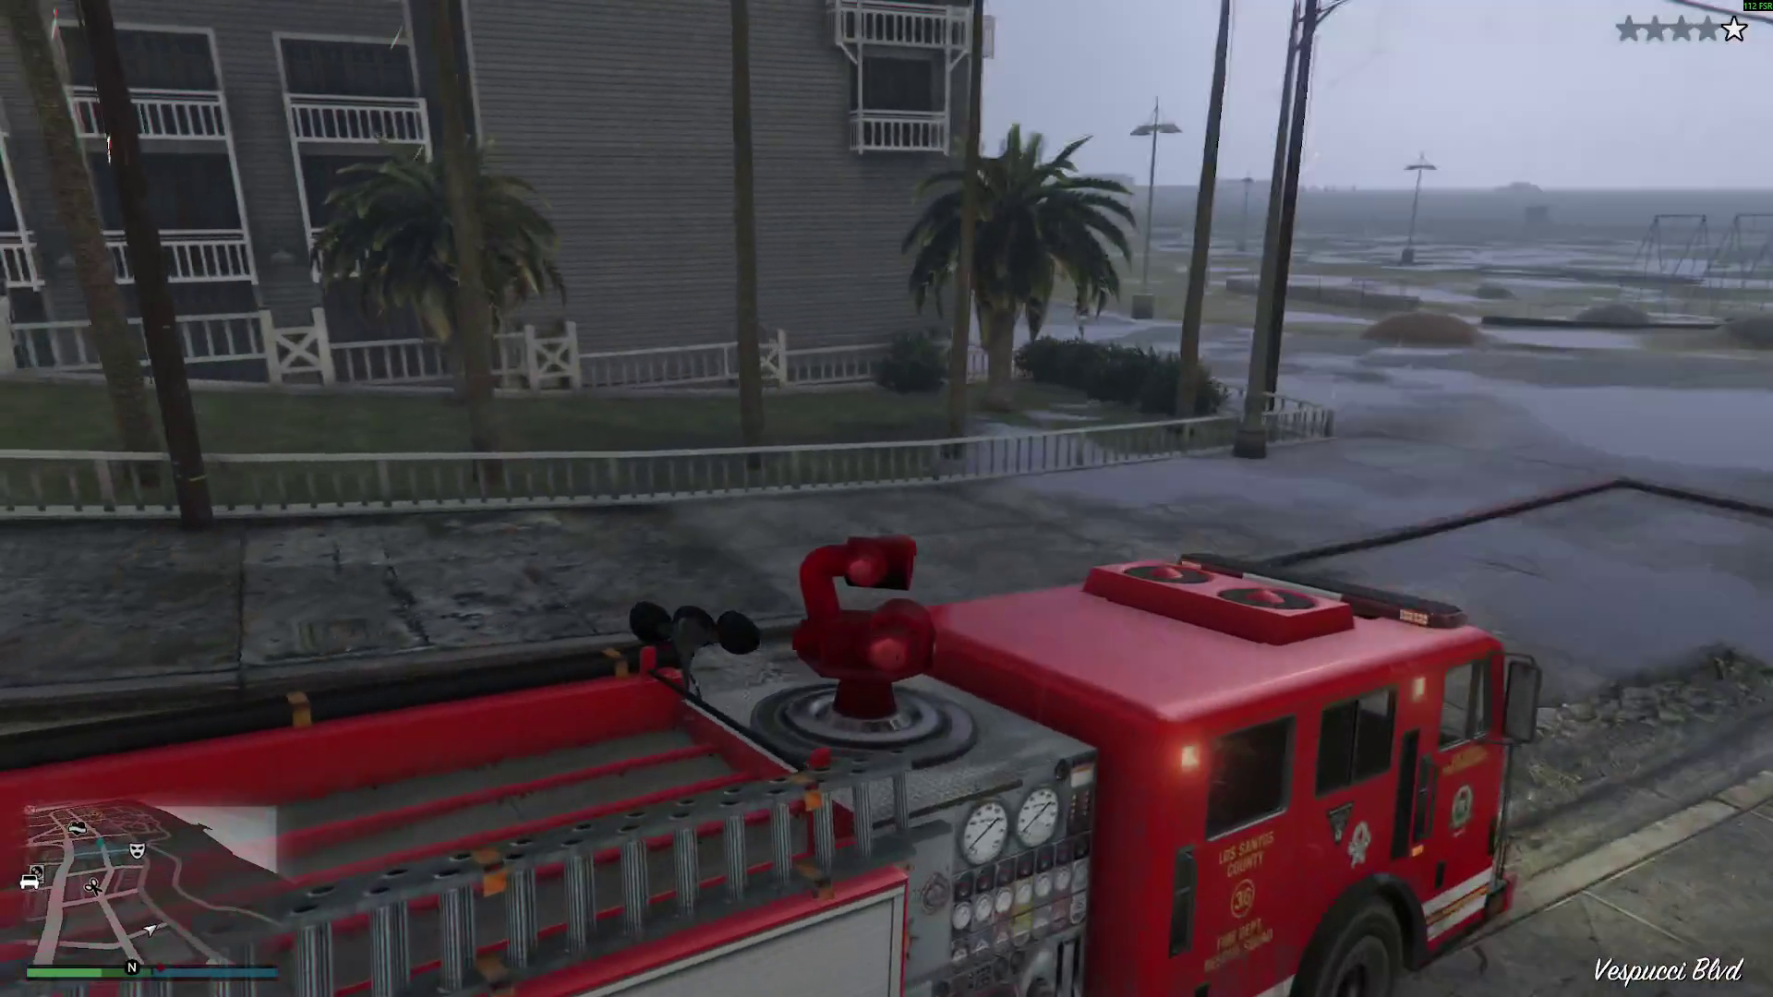
key(a)
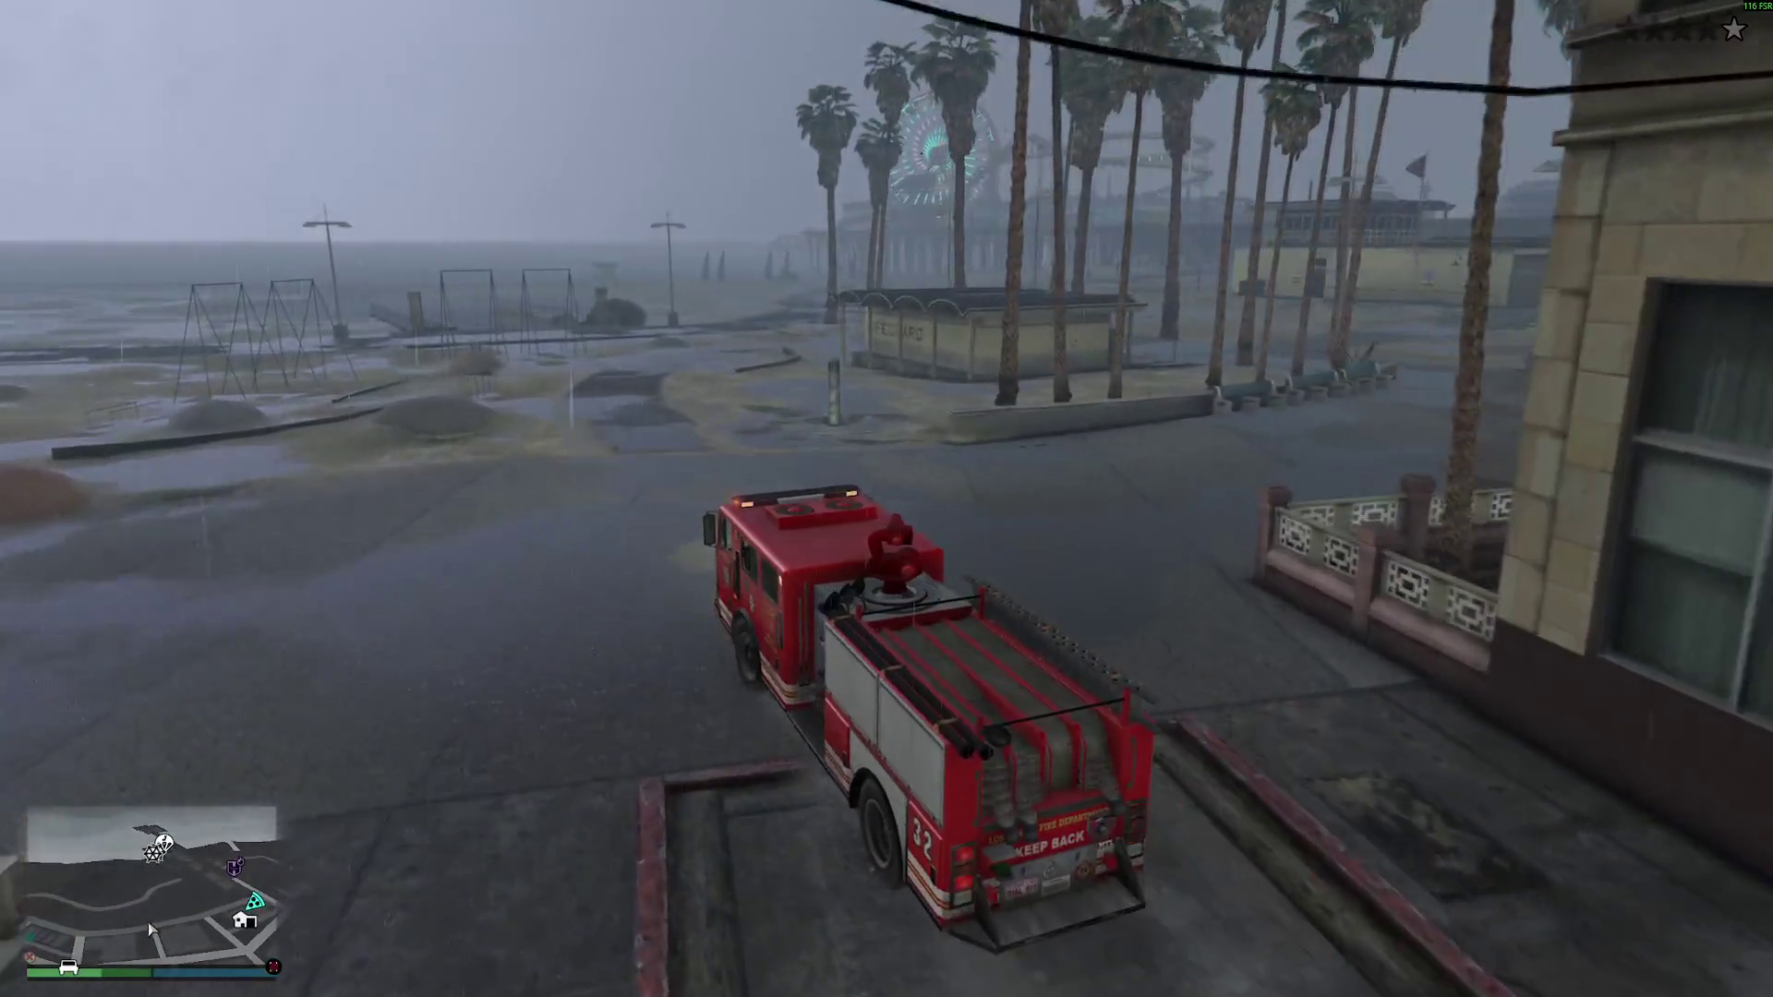
key(w)
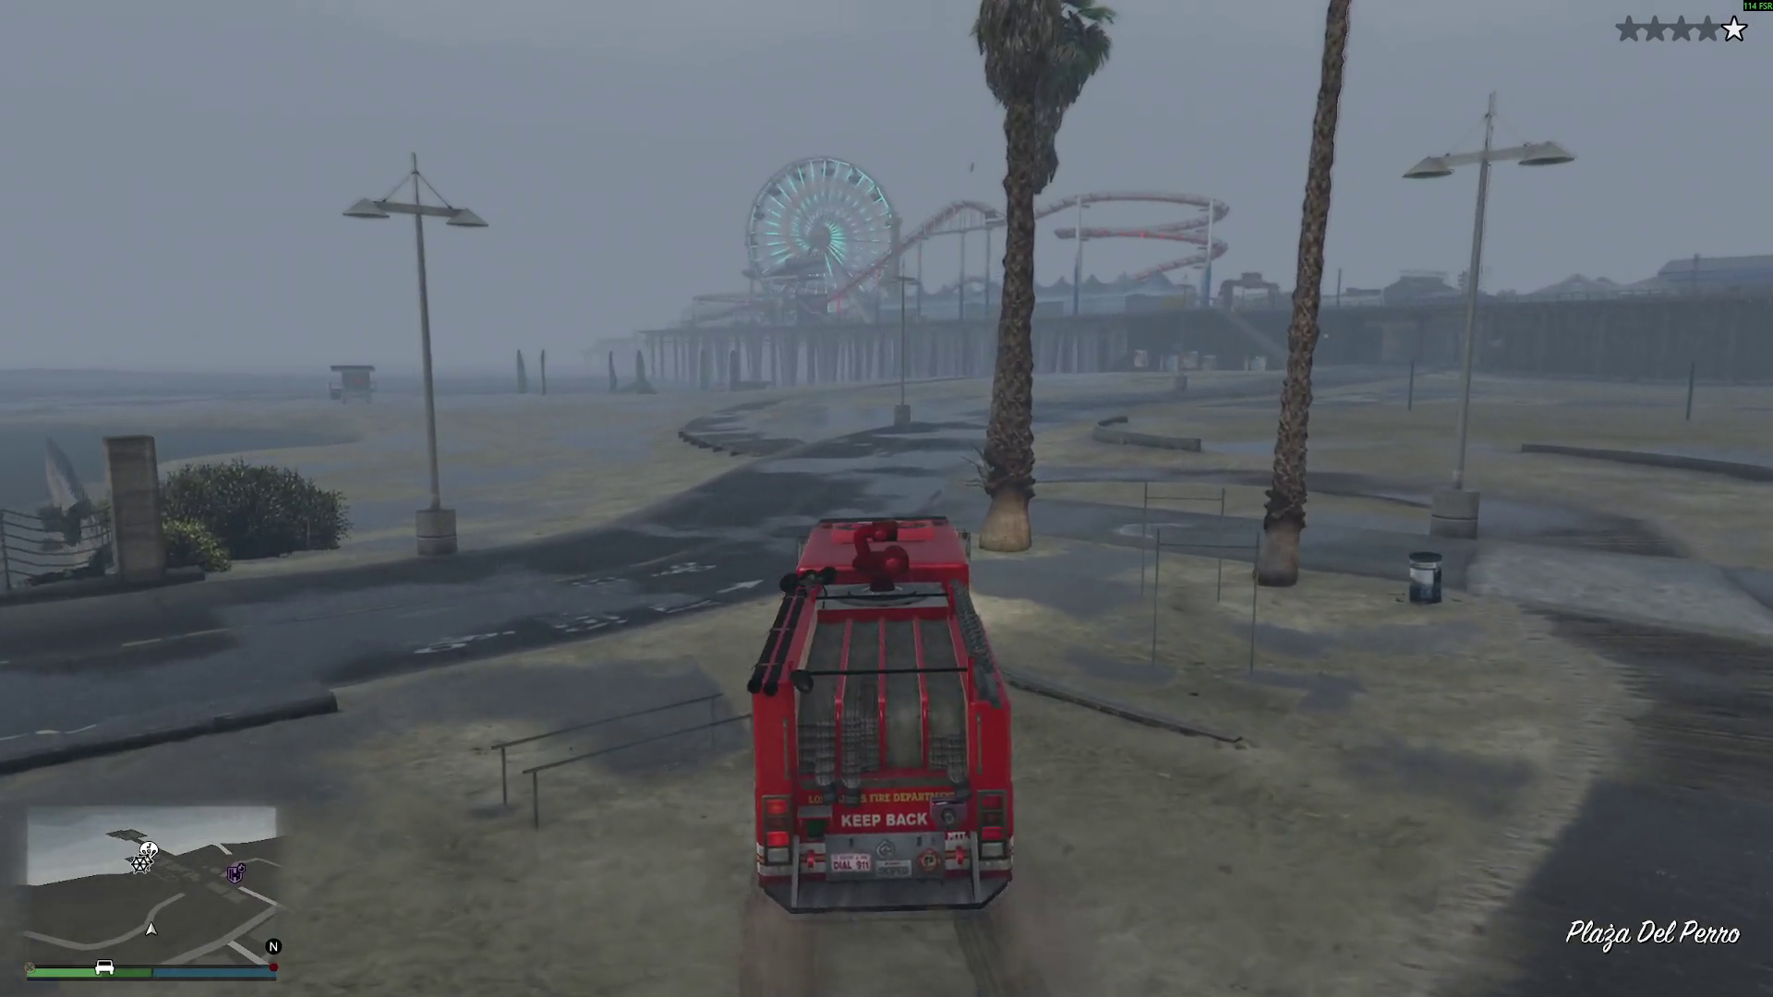
- Spin the truck on Del Perro beach, drive it into the water, reverse onto the sand, and pause
key(d)
key(a)
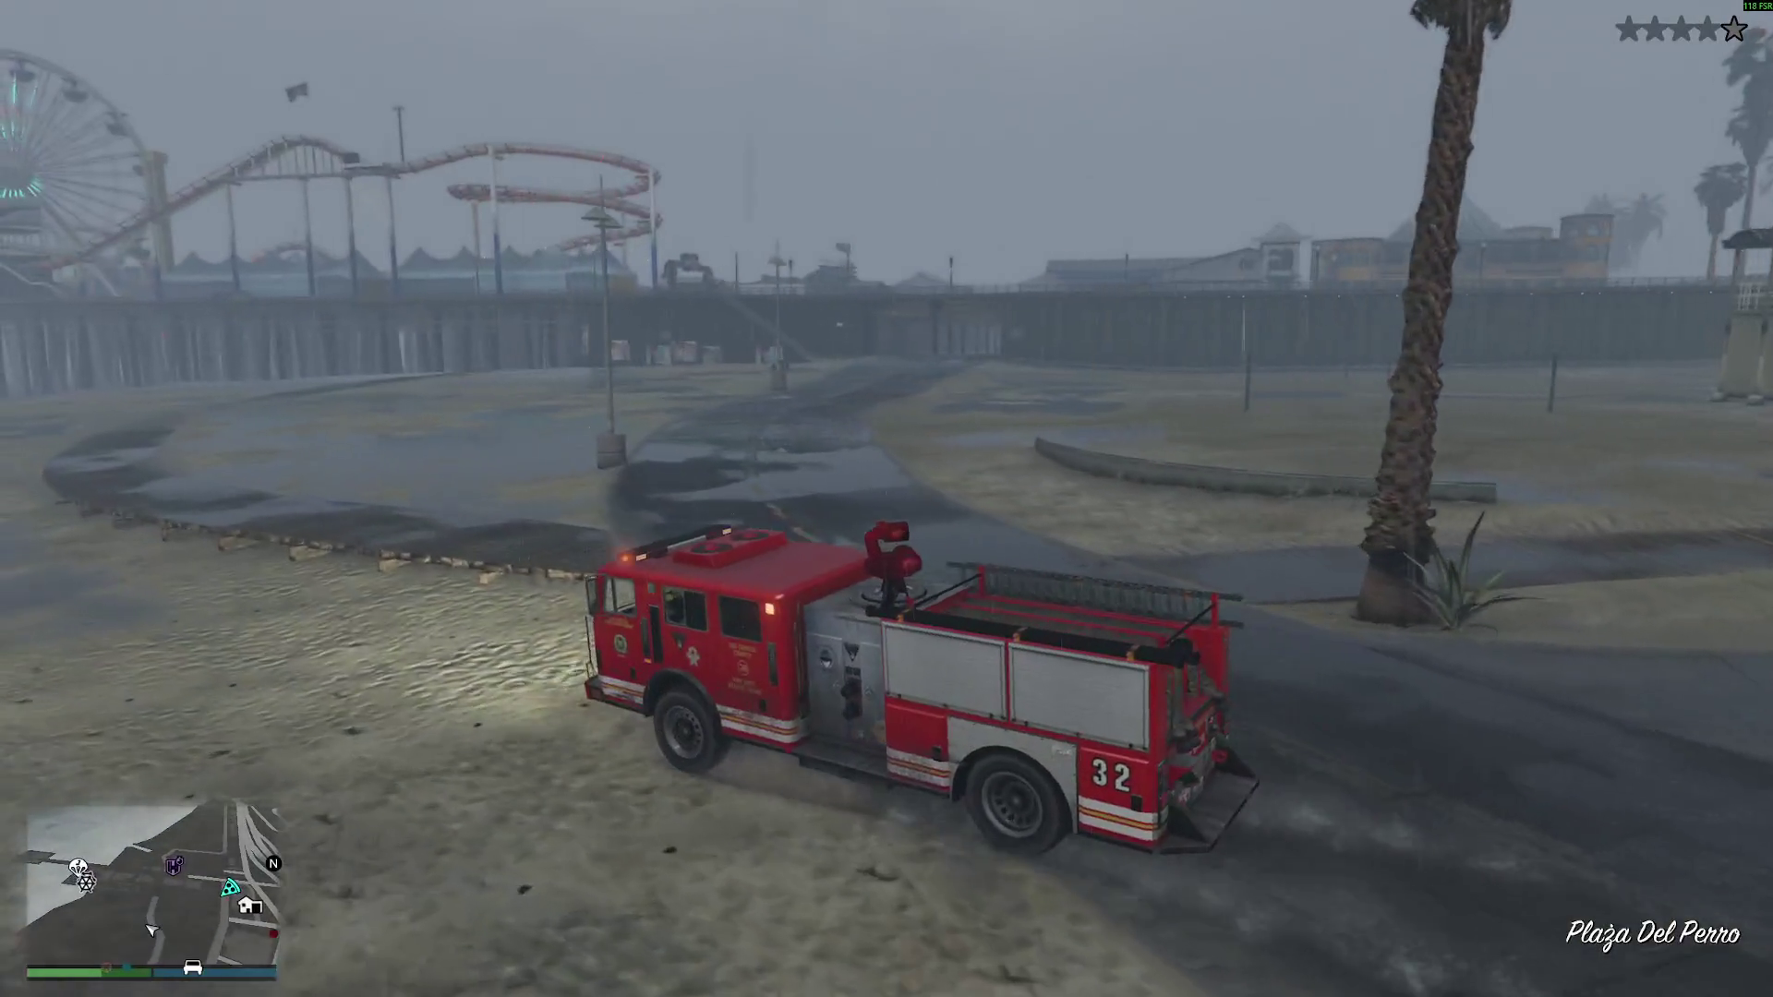
key(d)
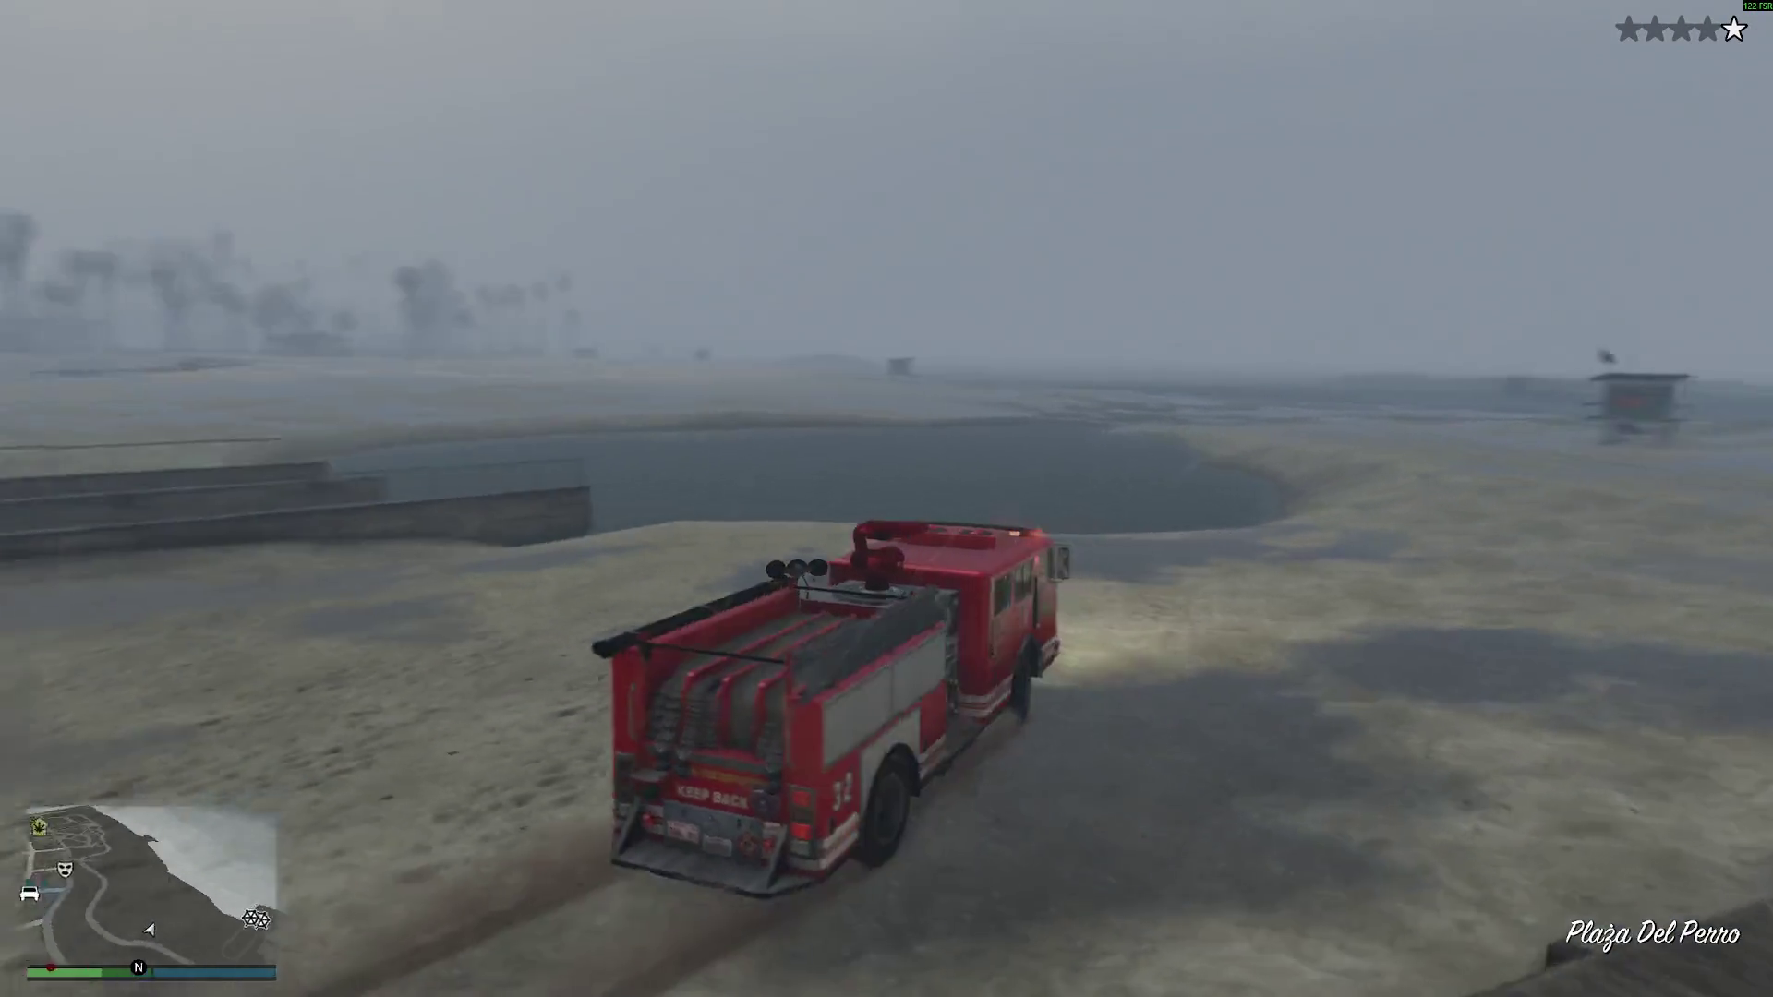
key(w)
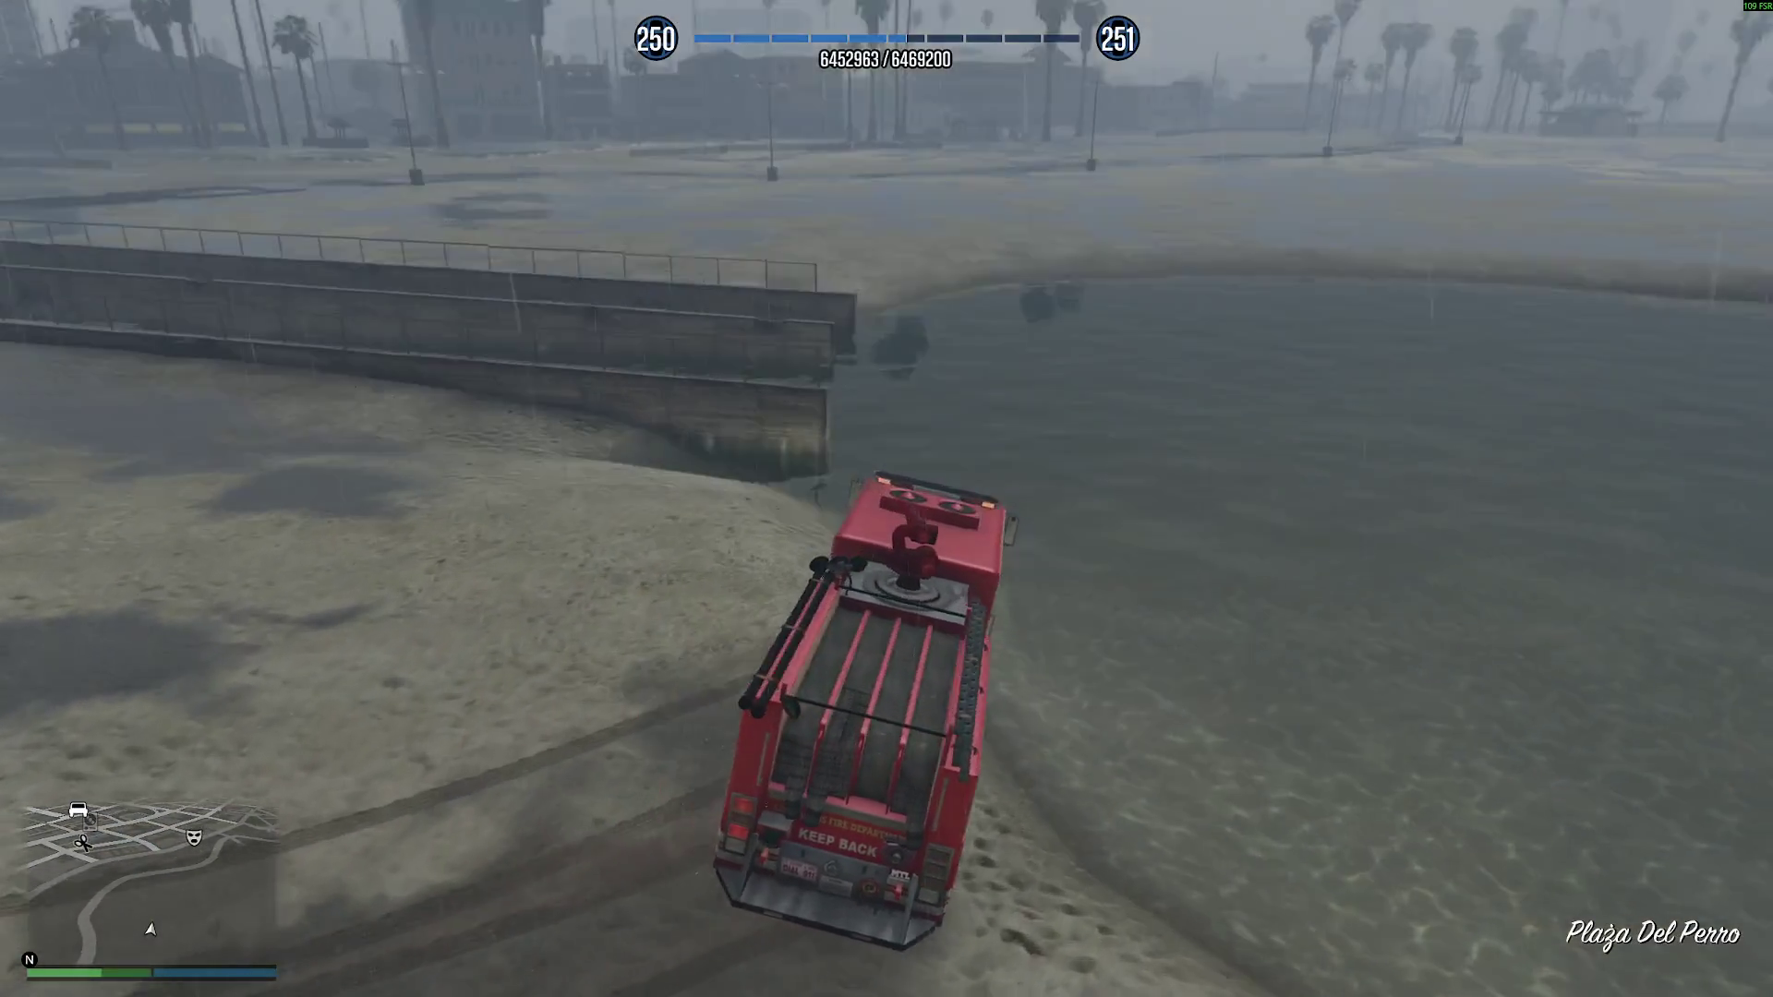
key(a)
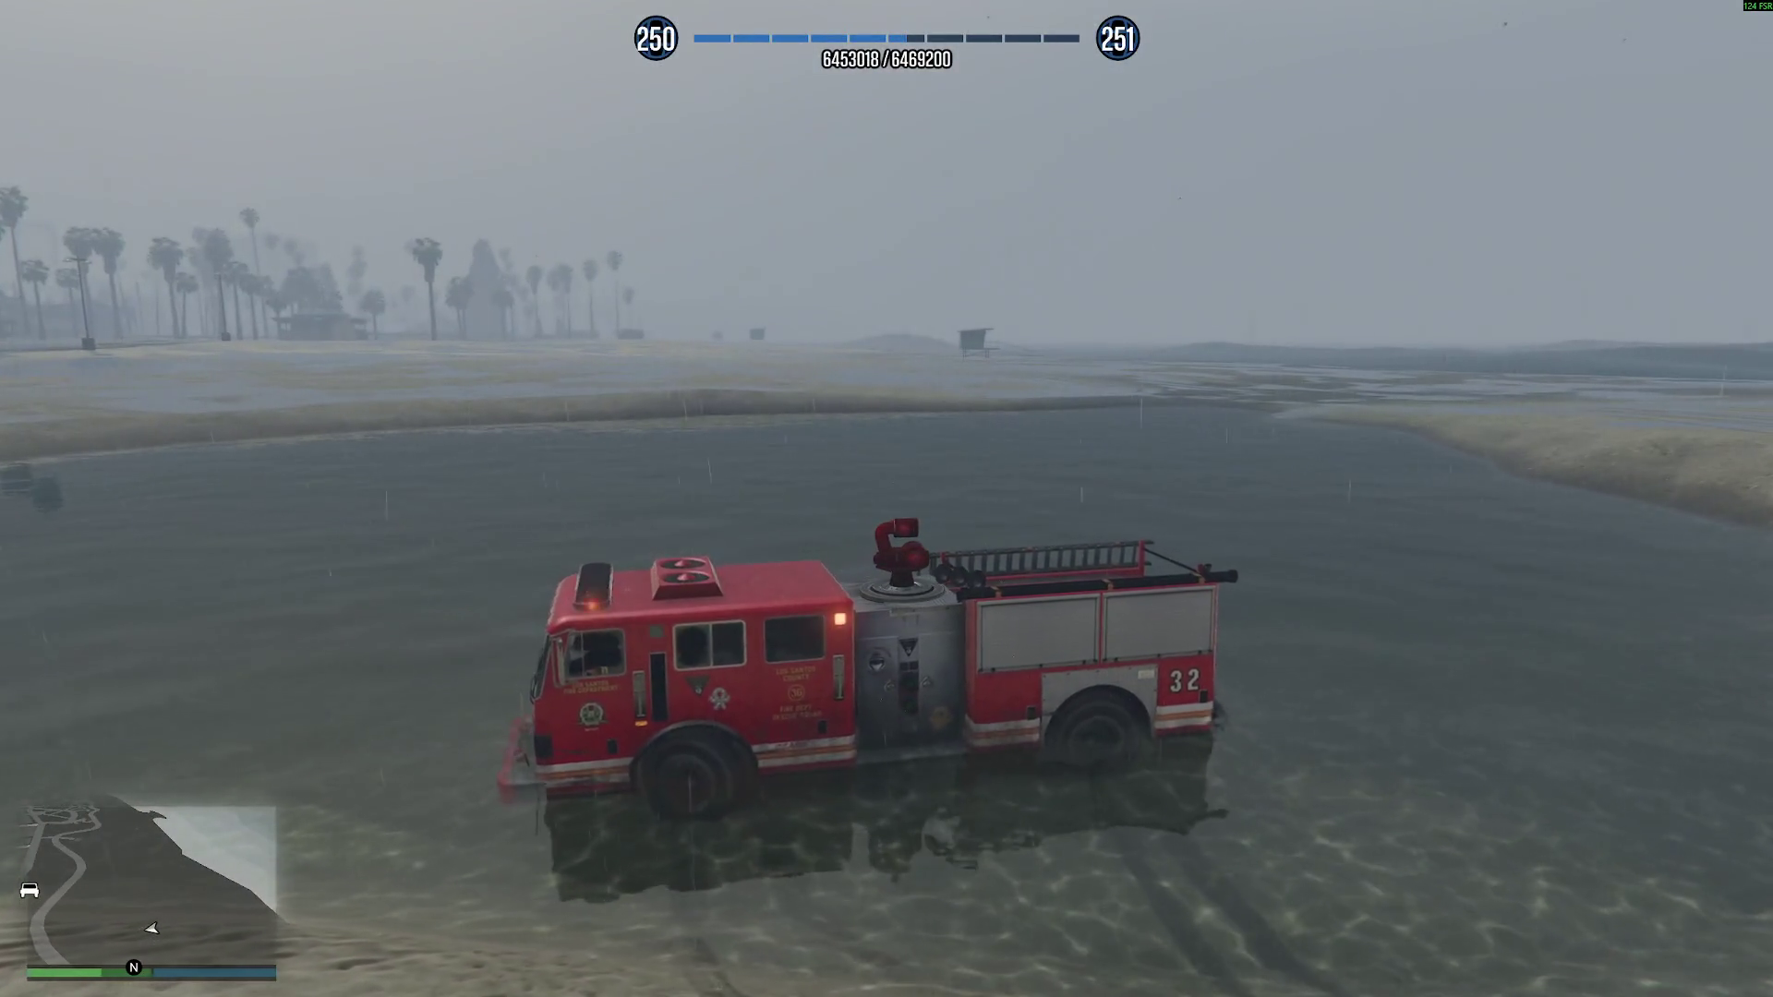
key(a)
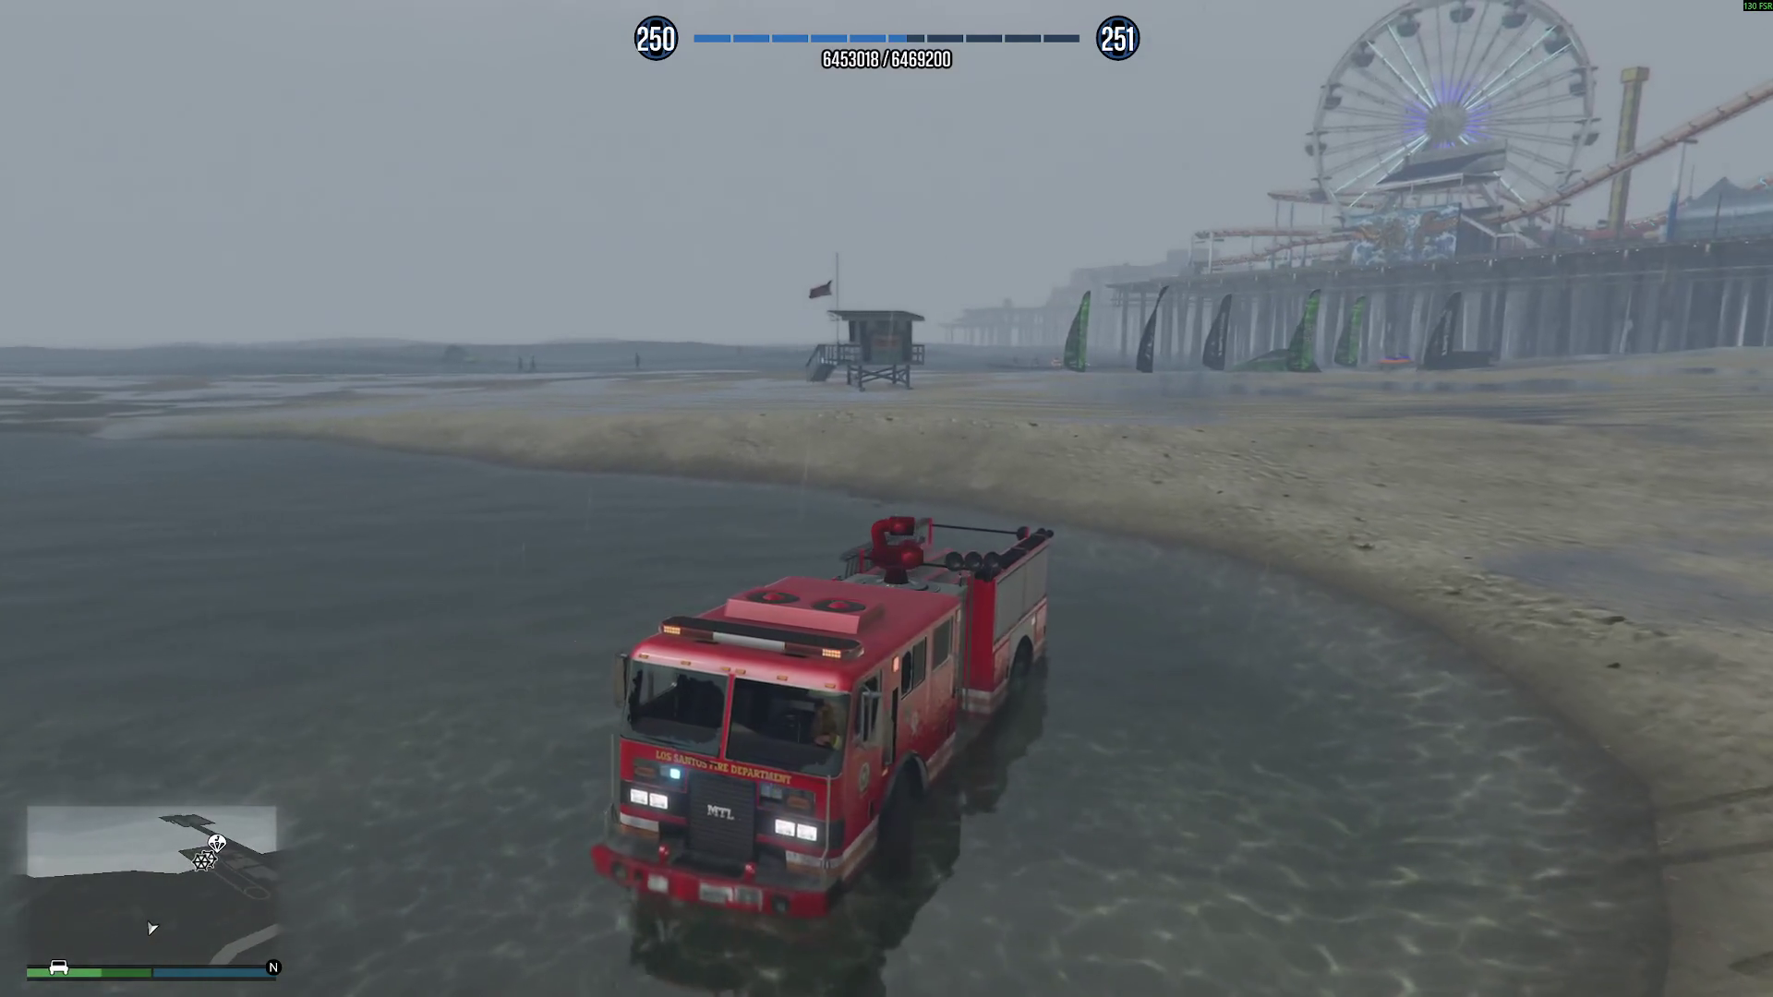
key(s)
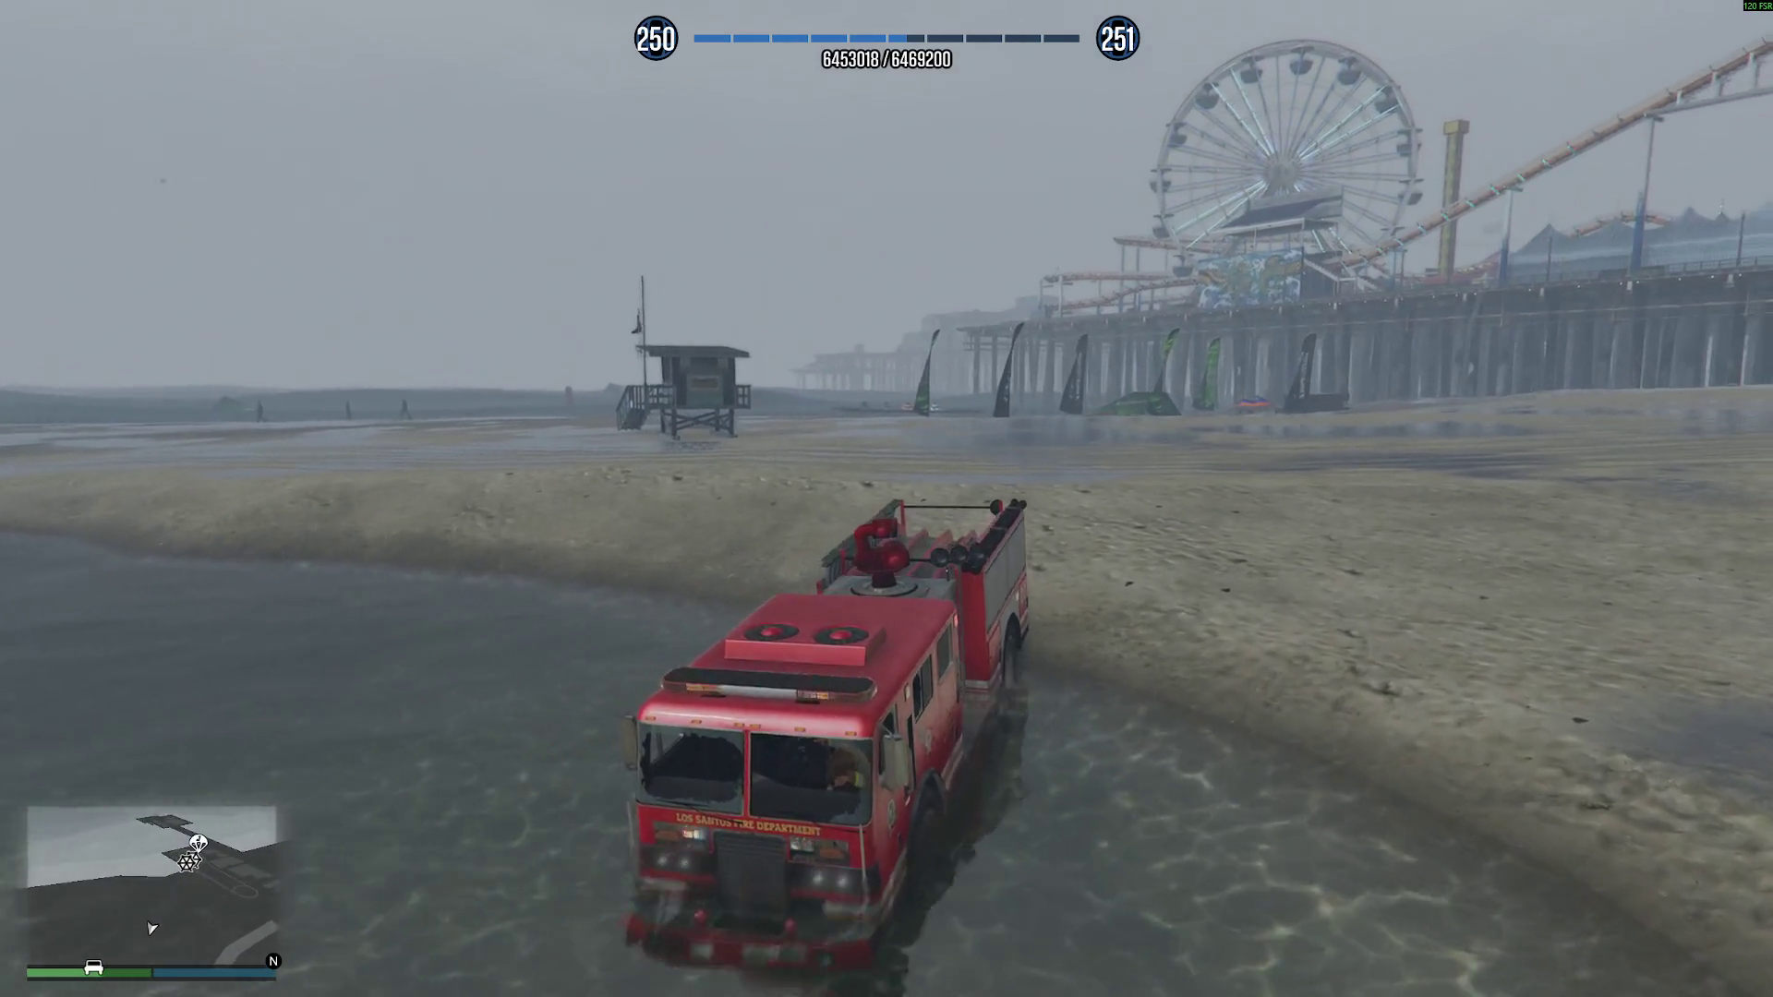
key(s)
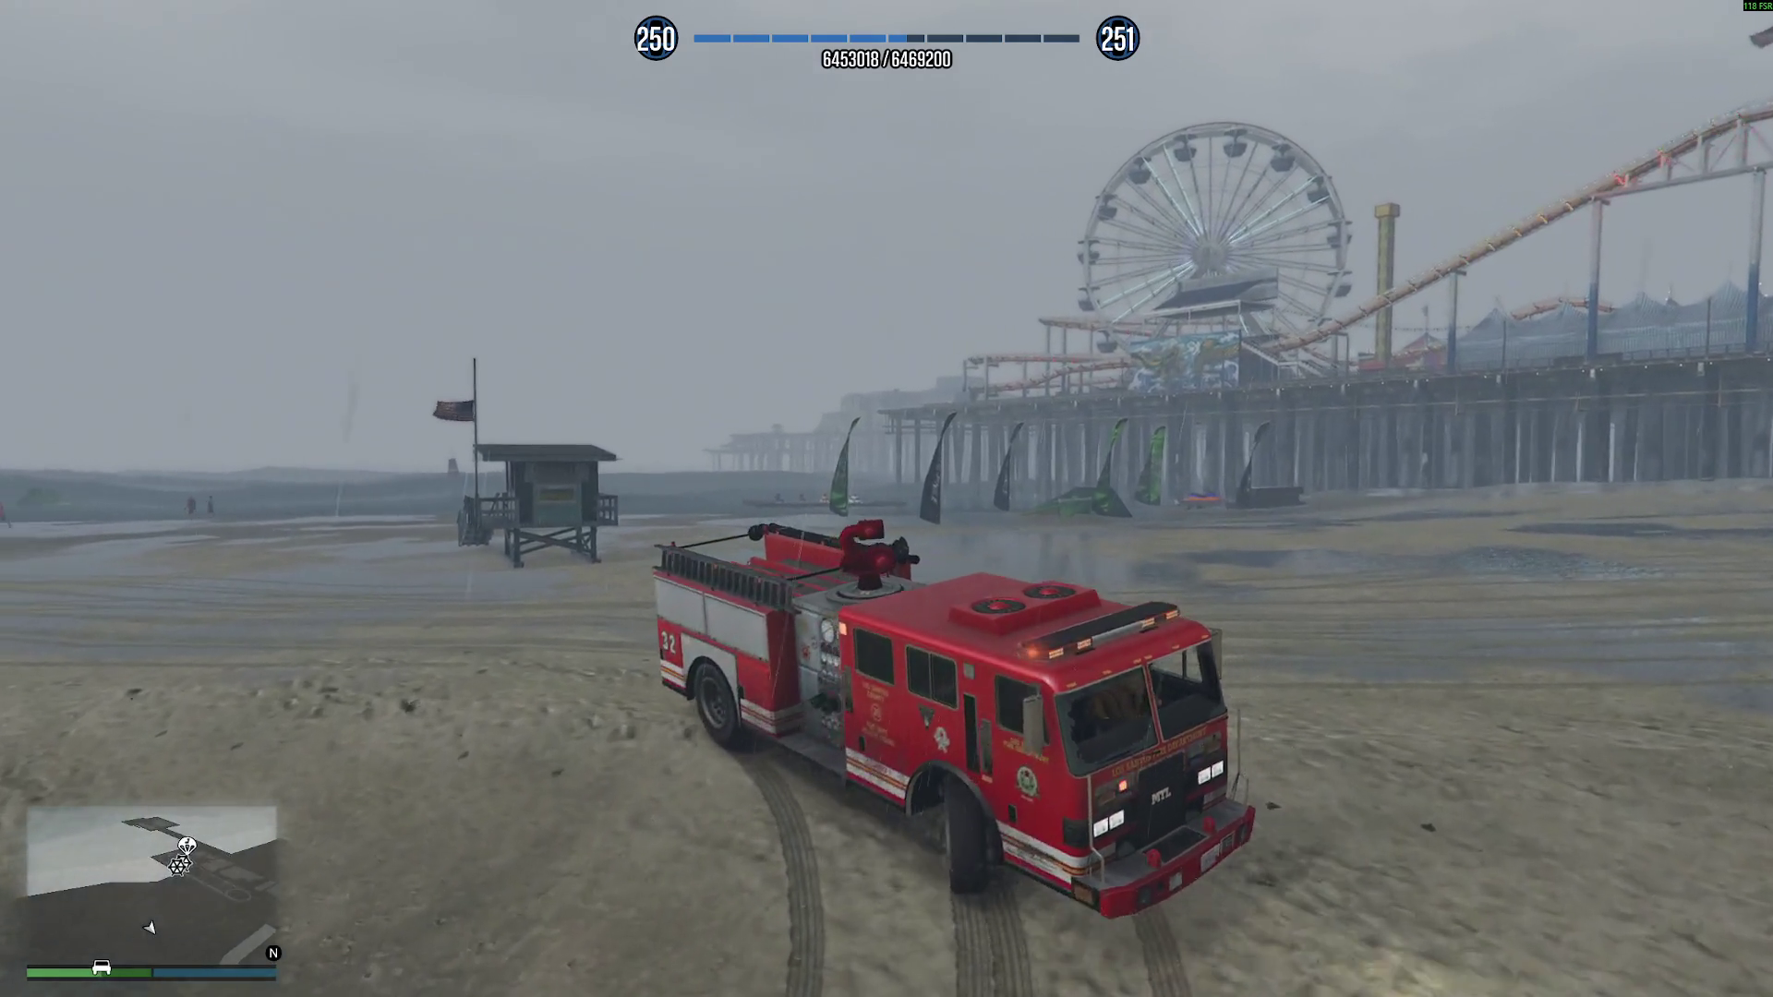
key(Escape)
- Enter the pause menu's Dane section and browse its Pomoc help and Dialog categories with the arrow keys
key(e)
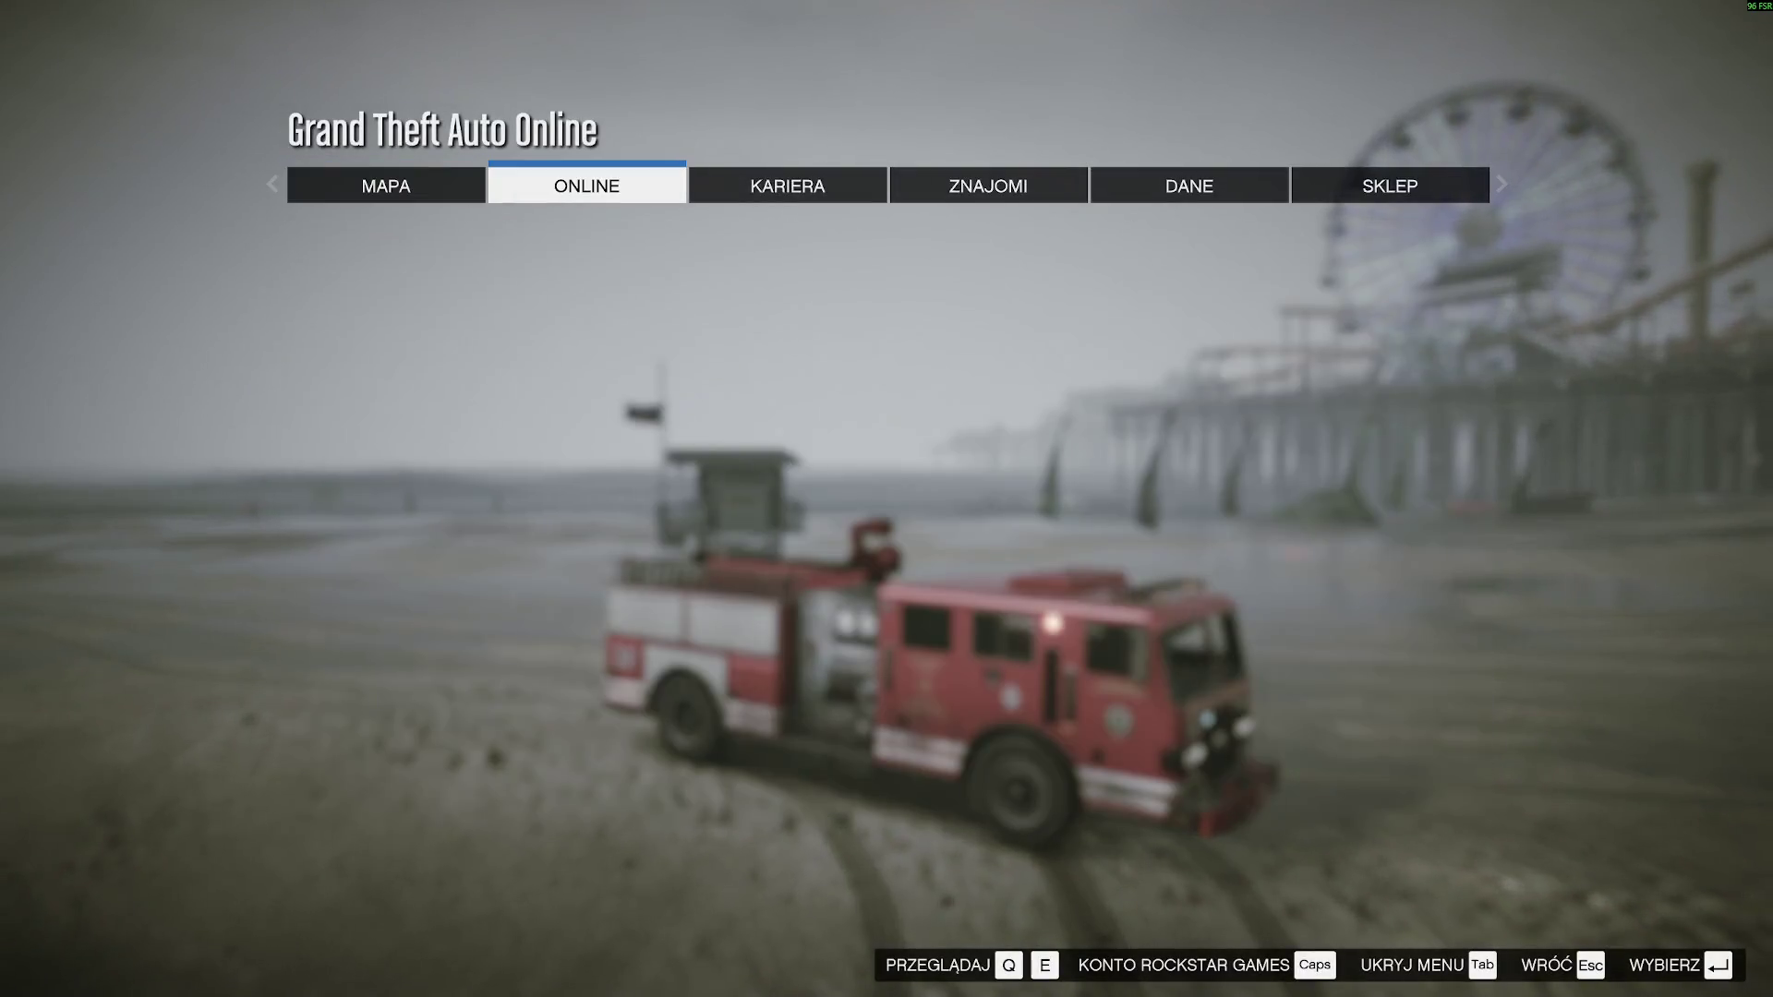
key(e)
key(e)
key(e)
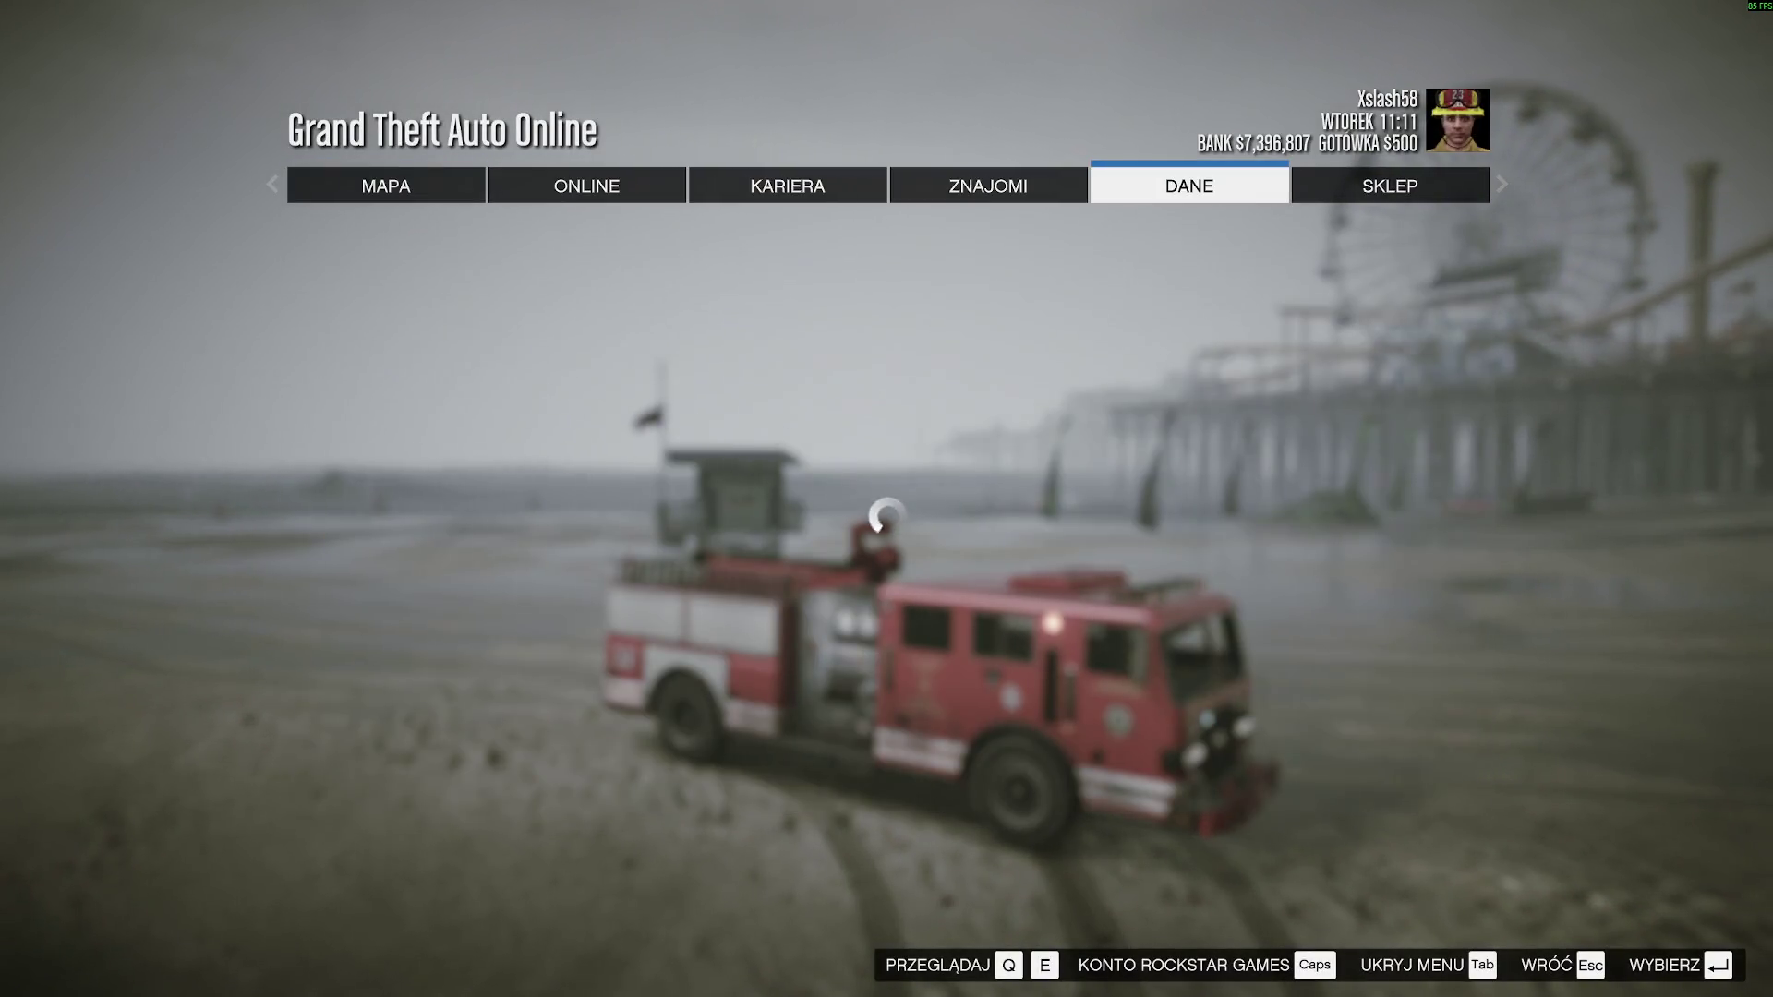
key(Return)
key(Down)
key(Down)
key(Up)
key(Up)
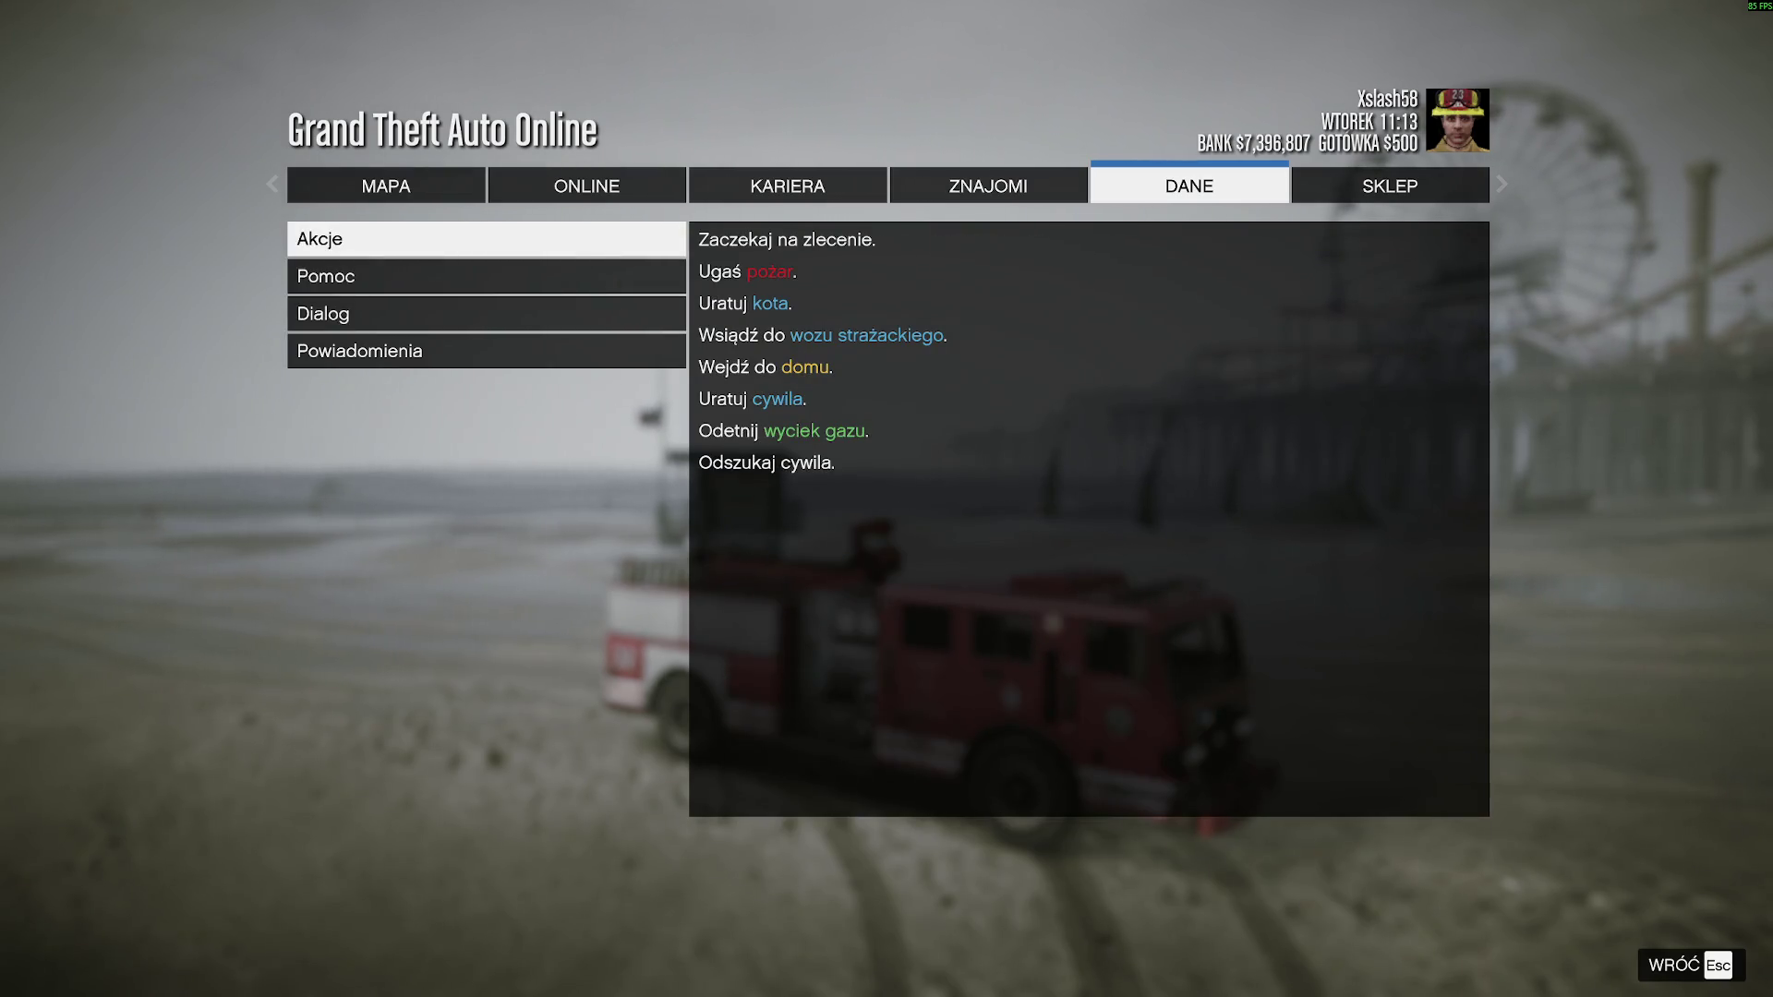
key(Down)
key(Up)
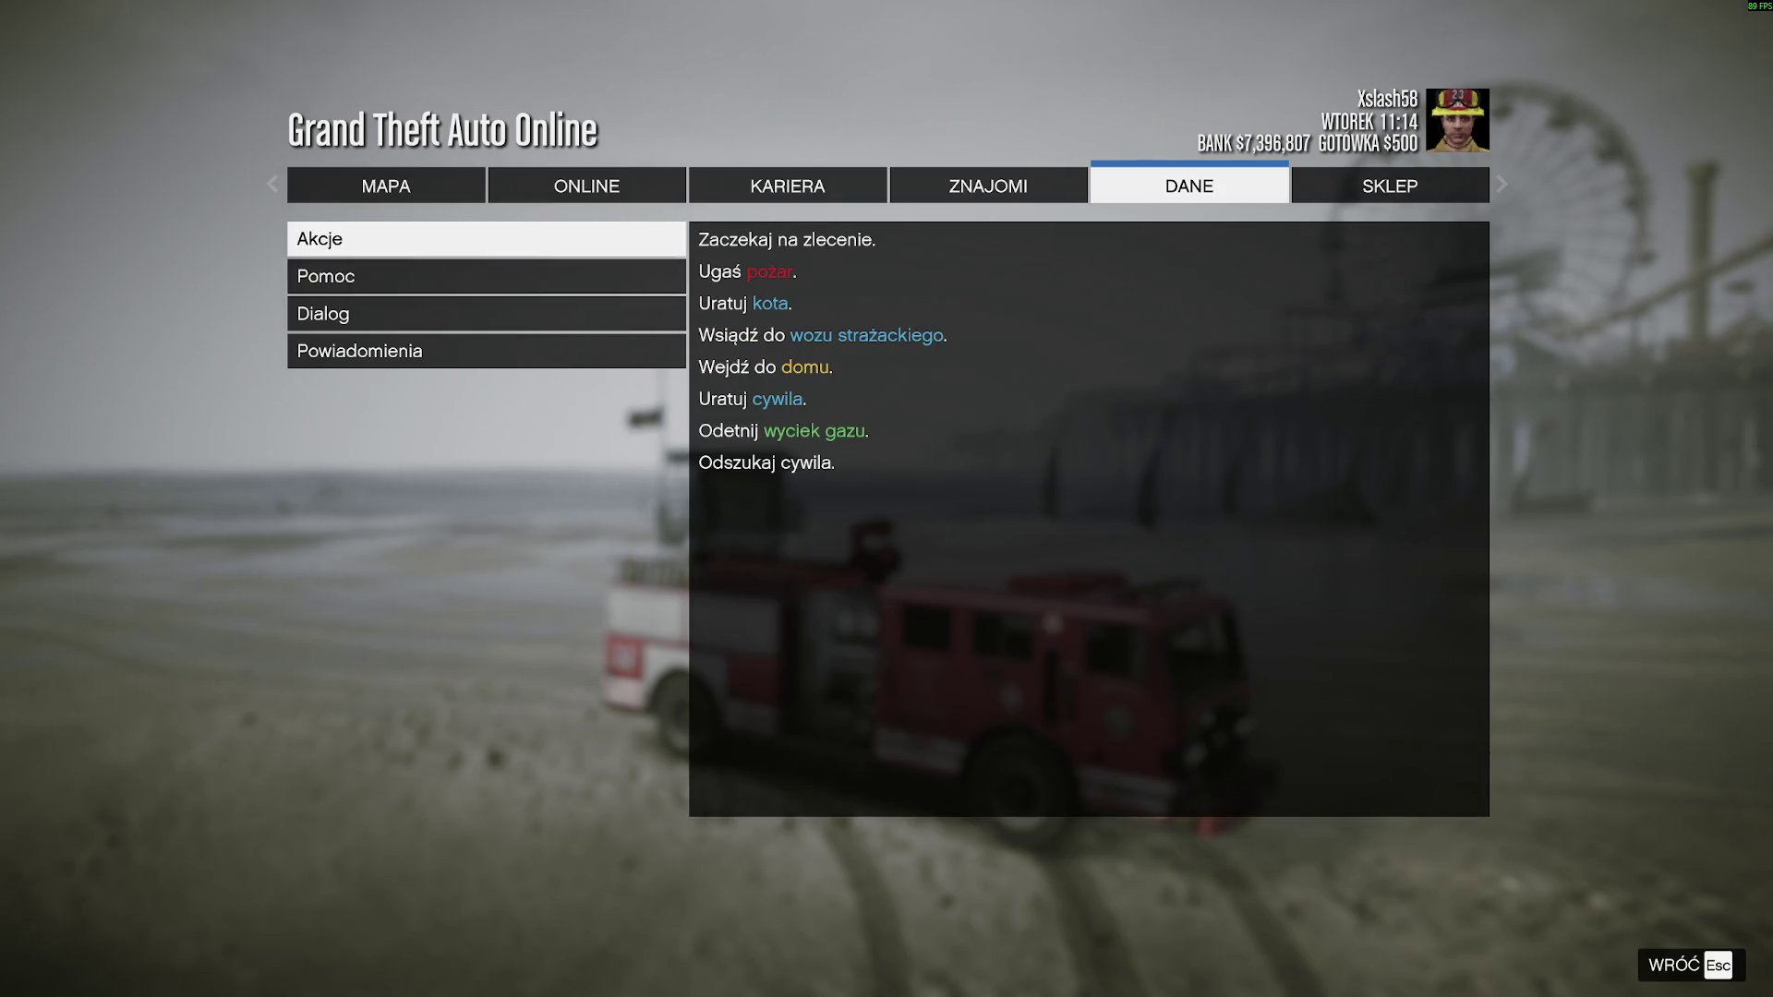
key(Down)
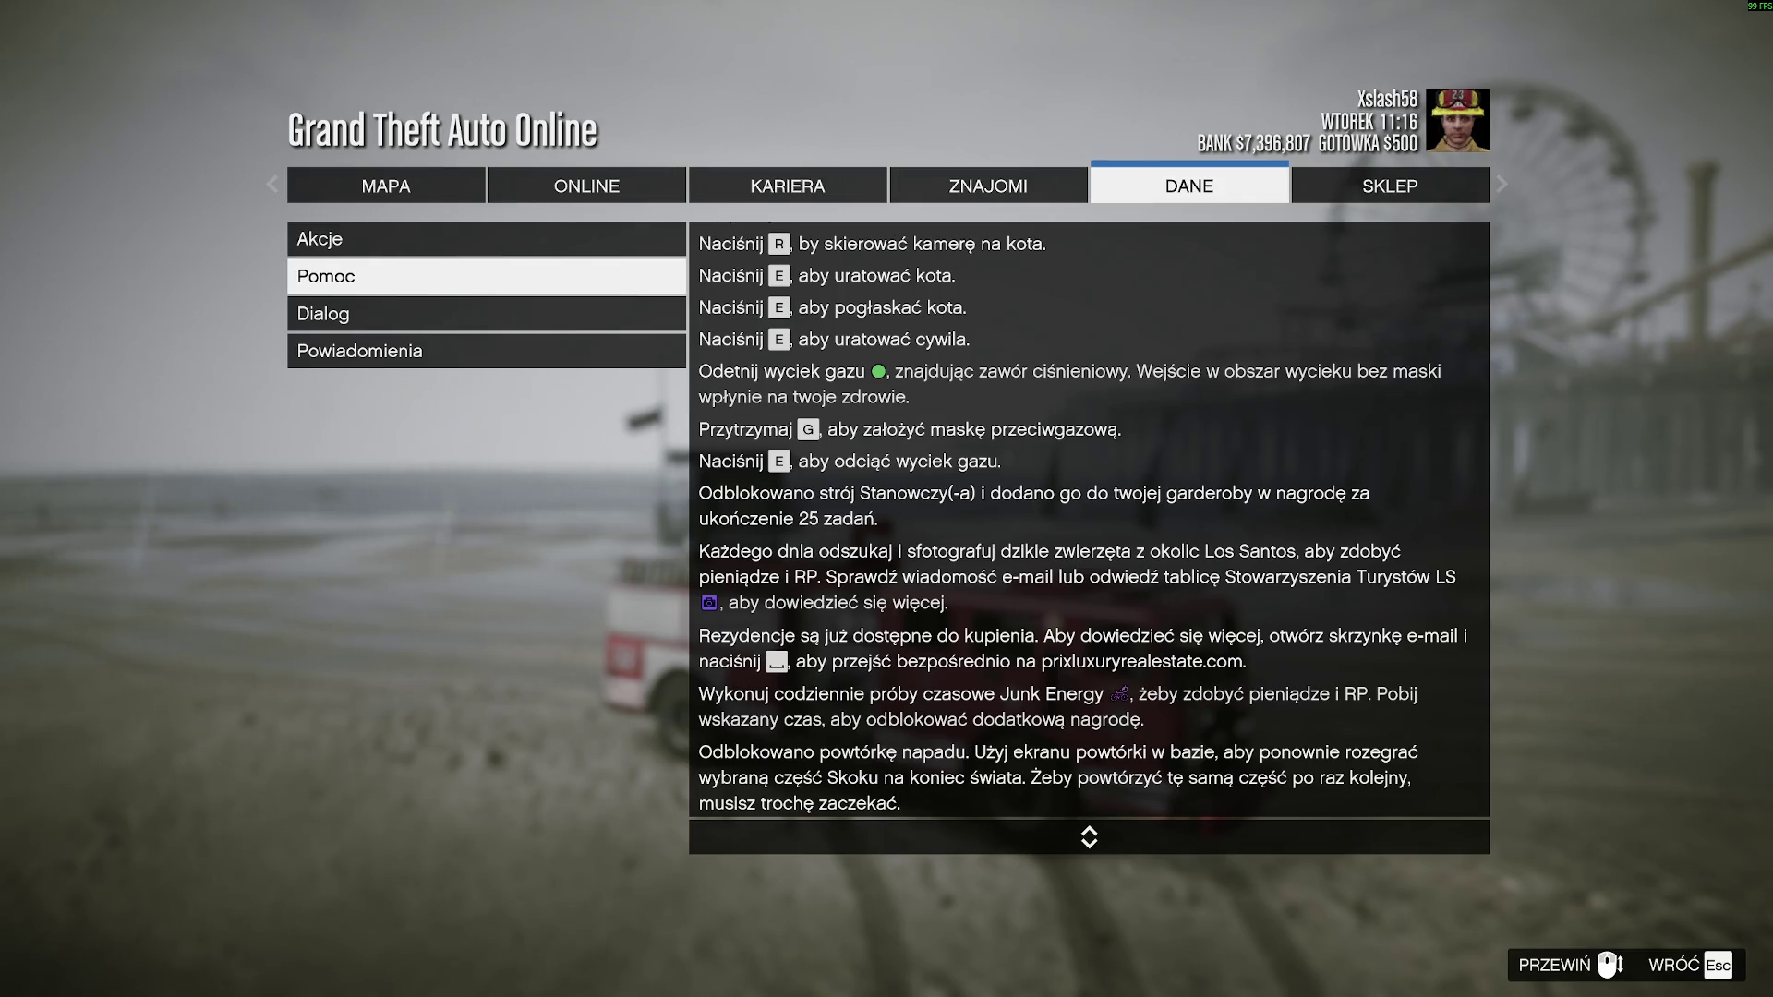
key(Up)
key(Down)
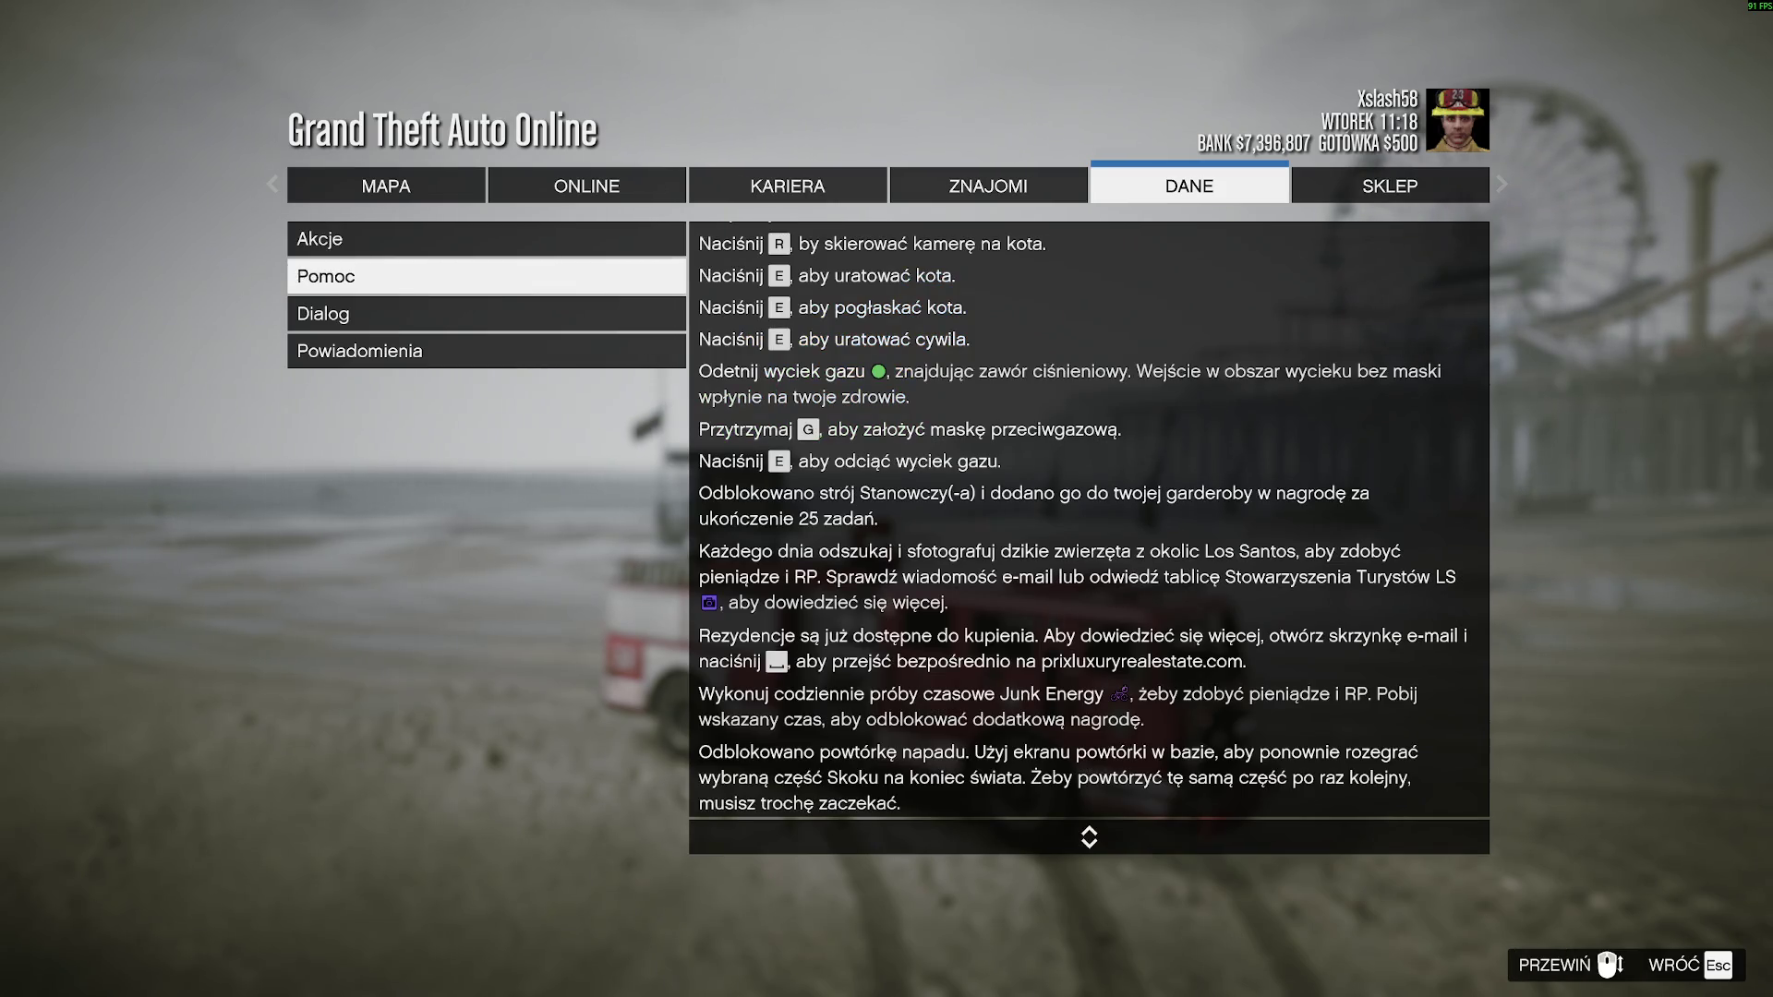
key(Up)
key(Down)
key(Down)
- Review the Pomoc, Dialog and Powiadomienia logs, then select the Akcje objectives list
scroll(1254, 617, down, 1)
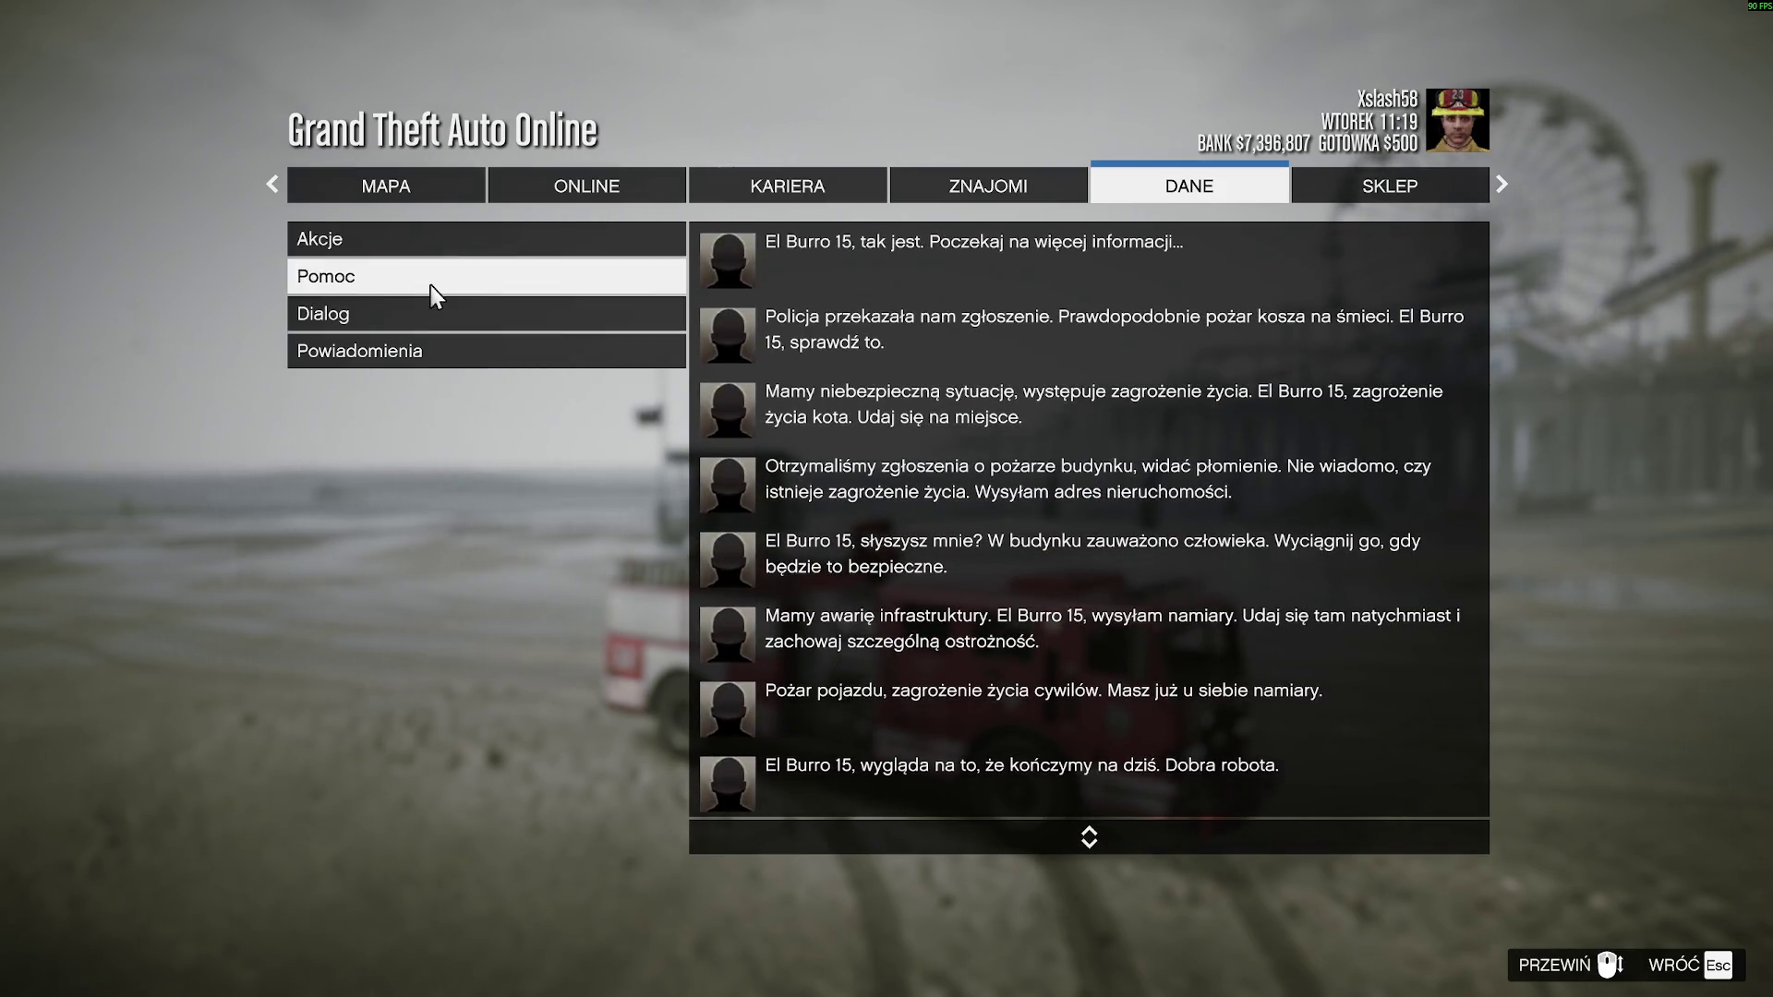
click(434, 294)
scroll(1091, 831, up, 5)
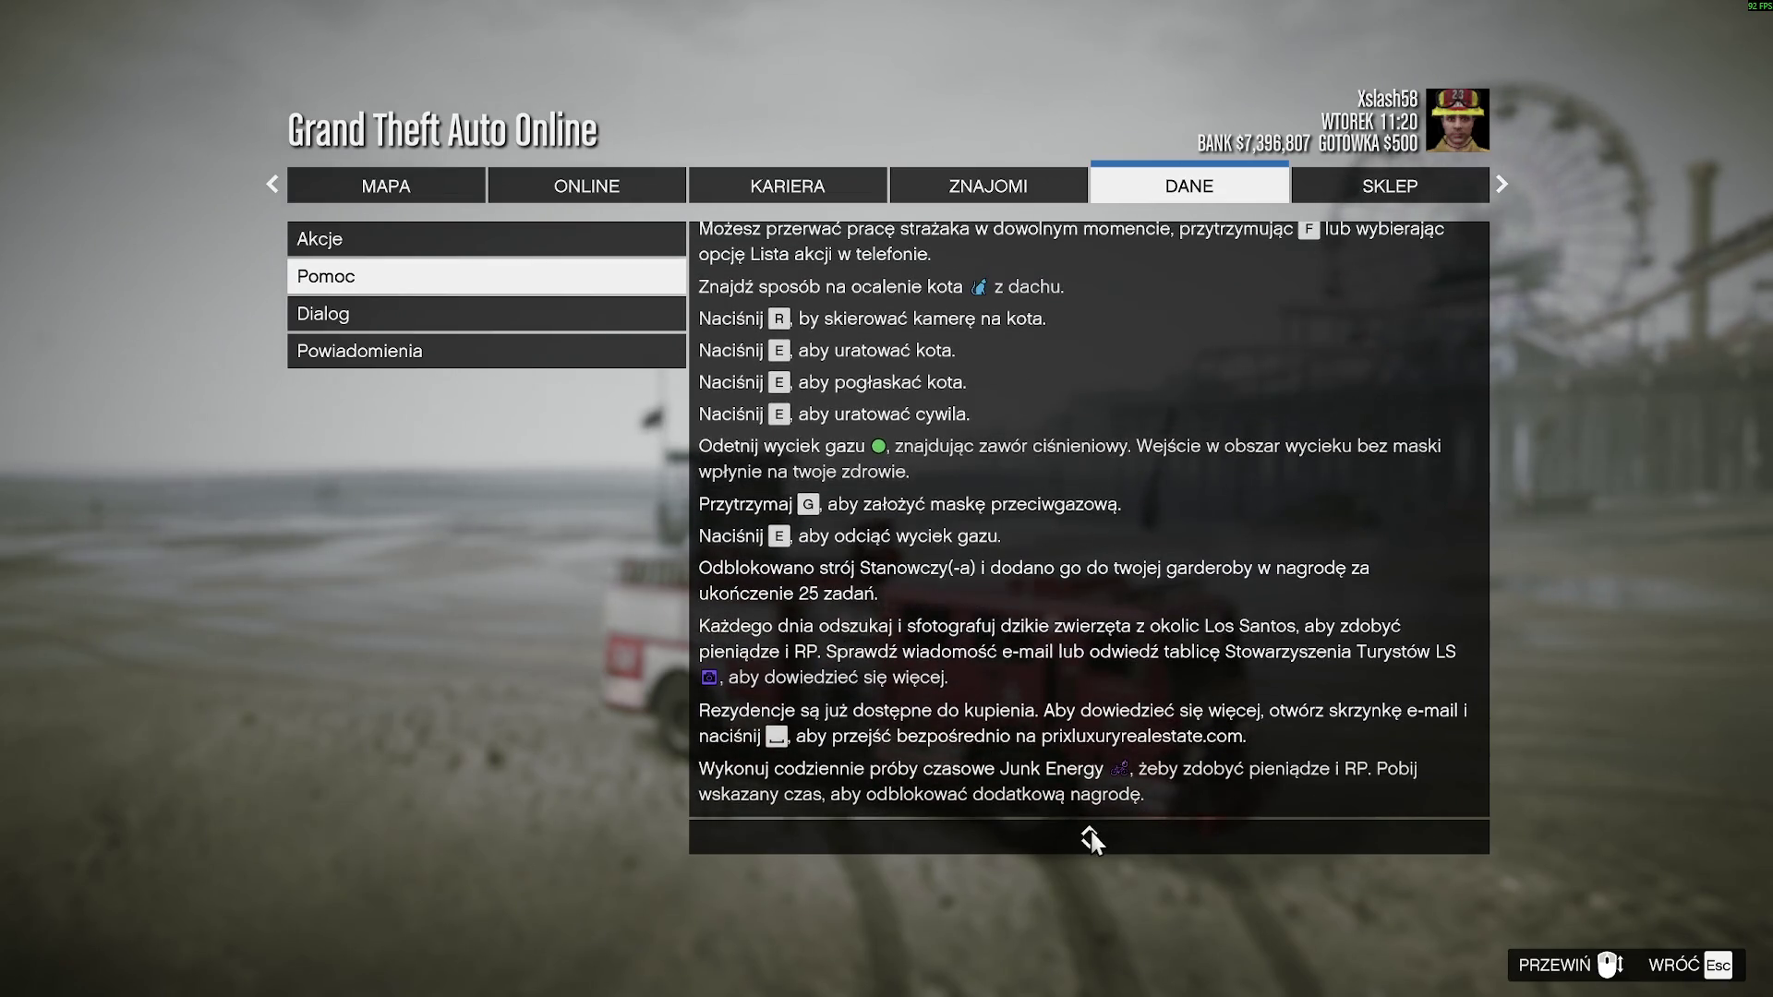
scroll(1092, 837, up, 7)
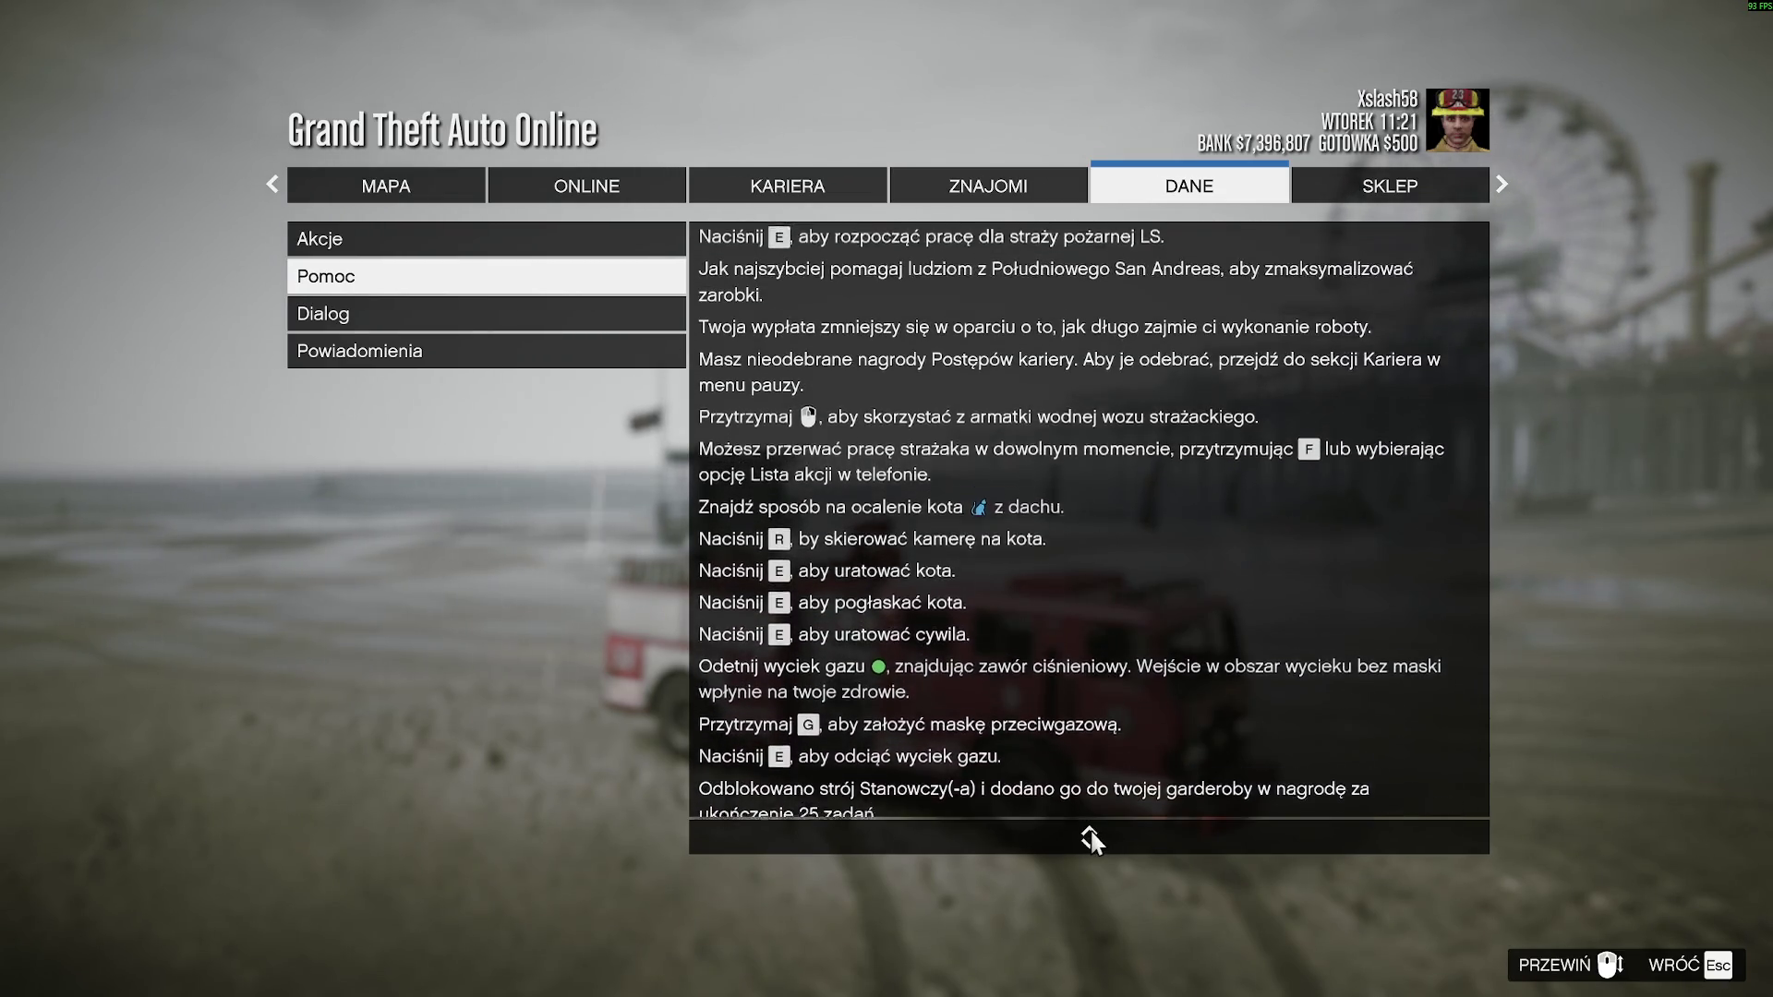
click(503, 314)
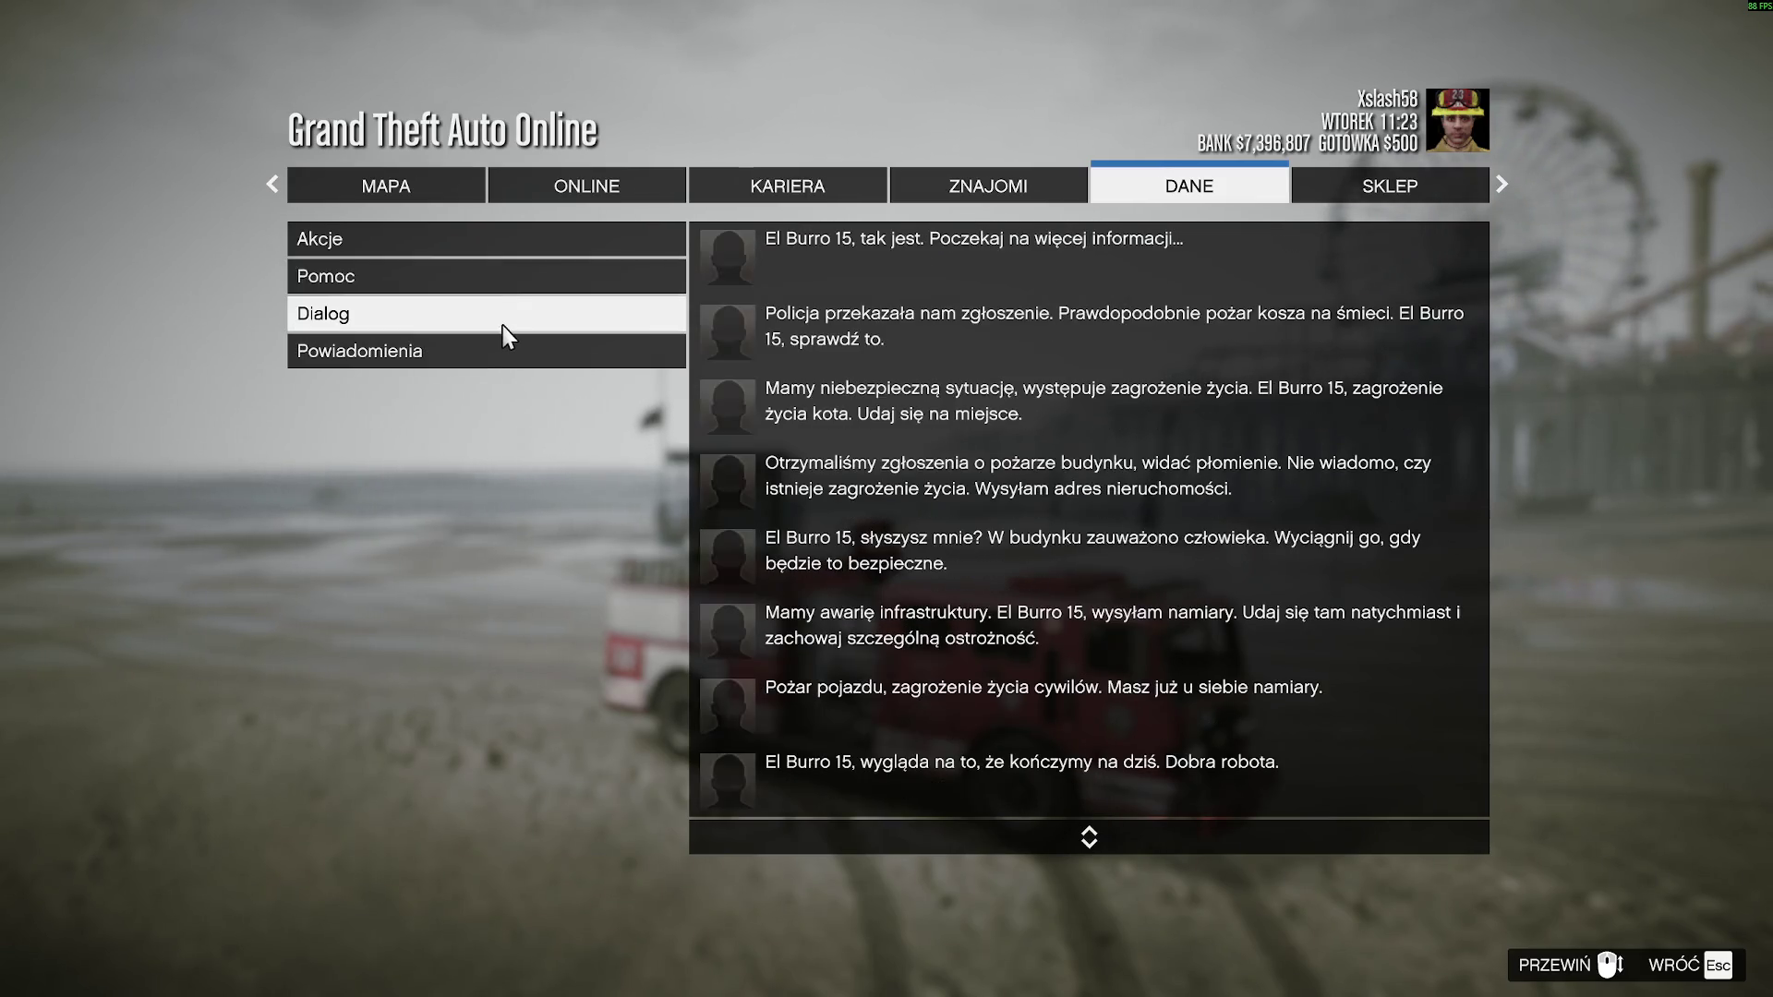
scroll(1091, 839, up, 1)
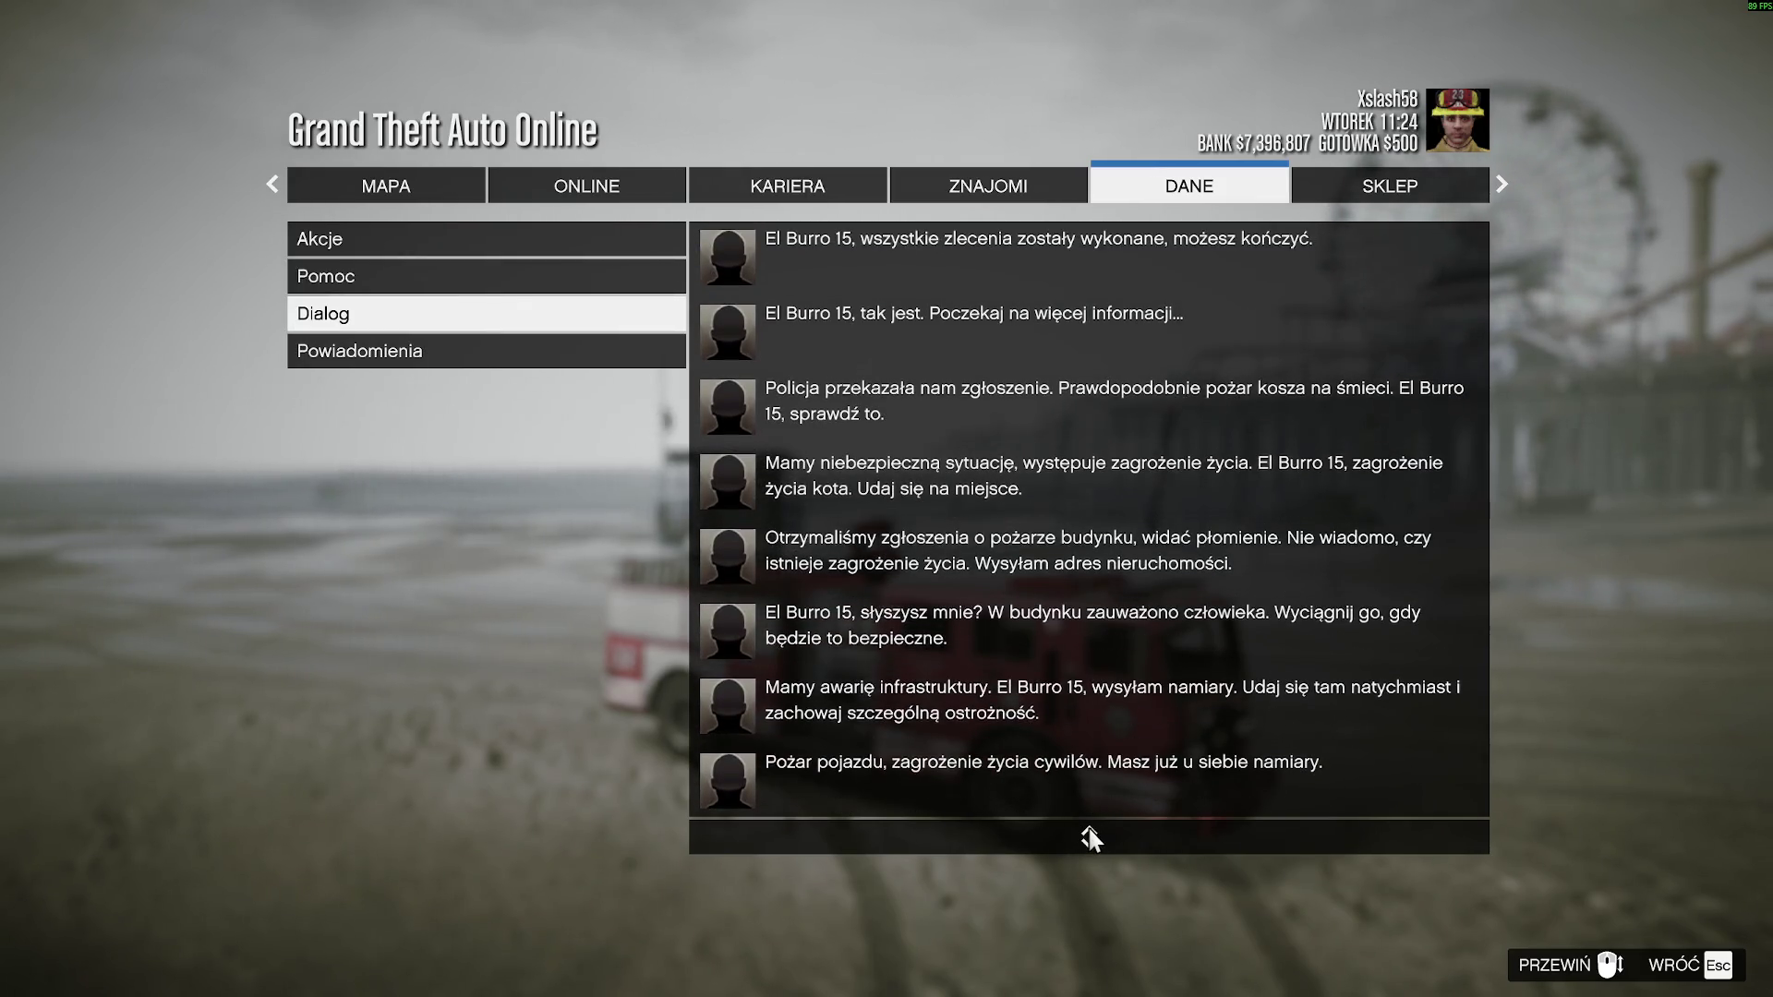
click(497, 359)
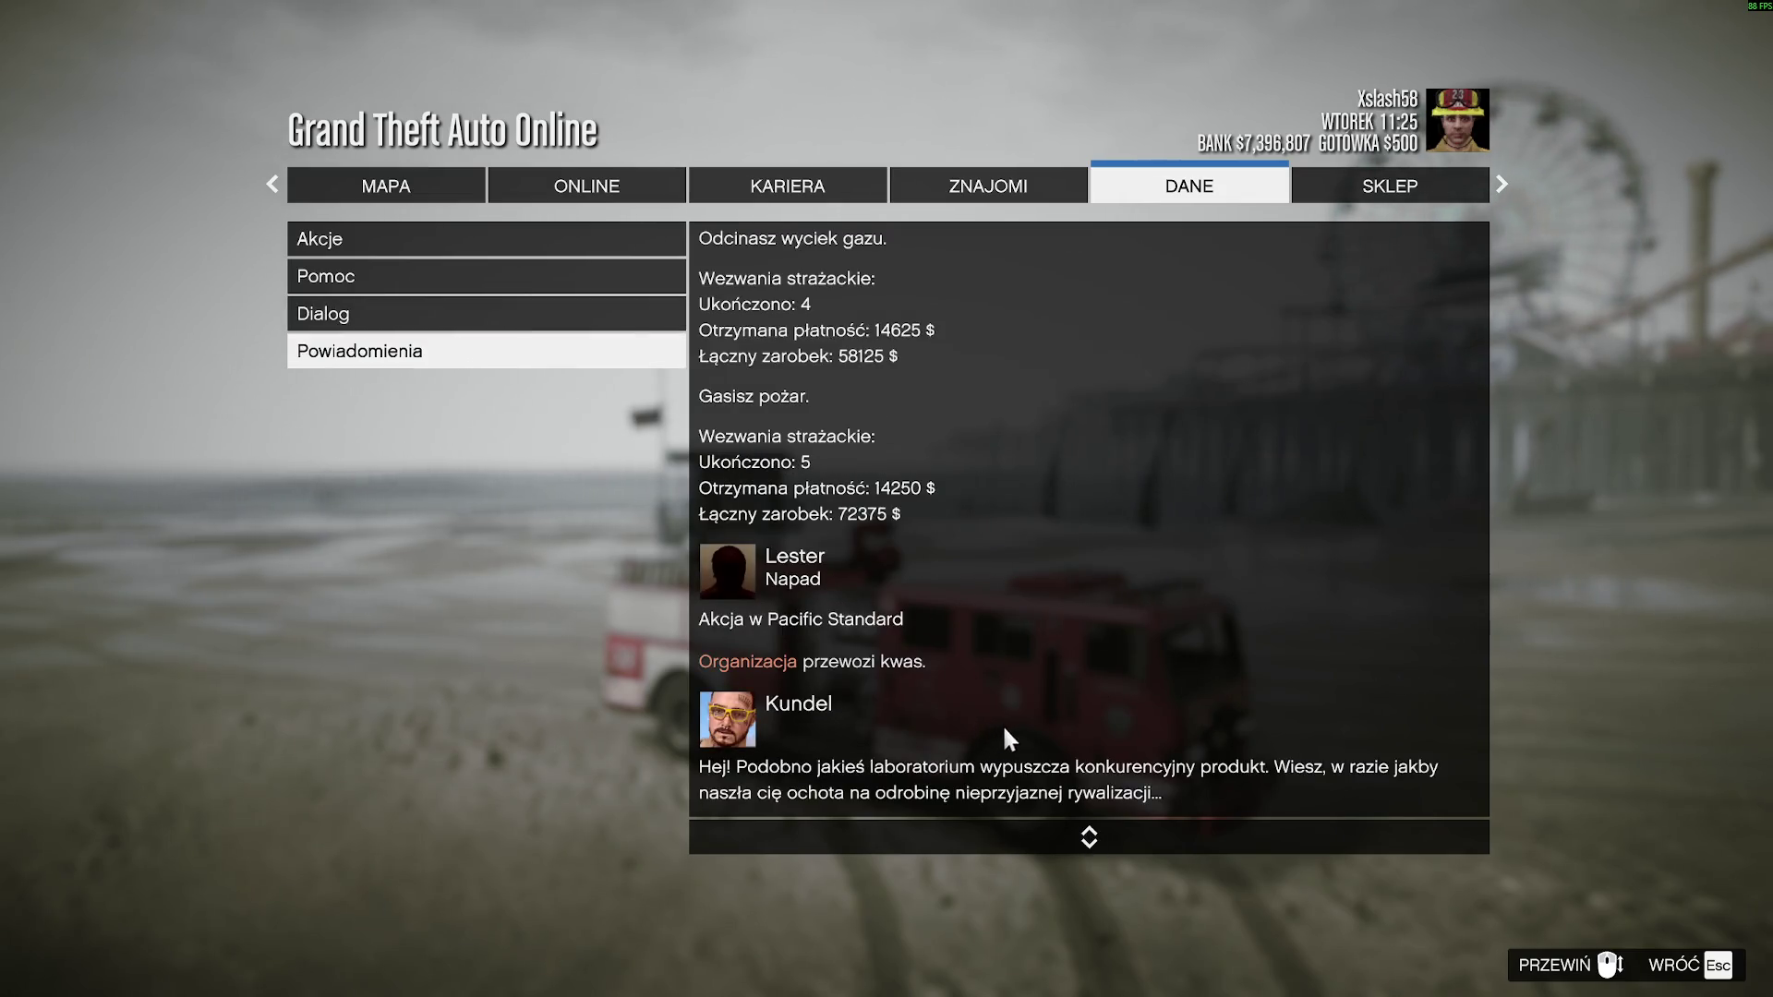
scroll(1084, 828, up, 4)
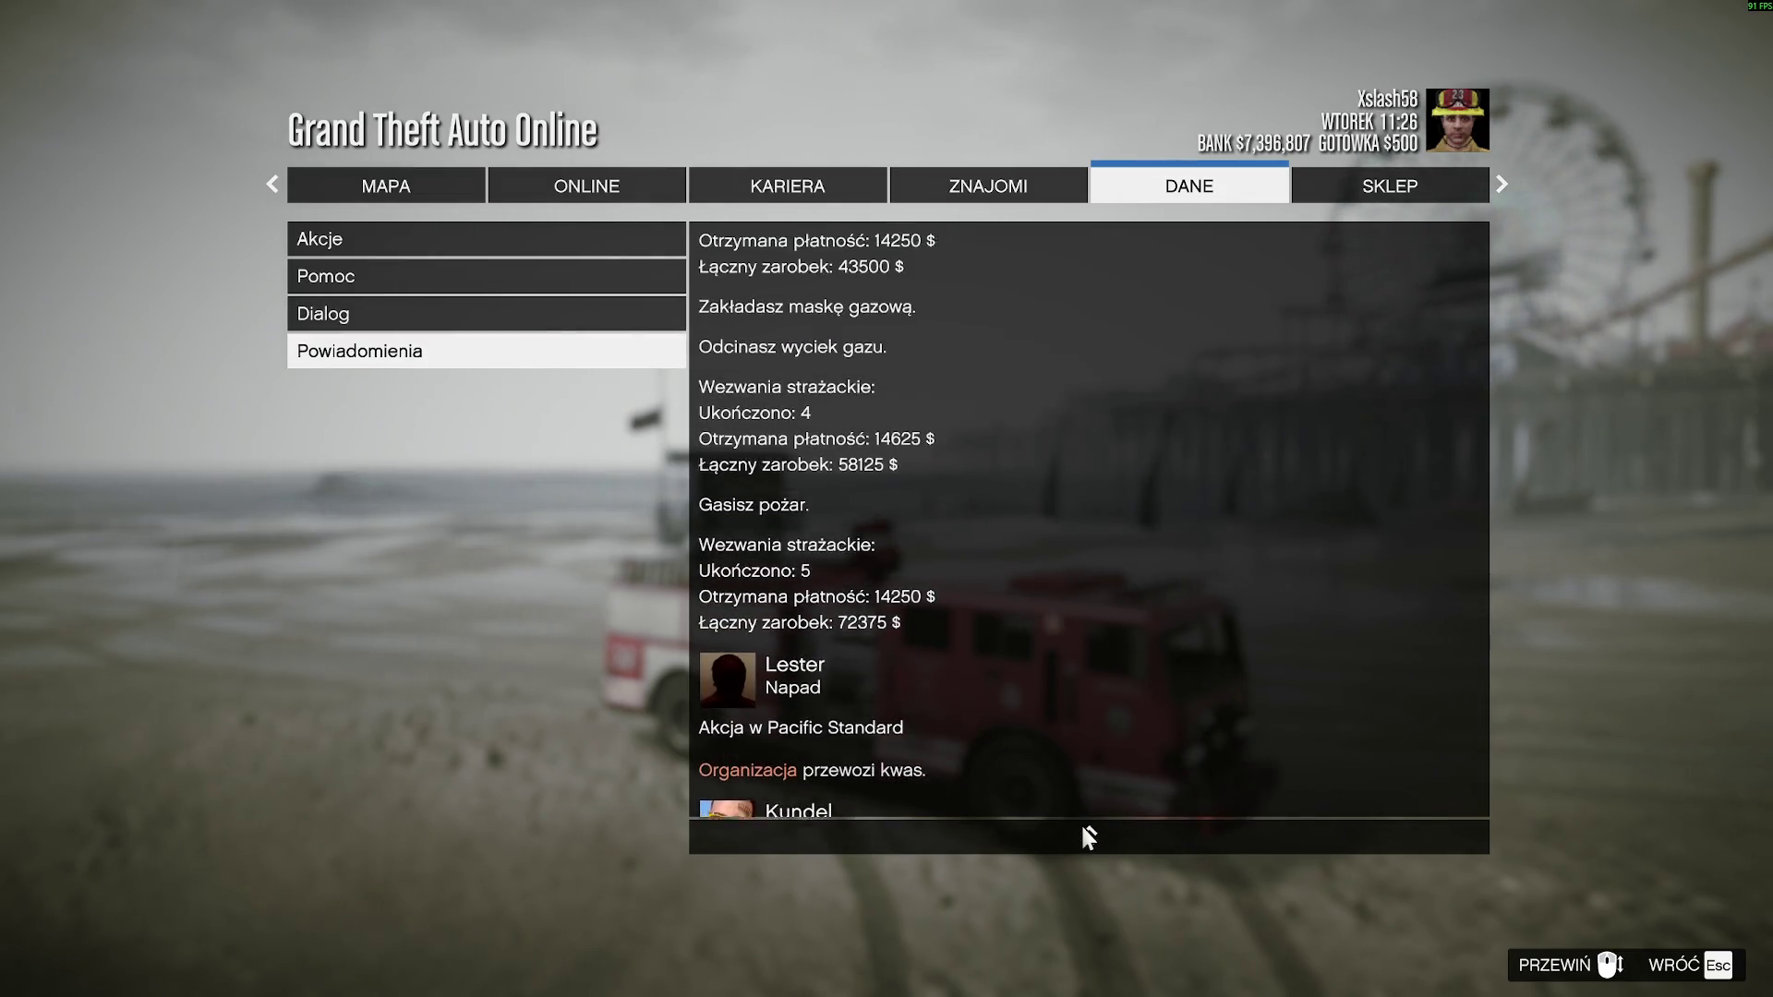
scroll(1086, 842, down, 4)
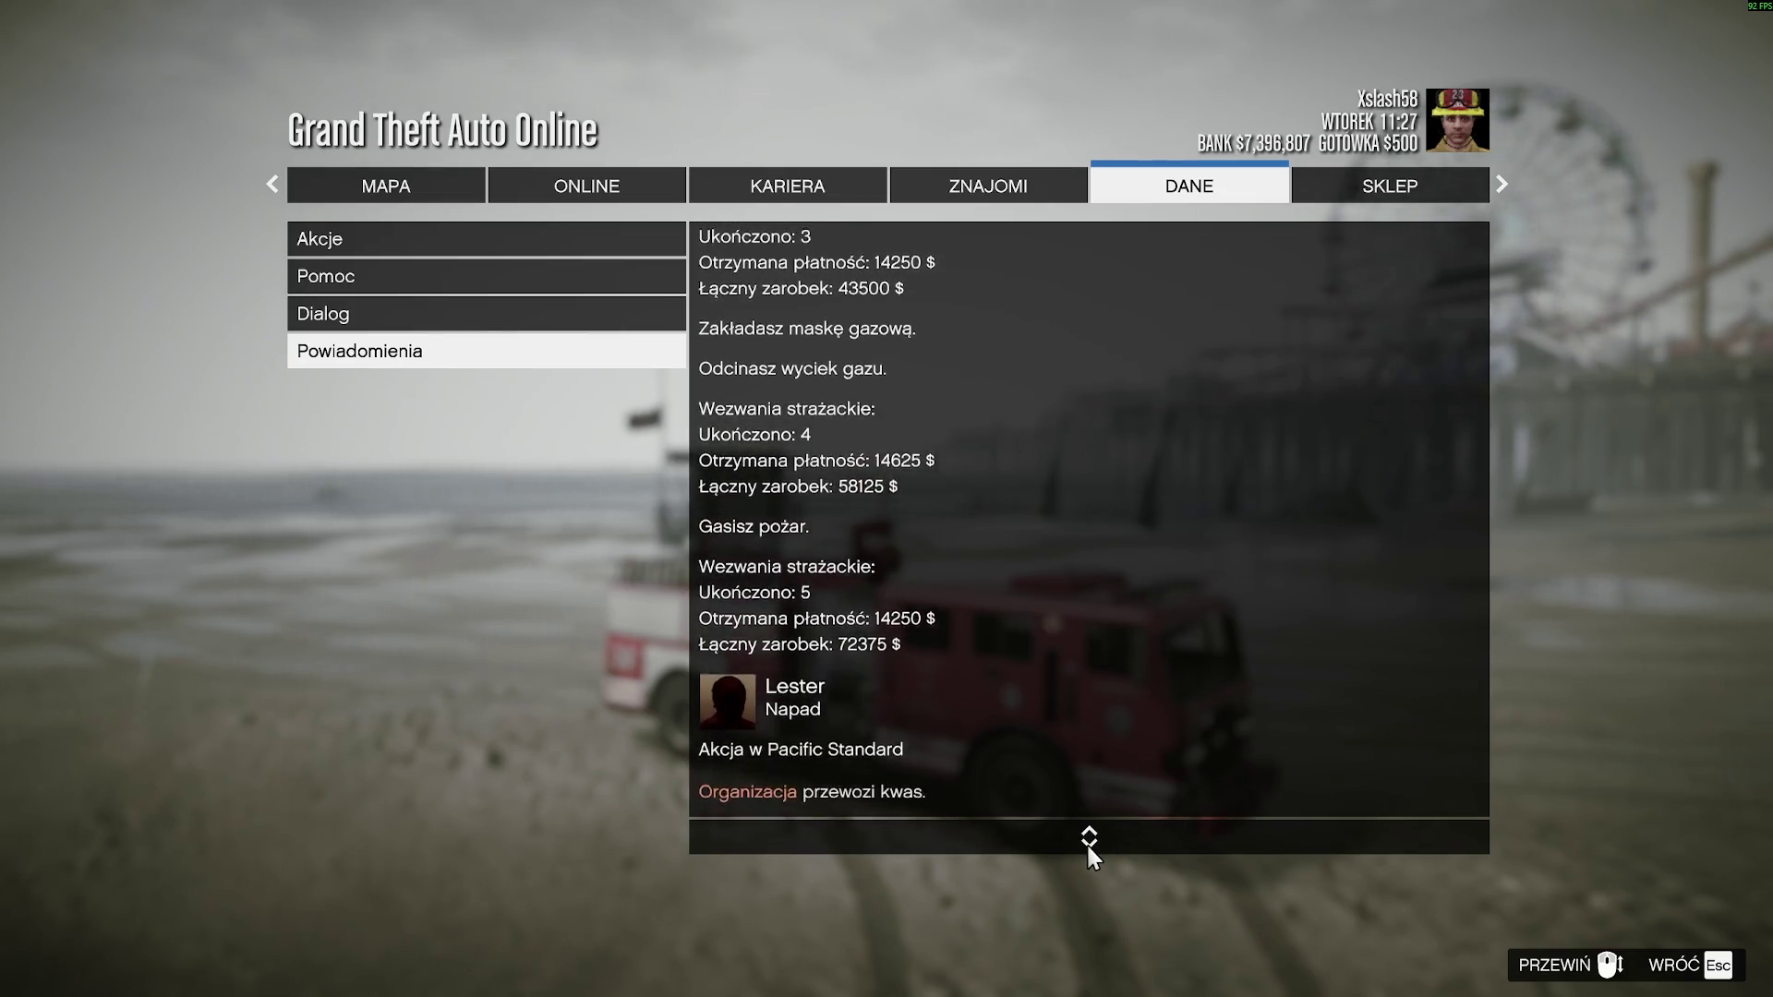
click(428, 246)
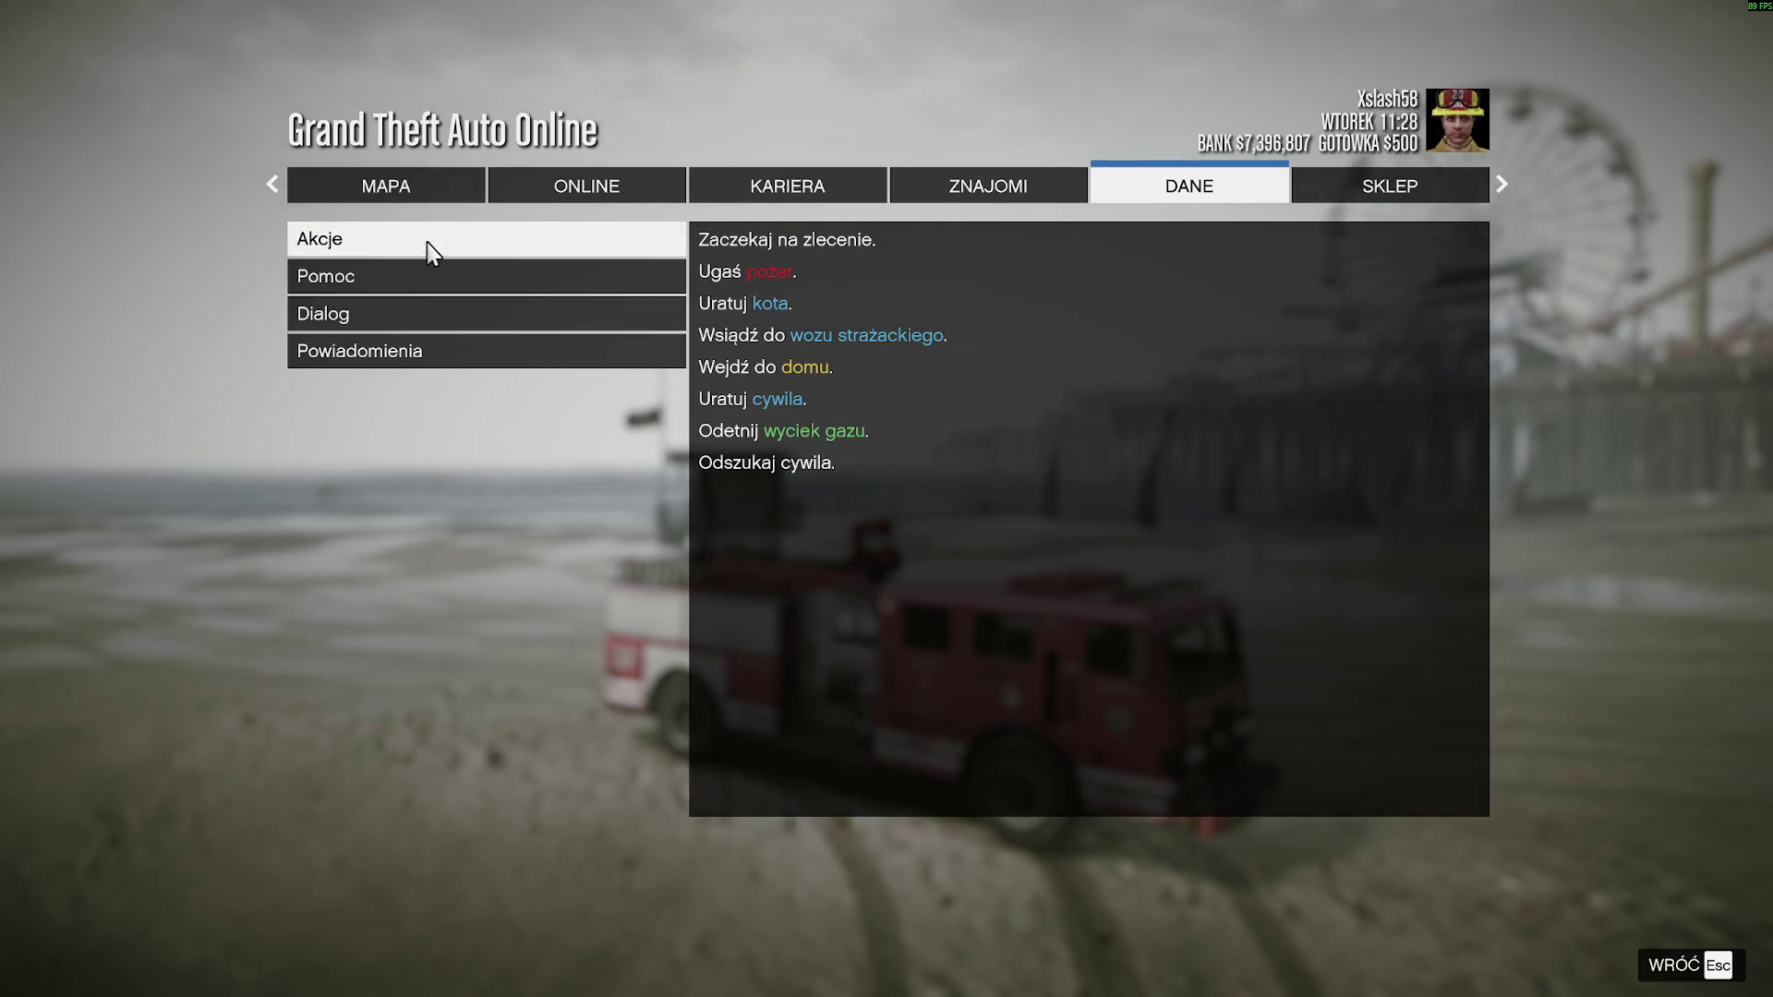
- Move past the Sklep shop to Statystyki and browse the Postępy and Ogólne statistics
key(e)
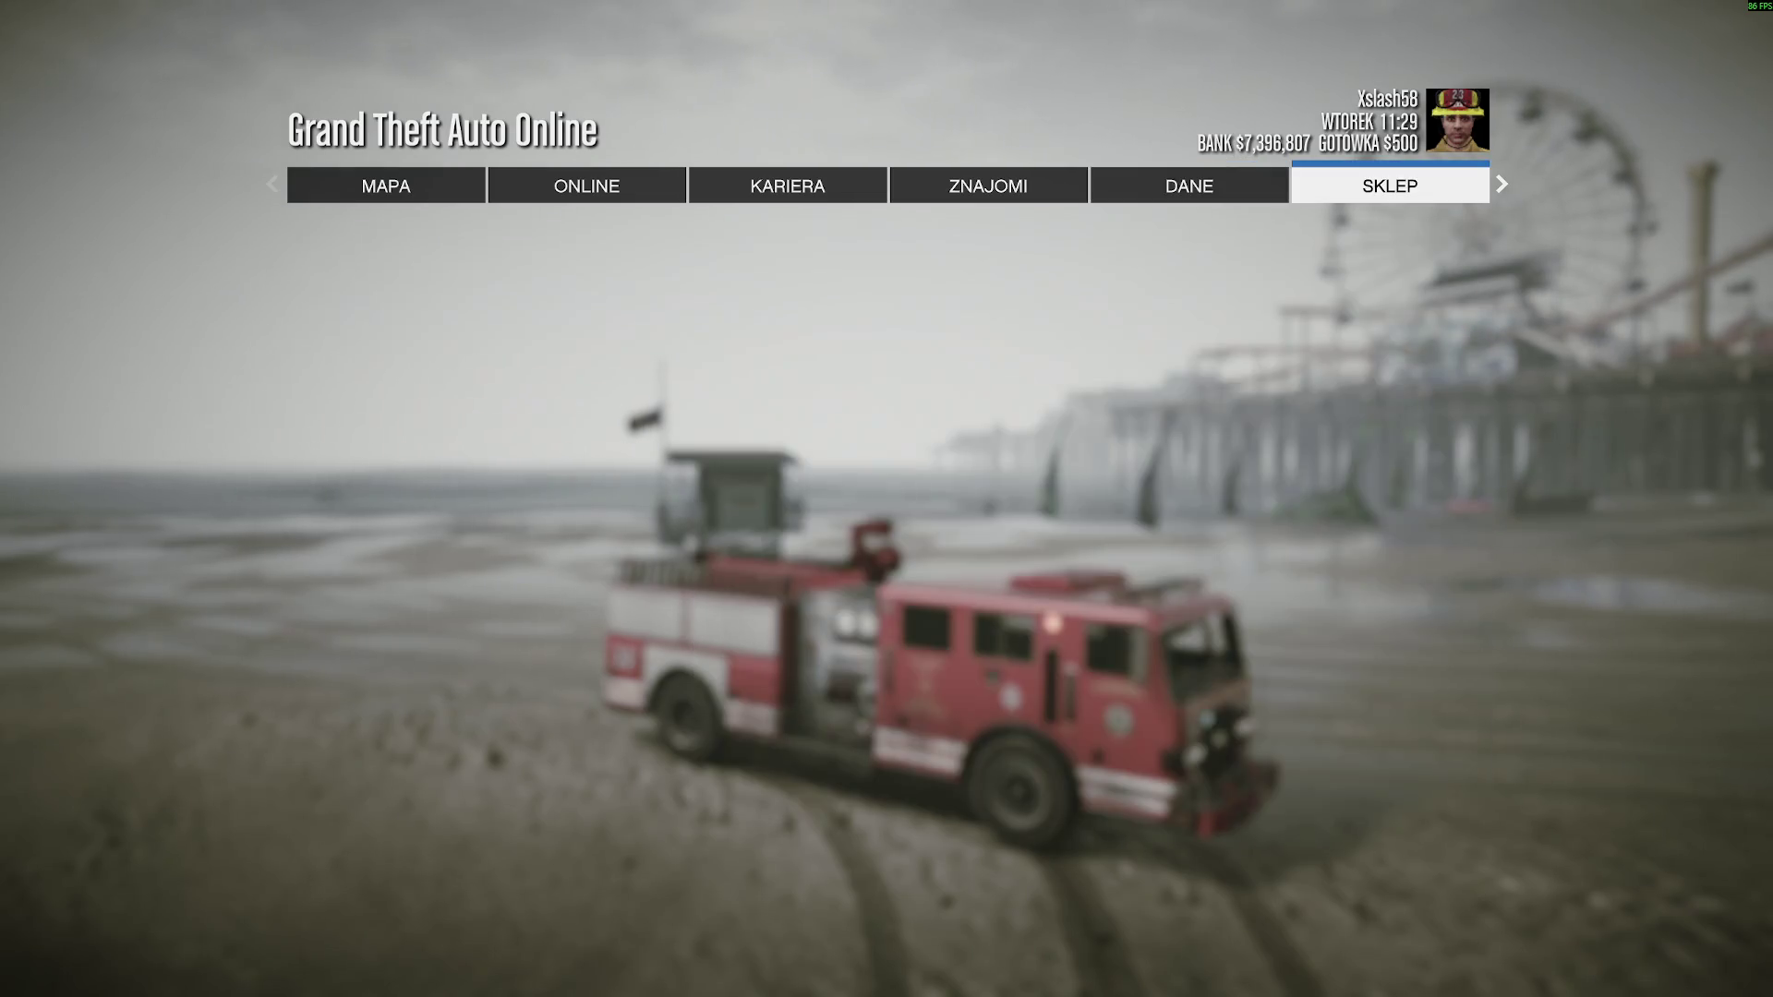
key(q)
key(q)
key(q)
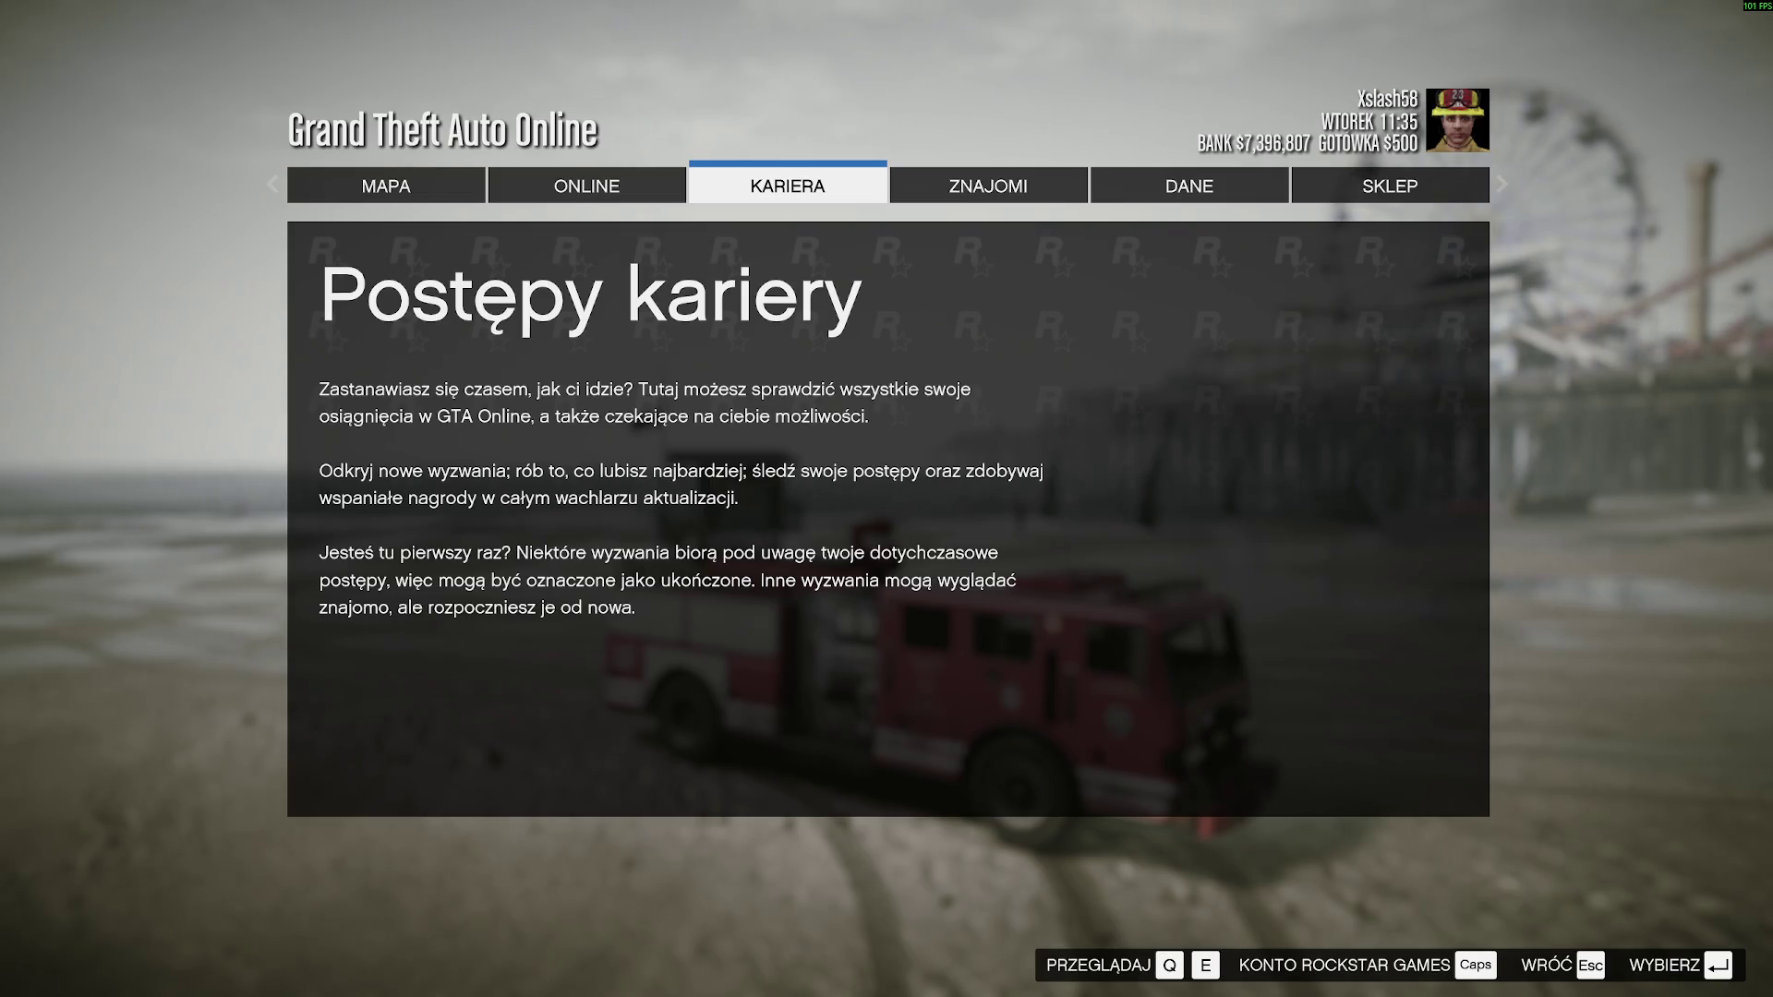
key(e)
key(e)
key(e)
scroll(1094, 836, down, 7)
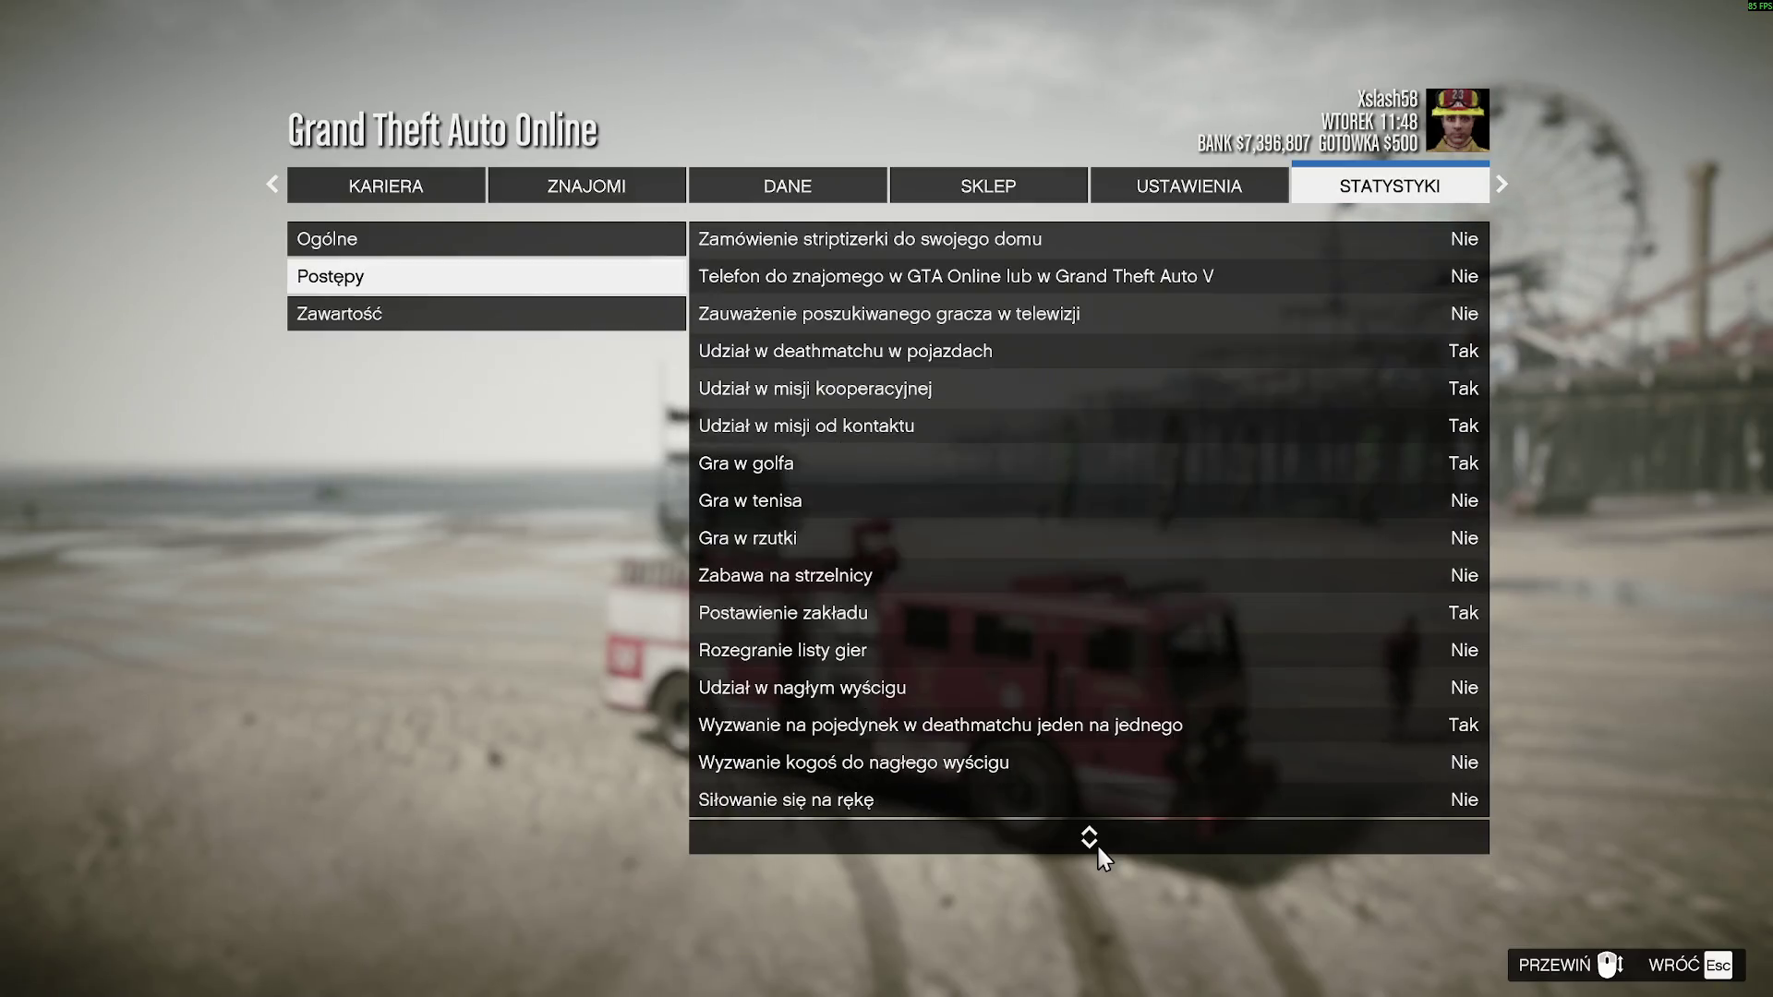
scroll(1099, 847, down, 2)
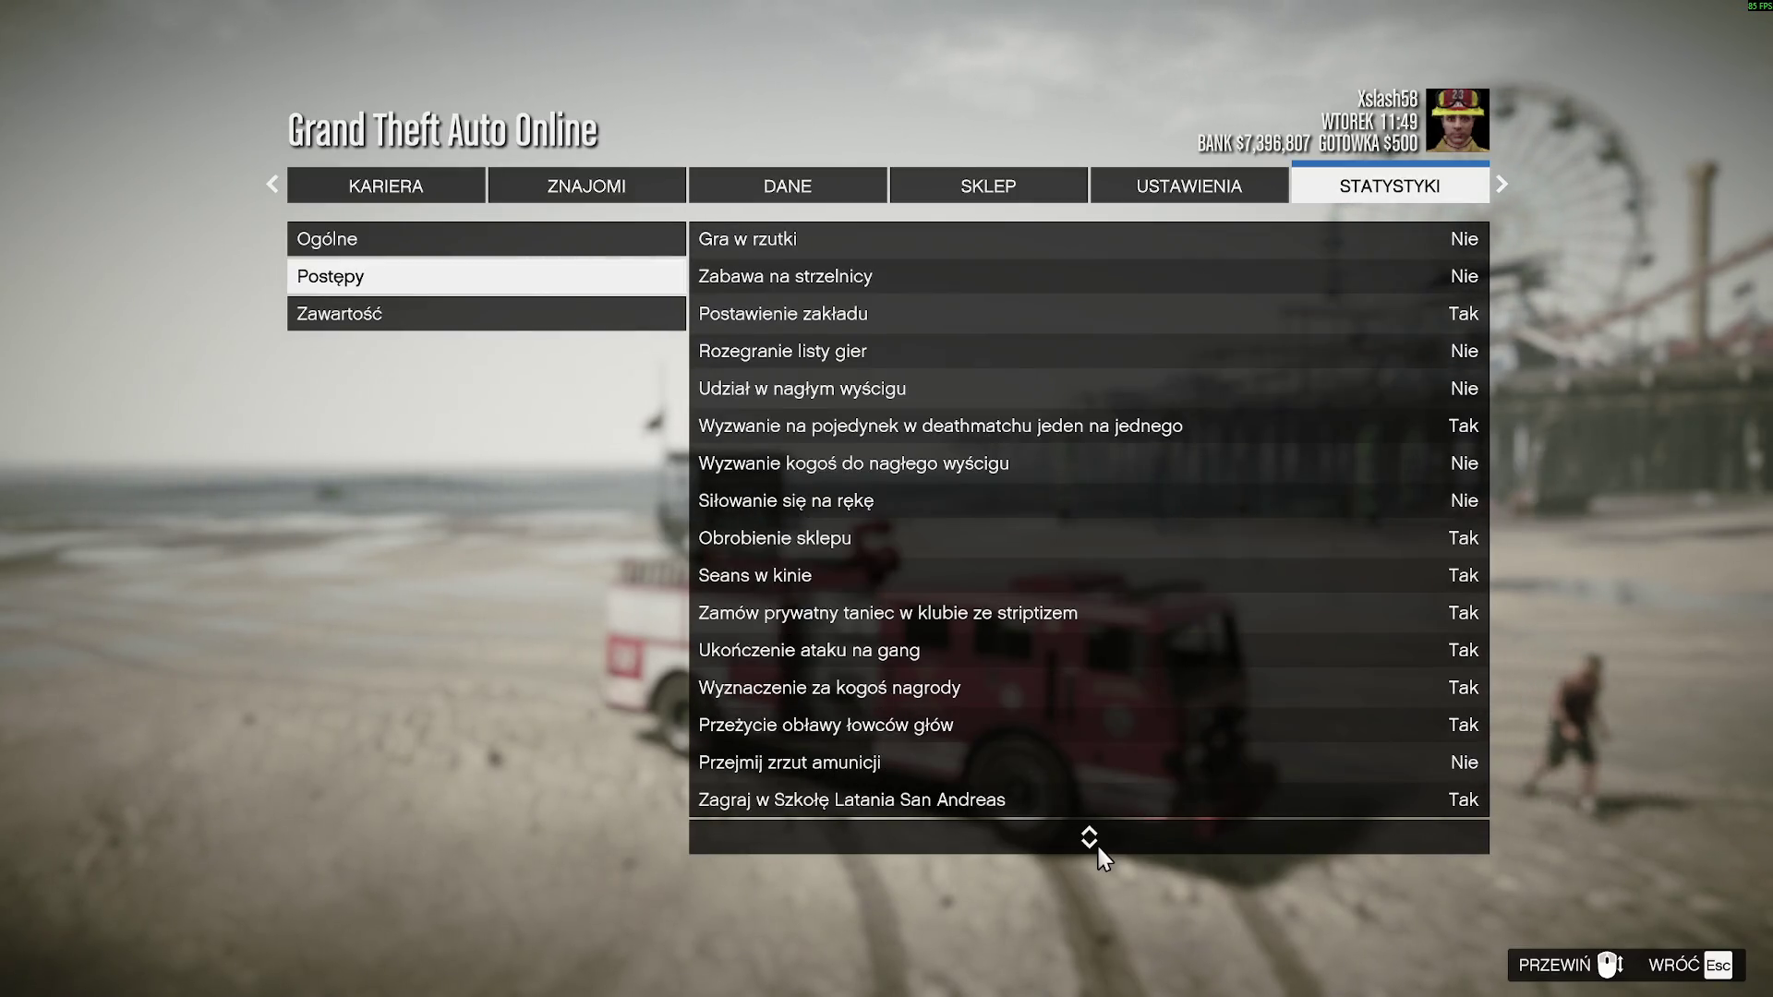
scroll(1098, 831, up, 11)
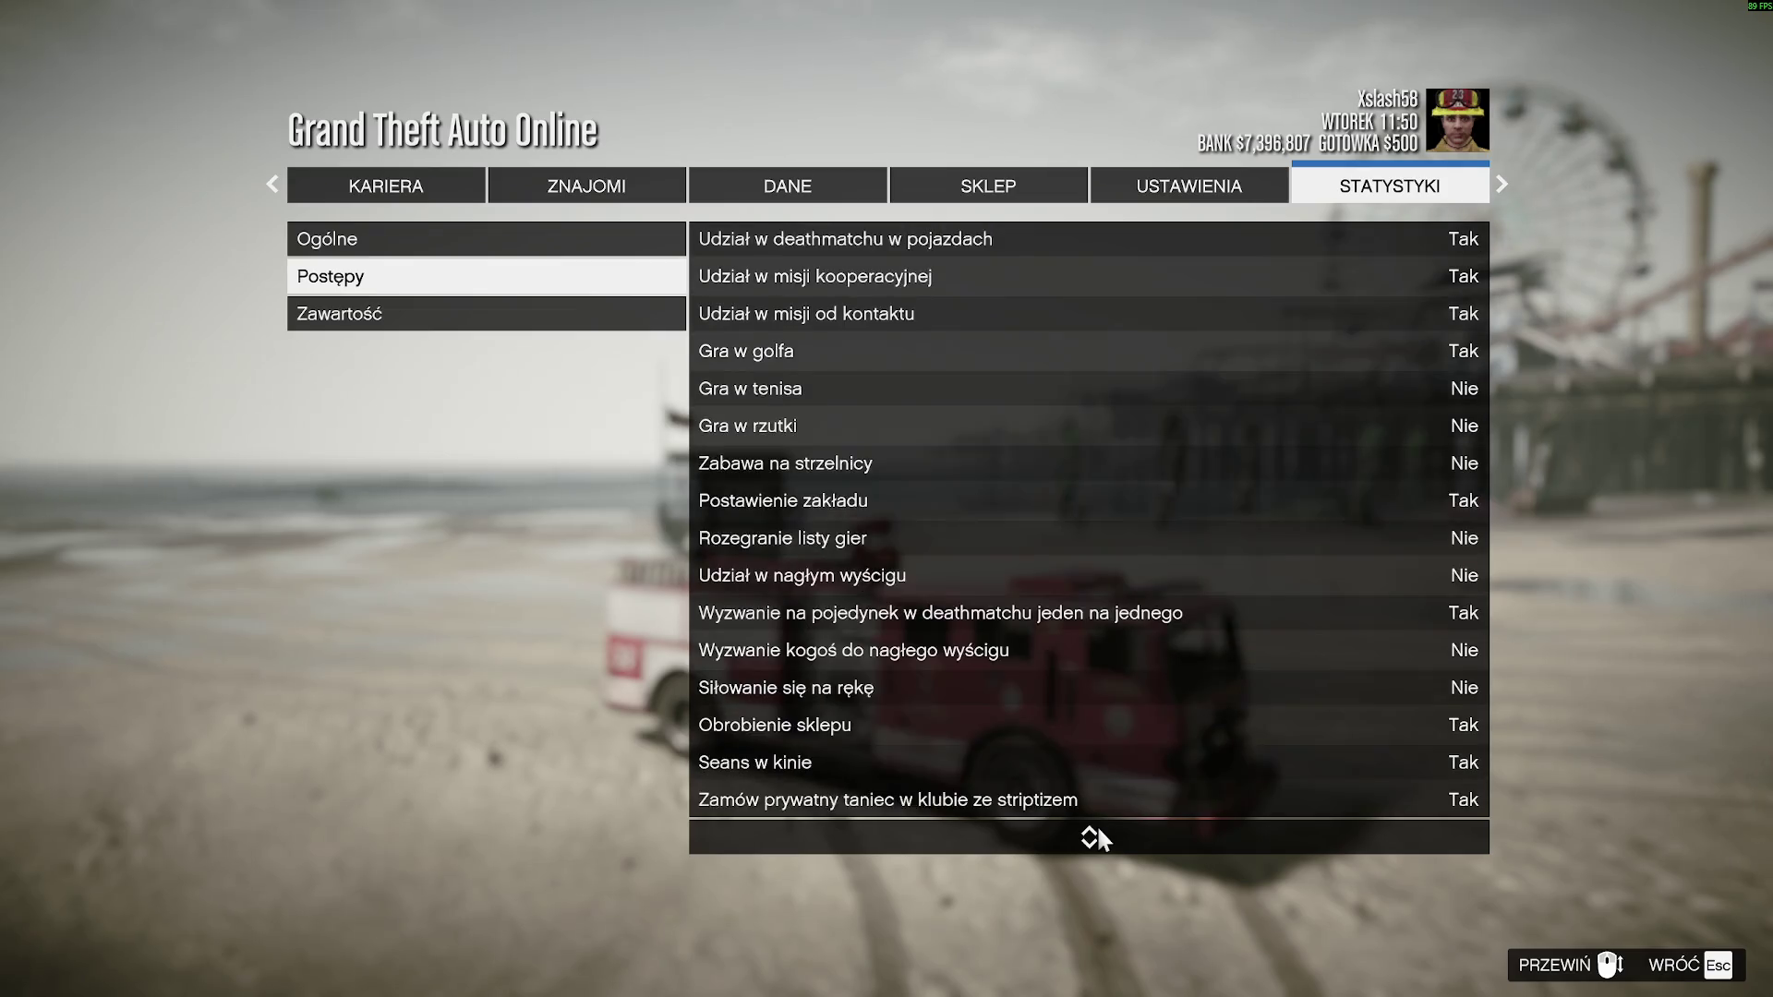
scroll(1098, 831, up, 9)
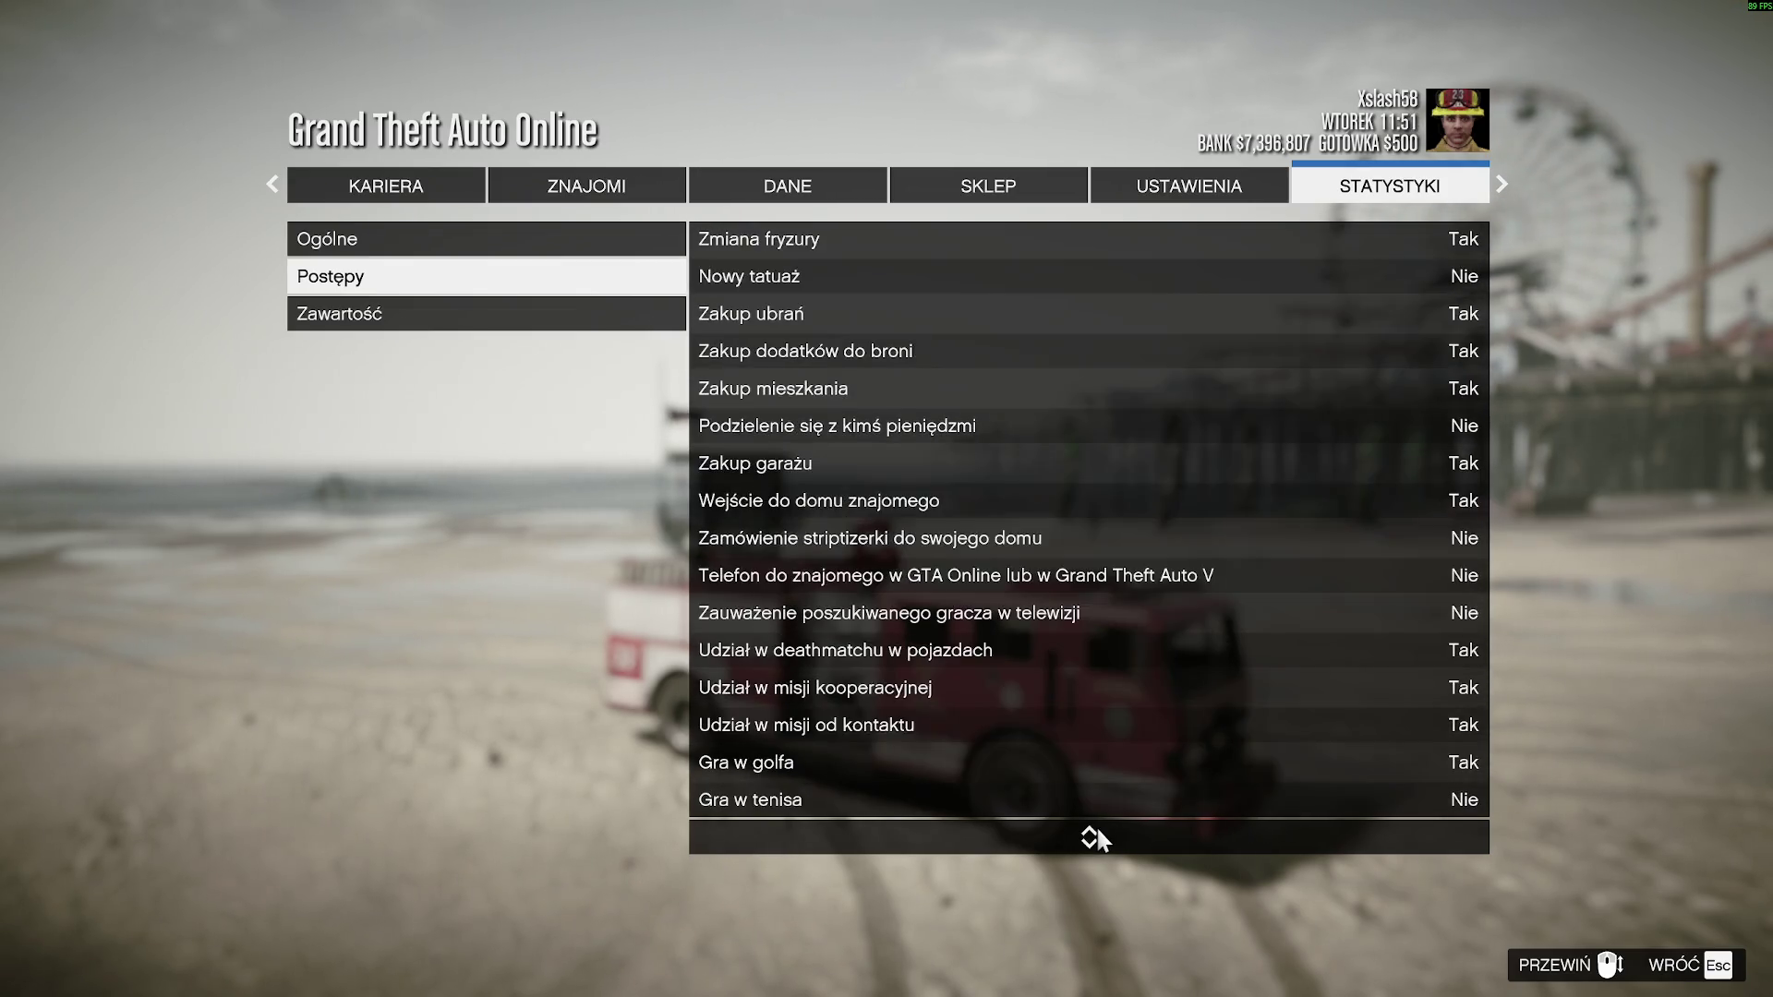
click(510, 251)
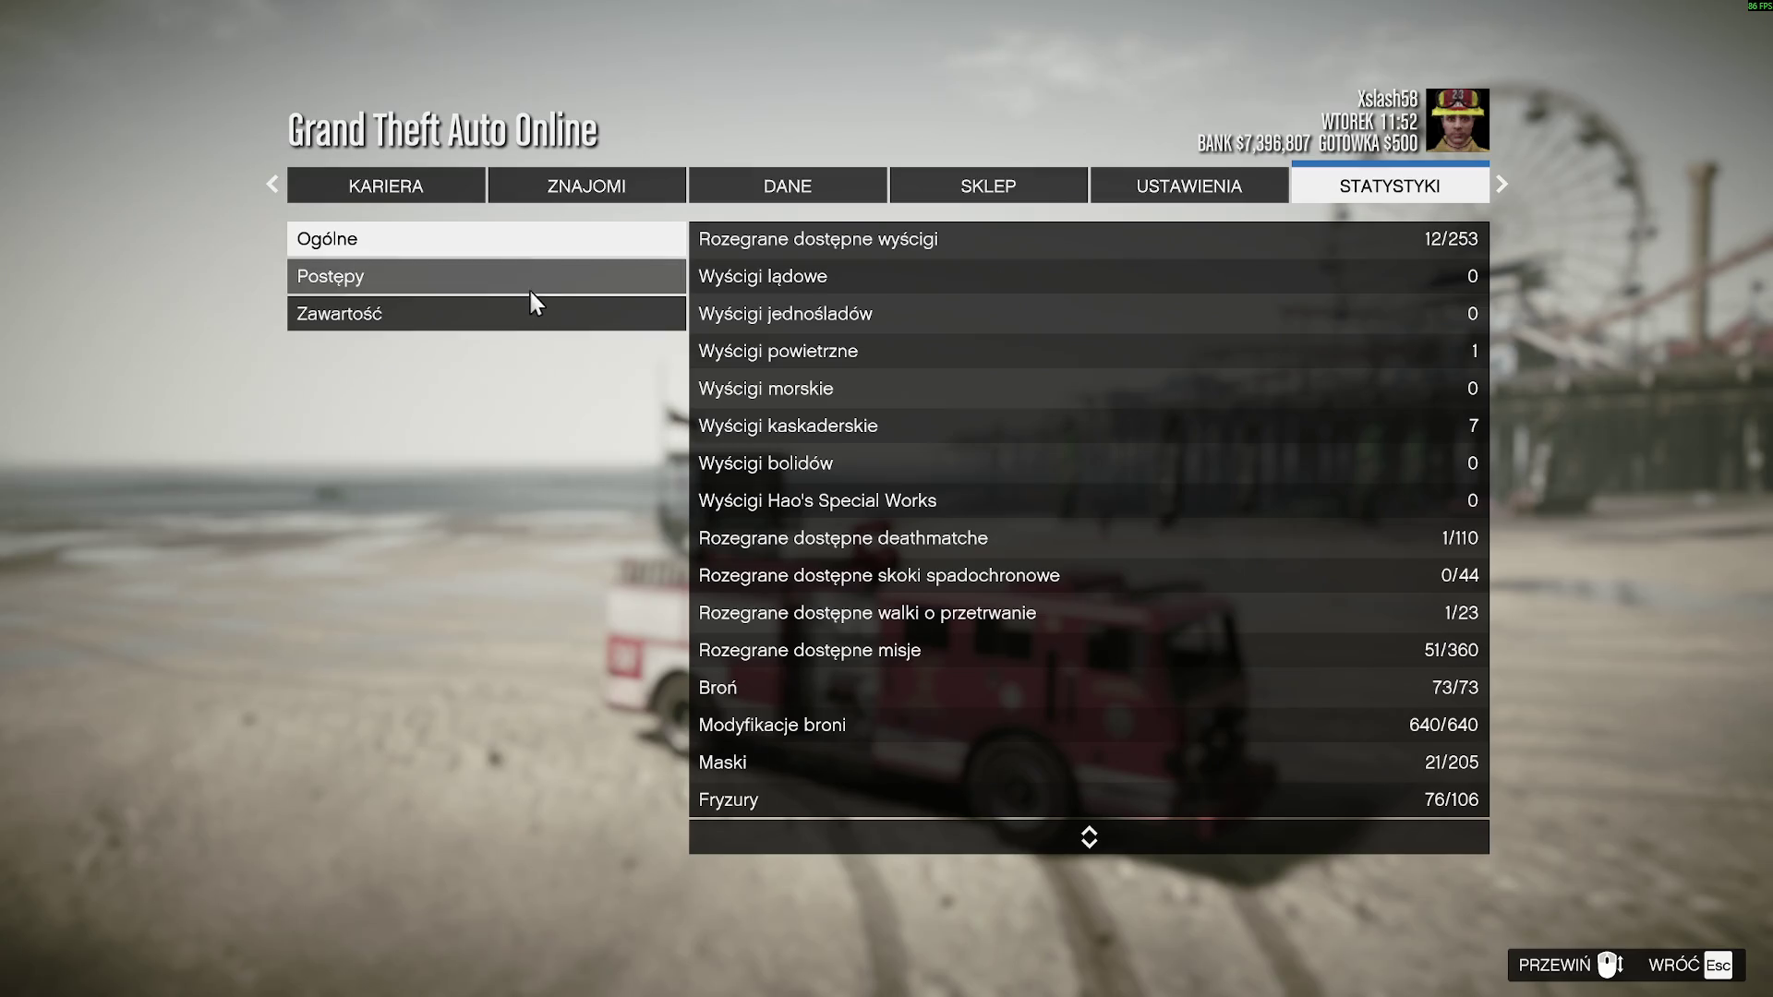
scroll(1094, 855, down, 4)
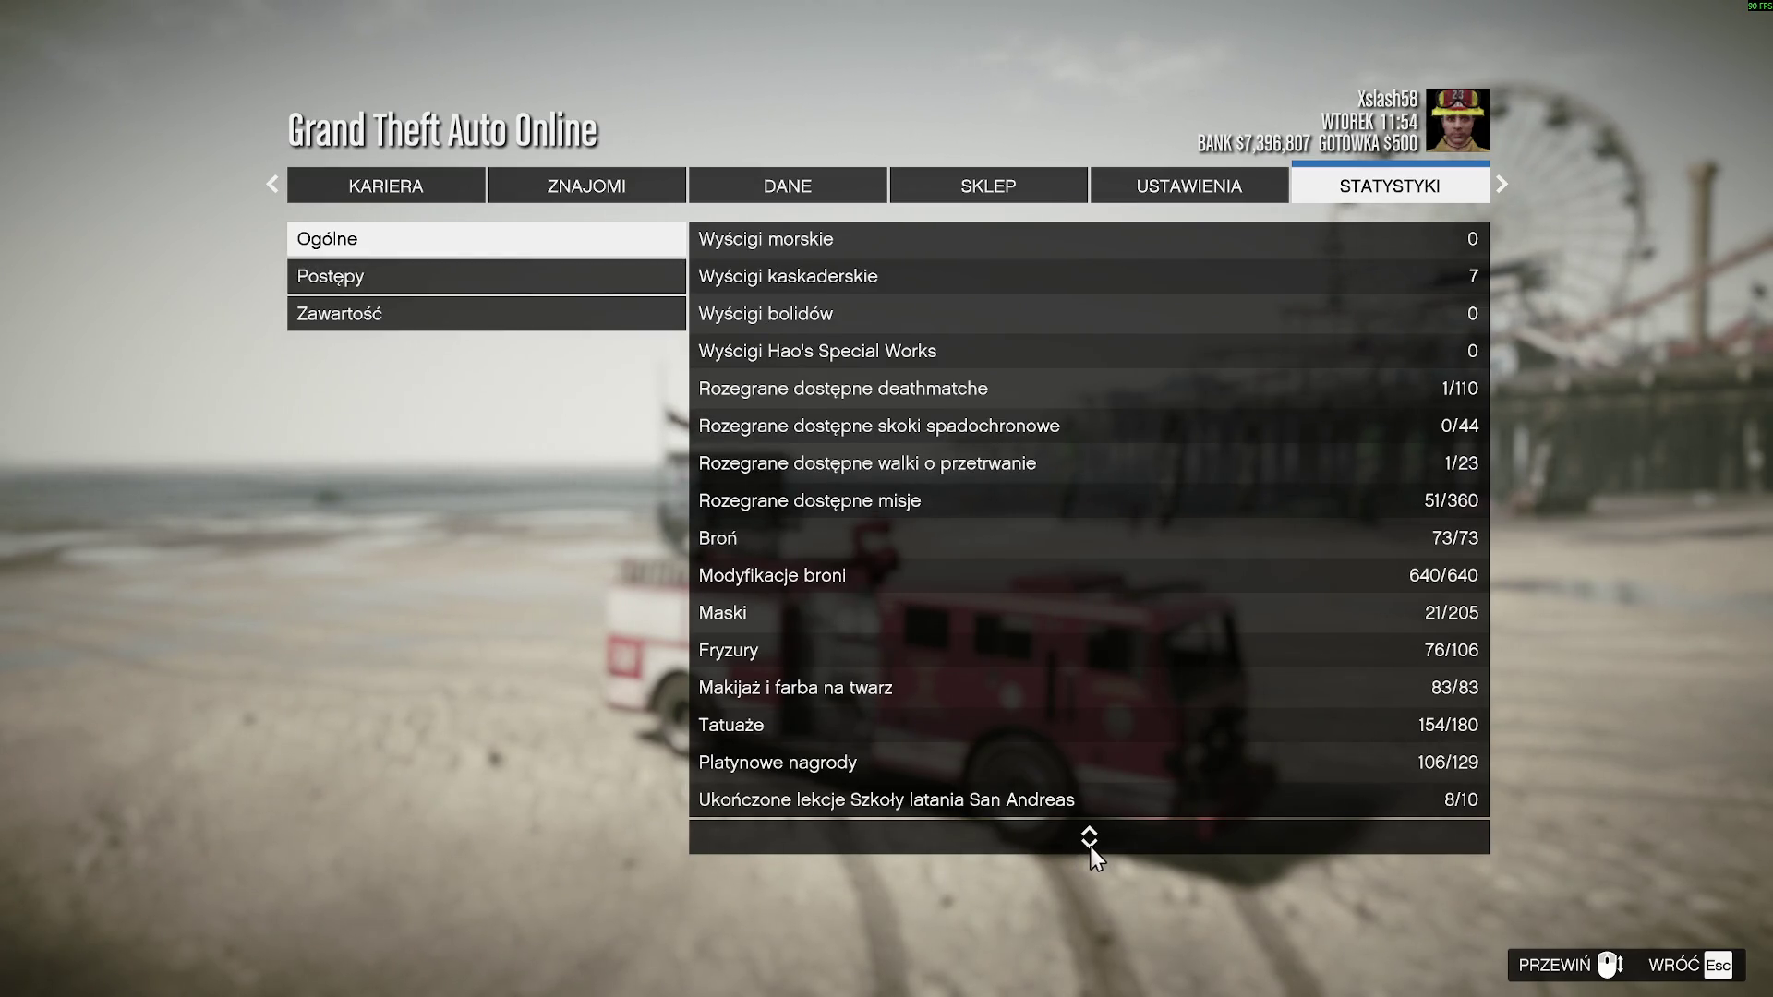
click(1087, 829)
- Leave the game for the Brave browser and load old.7tv.app
key(alt+Tab)
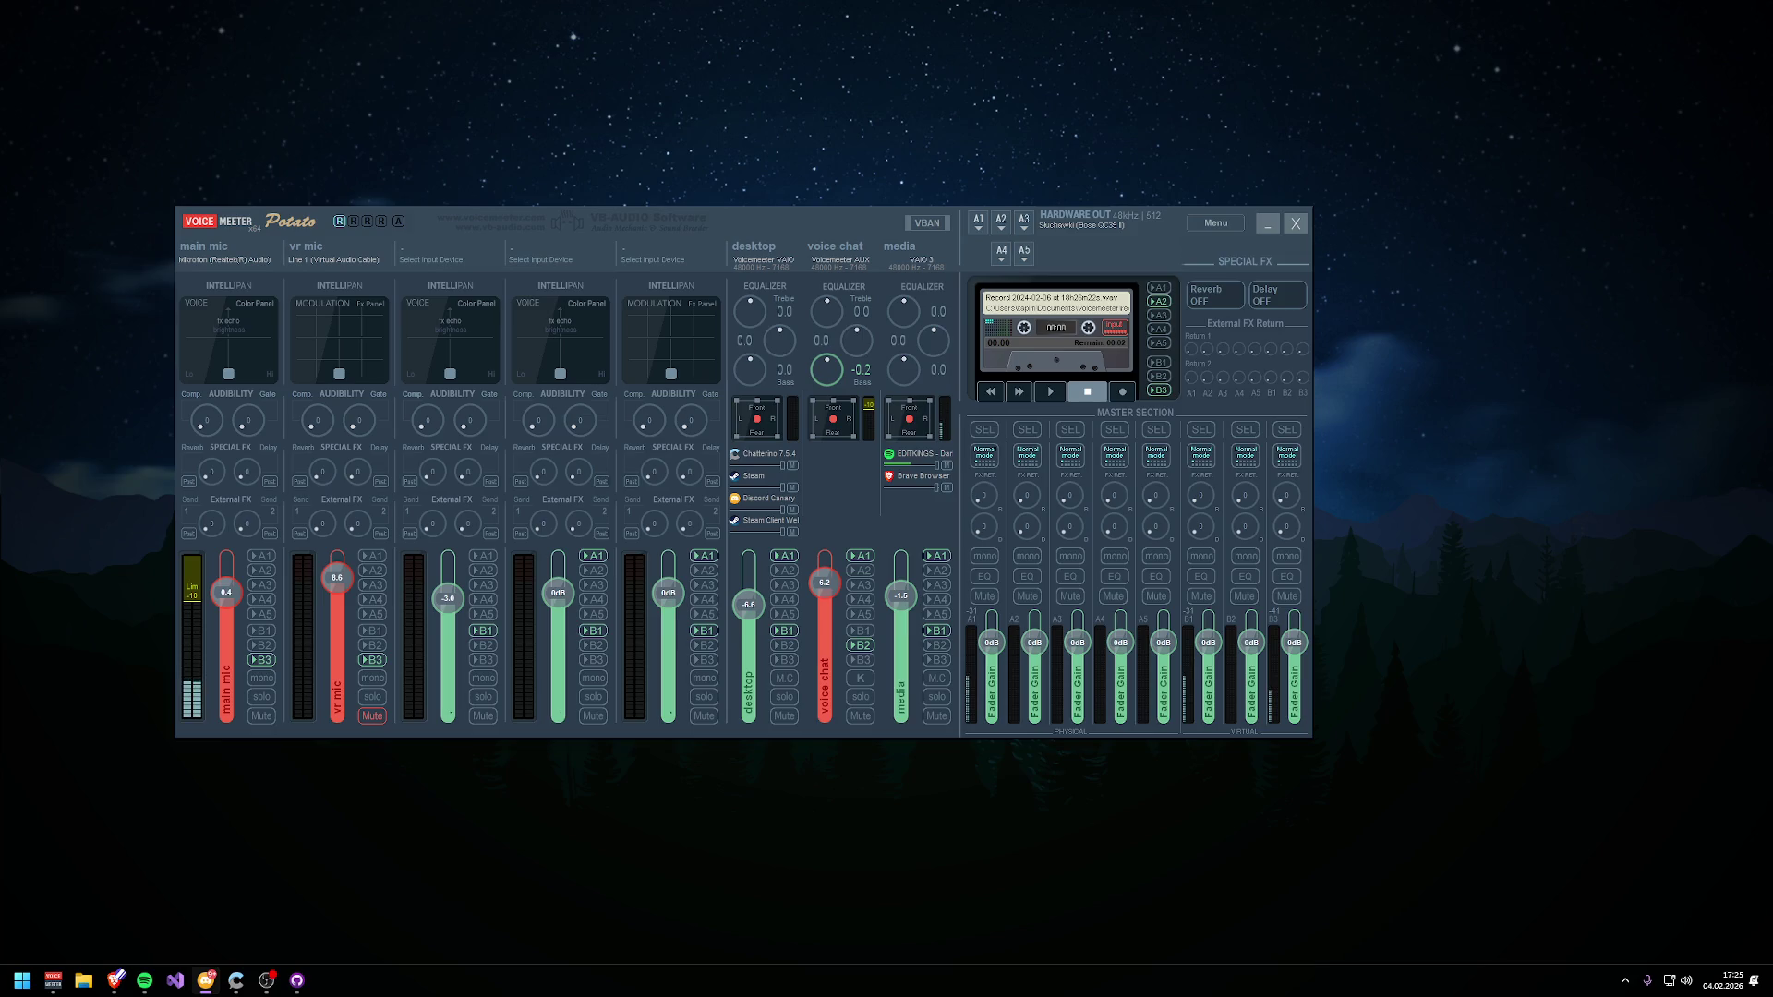
key(alt+Tab)
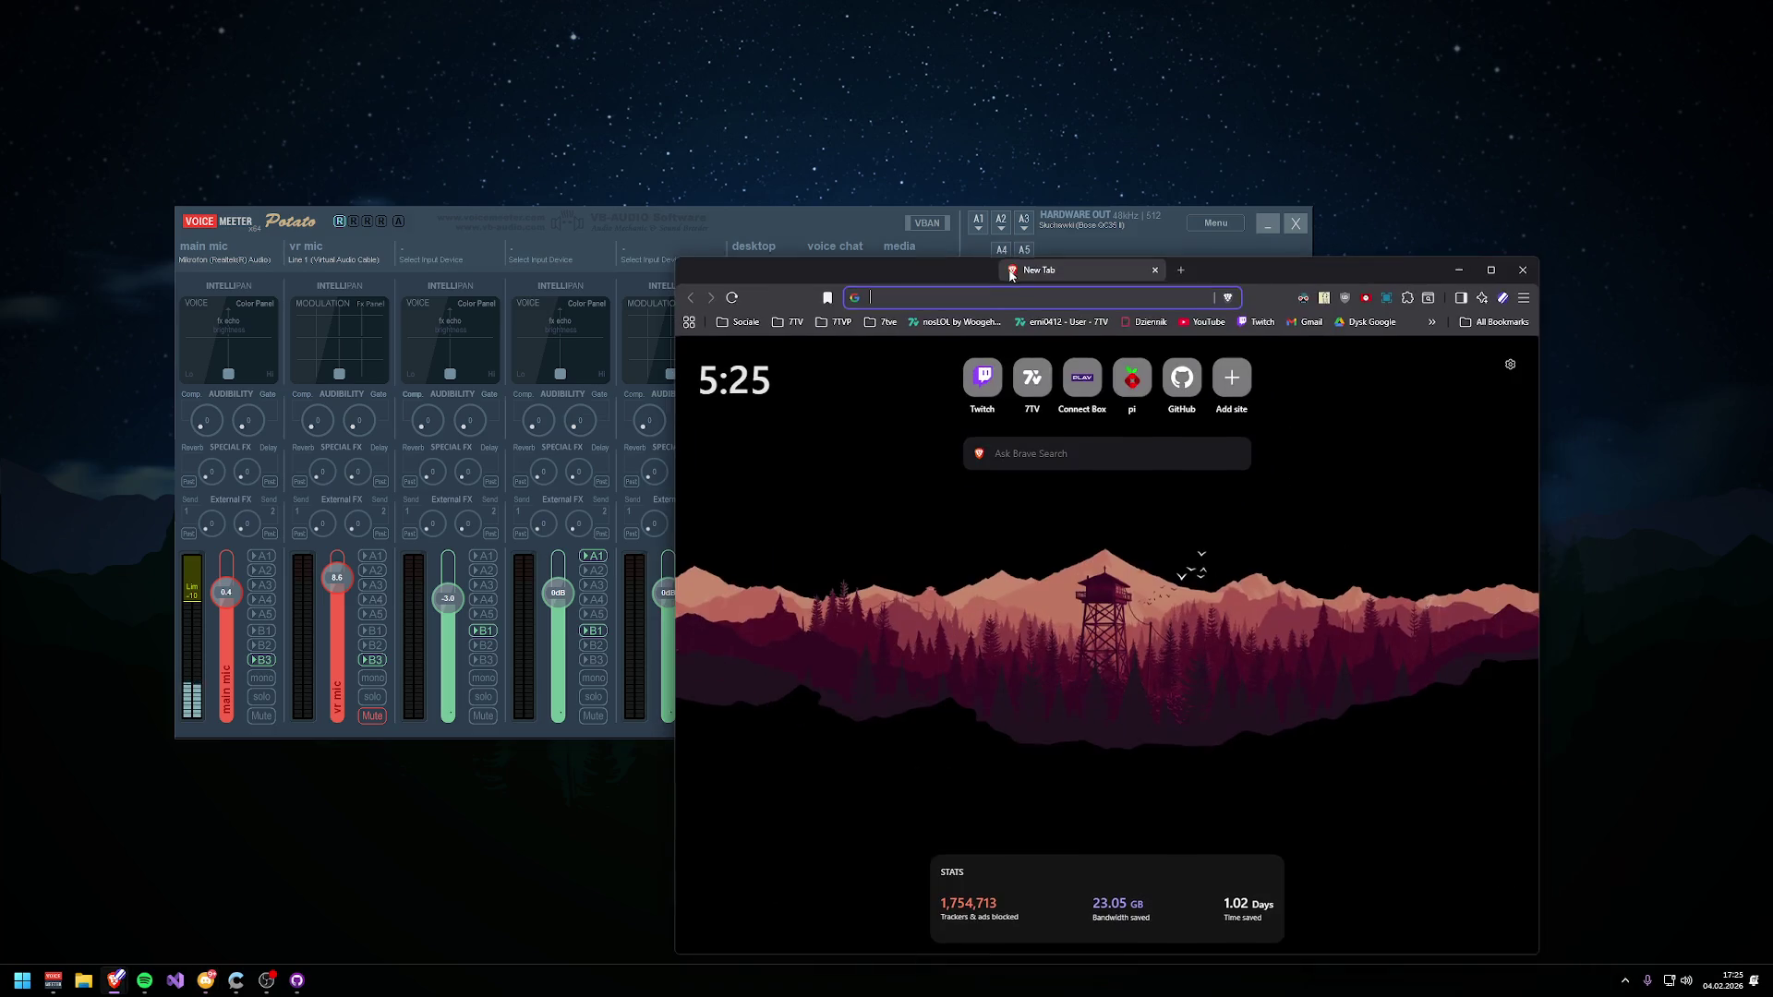
text(old.7tv.app)
key(Return)
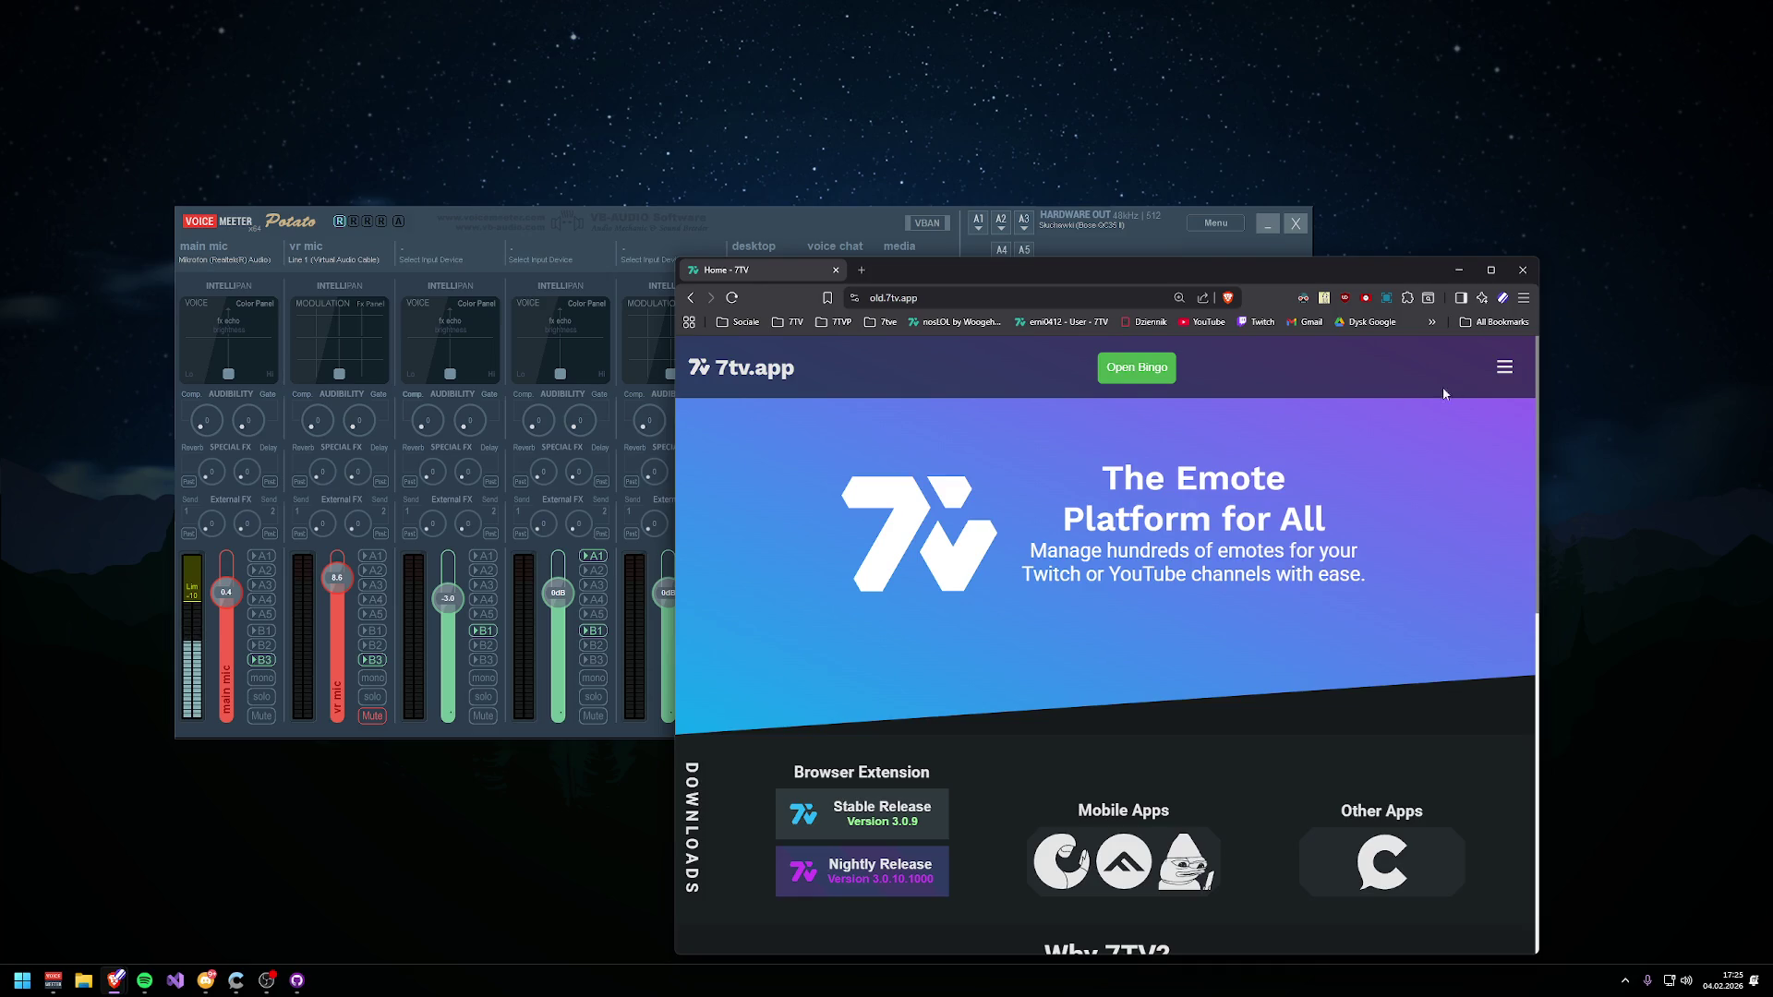
- Go to Admin > Mod Queue, filter the groups to Polish, and maximize the browser
click(1502, 367)
click(1131, 649)
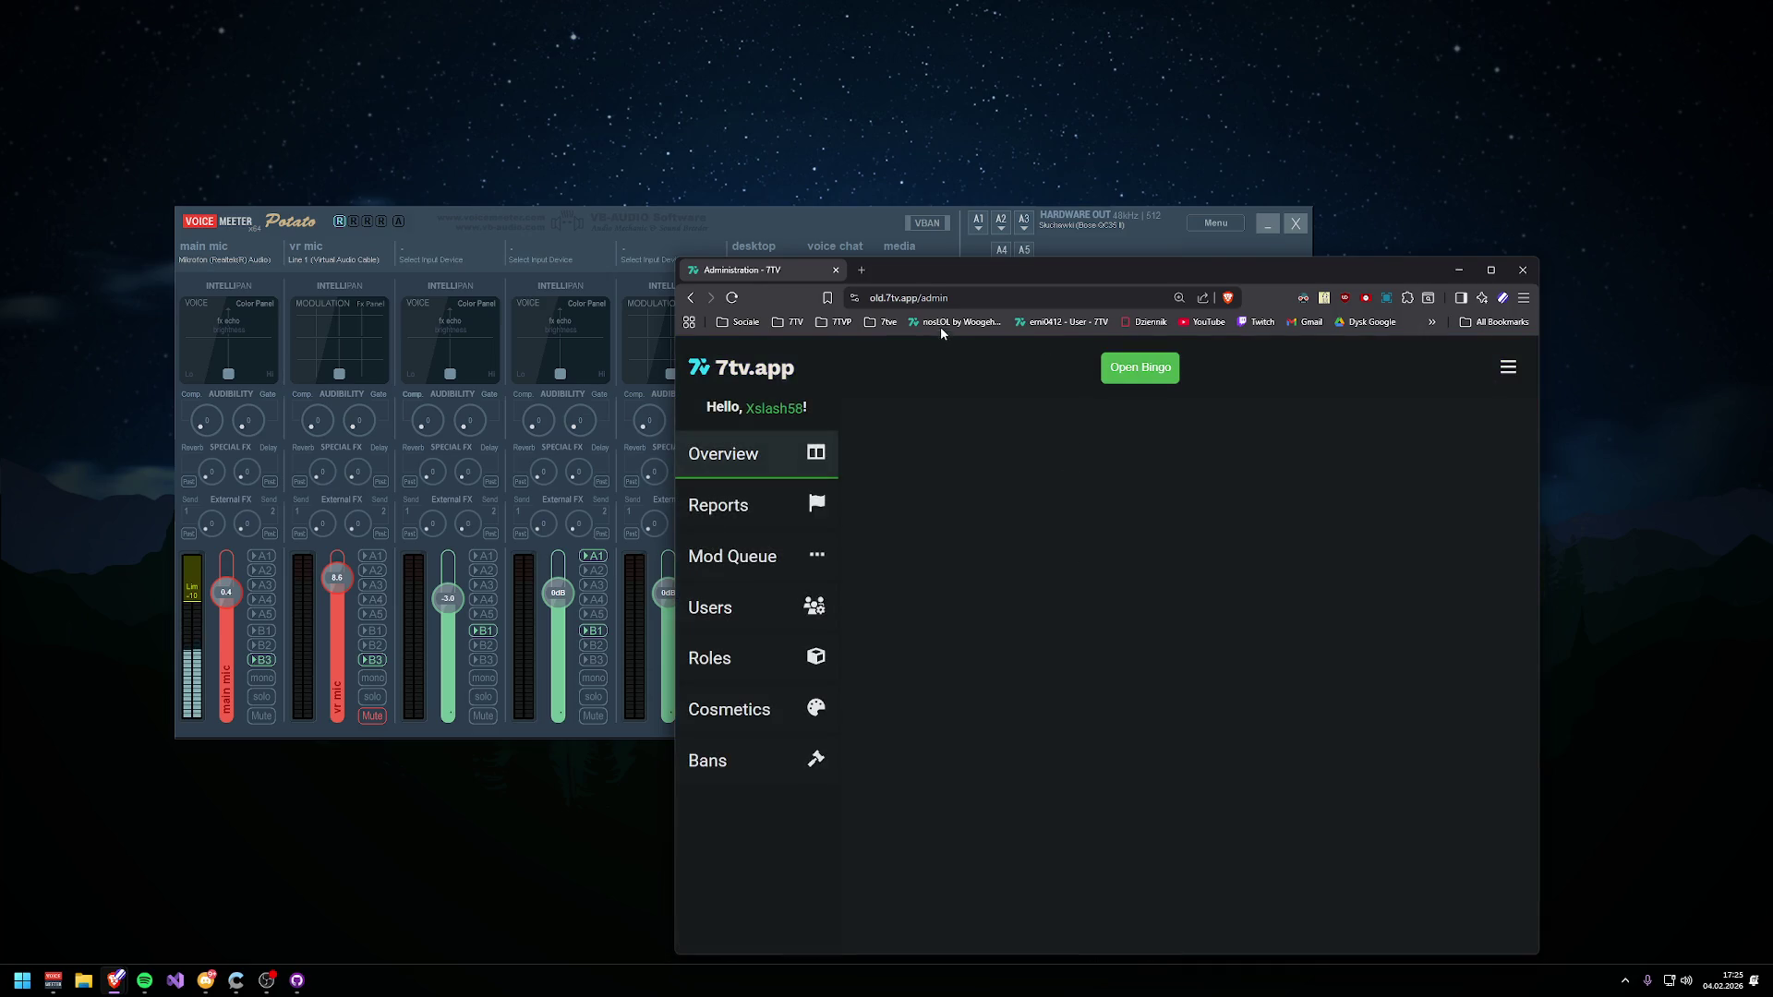
click(733, 555)
click(1215, 419)
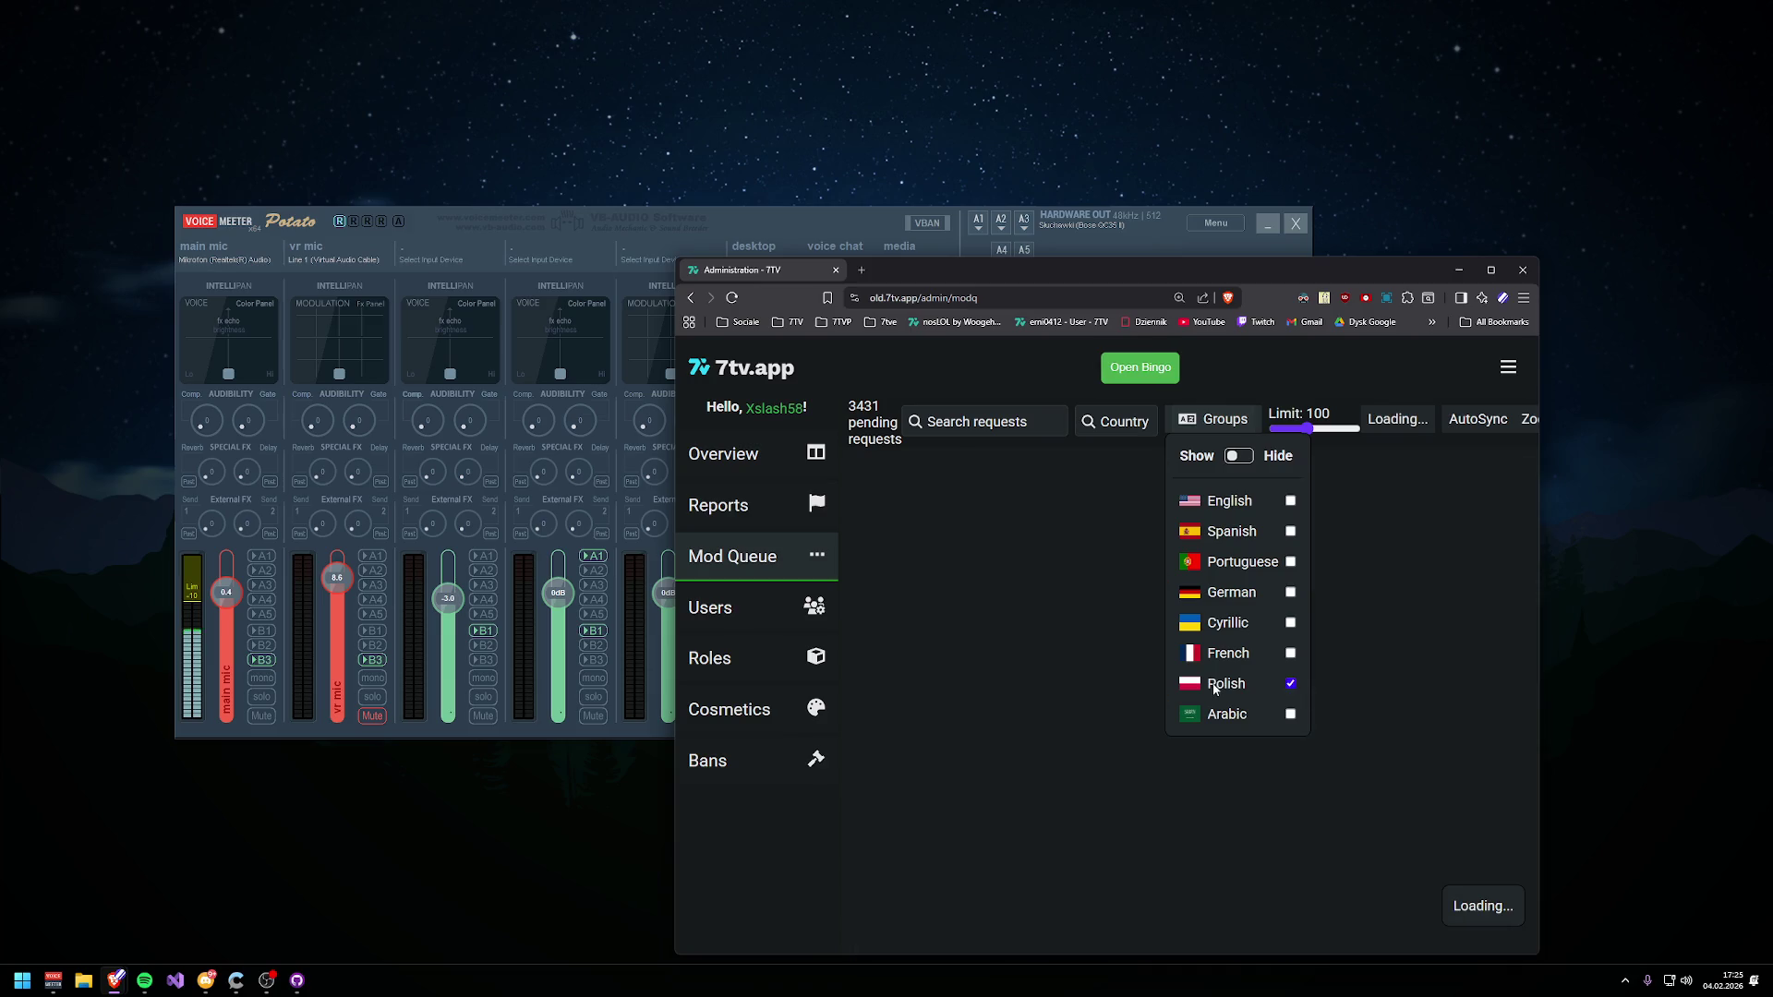
key(super+Up)
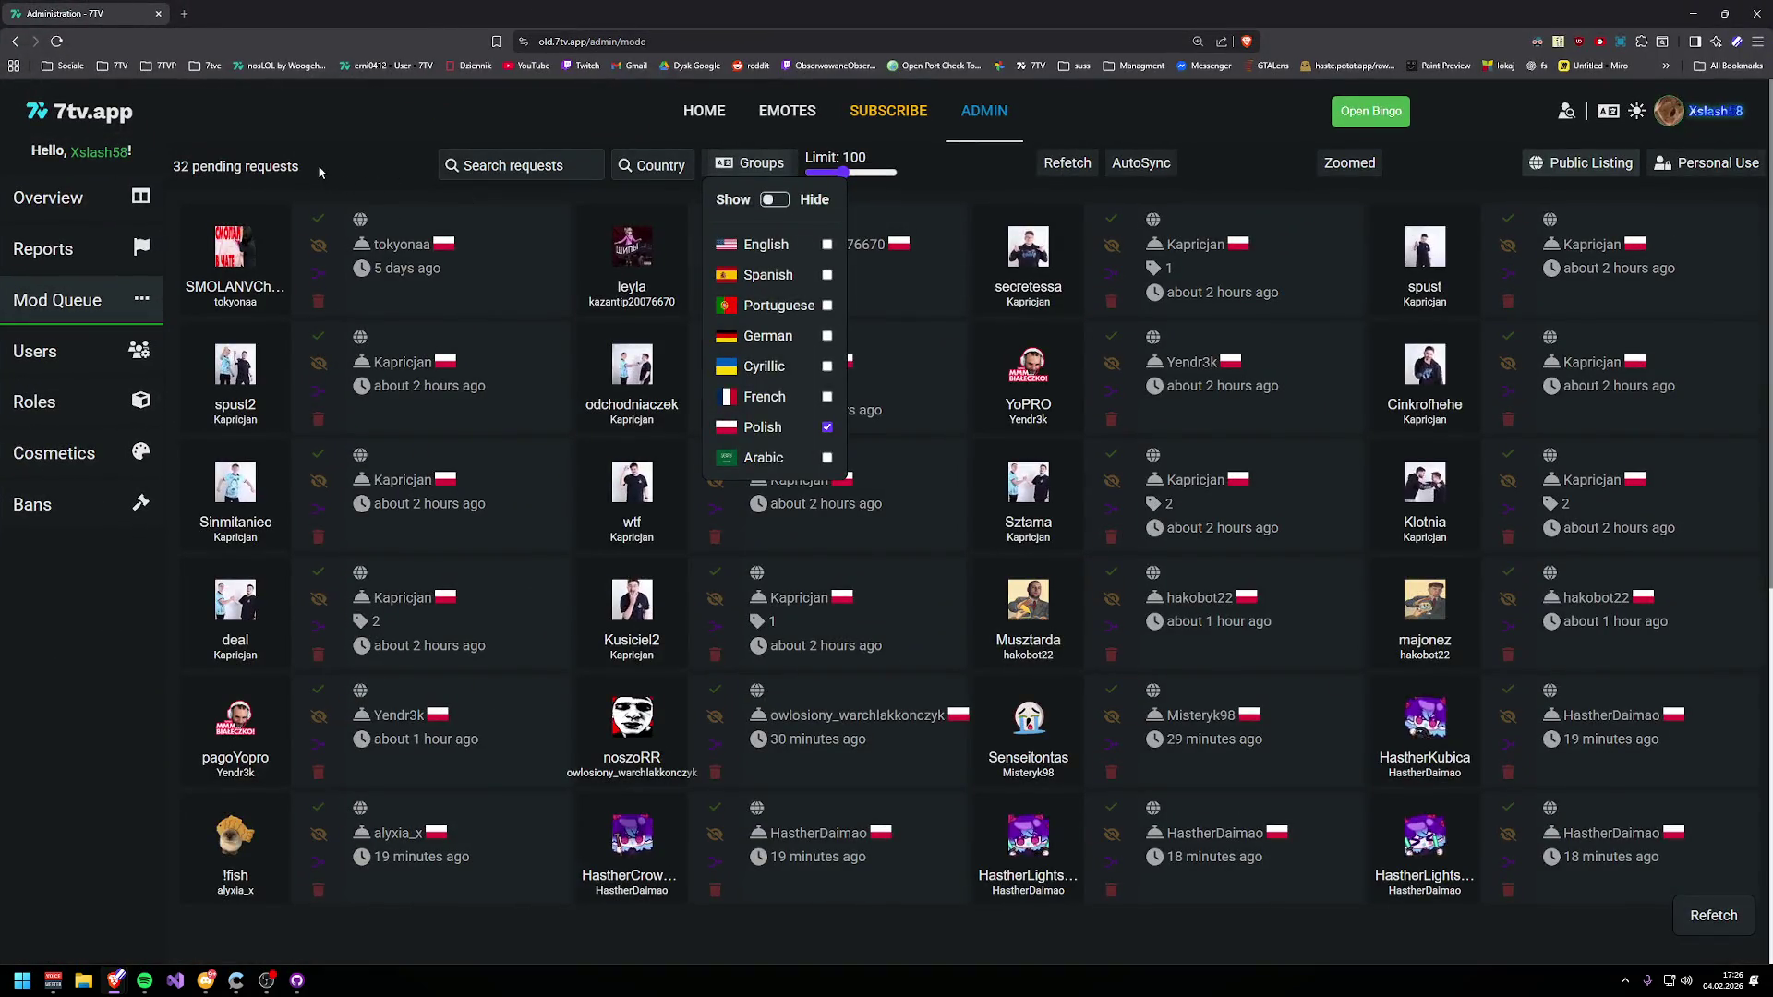
click(317, 218)
click(714, 219)
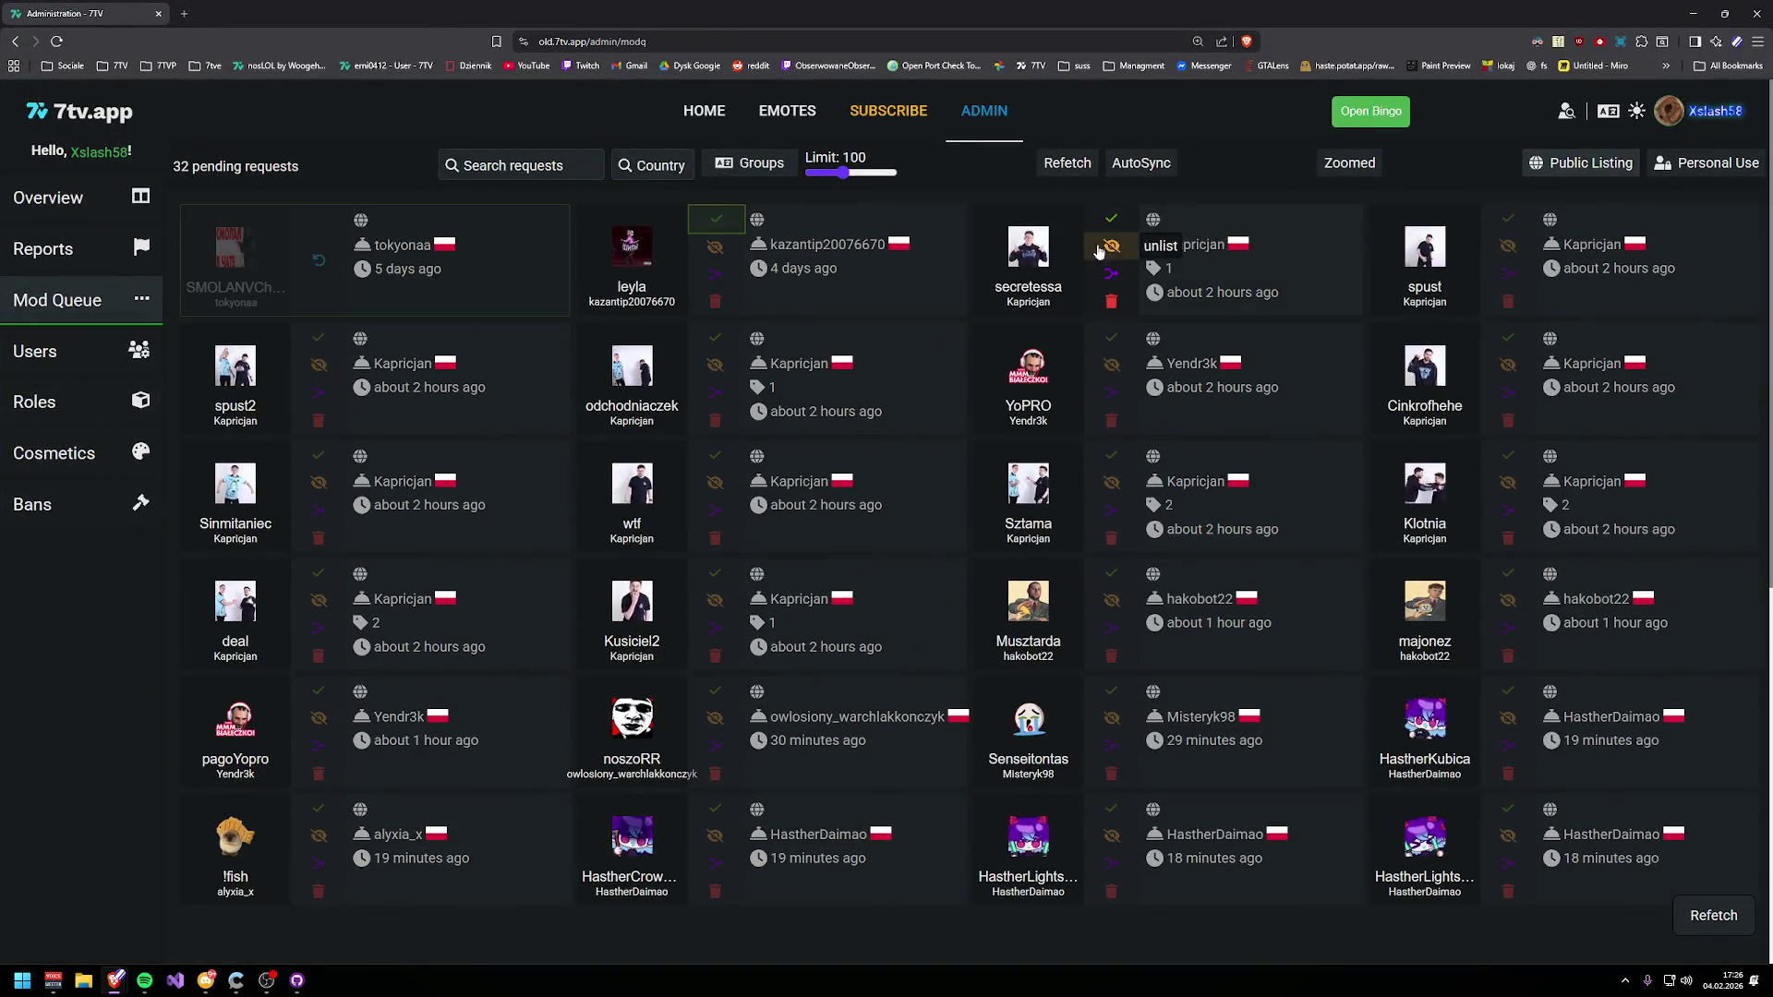
click(1351, 164)
scroll(858, 517, down, 8)
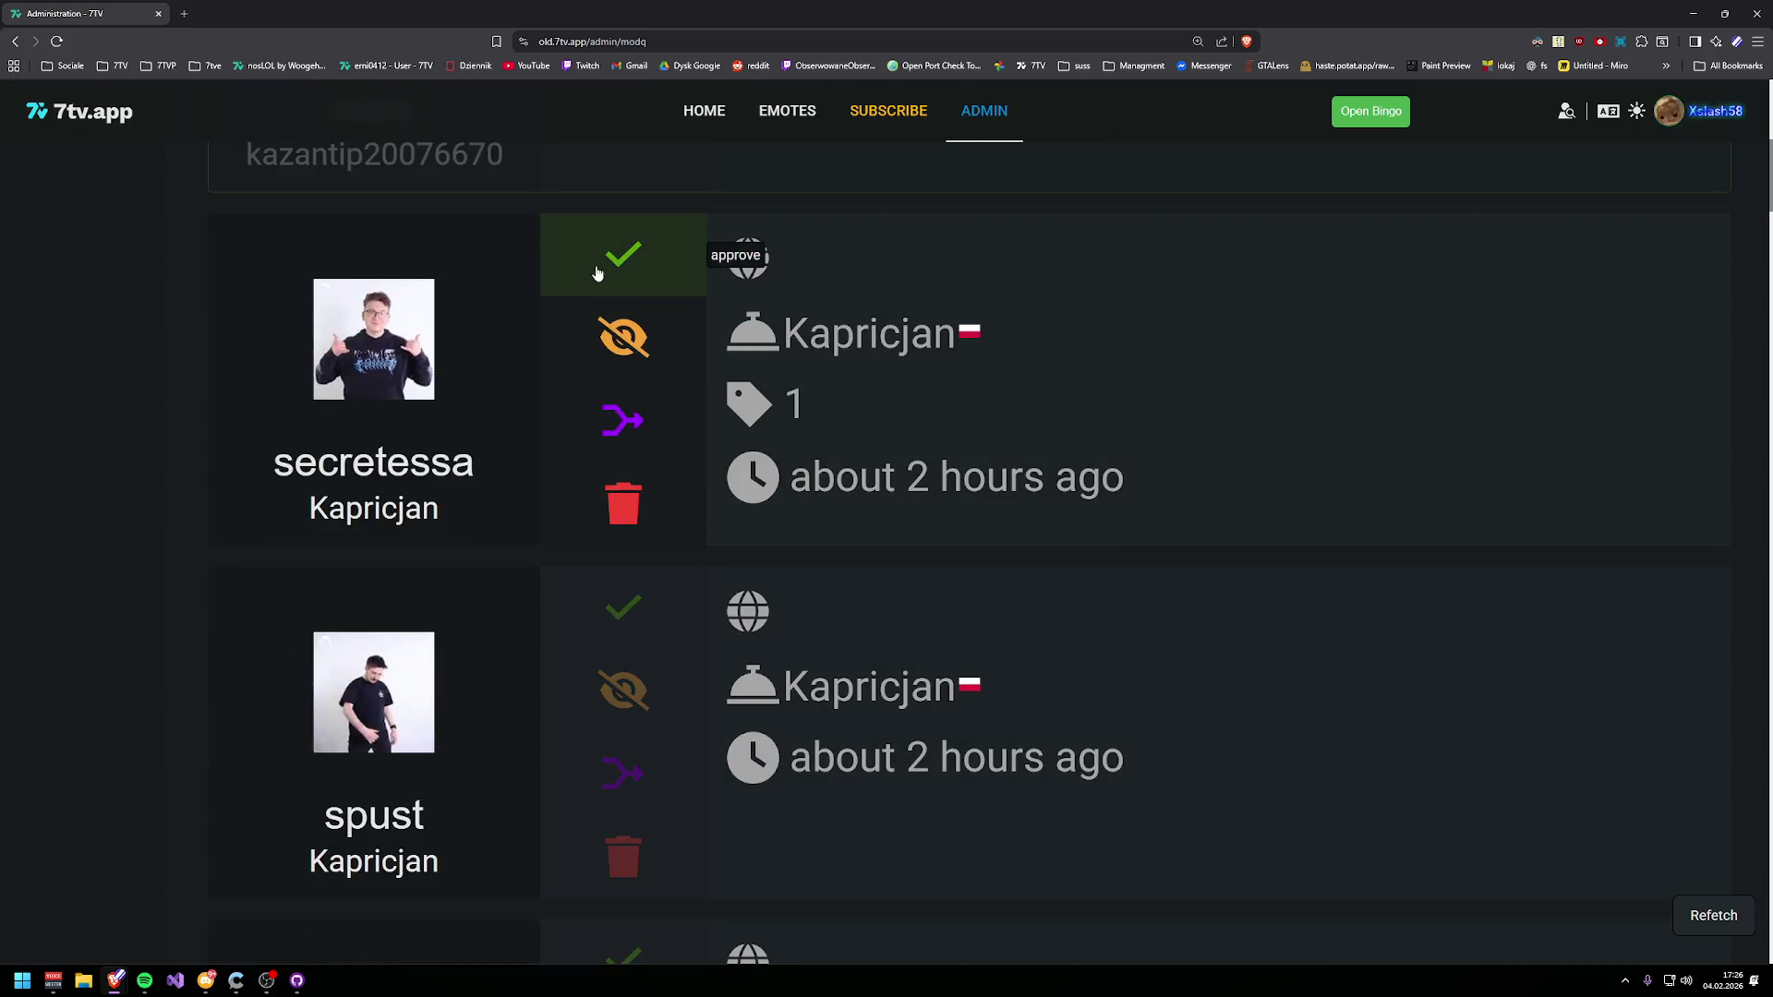
click(591, 603)
scroll(831, 665, down, 3)
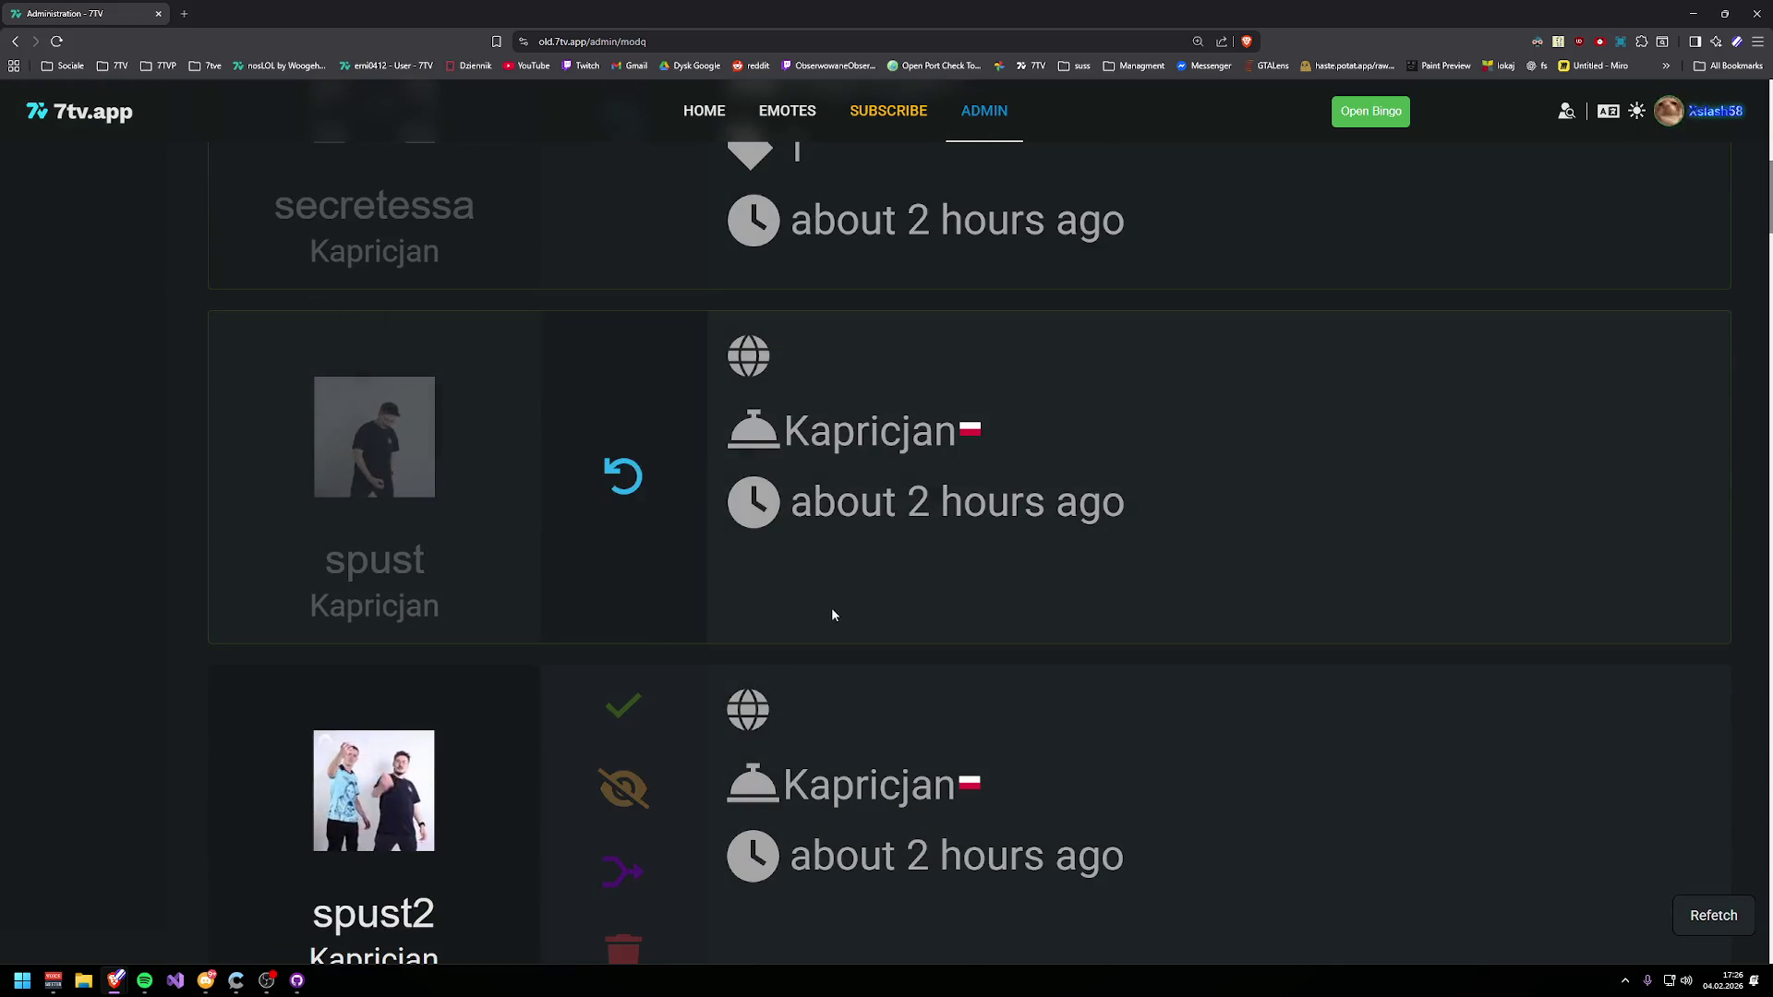
click(624, 475)
click(626, 434)
scroll(874, 773, down, 7)
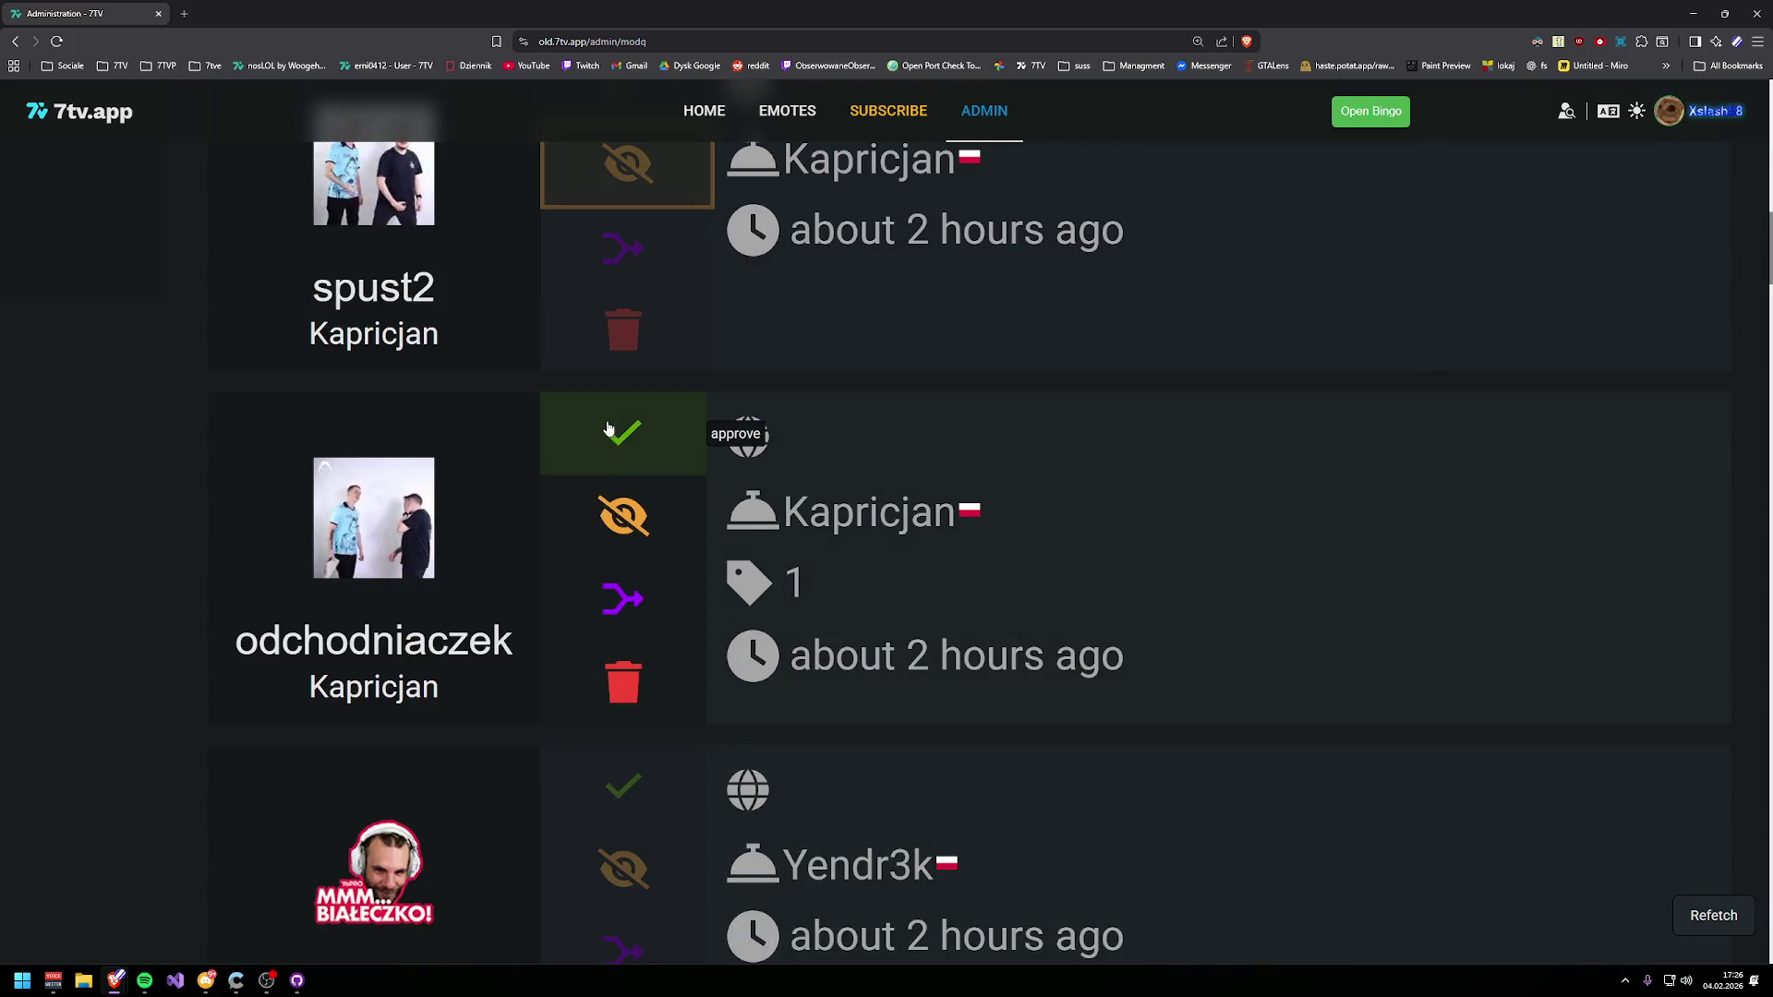
scroll(840, 474, down, 4)
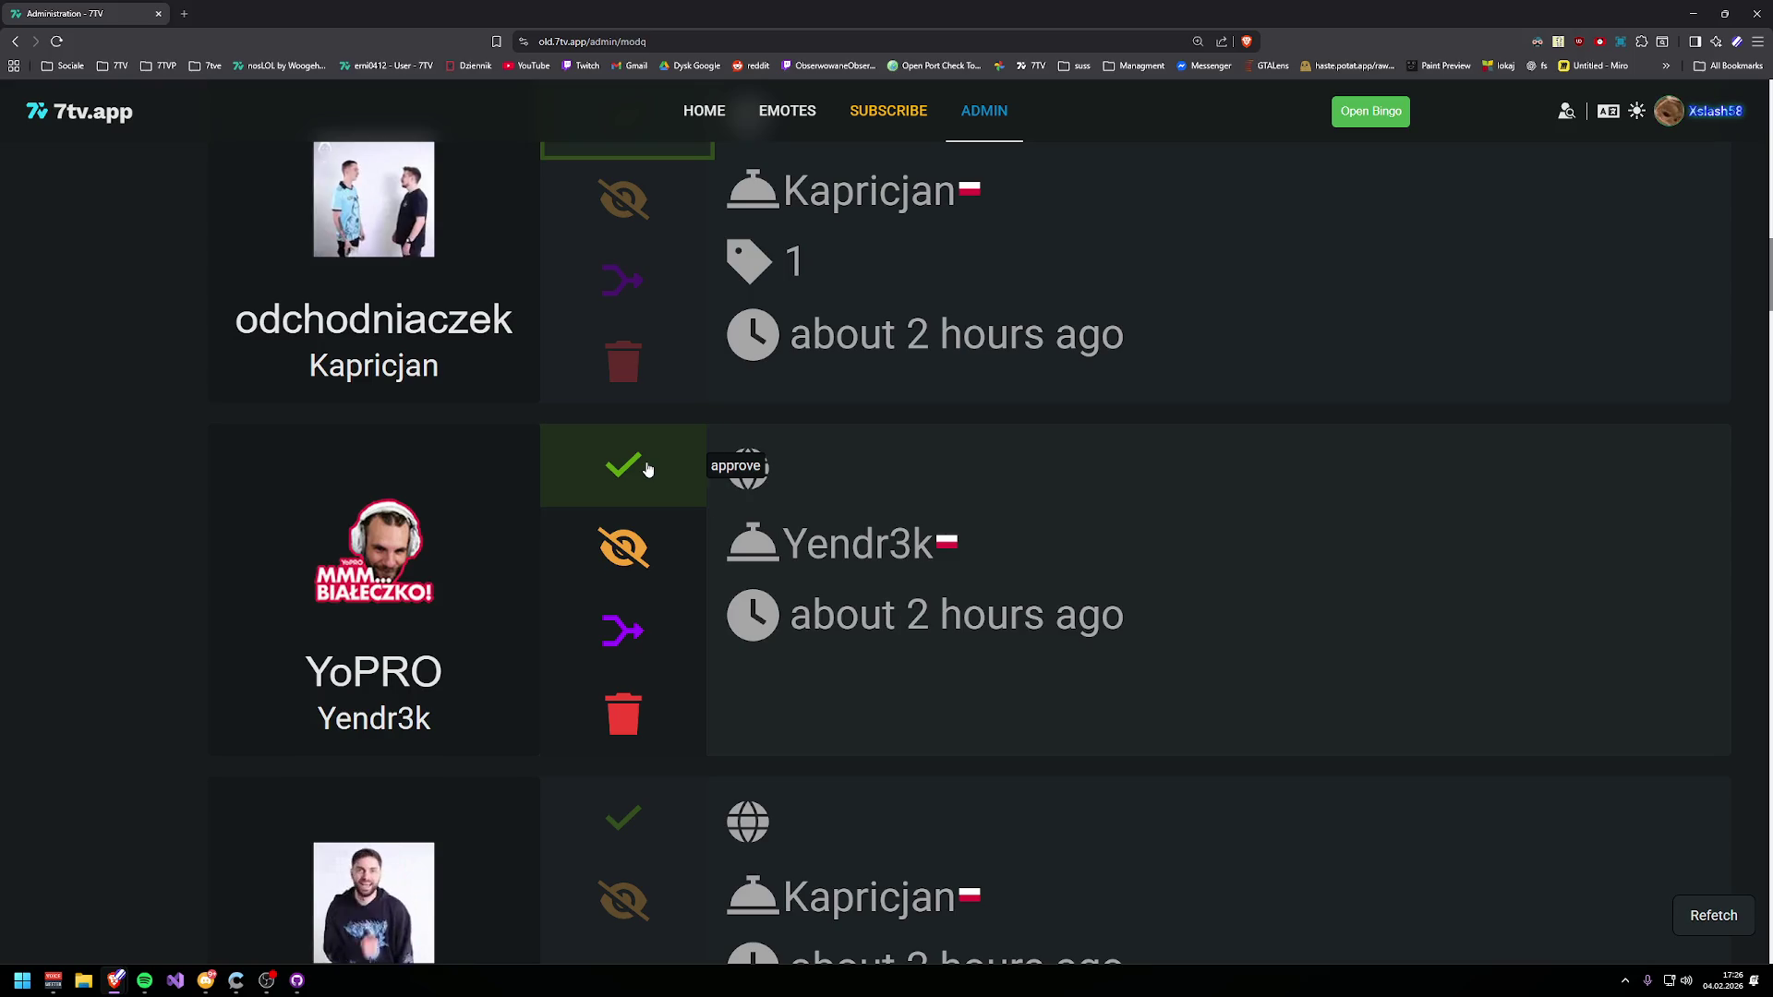
scroll(822, 624, down, 6)
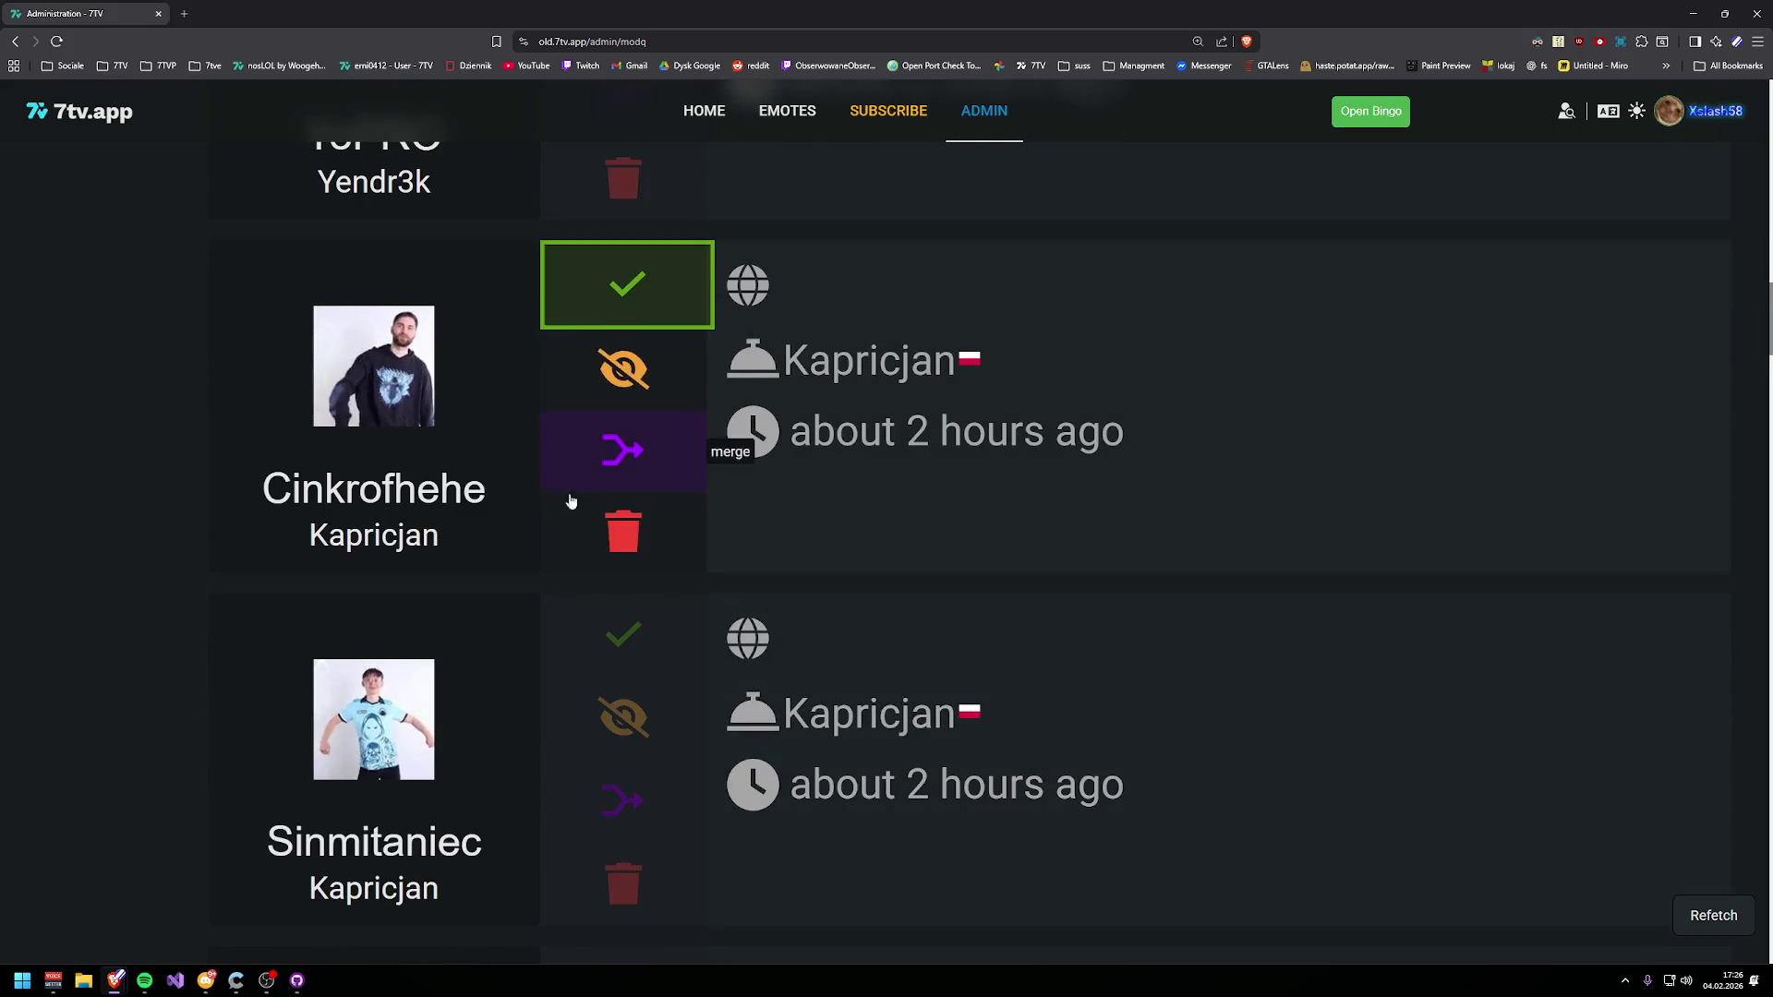
- Approve Sinmitaniec, wtf, Sztama, deal, Musztarda, majonez and pagoYopro, and unlist Kusiciel2
click(587, 216)
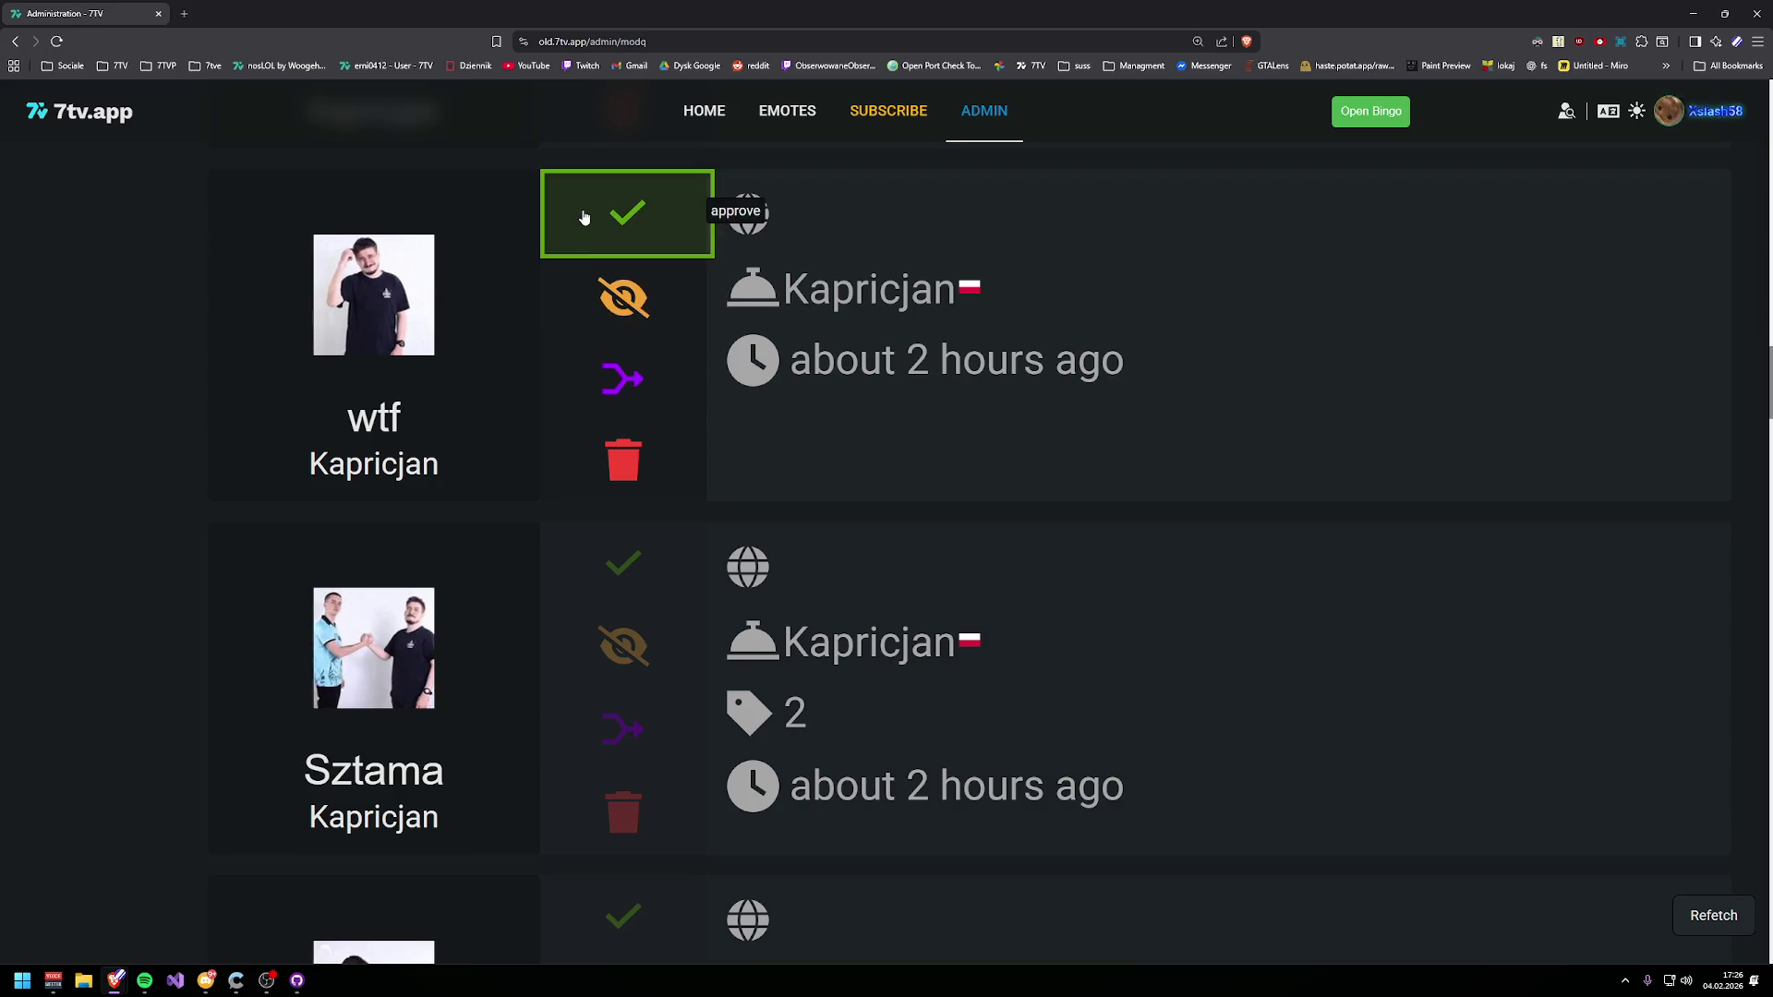
click(603, 571)
click(580, 563)
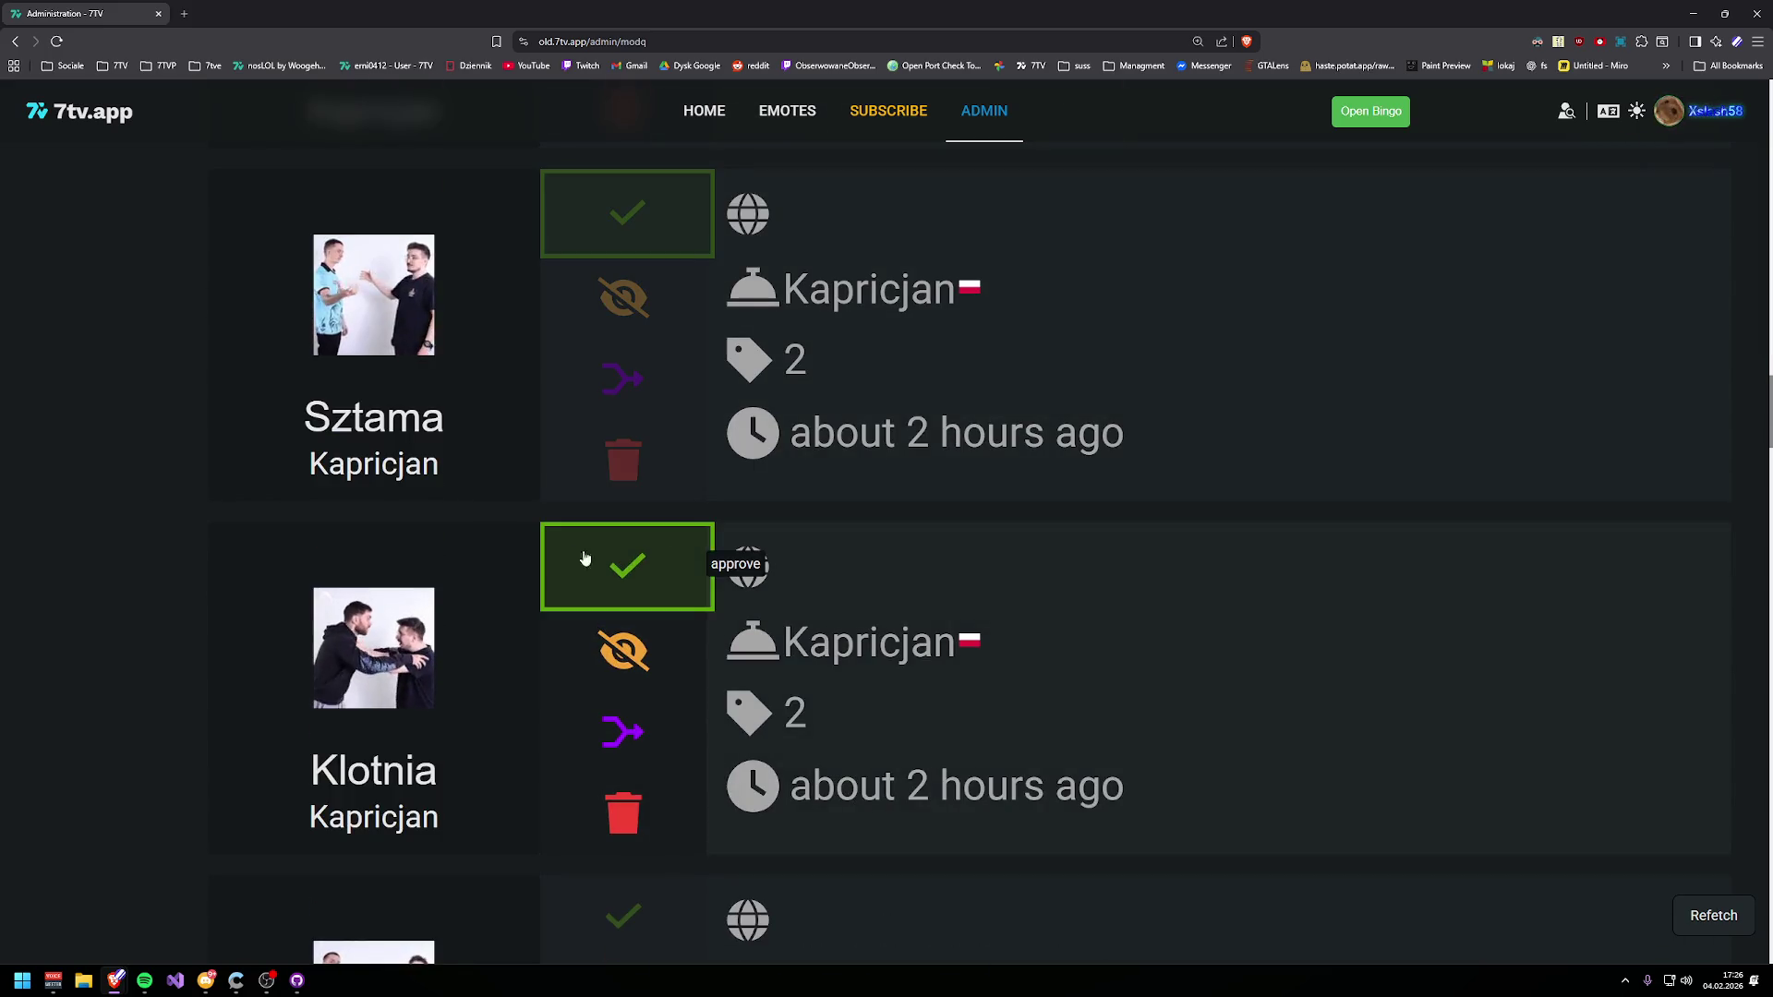
scroll(837, 753, down, 3)
click(610, 341)
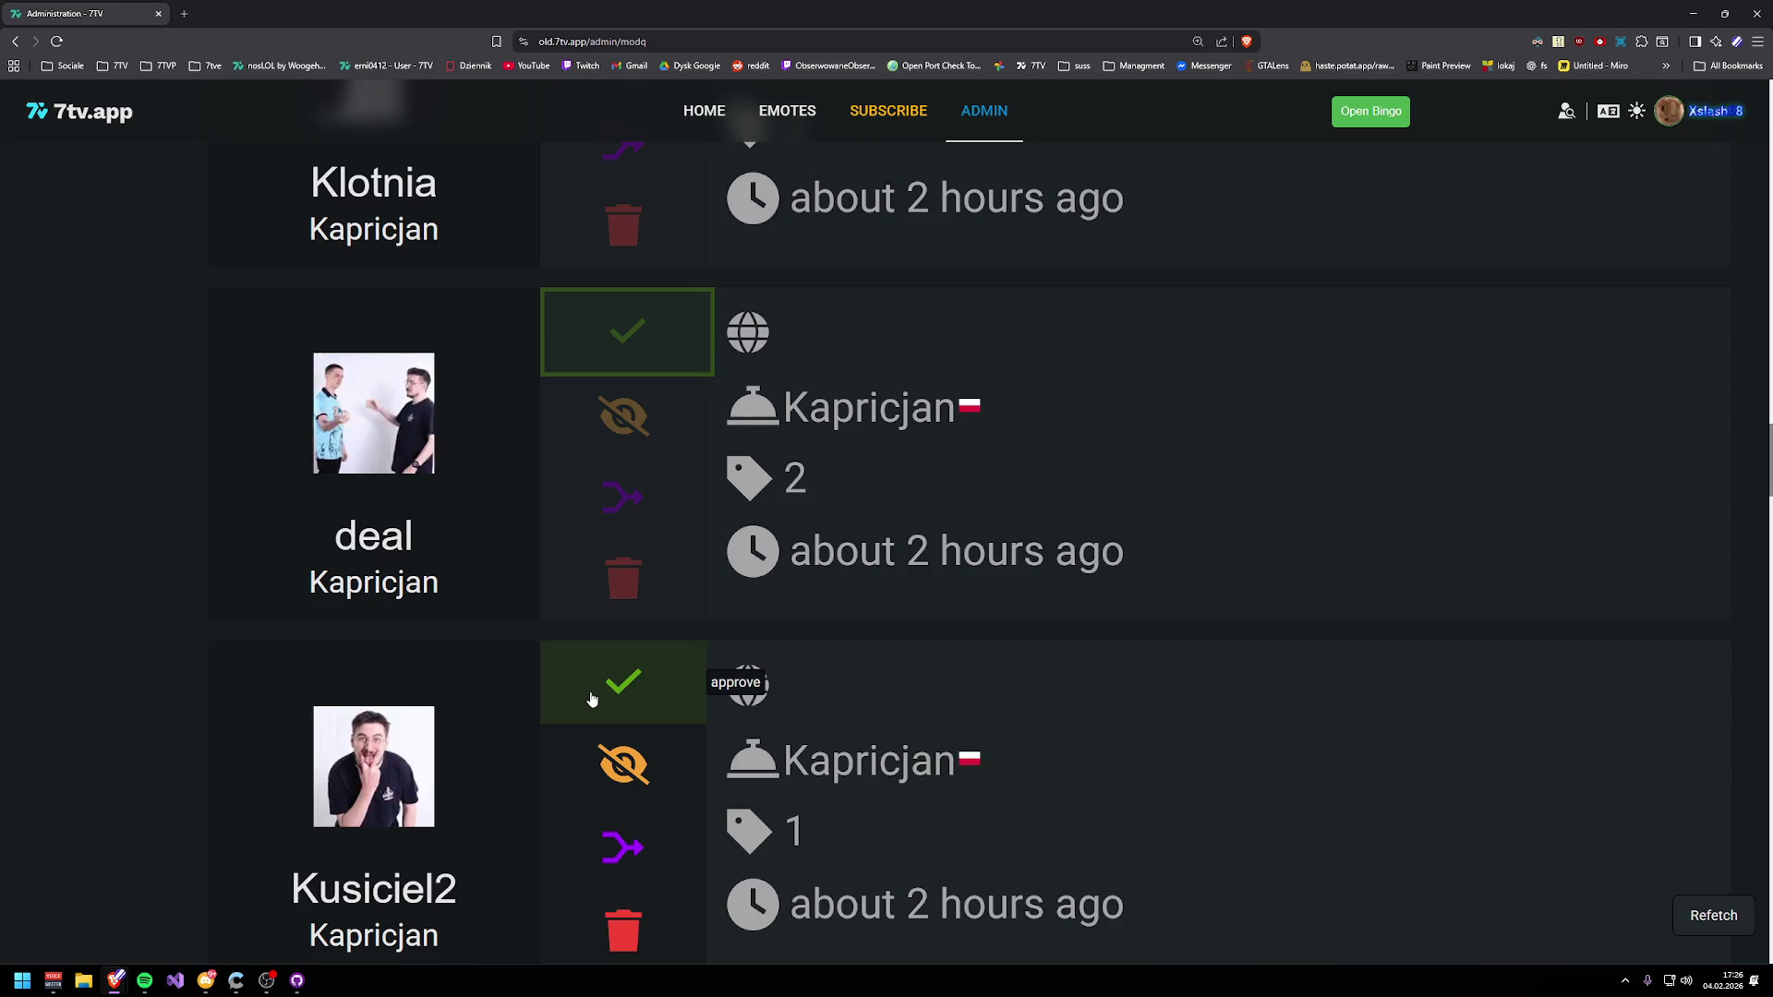
click(595, 779)
scroll(596, 779, down, 1)
click(614, 510)
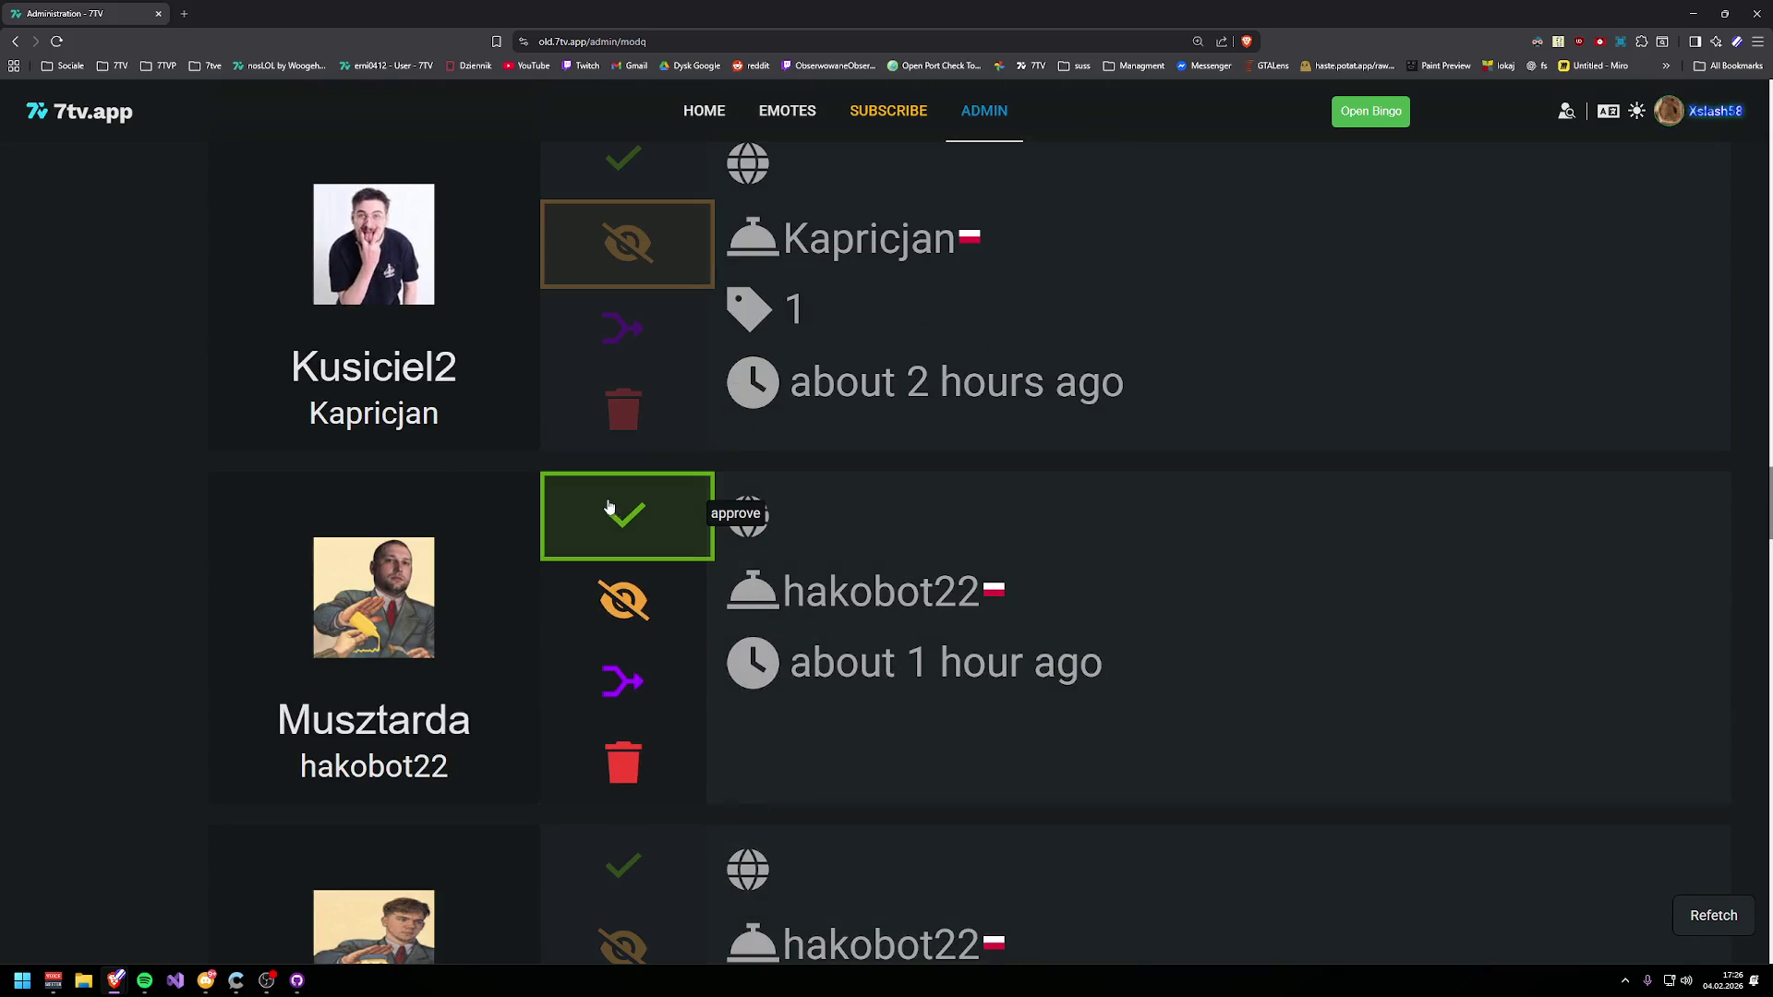
scroll(614, 510, down, 1)
click(621, 457)
scroll(642, 410, down, 1)
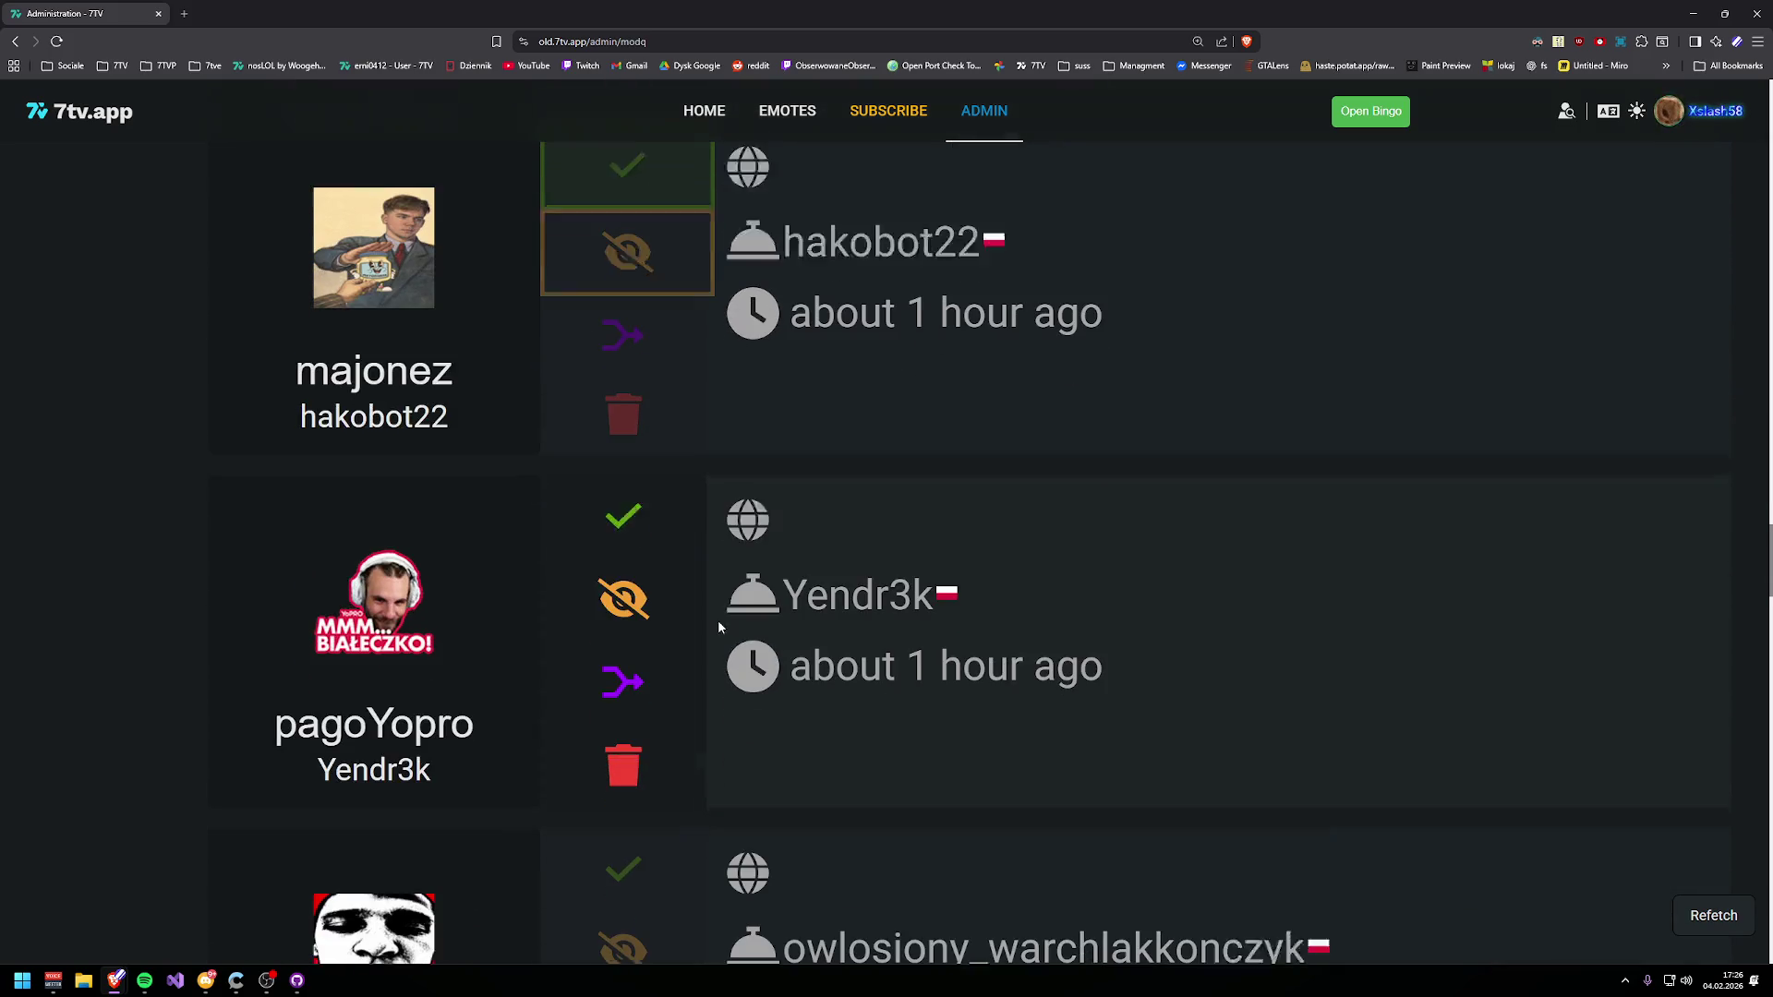
click(619, 182)
click(637, 471)
- Reload the mod queue page and restore the browser to a smaller window
scroll(831, 400, up, 2)
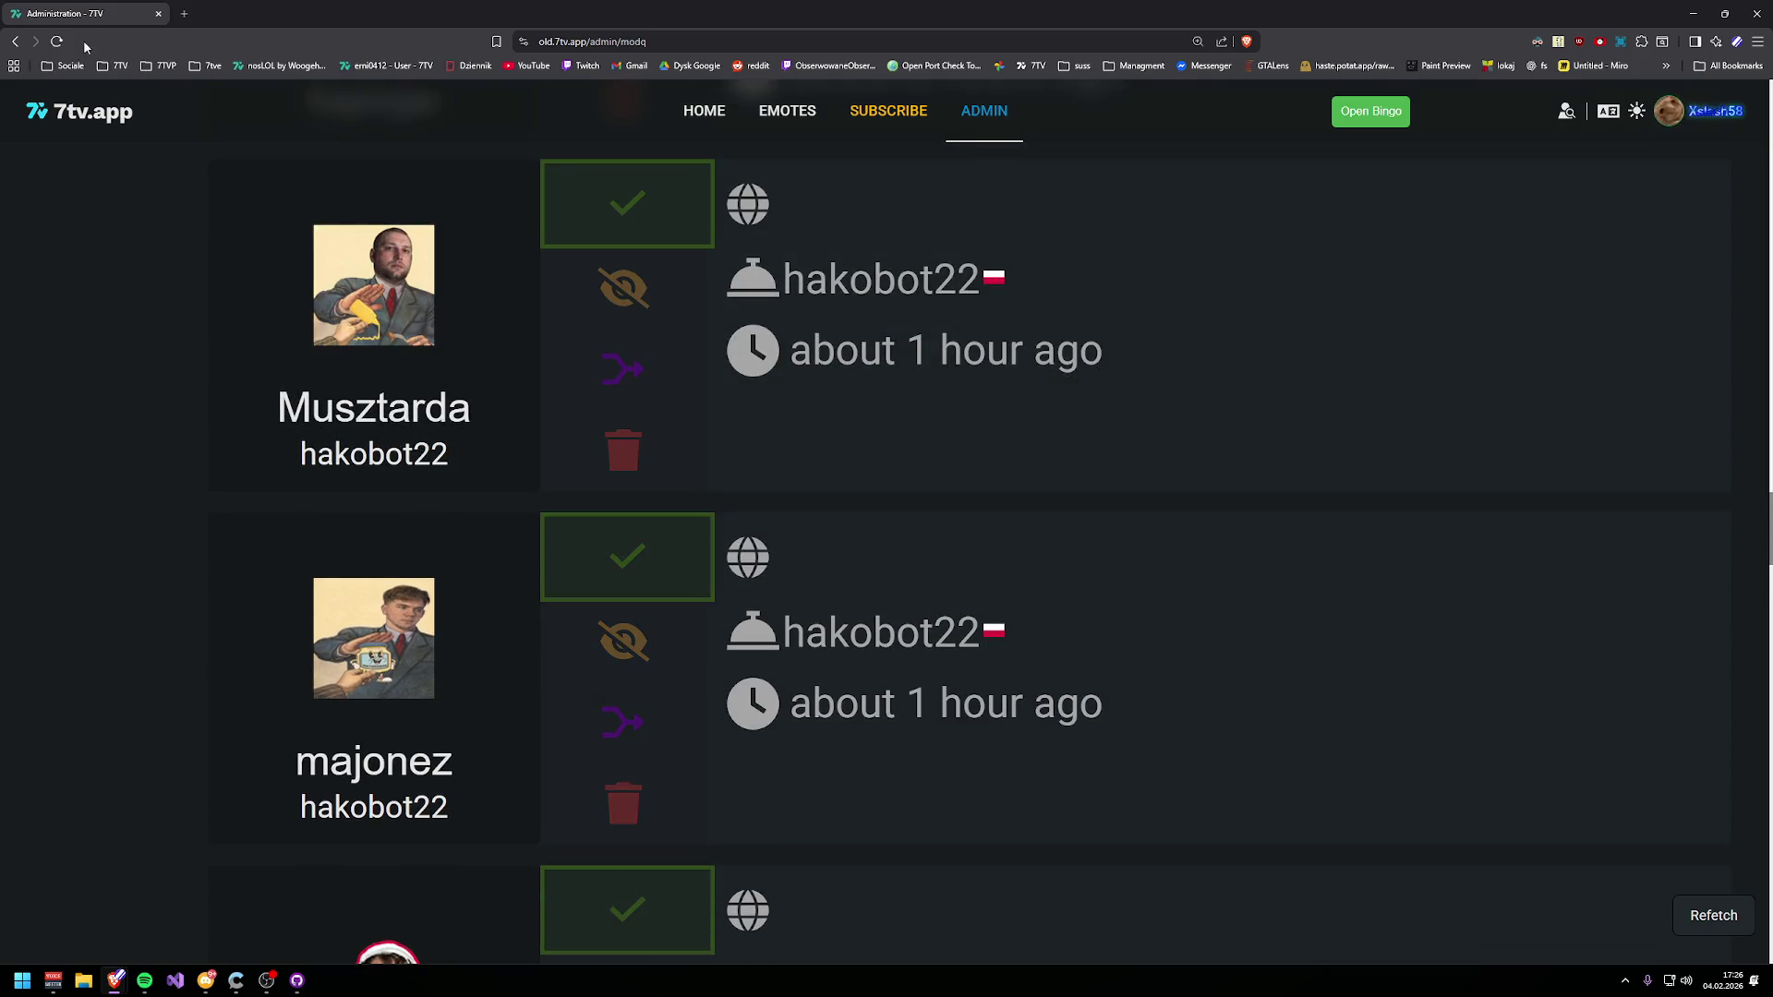
click(57, 43)
key(super+Down)
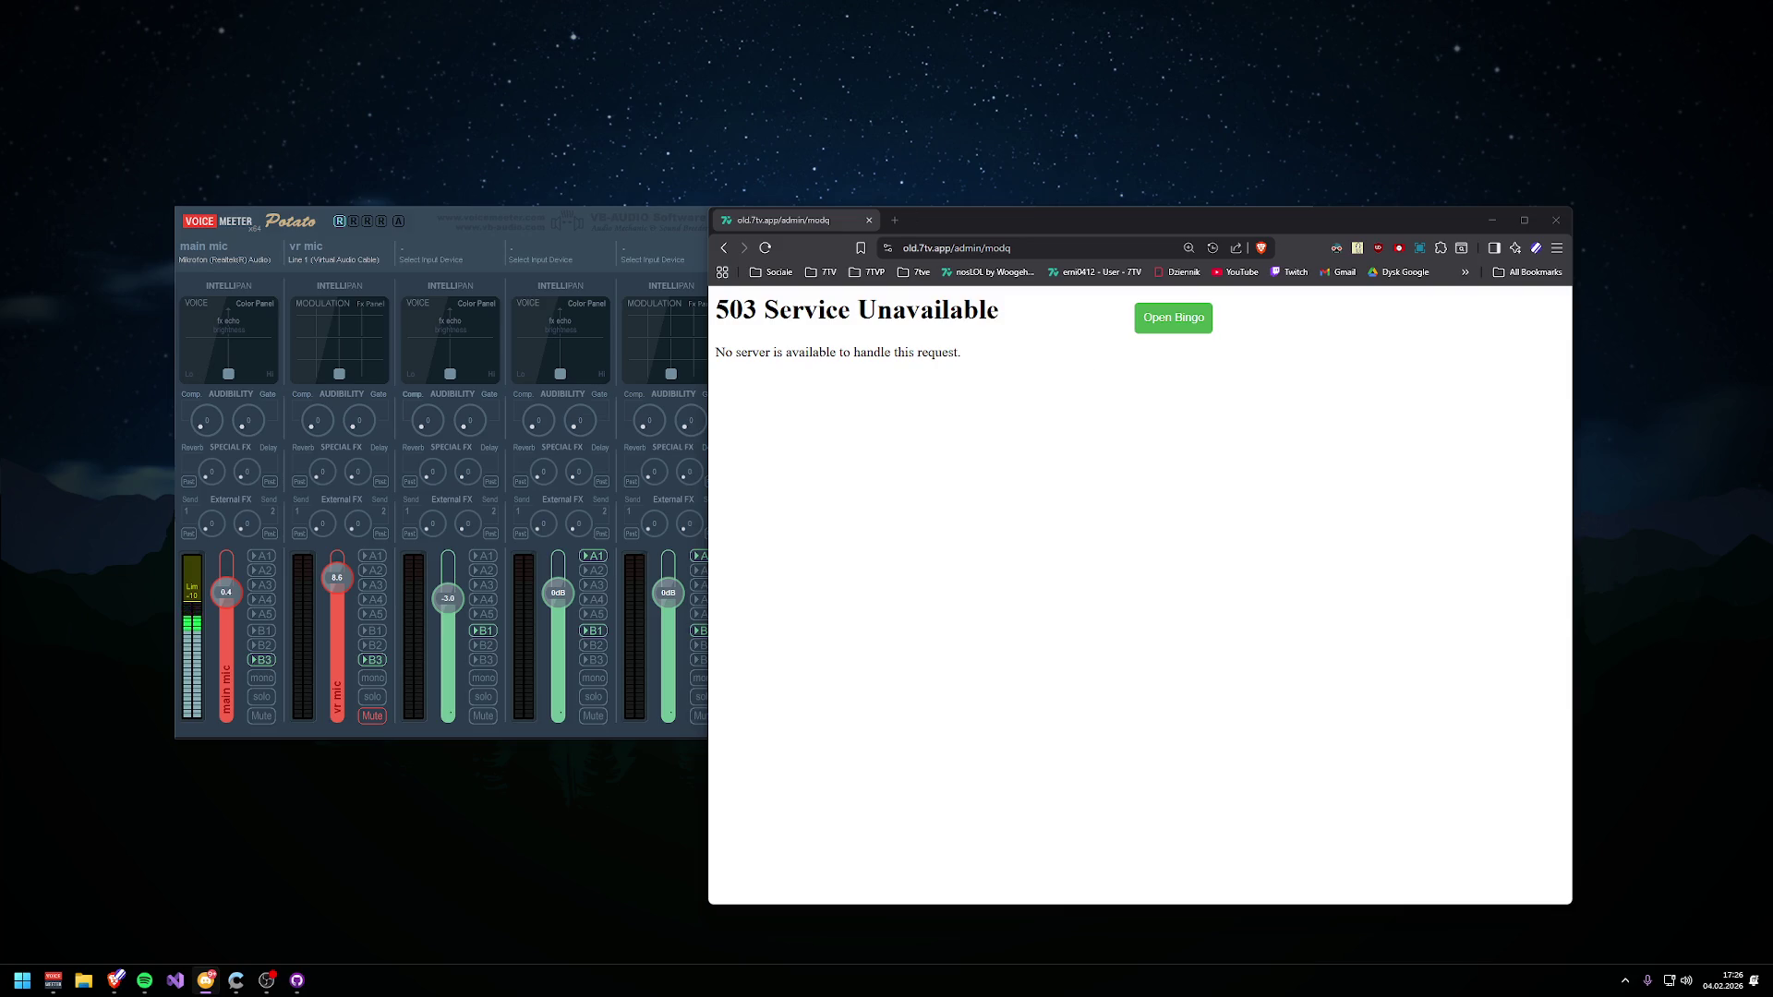
- Open the Crowdin profile in a new tab, maximize the browser, and open the 7TV New project
click(894, 223)
text(cr)
key(Return)
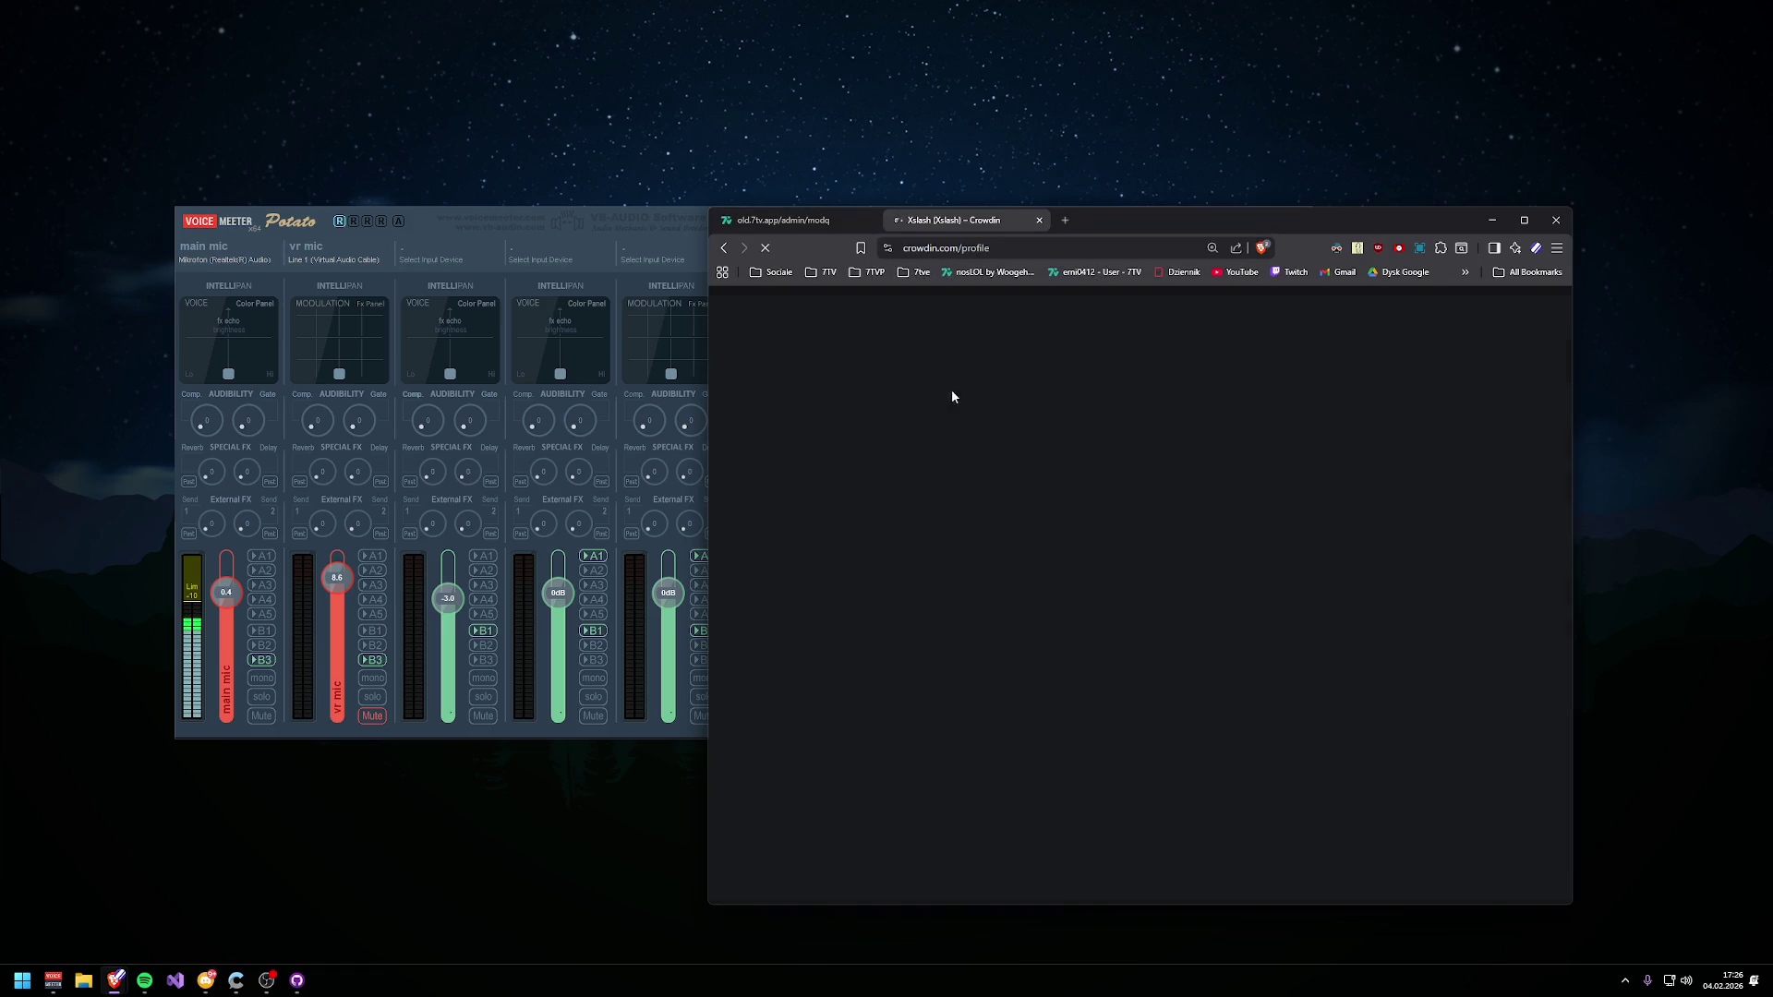
drag(1152, 222, 1065, 11)
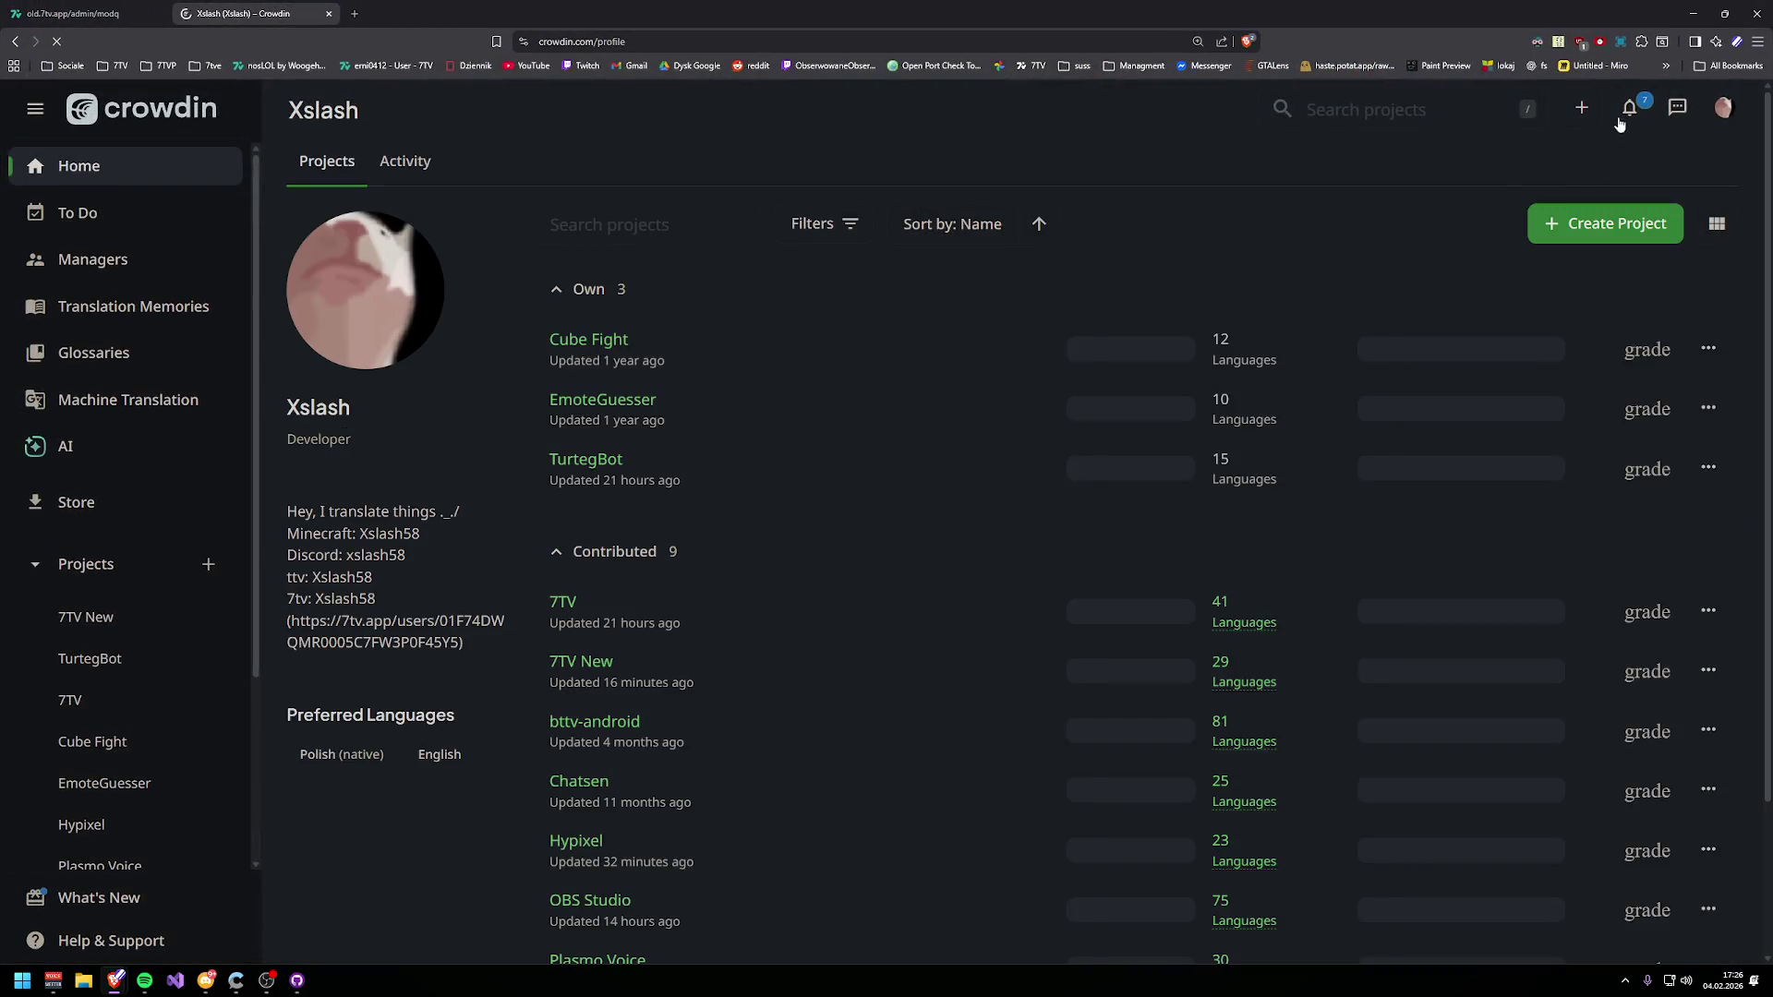
click(600, 611)
key(alt+Left)
click(545, 635)
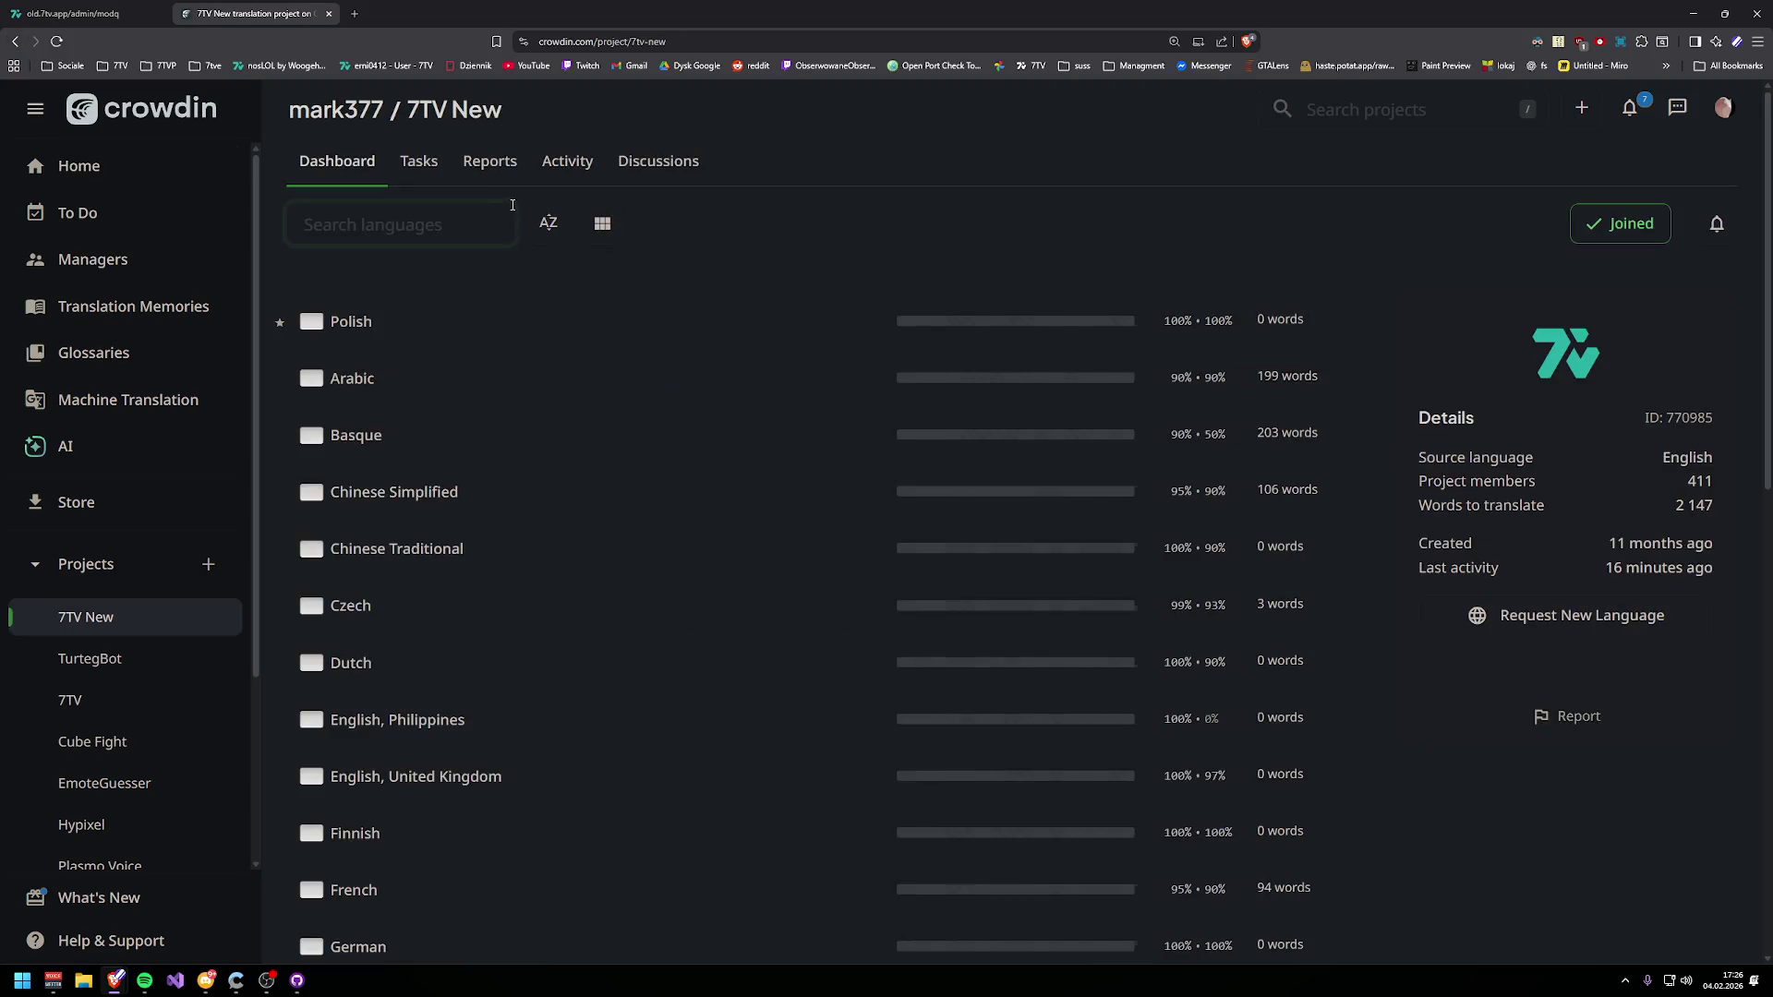
- Filter the project's activity stream to Polish and expand the '8 issues' entry
click(581, 173)
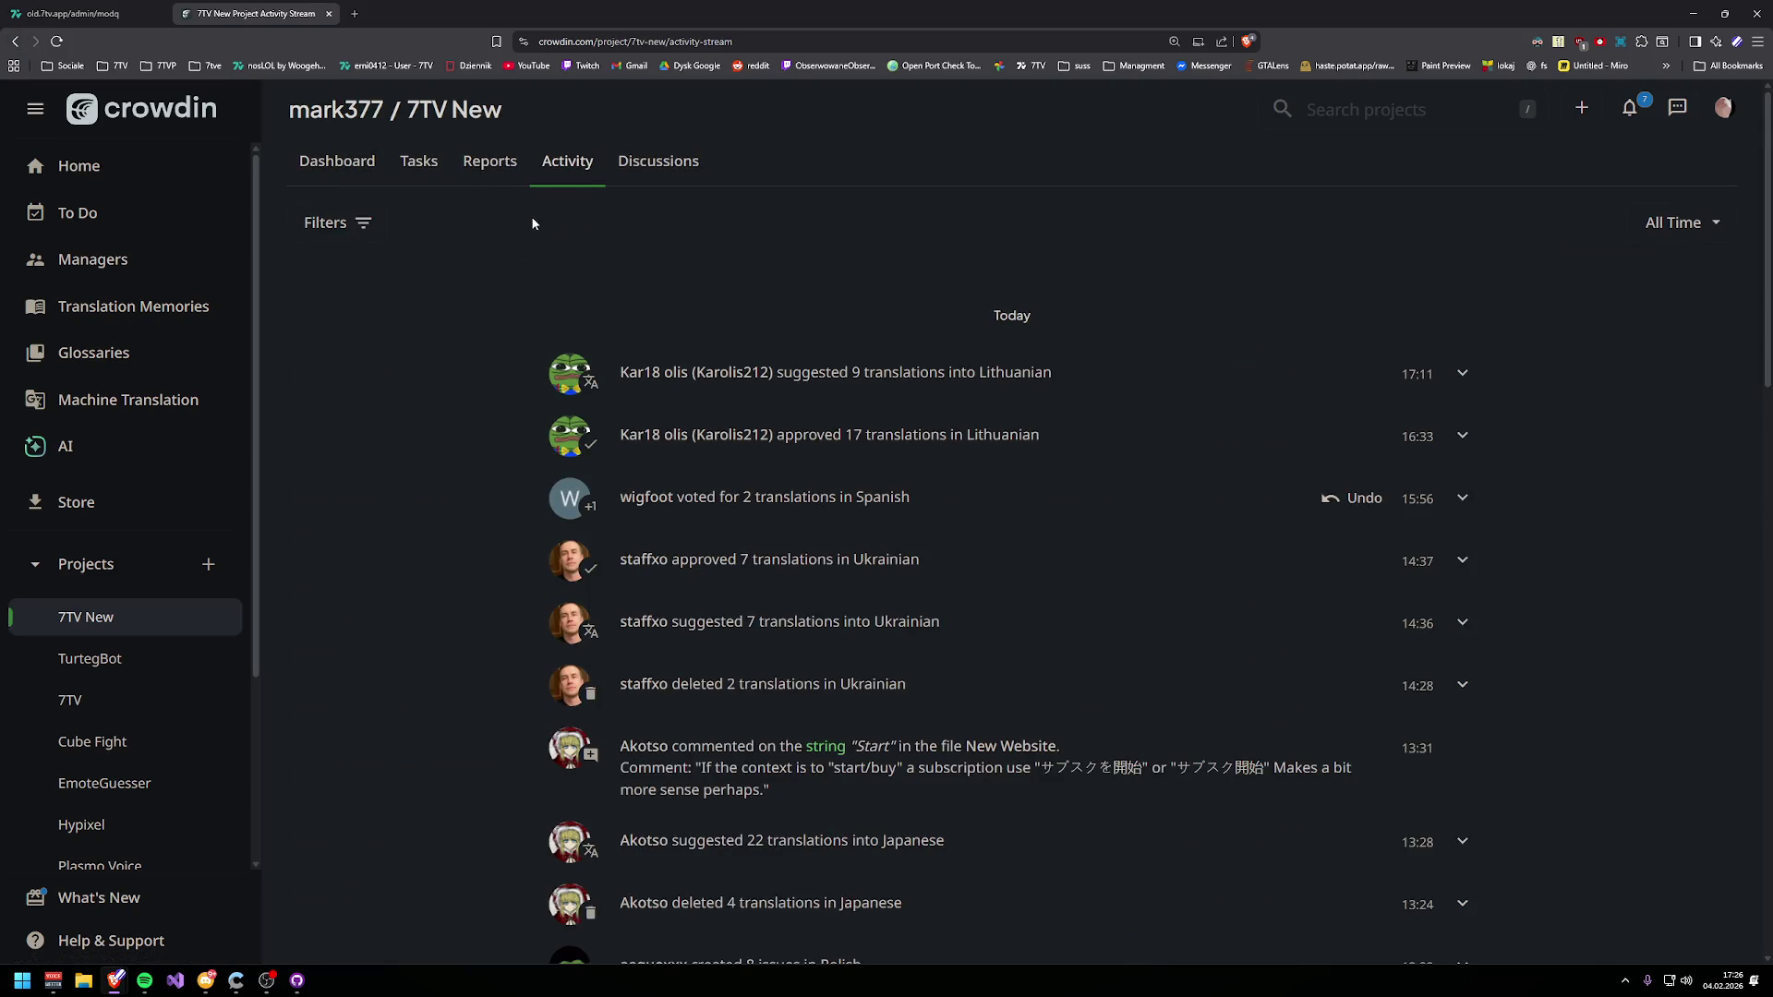
click(315, 225)
click(602, 293)
click(579, 406)
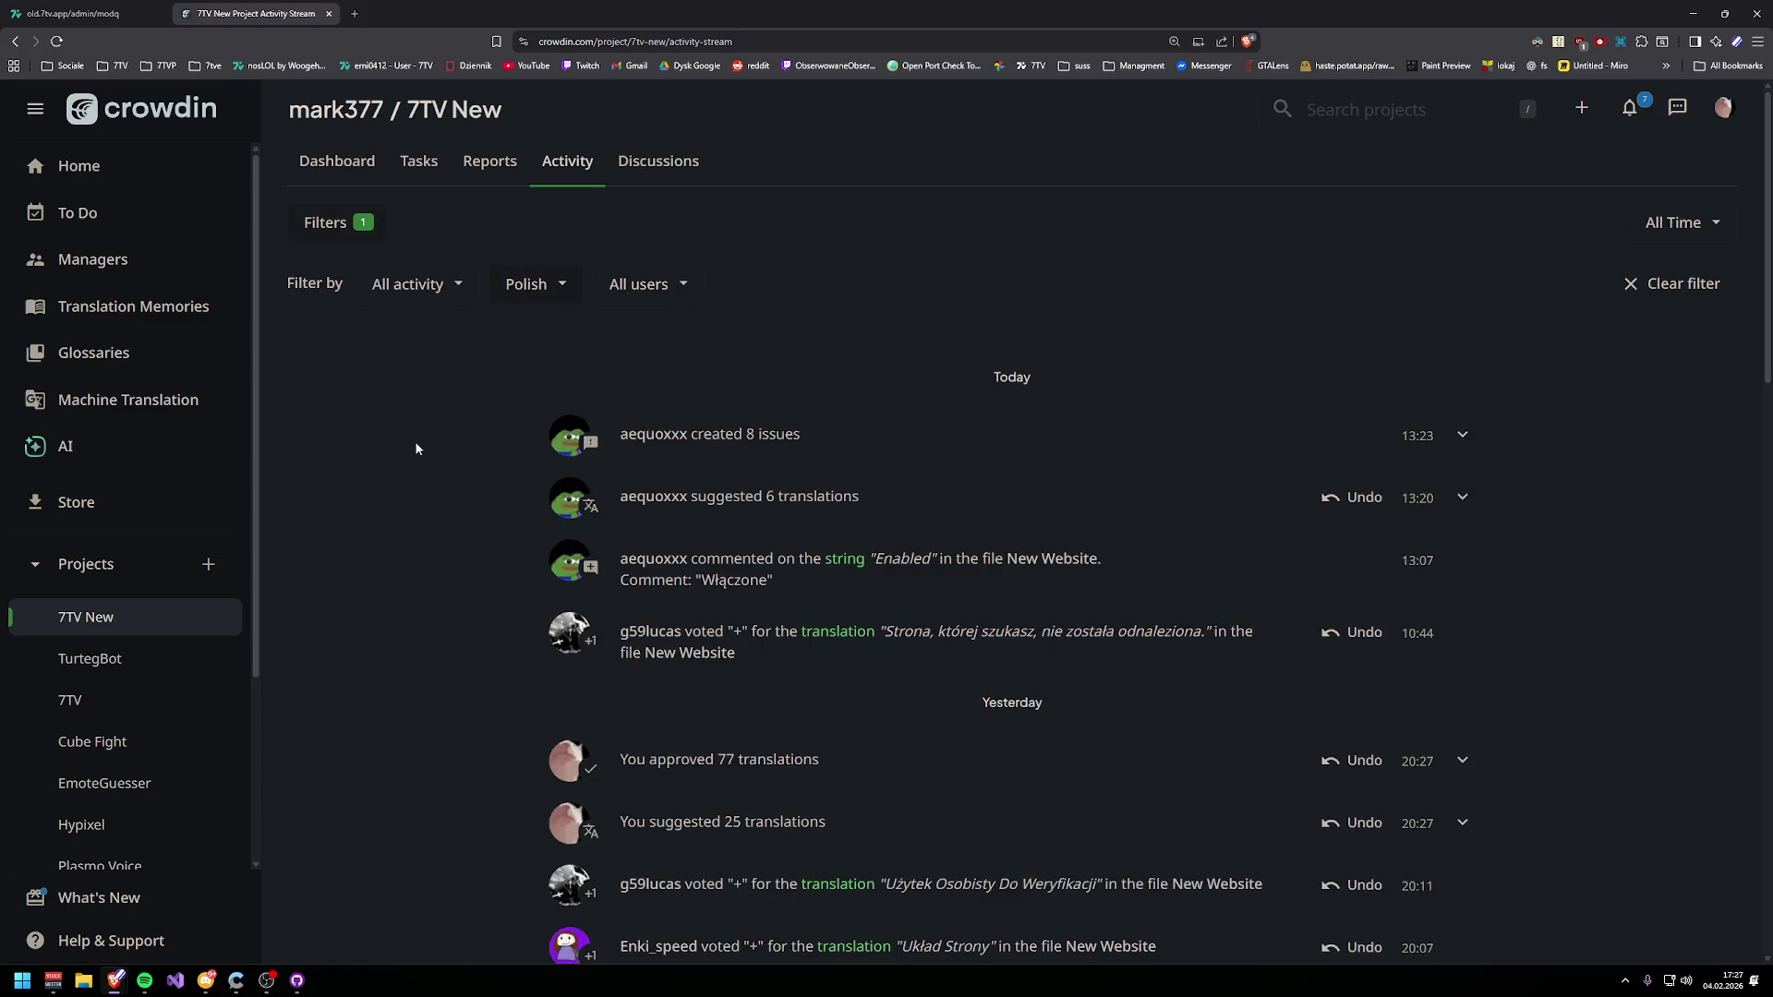
click(1474, 455)
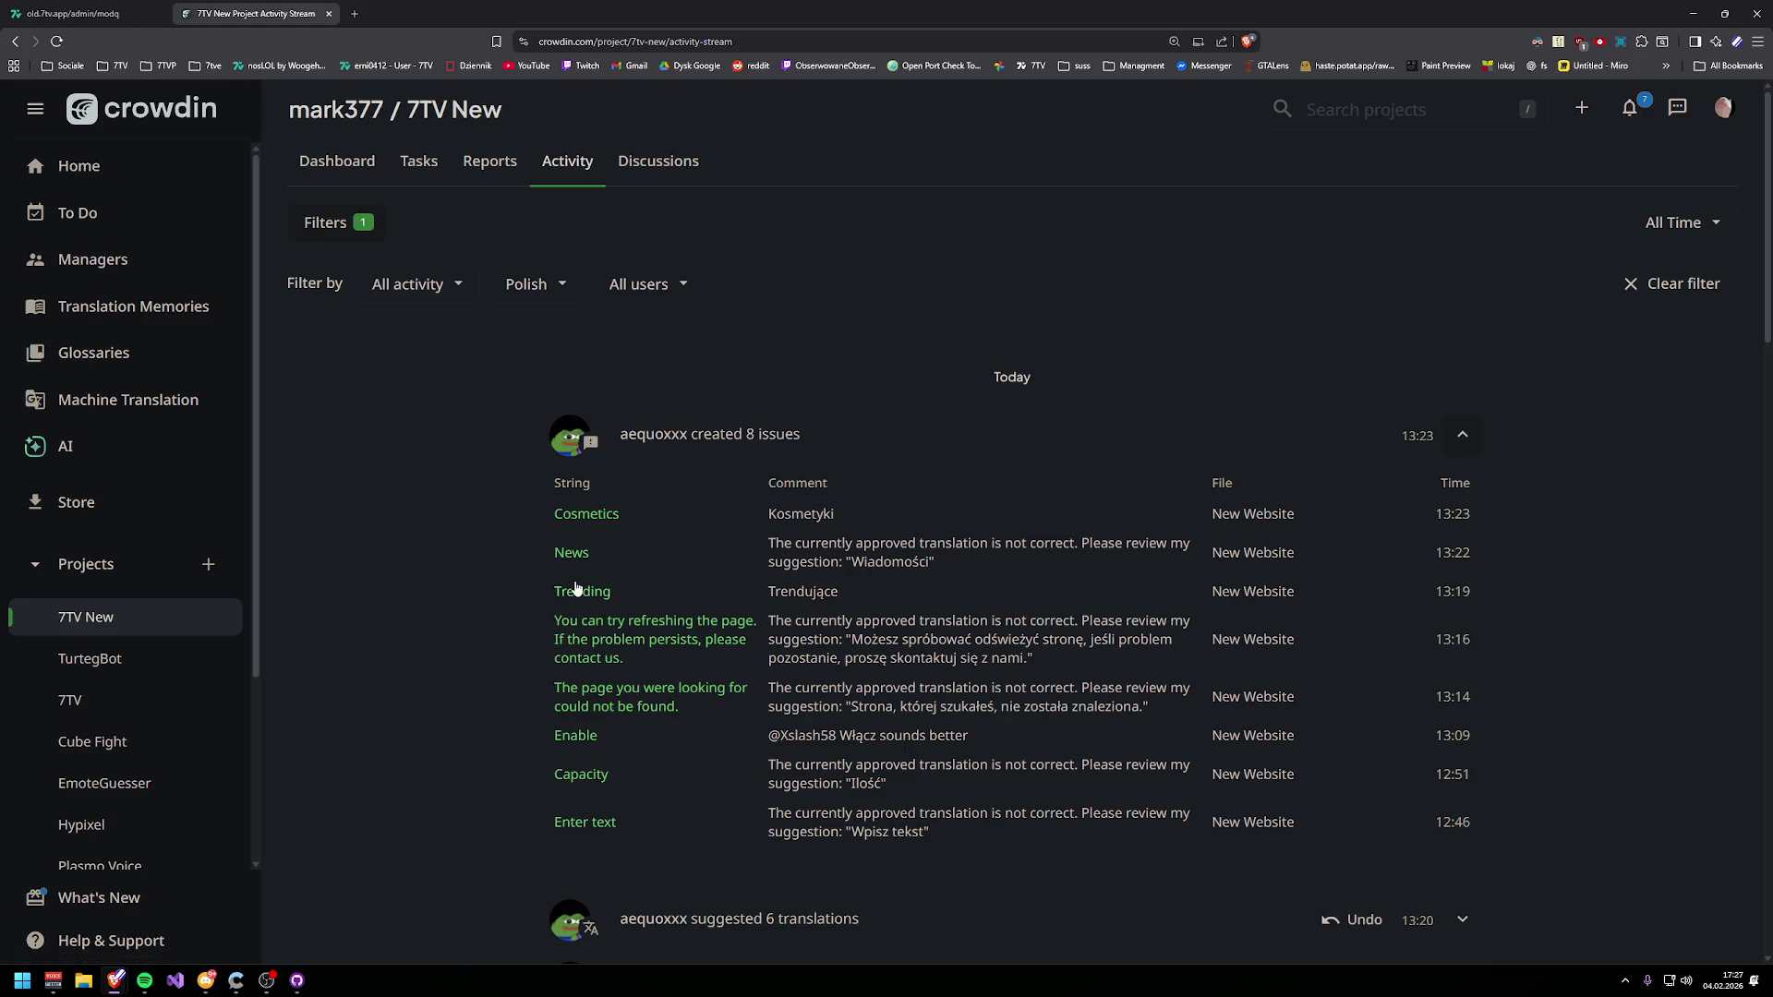
- Open the flagged Trending string in a new editor tab, view it, and return to the activity stream
scroll(574, 573, down, 2)
middle_click(579, 454)
click(425, 13)
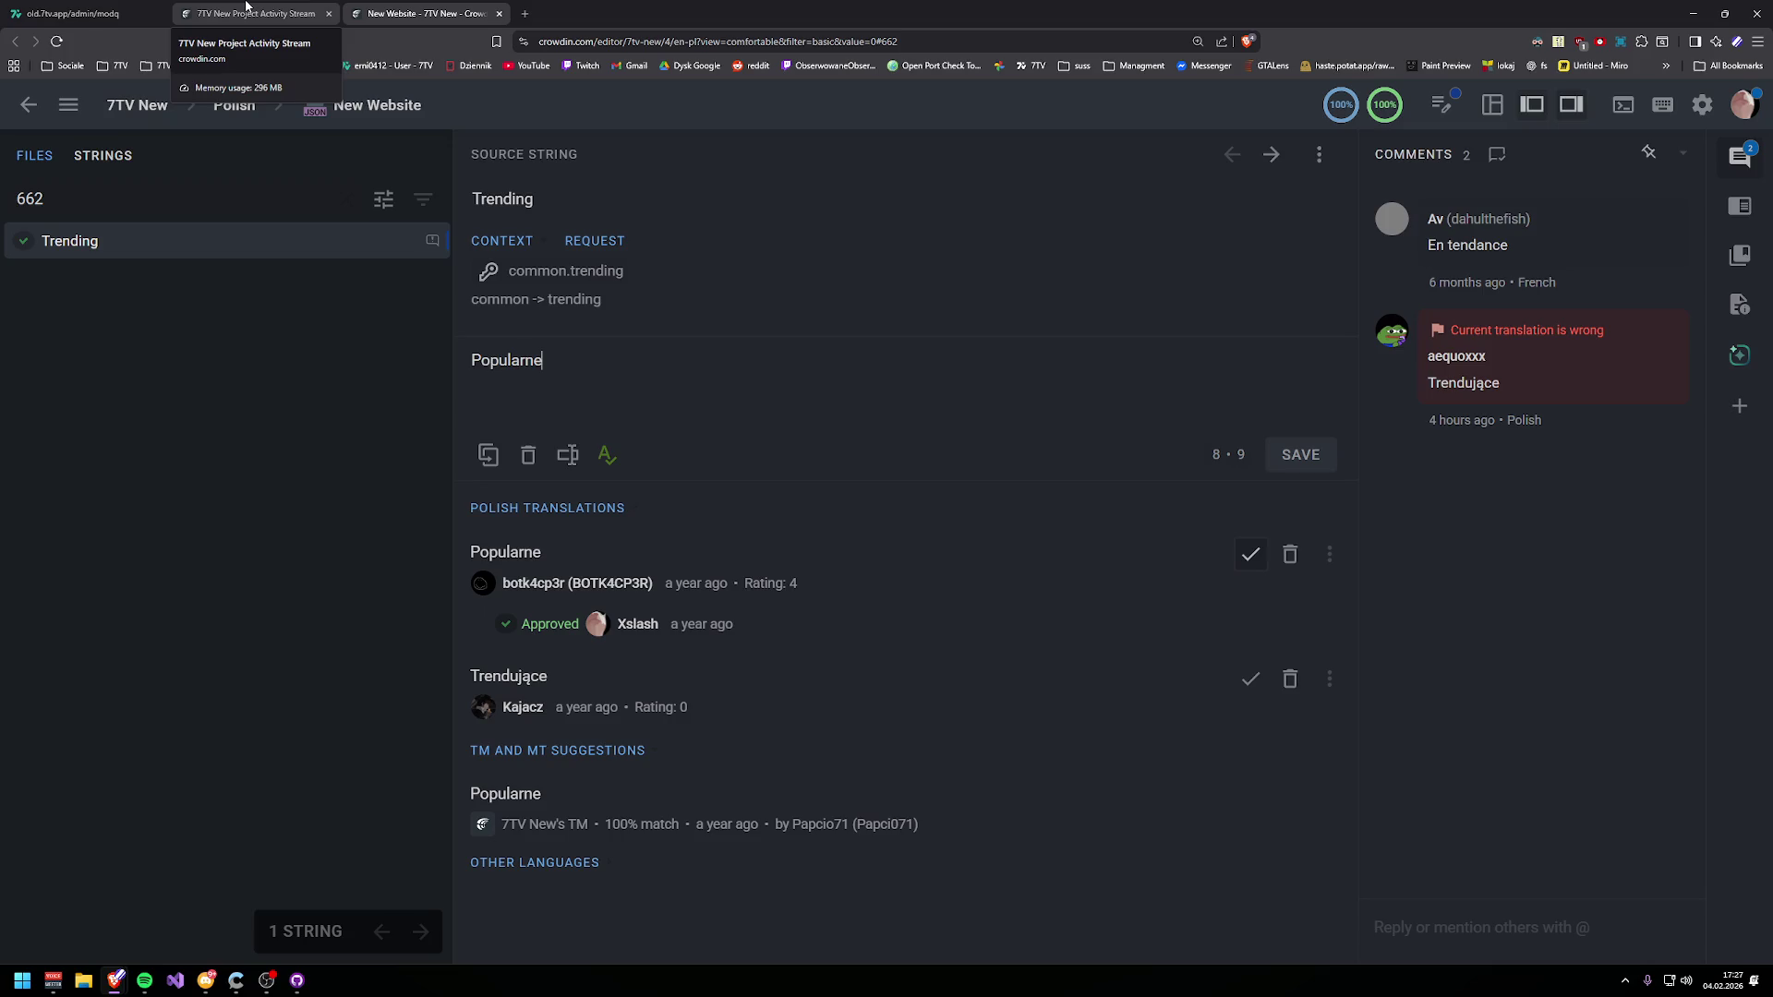
click(246, 7)
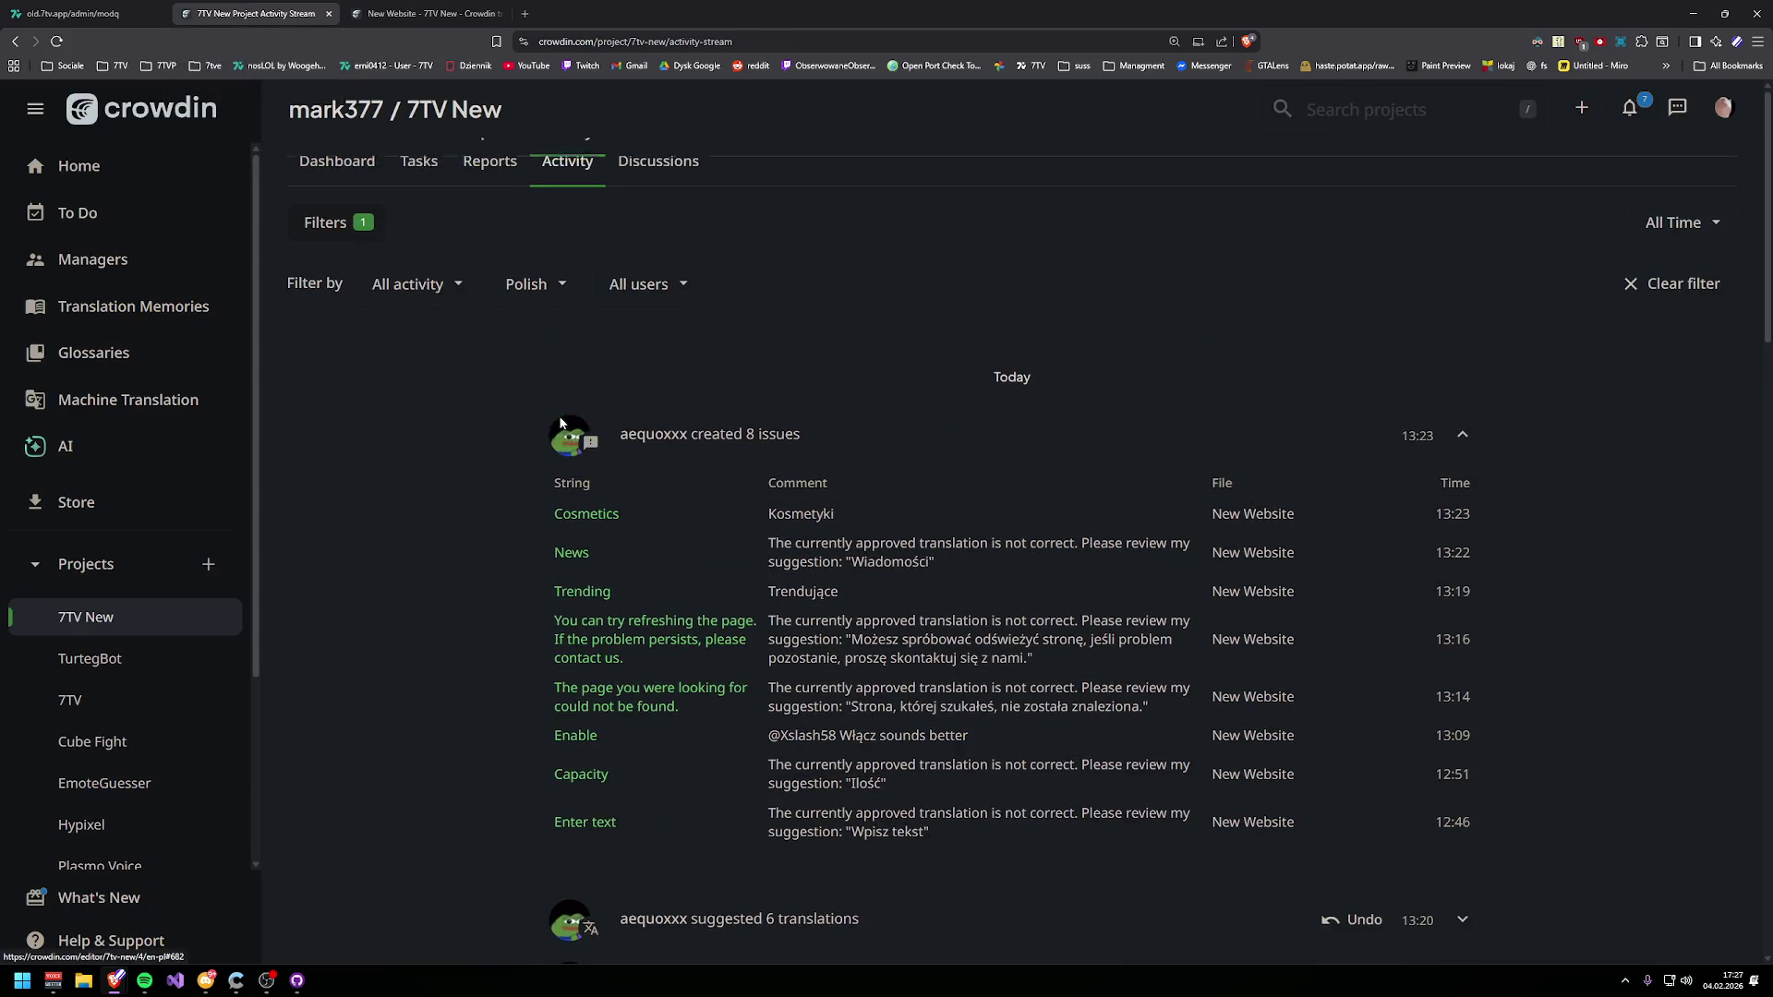
- Open the News string and another flagged string in editor tabs, then return to the activity stream
middle_click(558, 515)
click(425, 14)
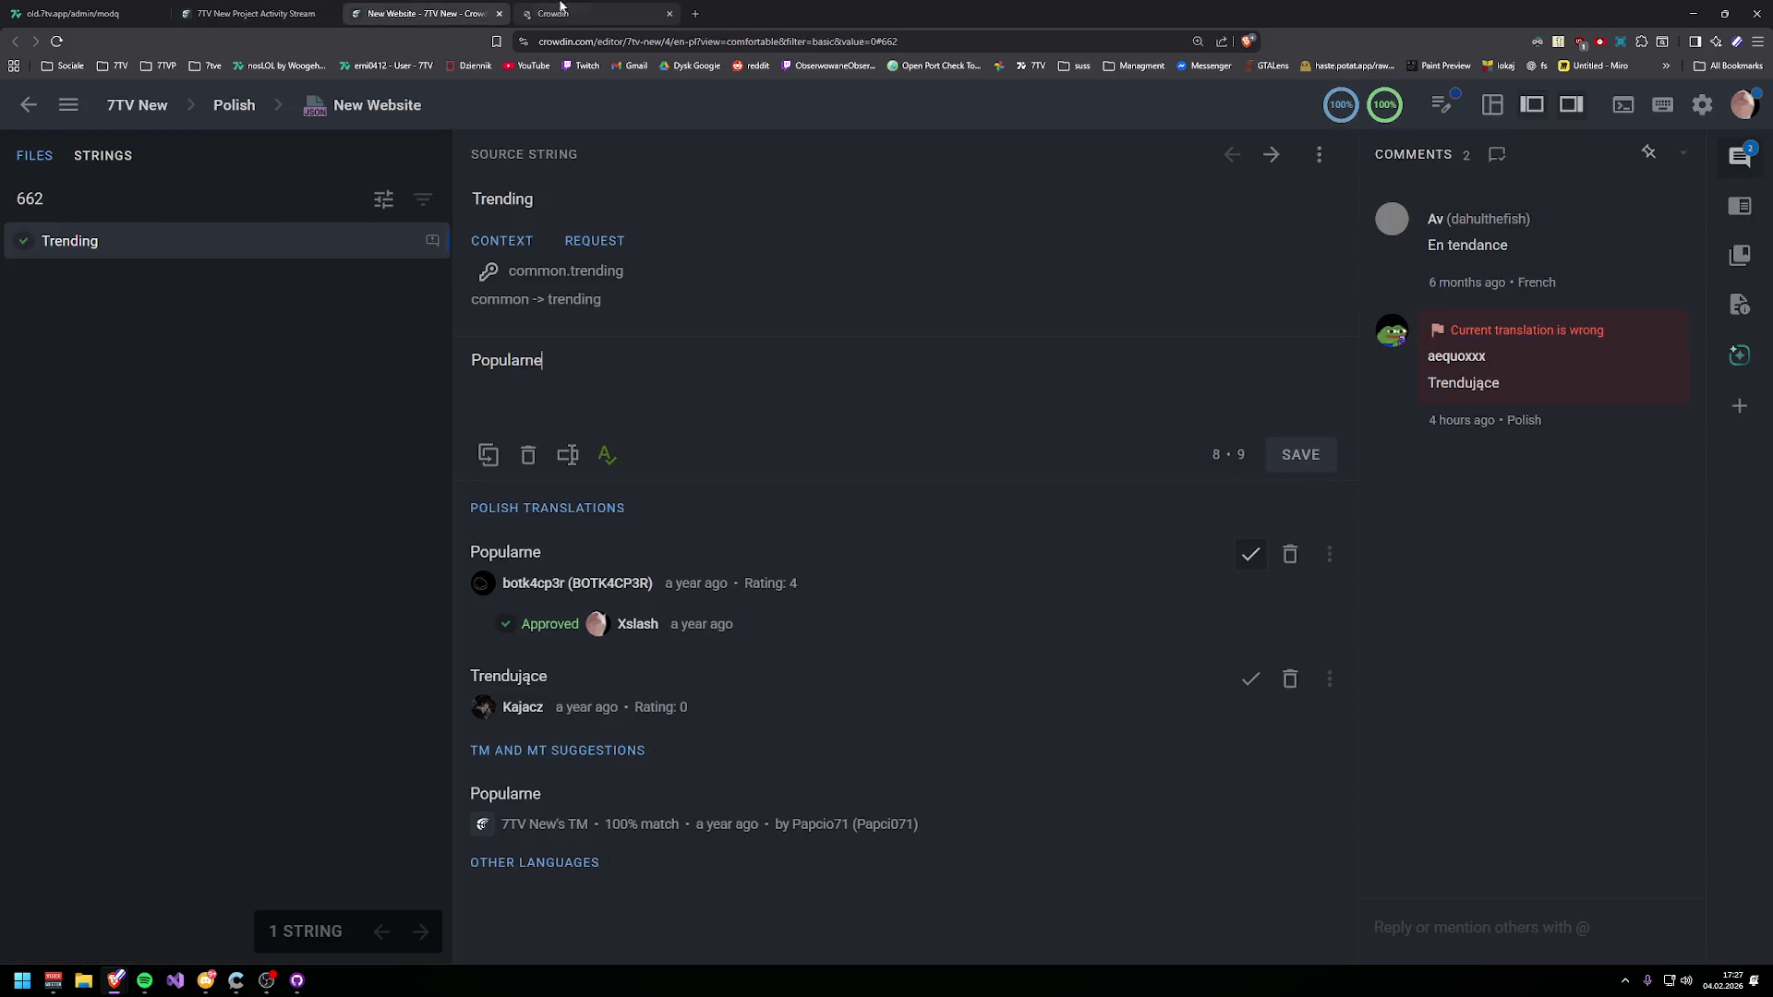
click(583, 19)
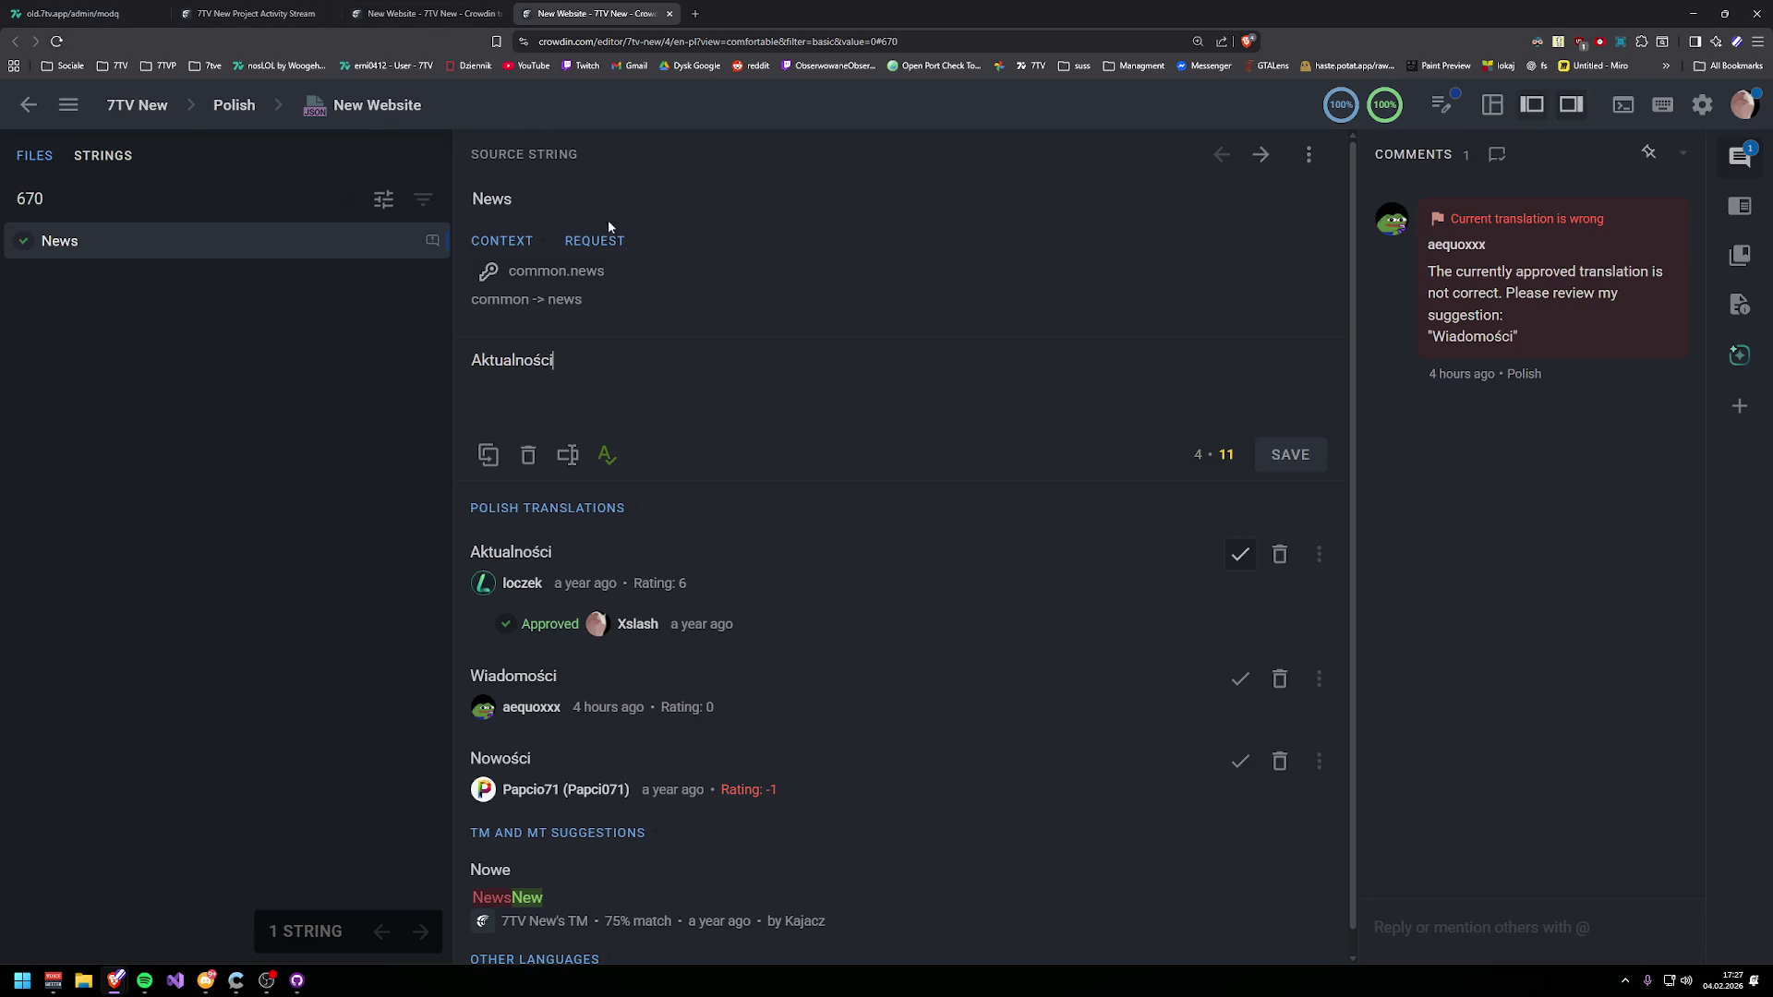
click(208, 7)
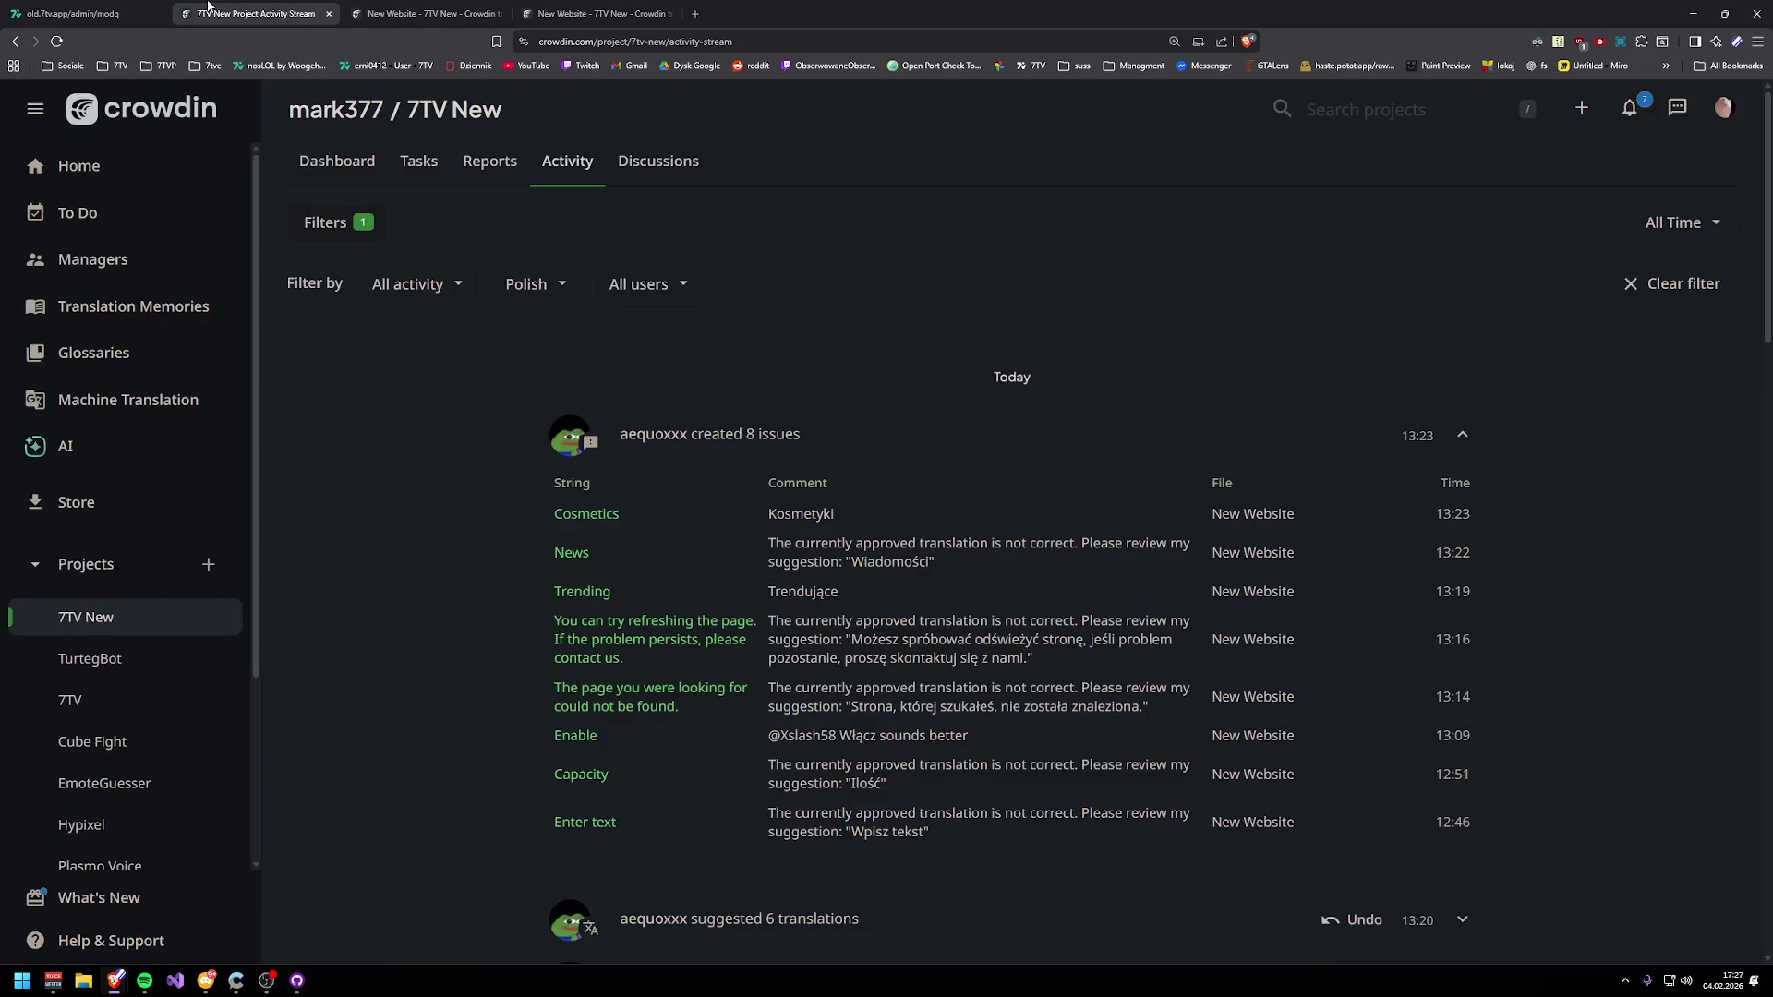
click(670, 655)
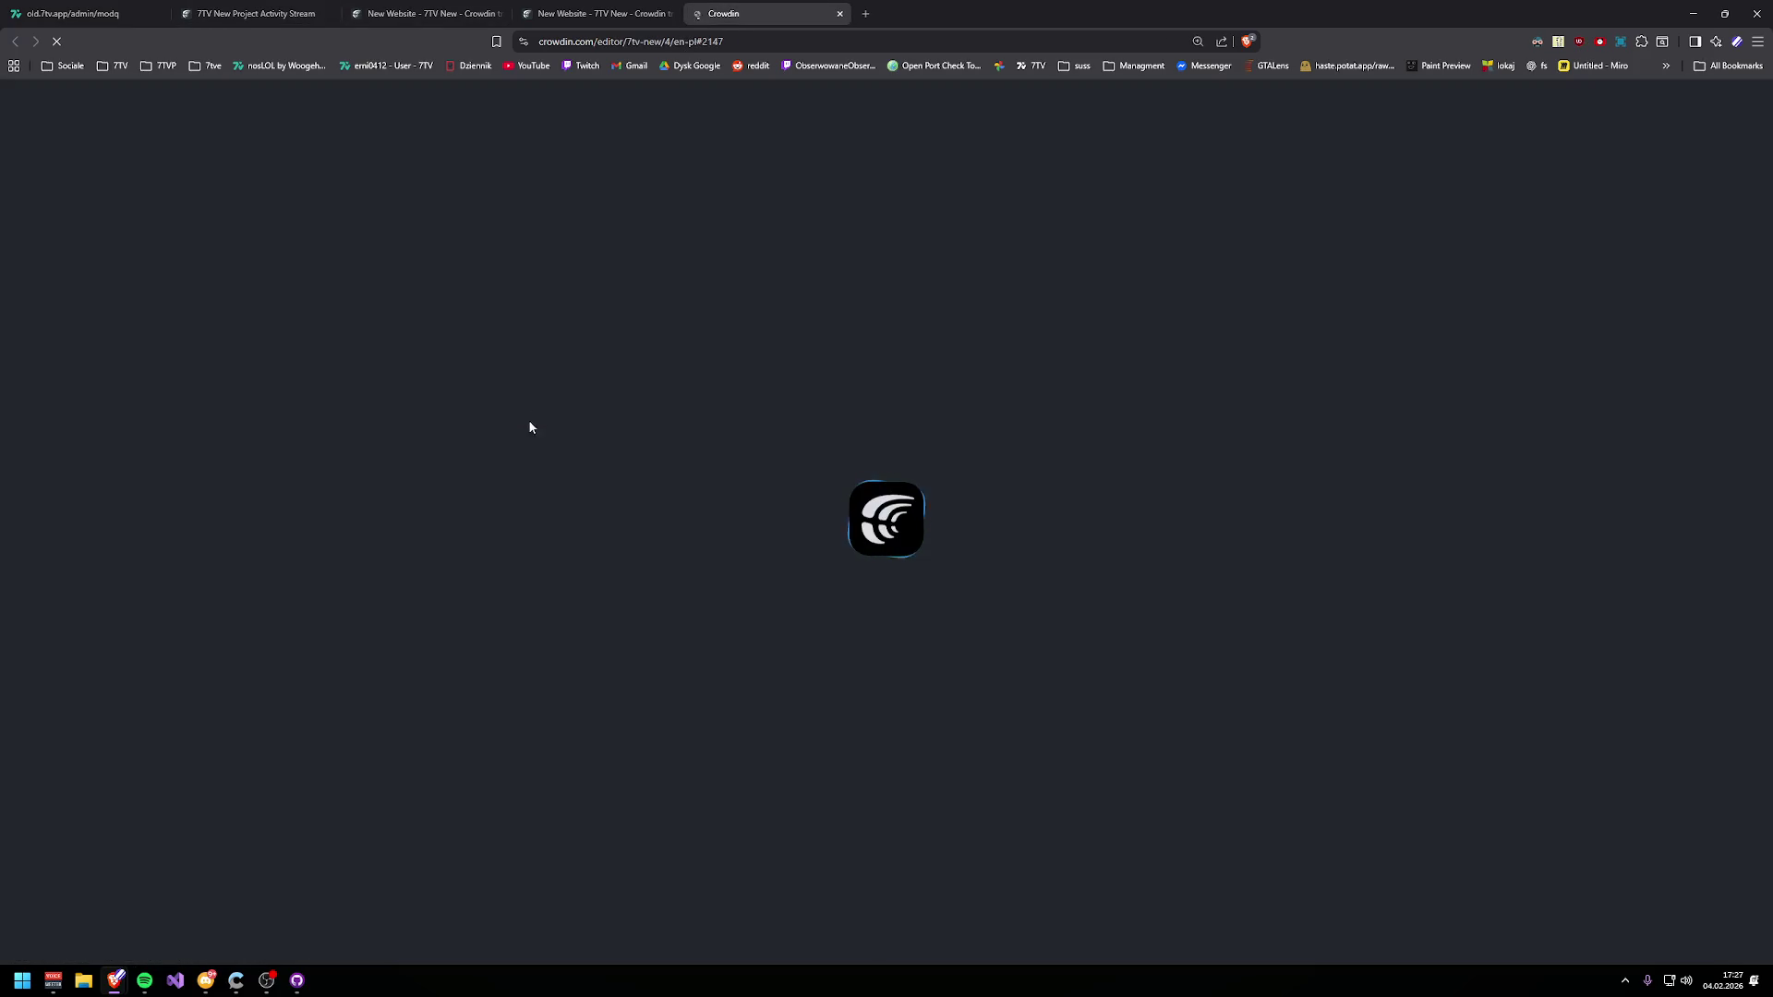
key(ctrl+2)
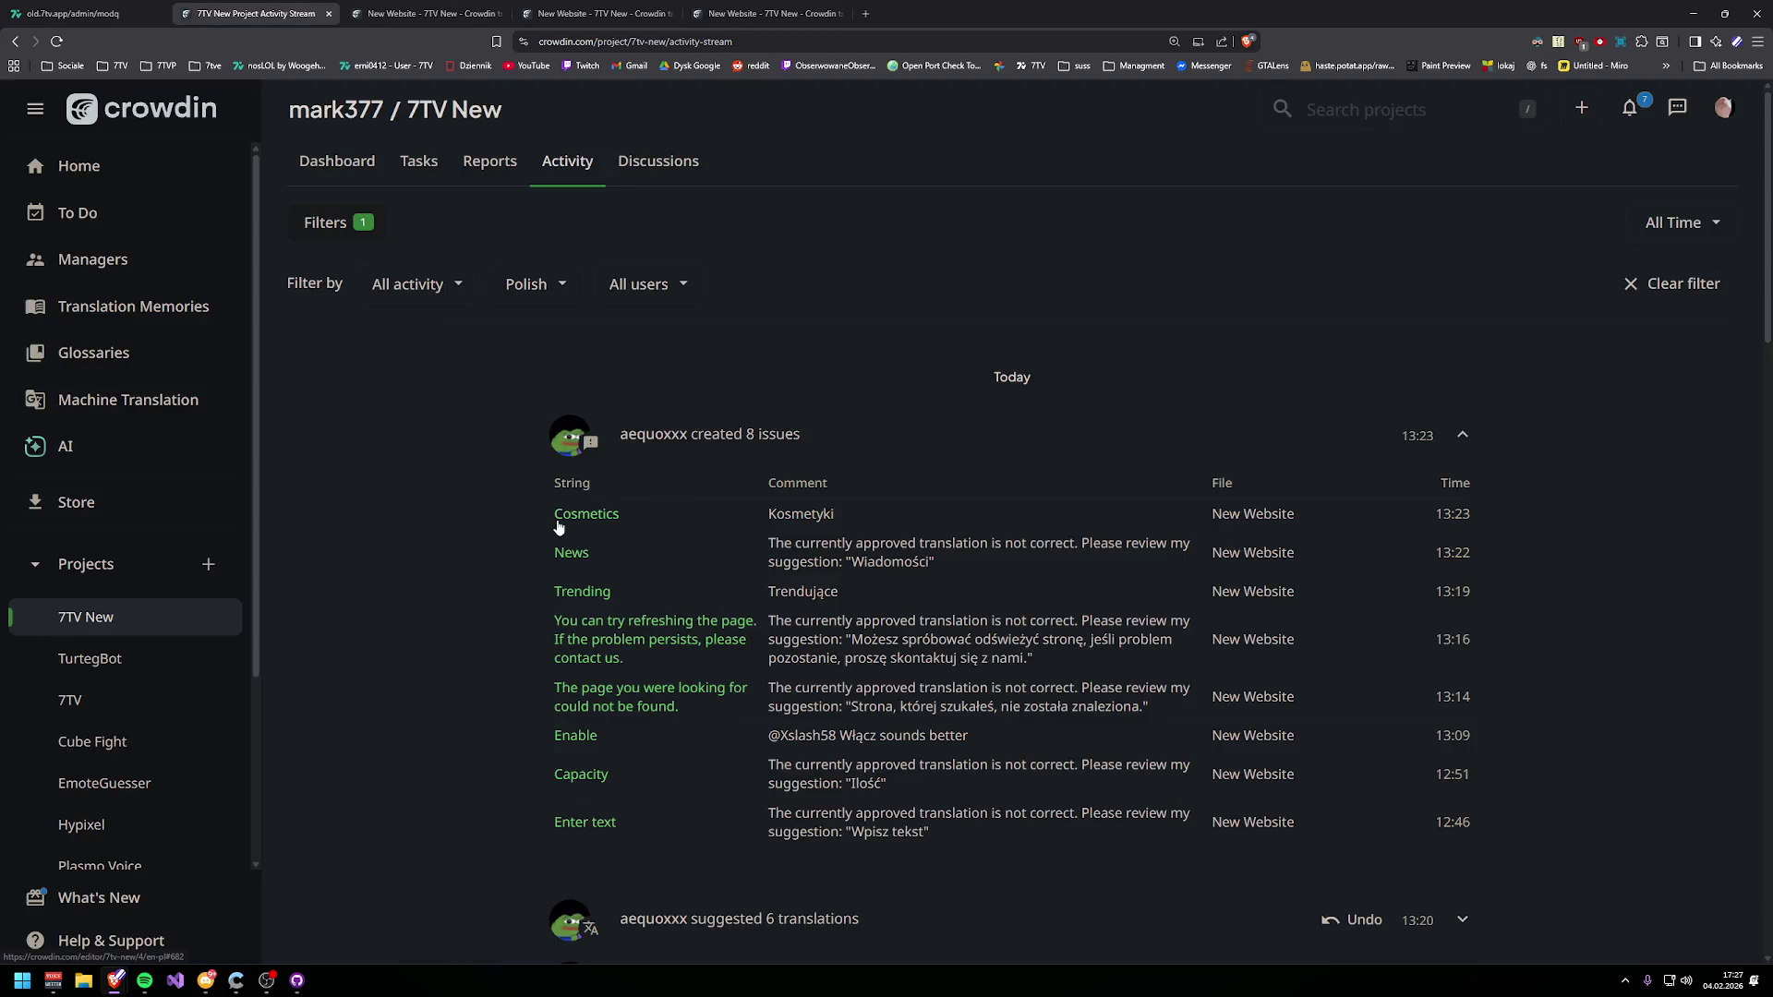
- Open the flagged Cosmetics string in the editor, then go back to the activity stream tab
click(559, 527)
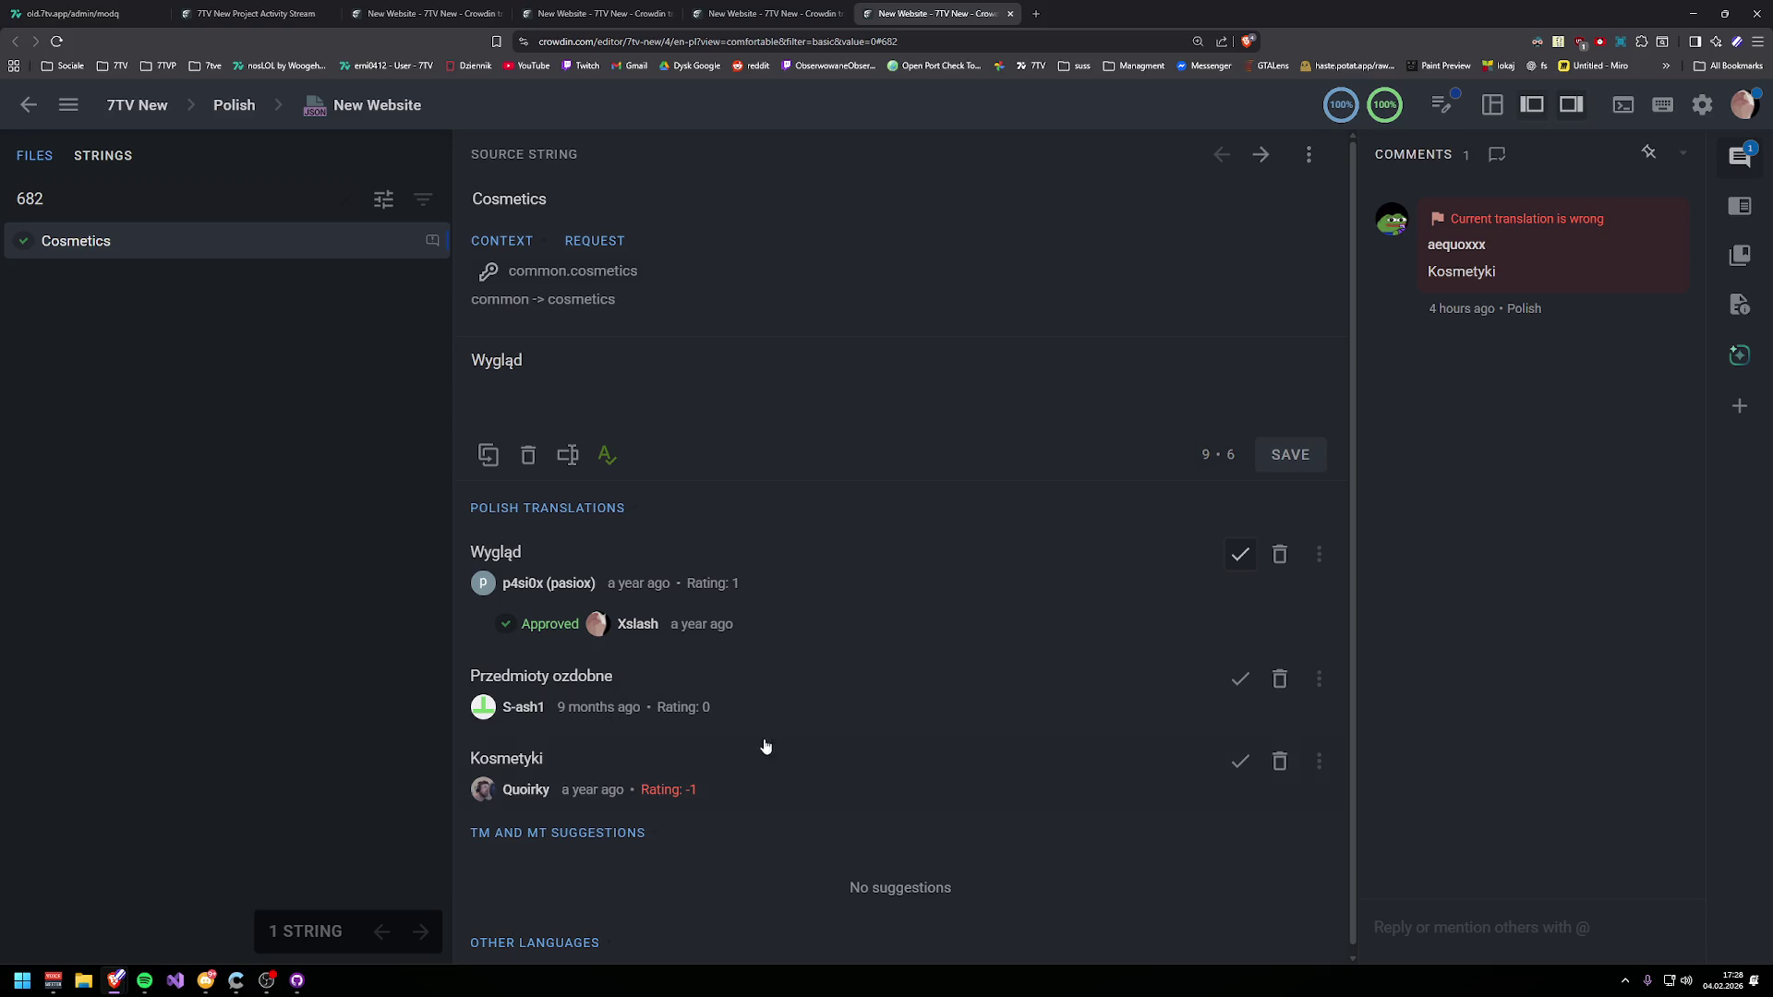
mouse_move(1526, 222)
click(766, 13)
click(595, 12)
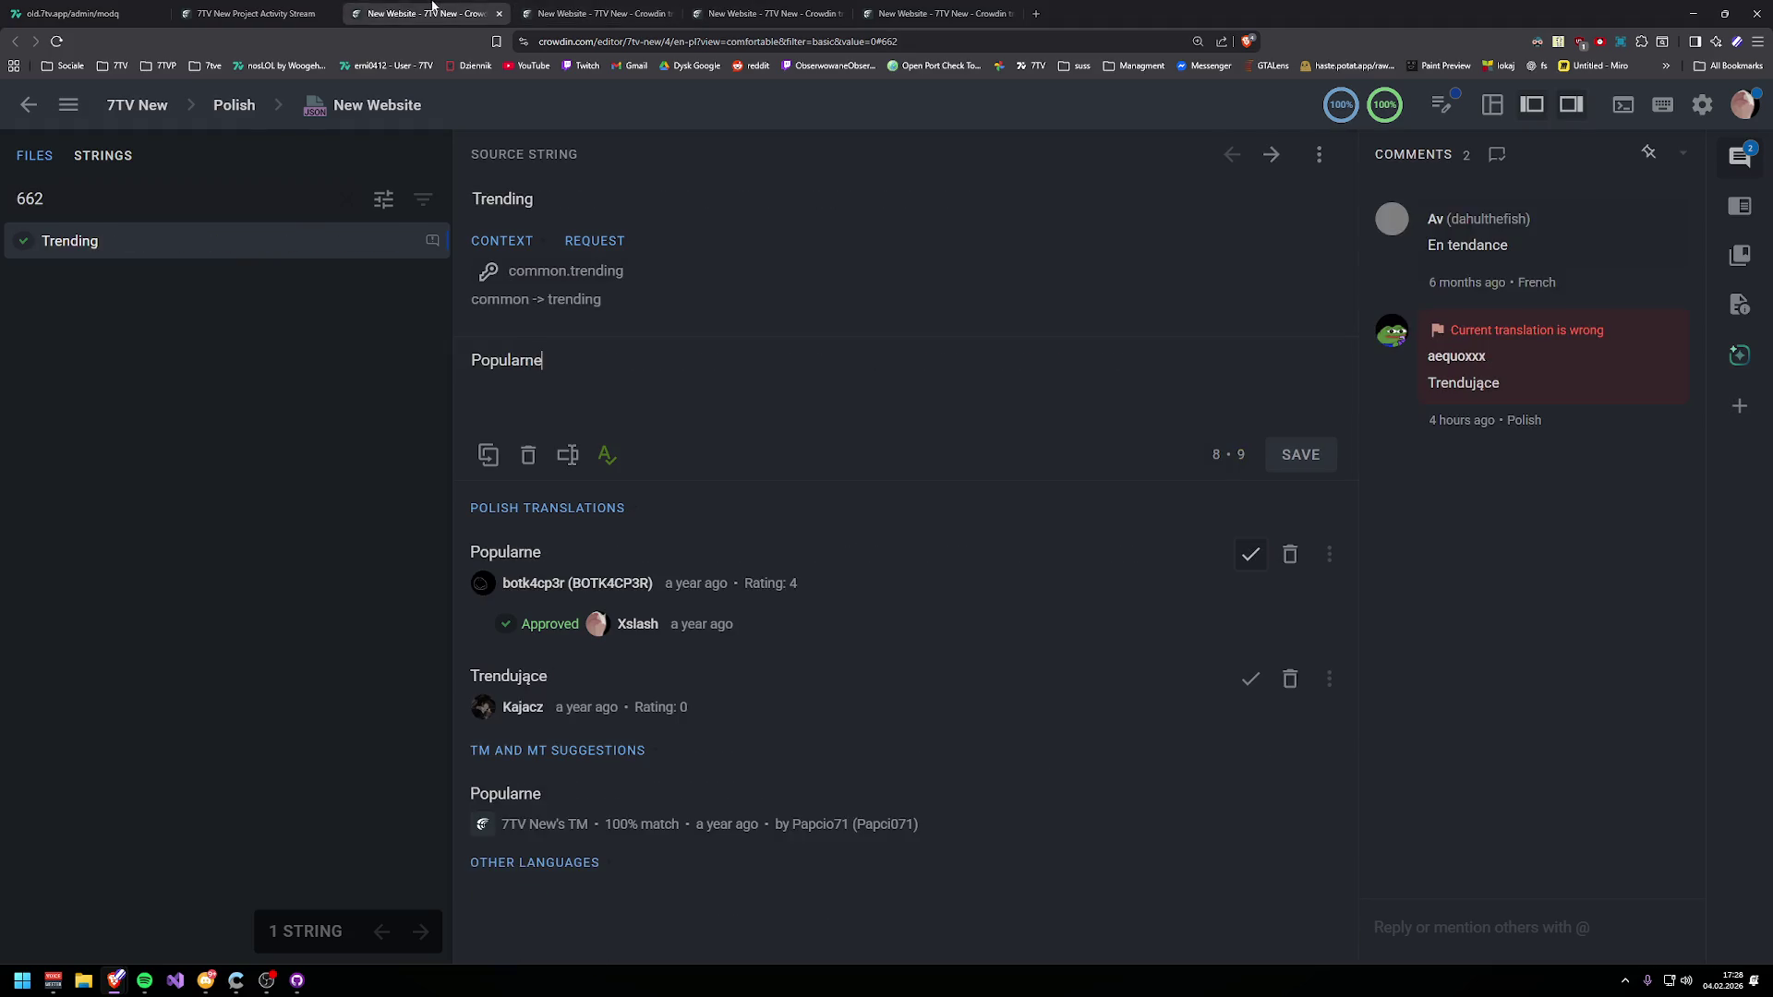
click(237, 6)
- Look over the 8 listed issues, then switch to the Trending string's editor tab
mouse_move(972, 862)
mouse_down()
mouse_move(674, 620)
mouse_move(539, 461)
mouse_move(545, 426)
mouse_move(541, 444)
mouse_up()
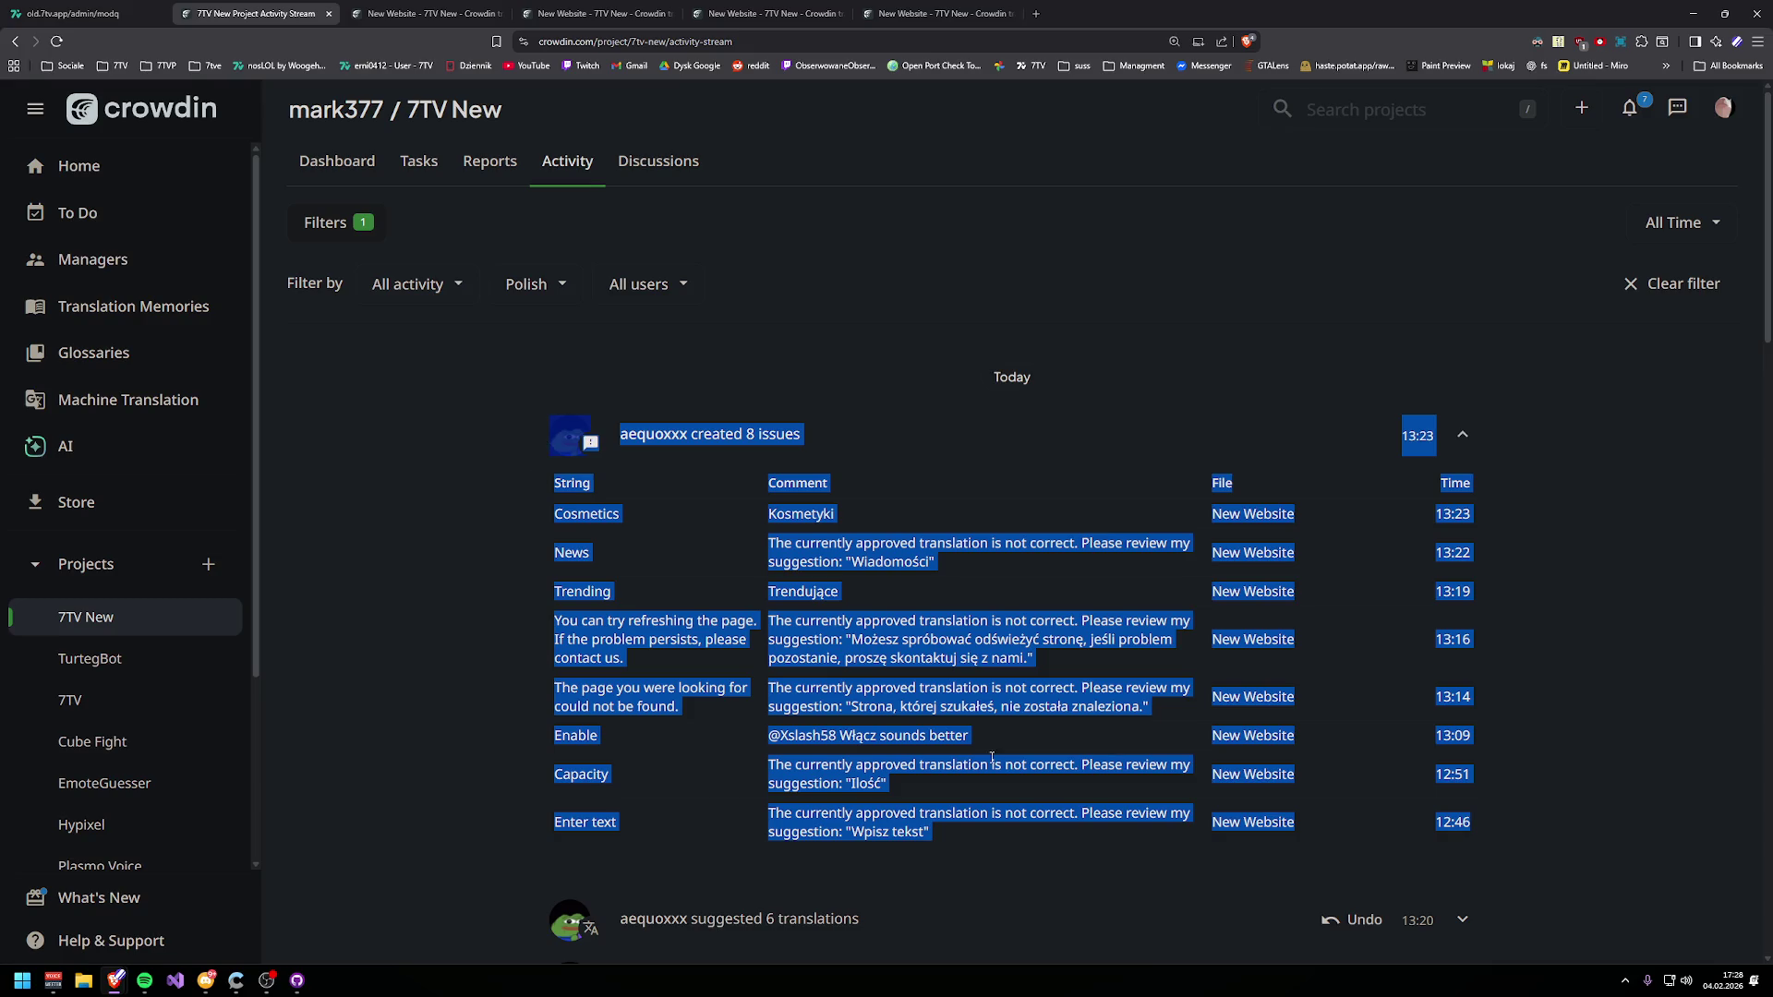
click(942, 599)
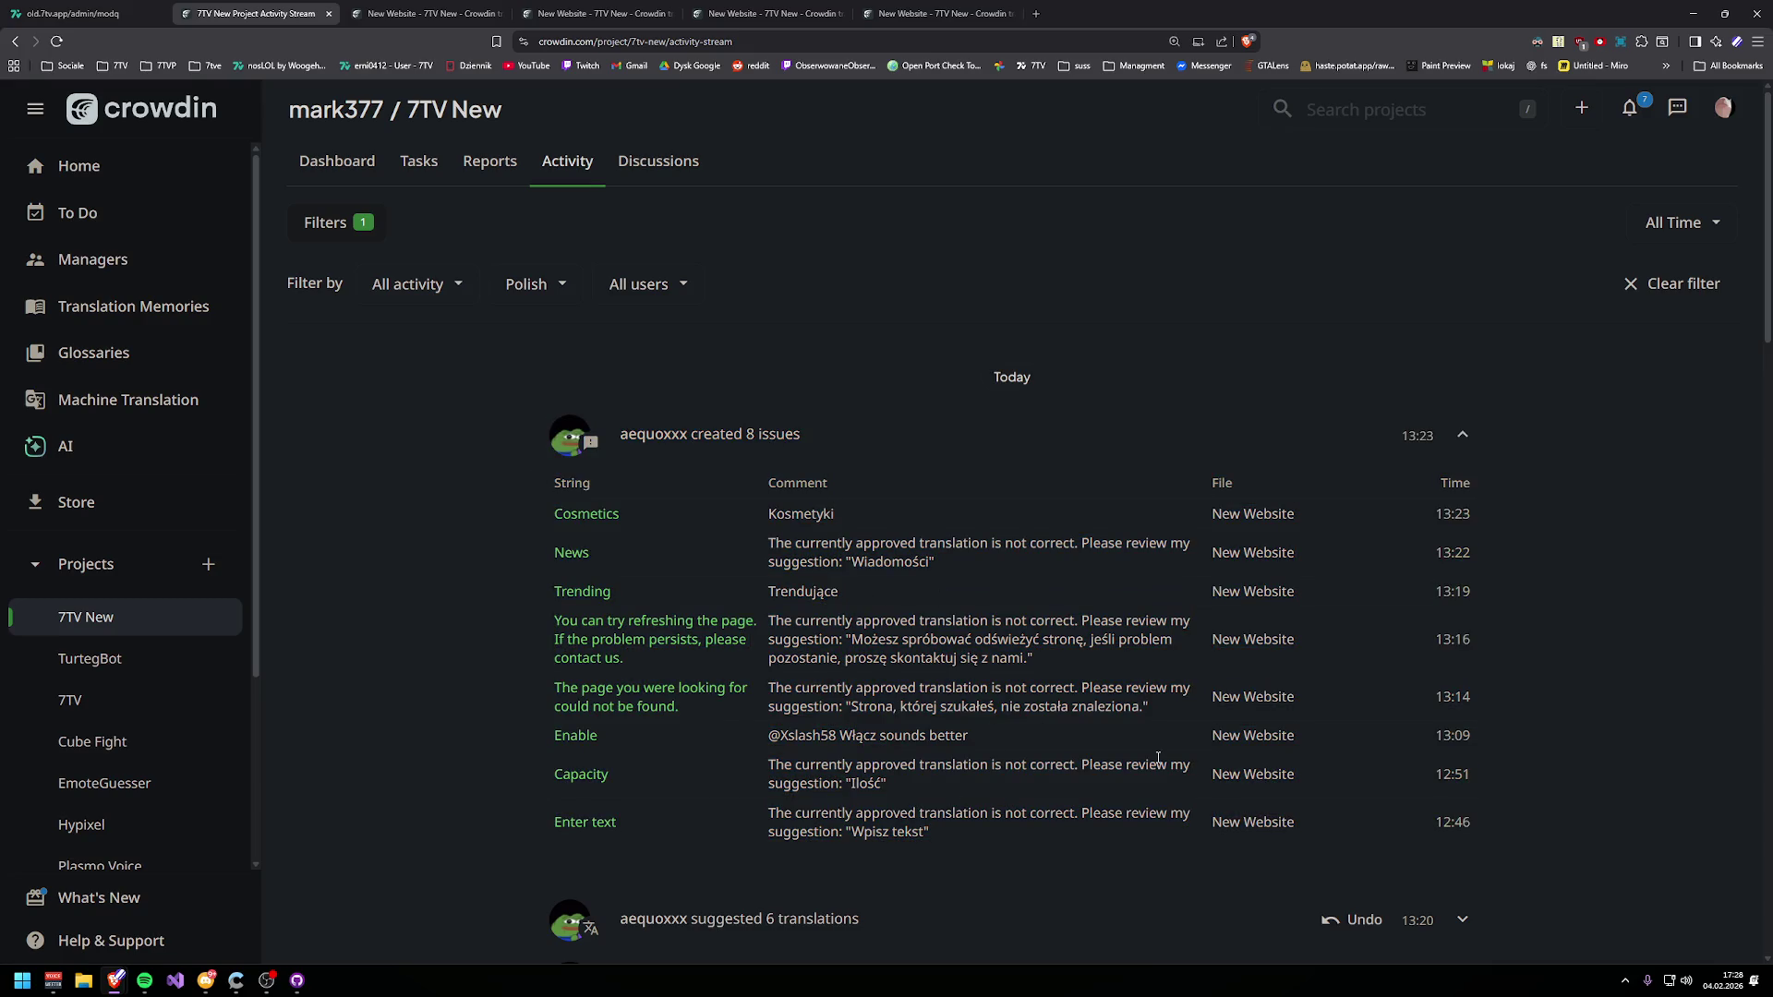
scroll(1071, 757, down, 1)
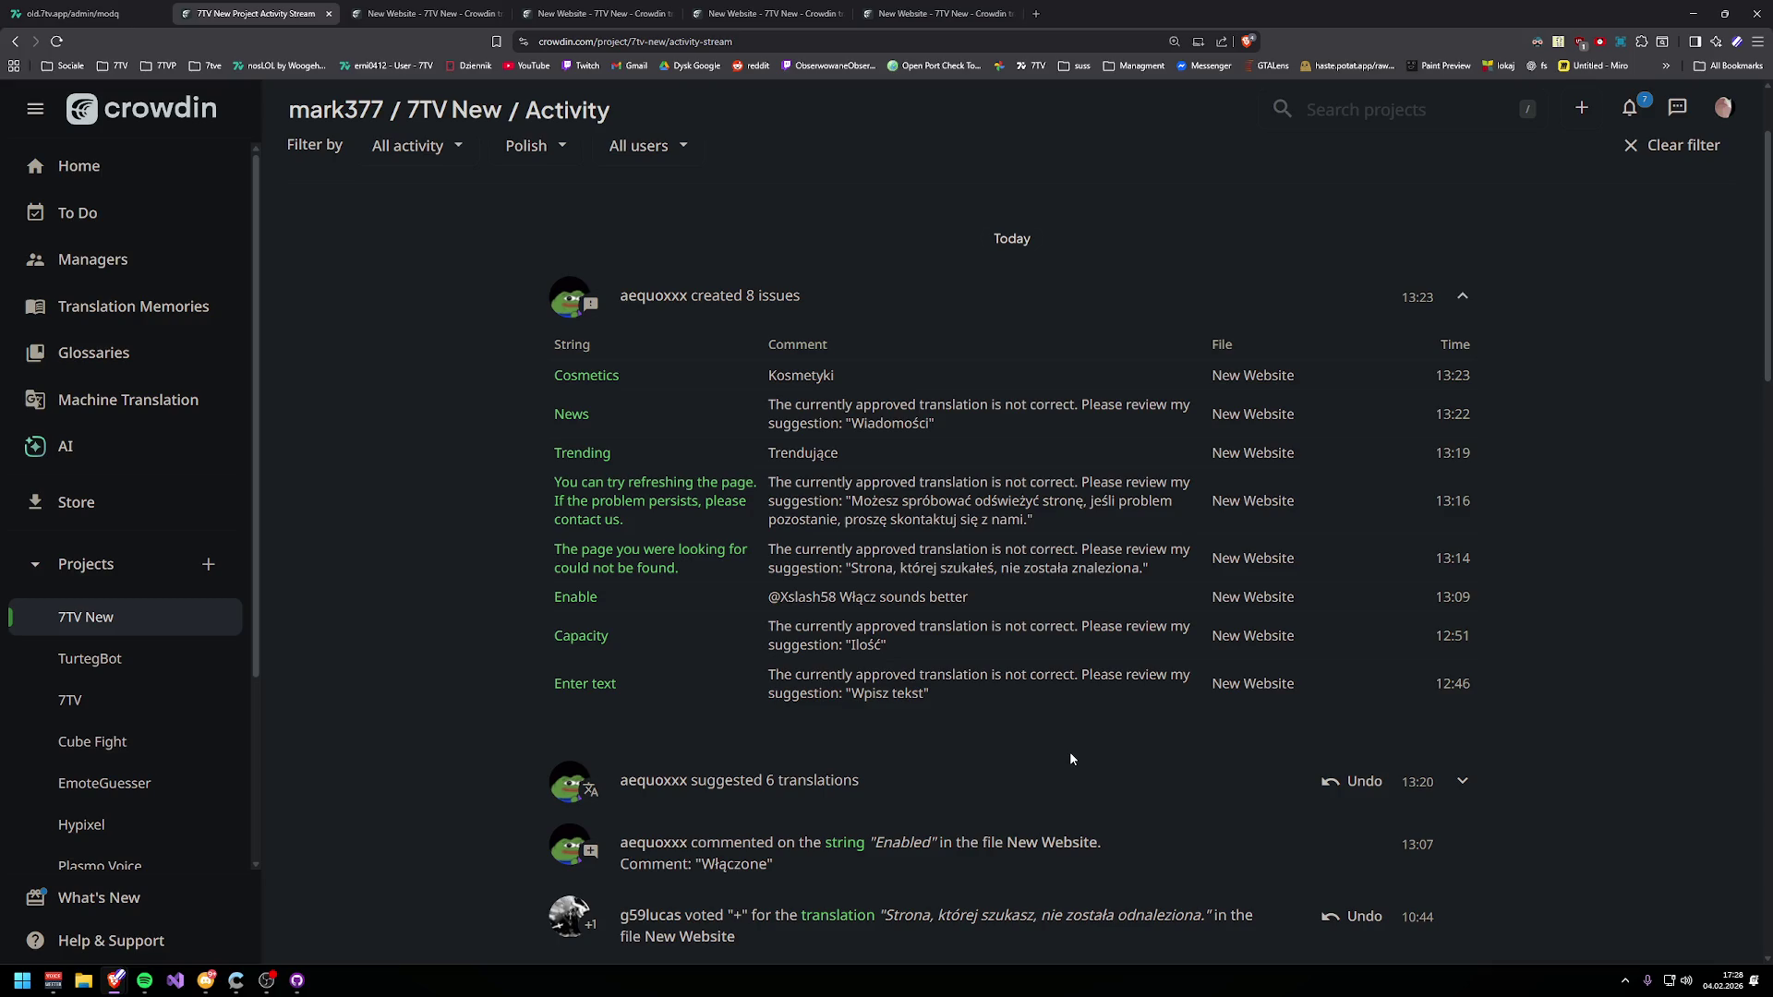
scroll(1071, 758, up, 1)
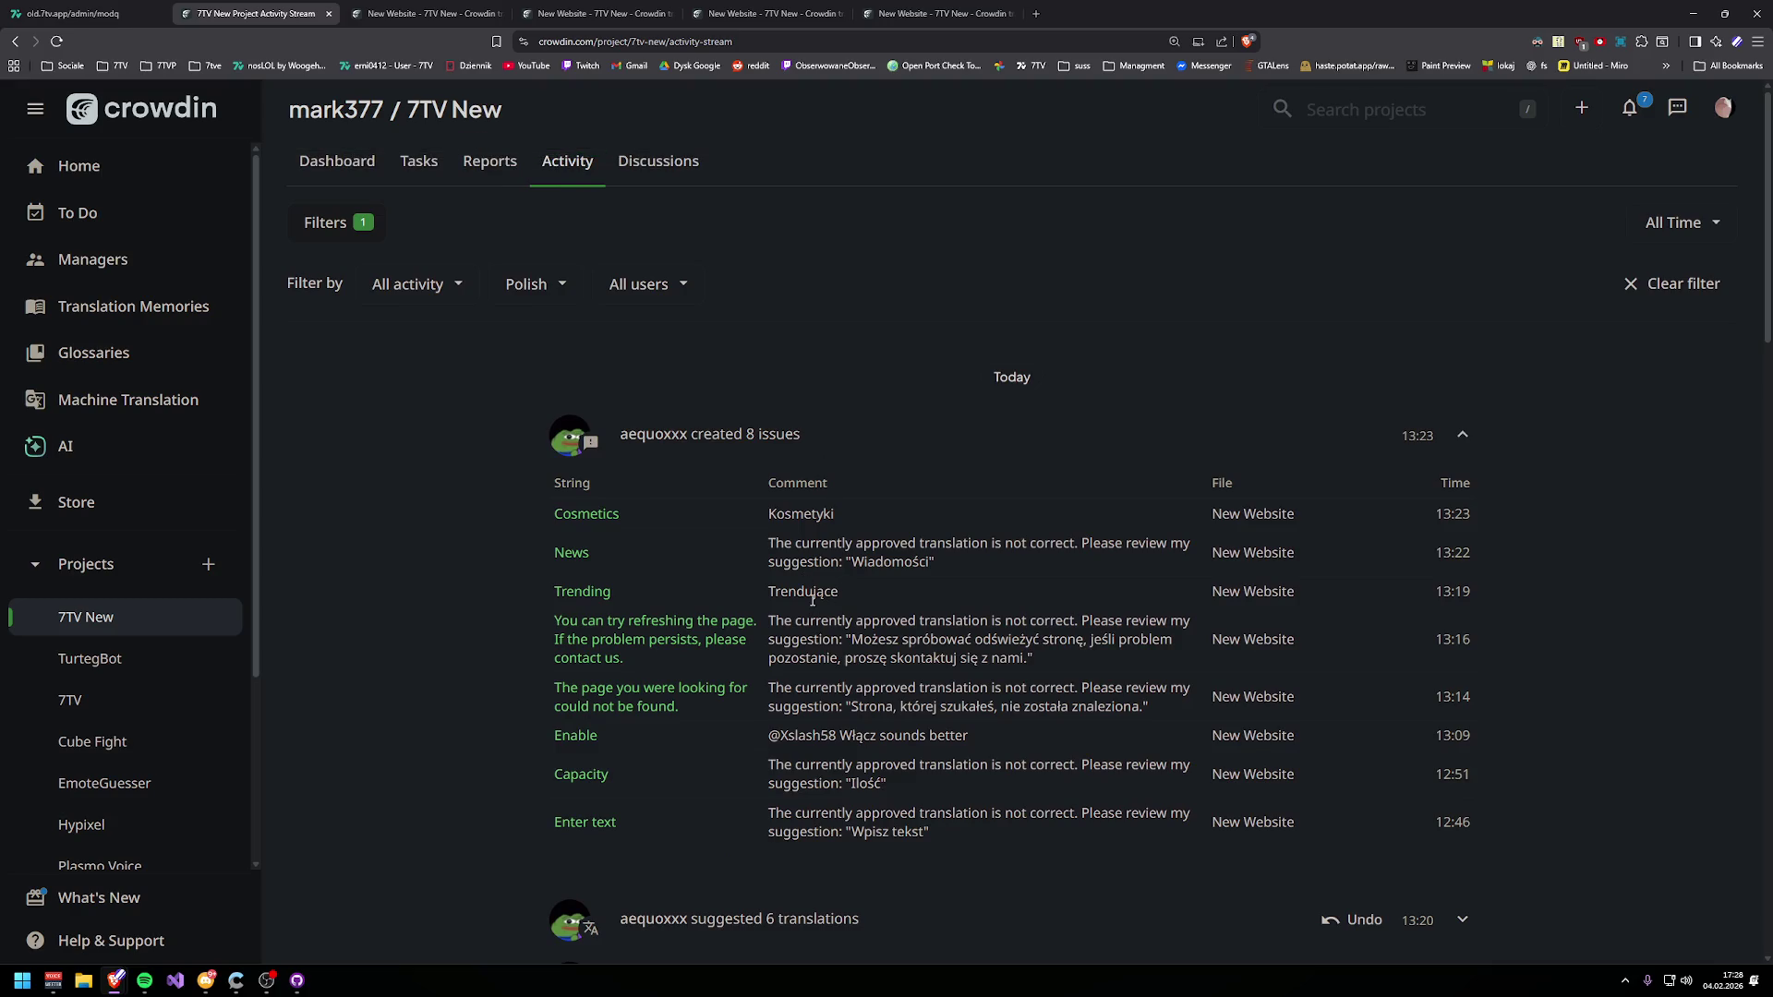
click(426, 11)
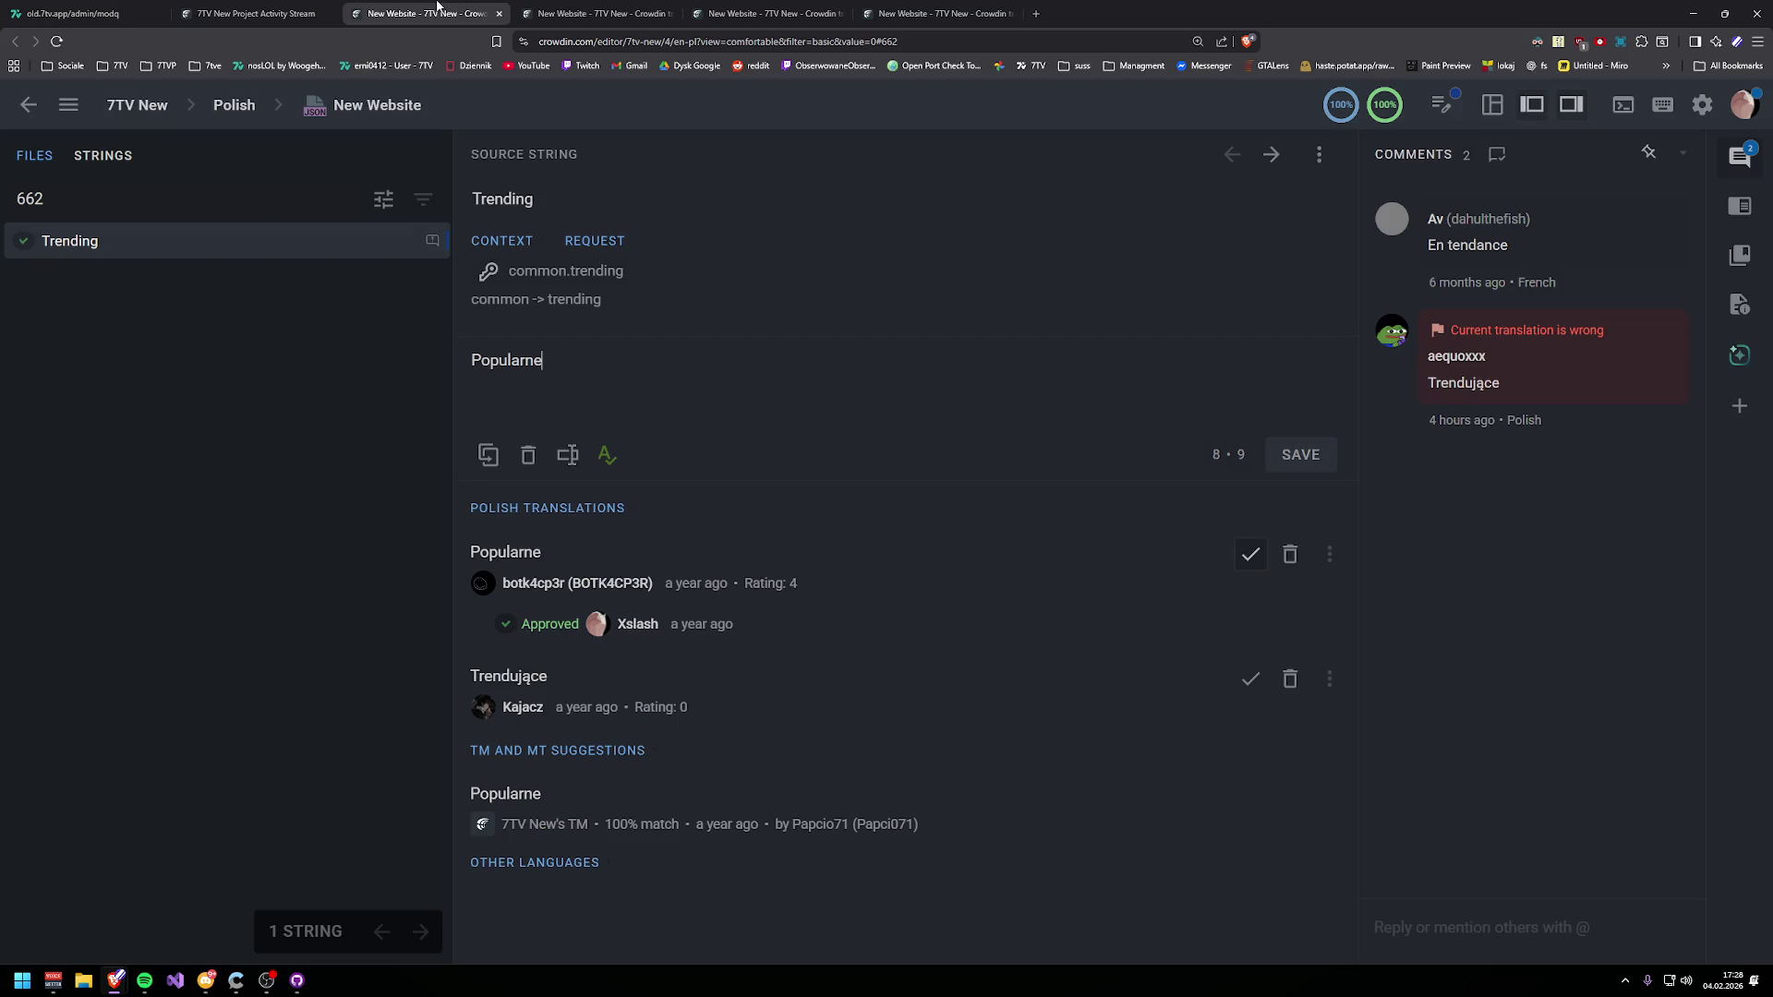
- Switch through the News and Cosmetics editor tabs and start a reply to the Cosmetics issue
click(609, 13)
click(759, 6)
key(ctrl+shift+Tab)
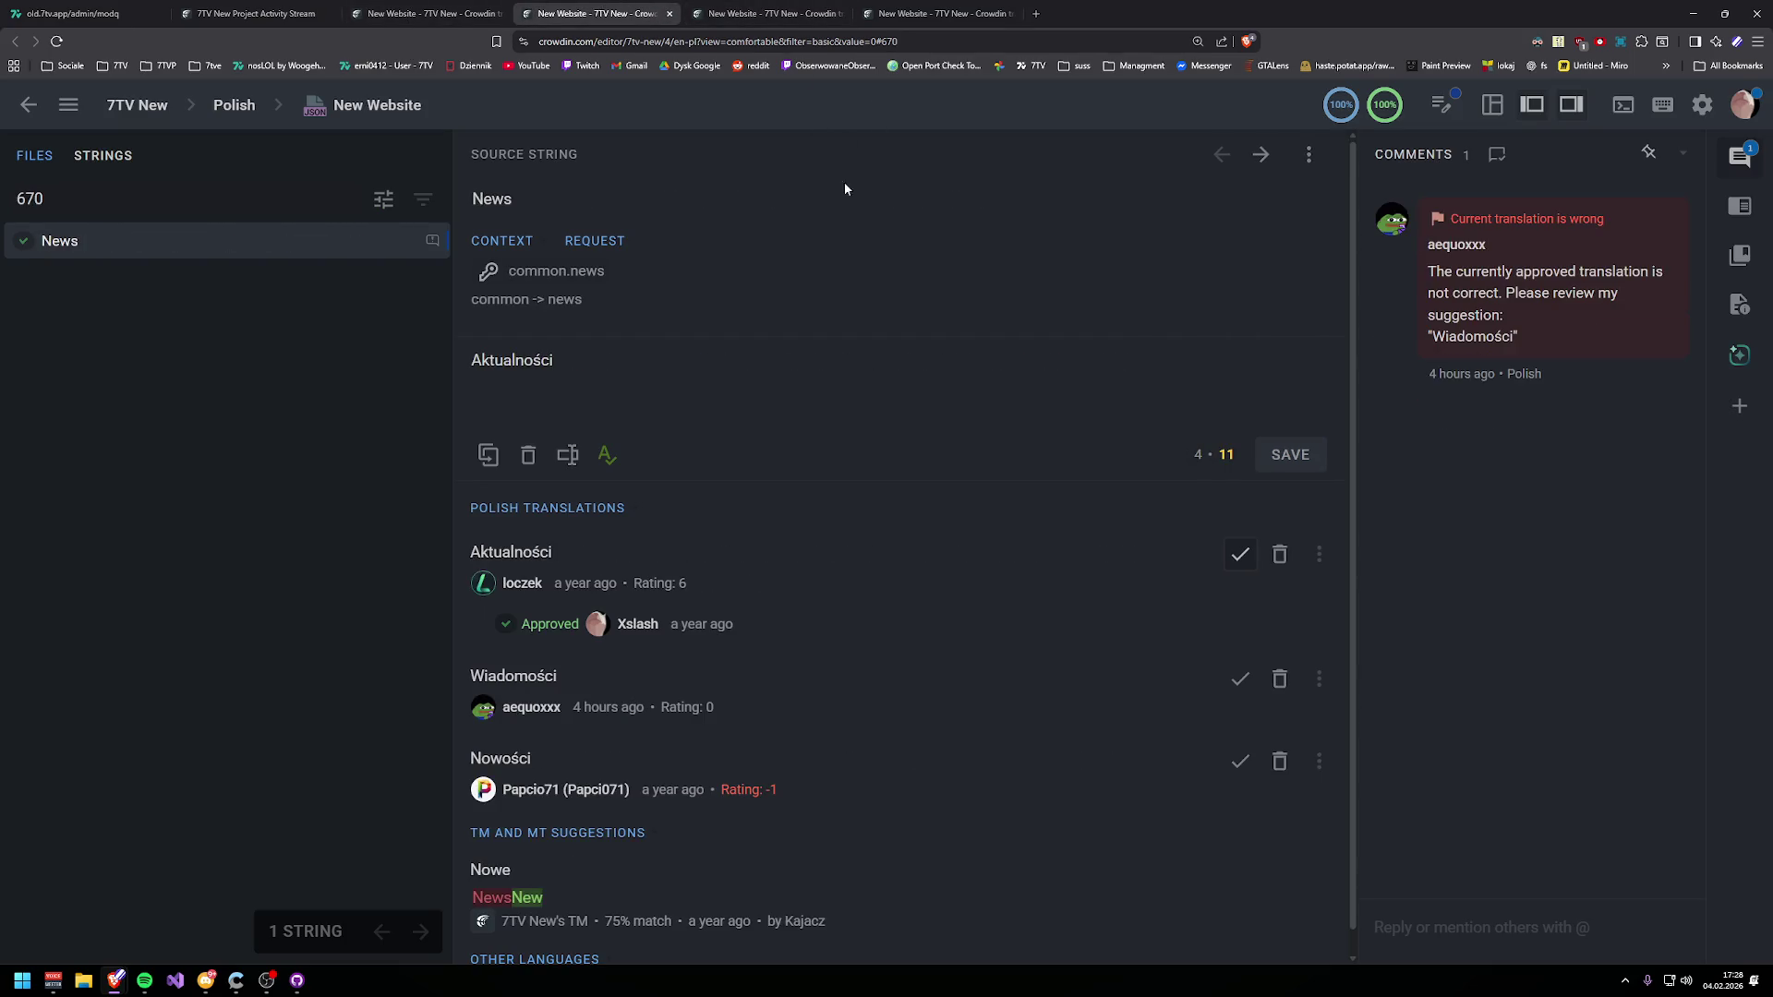
click(857, 7)
click(443, 9)
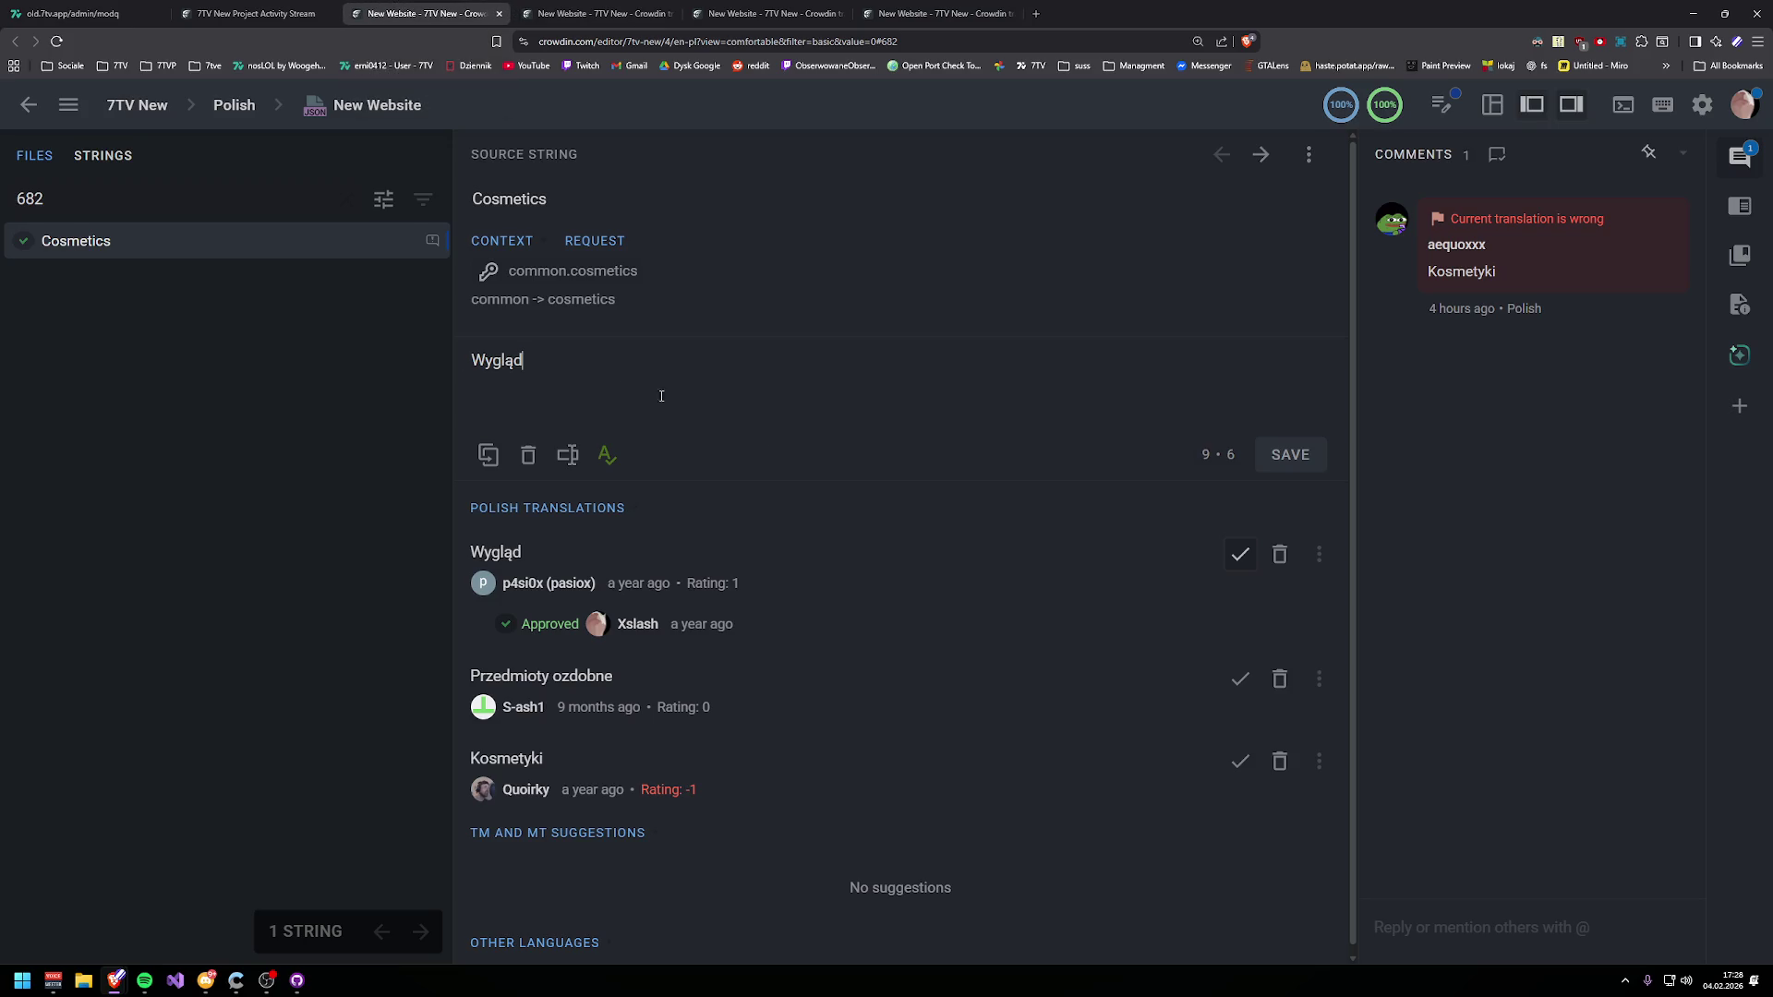
click(1638, 202)
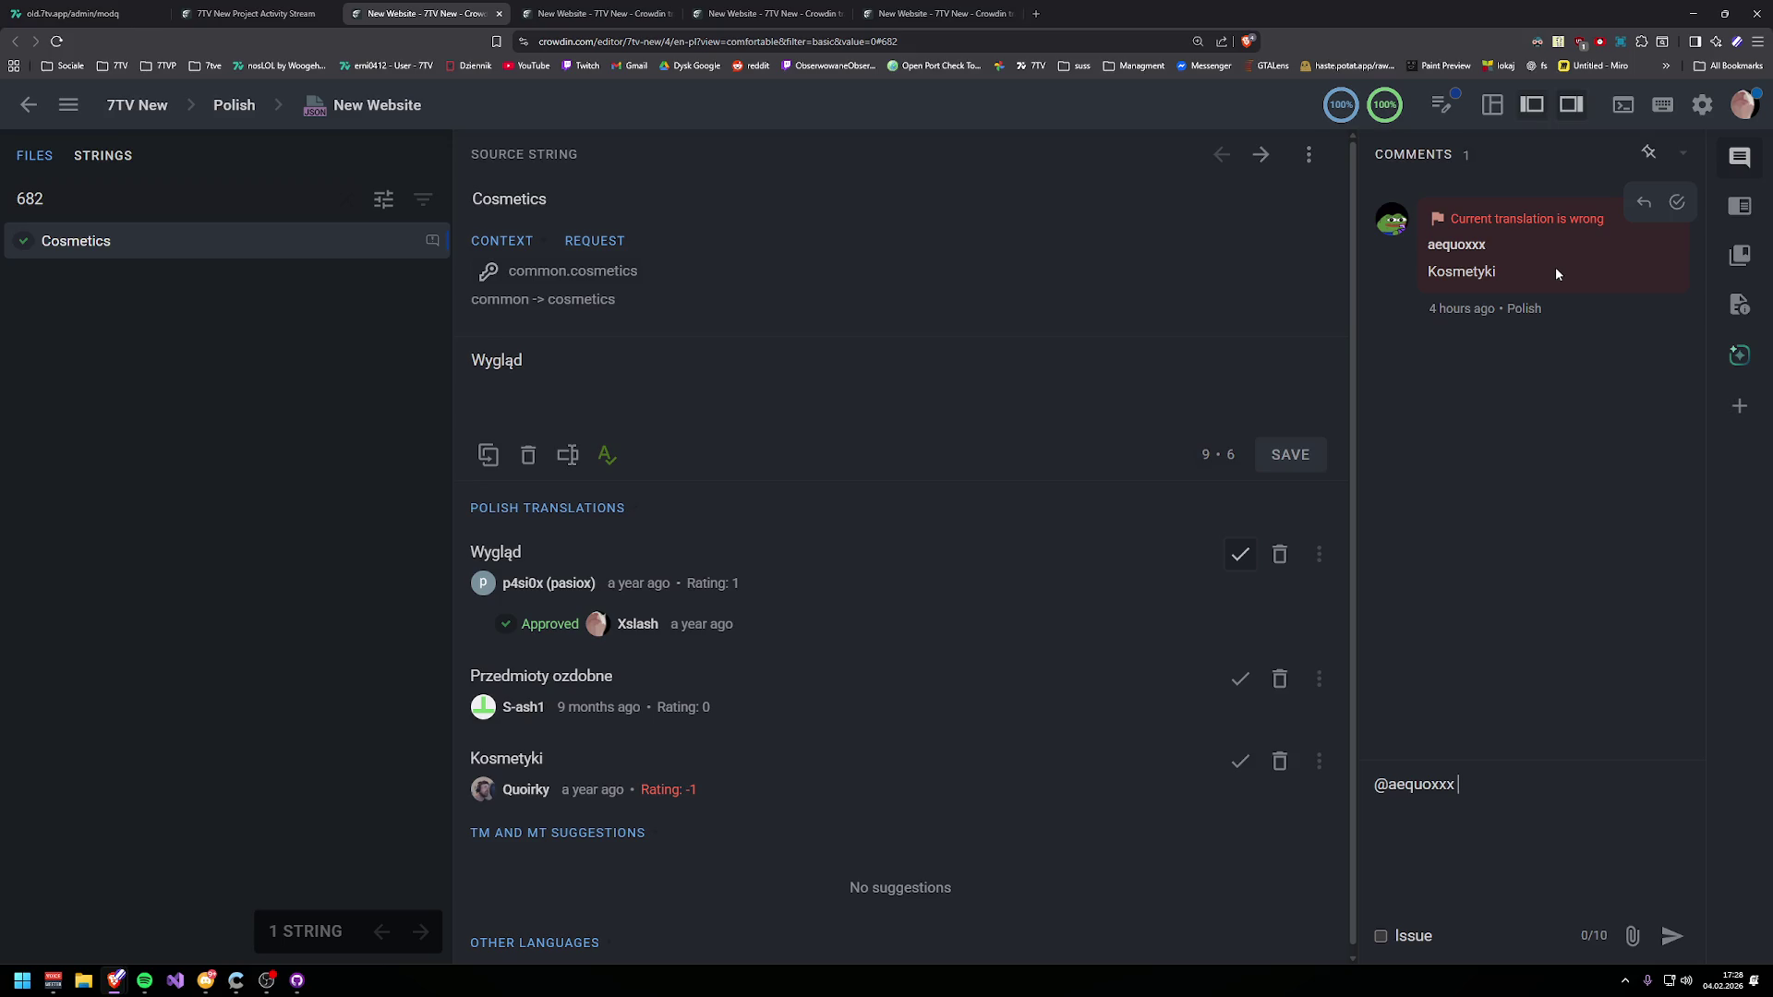
- In the activity stream, show all languages and only the issue reporter's activity
key(ctrl+shift+Tab)
click(527, 284)
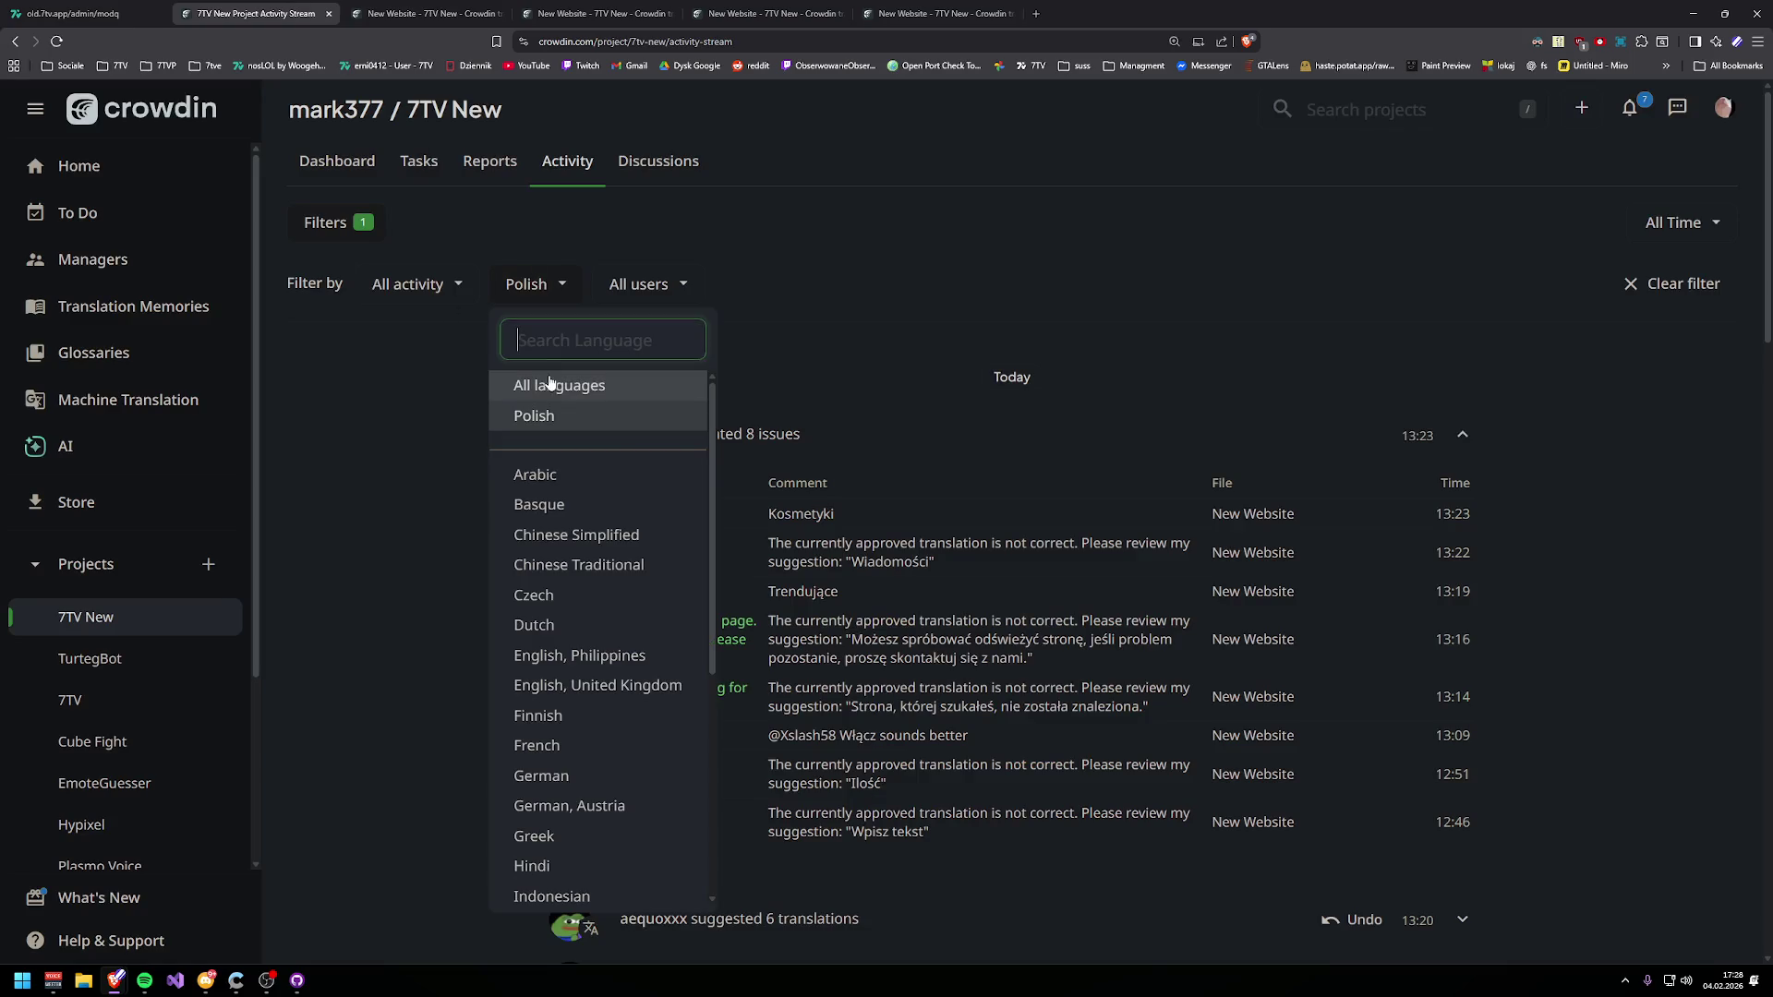
click(531, 384)
click(693, 283)
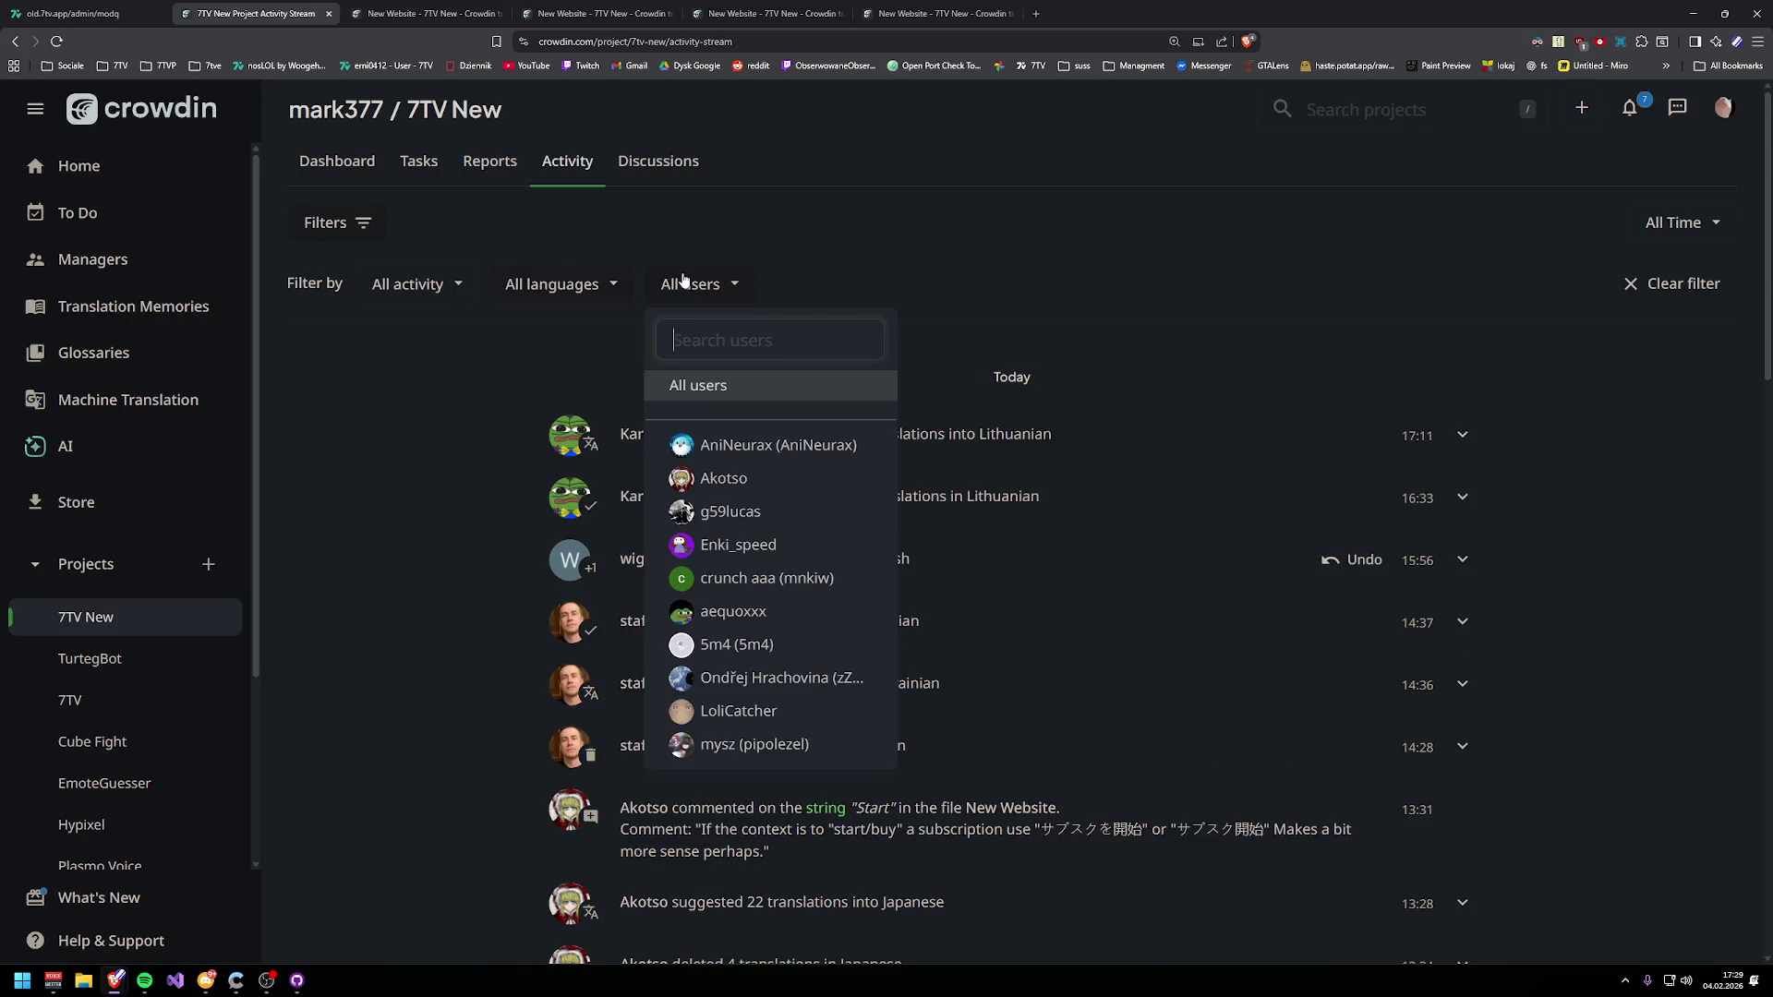
click(729, 610)
- Reset the activity filter to all users and Polish, and expand the newly created issues
scroll(459, 544, down, 2)
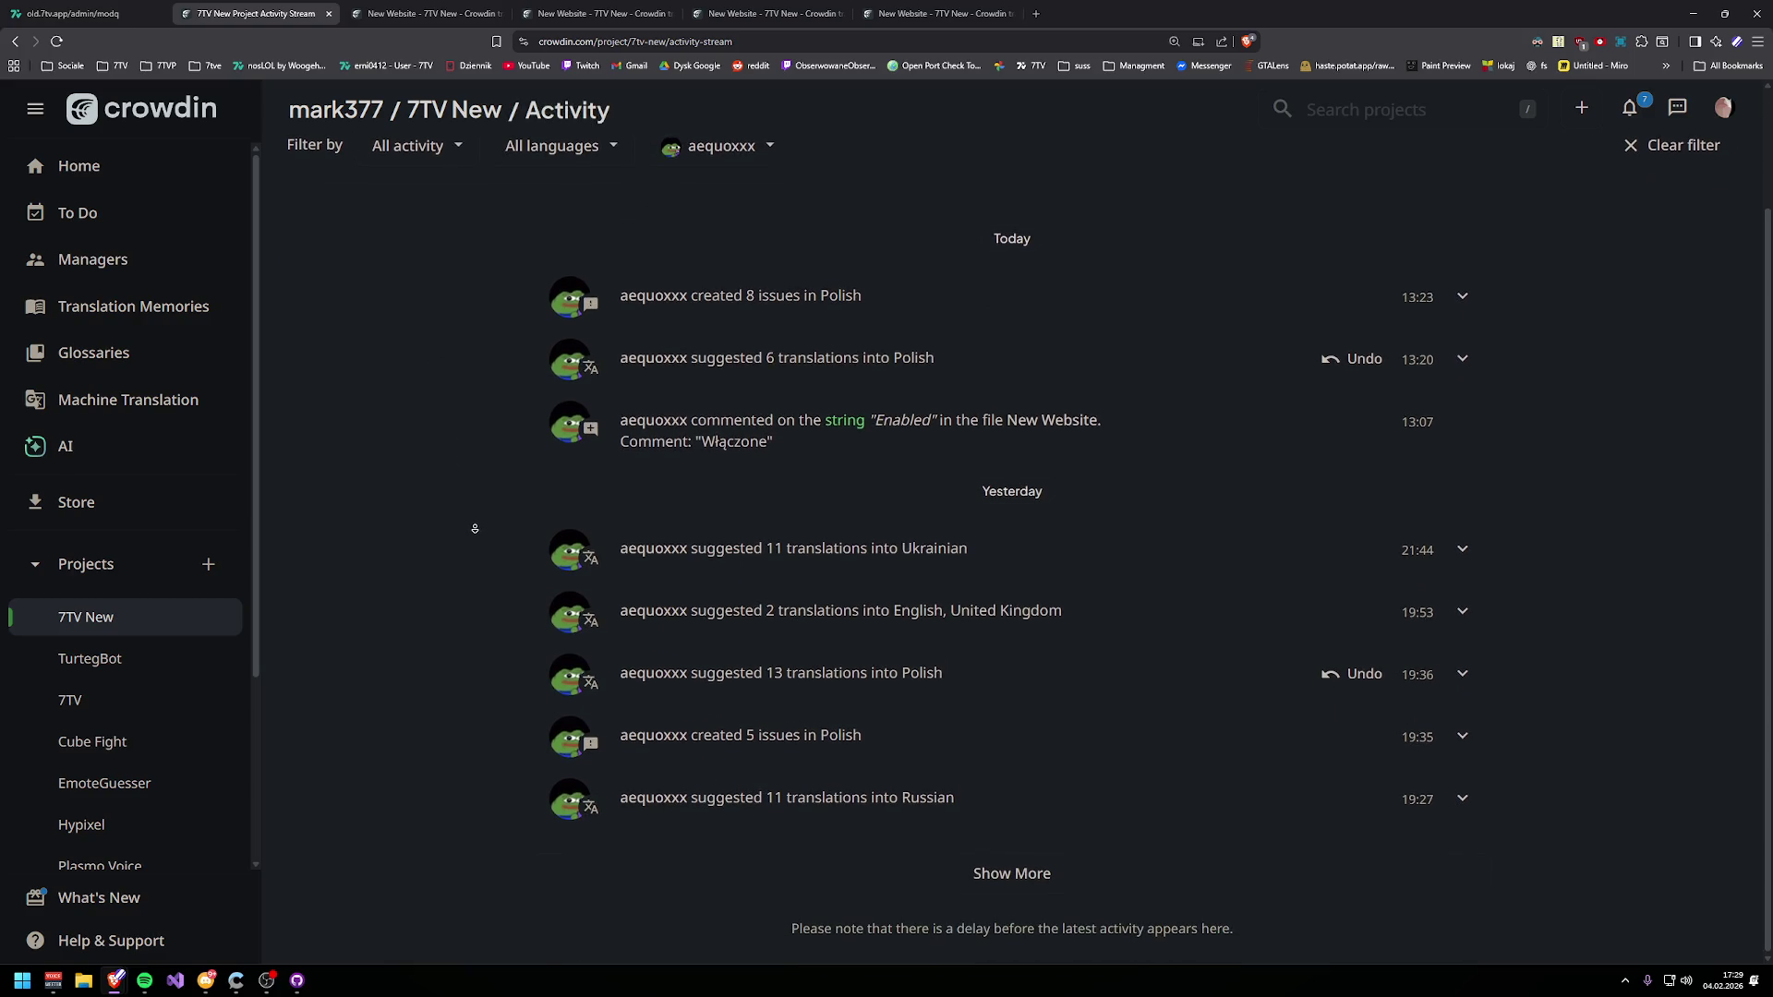
scroll(494, 344, up, 2)
click(729, 285)
click(768, 365)
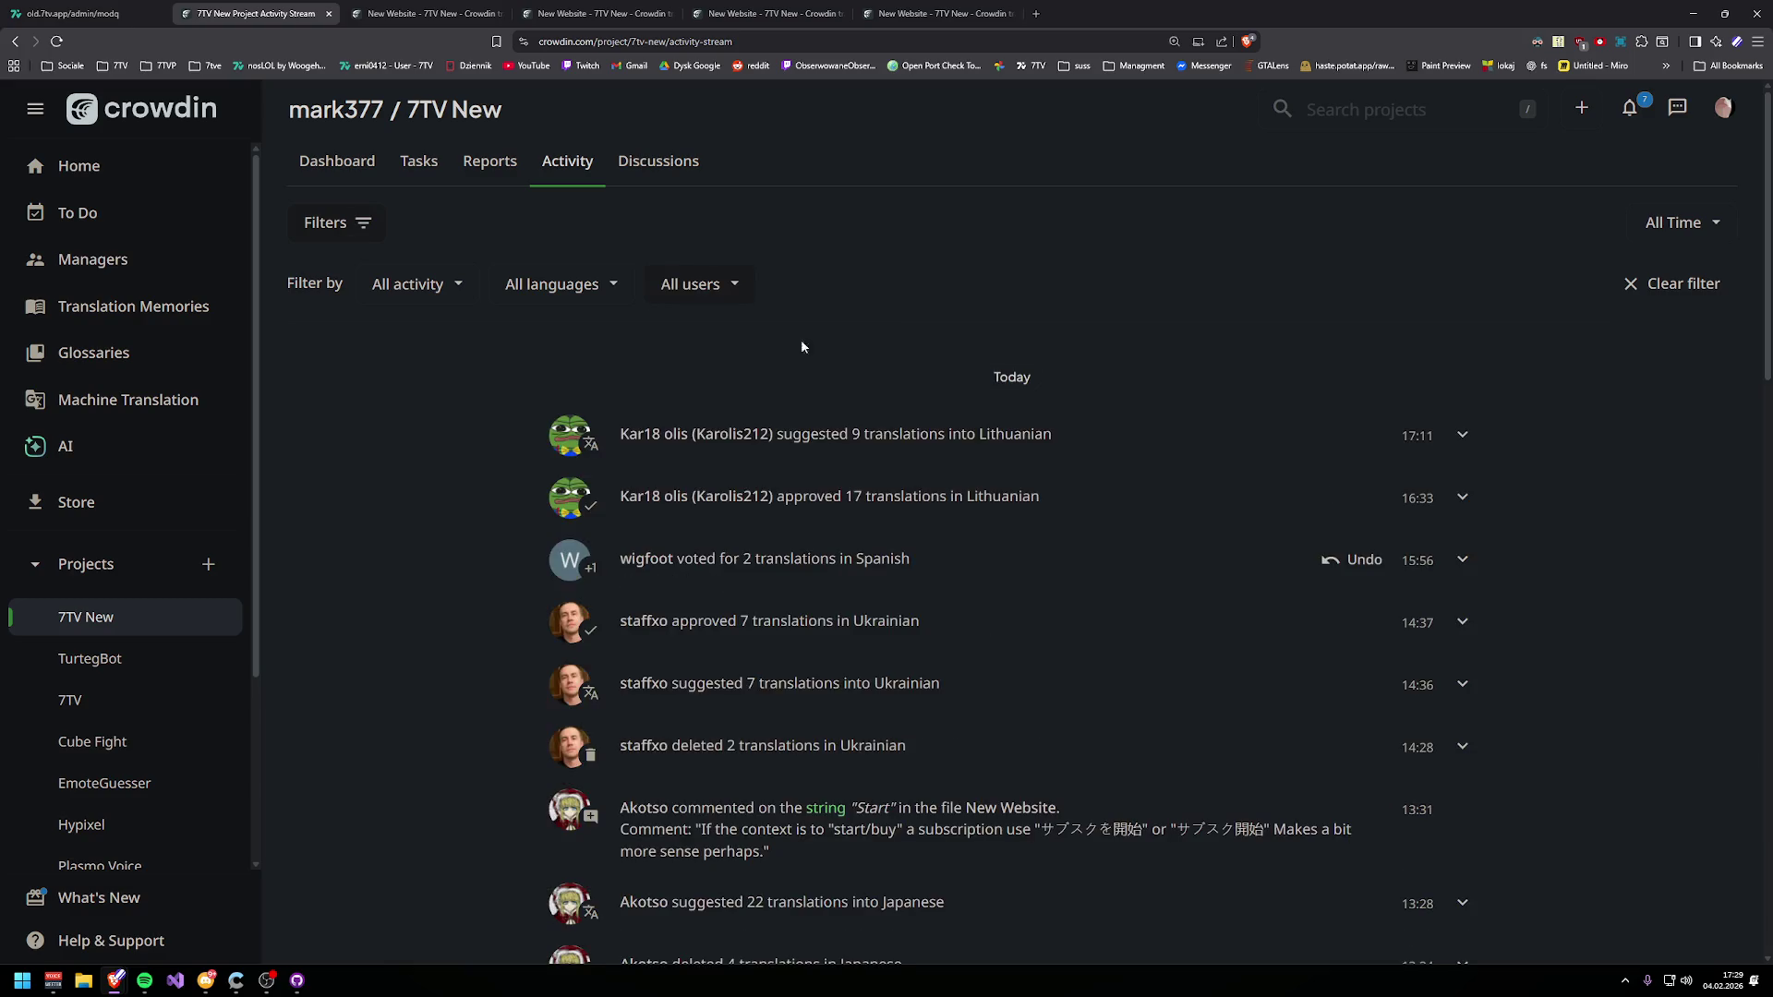
click(581, 279)
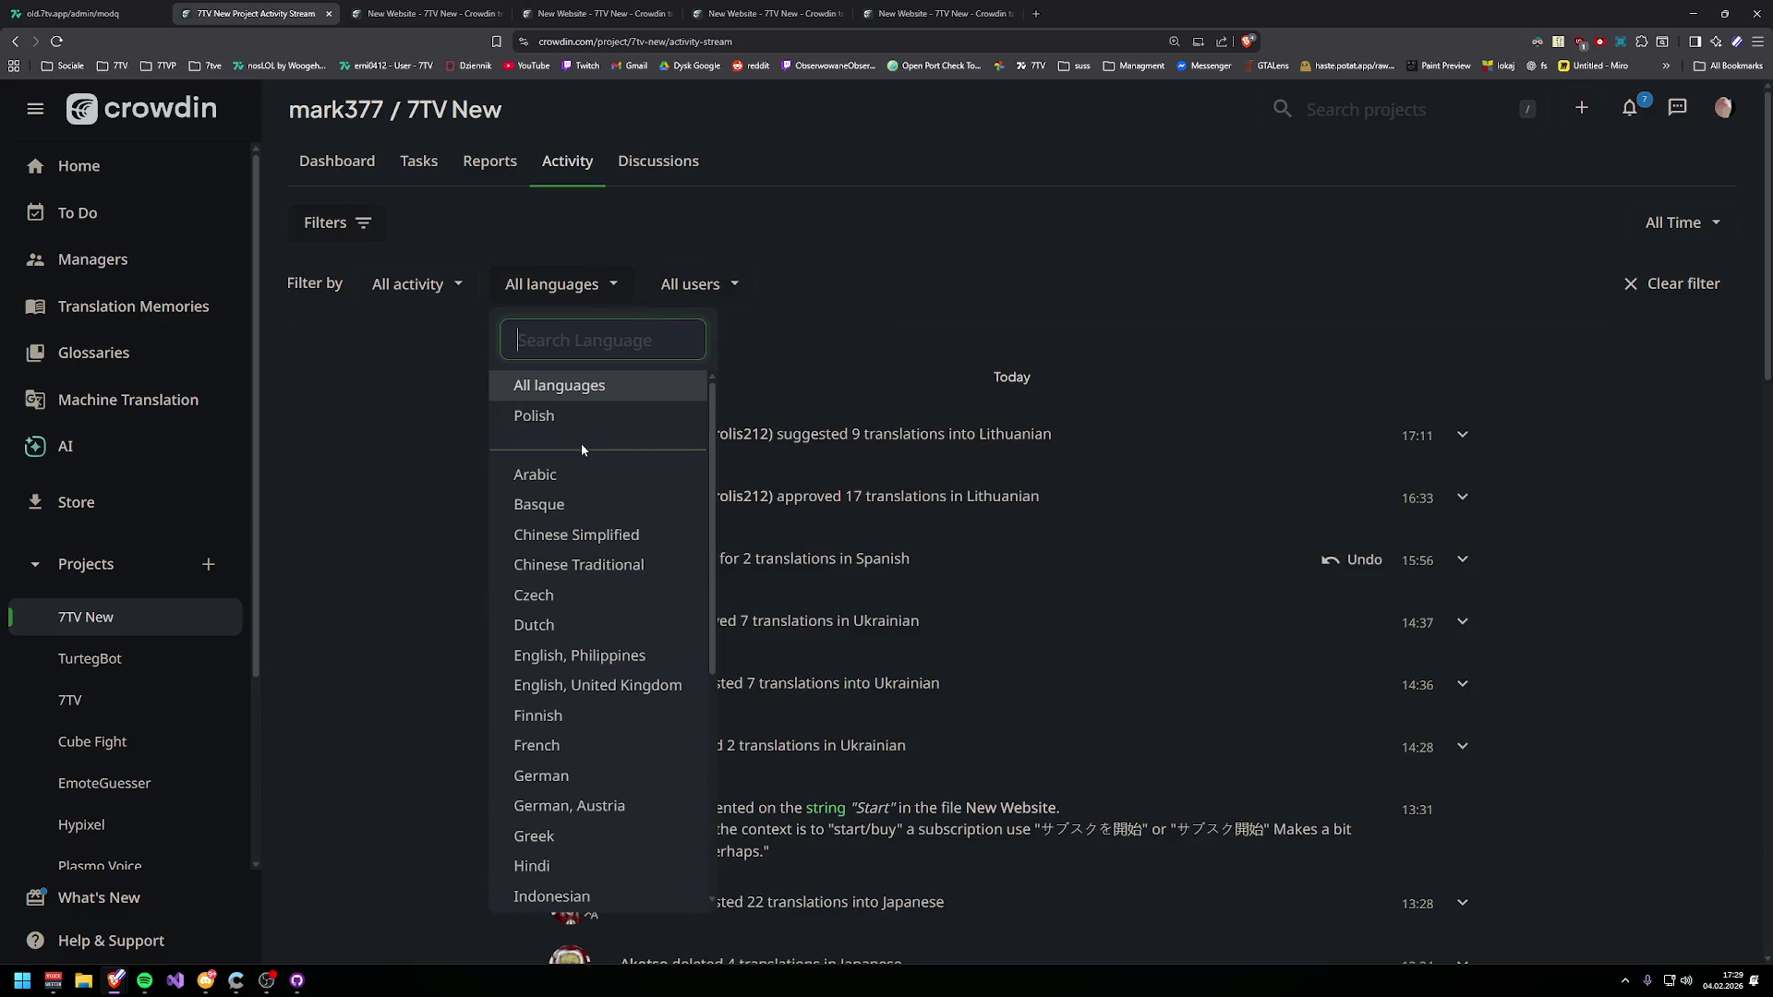
click(572, 425)
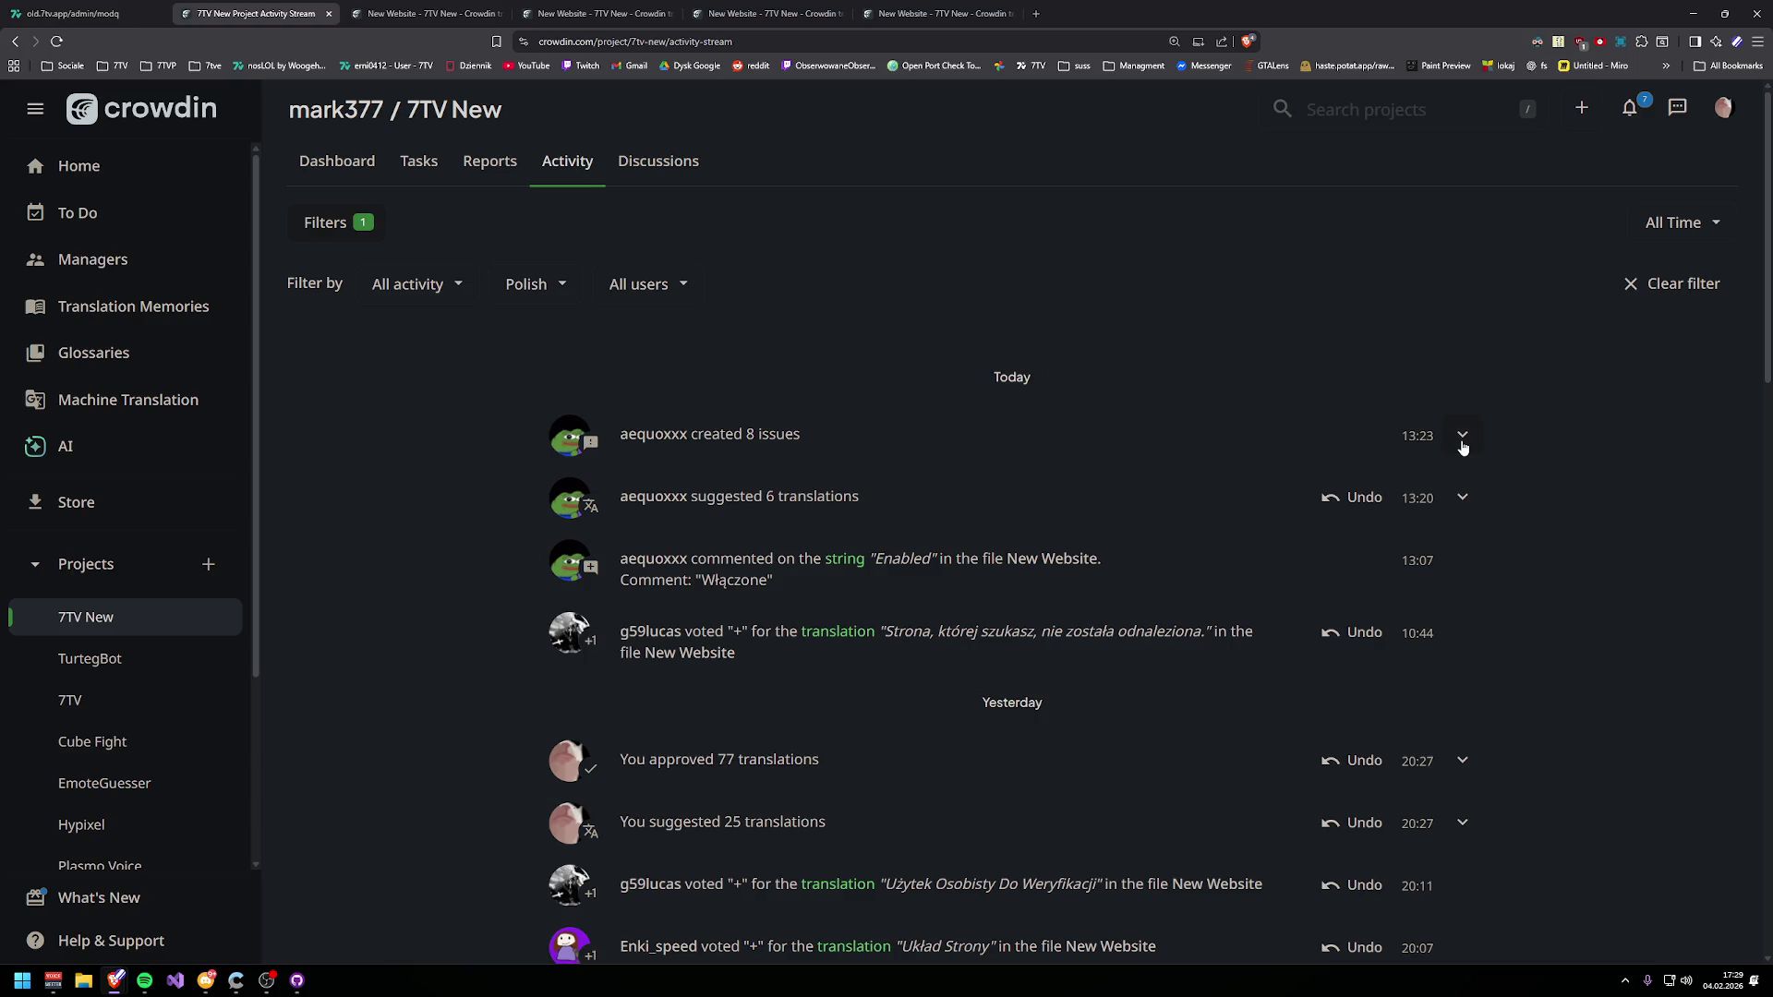
click(1463, 435)
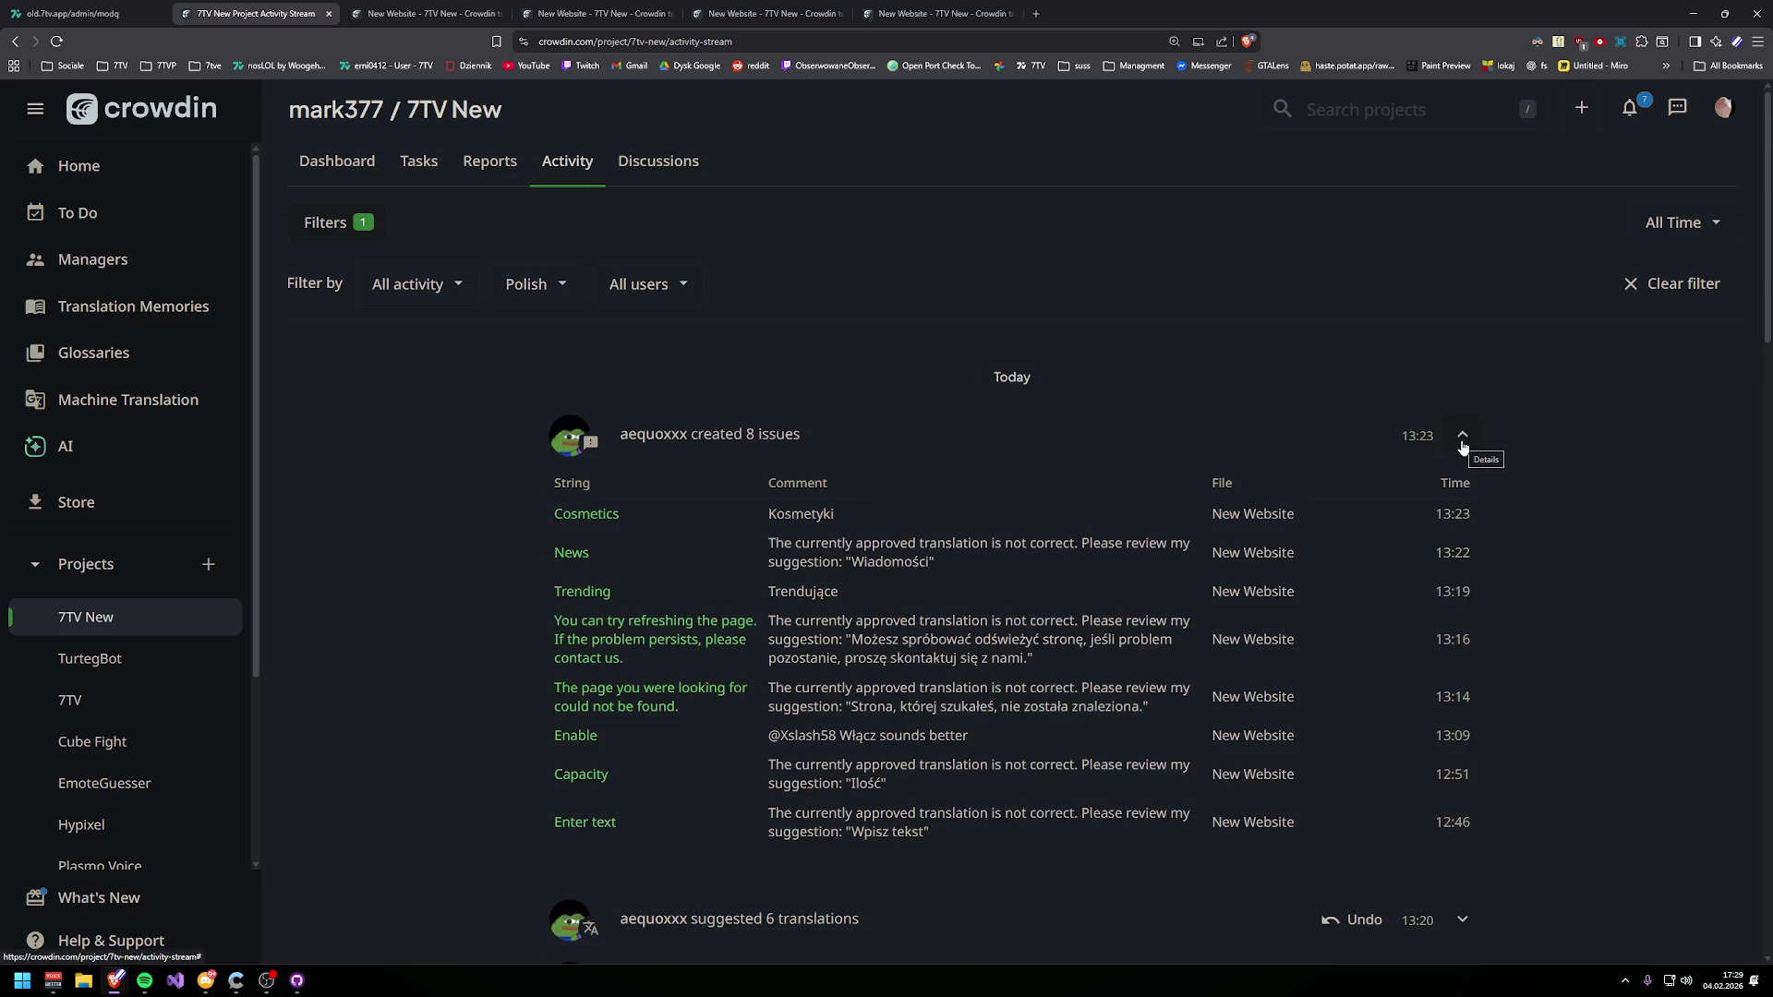
- Go back to the Cosmetics editor to reply to the Kosmetyki issue, then check the activity stream
click(394, 9)
click(598, 9)
click(494, 9)
mouse_move(1465, 246)
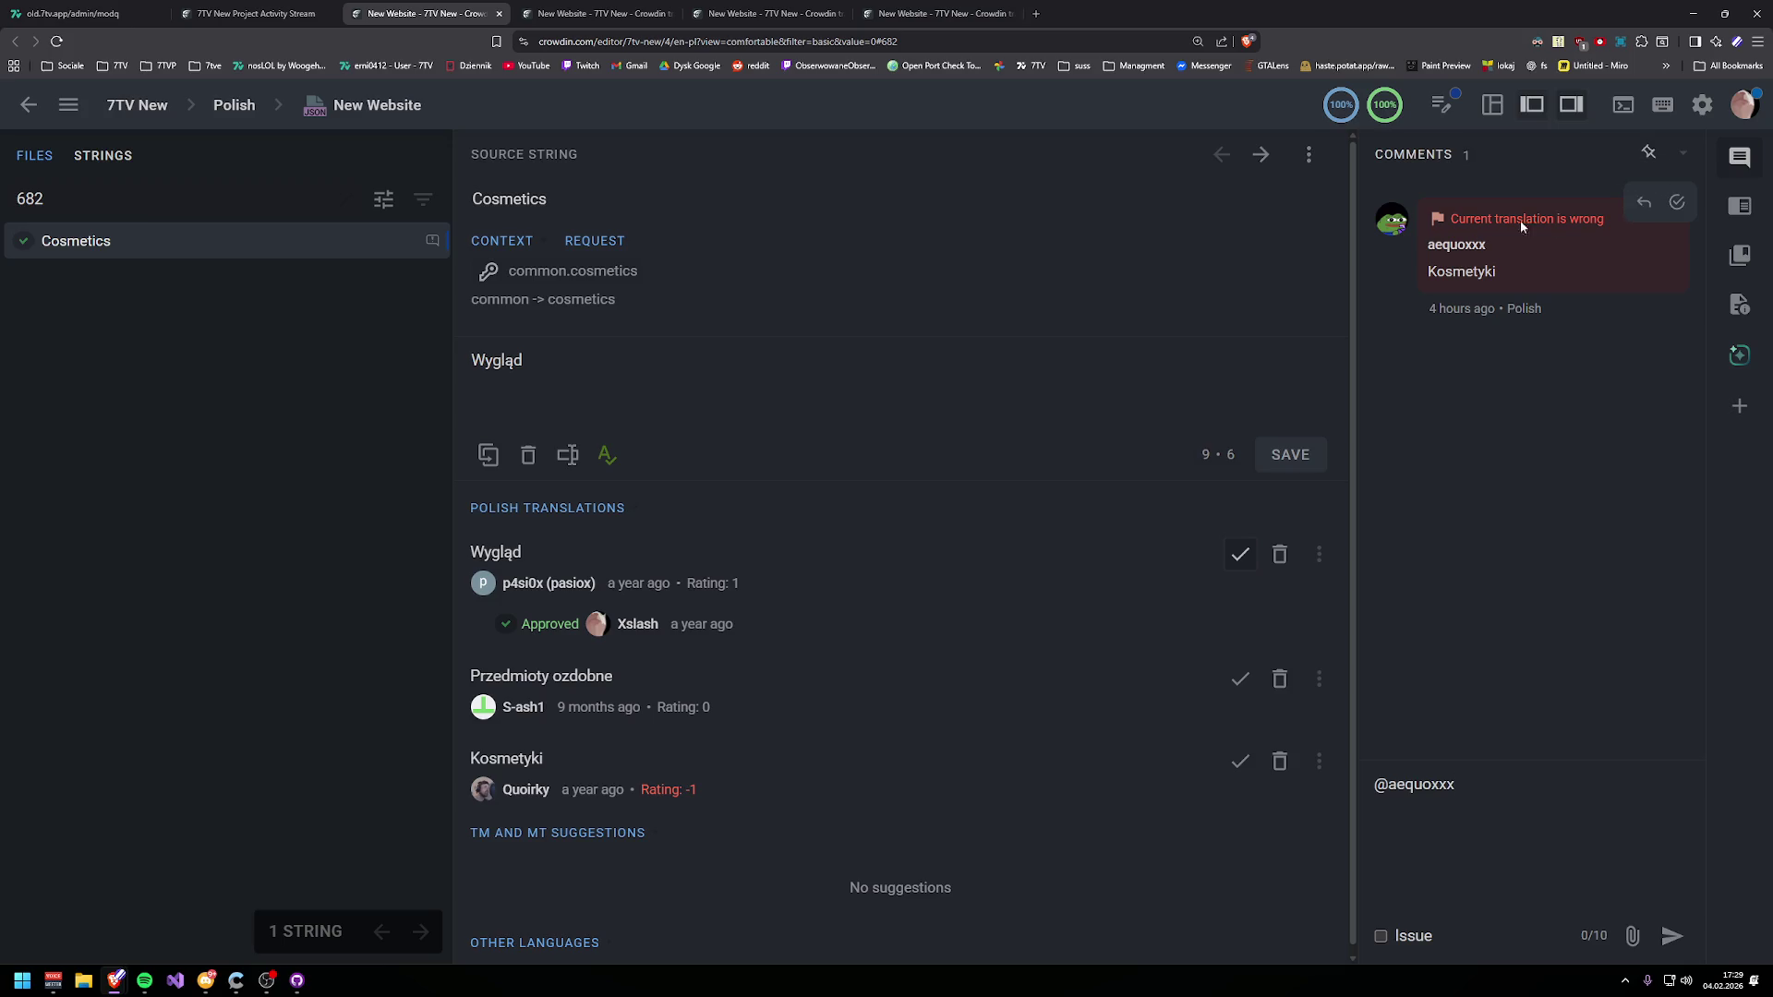
click(265, 10)
- Continue the Cosmetics issue reply with '"Kosmetyki" just sounds bad in this context,'
click(385, 7)
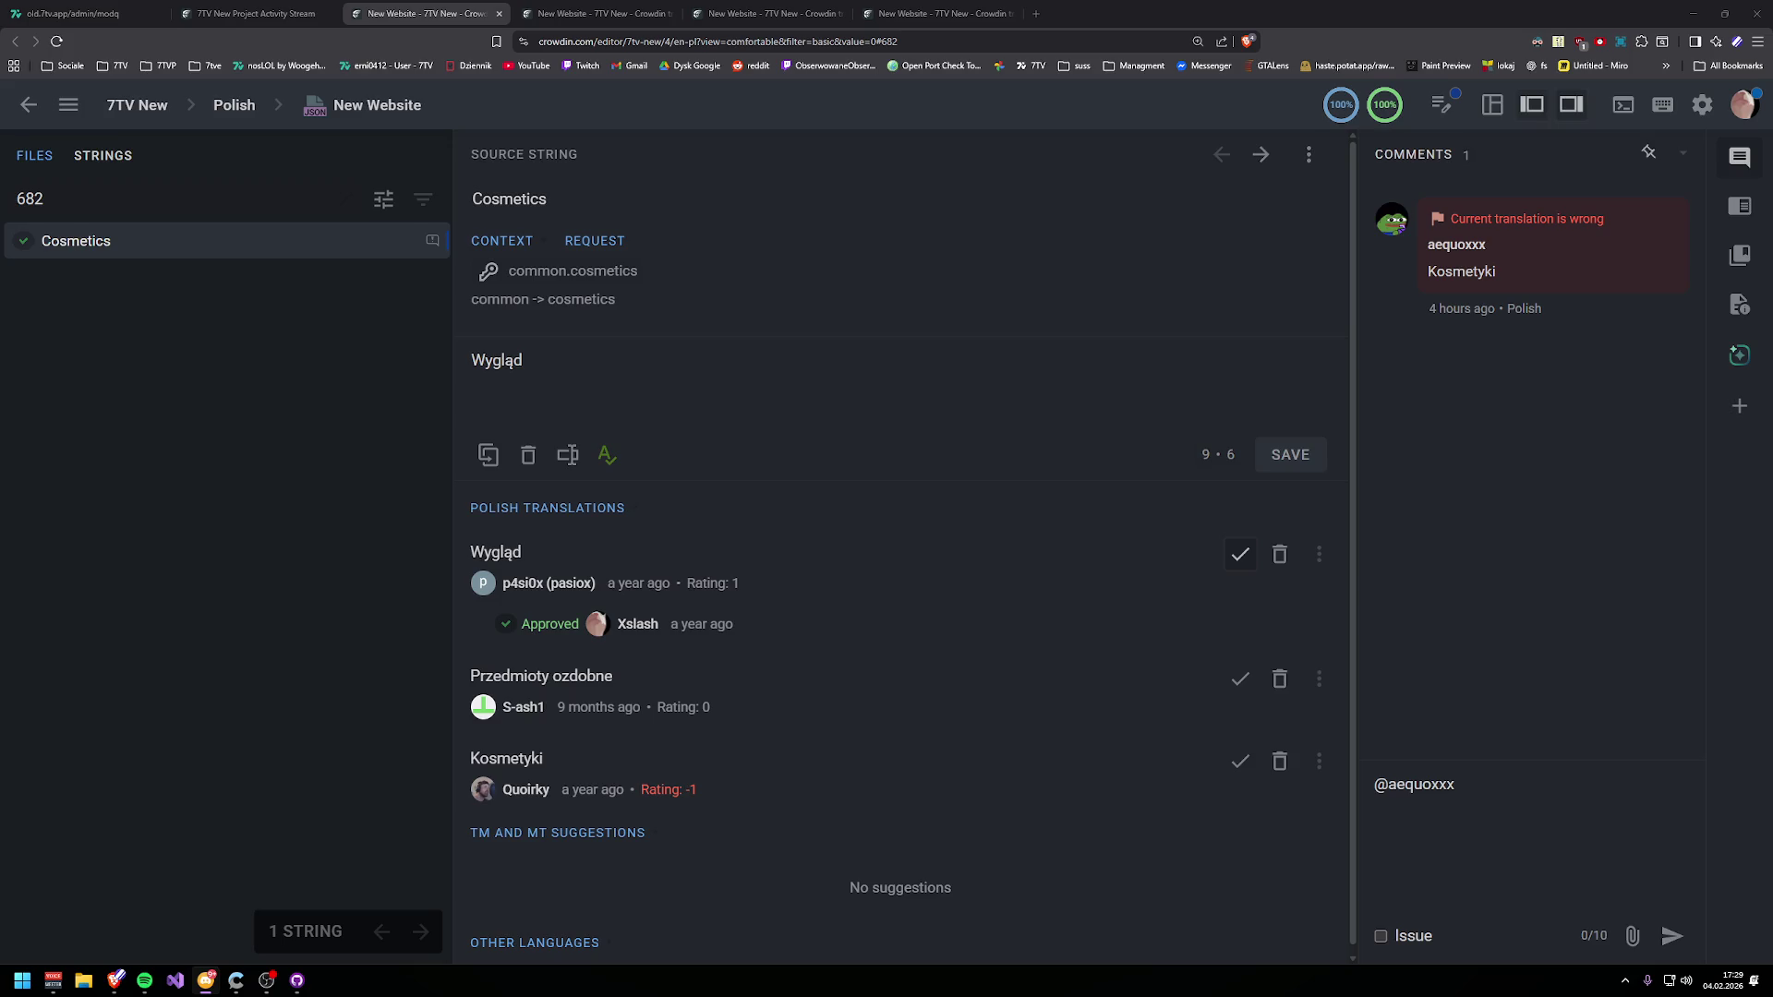
click(1475, 791)
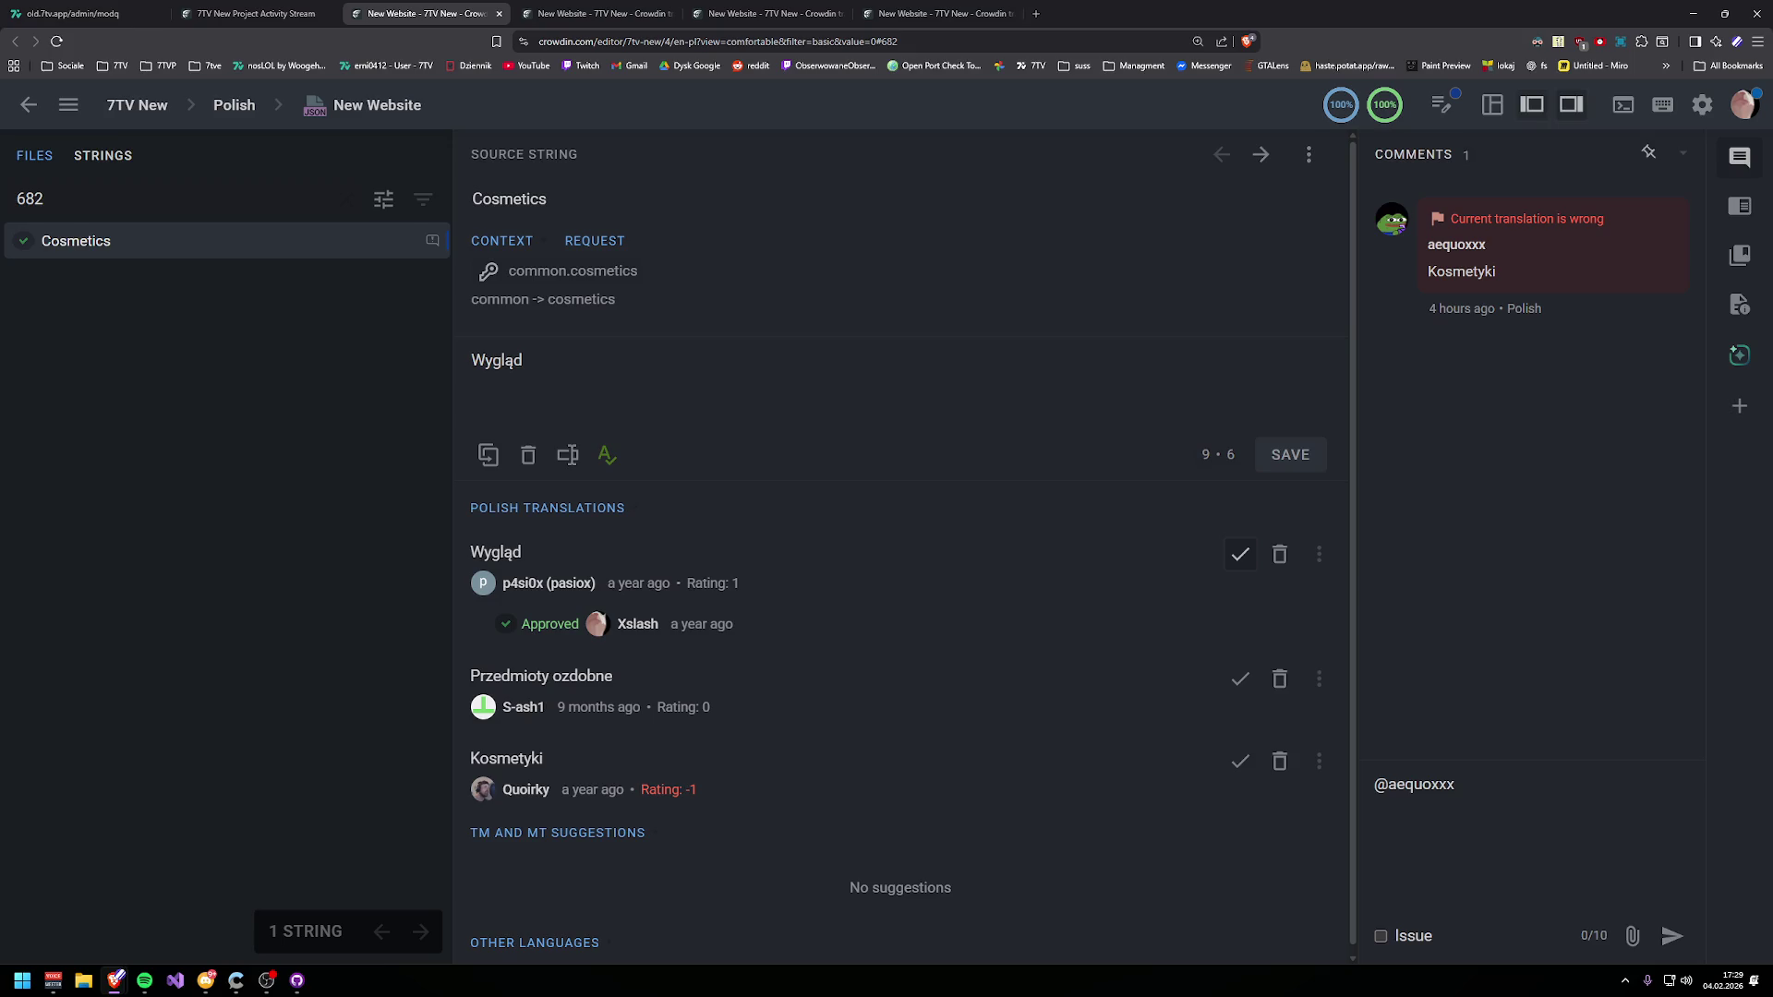
text("Kosmetyki")
key(Right)
text(just sounds bad in this context)
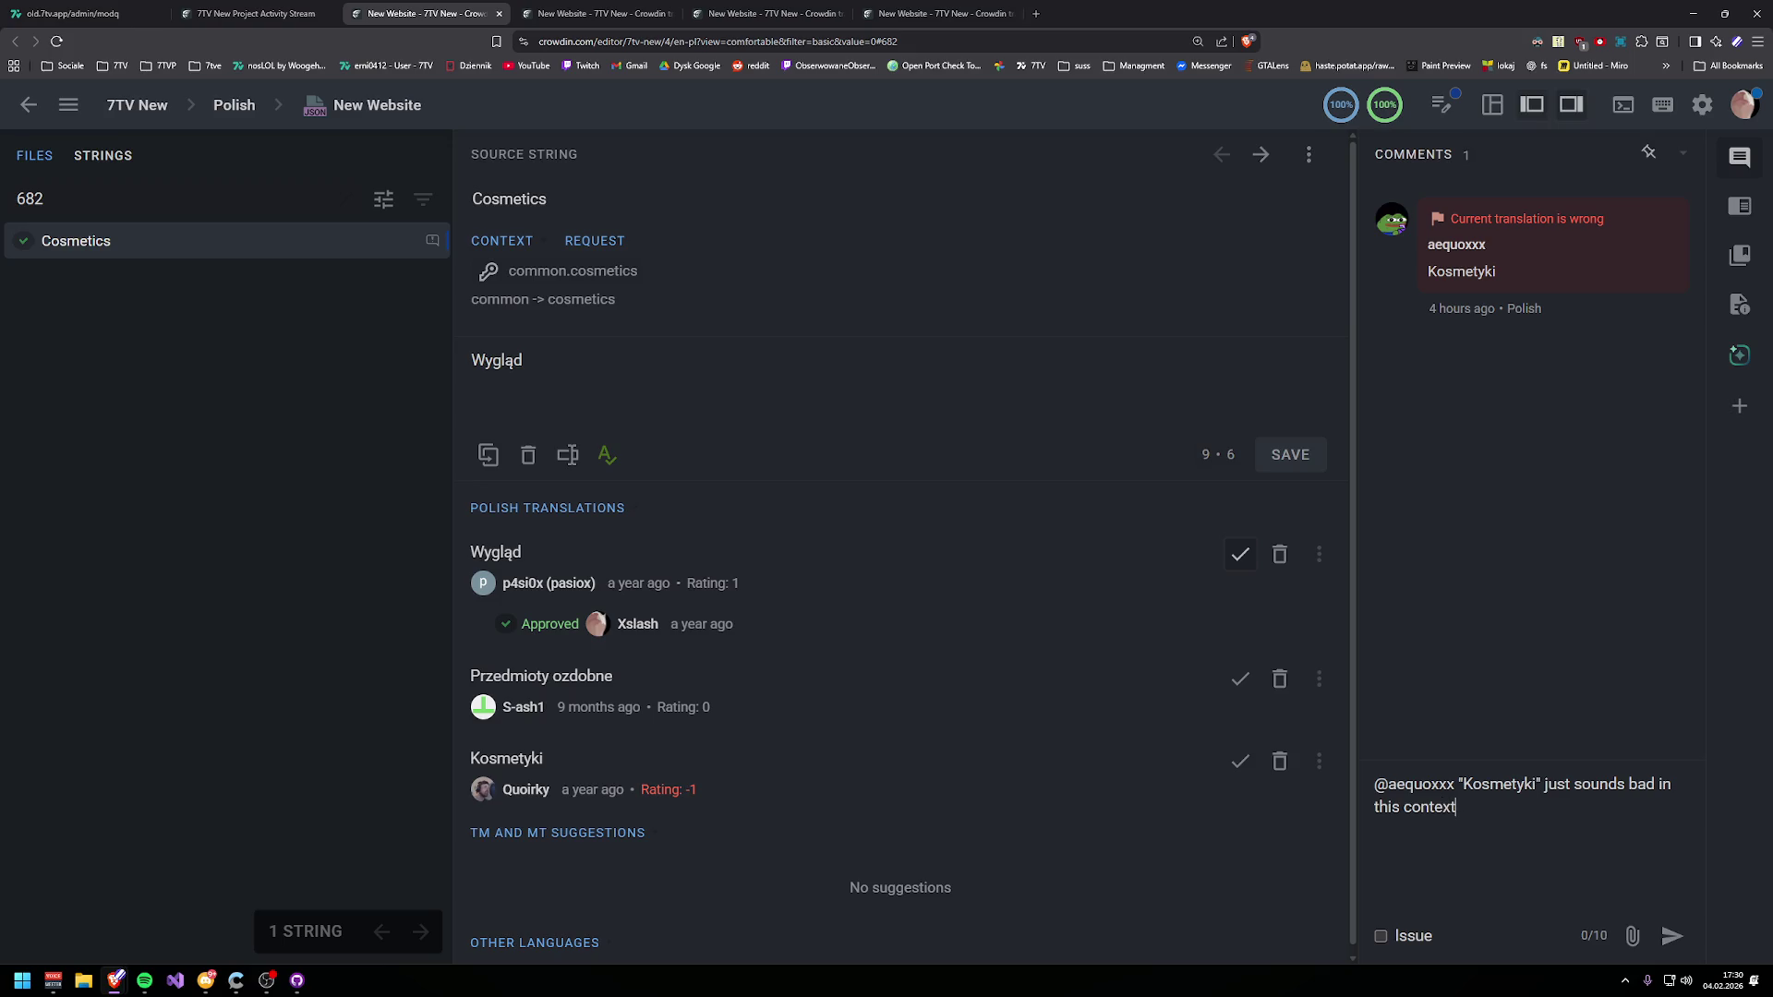
text(,)
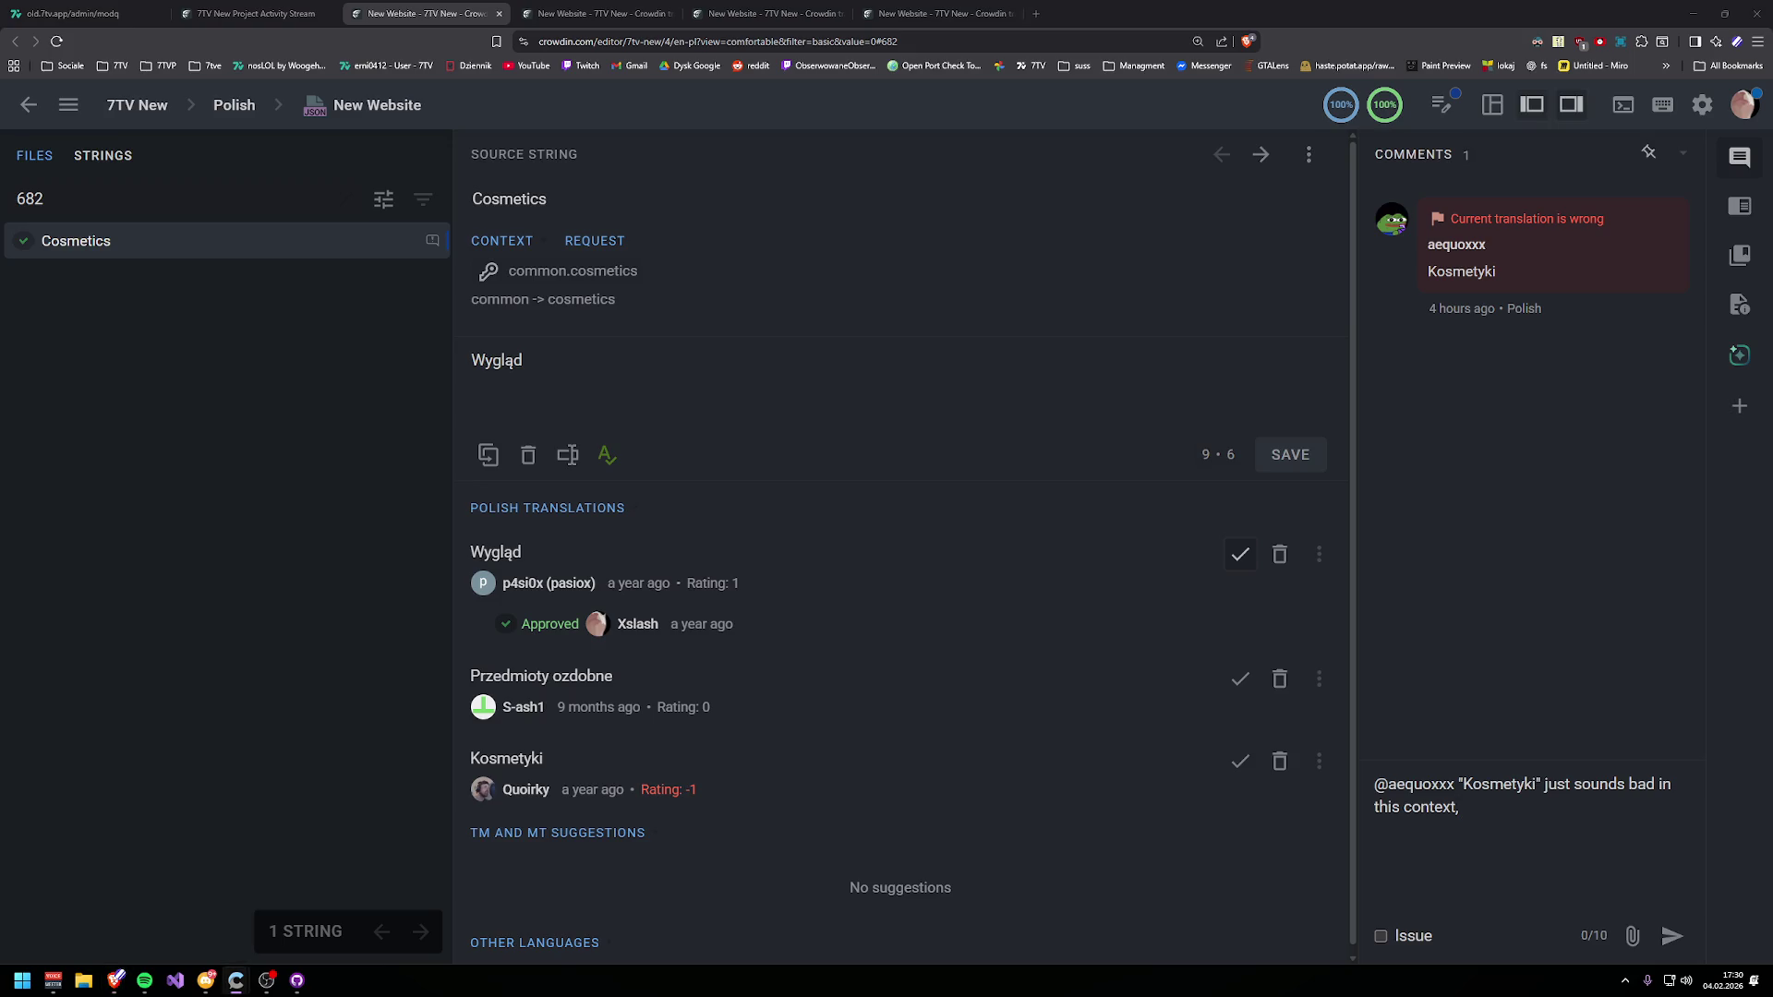
key(super+Down)
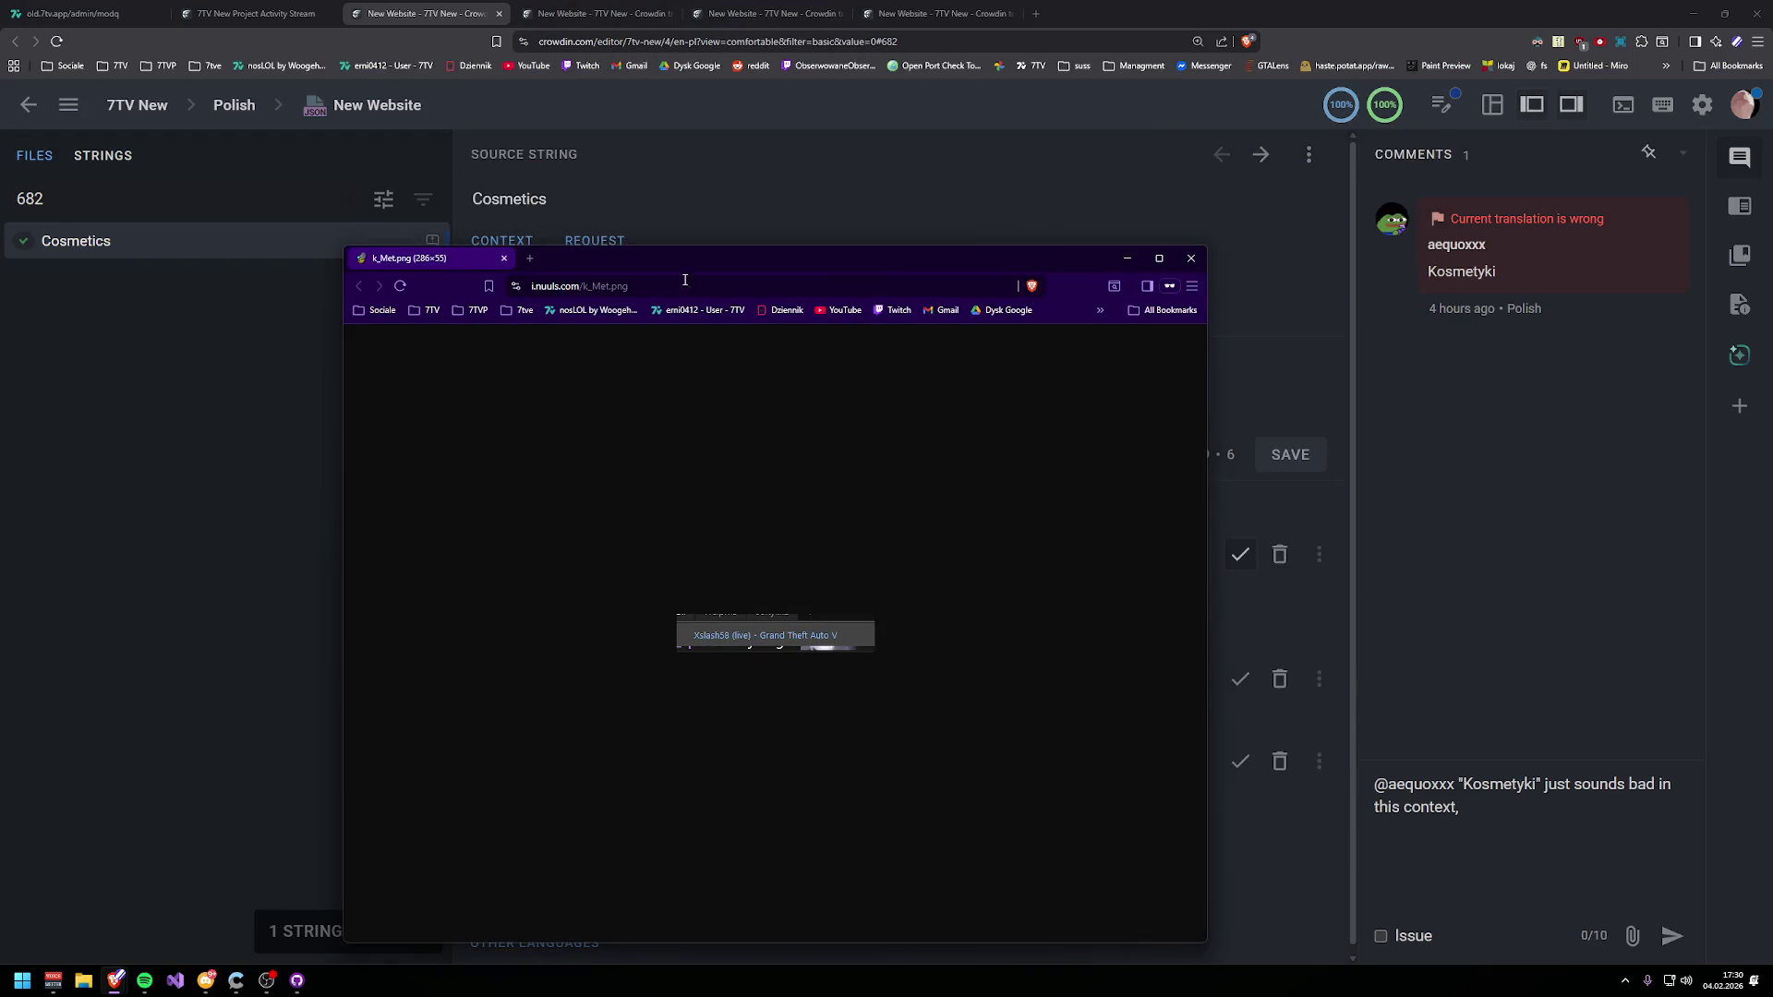
- Close the small k_Met.png image window to reveal the Crowdin editor
click(504, 259)
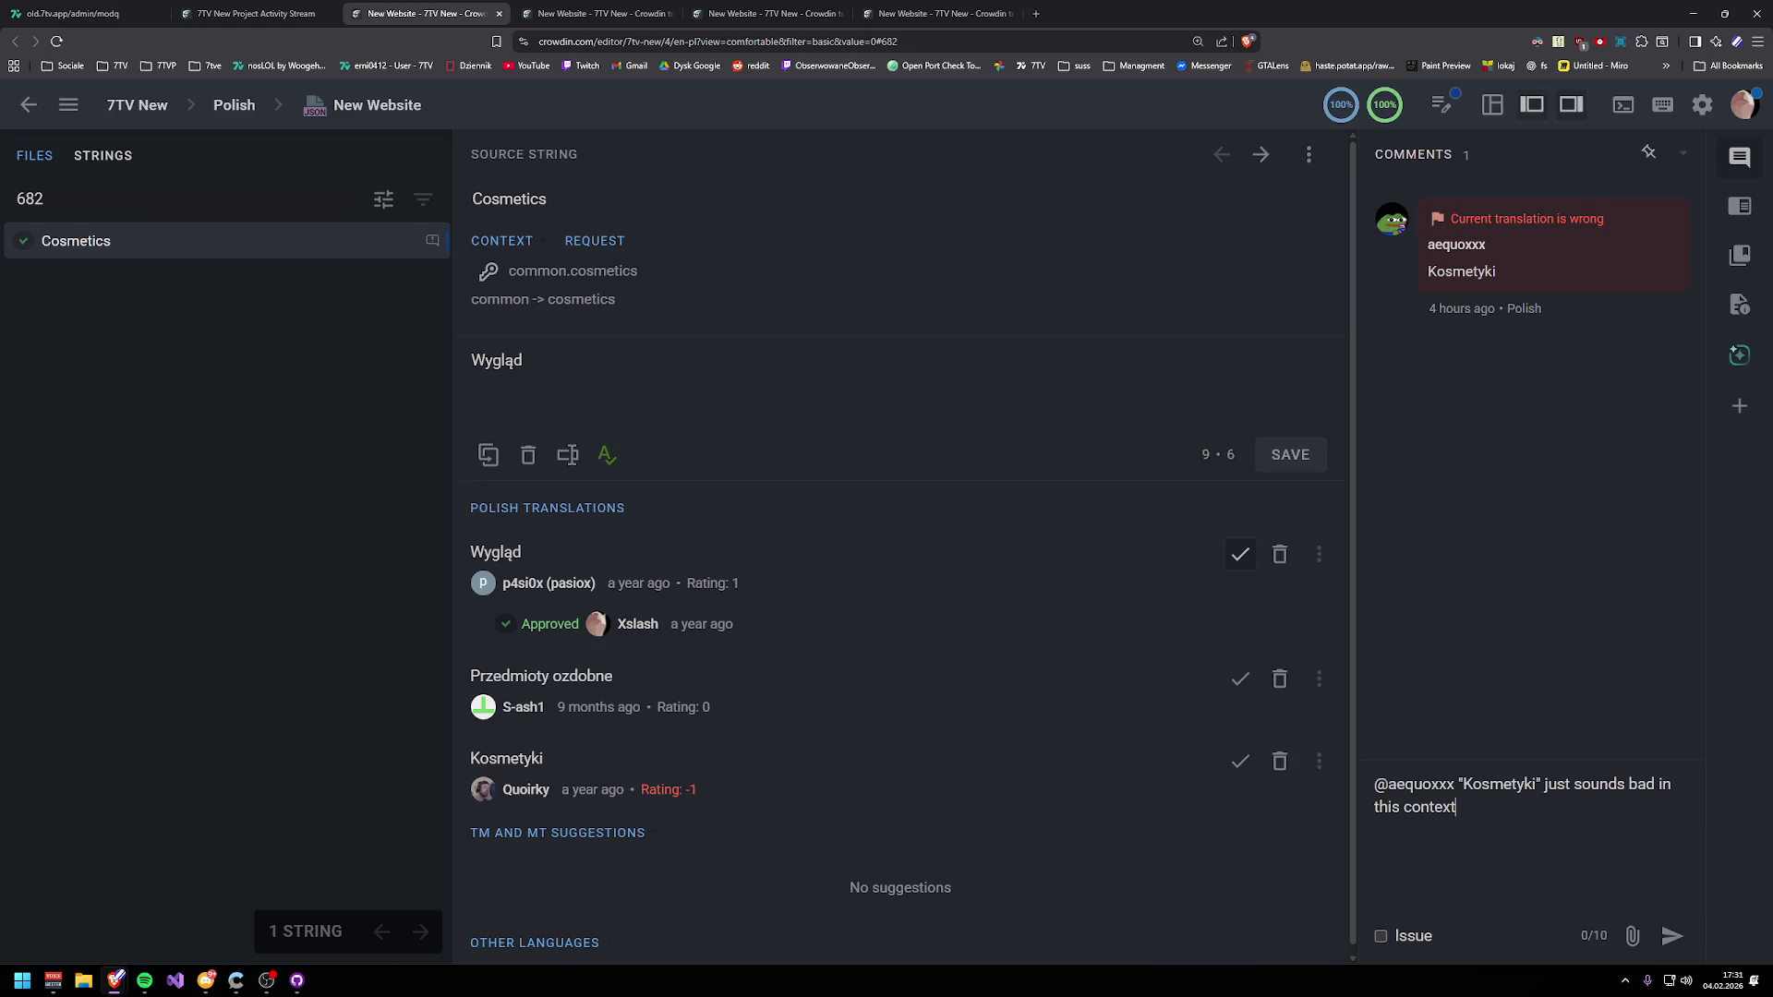
click(73, 13)
click(208, 15)
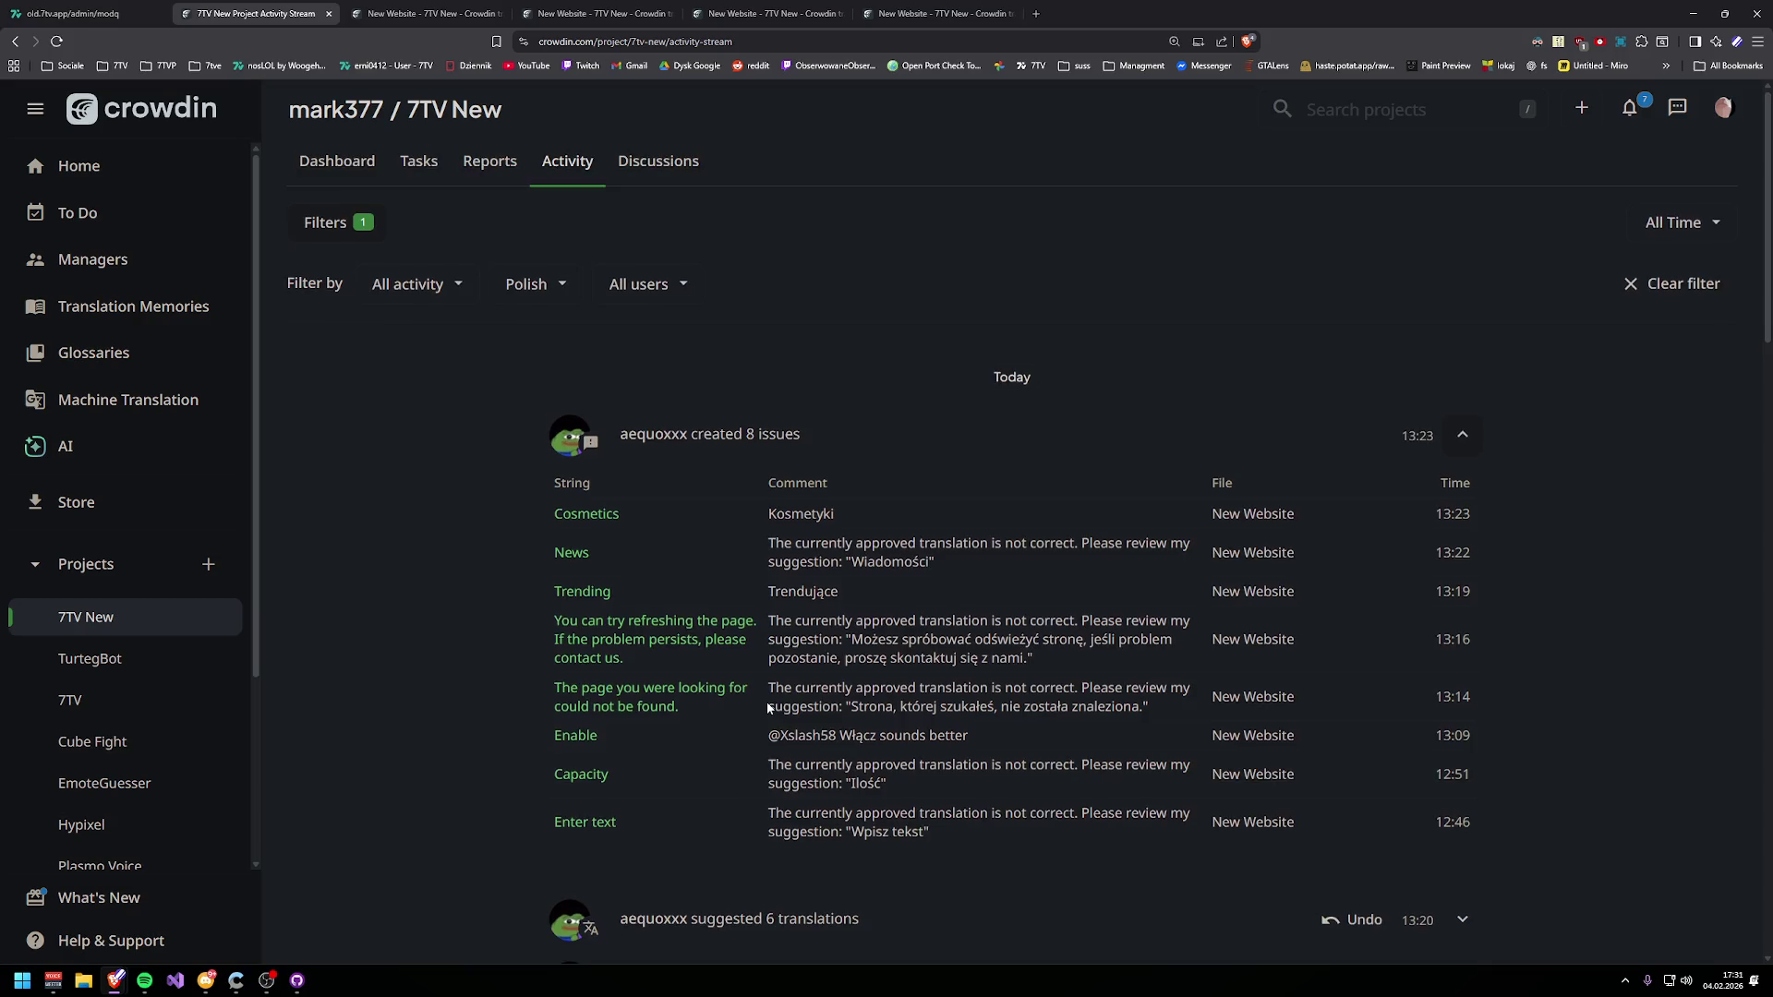
scroll(768, 706, down, 2)
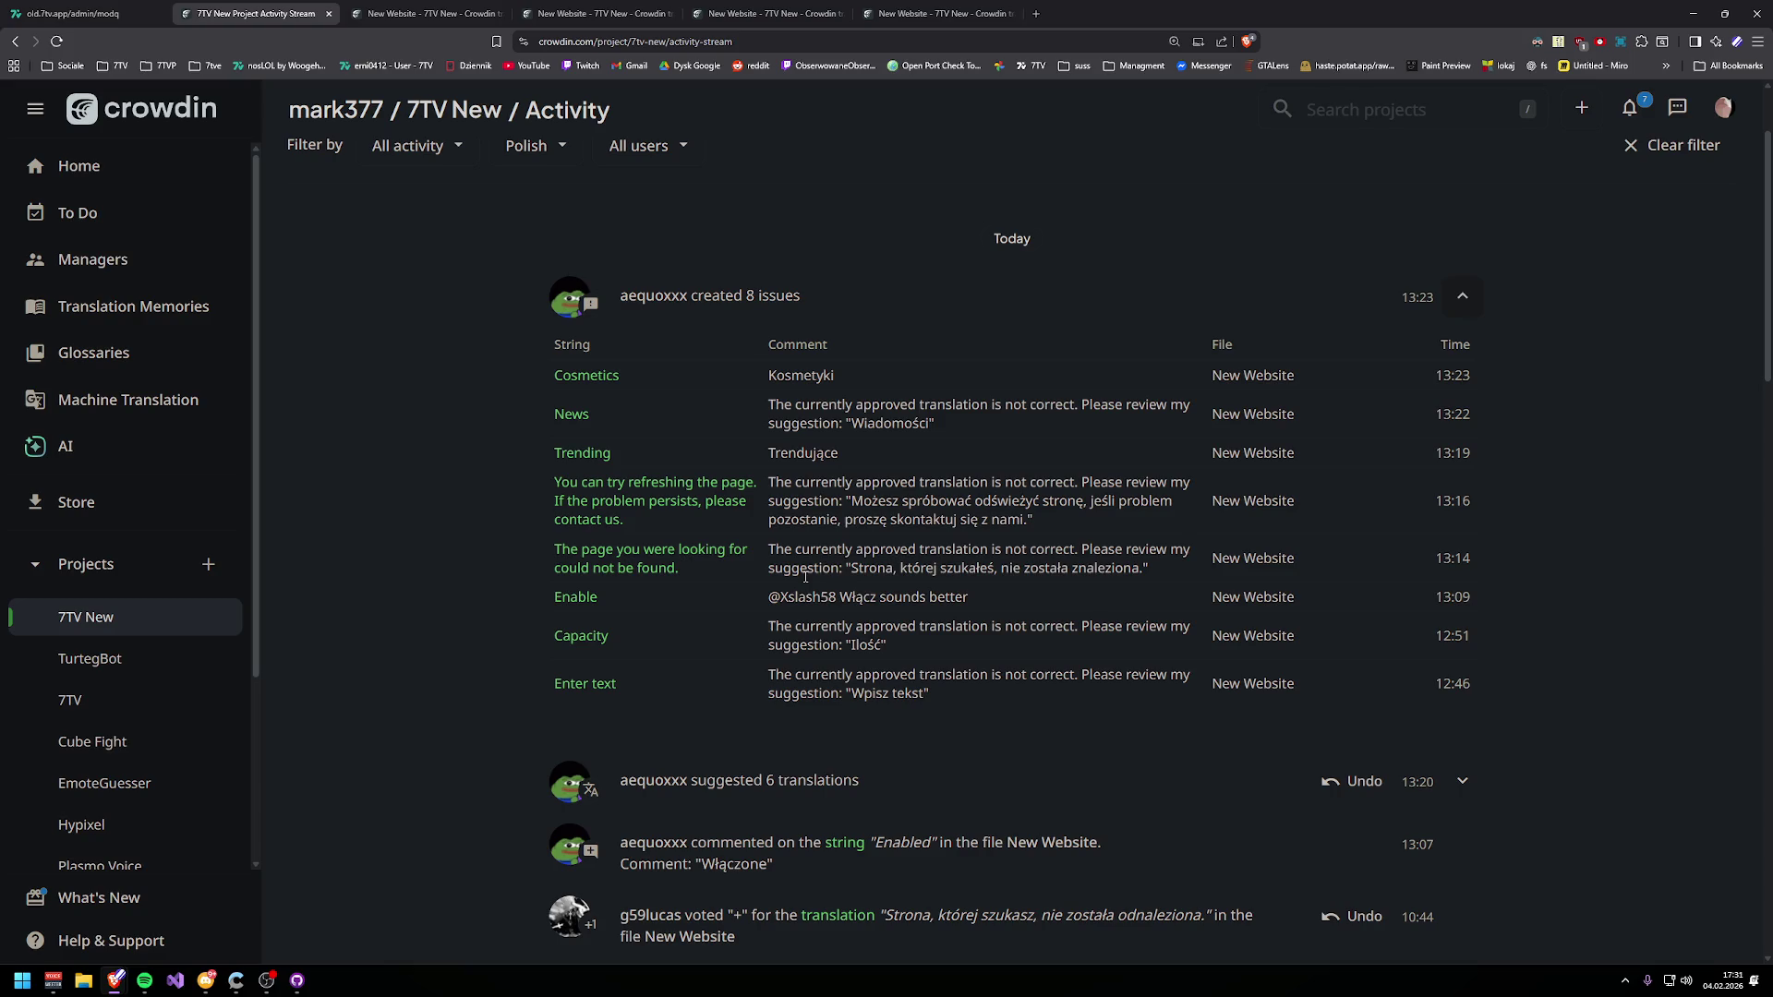
scroll(840, 642, down, 3)
scroll(842, 645, up, 4)
scroll(804, 660, down, 4)
scroll(771, 677, up, 4)
scroll(774, 683, down, 2)
click(425, 13)
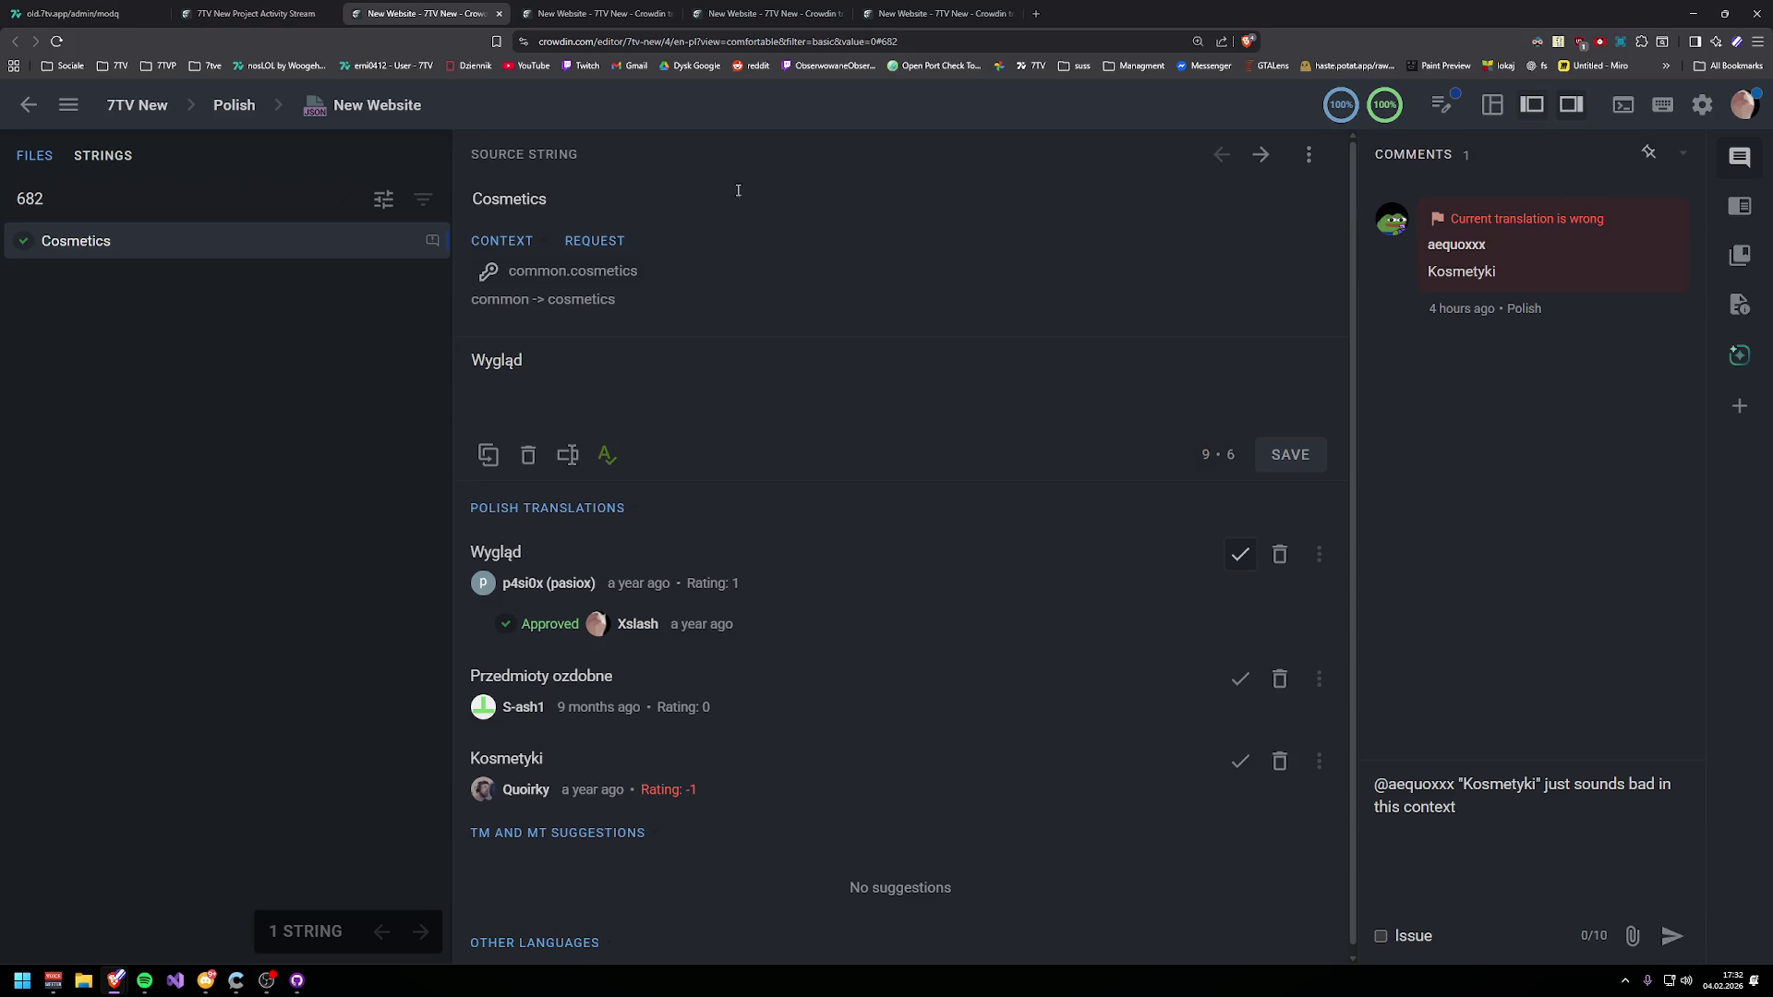
- Reply 'not in this context' to the News issue and resolve it
click(263, 11)
click(581, 395)
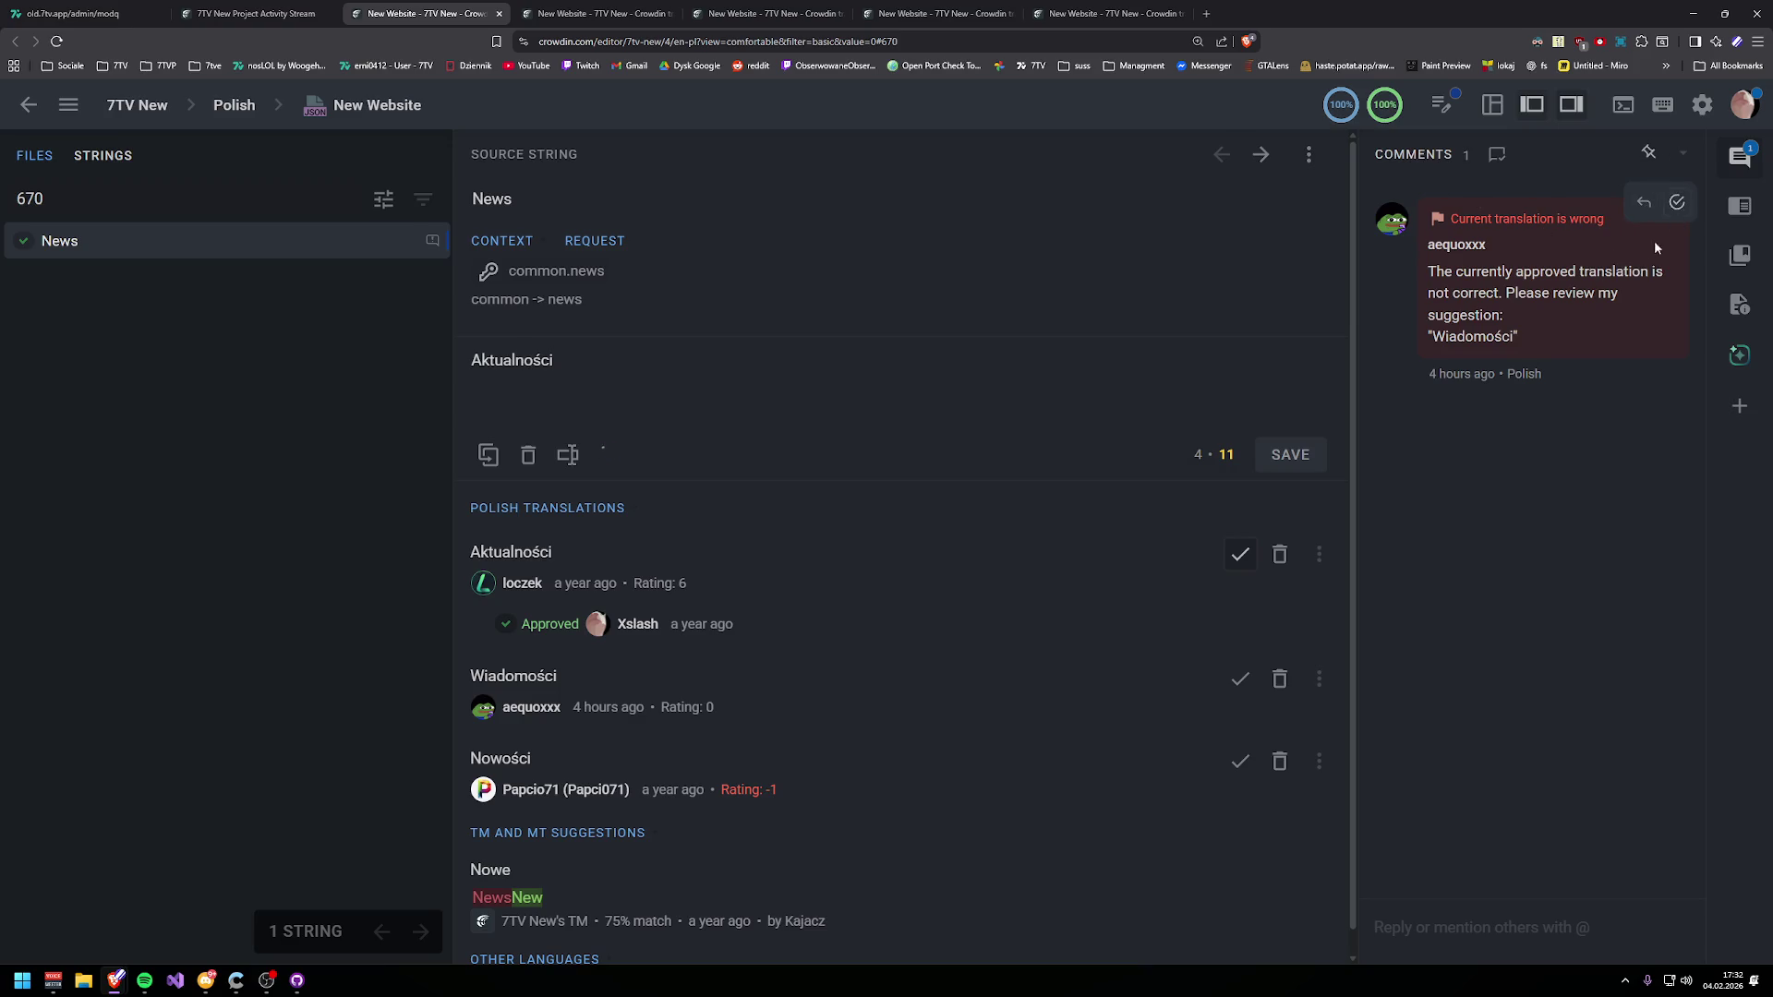
click(1644, 205)
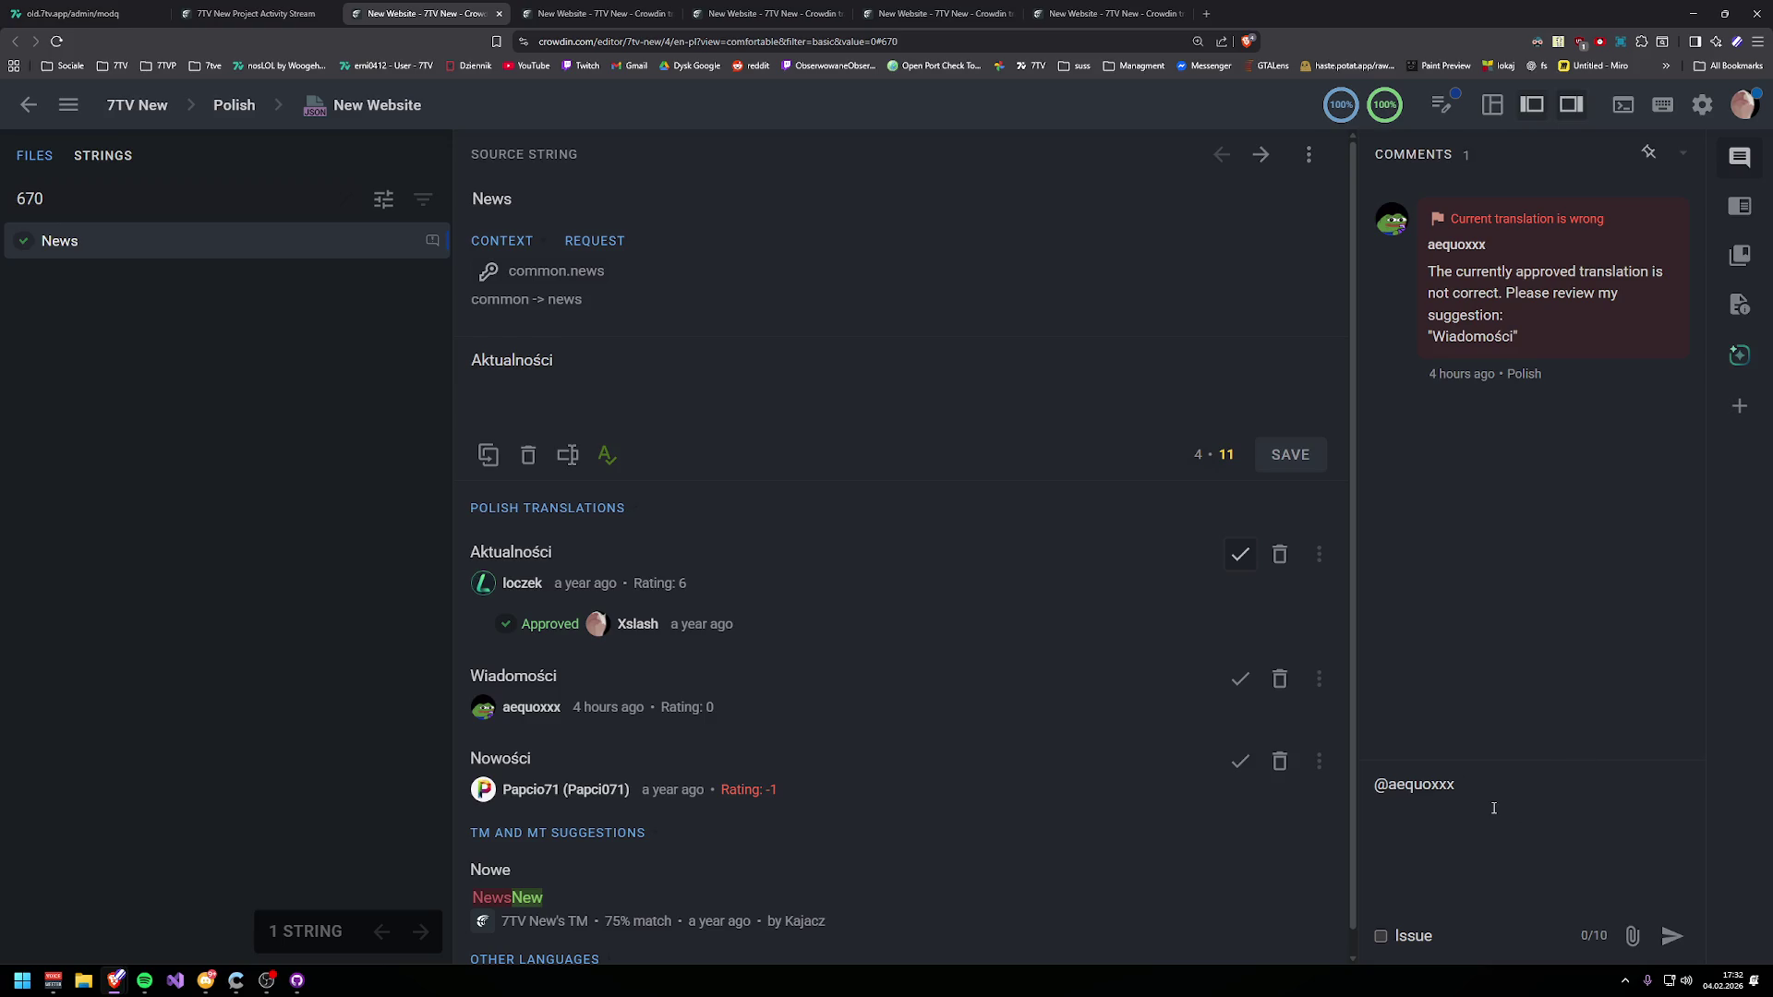
text(not in this co)
text(ntext)
mouse_move(1500, 431)
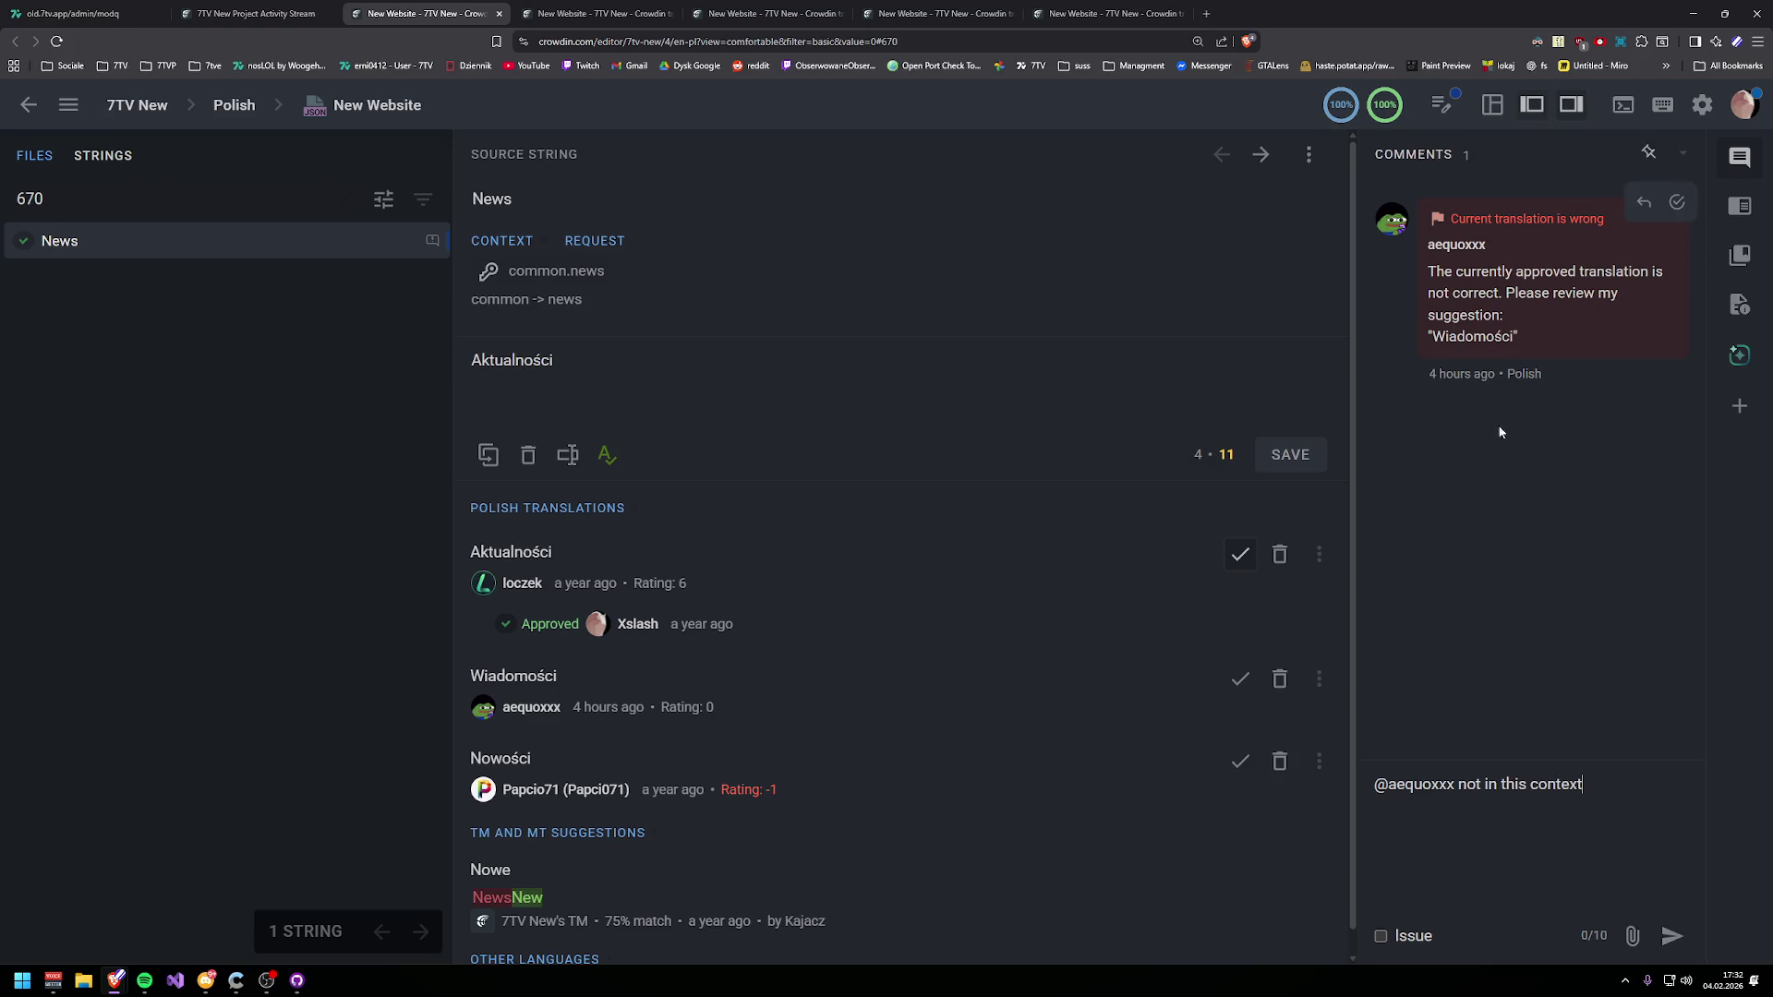
click(1677, 202)
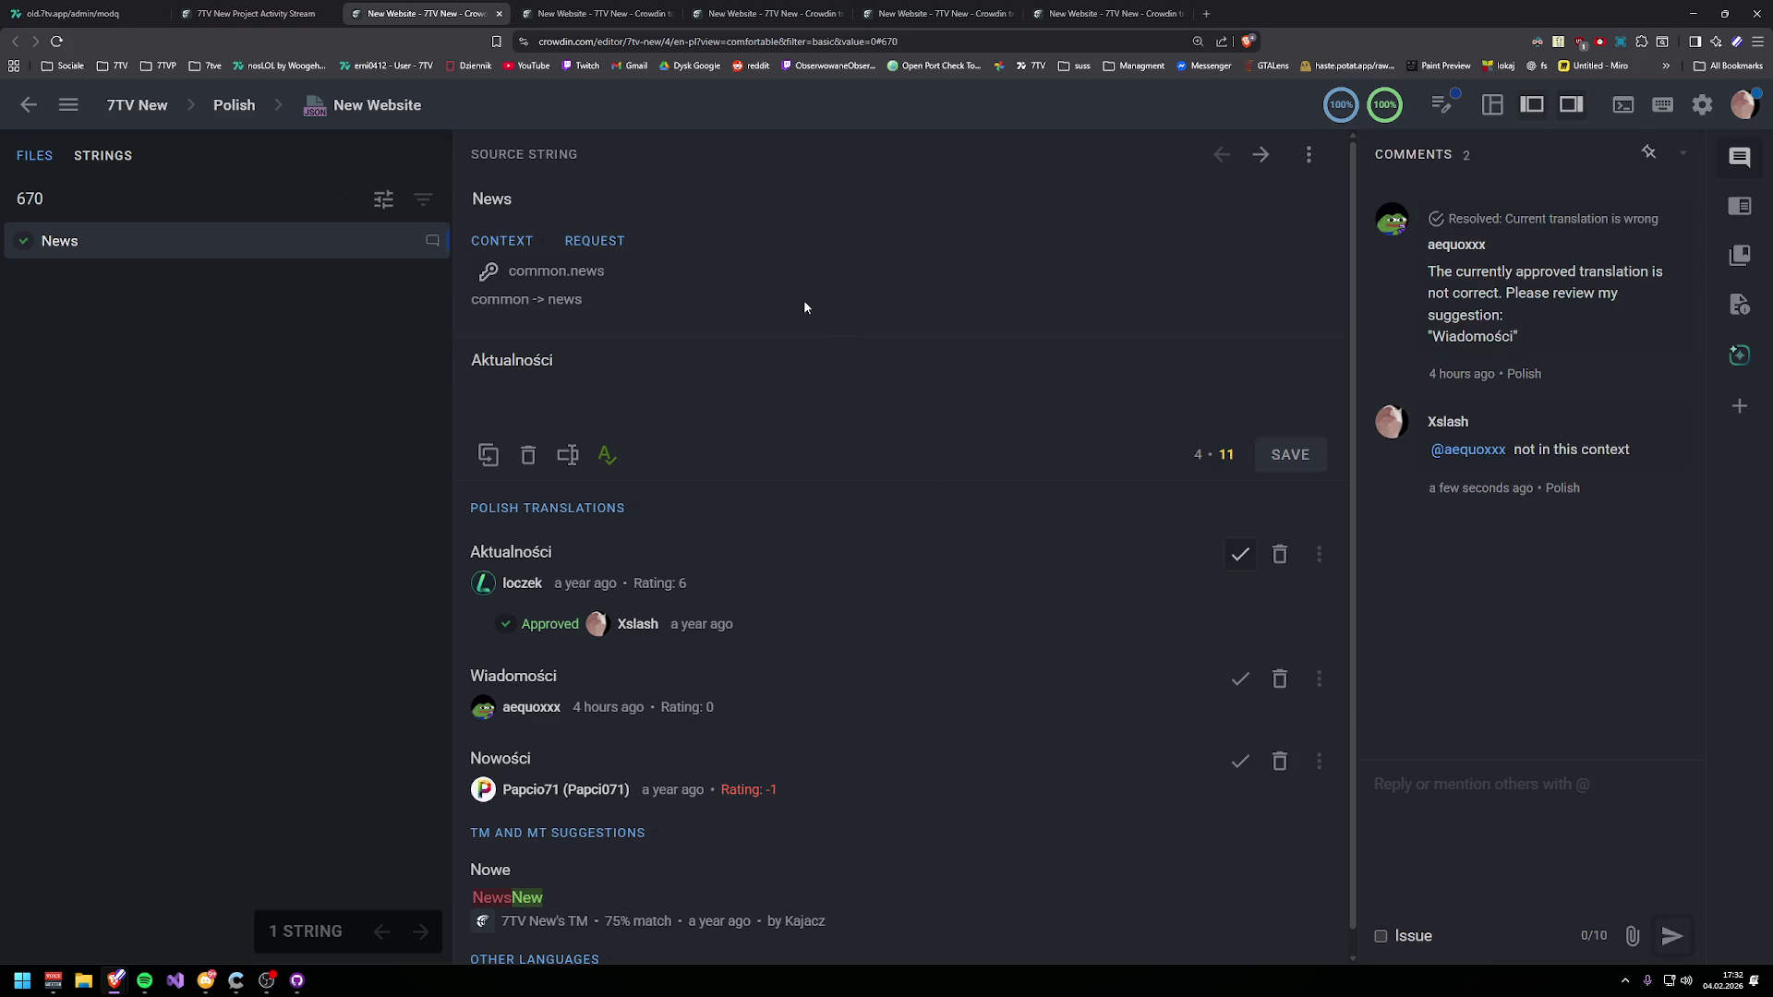
- Open the Trending string's issue from the activity stream and begin a reply
click(254, 13)
click(587, 453)
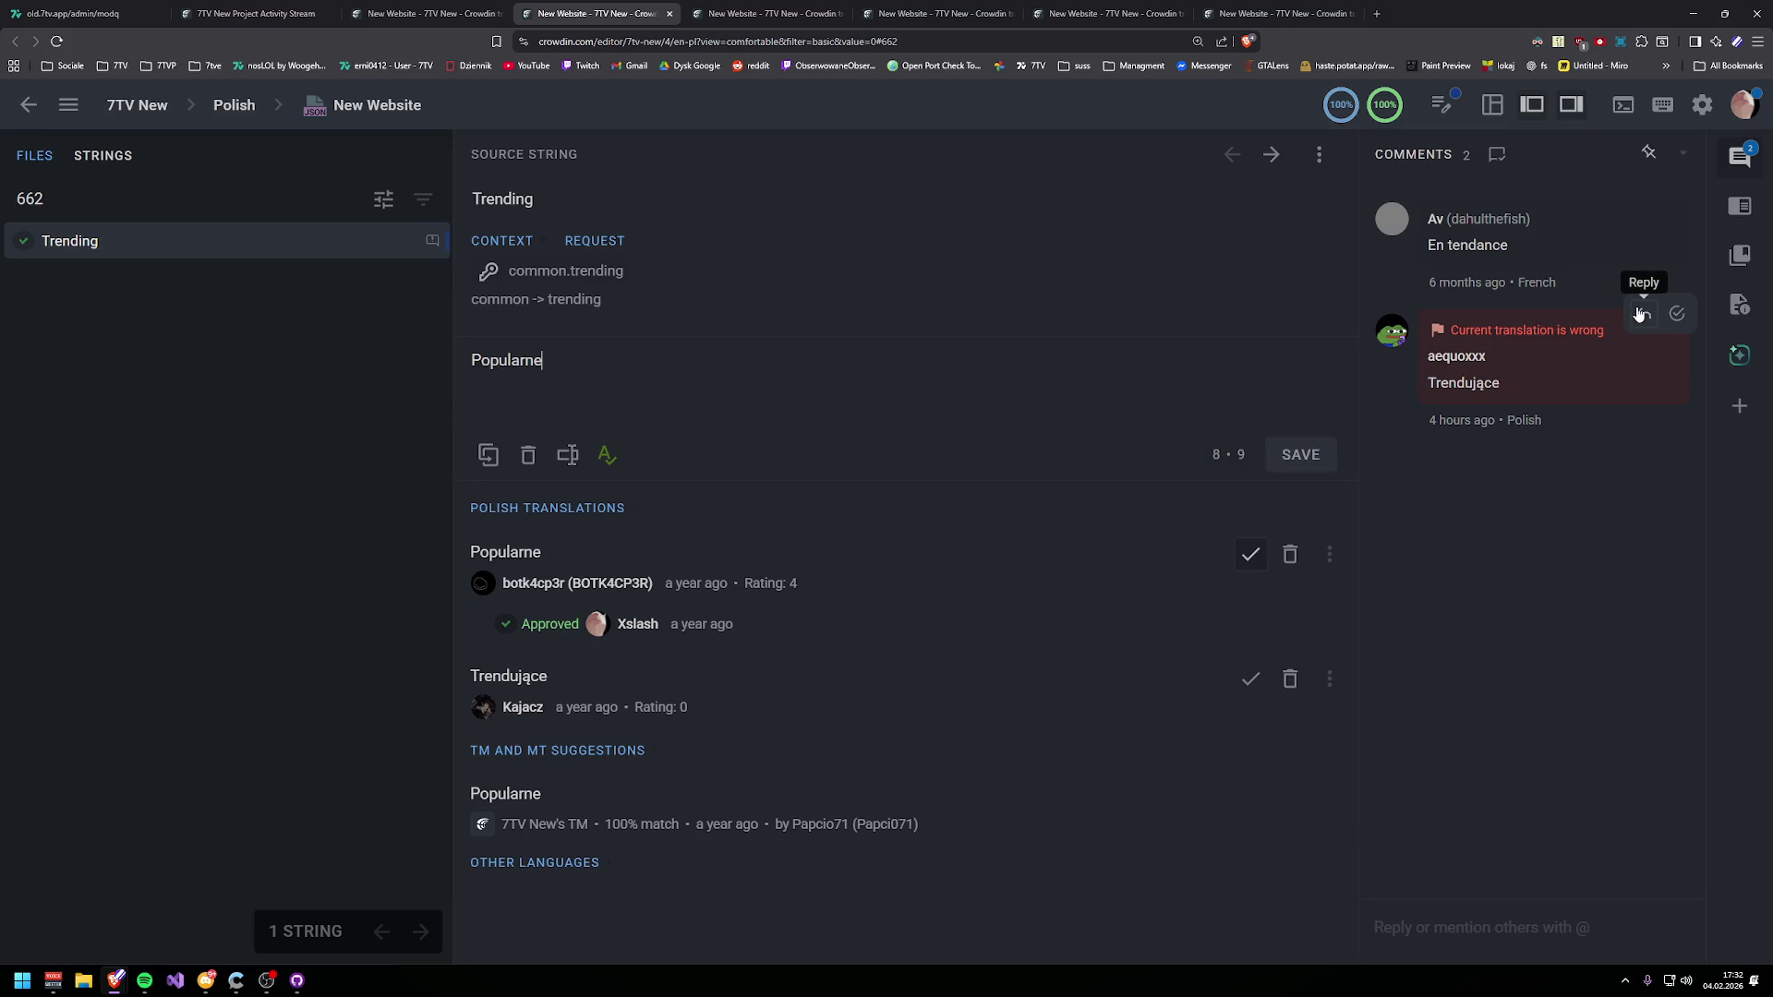
click(1640, 315)
- Send 'majority prefers popularne' on the Trending issue, resolve it, and open the refresh-error string
text(ma)
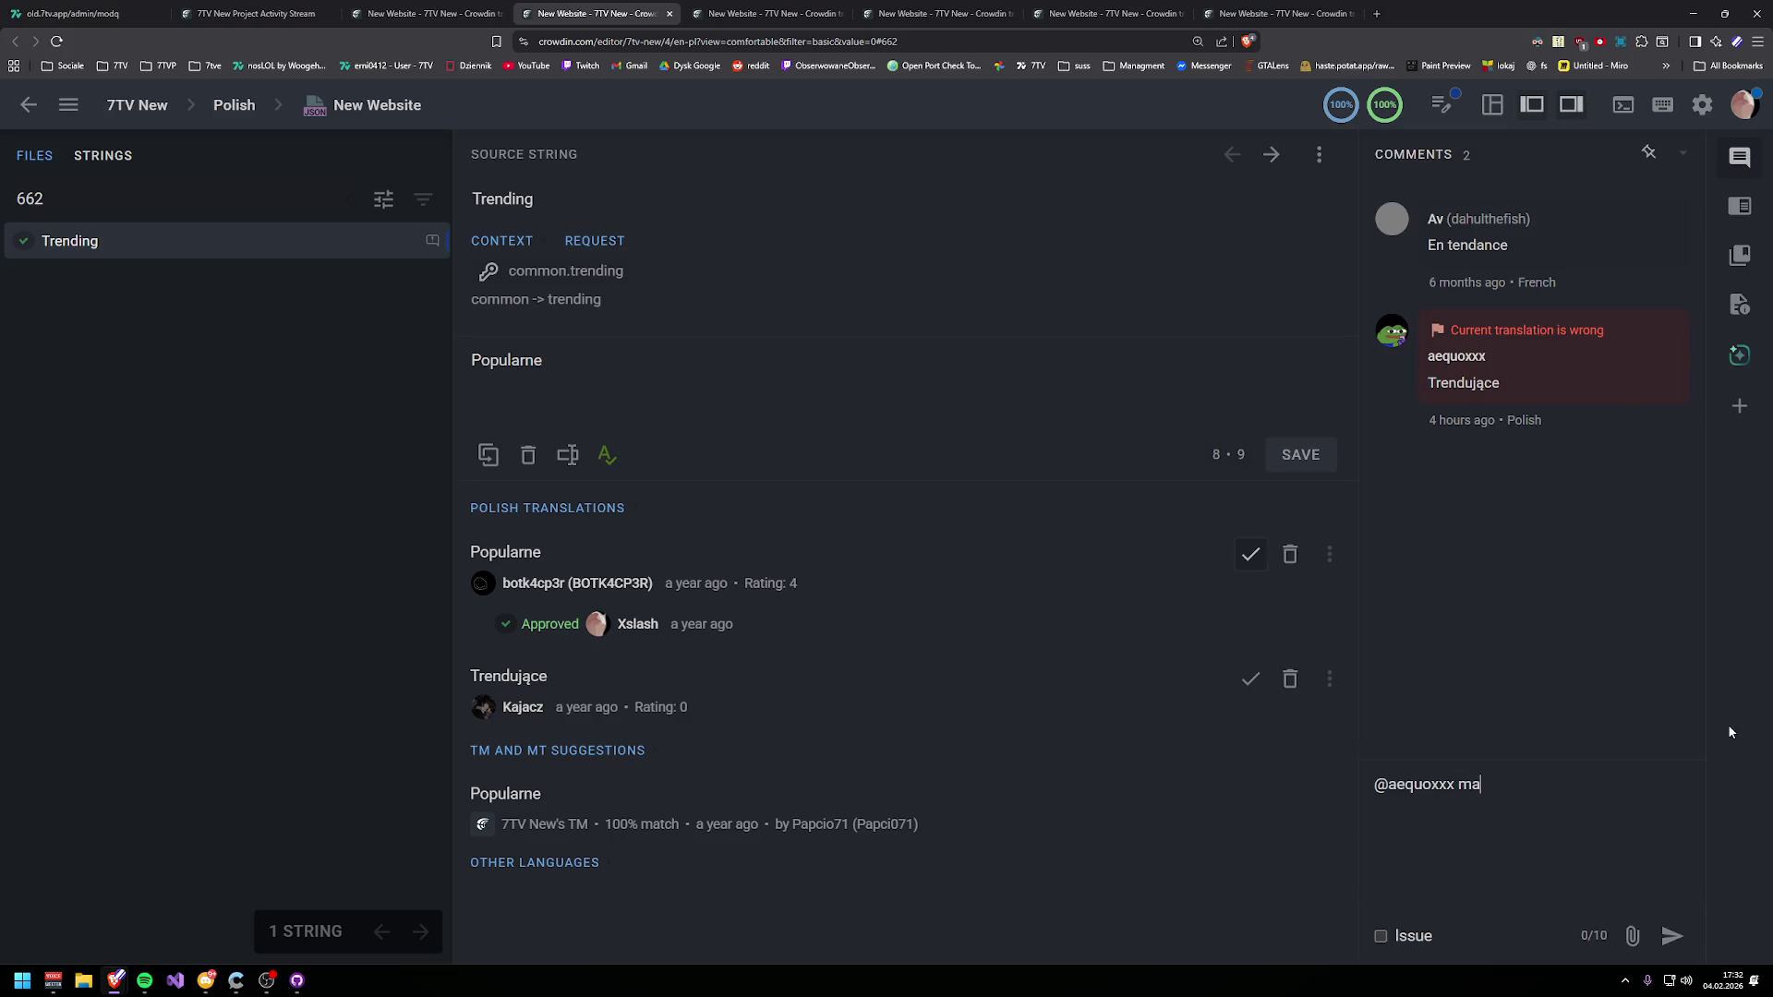
text(jority prefers po)
text(pularne)
click(1672, 936)
click(1676, 313)
key(ctrl+shift+Tab)
key(ctrl+shift+Tab)
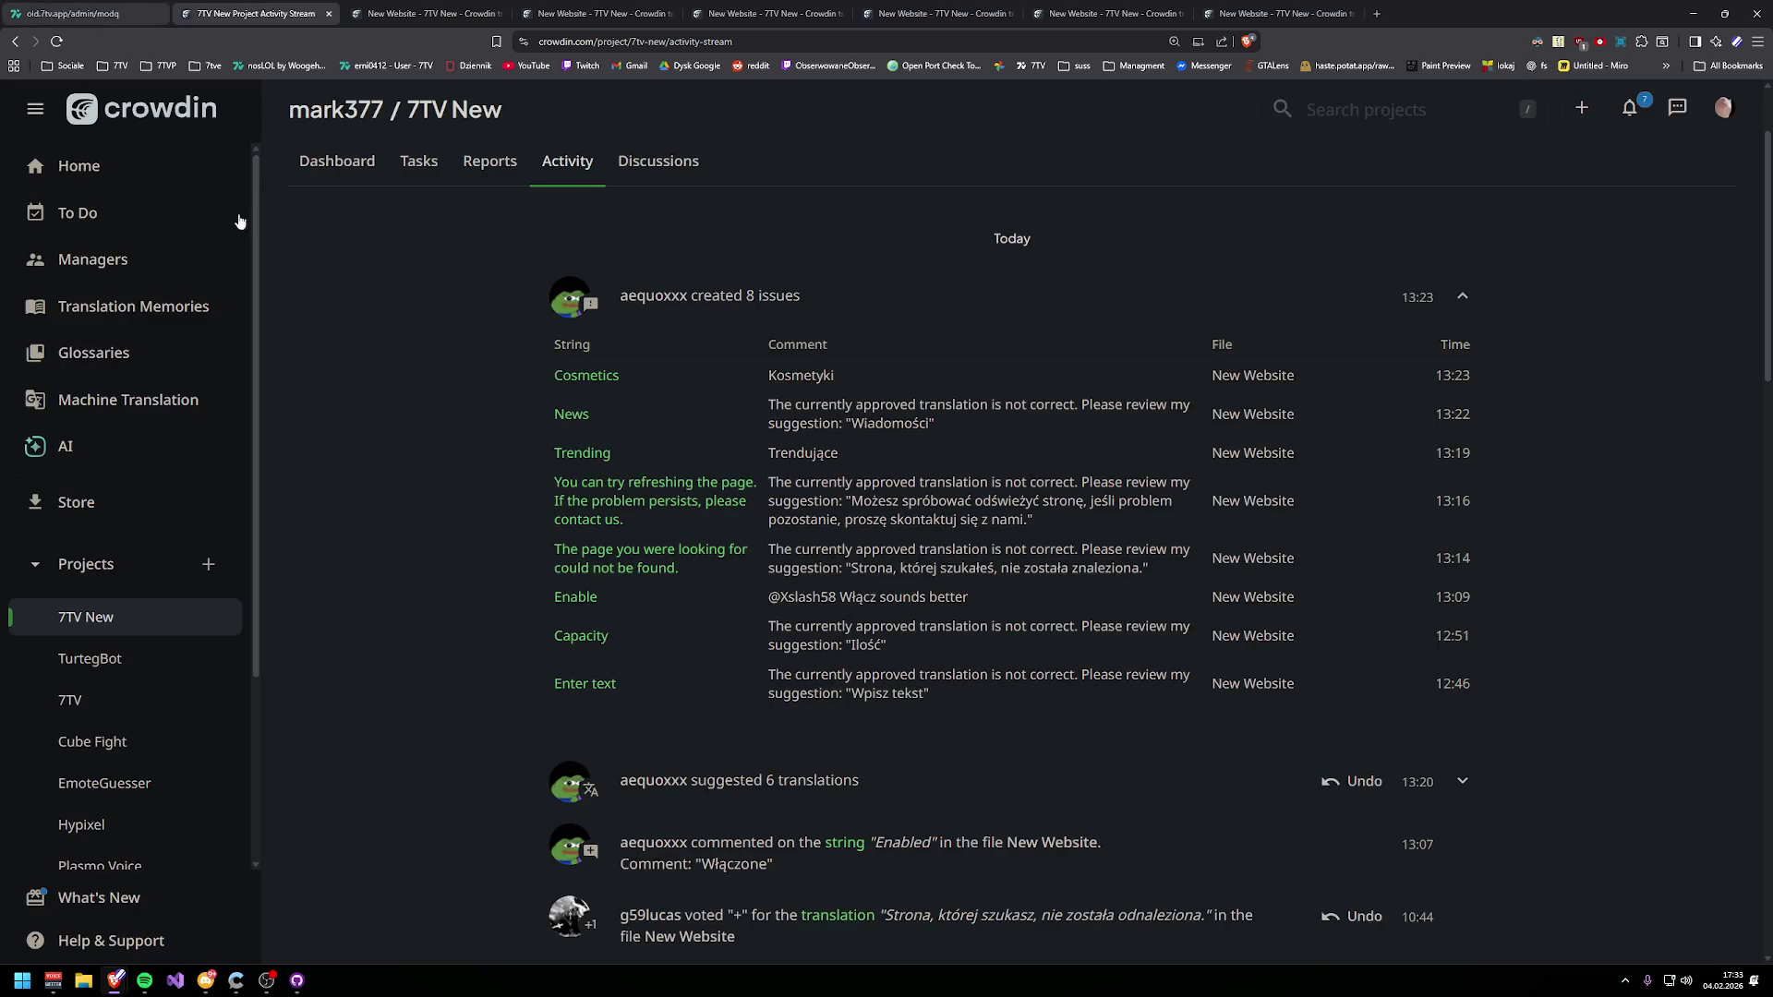
click(592, 489)
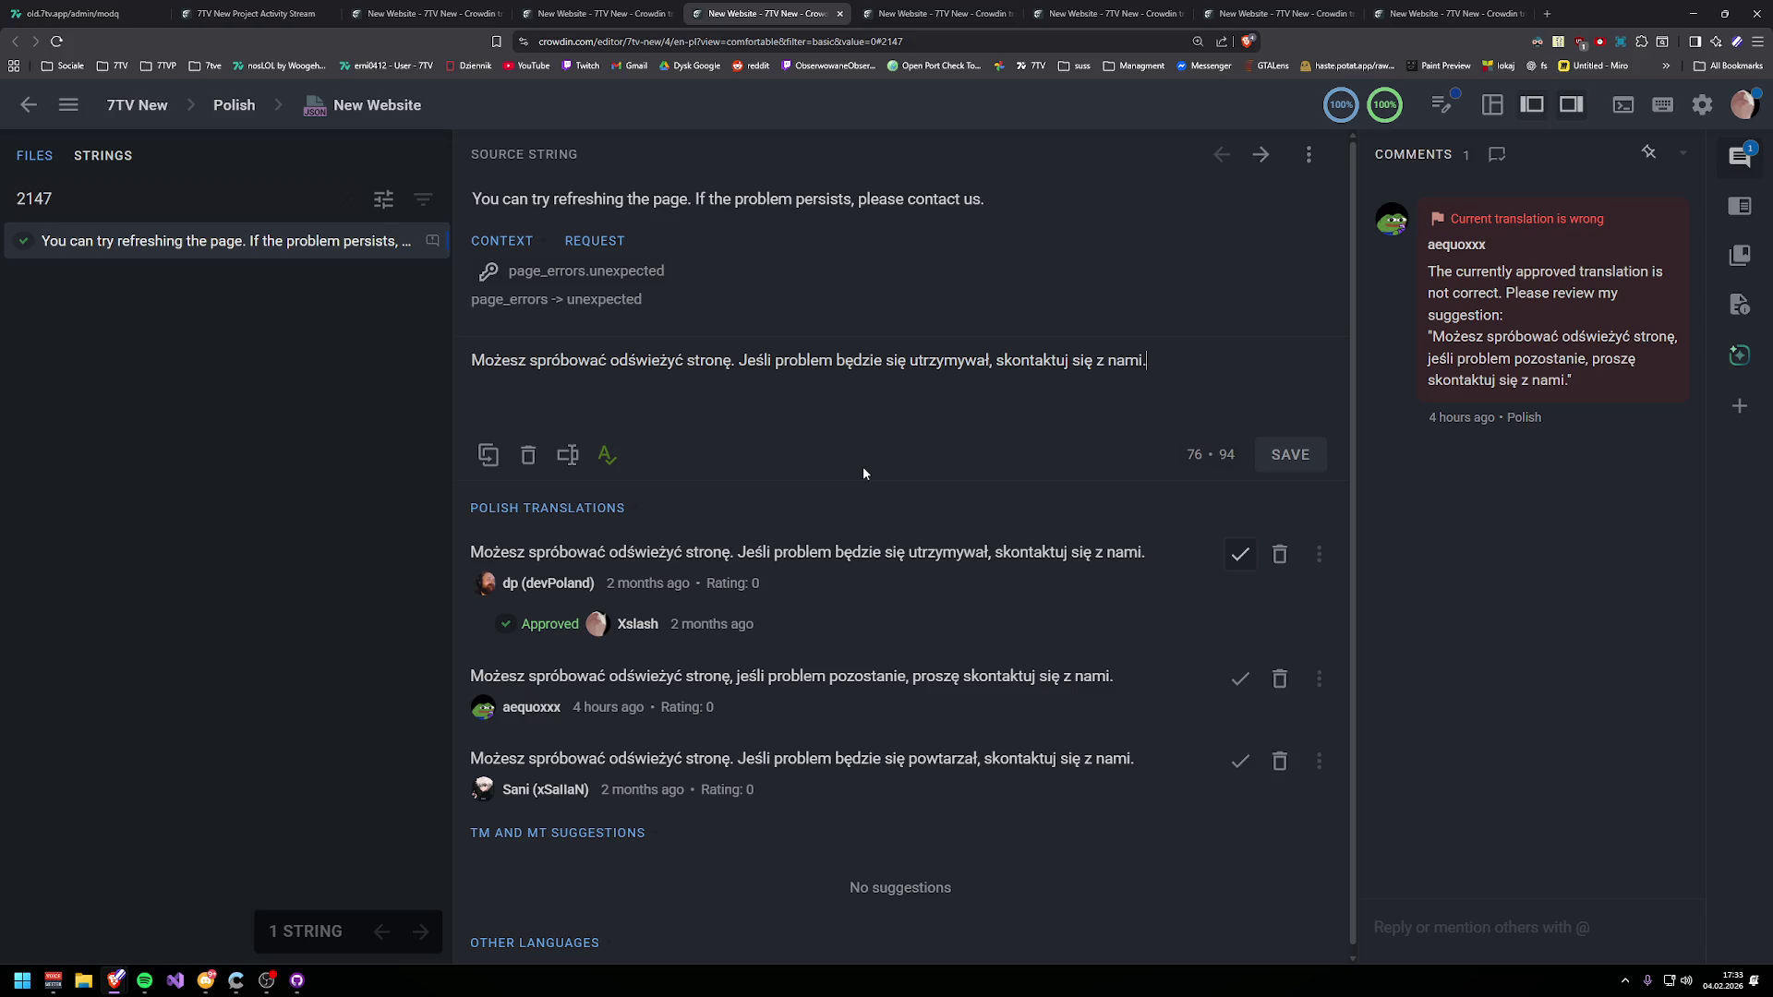
- Reply 'it is correct' to the refresh-page issue and resolve it
click(1656, 209)
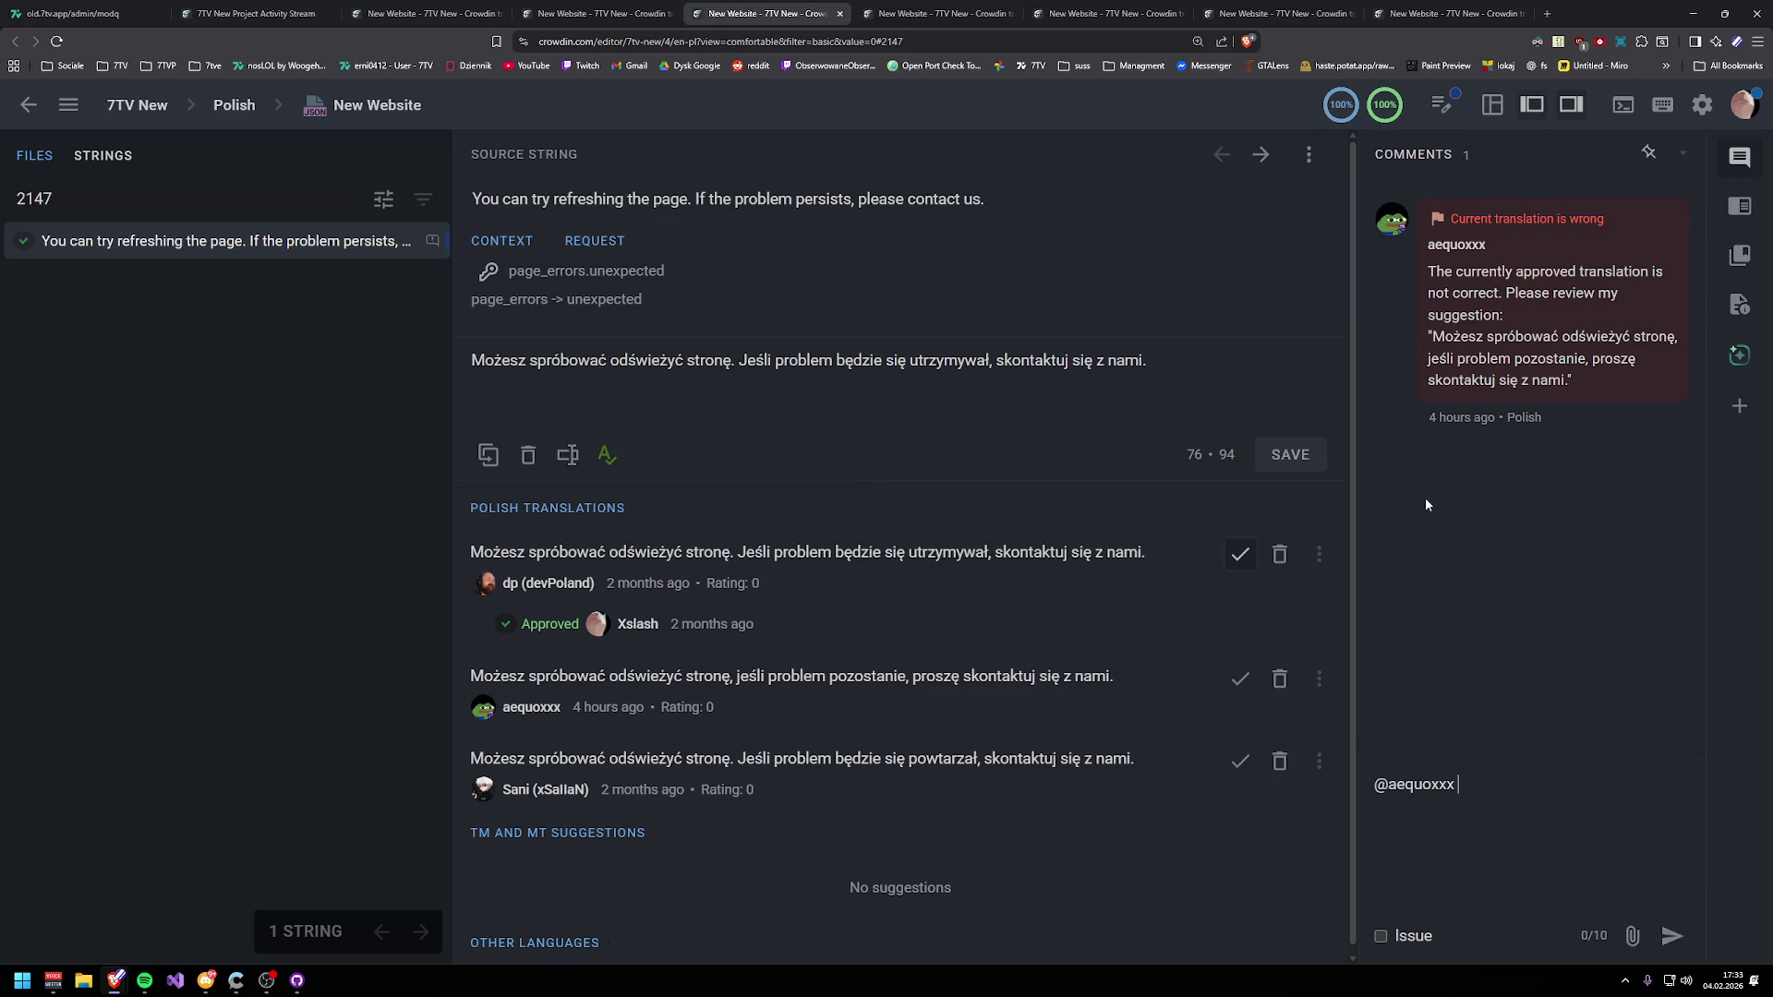
text(t is correct)
click(1672, 935)
click(1678, 205)
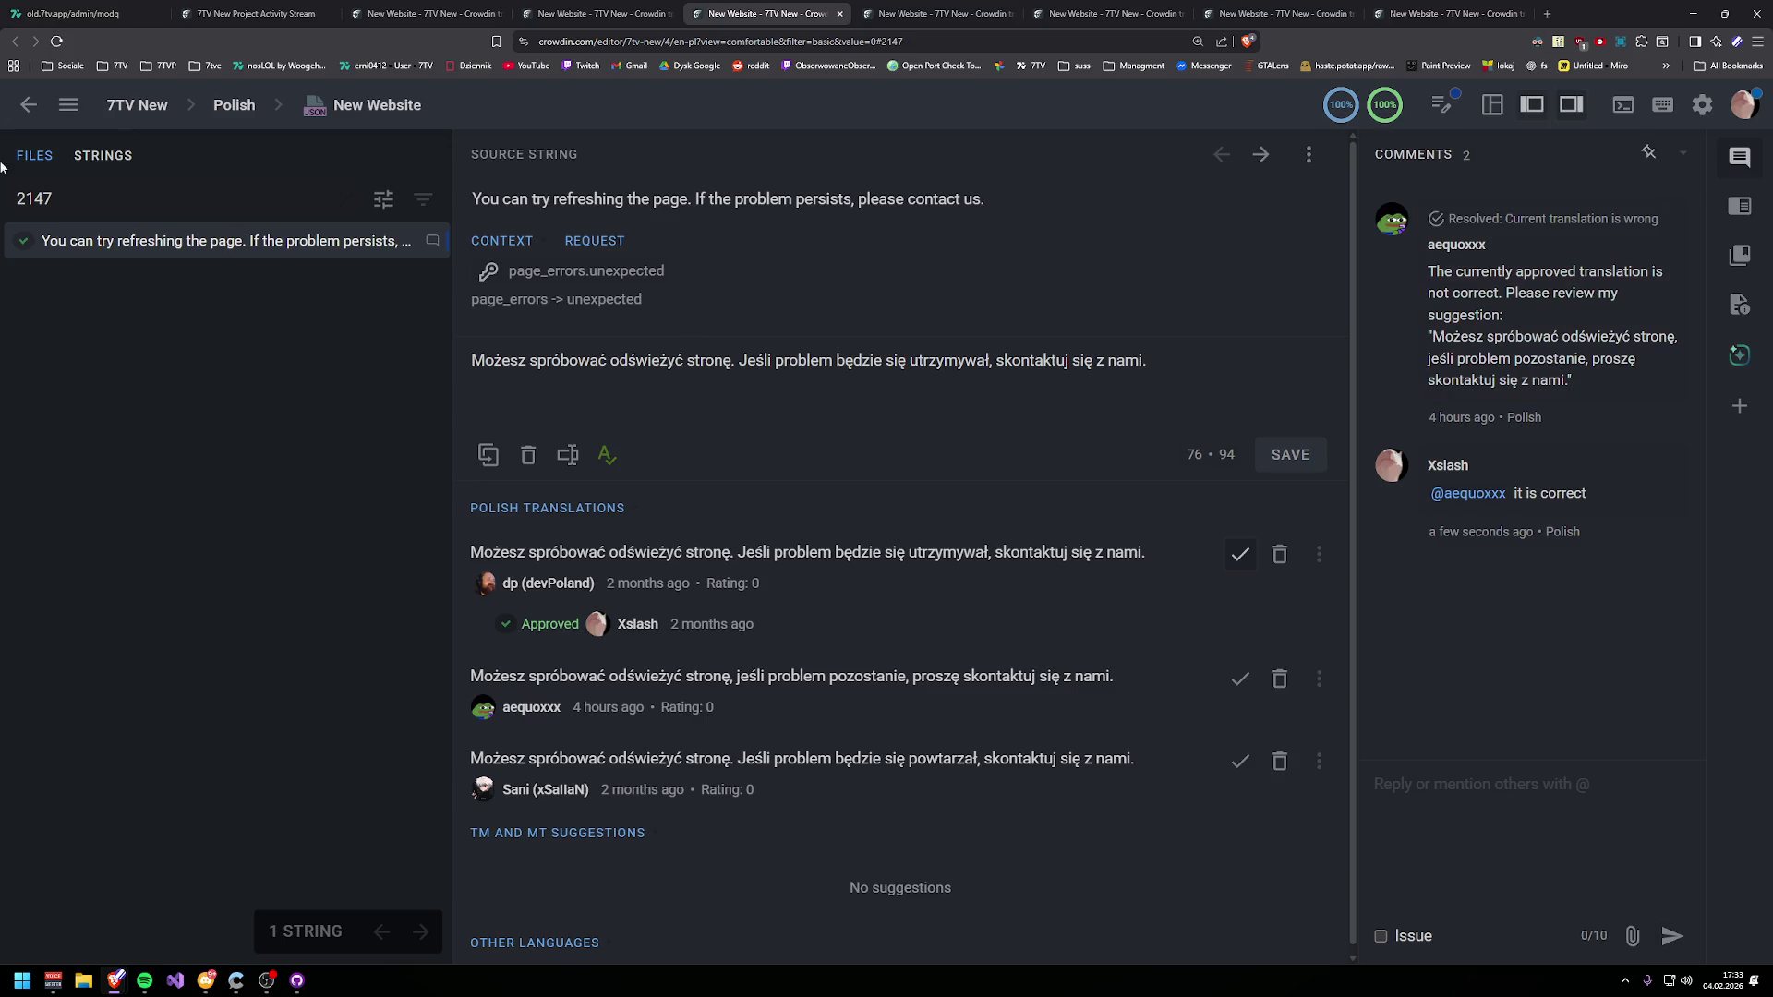
- Open the page-not-found string from the activity stream in a new tab
key(ctrl+Page_Up)
key(ctrl+Page_Up)
key(ctrl+Page_Up)
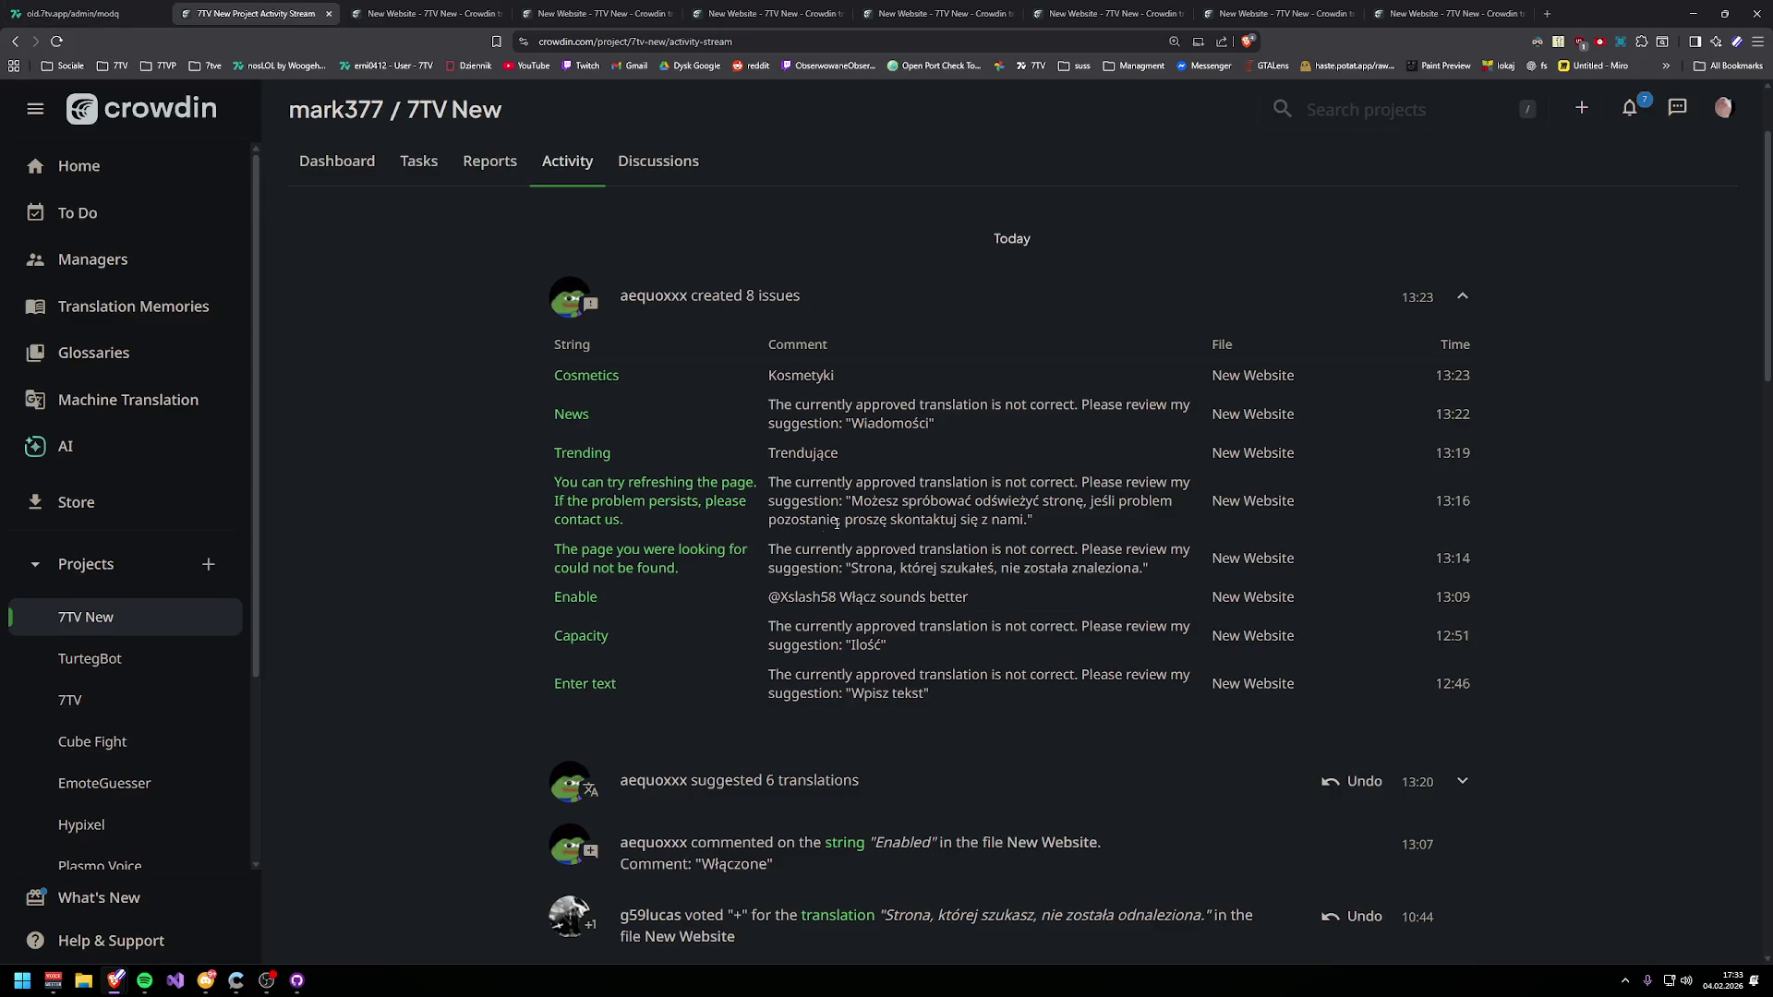
middle_click(646, 567)
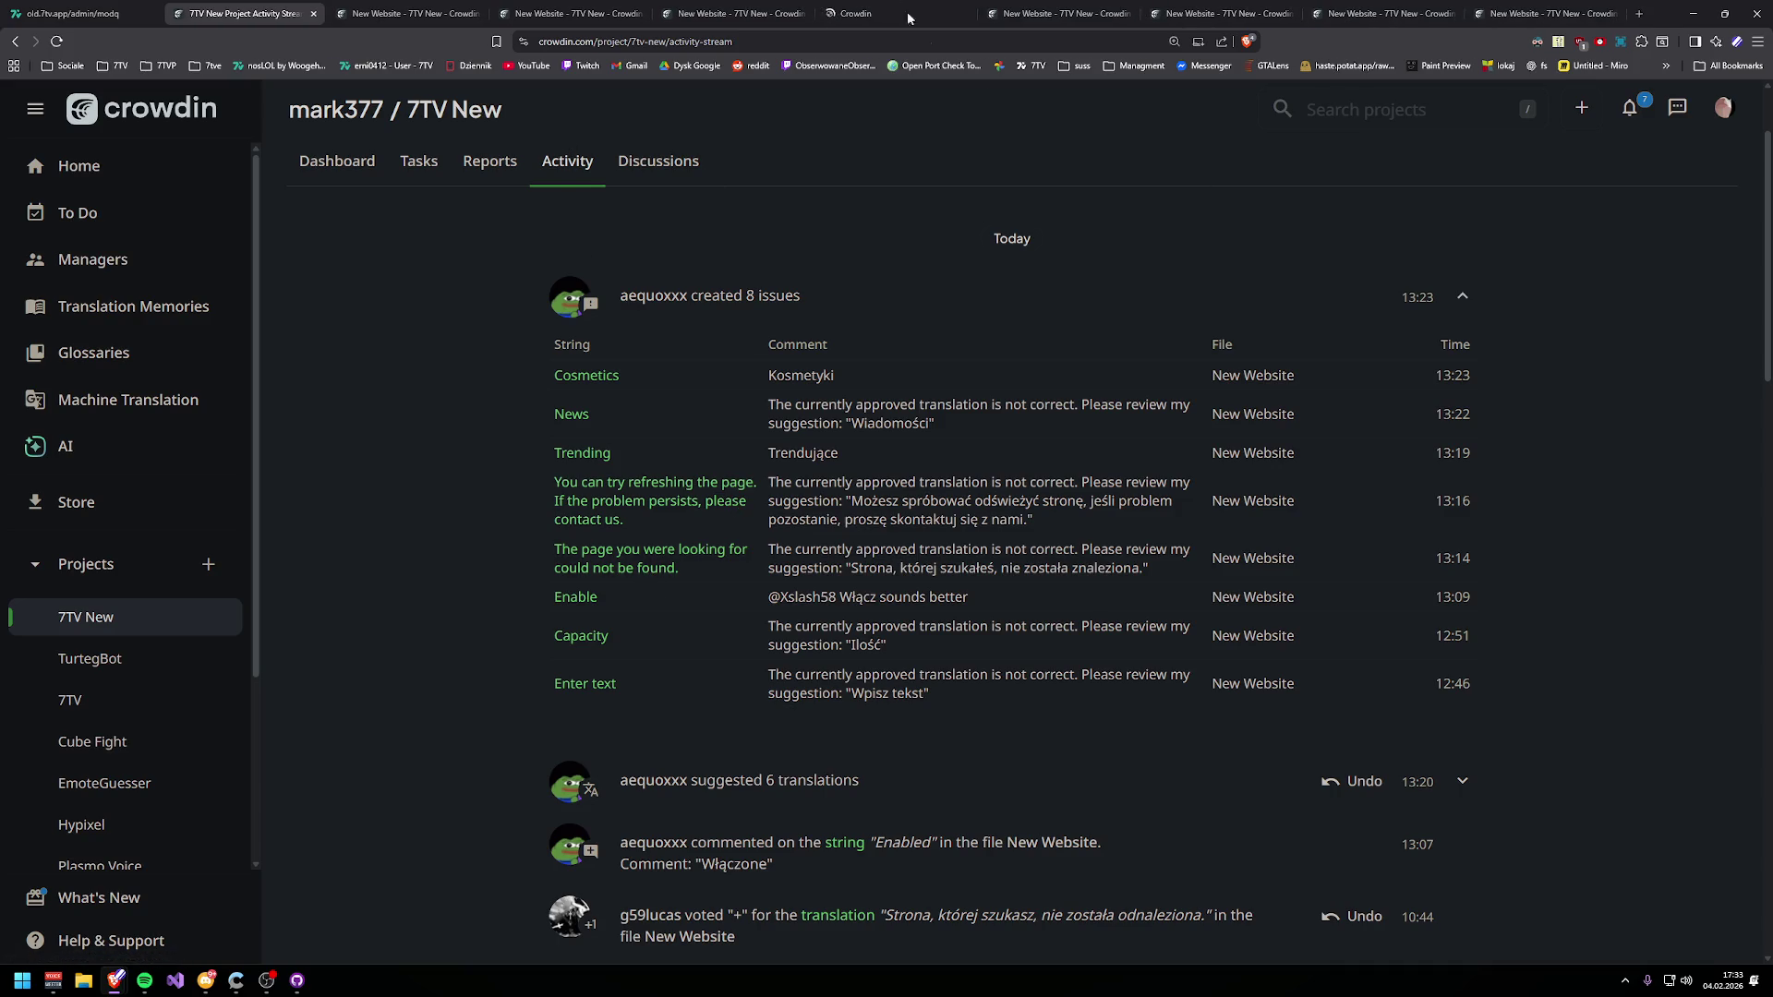
click(912, 20)
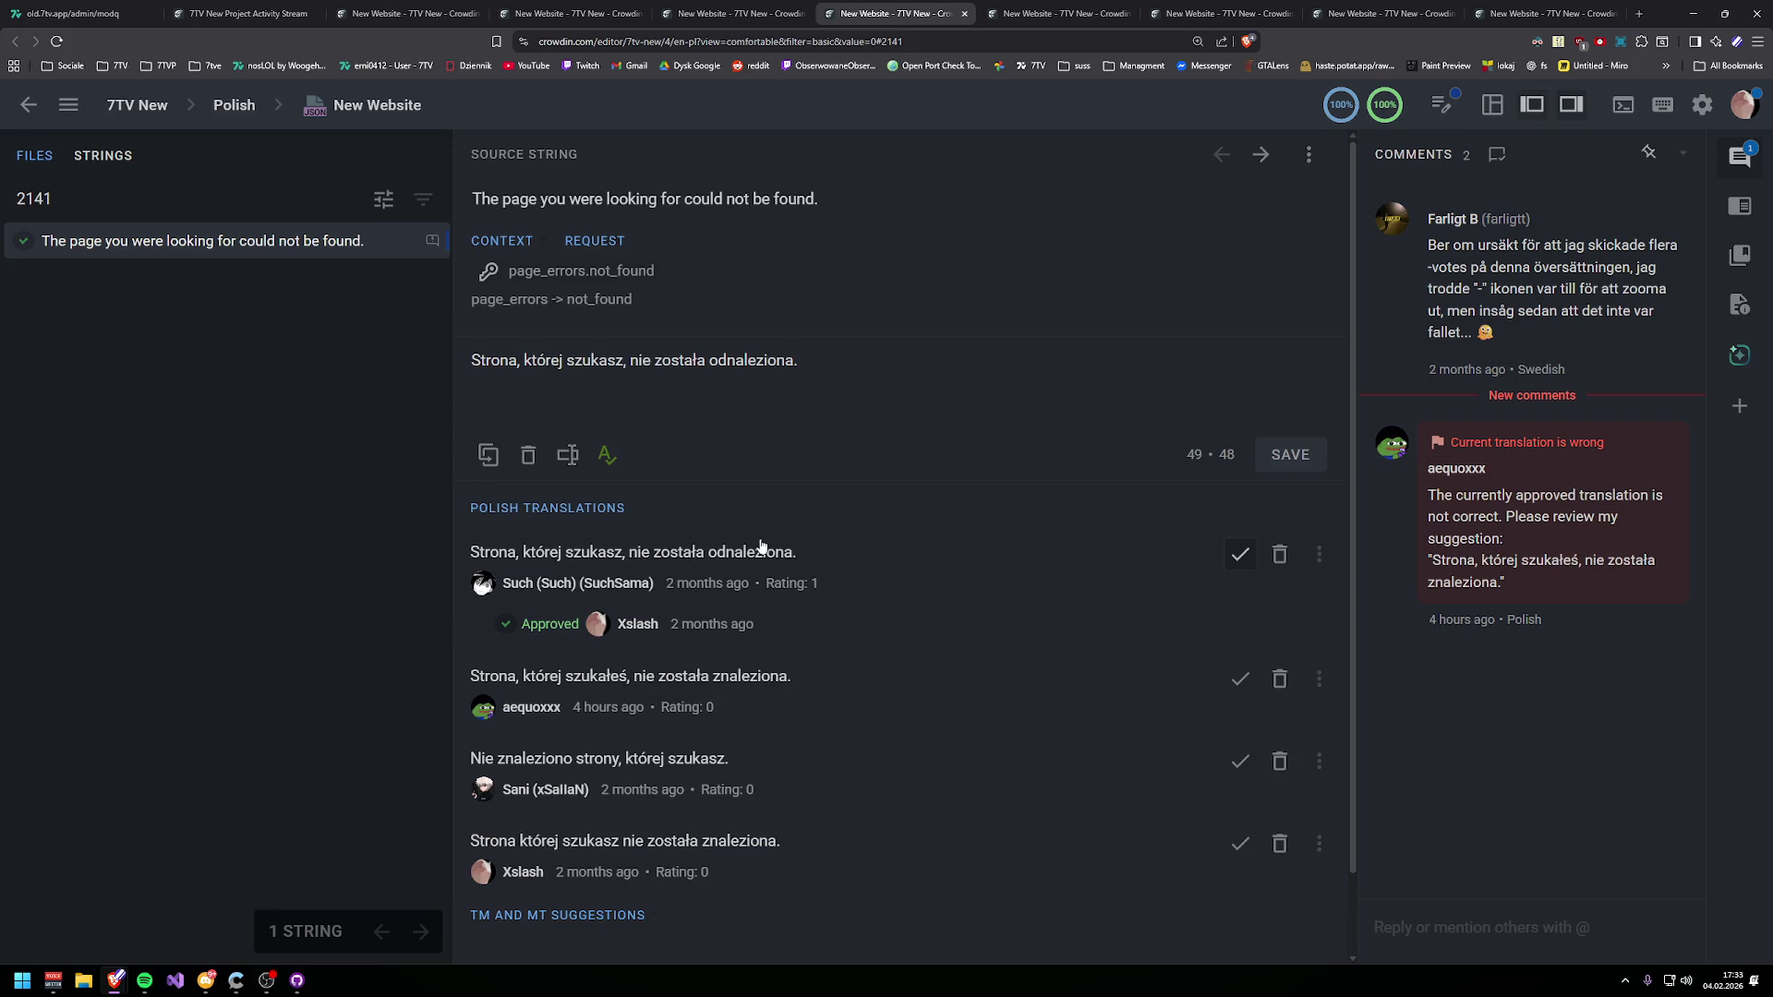
- Reply 'you get an error while still searching, not when you searched some time ago' and resolve the issue
mouse_move(578, 709)
mouse_move(1538, 527)
click(1644, 429)
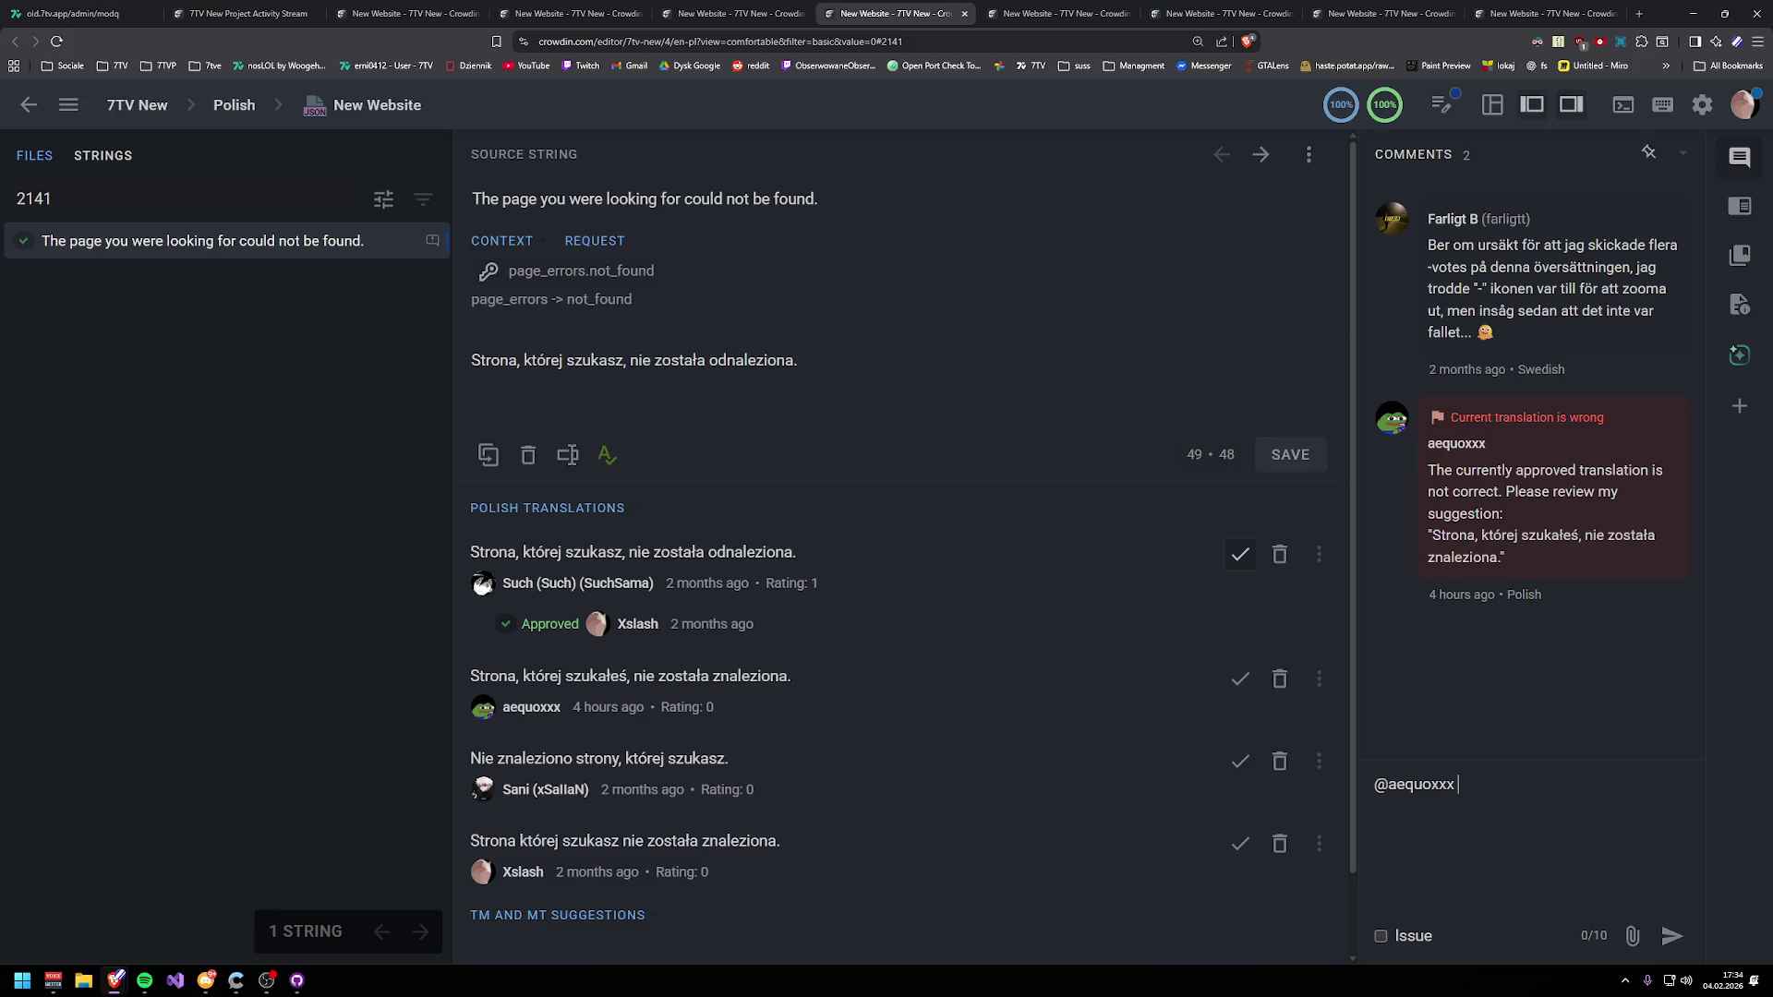
text(you ge)
text(t an error wh)
text(ile still searchi)
text(ng,)
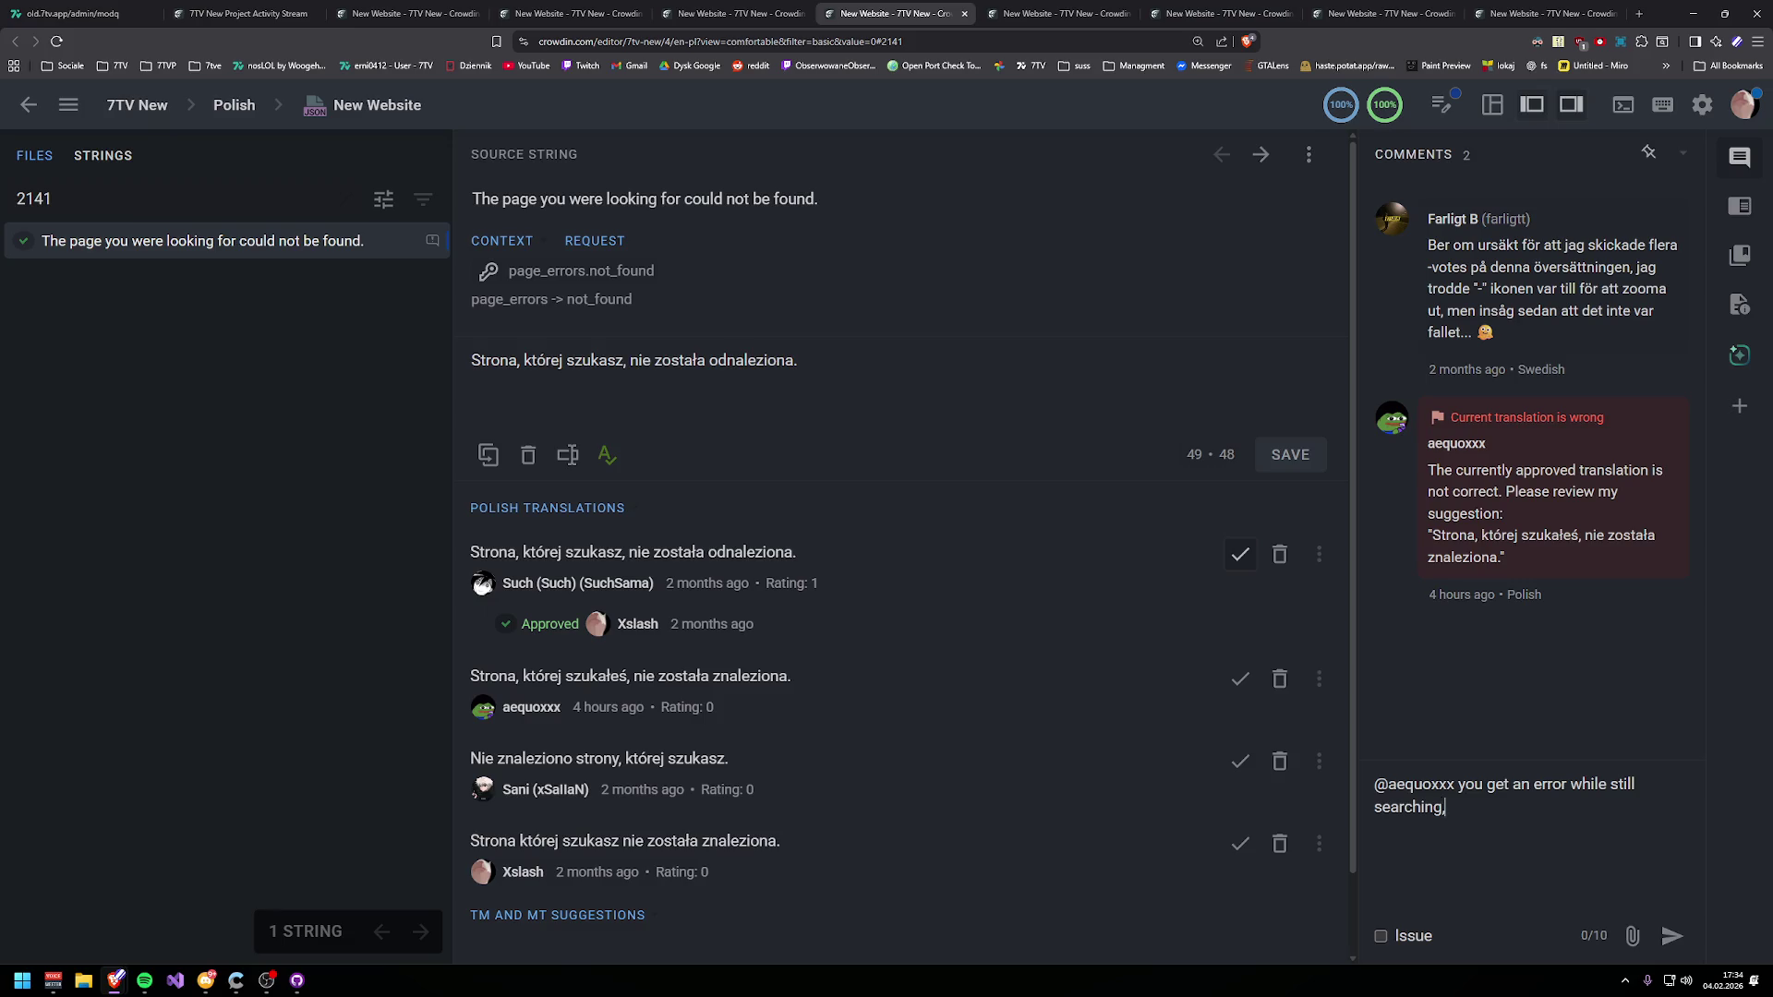
text( not when you searched some time ago)
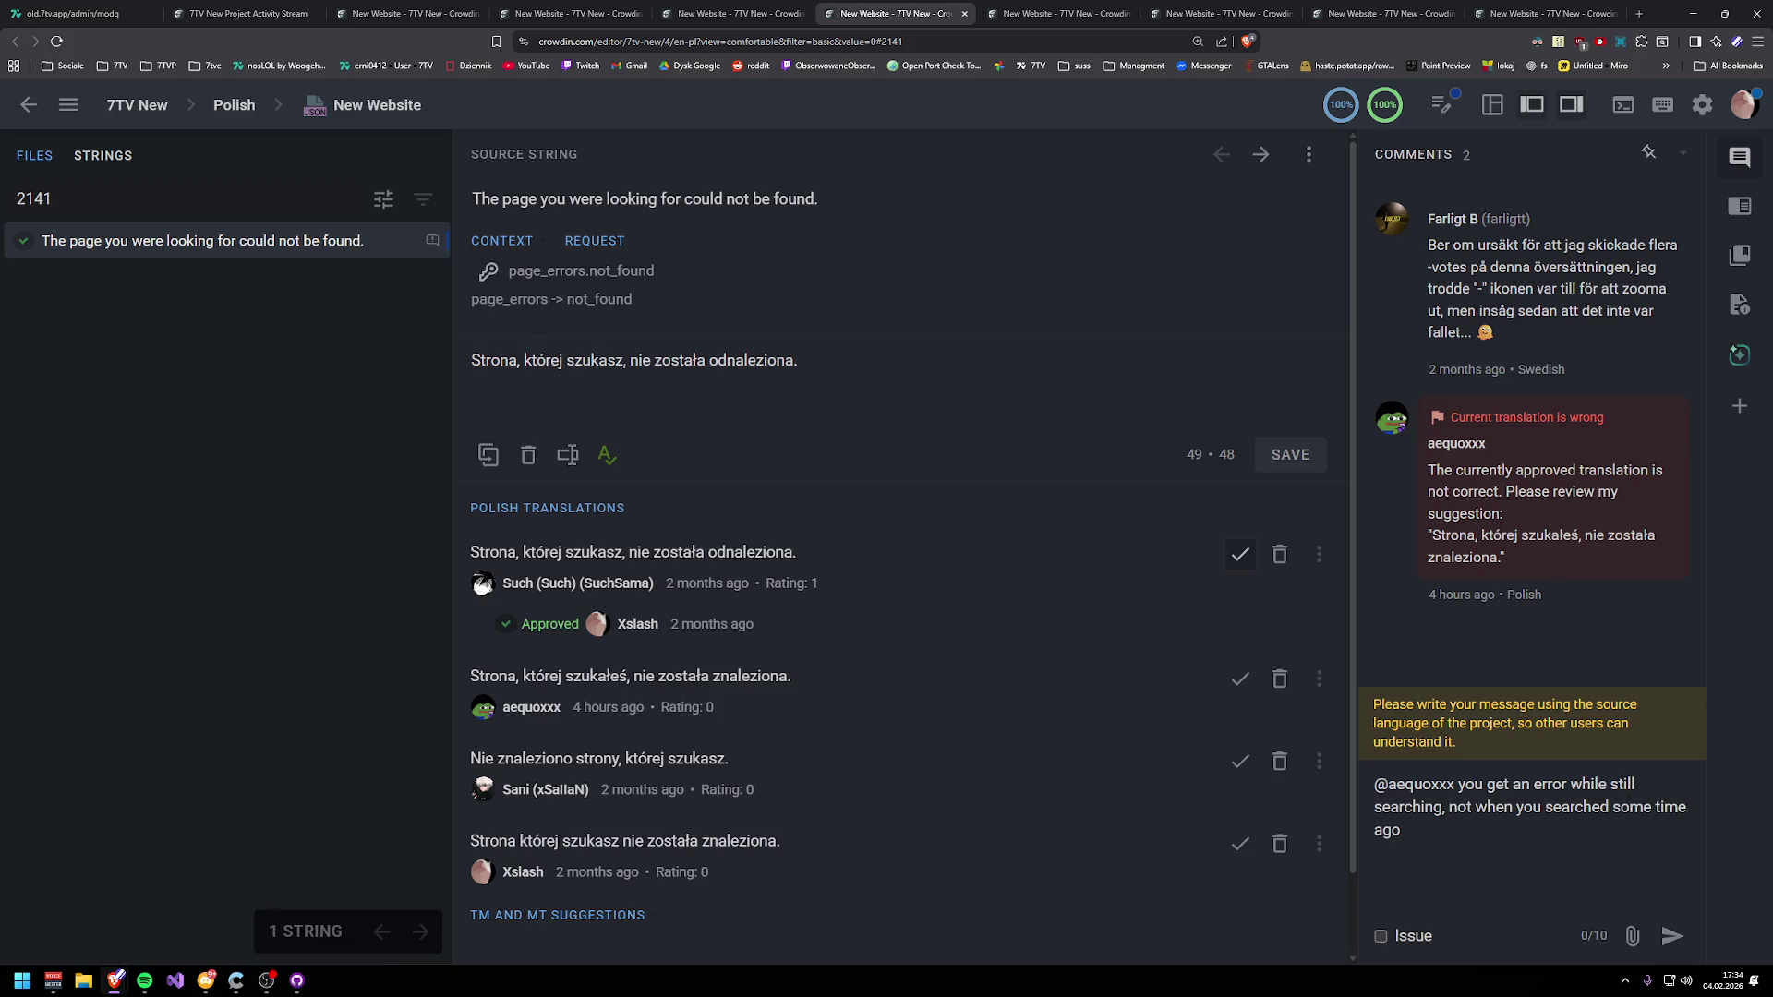
click(1671, 936)
click(1665, 403)
- Go back to the activity stream and open the Enable string's issue
key(ctrl+shift+Tab)
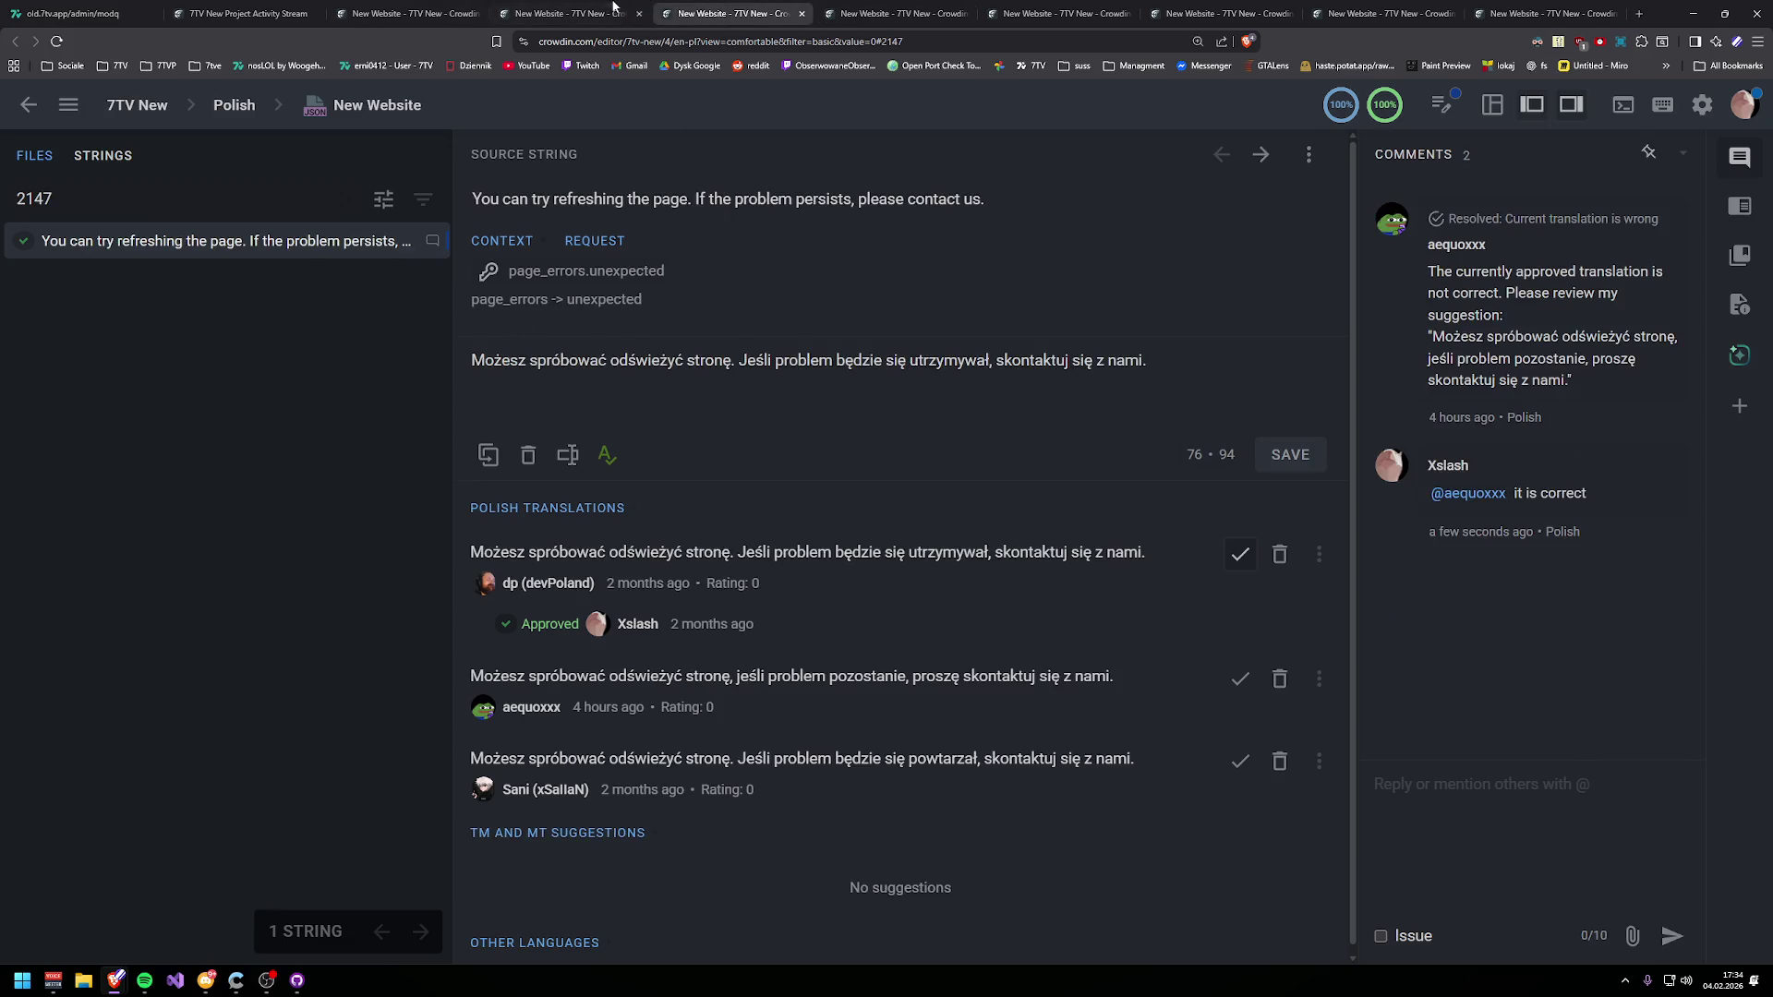
key(ctrl+shift+Tab)
key(ctrl+shift+Tab)
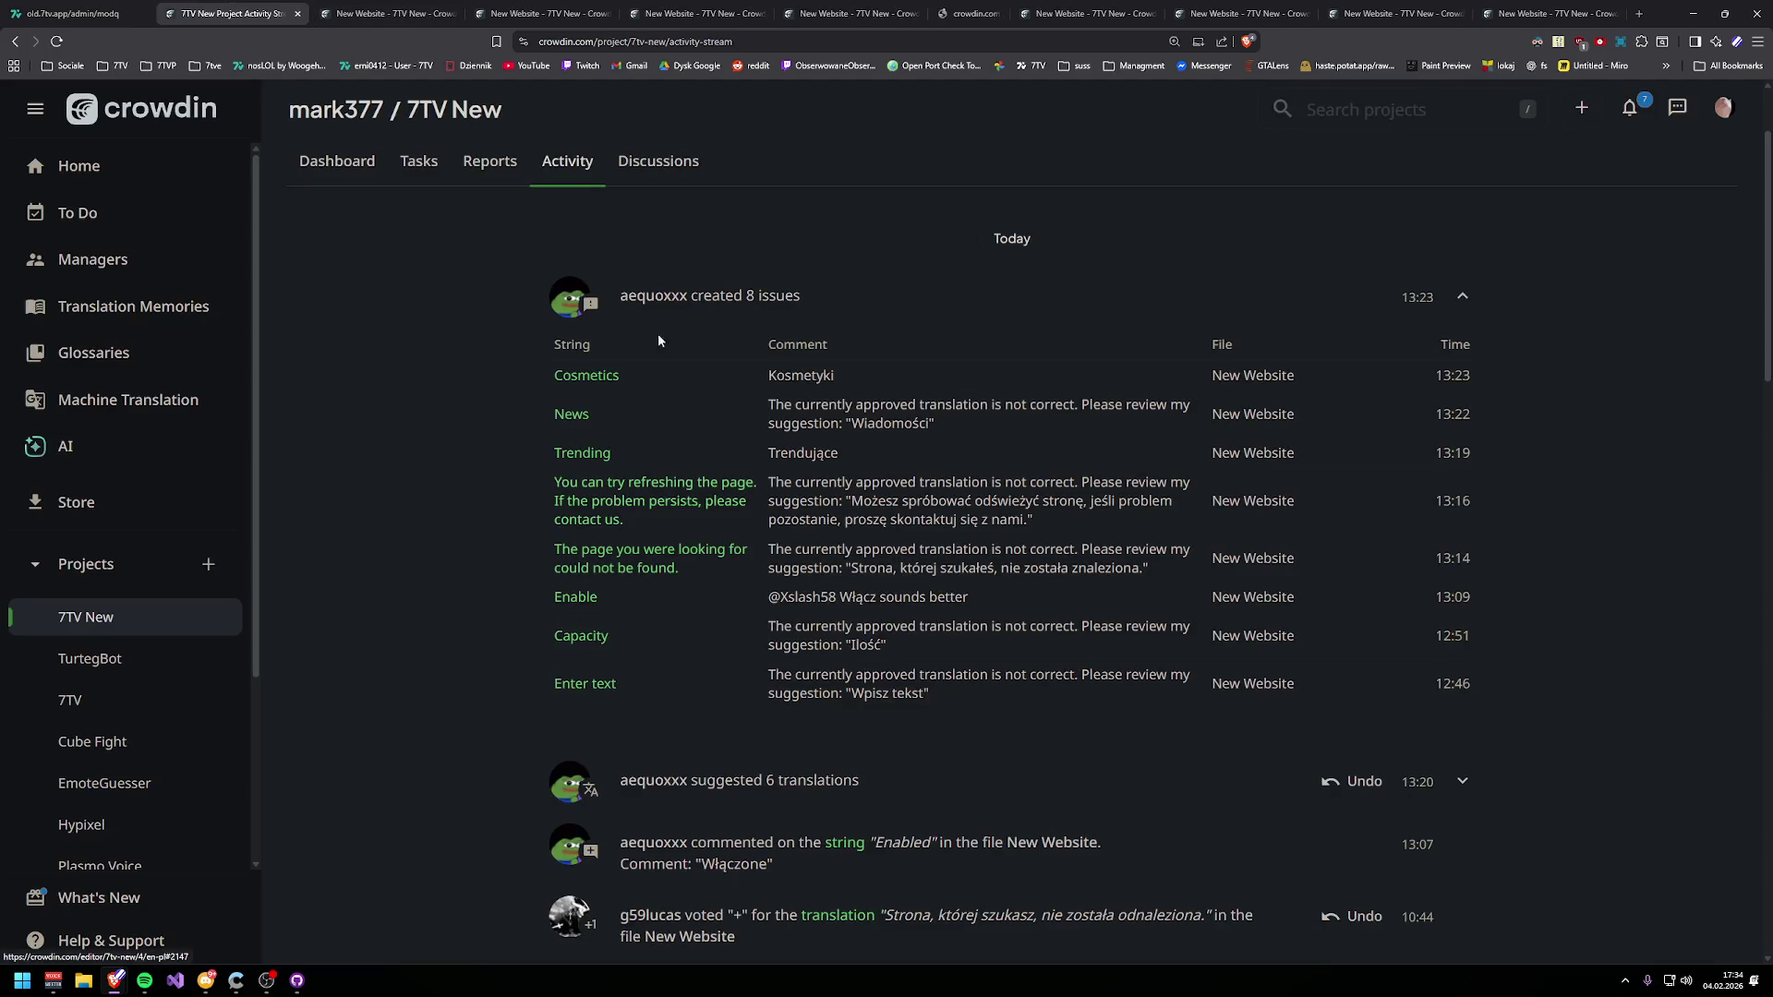
click(576, 597)
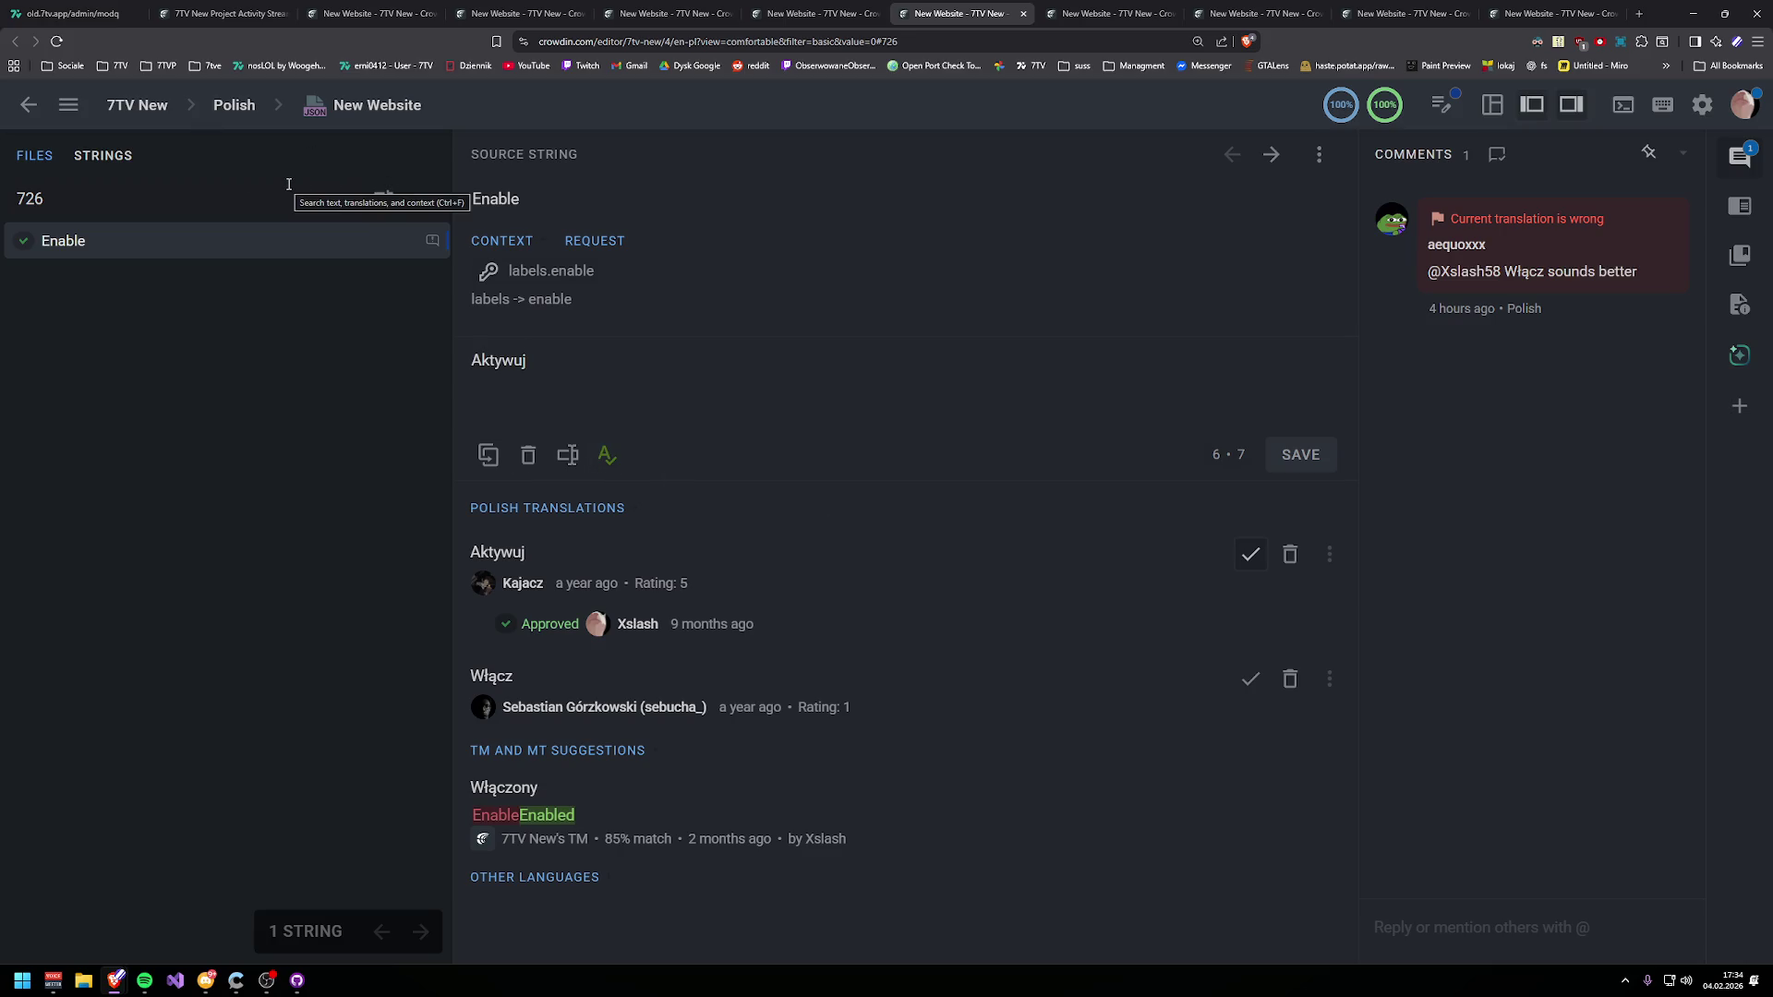
- Select the Enable source text and bring up the profile-card image window over the editor
double_click(498, 198)
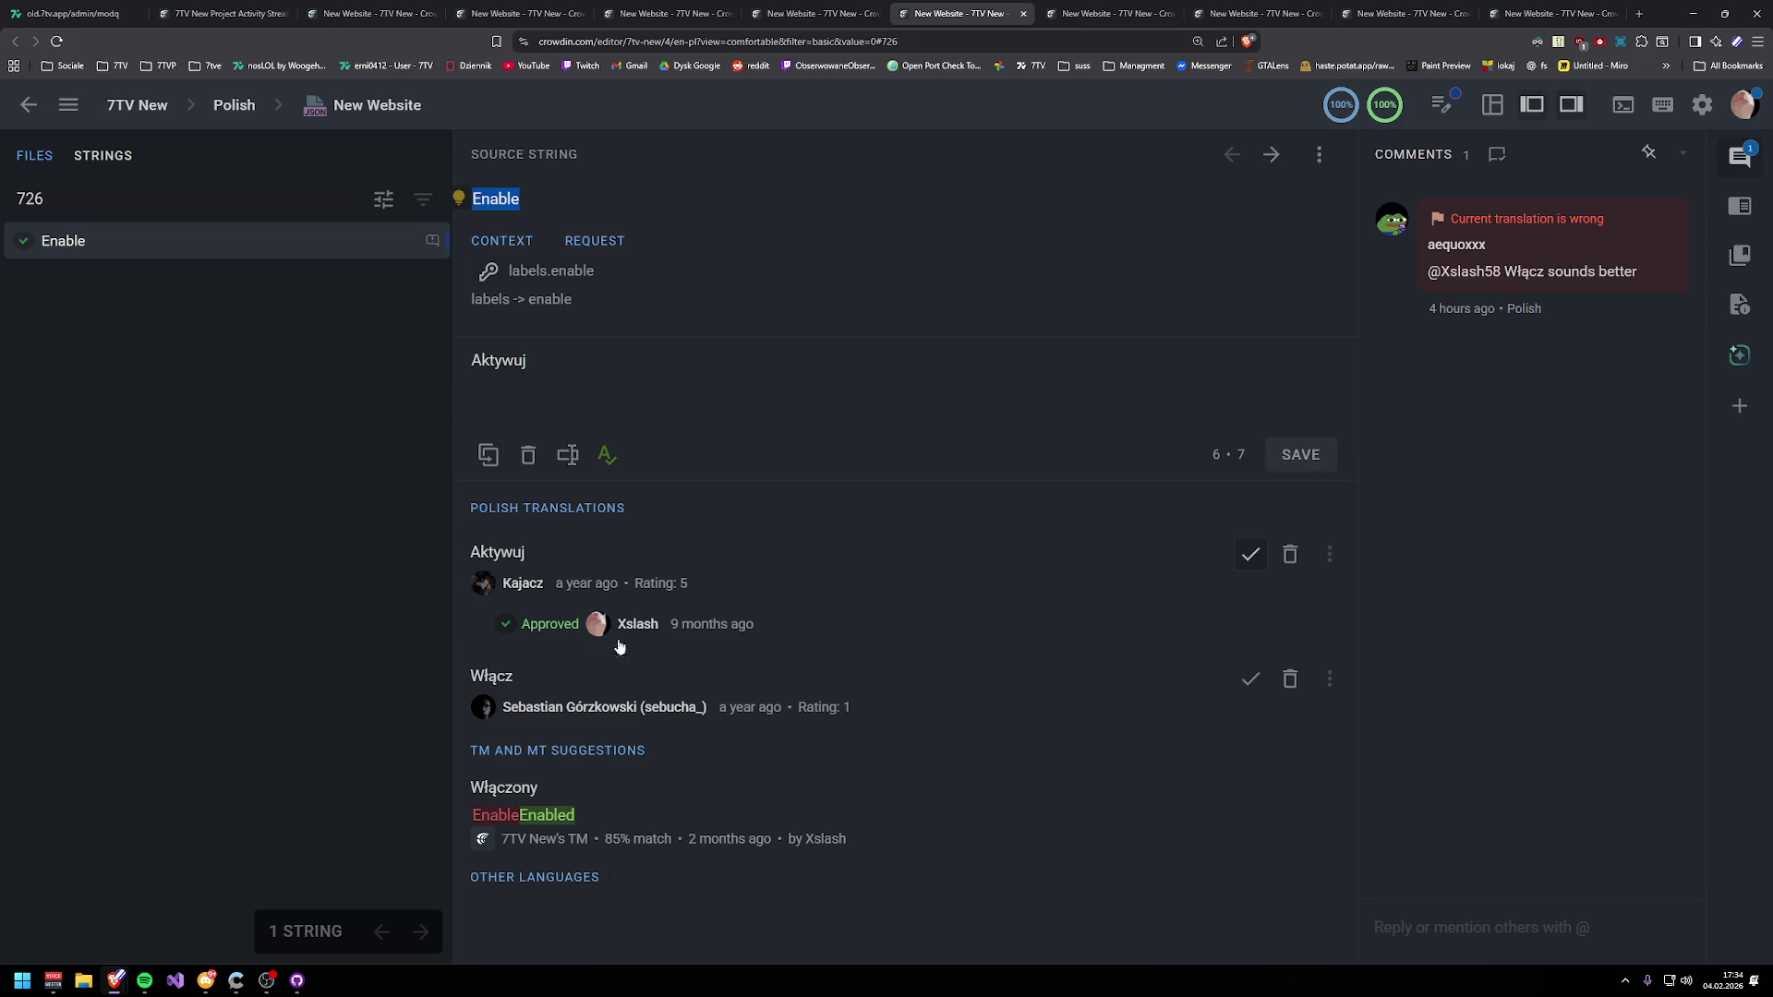
click(207, 981)
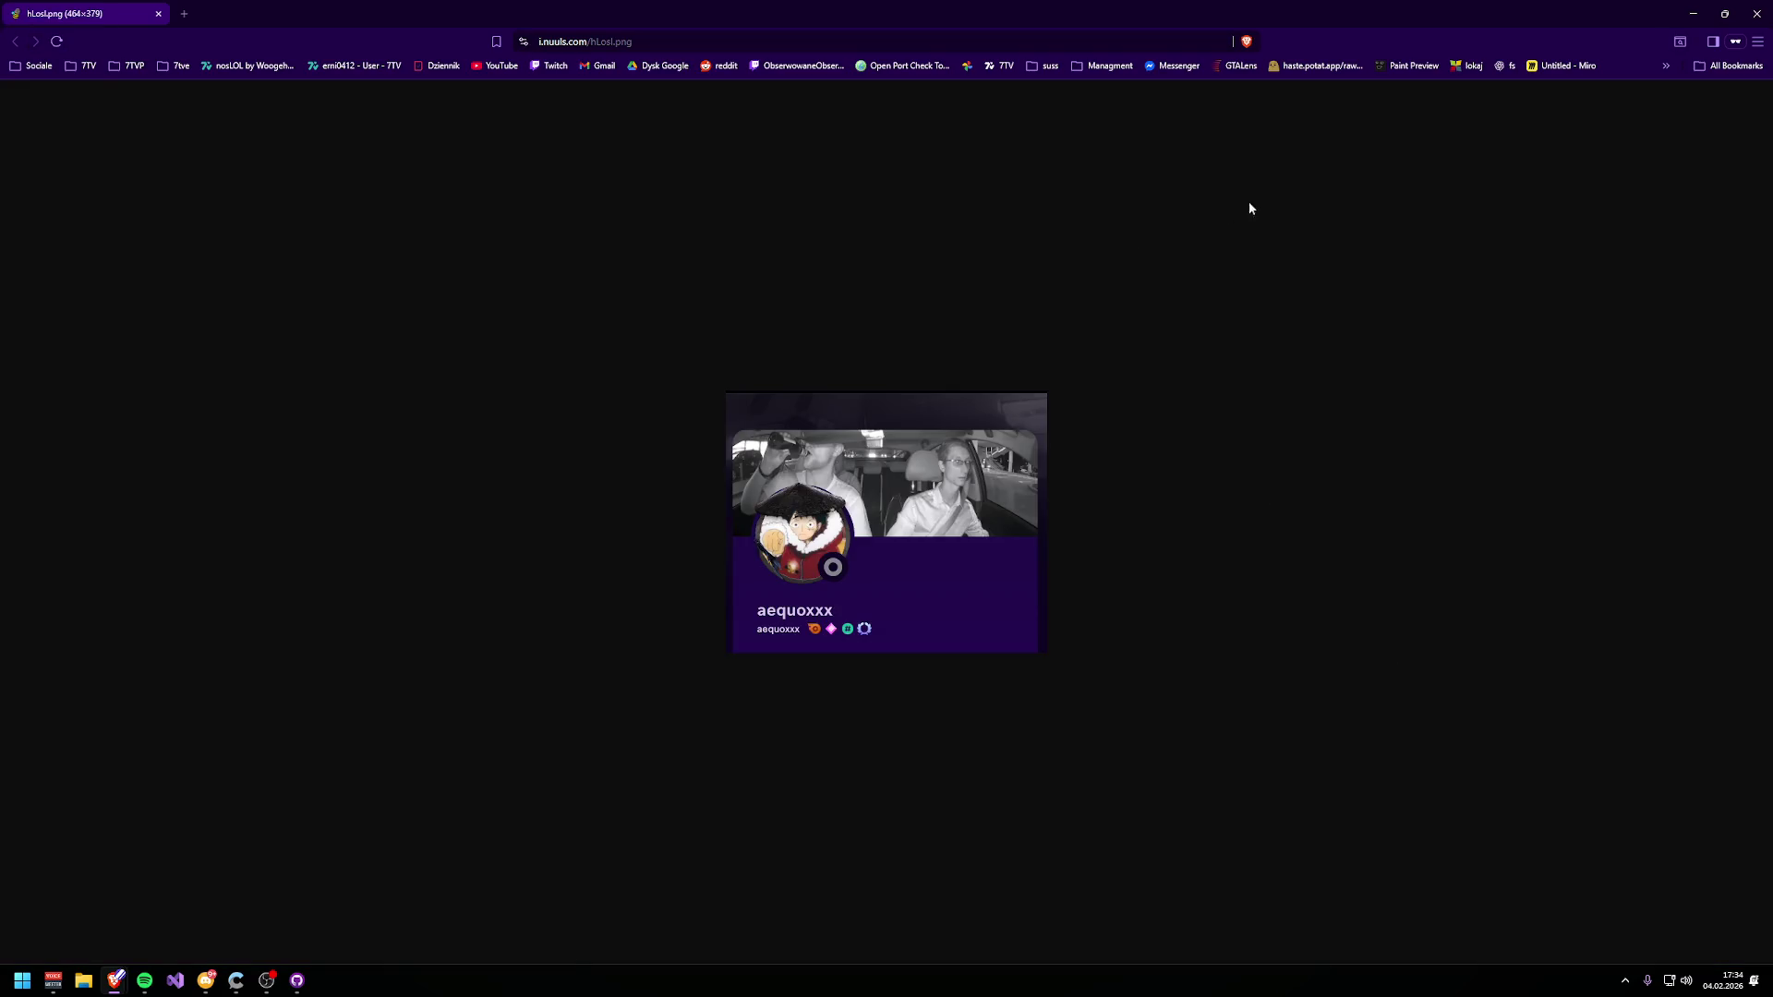
double_click(1394, 9)
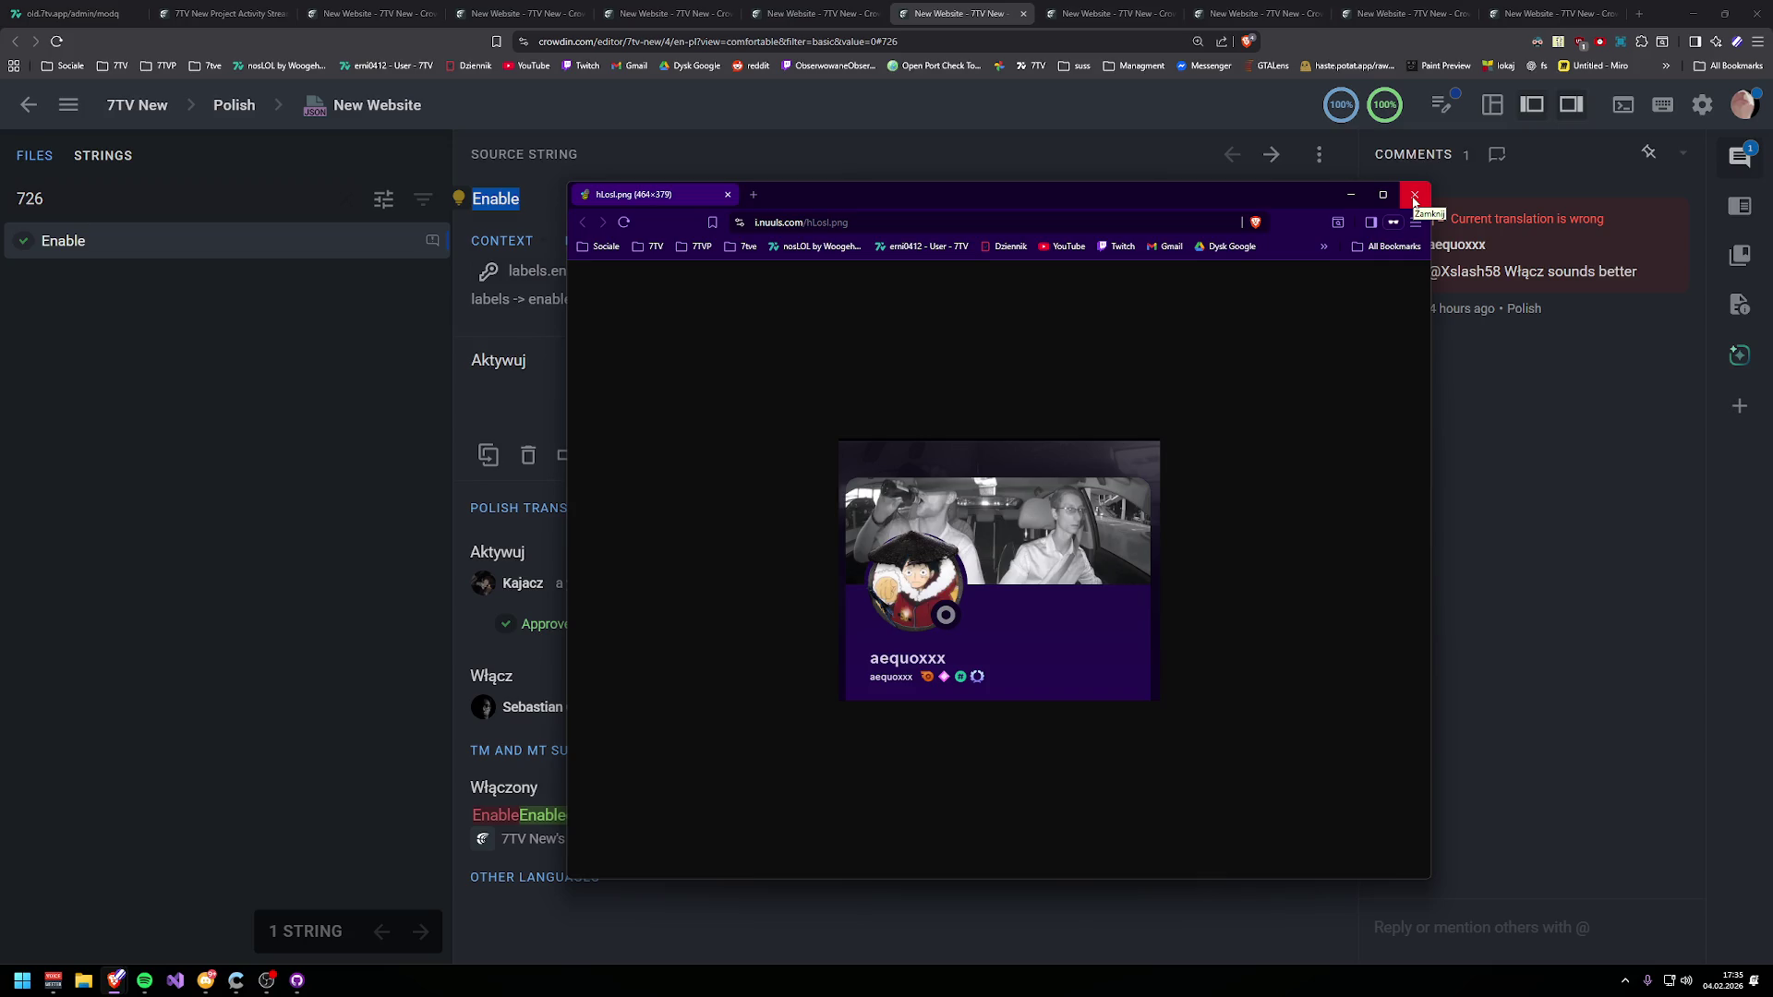
- Close the profile-card image window covering the Enable string editor
click(1413, 196)
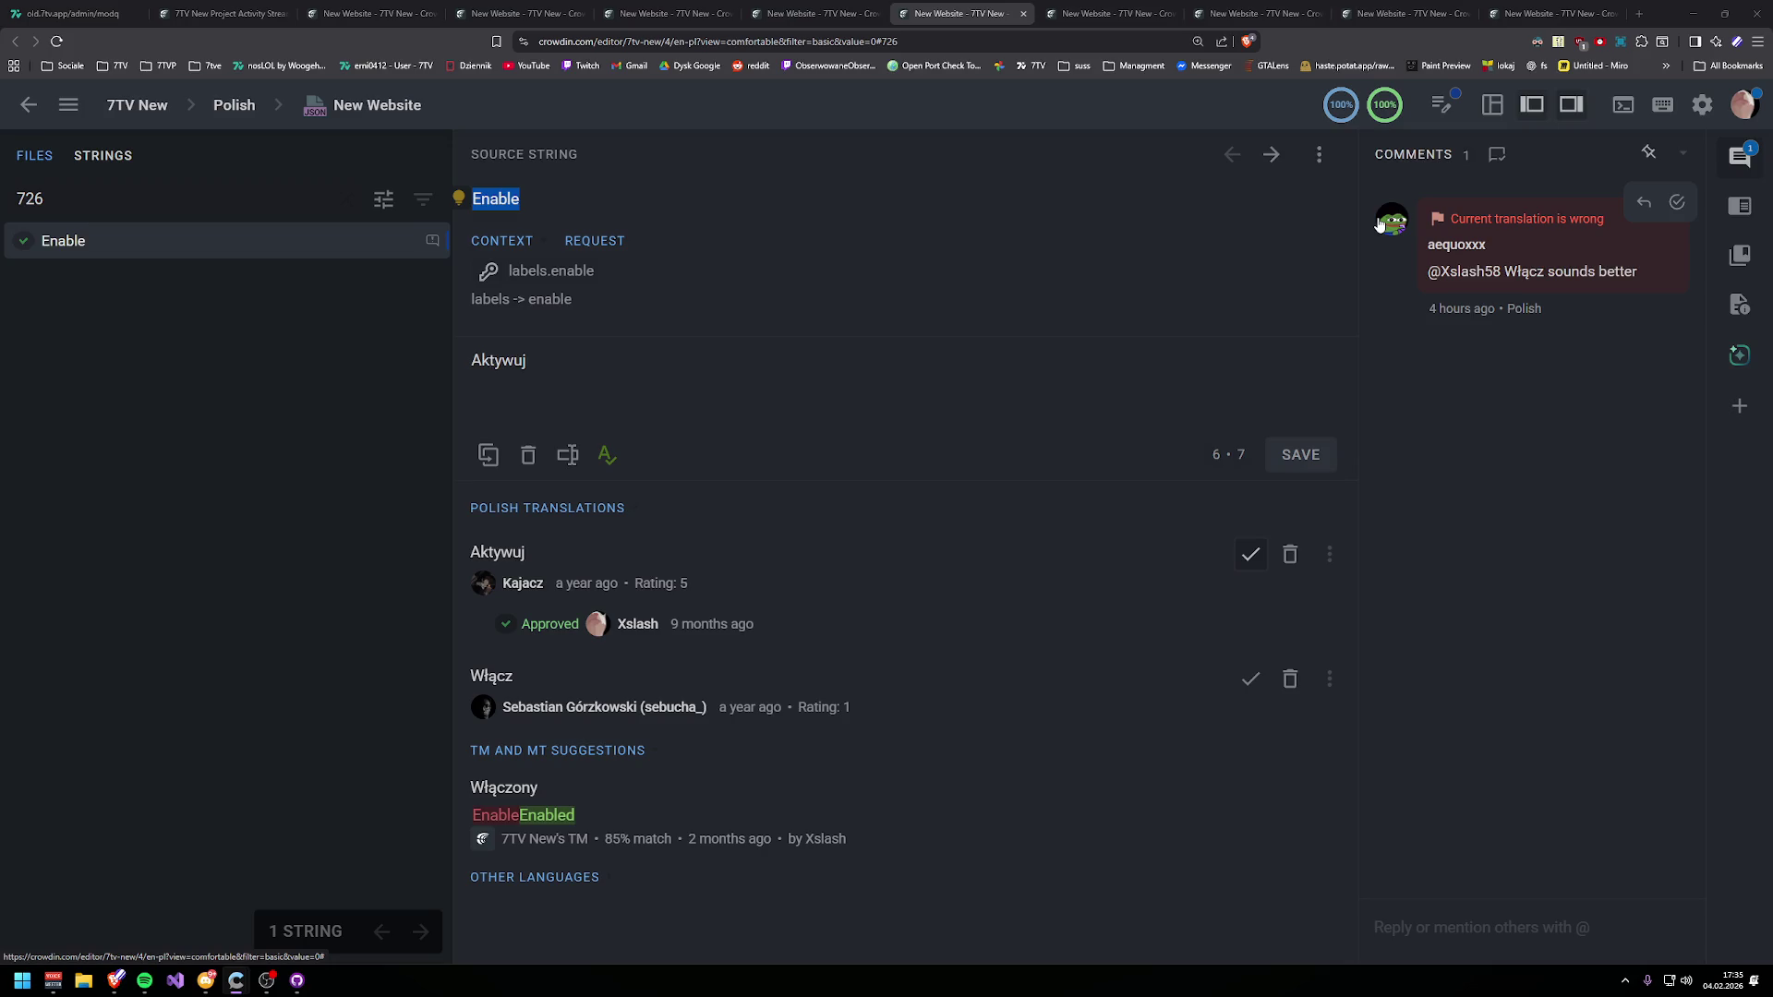
- Look through the commenter's followed channels in TwitchTools, then close that window
click(692, 393)
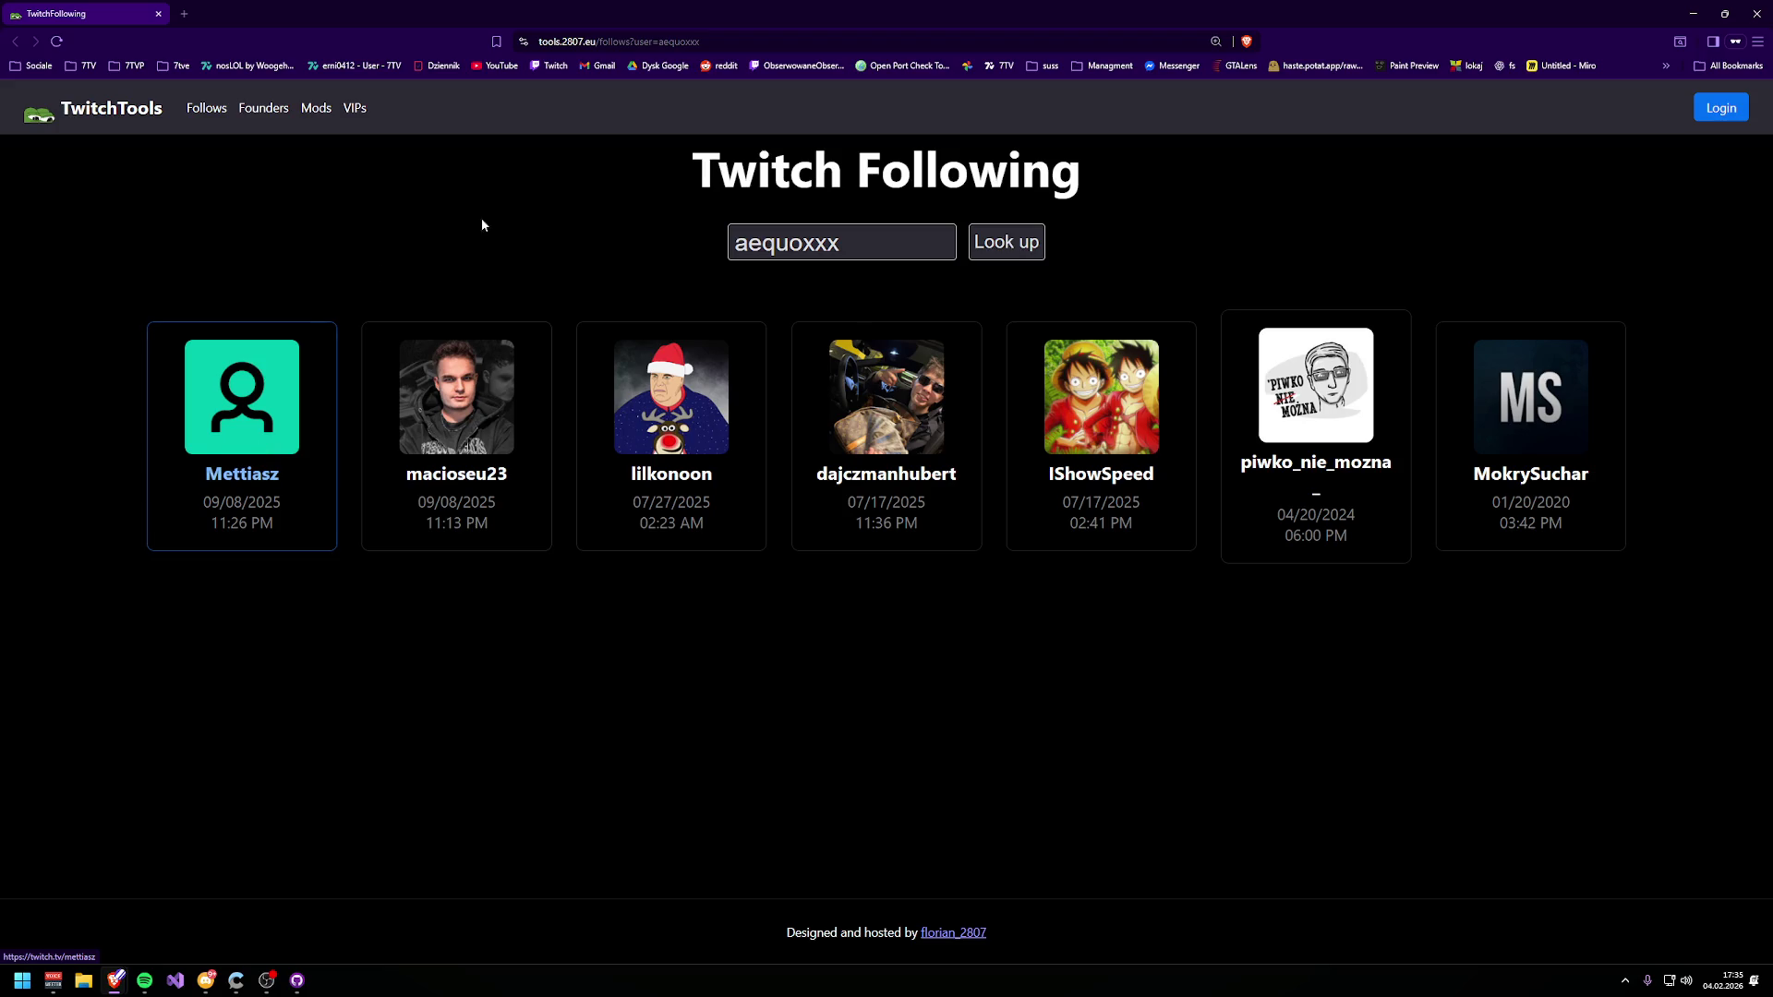
mouse_move(1145, 14)
mouse_down()
mouse_move(1012, 182)
mouse_move(1050, 103)
mouse_up()
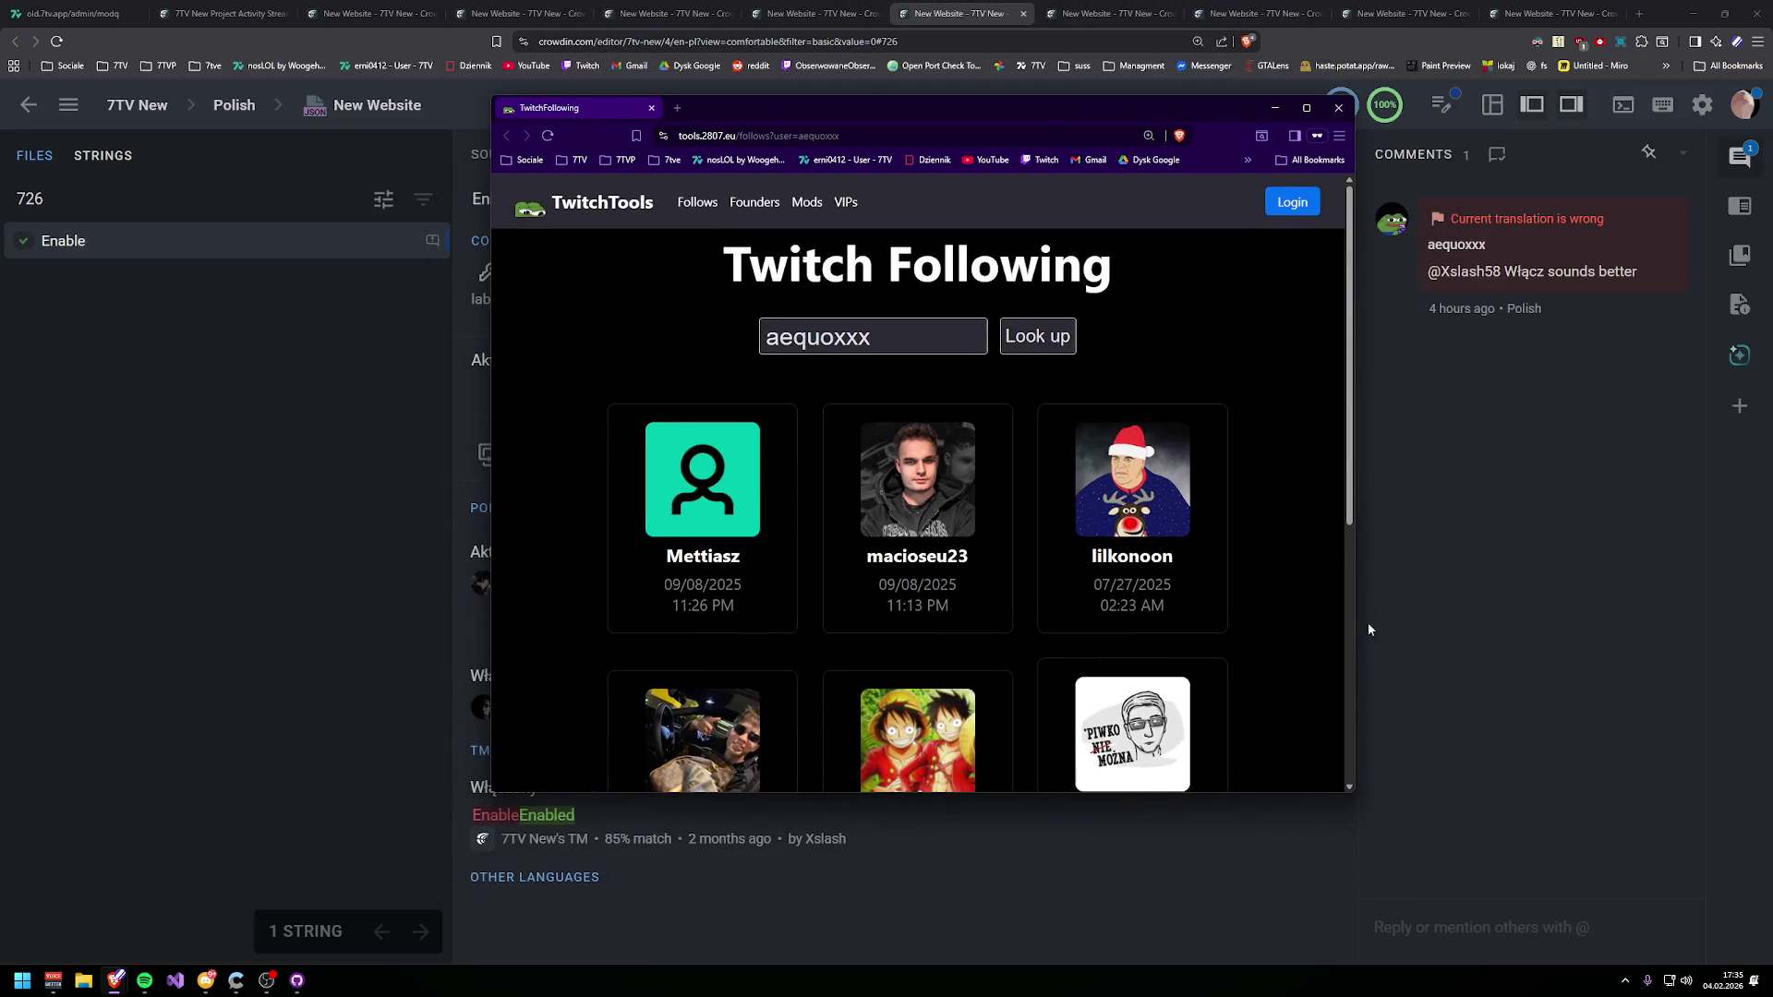
scroll(1283, 568, down, 4)
scroll(1306, 533, up, 2)
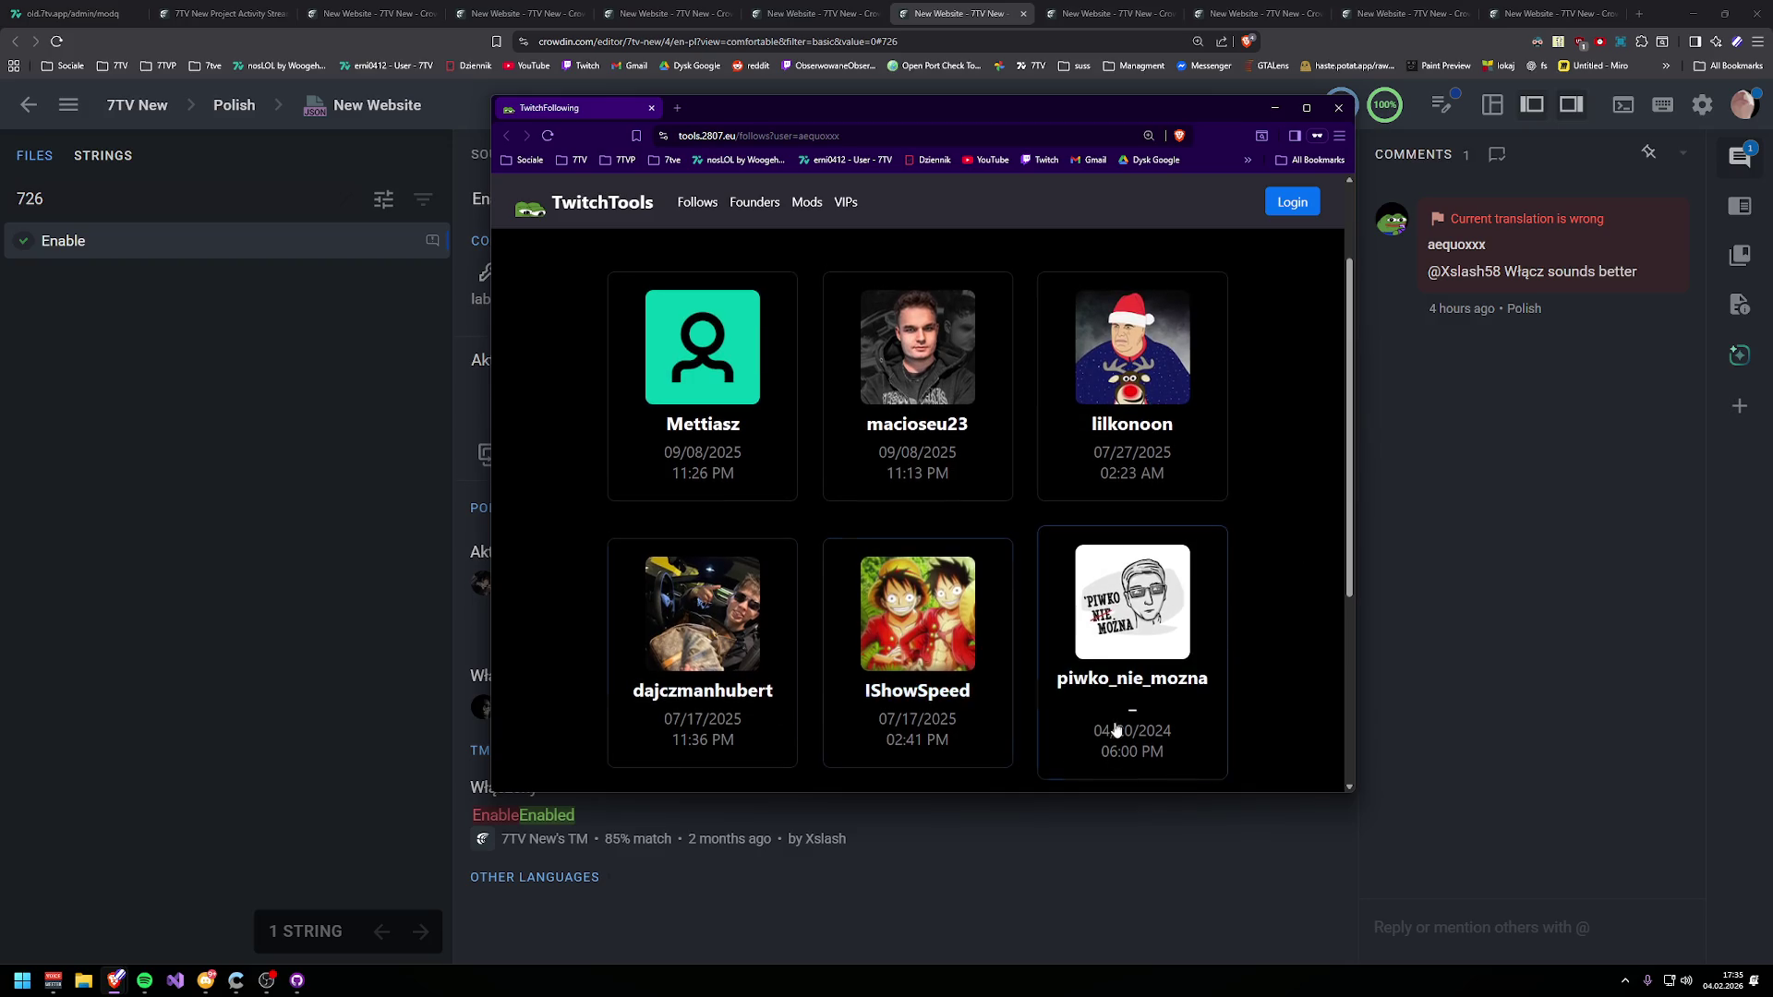
scroll(1321, 599, up, 1)
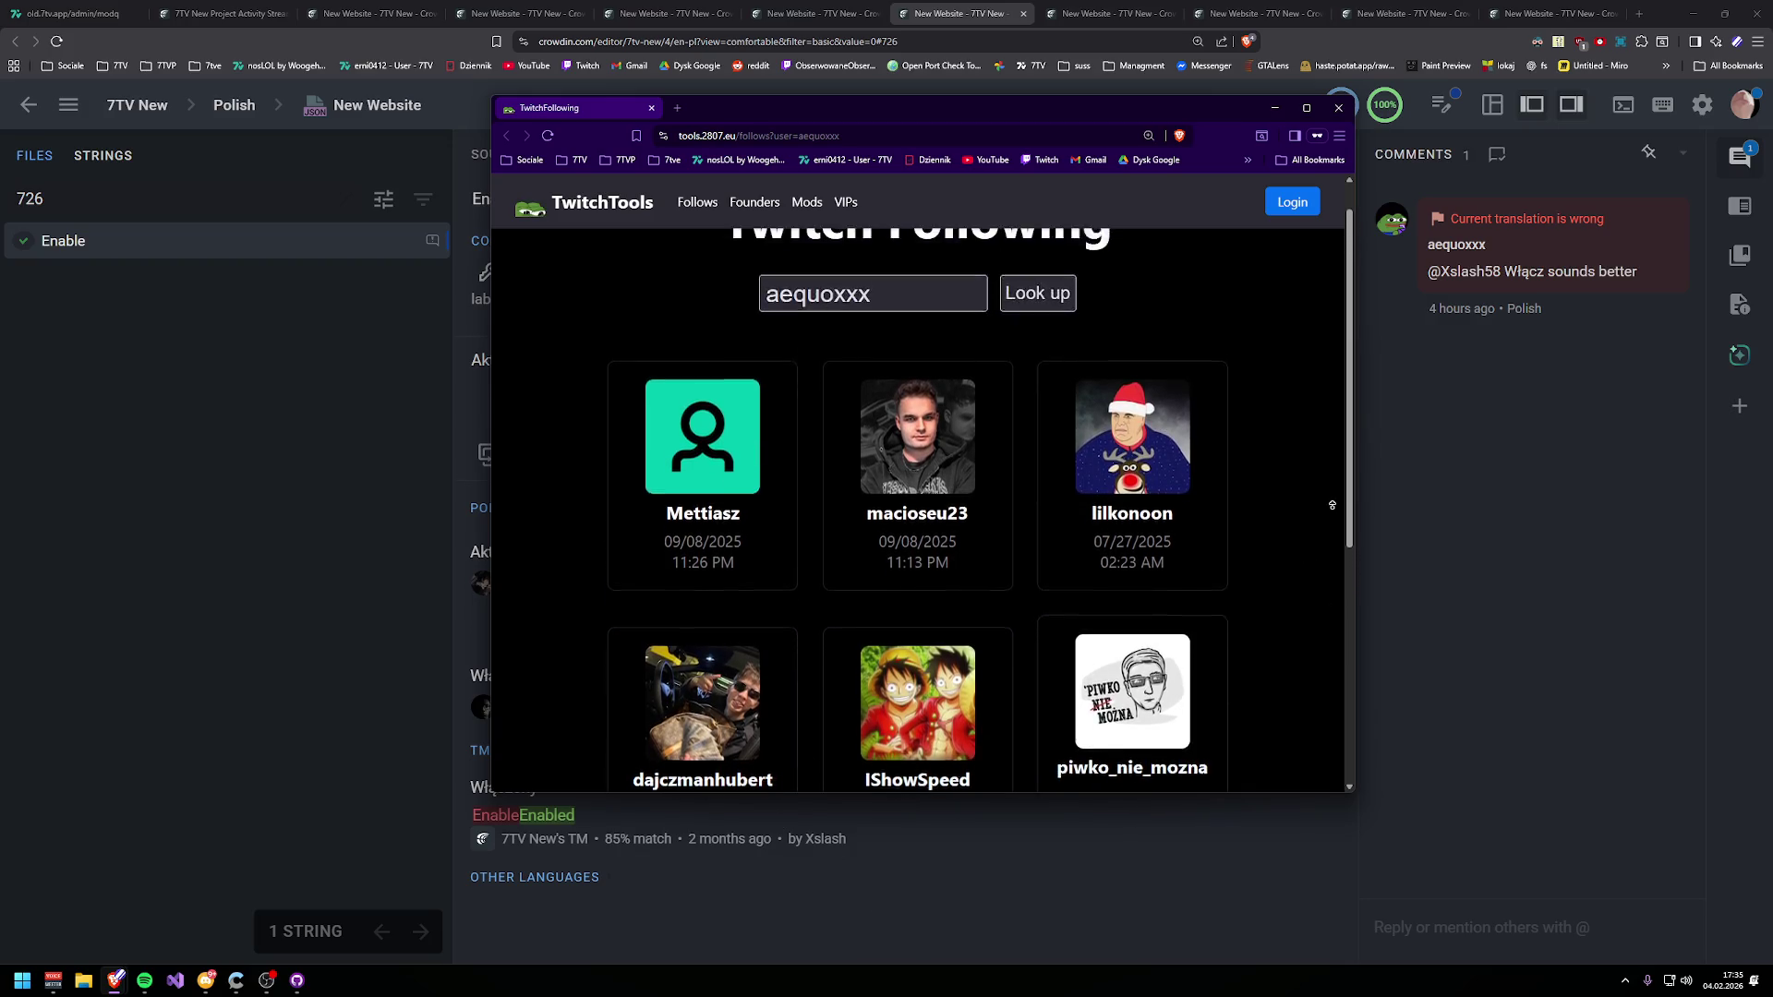
scroll(647, 683, down, 1)
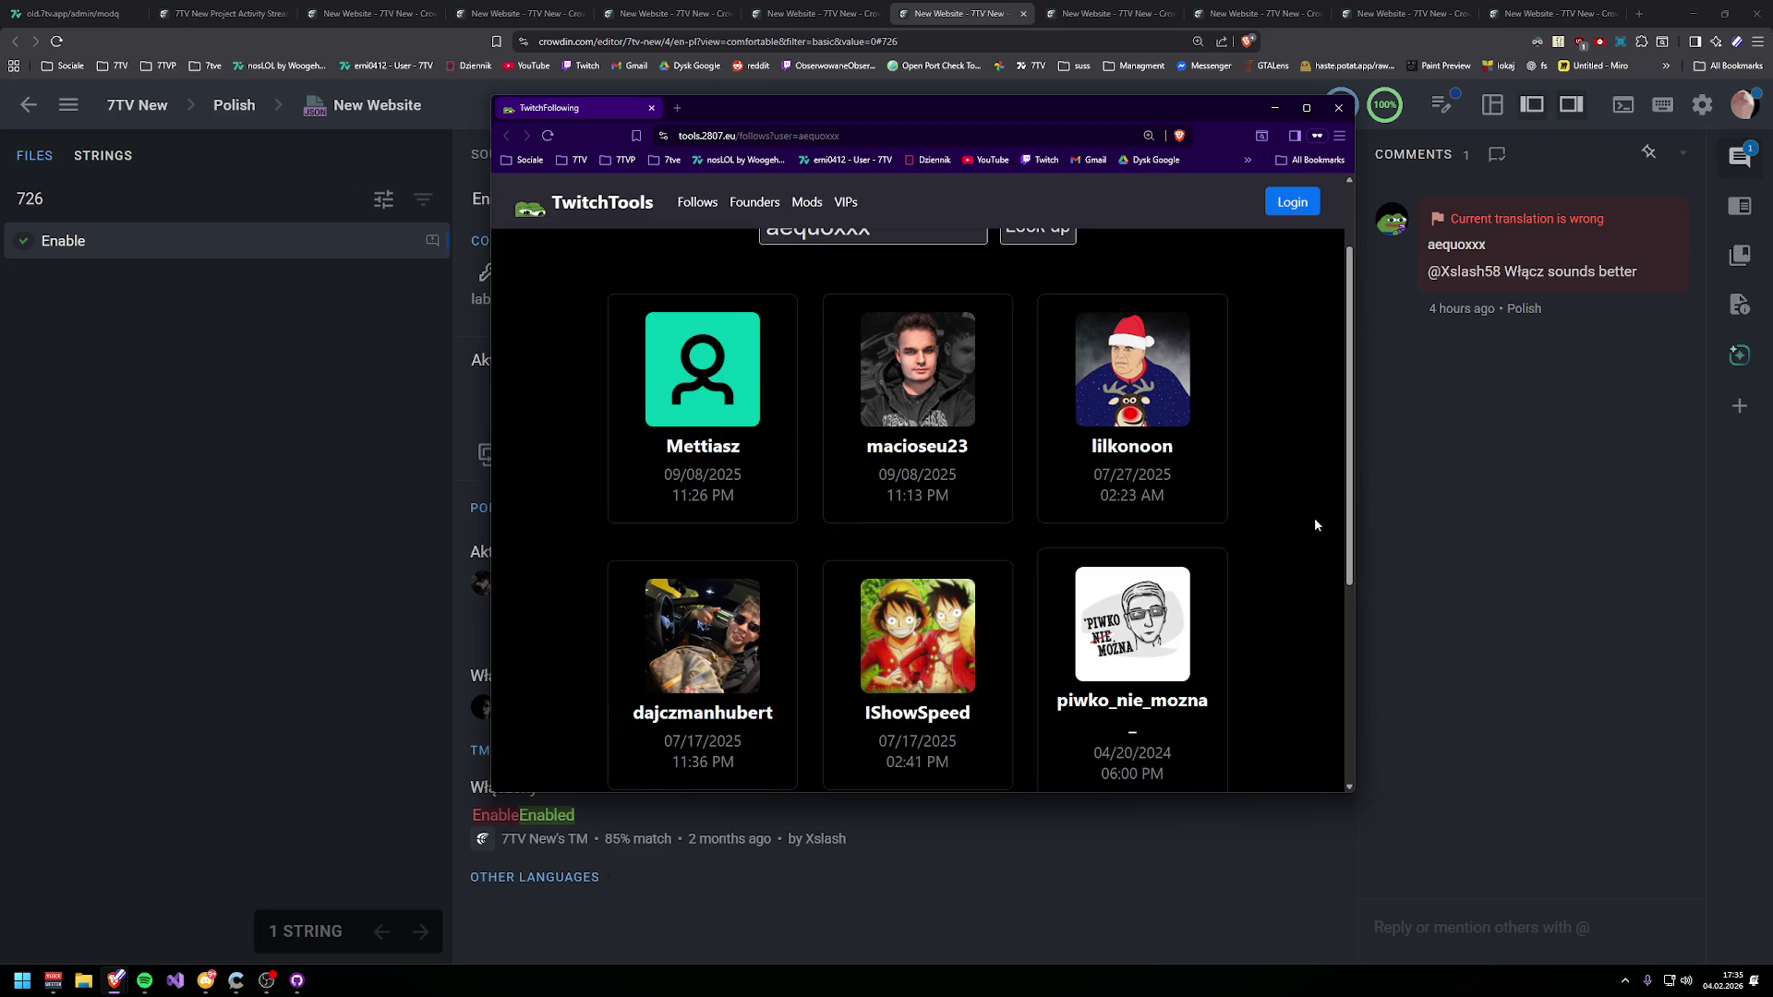
scroll(1321, 526, down, 2)
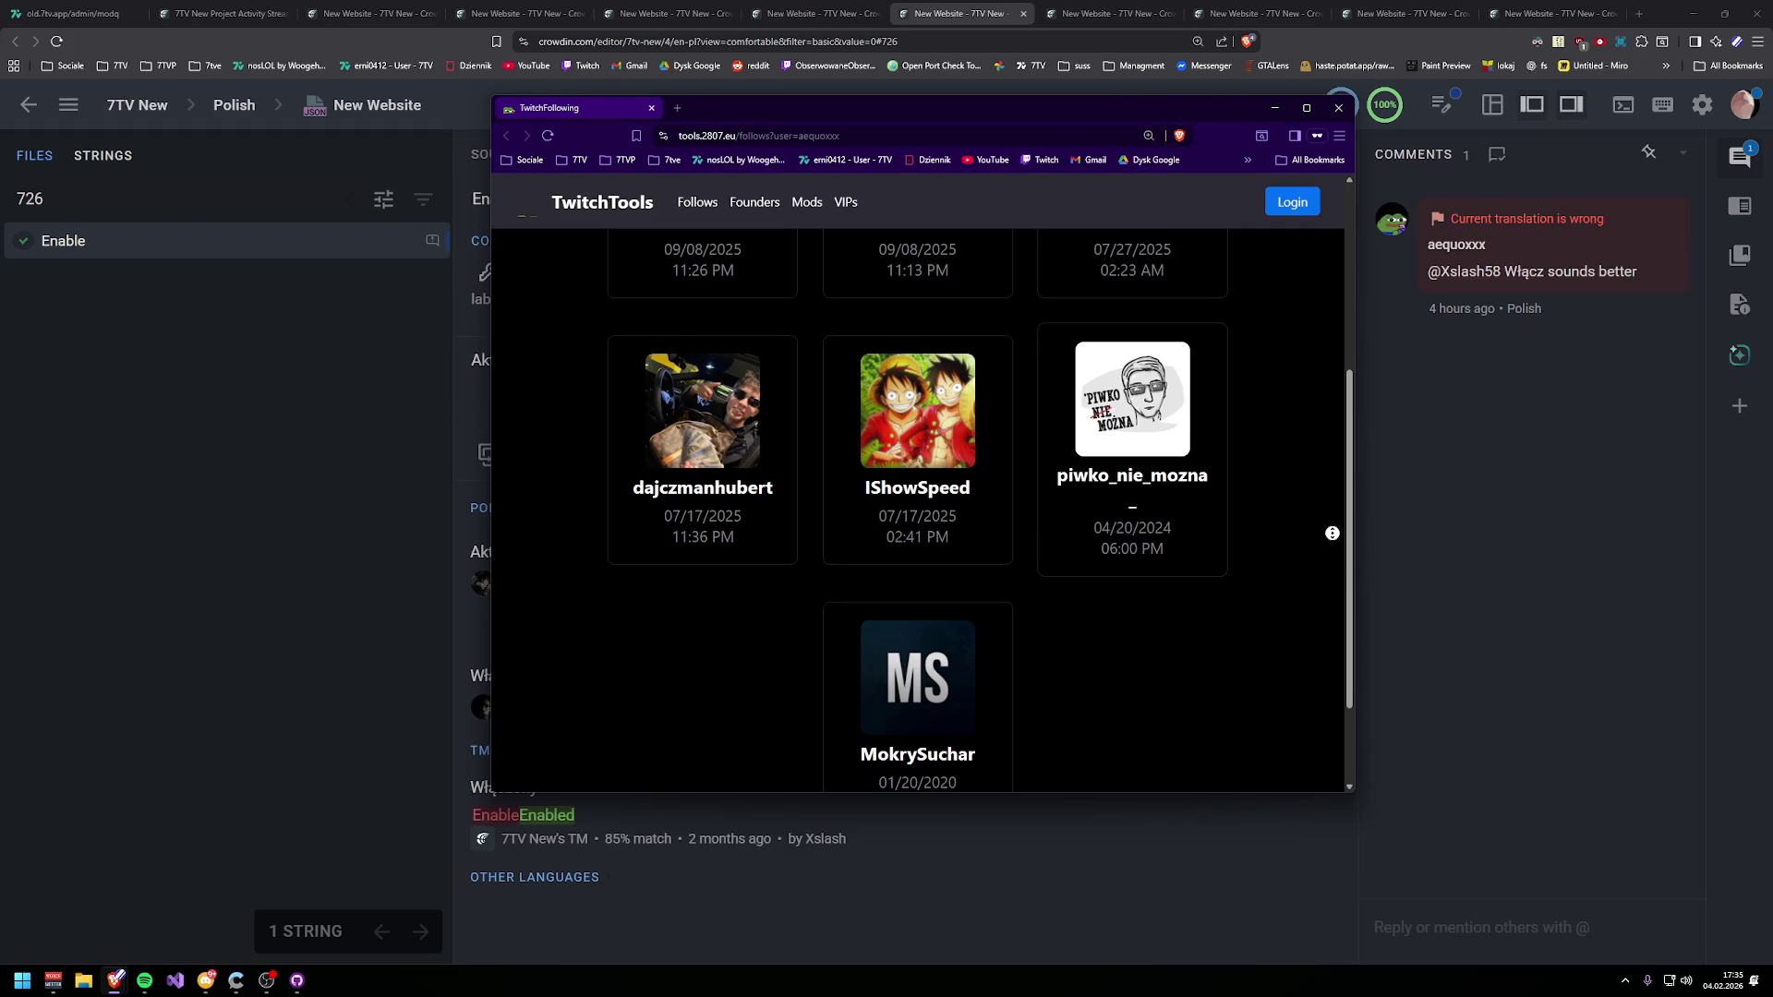
click(651, 108)
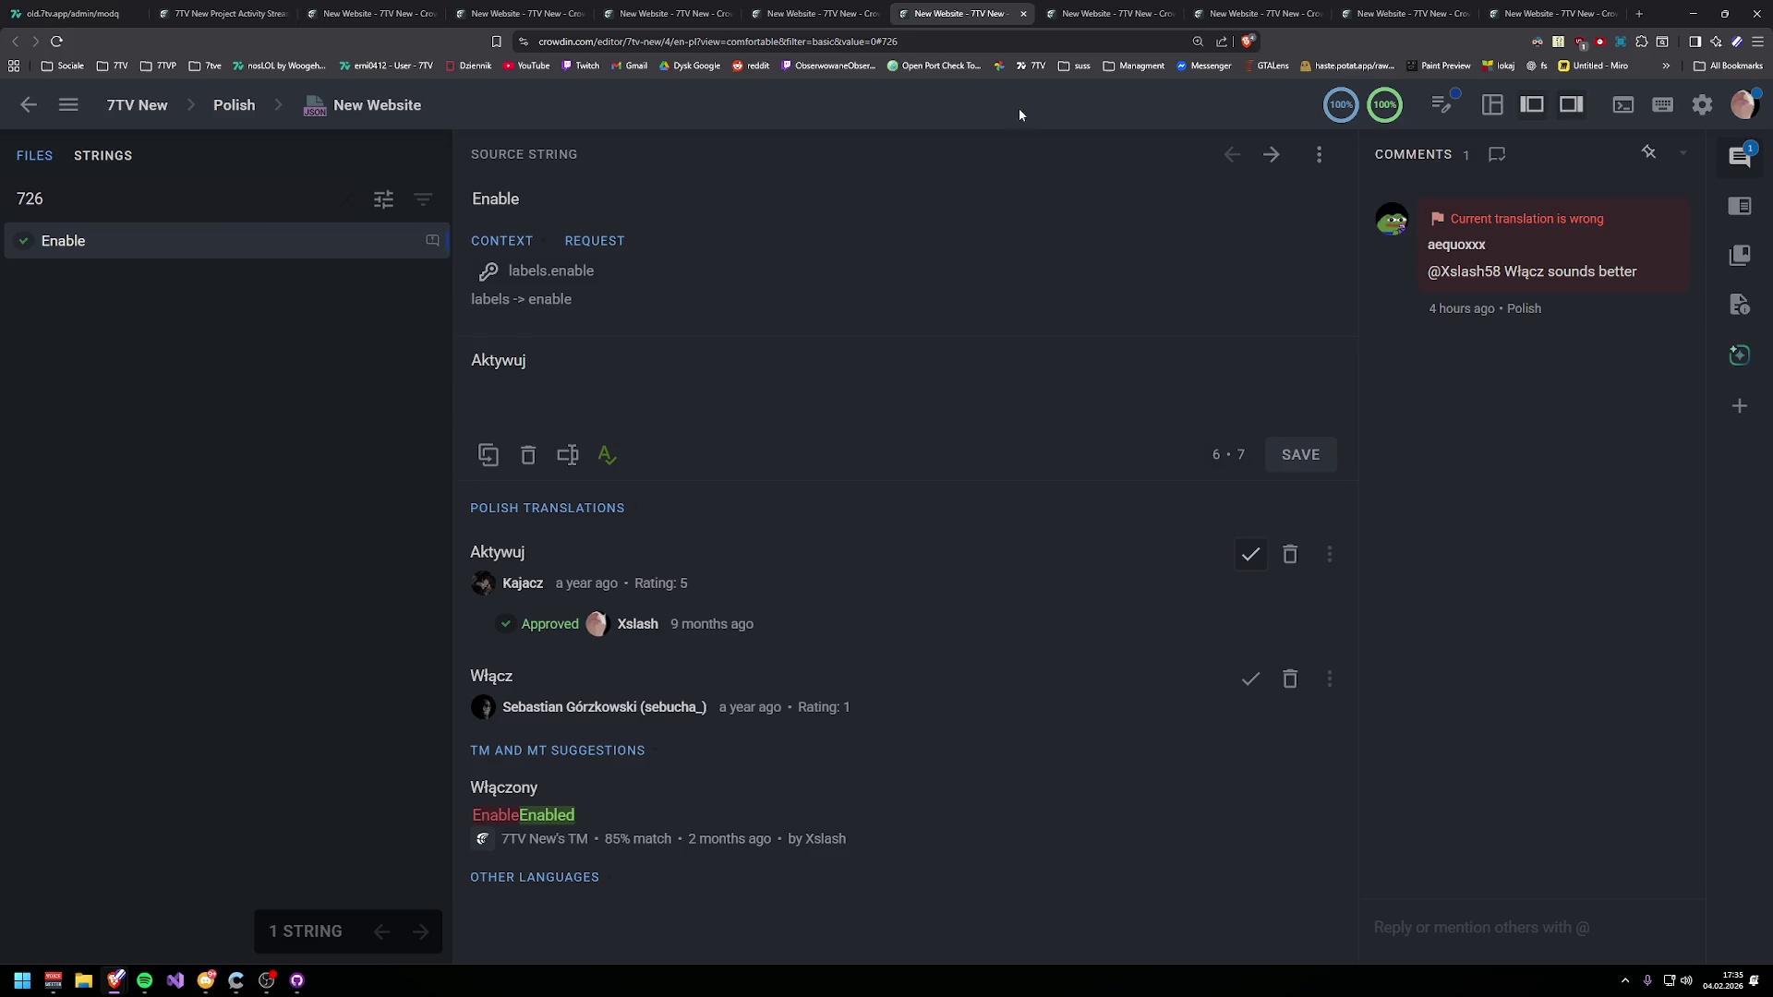
- Reply that Capacity means emote set capacity, not 'Ilość Zestawu Emotek', and resolve the issue
key(ctrl+shift+Tab)
key(ctrl+shift+Tab)
key(ctrl+shift+Tab)
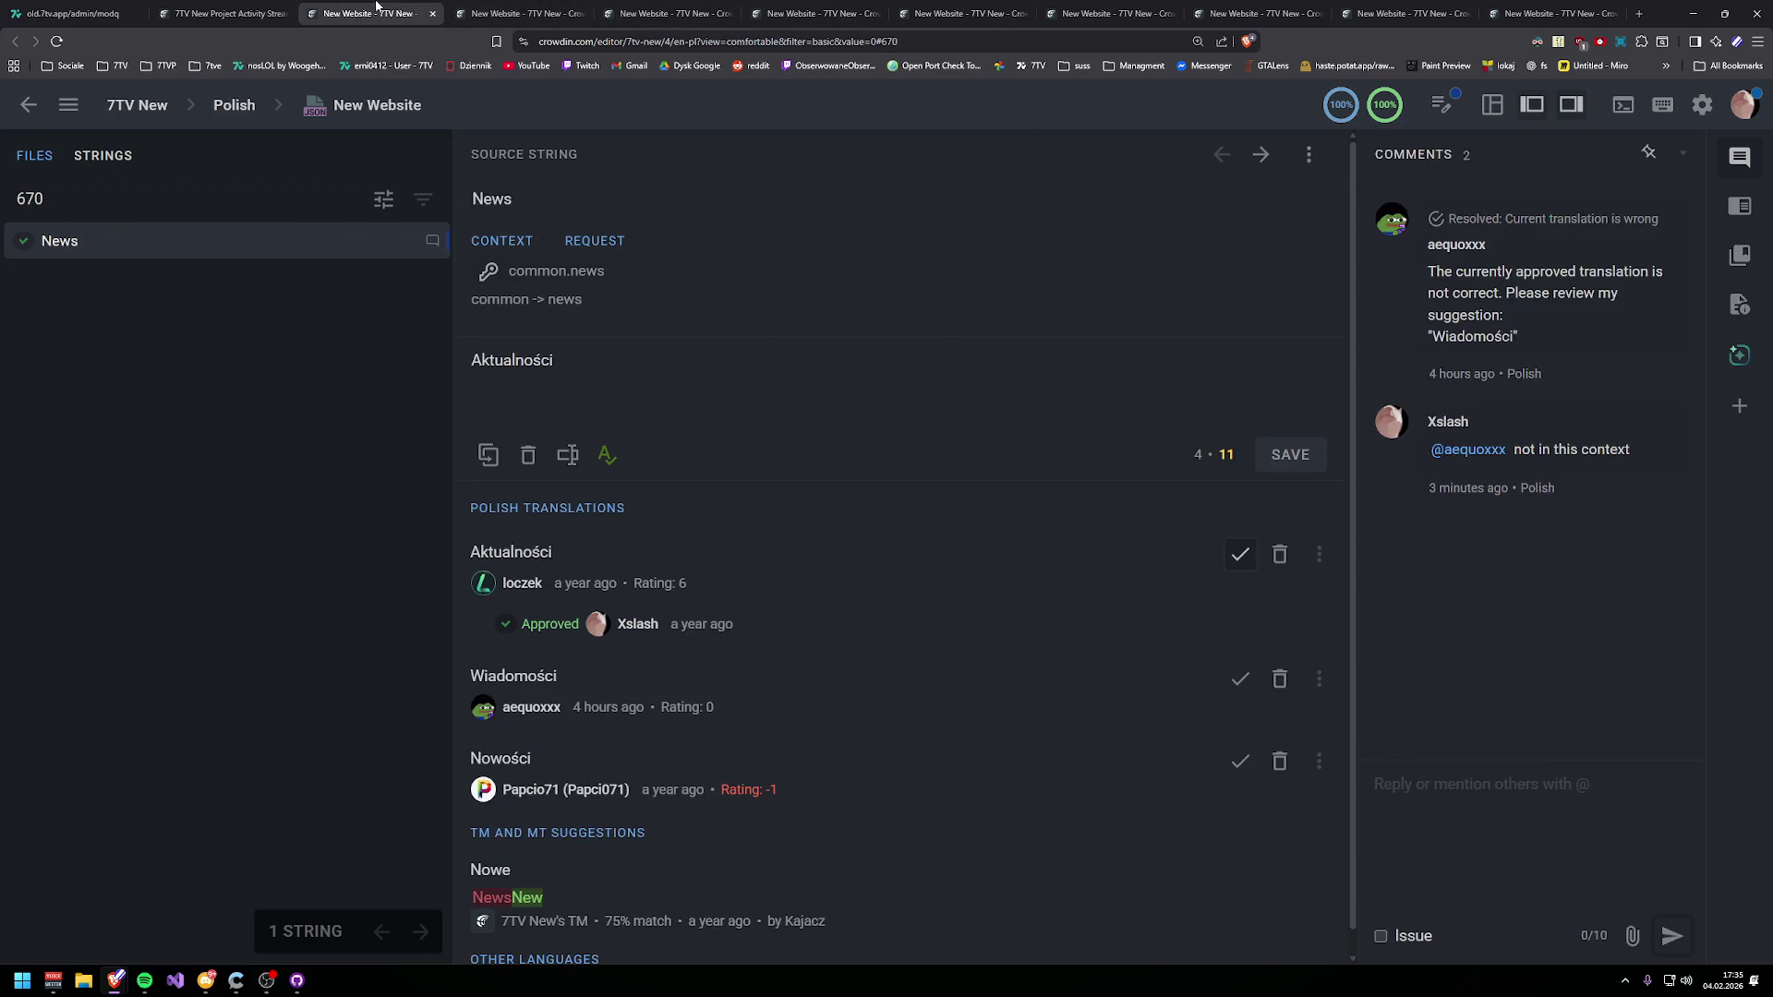
key(ctrl+shift+Tab)
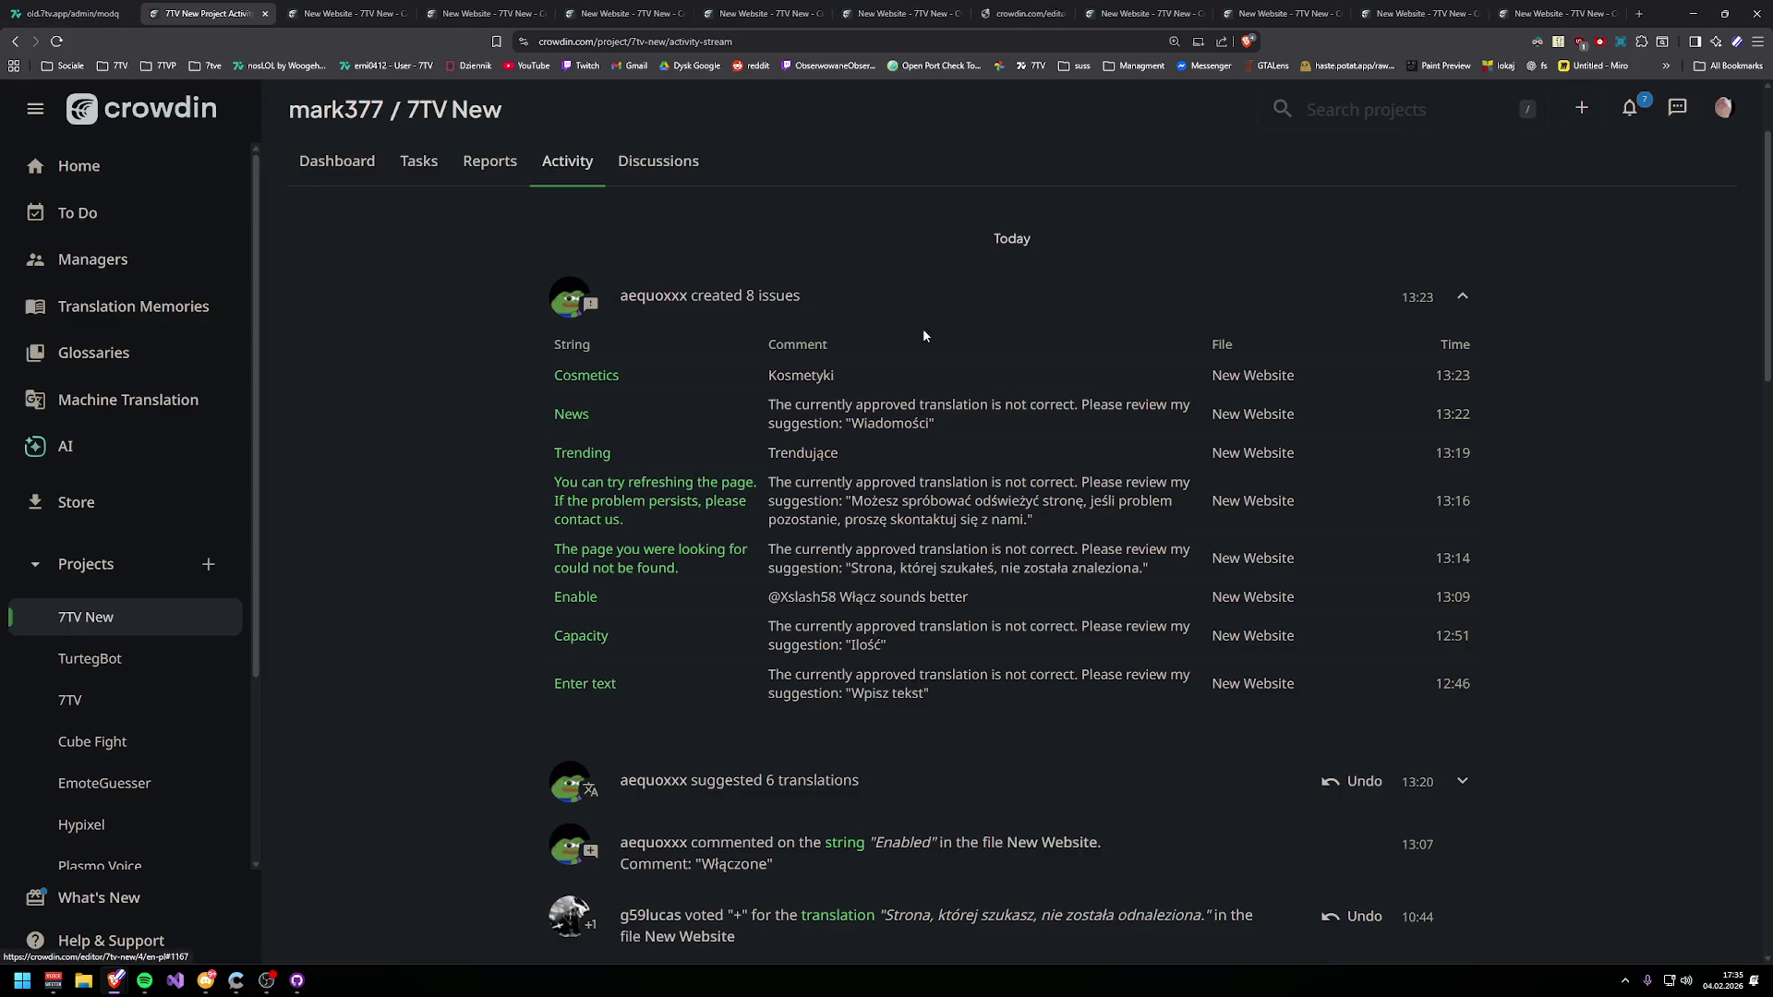
key(ctrl+8)
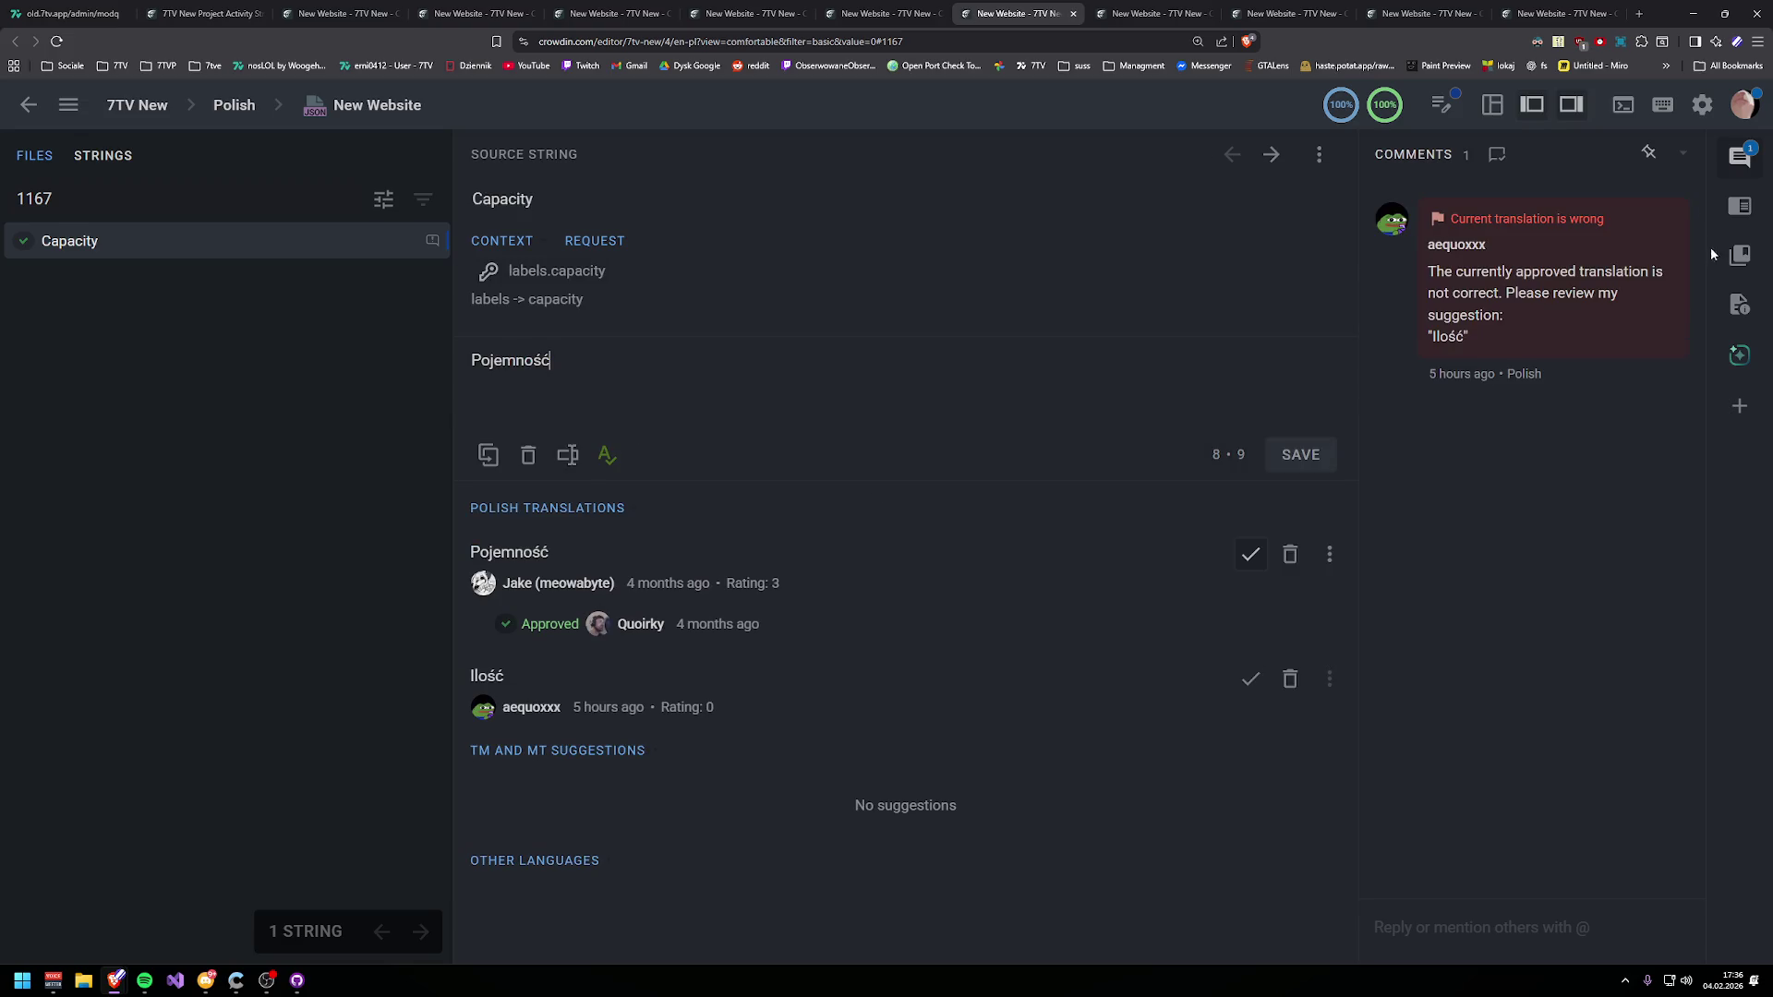
click(1645, 205)
text(it)
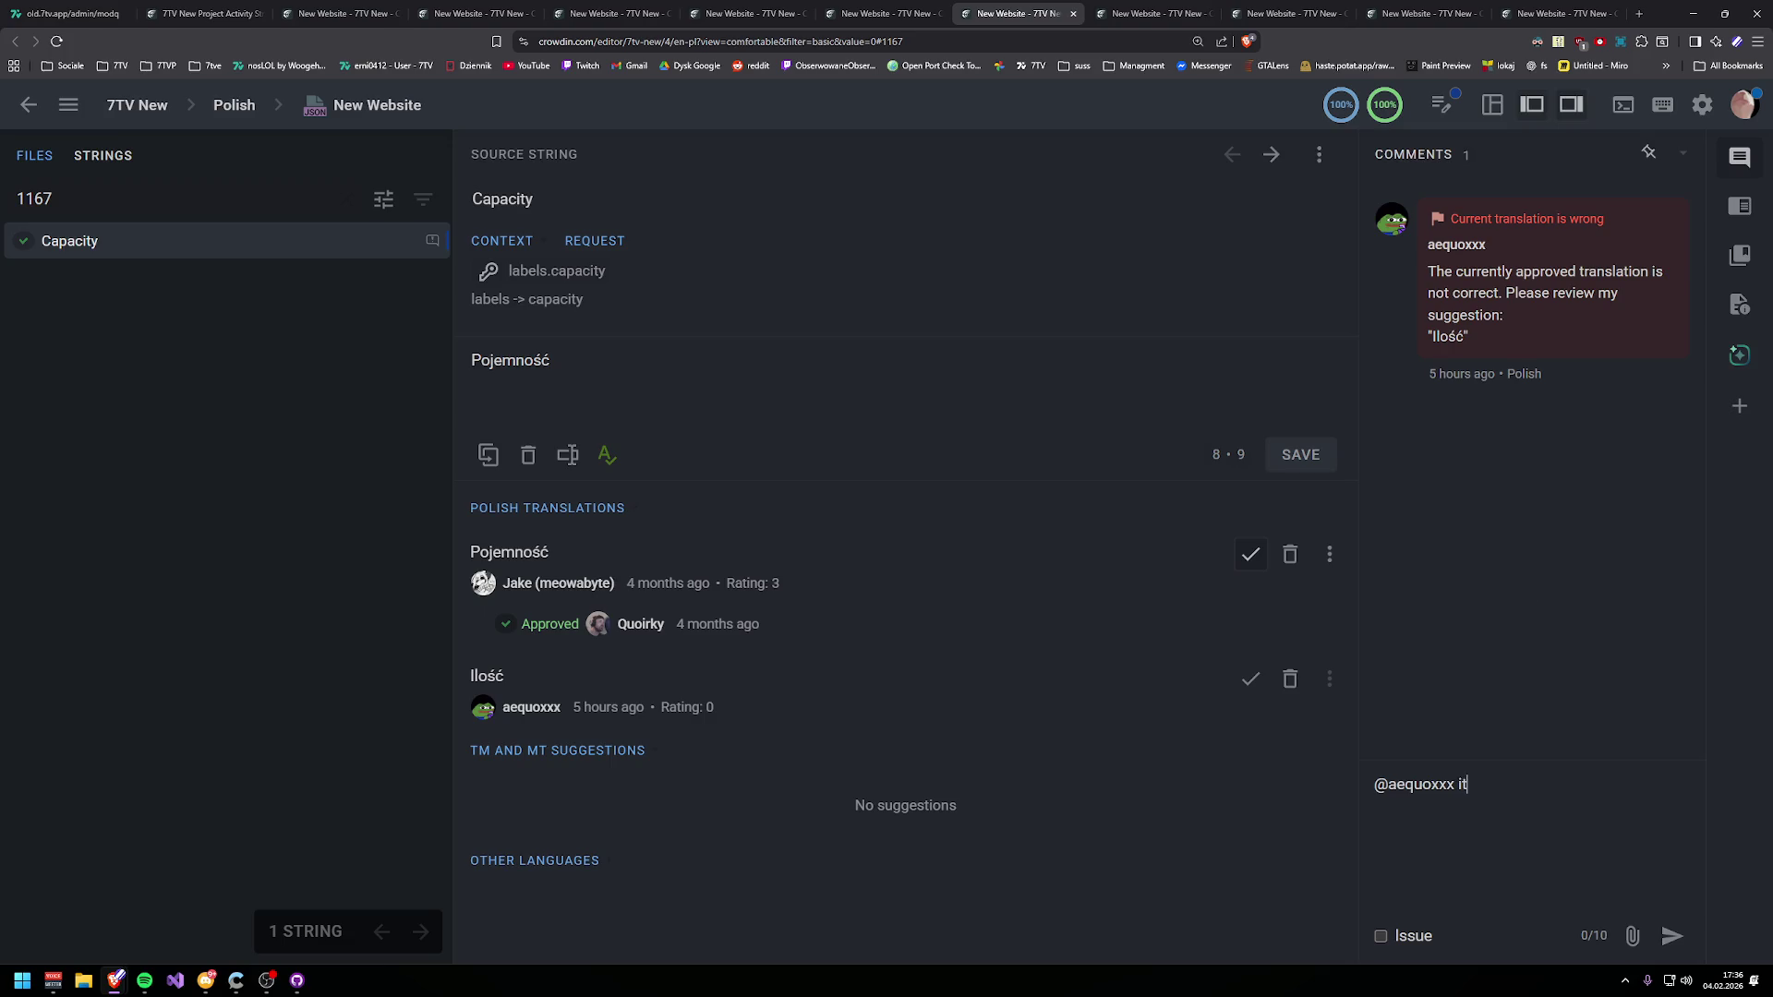
text( is not wrong)
text(, )
text(it's capacity of )
text(emote set)
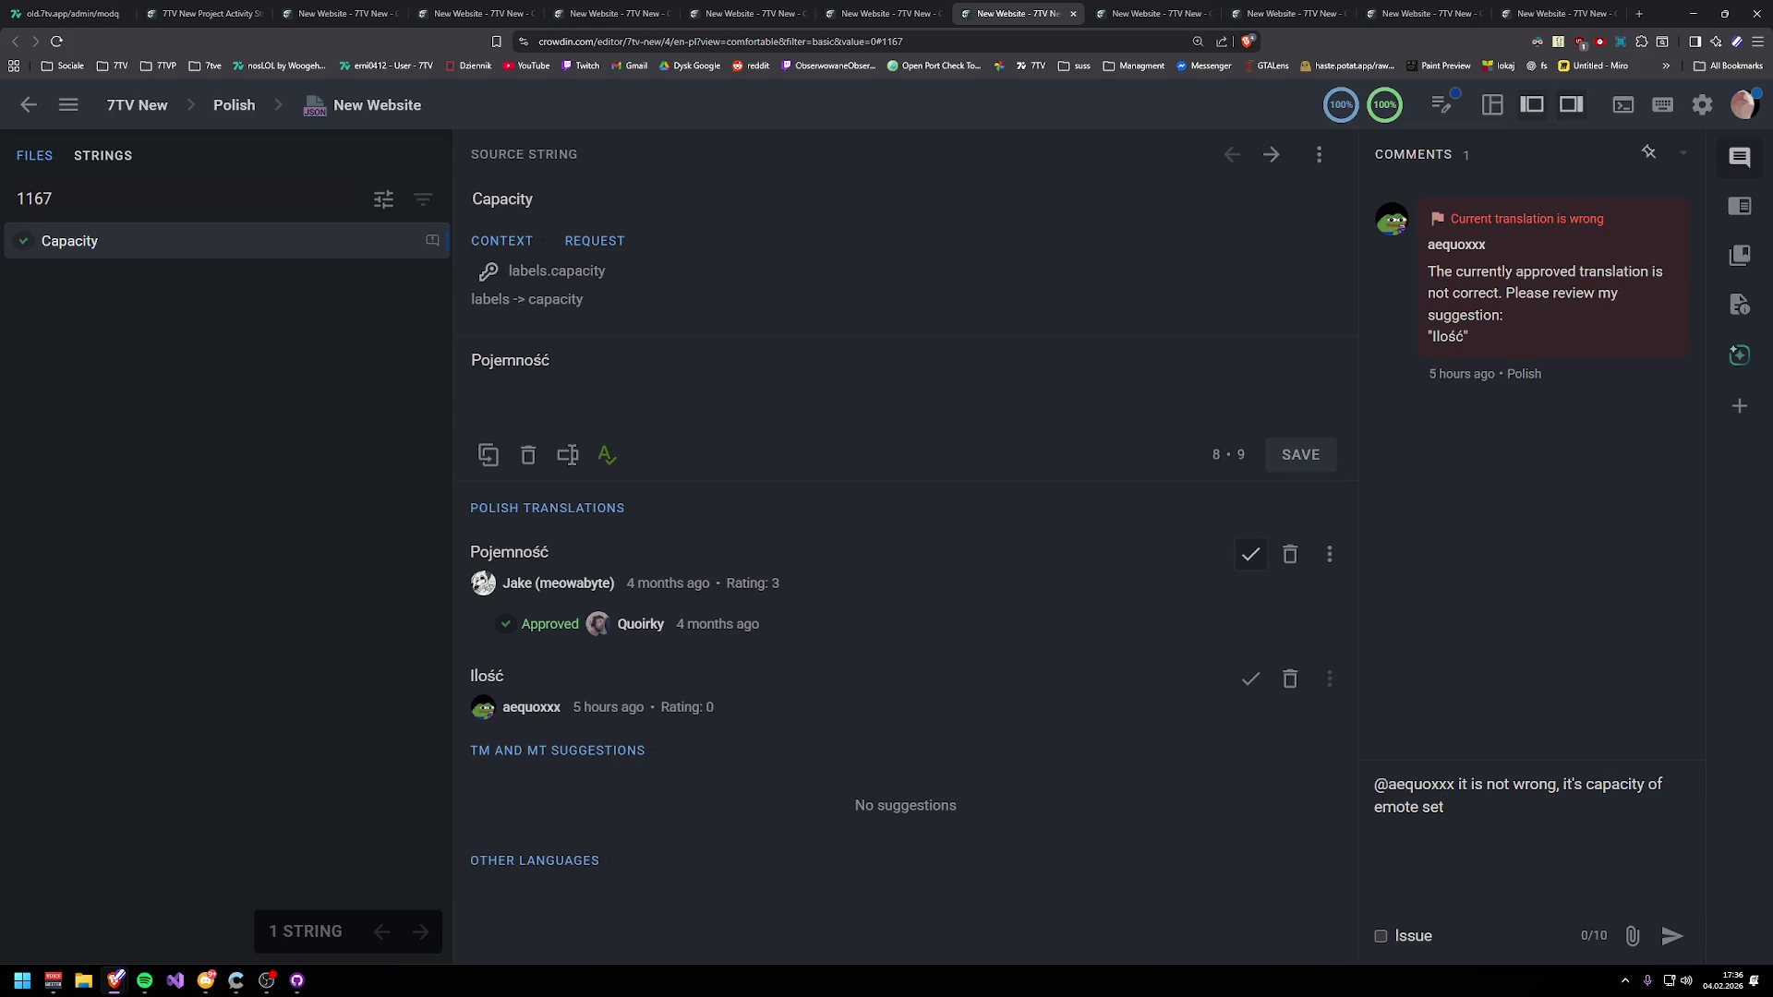
text(. "Iloś)
text(ć Z)
text(estawu Emotek")
text(?)
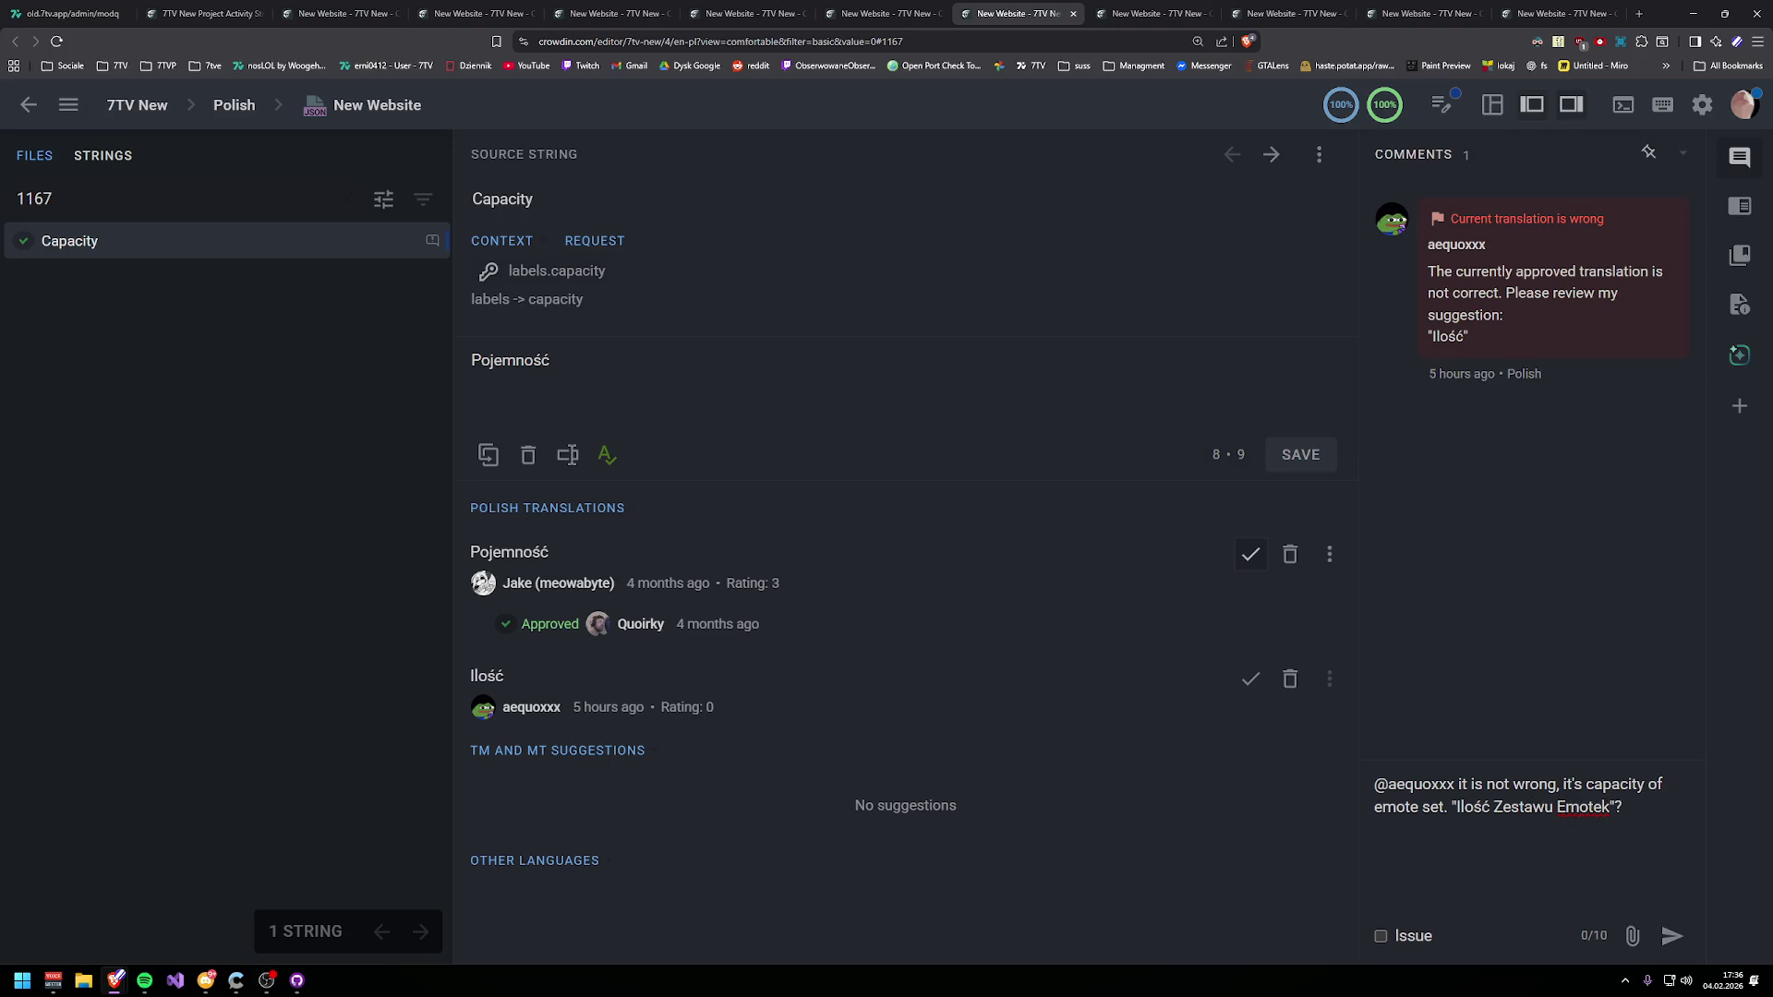
text( it doesn't)
text( sound right)
click(1671, 935)
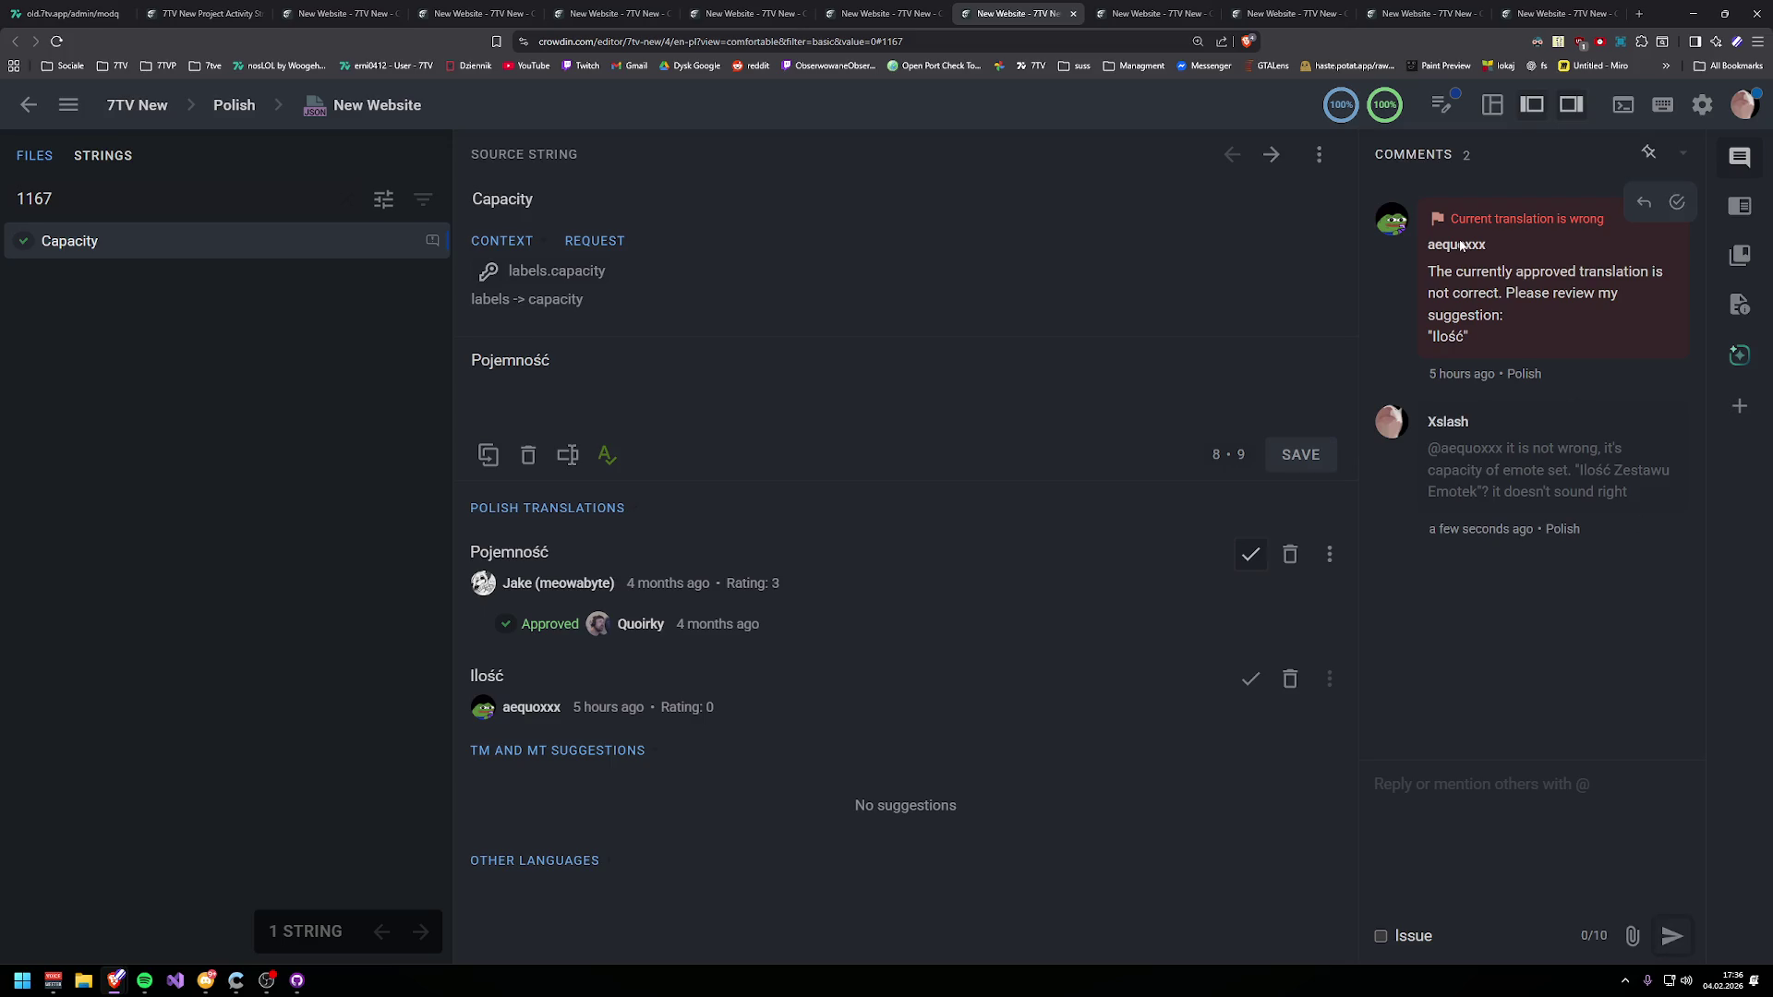
click(1676, 203)
key(ctrl+shift+Tab)
key(ctrl+shift+Tab)
key(ctrl+shift+Tab)
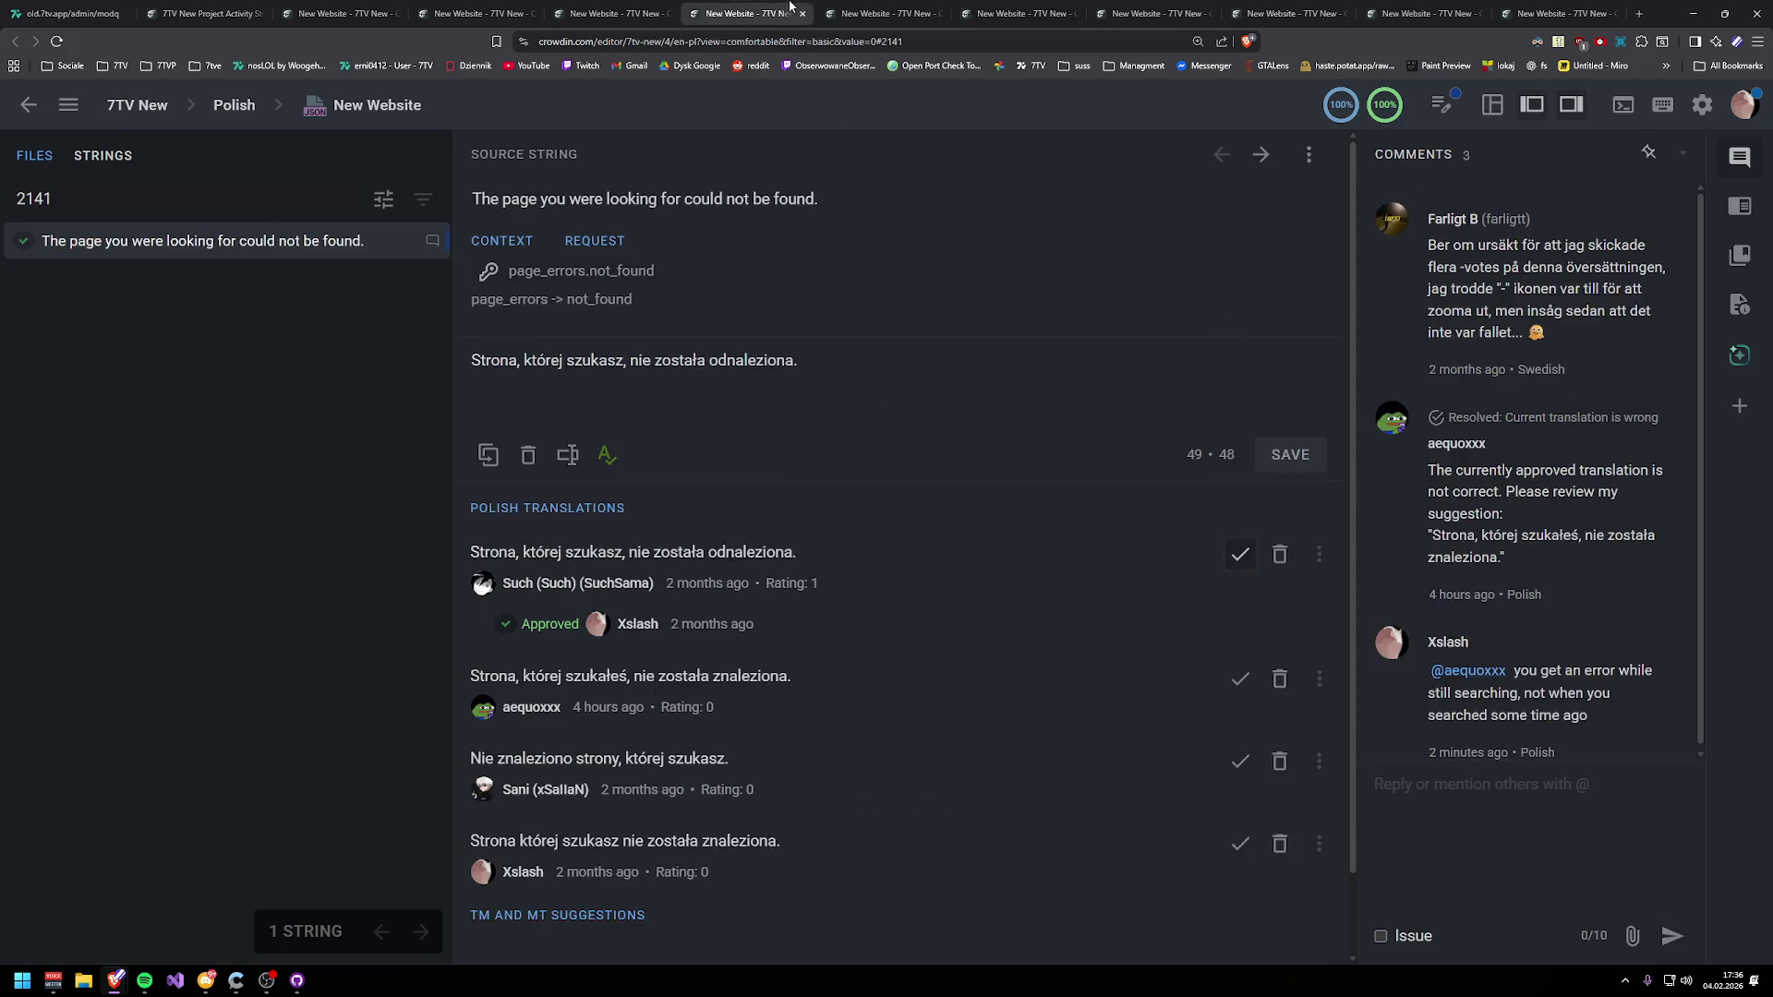
- Recheck the Enter text, News, page-not-found and Capacity issue string tabs
key(ctrl+shift+Tab)
key(ctrl+shift+Tab)
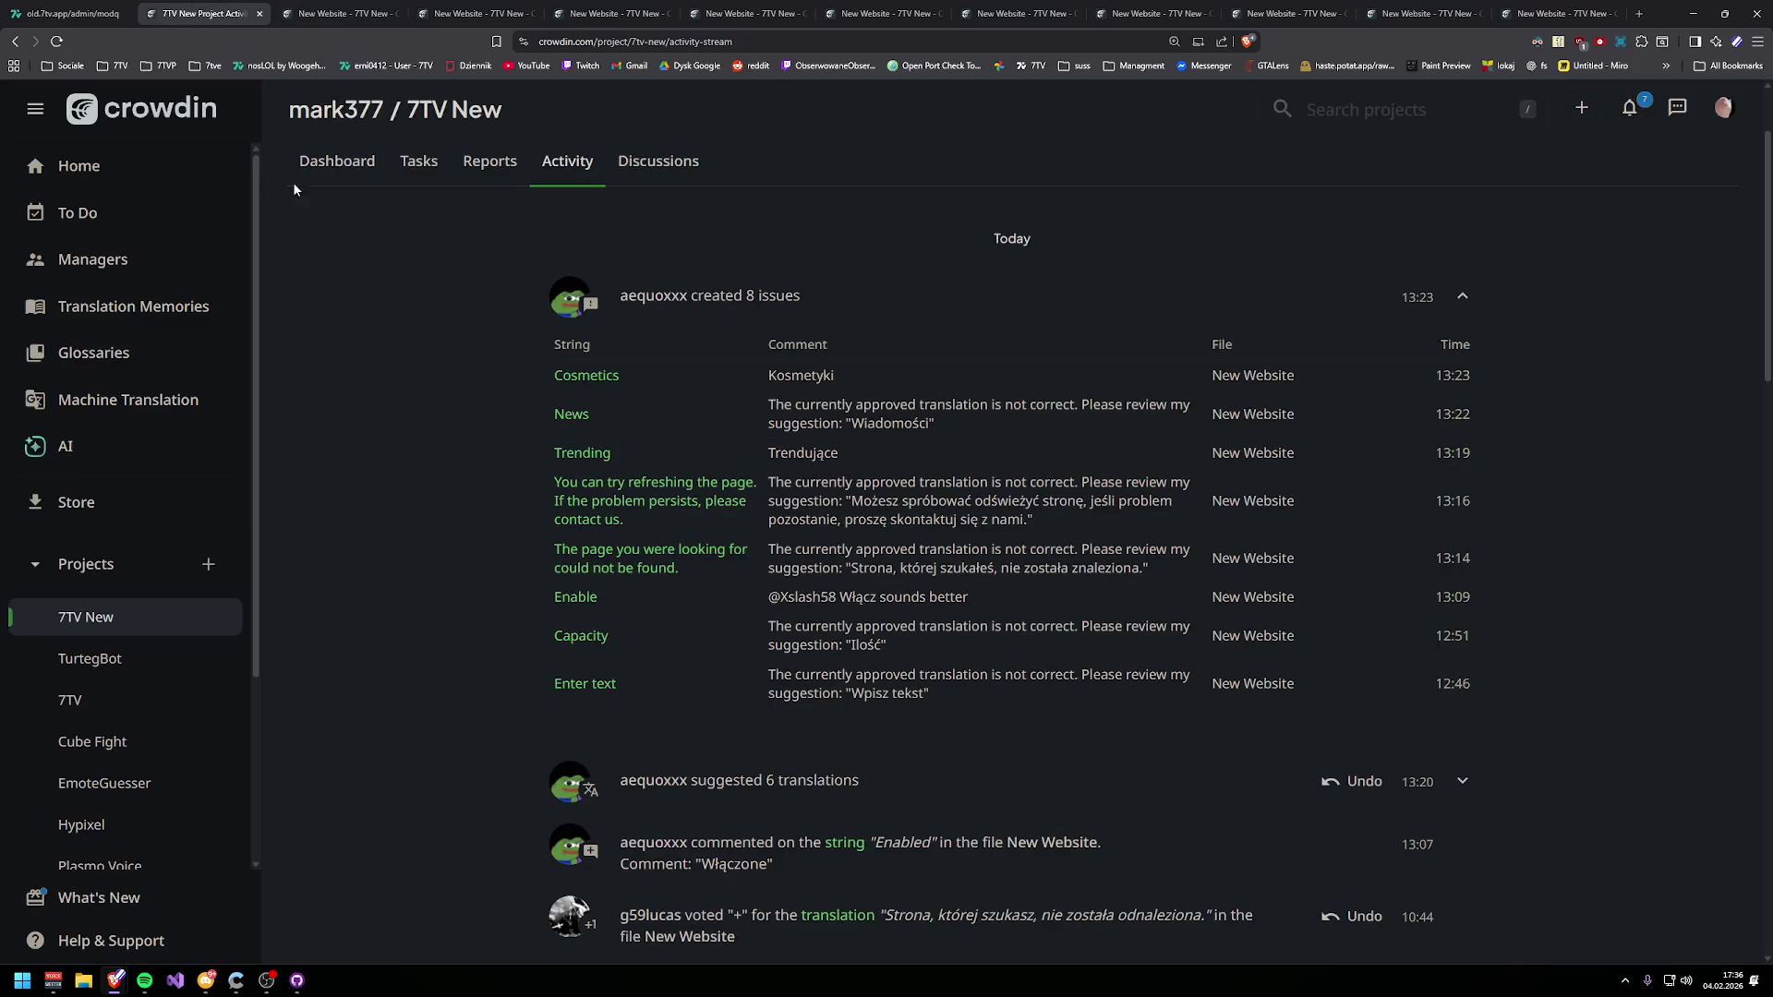
click(1062, 13)
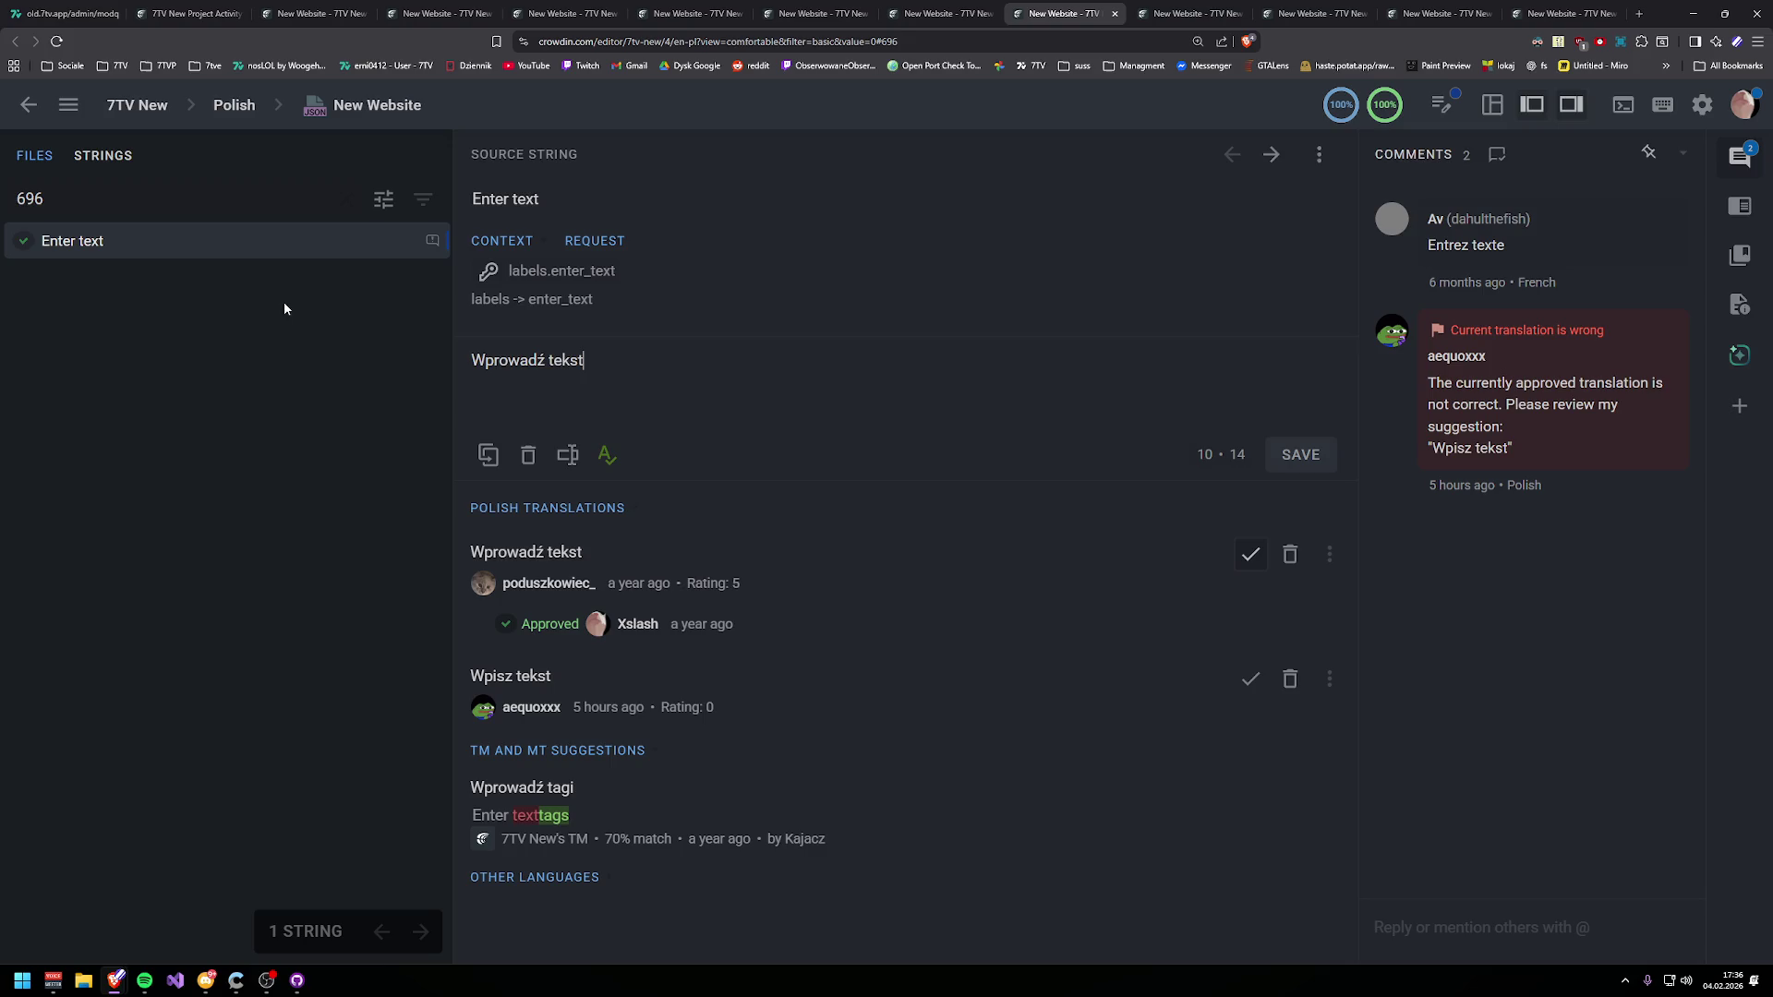
click(280, 11)
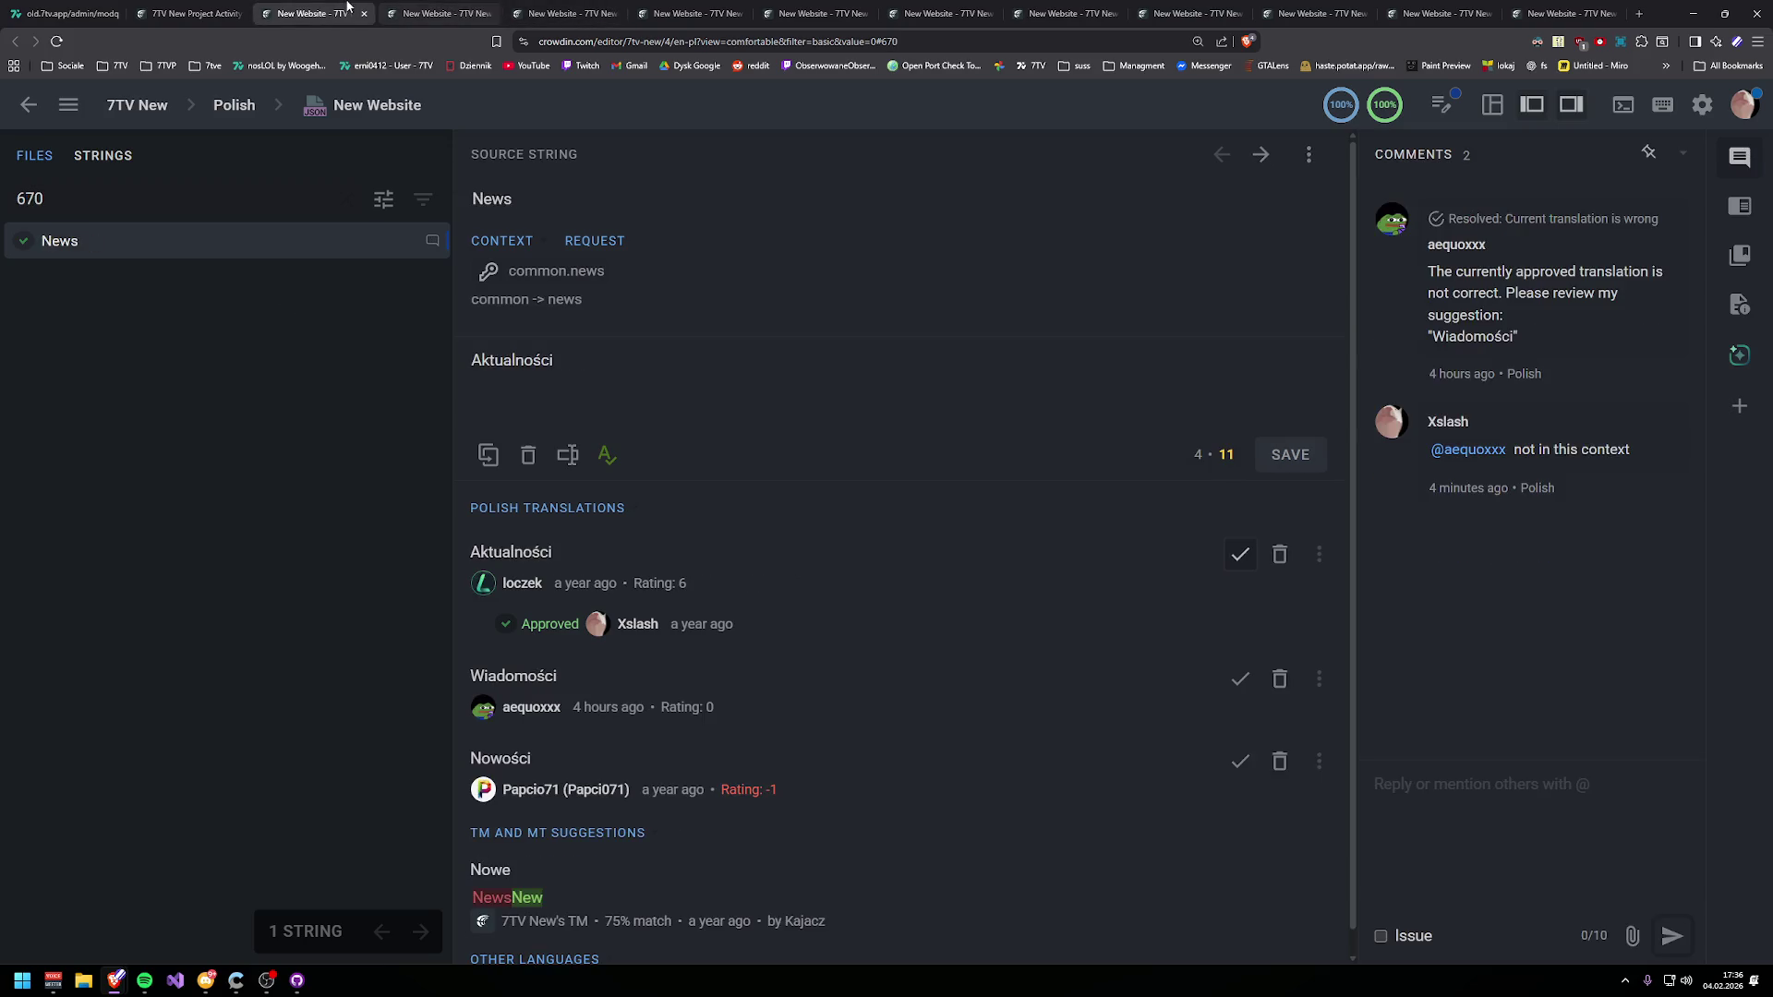
click(443, 13)
click(568, 12)
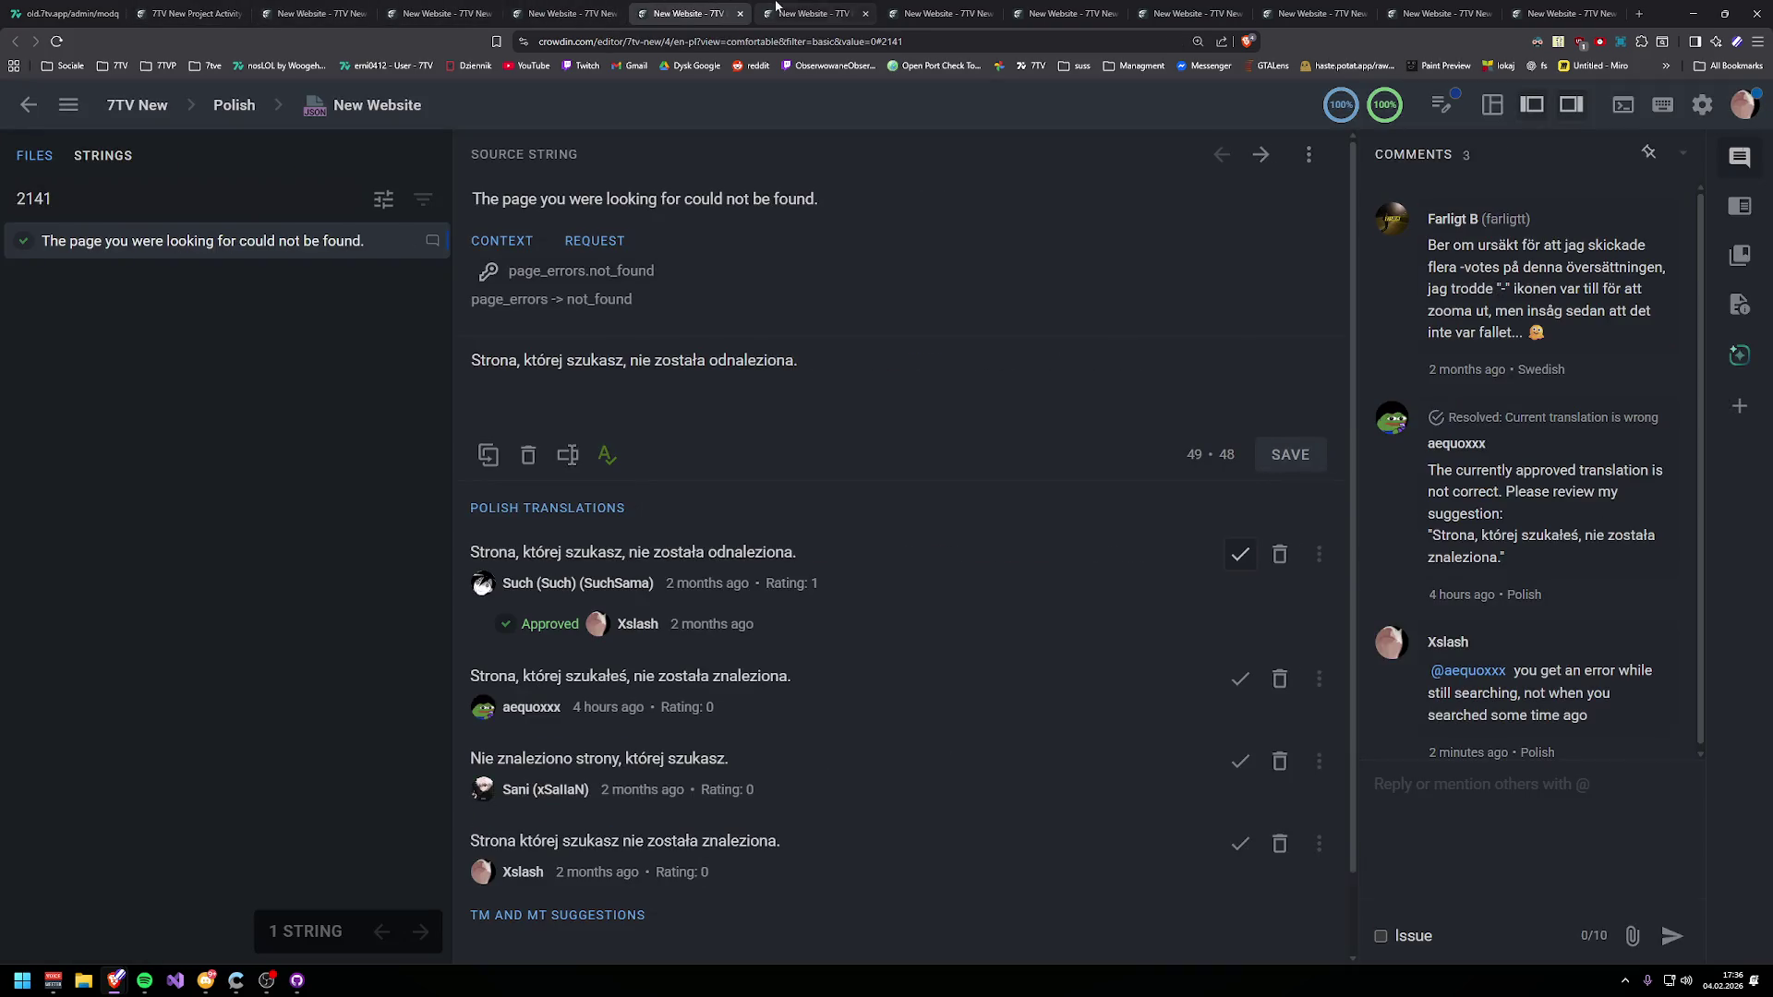
click(812, 13)
click(897, 9)
click(1062, 13)
click(933, 13)
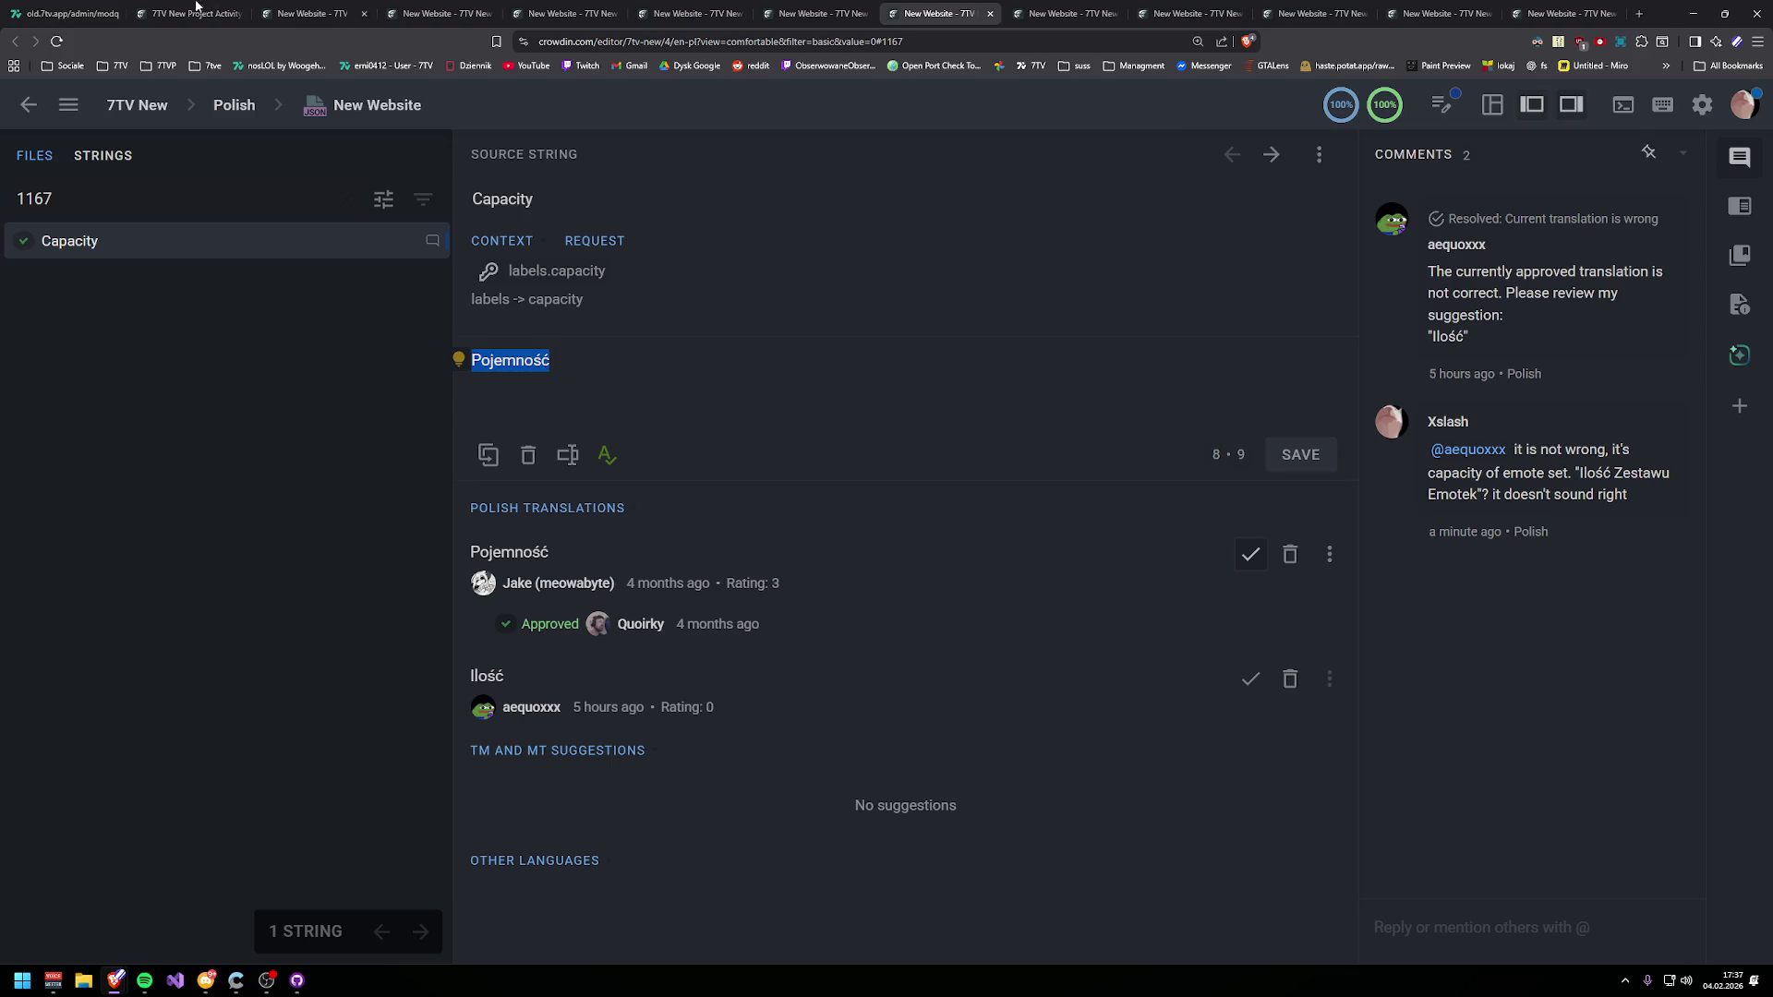
- Go back through the activity stream tab to the first browser tab showing 503
click(710, 8)
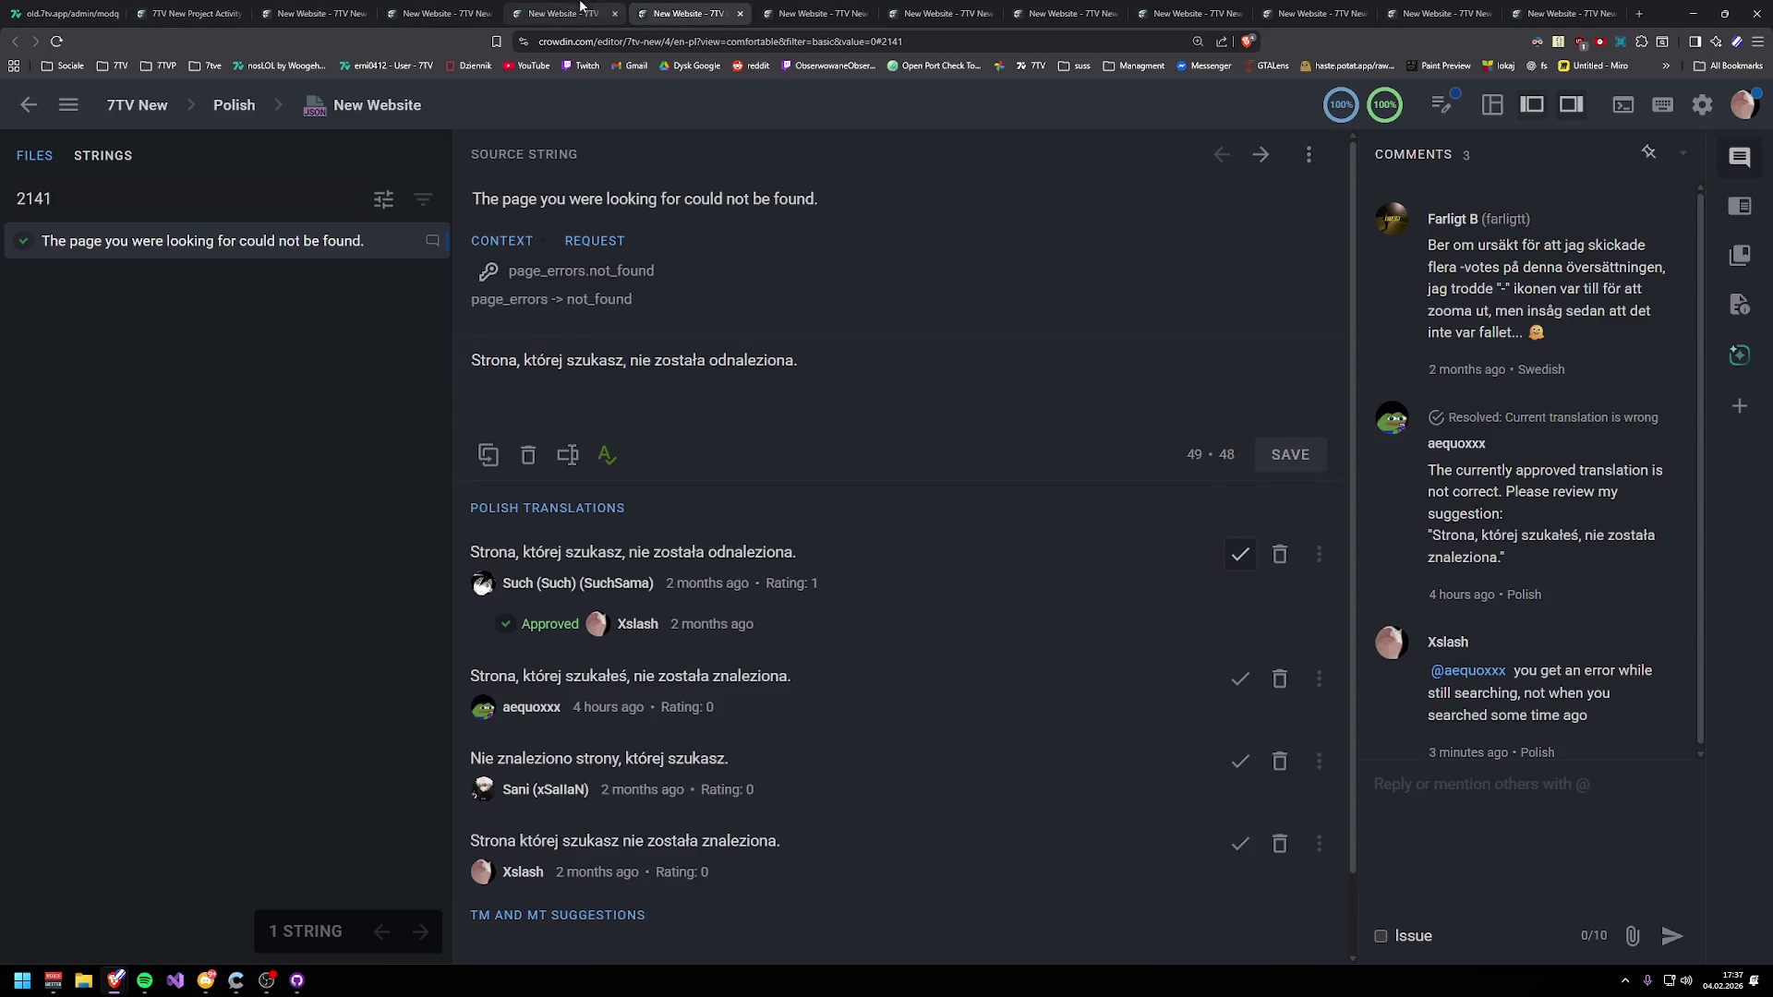
key(ctrl+2)
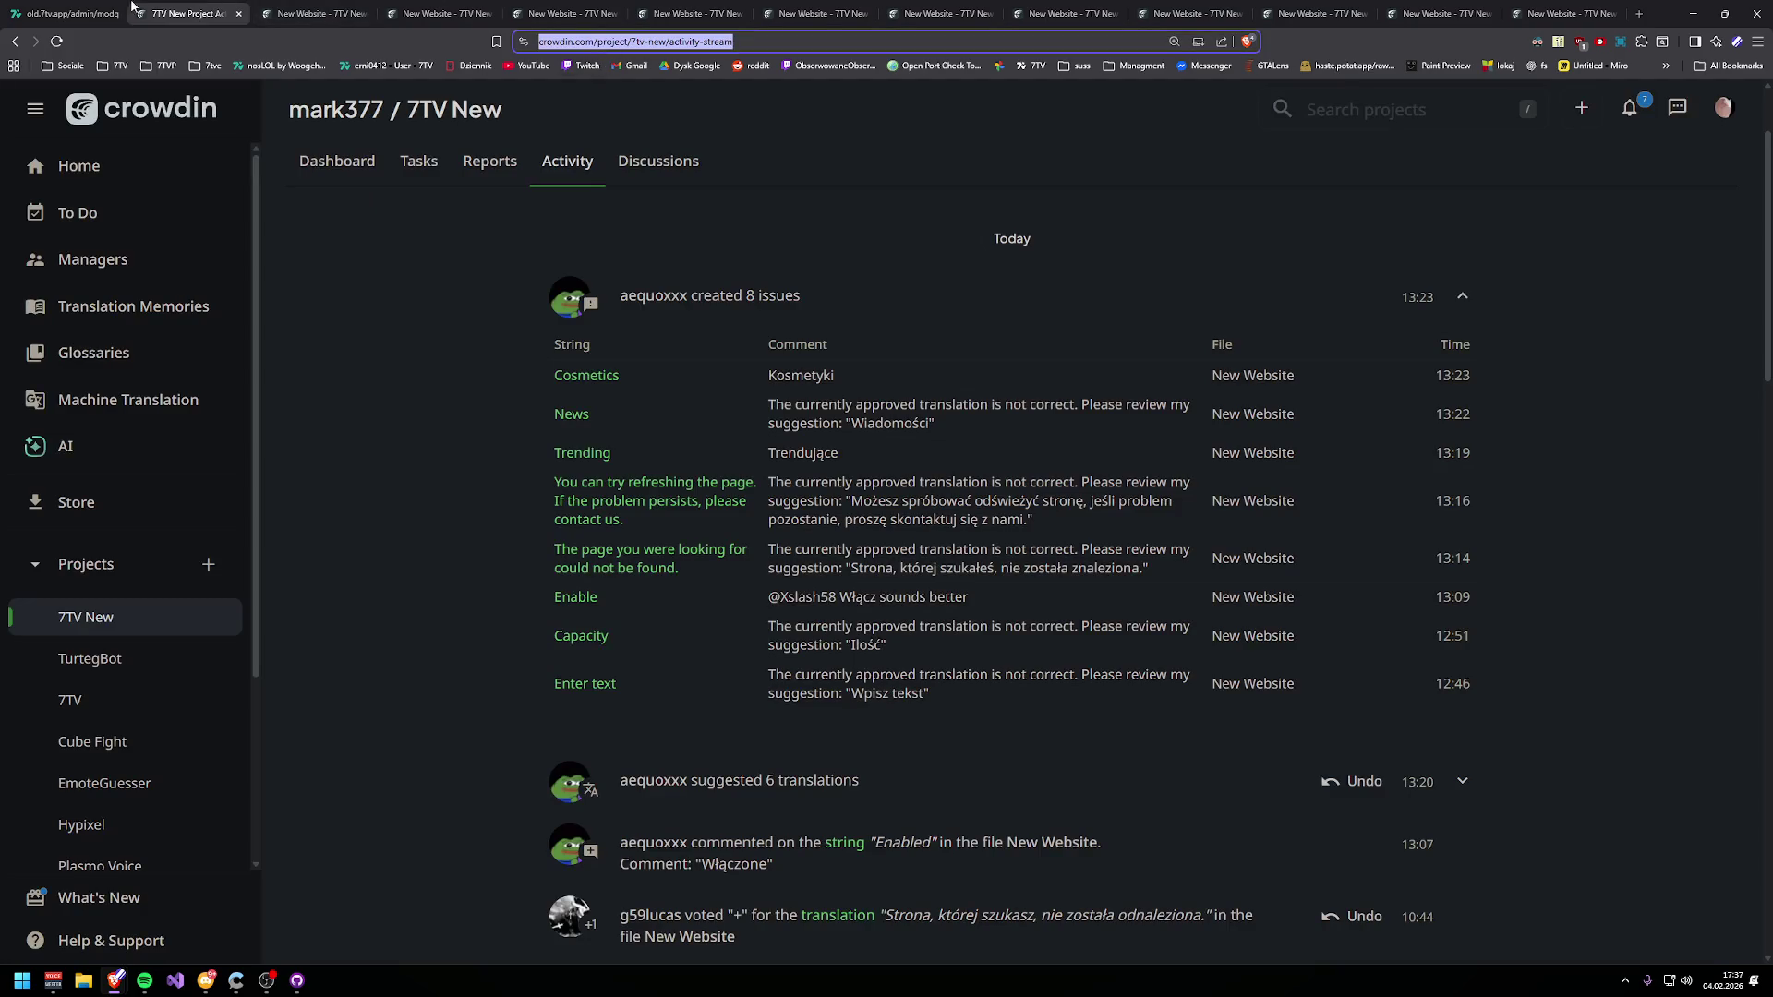
key(ctrl+1)
- Load 7tv.app, open your main emote set's editor and try lowering its capacity
text(7tv.app)
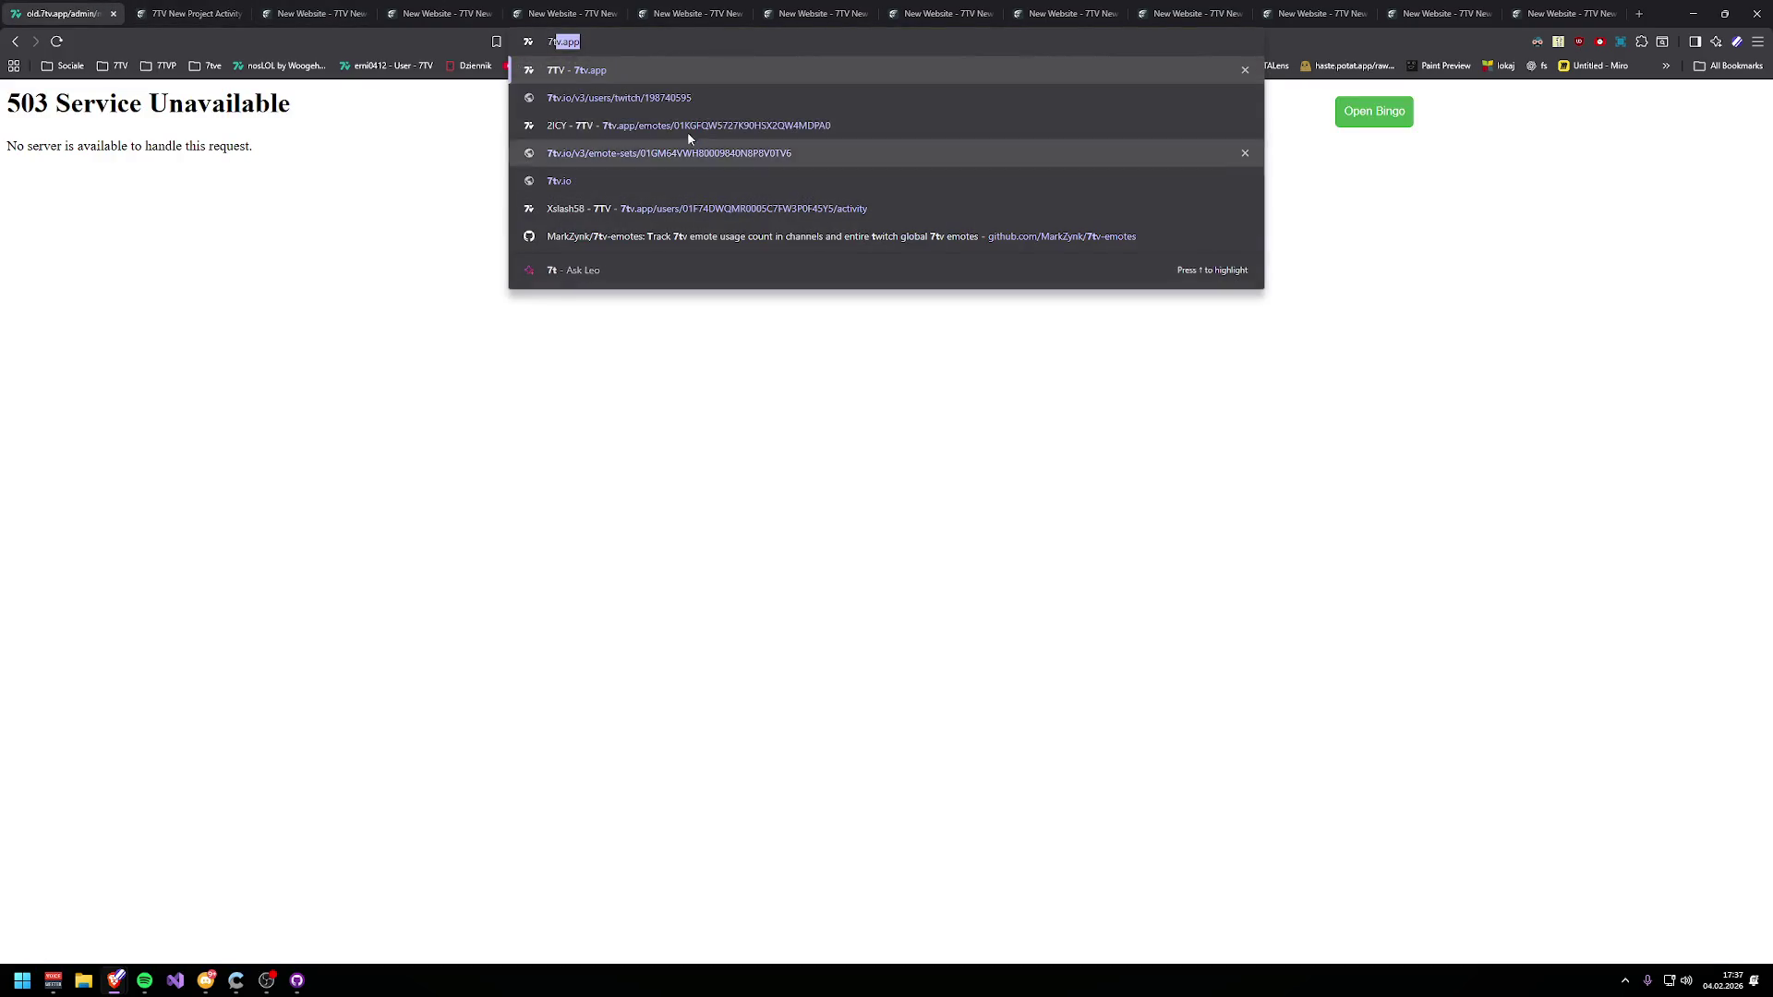
key(Return)
click(1679, 98)
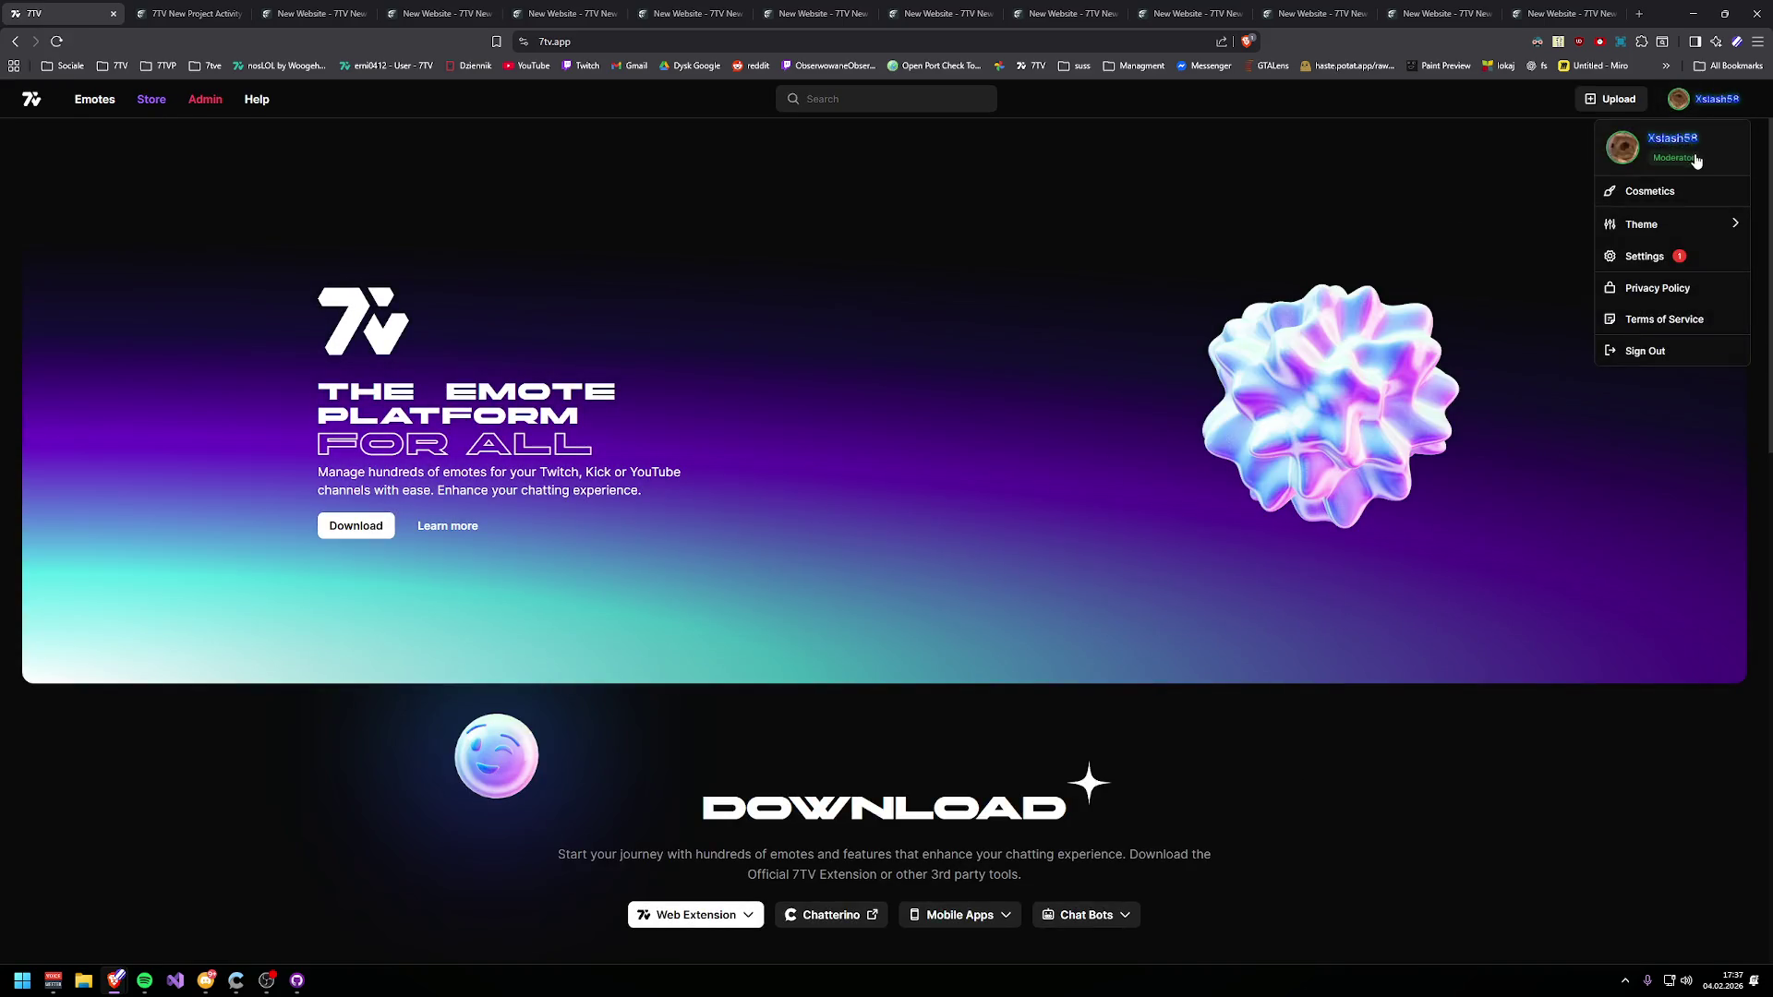
click(1653, 191)
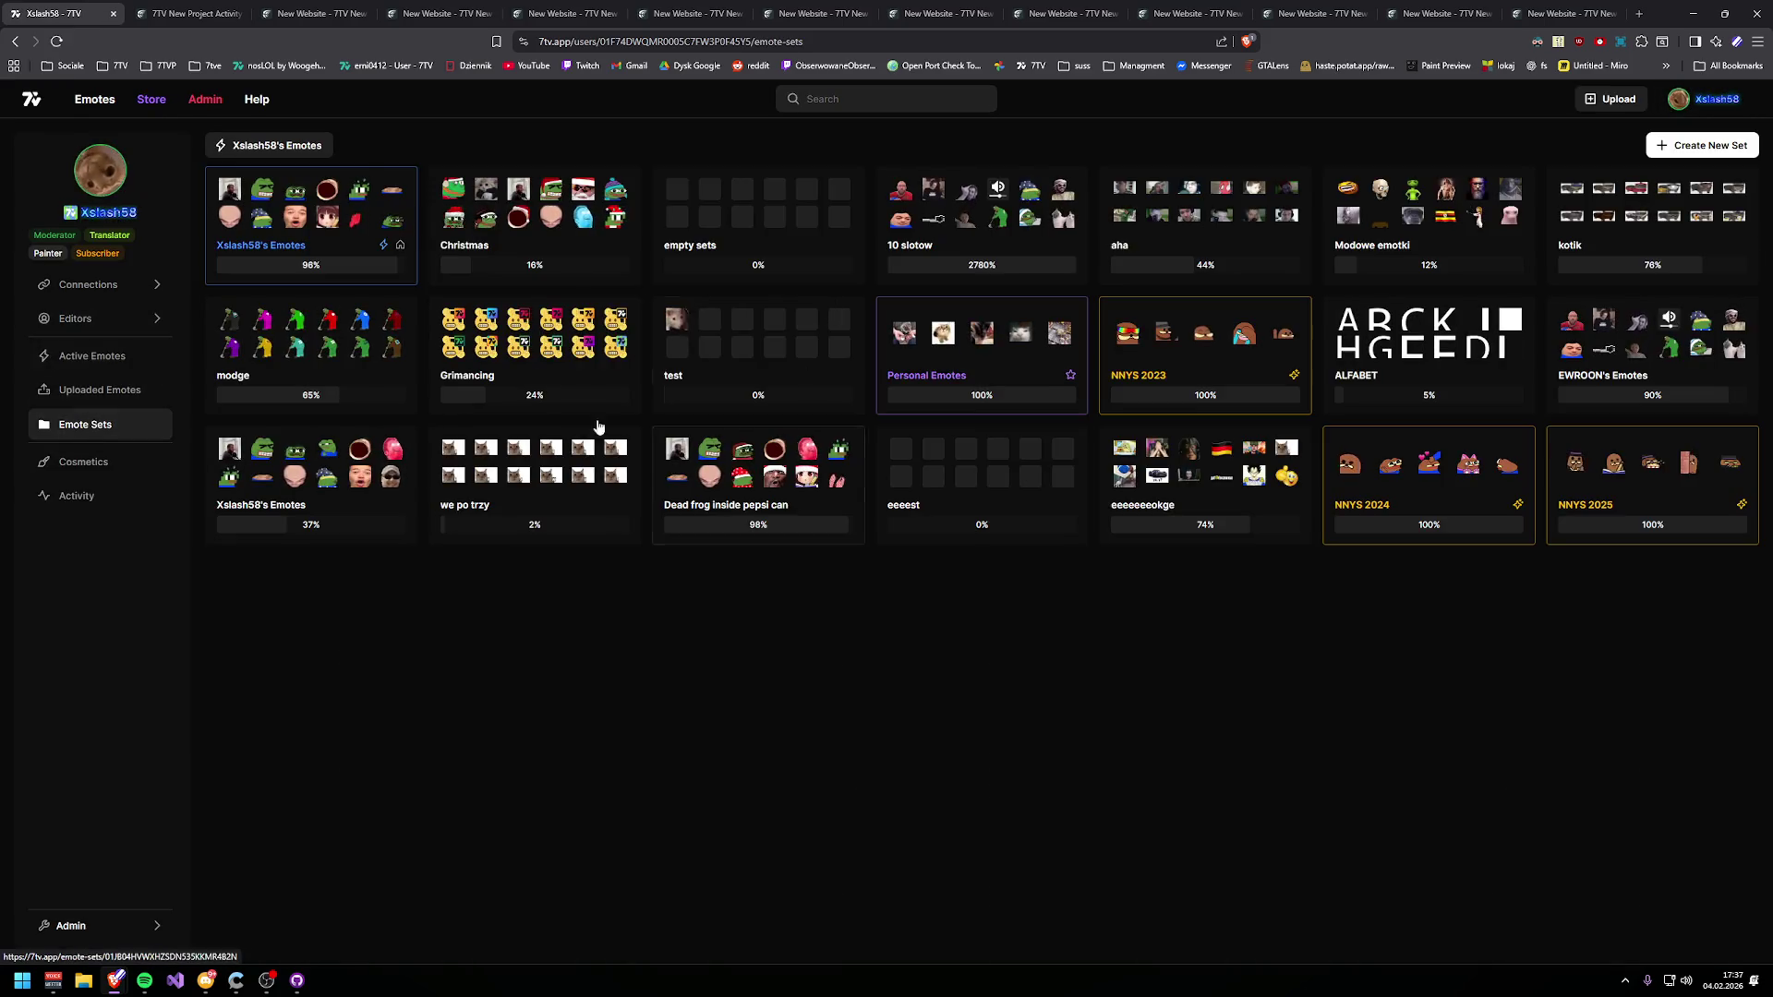
click(305, 277)
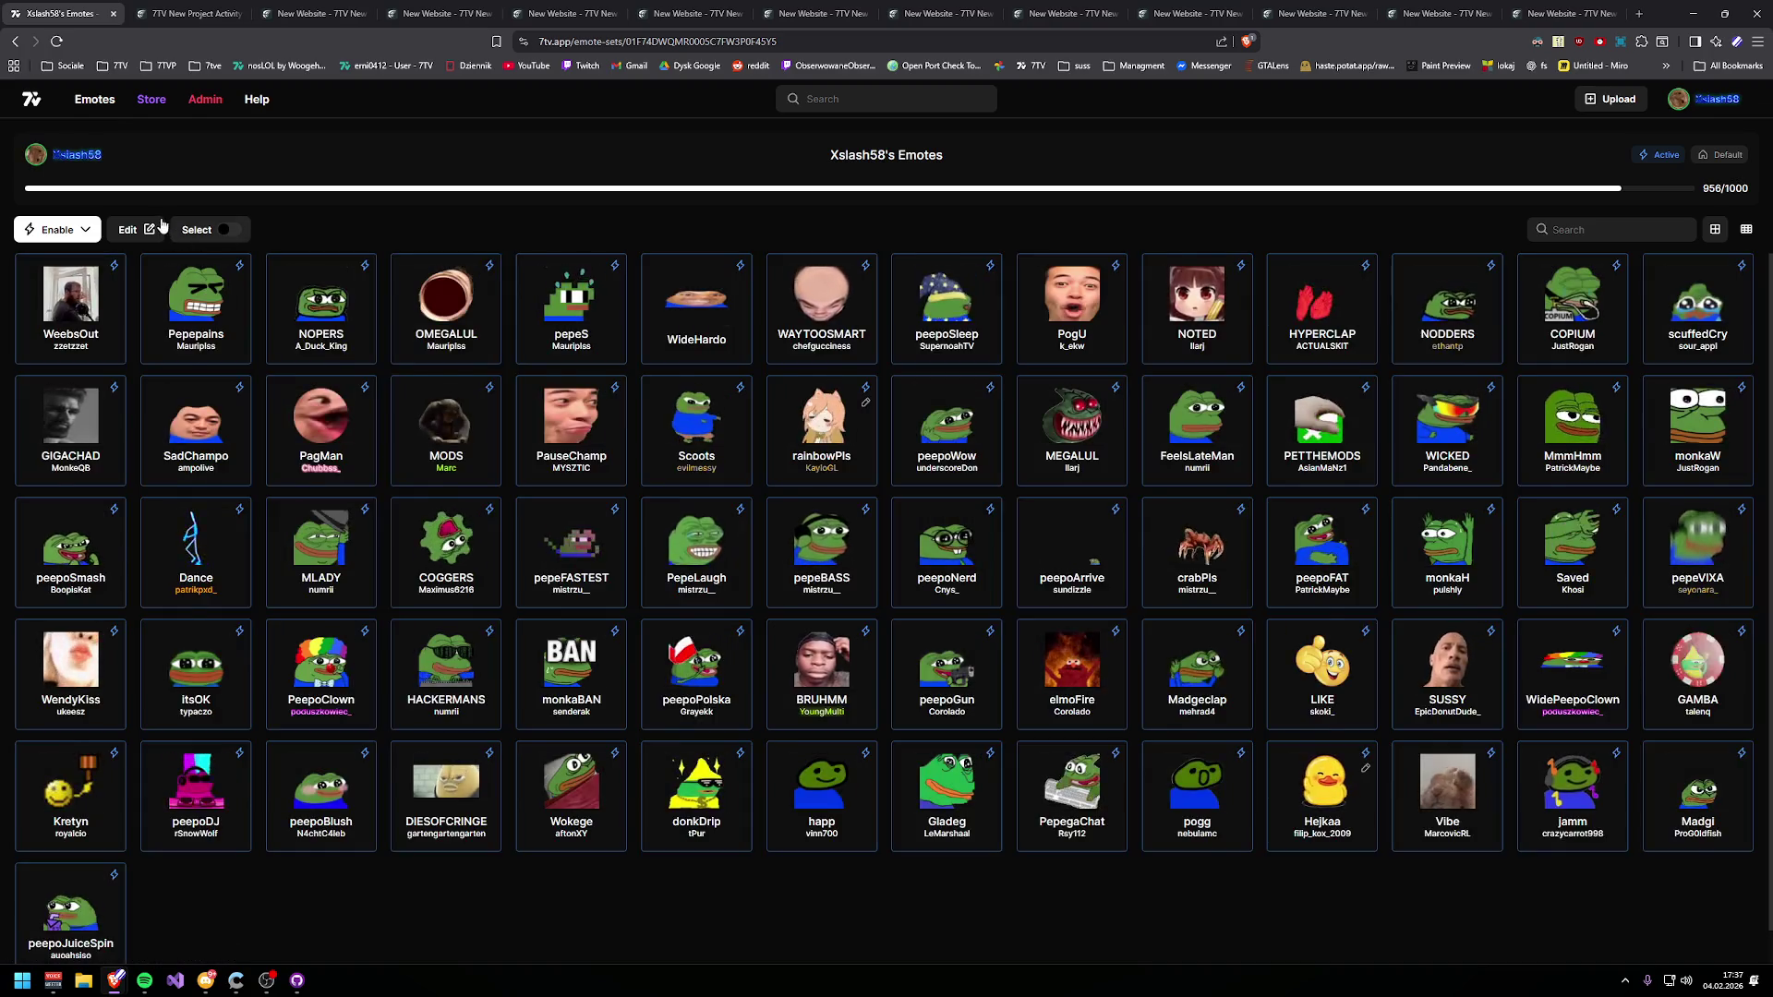
click(136, 229)
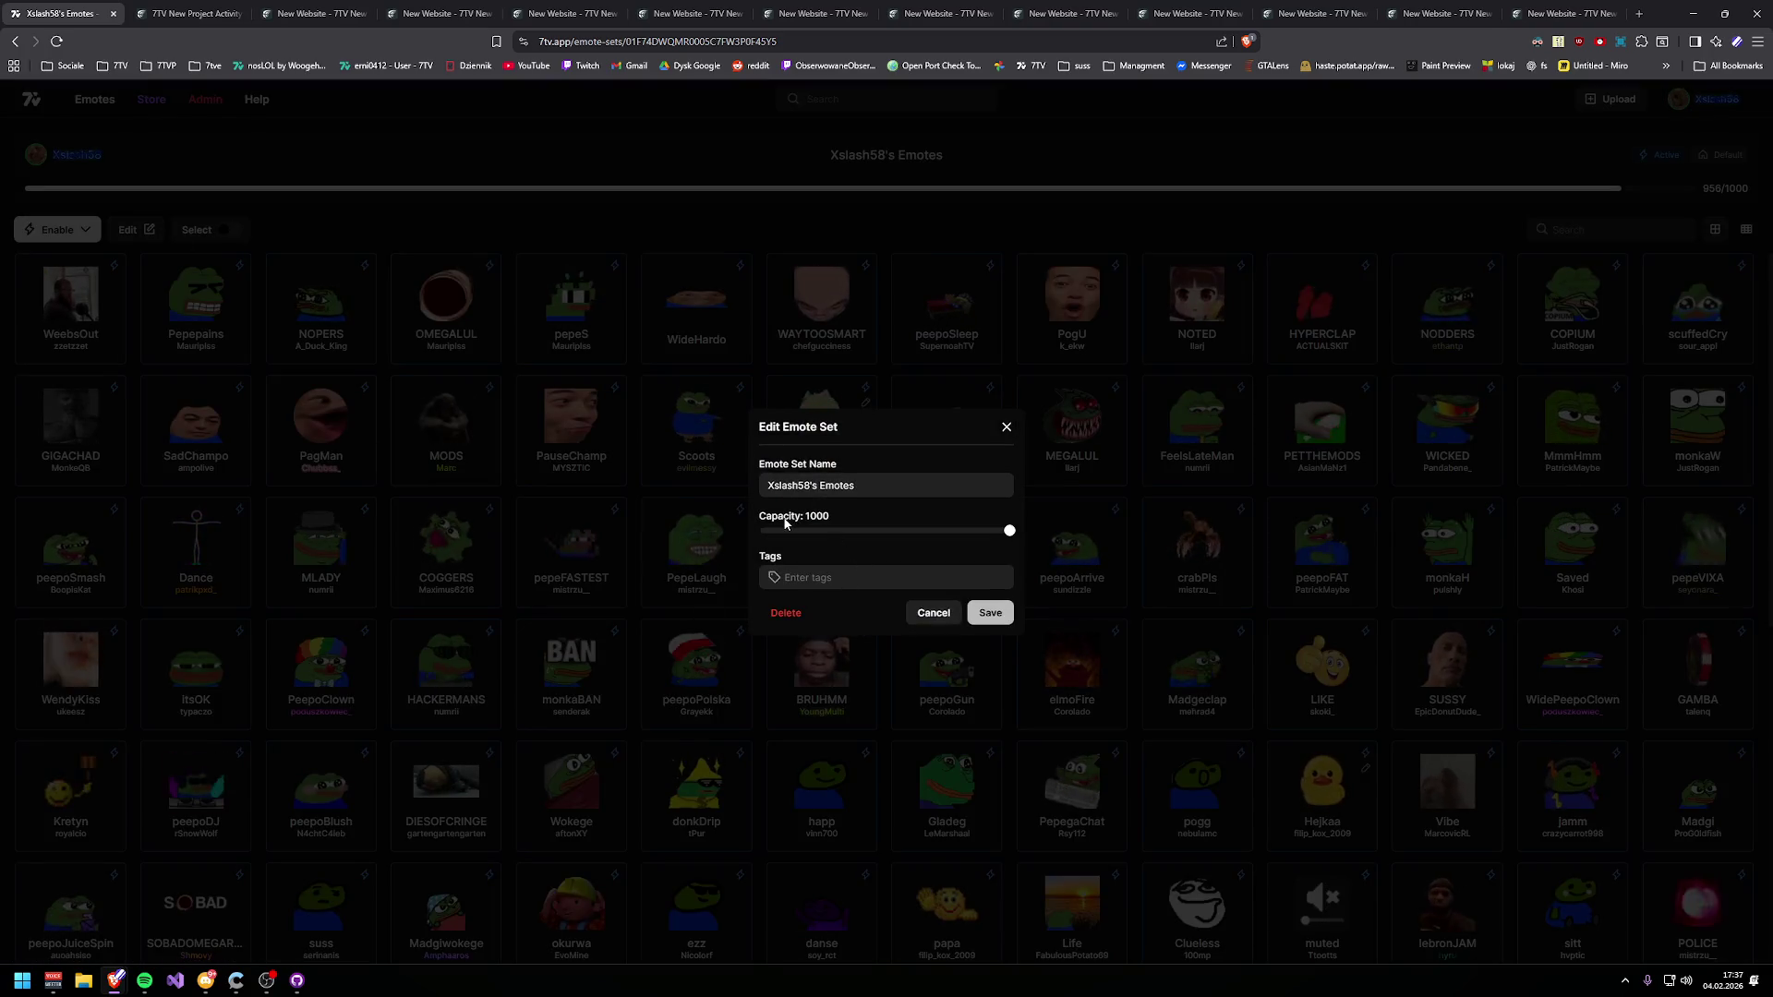
drag(758, 519, 836, 519)
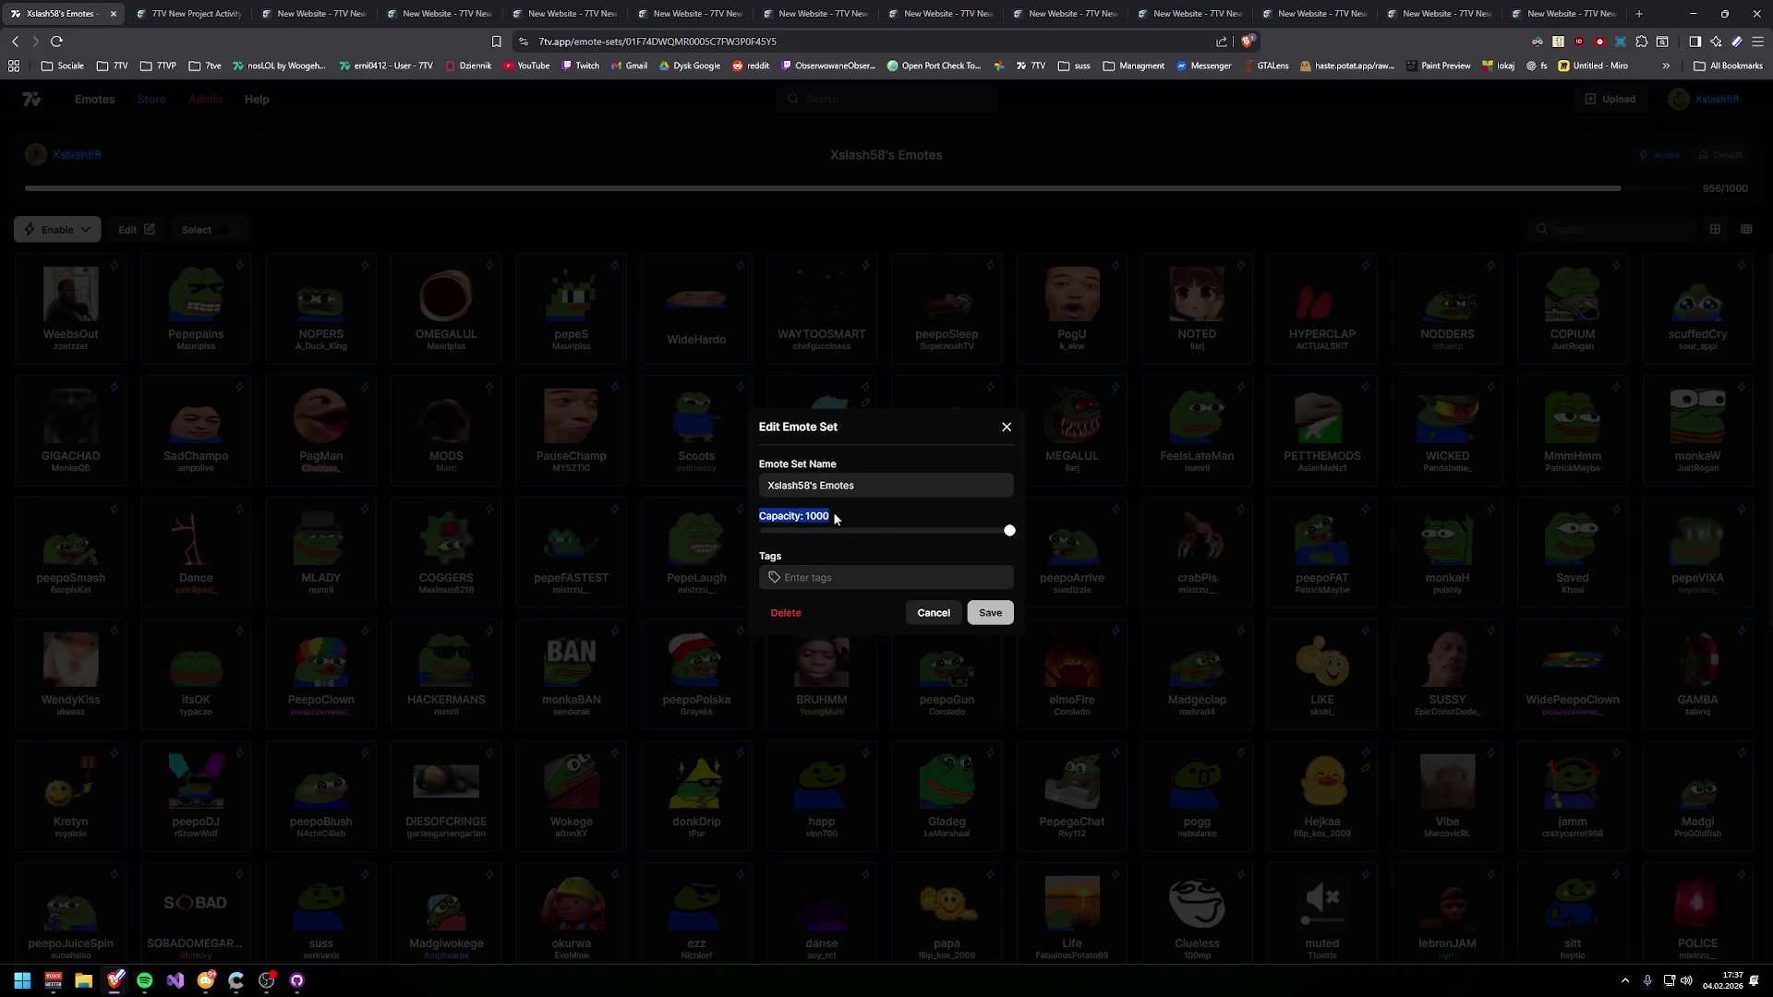
click(809, 531)
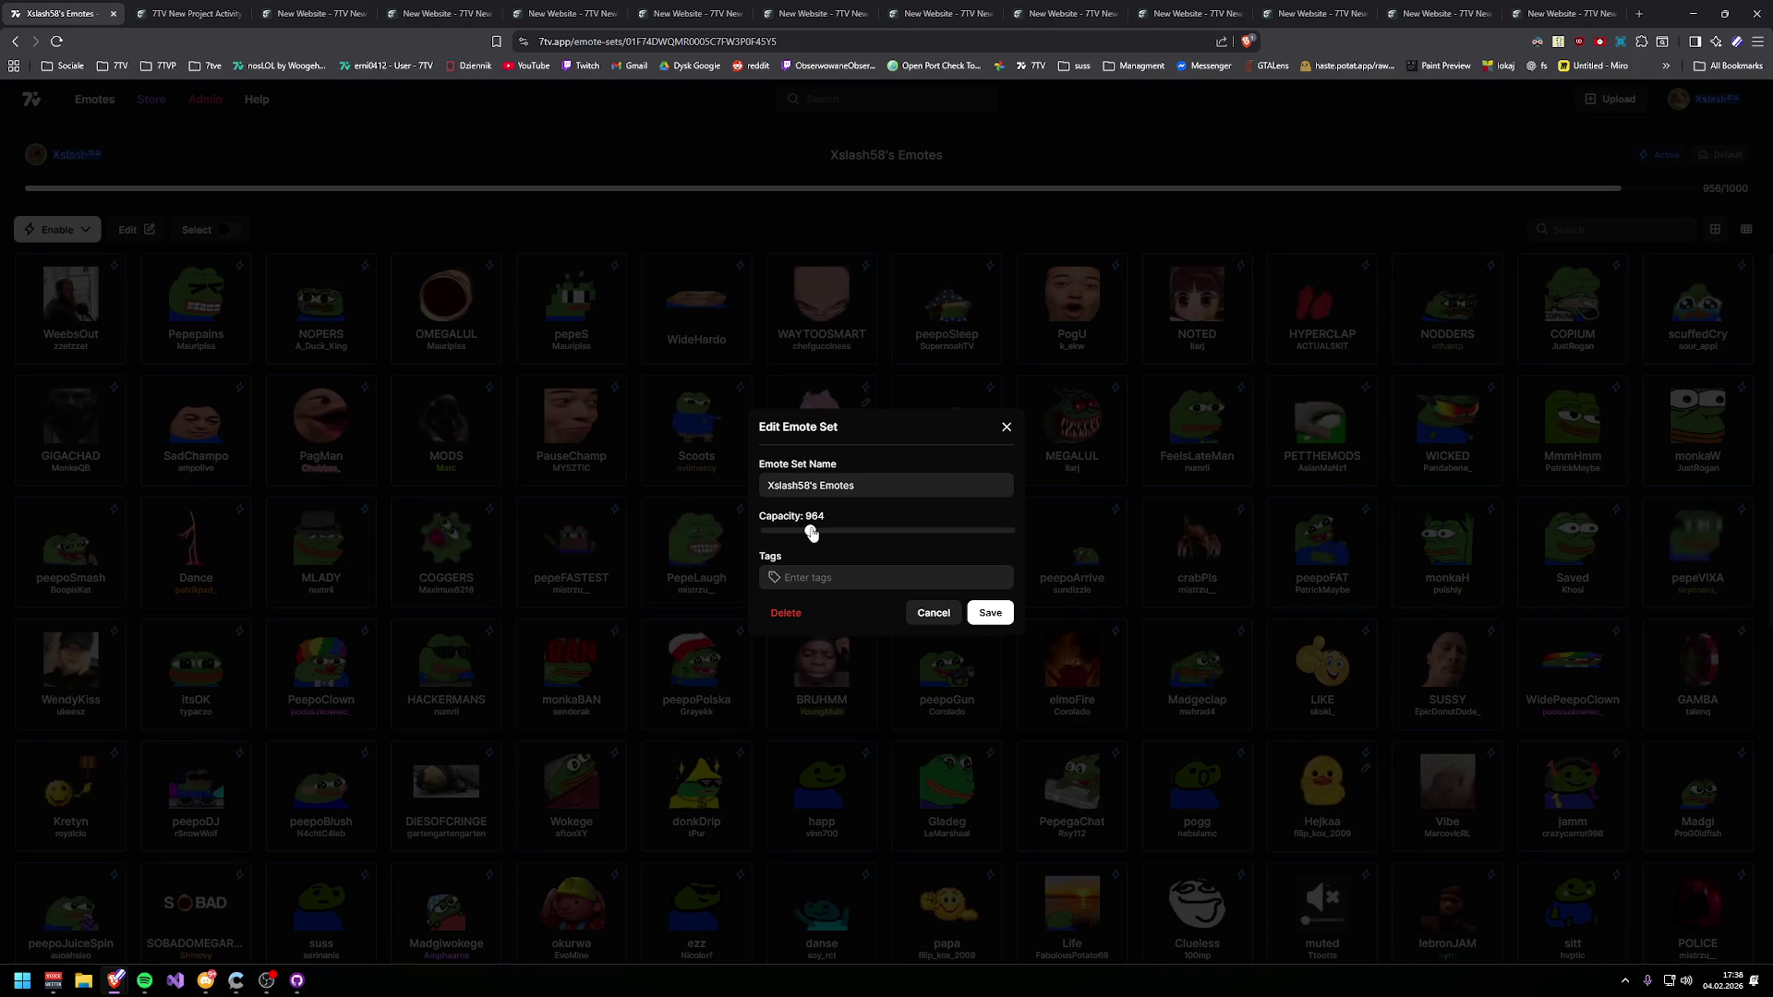
- Compare against the Capacity string's translations in Crowdin, then return to the emote set
key(ctrl+Tab)
click(356, 9)
click(439, 13)
click(557, 12)
click(788, 9)
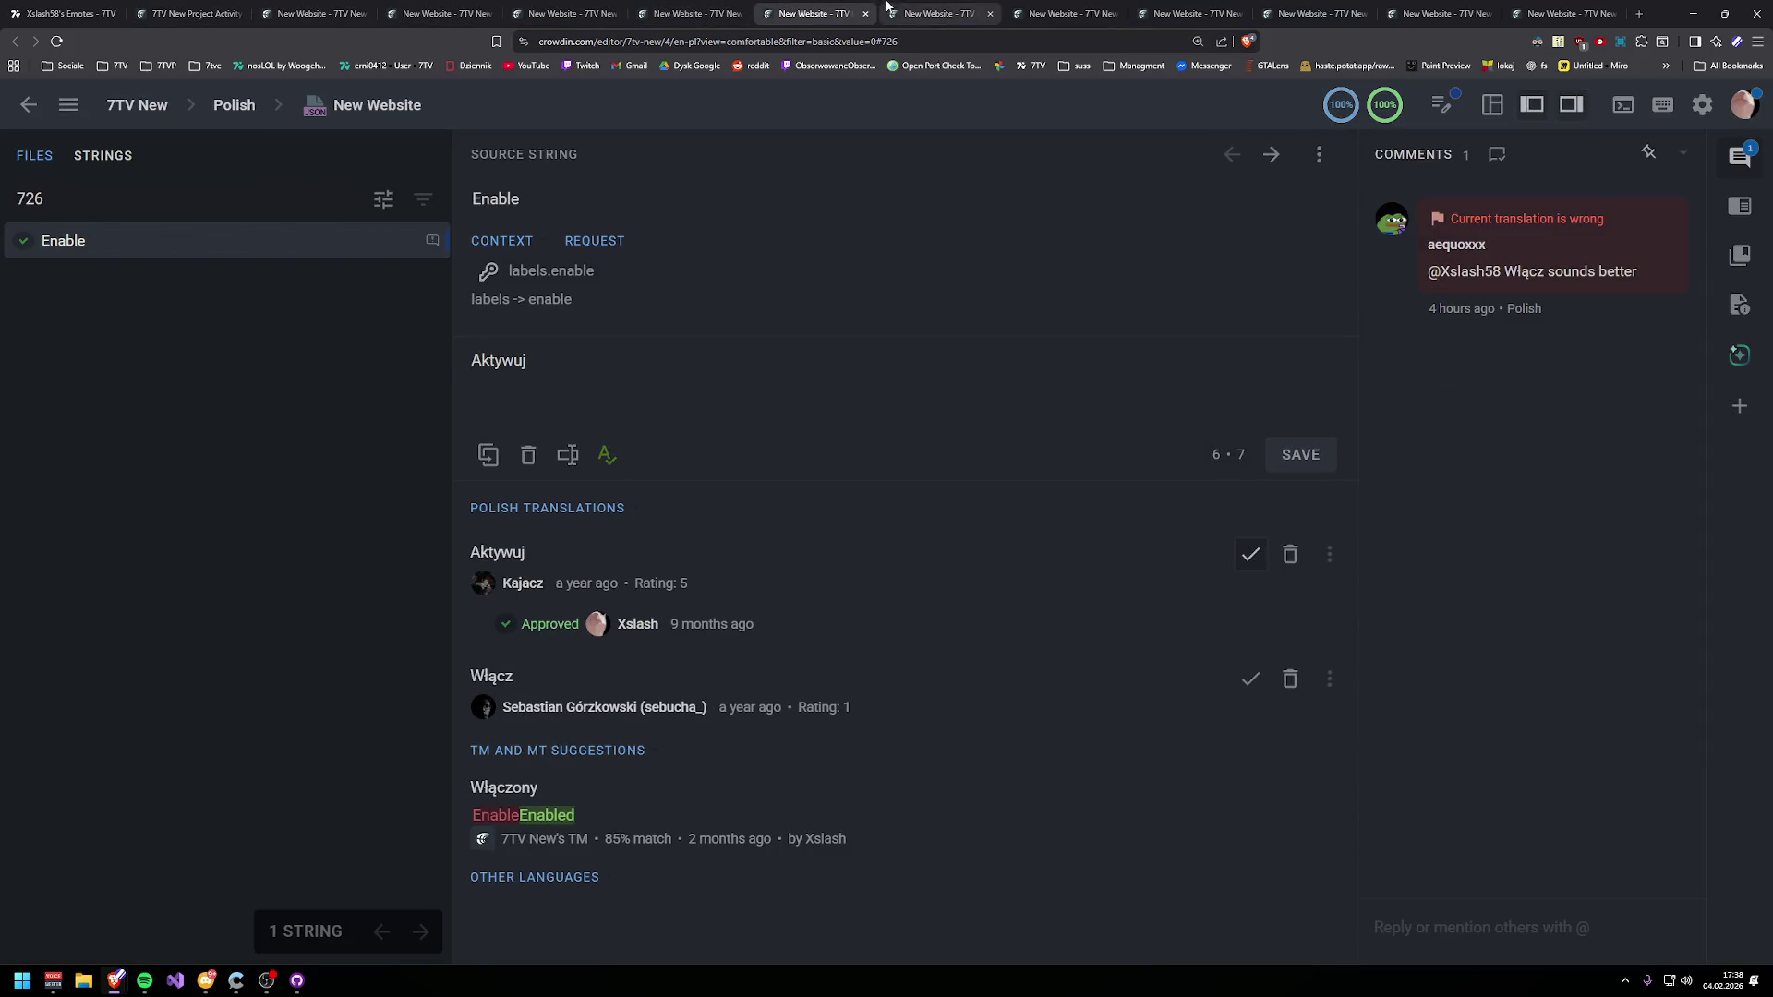
click(977, 7)
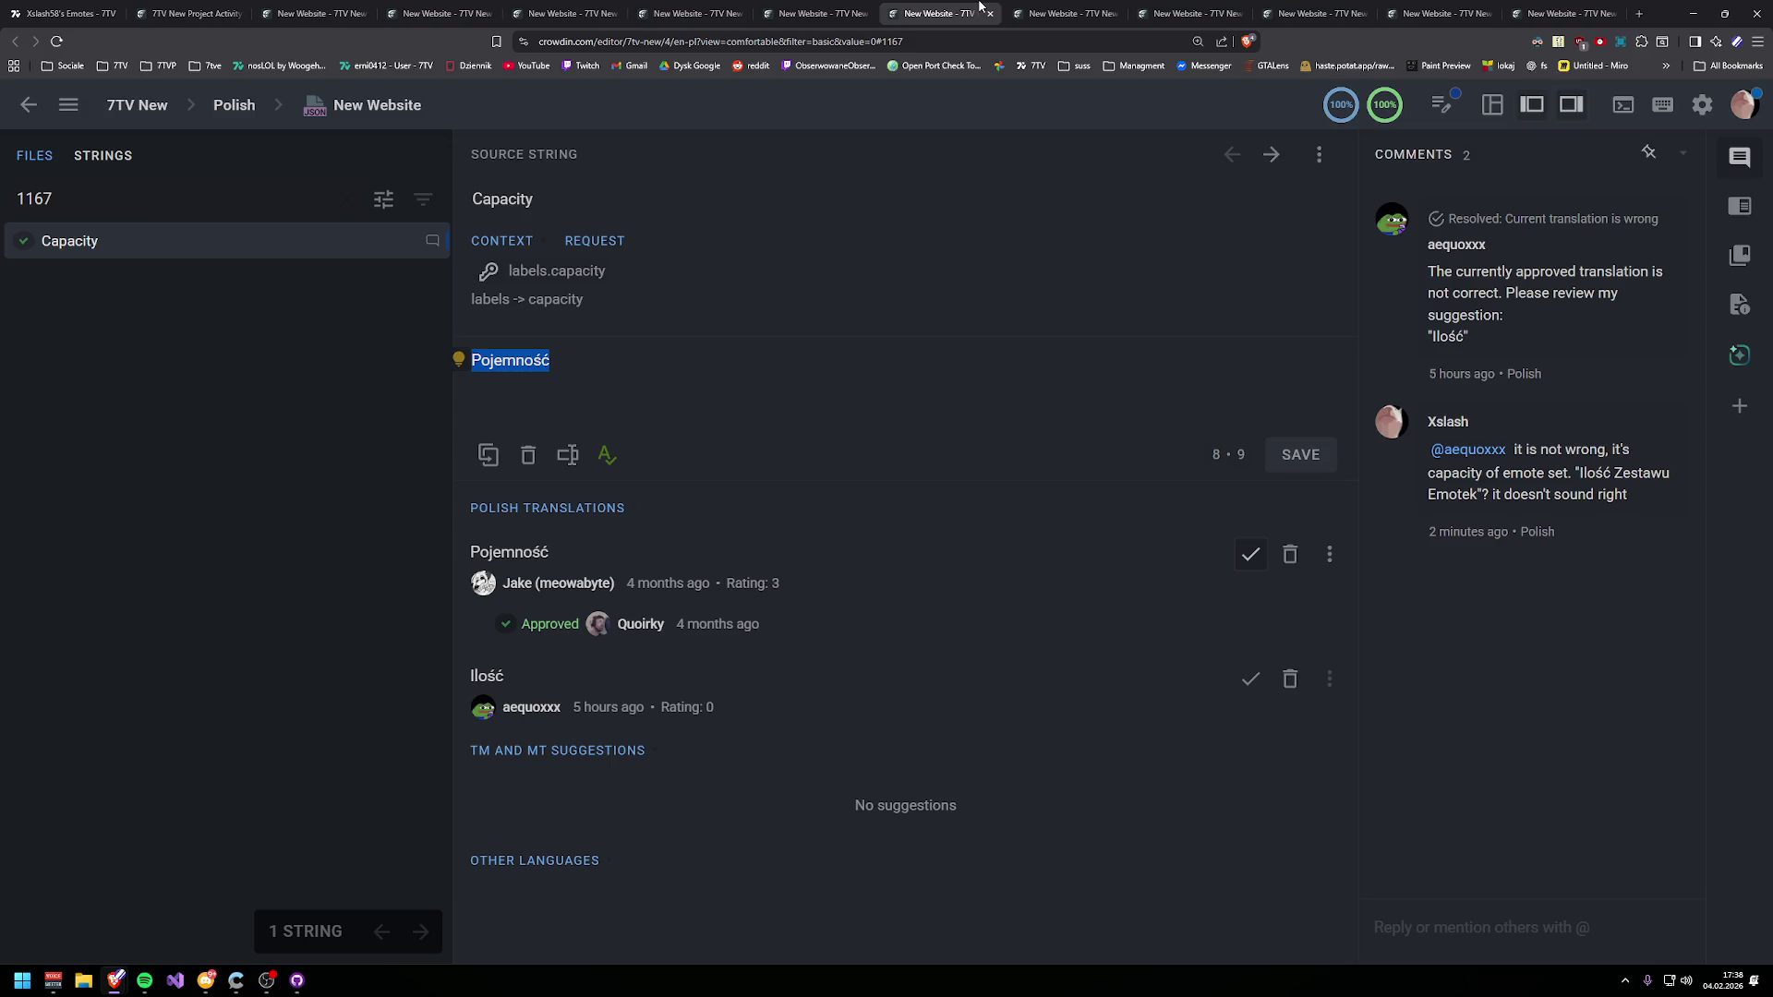
click(189, 13)
click(65, 13)
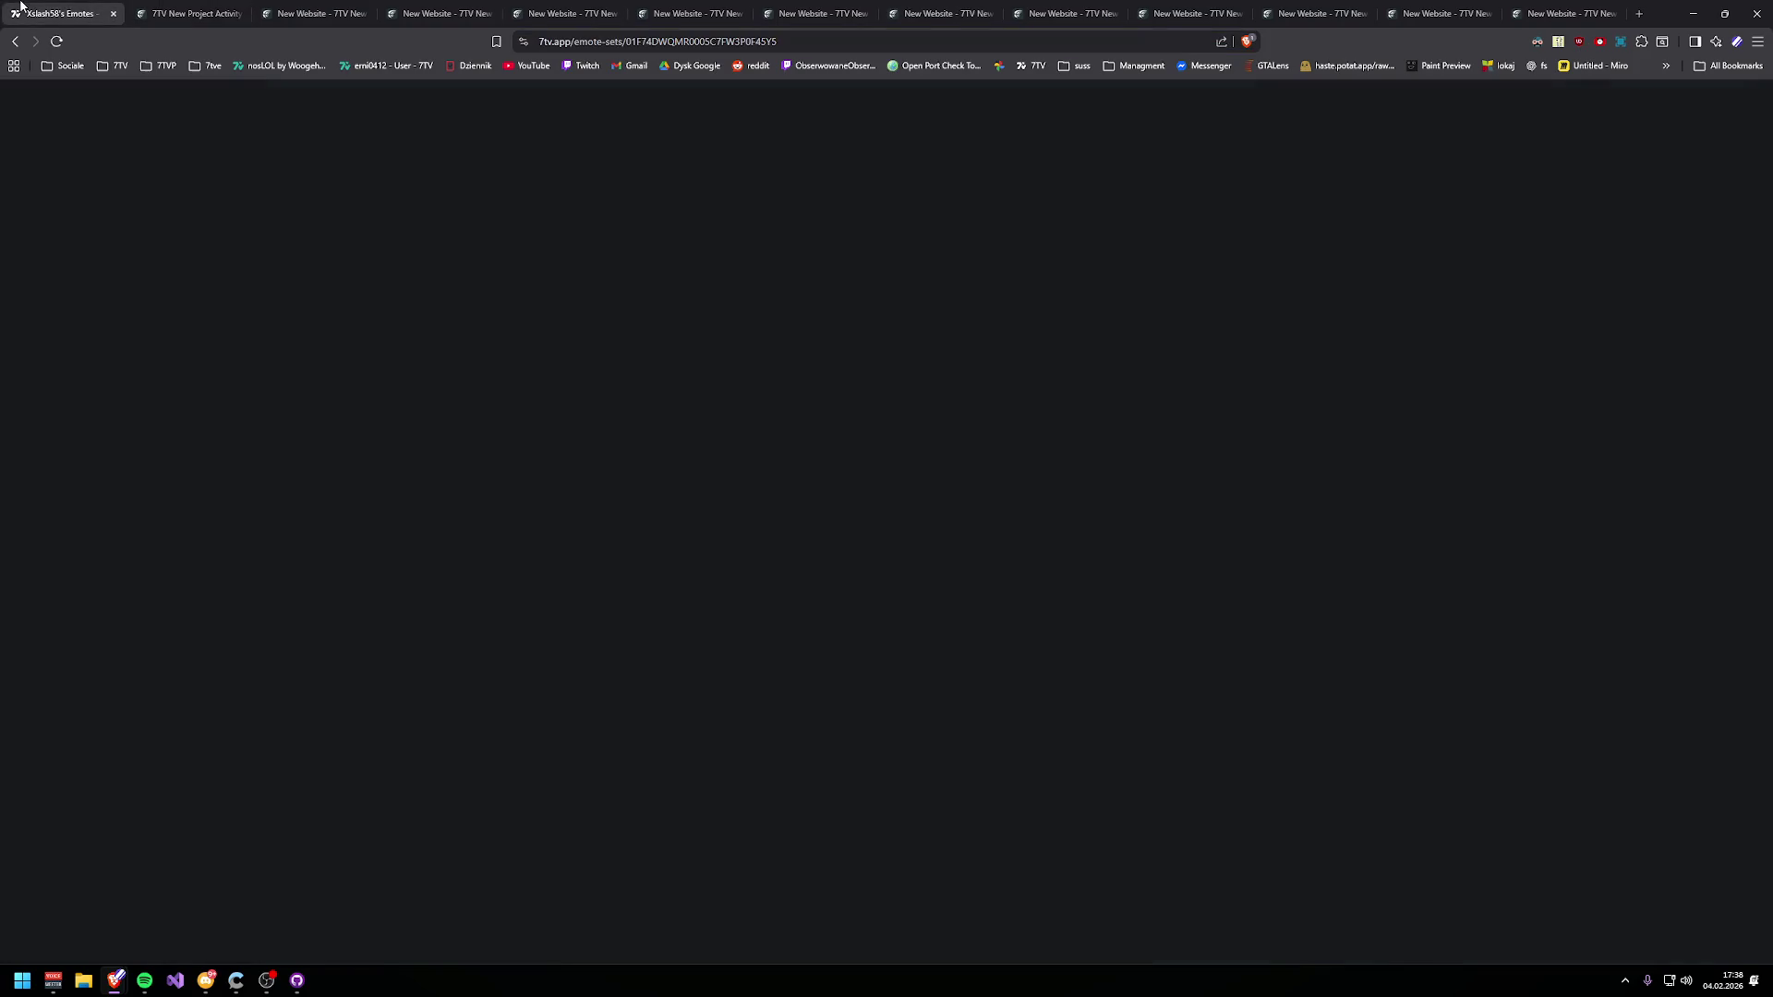
- Try capacity values of 956 and 992, then discard edits and return to Crowdin's activity stream
drag(810, 531, 763, 531)
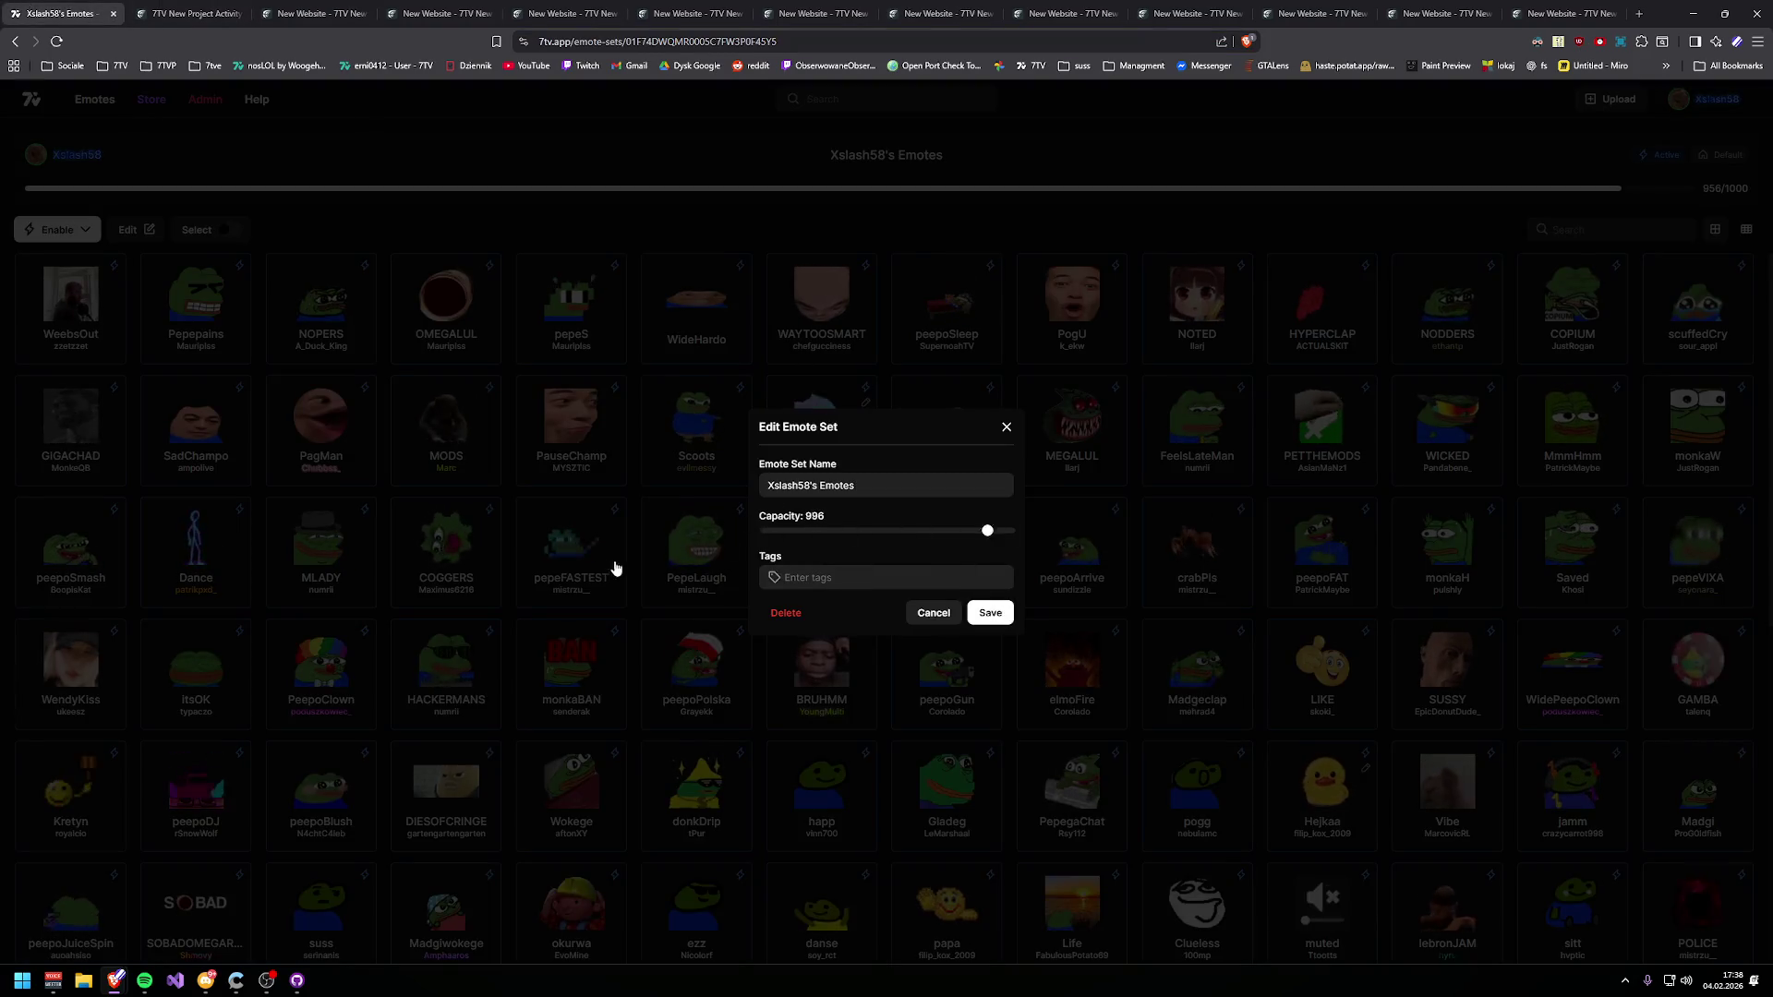
mouse_move(960, 531)
mouse_down()
mouse_move(978, 582)
mouse_move(673, 566)
mouse_move(965, 531)
mouse_up()
mouse_move(1053, 344)
mouse_down()
mouse_move(1191, 455)
mouse_move(518, 455)
mouse_move(732, 459)
mouse_move(1266, 384)
mouse_up()
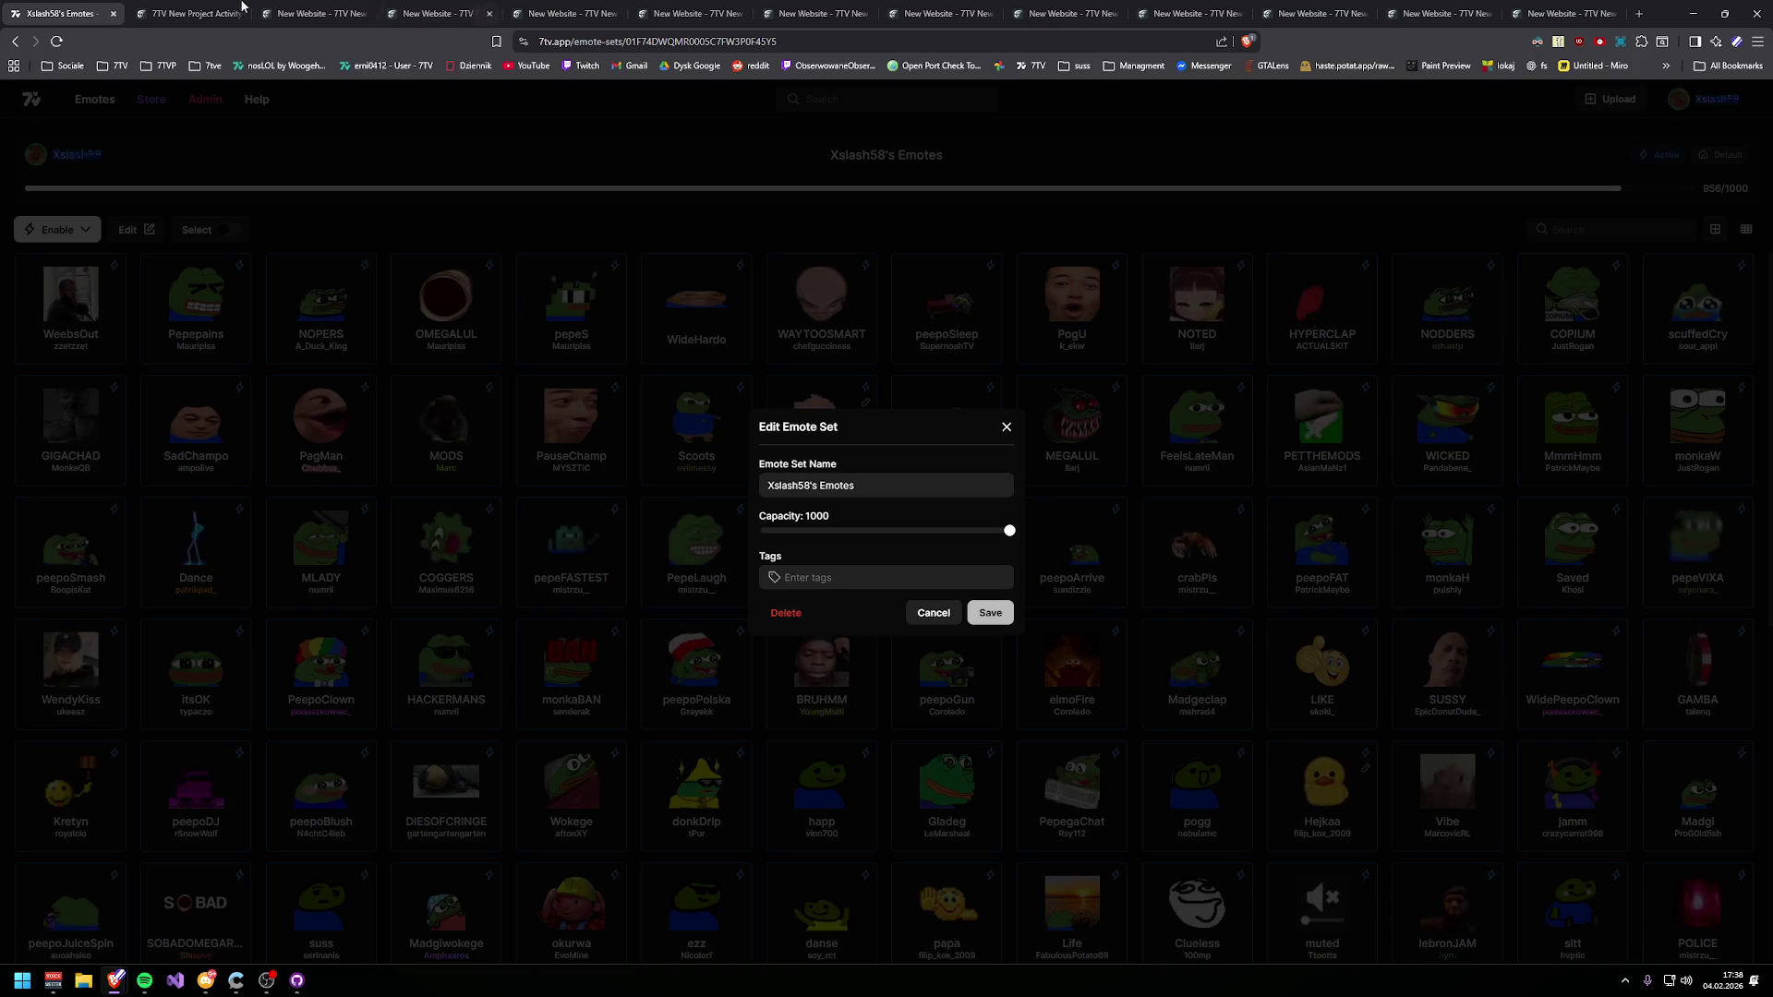
key(Escape)
click(146, 10)
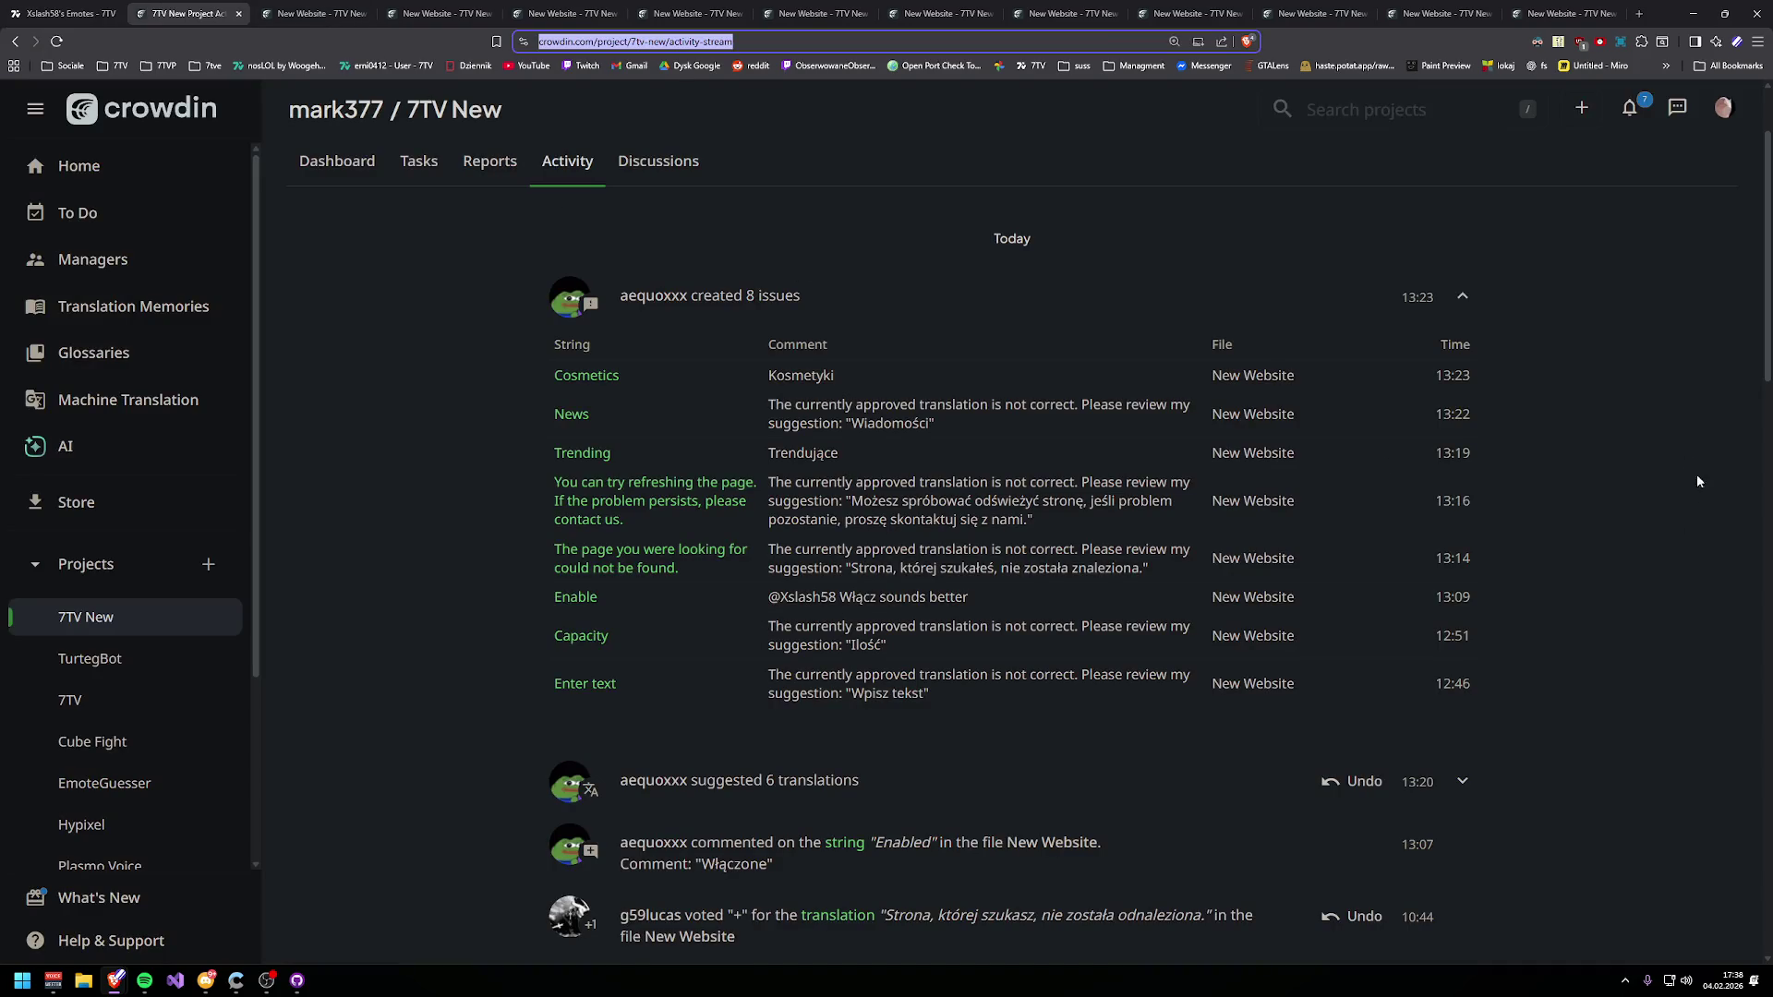
- Save 'Limit' as an unapproved Polish translation of the Capacity string
click(439, 13)
click(314, 13)
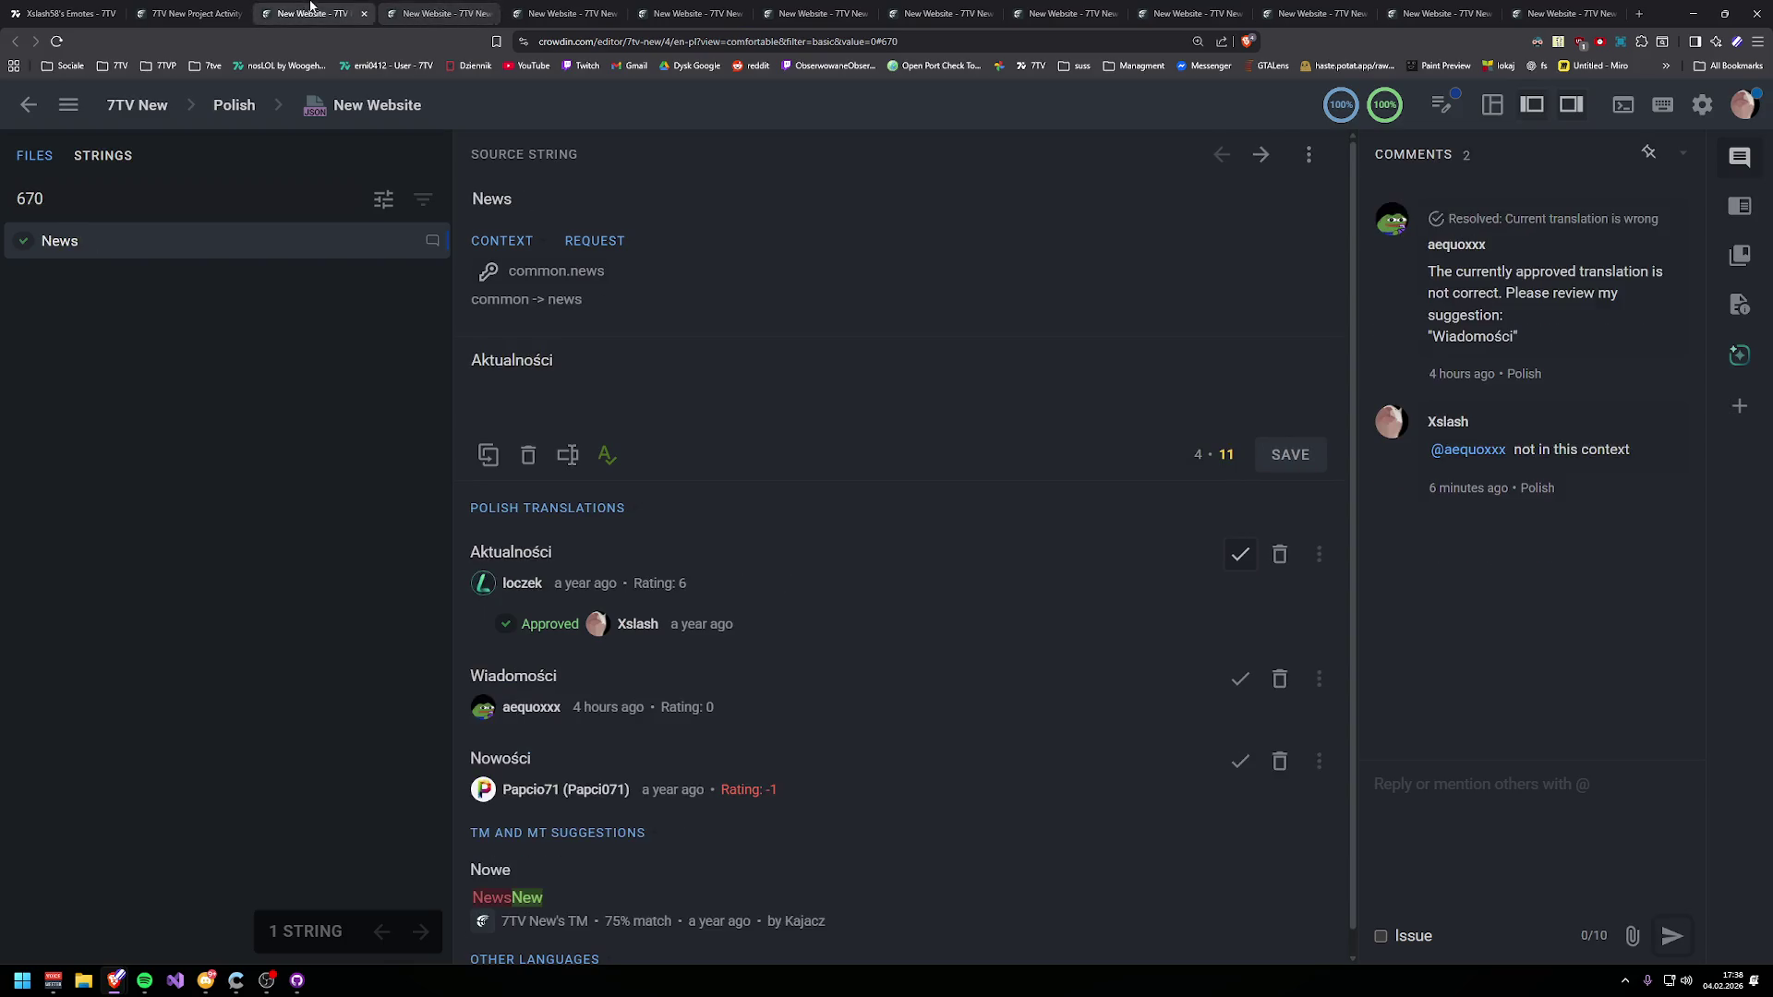
click(525, 13)
click(691, 13)
click(440, 13)
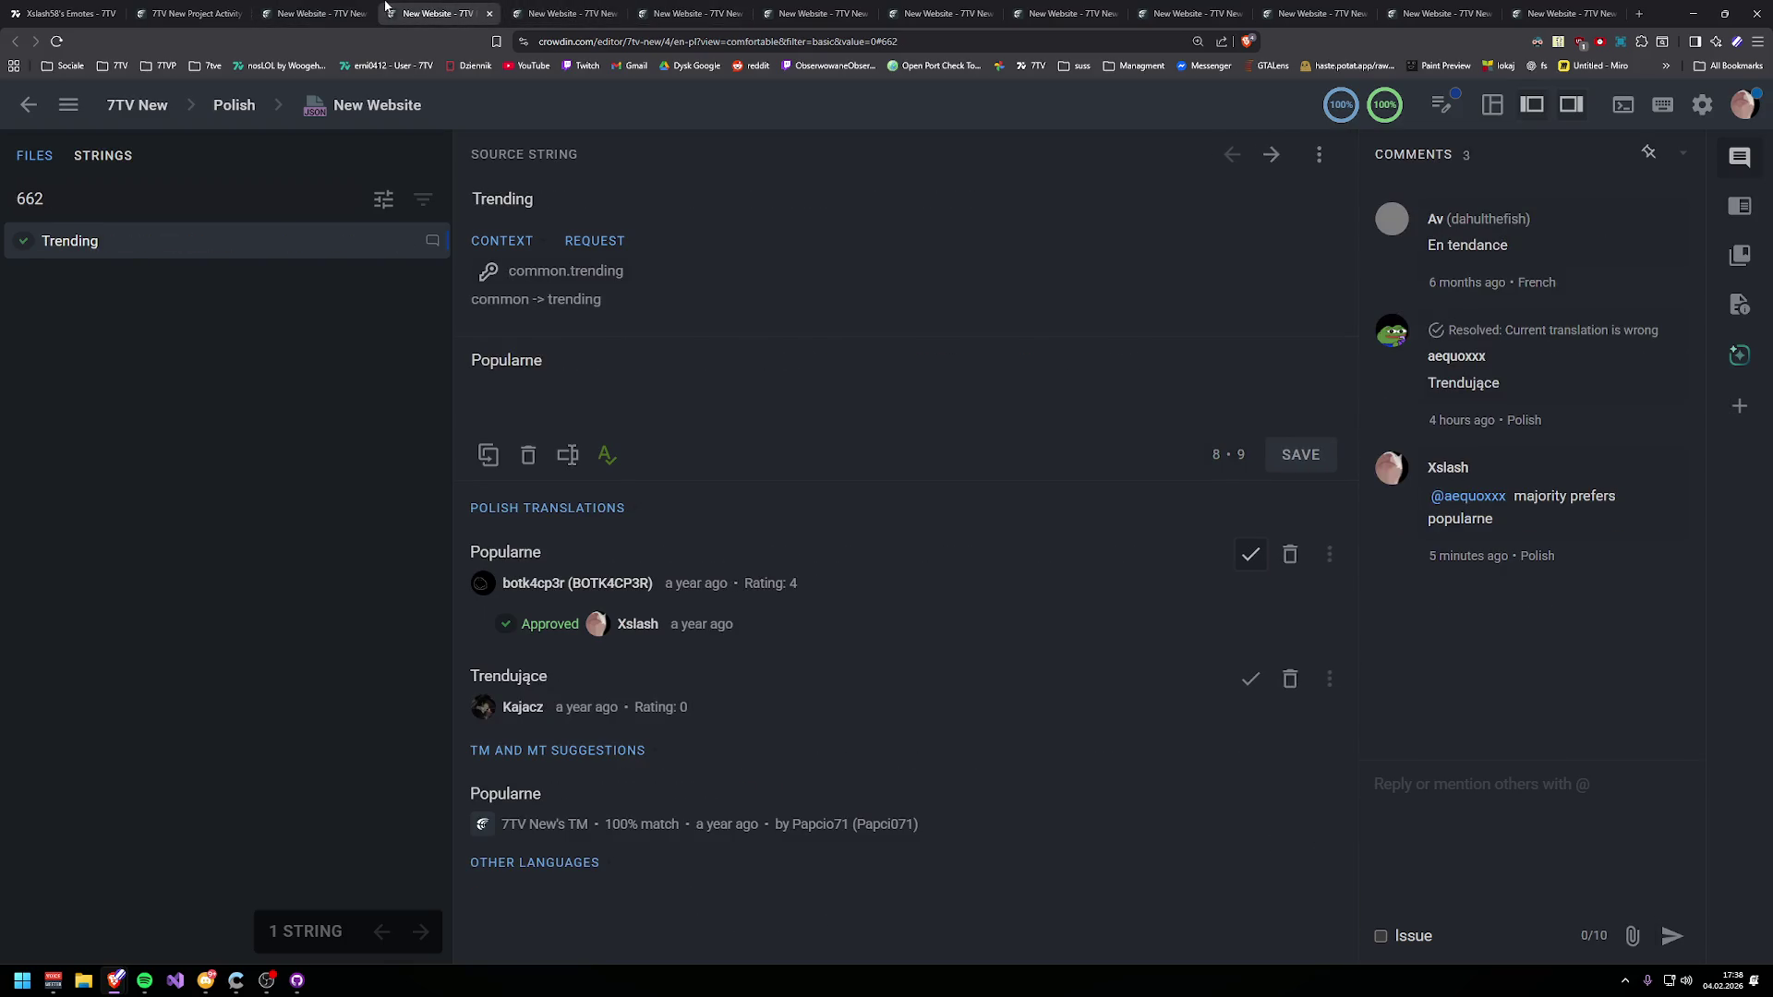
click(328, 9)
click(554, 11)
click(822, 9)
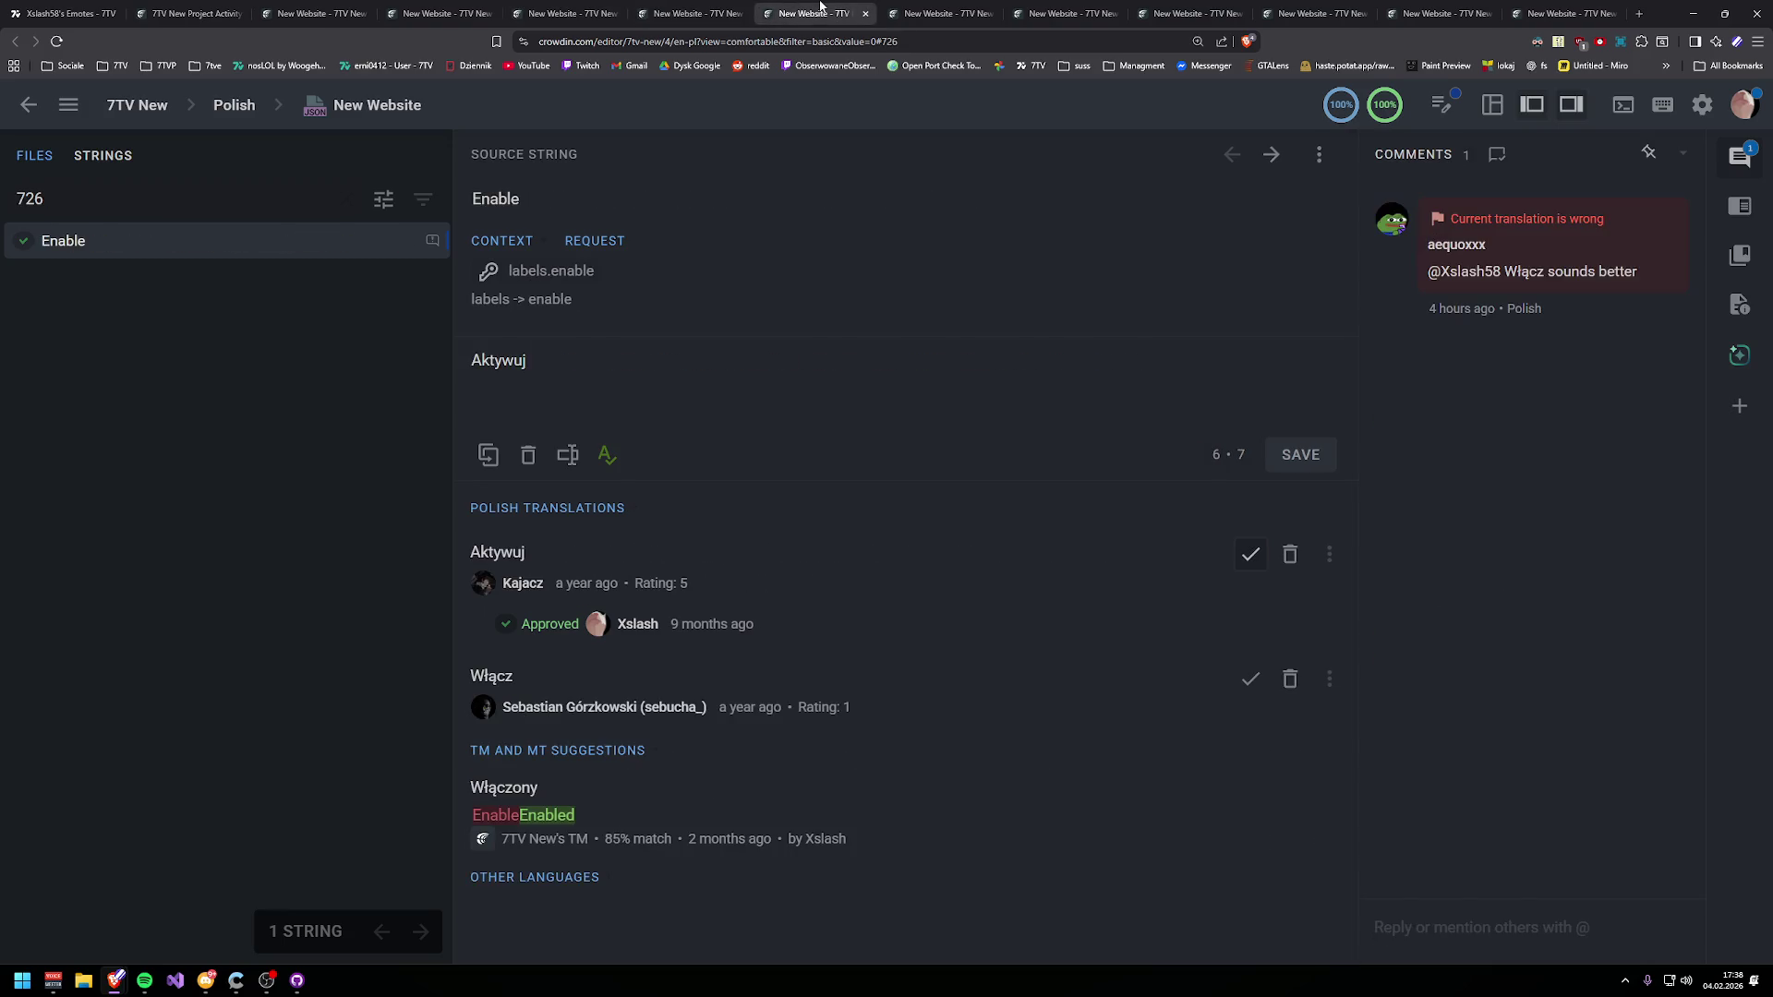
click(918, 13)
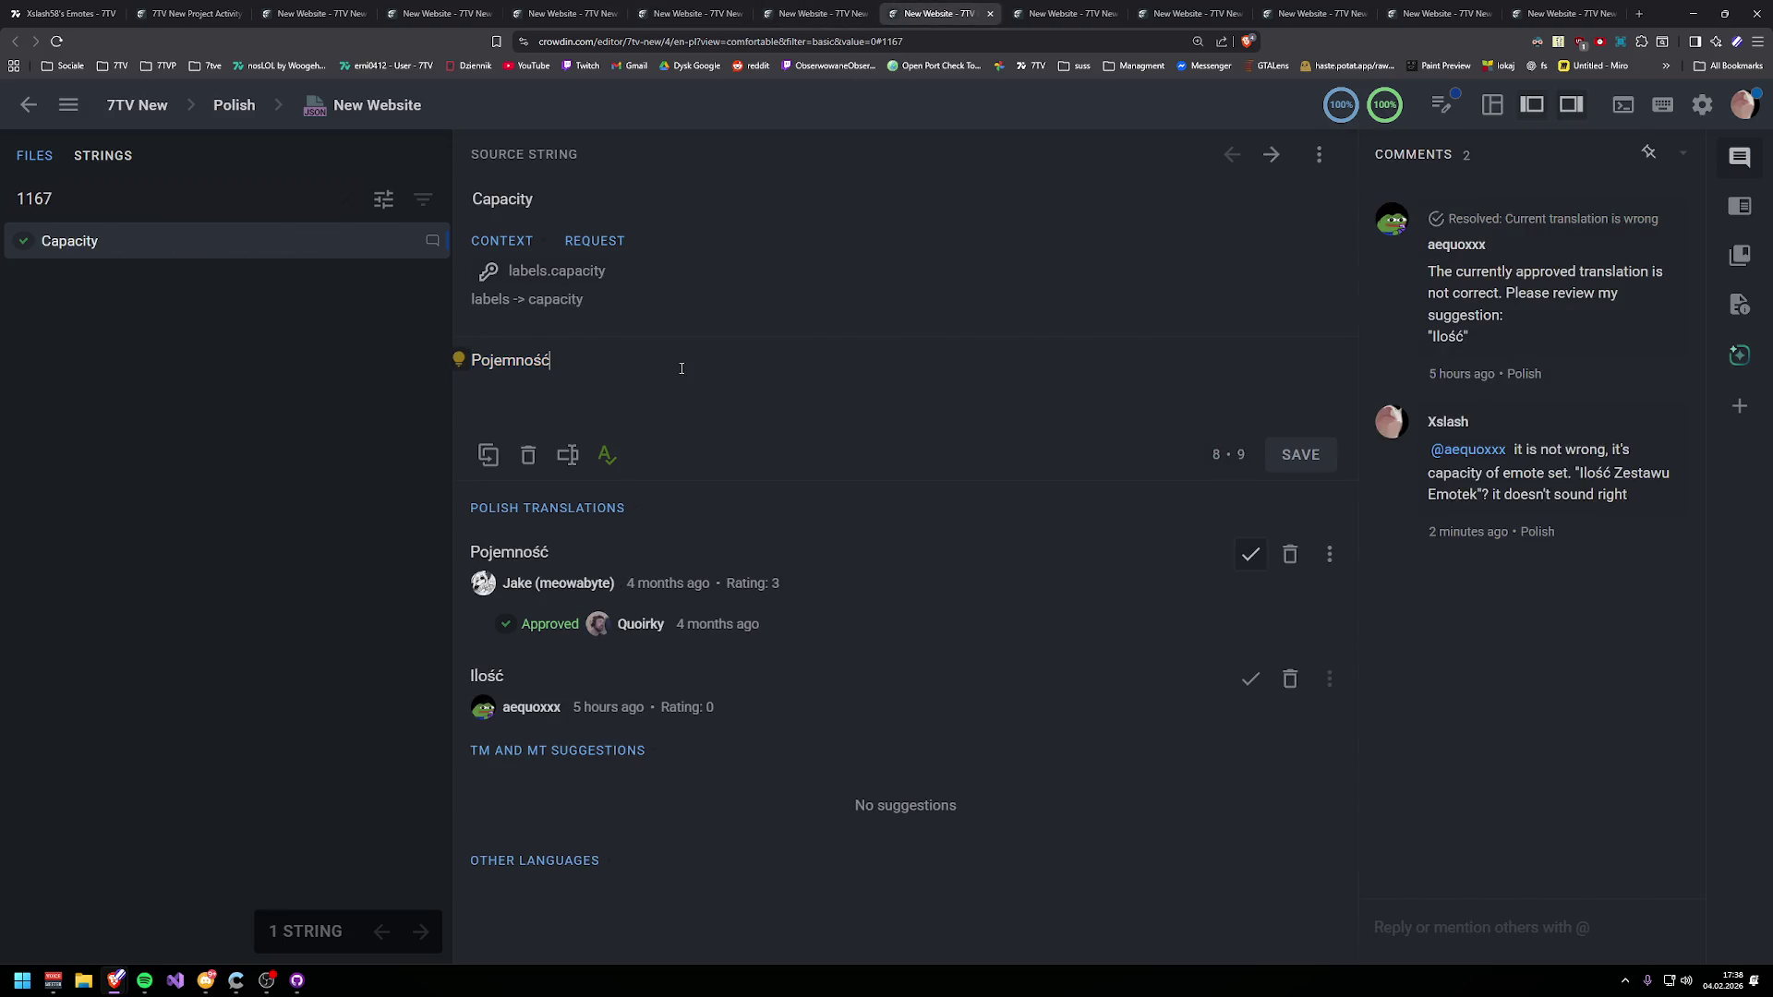
text(Limit)
click(1290, 454)
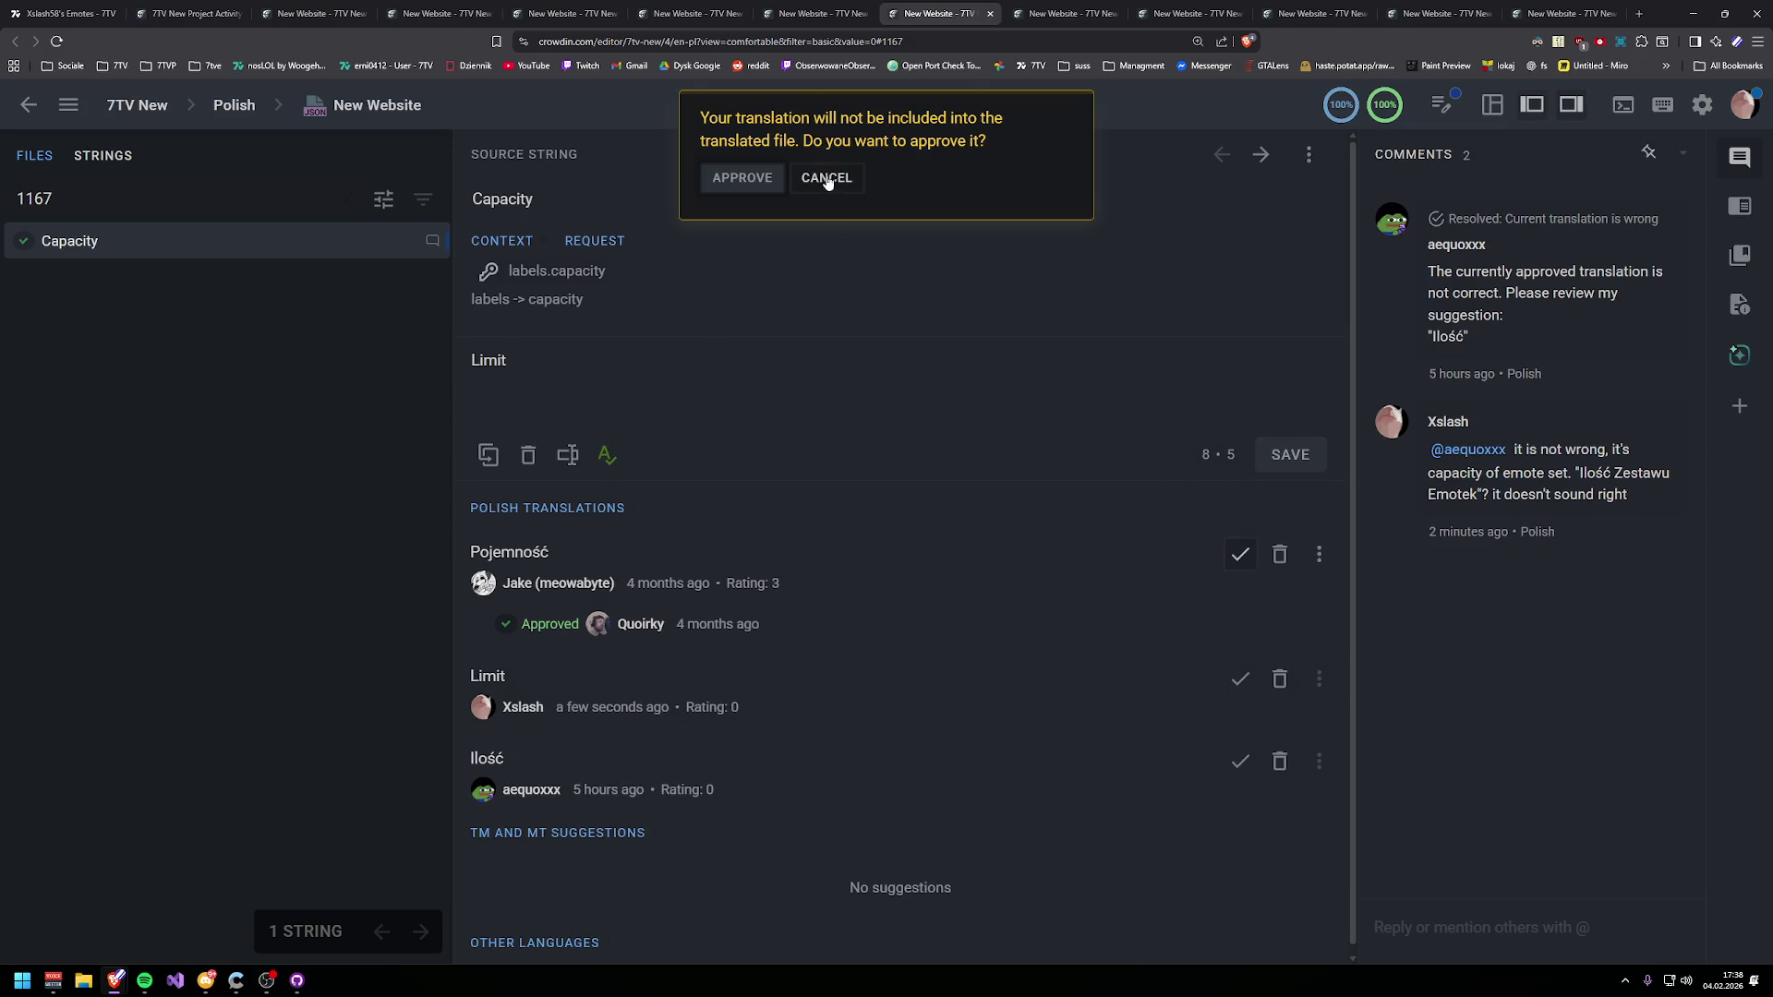
click(820, 179)
- Copy the Capacity string's URL from its options menu
click(1308, 155)
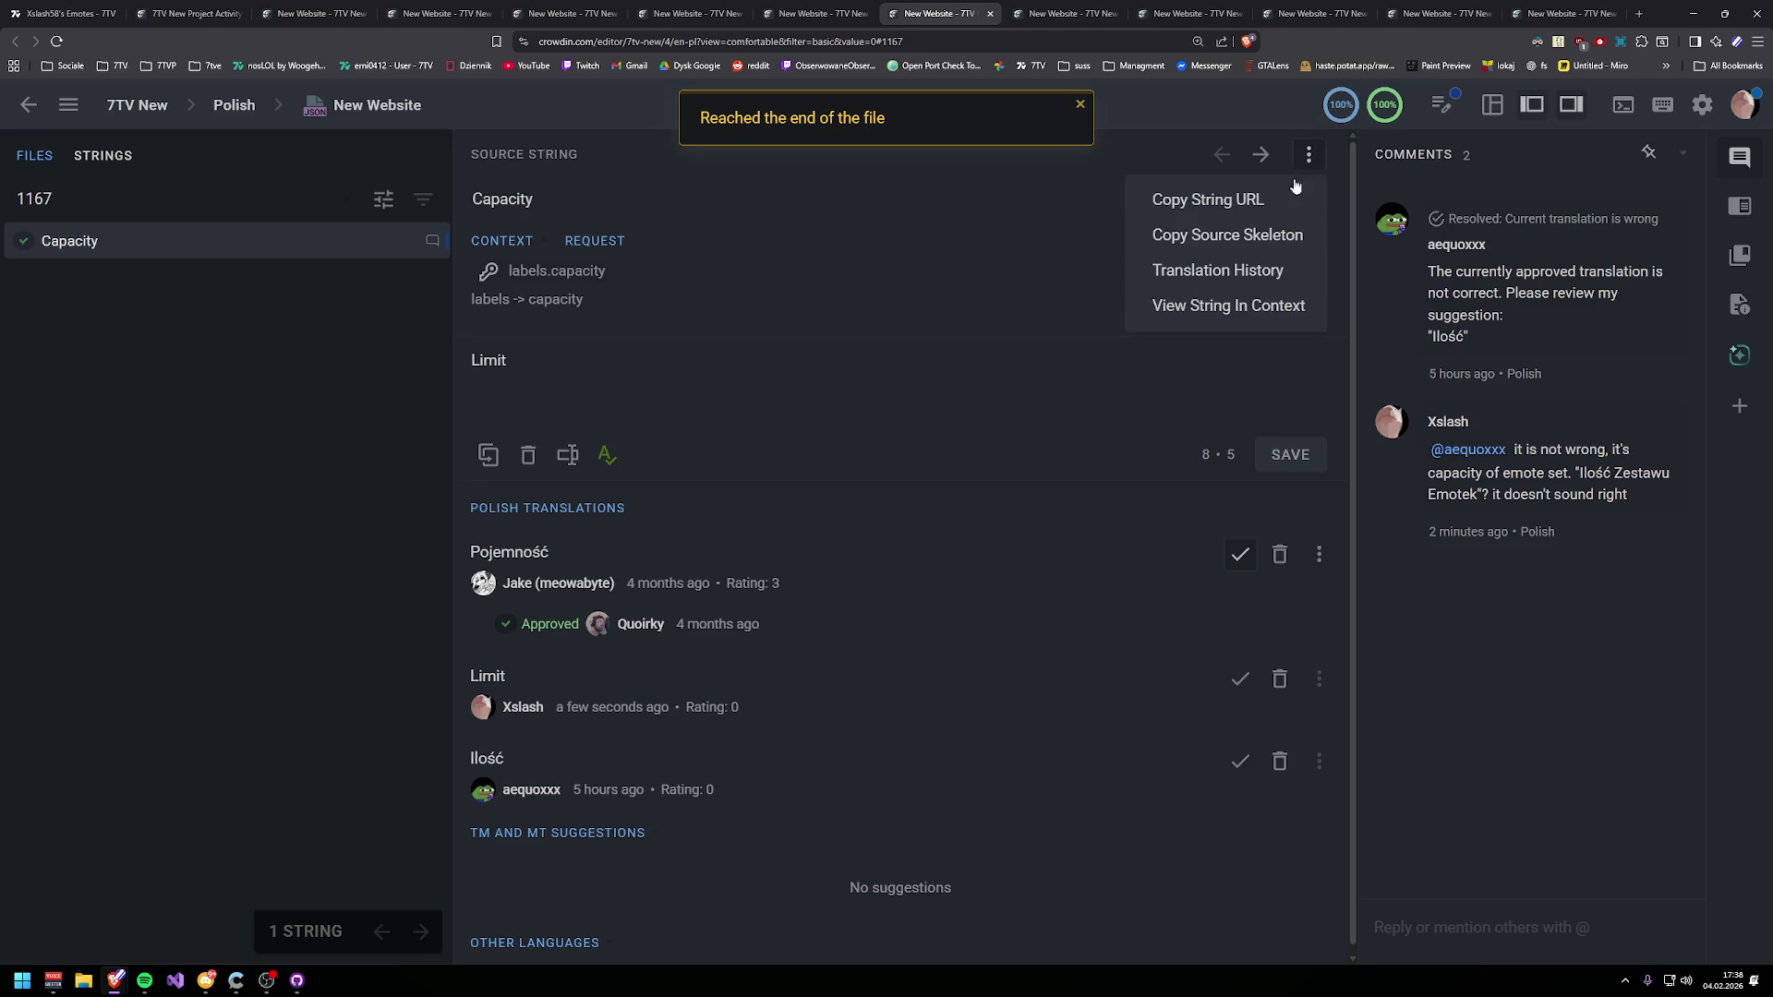
click(1200, 198)
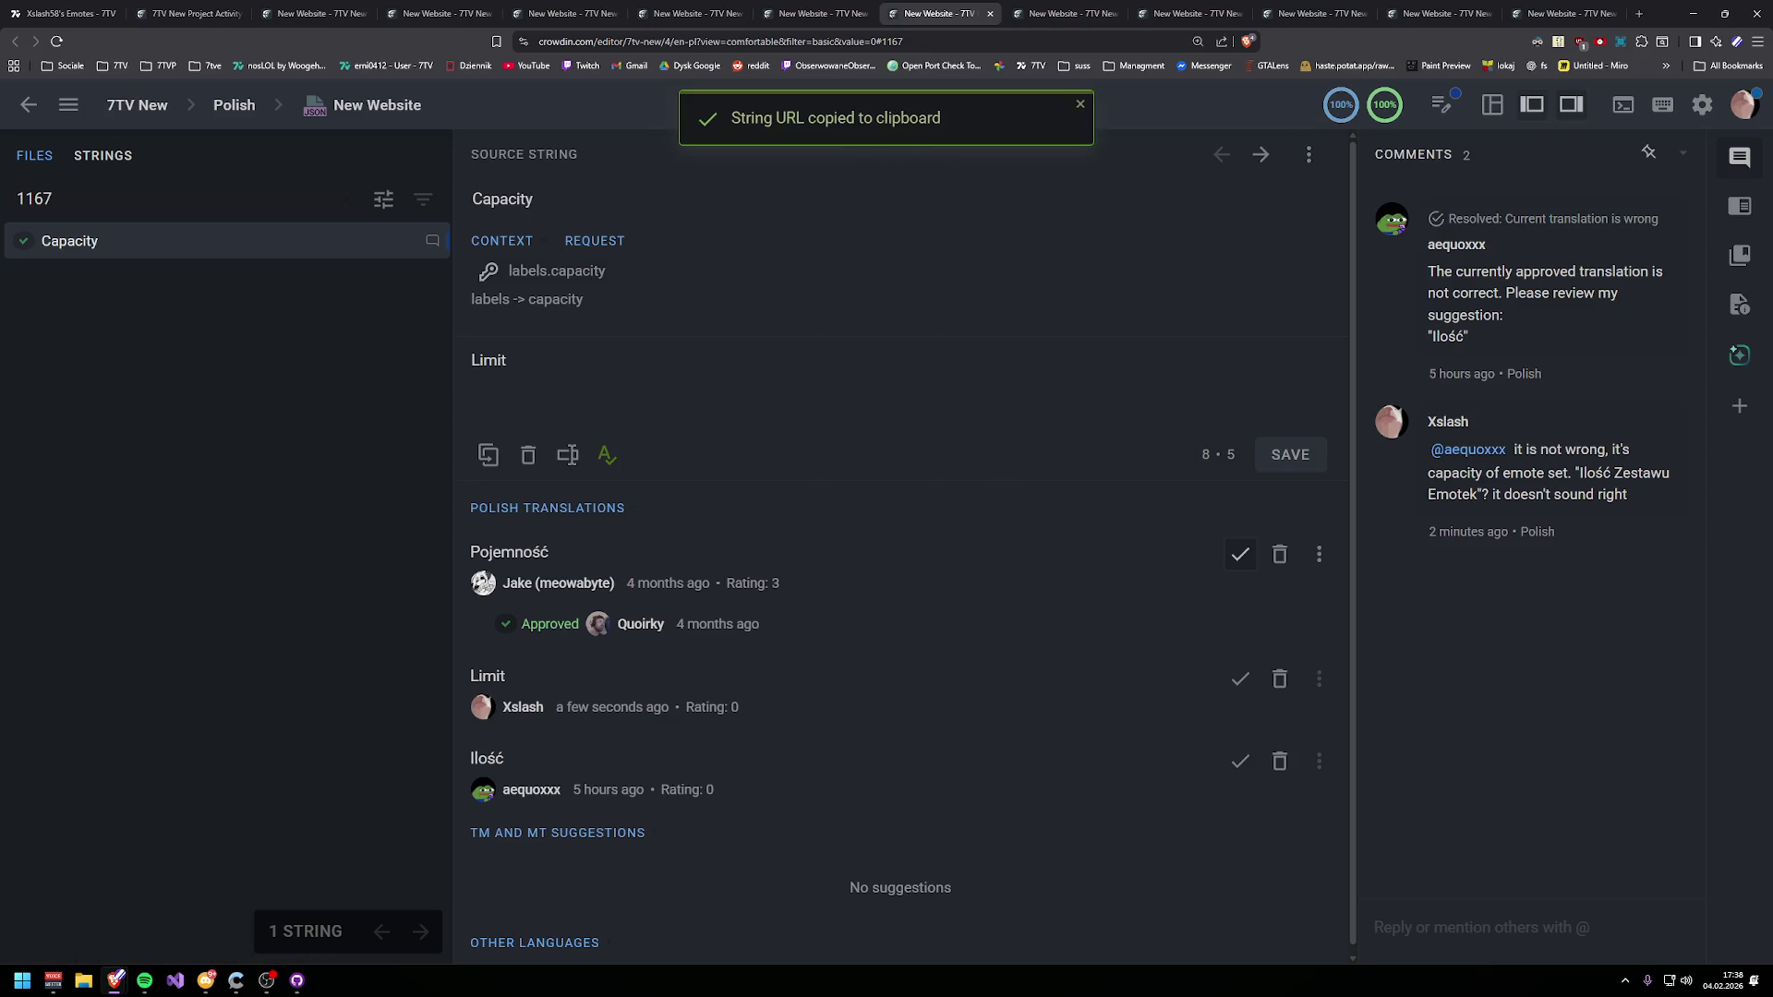
key(alt+Tab)
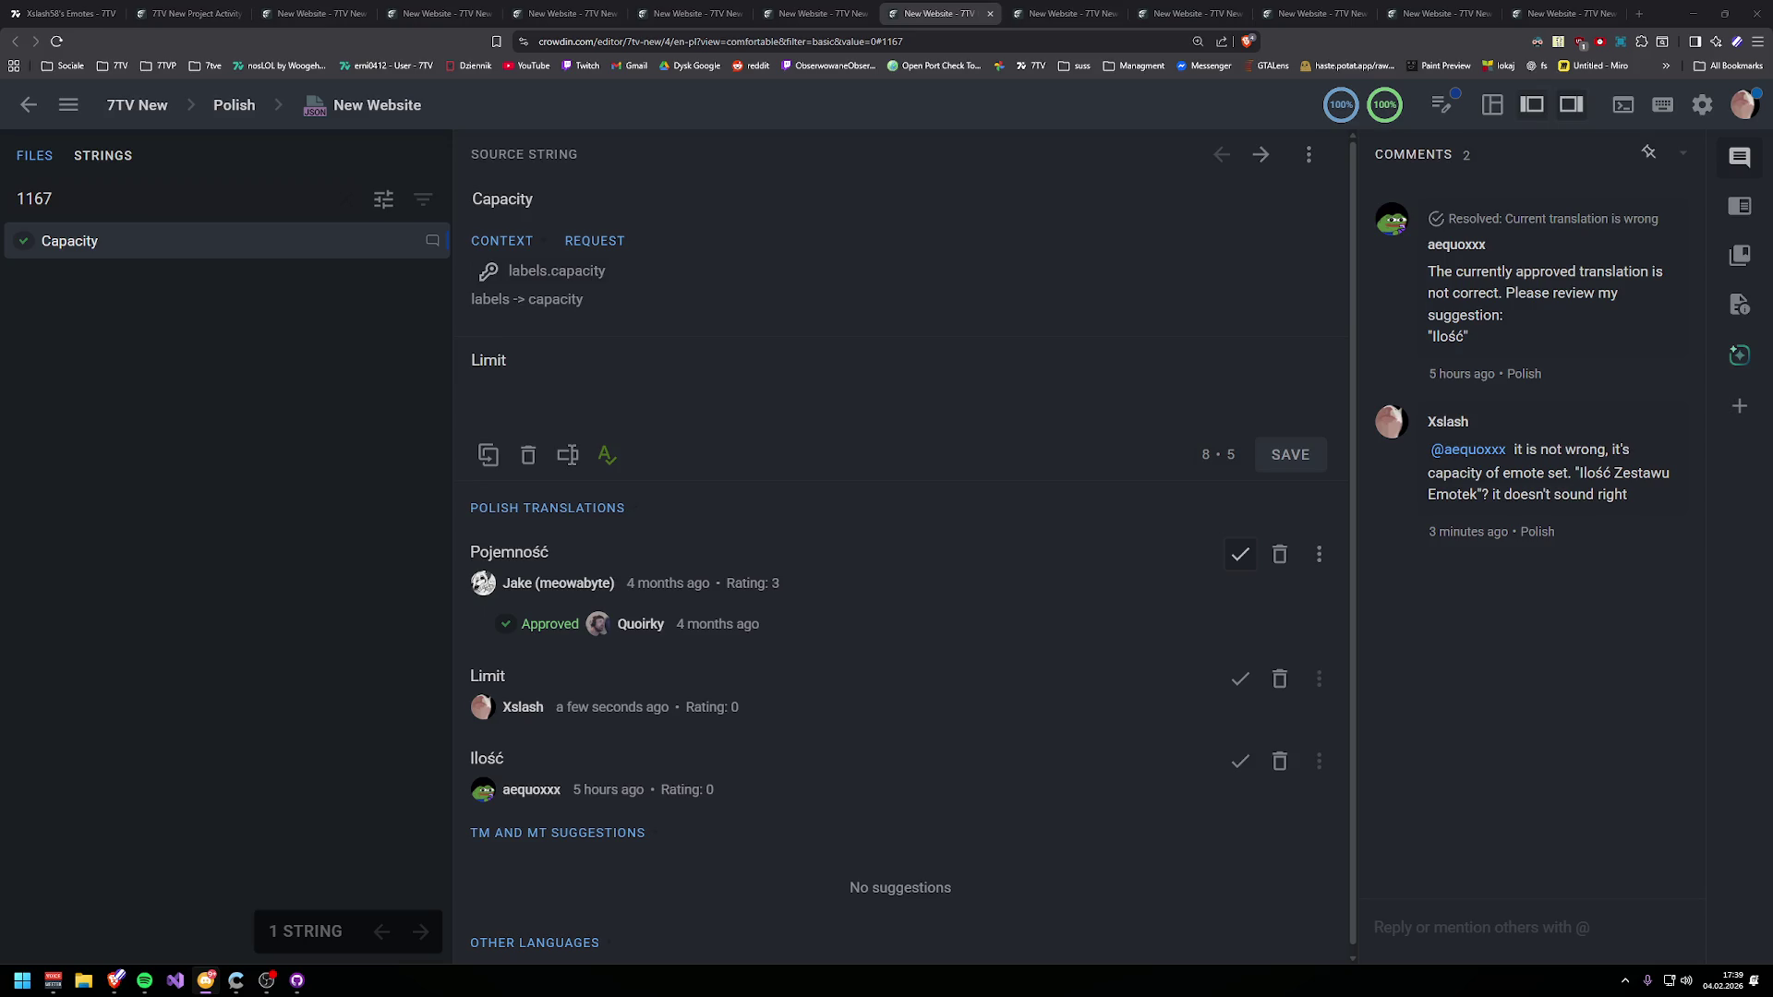
- Open the Enter text string from the activity stream in a new editor tab
click(1043, 13)
click(406, 13)
click(360, 7)
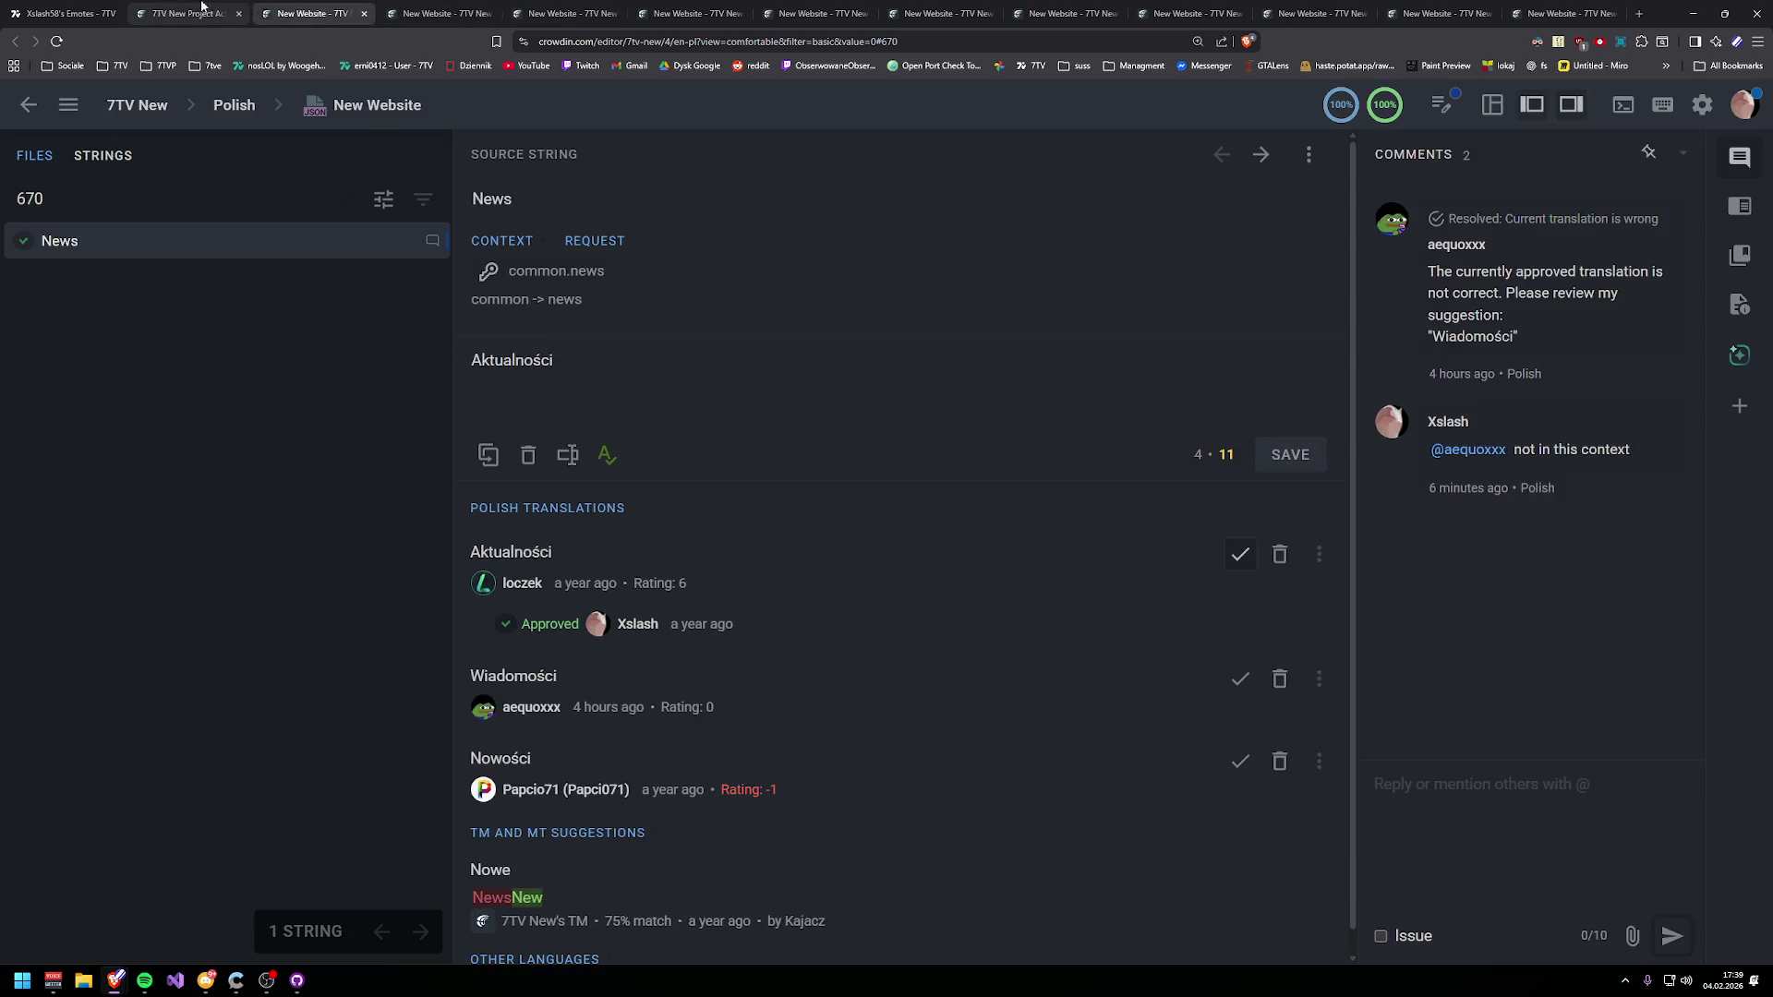
click(189, 13)
middle_click(608, 684)
click(286, 13)
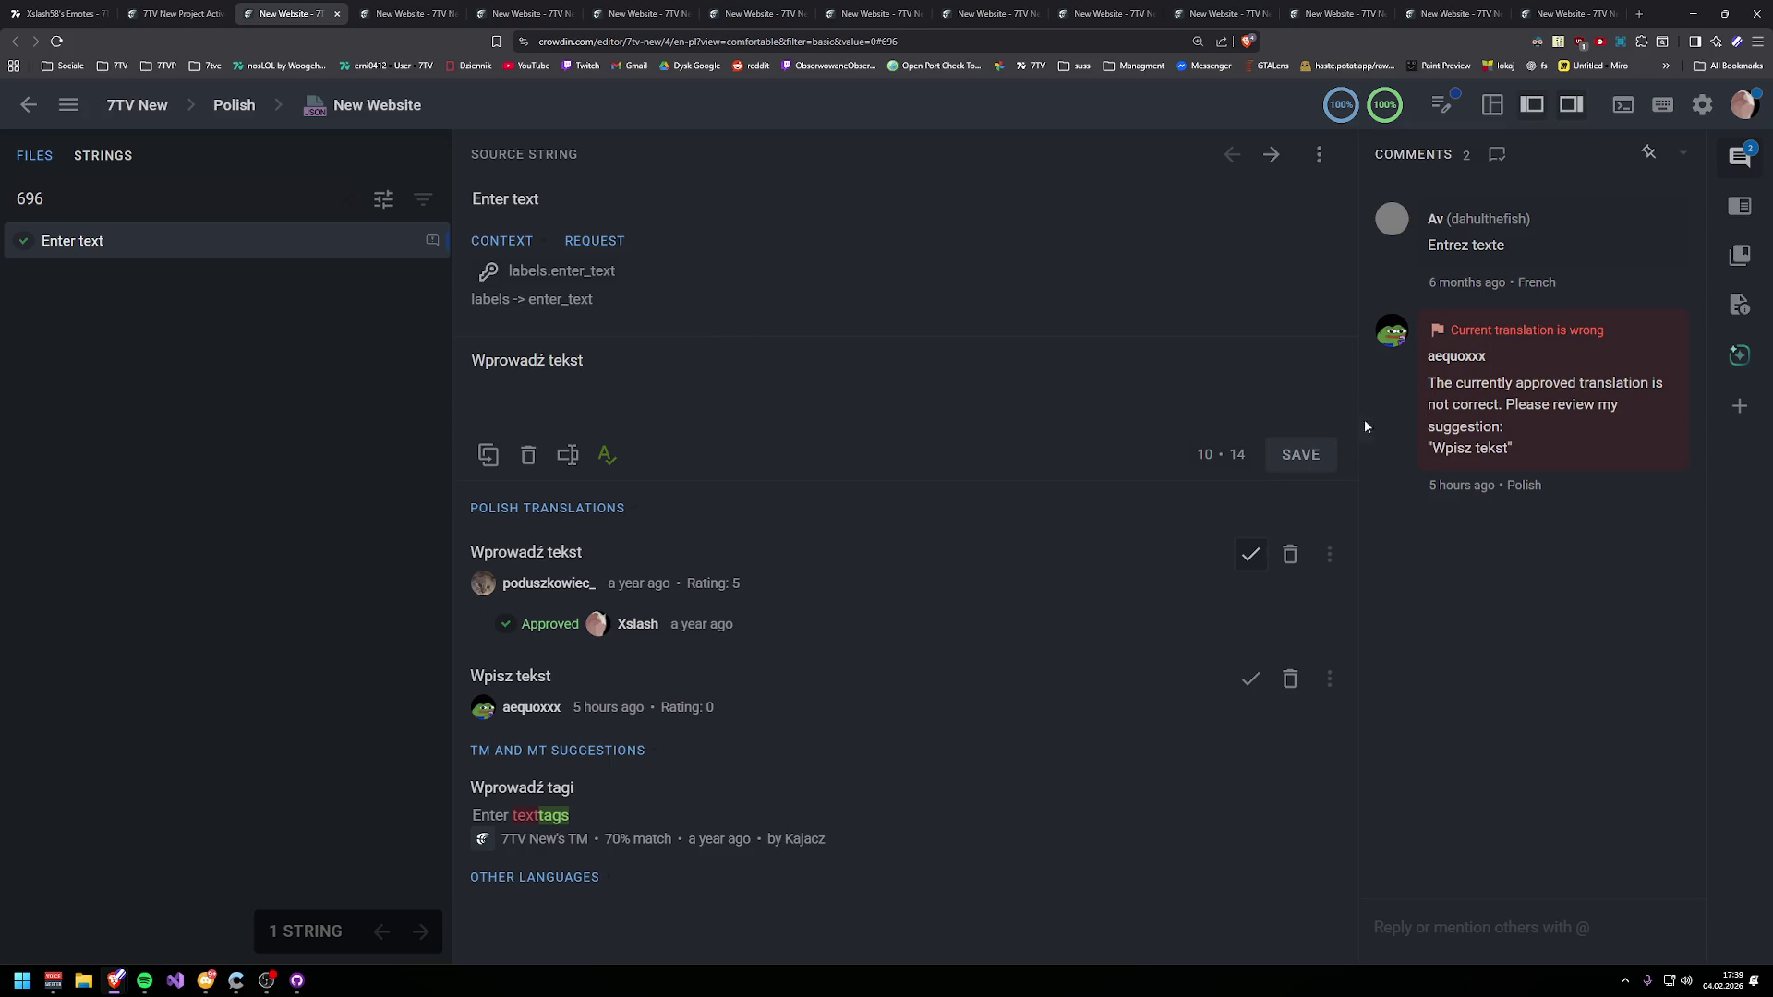
click(1689, 314)
text(majority prefers)
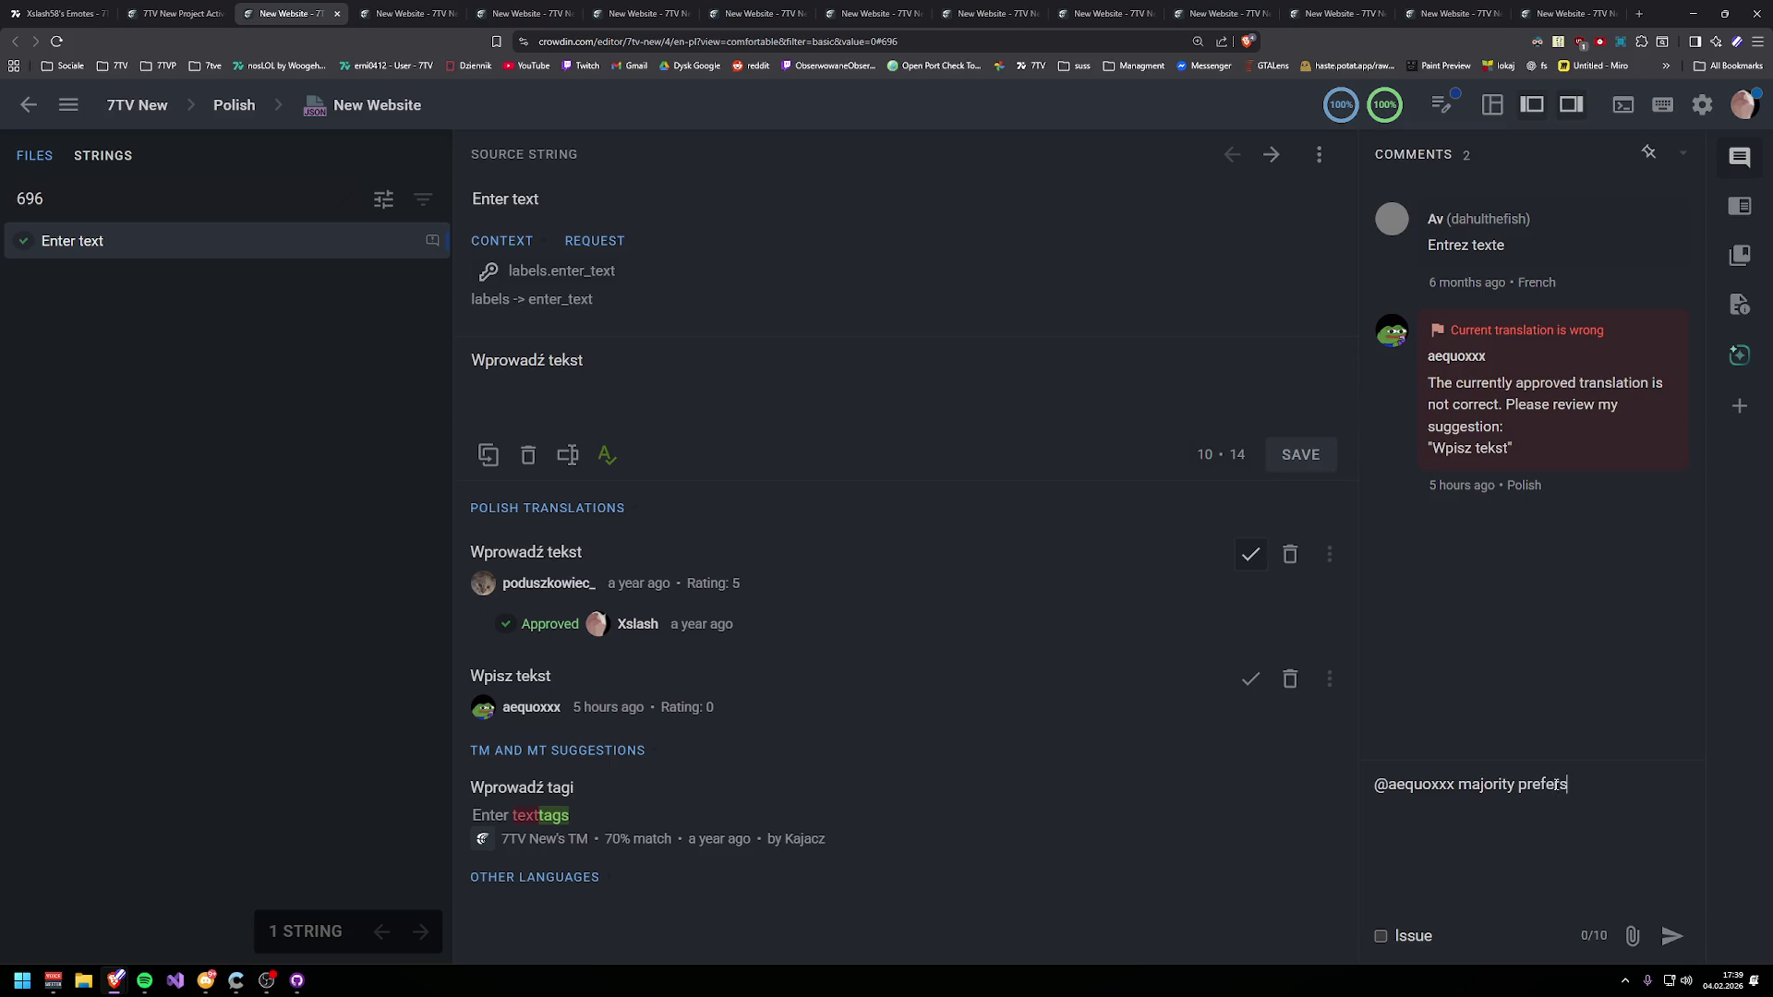
text( Wp)
key(BackSpace)
text(prowadź")
key(ctrl+Left)
text(")
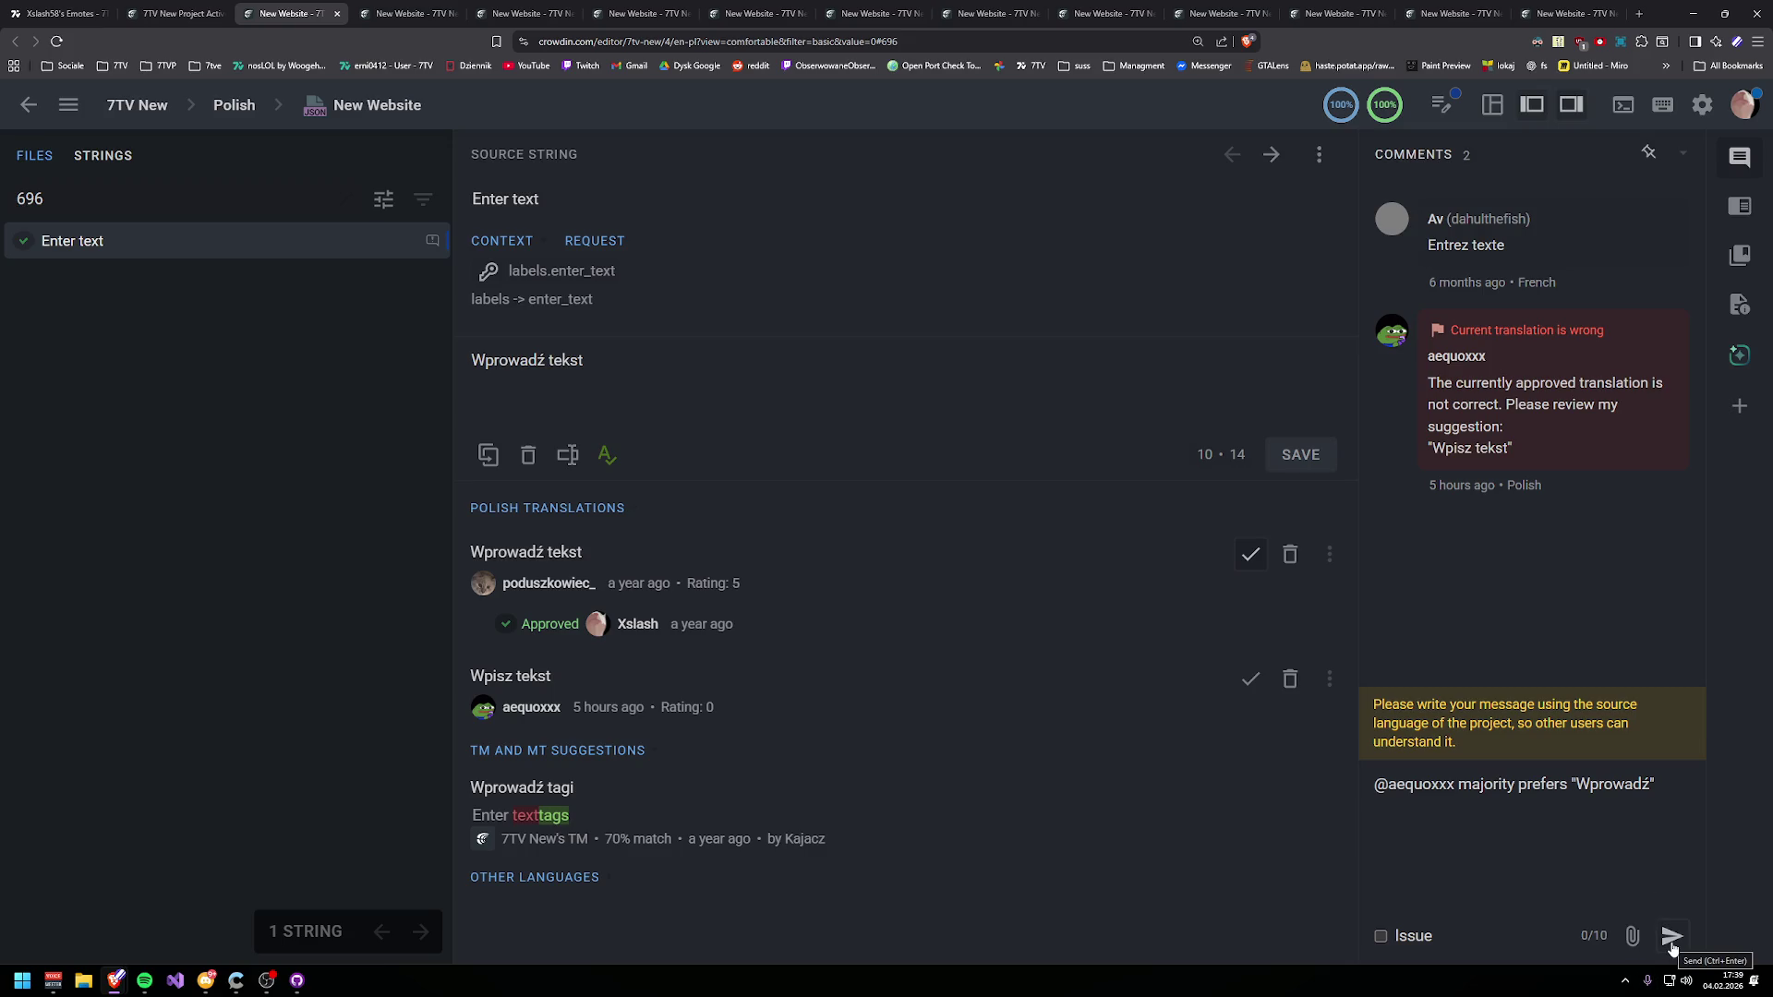
key(ctrl+a)
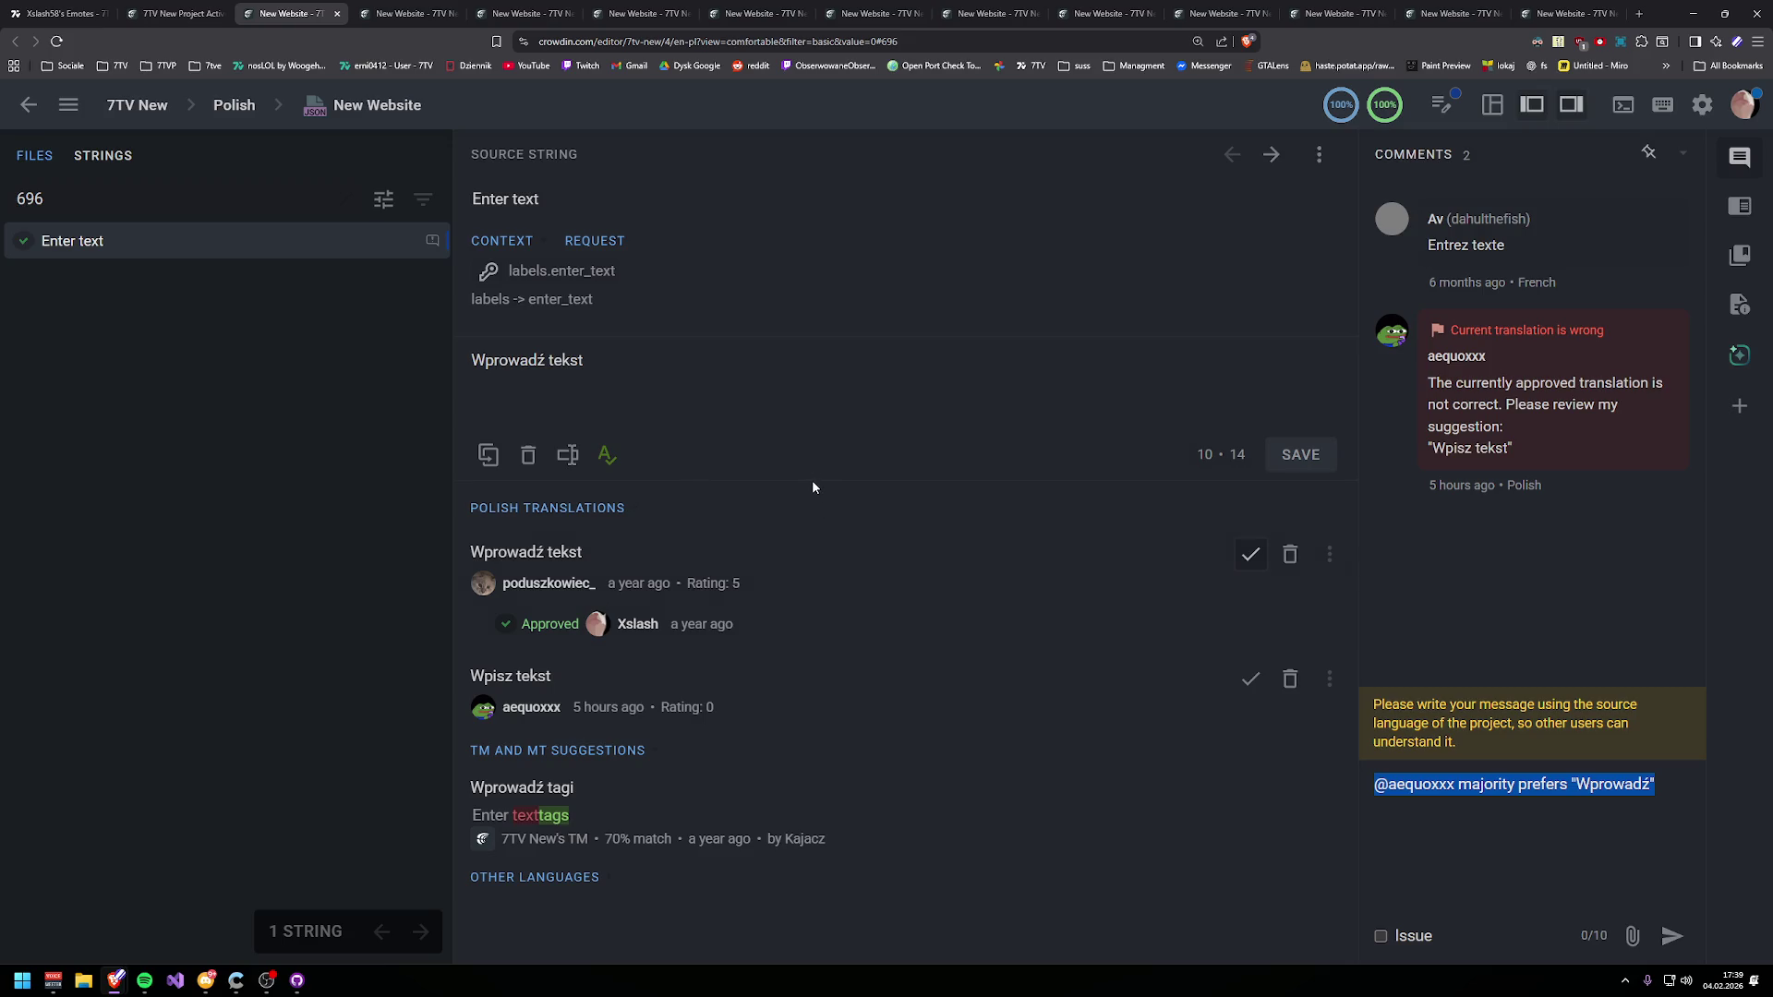
key(Right)
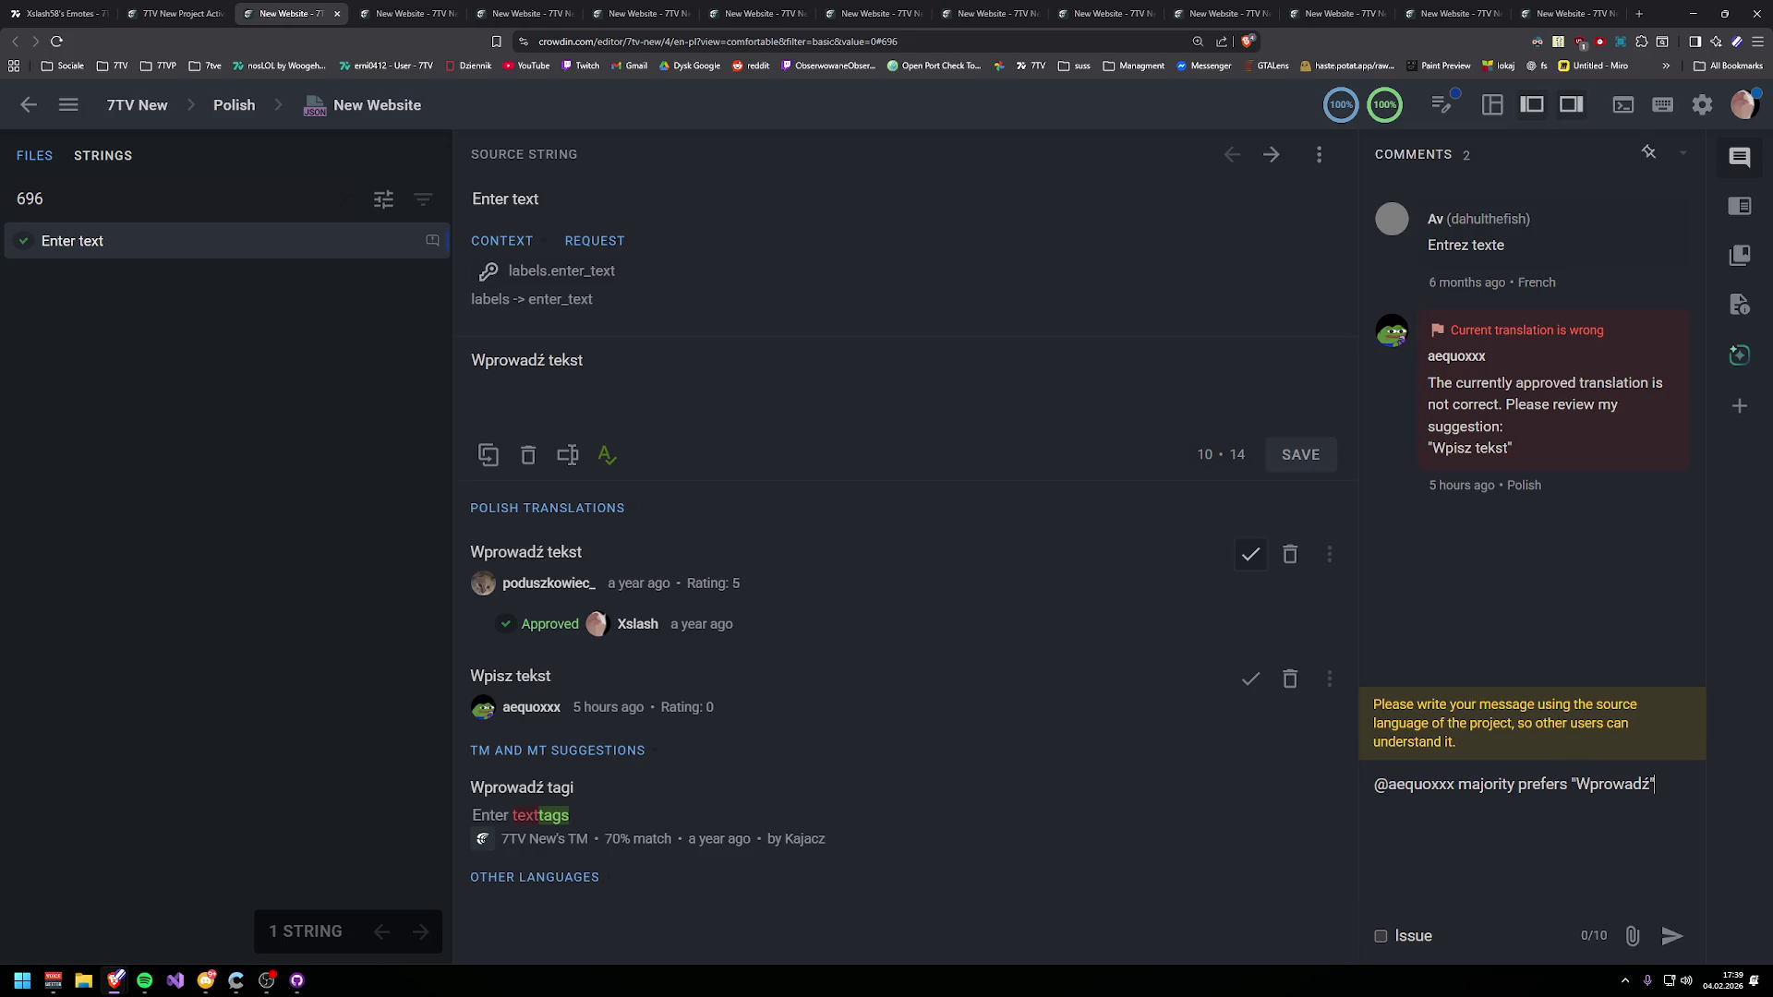
text(. If )
text(that )
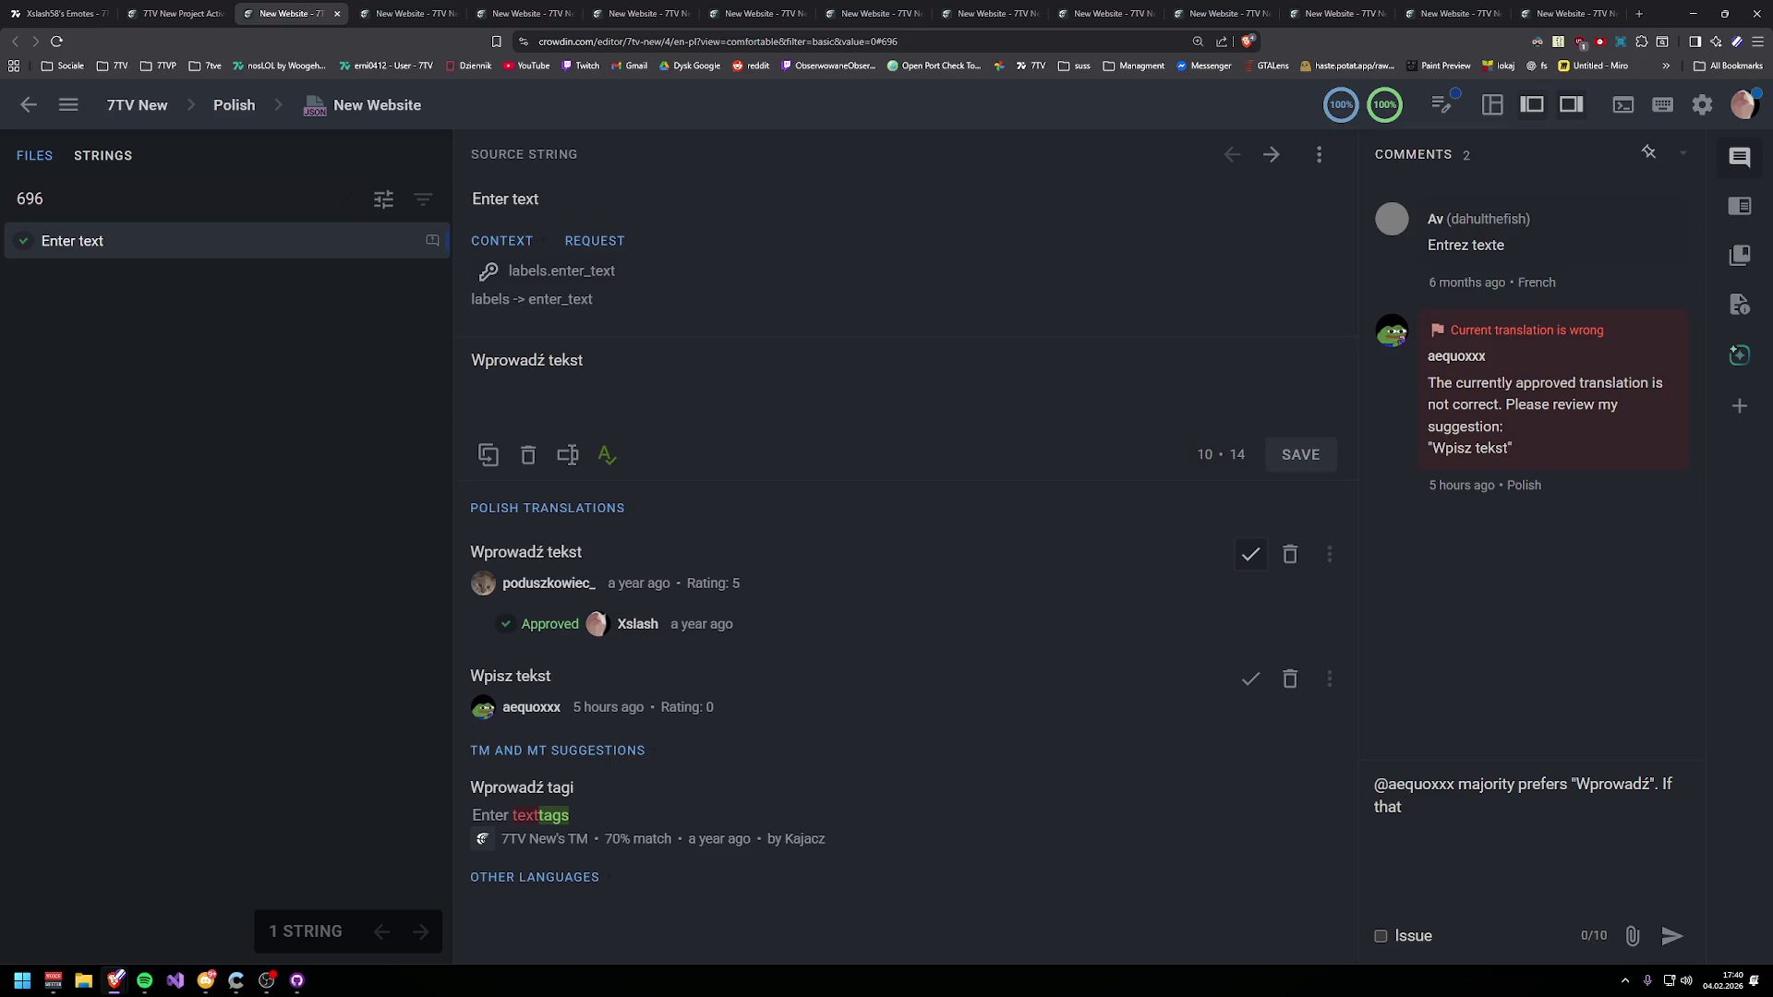
text(will)
key(BackSpace)
key(BackSpace)
key(BackSpace)
click(1667, 938)
click(1642, 316)
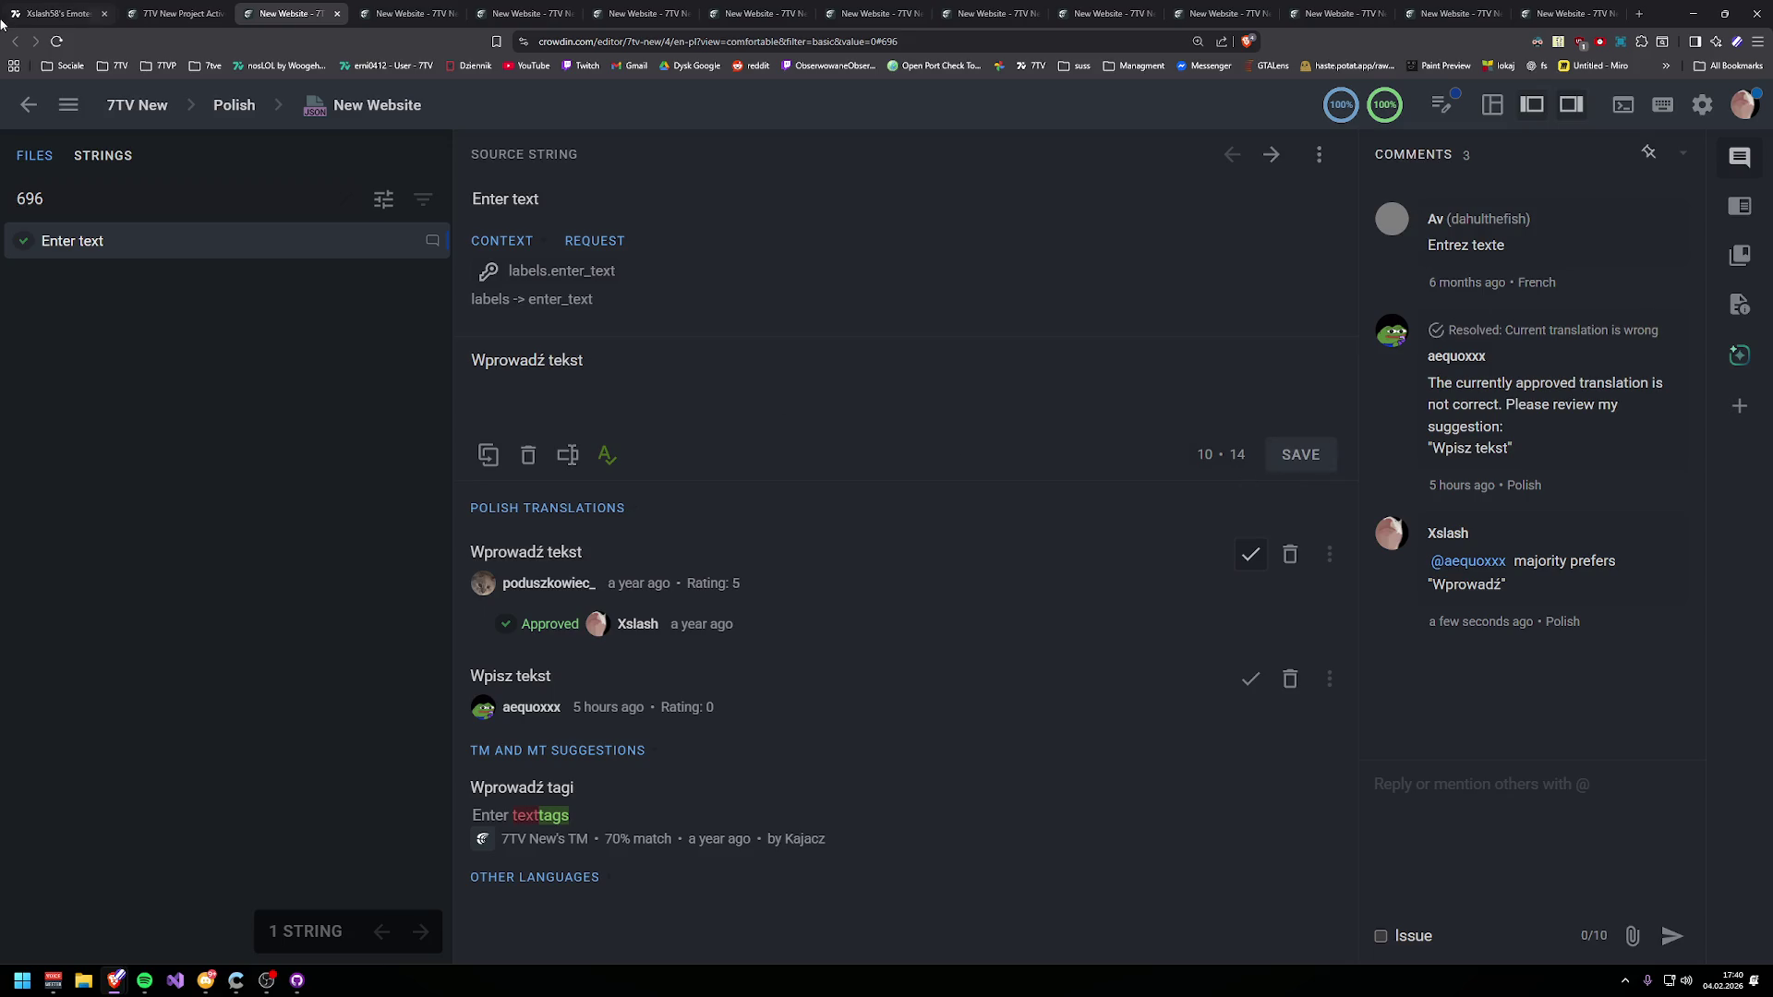
click(175, 13)
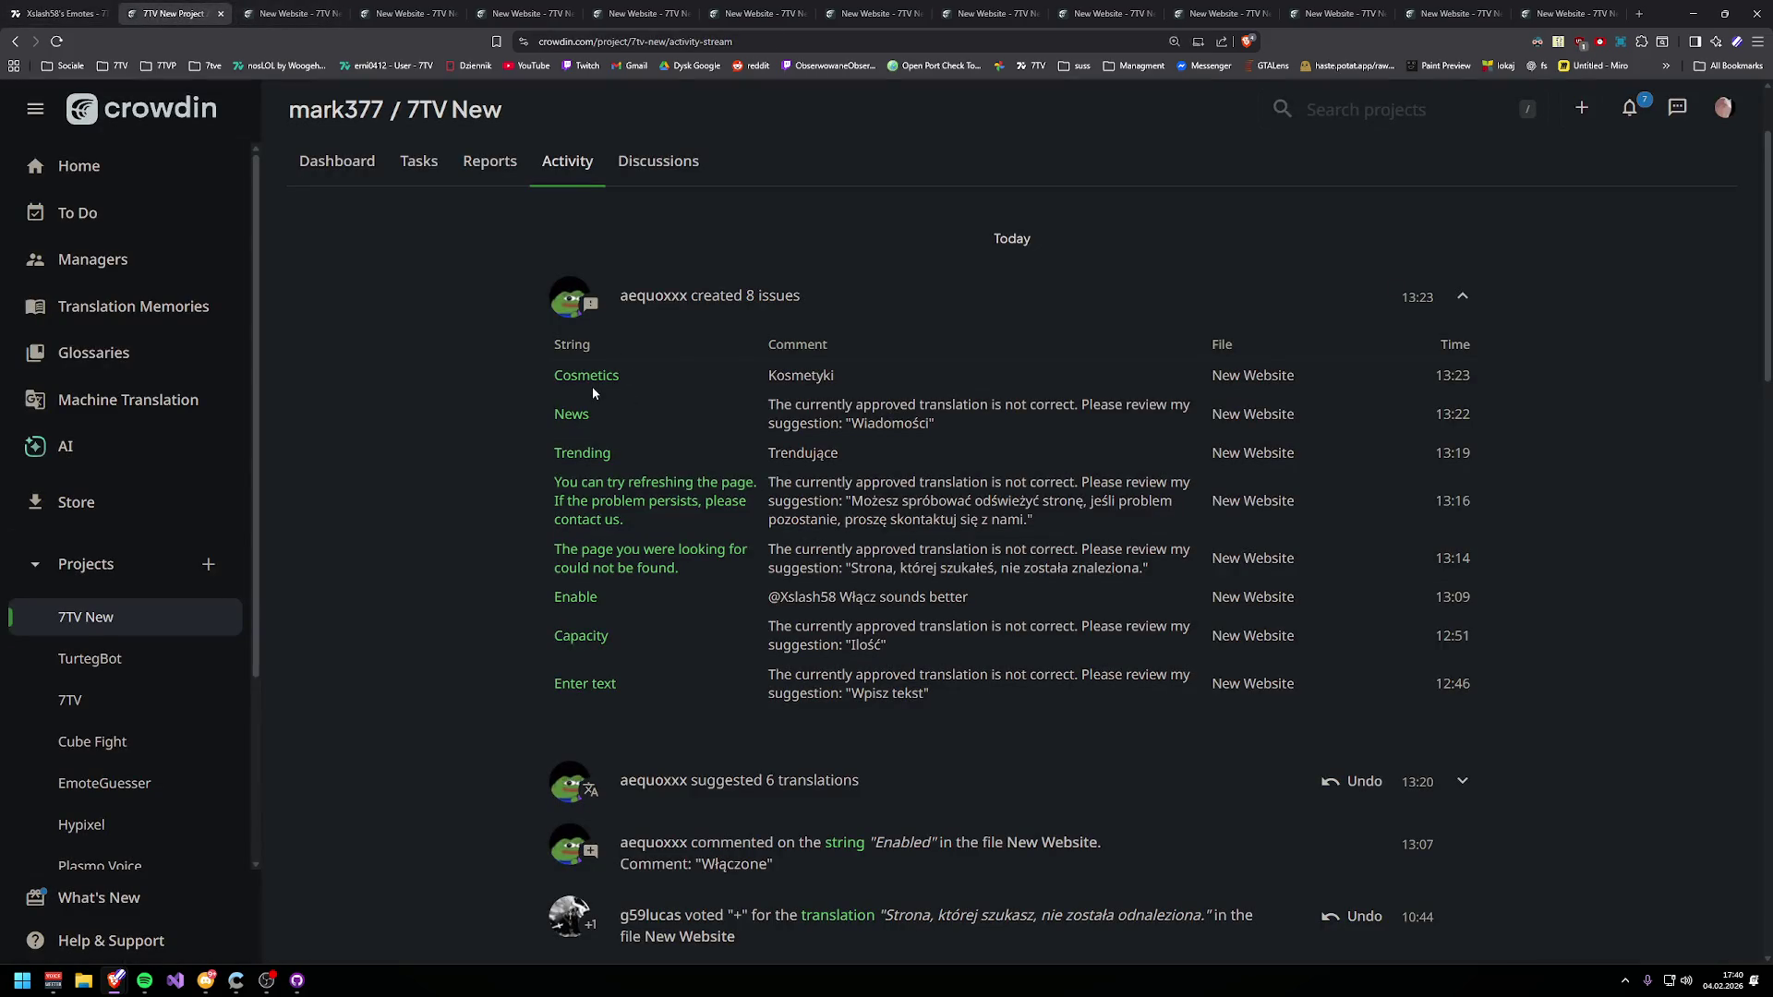
- Open the Cosmetics and News strings in new tabs and settle on the Cosmetics editor
middle_click(591, 385)
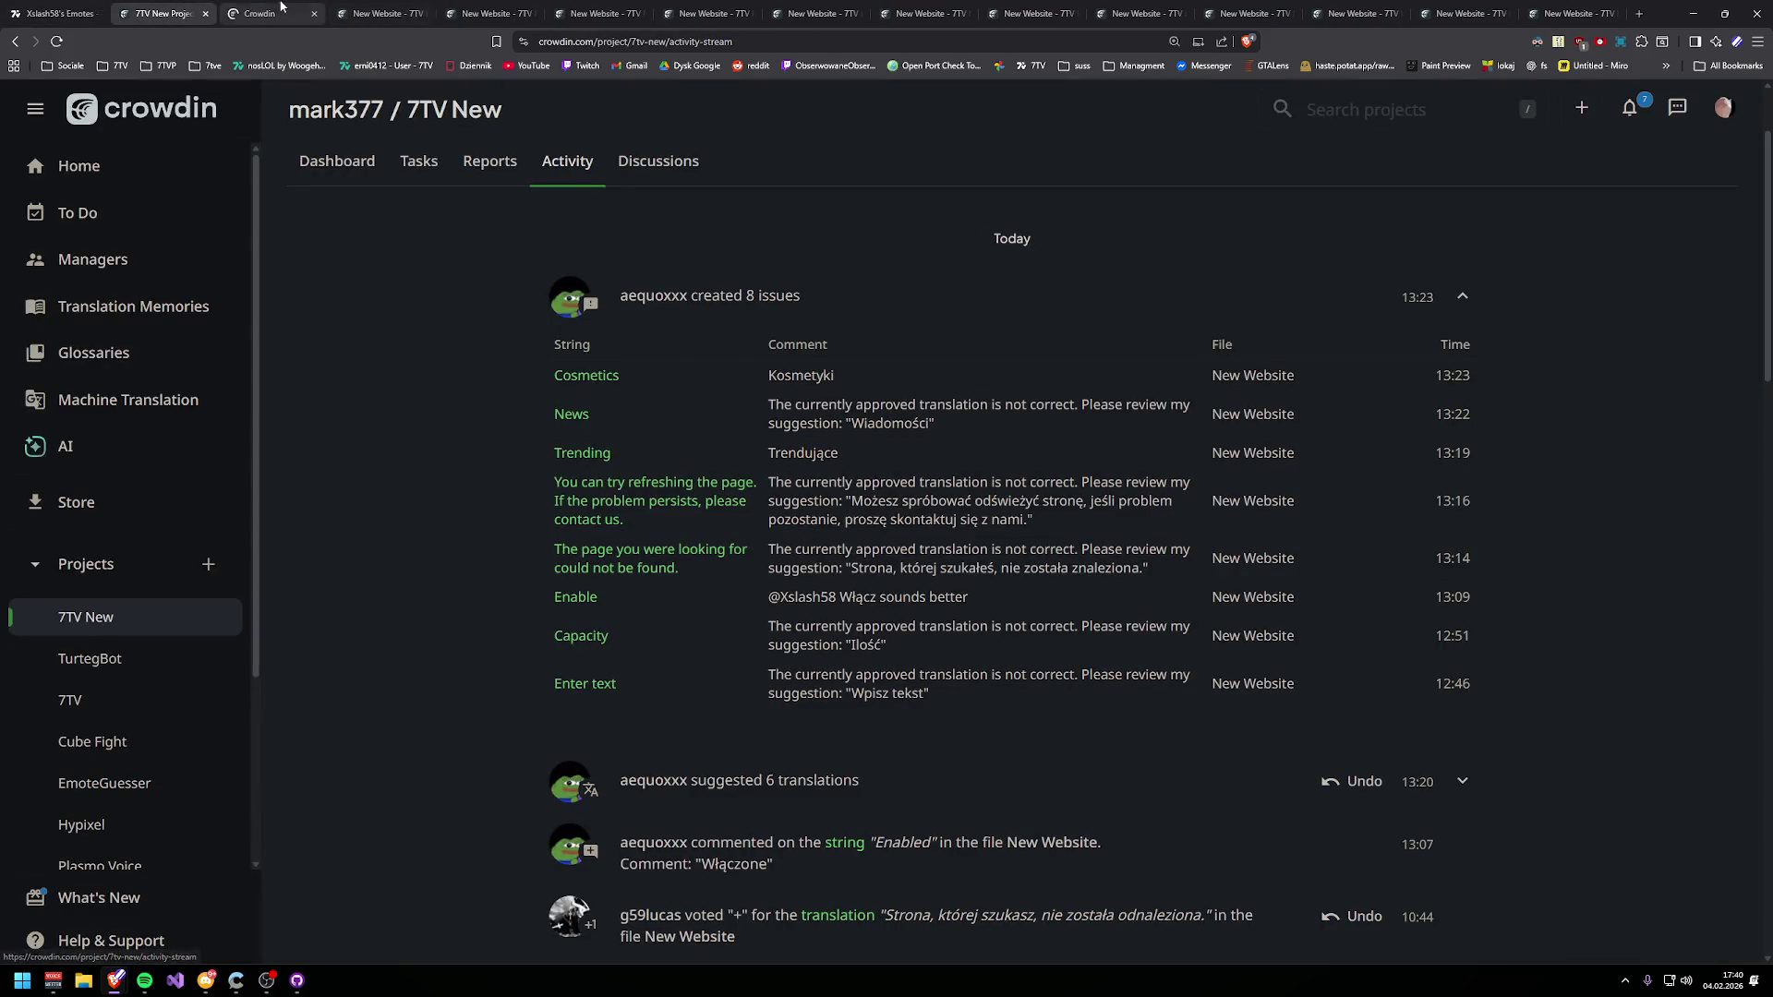
click(286, 10)
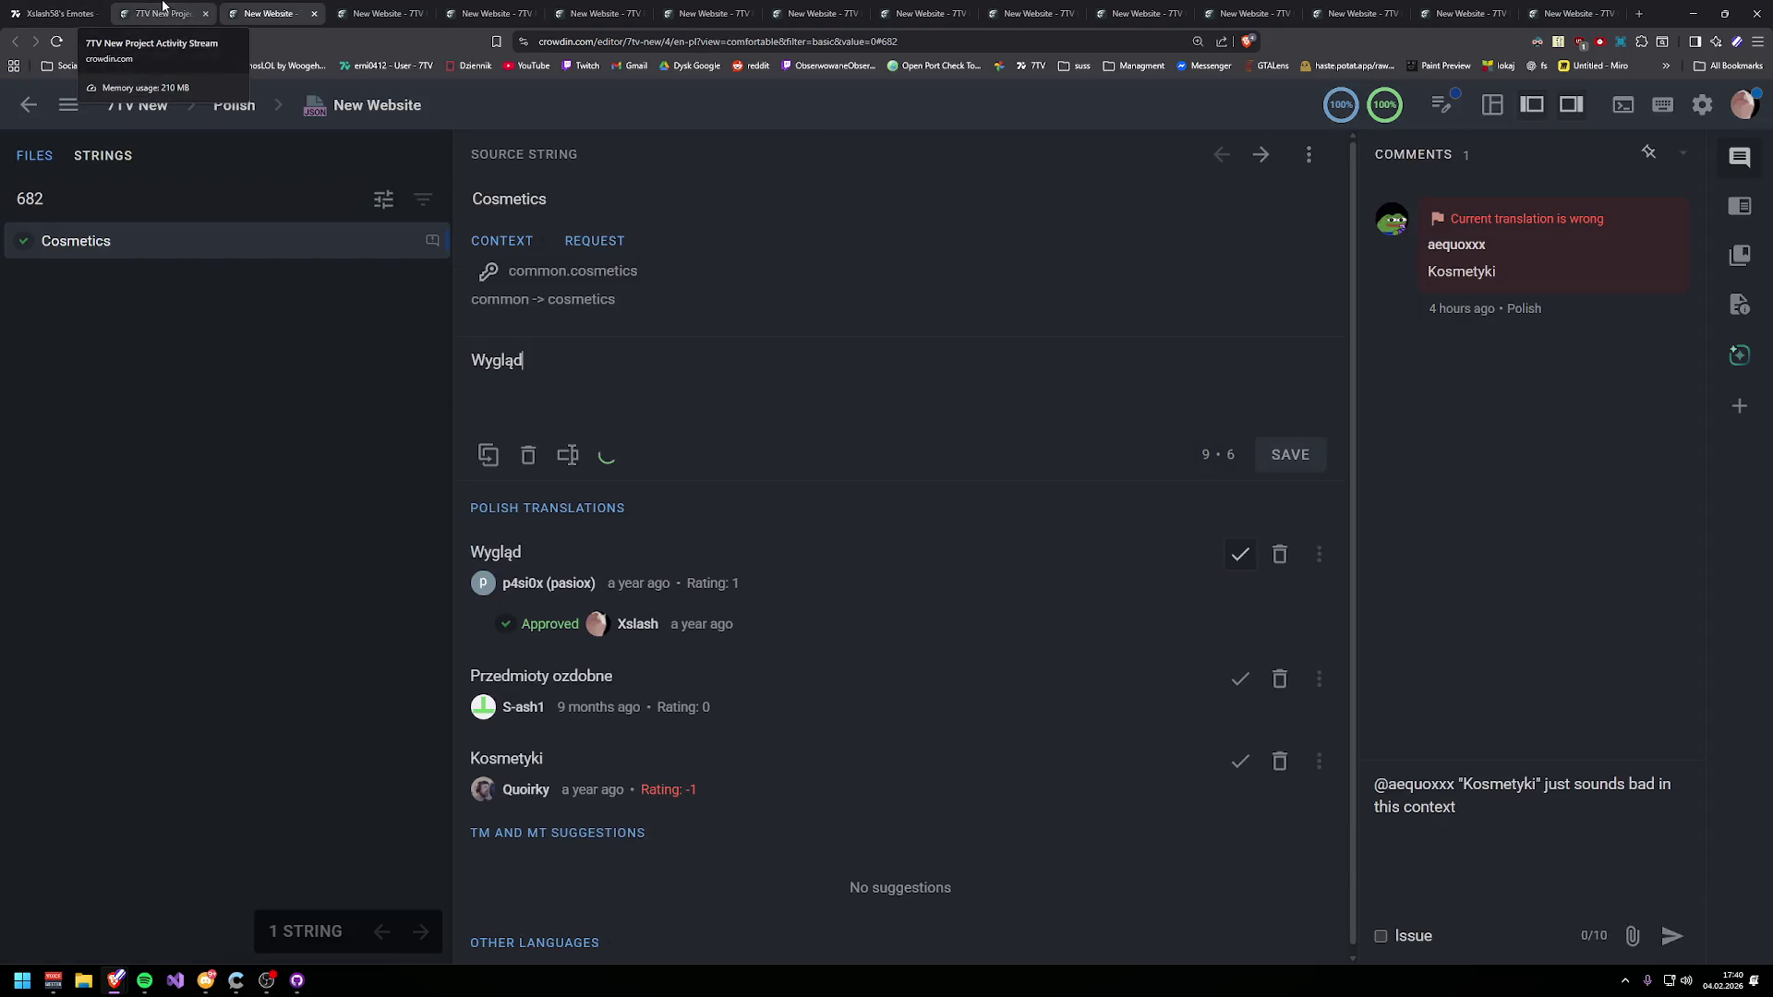
click(162, 9)
middle_click(588, 417)
click(252, 13)
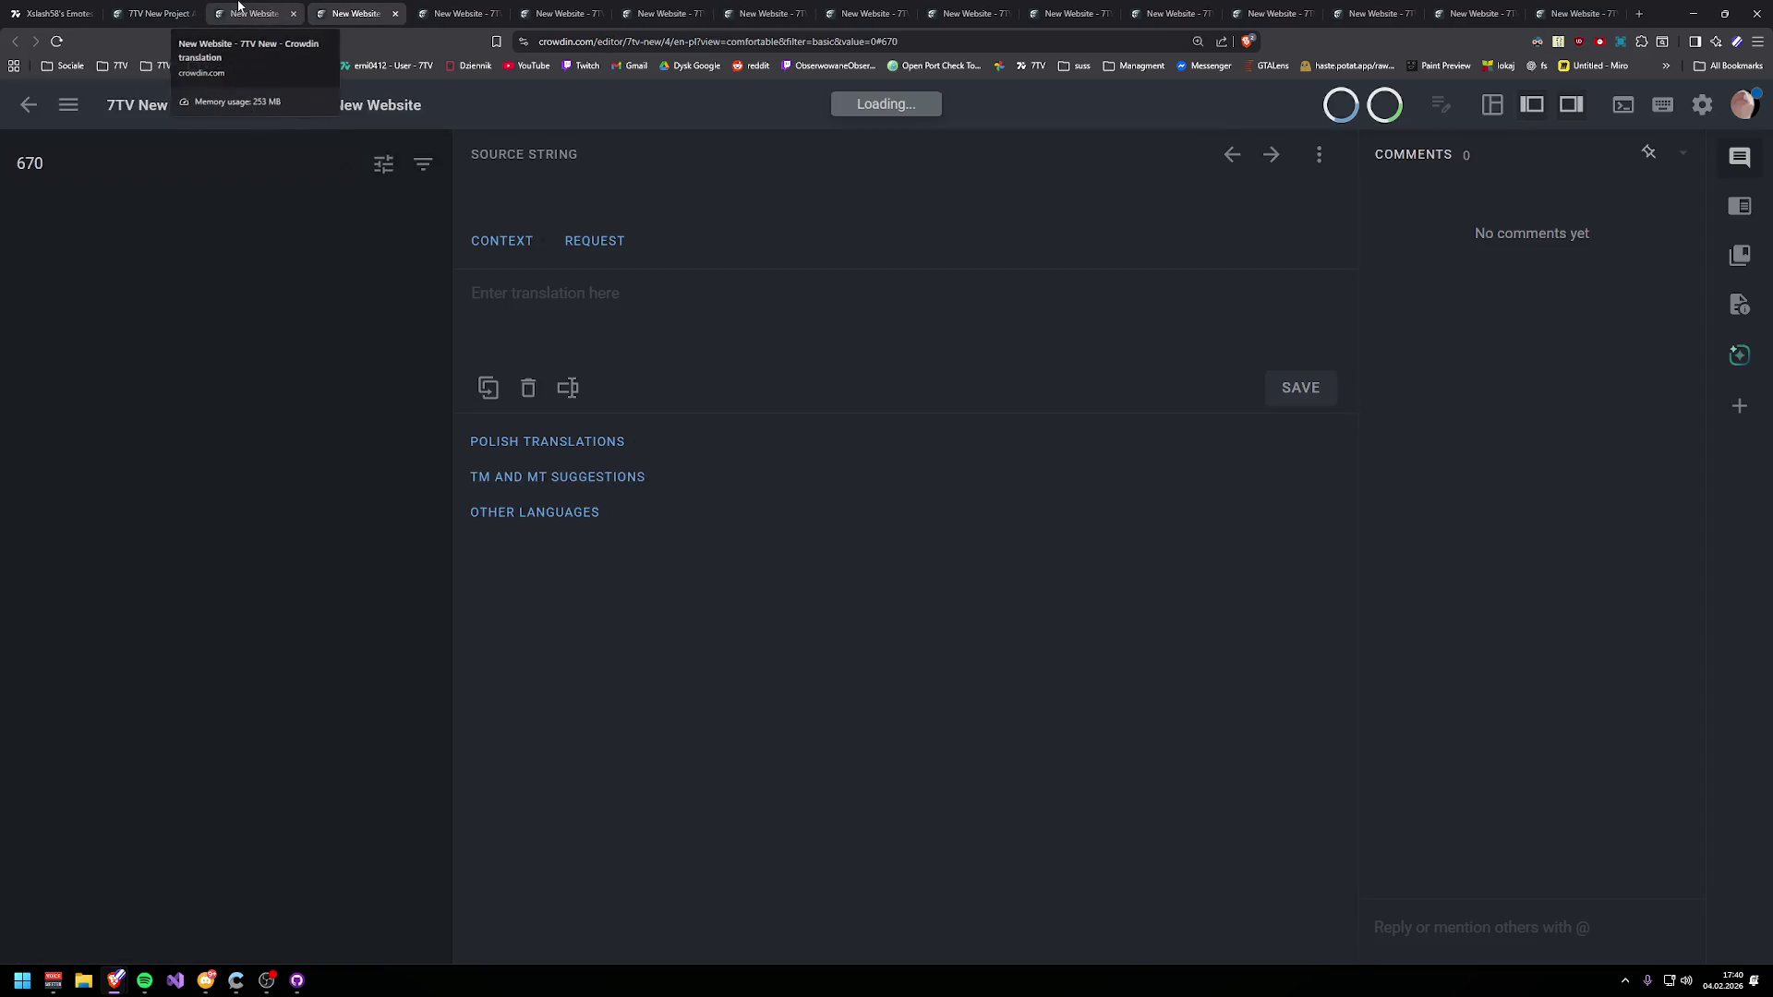
click(238, 7)
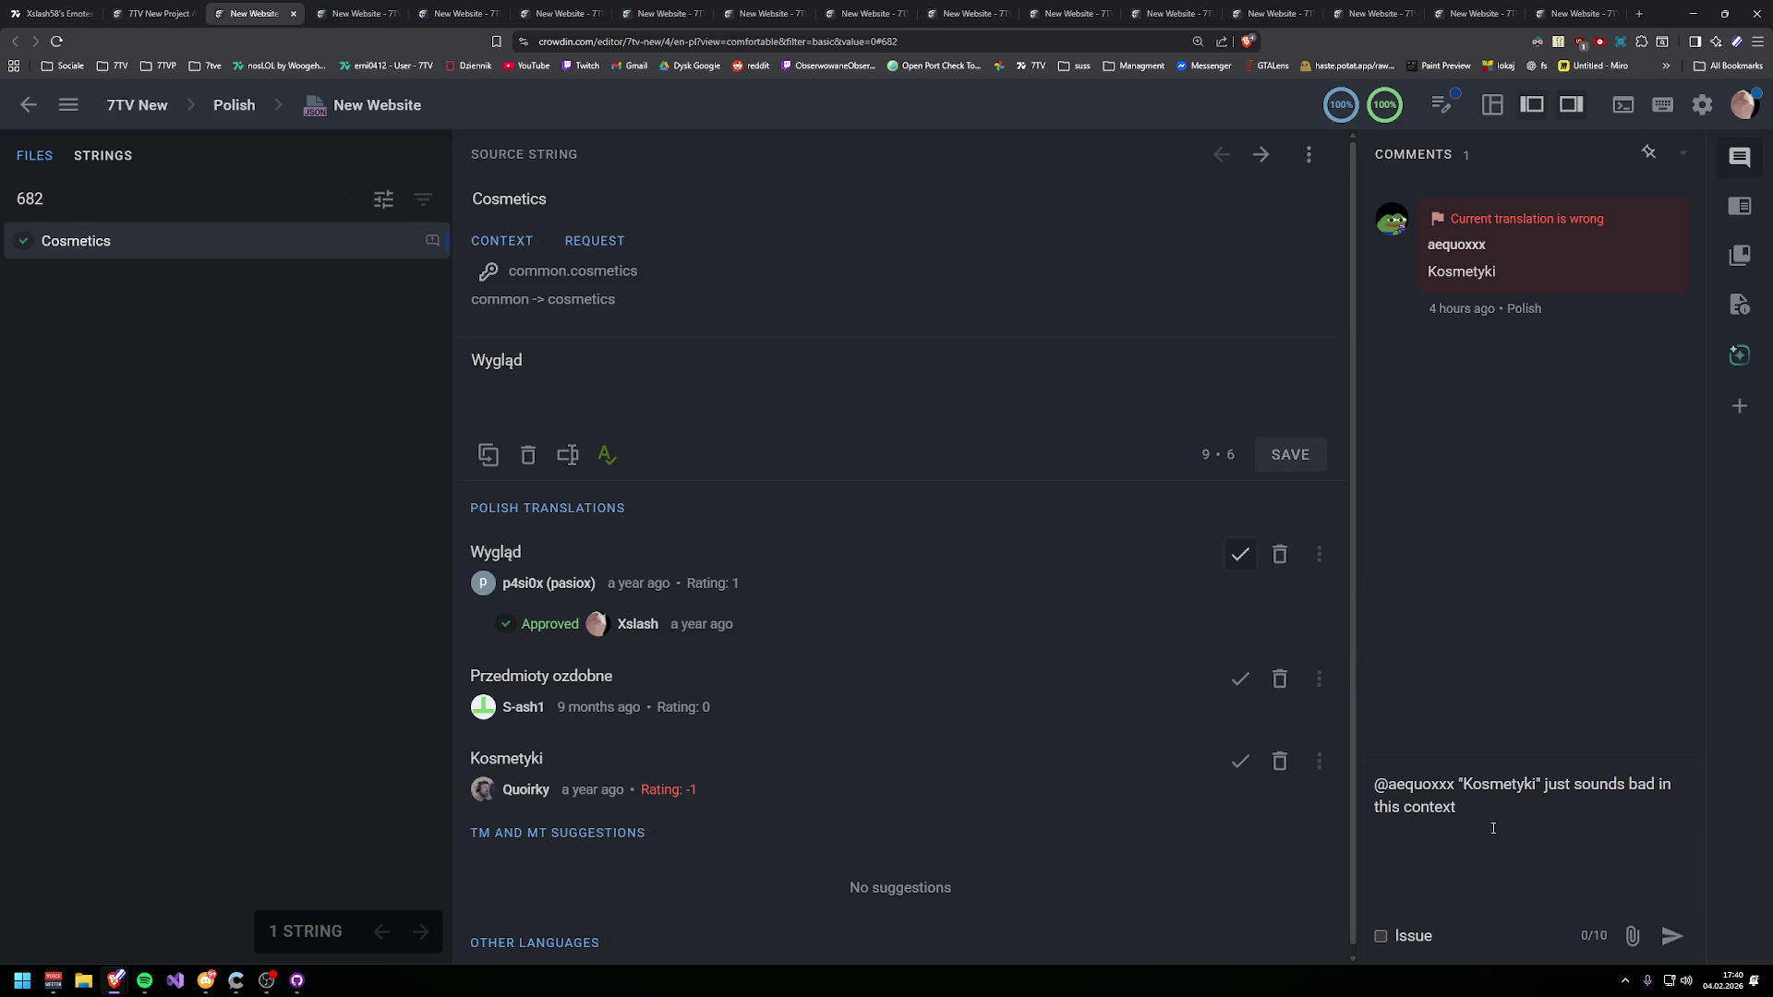
- Reply that "Kosmetyki" sounds like perfume, resolve the issue, and return to the activity stream
text(, like you are talk)
text(ing about some kind of)
text( perfume)
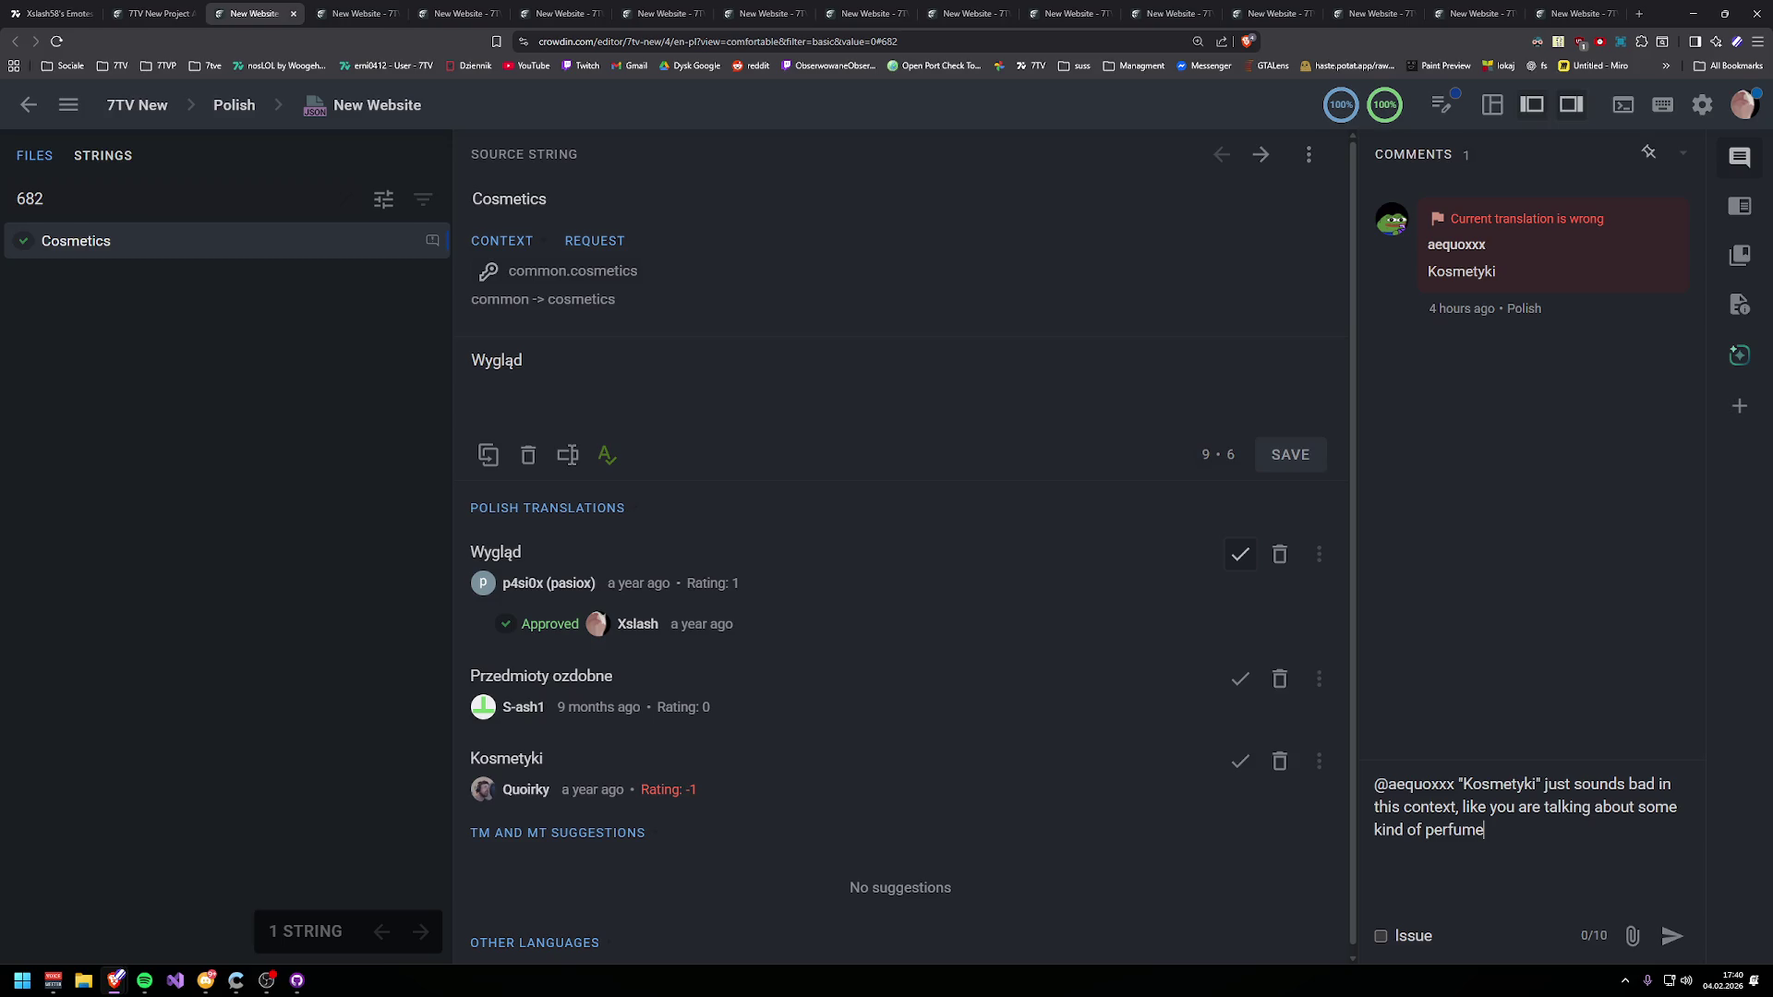
click(1674, 937)
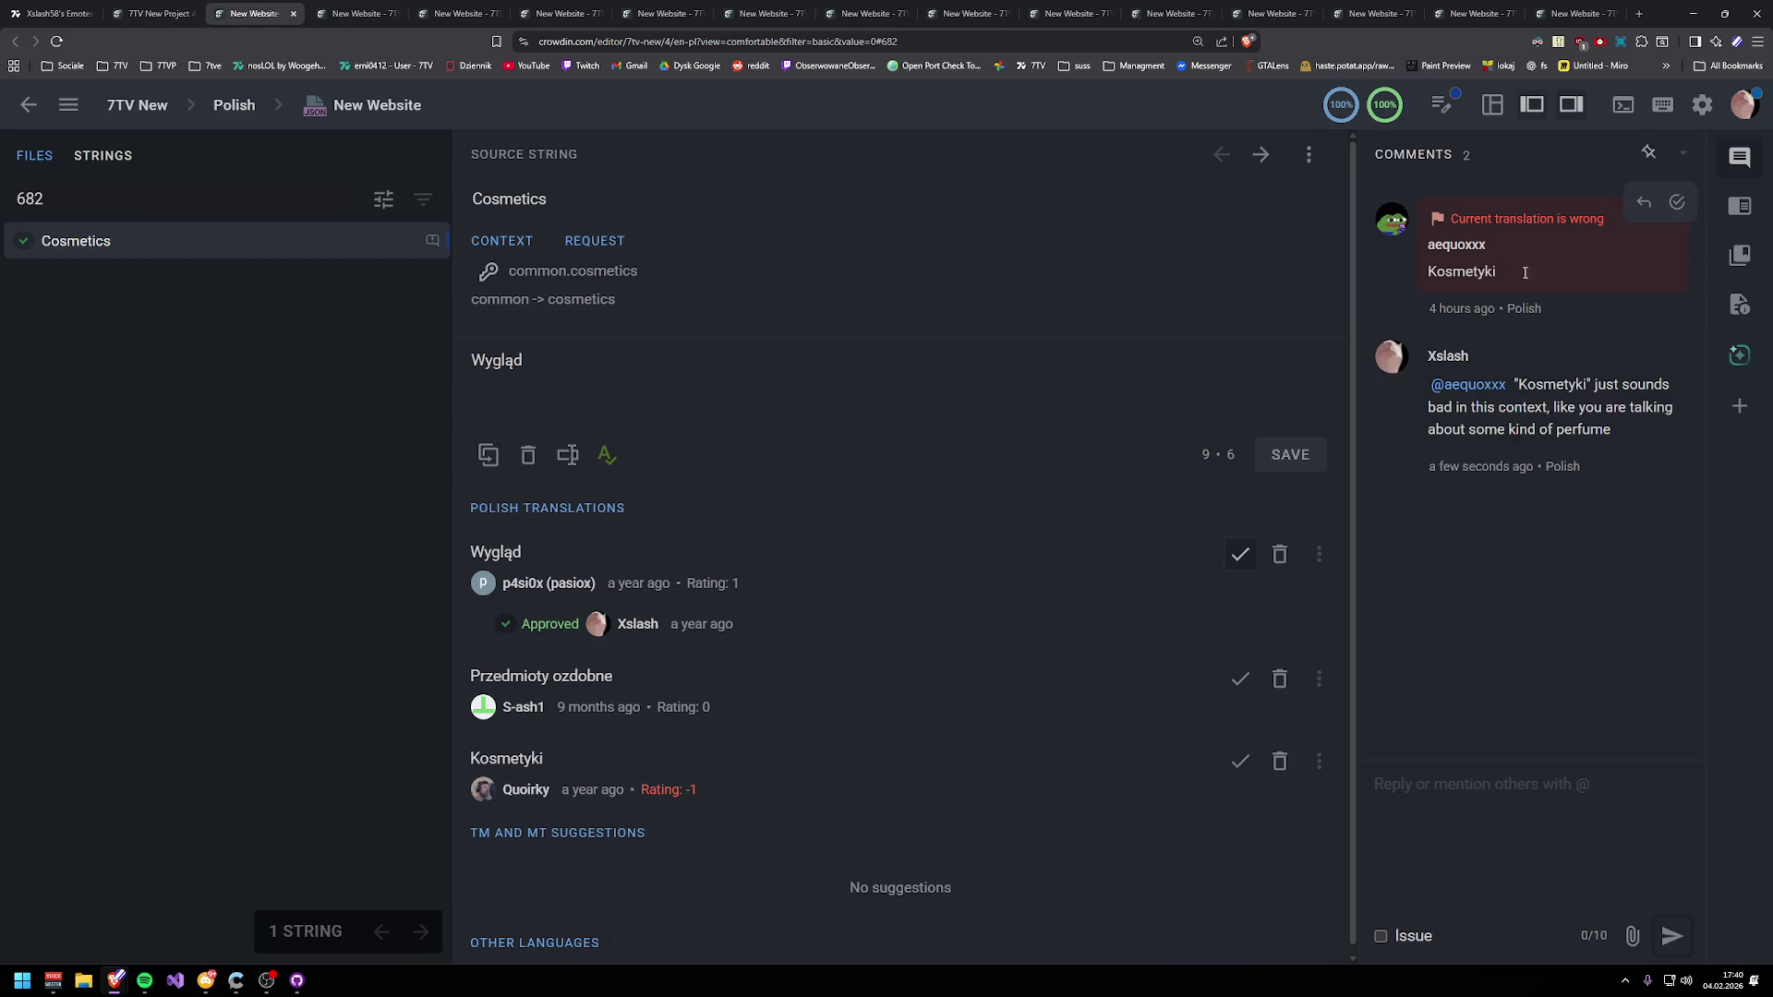
click(1677, 203)
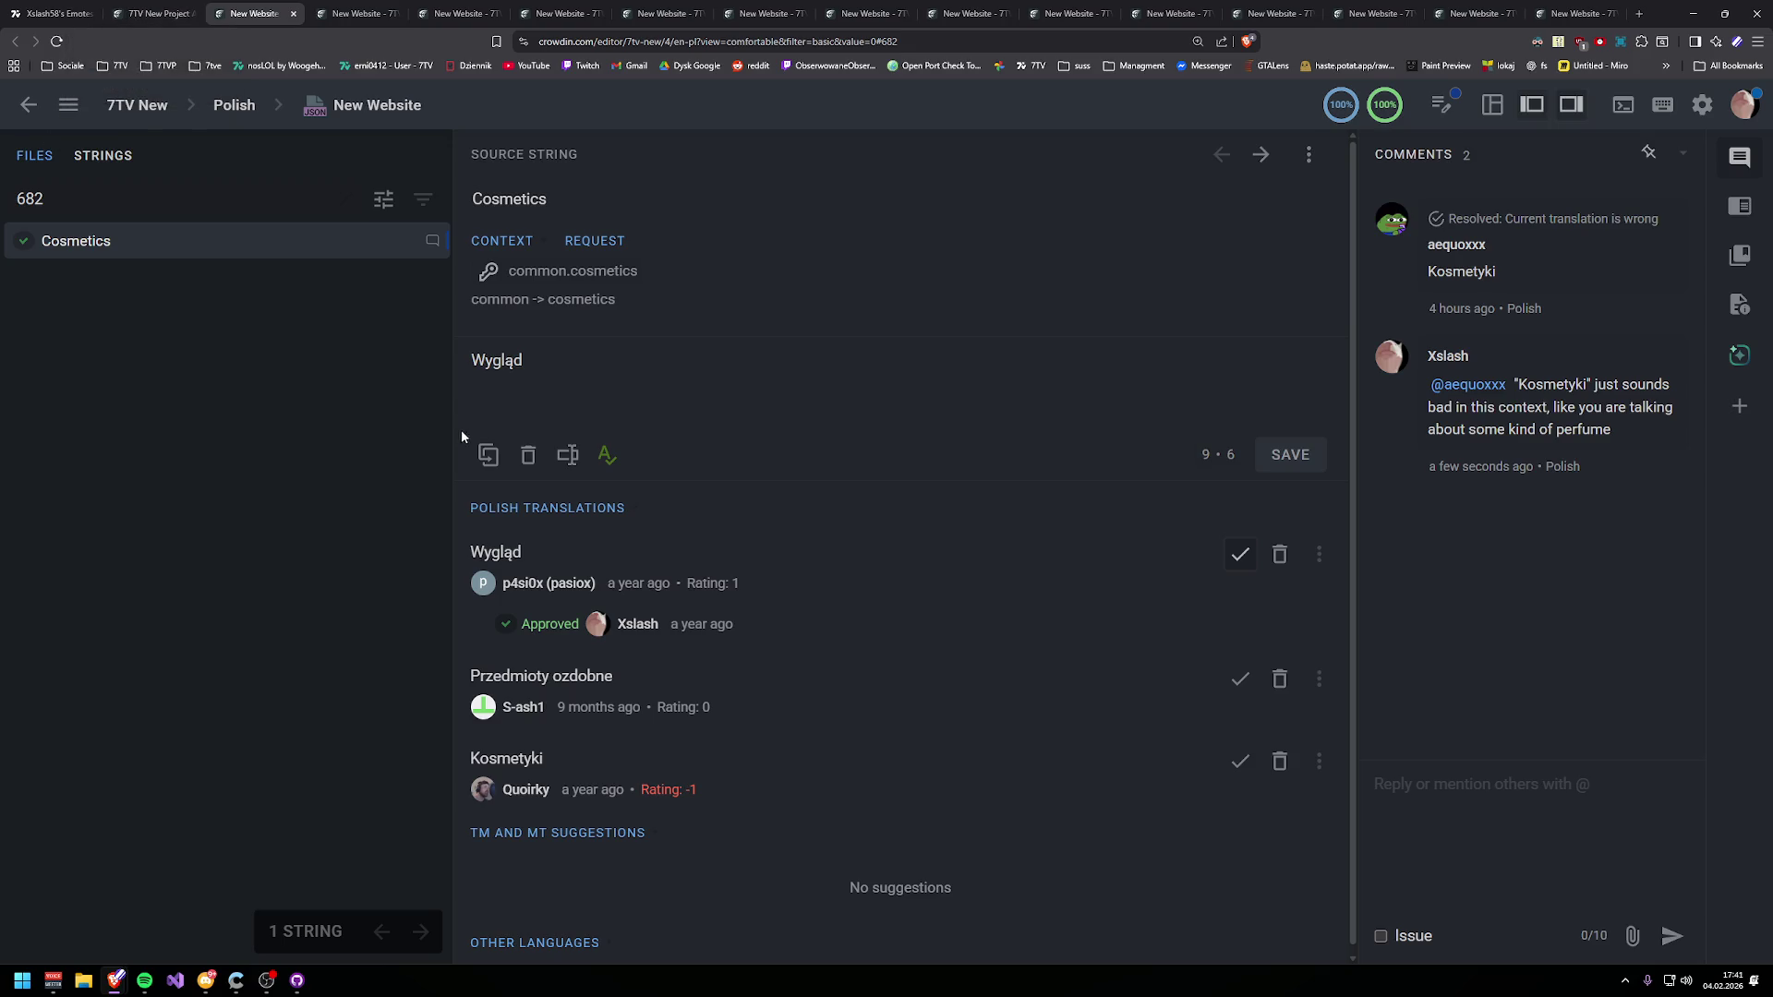
click(152, 13)
click(56, 13)
click(152, 13)
- Reload the activity stream and expand the 8 created issues and 6 suggested translations
click(54, 42)
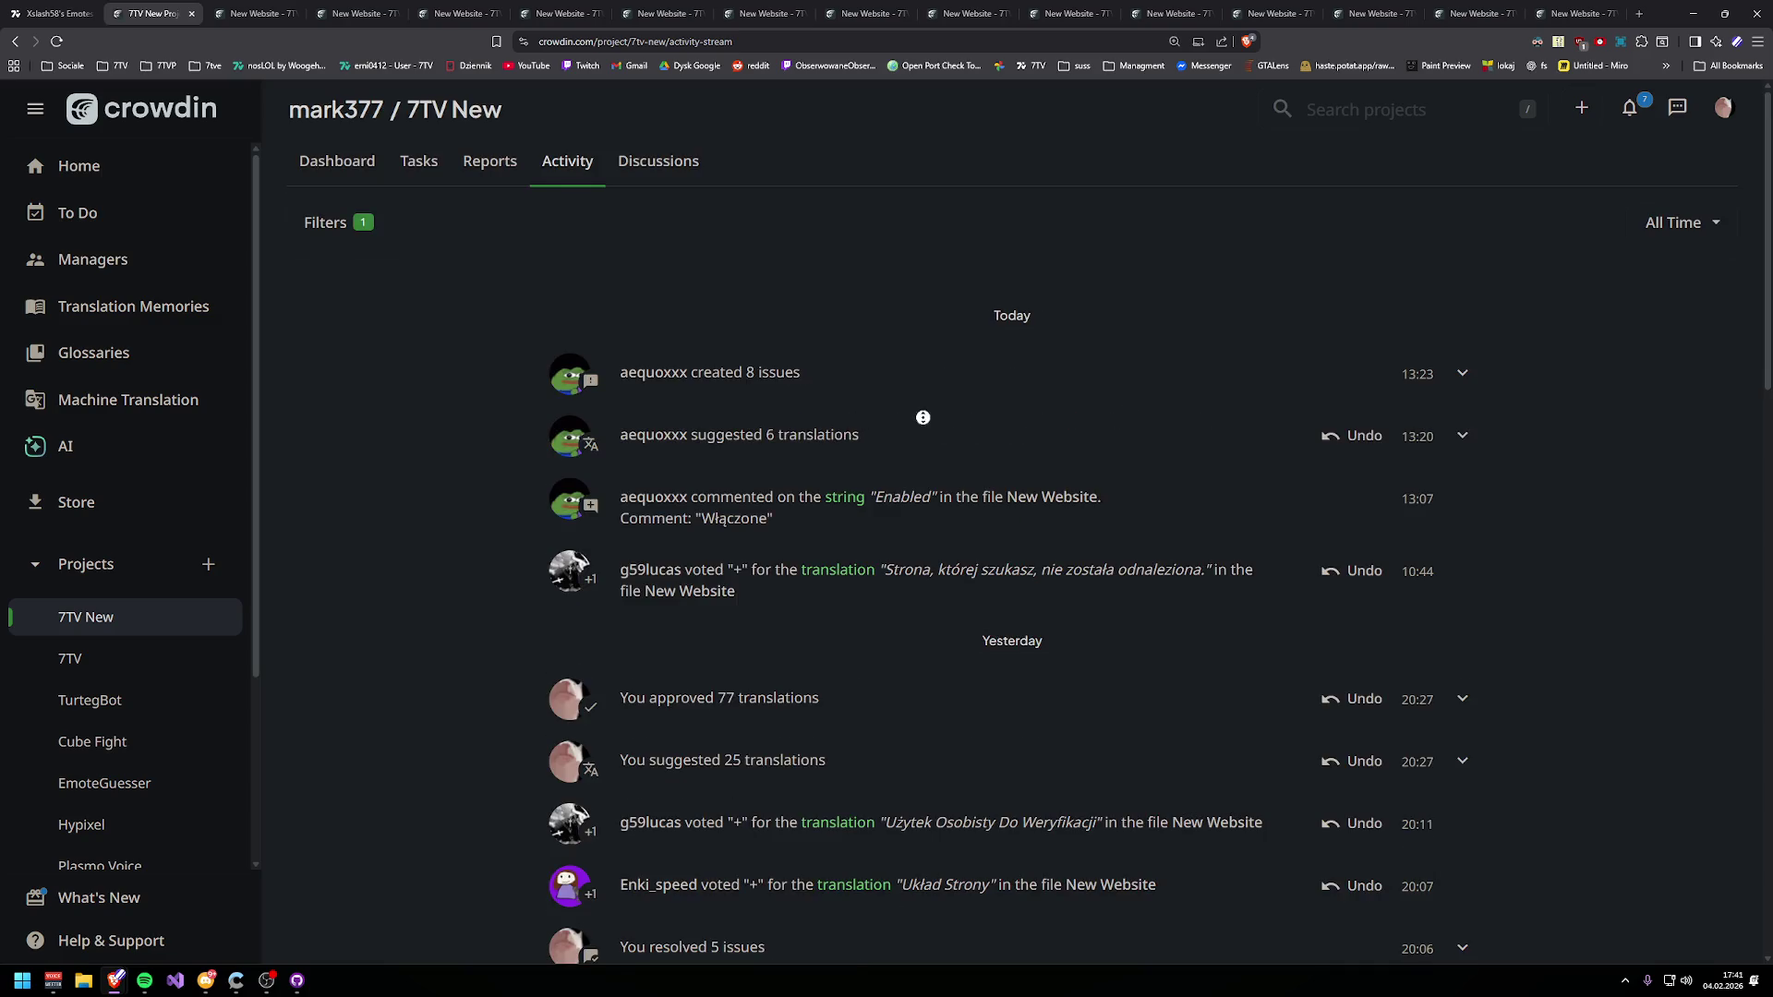
scroll(923, 413, down, 2)
click(1462, 174)
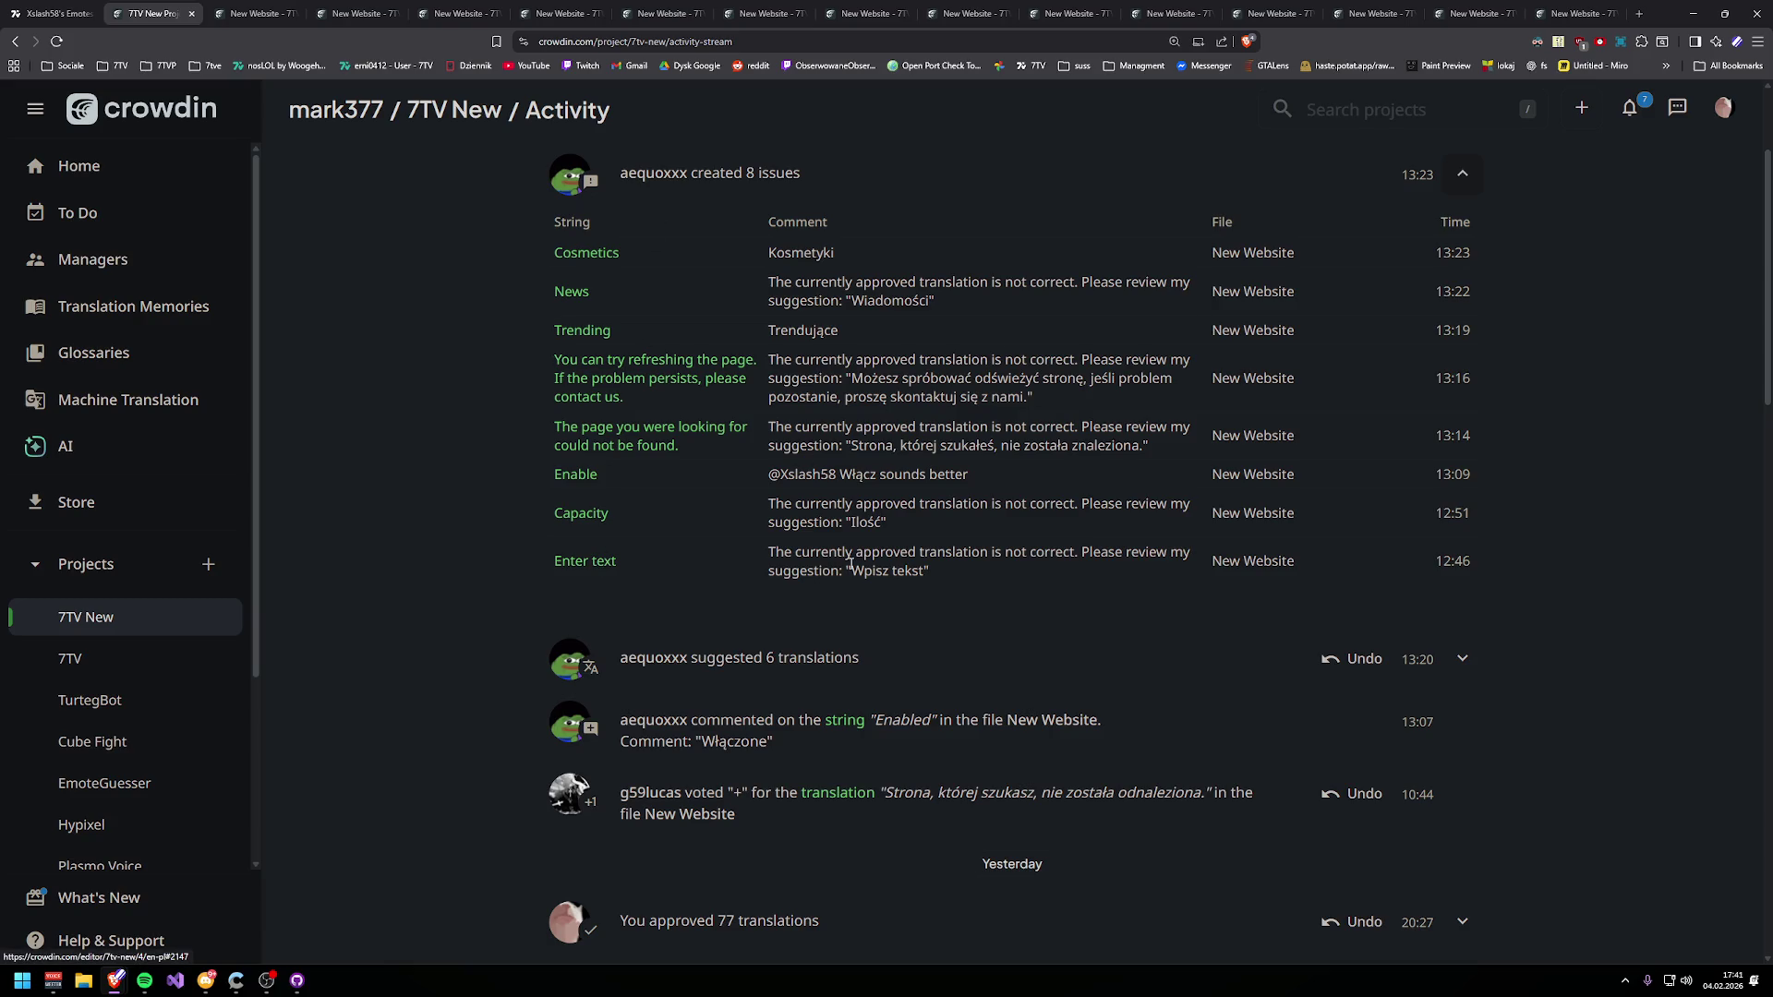
scroll(850, 564, down, 1)
scroll(852, 583, up, 1)
click(1463, 685)
scroll(1047, 708, down, 3)
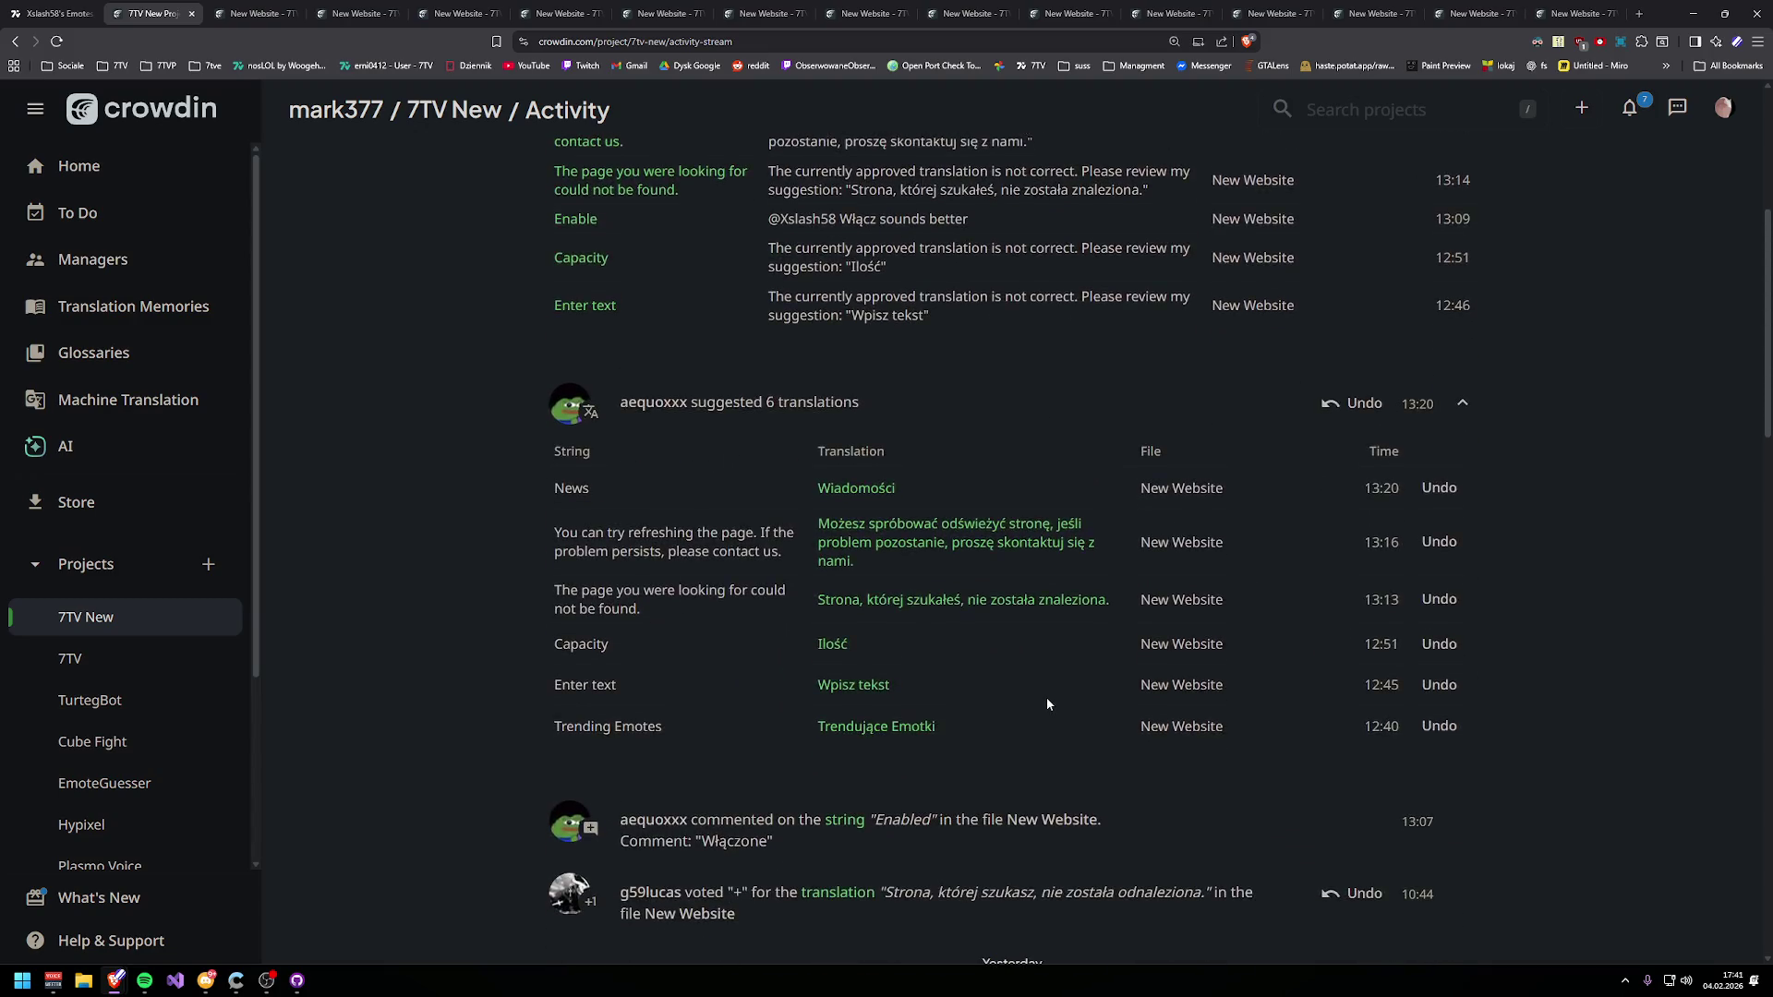
scroll(1047, 707, down, 1)
scroll(1040, 695, down, 9)
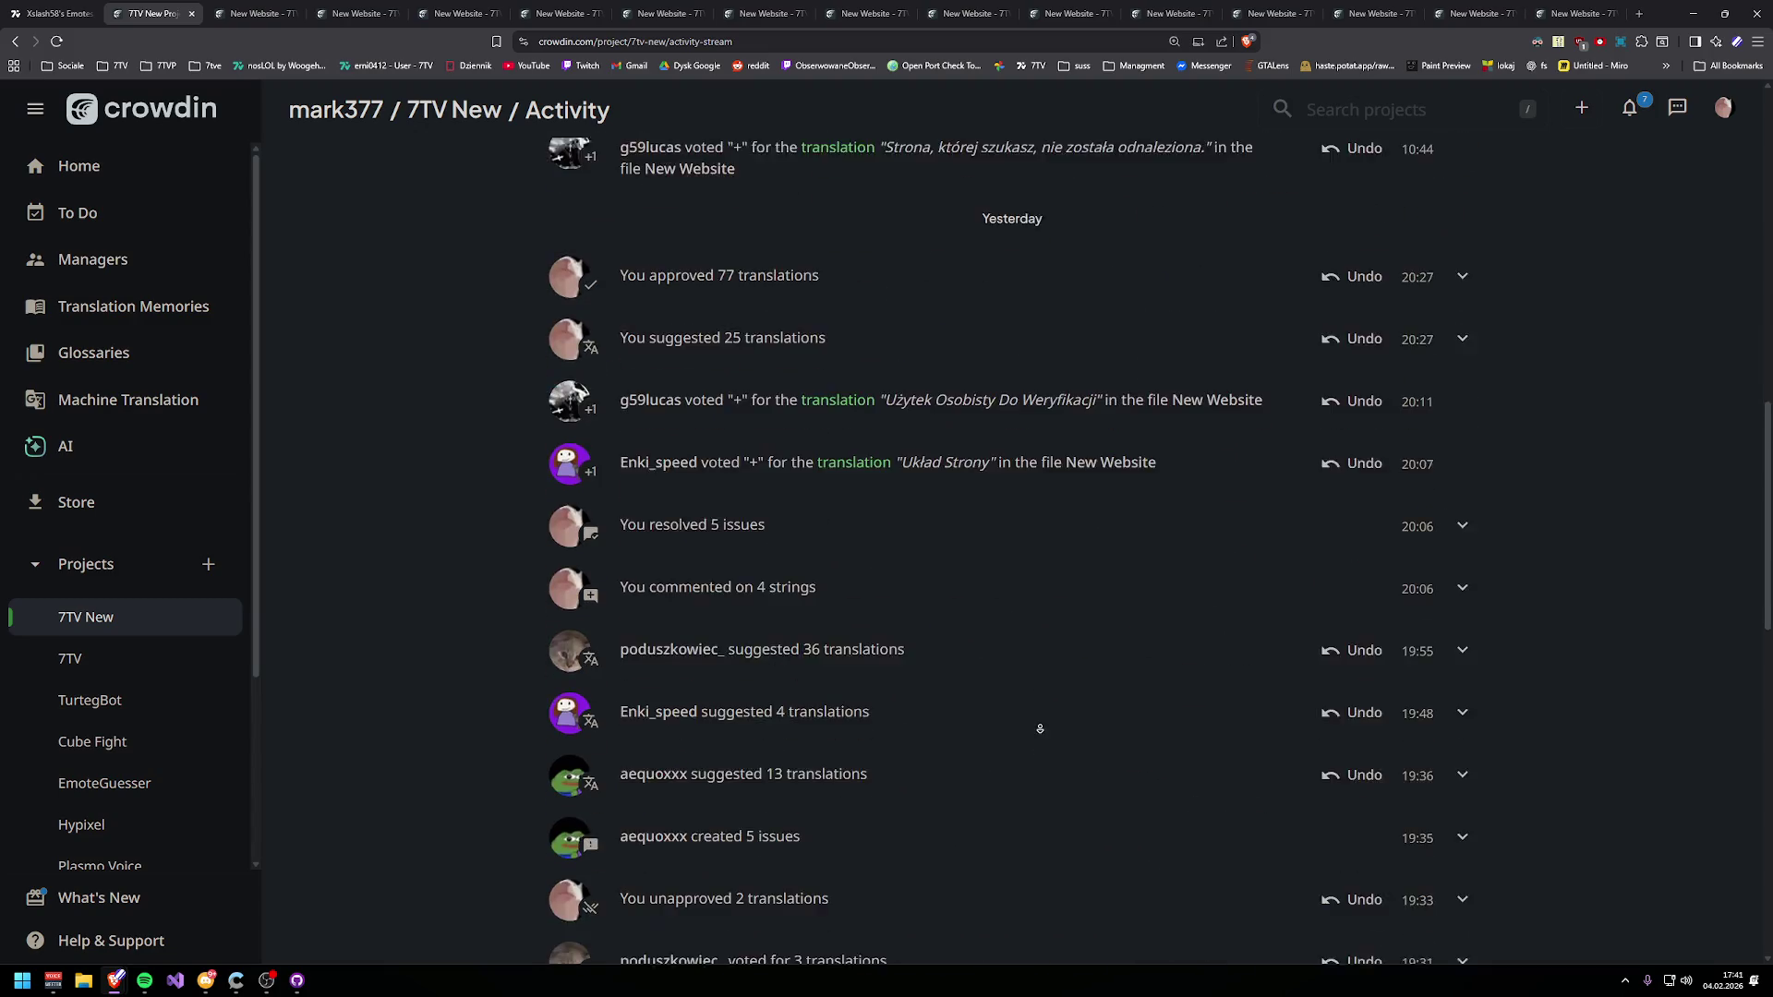
scroll(1033, 726, down, 4)
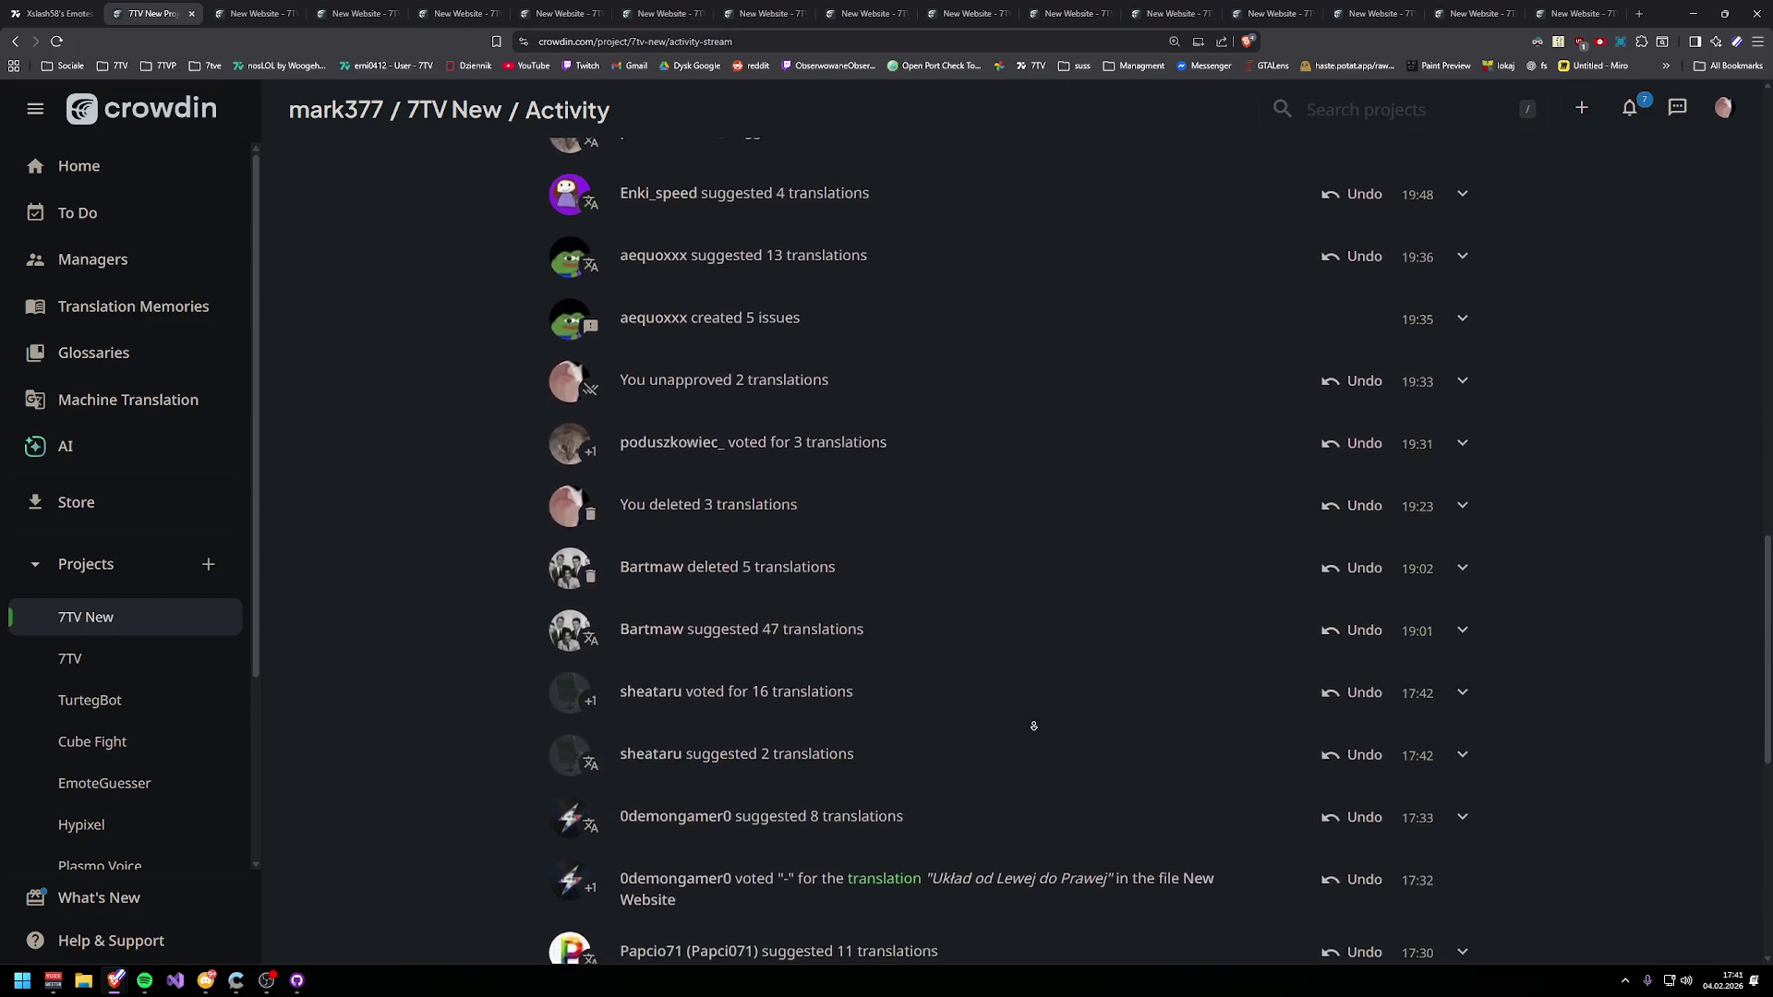
scroll(1033, 726, down, 7)
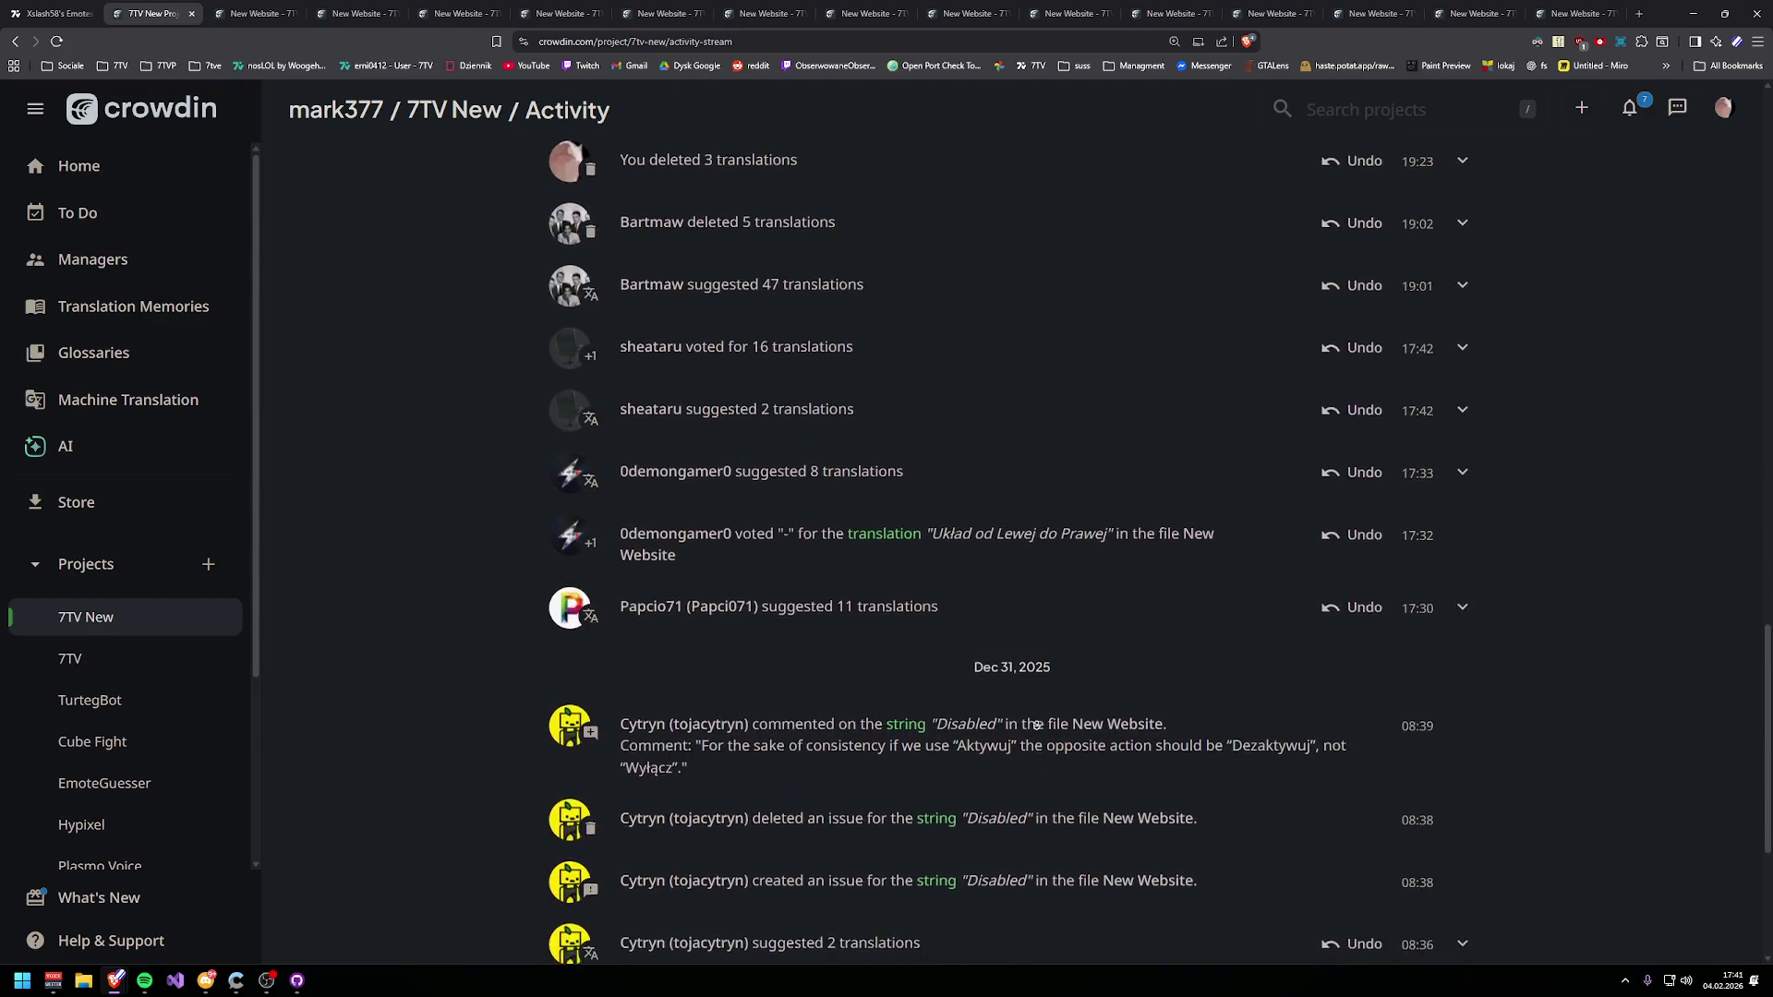
scroll(1054, 674, up, 1)
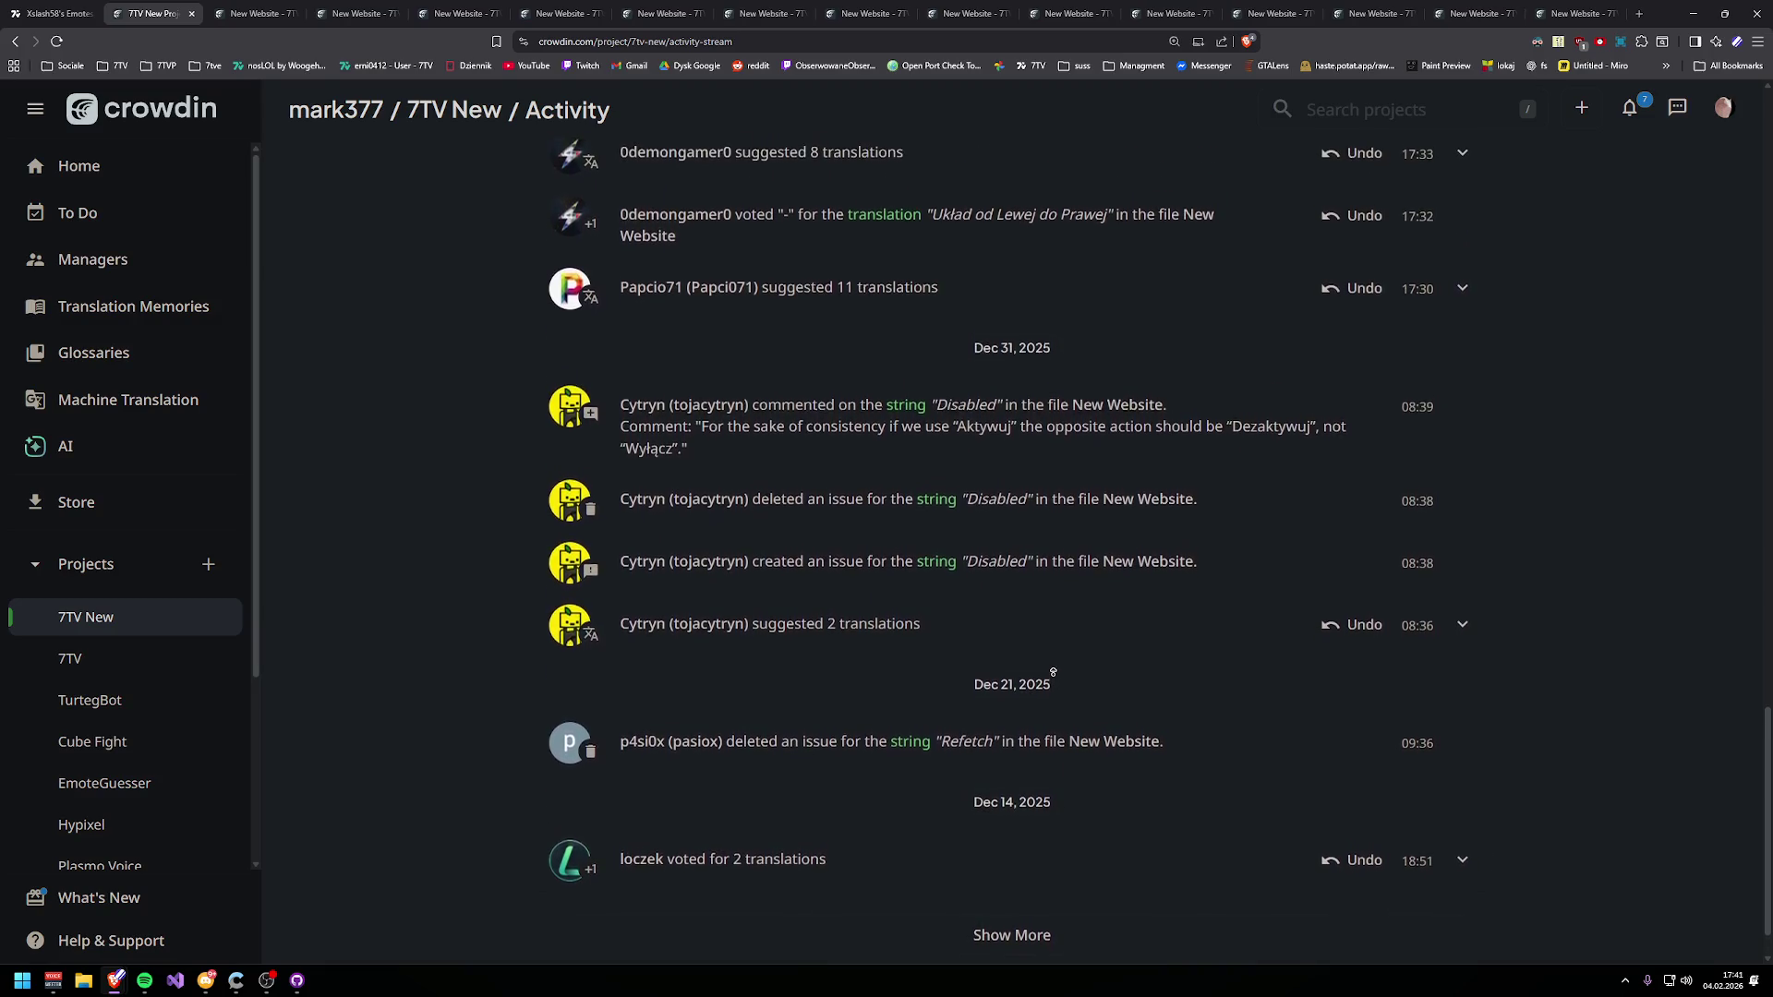
scroll(1053, 673, up, 1)
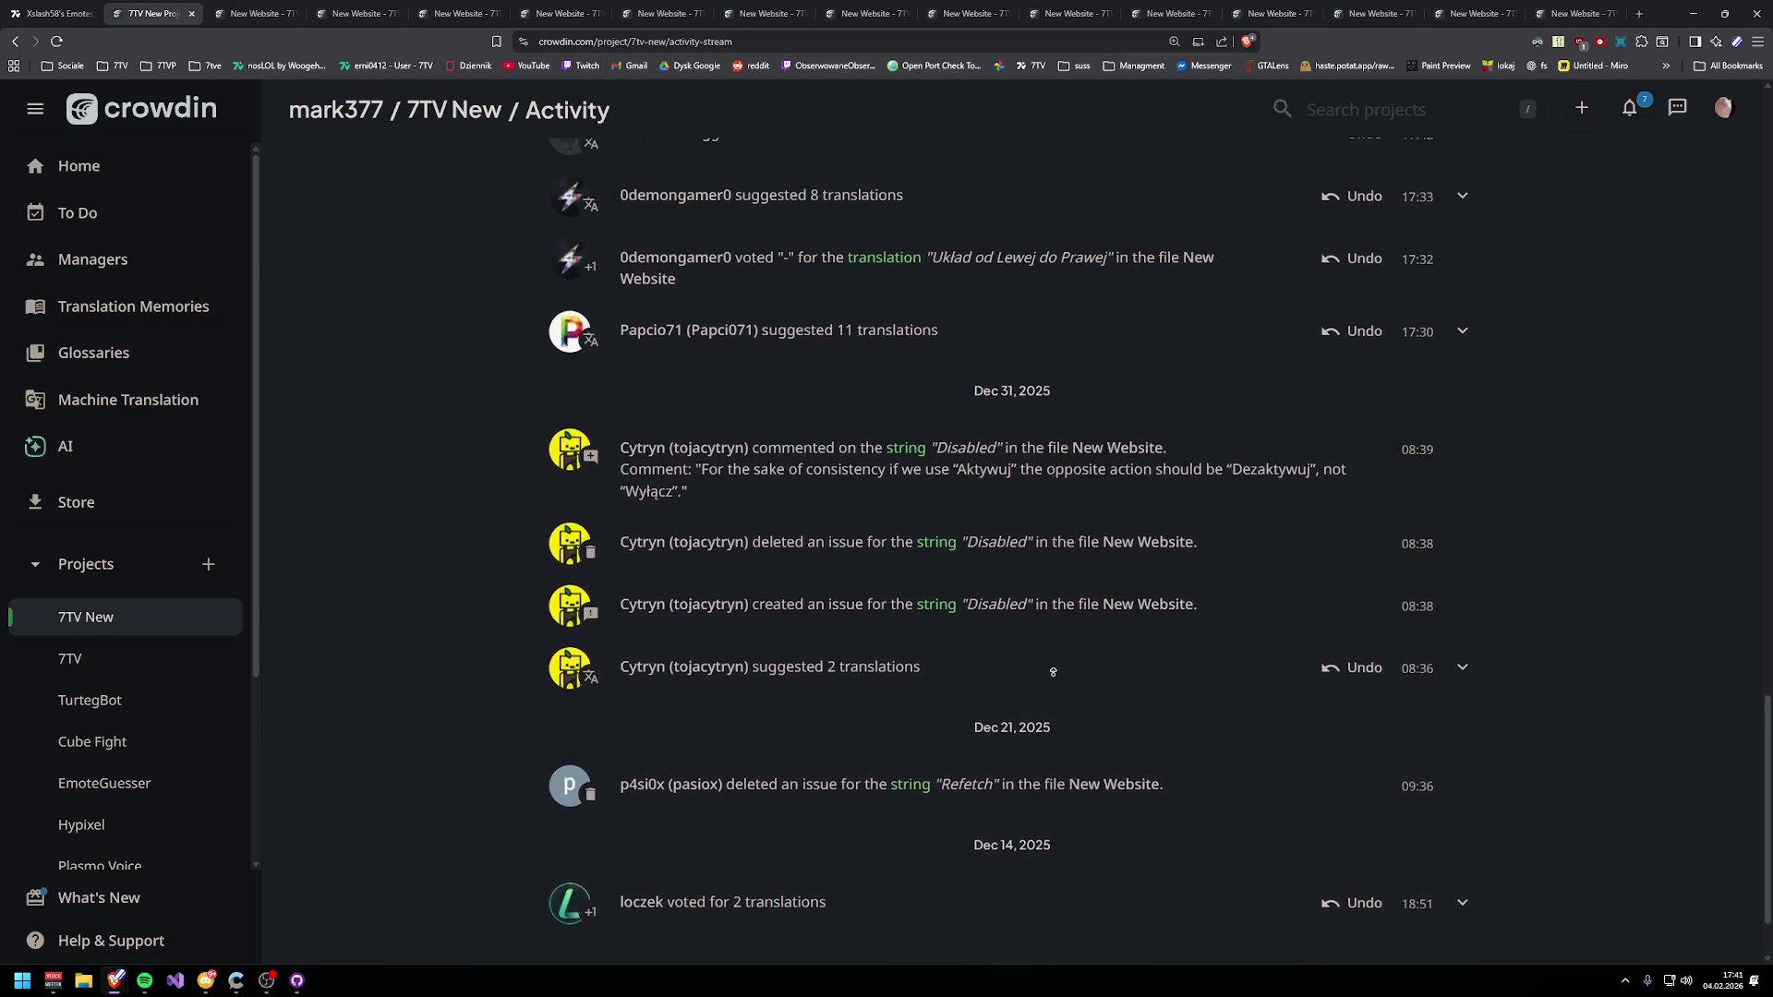
- Open the Disabled and Trending Emotes strings from the feed in new editor tabs
middle_click(905, 470)
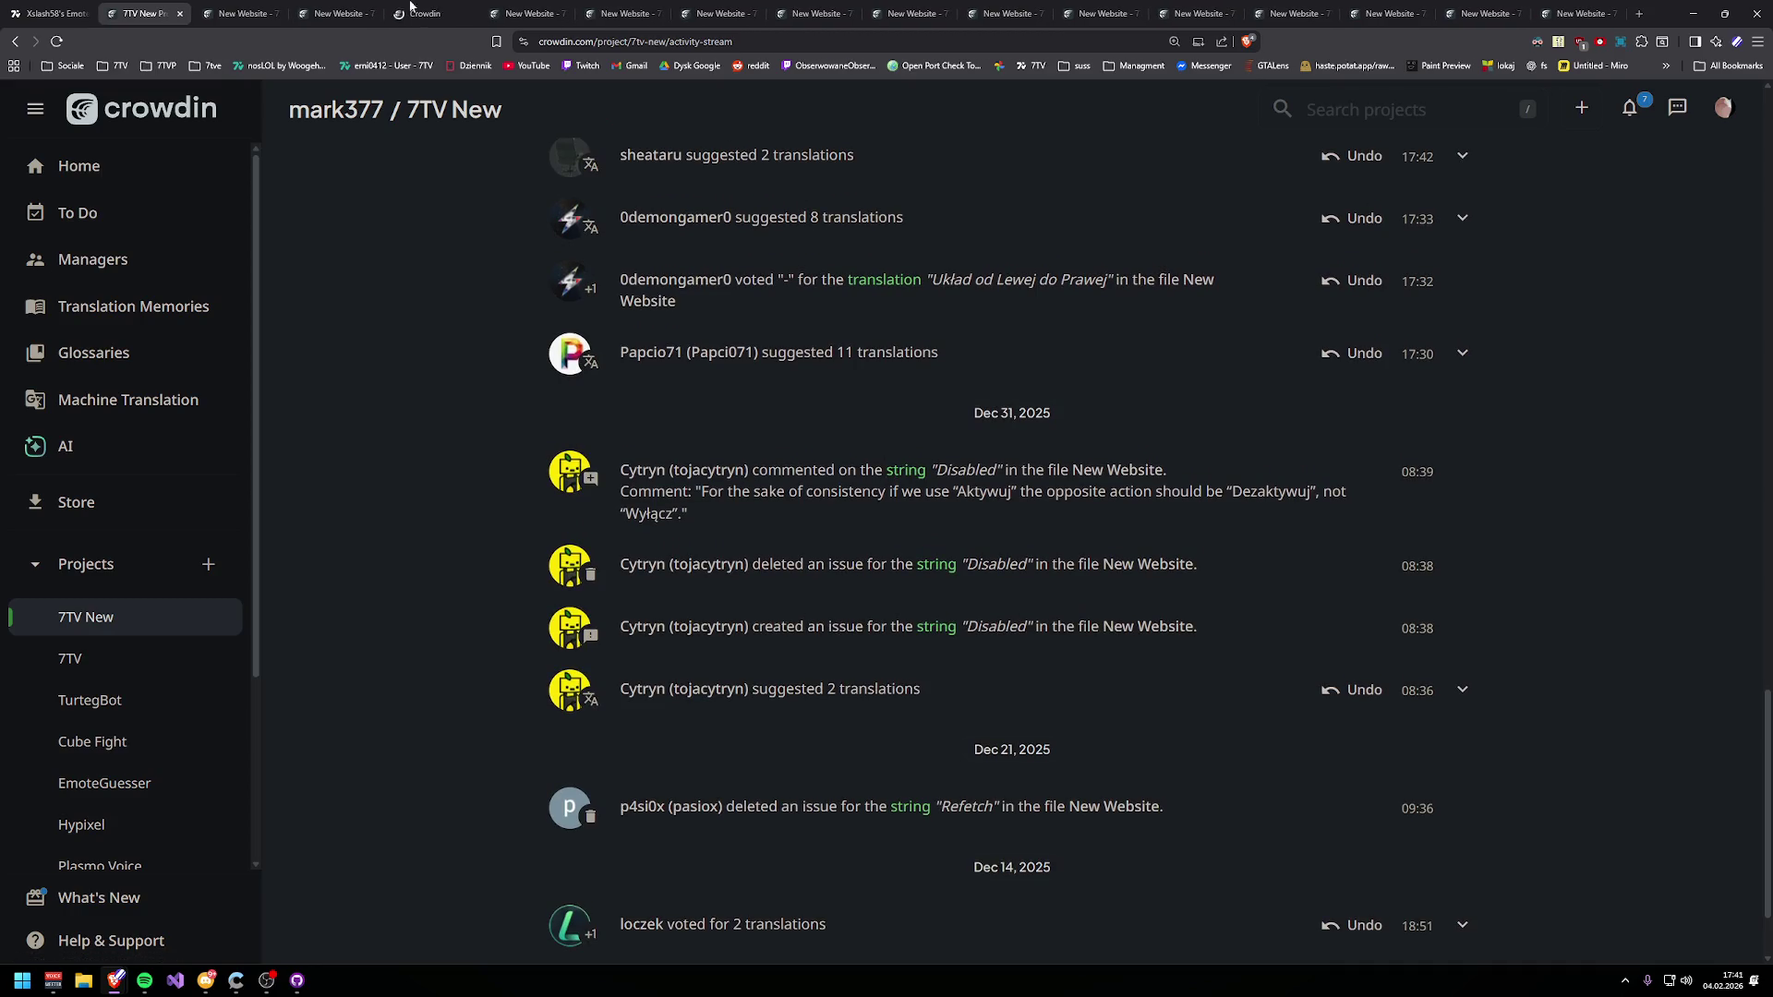
click(436, 7)
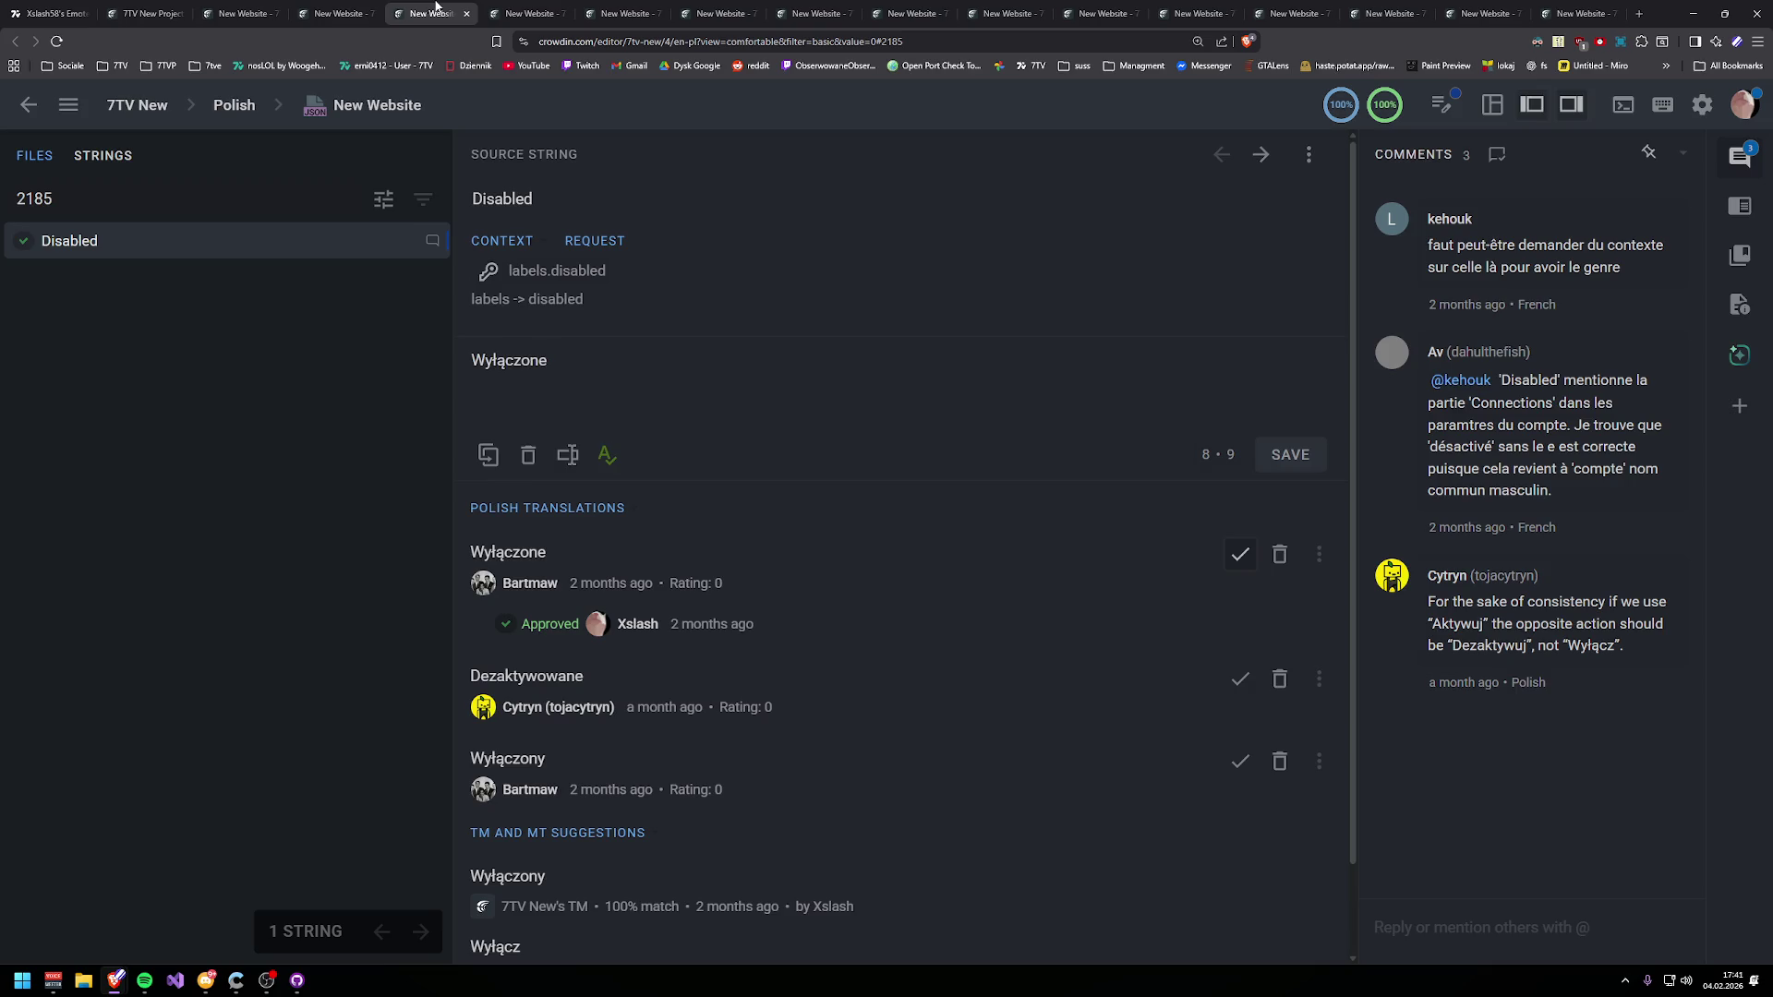
click(139, 13)
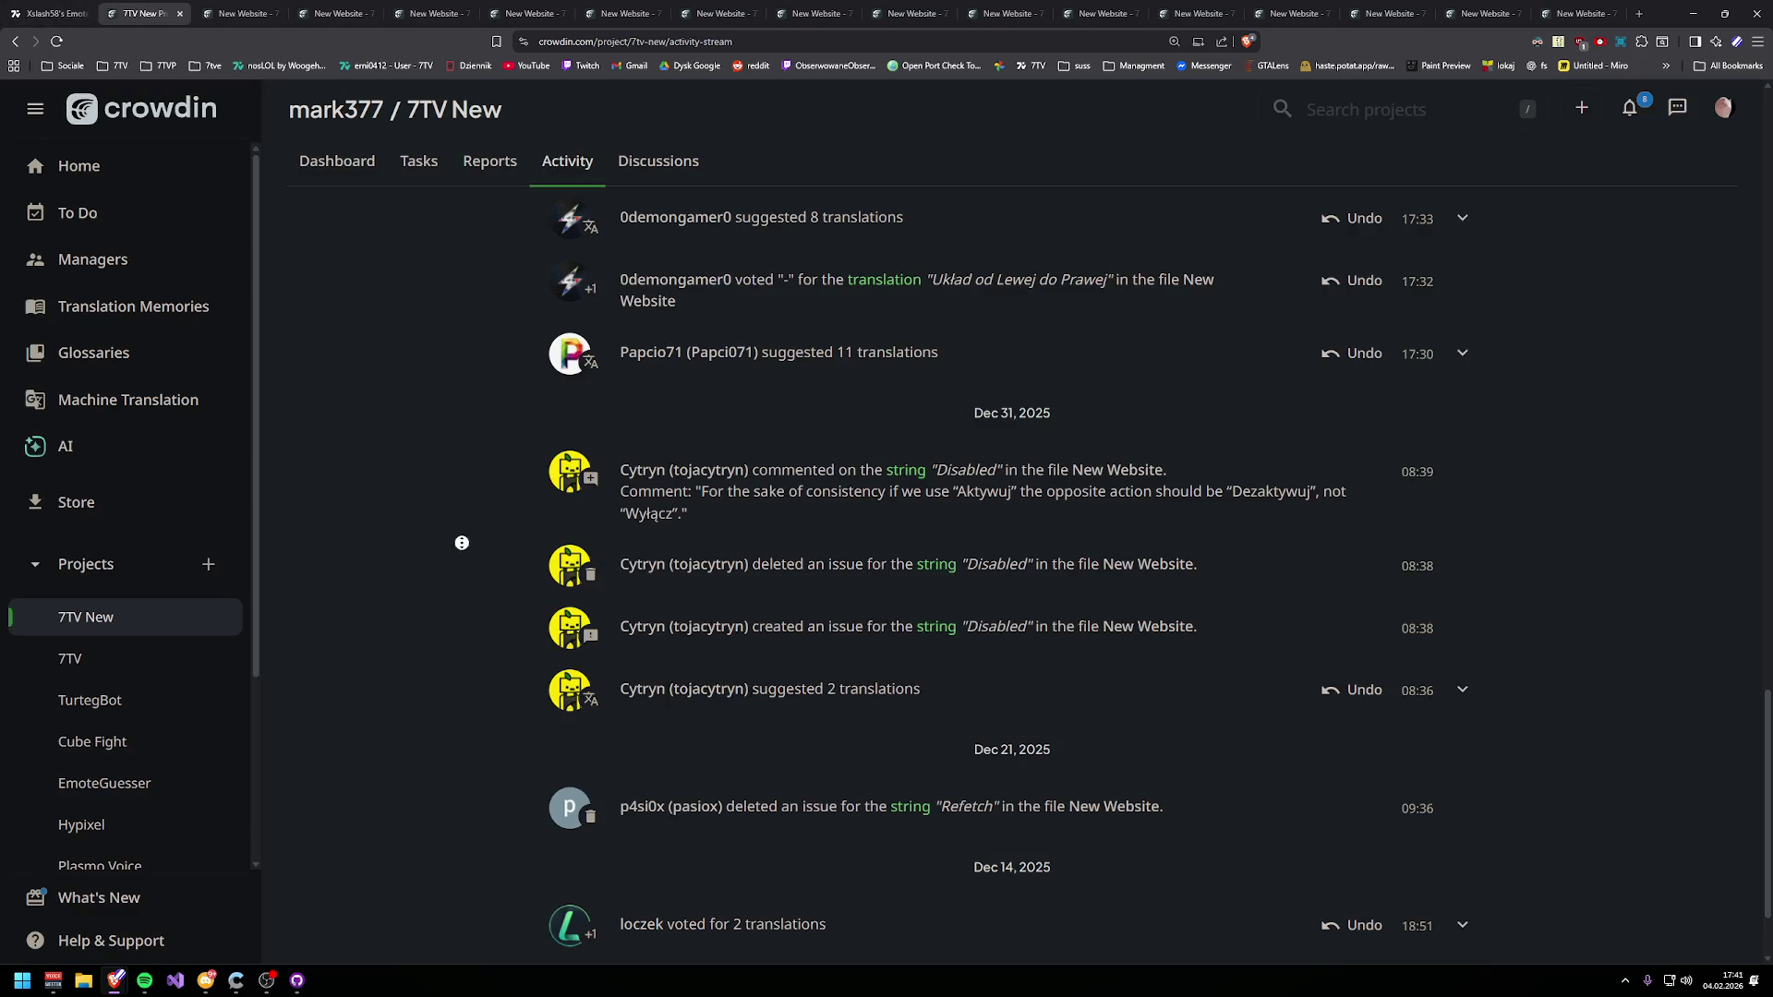
scroll(461, 549, up, 5)
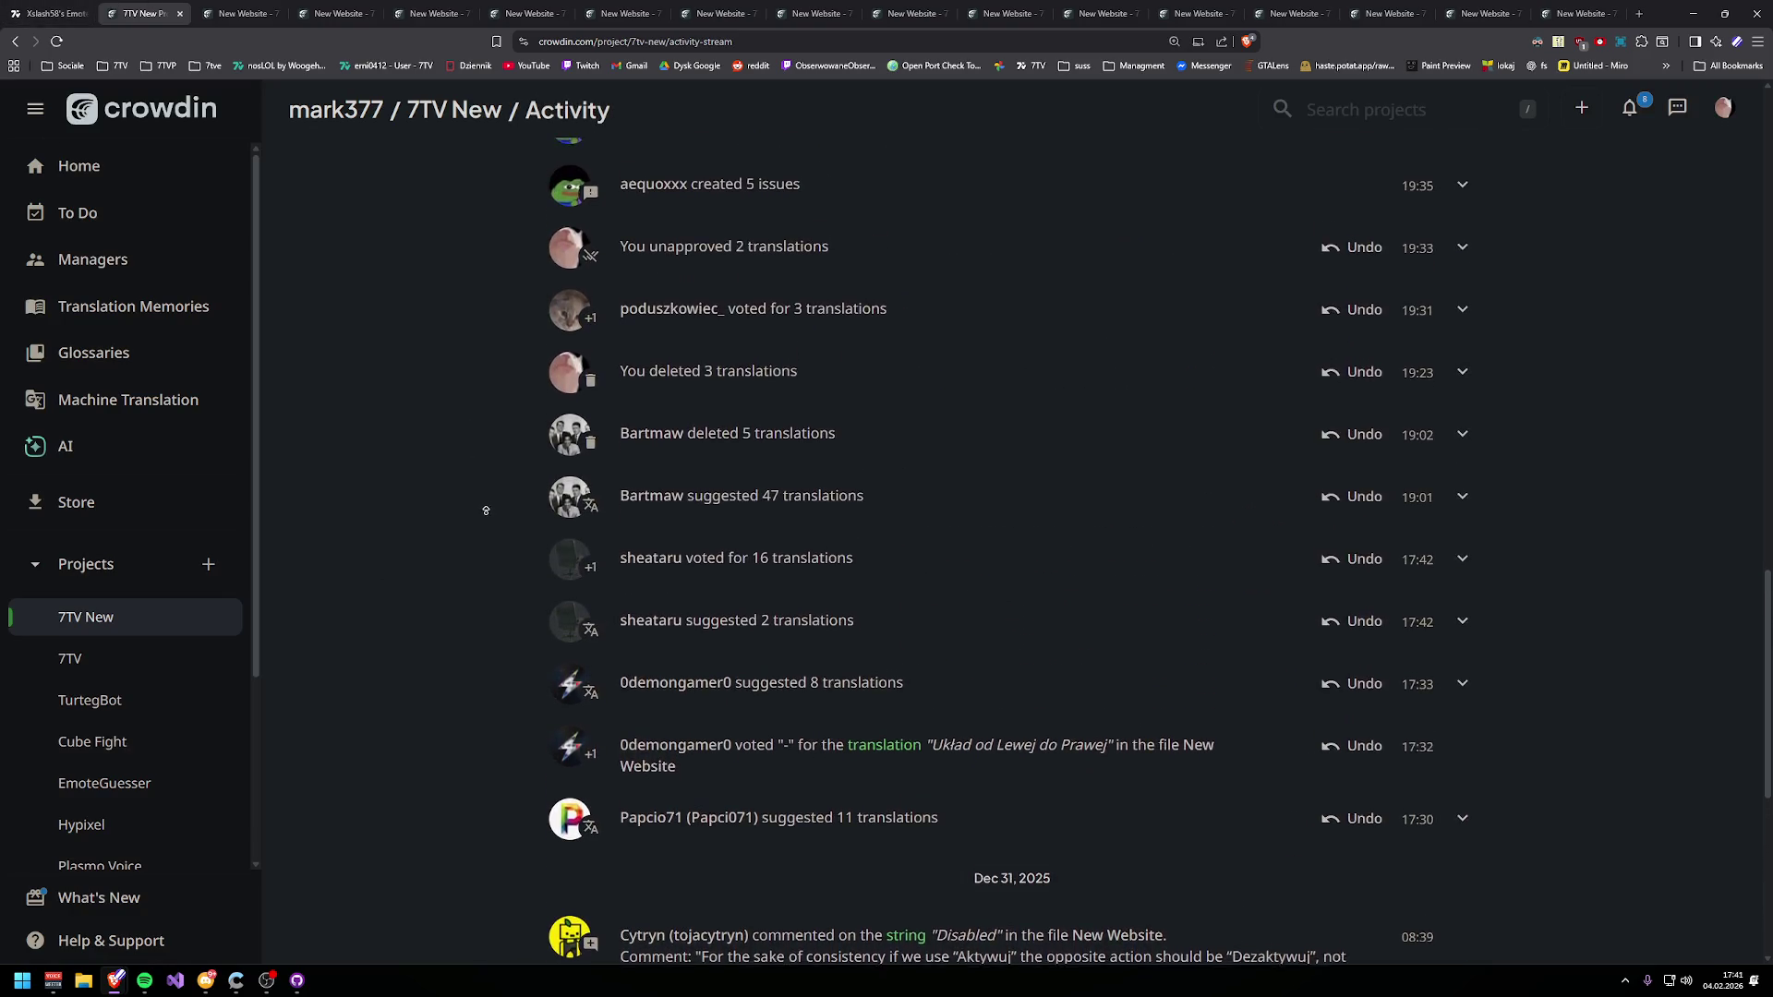
scroll(486, 509, down, 5)
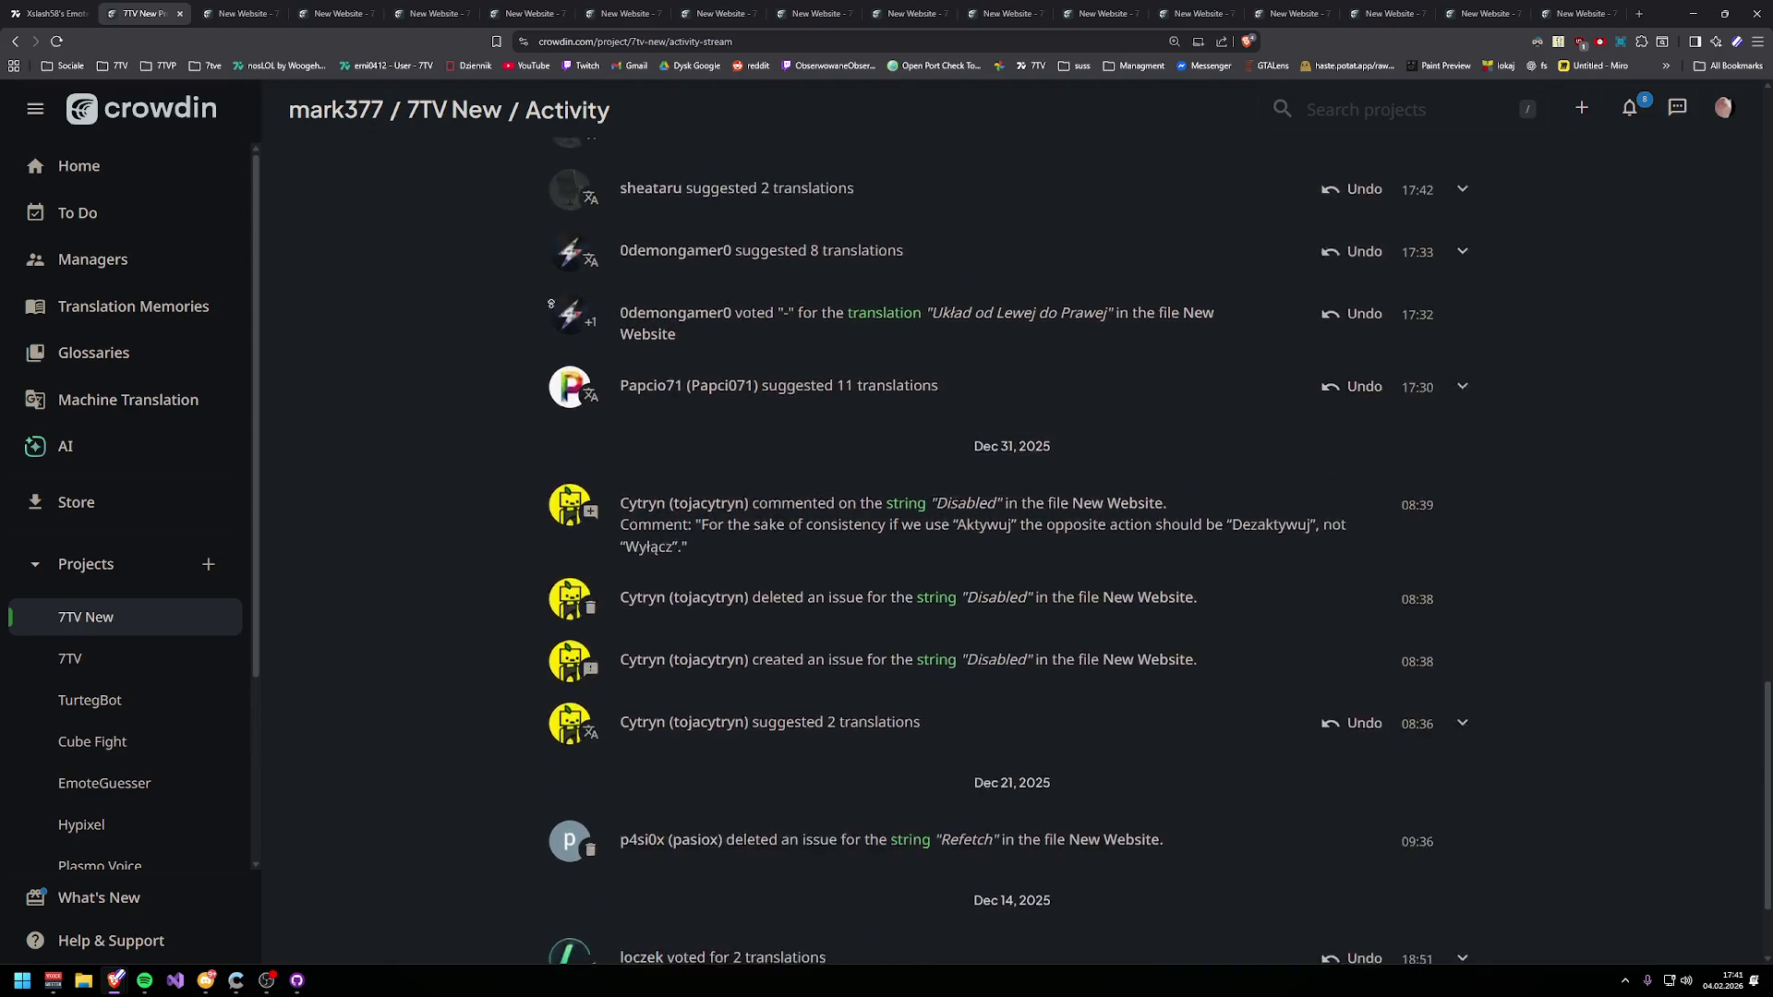
scroll(545, 295, up, 15)
scroll(515, 696, down, 10)
scroll(515, 696, down, 3)
scroll(523, 425, up, 7)
scroll(518, 582, down, 6)
scroll(546, 588, up, 8)
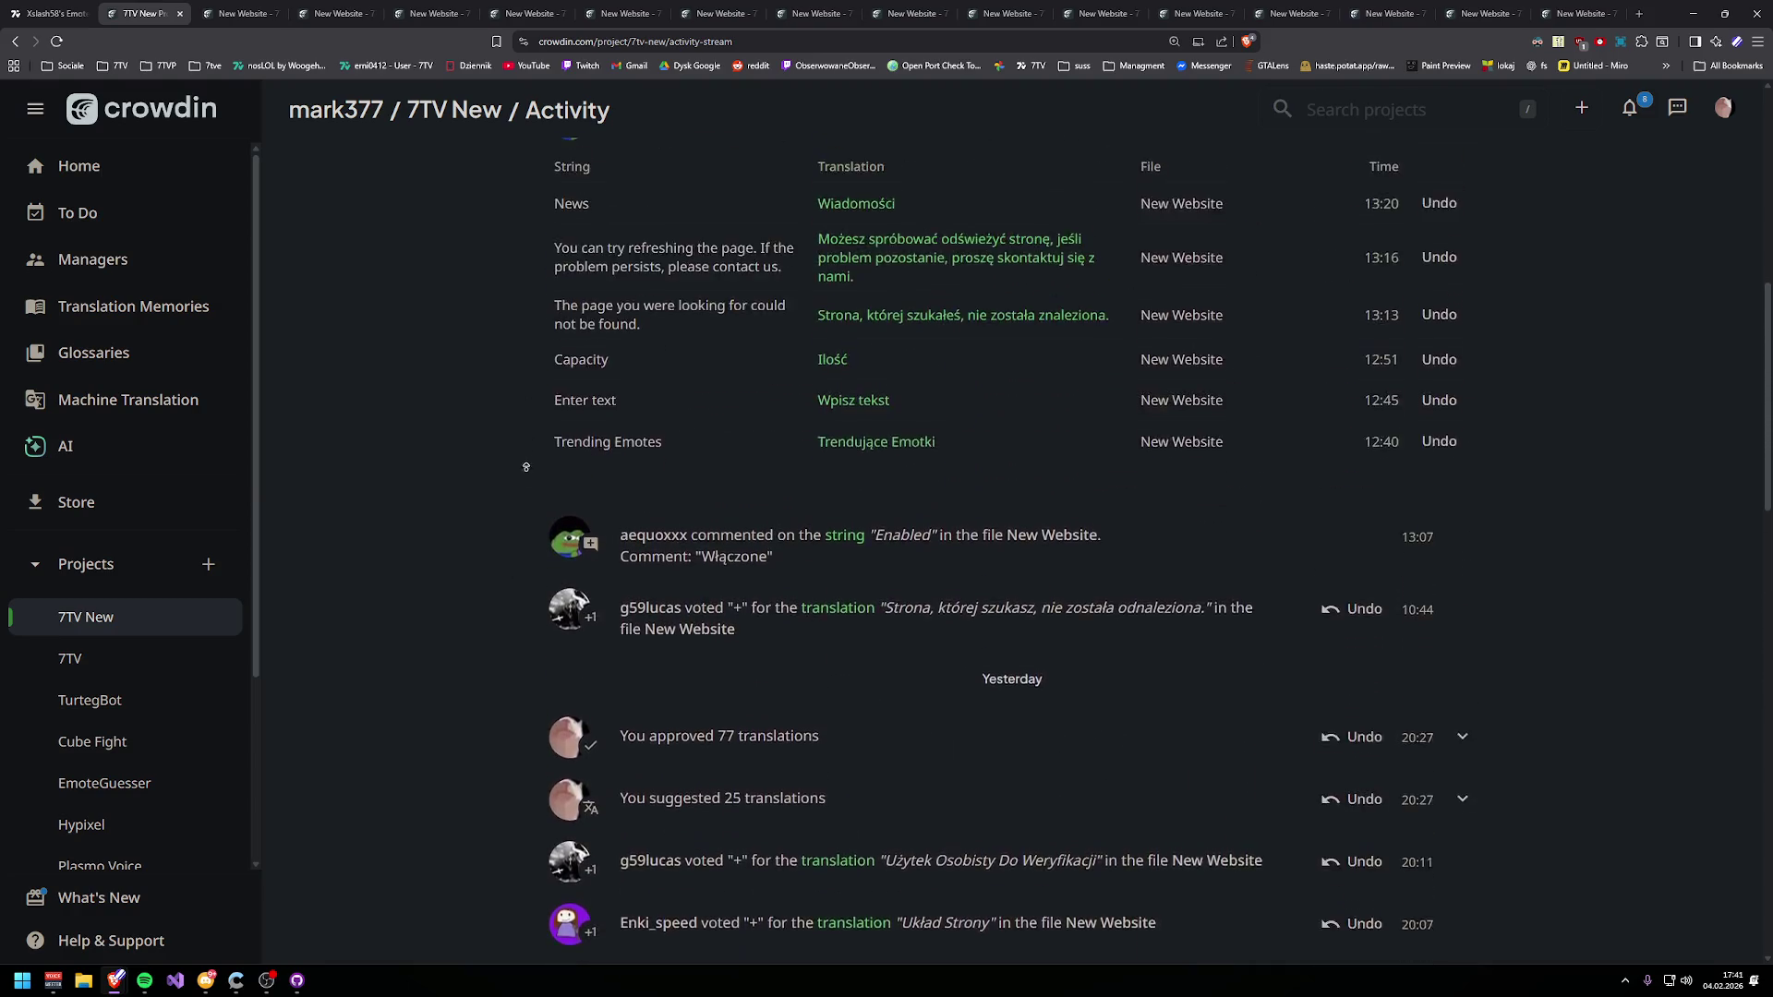
scroll(517, 517, up, 3)
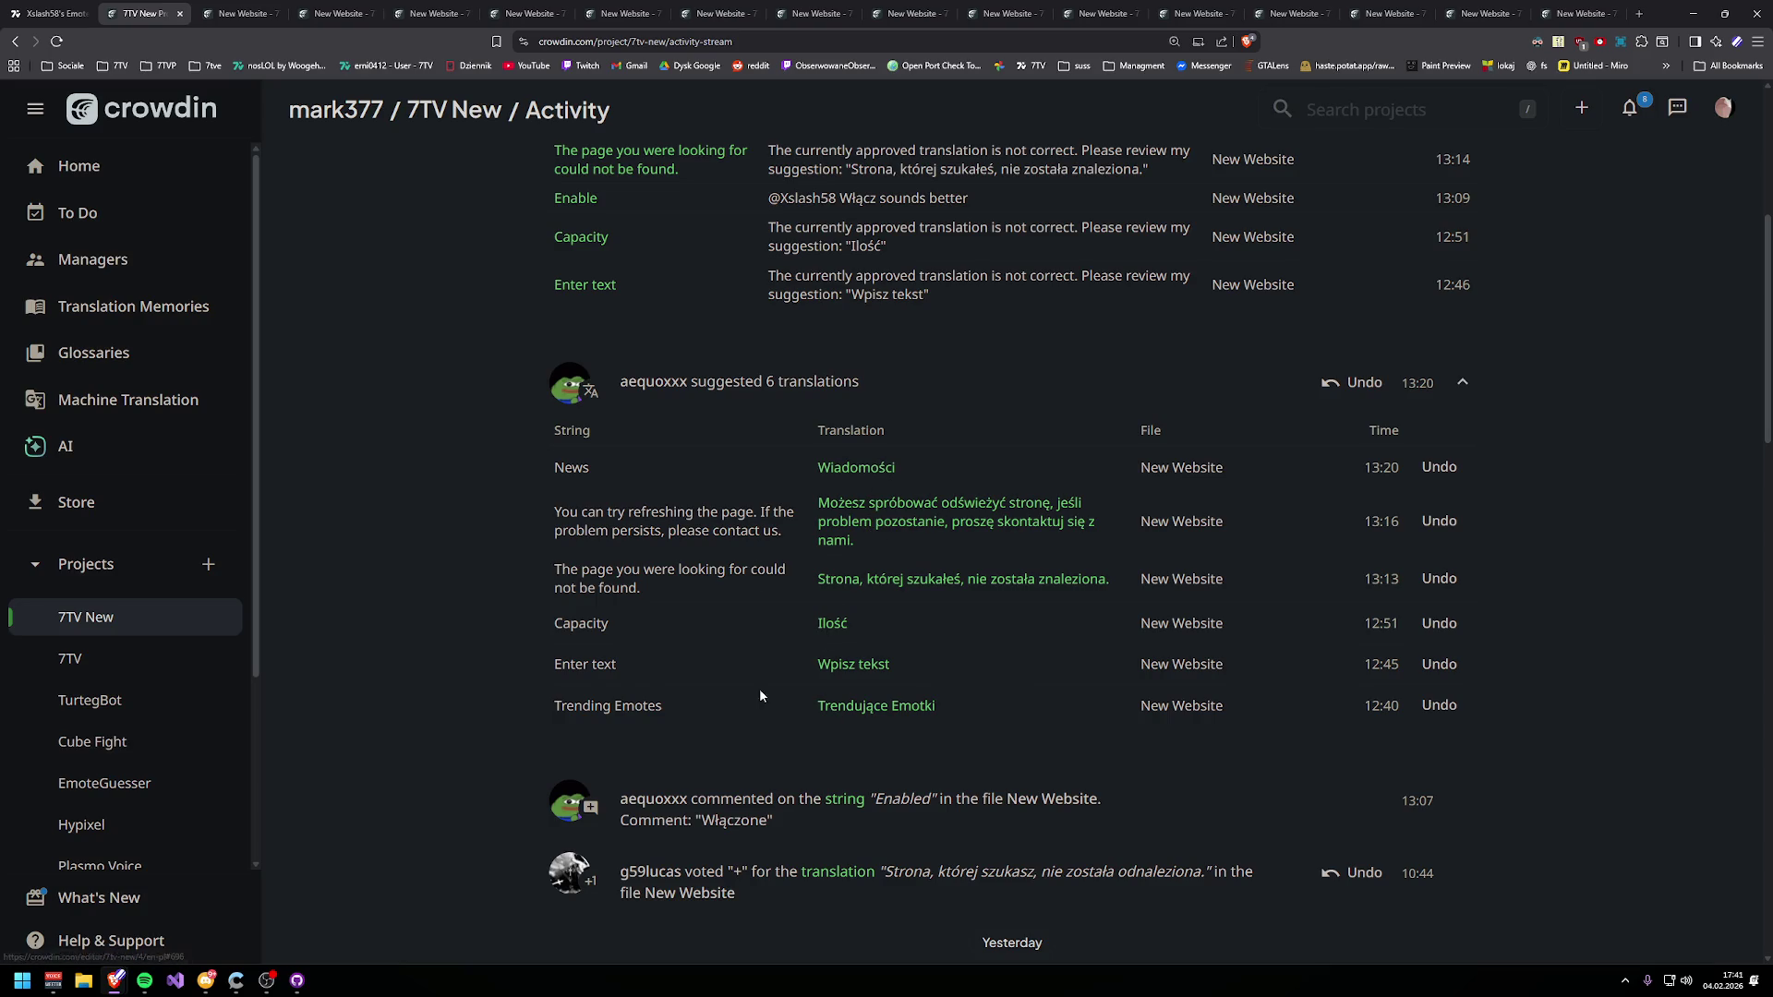
click(804, 650)
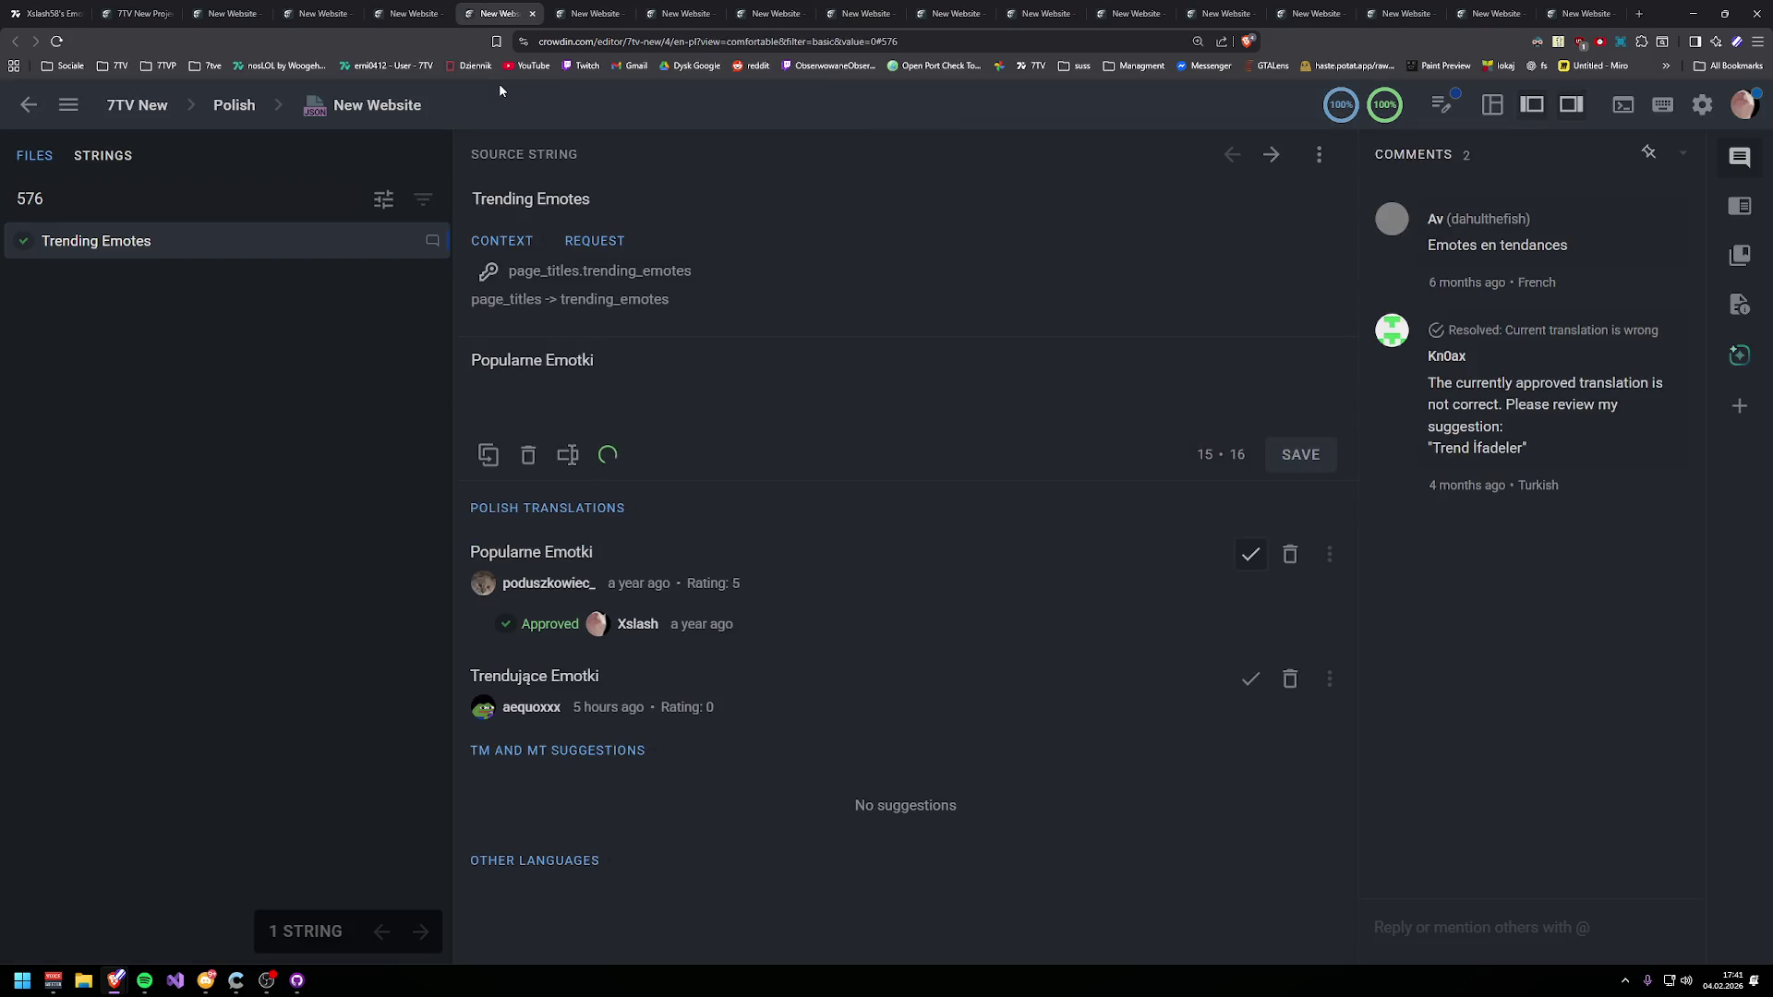
- Return to the activity stream and scroll down to yesterday's suggestions, votes and resolved issues
click(47, 13)
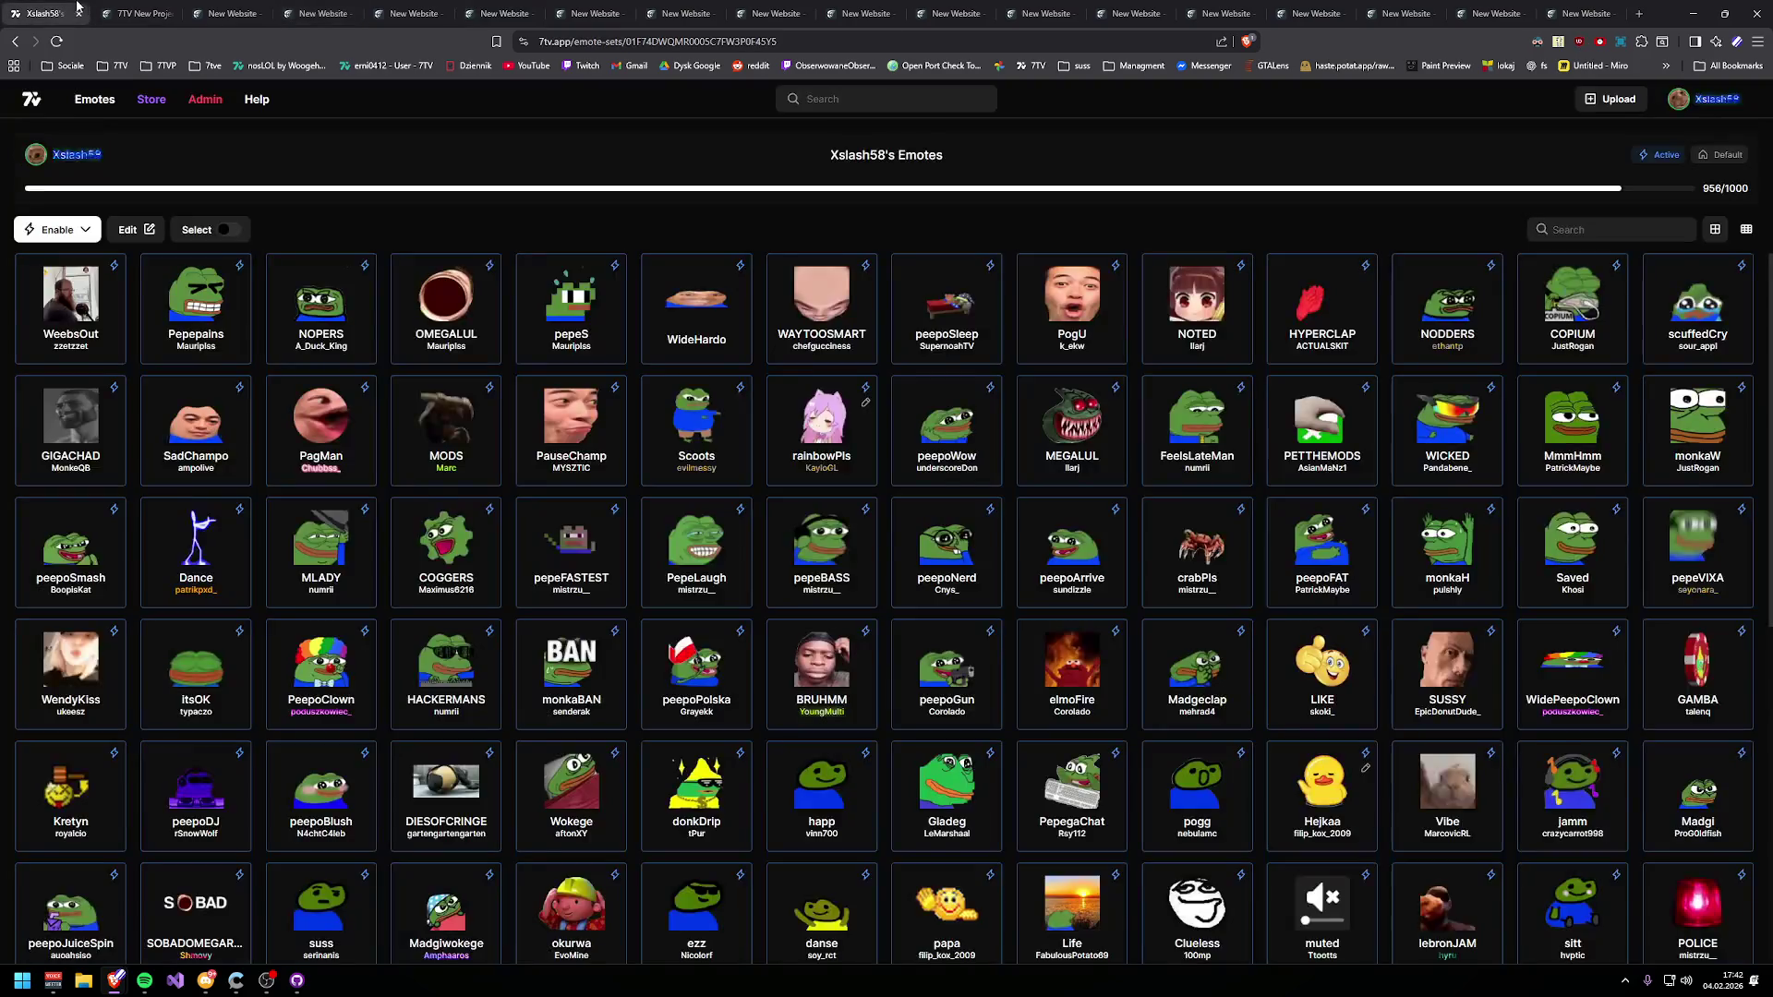
click(134, 13)
scroll(1030, 522, up, 5)
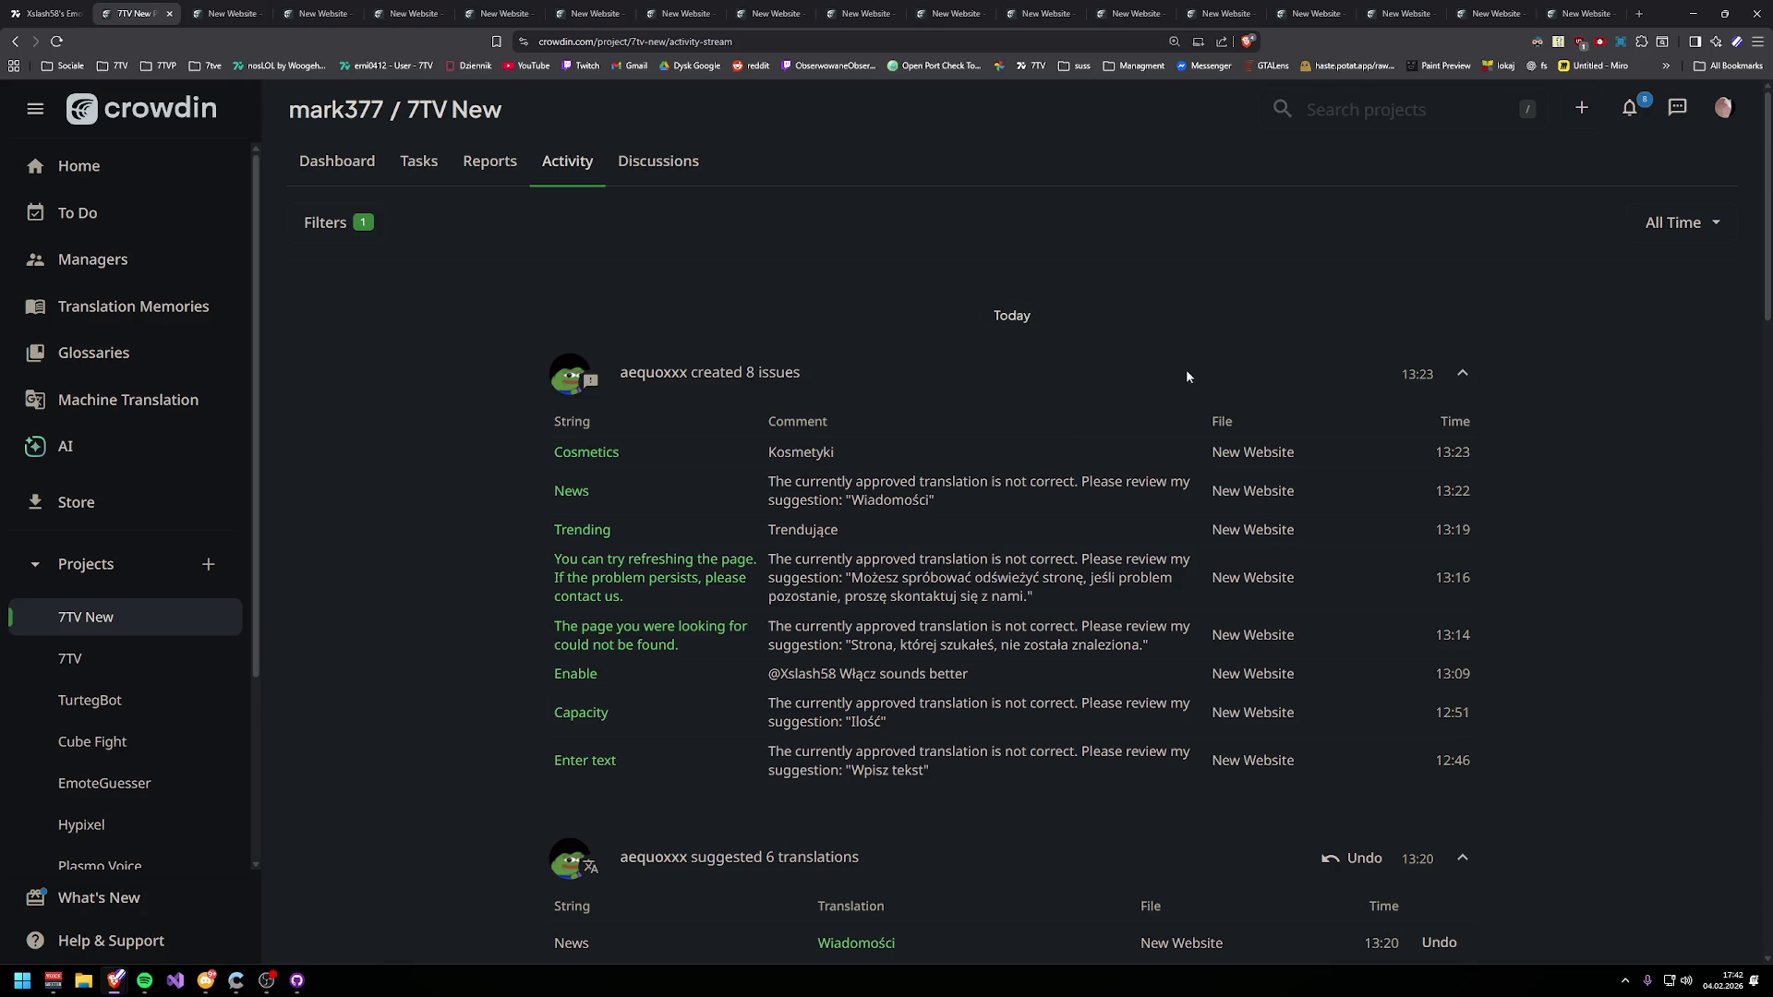
scroll(713, 319, down, 10)
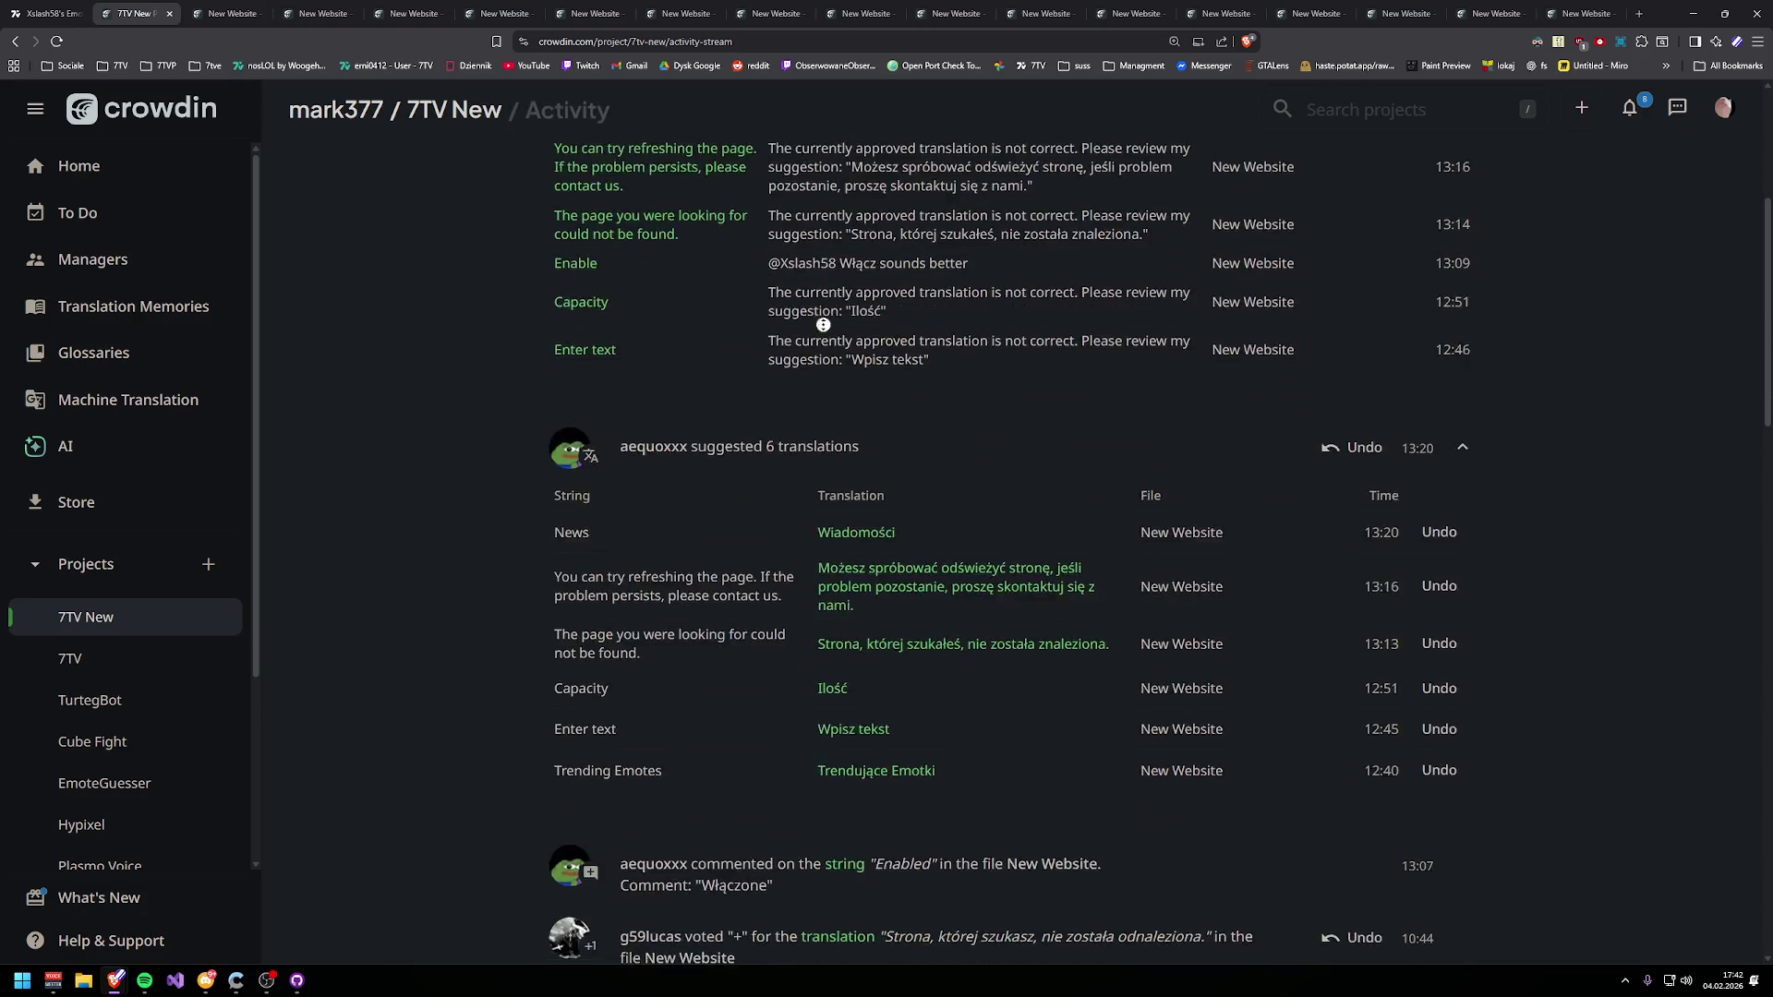
scroll(882, 293, down, 5)
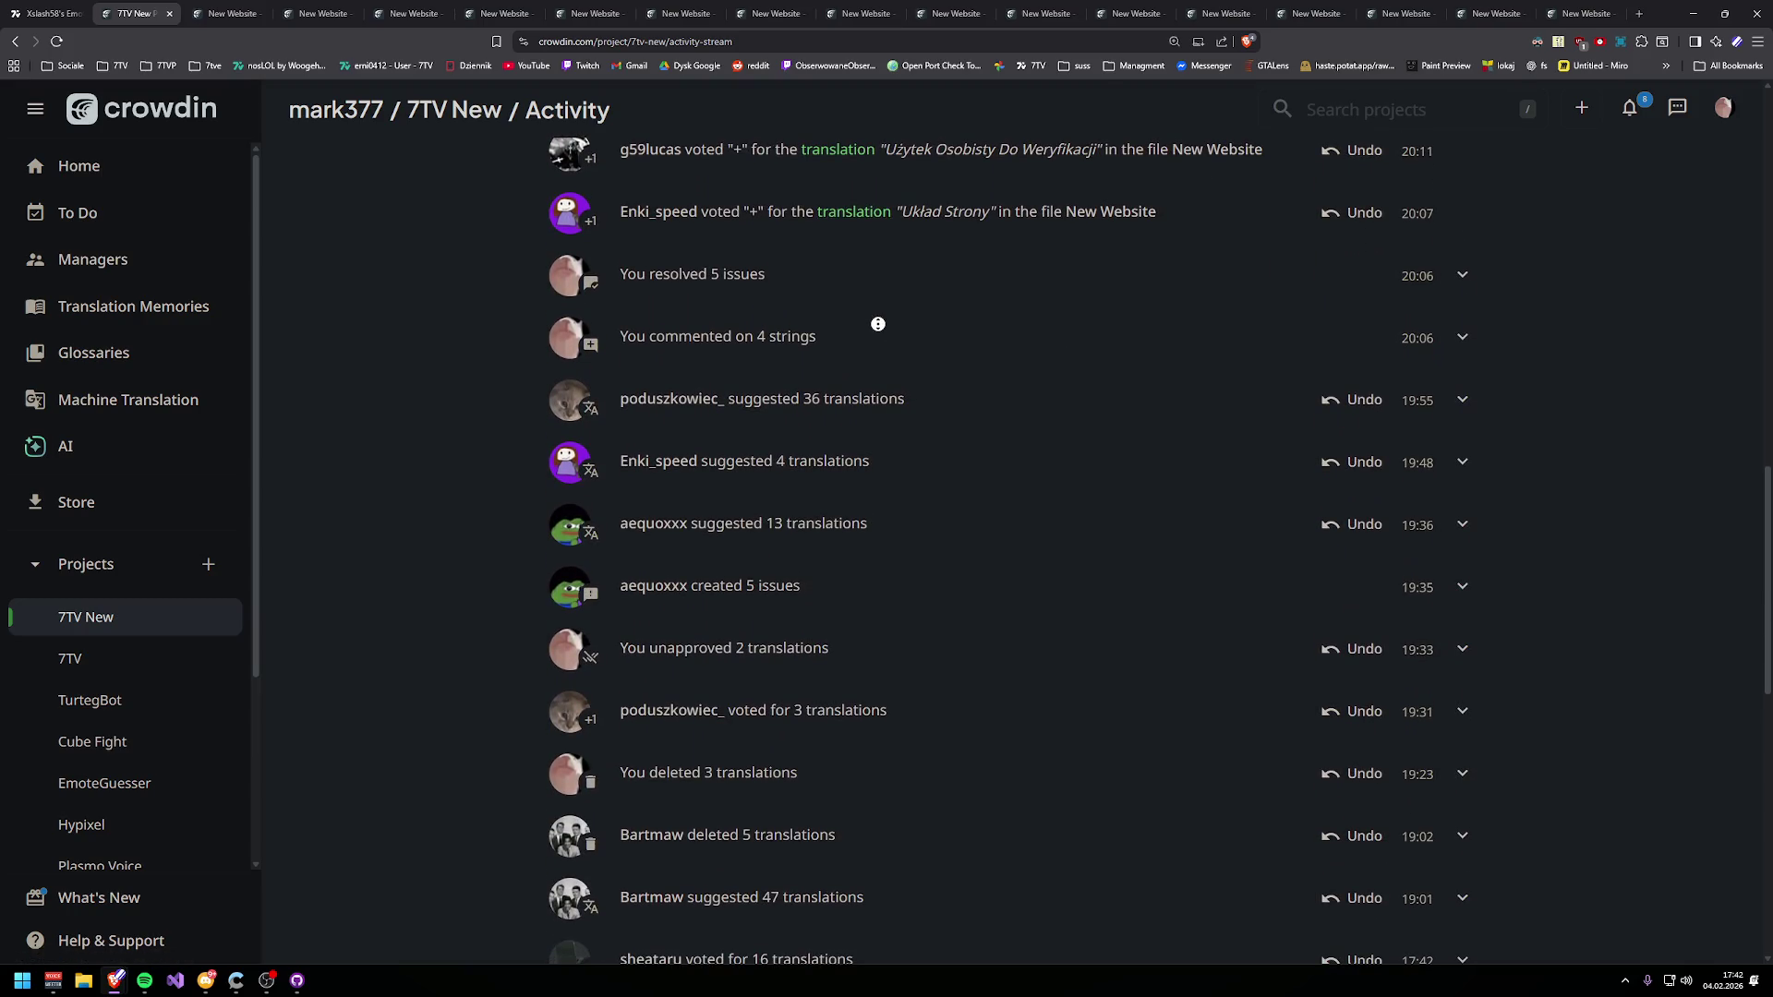
key(alt+Tab)
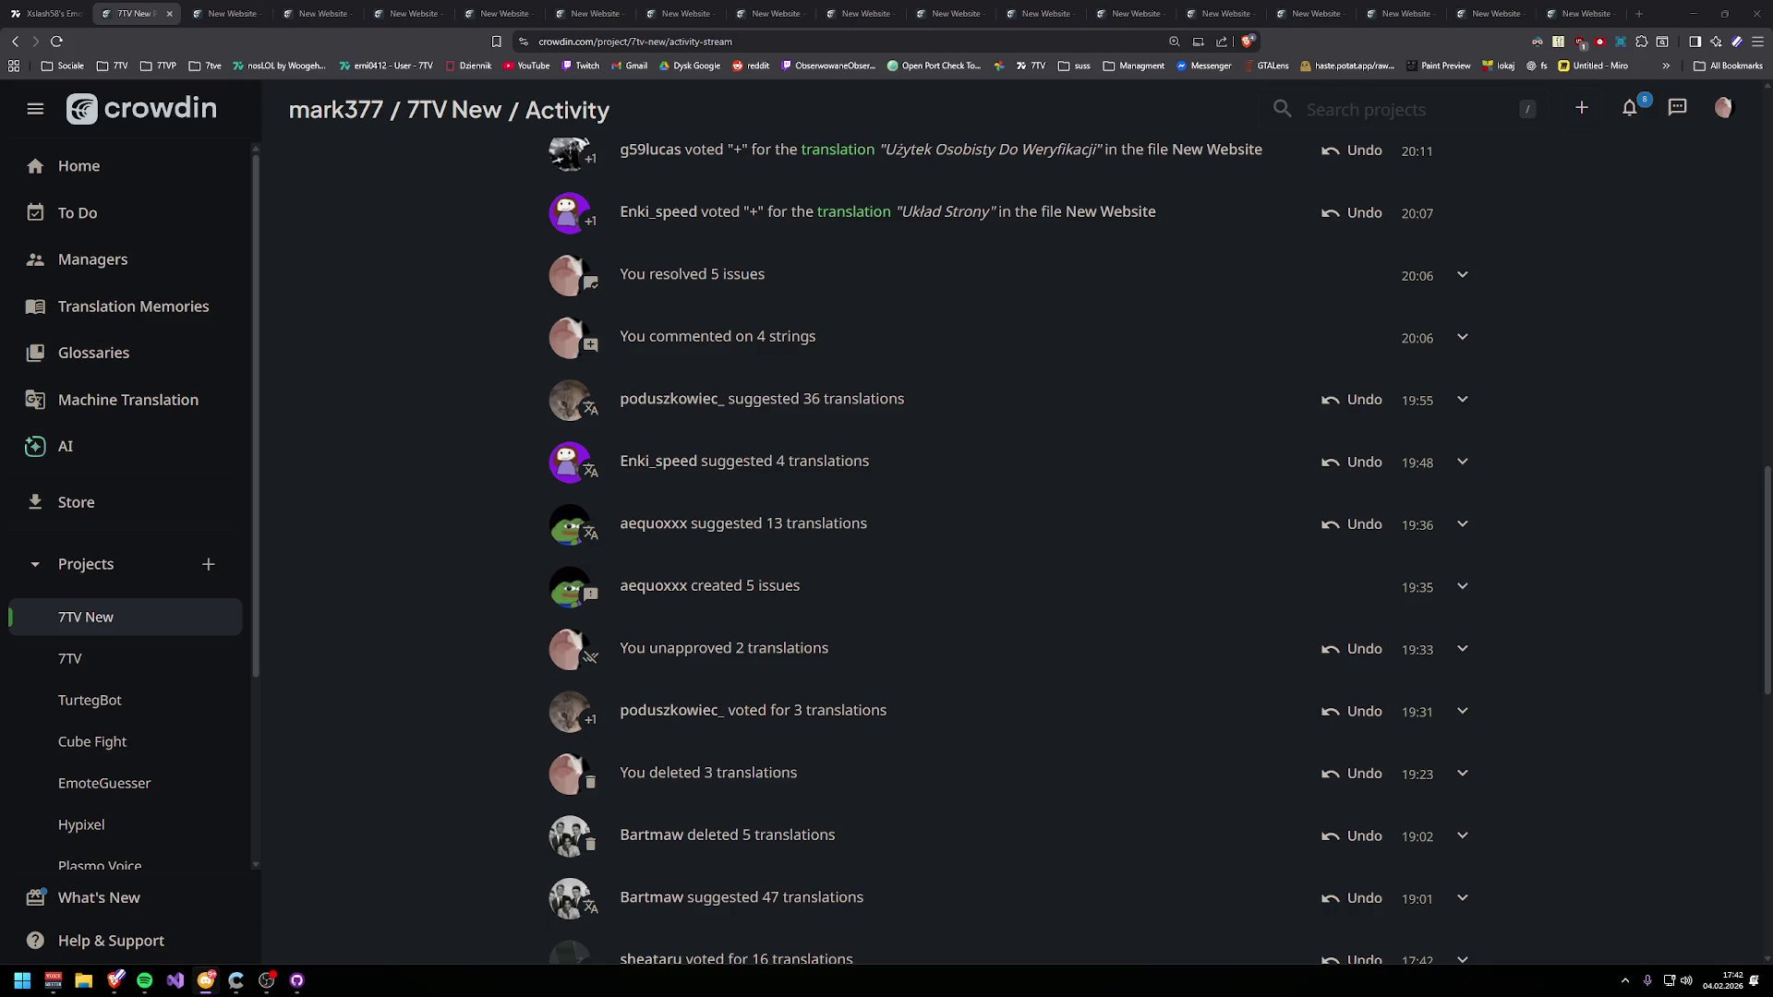
- Scroll the Crowdin Activity stream back to the top and switch to the Cosmetics string tab
click(1263, 599)
scroll(1617, 582, up, 15)
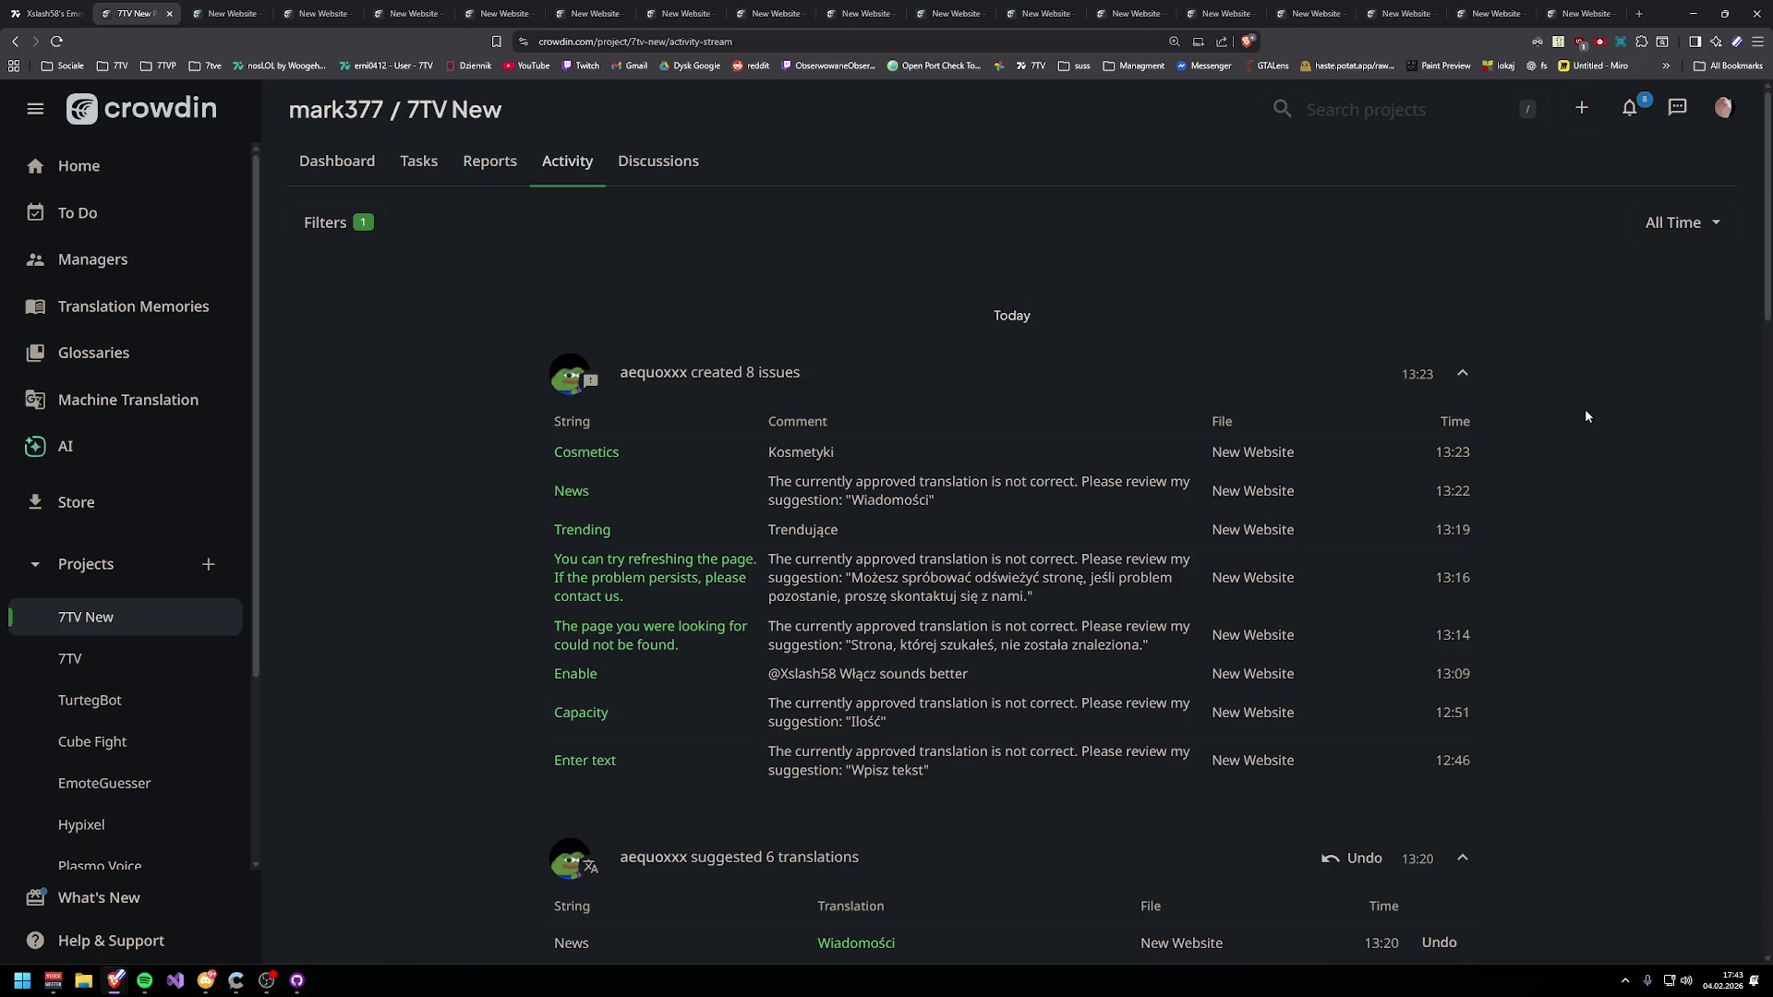
click(222, 13)
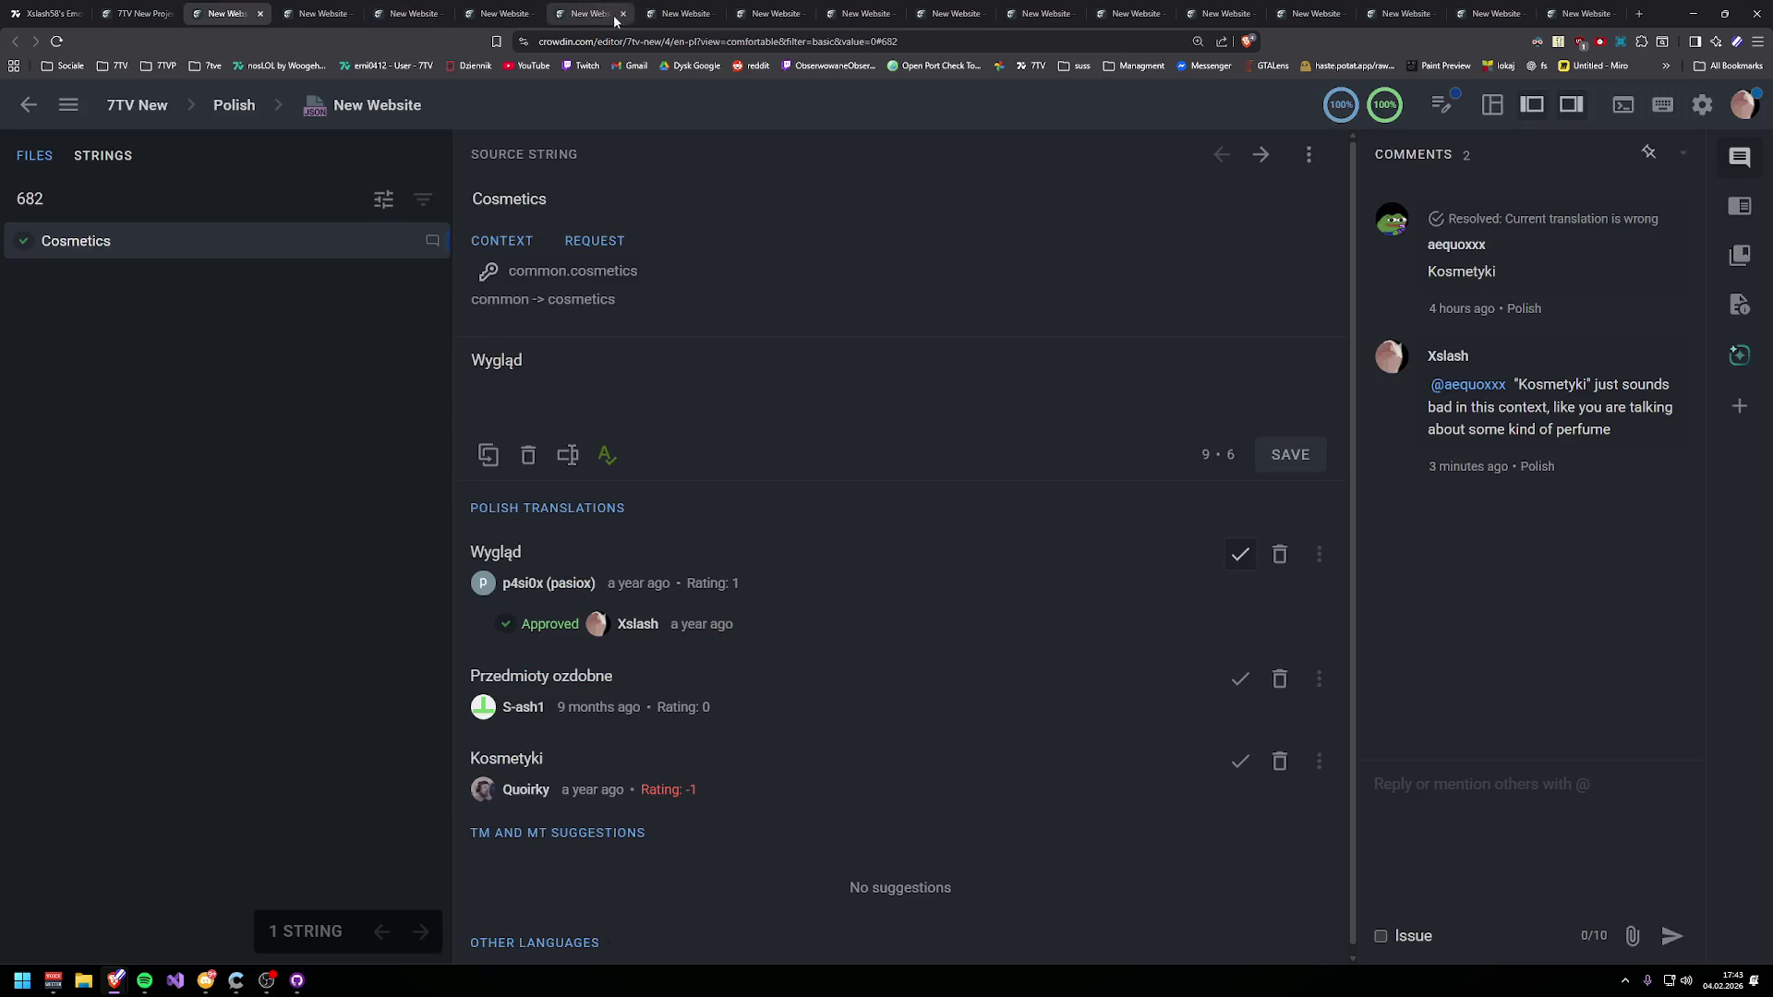
- Load the 7tv website and open its Emotes directory
text(7tv.app)
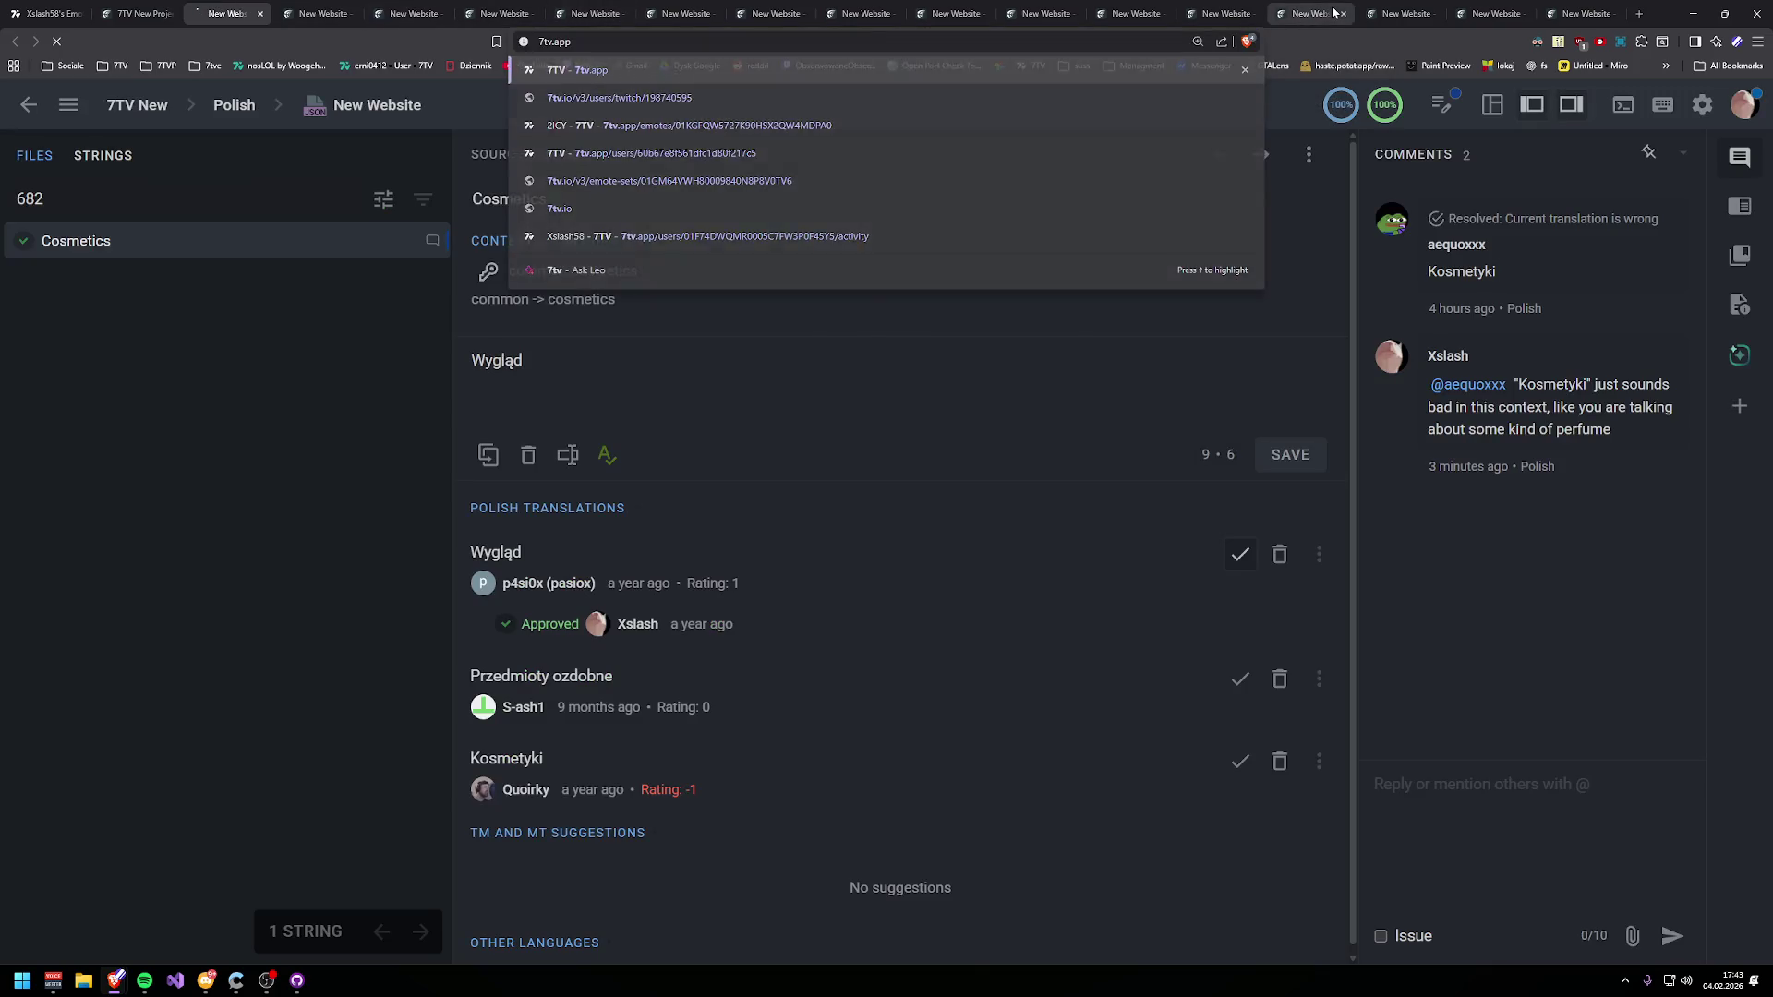
key(Return)
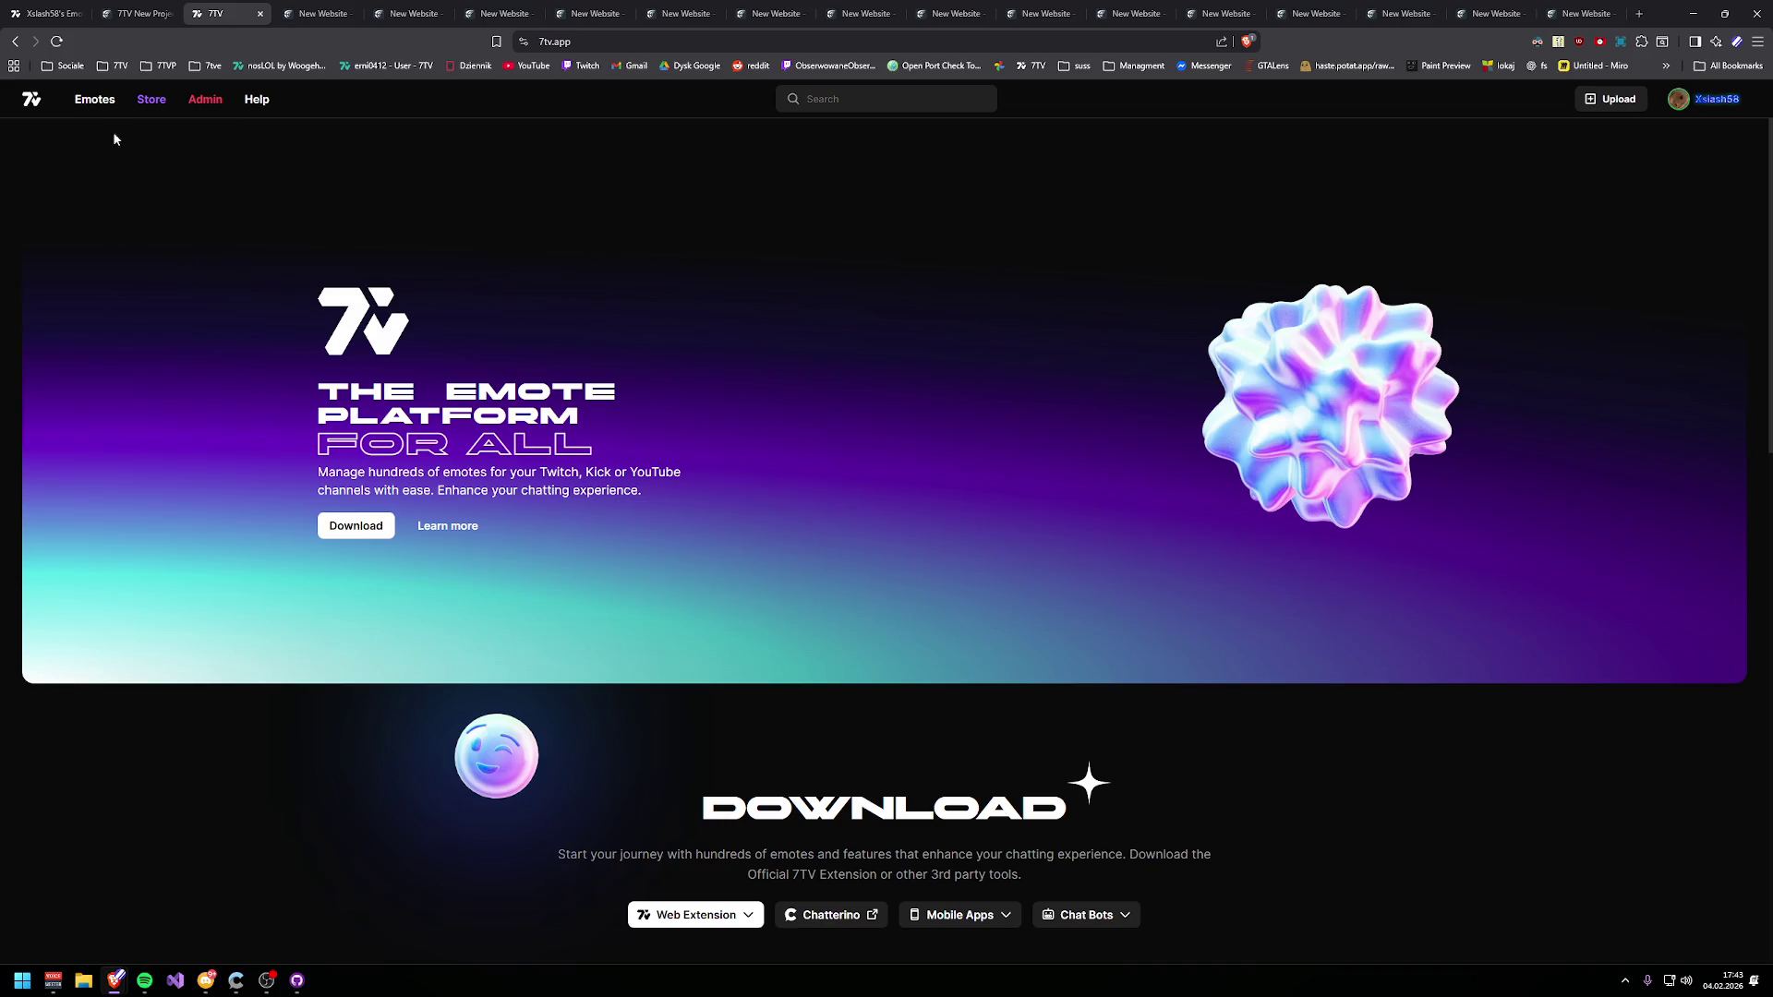
click(84, 90)
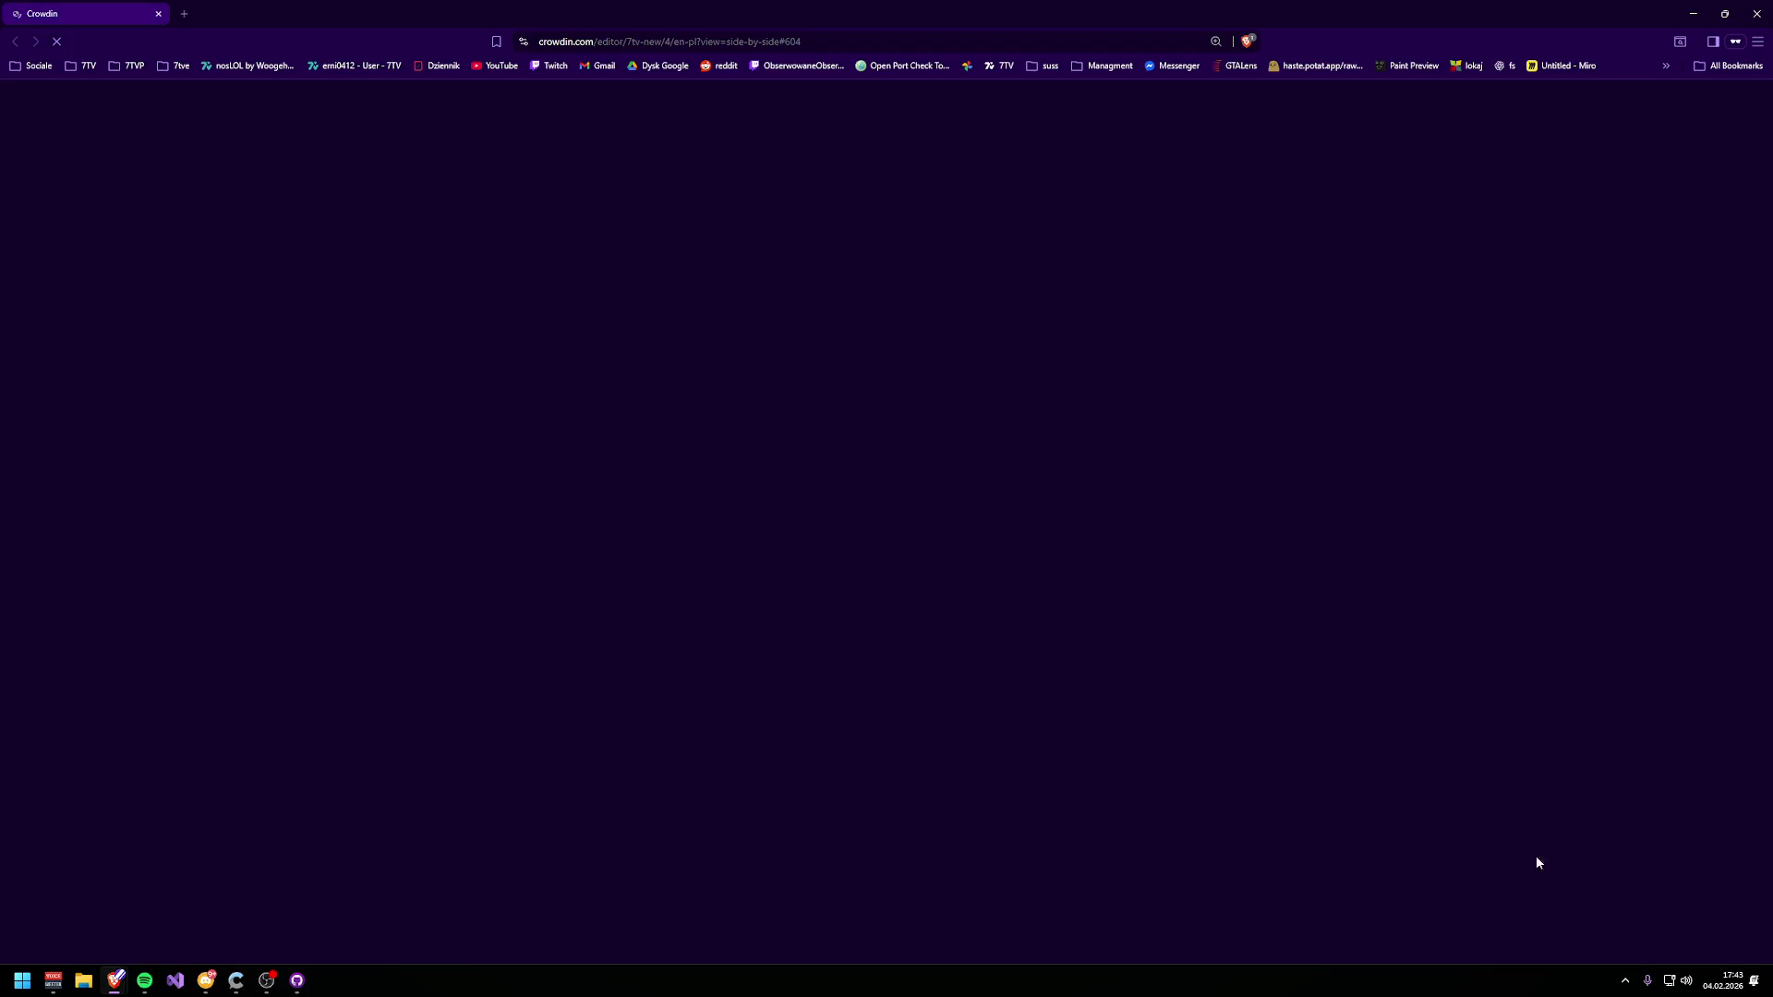
- Close the floating Crowdin login window and load the Crowdin editor in a new tab
mouse_move(1065, 6)
mouse_down()
mouse_move(1161, 172)
mouse_move(1137, 179)
mouse_up()
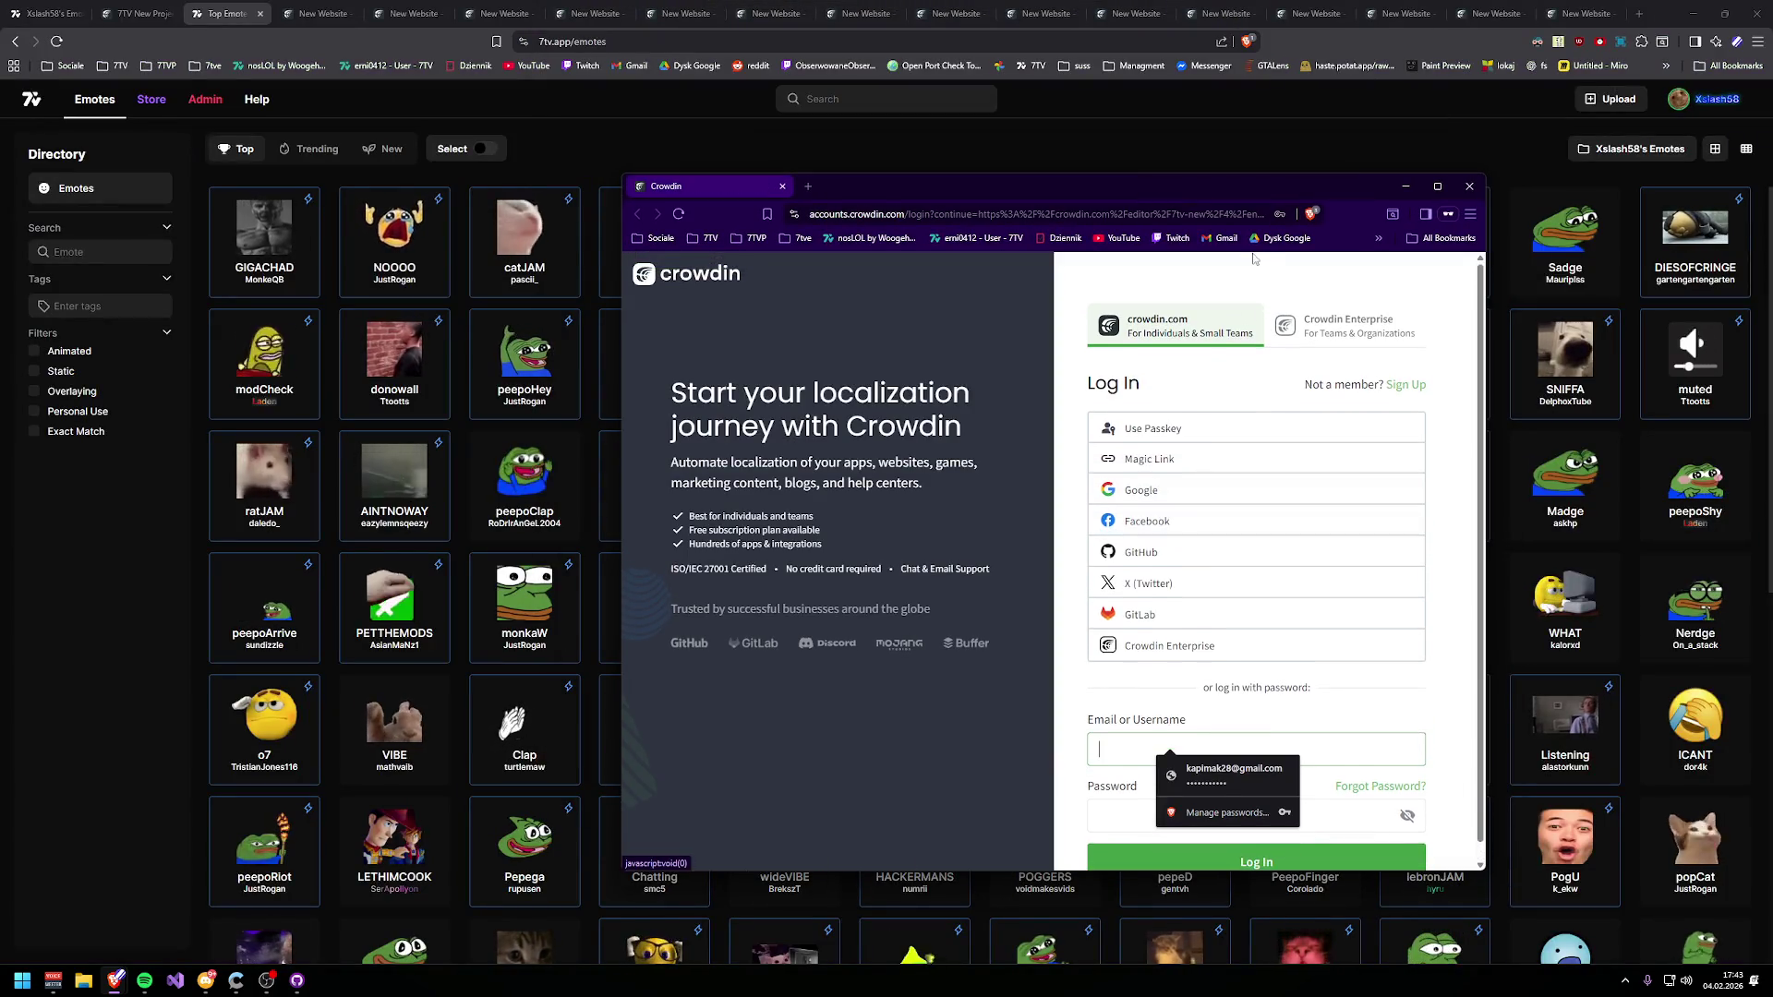
click(913, 215)
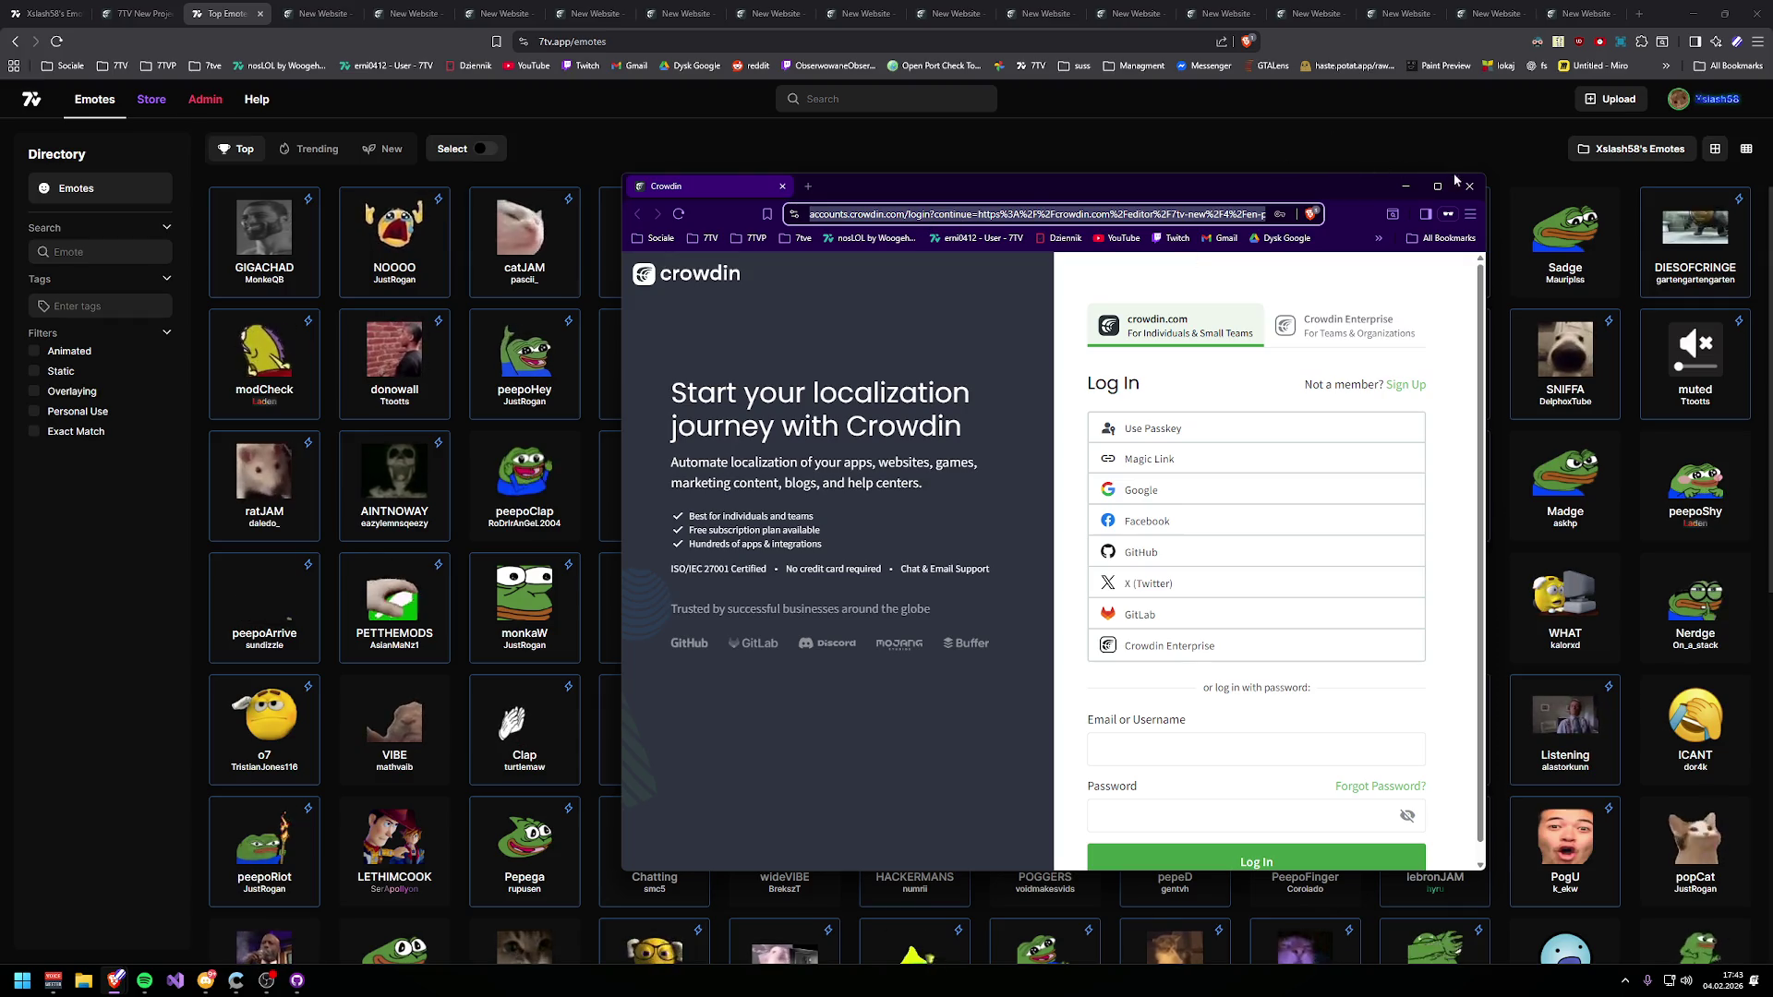
click(235, 980)
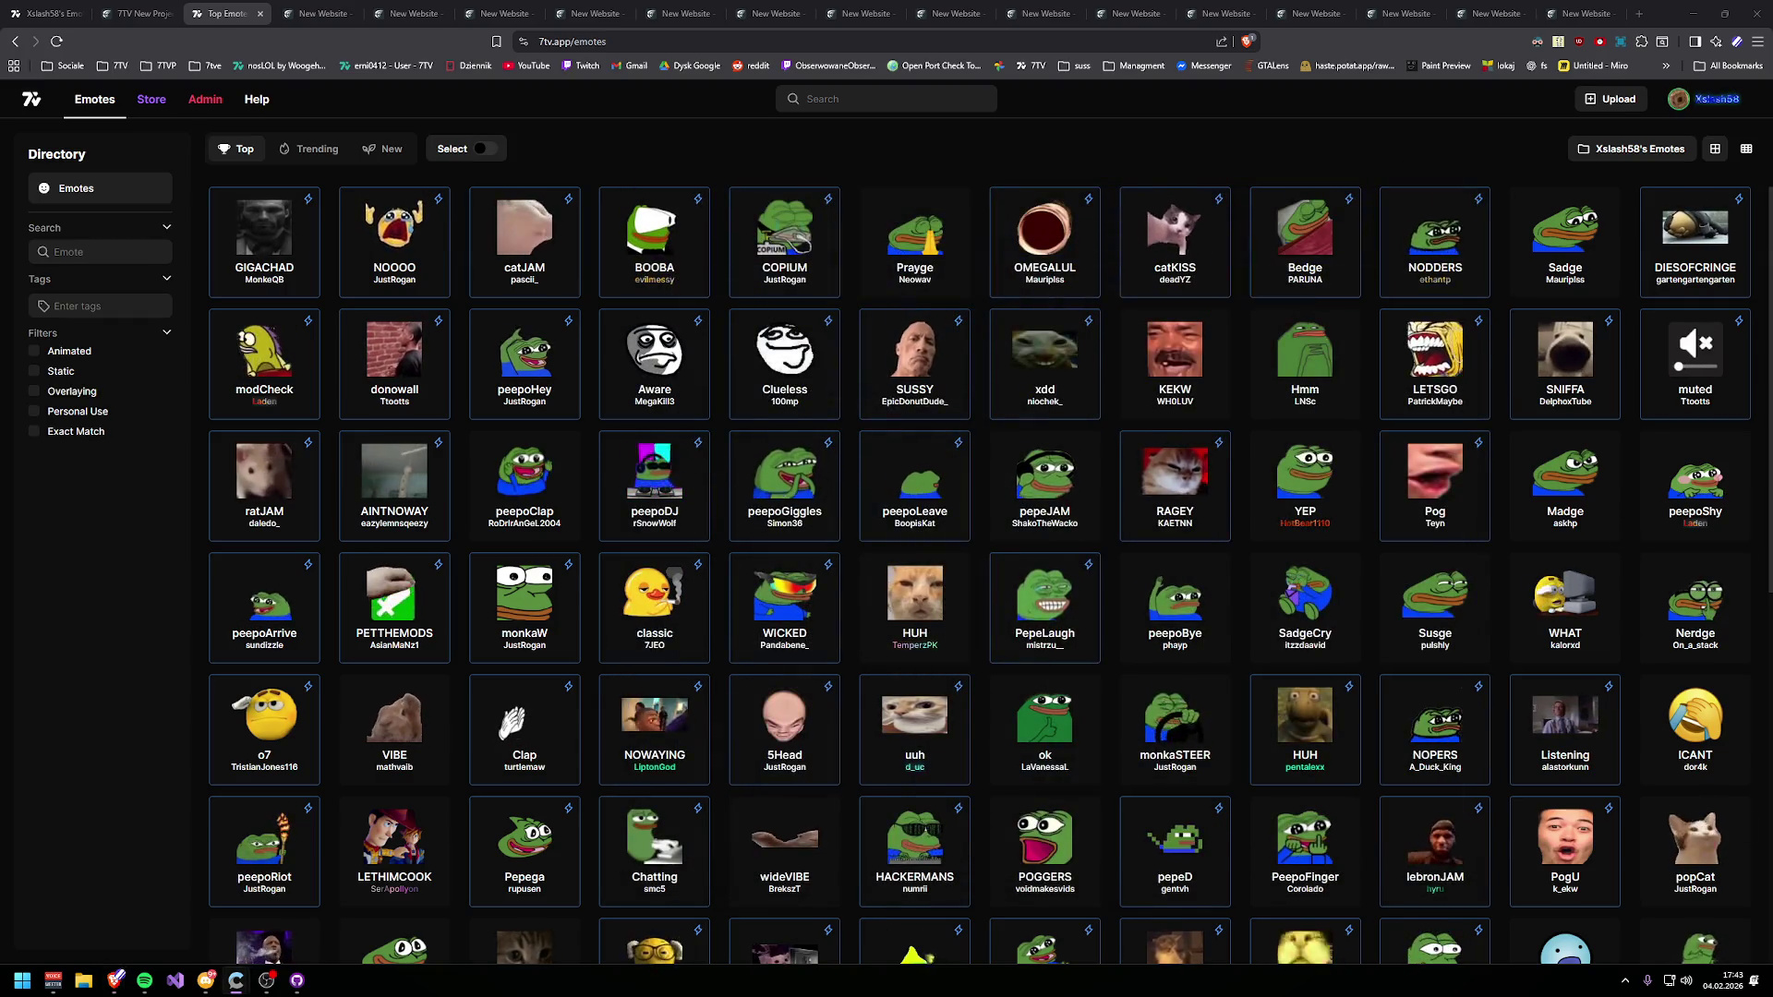
click(1639, 13)
text(crowdin)
key(Return)
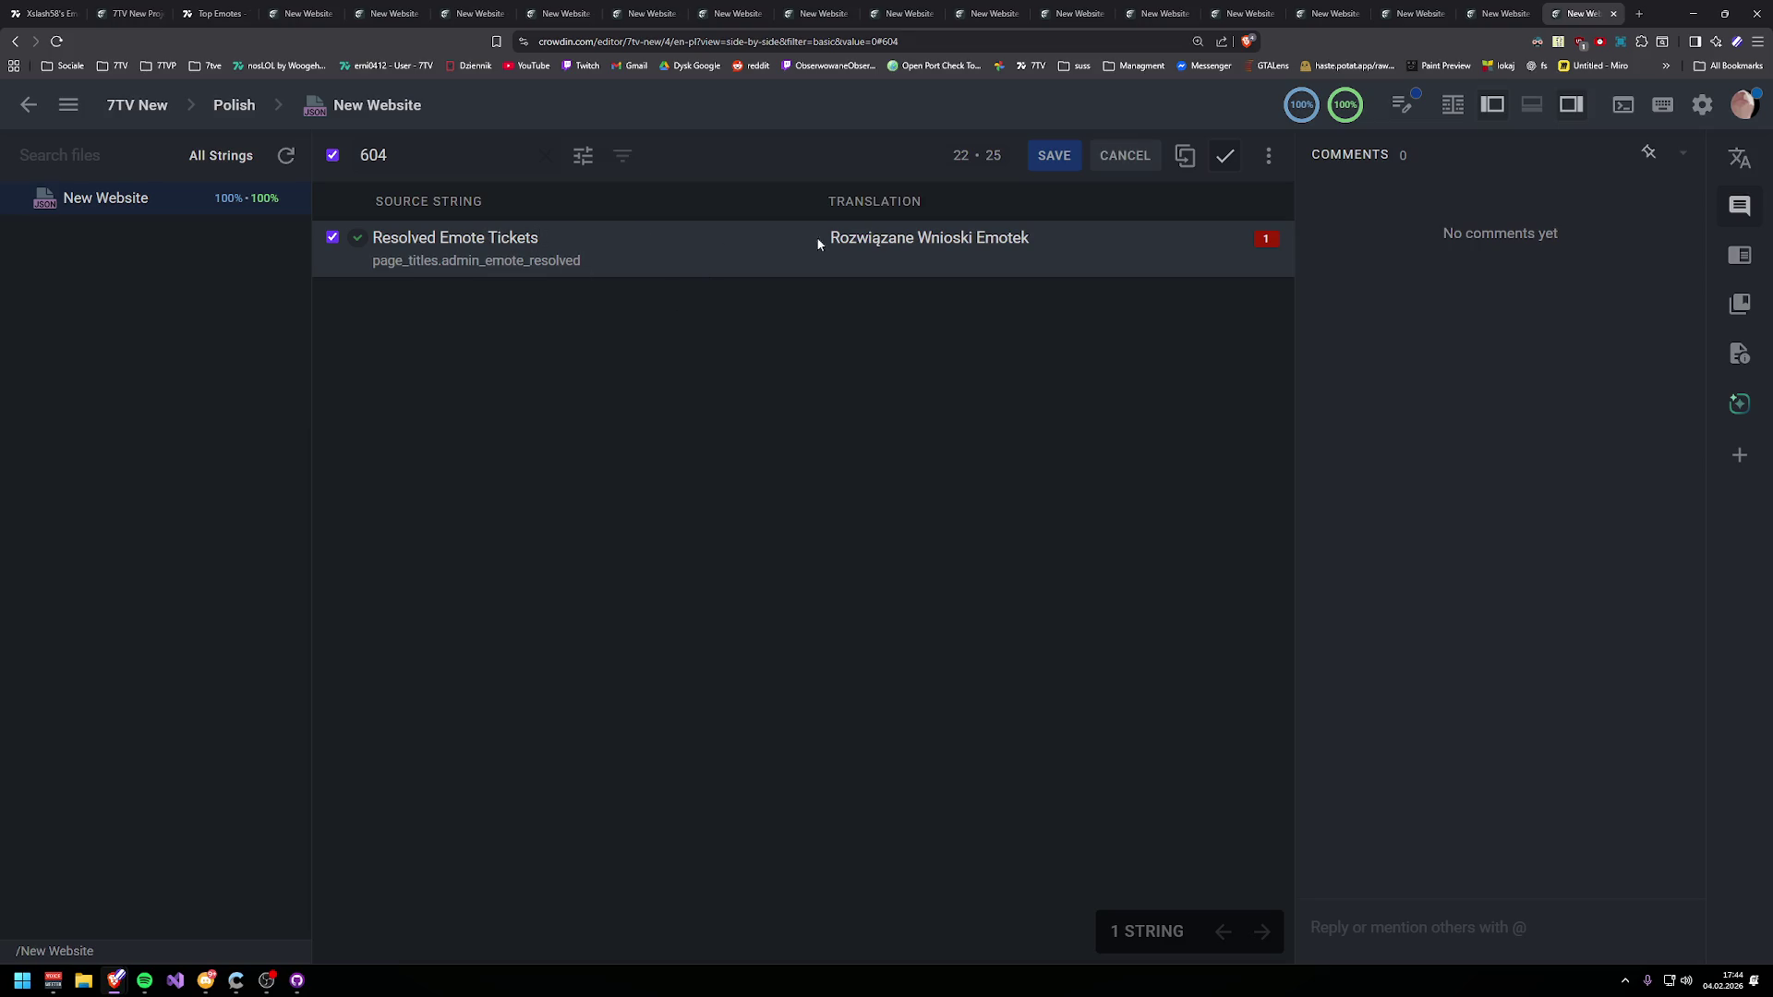
- Select the 'Rozwiązane Wnioski Emotek' translation, then open 7TV's Admin > Ticket > Emotes list in a new tab
drag(818, 244, 1043, 237)
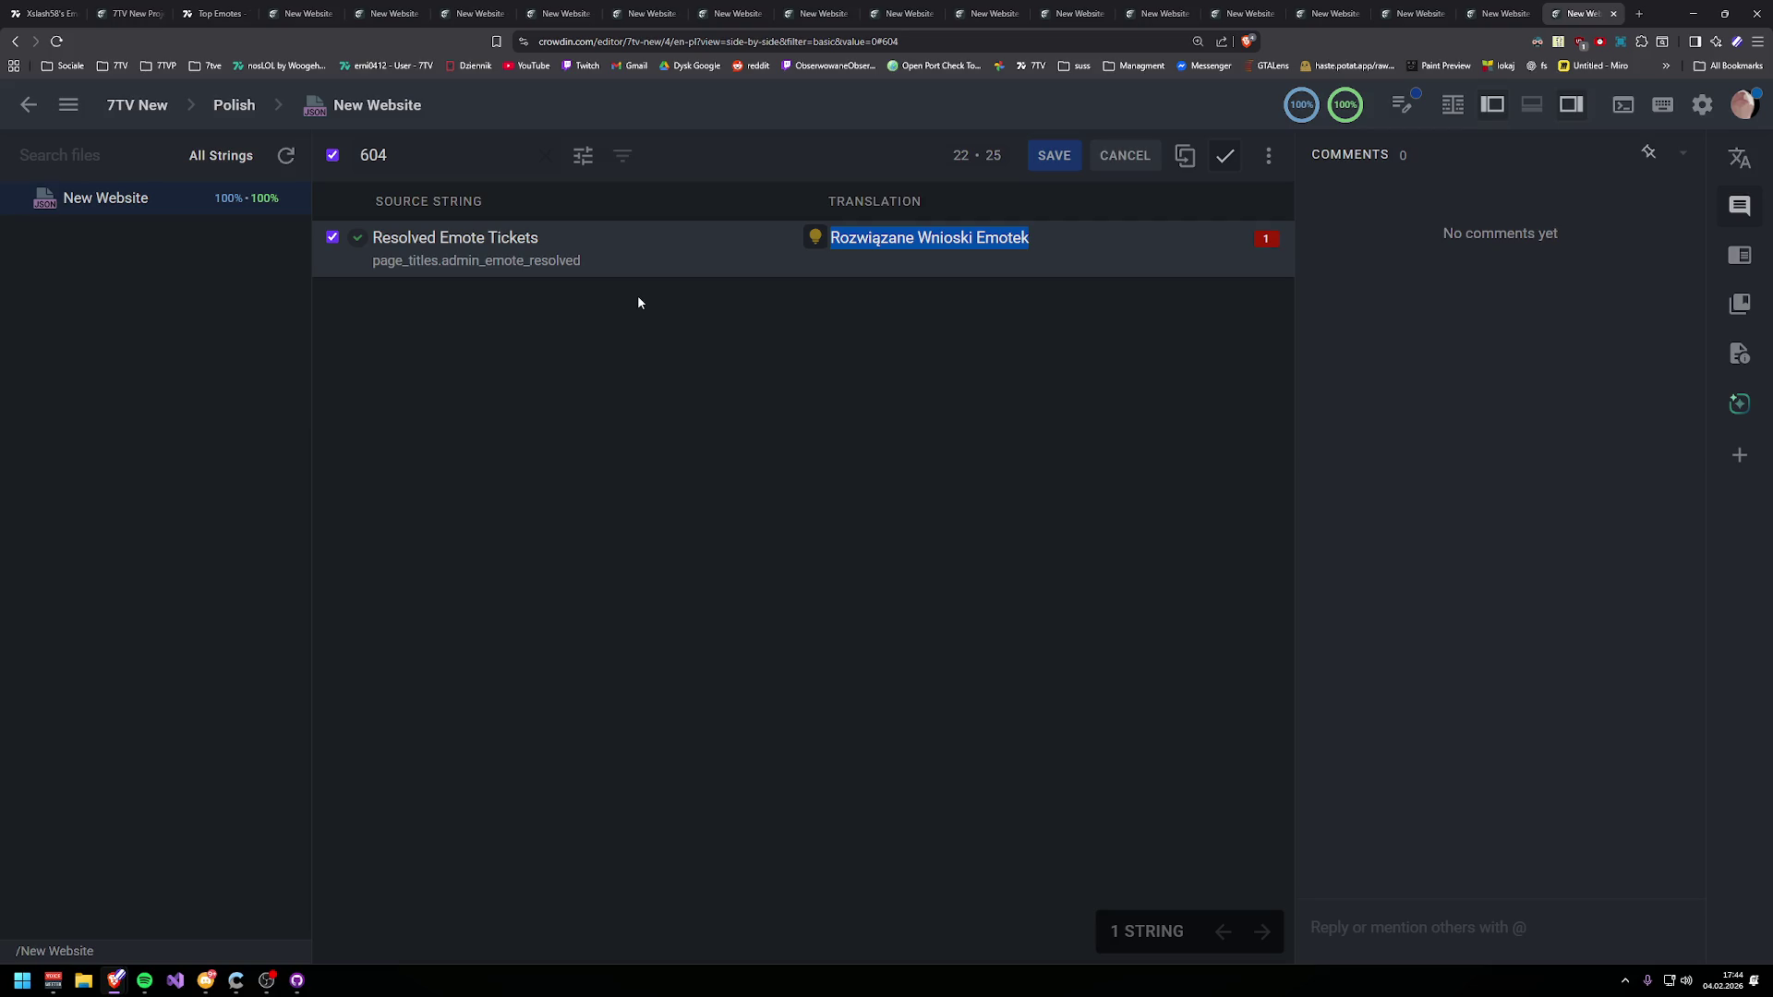
click(1639, 13)
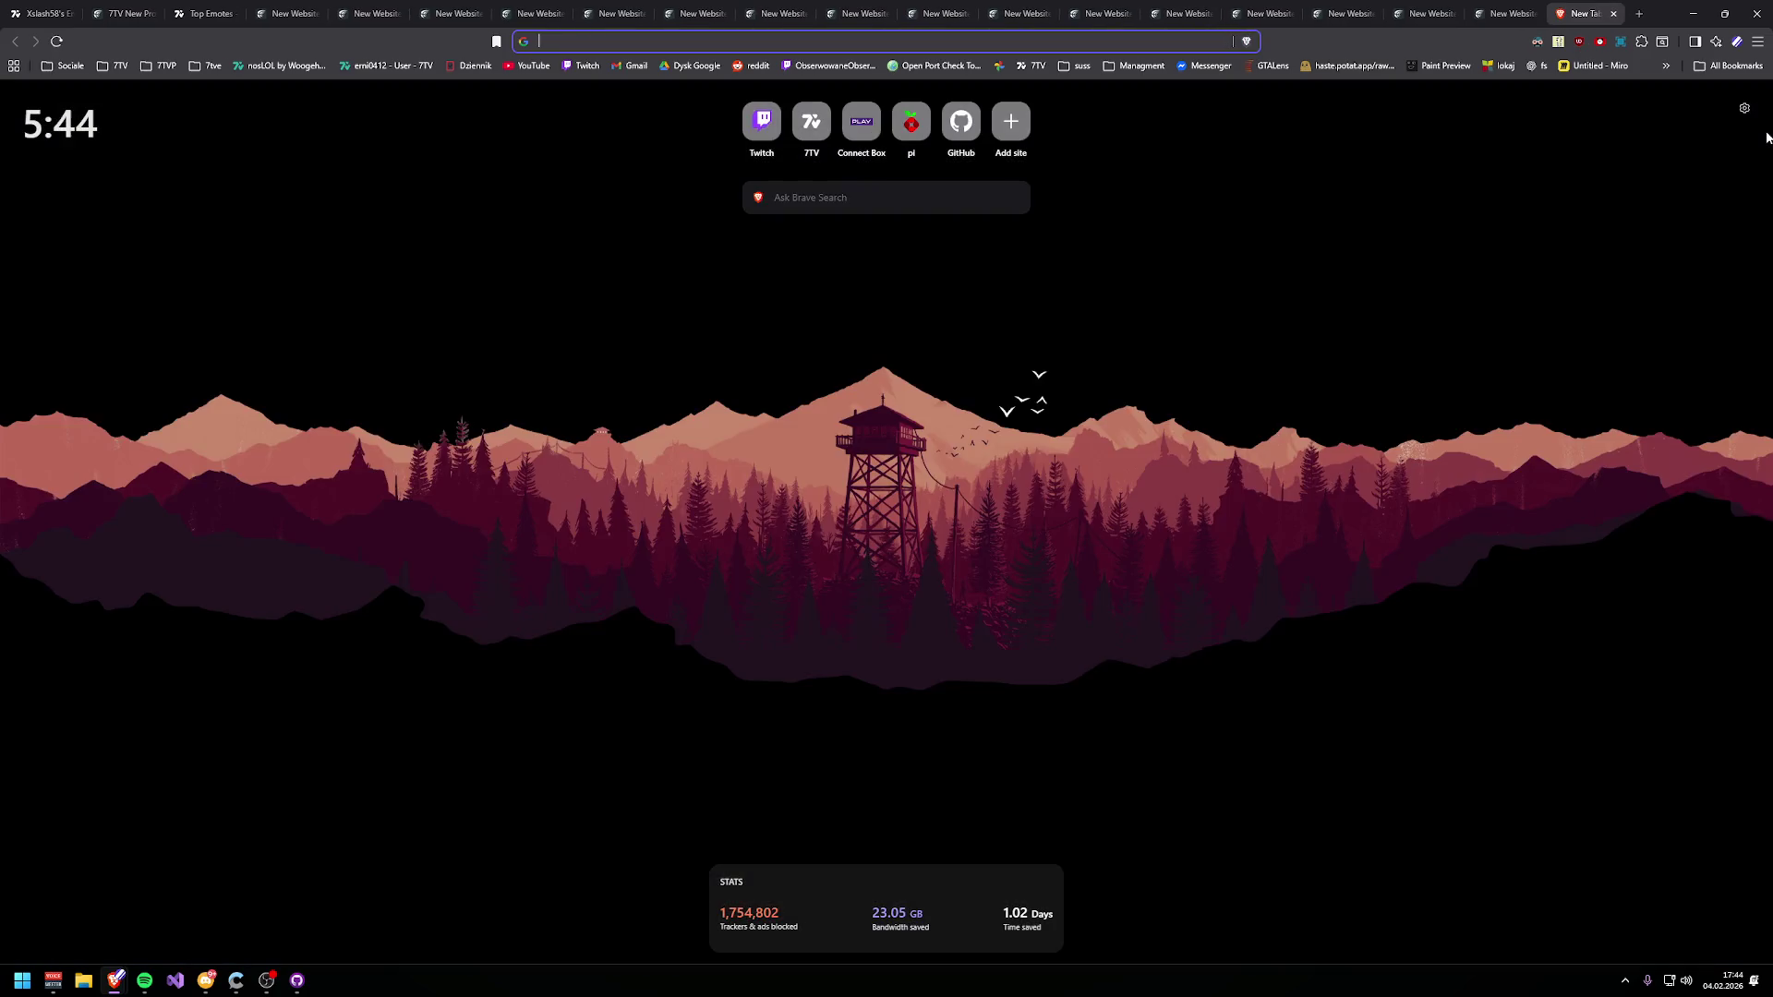
text(7tv)
key(Return)
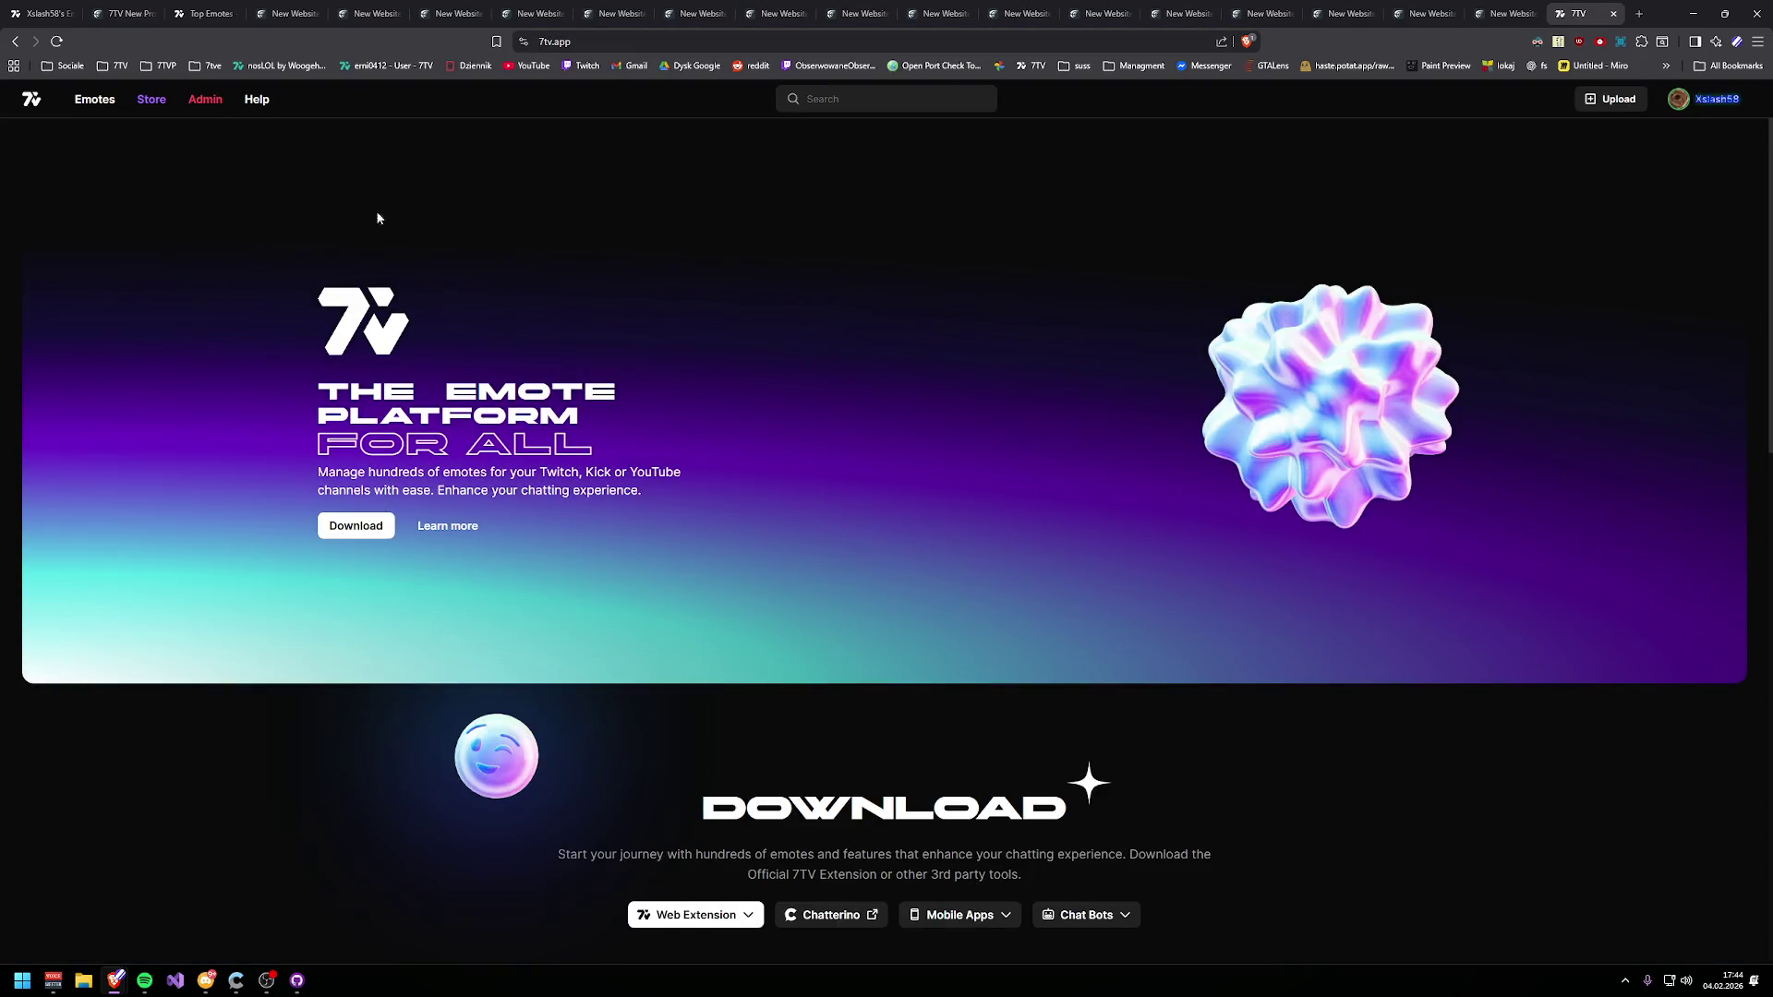
click(167, 103)
click(205, 100)
click(117, 262)
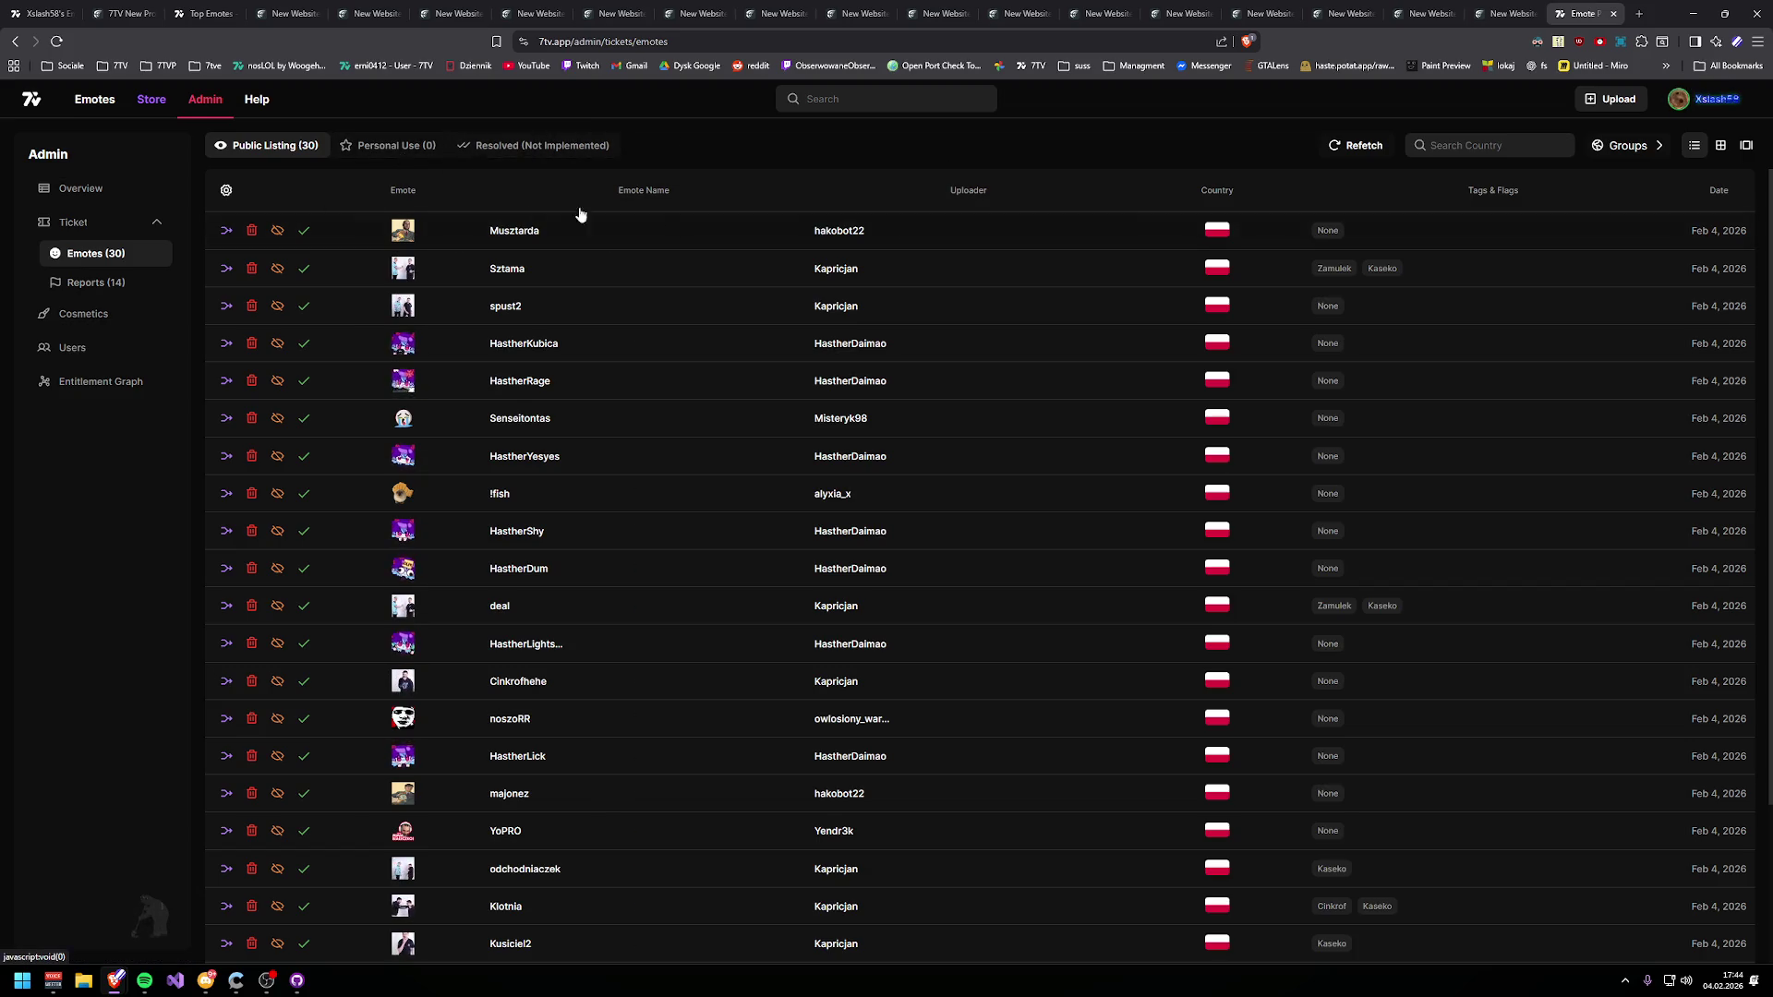
- Refetch the admin ticket list, return to the public Emotes directory, and restore the browser window size
click(92, 252)
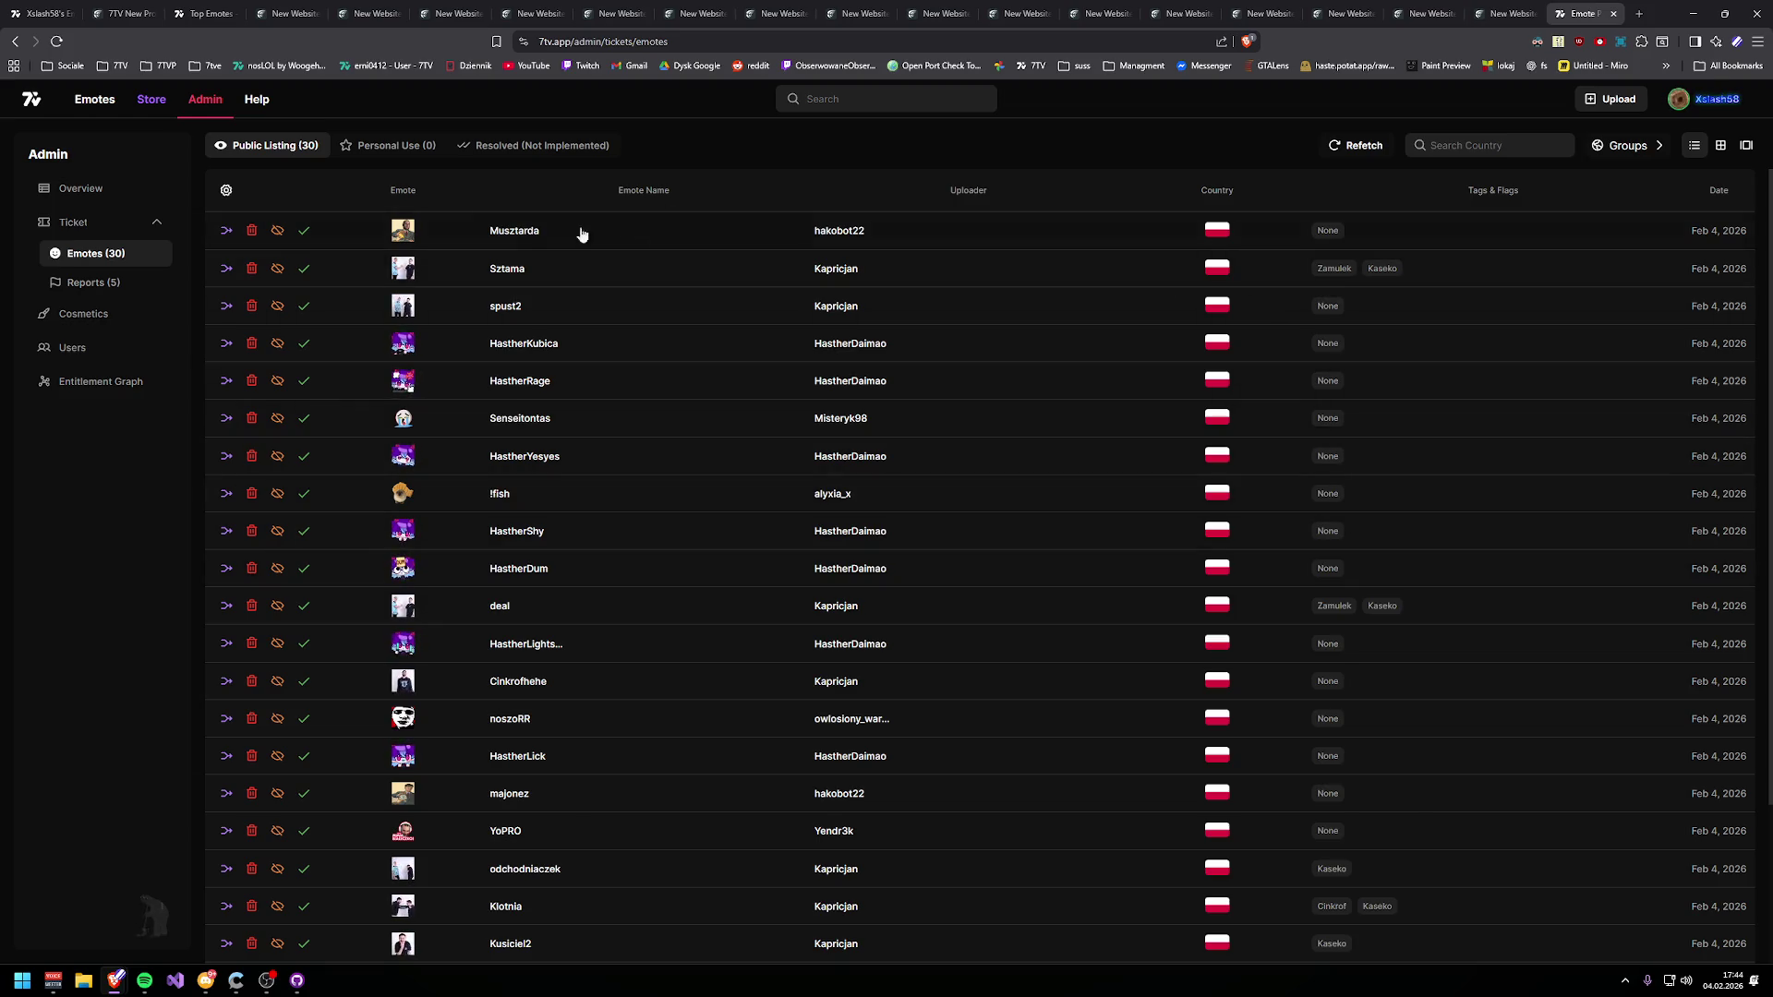
click(113, 109)
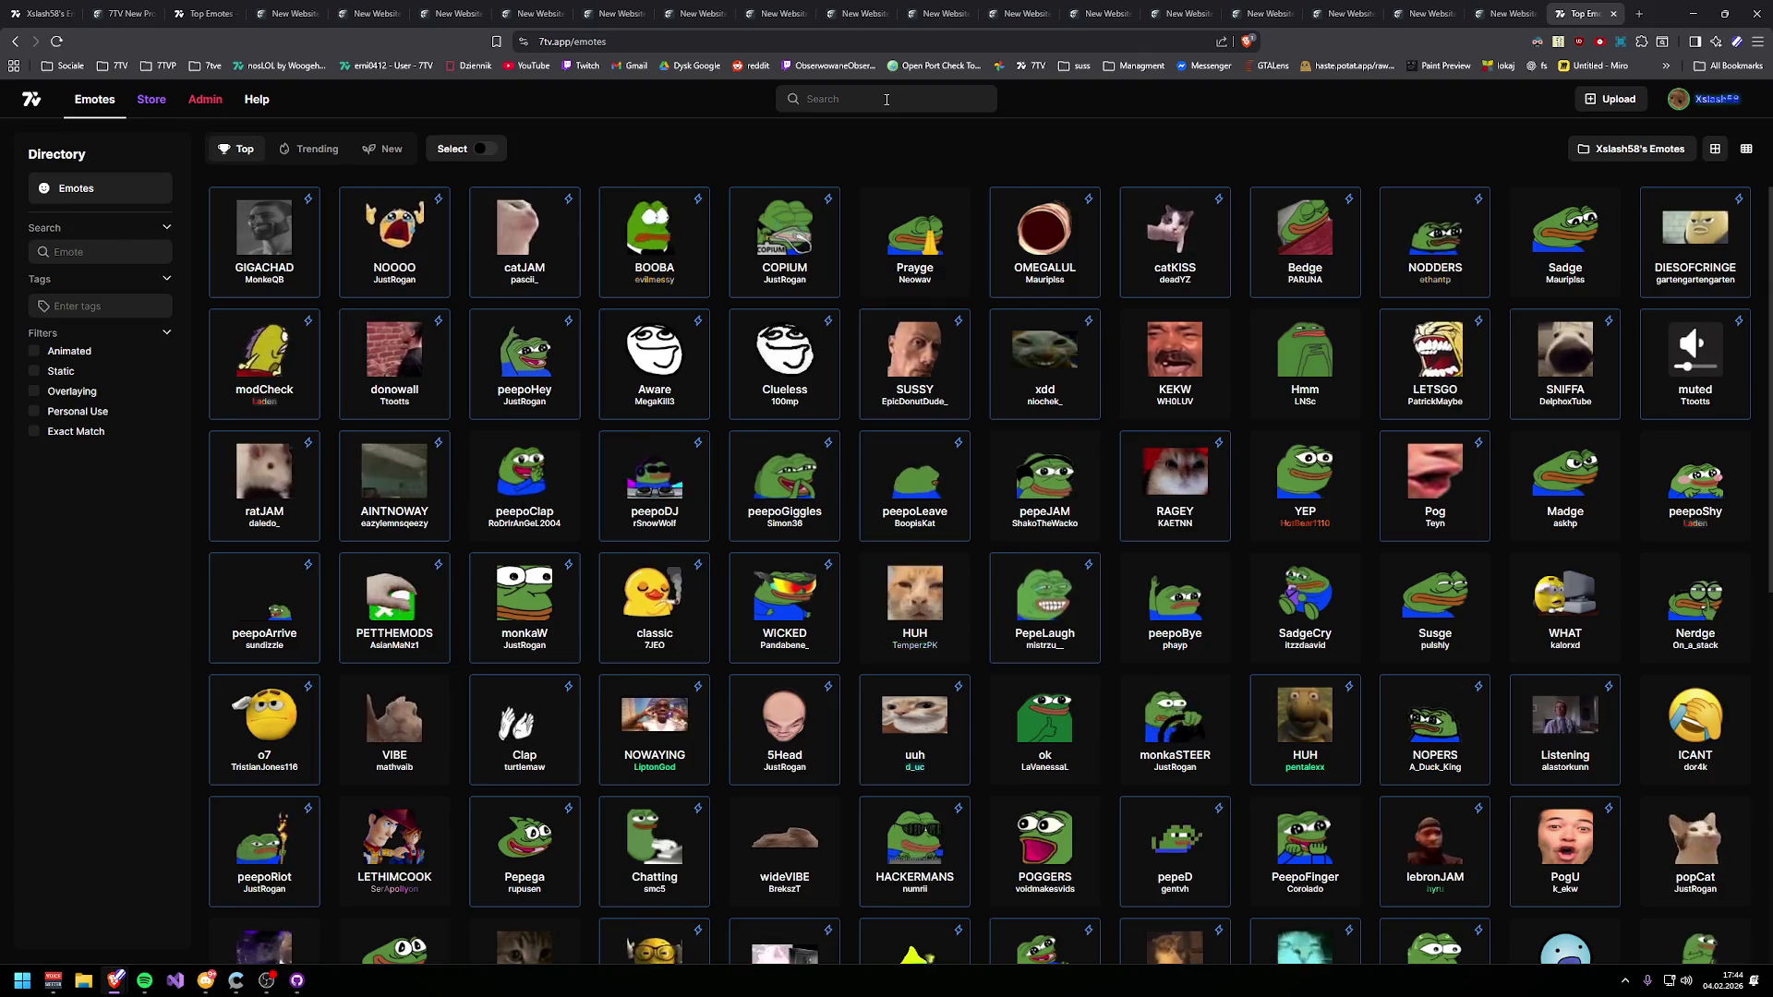
mouse_move(1652, 7)
mouse_down()
mouse_move(1286, 118)
mouse_move(1100, 118)
mouse_up()
drag(1167, 343, 1656, 342)
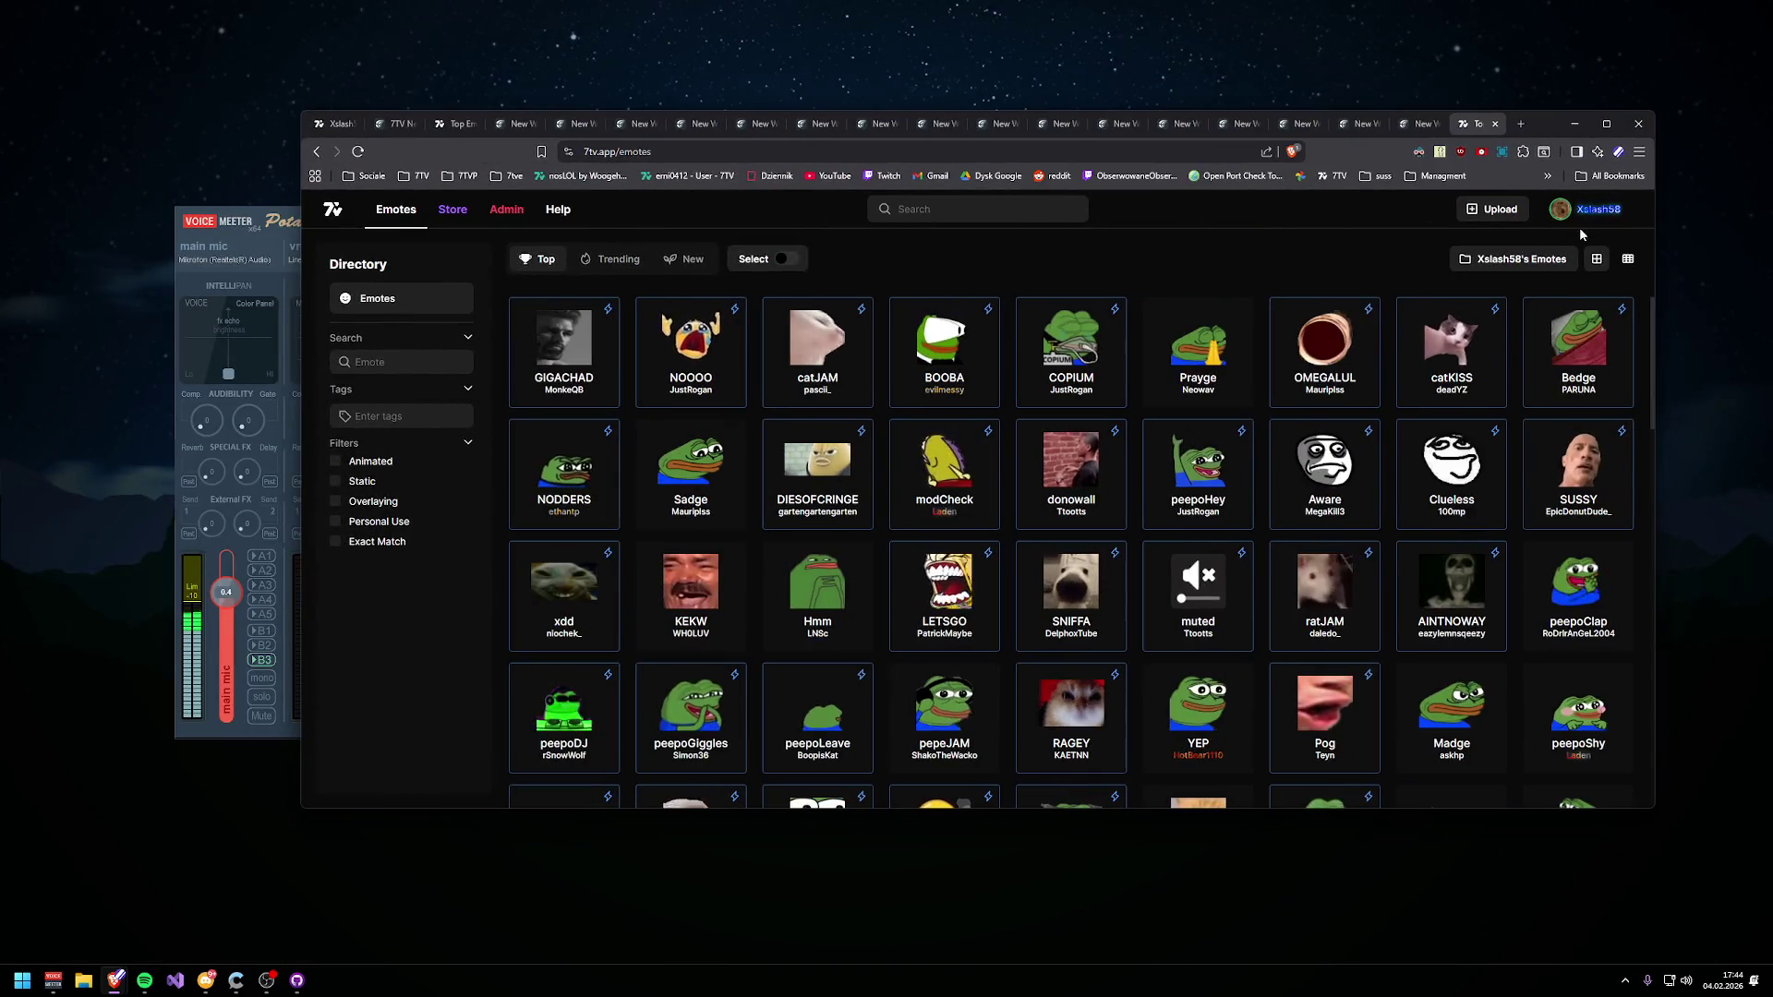
click(1561, 209)
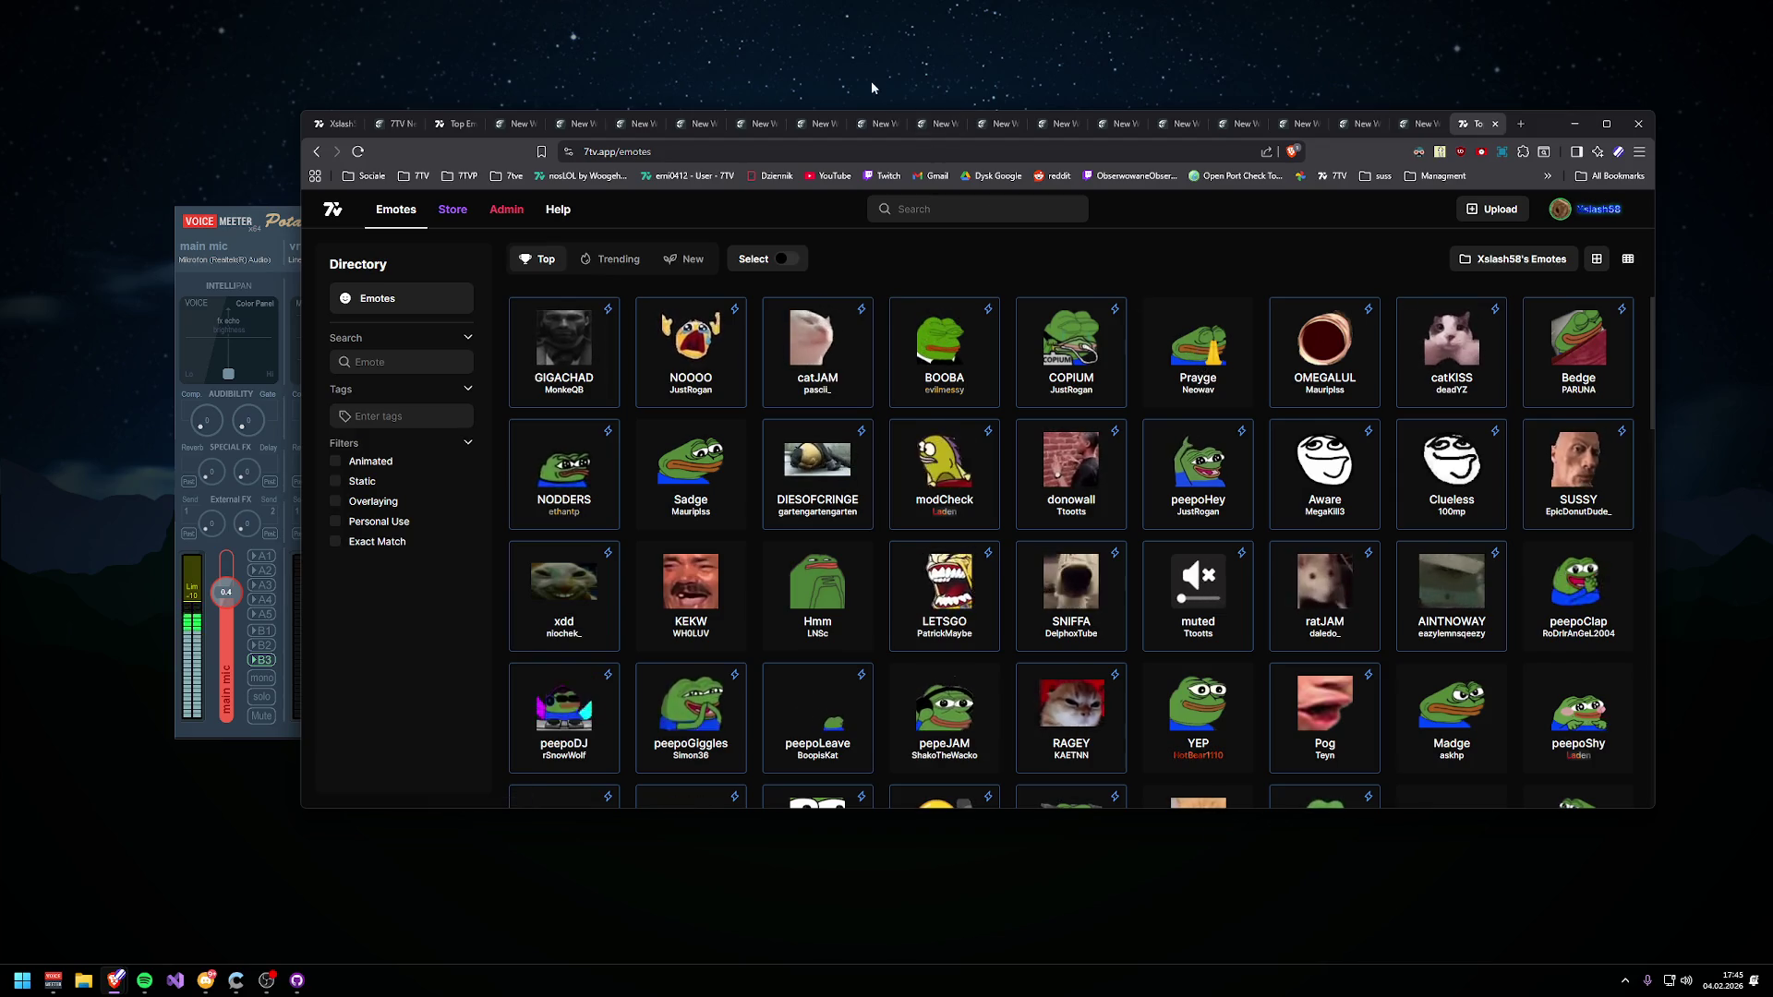
double_click(1543, 123)
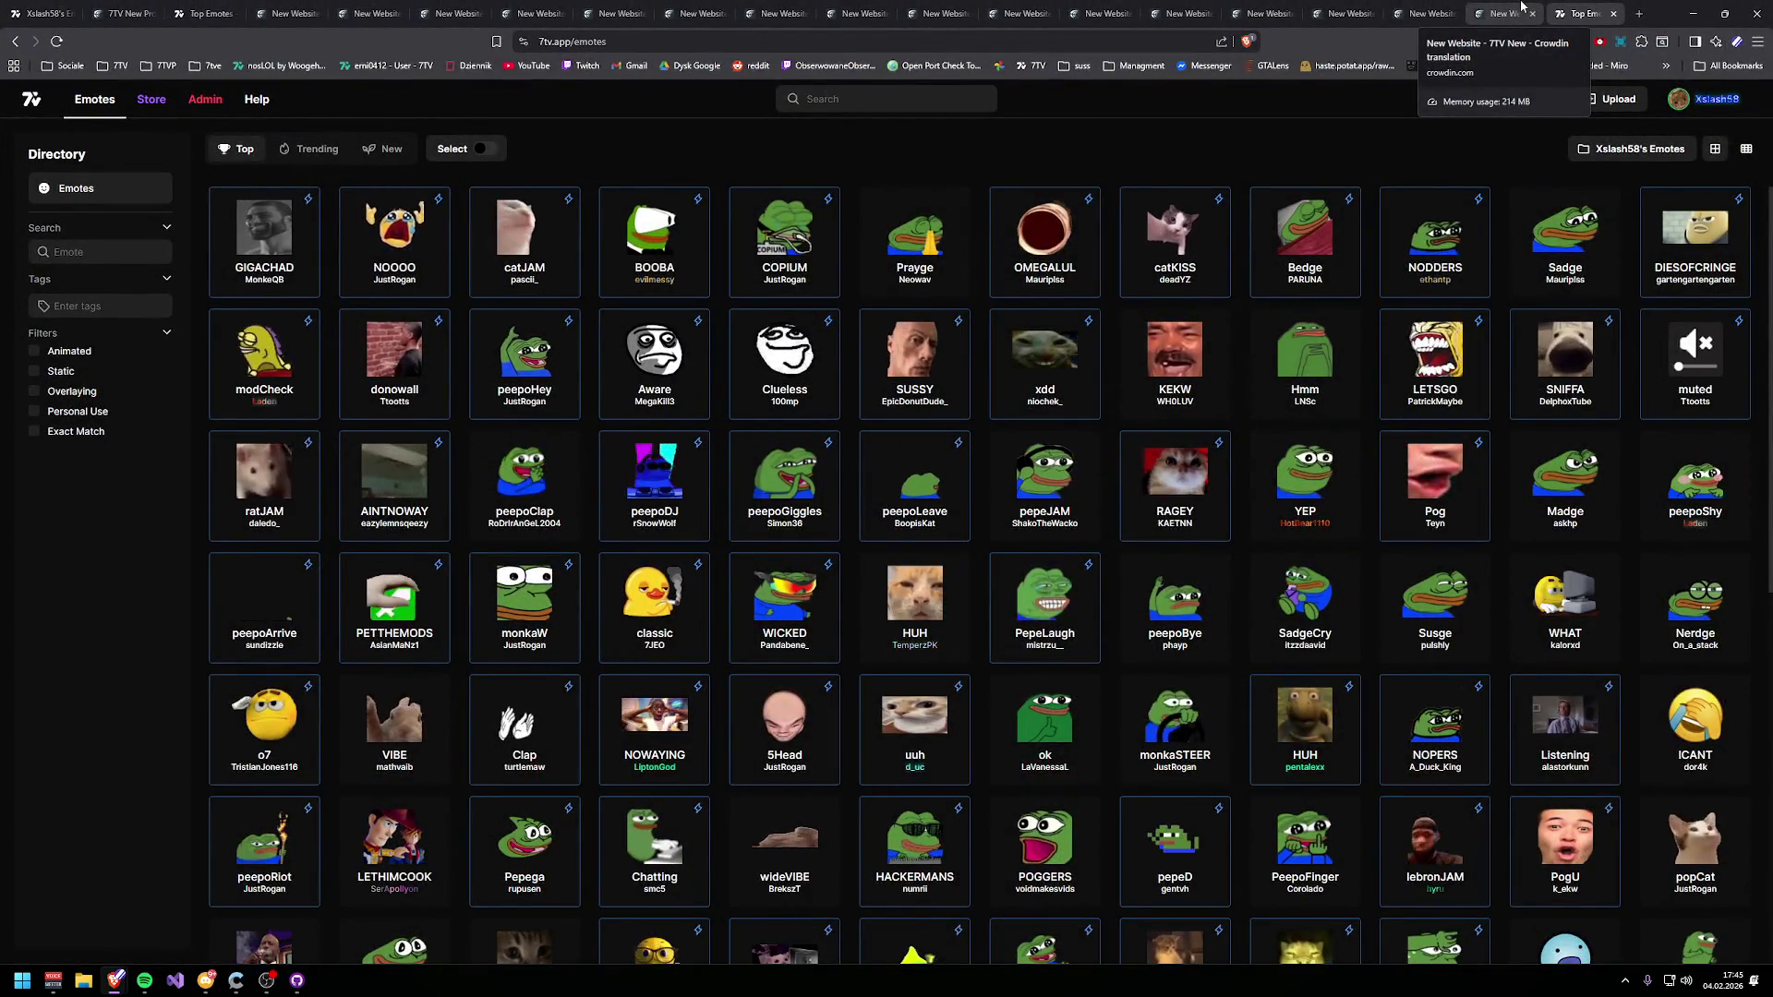
key(alt+Tab)
drag(1133, 294, 1521, 250)
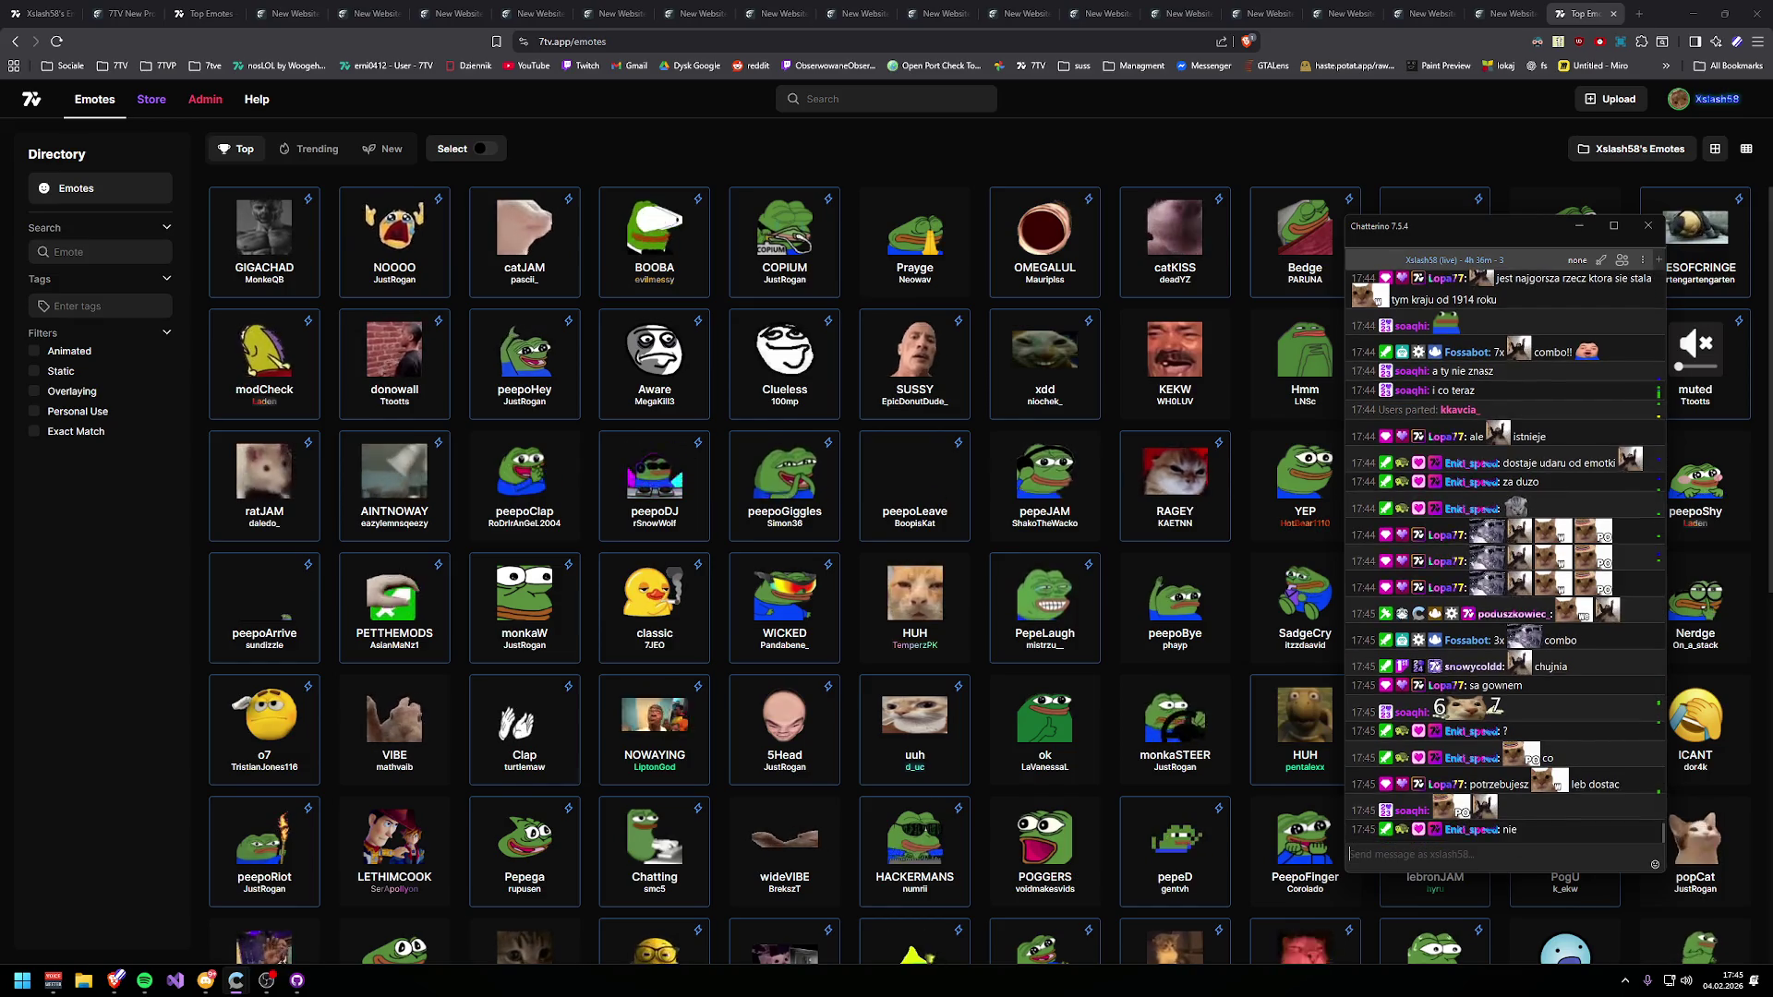
- Send the emote 'd' to Chatterino chat and select the lichess challenge link
text(d)
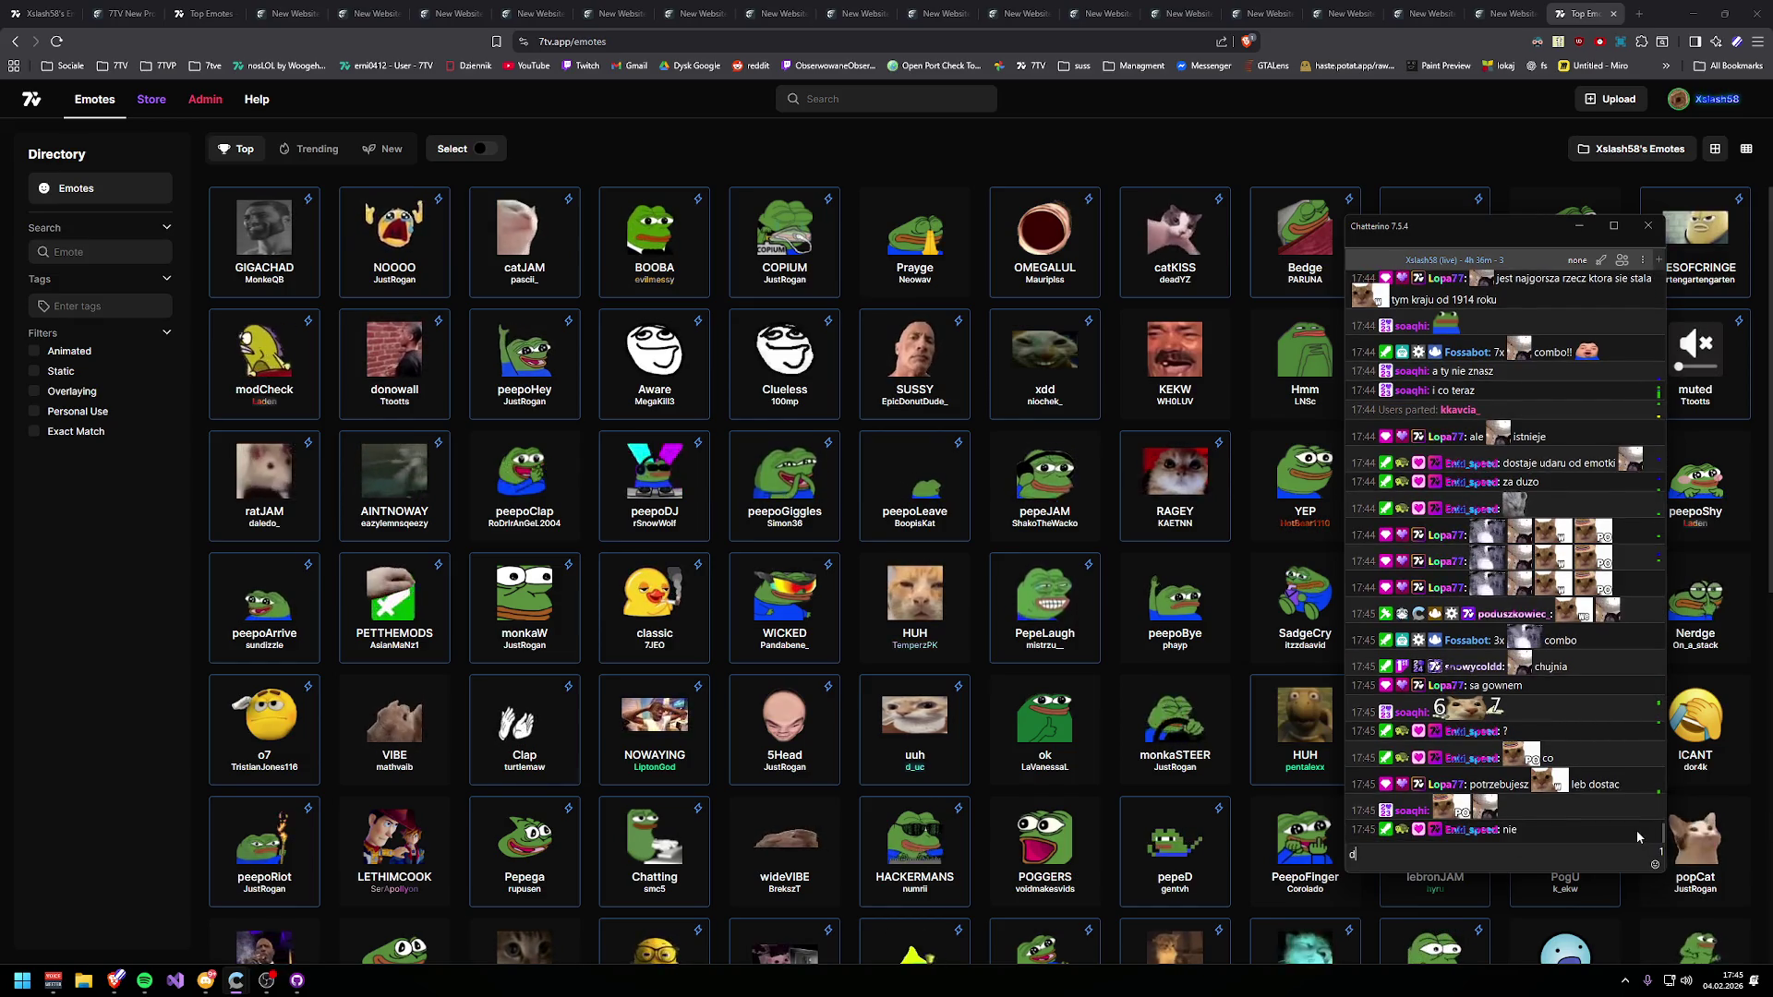
key(Return)
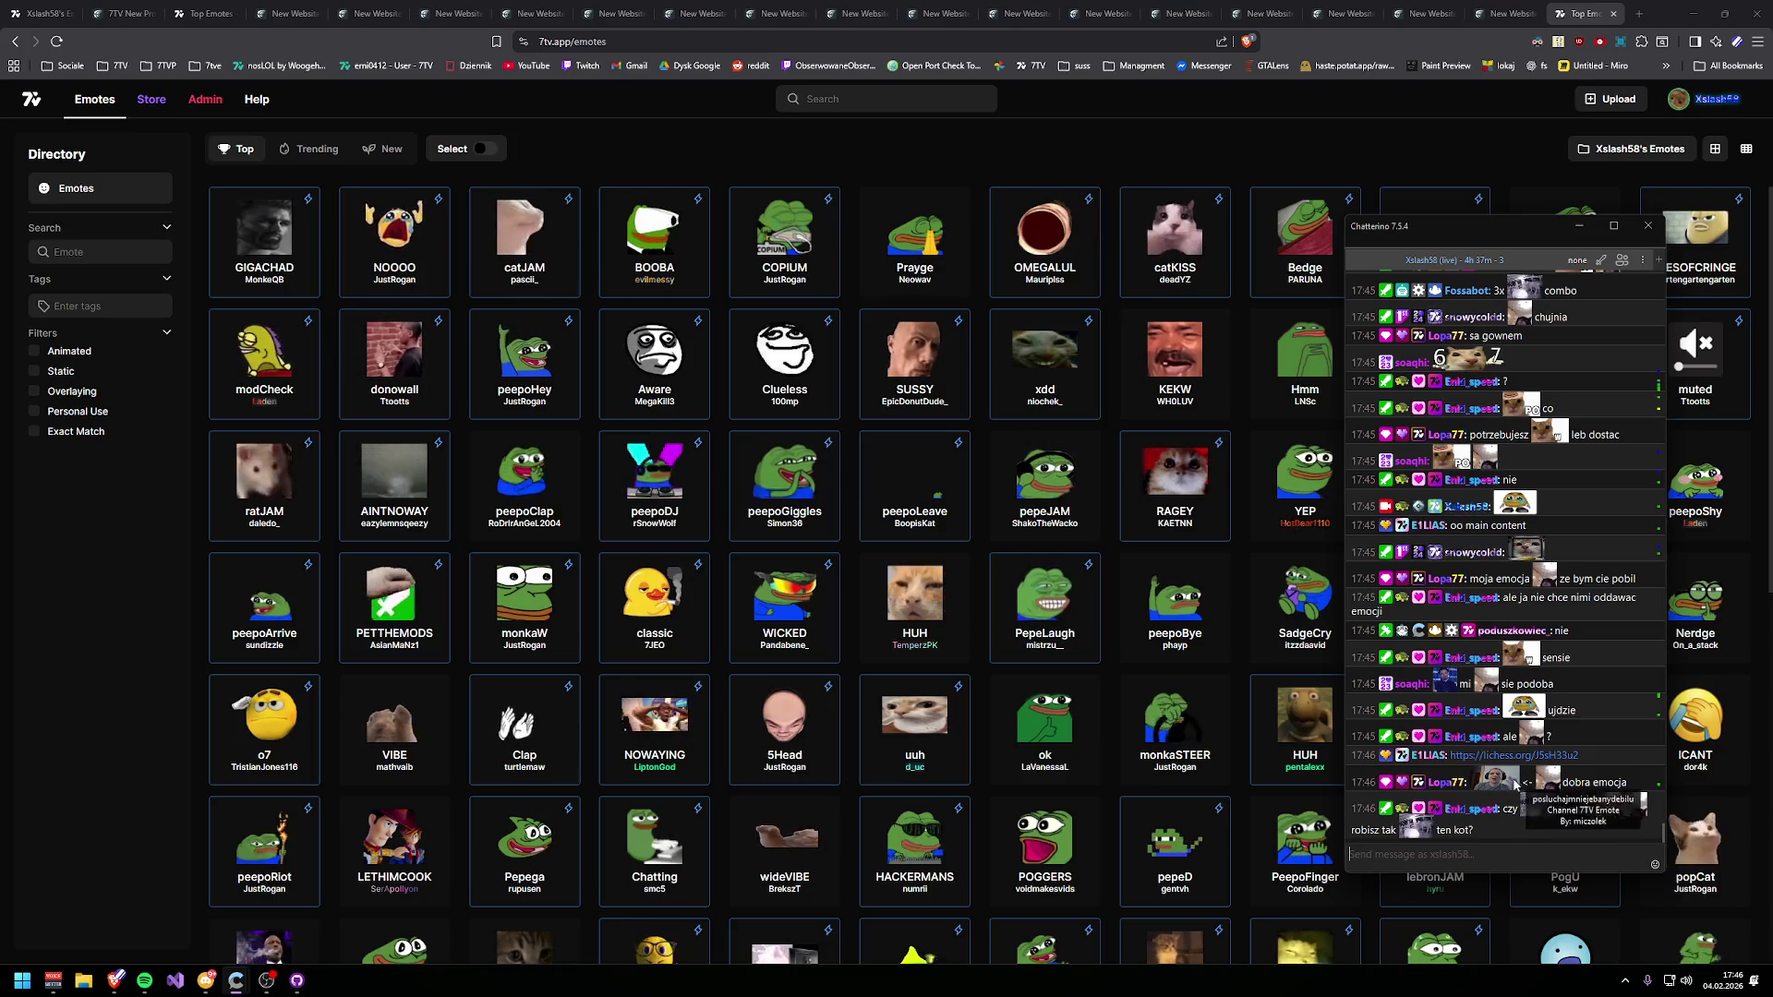
mouse_move(1512, 784)
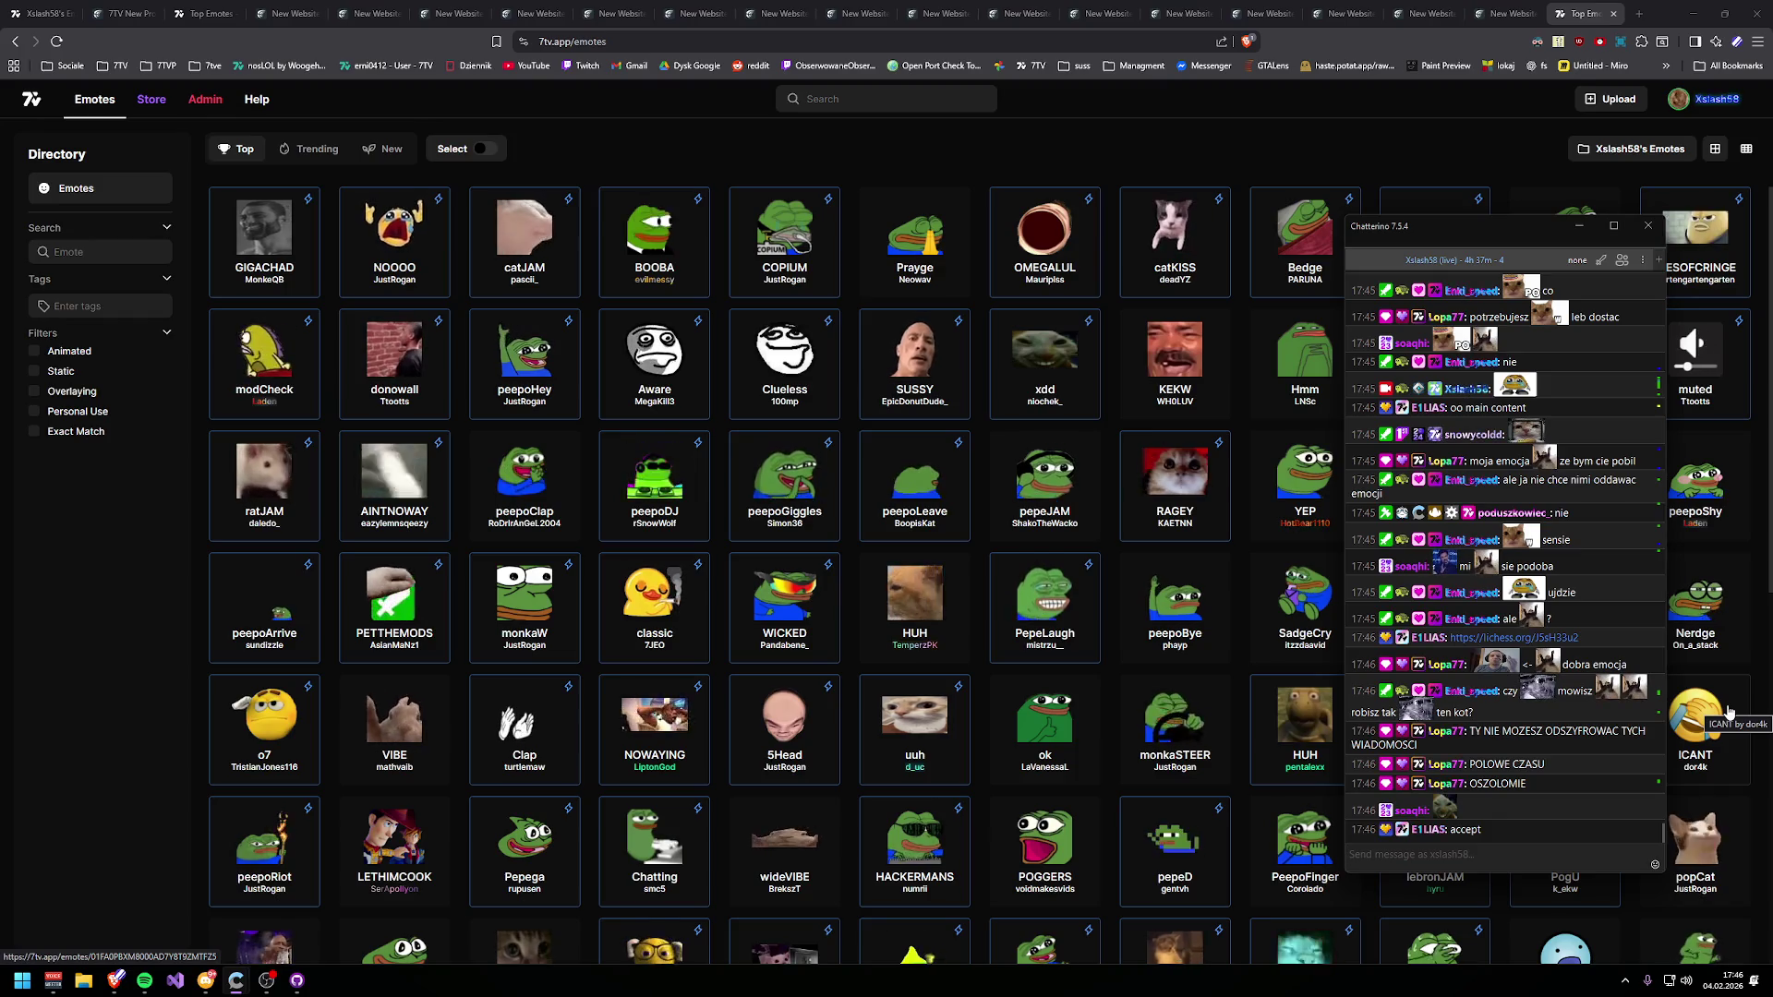
mouse_move(1586, 602)
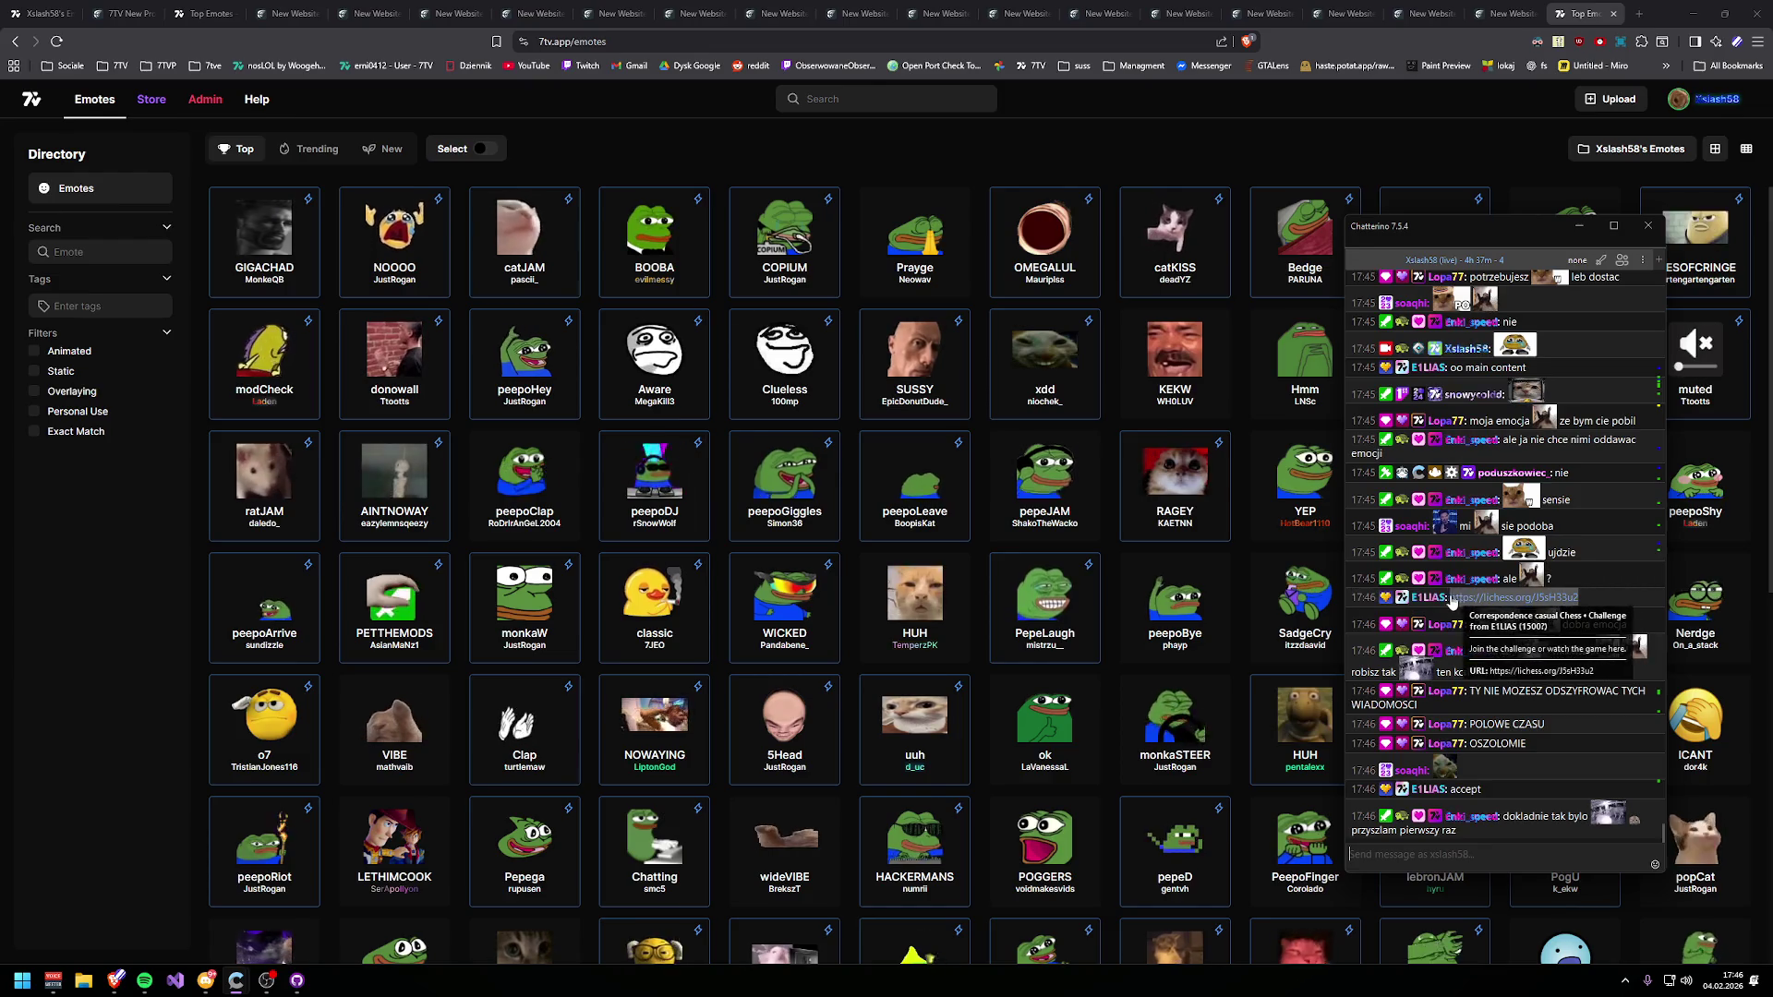
drag(1579, 598, 1451, 598)
key(ctrl+c)
- Paste the lichess challenge link into a new tab and join the game
click(1644, 13)
key(ctrl+v)
key(Return)
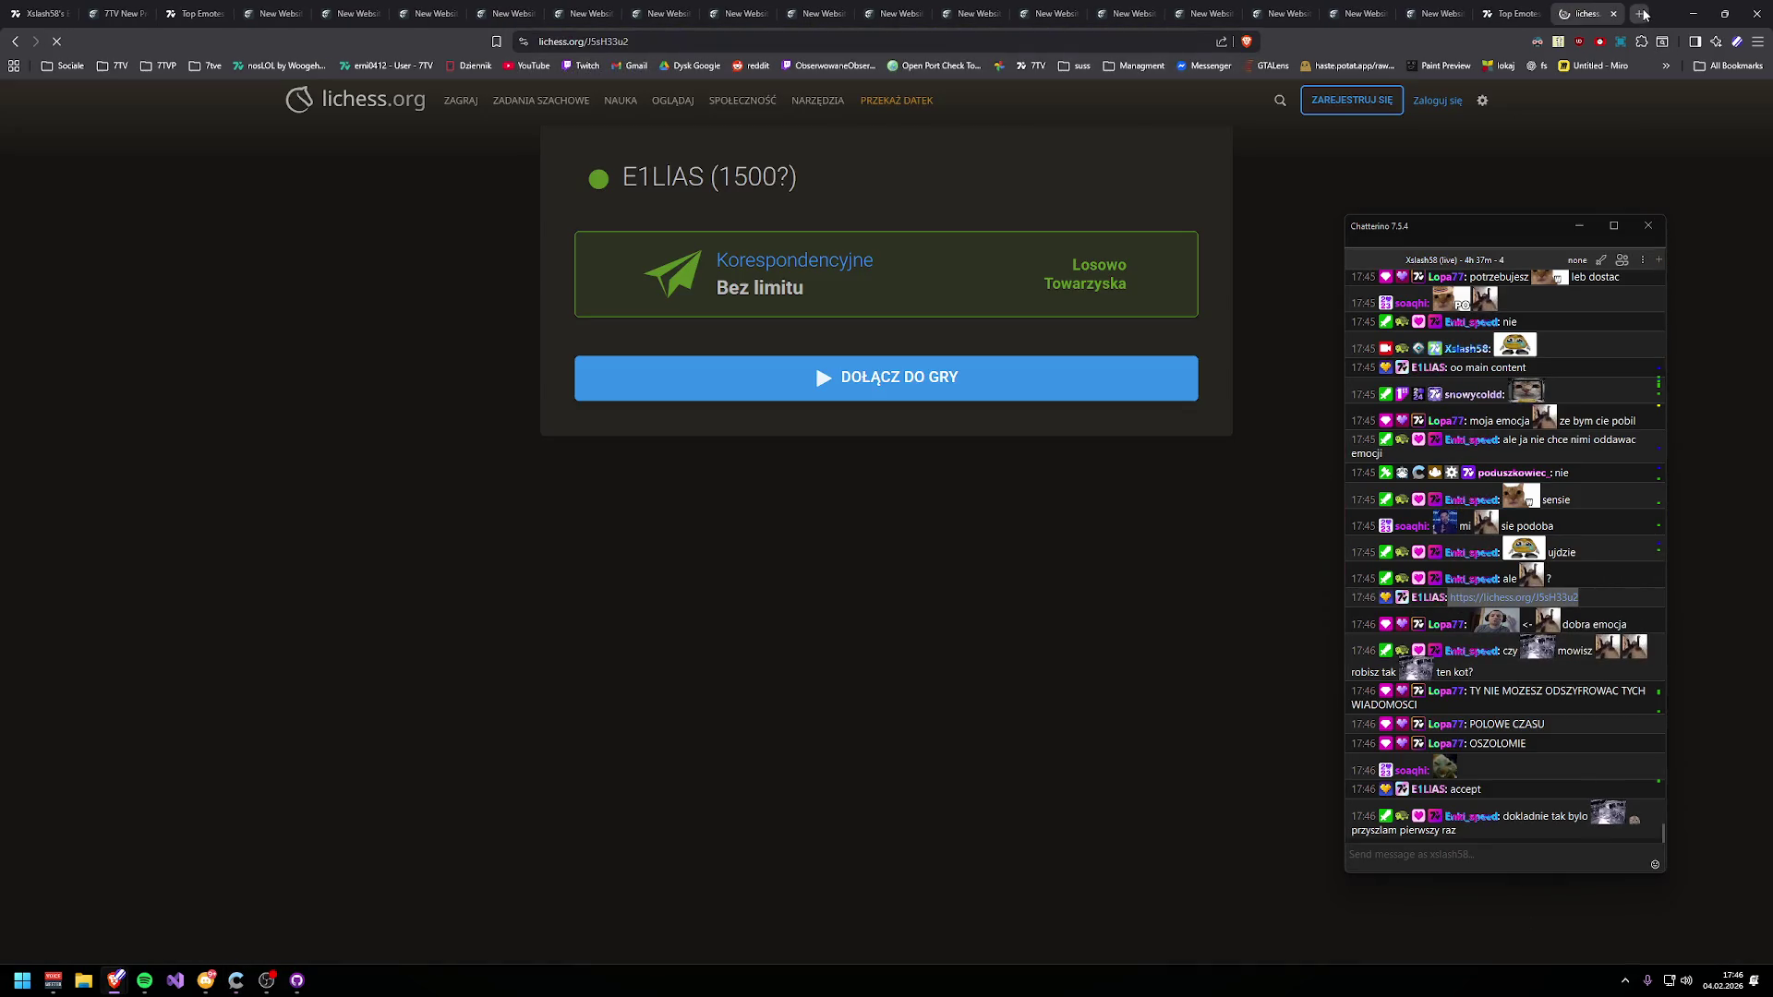
click(814, 362)
- Play e4, d4, Nf3, Nc3, Bc4, castle kingside, then Bf4 and Bxb5
drag(919, 688, 948, 498)
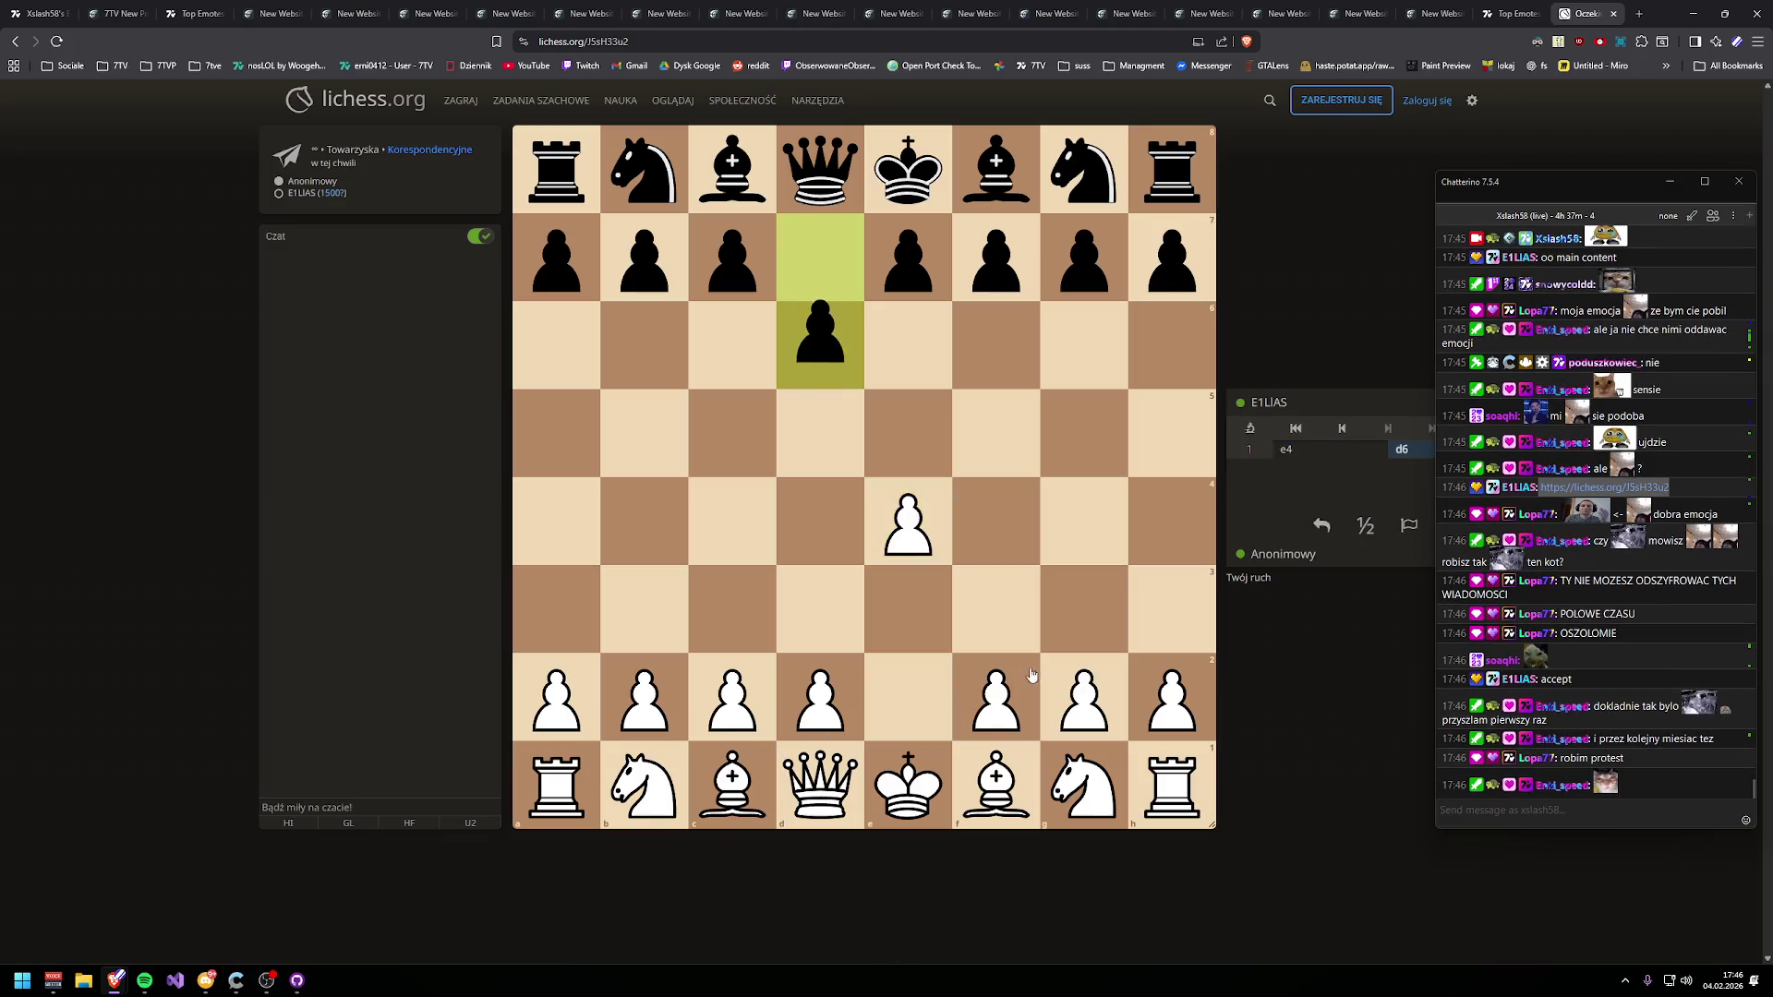
drag(842, 715, 820, 522)
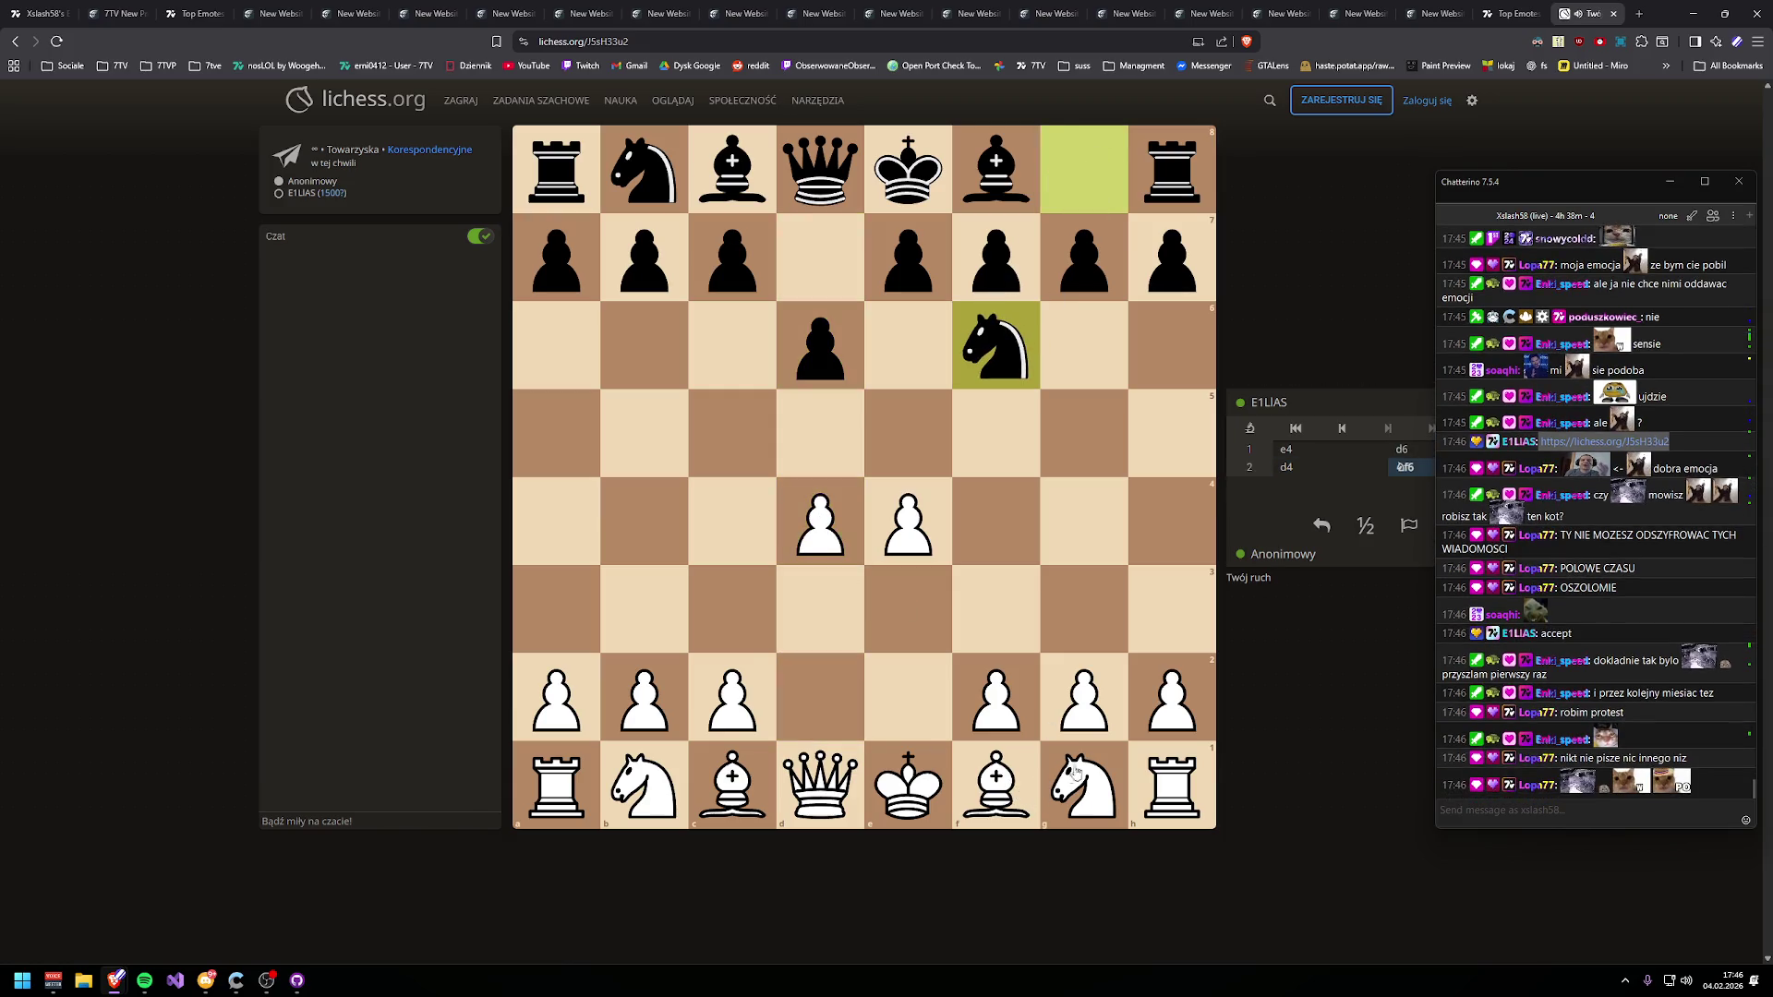
drag(1106, 786, 995, 610)
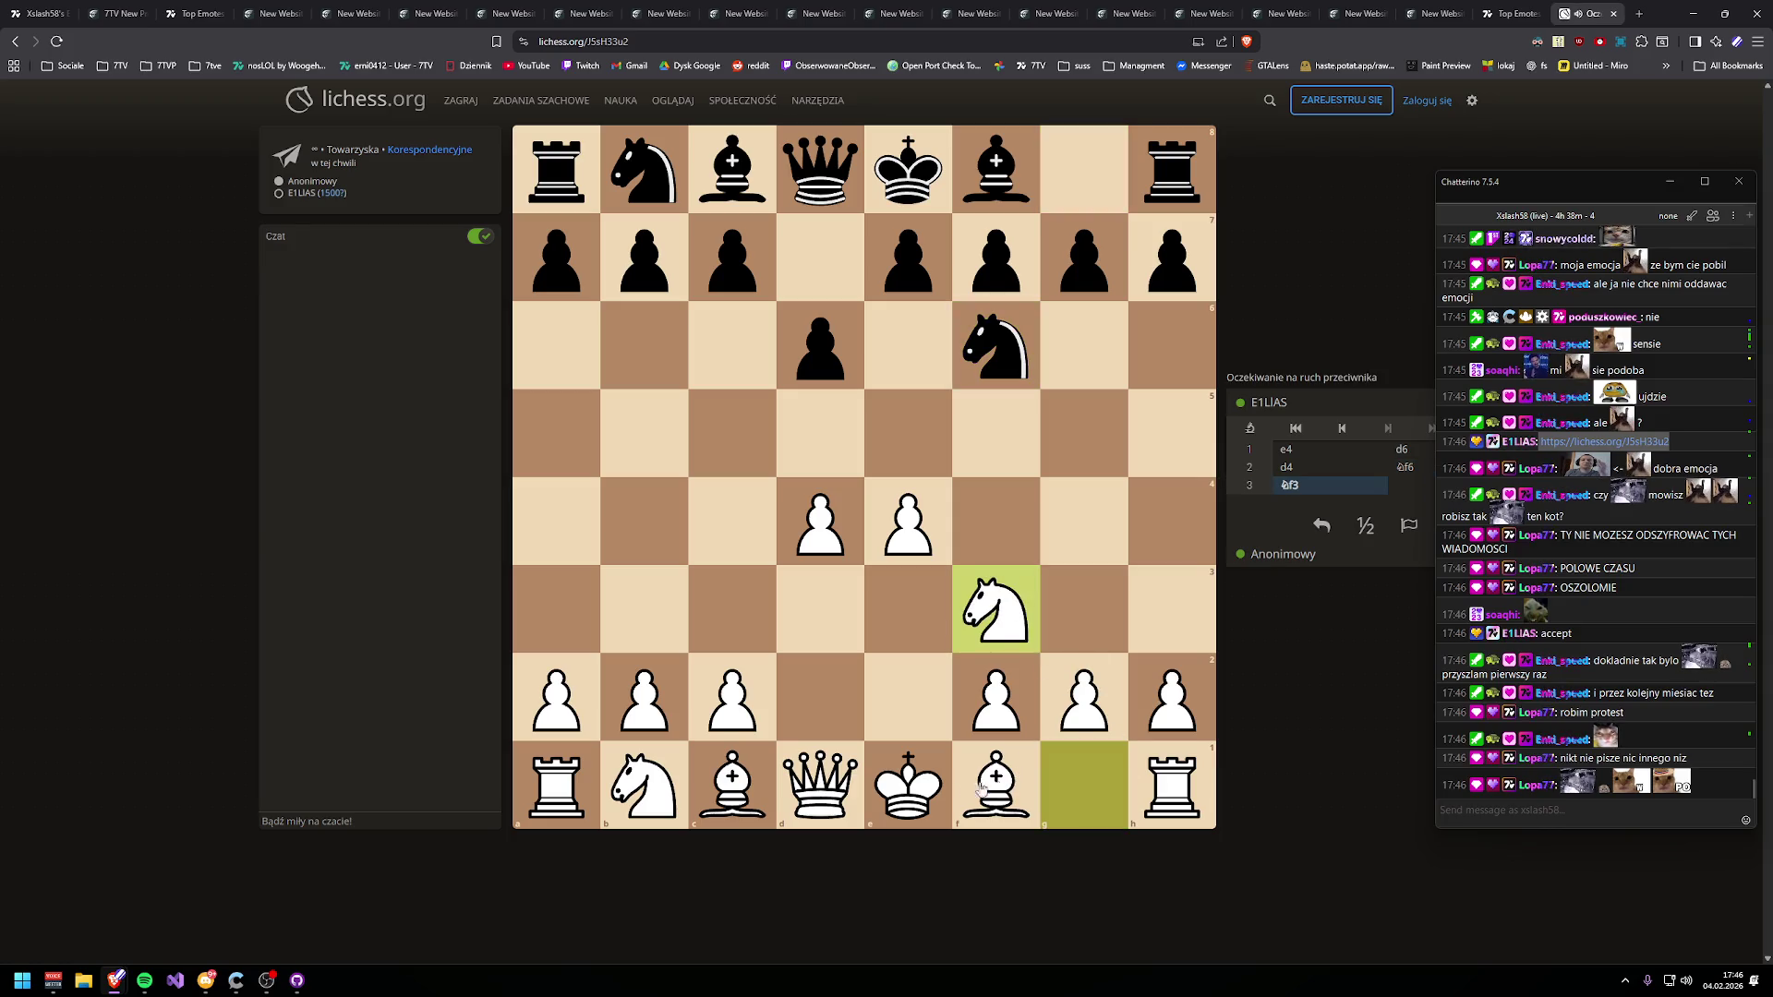
click(643, 786)
click(733, 609)
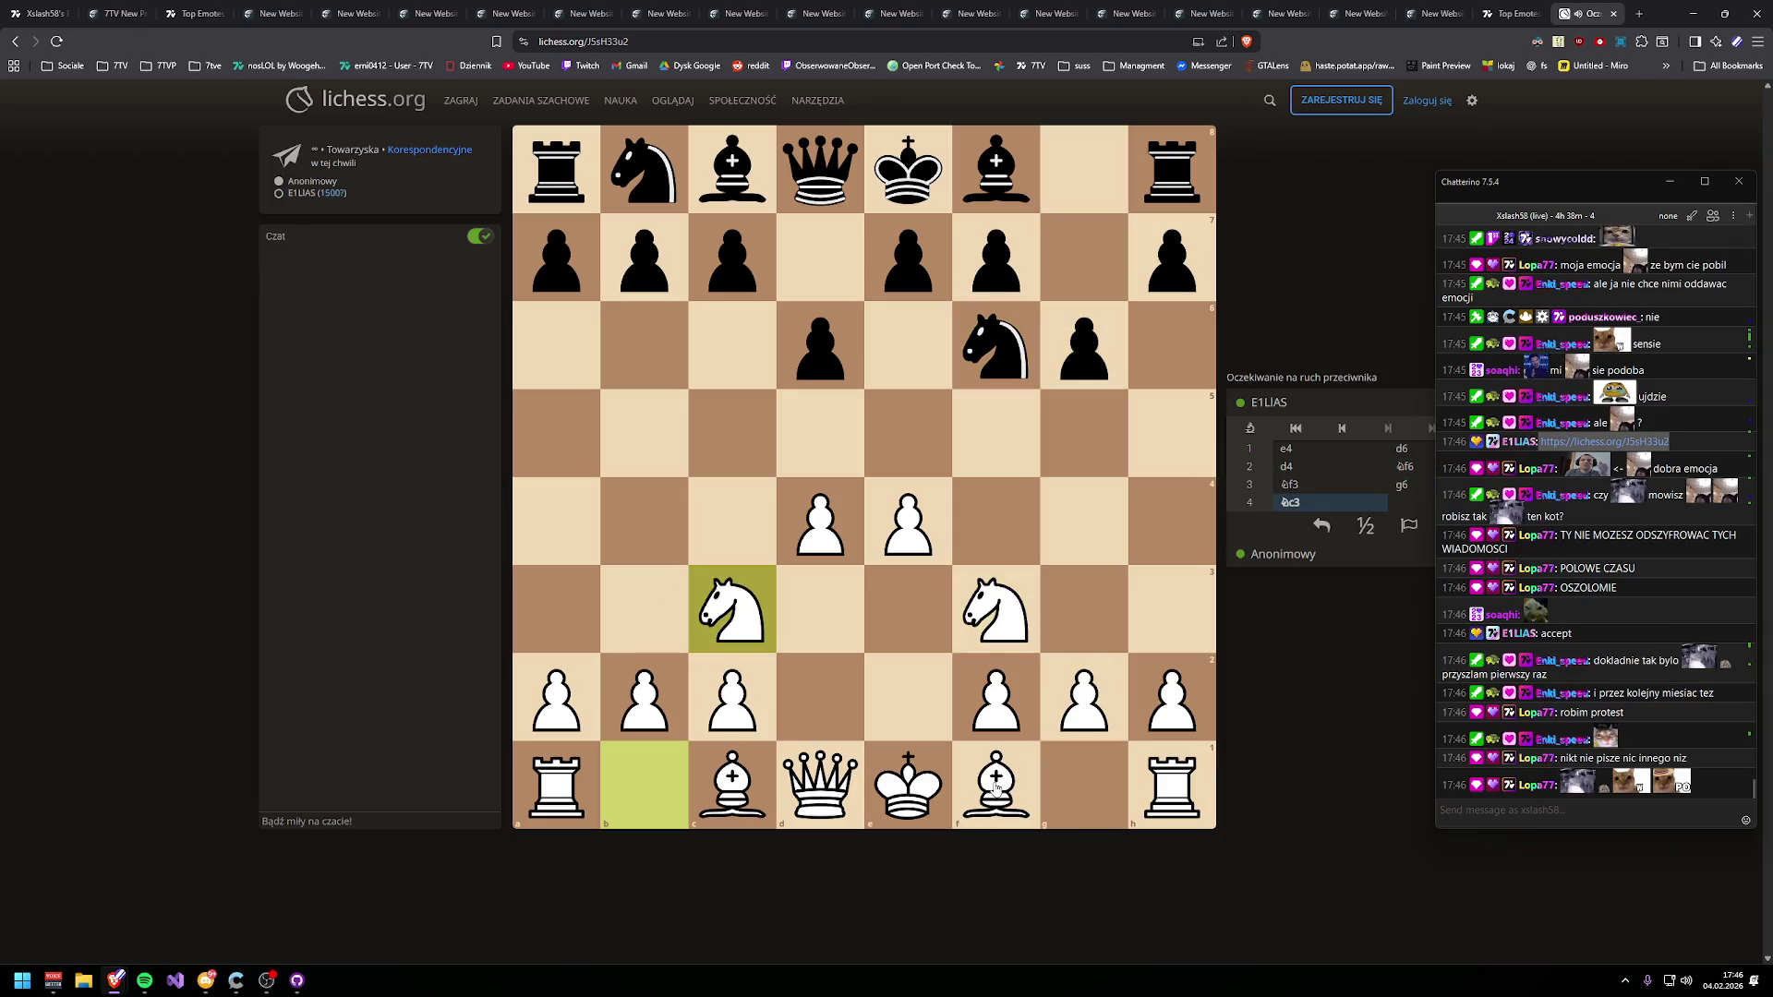
mouse_move(995, 786)
mouse_down()
mouse_move(732, 593)
mouse_move(732, 531)
mouse_up()
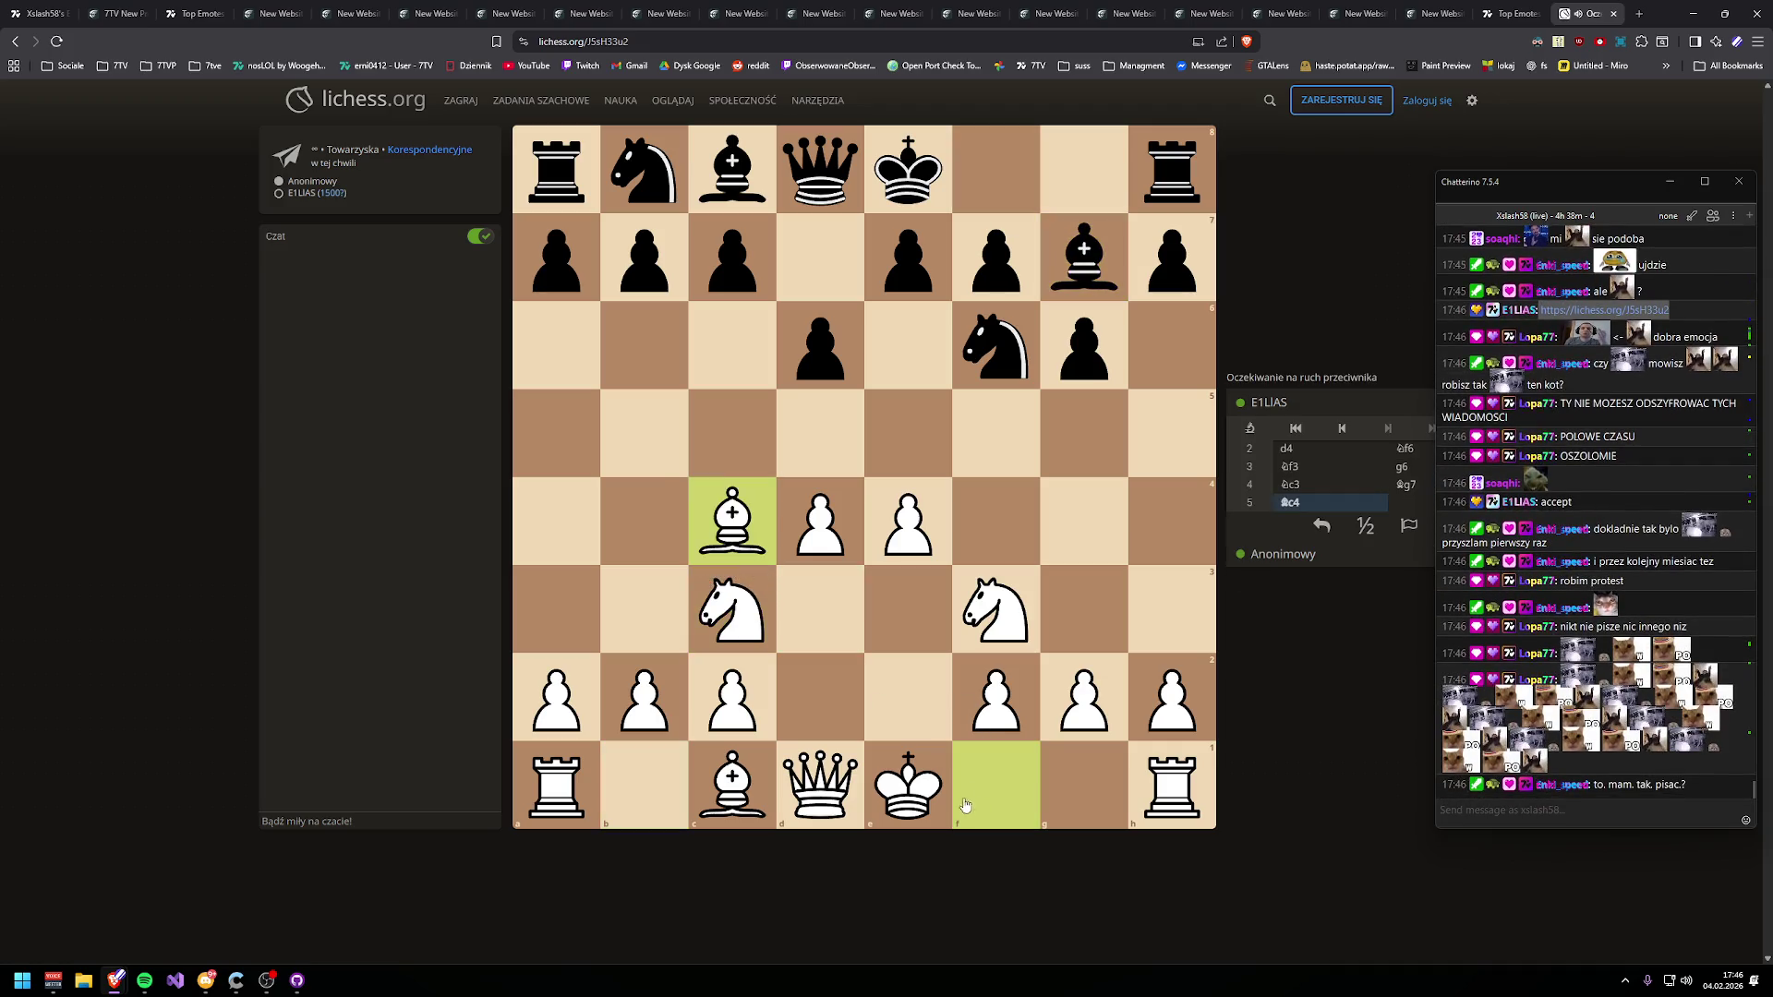
click(905, 776)
click(1086, 784)
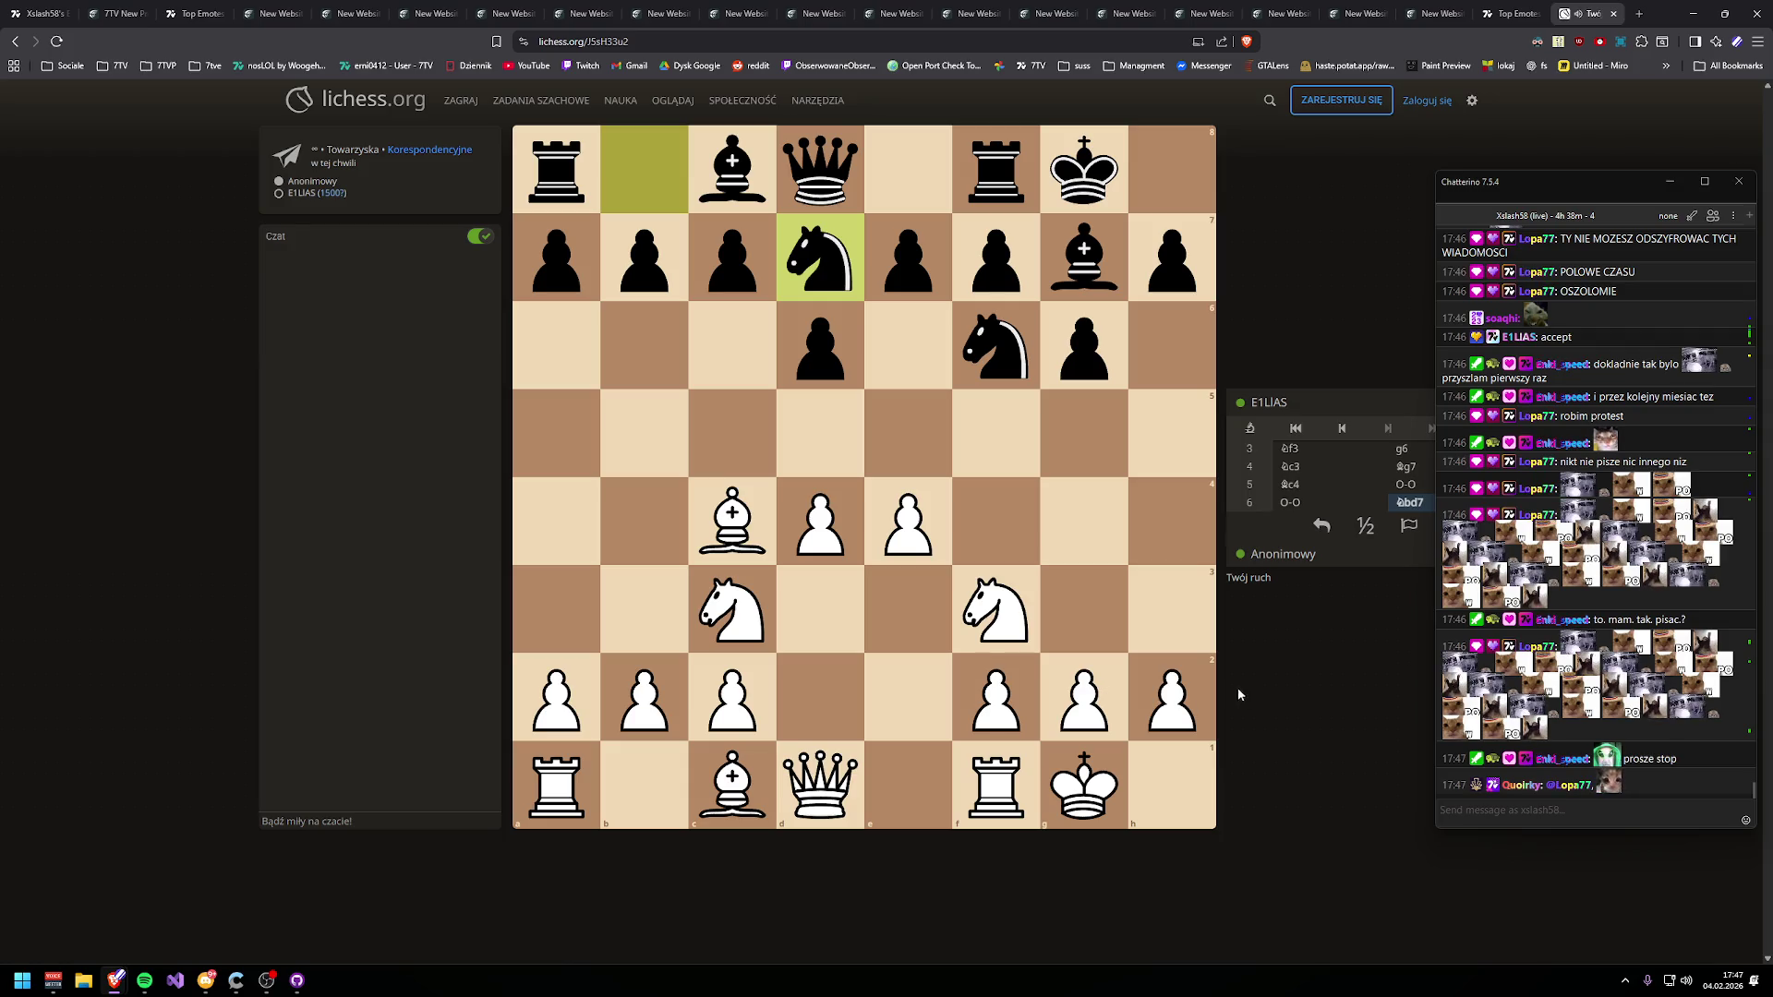
mouse_move(733, 780)
mouse_down()
mouse_move(1025, 540)
mouse_move(1007, 526)
mouse_up()
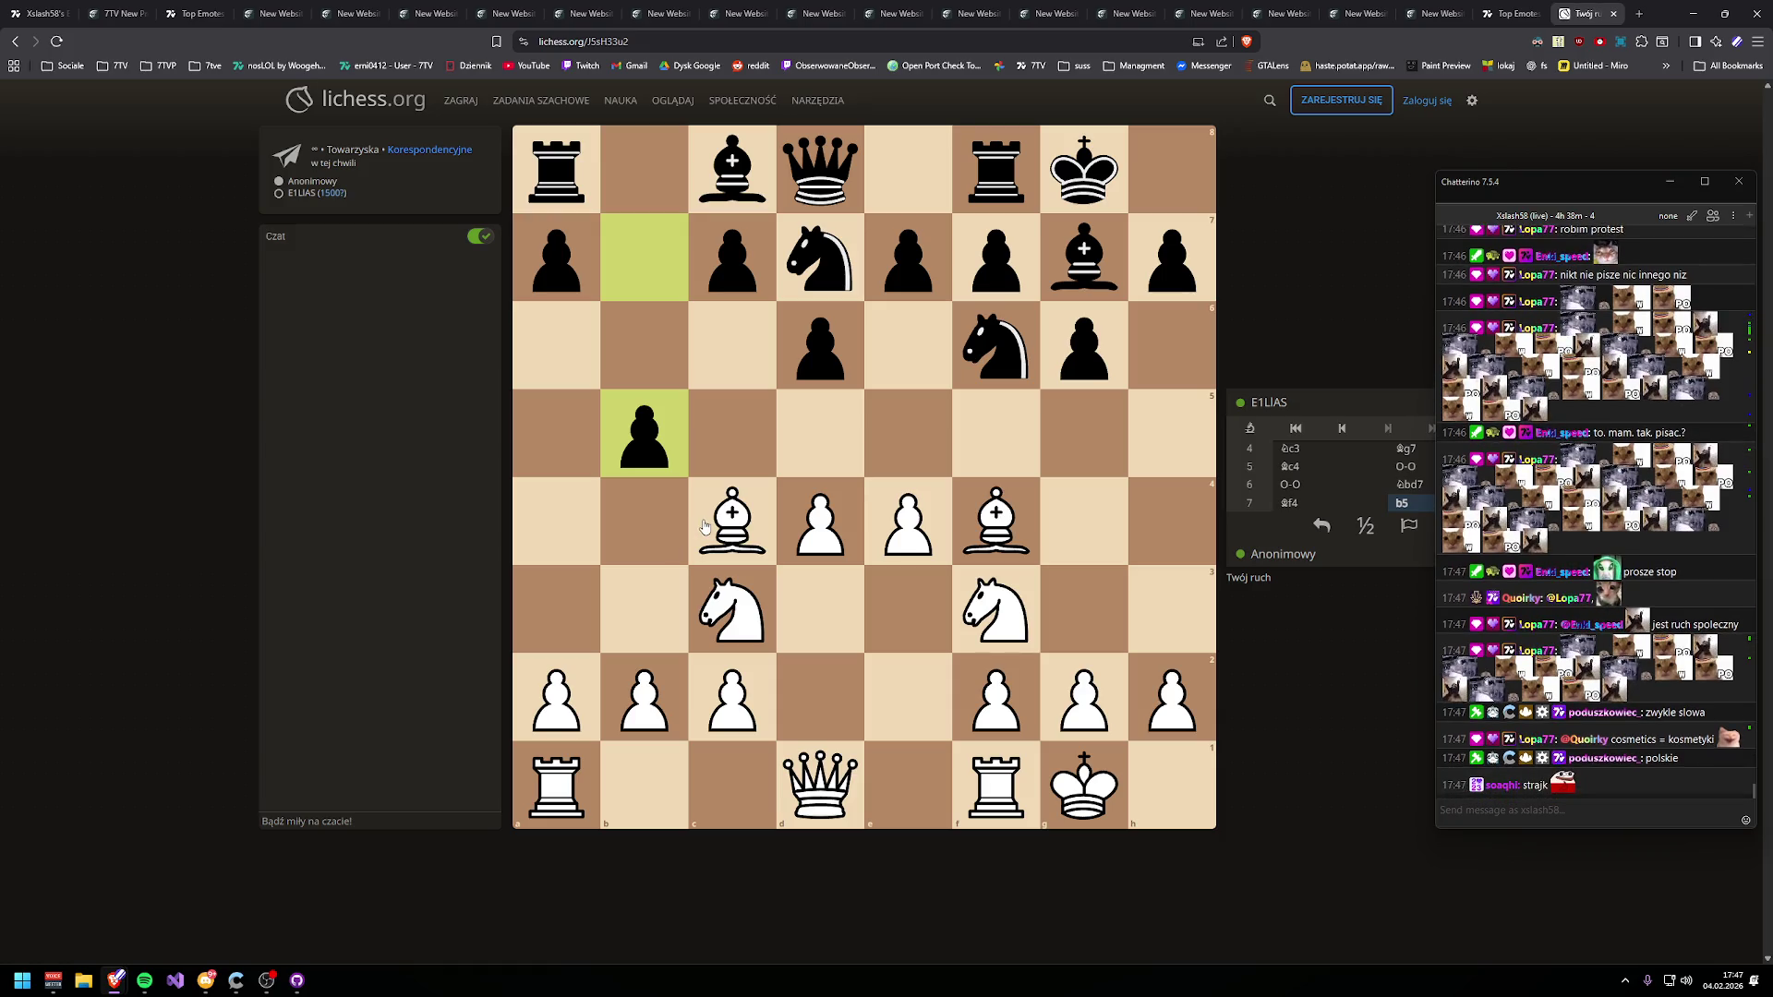
drag(721, 525, 639, 434)
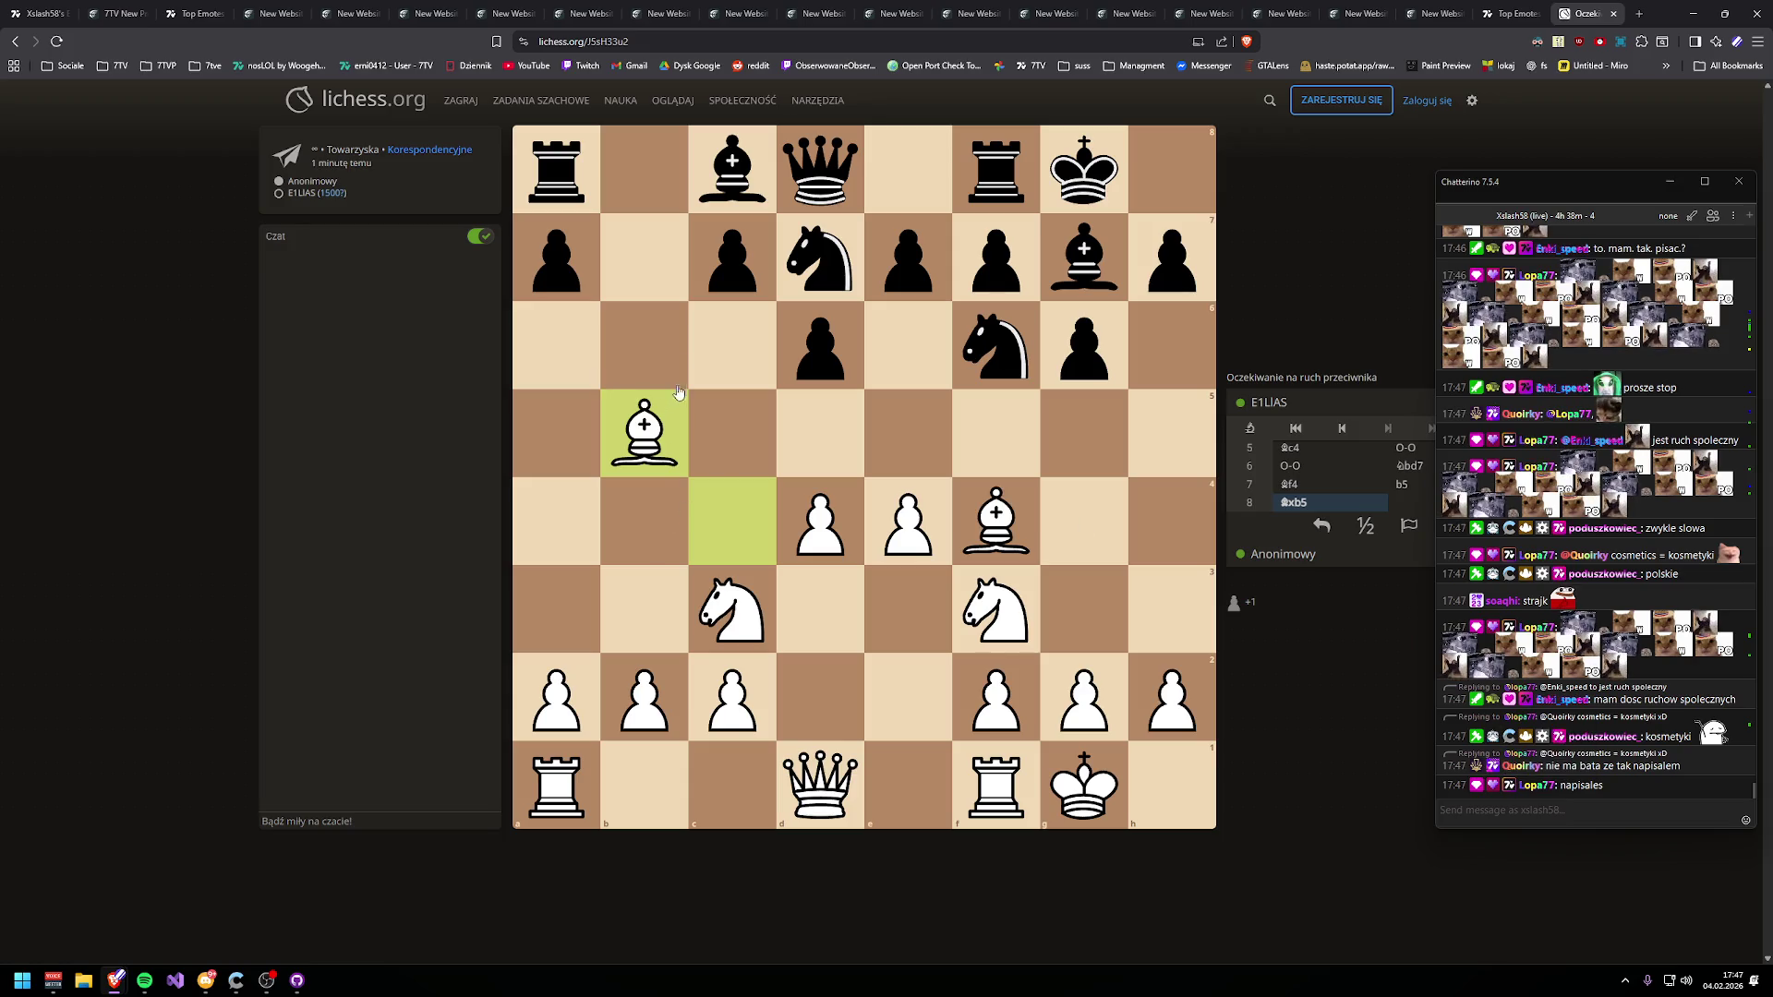
- Play Bc4, Qc1 and Ba6, then propose a takeback of the bishop move
drag(646, 426, 753, 531)
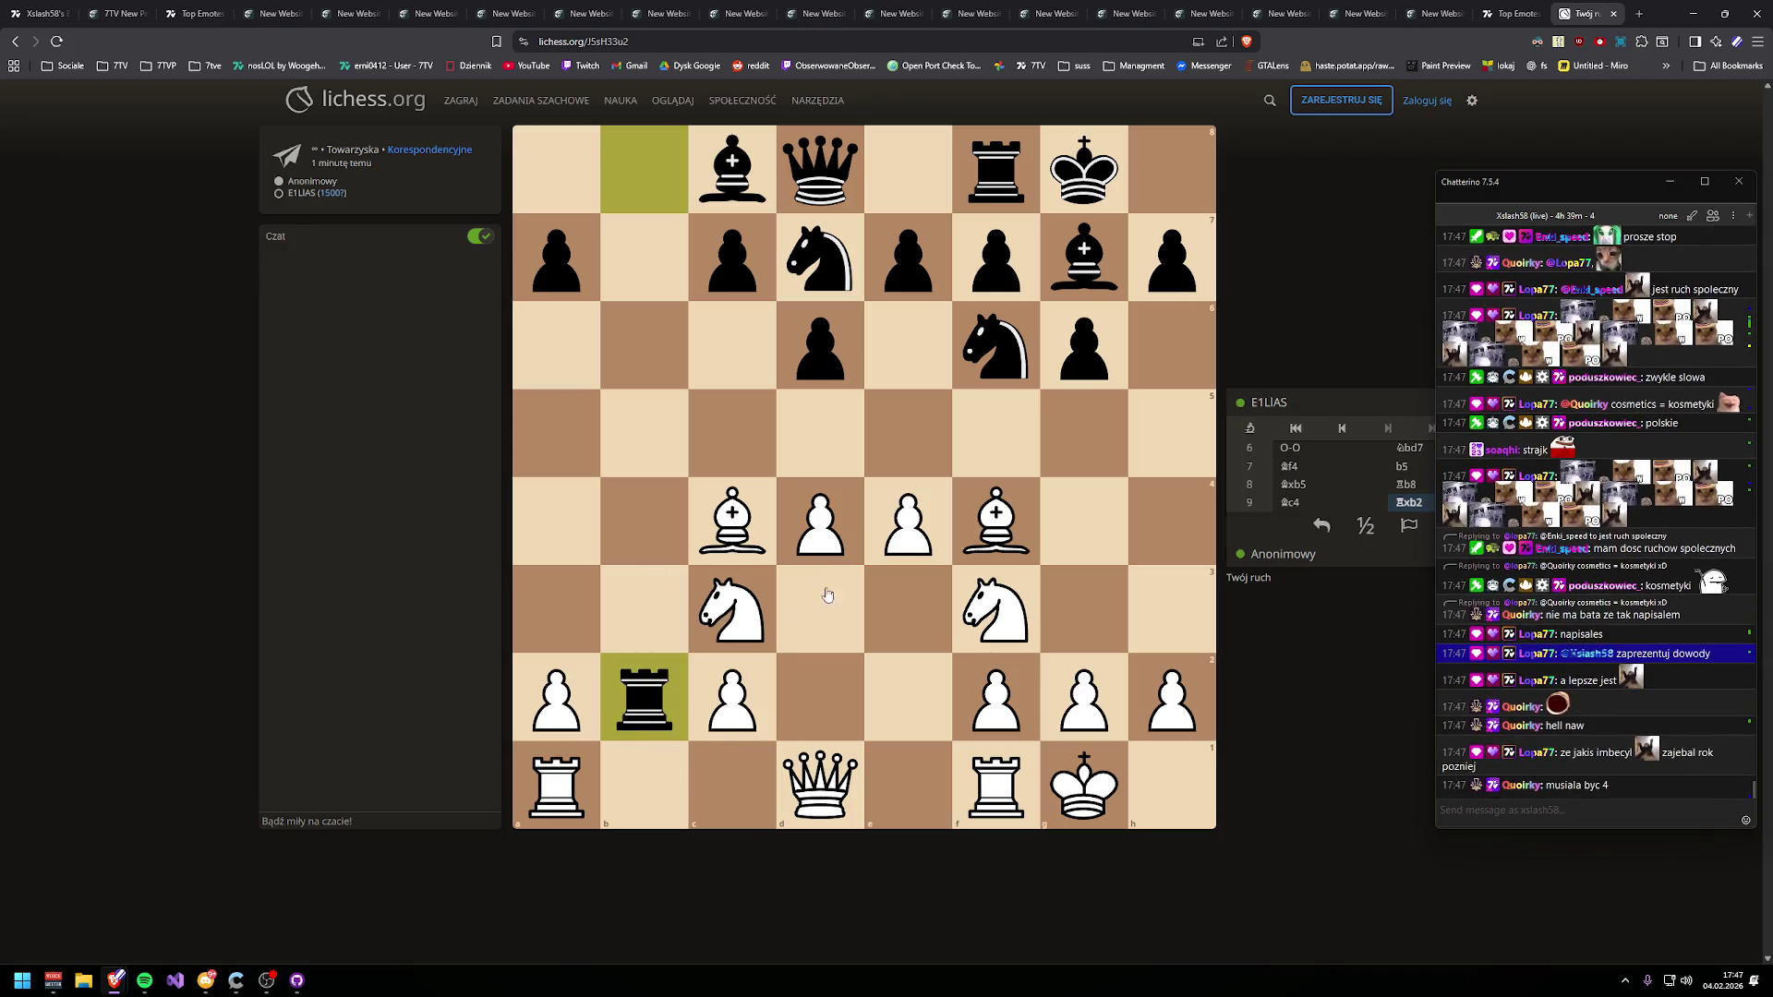
click(820, 785)
click(733, 785)
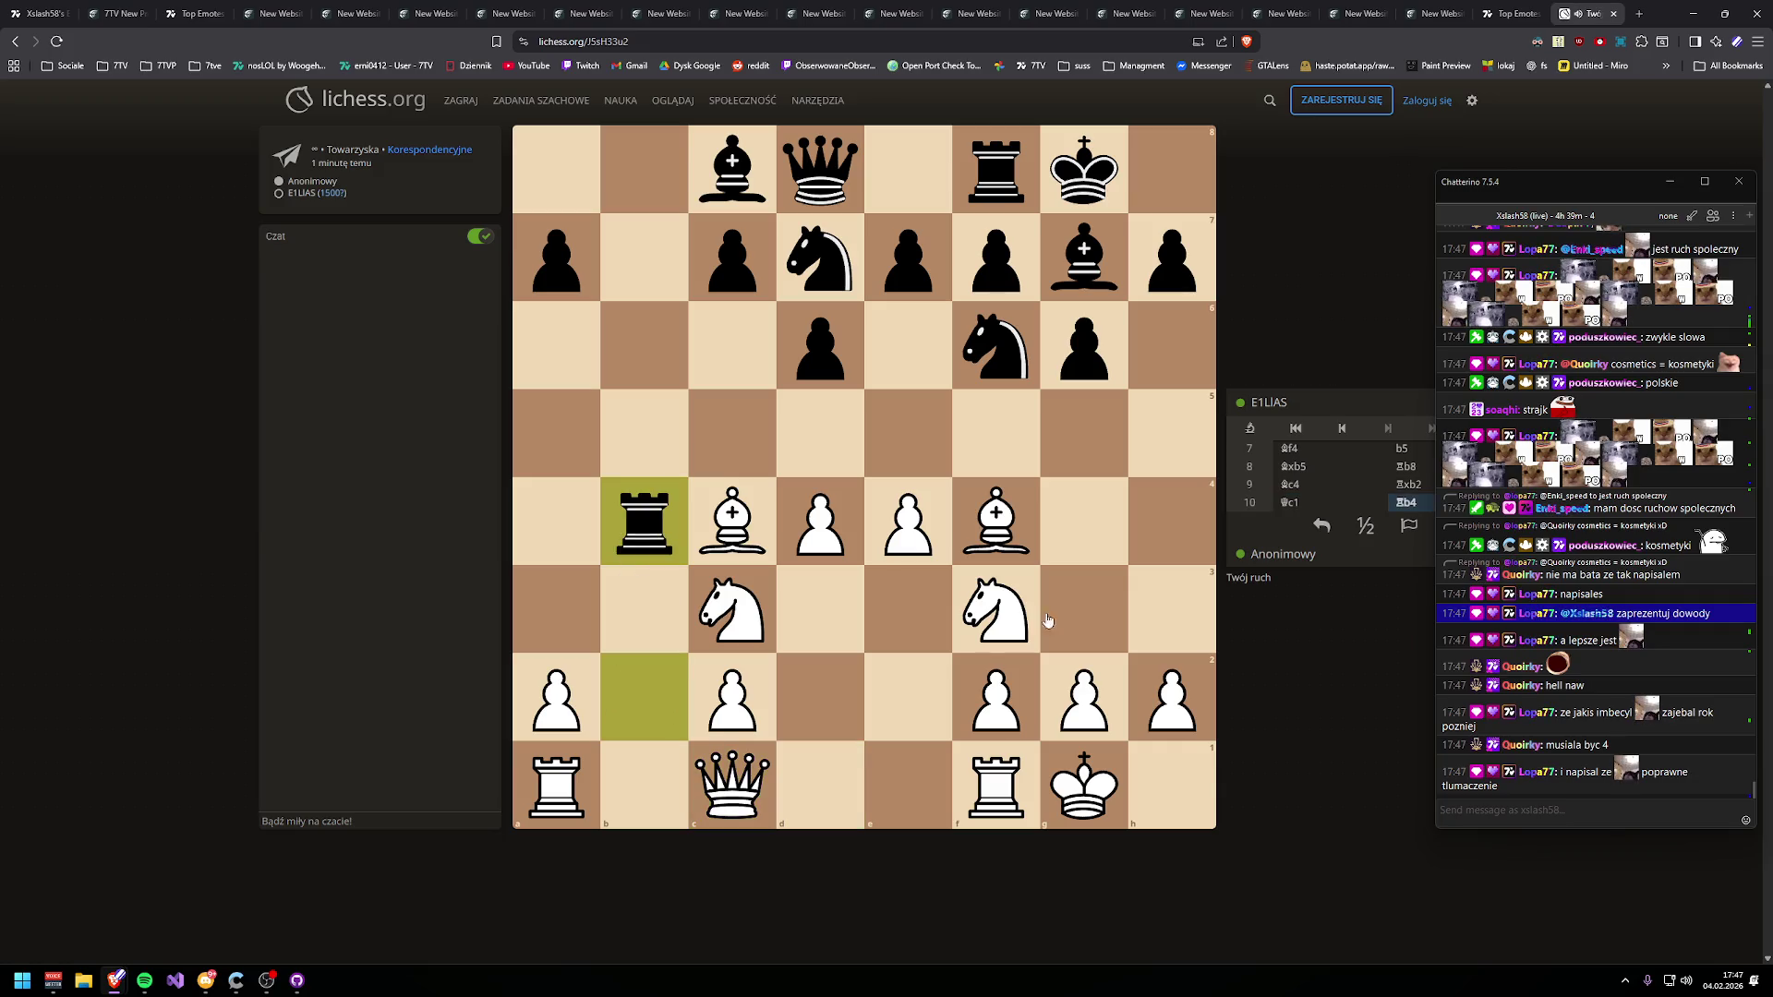
mouse_move(717, 540)
mouse_down()
mouse_move(694, 438)
mouse_move(574, 351)
mouse_move(576, 329)
mouse_up()
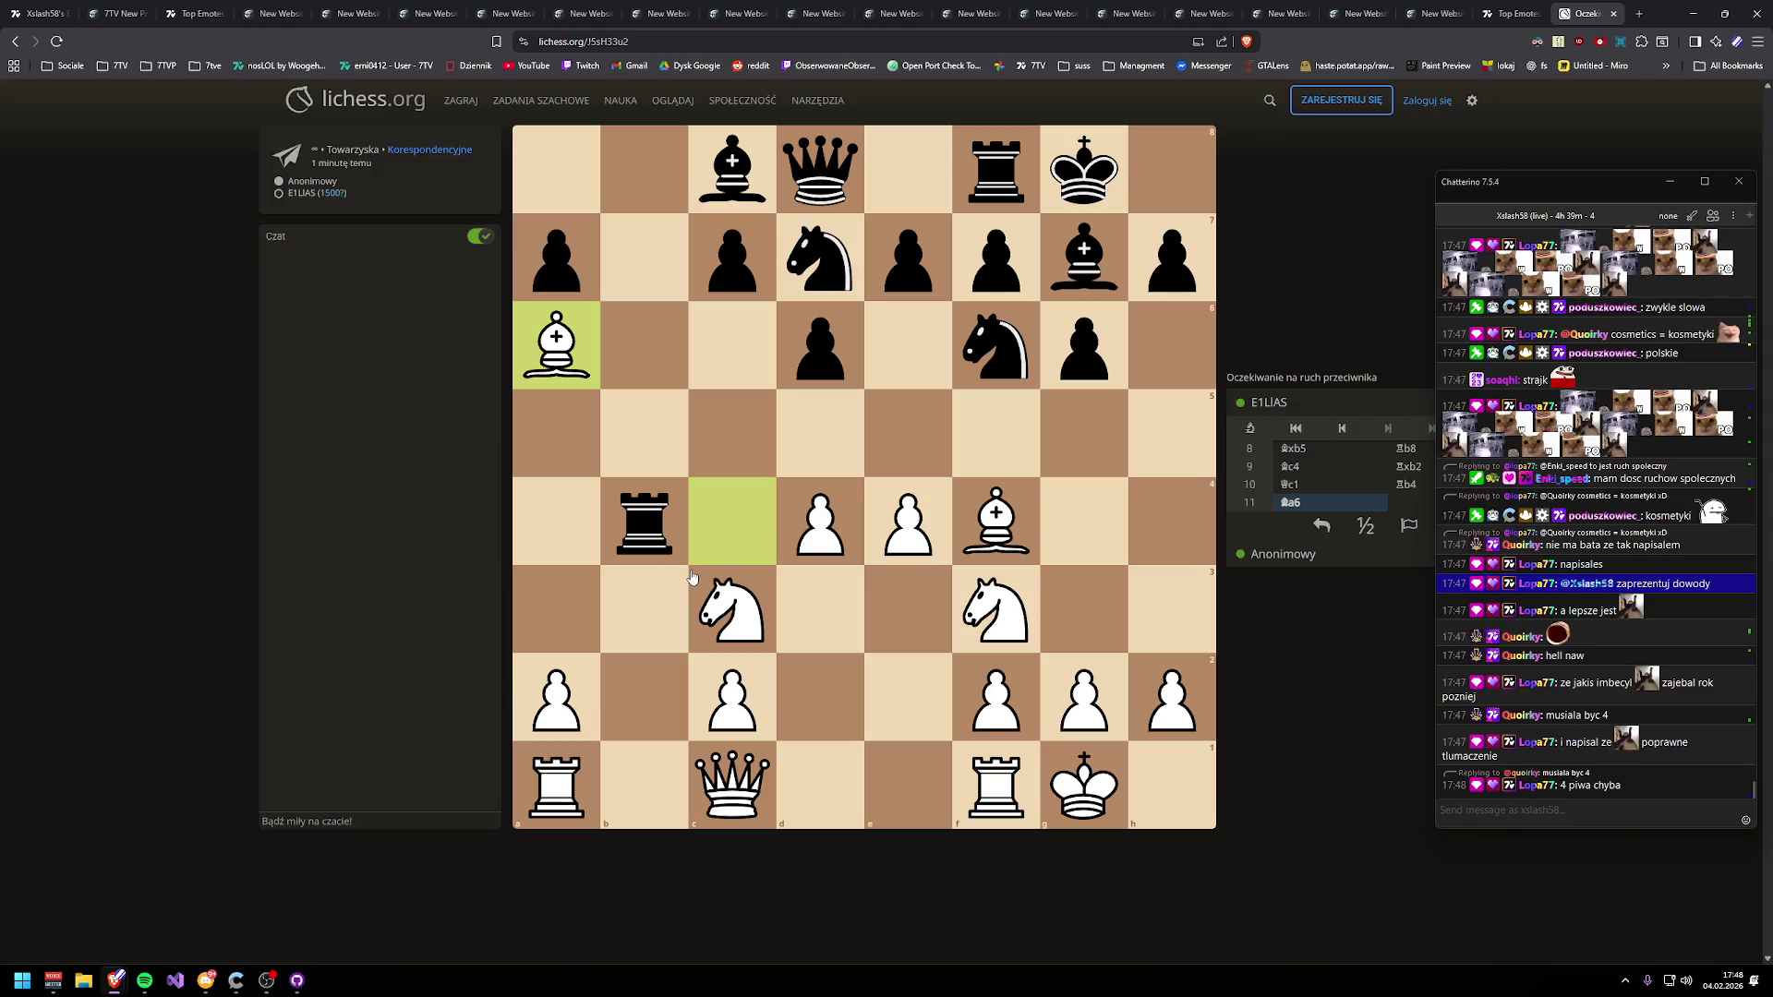
click(1320, 526)
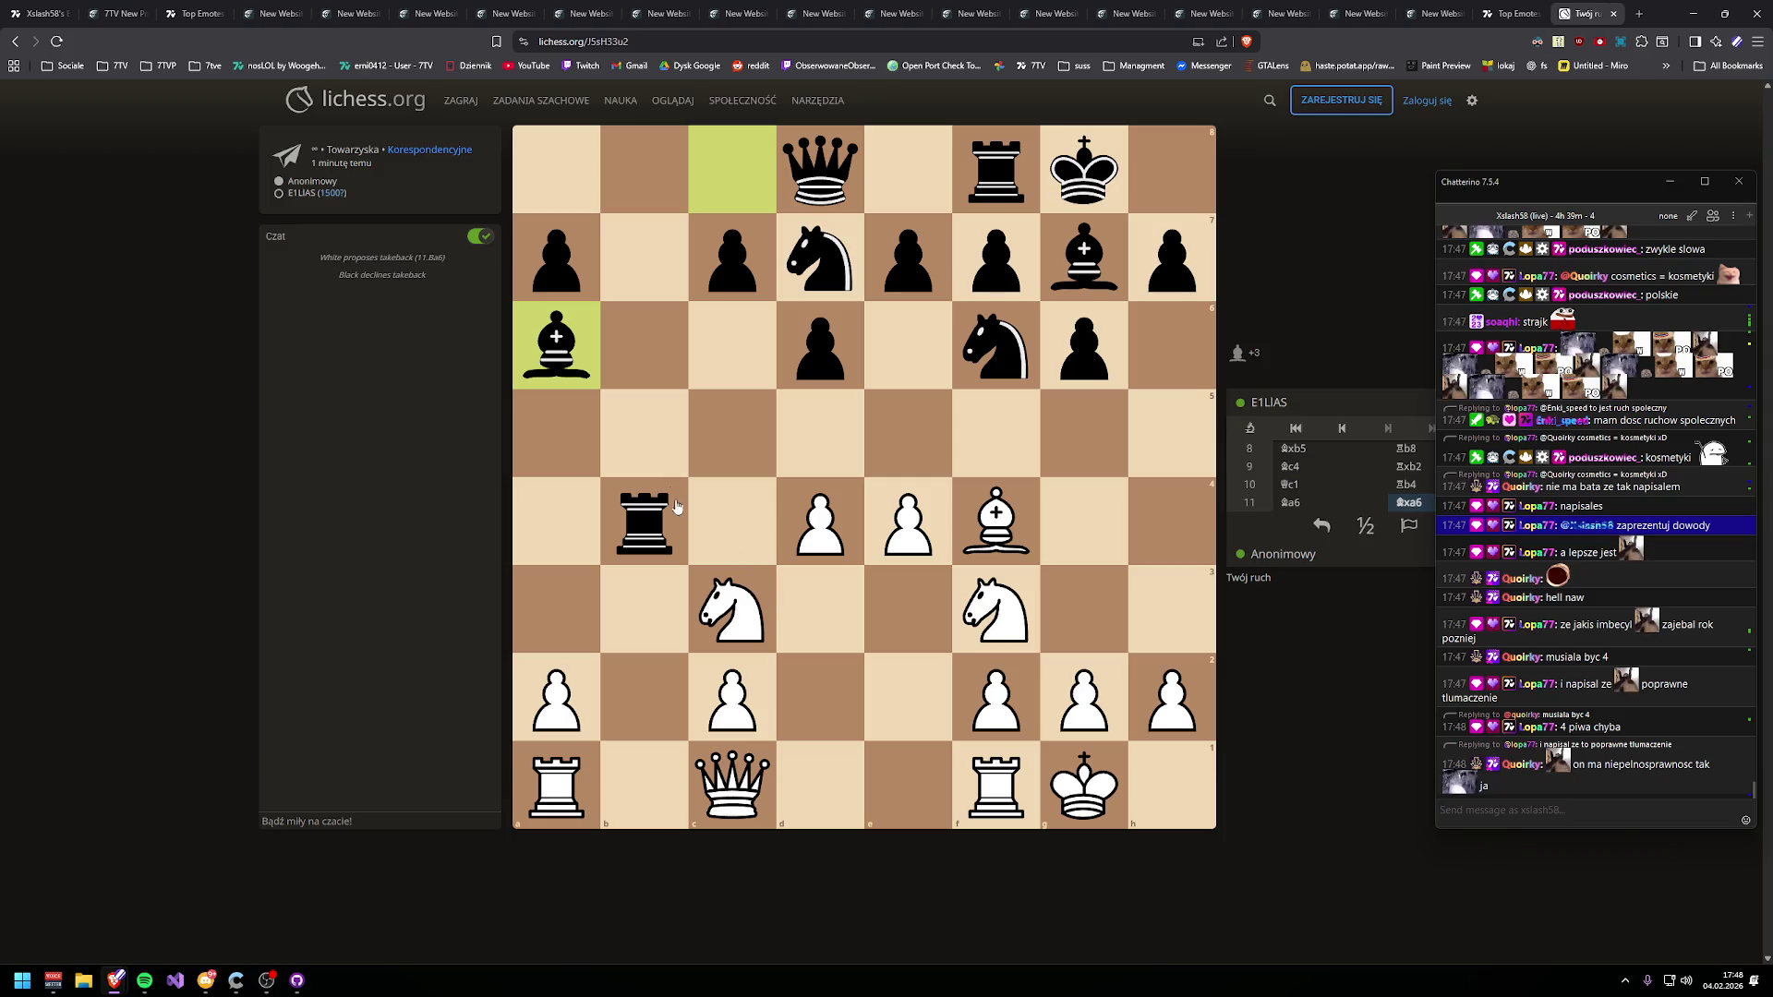
- Play Re1 and Qe3, capture on e4 with the queen, and recapture with Nxe4
drag(976, 796, 891, 803)
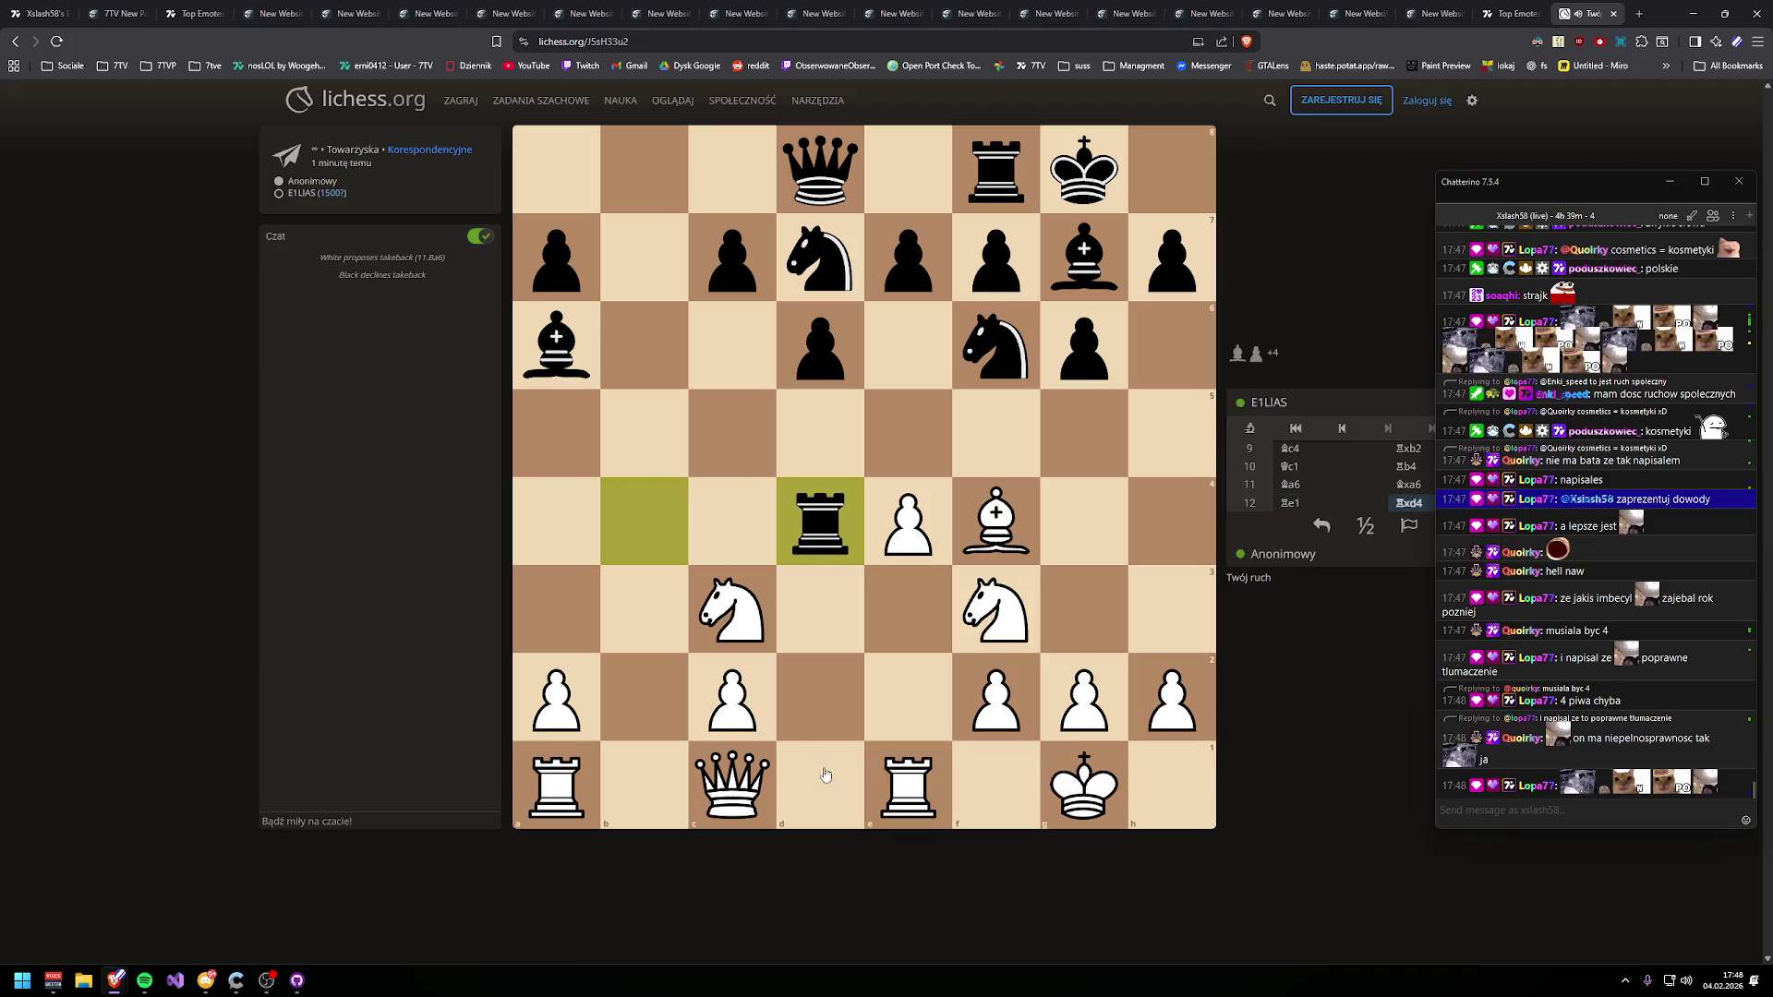
mouse_move(732, 785)
mouse_down()
mouse_move(864, 660)
mouse_move(903, 696)
mouse_move(903, 646)
mouse_up()
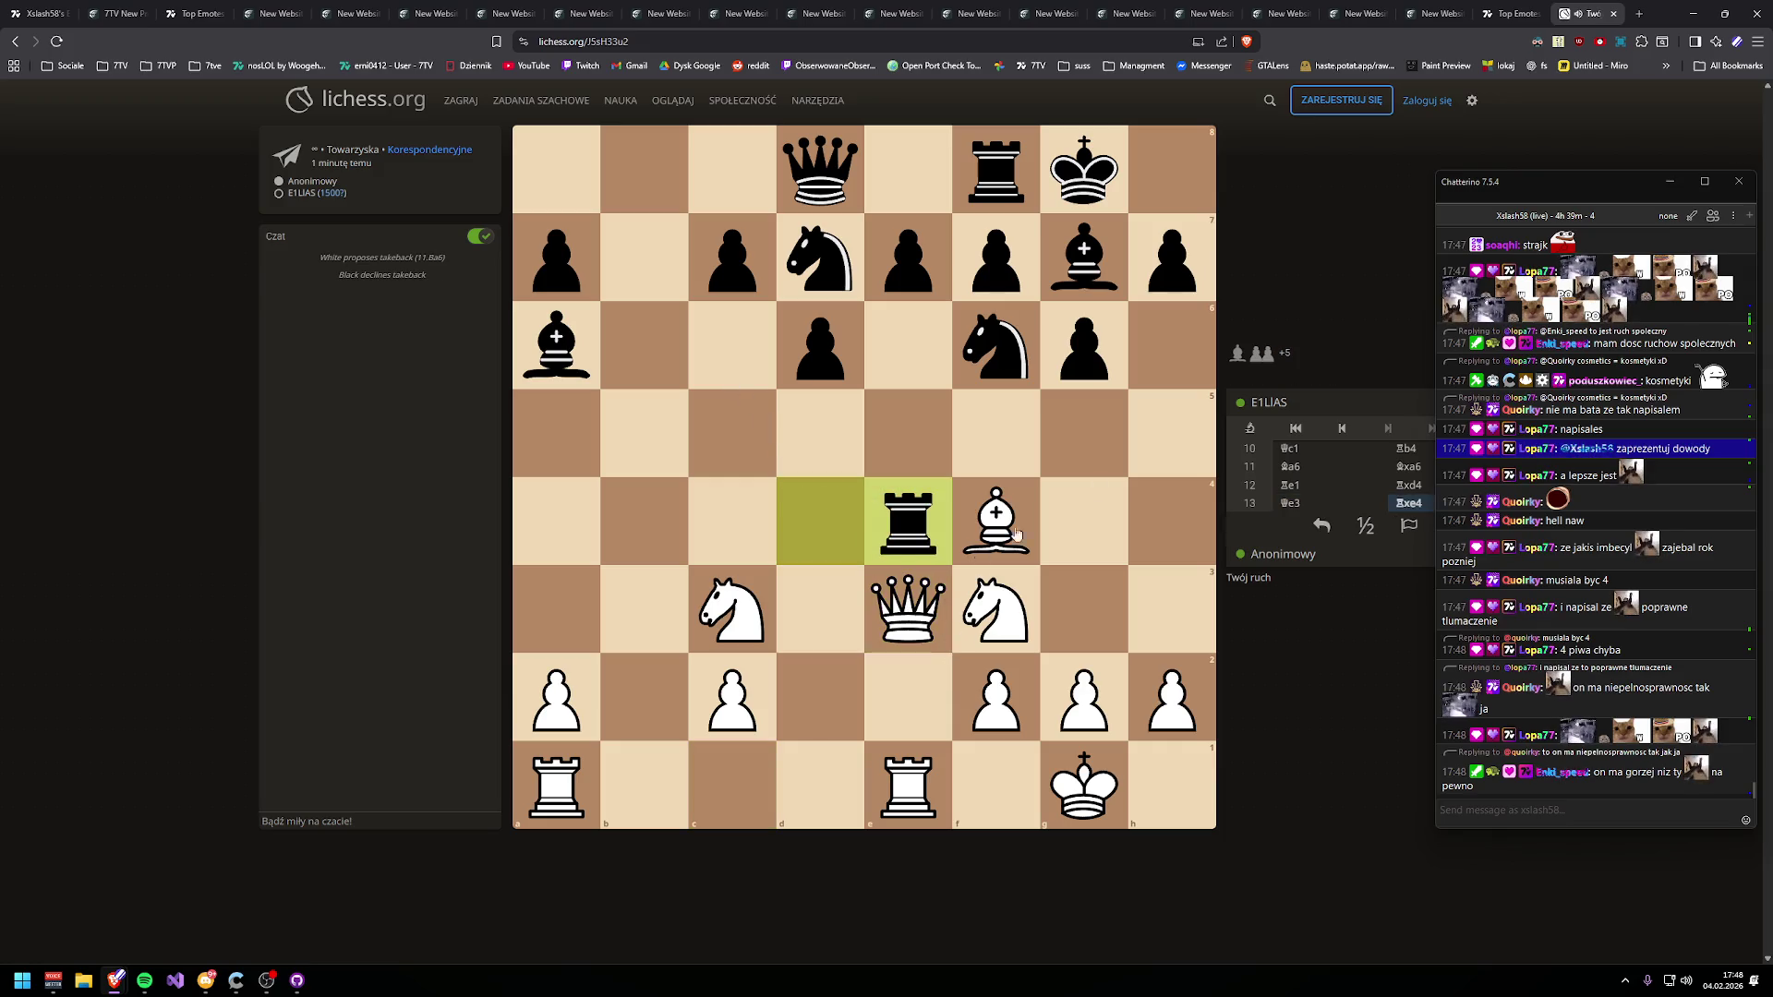
click(911, 616)
drag(911, 616, 917, 609)
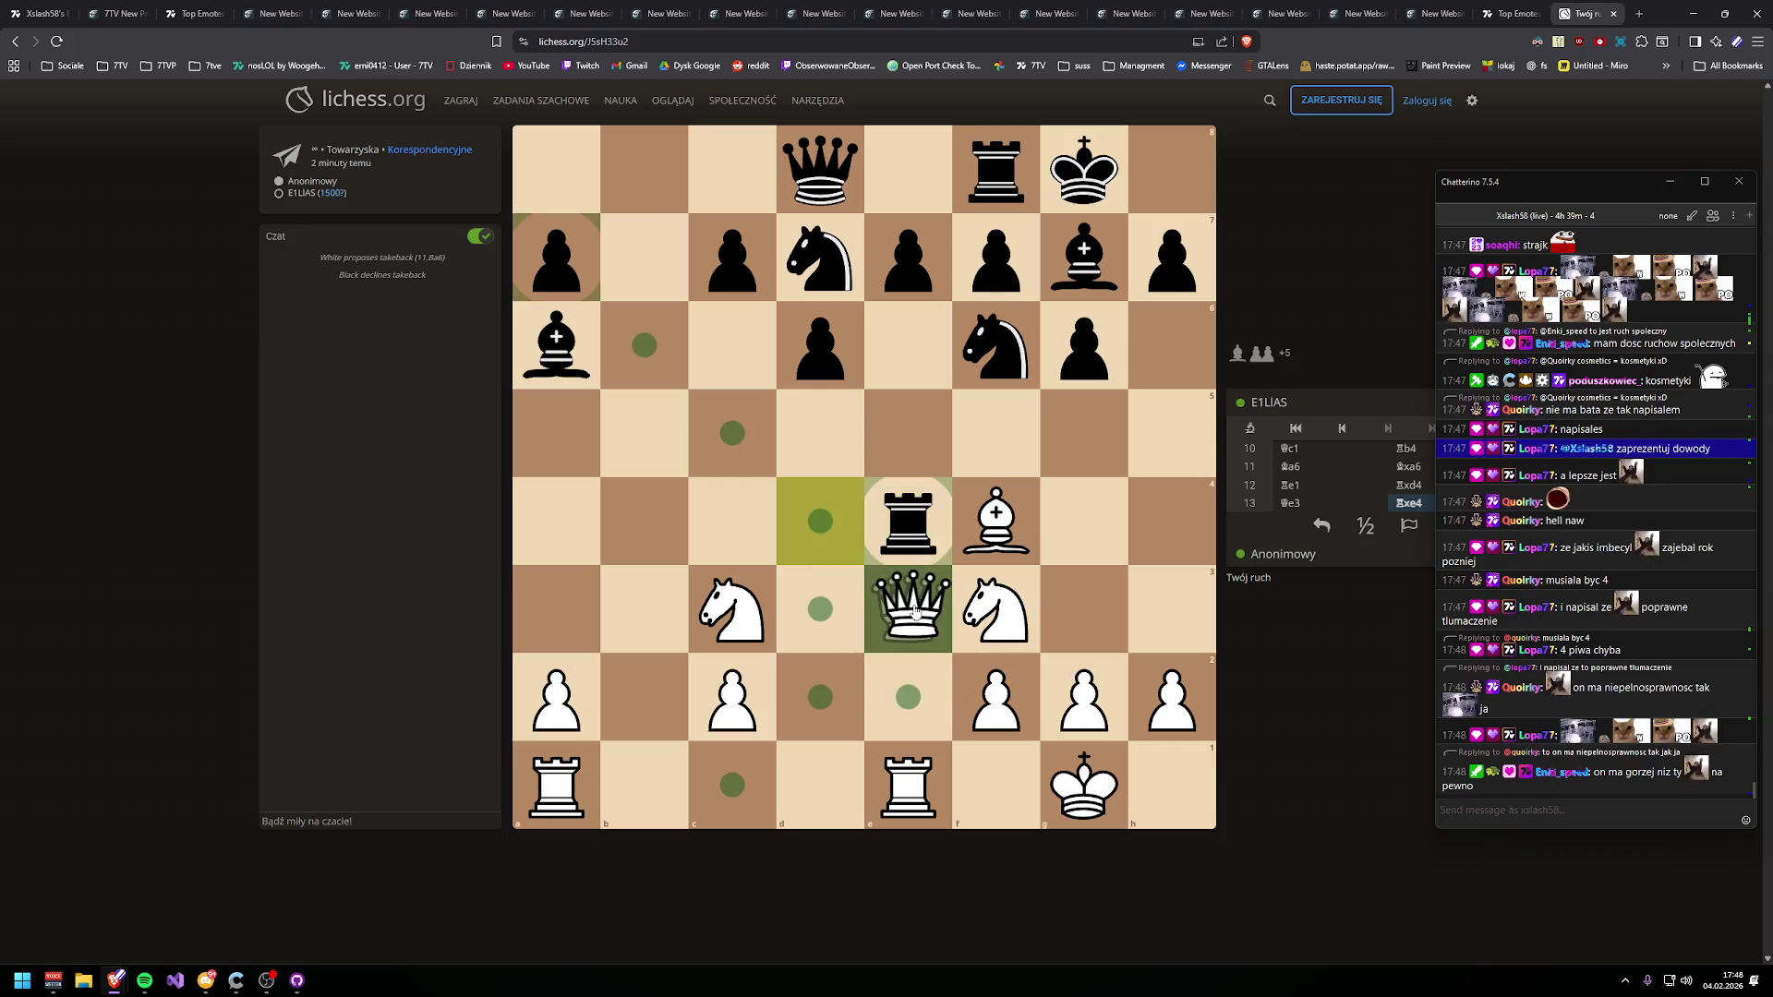
drag(914, 611, 945, 556)
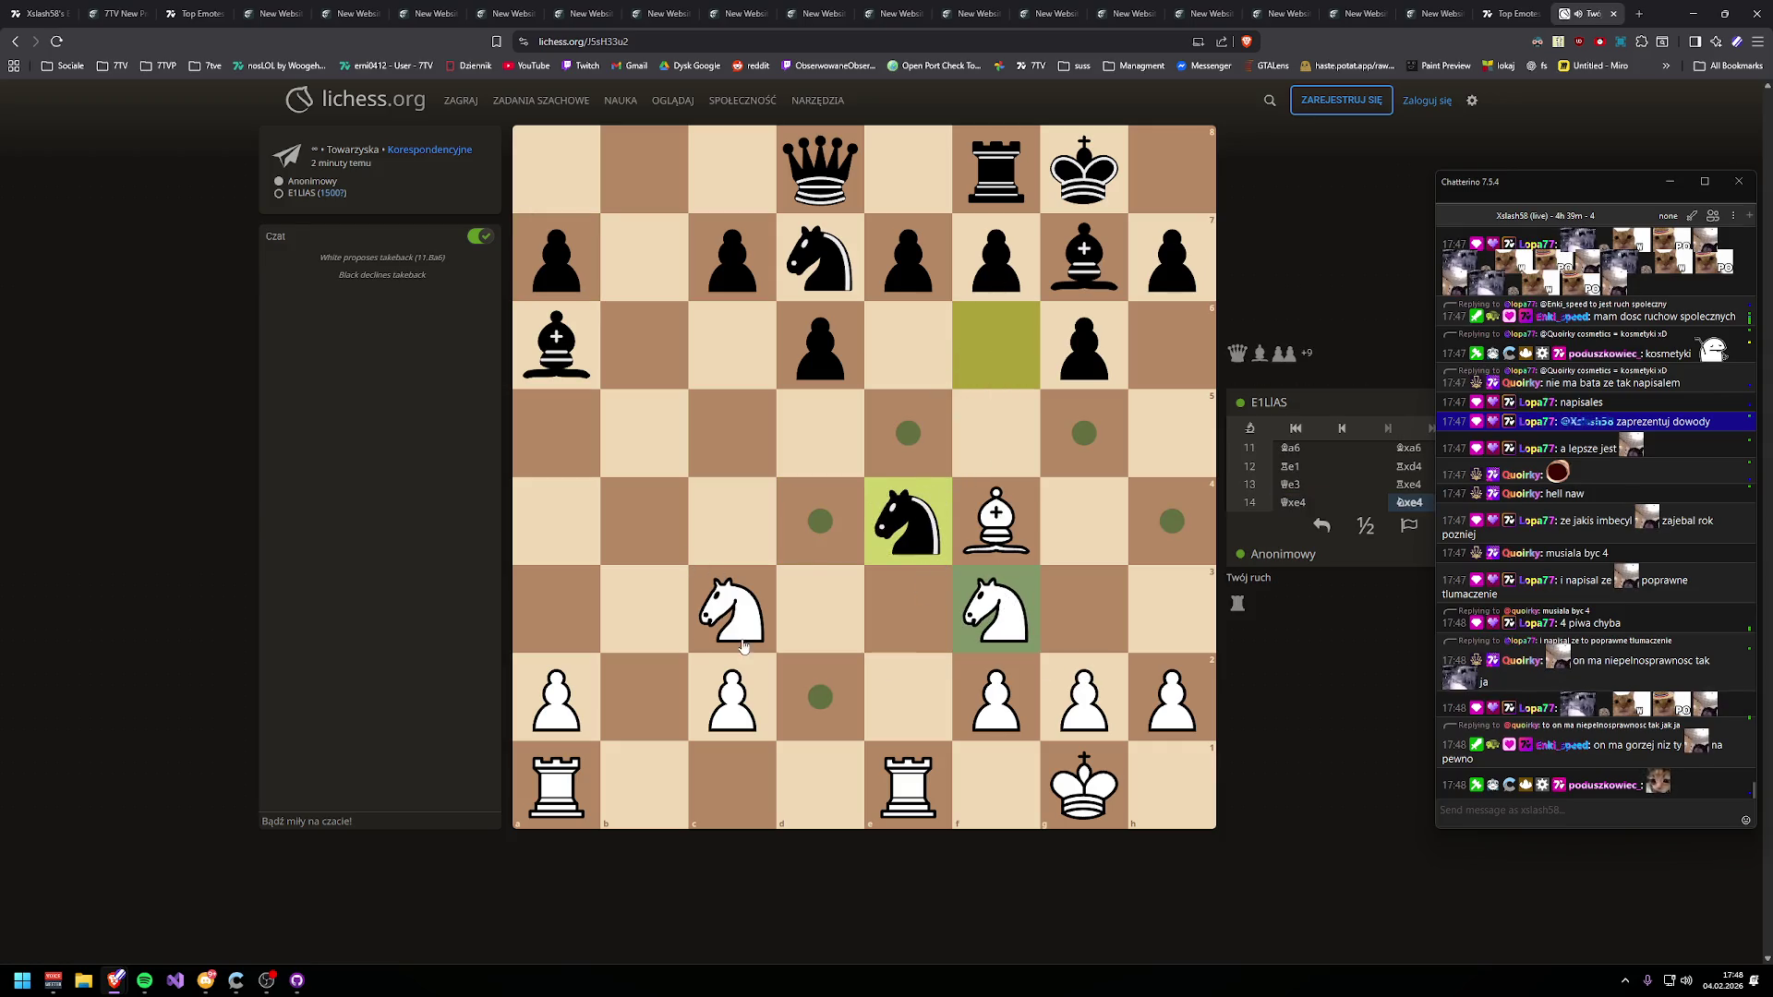
drag(743, 646, 909, 522)
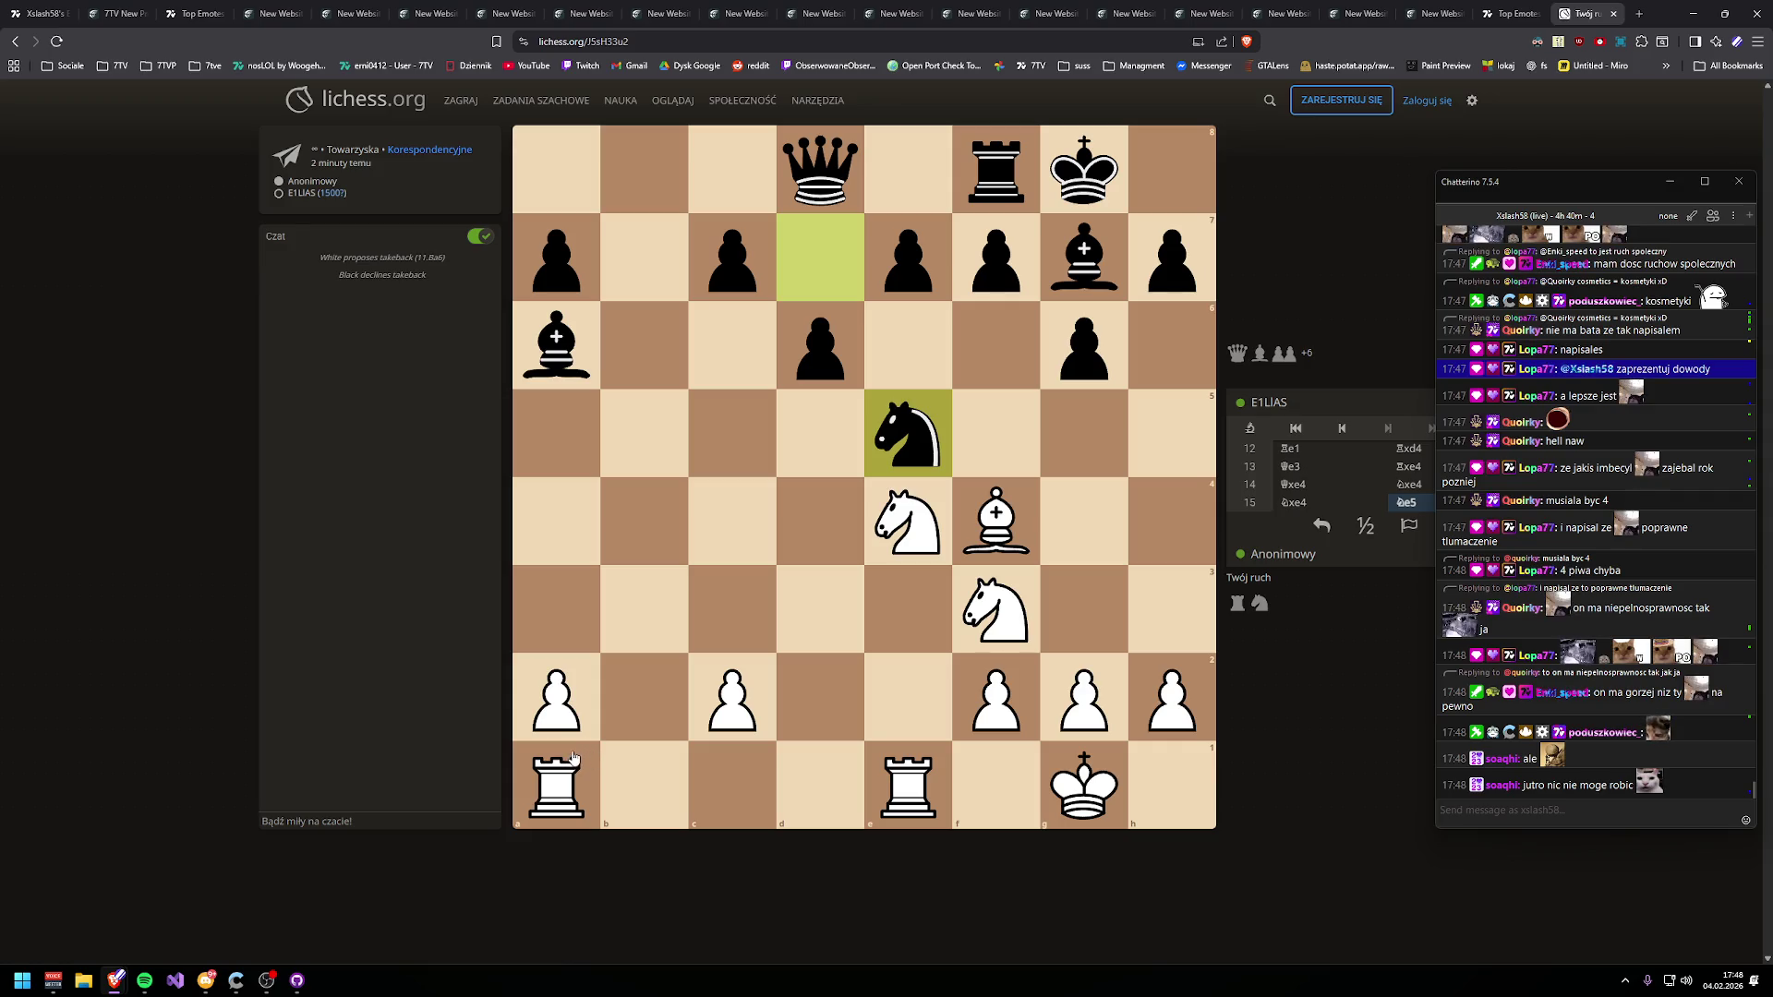
- Play Rab1, Bxg5, Bf4, then Rb3 and Rb2
drag(573, 757, 642, 763)
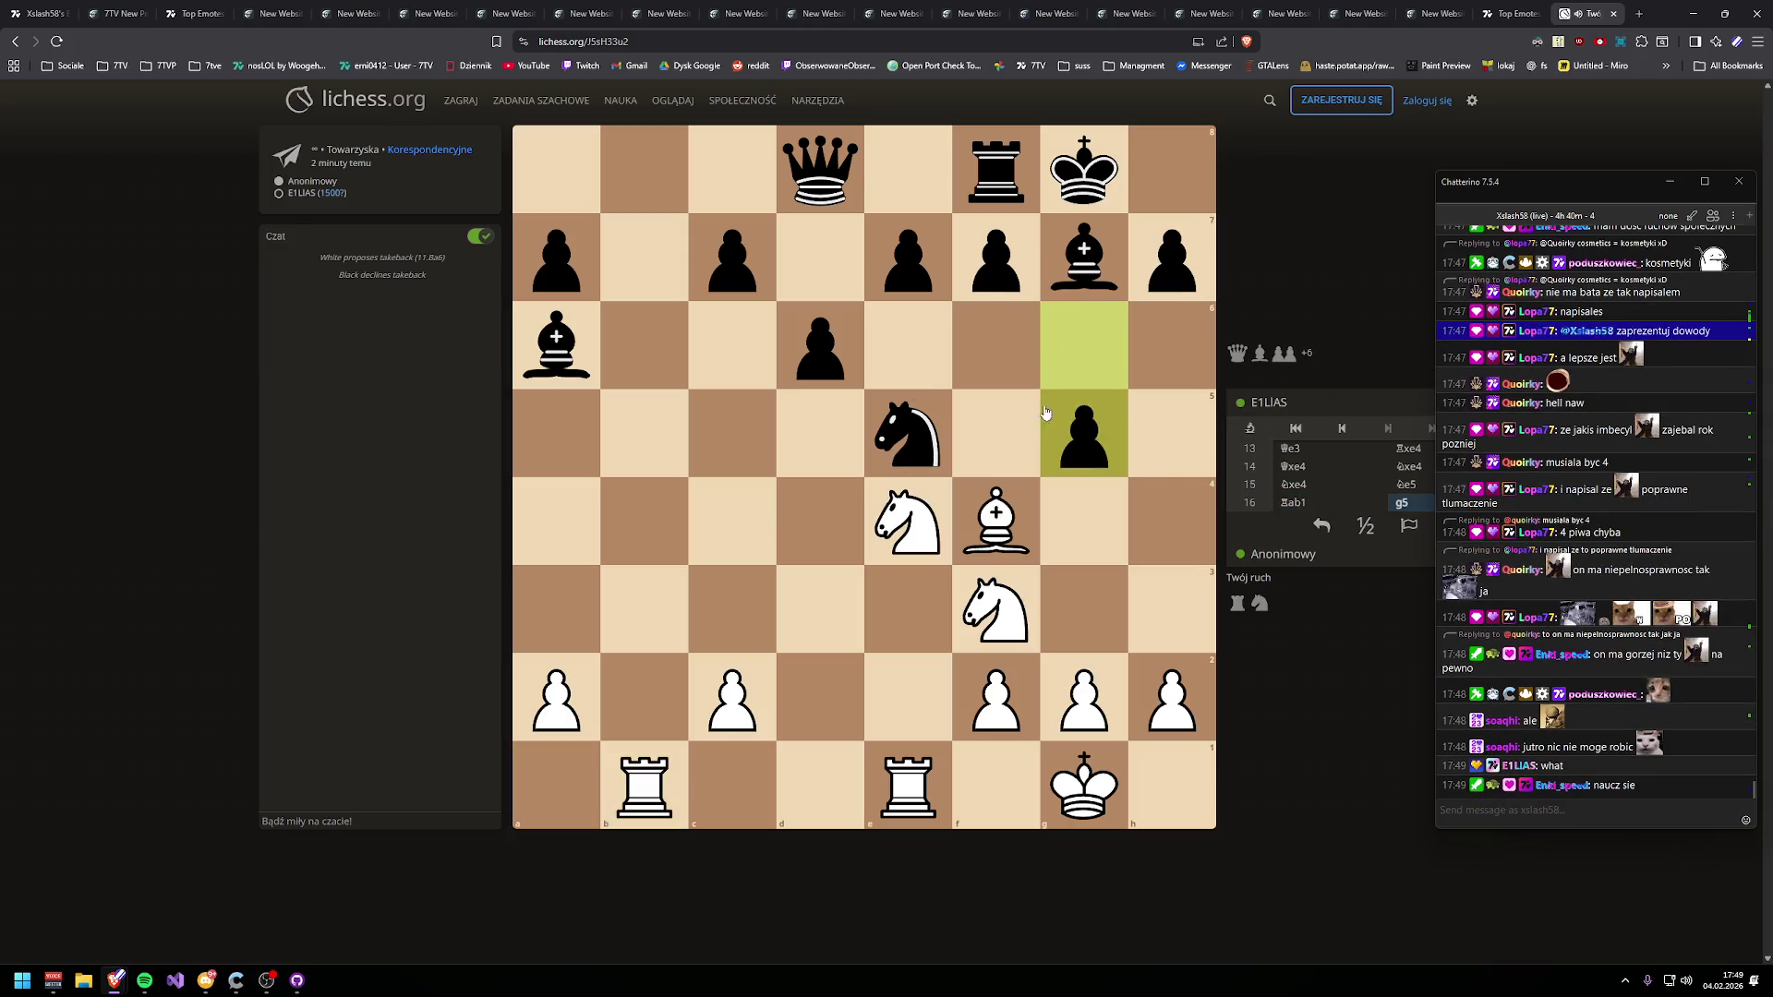
mouse_move(999, 517)
mouse_down()
mouse_move(1033, 479)
mouse_move(1060, 494)
mouse_move(1073, 434)
mouse_move(1016, 494)
mouse_move(1069, 471)
mouse_move(1079, 430)
mouse_up()
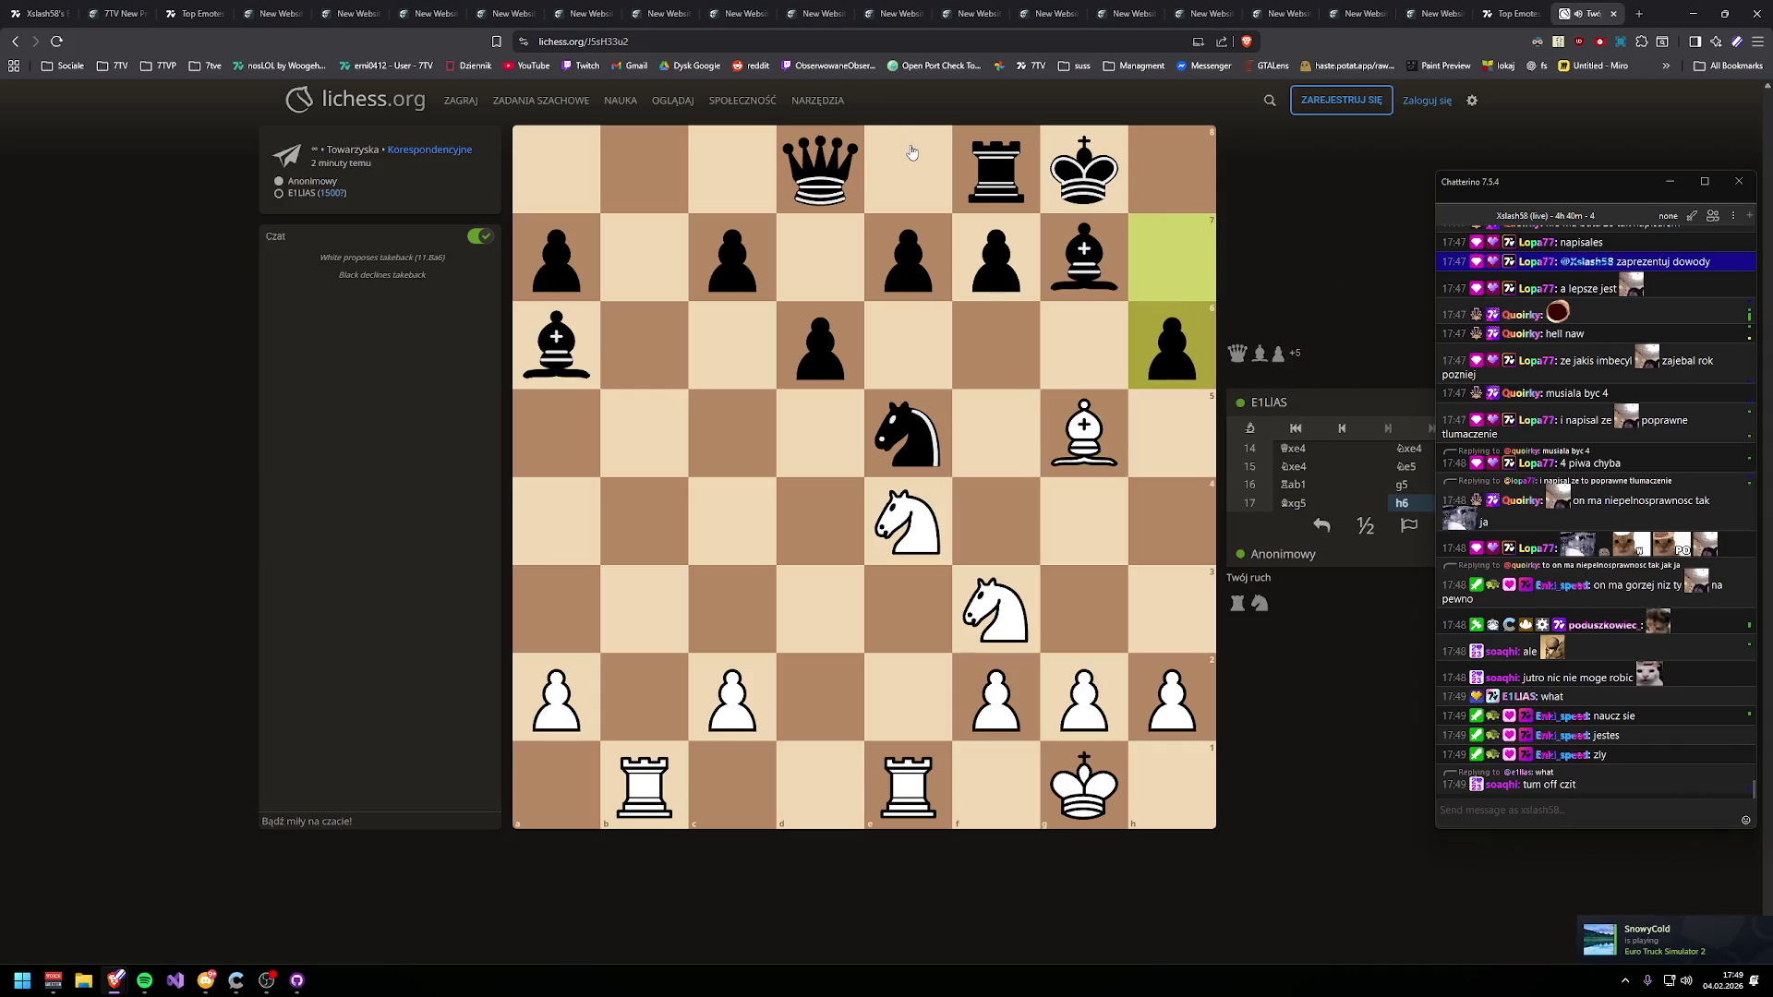
mouse_move(1073, 439)
mouse_down()
mouse_move(937, 517)
mouse_move(996, 518)
mouse_up()
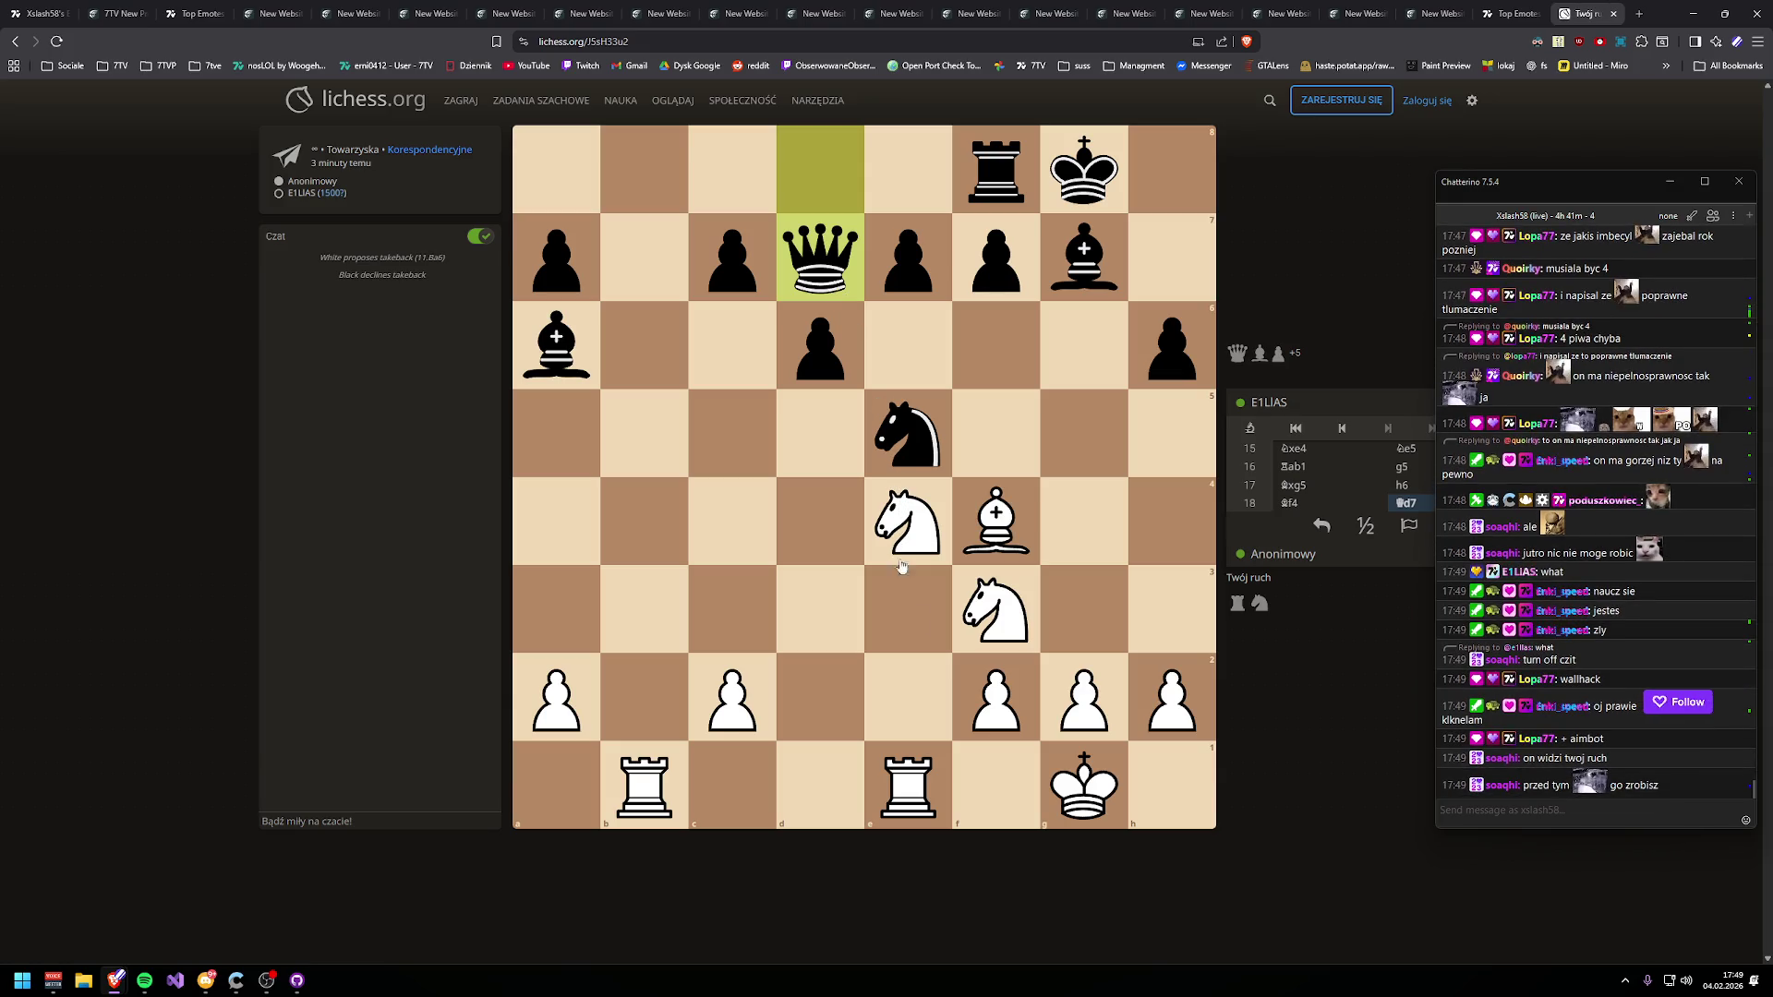
mouse_move(639, 796)
mouse_down()
mouse_move(699, 255)
mouse_move(611, 384)
mouse_move(640, 230)
mouse_move(681, 705)
mouse_move(658, 785)
mouse_move(643, 609)
mouse_up()
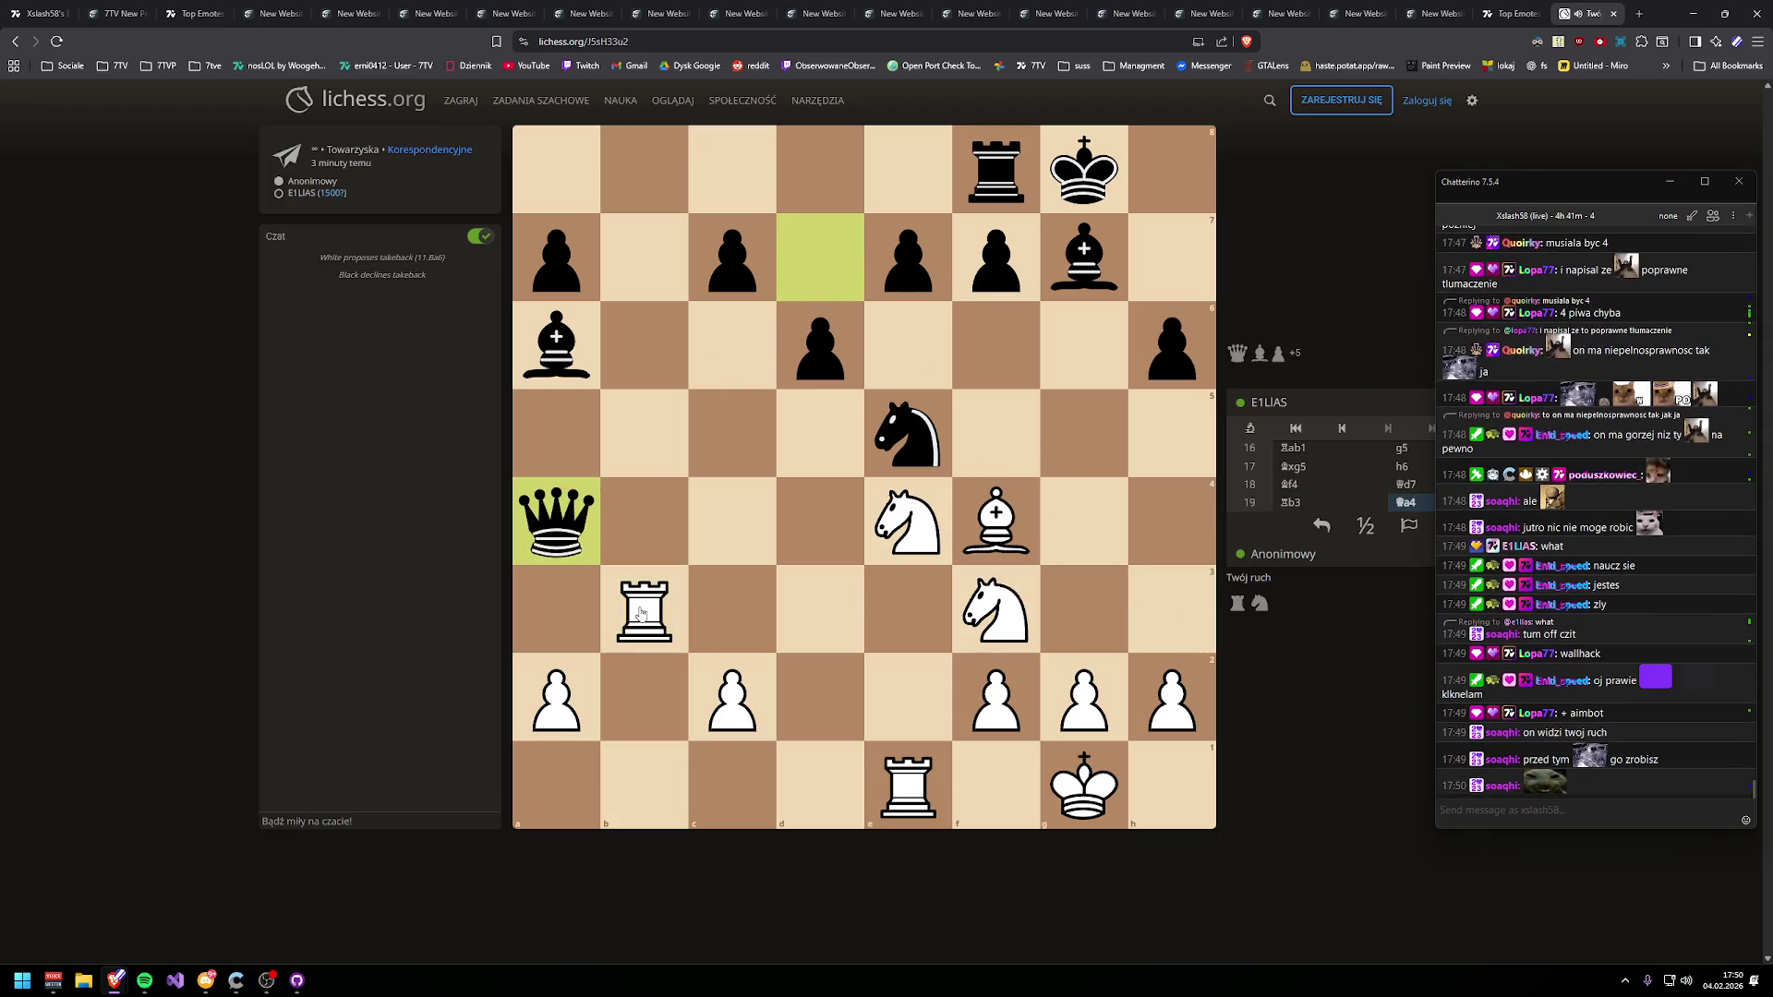
mouse_move(641, 612)
mouse_down()
mouse_move(674, 260)
mouse_move(645, 169)
mouse_move(644, 695)
mouse_up()
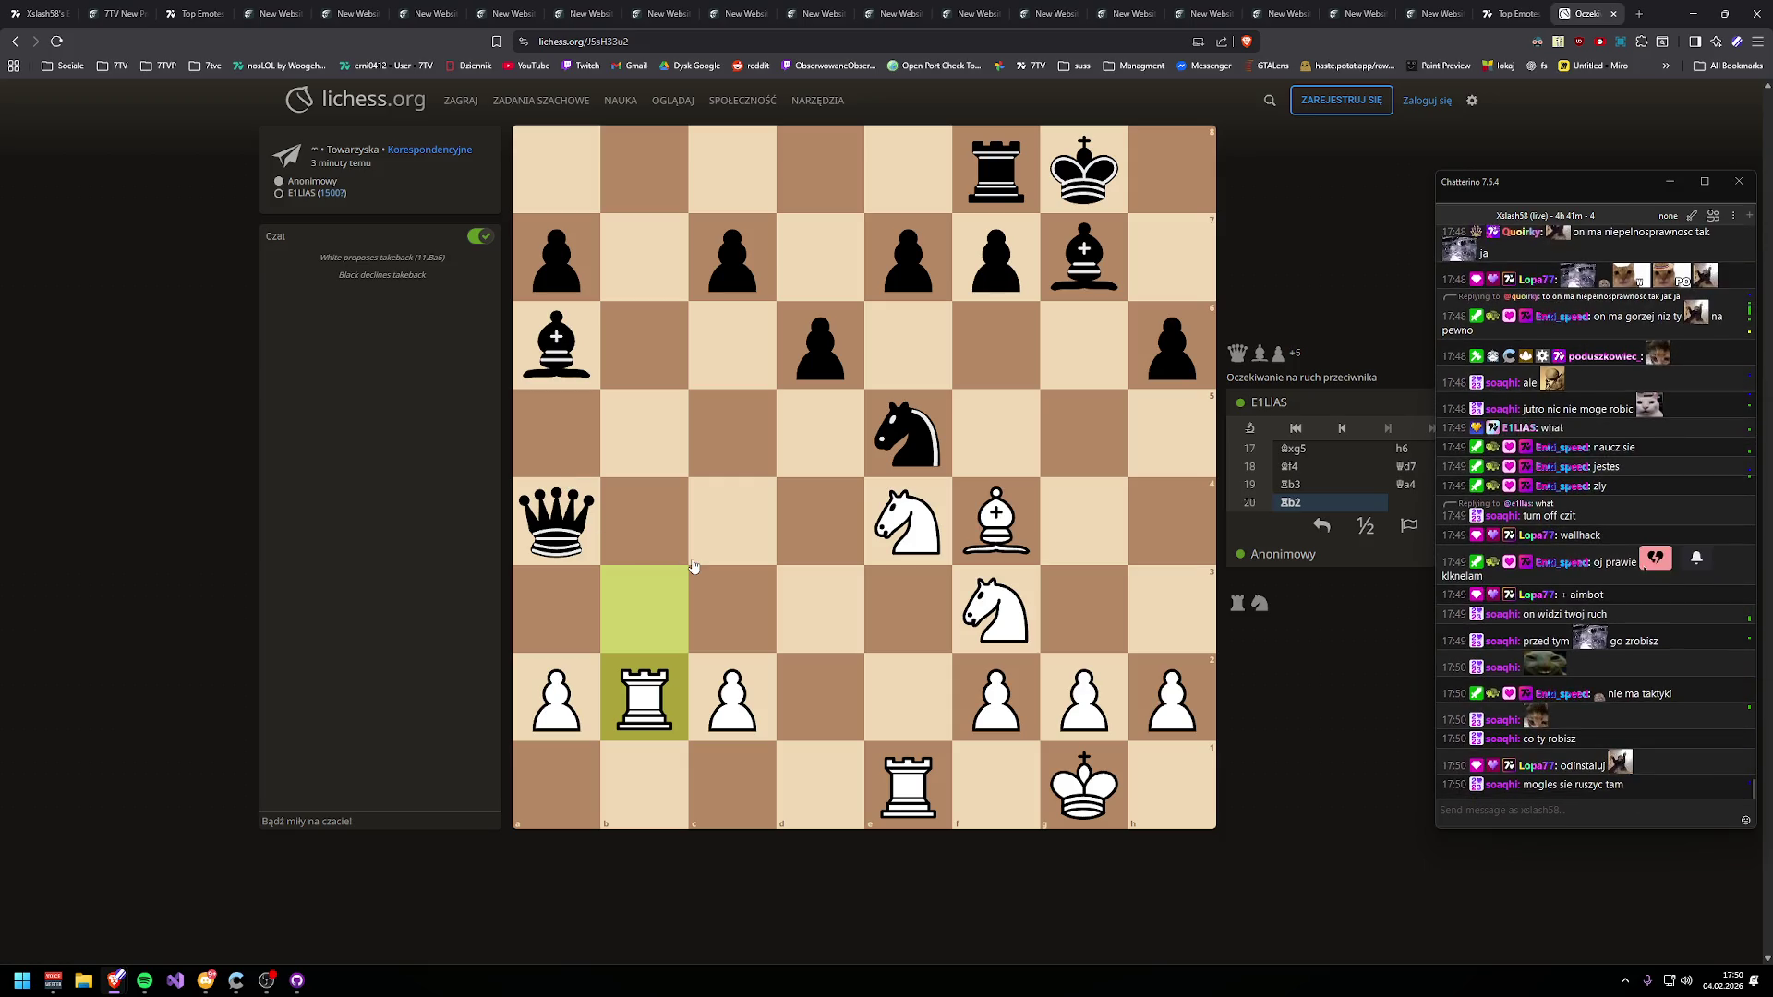
- Follow the channel in Chatterino and move the e1 rook to b1
click(1648, 533)
drag(625, 796, 637, 792)
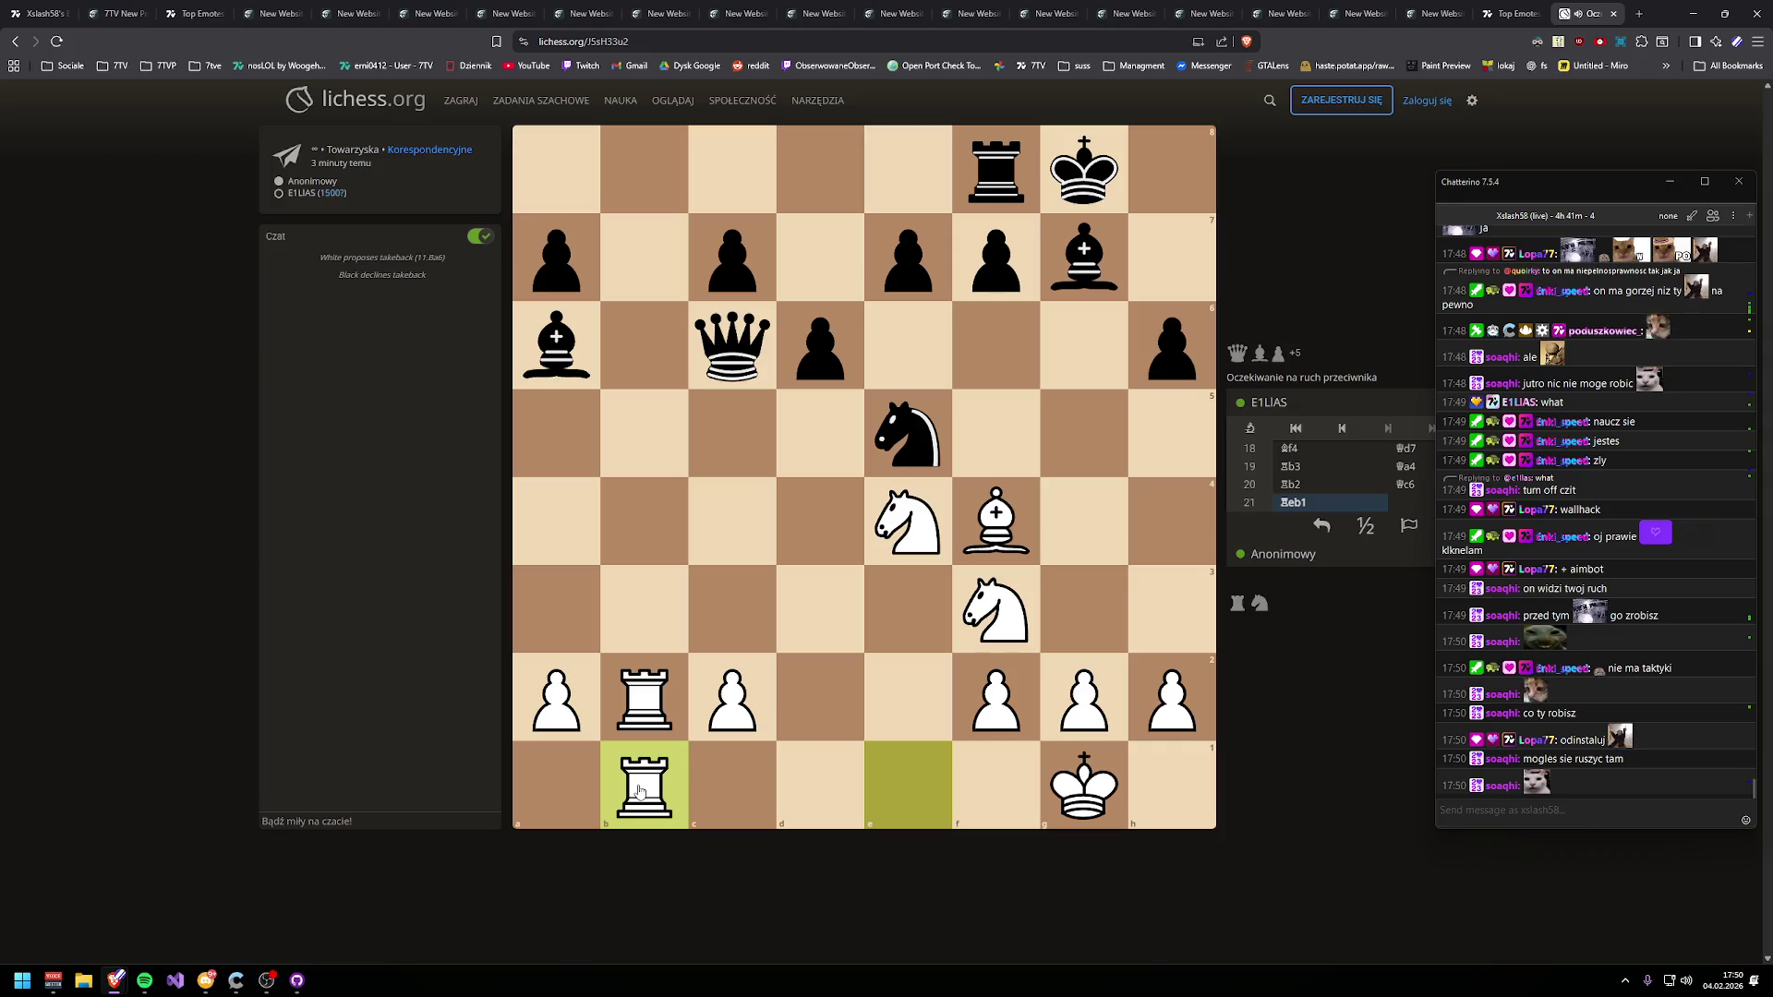
click(1646, 503)
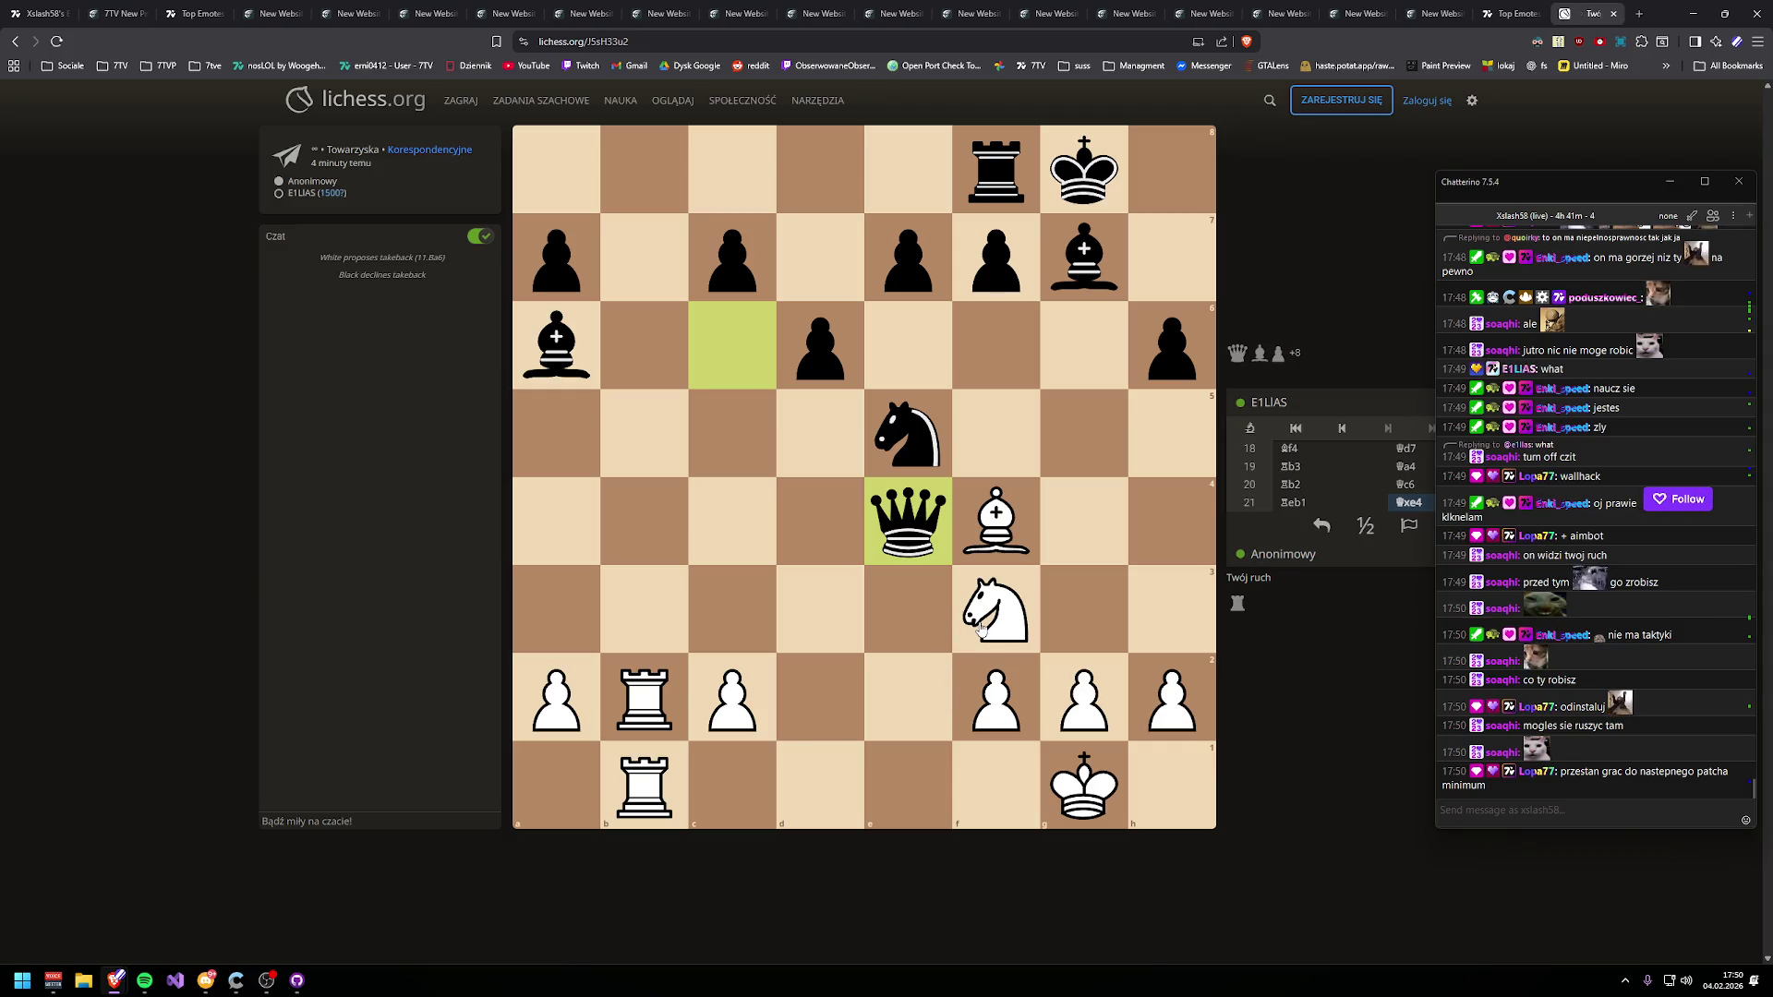
click(1645, 506)
click(1645, 505)
click(1645, 505)
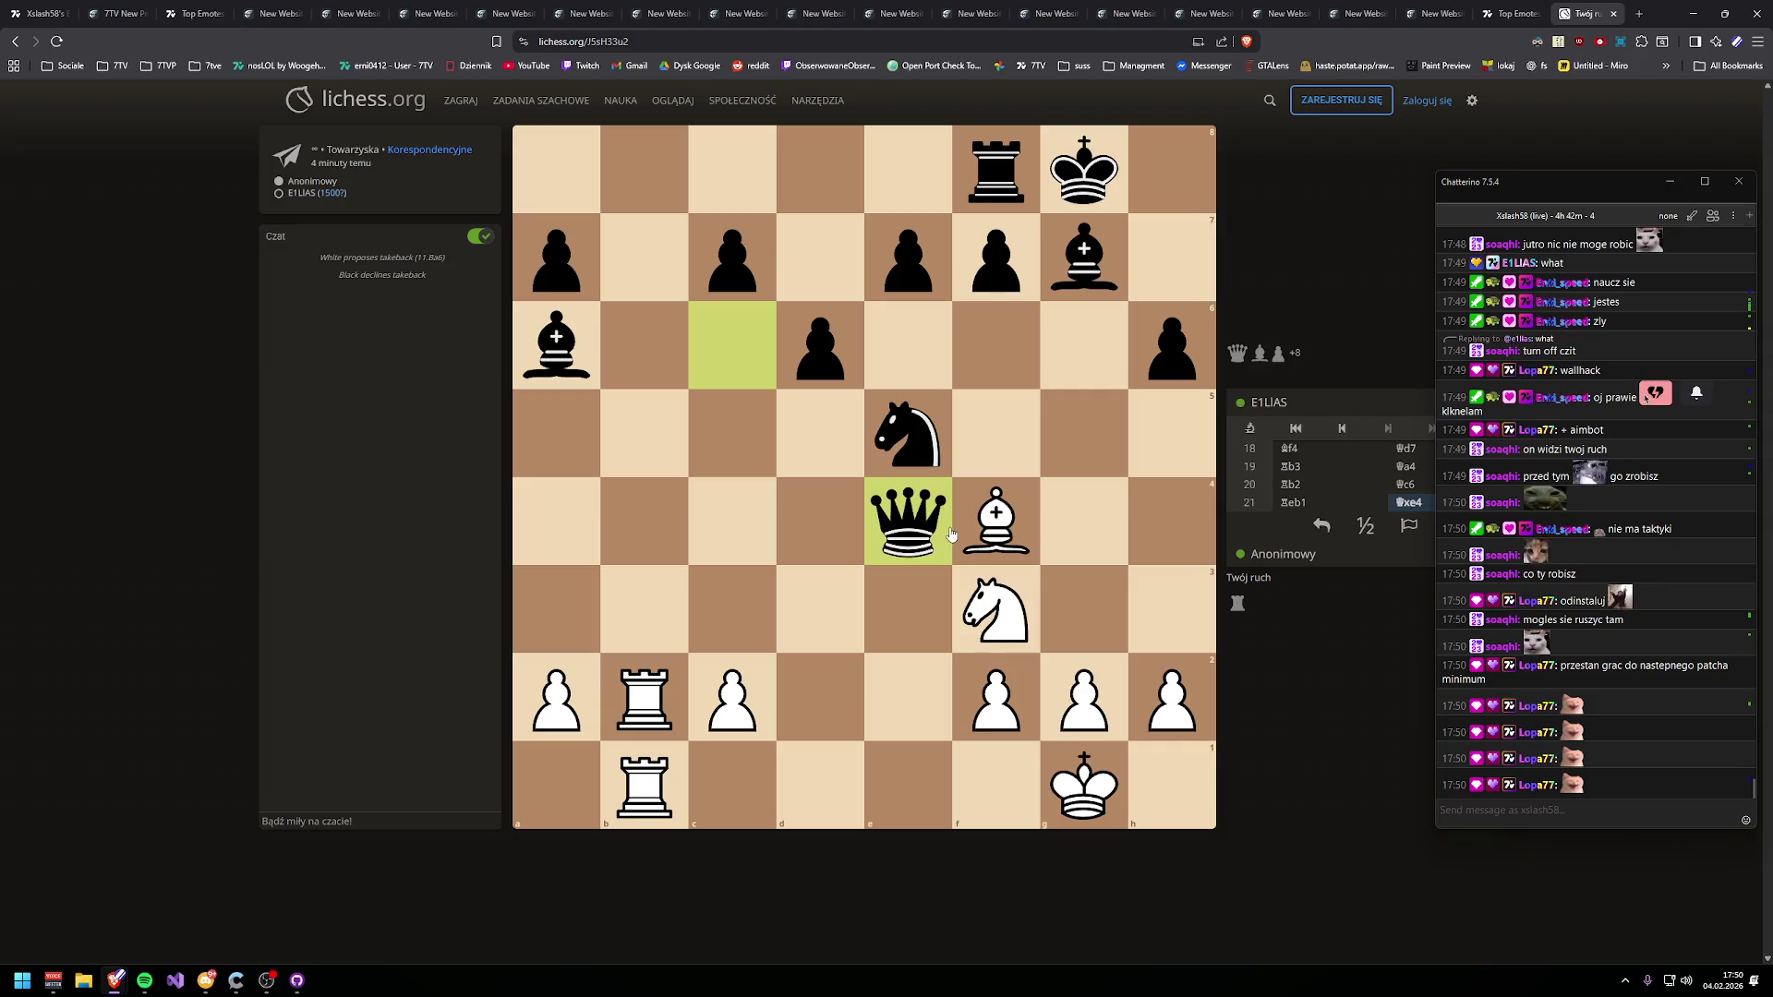
- Play Bxe5 and Nd2, and draw an arrow from b2 to b8
drag(995, 522, 908, 432)
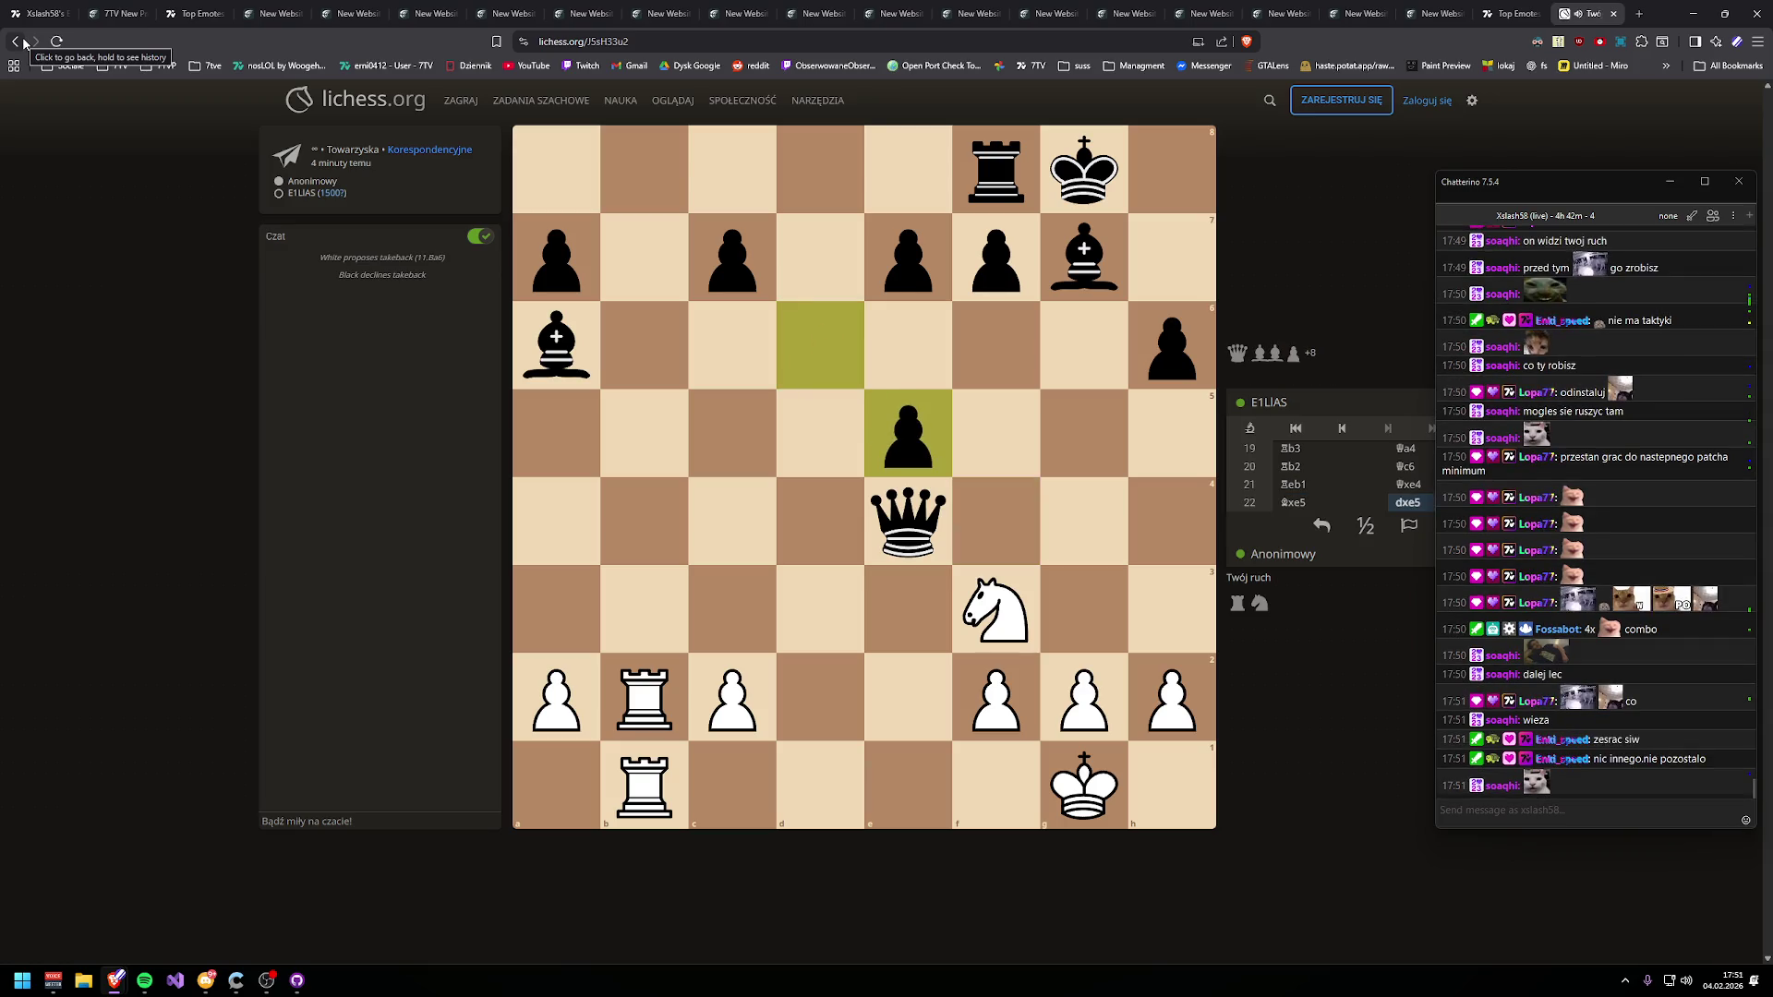
mouse_move(995, 608)
mouse_down()
mouse_move(912, 482)
mouse_move(951, 624)
mouse_up()
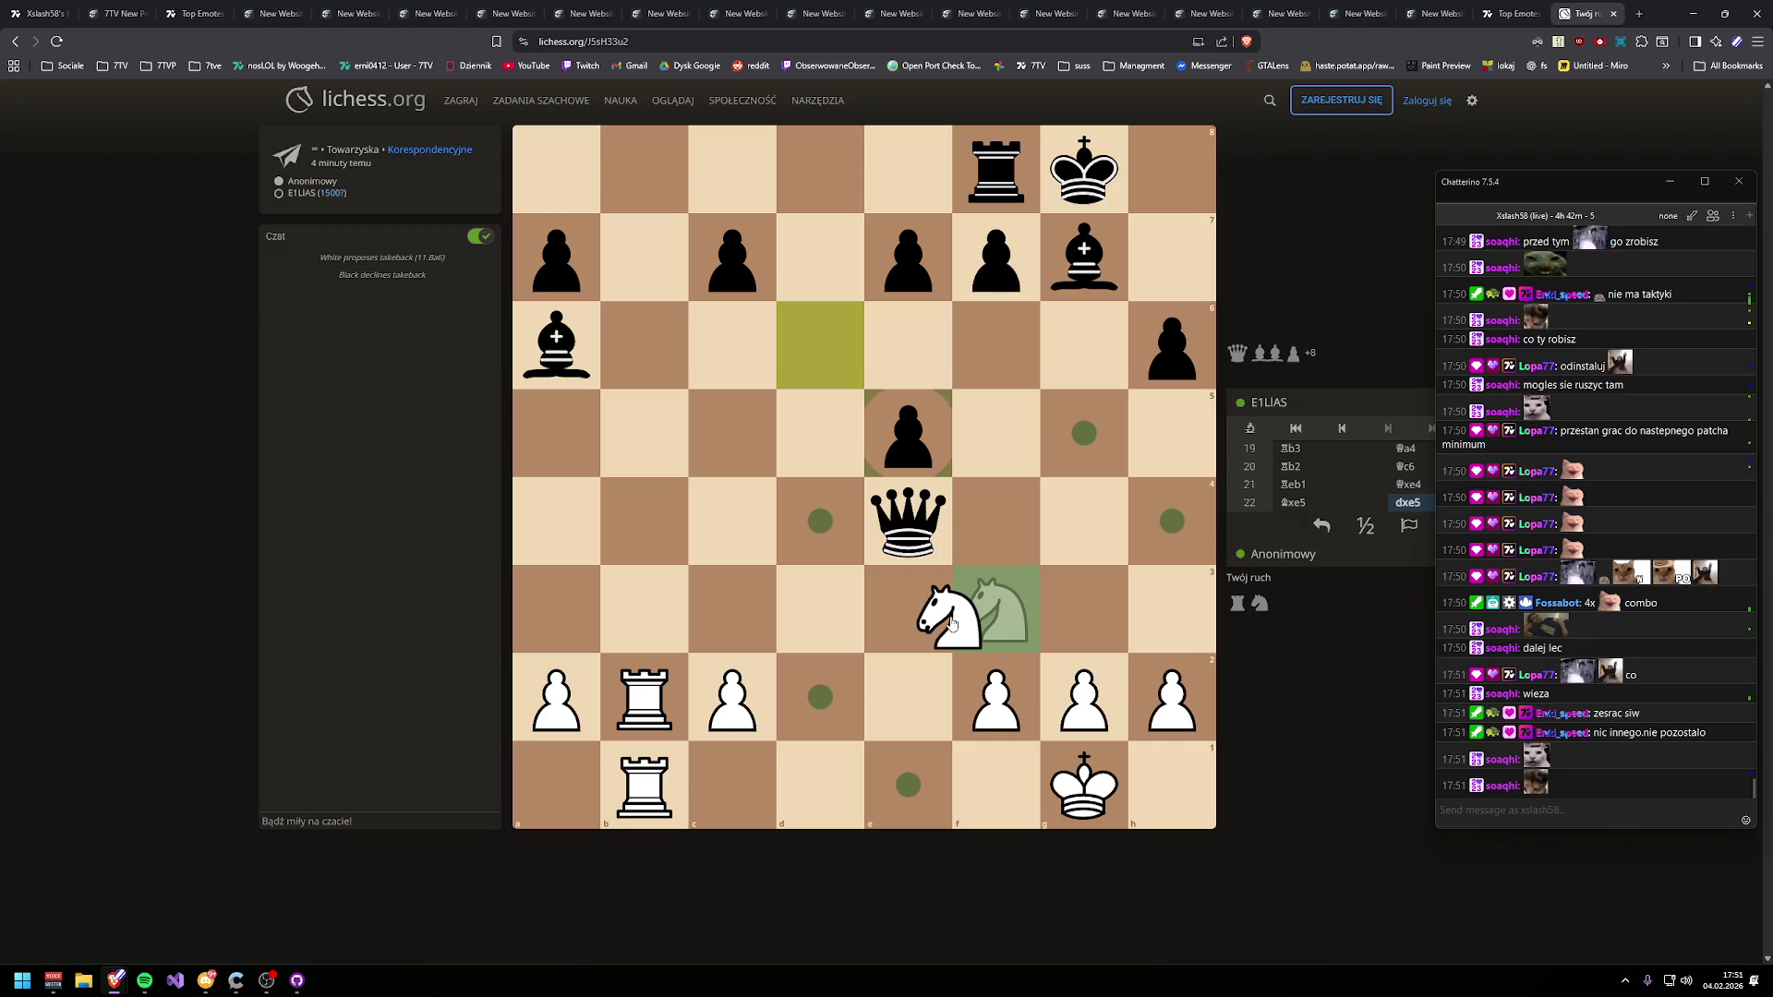
mouse_move(951, 623)
mouse_down()
mouse_move(752, 613)
mouse_move(820, 697)
mouse_up()
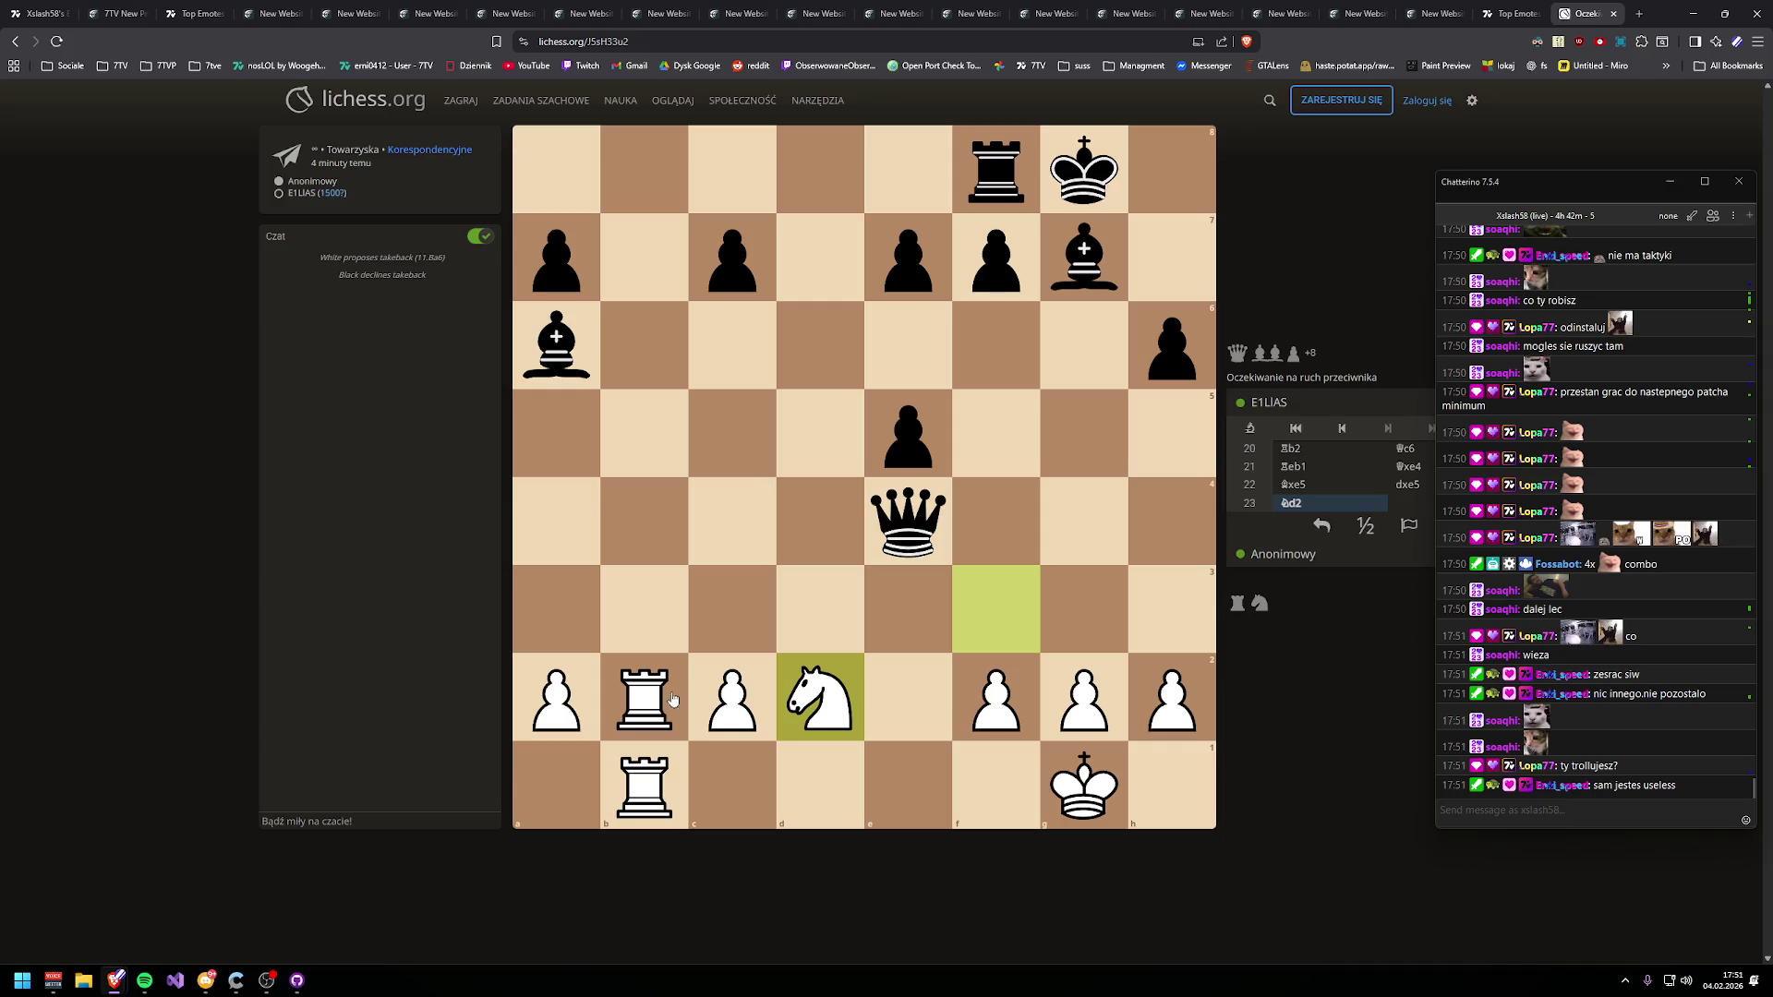
drag(643, 697, 661, 177)
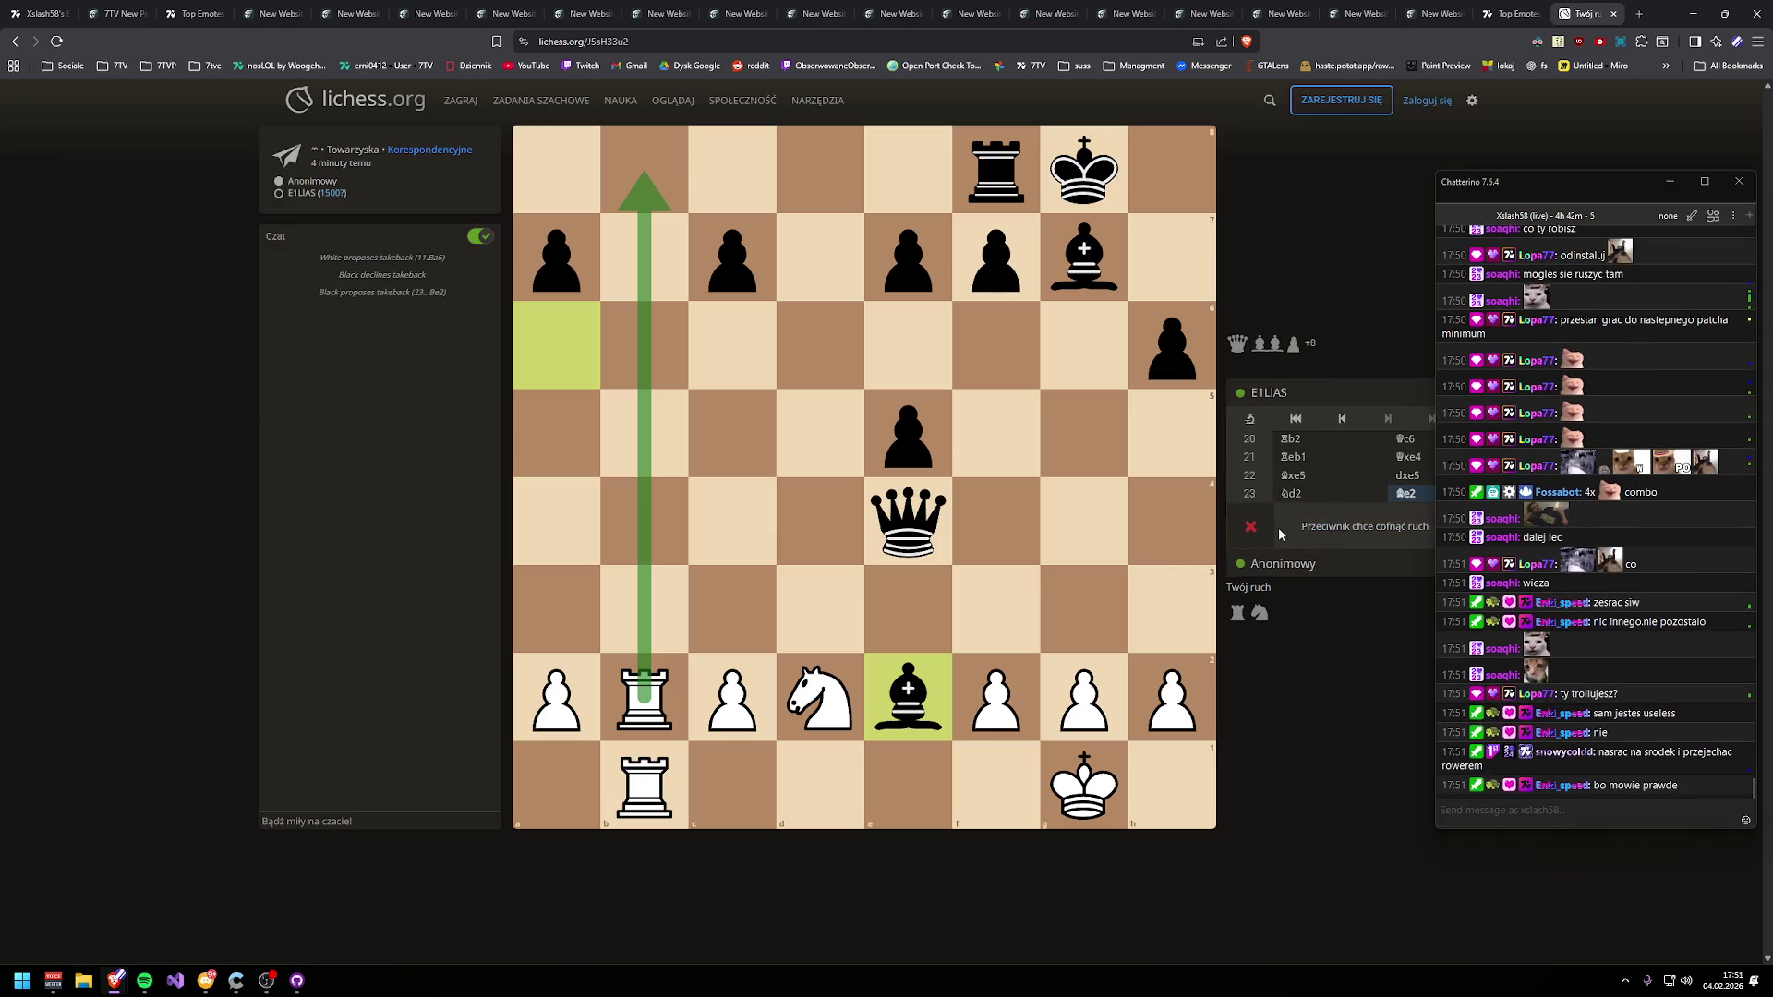
- Decline Black's takeback, play Rb8, mark the d2 knight and b8 rook, then play Nf3
click(1242, 531)
mouse_move(644, 701)
mouse_down()
mouse_move(667, 138)
mouse_move(647, 170)
mouse_up()
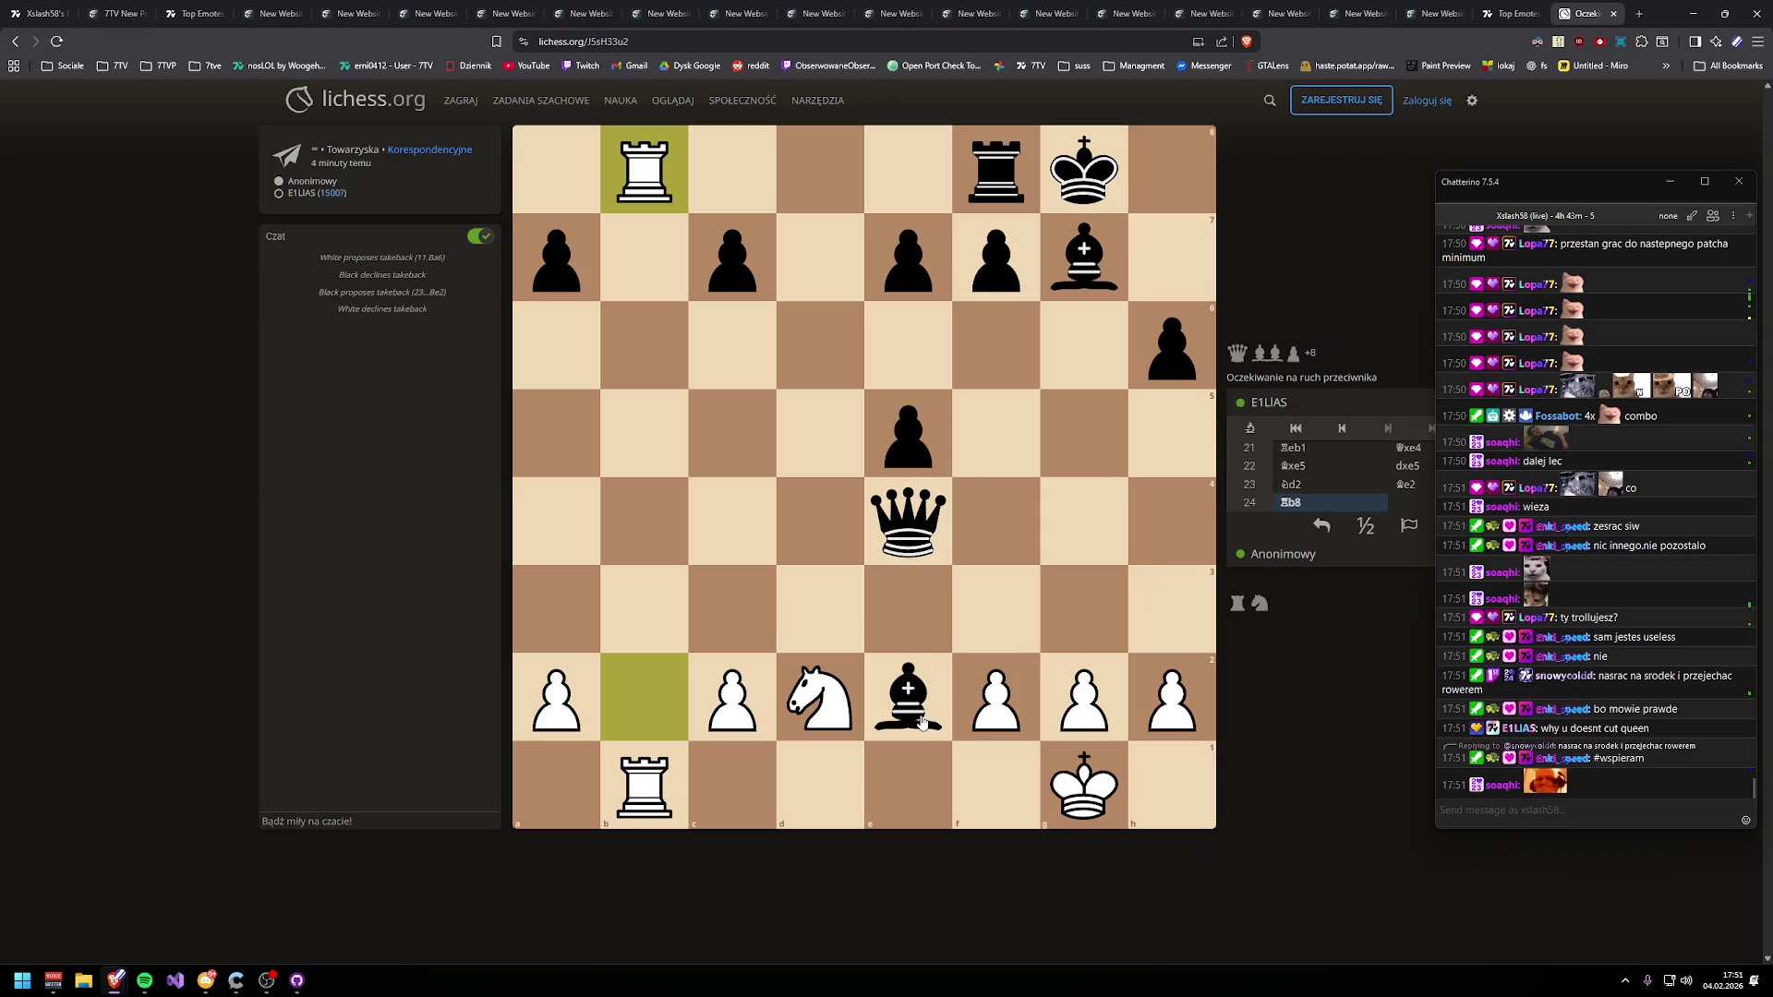
right_click(817, 694)
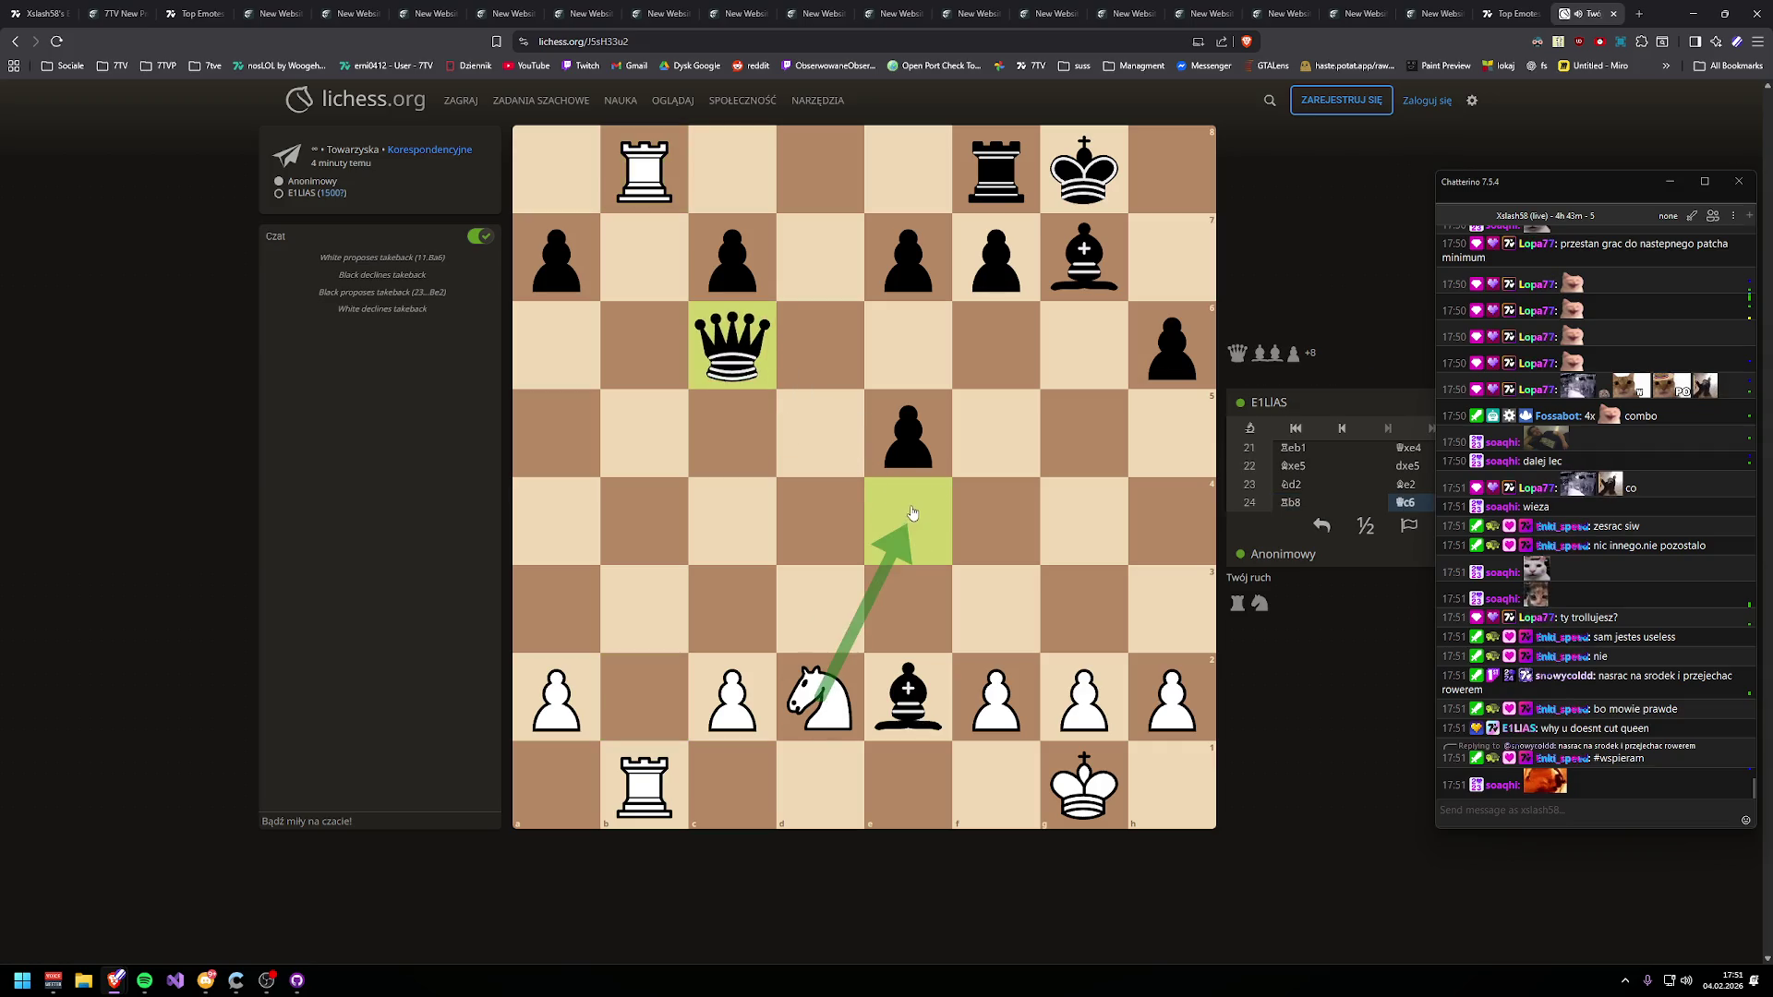
click(826, 707)
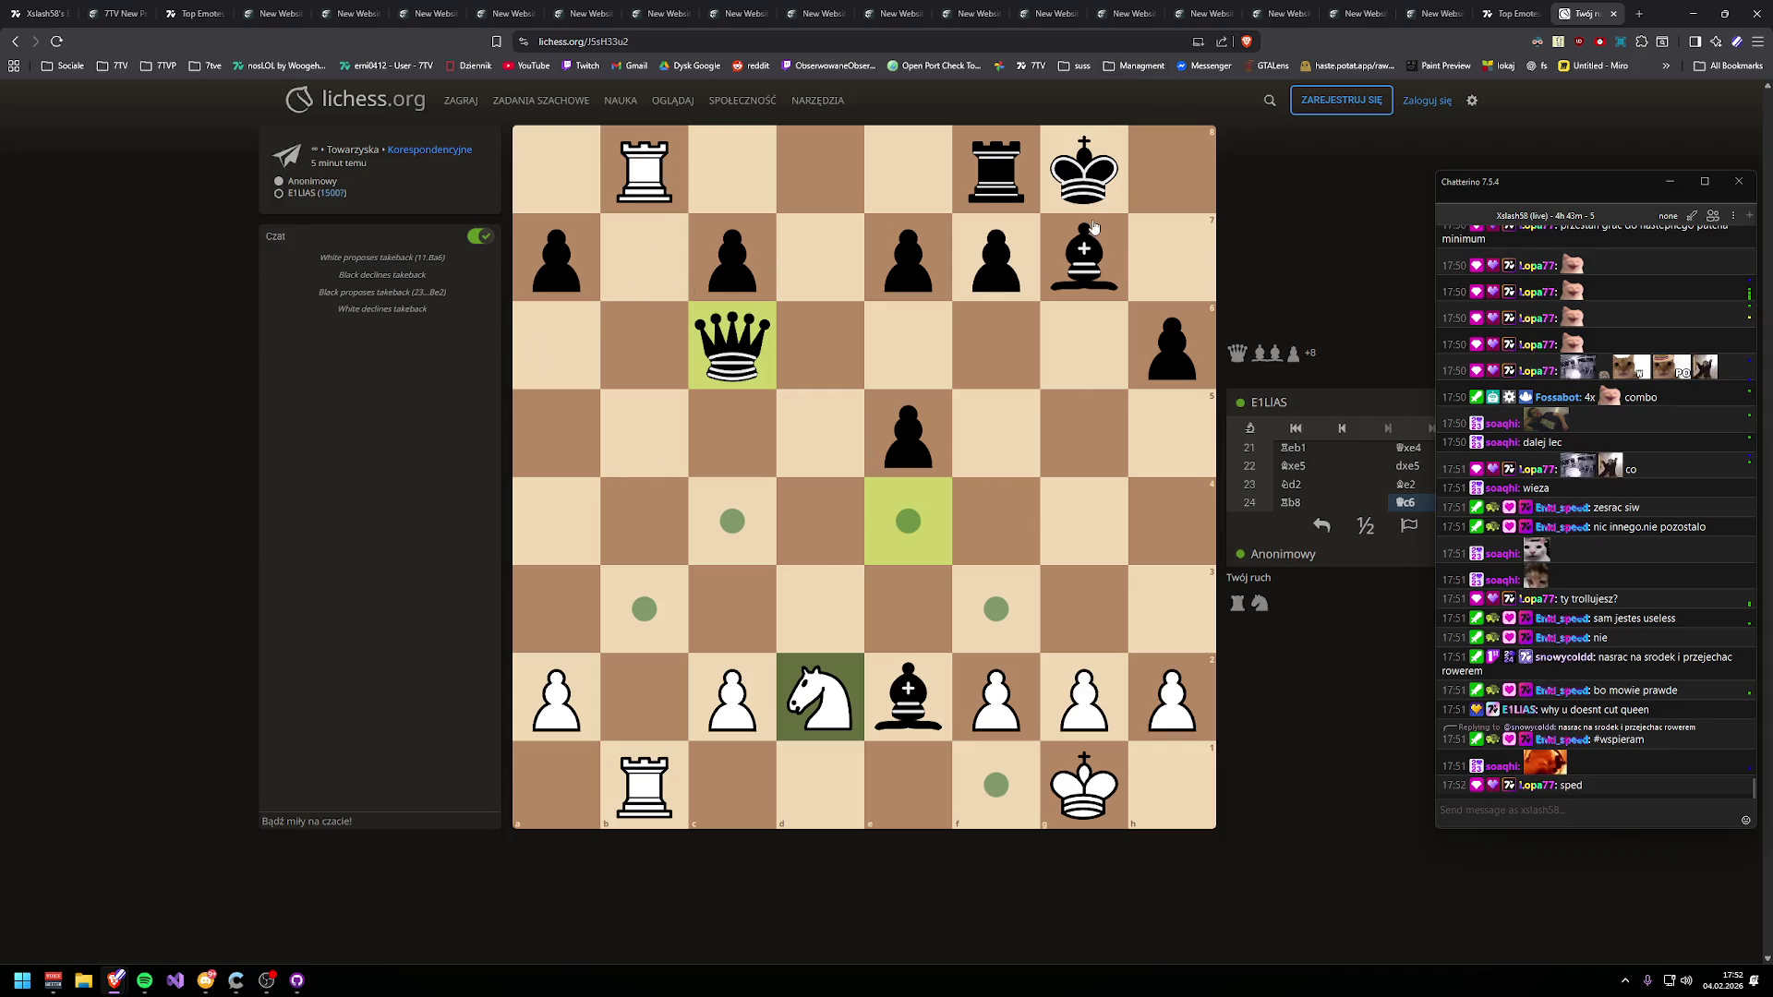
mouse_move(815, 693)
mouse_down()
mouse_move(1155, 506)
mouse_move(1172, 401)
mouse_move(833, 414)
mouse_move(699, 602)
mouse_move(628, 596)
mouse_move(848, 702)
mouse_move(780, 673)
mouse_move(820, 694)
mouse_up()
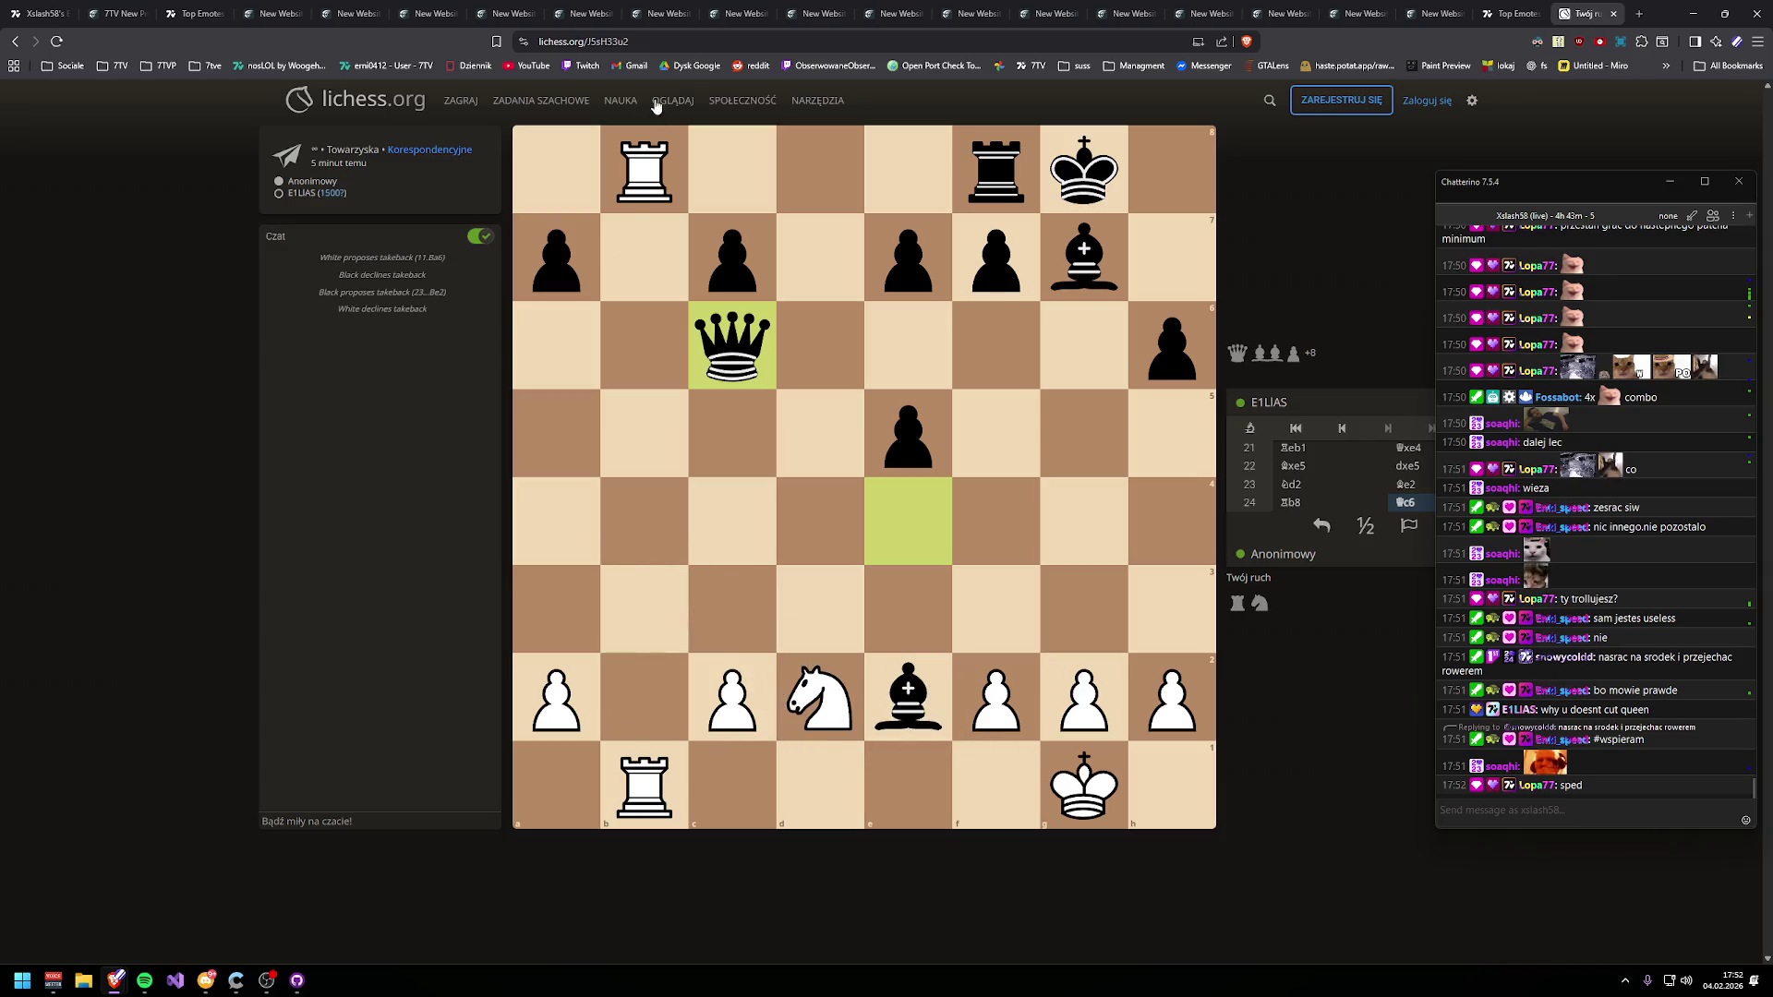
right_click(649, 175)
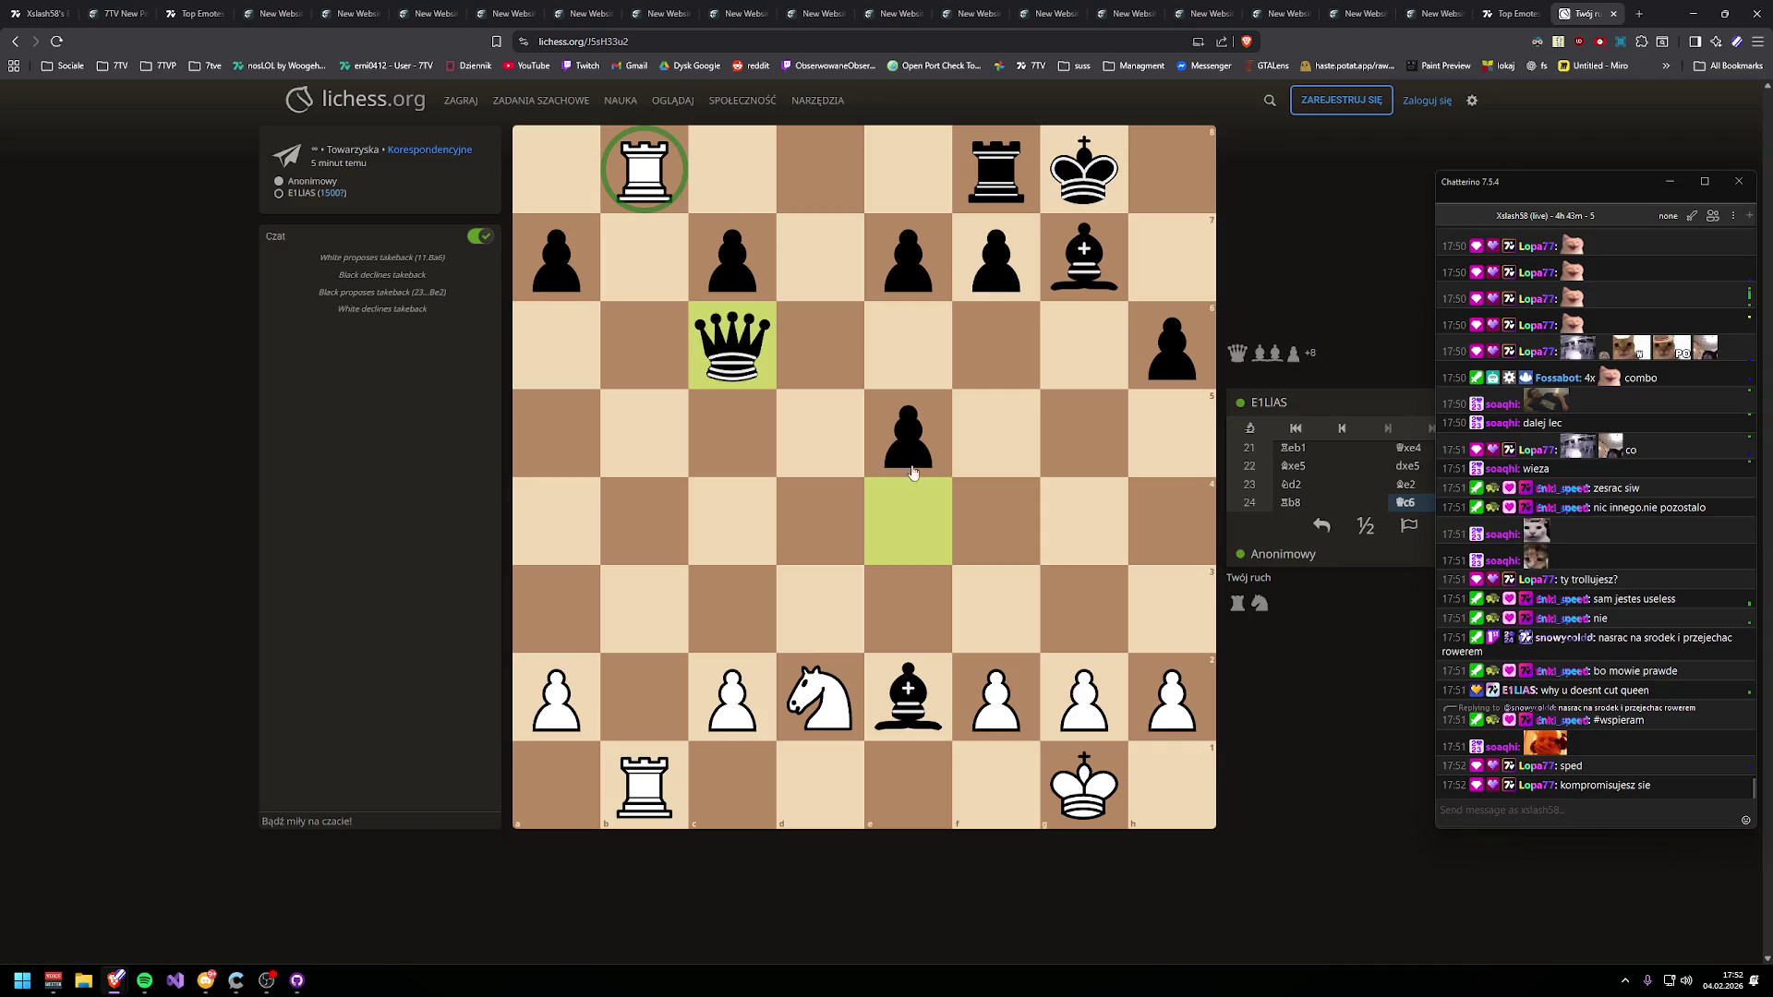
mouse_move(840, 711)
mouse_down()
mouse_move(831, 654)
mouse_move(995, 609)
mouse_up()
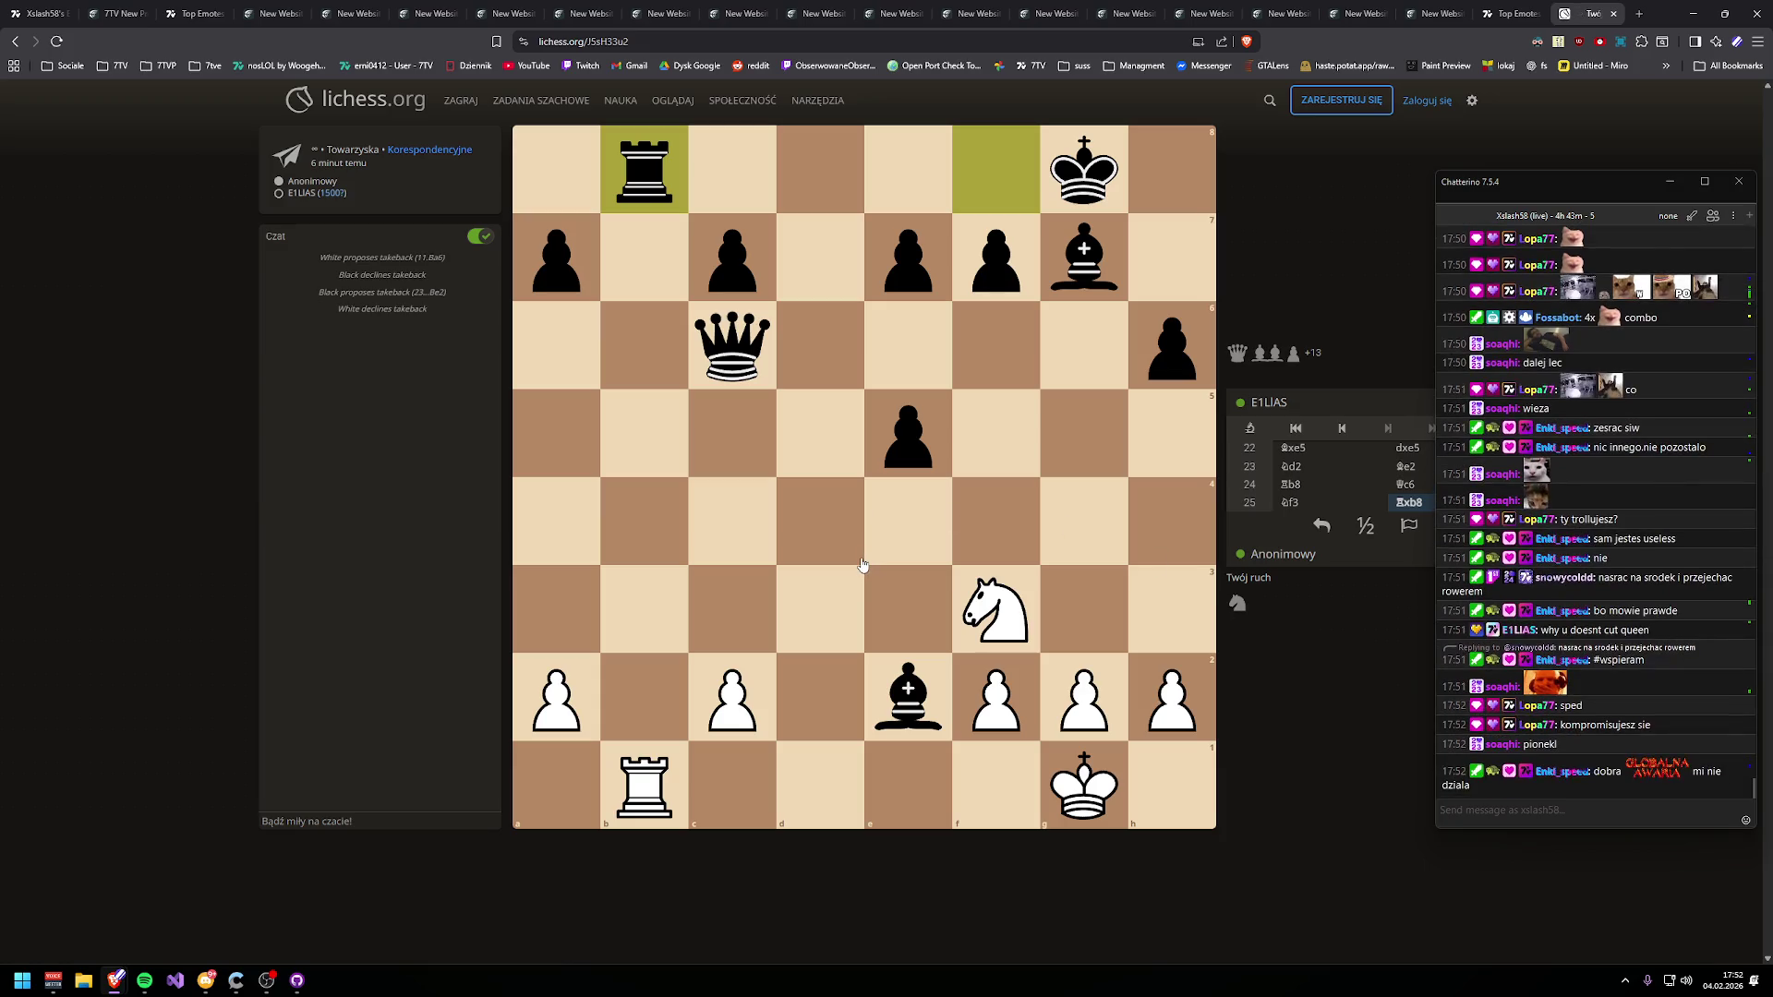
- Play Rxb8, Nxe5 and Nf7, then bring up the 7TV Editors settings window
drag(660, 771, 644, 170)
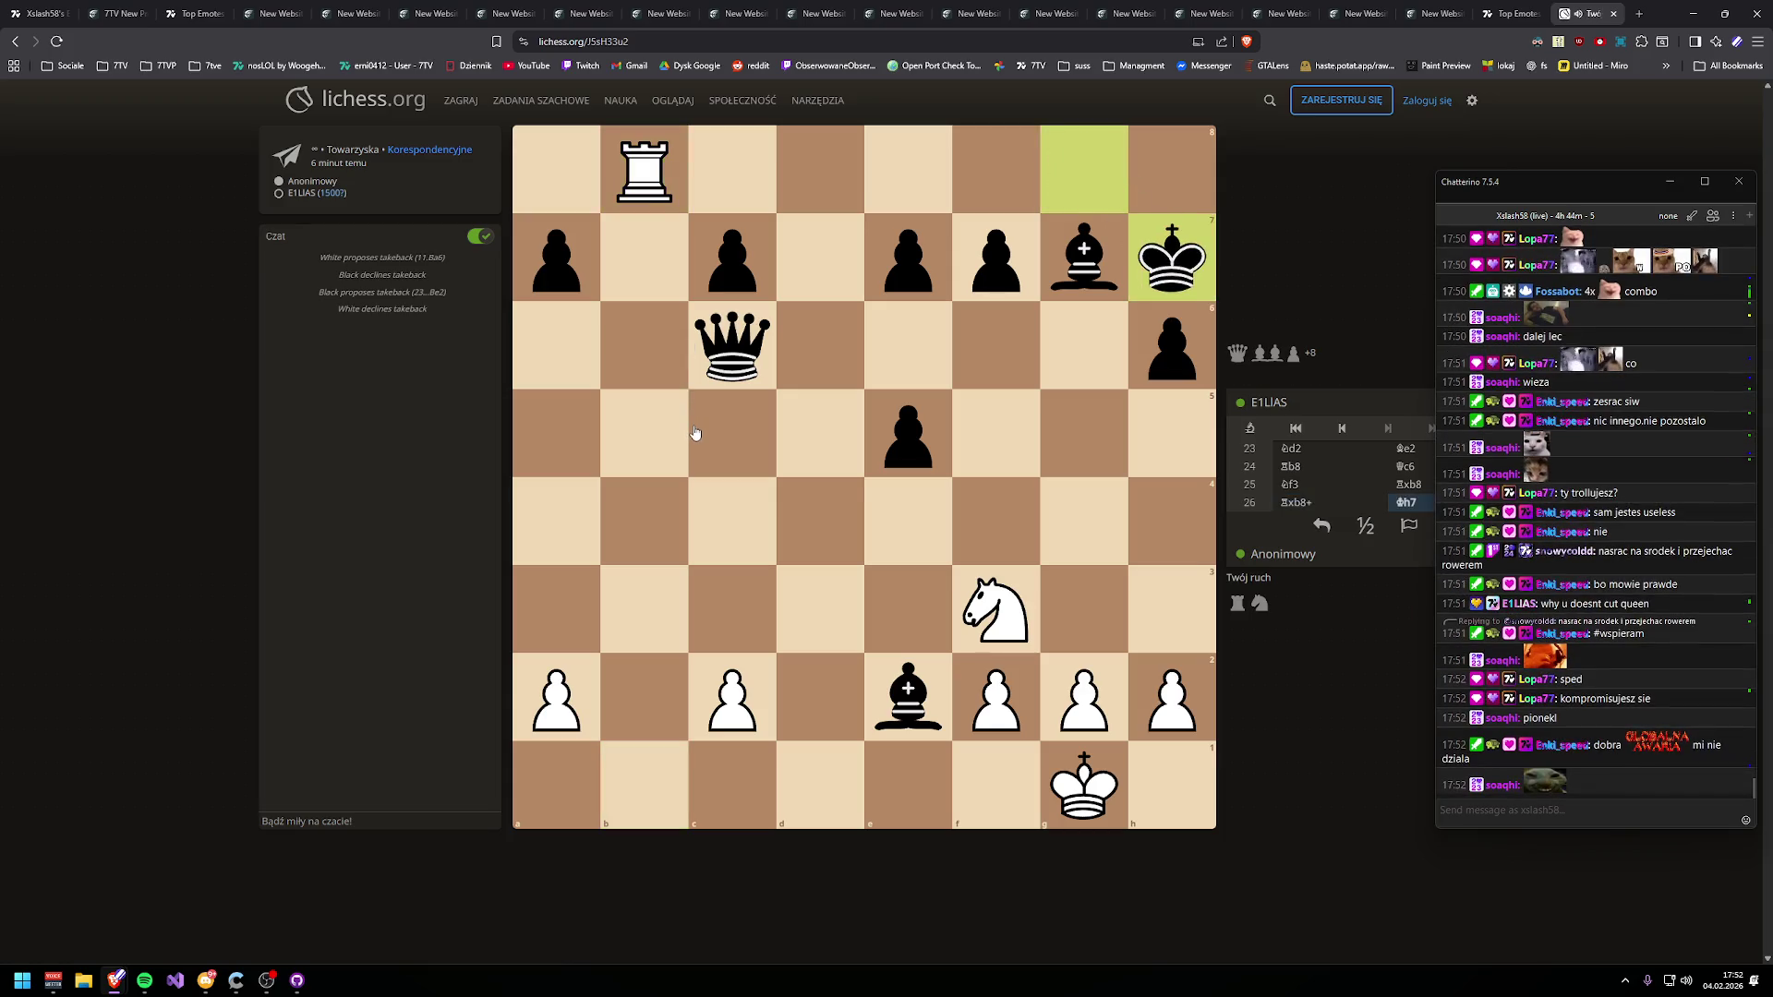
mouse_move(969, 642)
mouse_down()
mouse_move(968, 432)
mouse_move(909, 439)
mouse_up()
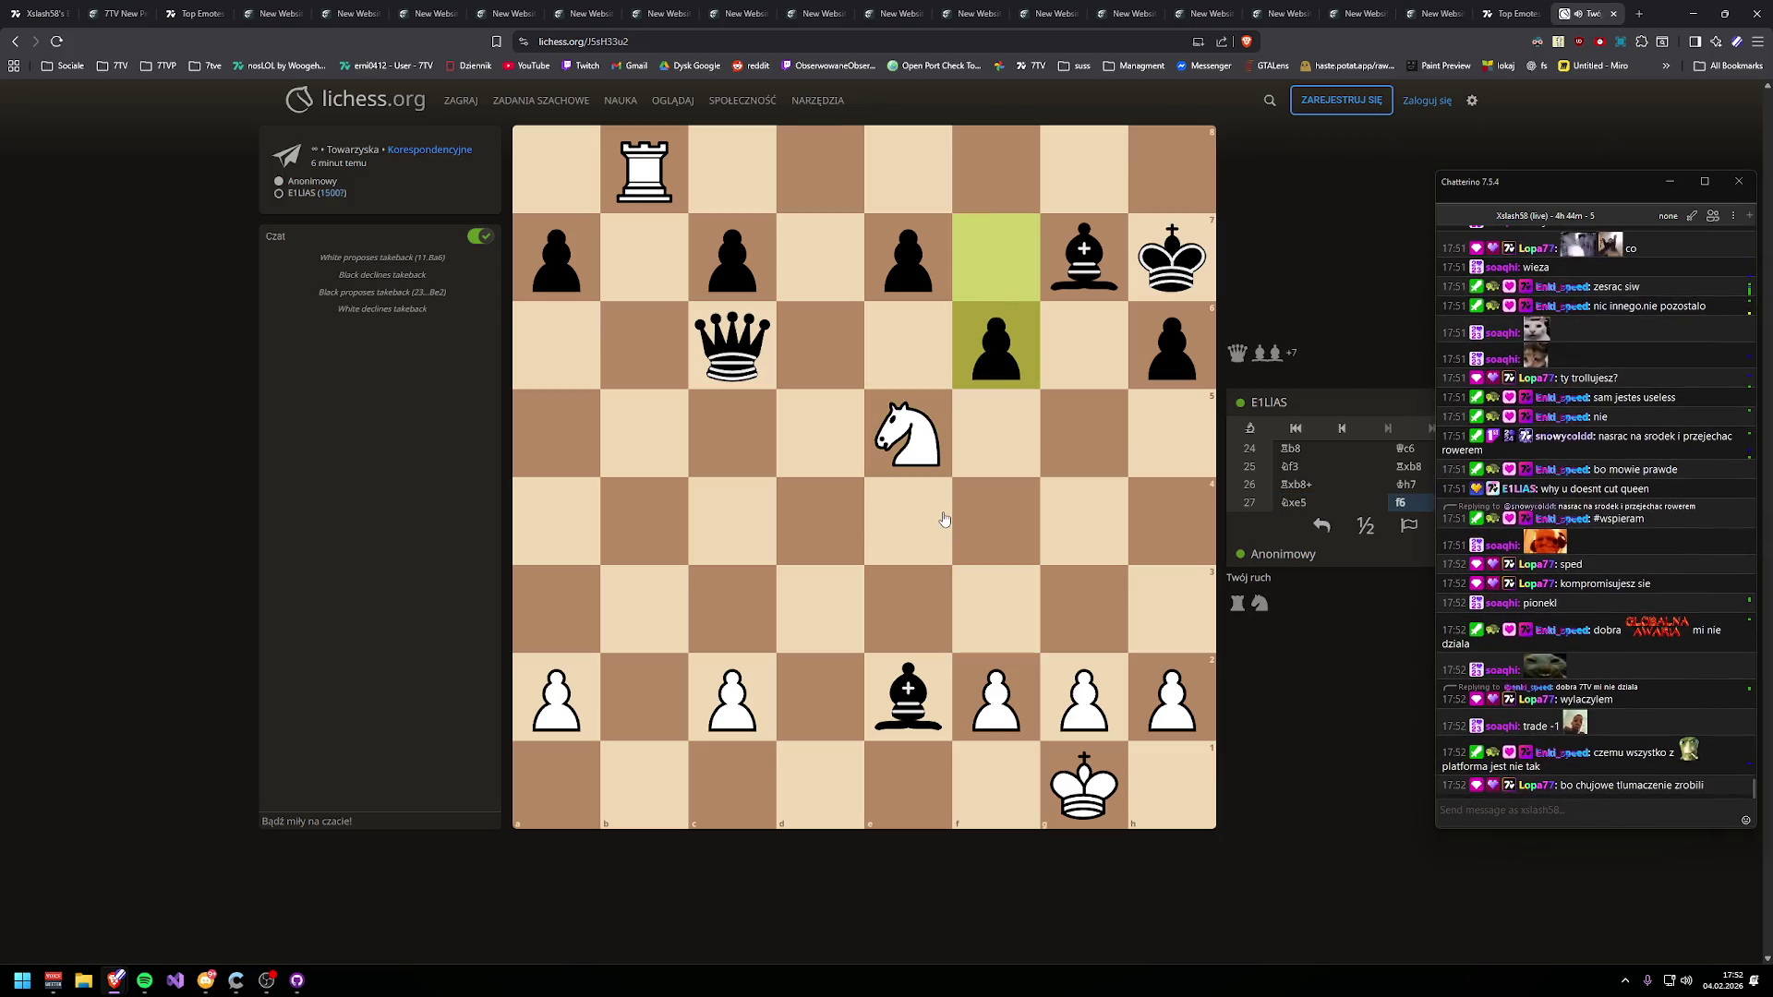
mouse_move(909, 439)
mouse_down()
mouse_move(926, 443)
mouse_move(997, 266)
mouse_up()
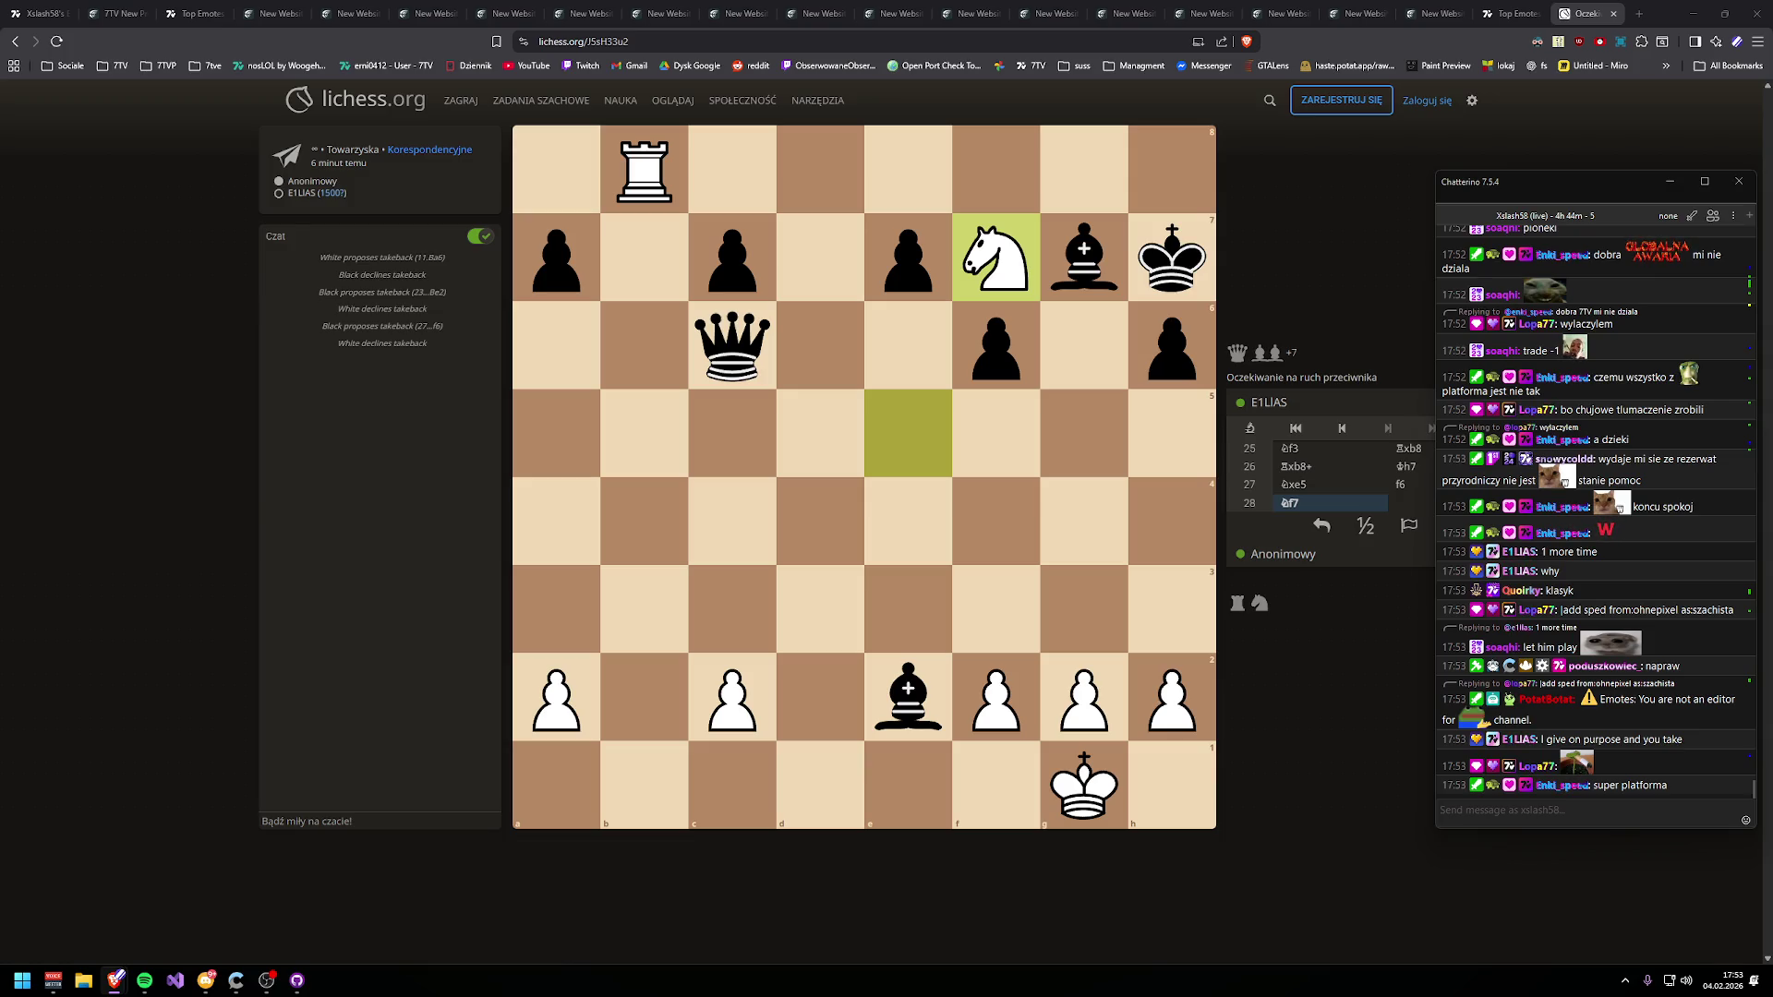
key(alt+Tab)
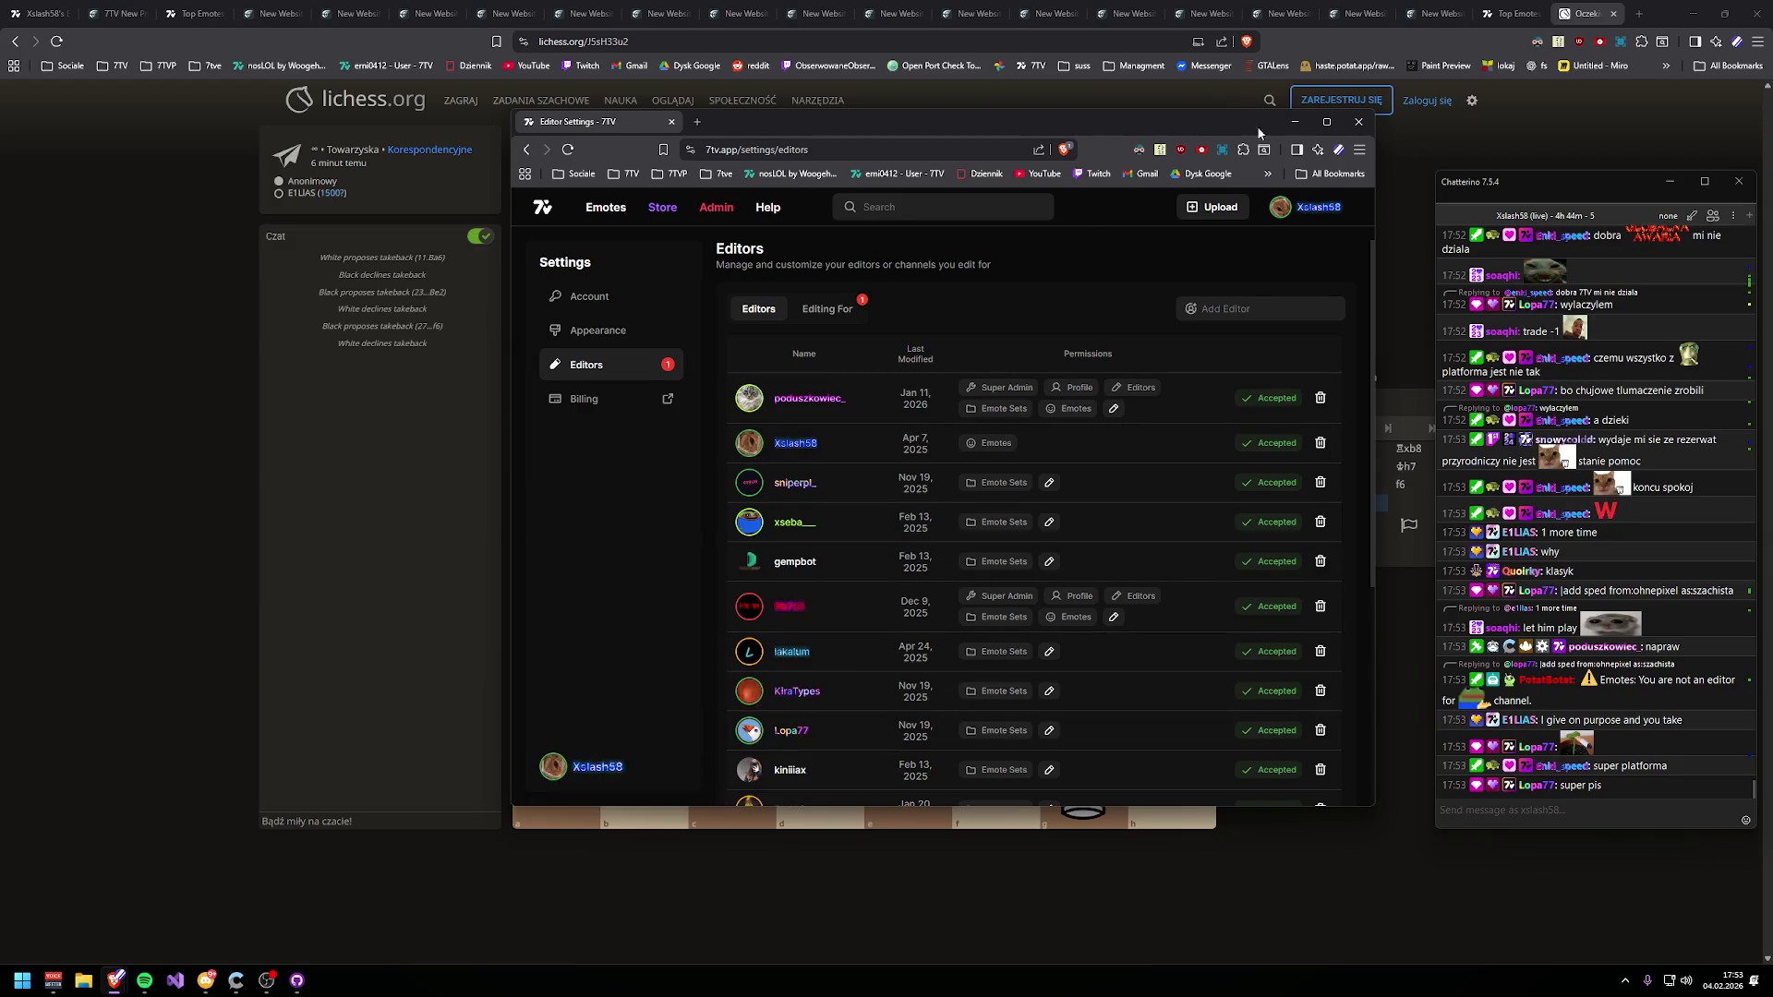
click(1295, 121)
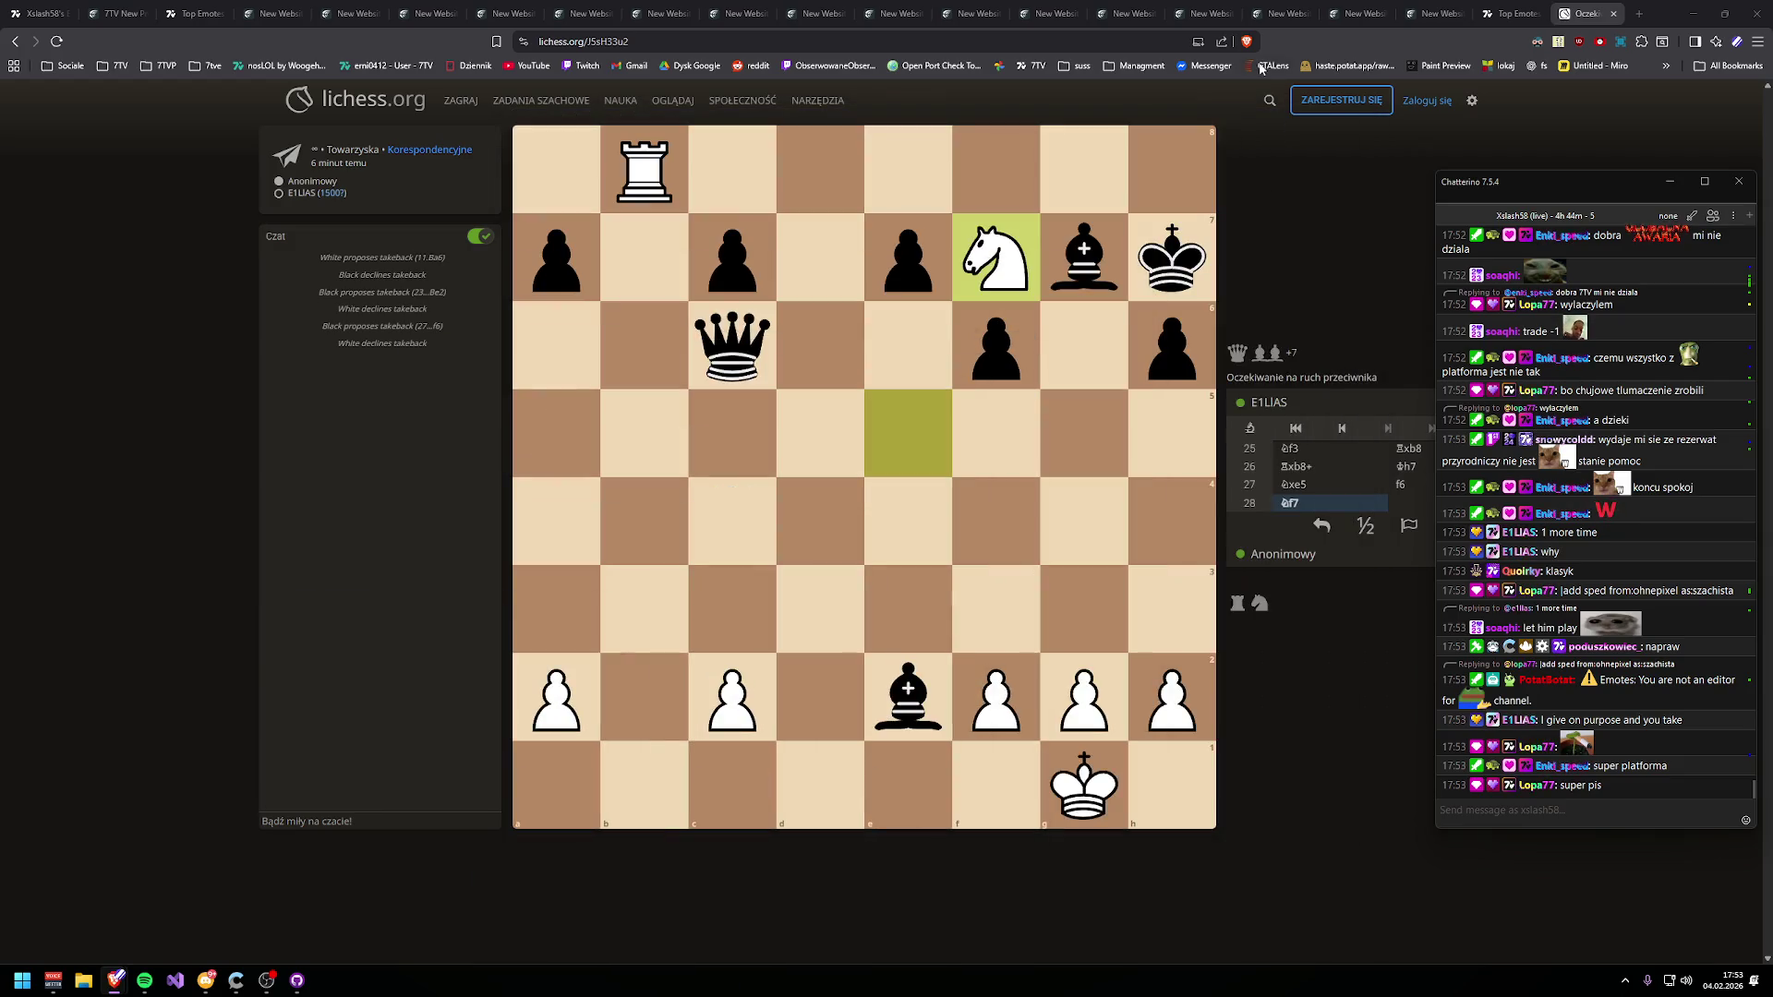
mouse_move(992, 252)
mouse_down()
mouse_move(1002, 235)
mouse_move(995, 249)
mouse_move(812, 148)
mouse_move(818, 161)
mouse_up()
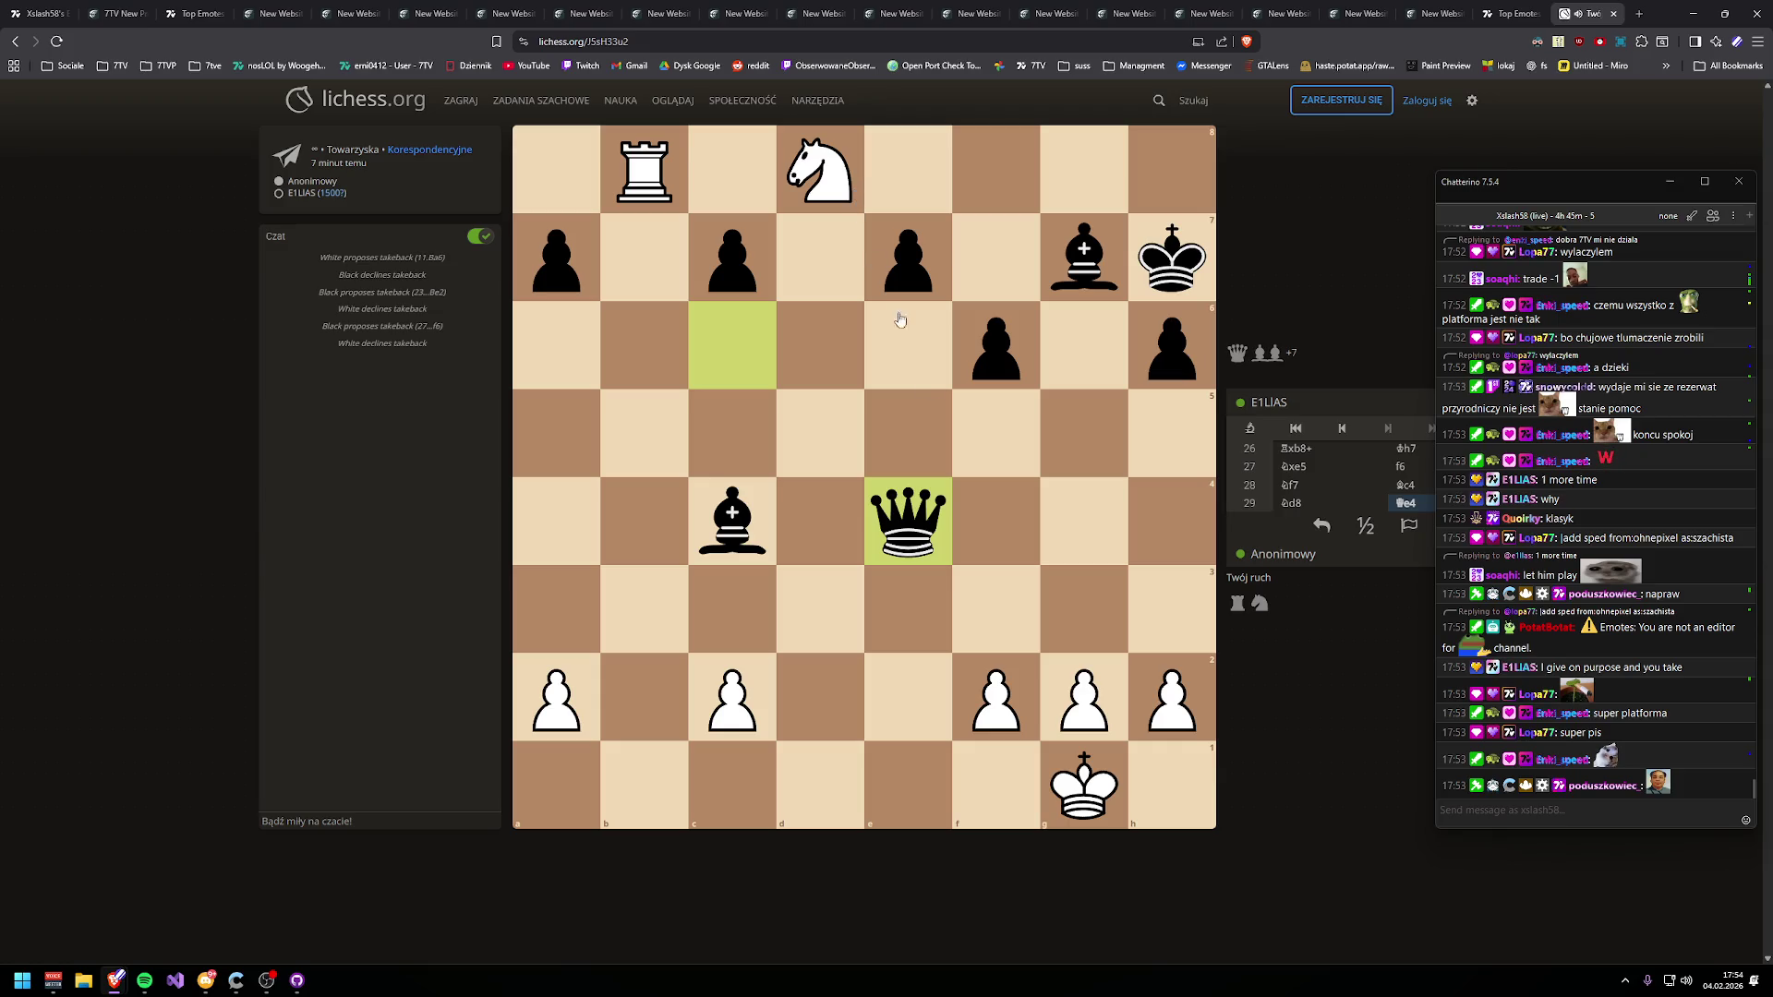
- Play f2-f3, then move the rook from b8 to c8
click(1007, 697)
click(997, 609)
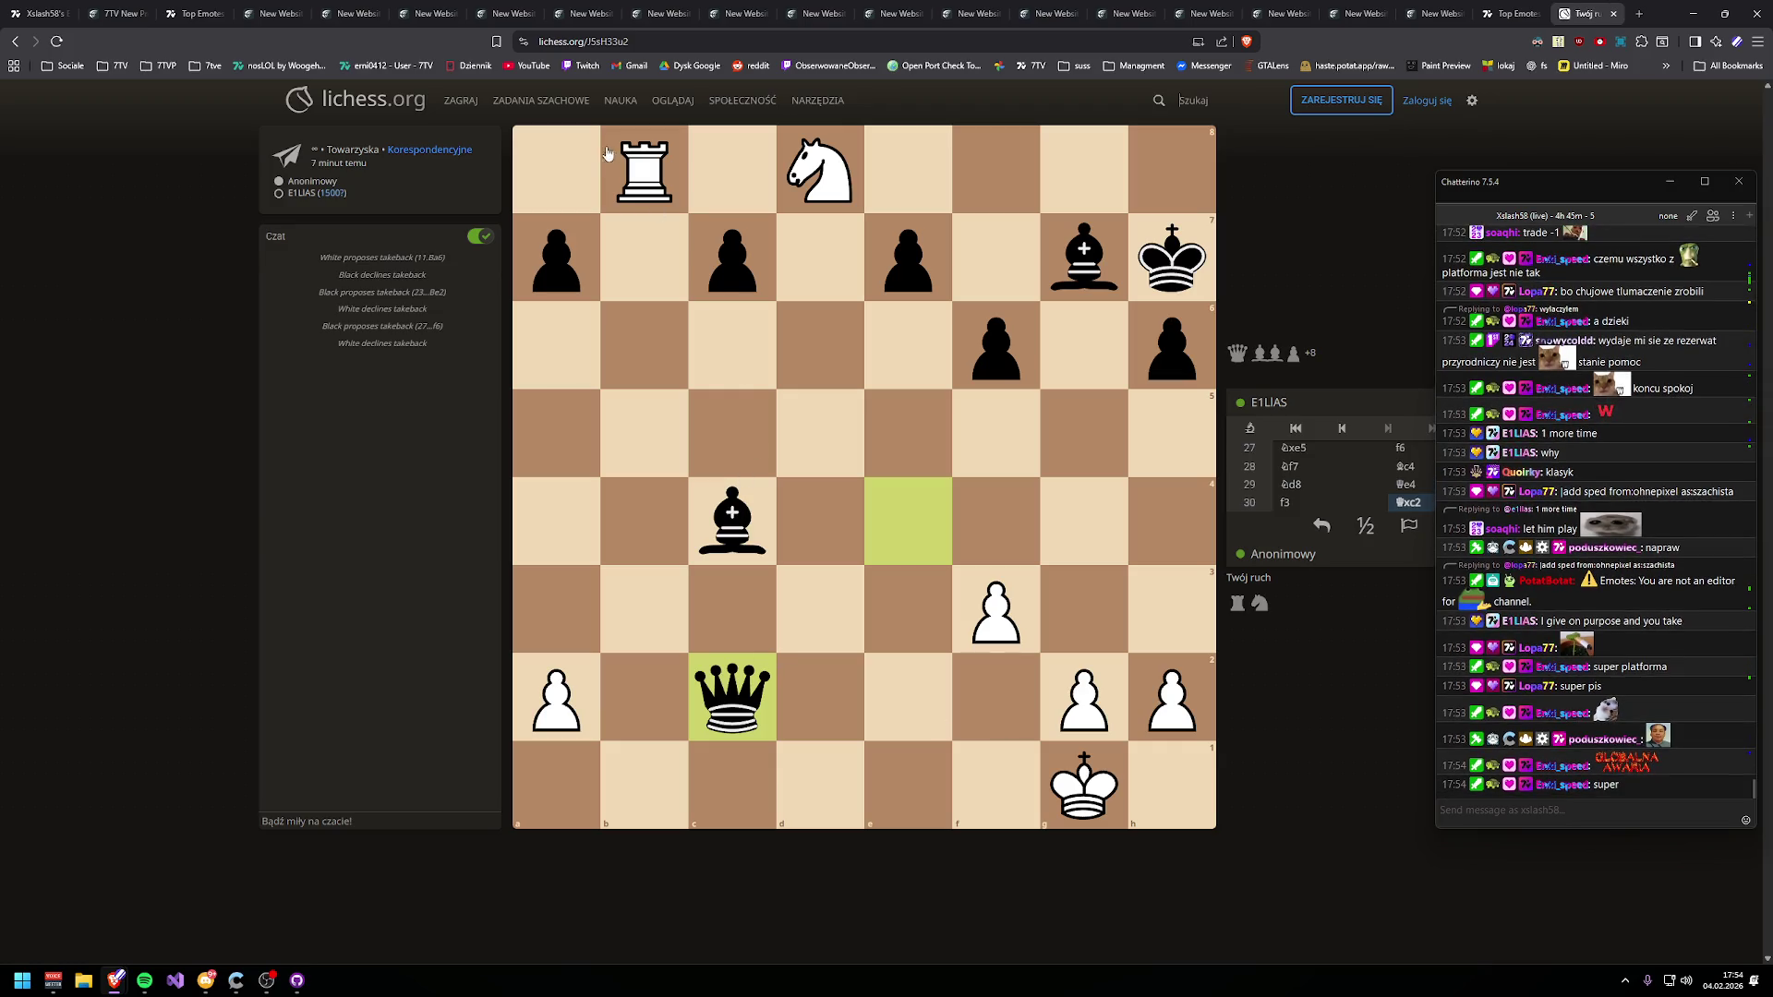
drag(612, 151, 613, 152)
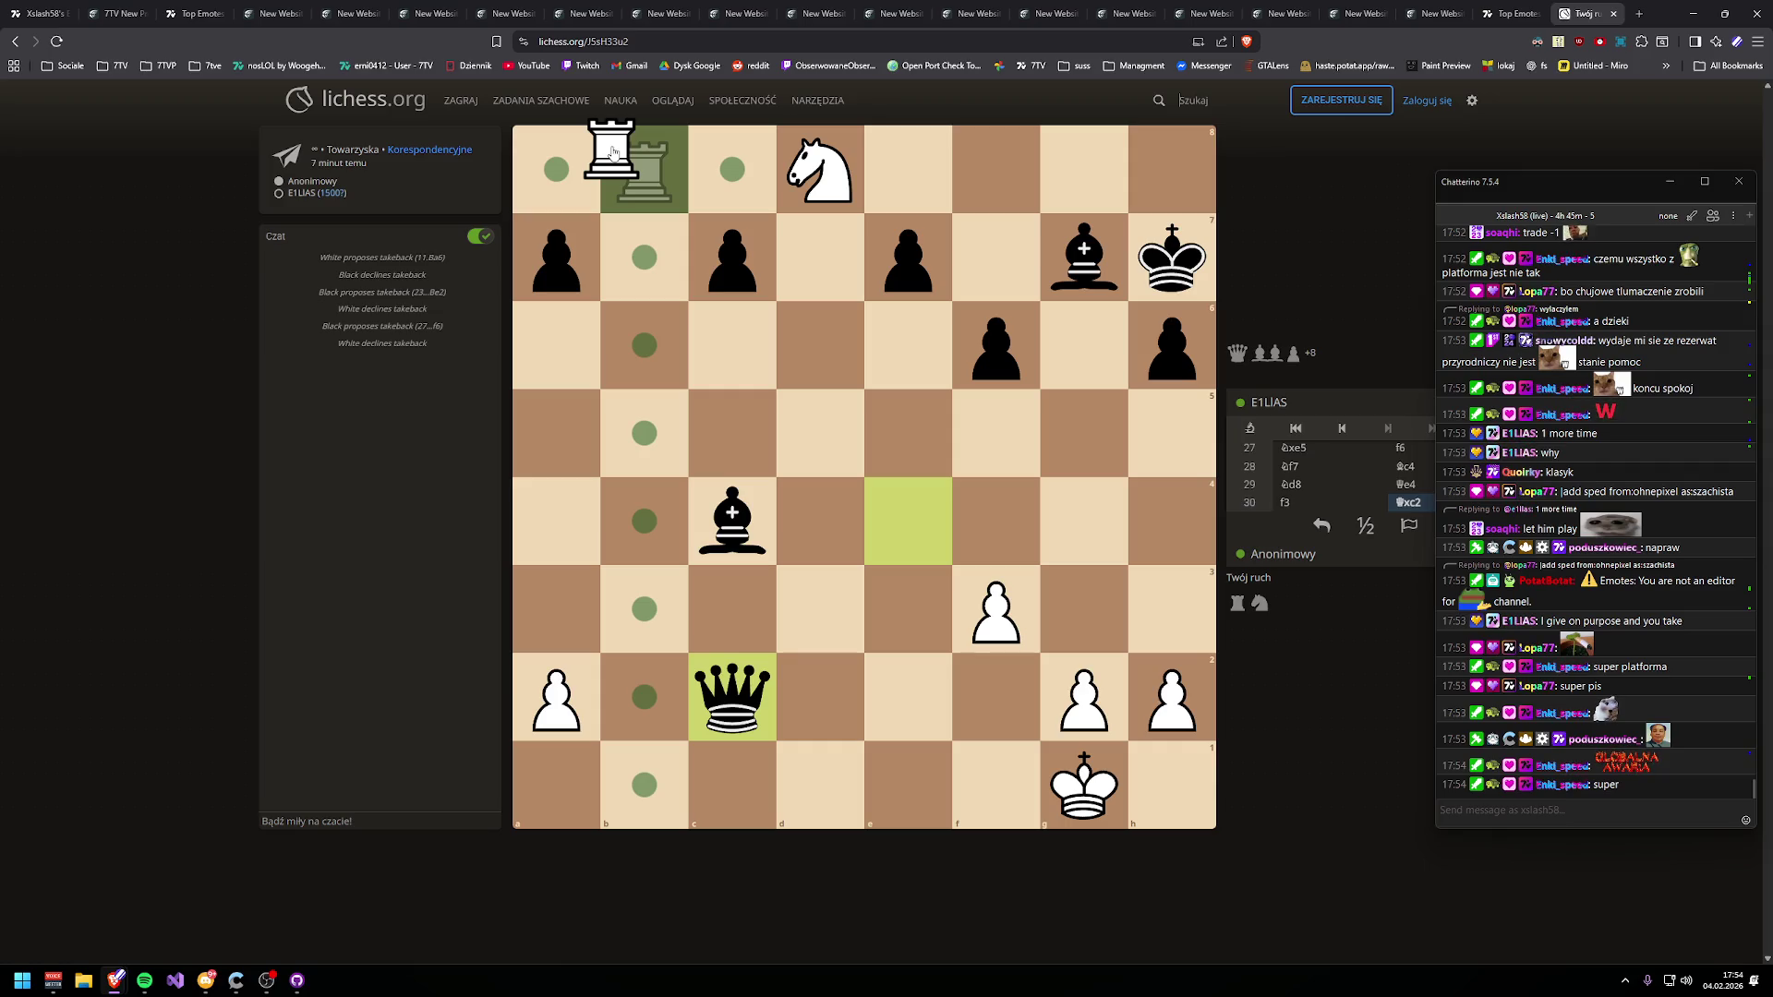
drag(611, 151, 730, 165)
click(794, 171)
- Premove the rook to c7 and c6, king to f2 and g3, then Rxe6 until checkmated
click(707, 205)
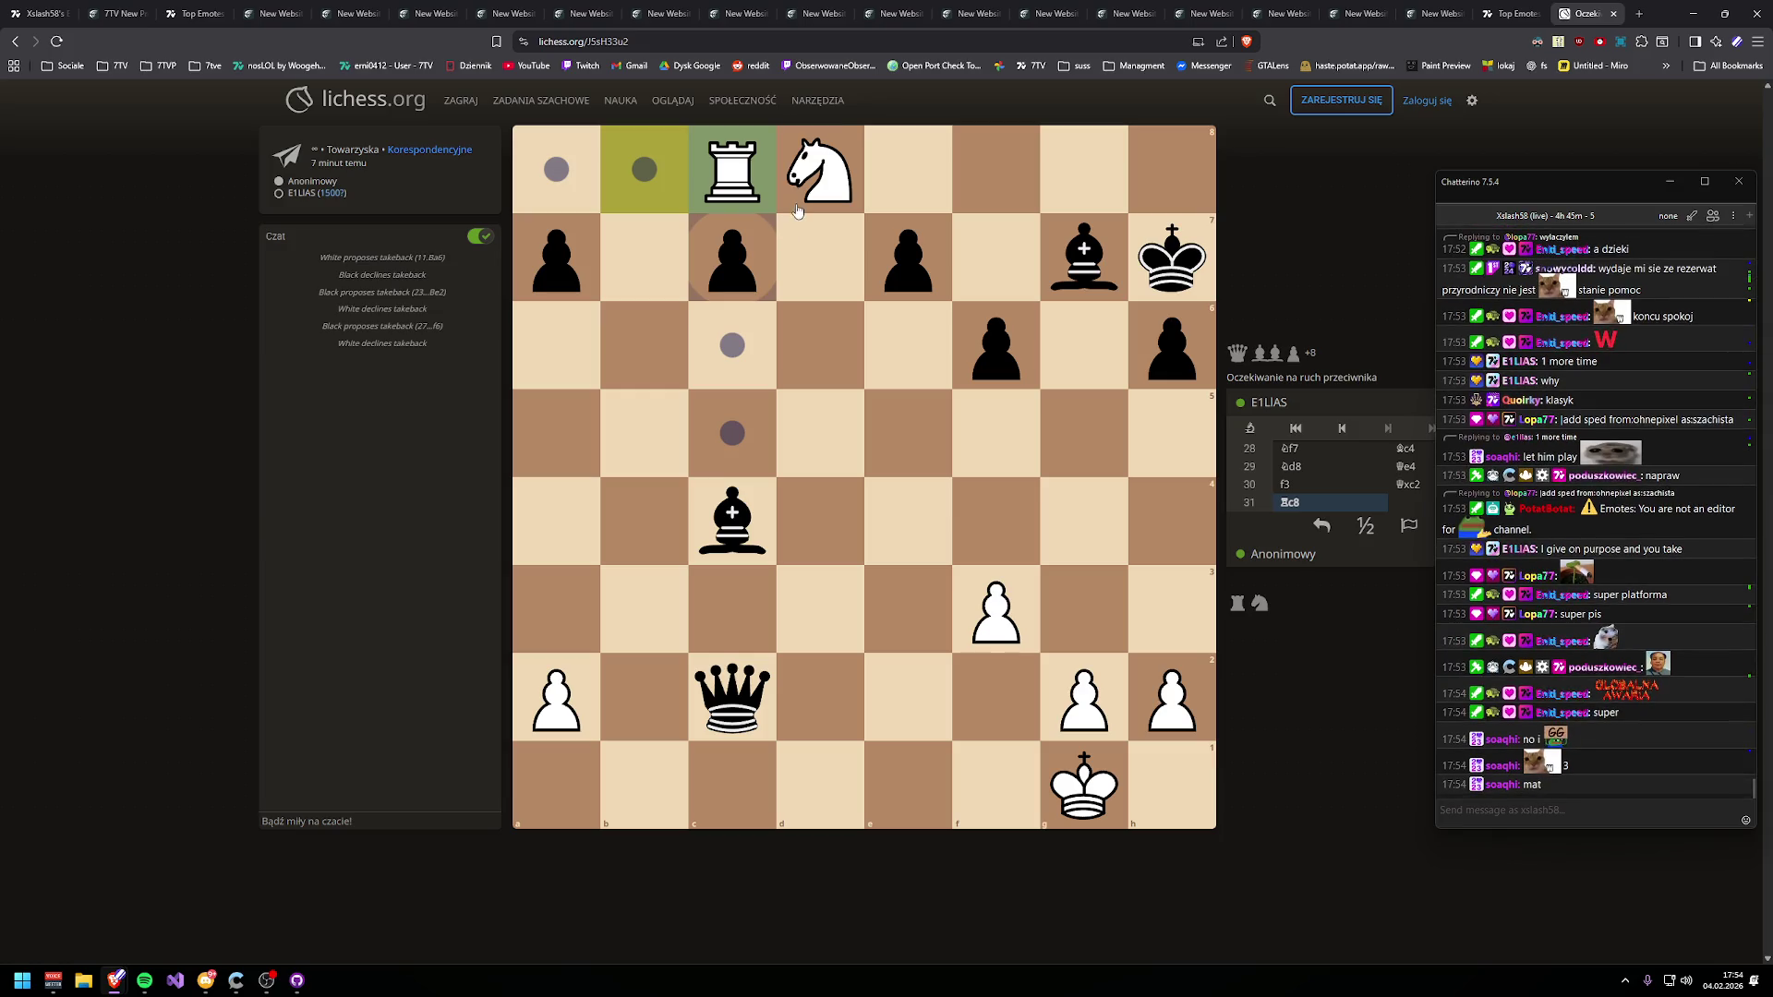
click(736, 271)
drag(730, 210, 732, 281)
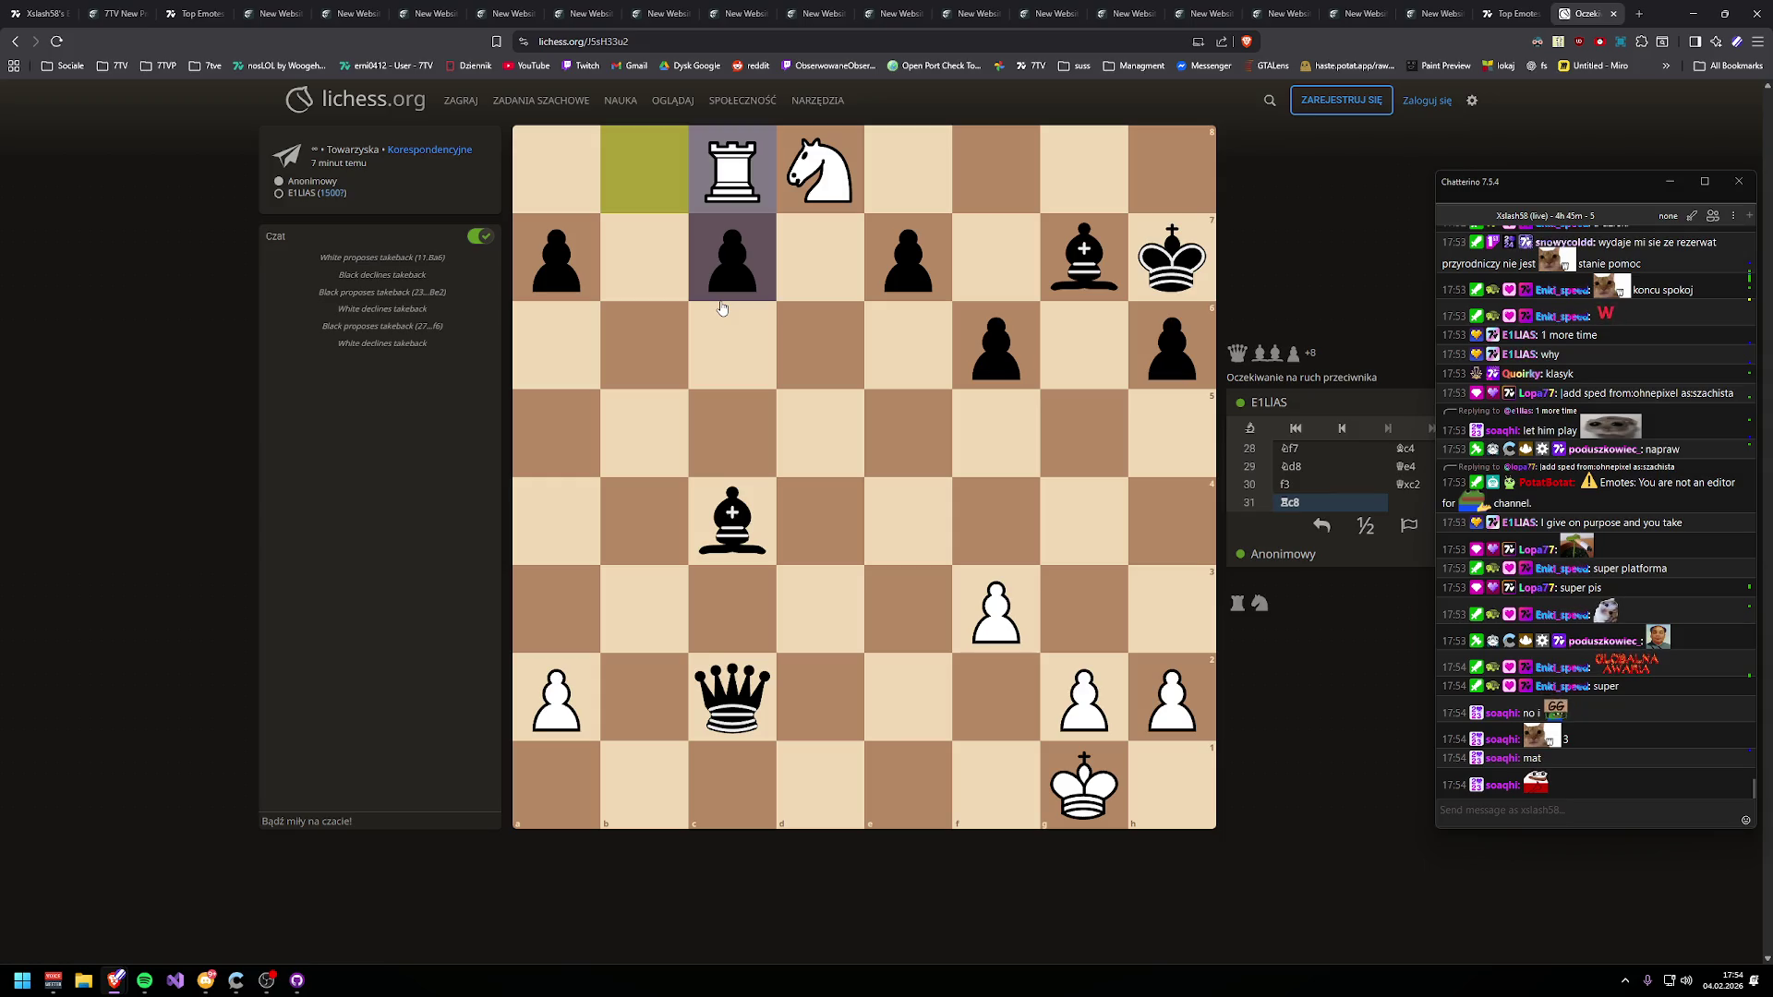
drag(1062, 817, 1039, 687)
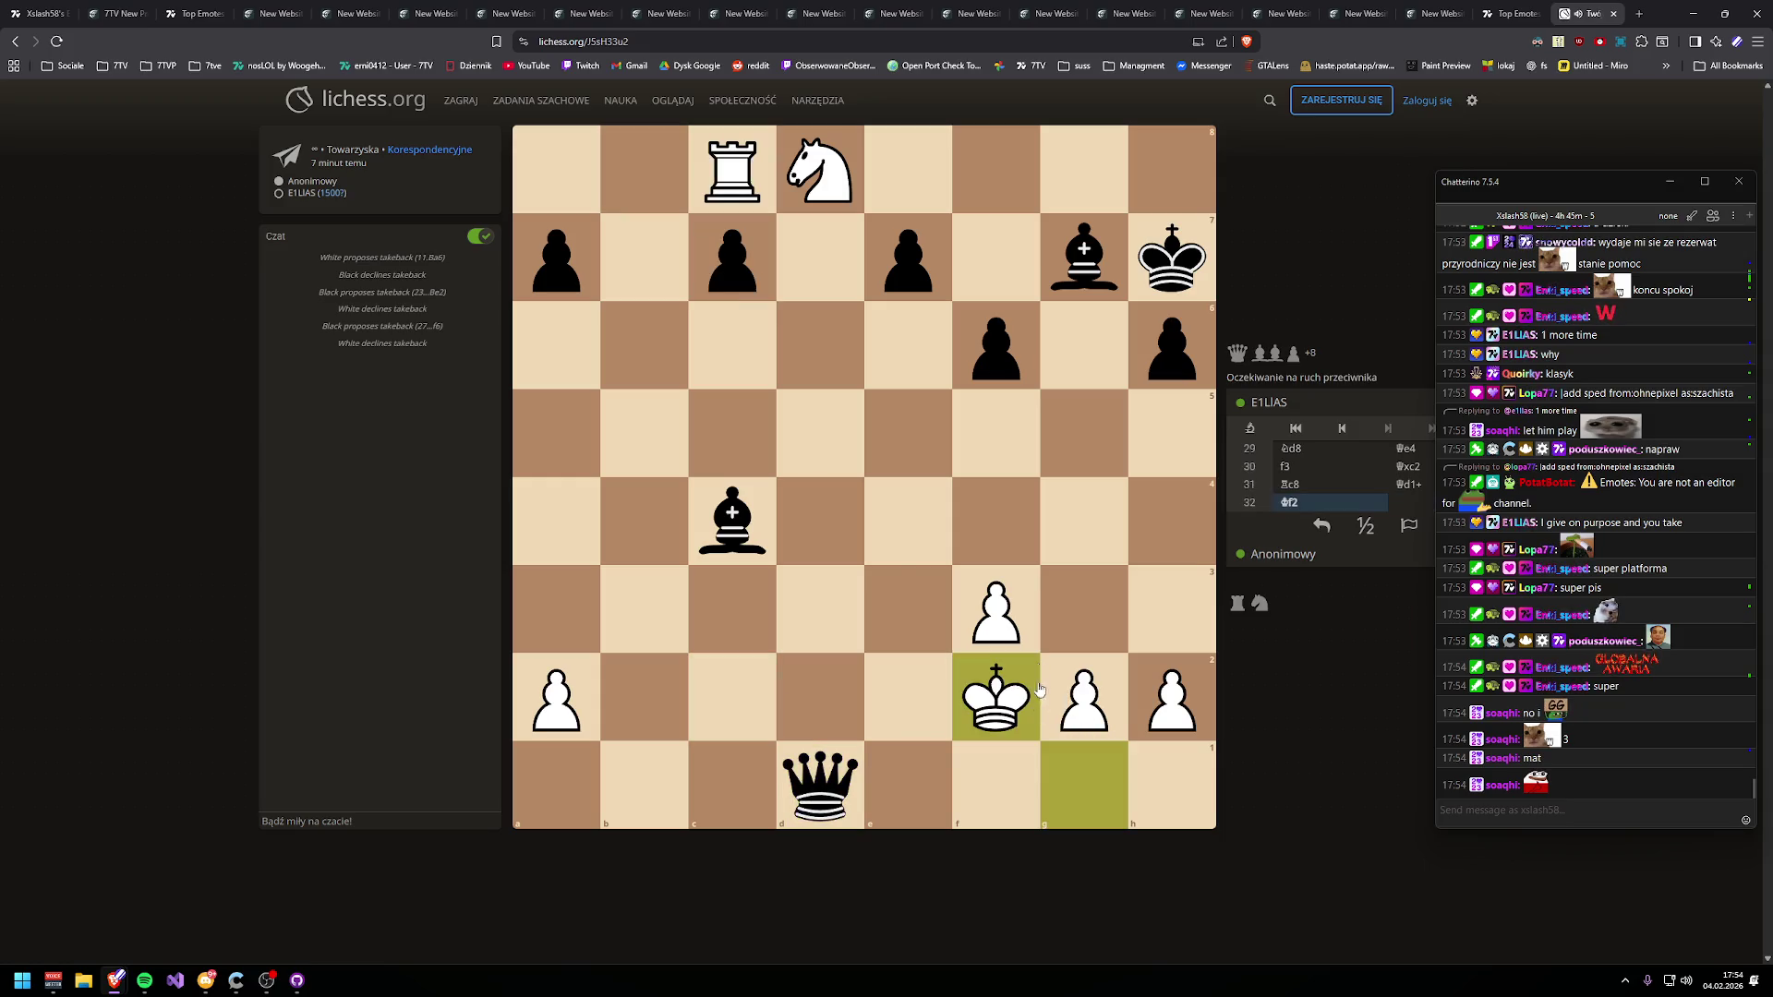
drag(729, 166, 732, 346)
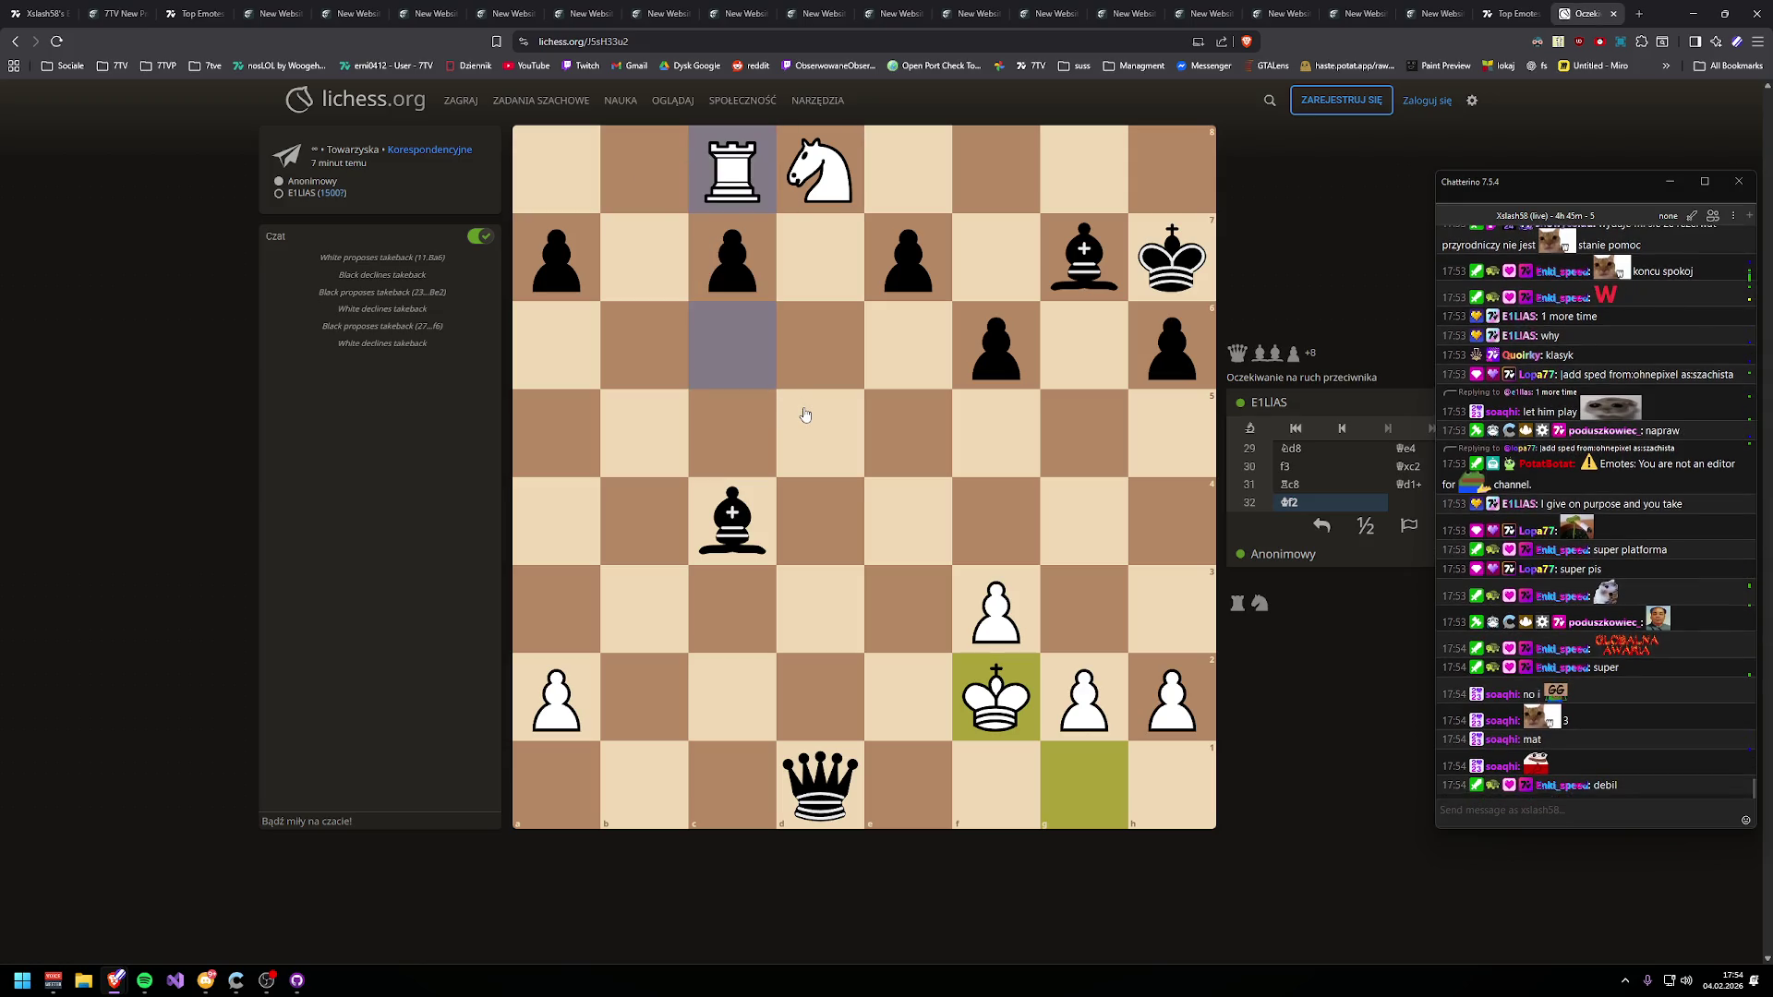
drag(1016, 720, 1071, 623)
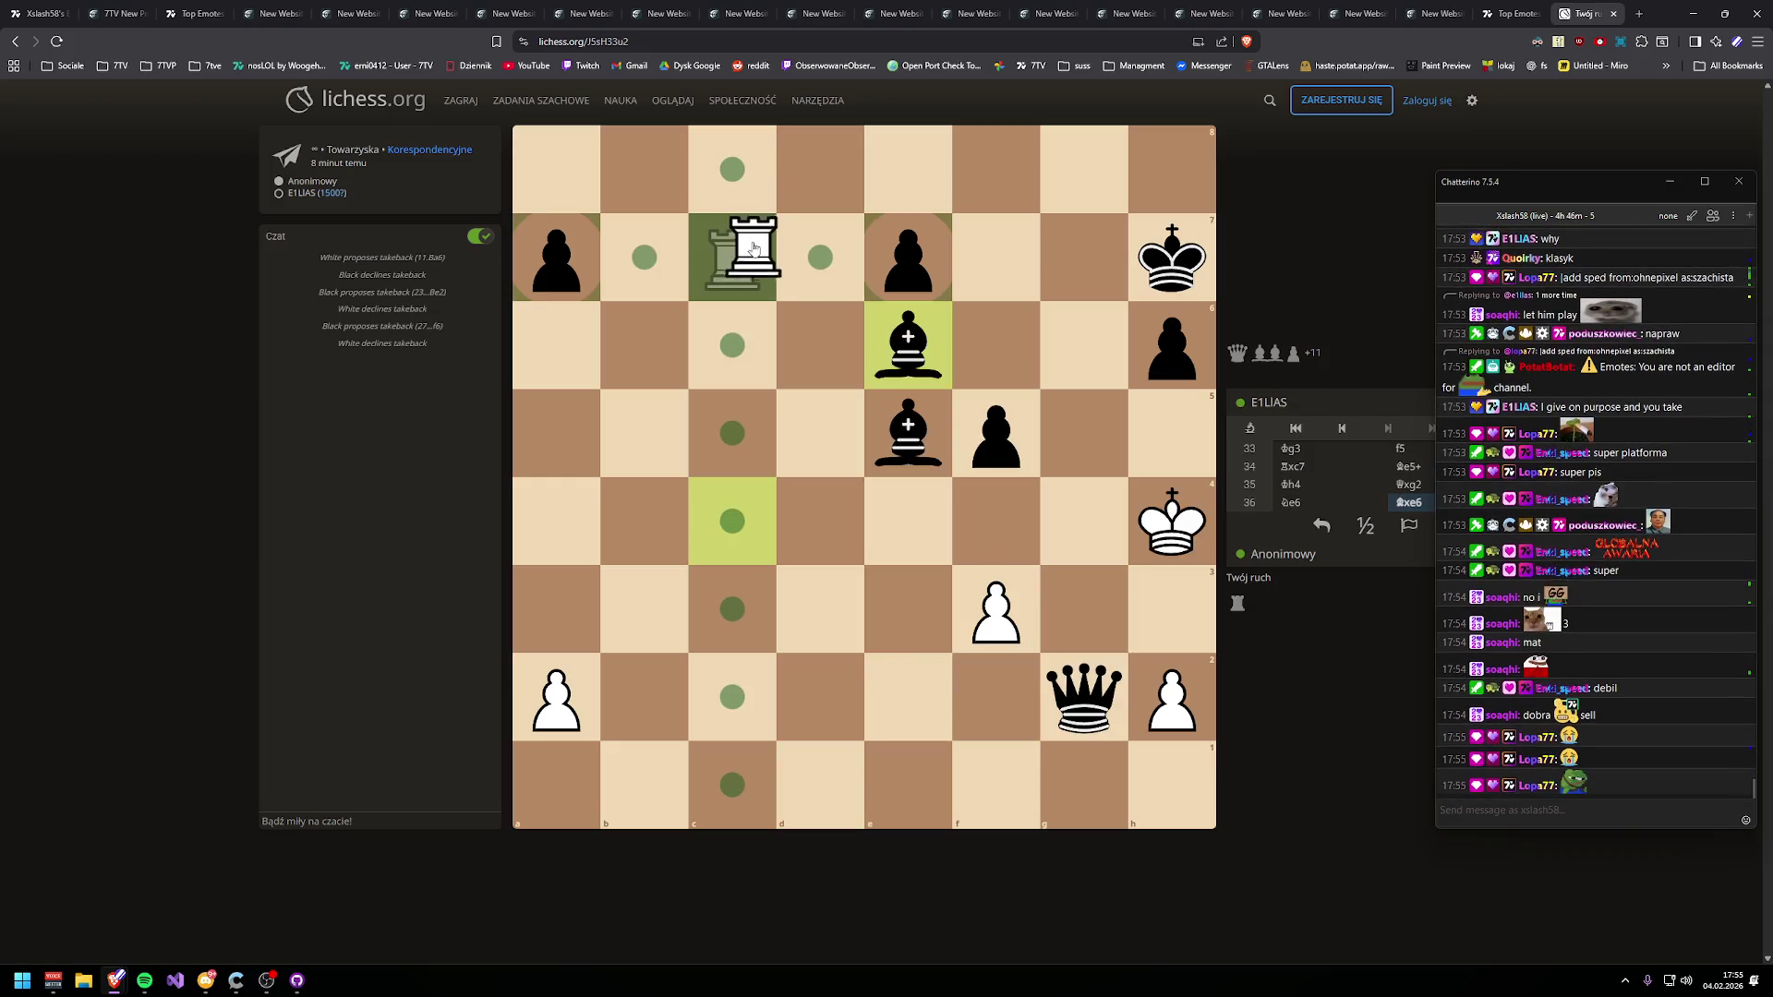
mouse_move(755, 247)
mouse_down()
mouse_move(762, 214)
mouse_move(908, 257)
mouse_up()
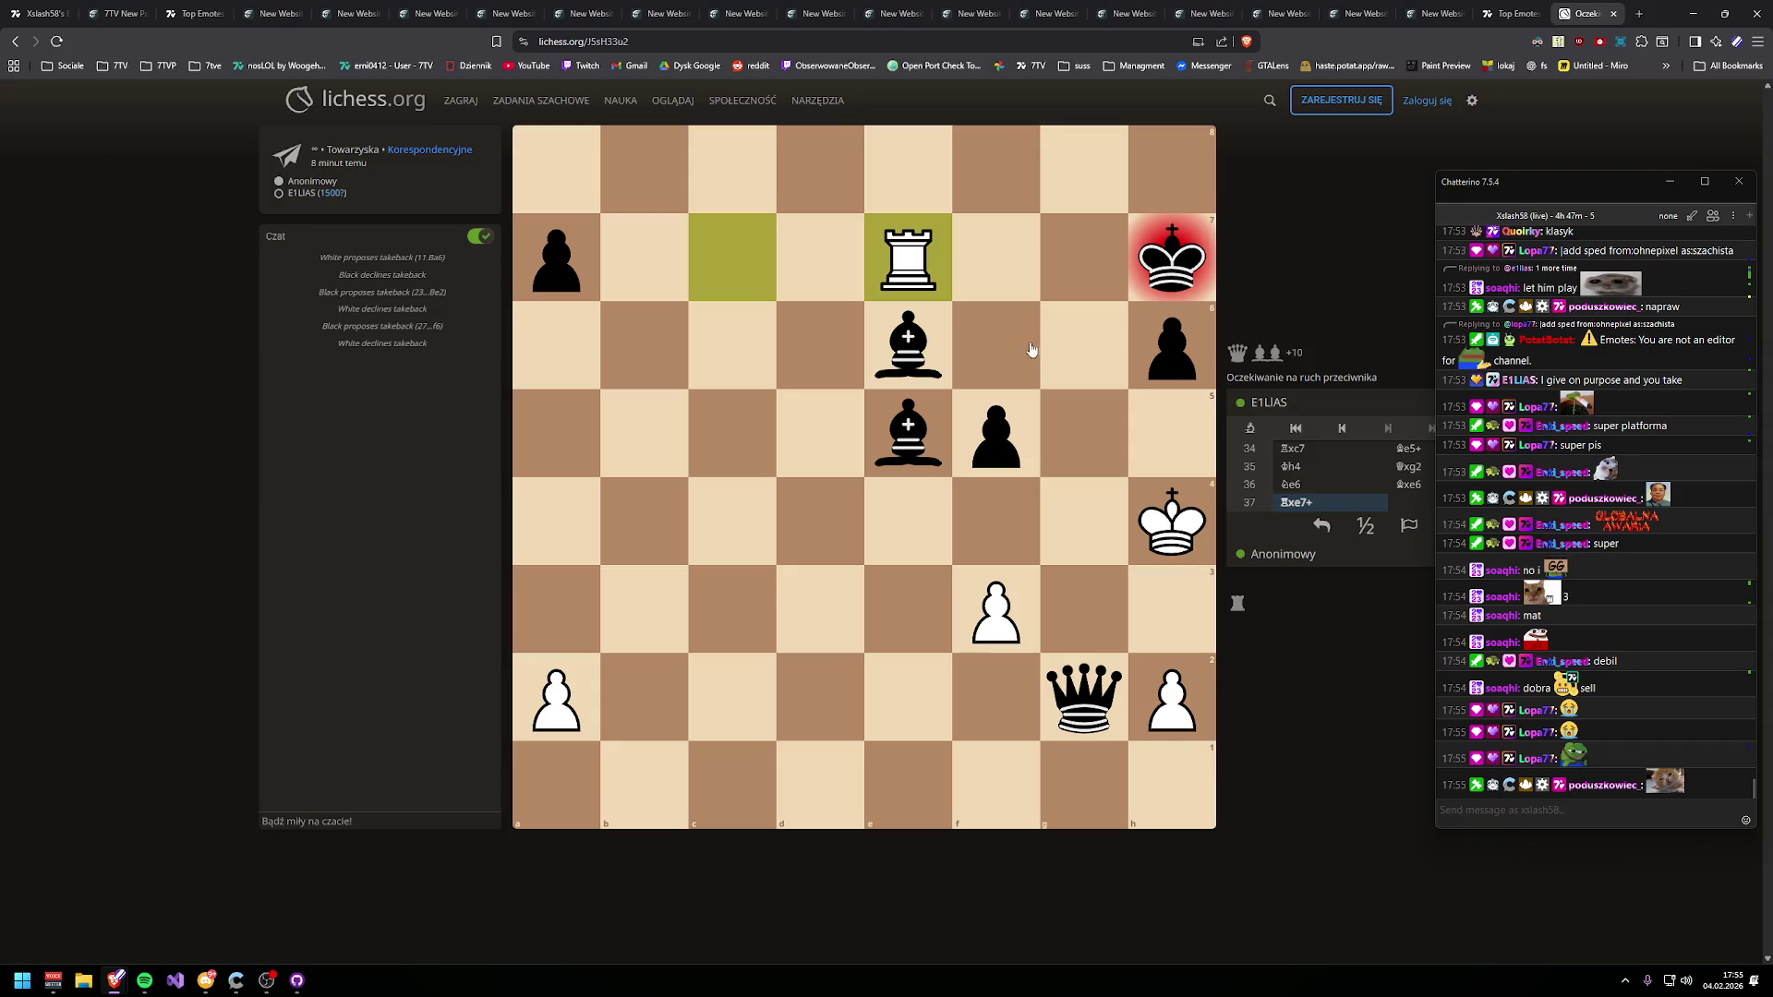
drag(908, 257, 908, 344)
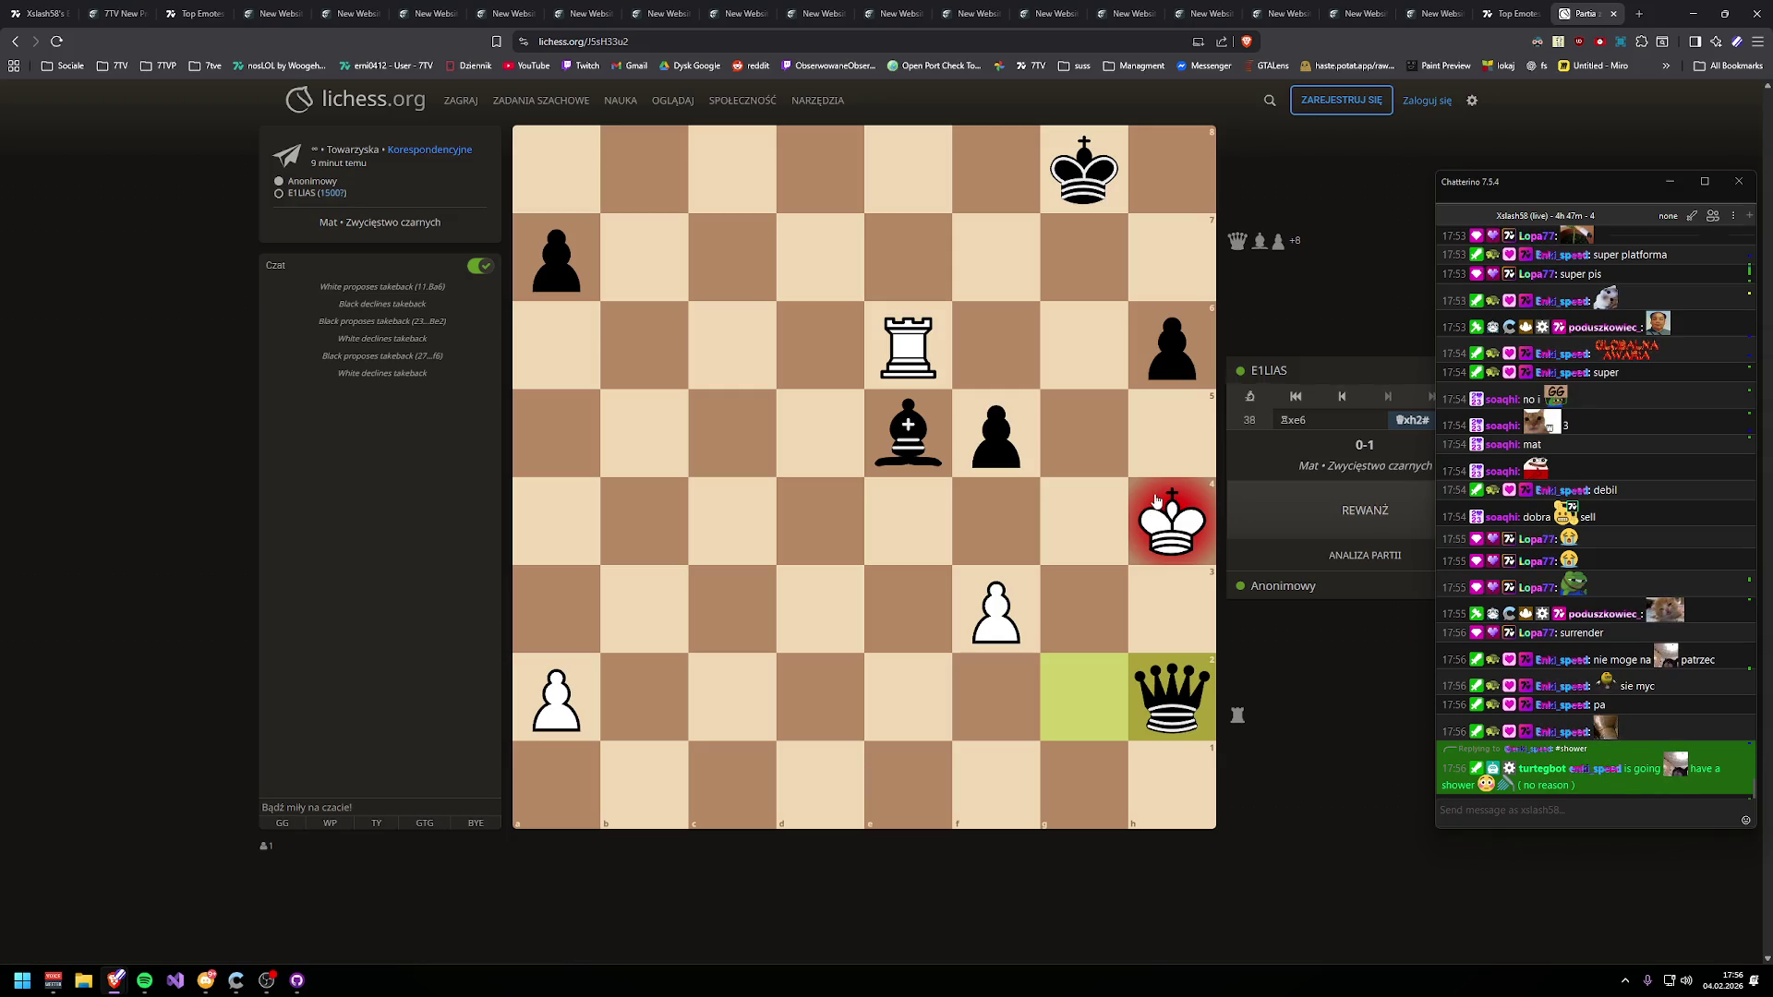
- Detach the Crowdin 'News' string tab into its own window and close the lichess window
mouse_move(1122, 13)
mouse_down()
mouse_move(1162, 139)
mouse_move(909, 229)
mouse_move(1428, 159)
mouse_up()
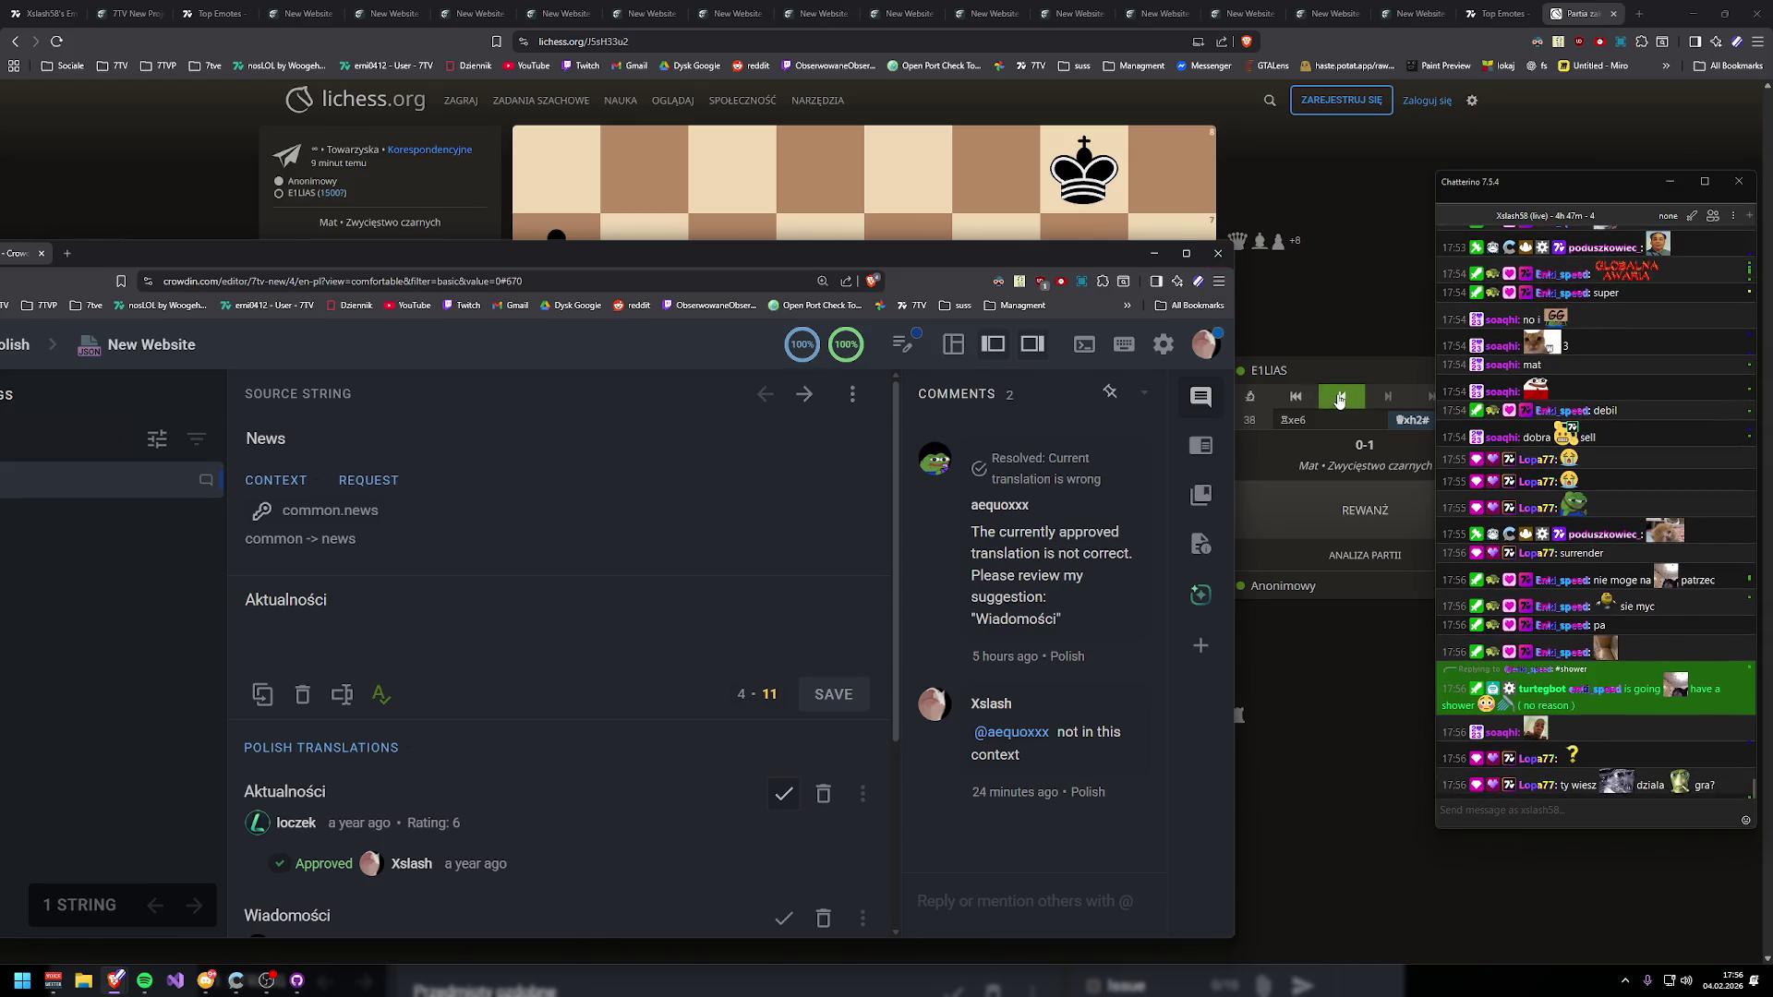
click(1295, 434)
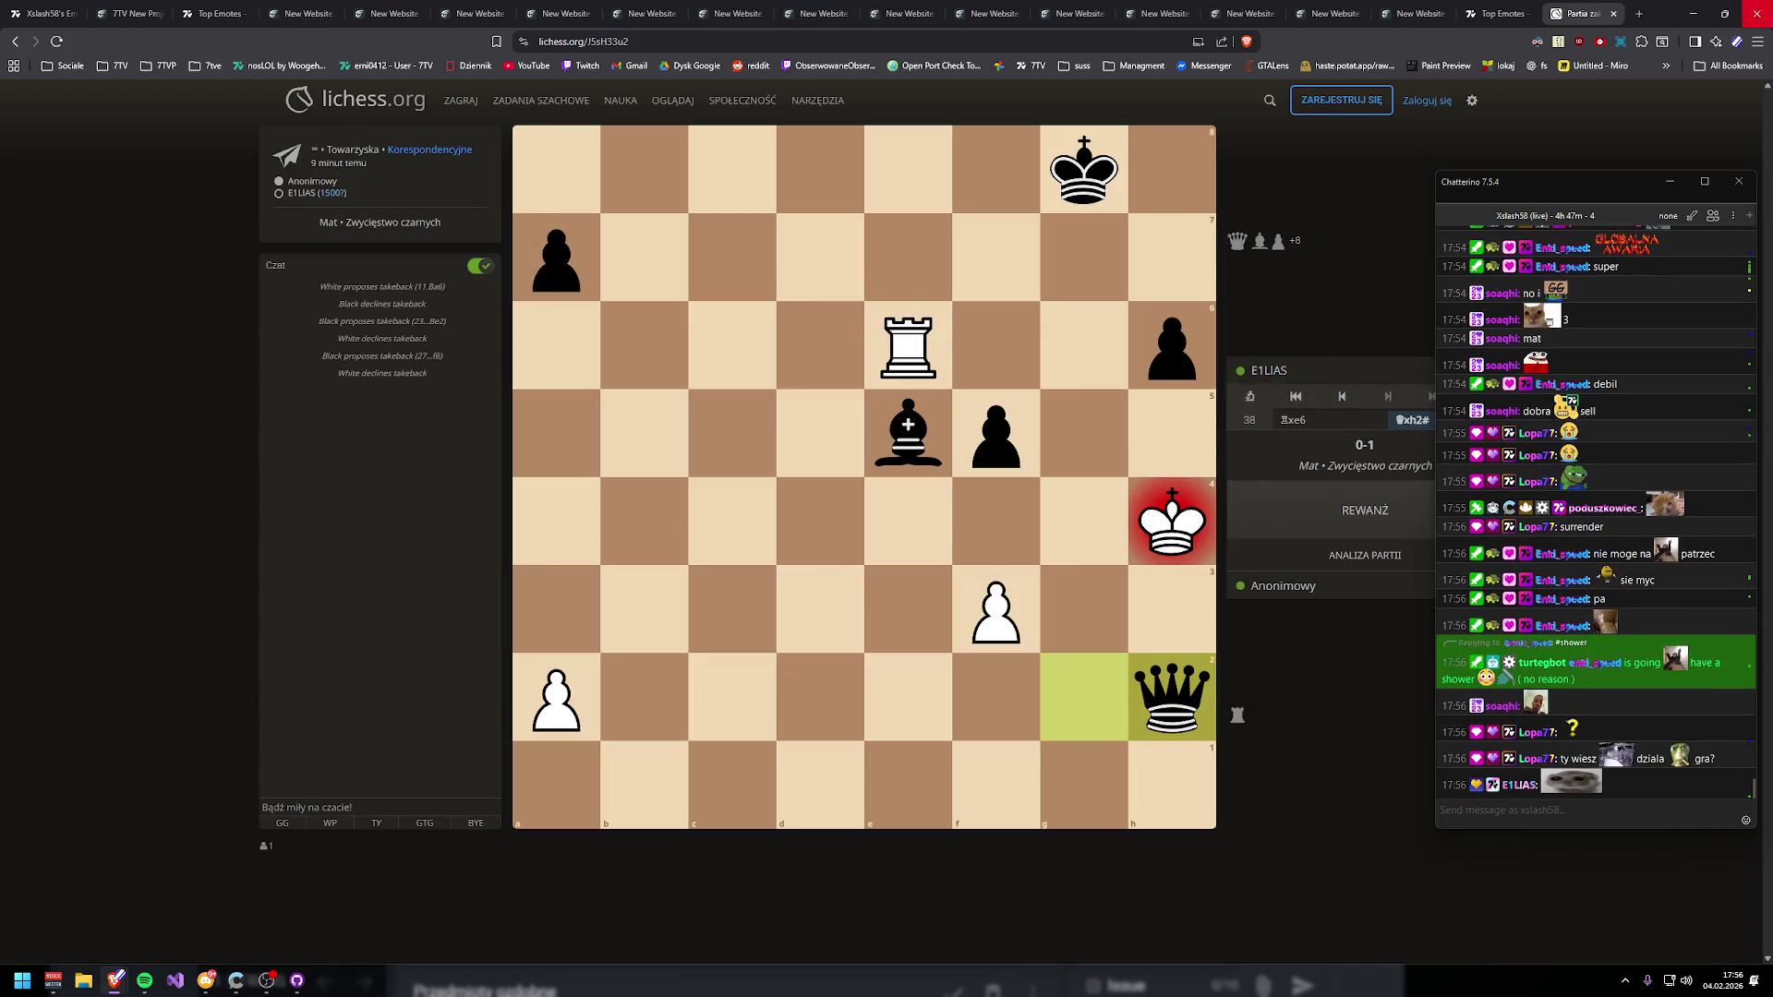
click(1757, 13)
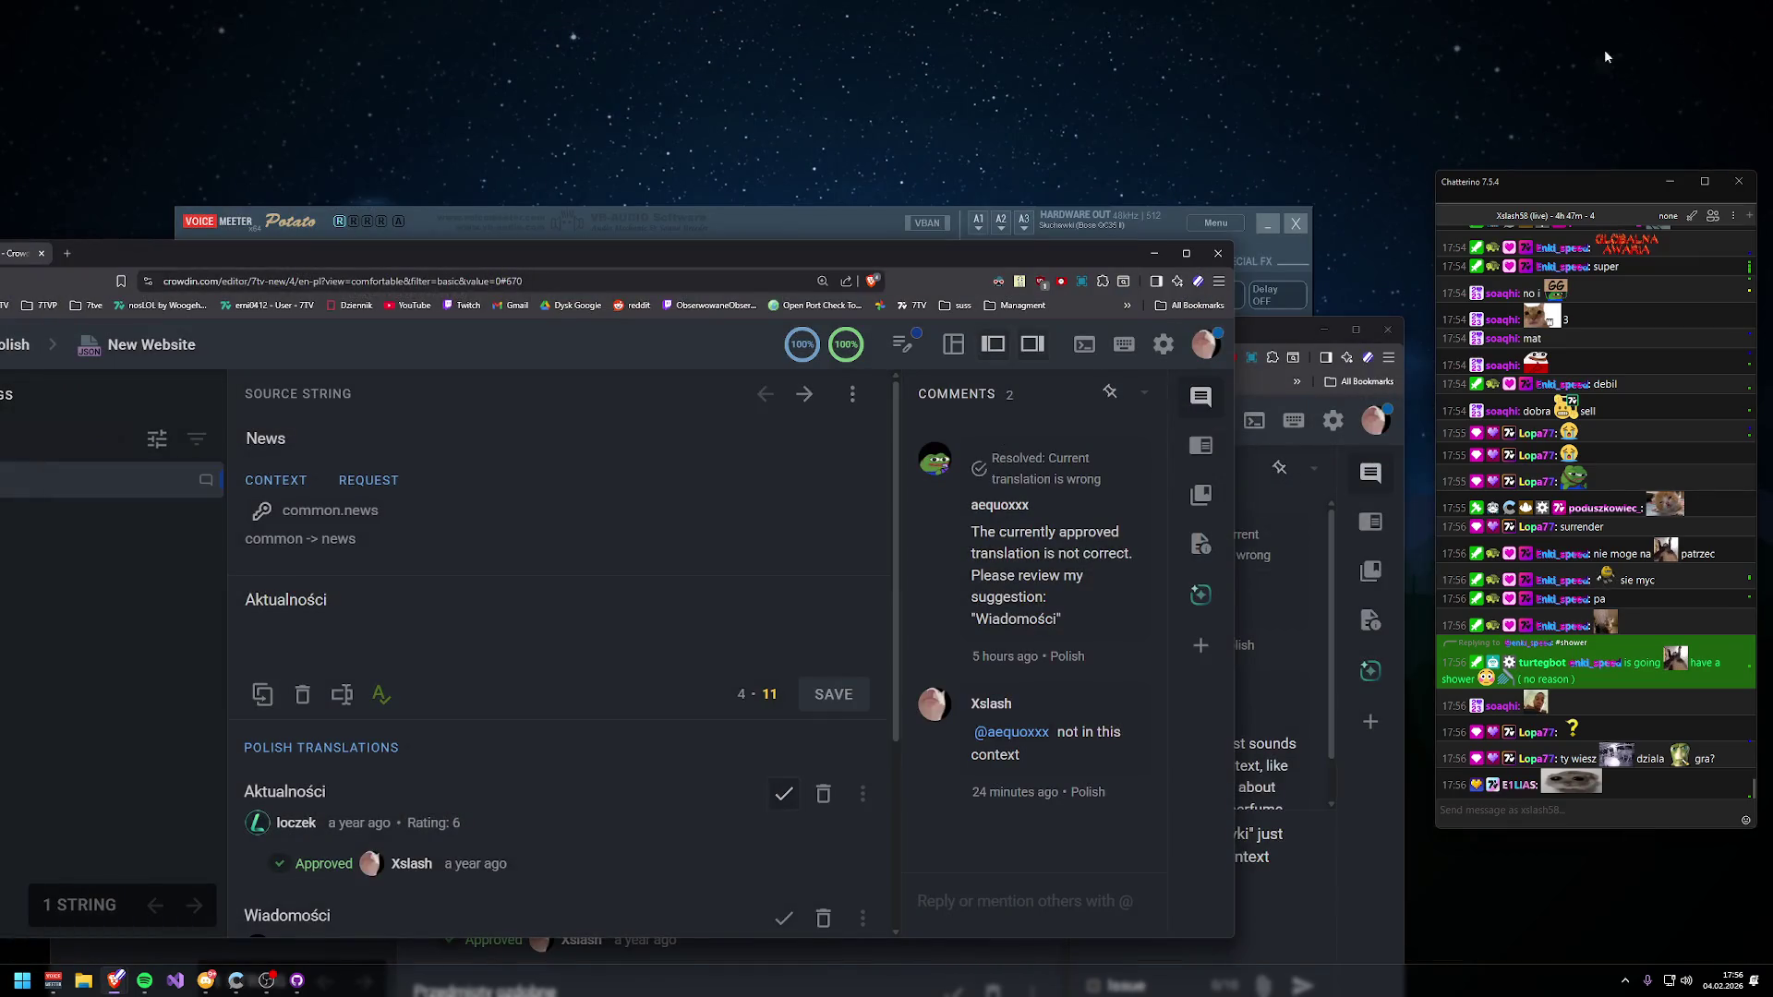
mouse_move(980, 253)
mouse_down()
mouse_move(984, 220)
mouse_move(1062, 185)
mouse_move(1212, 7)
mouse_up()
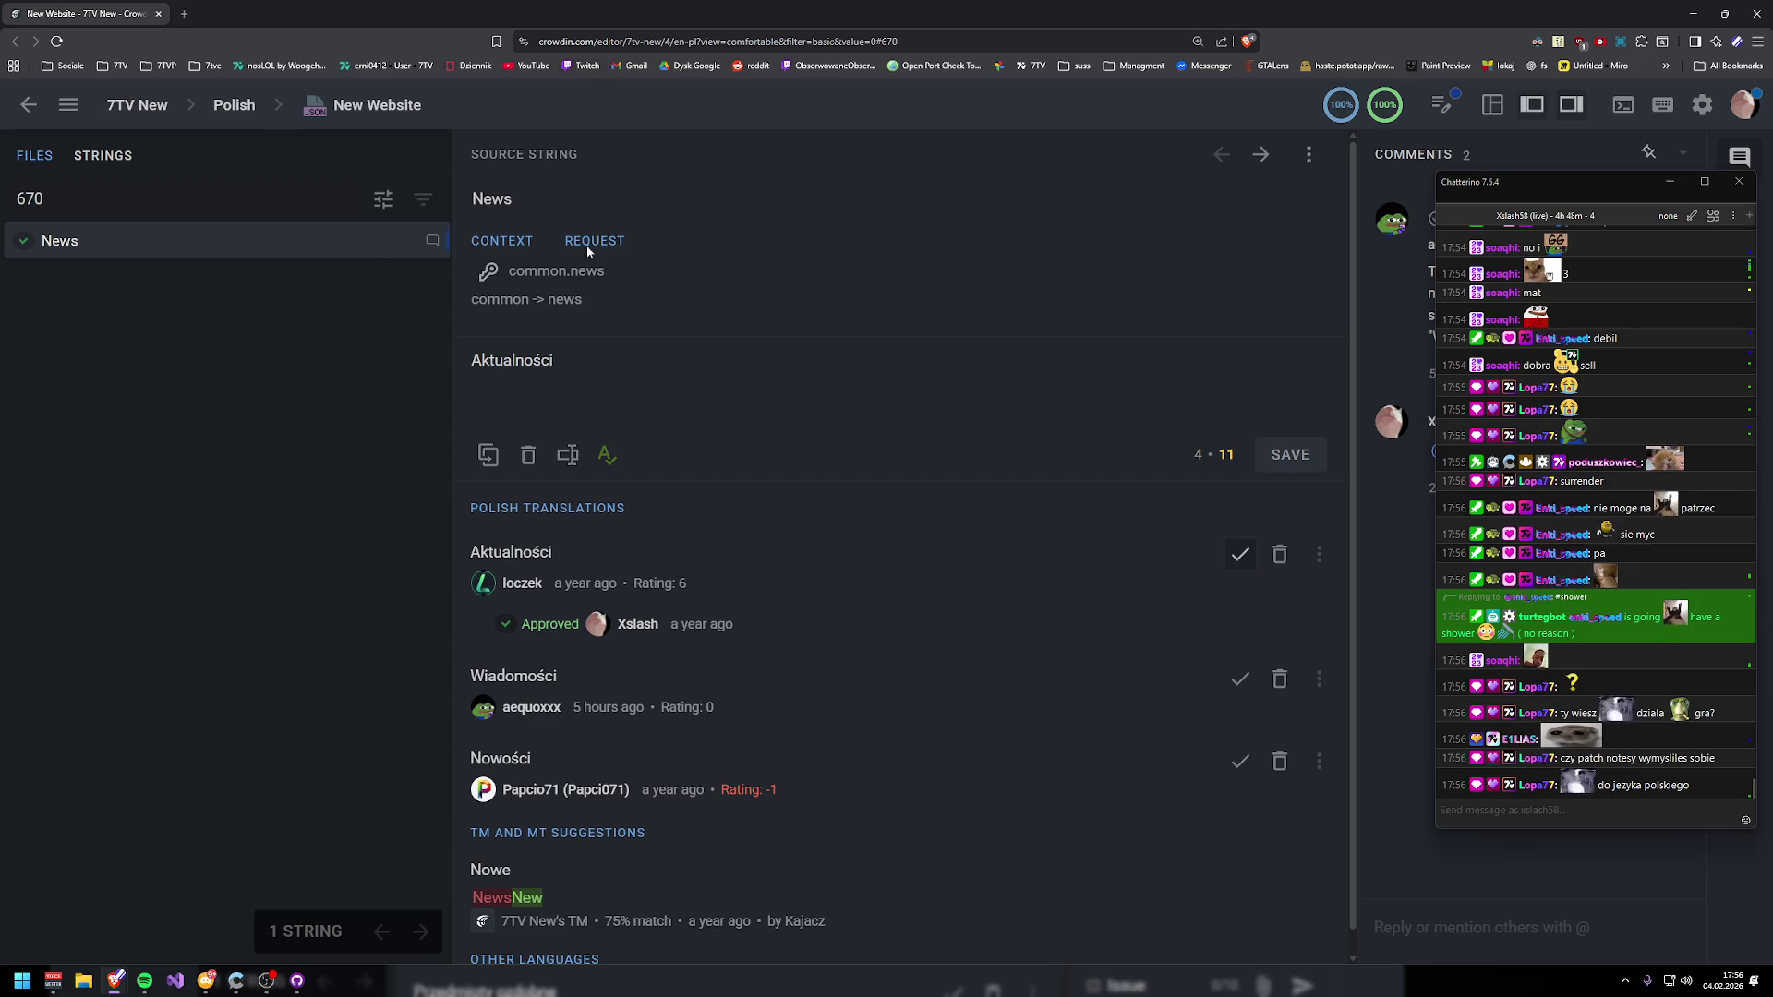
scroll(619, 381, down, 1)
key(ctrl+a)
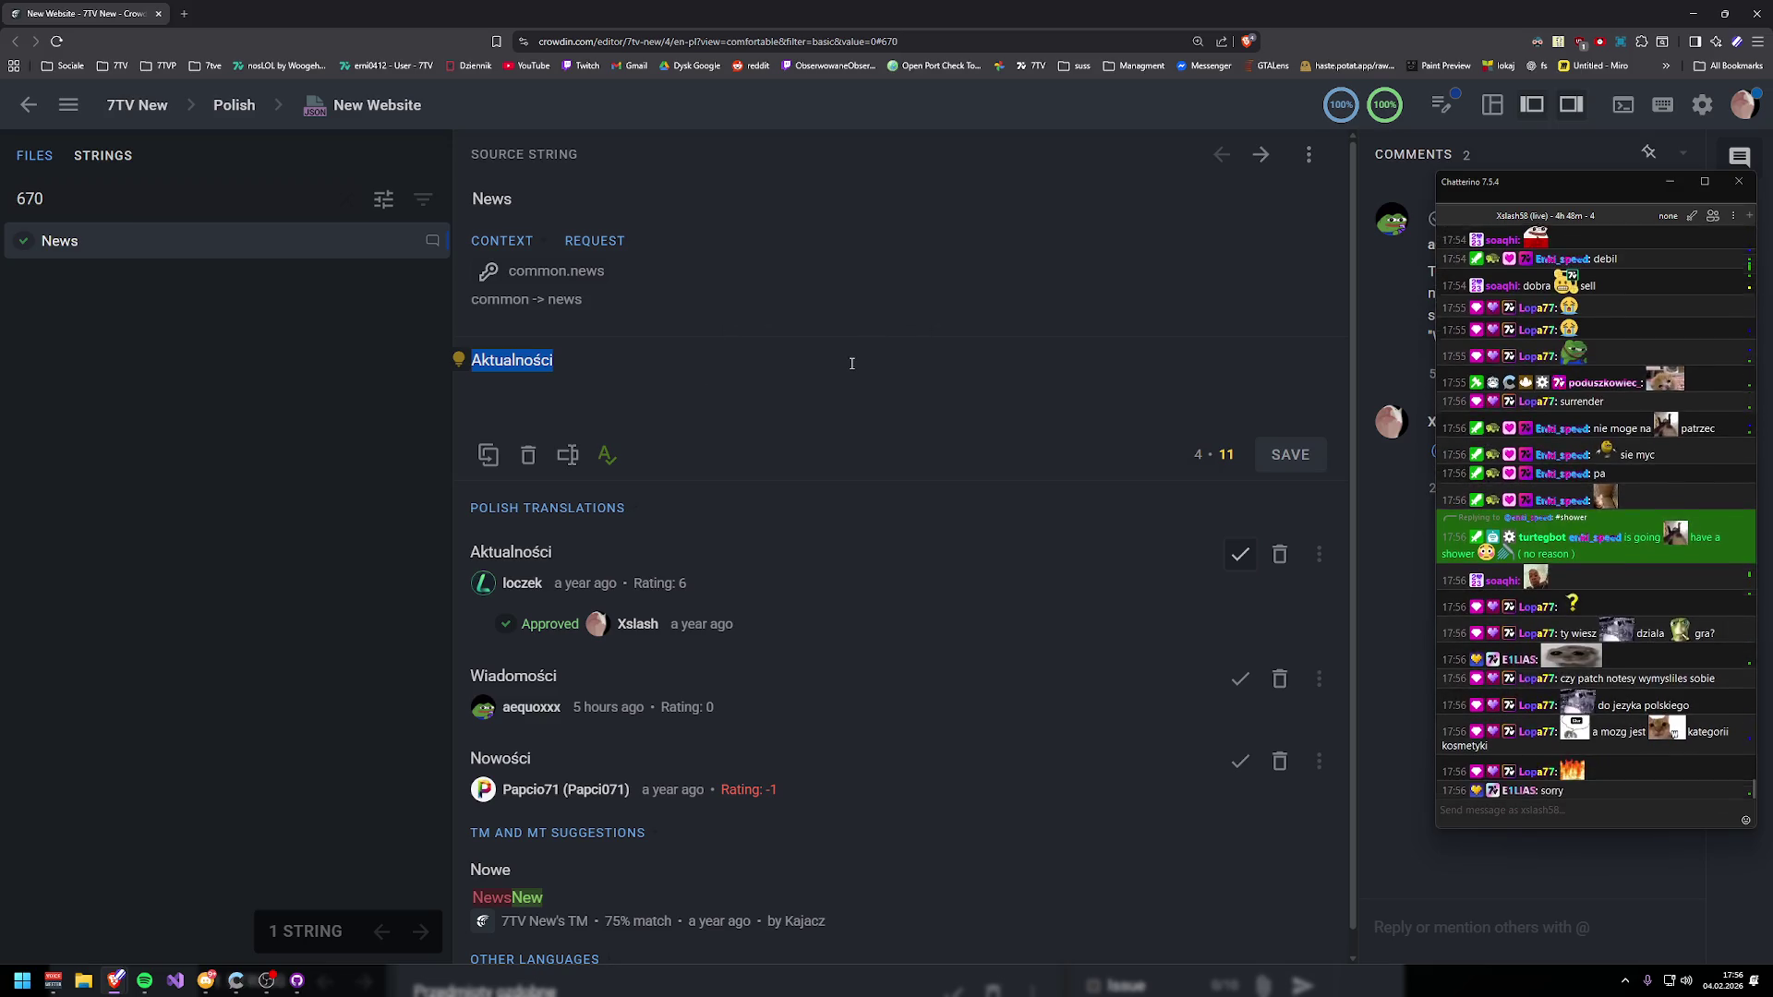
scroll(693, 297, down, 1)
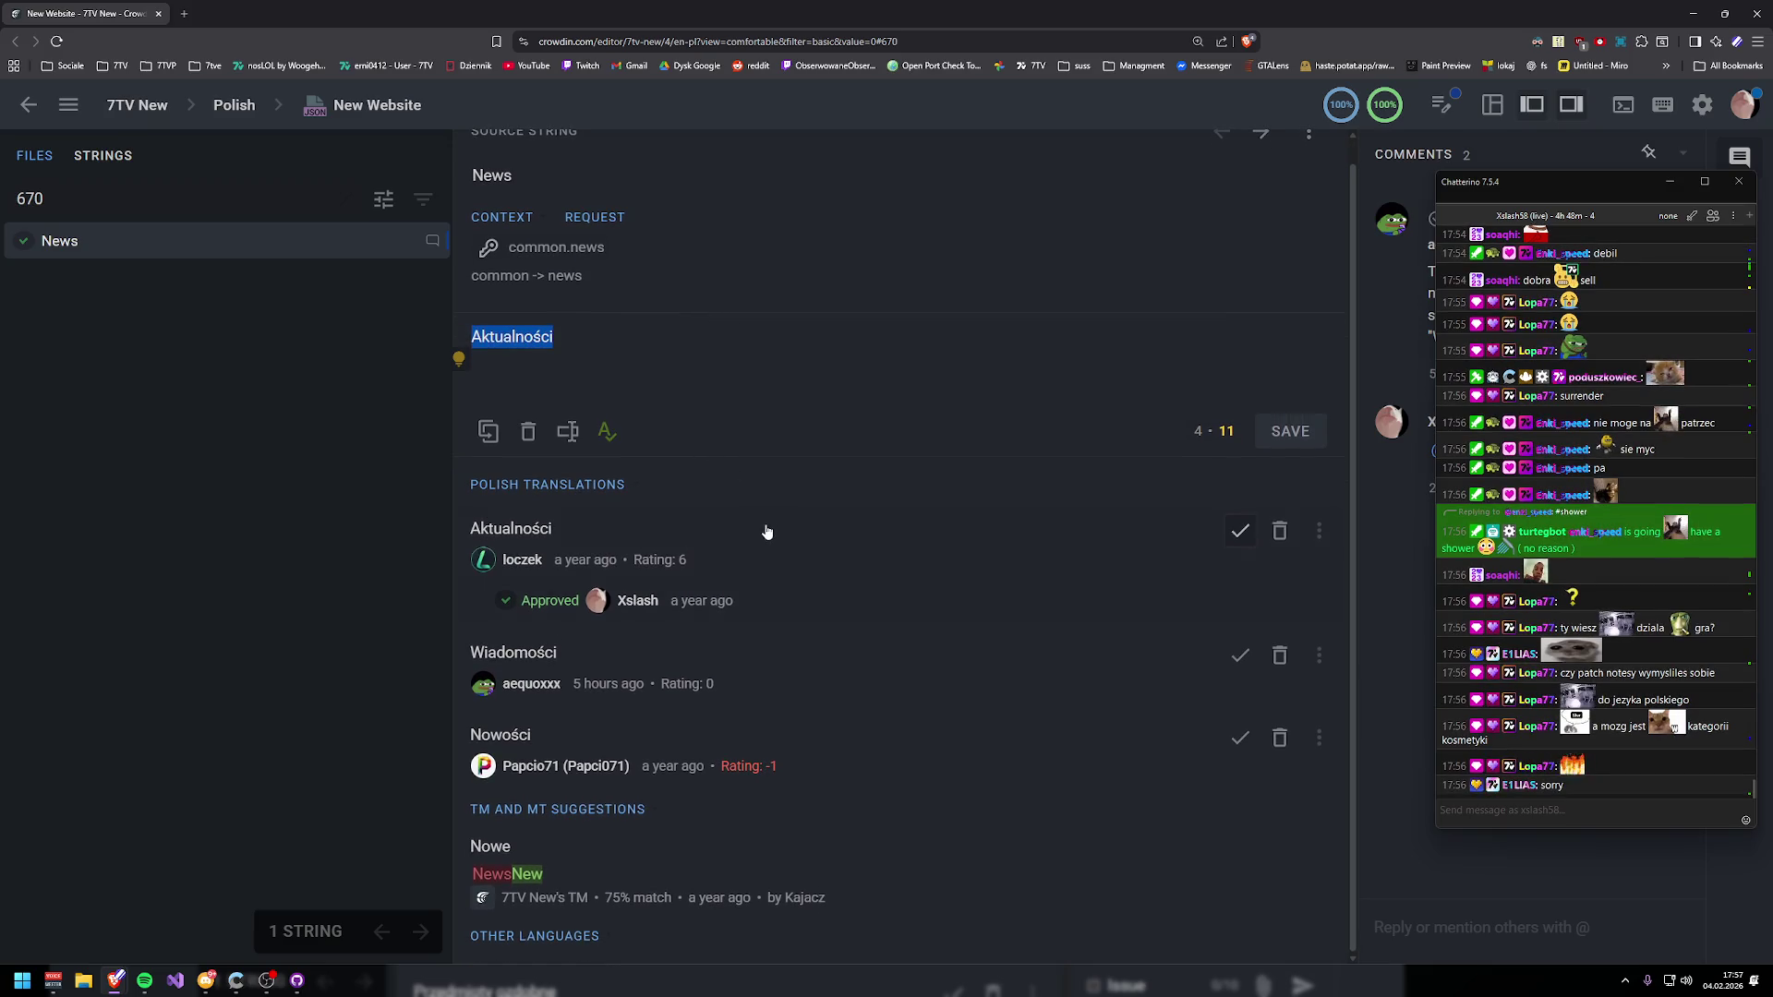
click(858, 646)
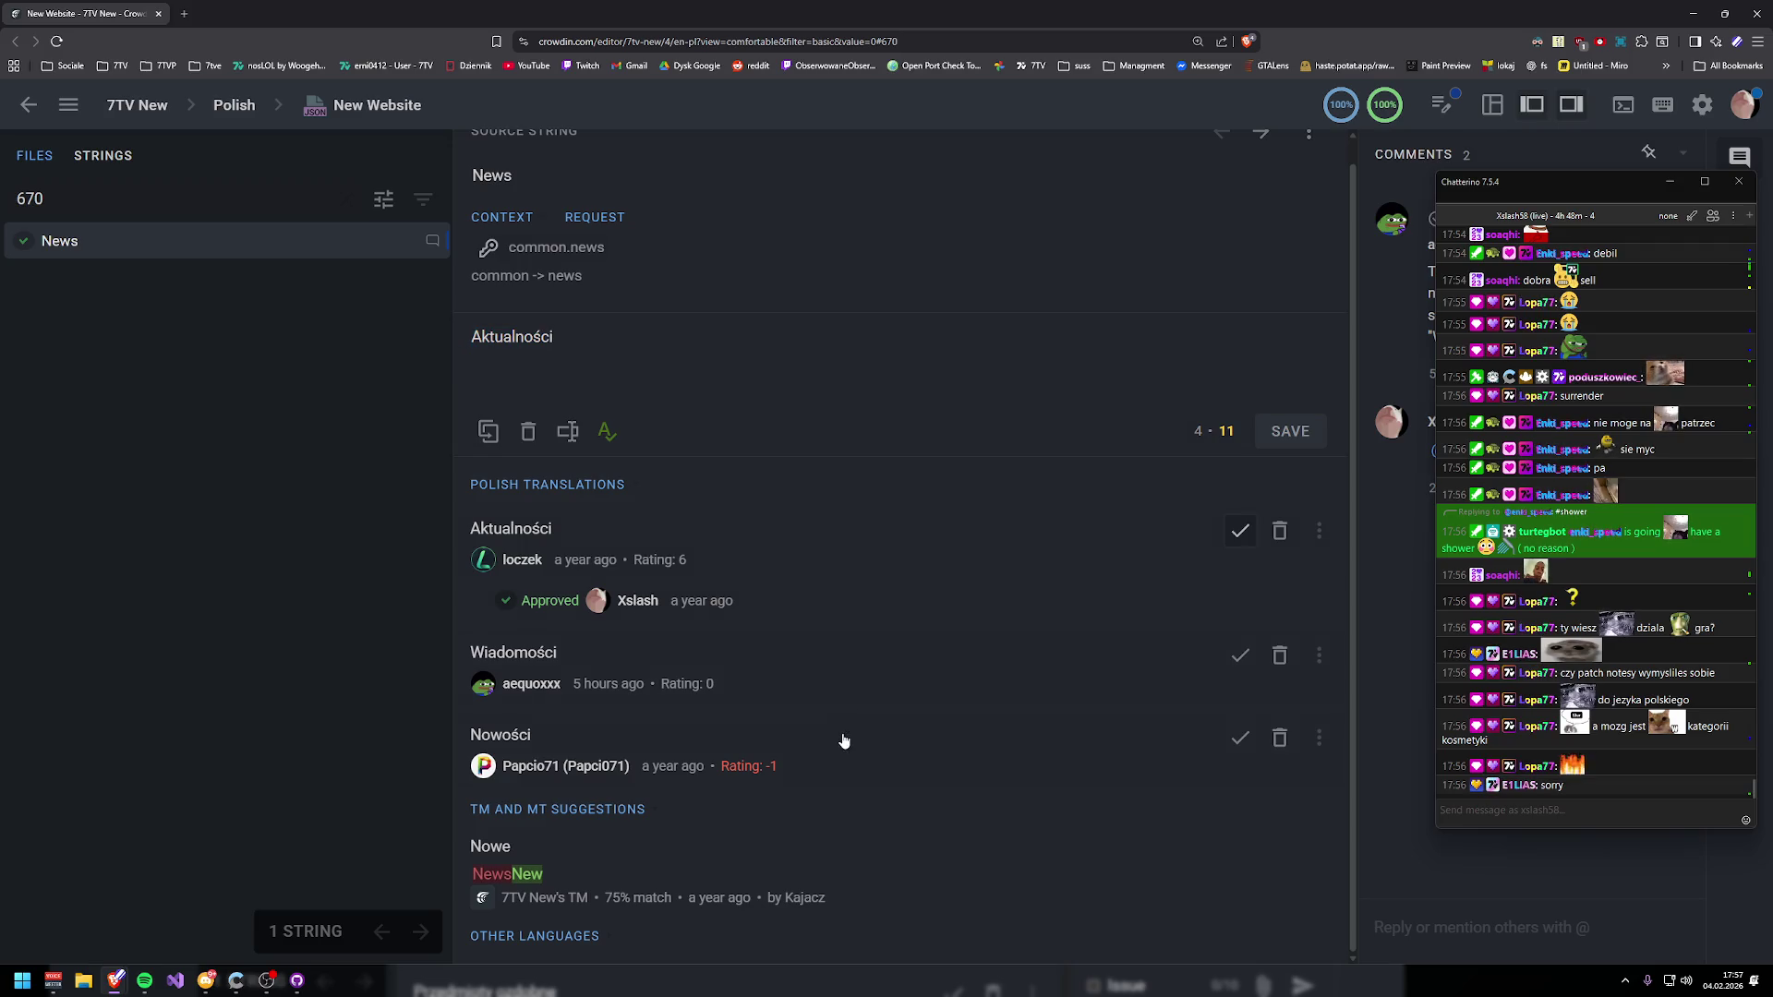
scroll(715, 570, up, 1)
mouse_move(970, 8)
mouse_down()
mouse_move(862, 240)
mouse_move(834, 207)
mouse_up()
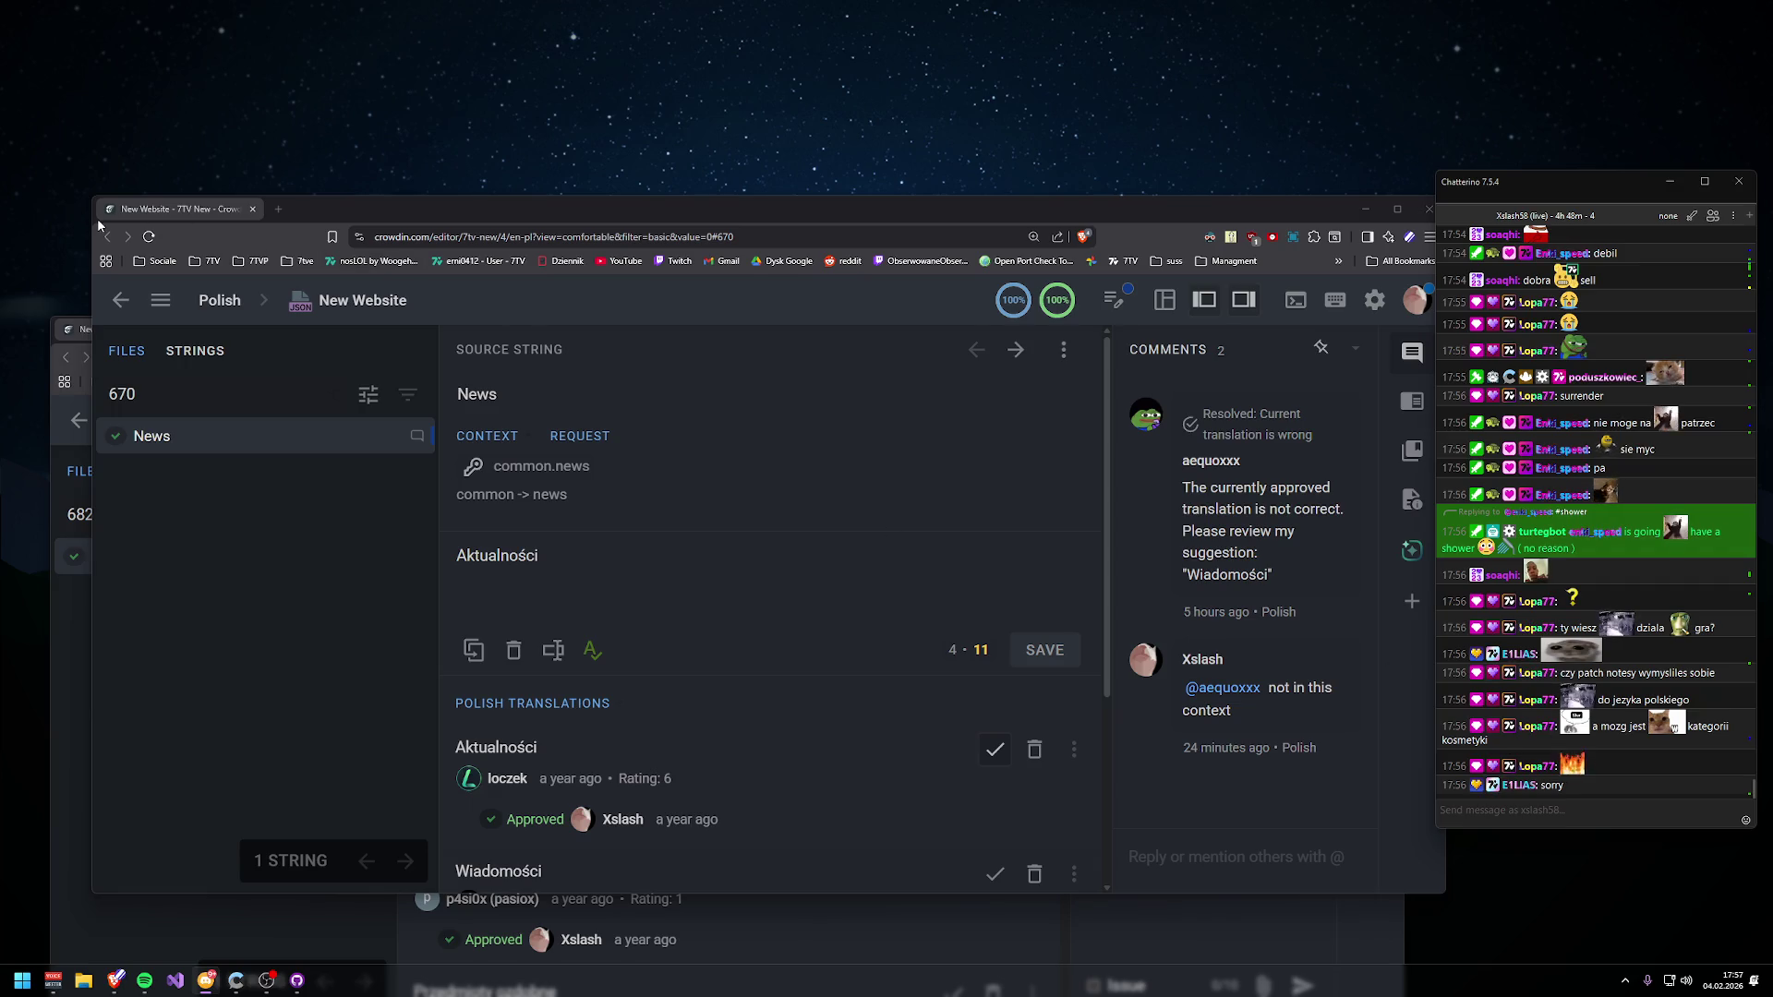
- Close the News (670) string window to reveal the Cosmetics (682) editor
drag(428, 214, 446, 580)
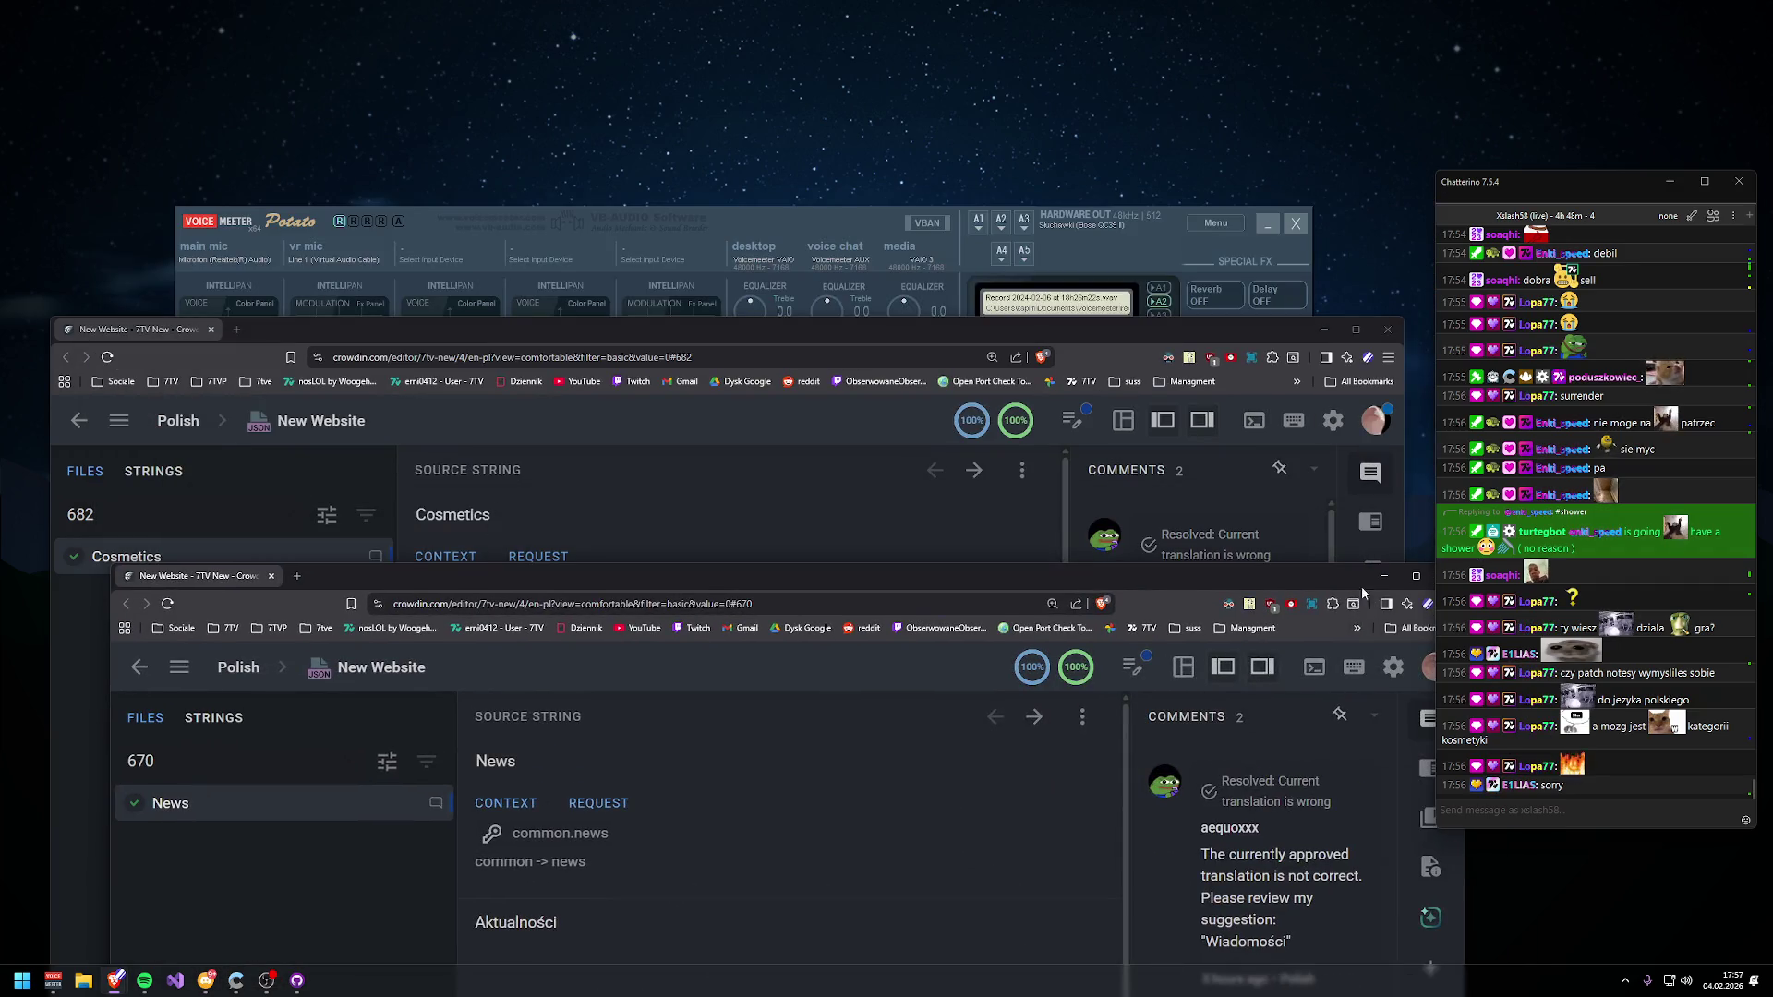
drag(1363, 587, 1271, 559)
click(1357, 547)
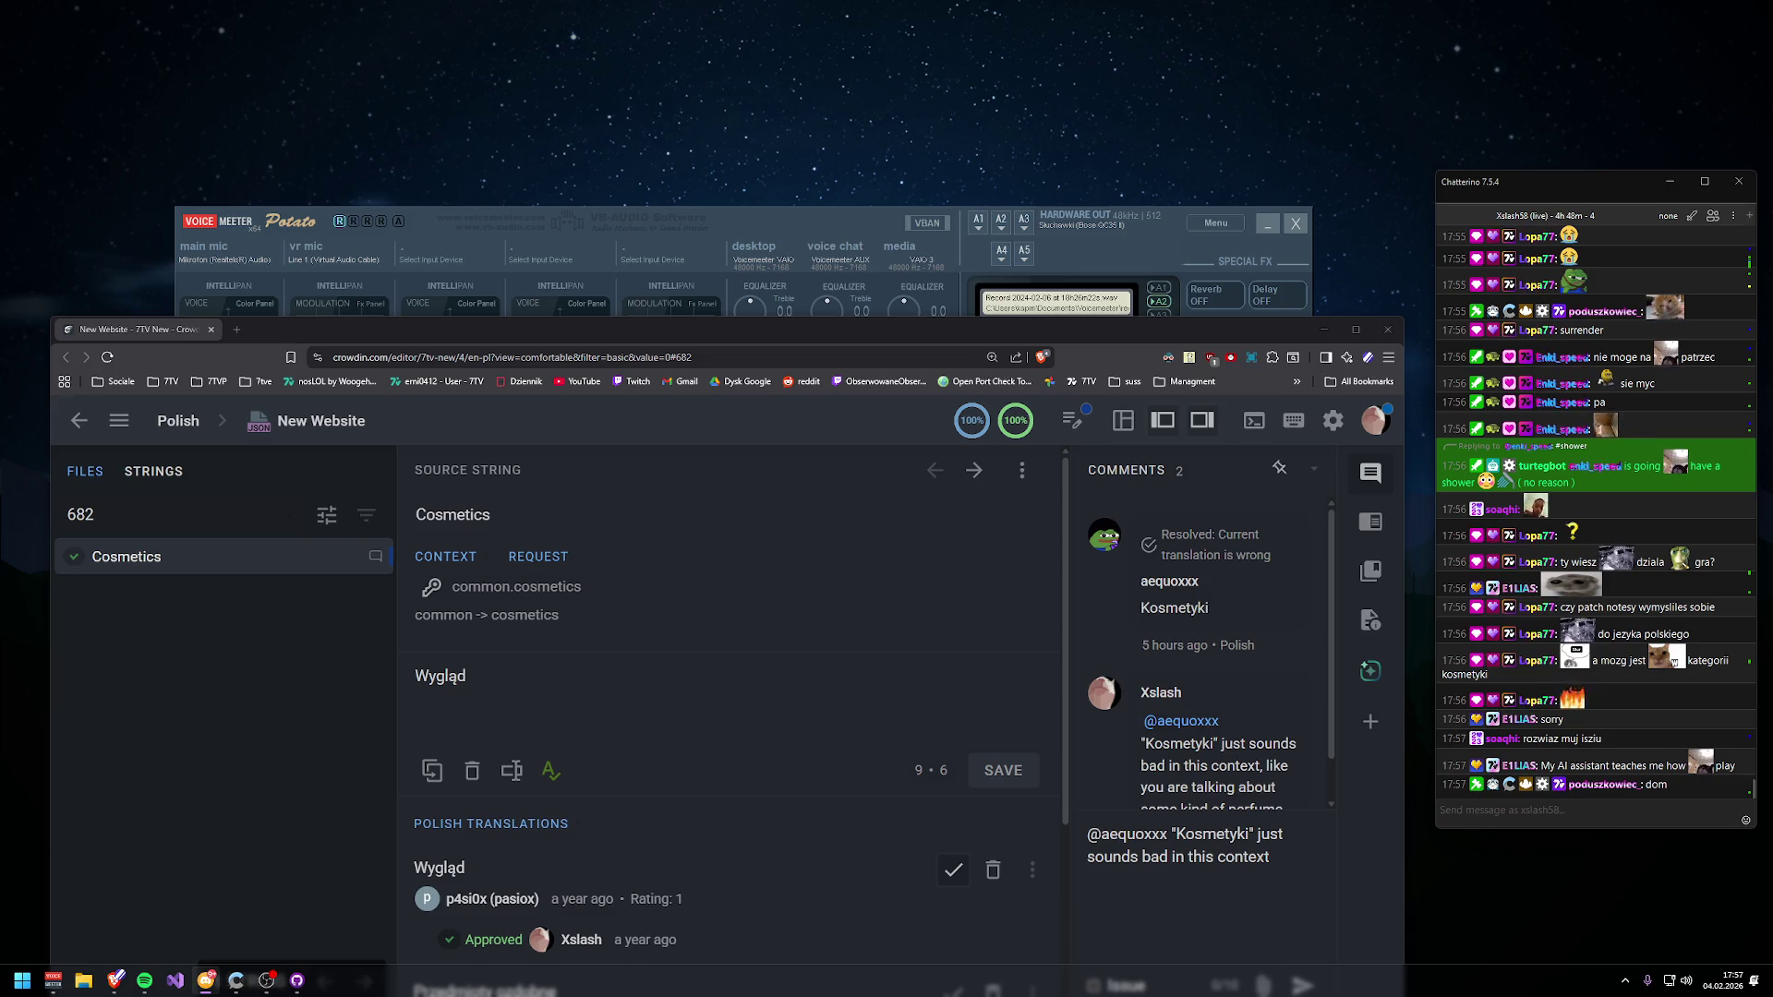
- Post a $translate to:pl request for 'consistency' in the Chatterino chat
click(1576, 810)
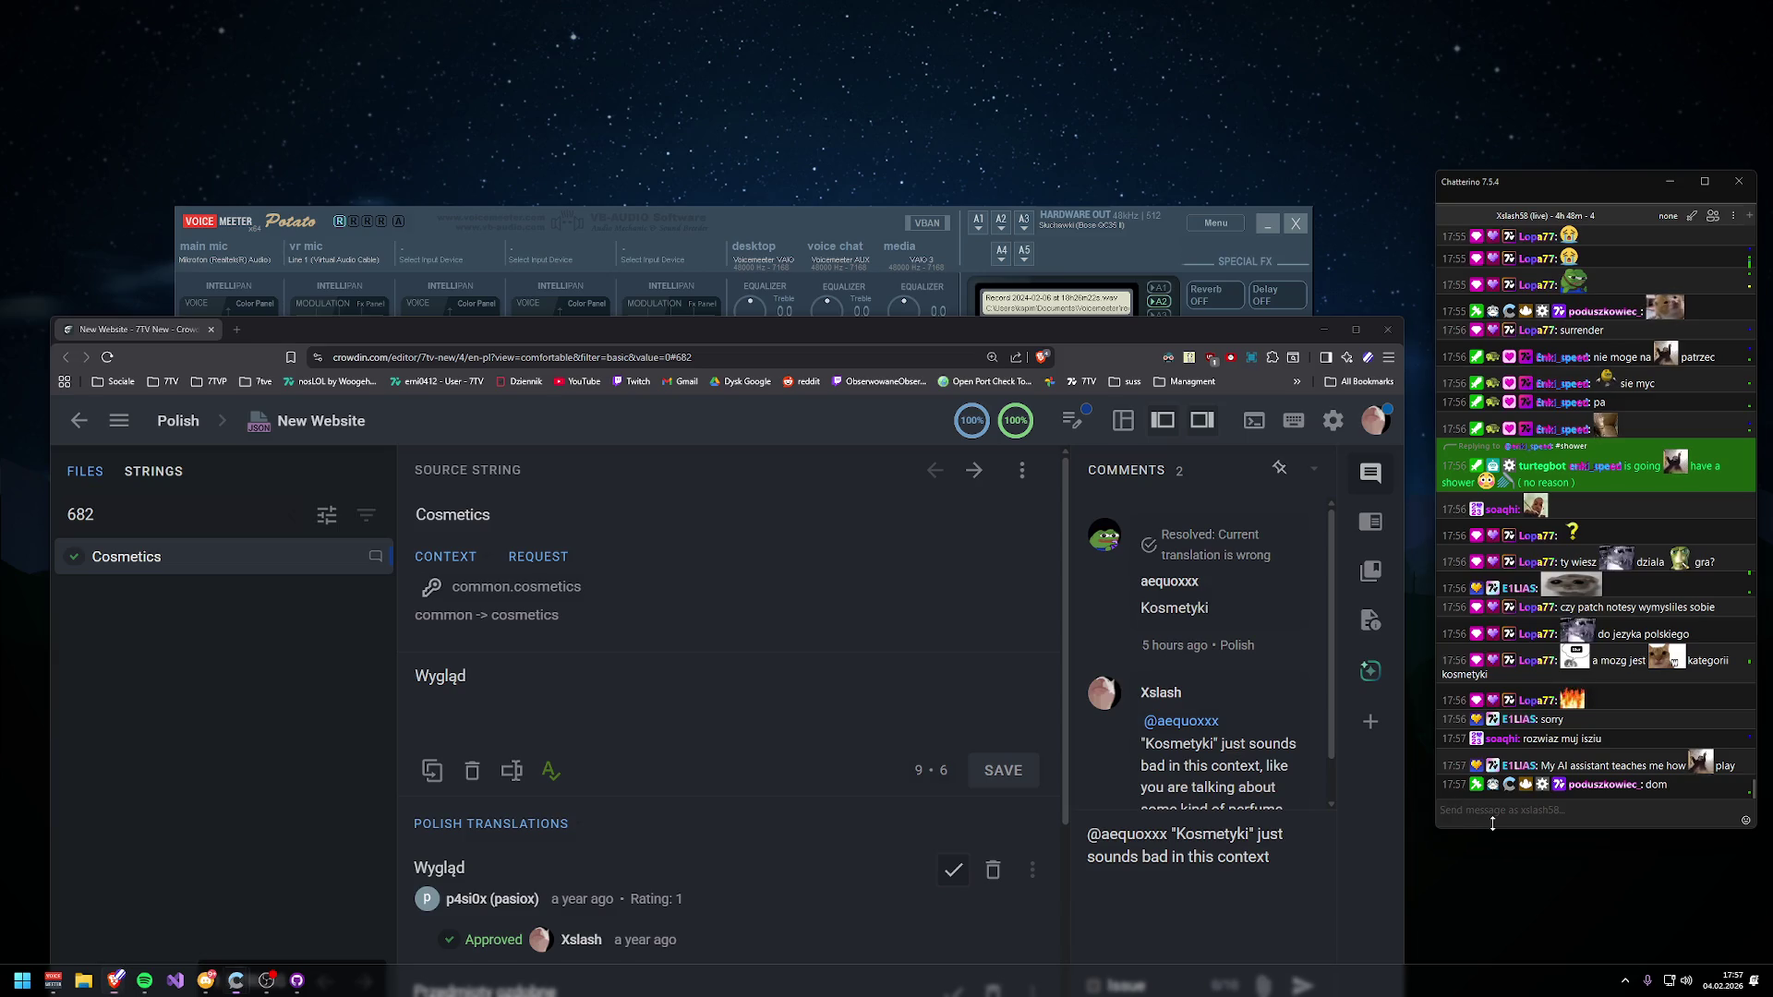
text($translate to)
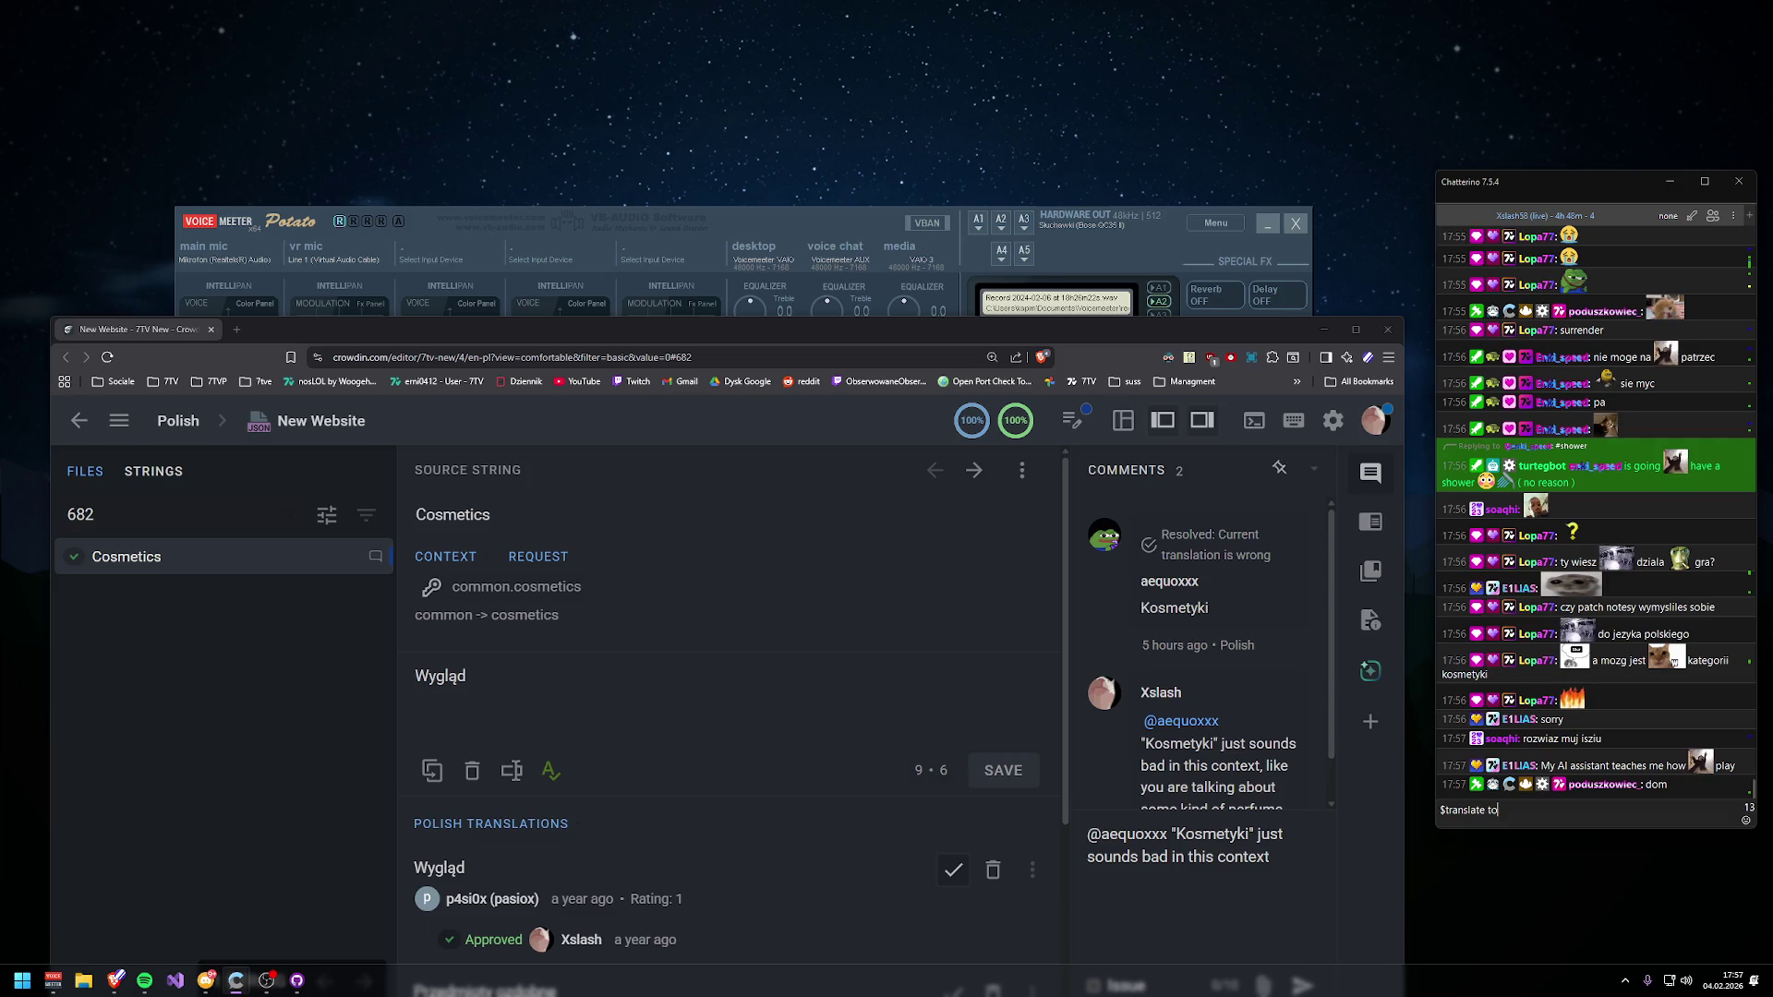
text(istencyt)
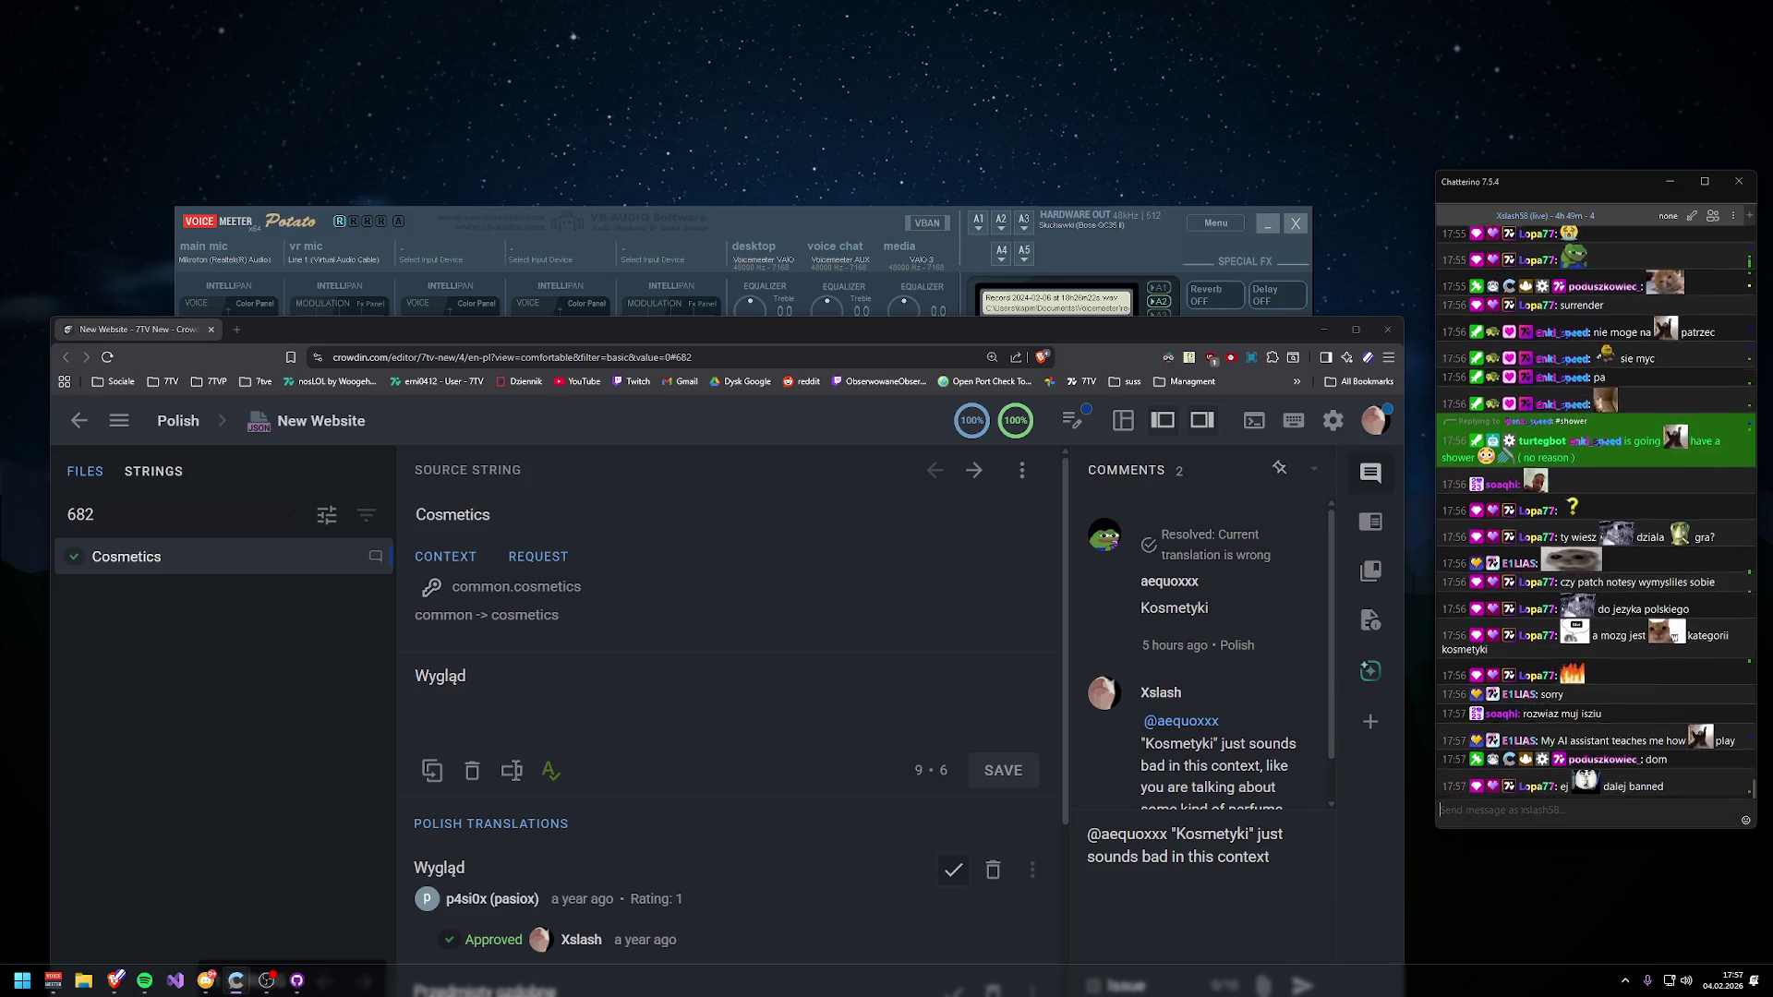
key(Return)
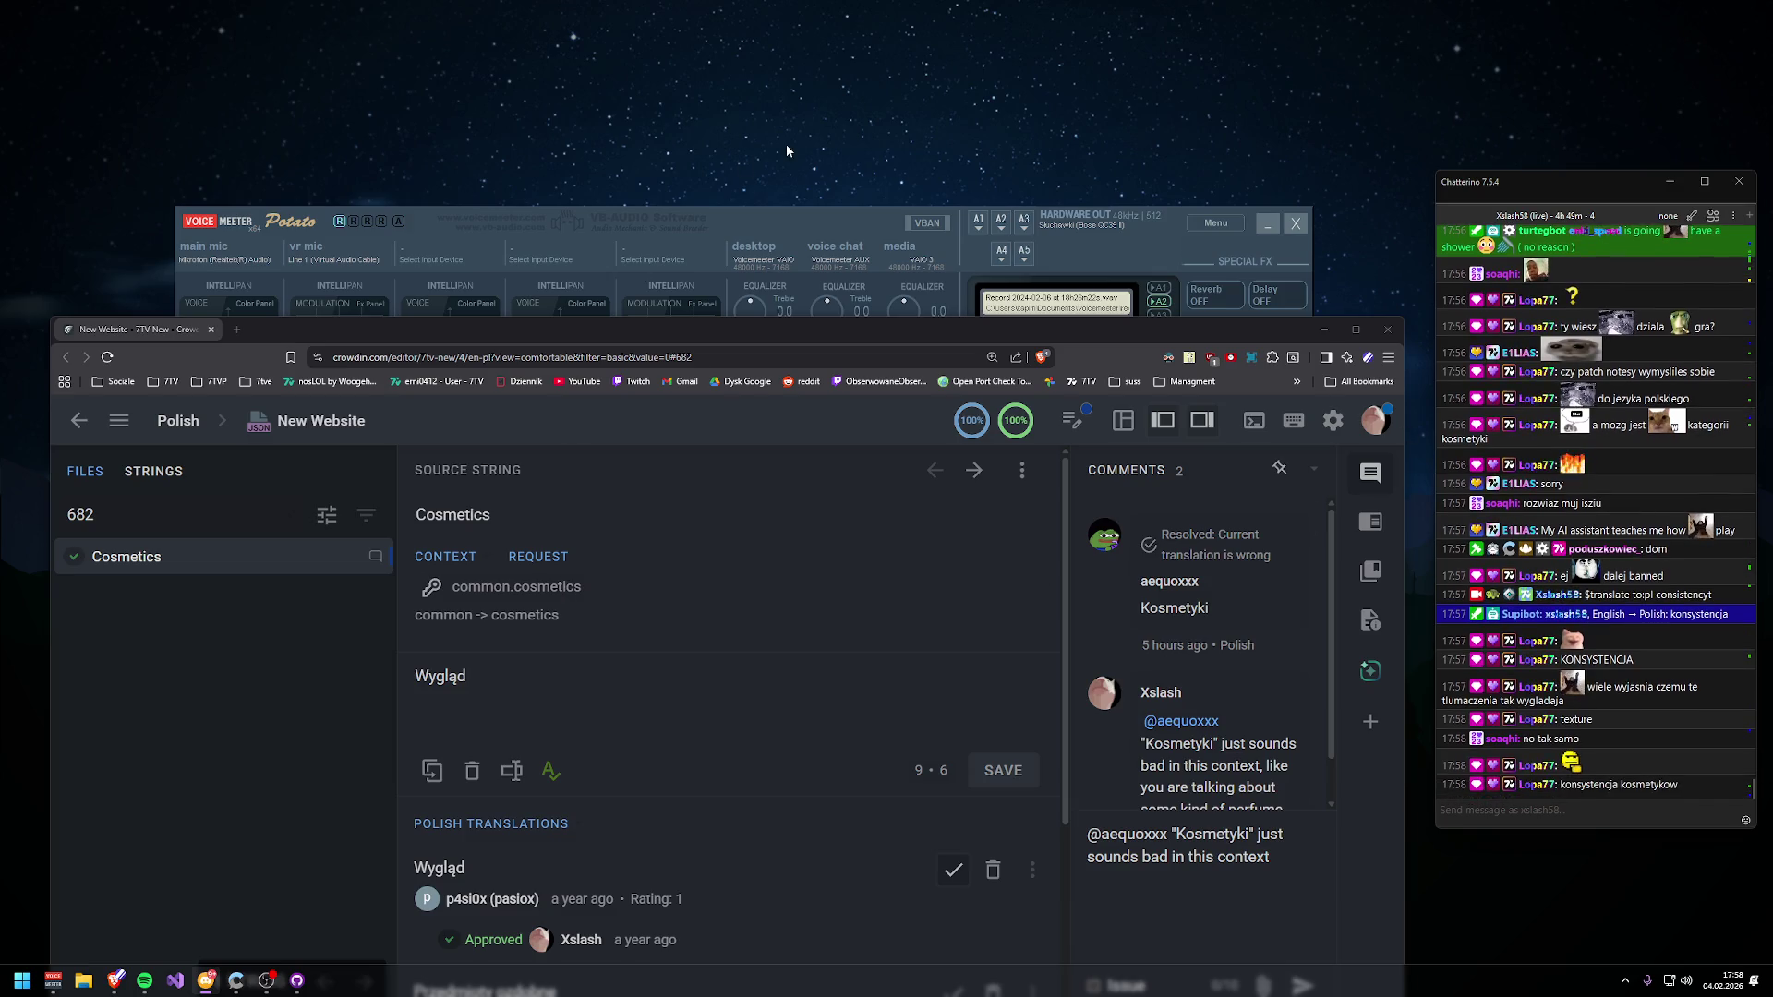
- Clear the unsent reply draft in the Crowdin comment box
drag(868, 329, 930, 98)
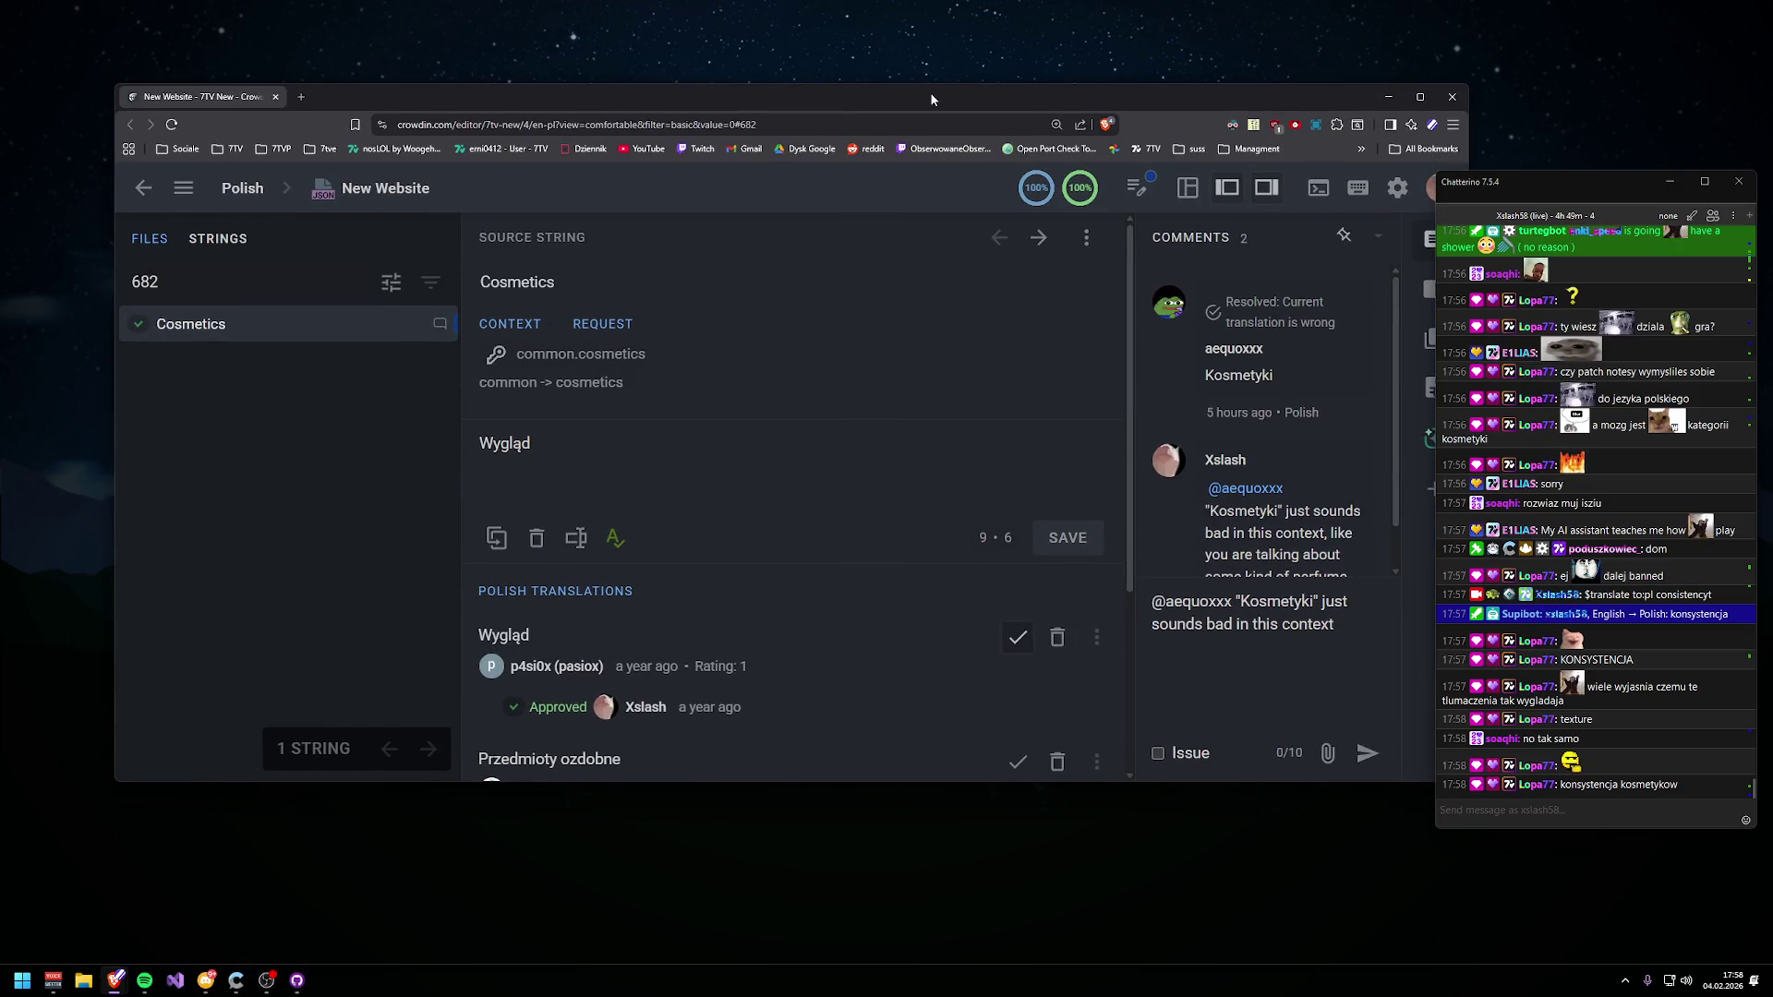
key(ctrl+a)
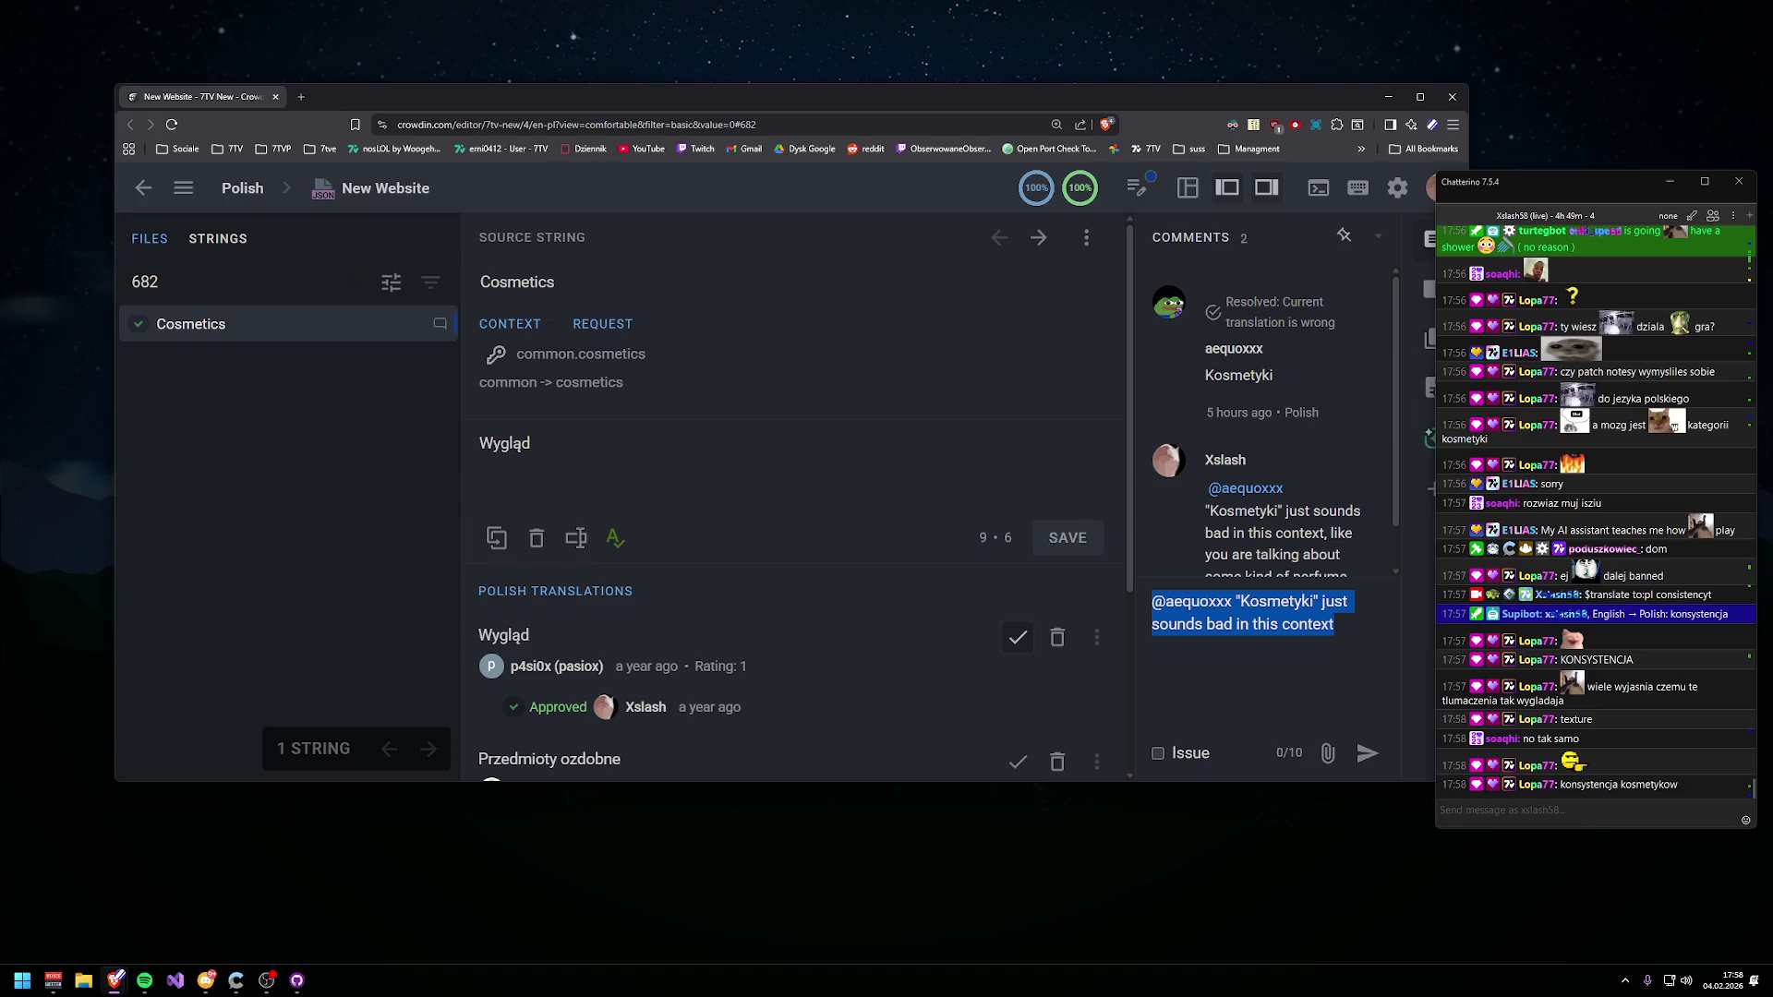
key(BackSpace)
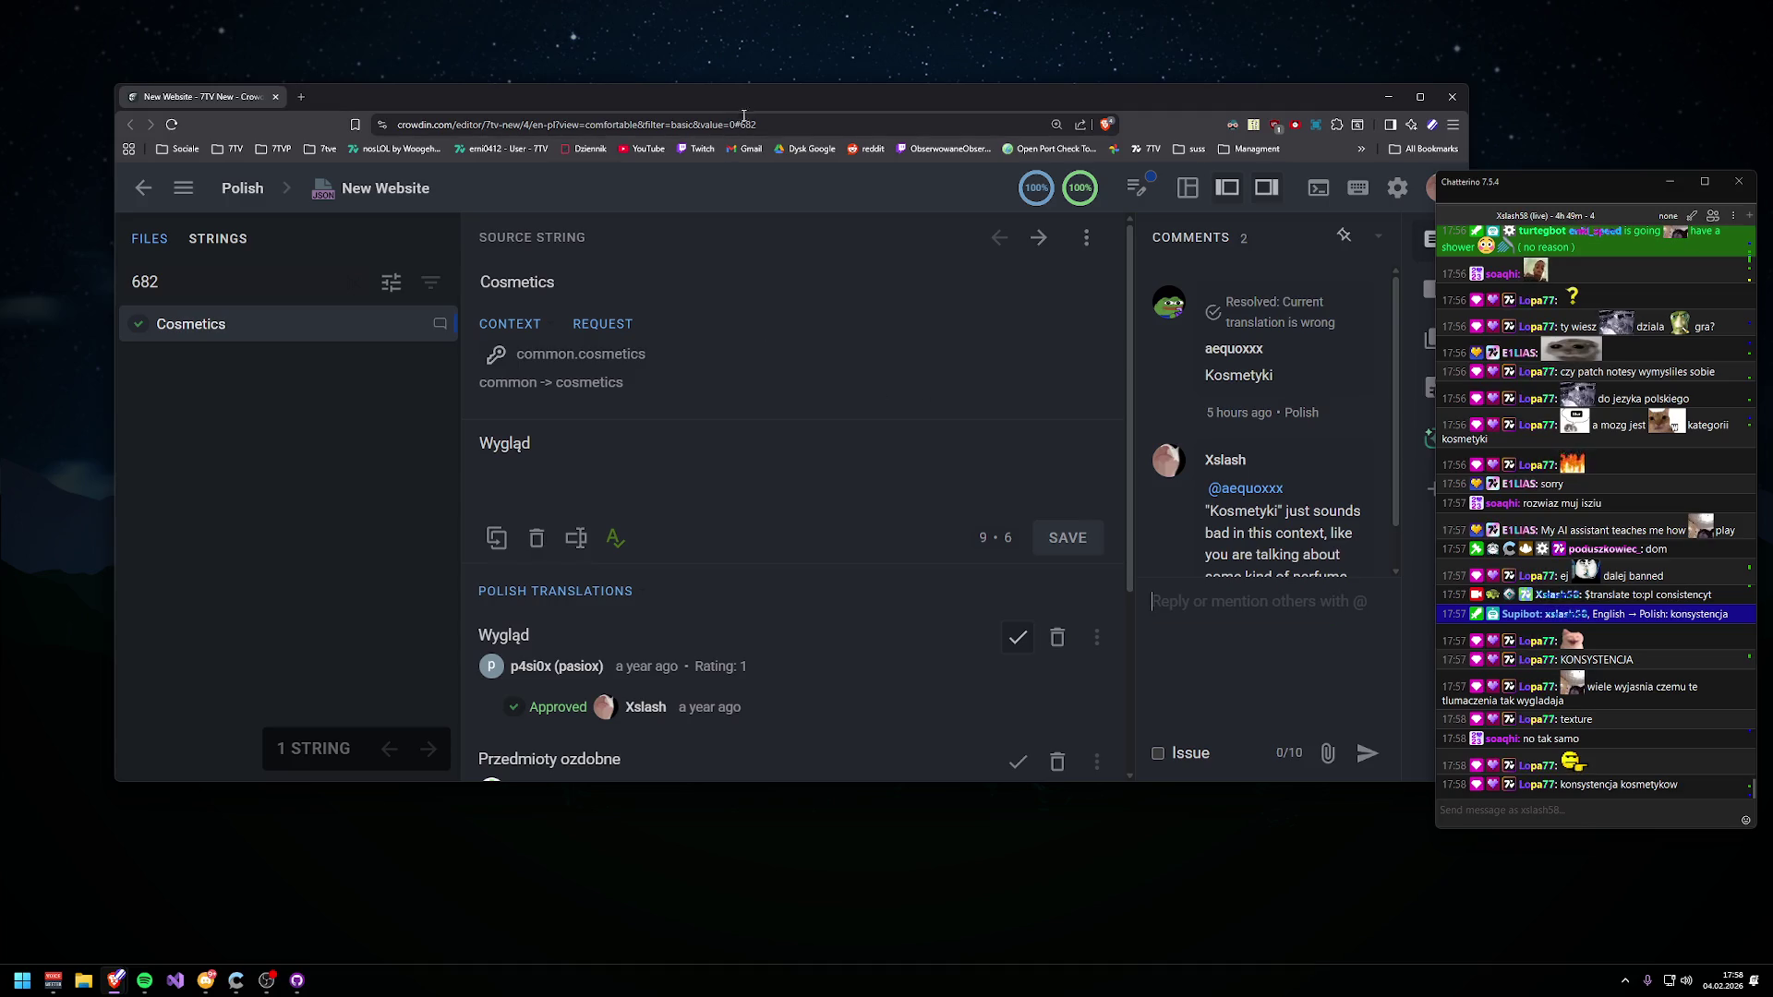
- Go to the Crowdin profile and view the 7TV New project's Activity stream
click(742, 116)
text(cw)
key(BackSpace)
text(row)
key(Down)
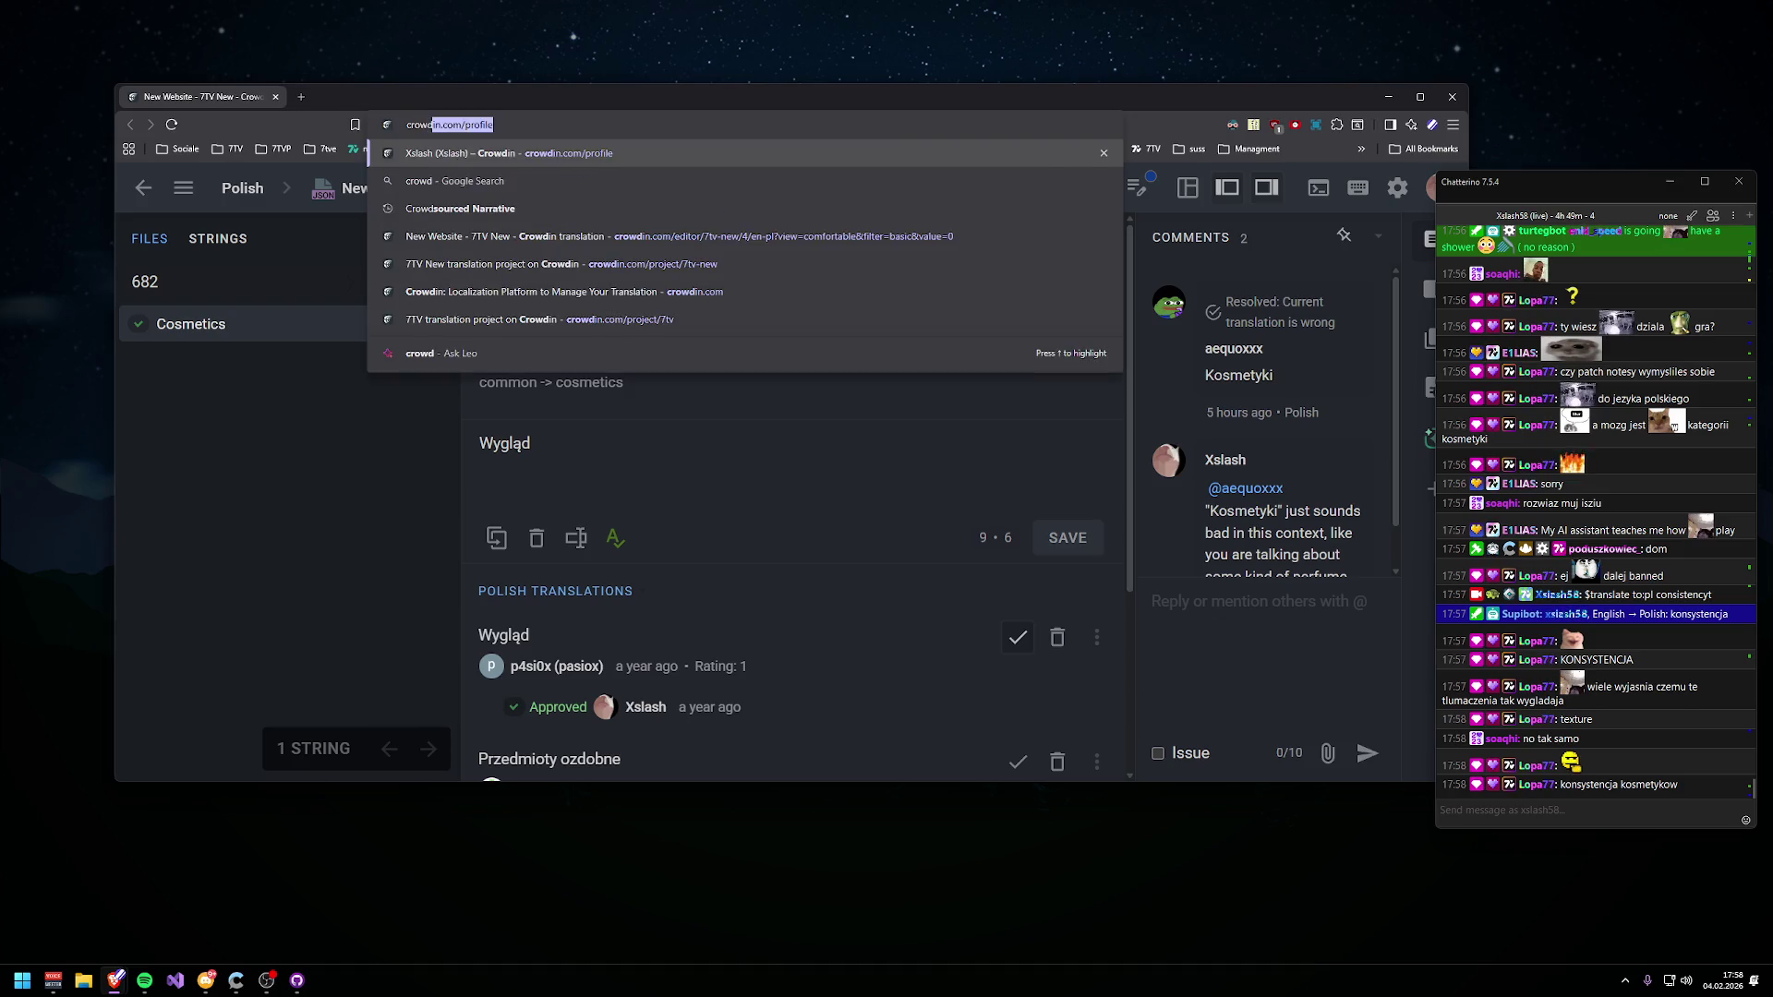
key(Return)
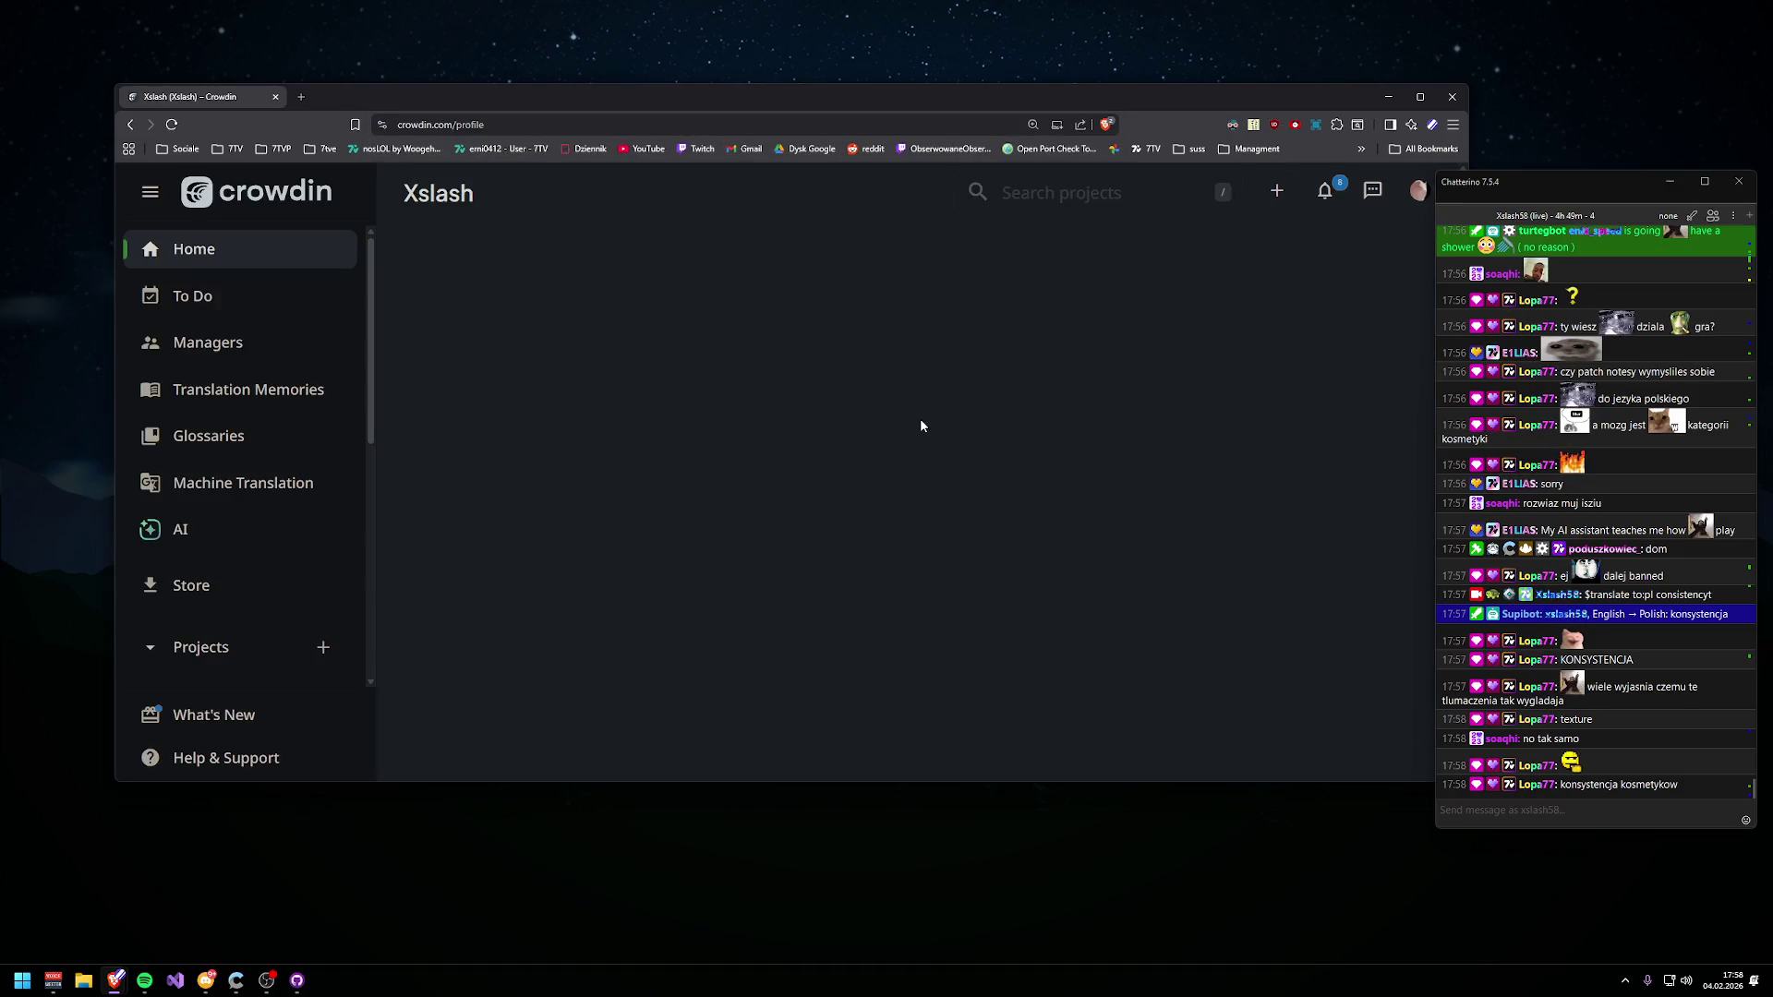
scroll(601, 555, down, 3)
click(452, 711)
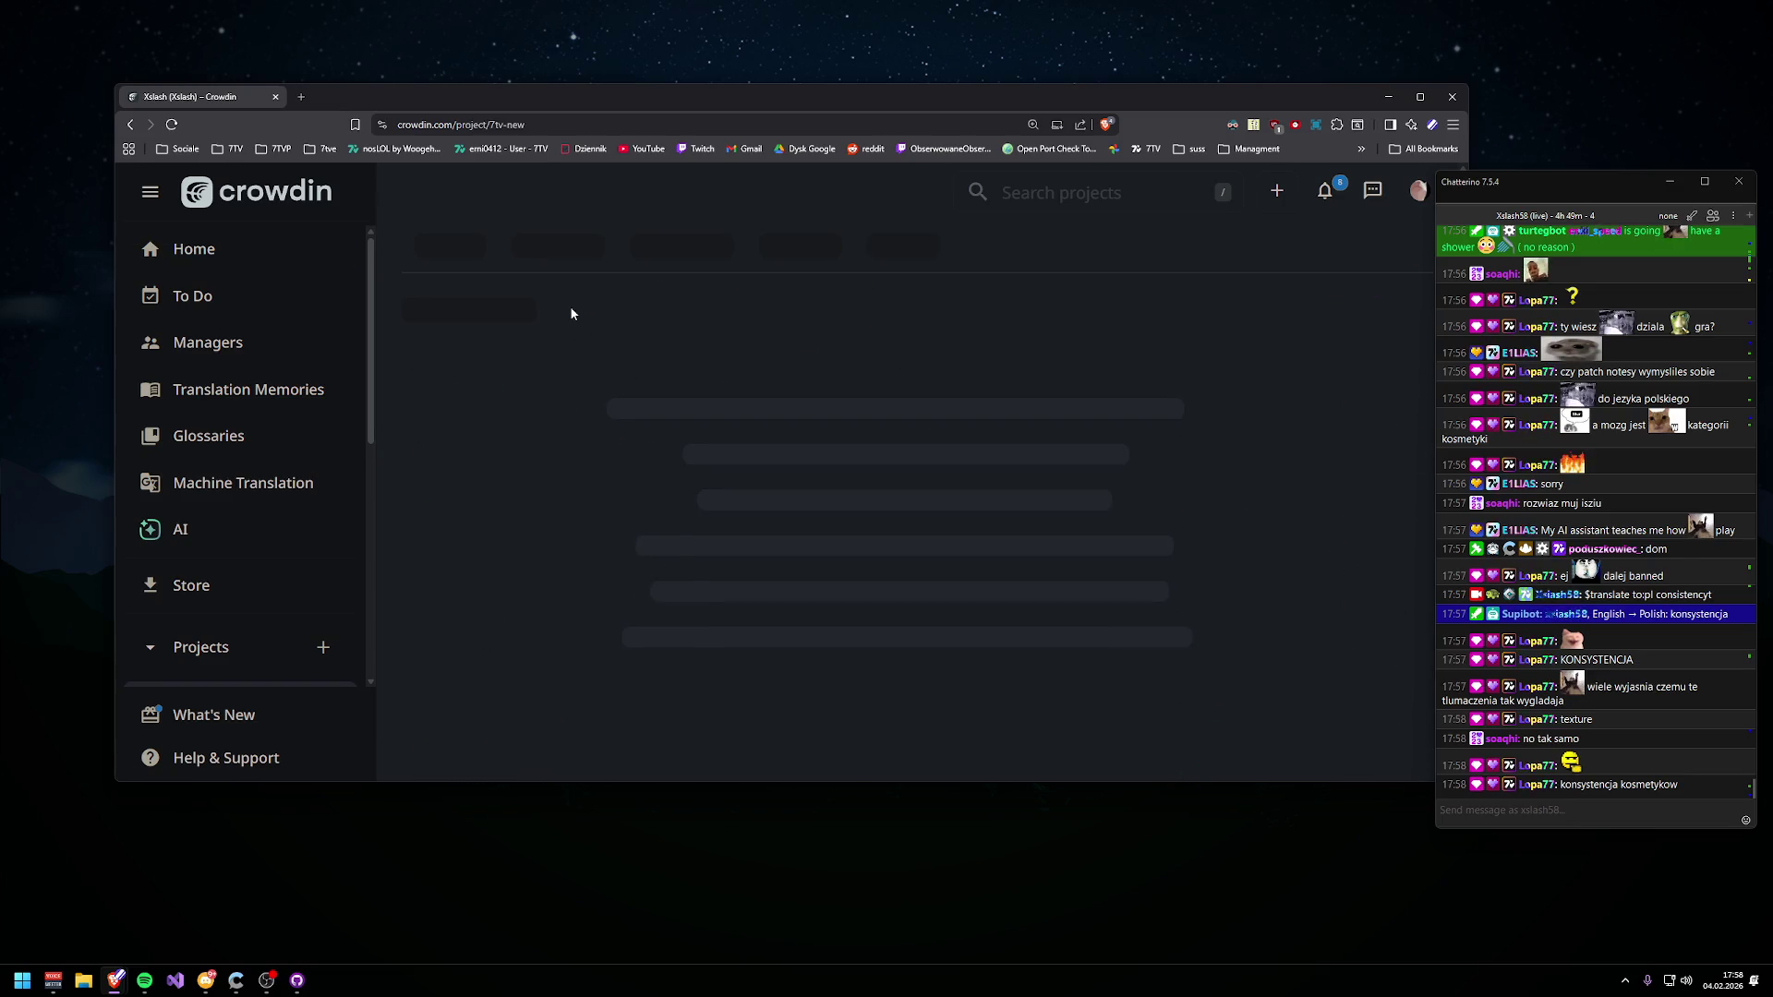
click(679, 257)
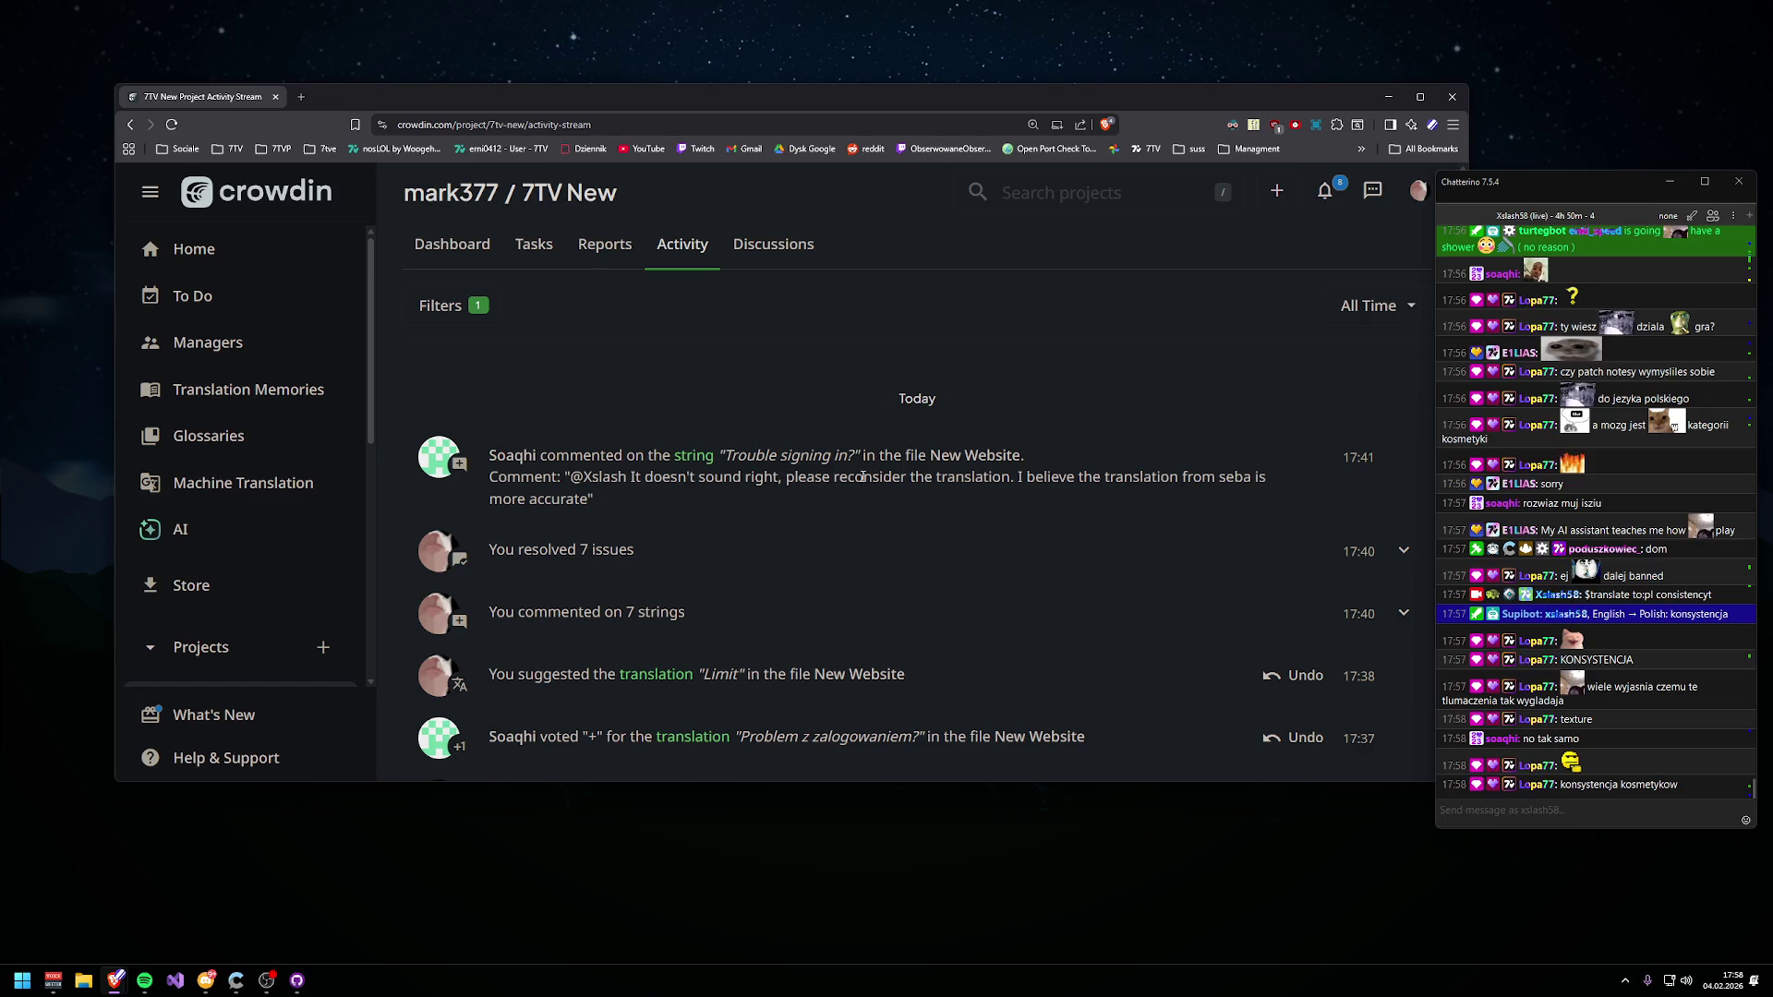
- Open string 828 'Trouble signing in?' from the activity feed and review its three translations
click(1093, 480)
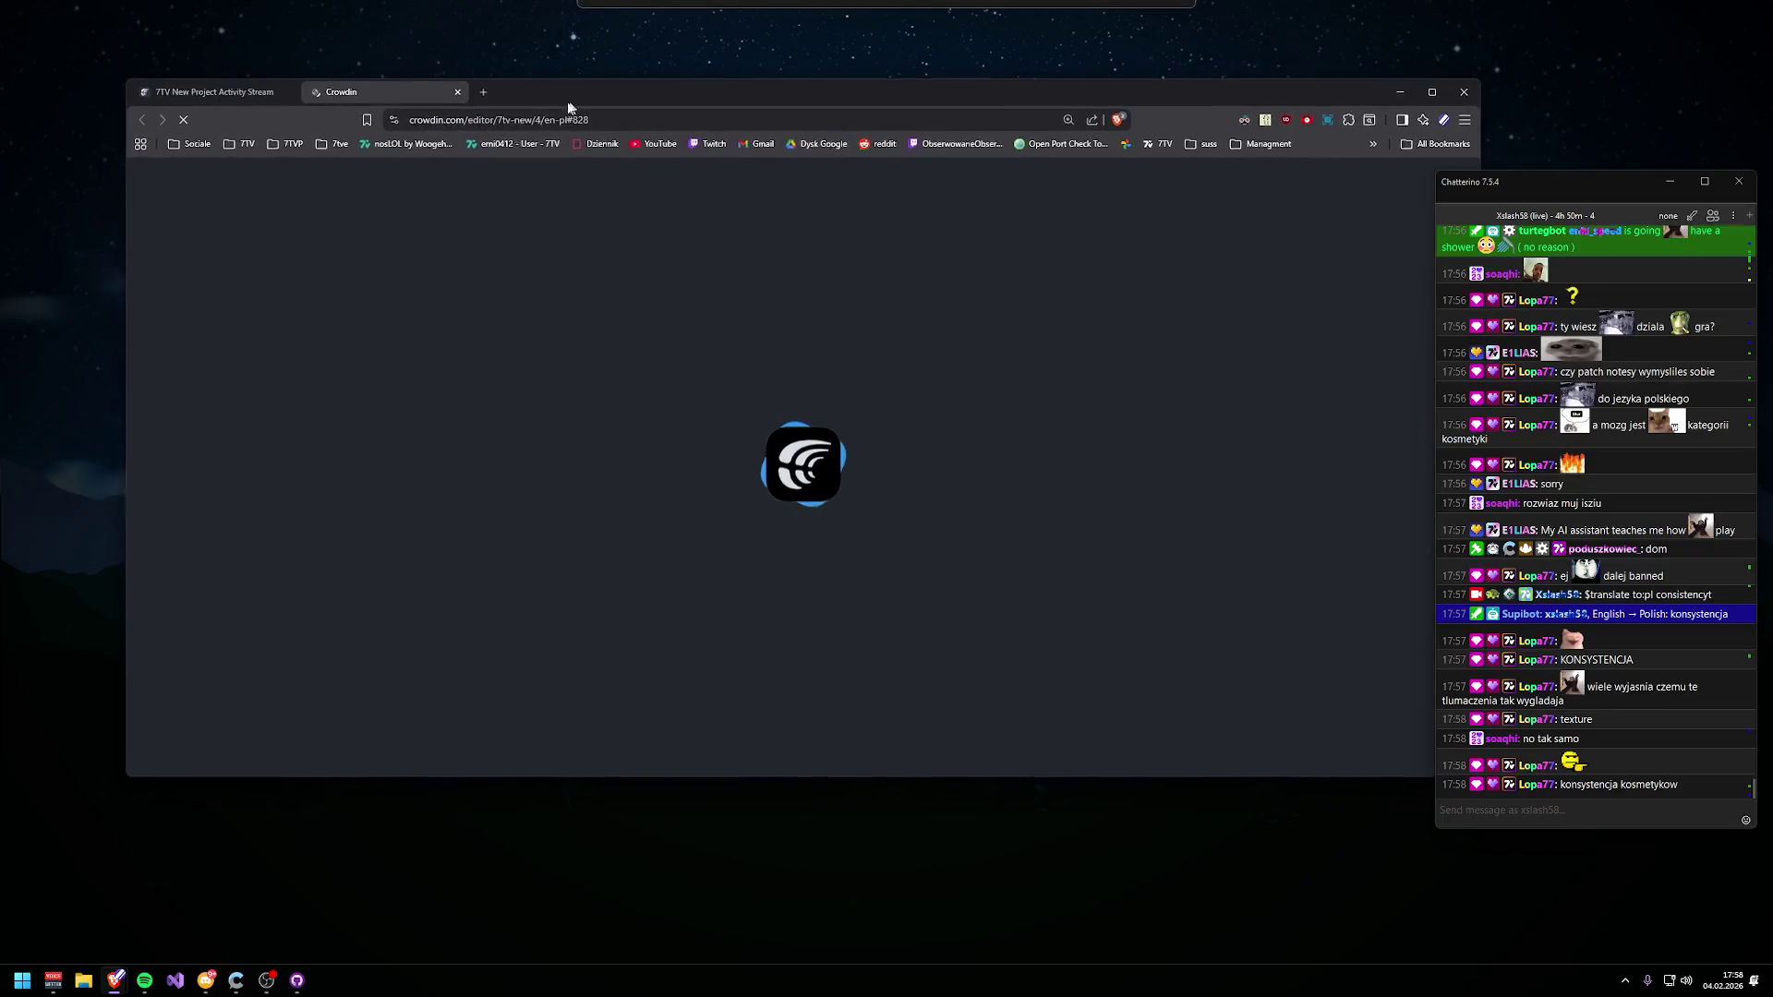
scroll(764, 387, down, 3)
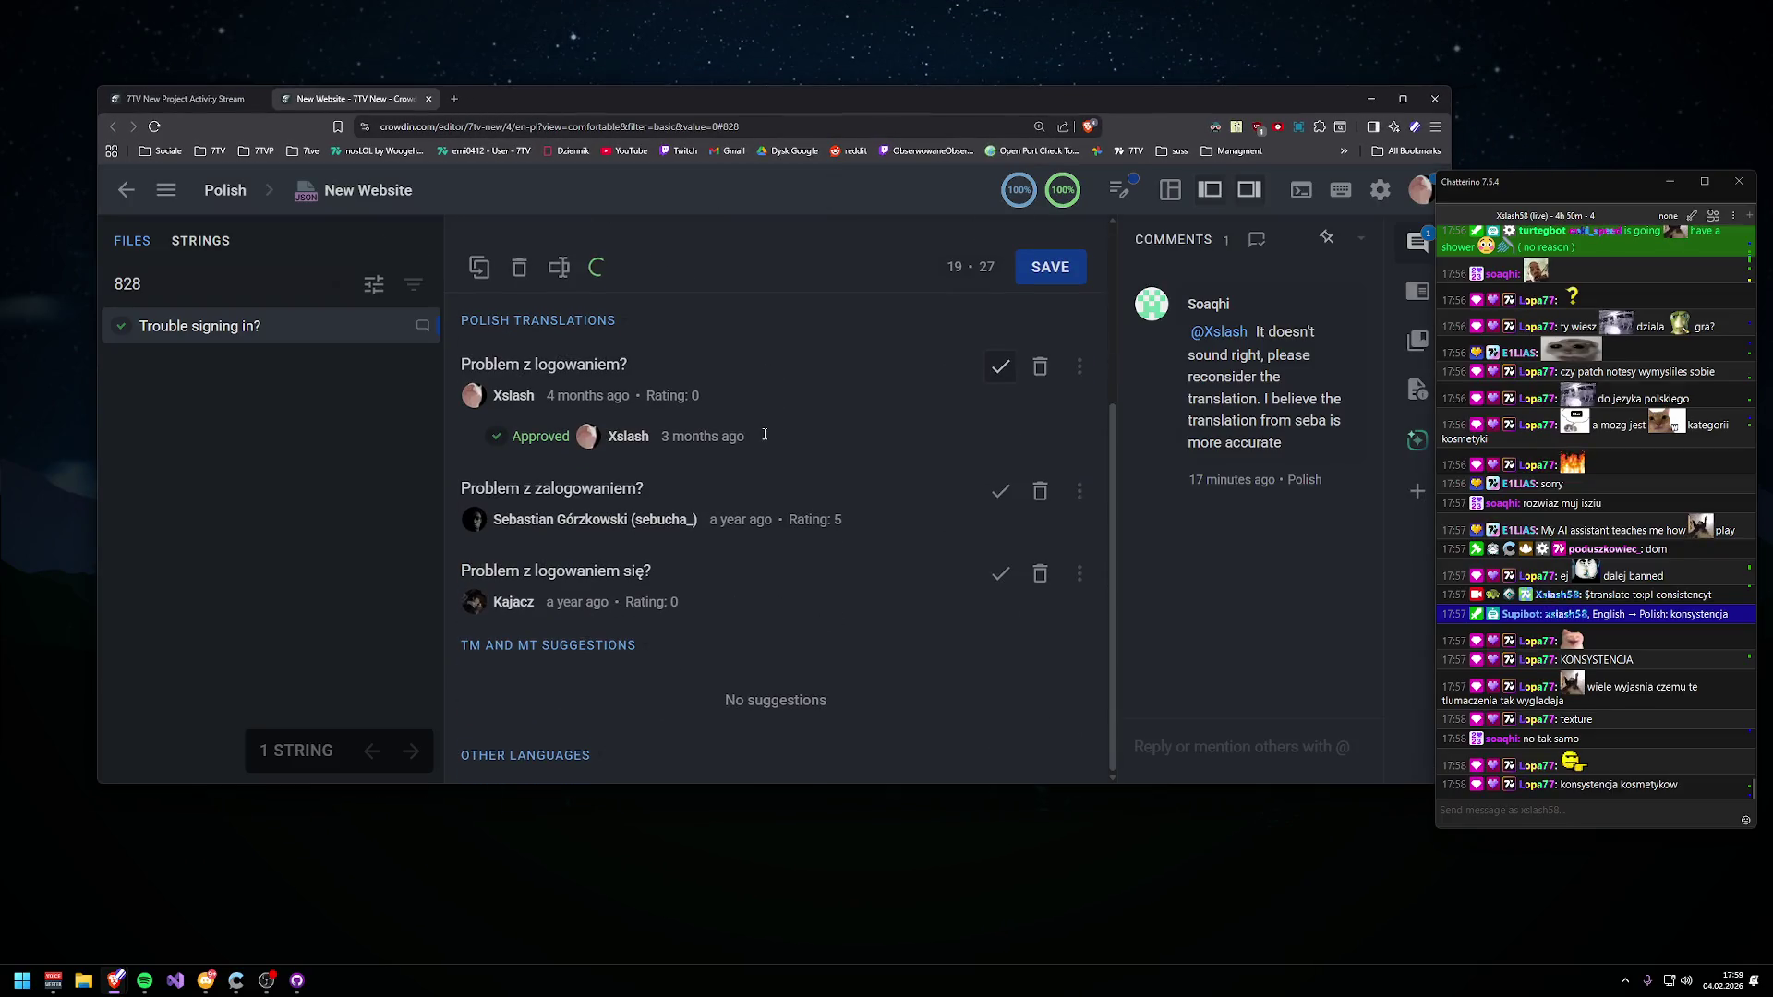
scroll(765, 440, up, 2)
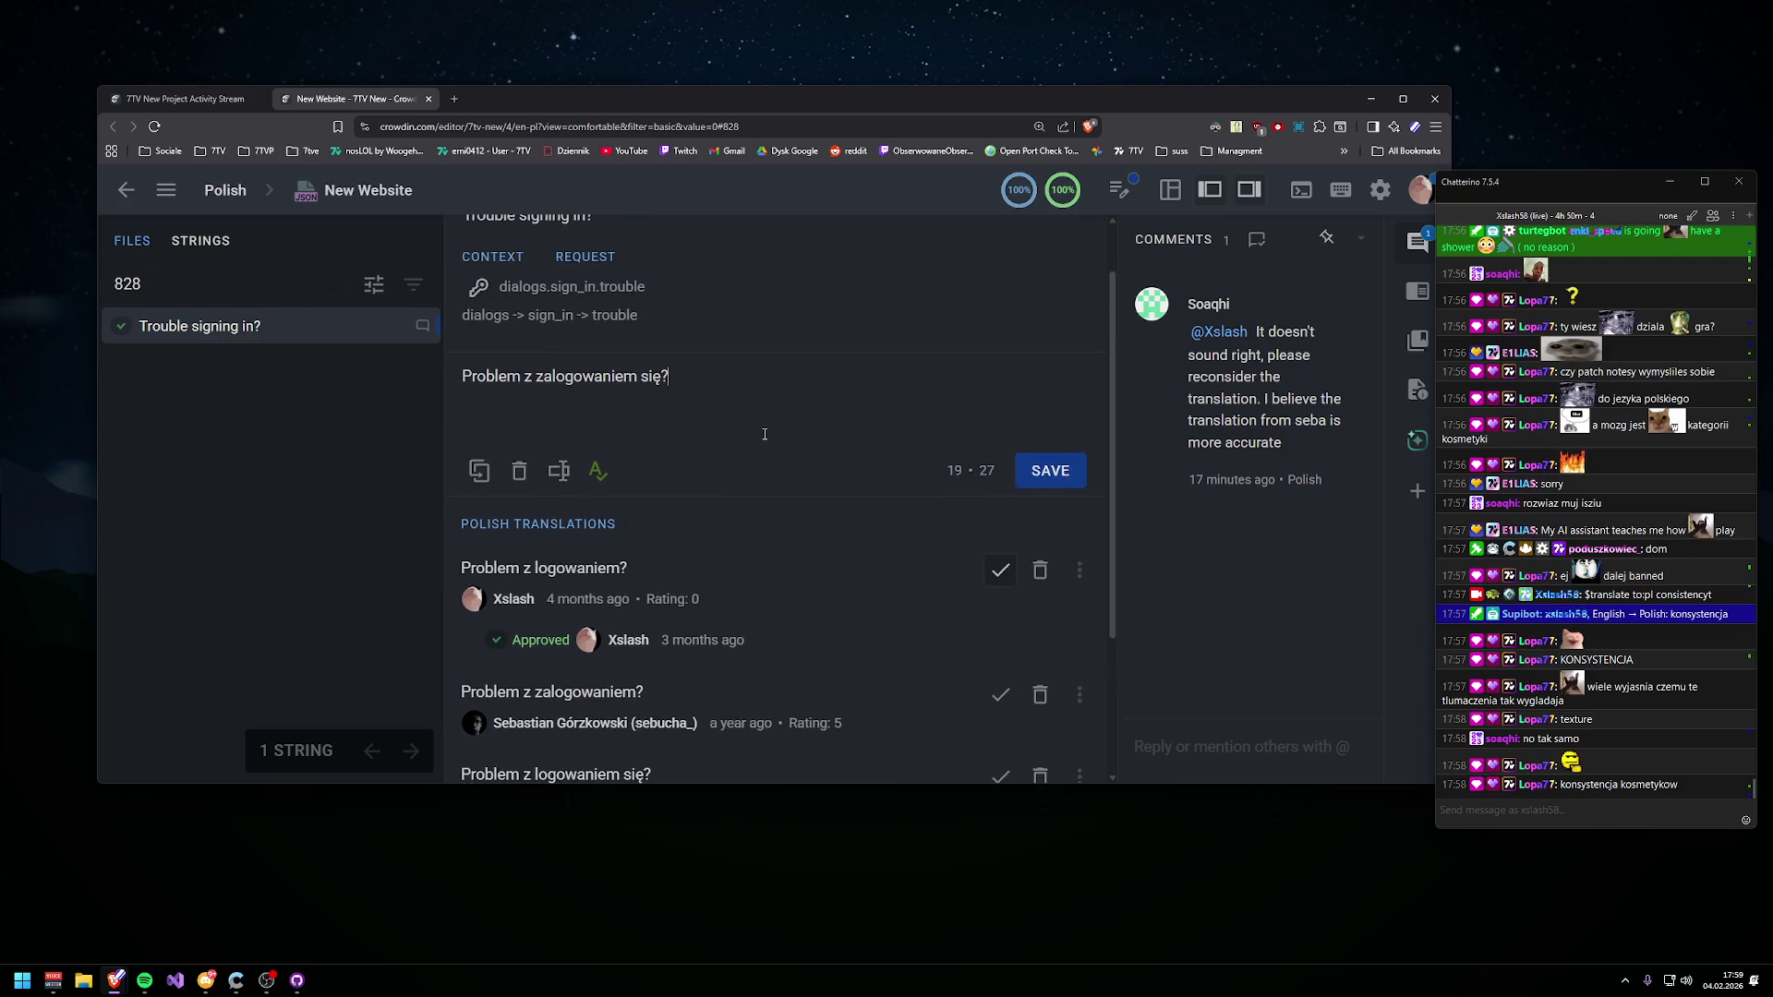
scroll(765, 434, up, 1)
scroll(765, 434, down, 2)
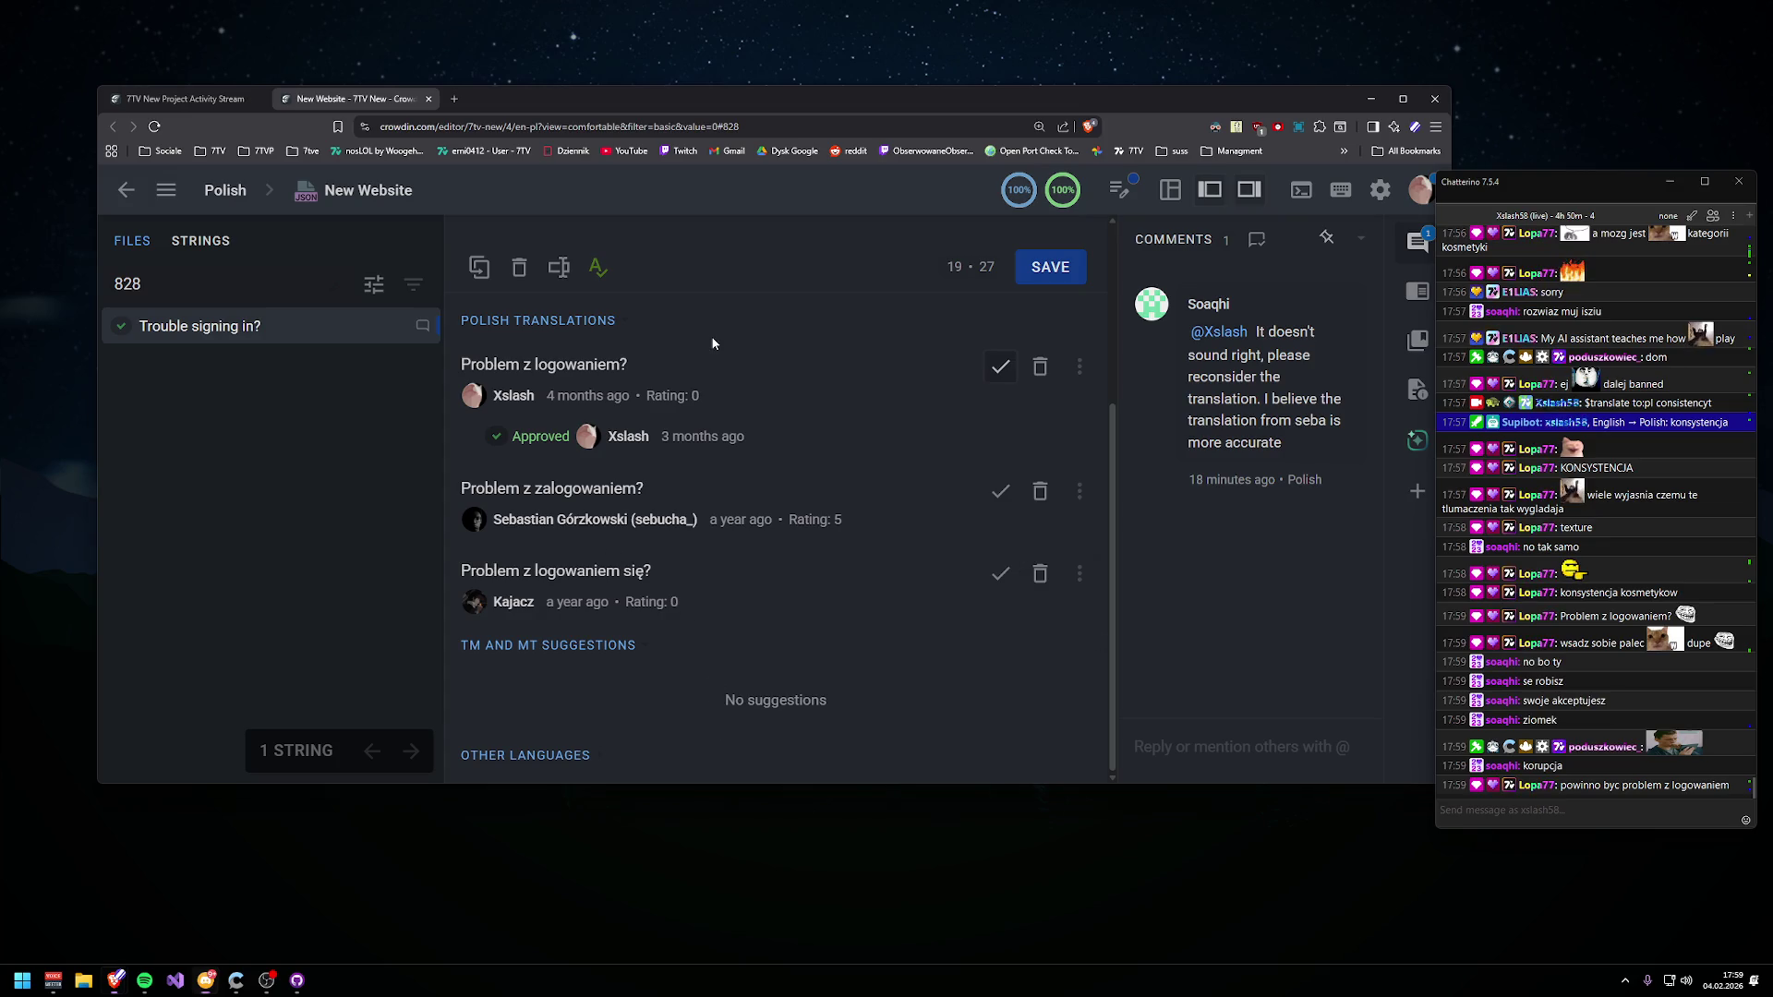
- Load 'Problem z logowaniem?' into the translation field and review the source and suggestions
click(623, 365)
scroll(661, 669, down, 2)
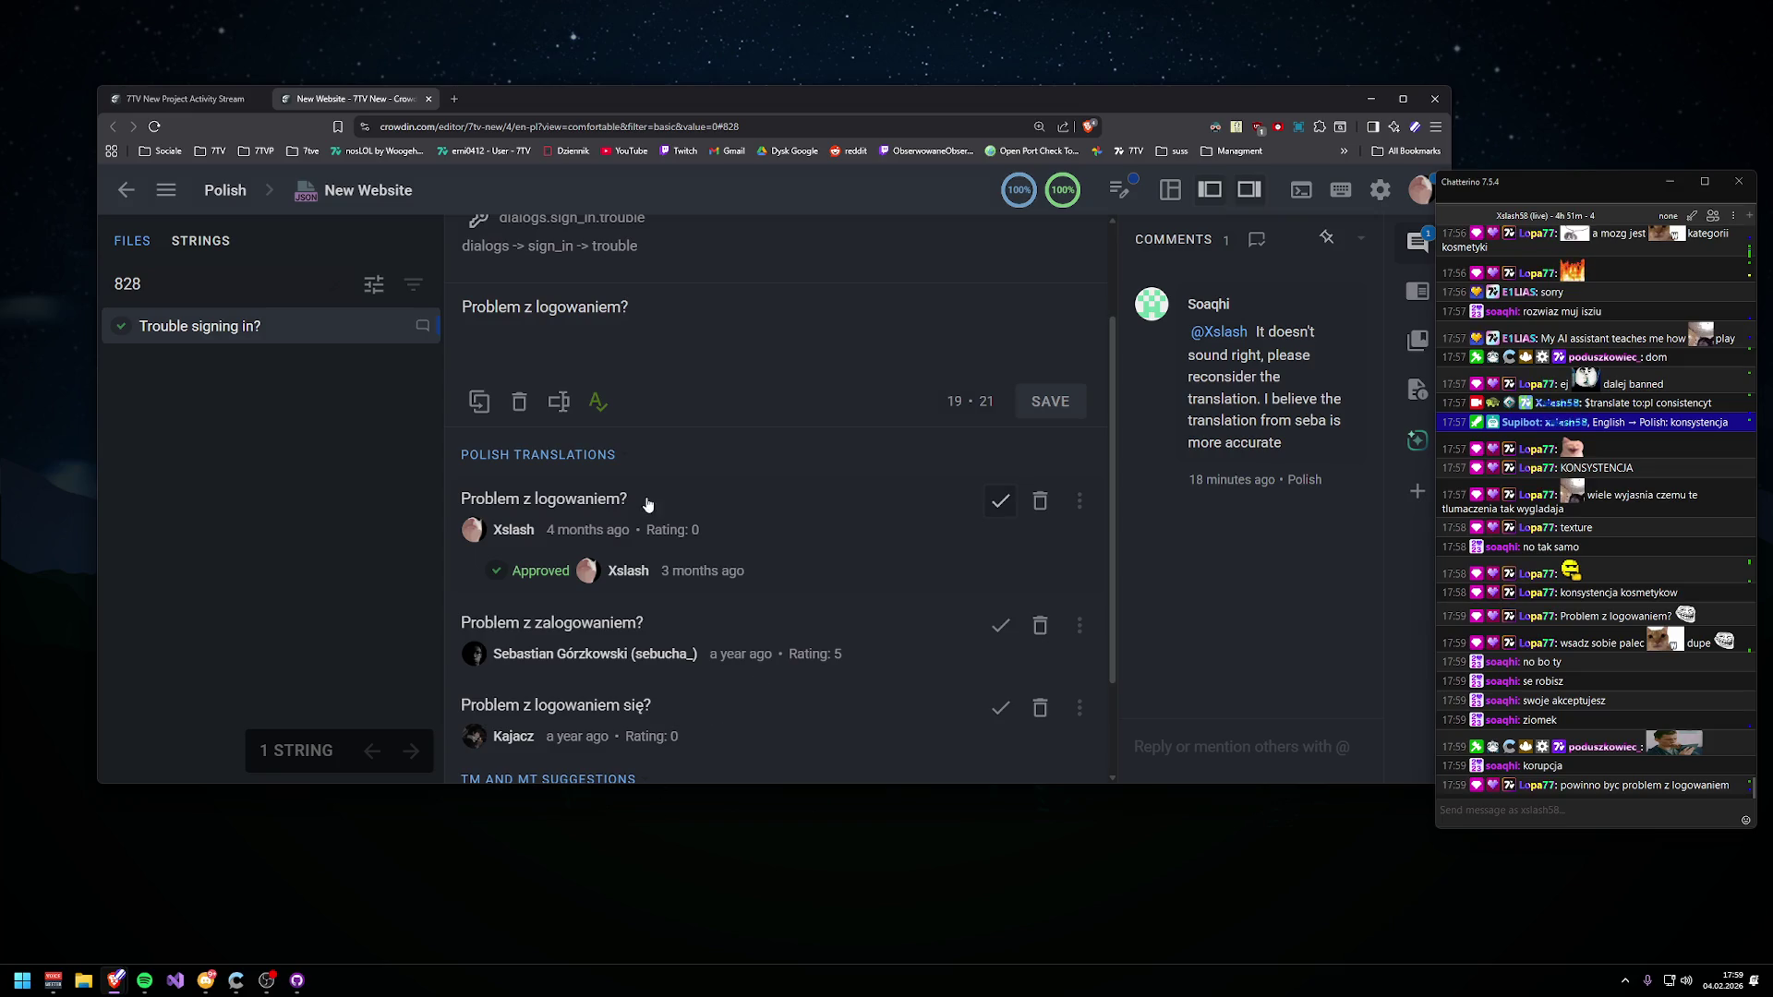
mouse_move(834, 658)
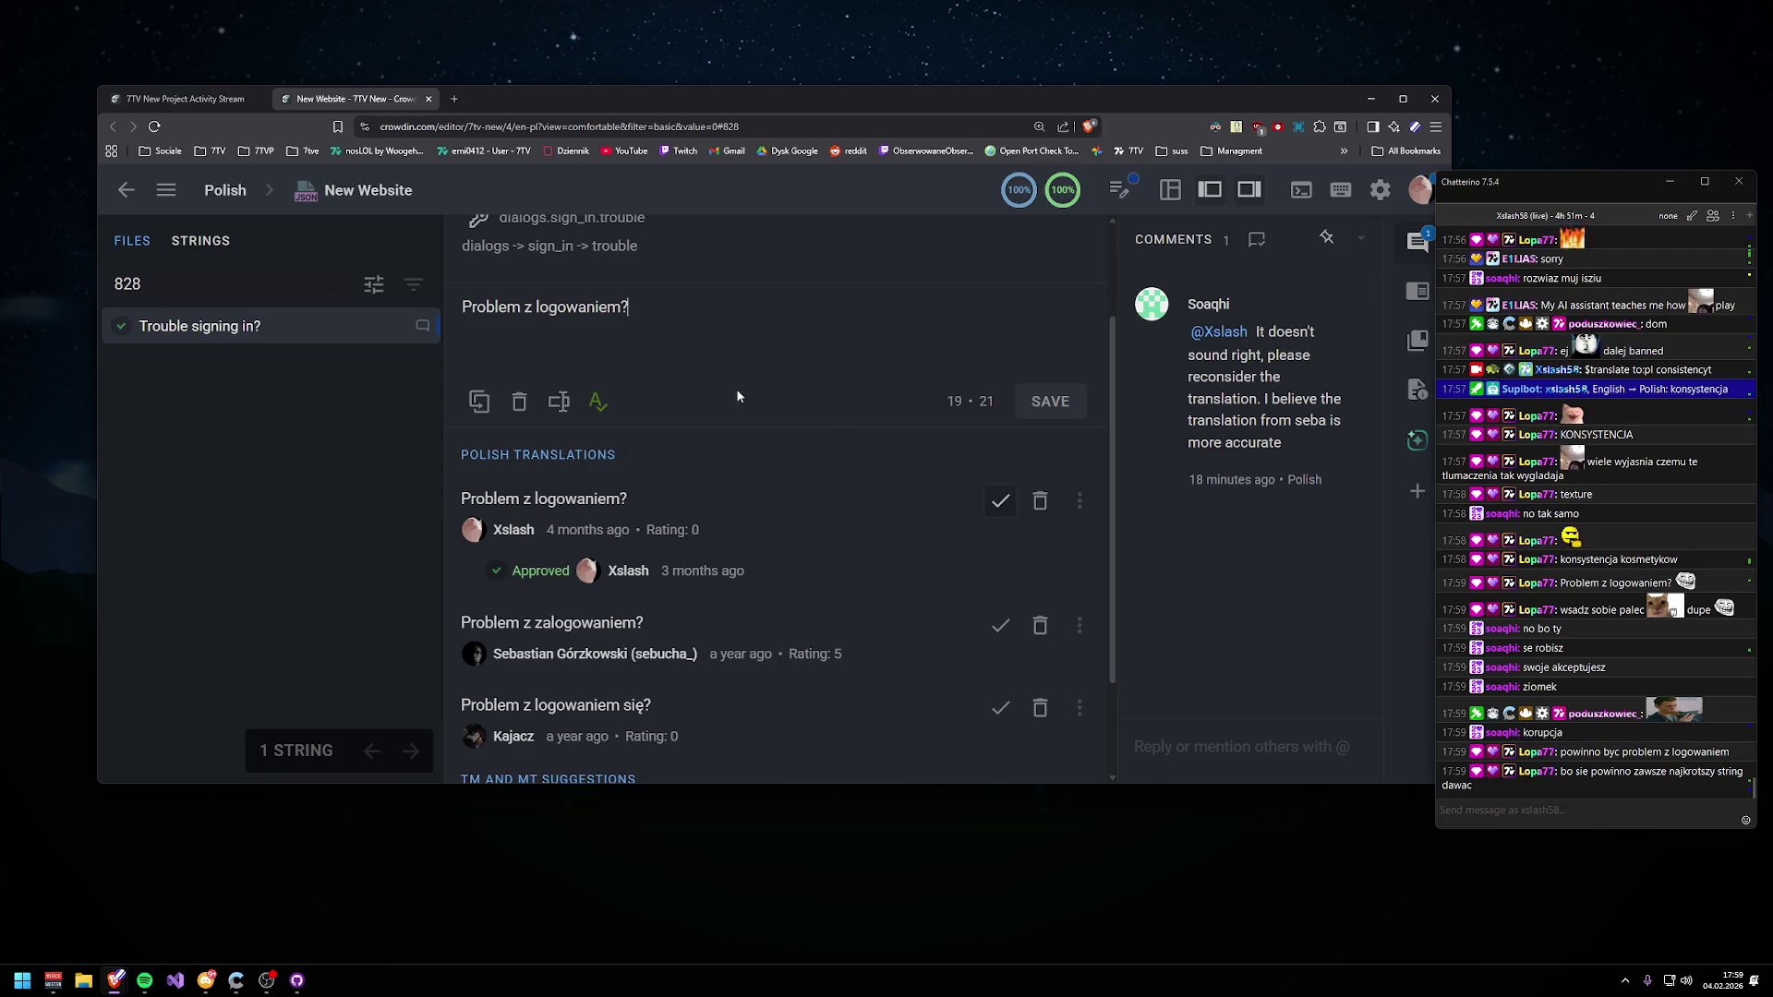
scroll(656, 348, up, 2)
scroll(660, 356, down, 2)
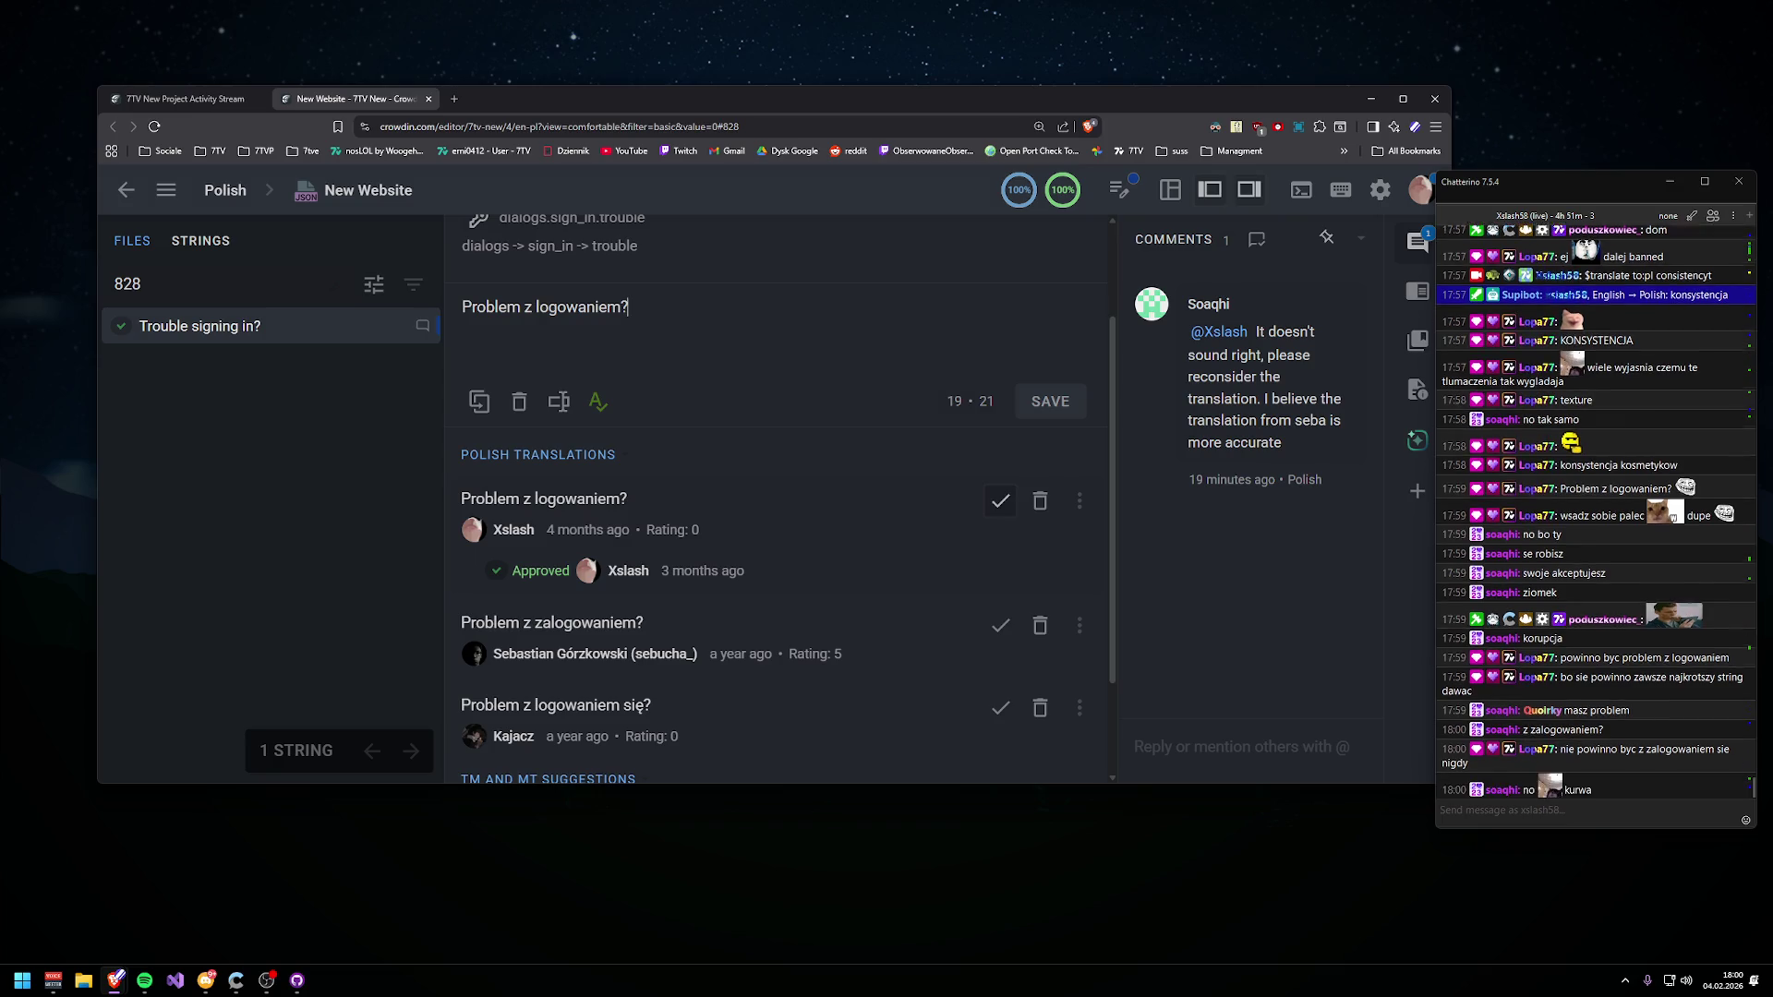
scroll(603, 393, up, 2)
scroll(602, 392, down, 1)
scroll(637, 341, down, 1)
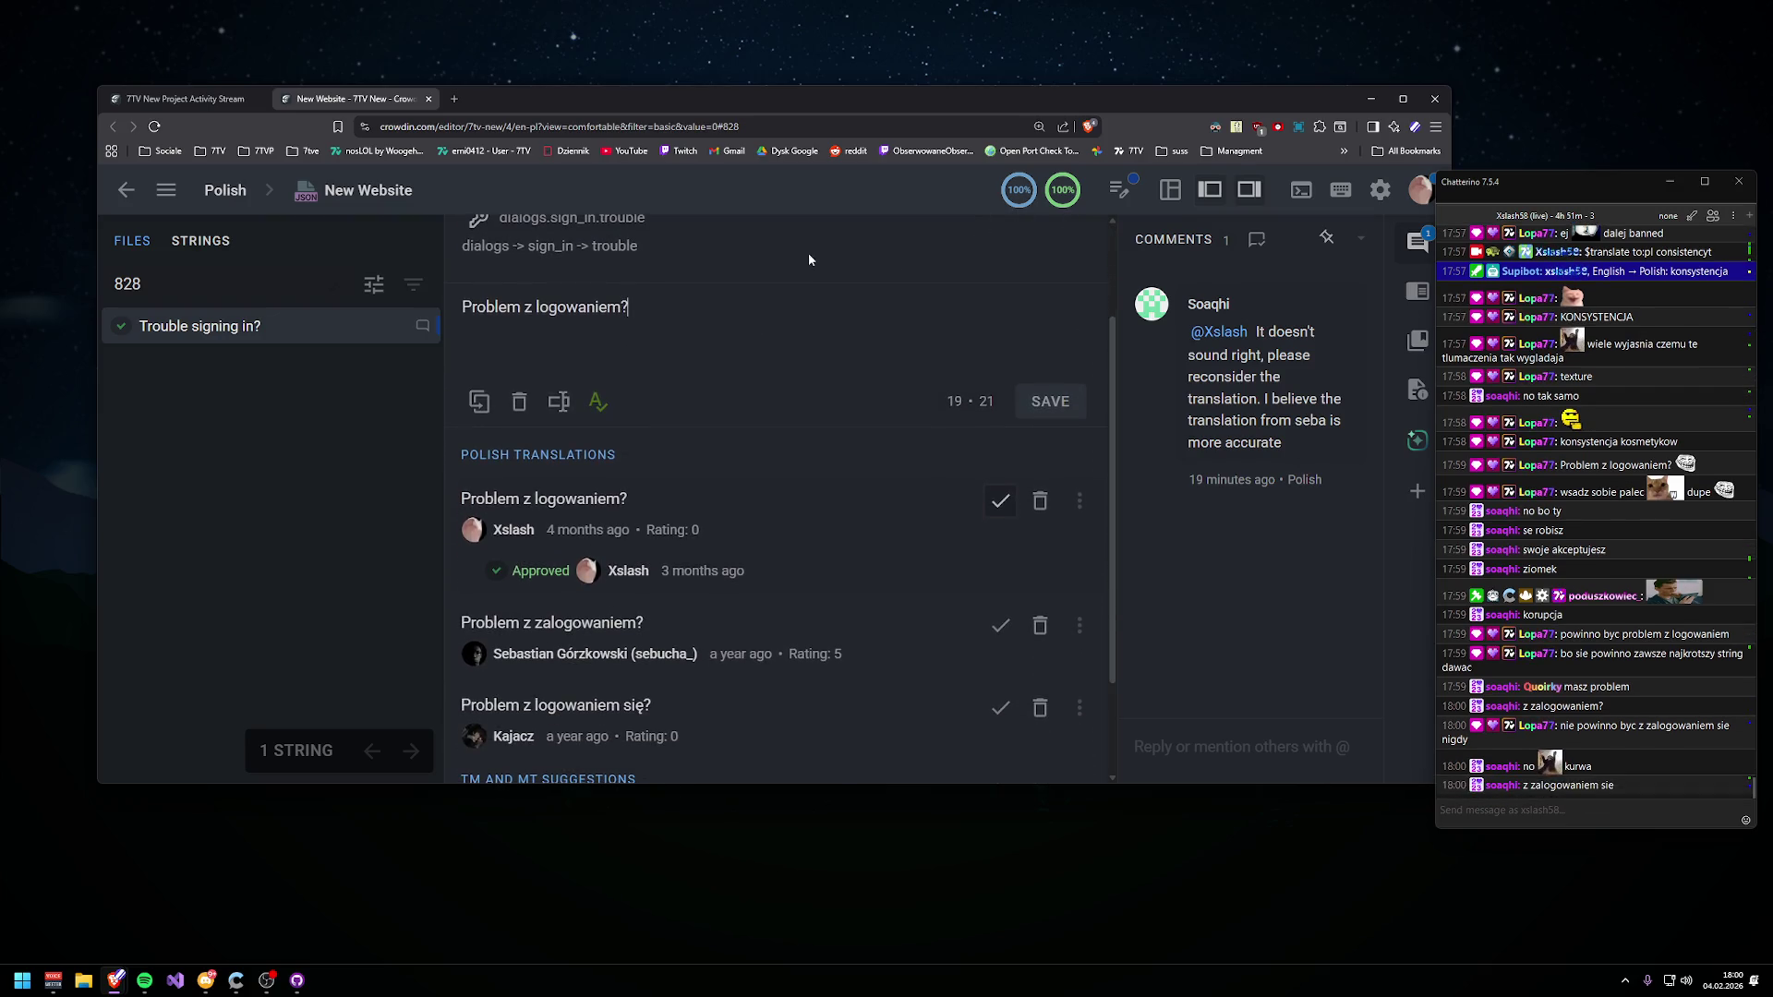
scroll(798, 397, down, 1)
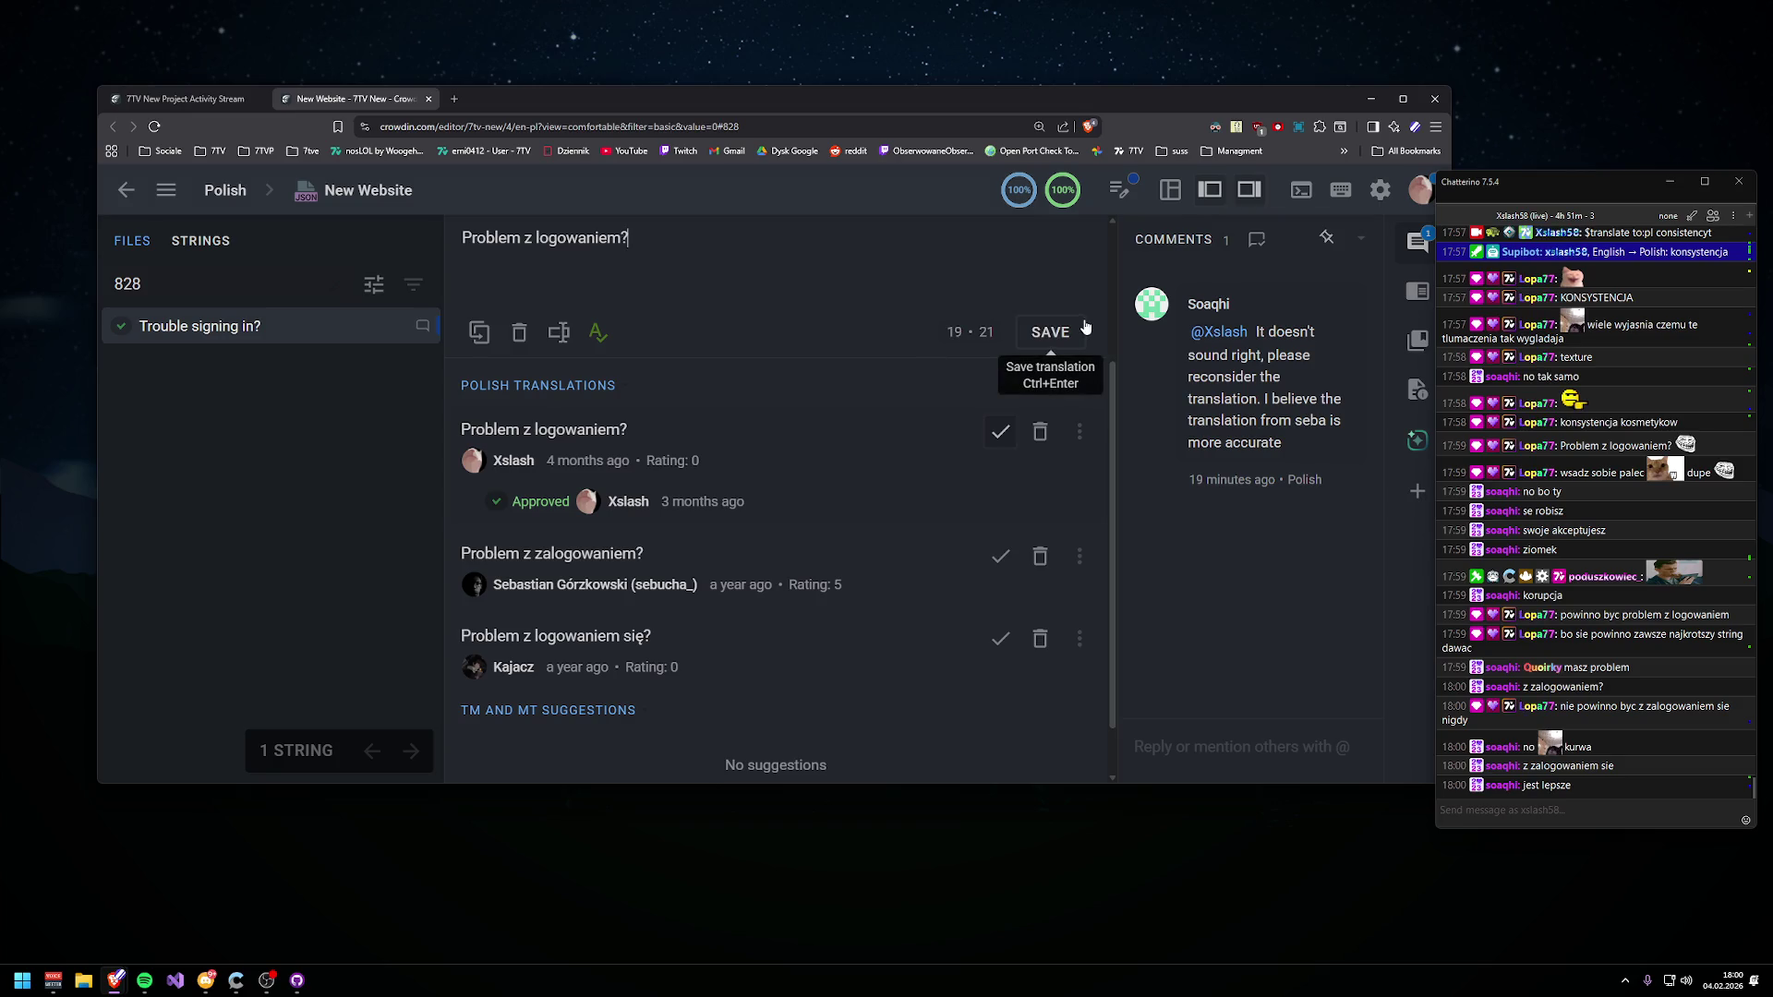
scroll(924, 360, down, 1)
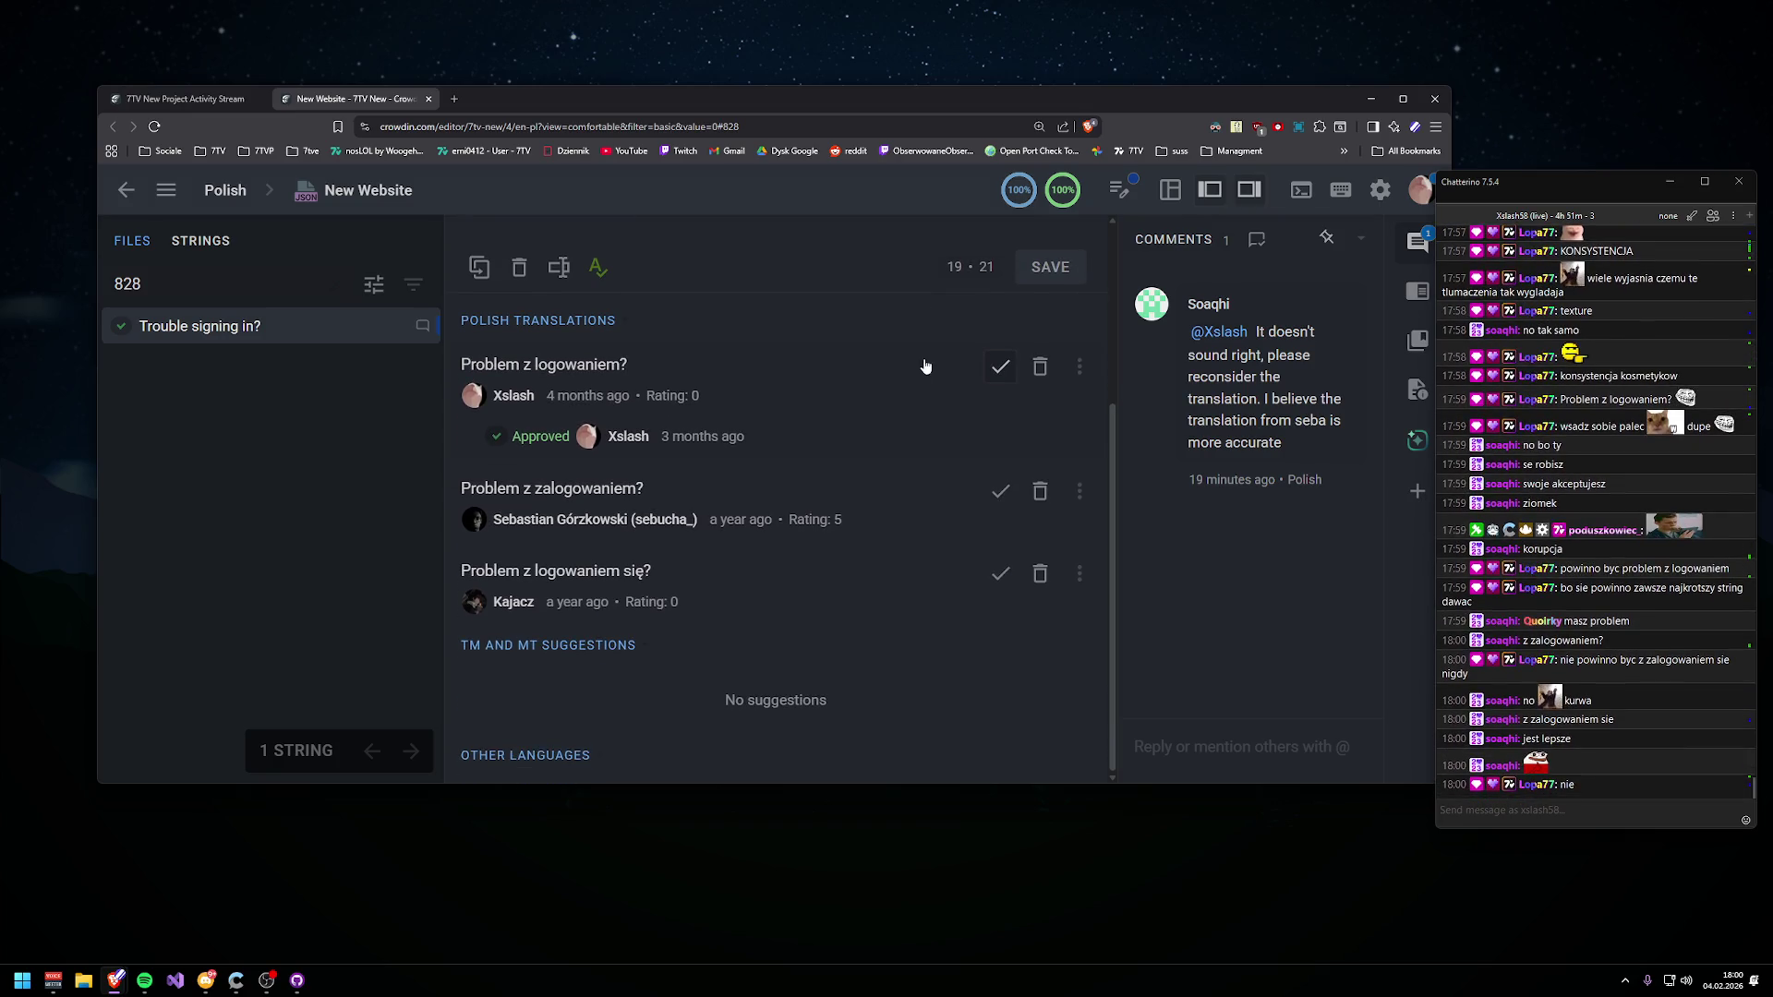
scroll(924, 367, up, 1)
scroll(923, 364, up, 2)
scroll(924, 360, down, 2)
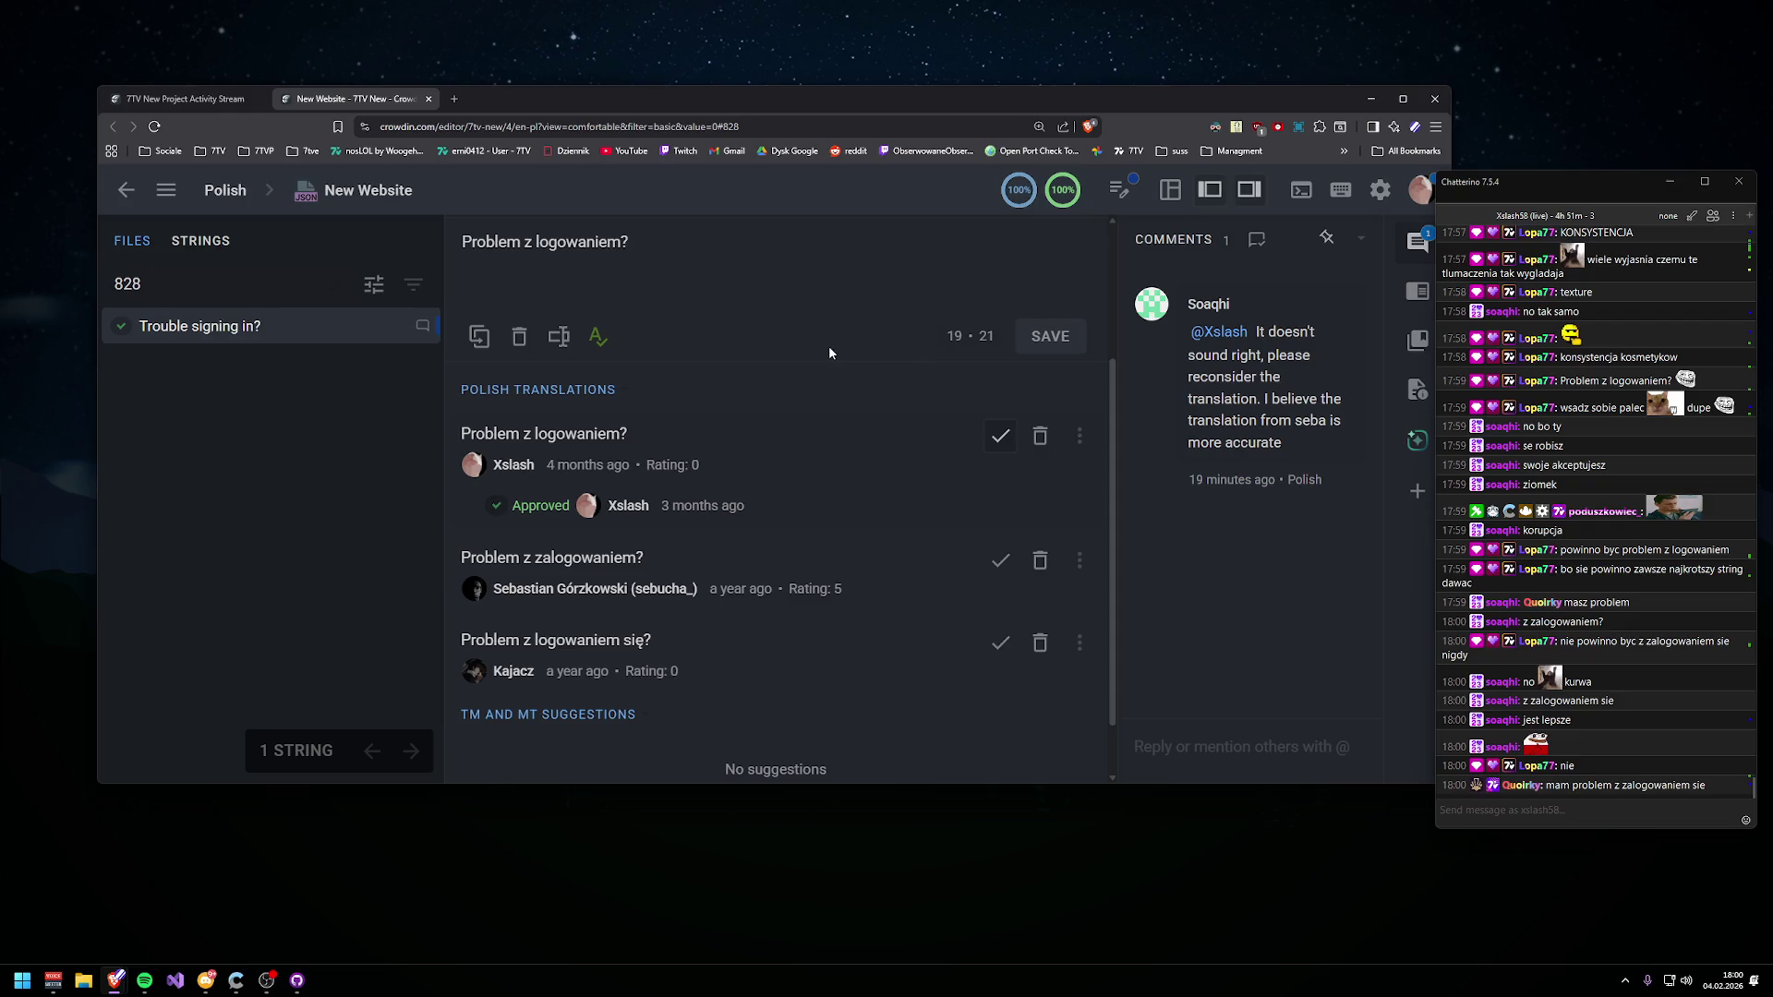
scroll(735, 363, up, 2)
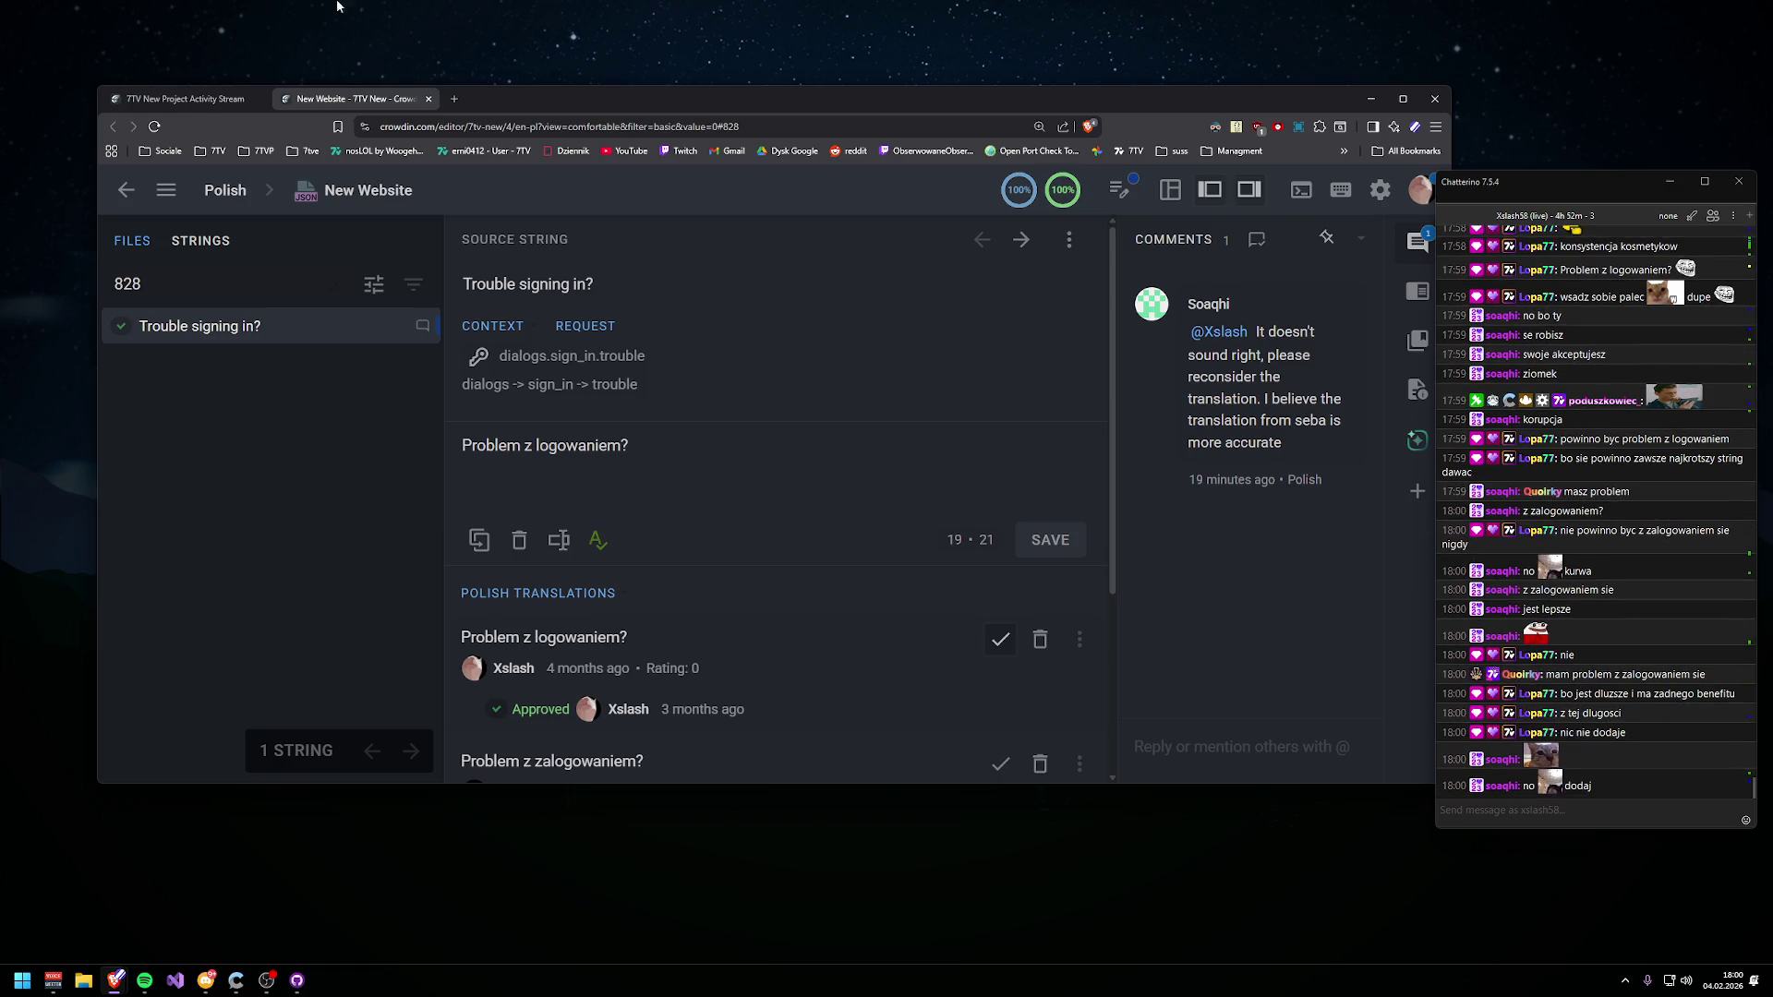
click(454, 99)
- Load 7tv.app in the new tab and minimize that browser window
text(7tv.app)
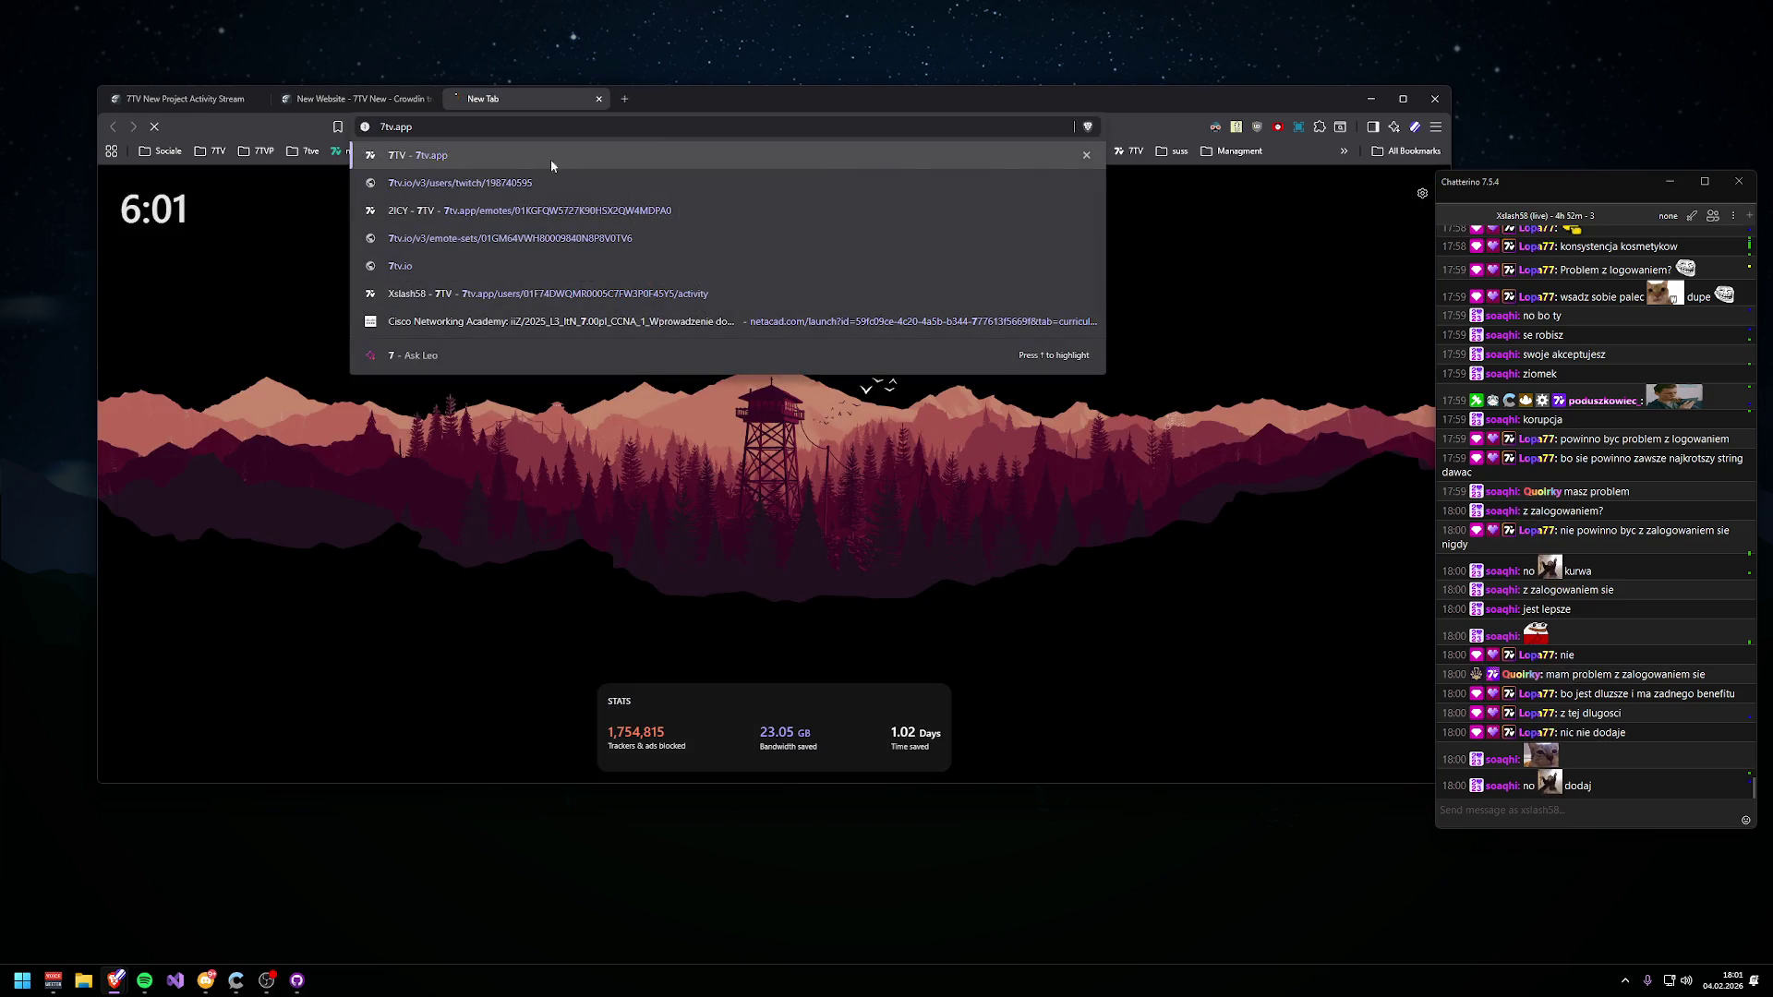
key(Return)
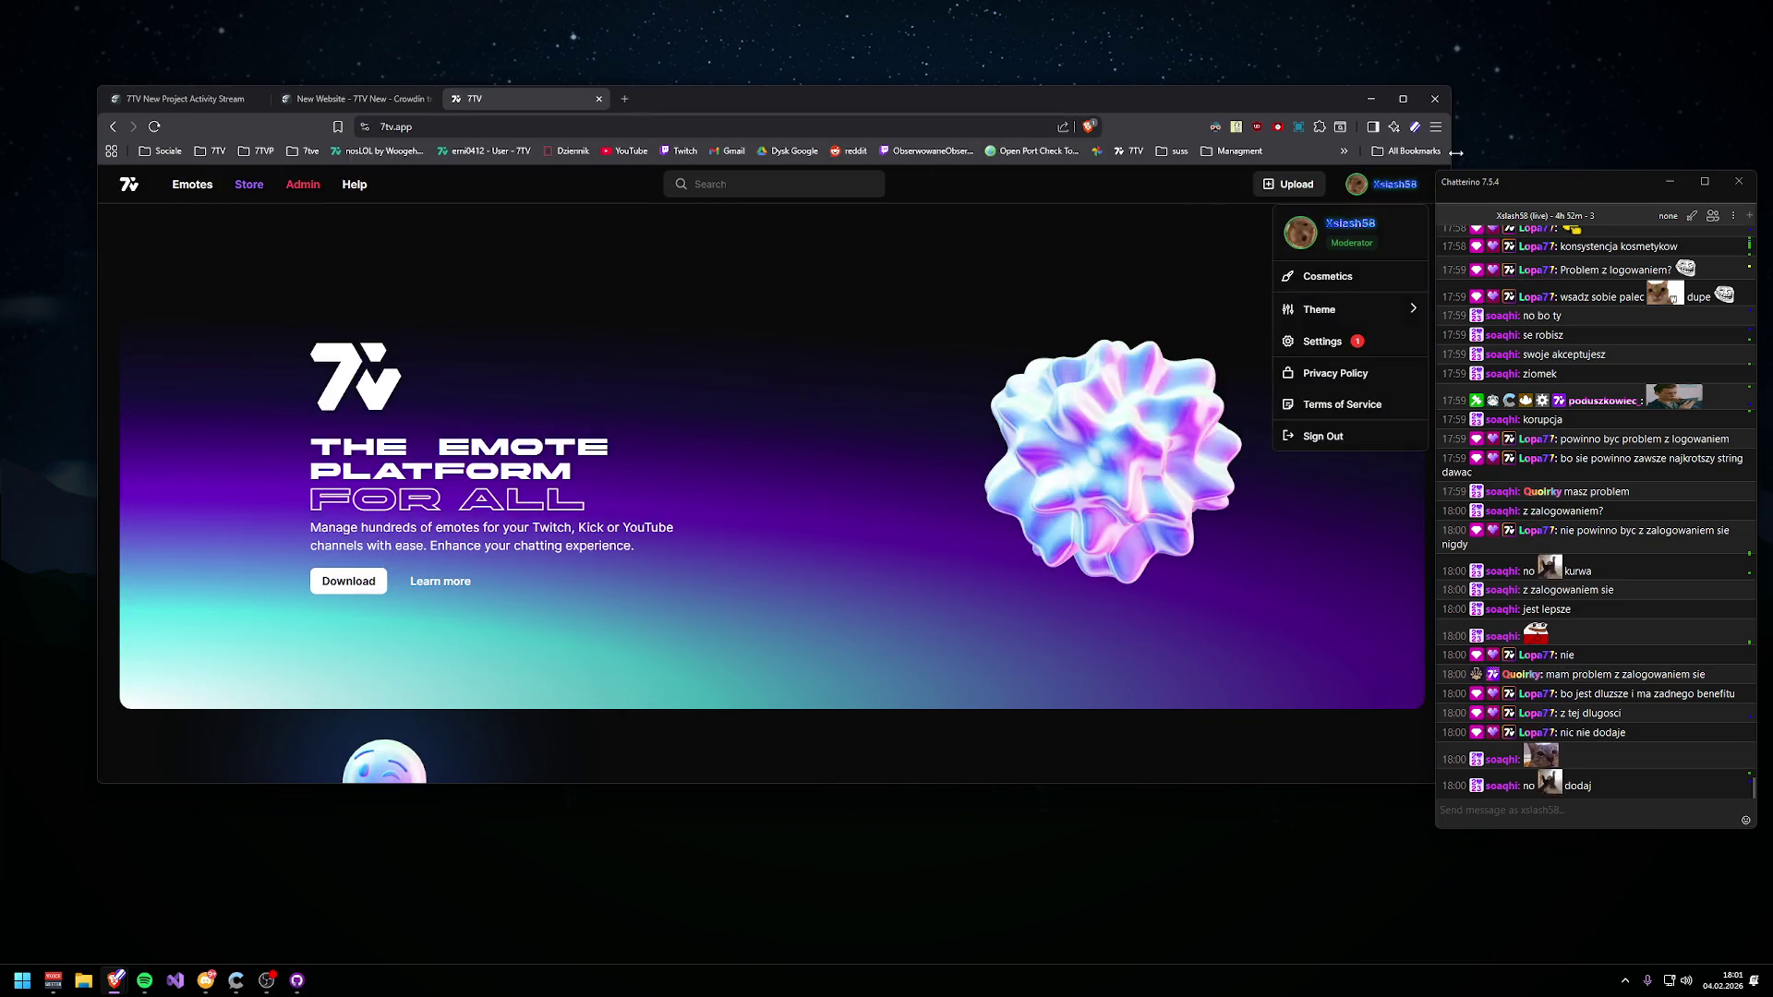
click(1370, 99)
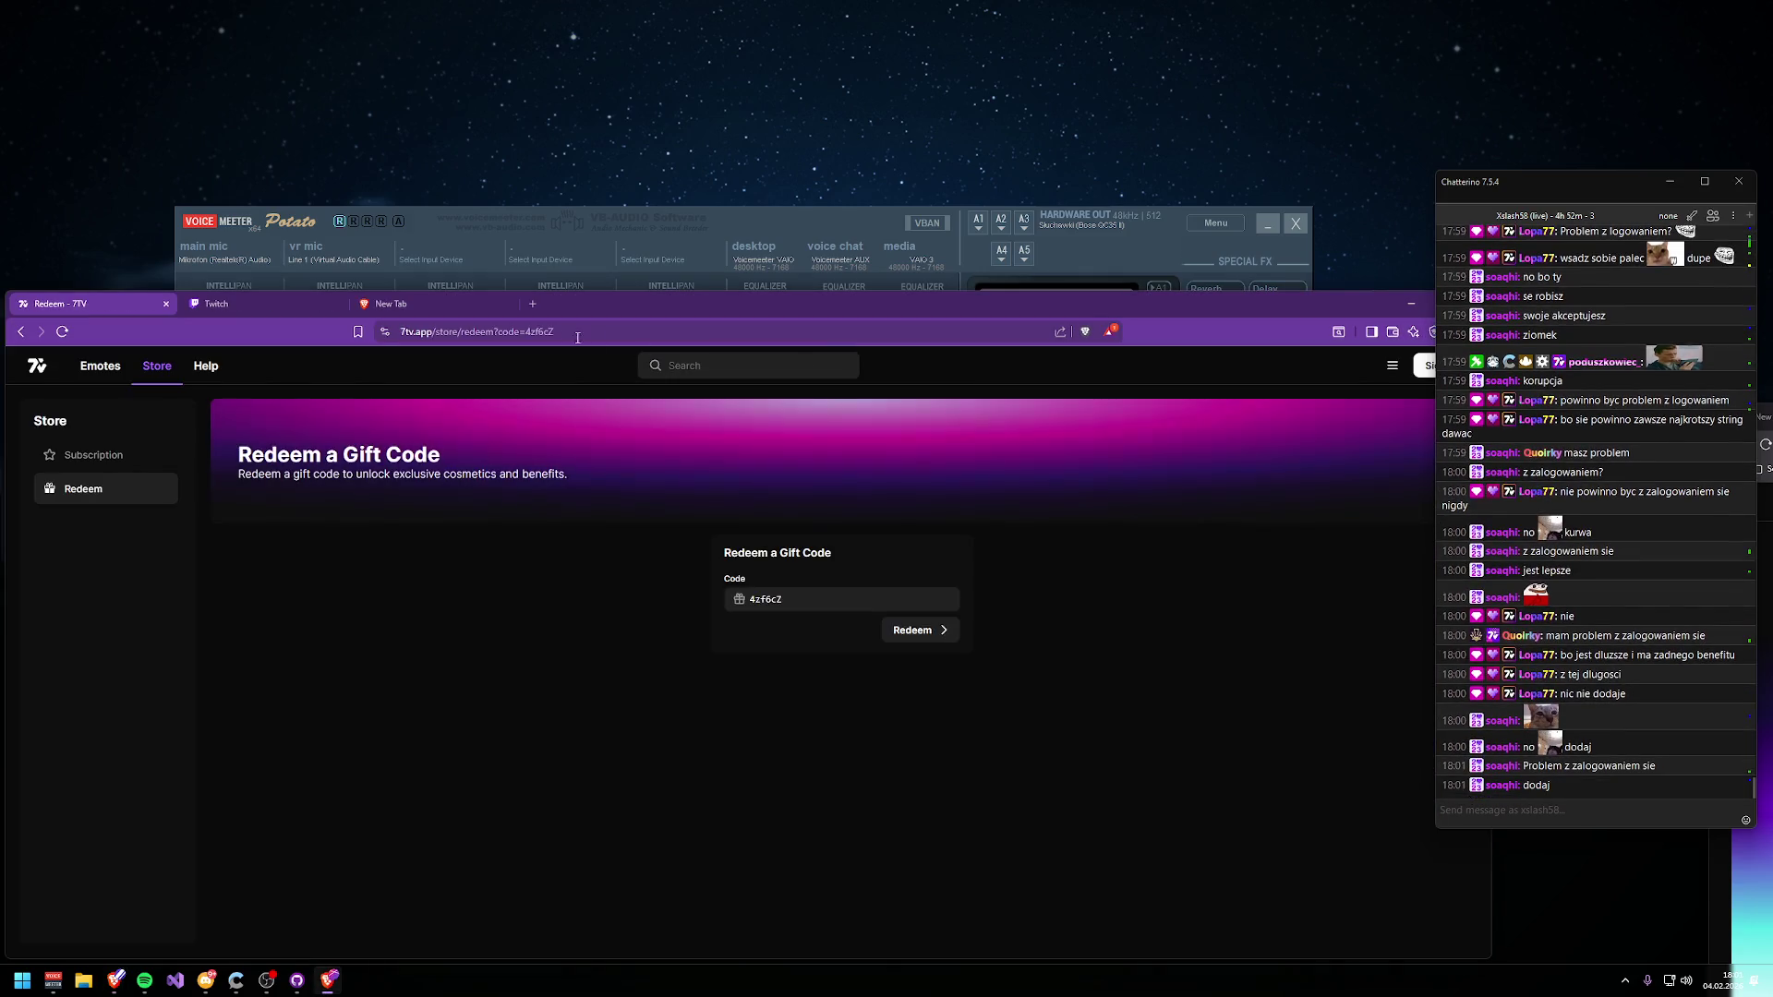
- Open the Sign in to 7TV dialog on the signed-out Redeem page for inspection
drag(595, 299, 561, 165)
click(1396, 225)
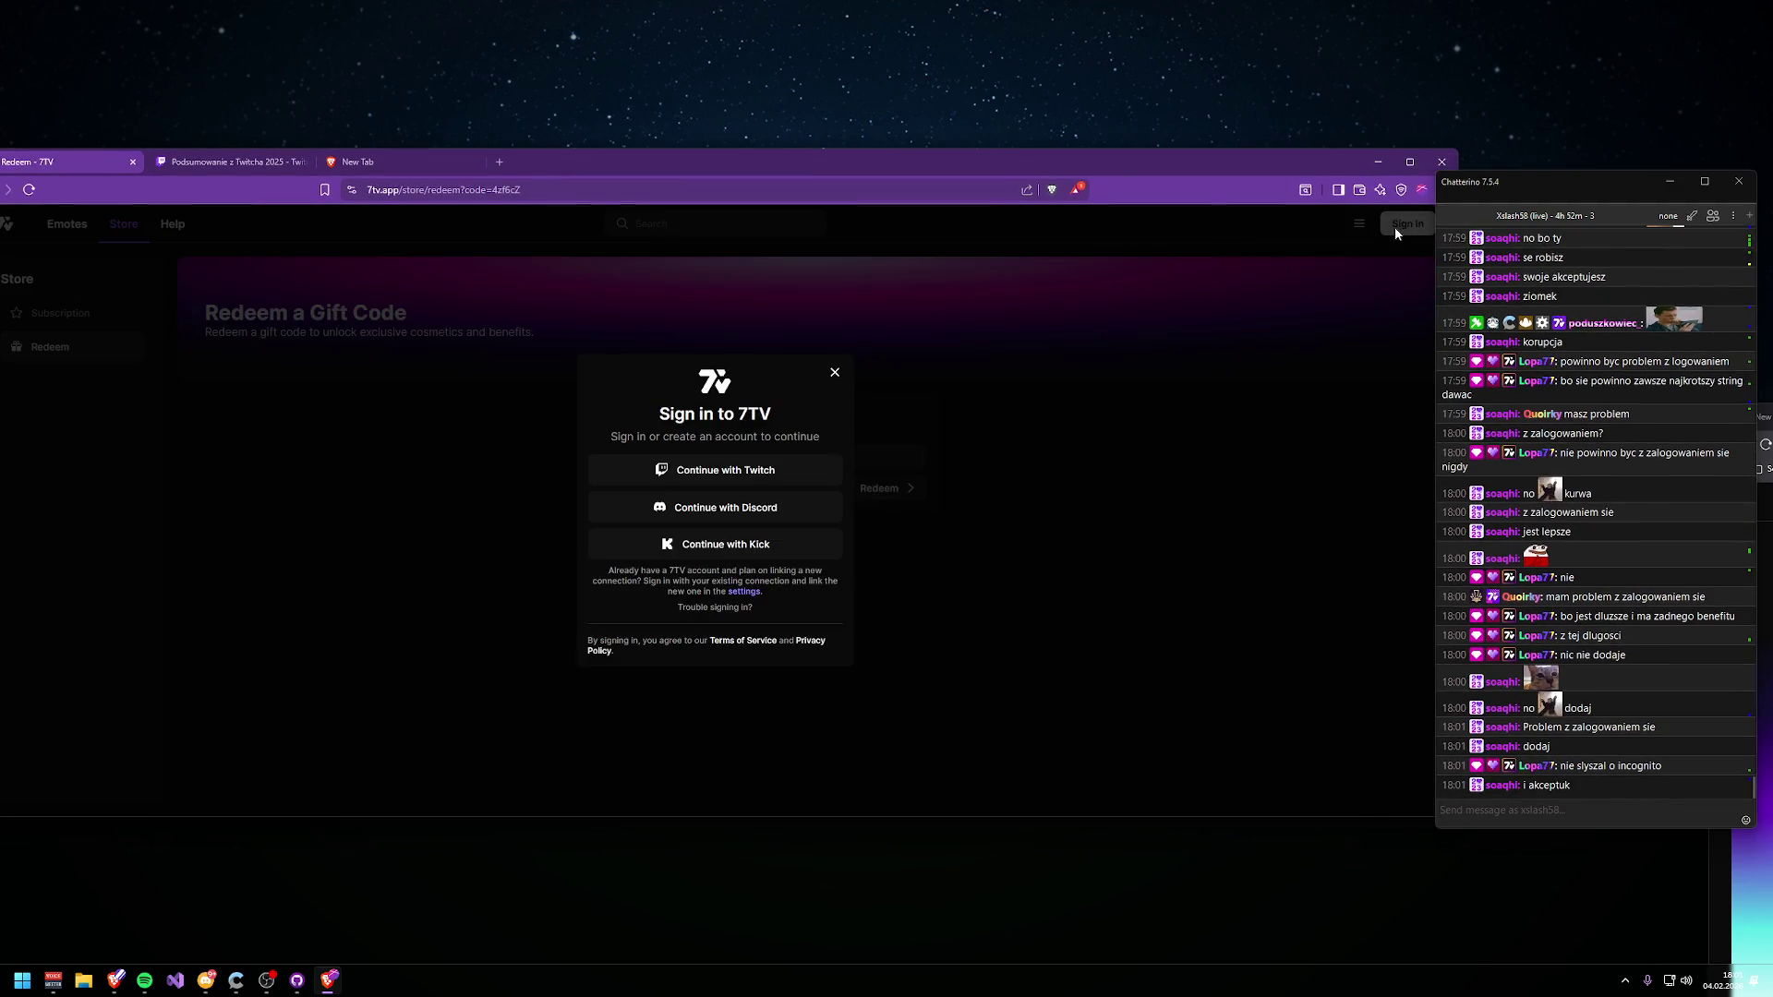
key(alt+Tab)
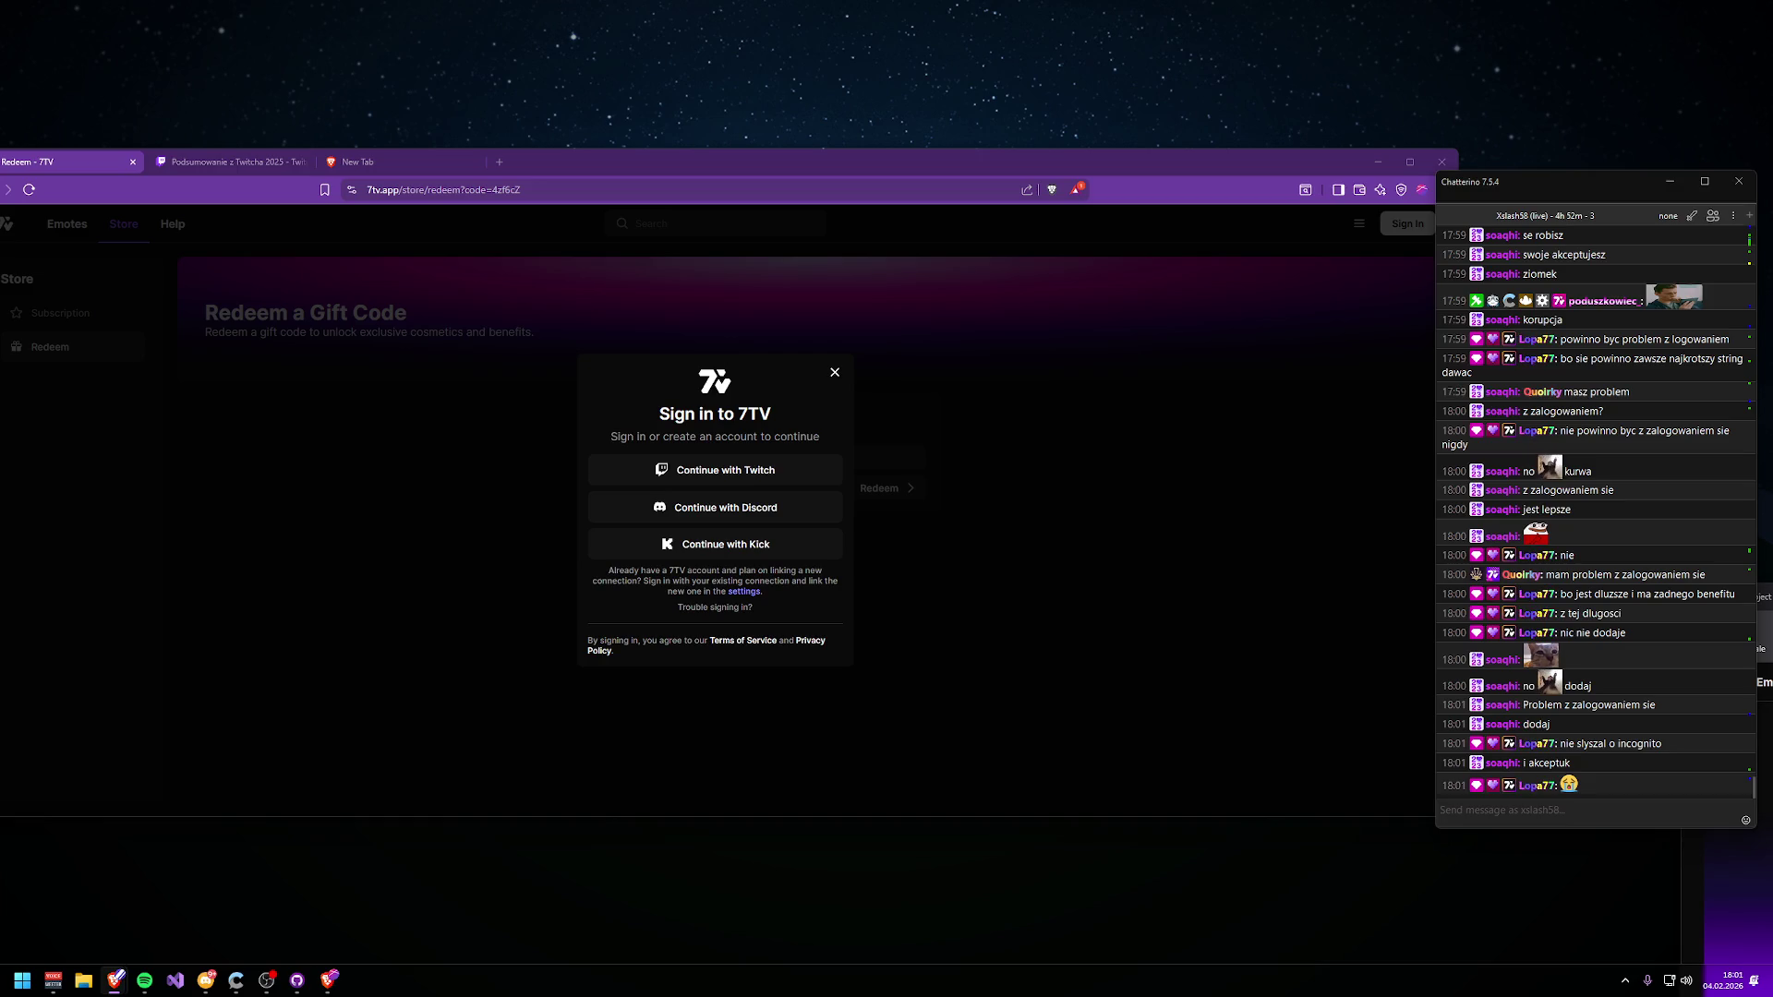
drag(566, 164, 644, 139)
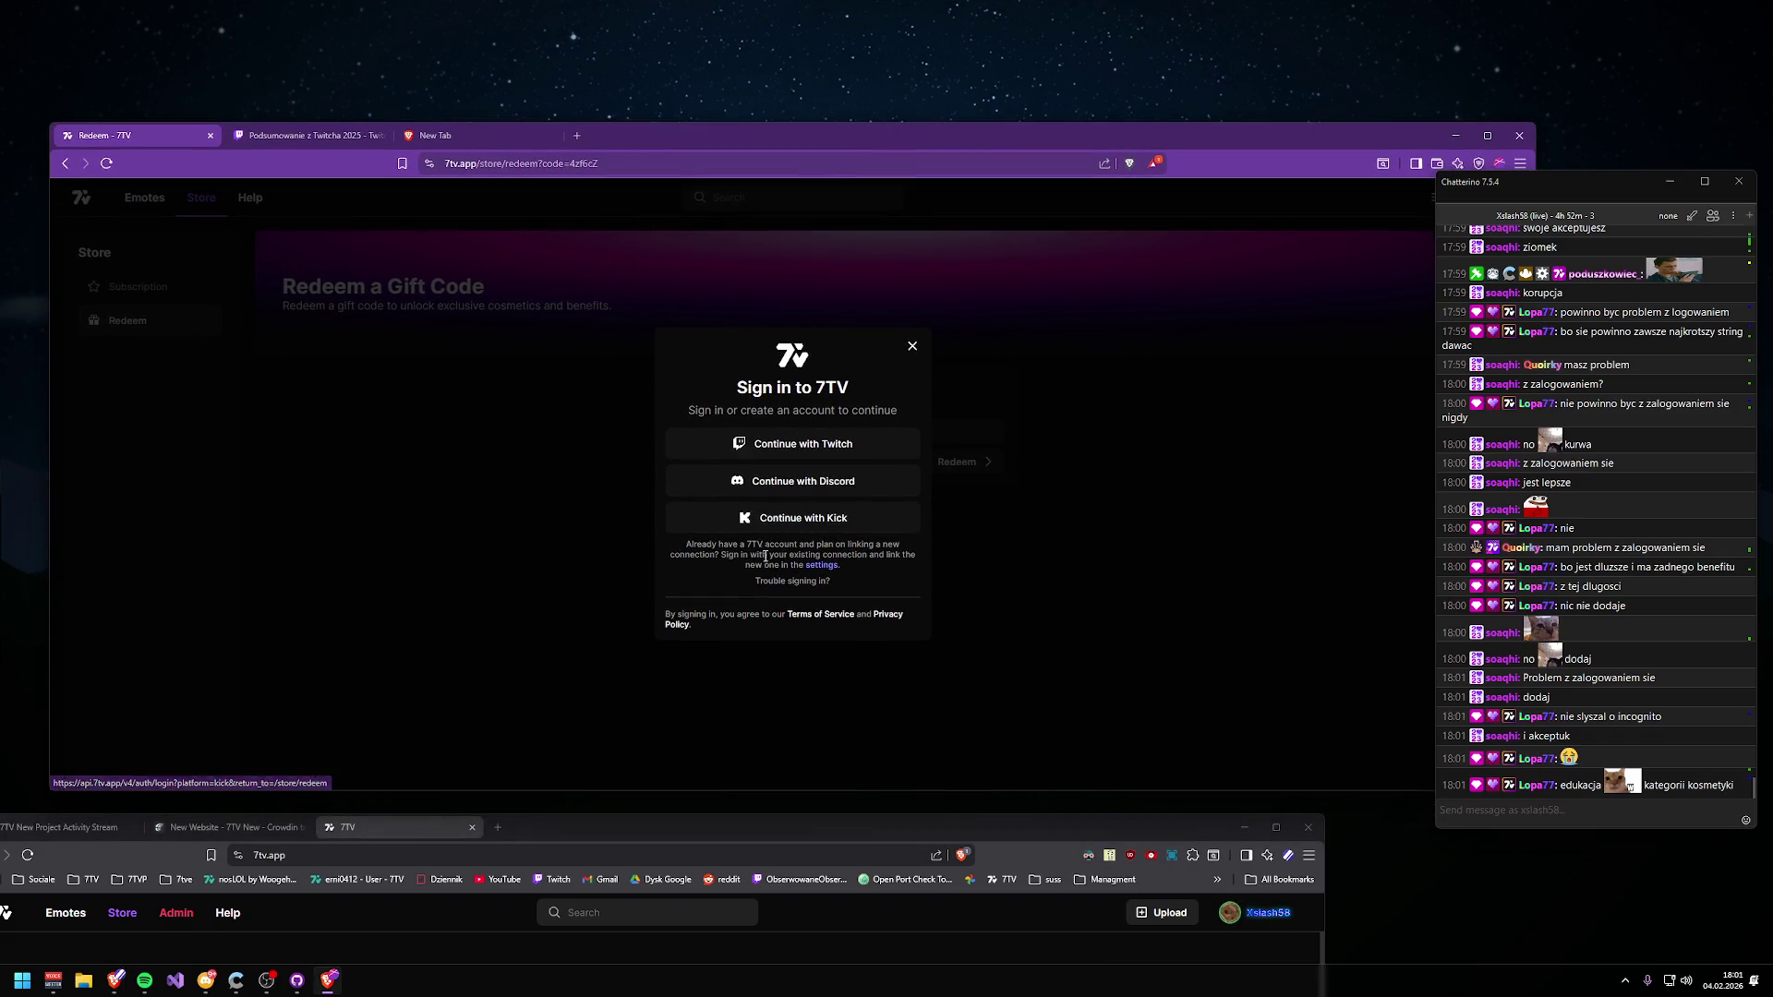
right_click(891, 559)
- In DevTools, change the 'Trouble signing in?' link text to 'Problem z logowaniem?'
click(985, 782)
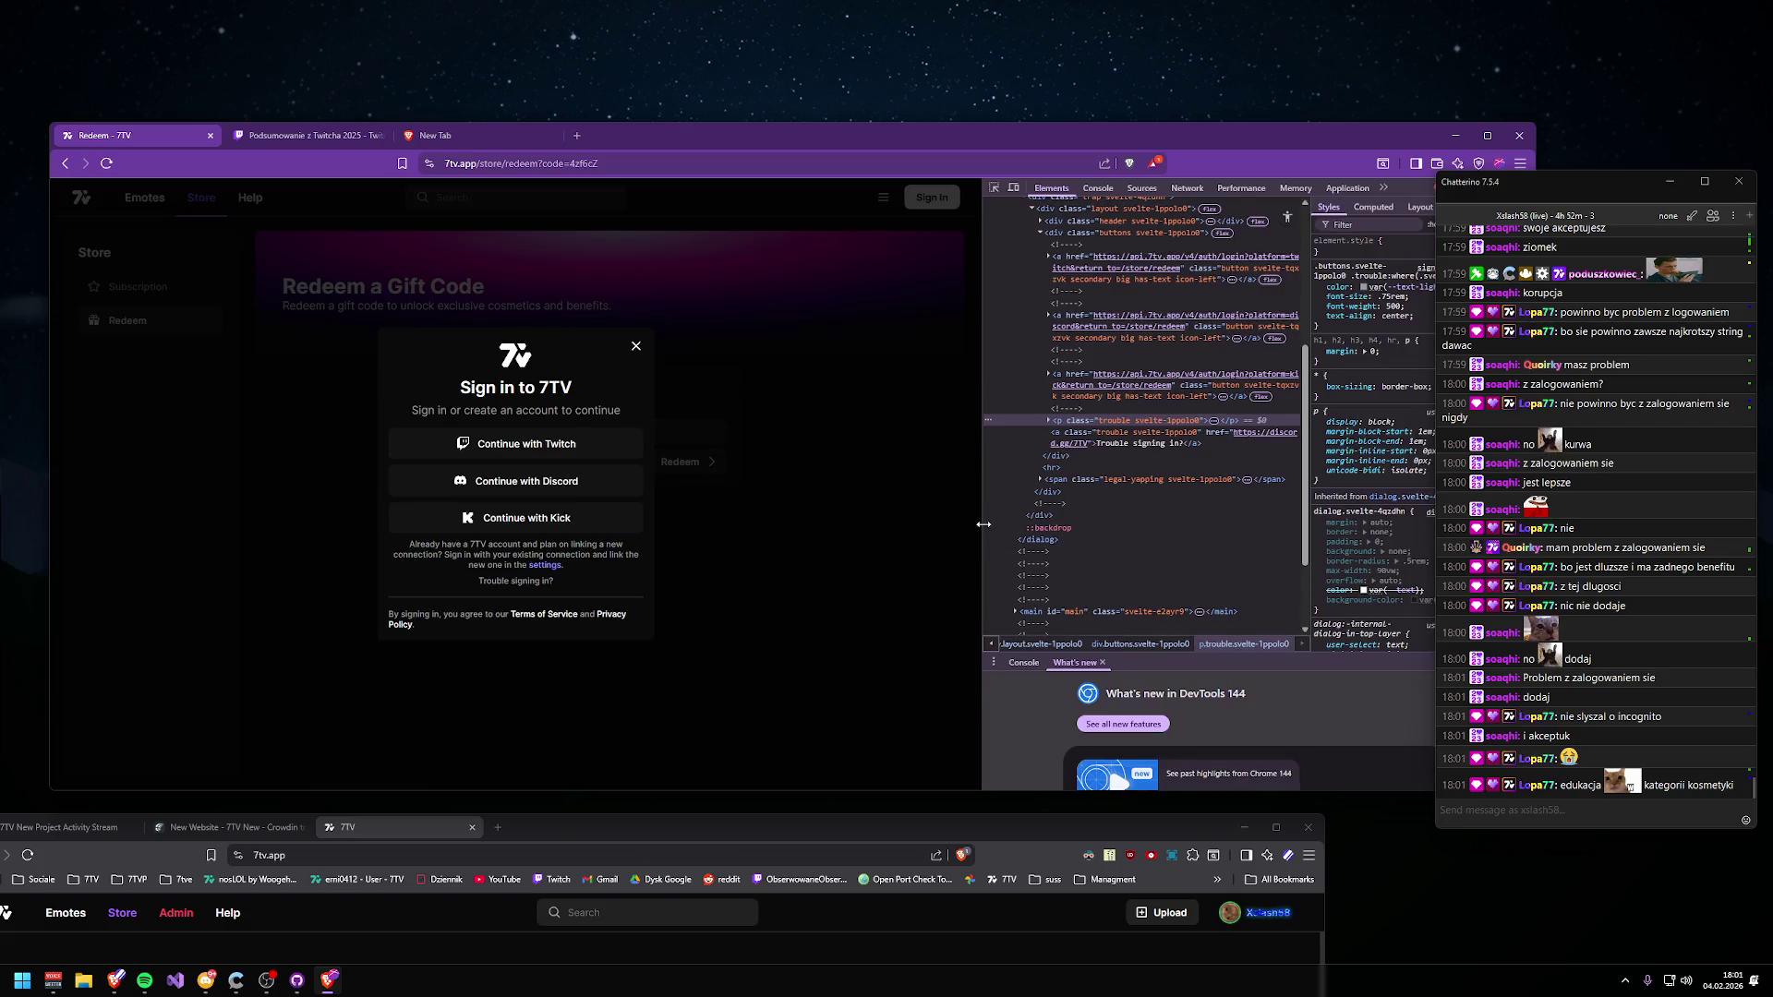
drag(983, 524, 1058, 523)
click(1069, 189)
click(554, 579)
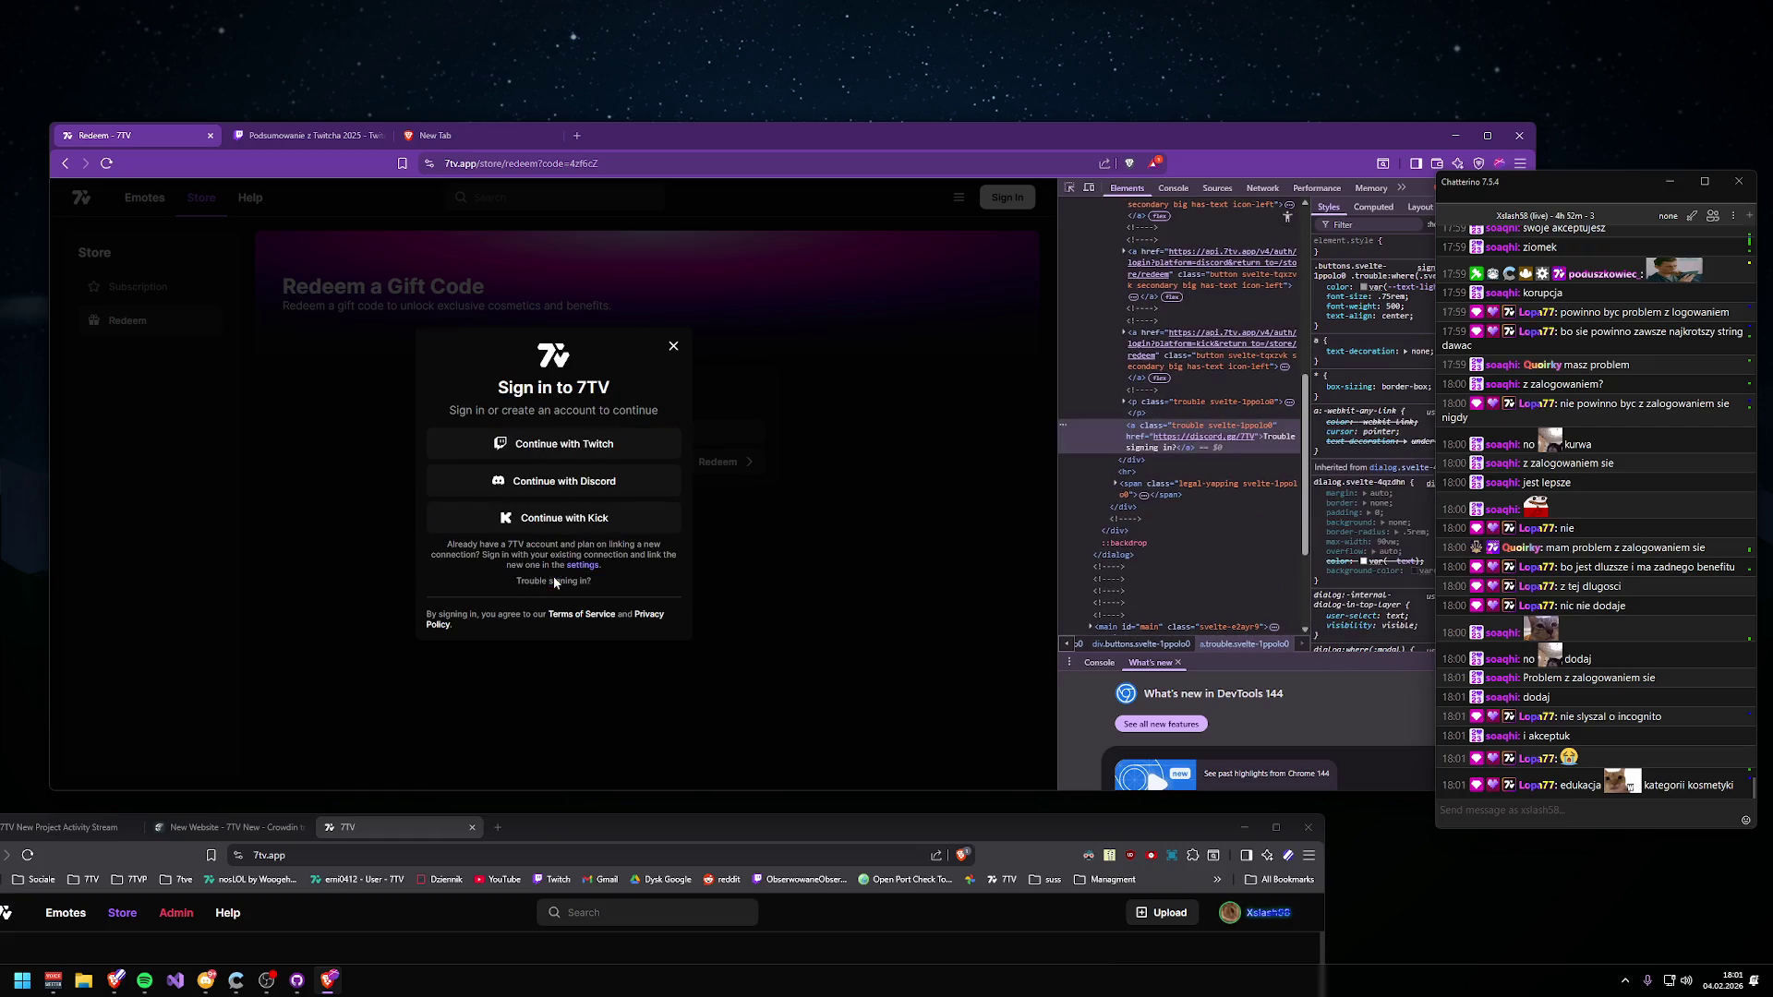
double_click(1267, 439)
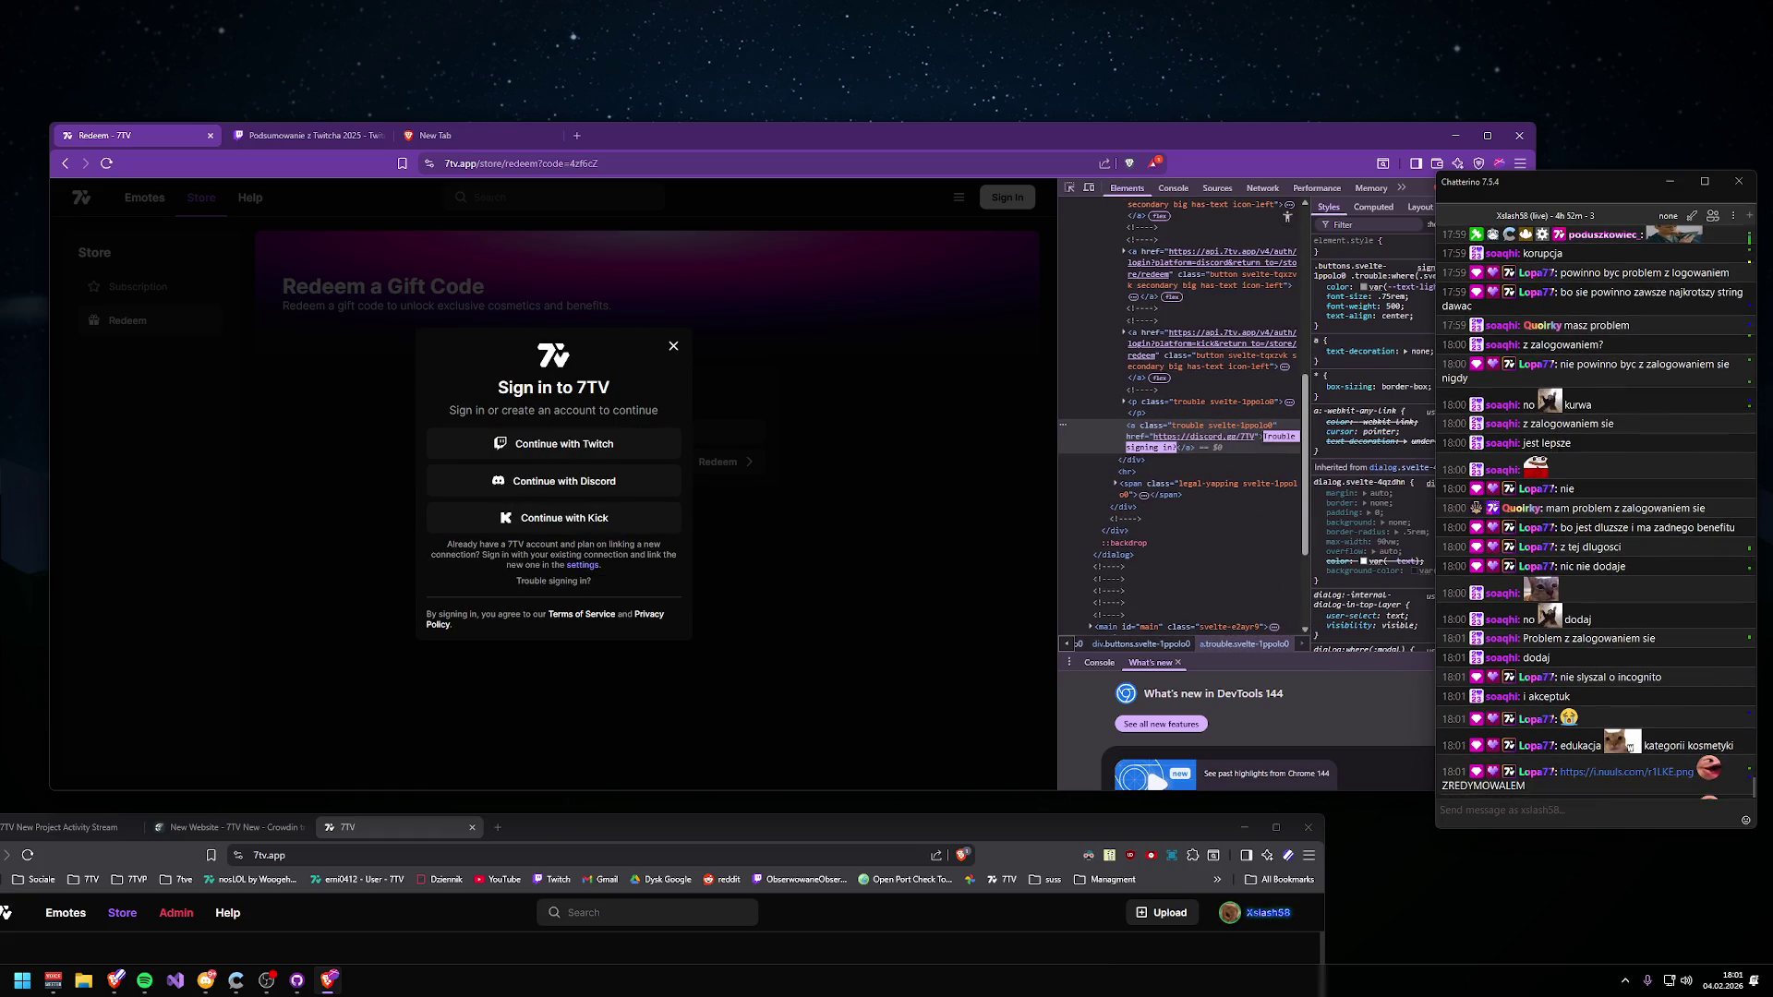
text(fProblem z logowanie)
key(BackSpace)
key(BackSpace)
key(BackSpace)
text(logowaniem?)
key(Return)
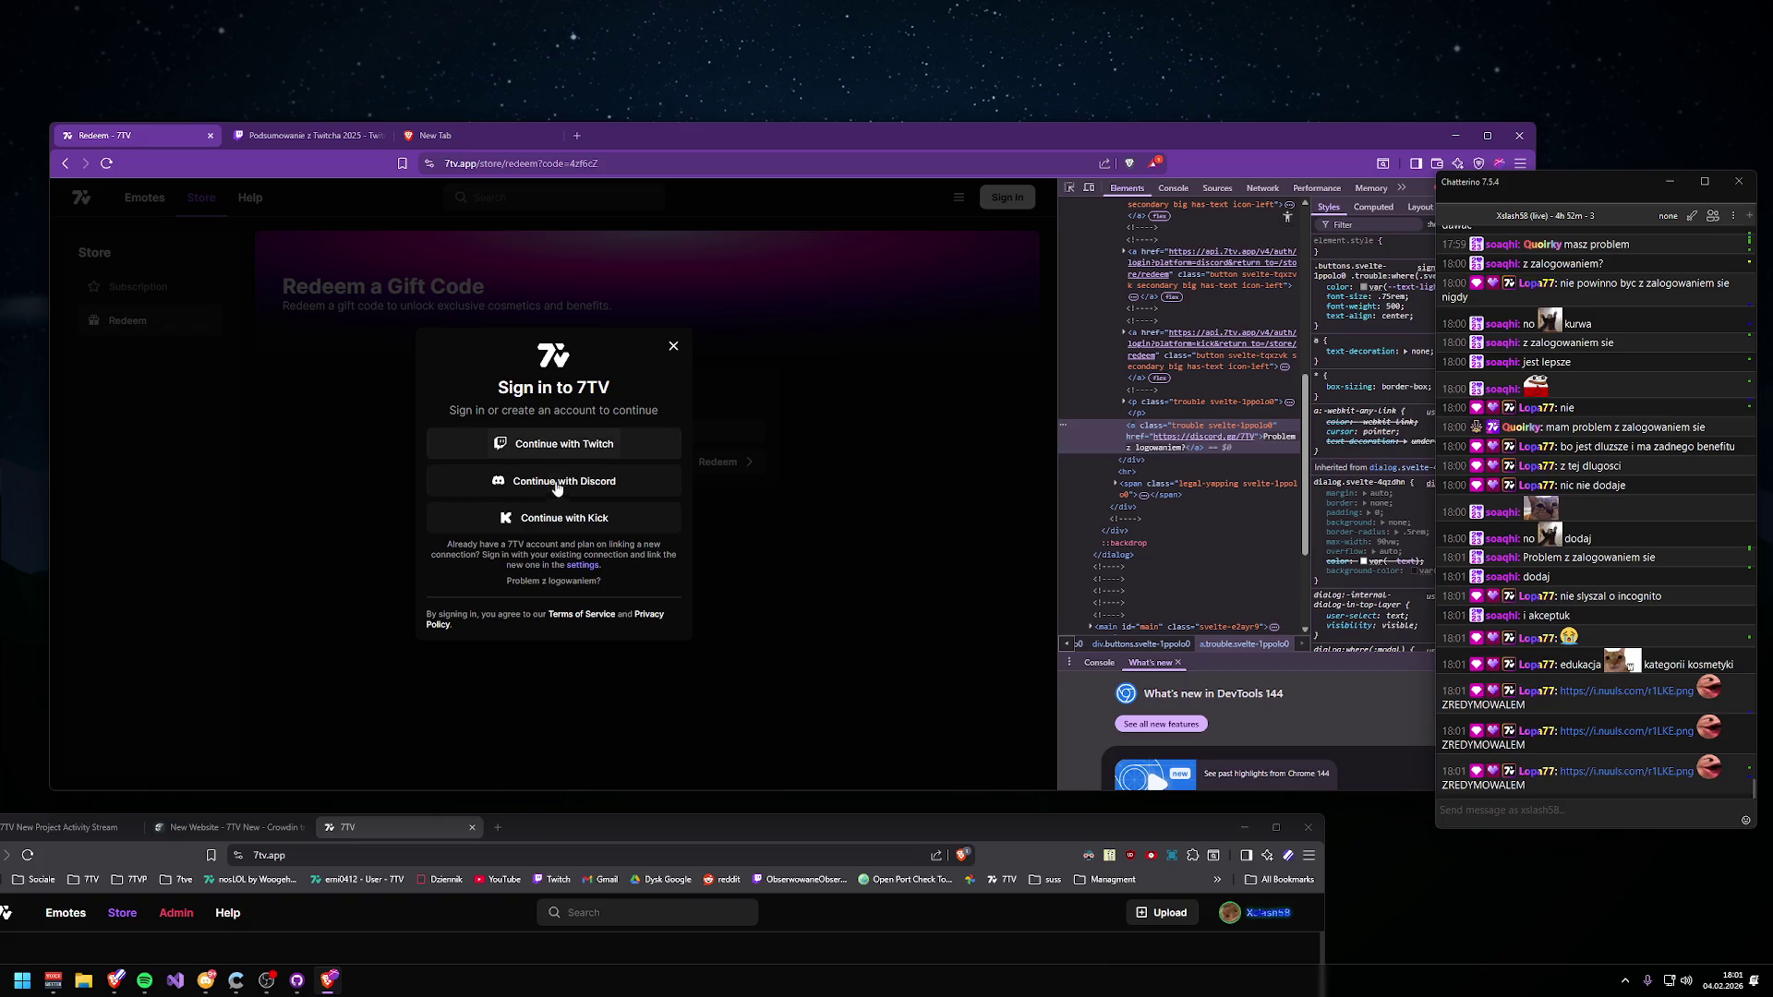
- Revise the help link text to 'Problem z zalogowaniem się?'
click(1069, 187)
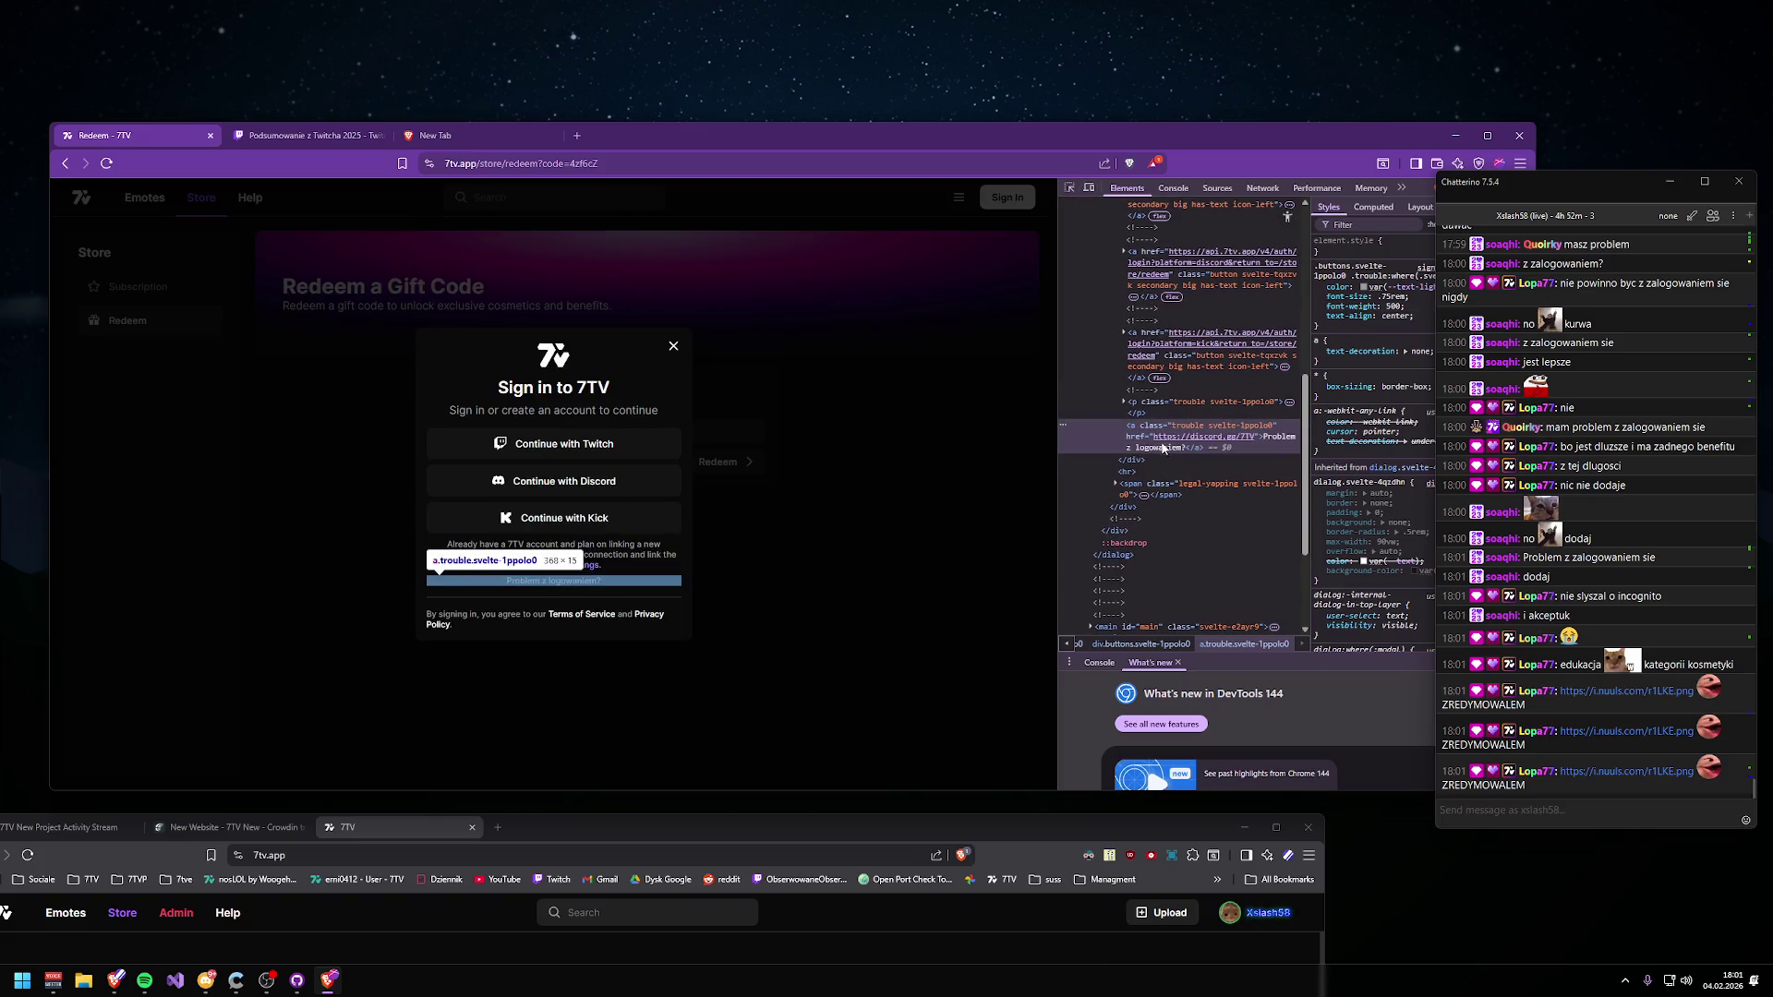
double_click(1161, 447)
text(z)
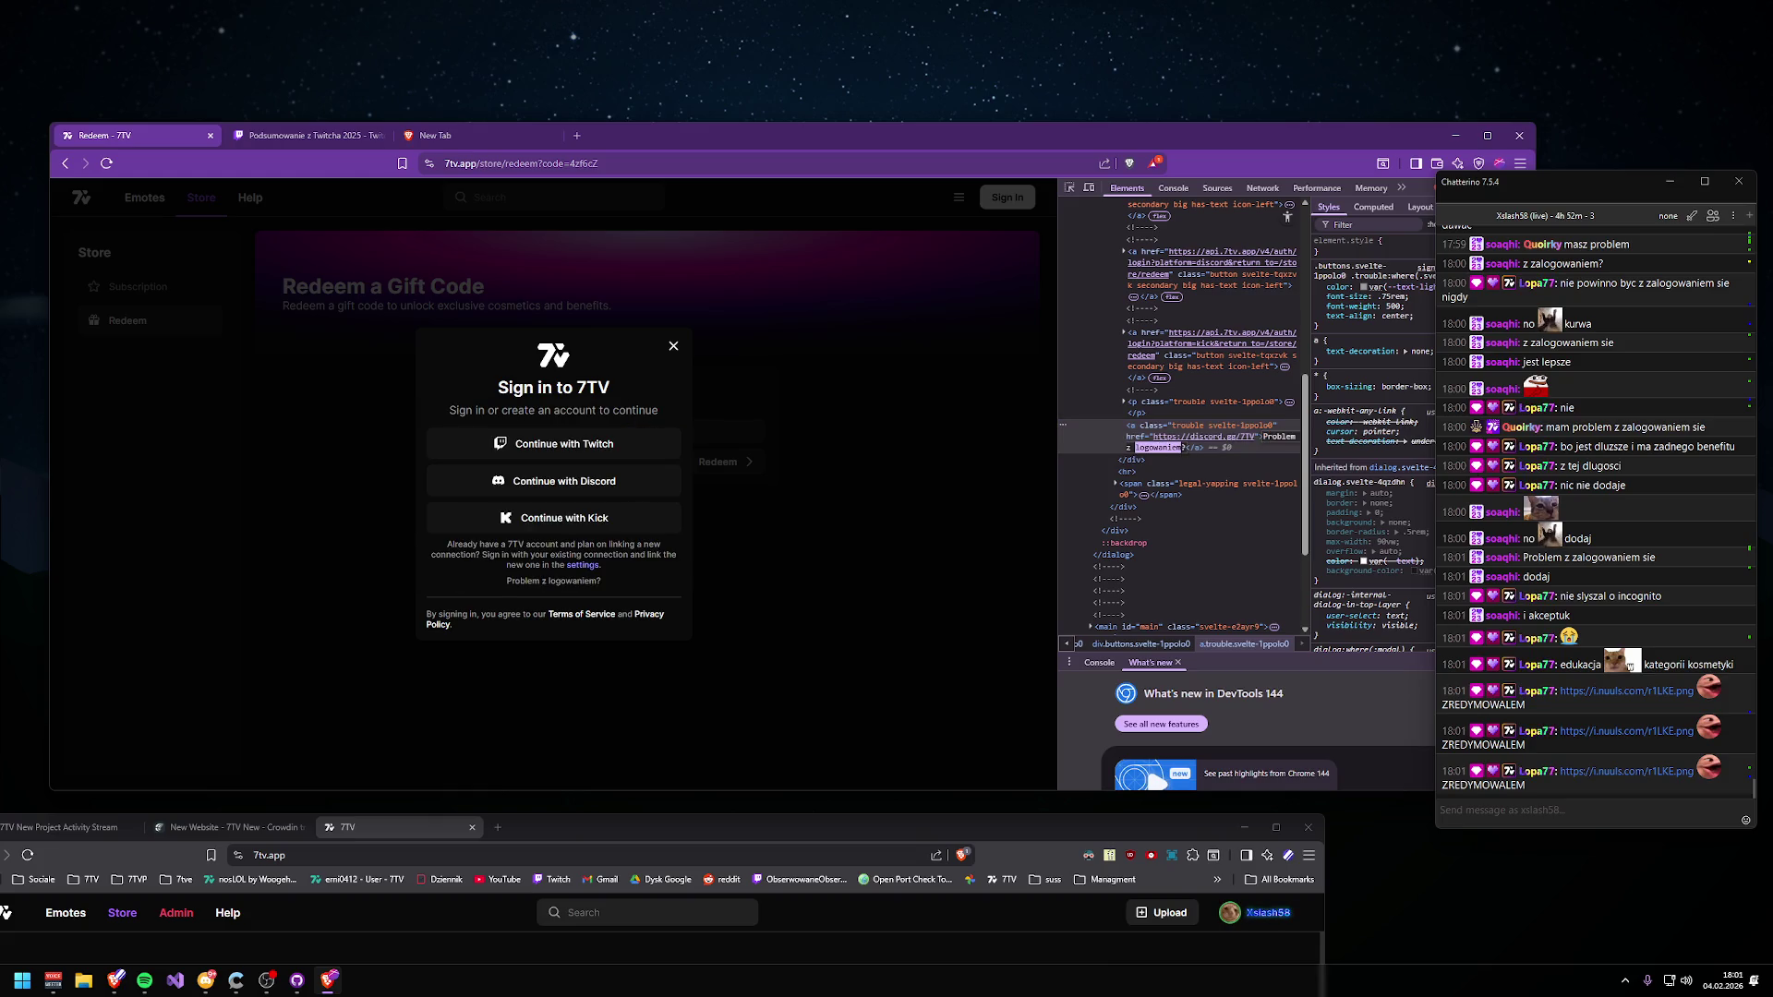
text(alogowaniem sie)
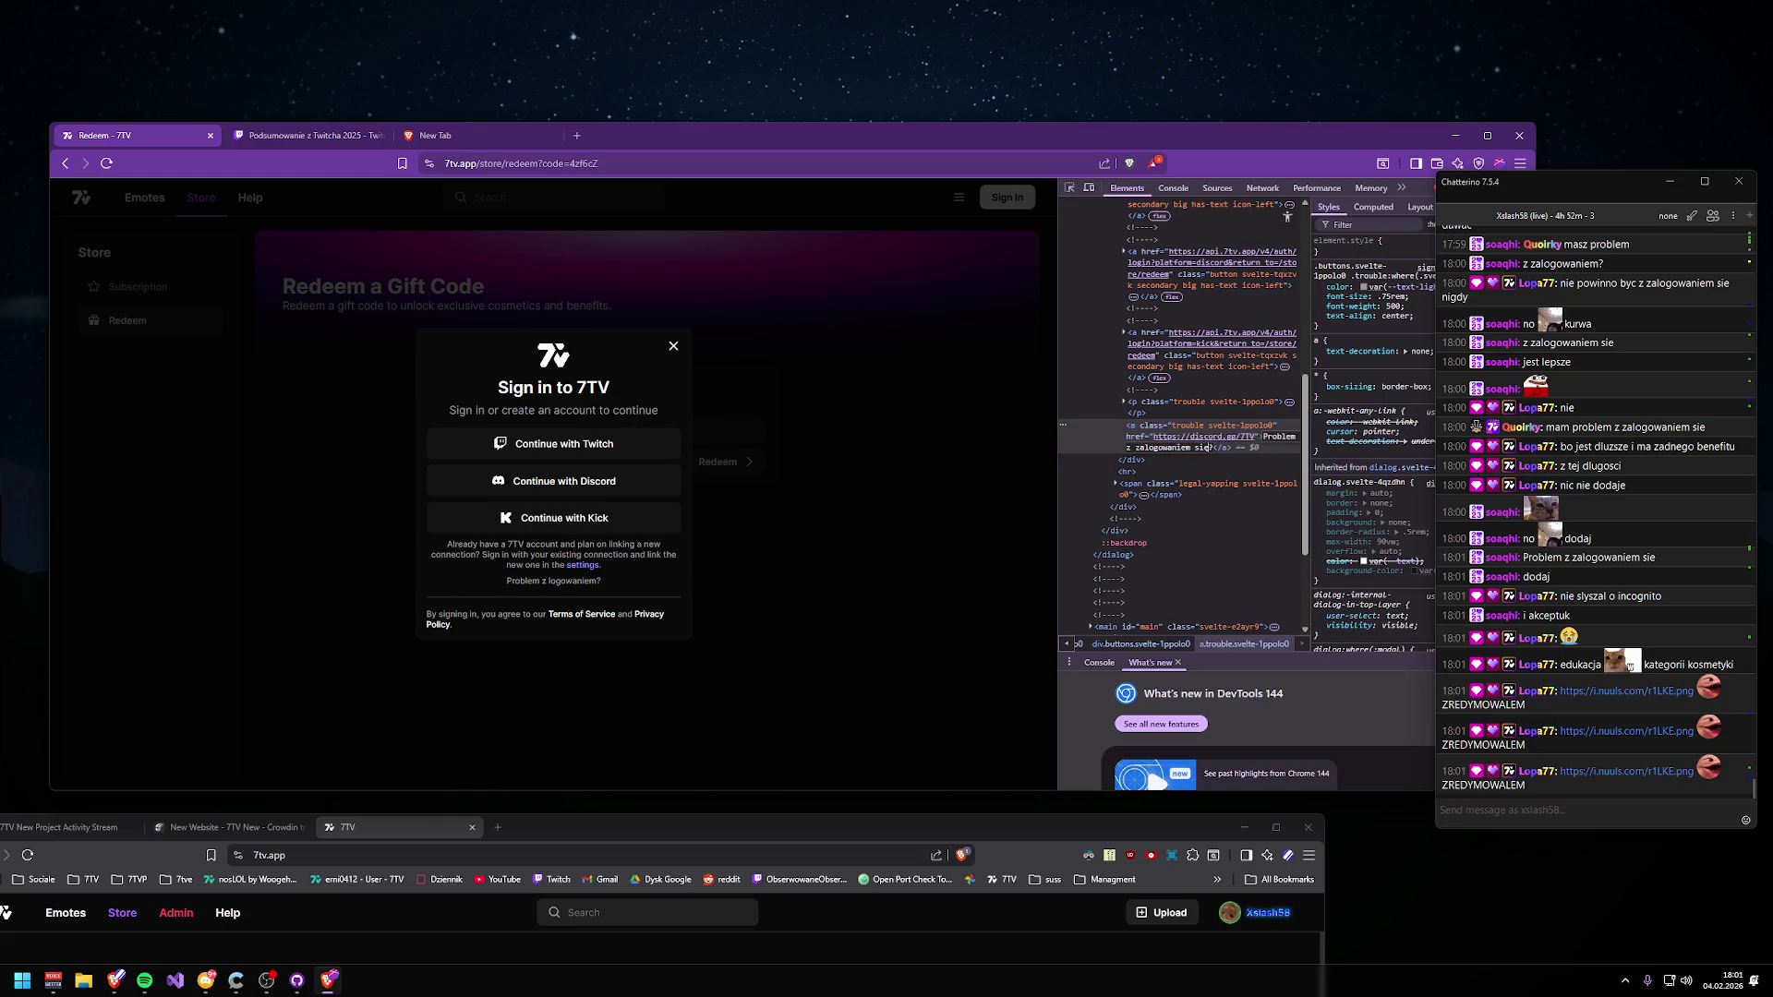
key(BackSpace)
text(ę?)
key(Return)
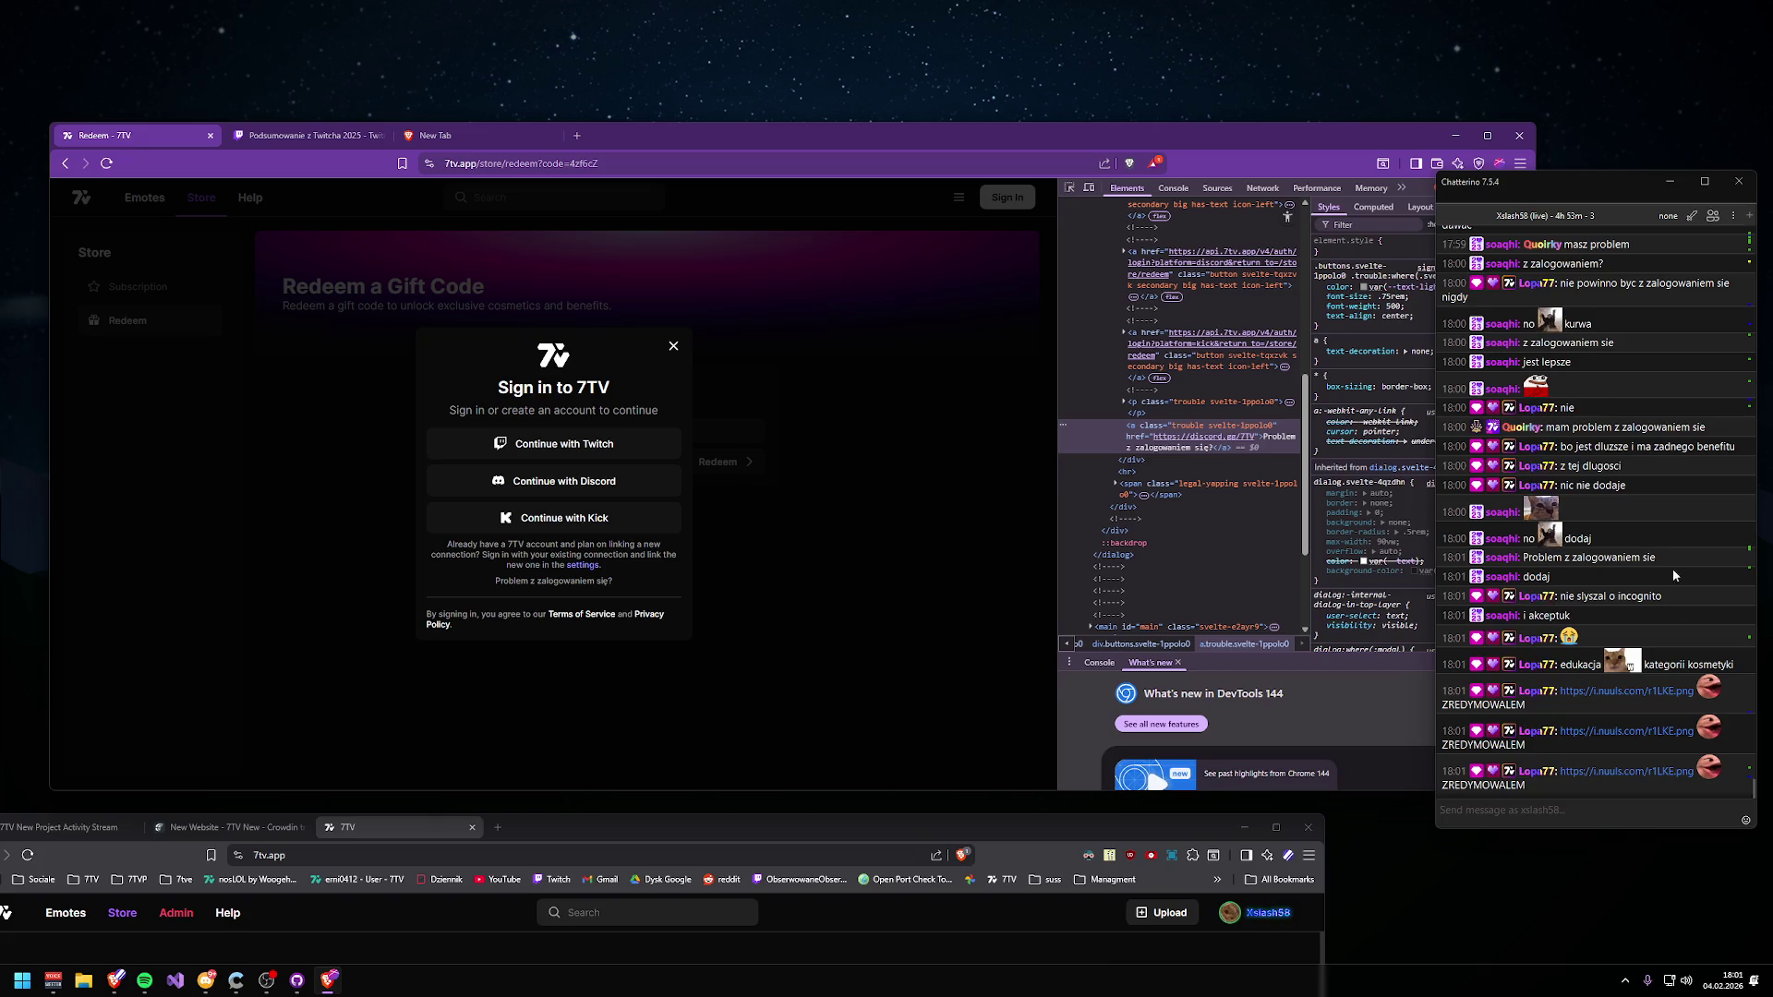
click(1616, 730)
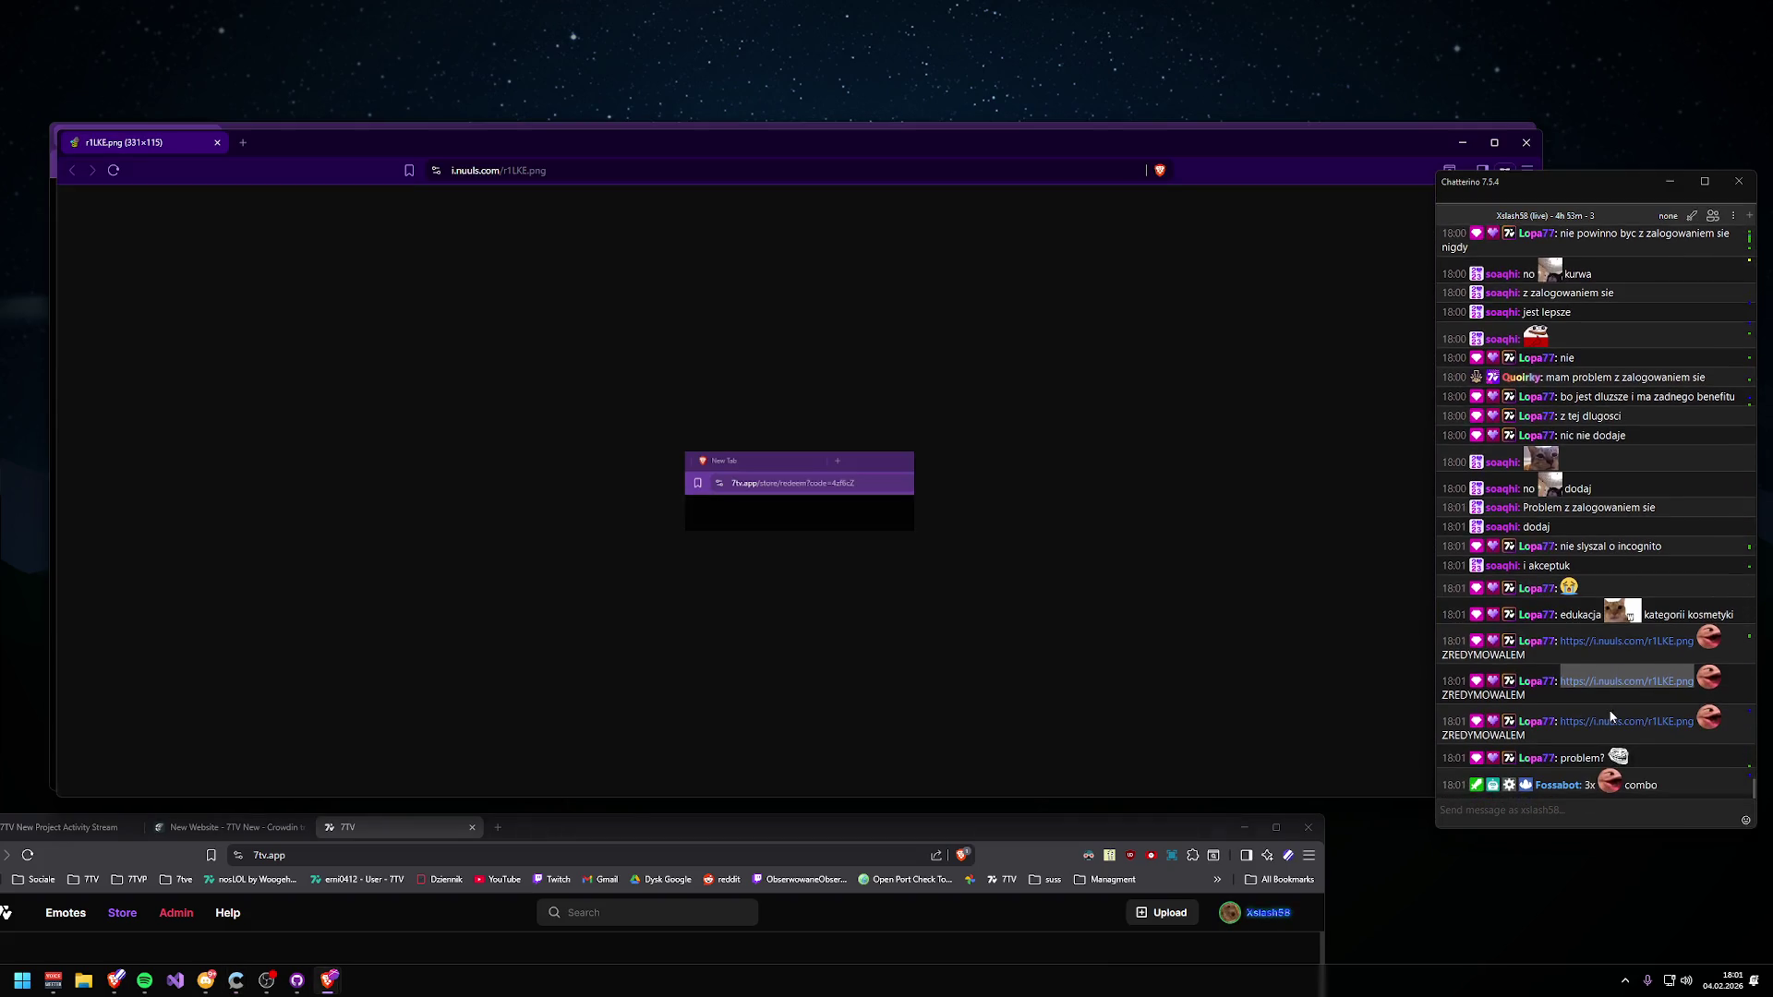
- Close the chat image window and the signed-out 7TV test window with all three tabs
mouse_move(1077, 152)
mouse_down()
mouse_move(1025, 182)
mouse_move(831, 475)
mouse_up()
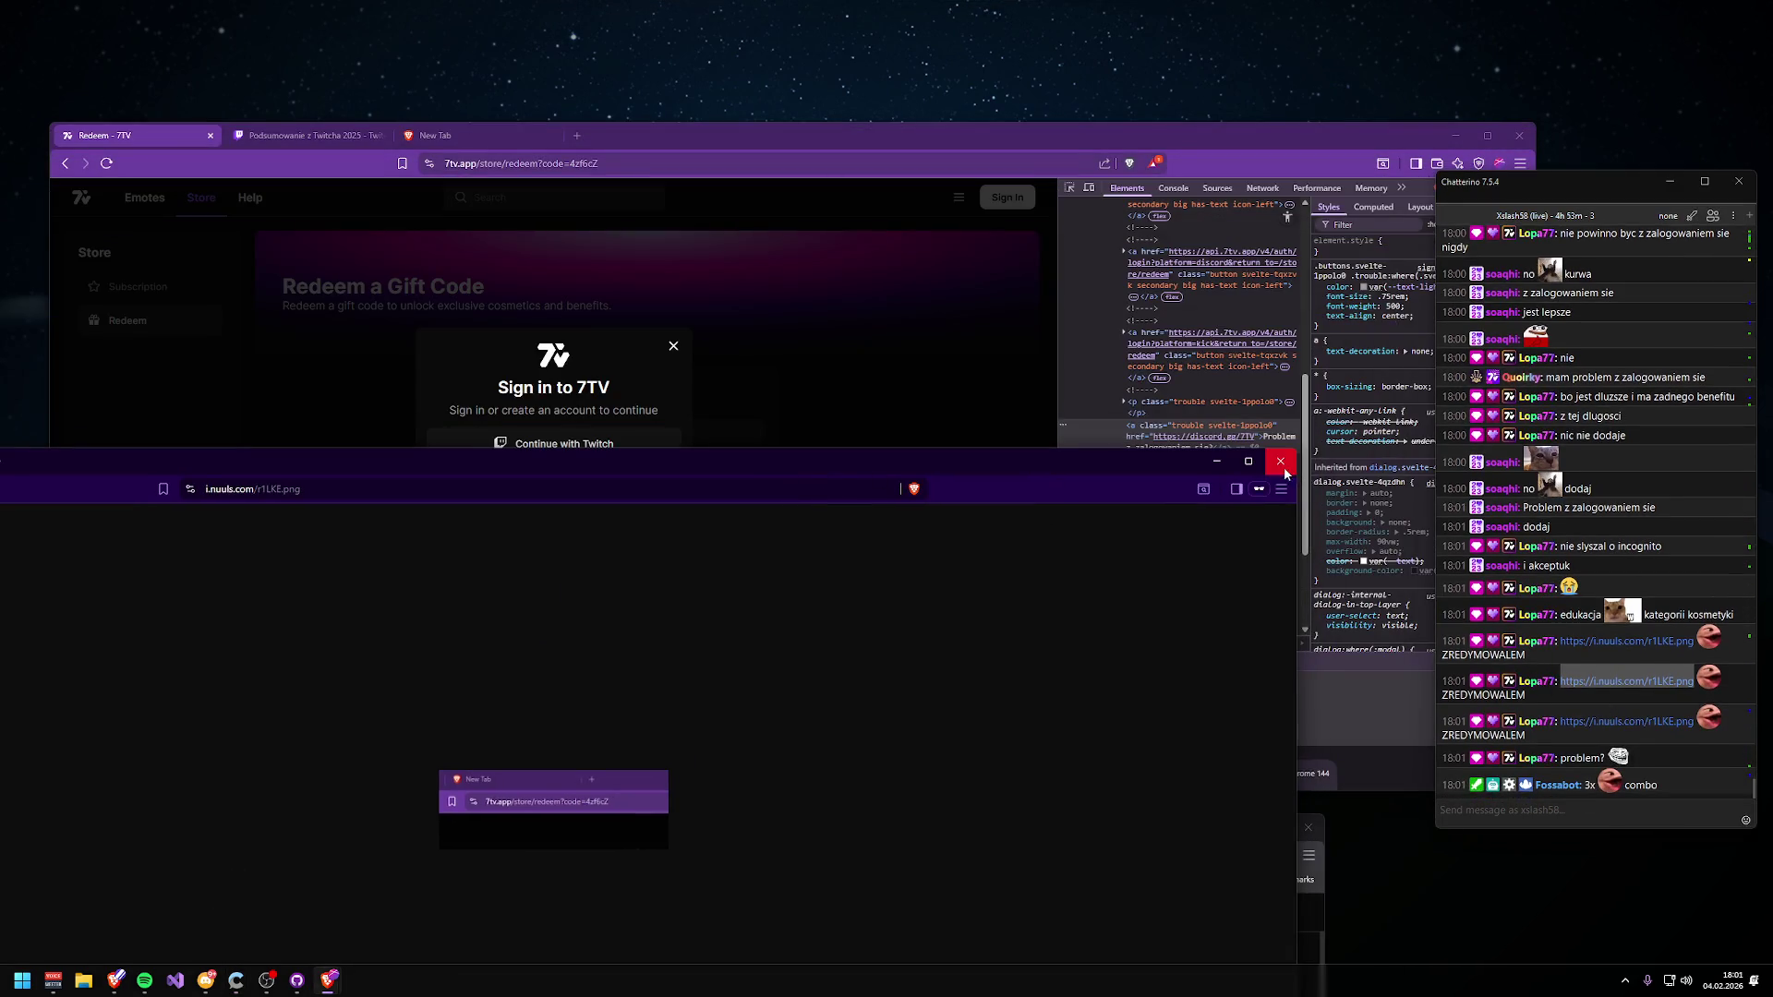
click(1277, 466)
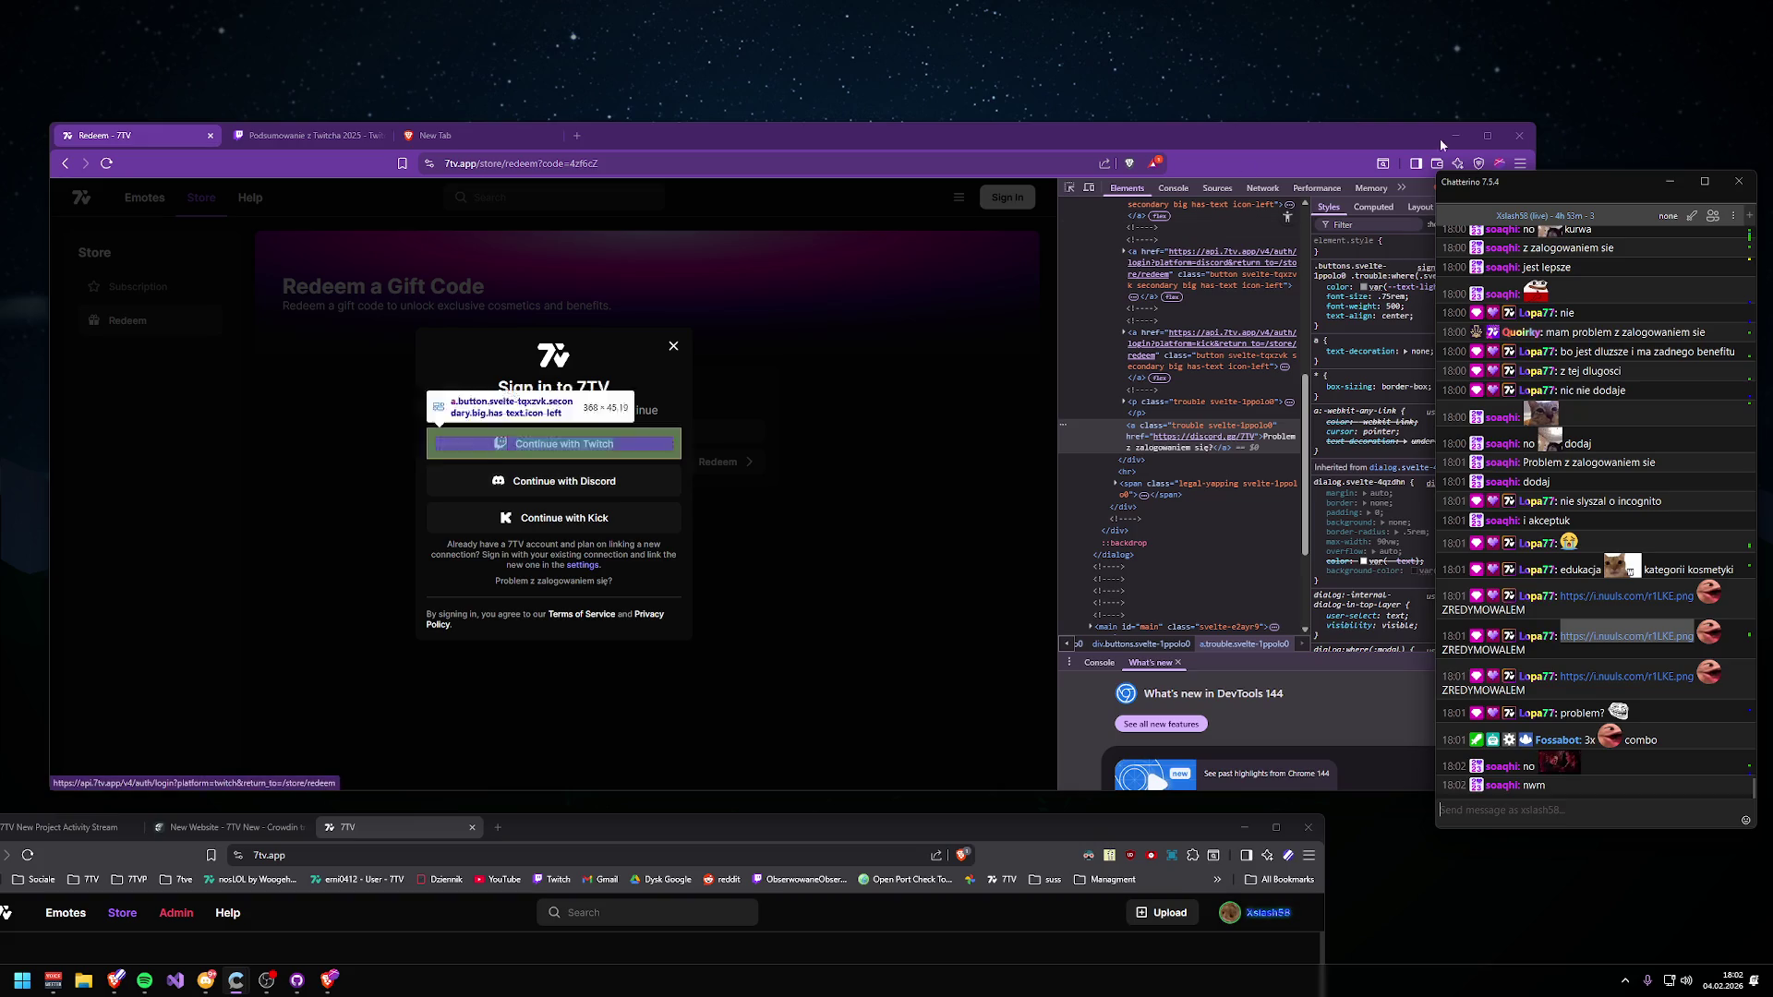
click(1519, 135)
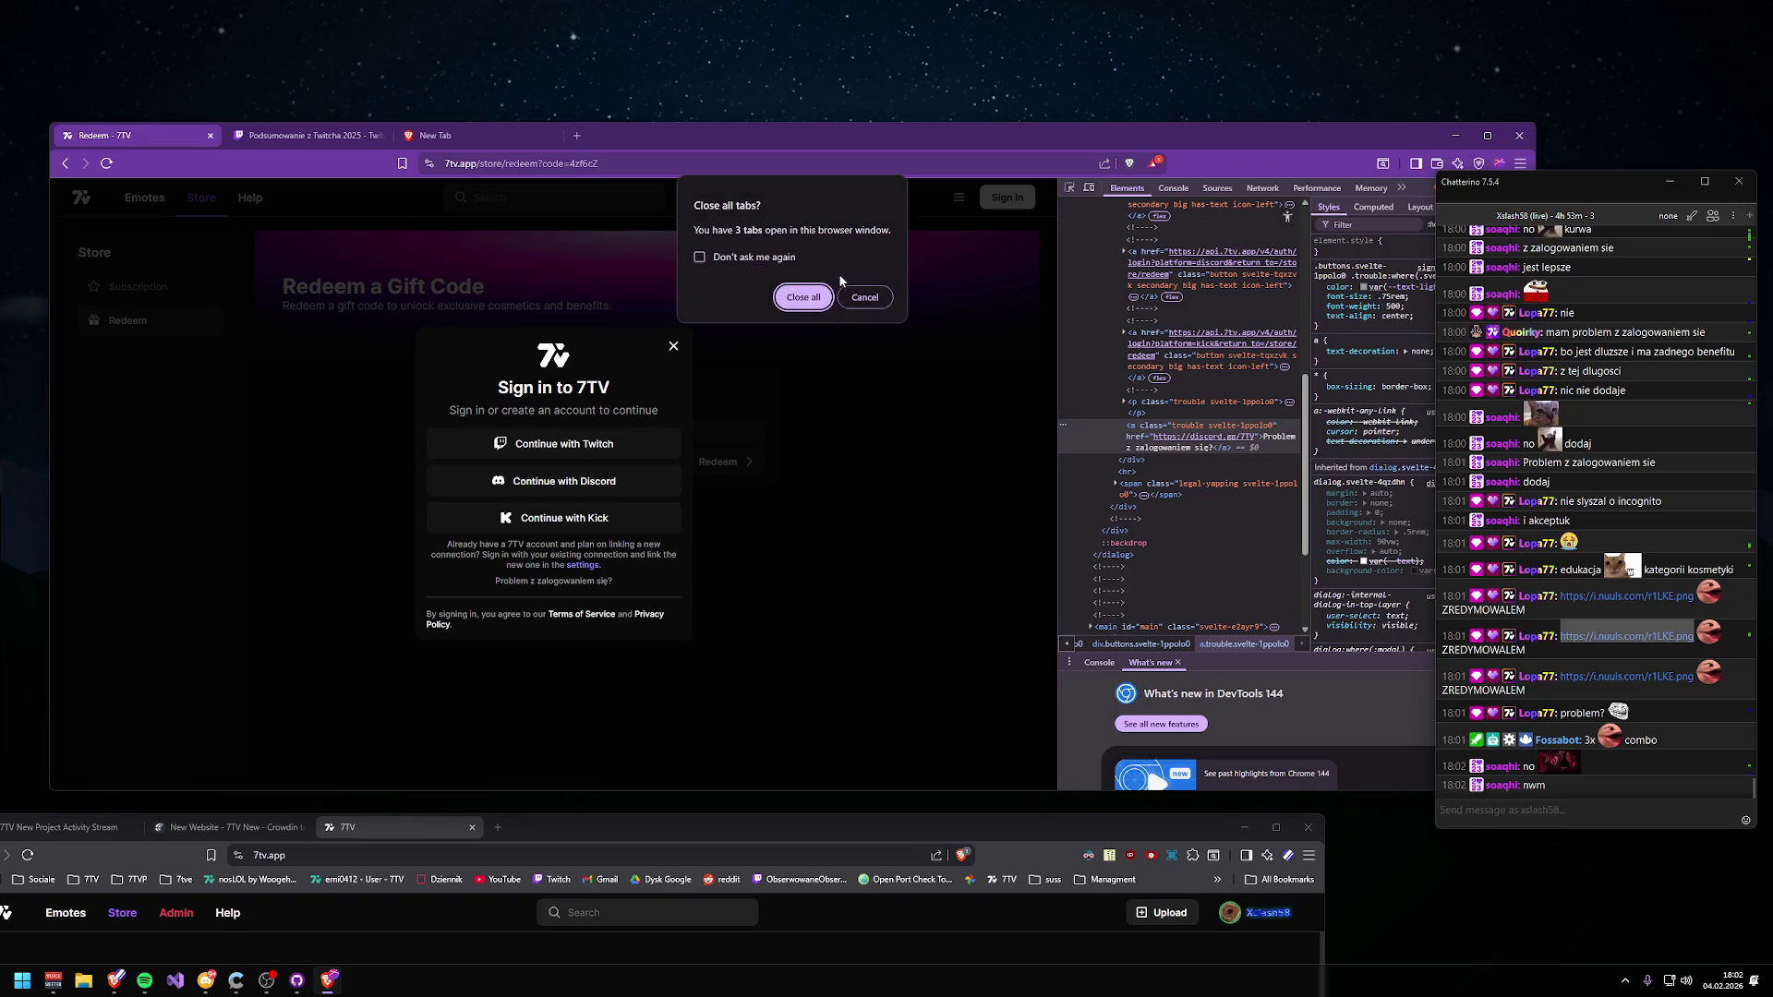
click(805, 296)
mouse_move(752, 843)
mouse_down()
mouse_move(1066, 107)
mouse_move(879, 103)
mouse_move(877, 124)
mouse_up()
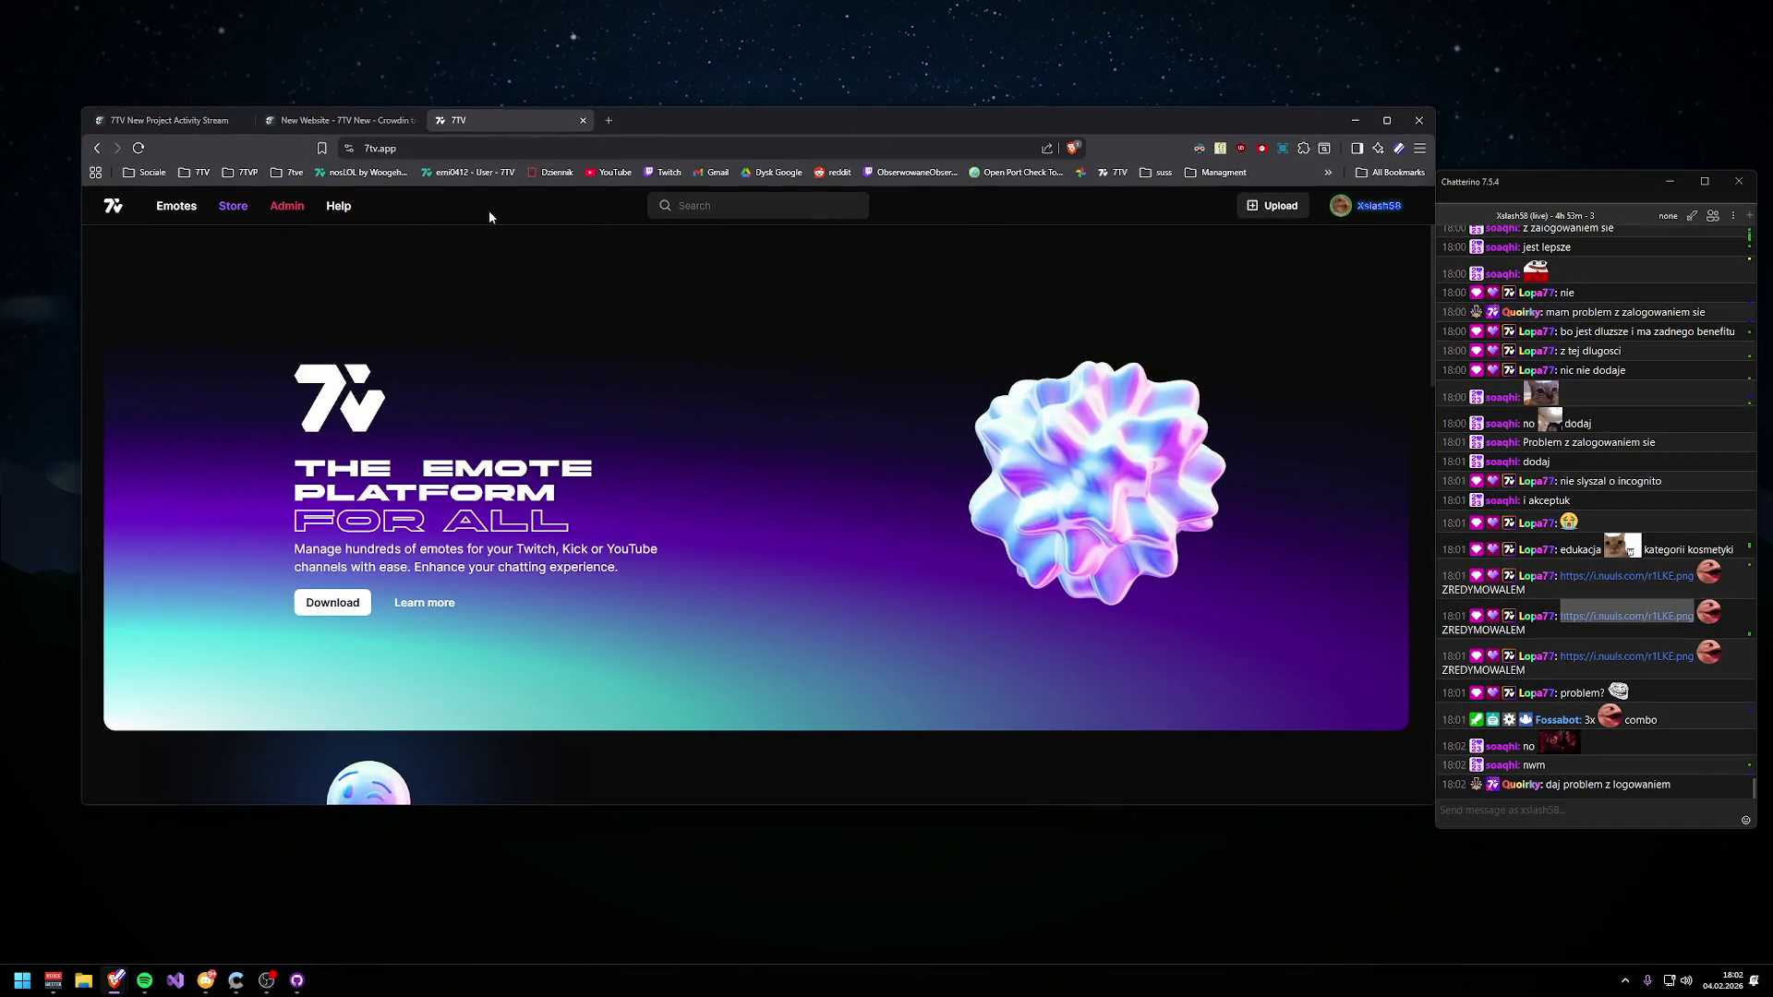
- Bring up Crowdin's editor on the Capacity string (1167) and stretch the window to full height
click(305, 120)
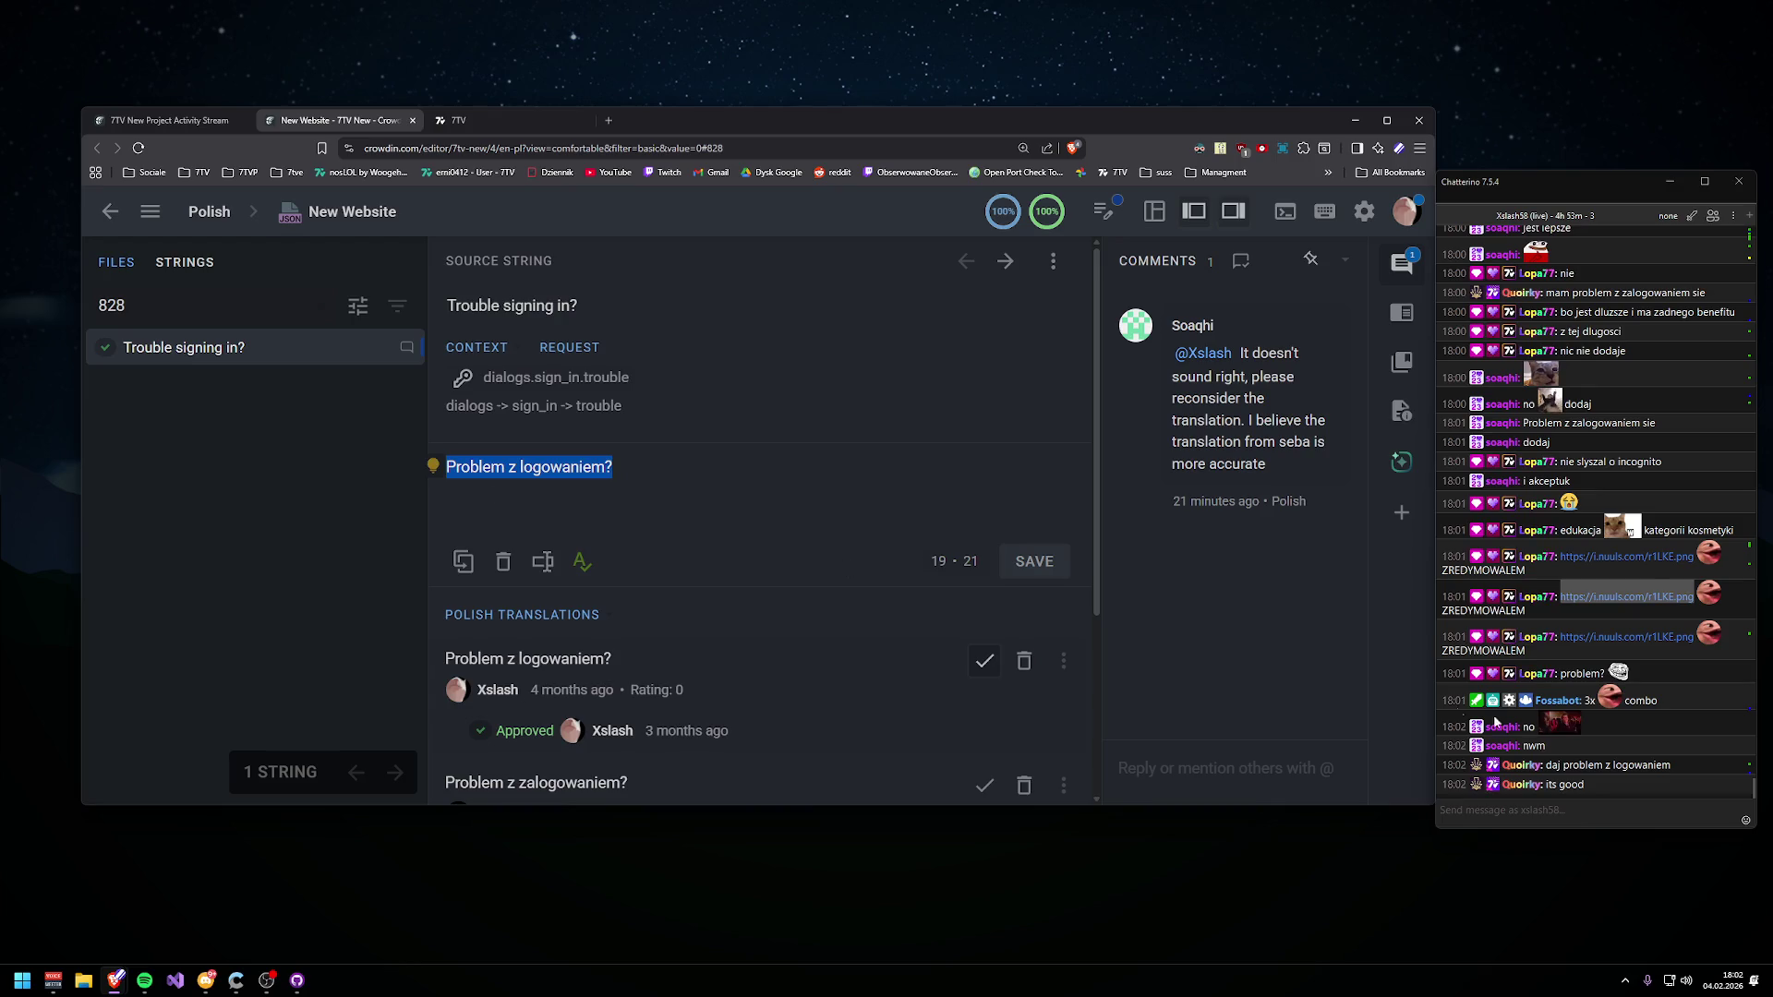
key(alt+Tab)
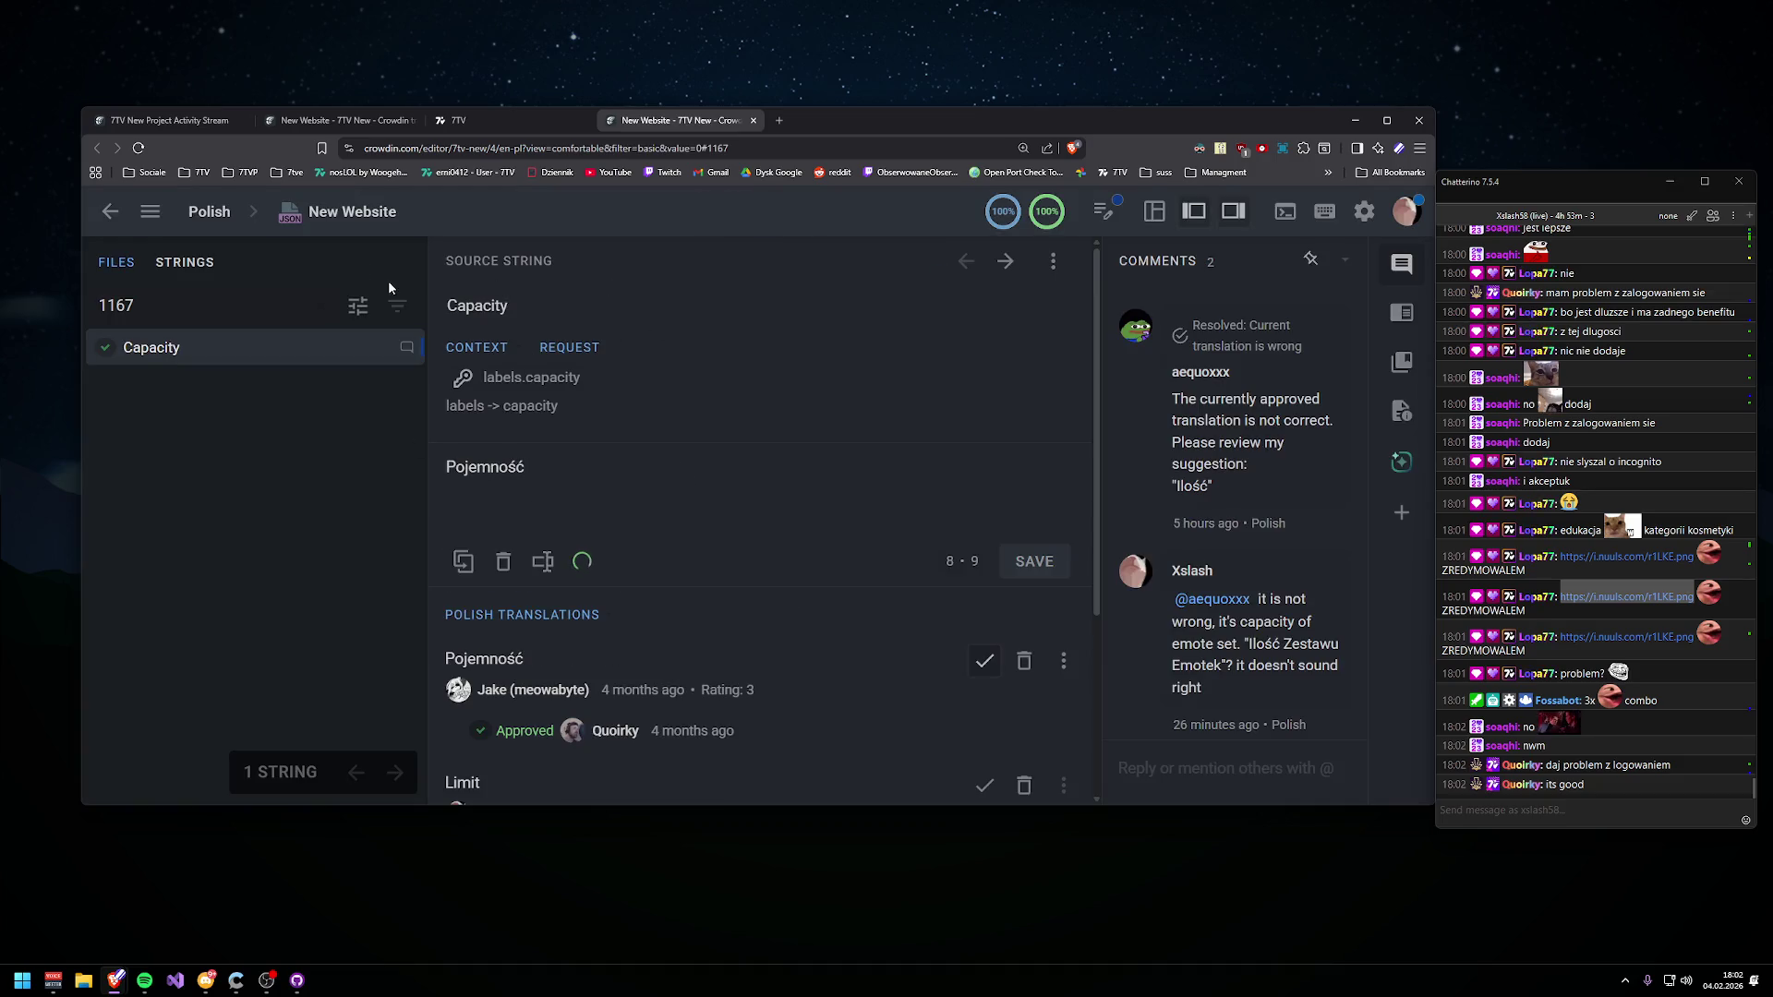
scroll(712, 417, down, 2)
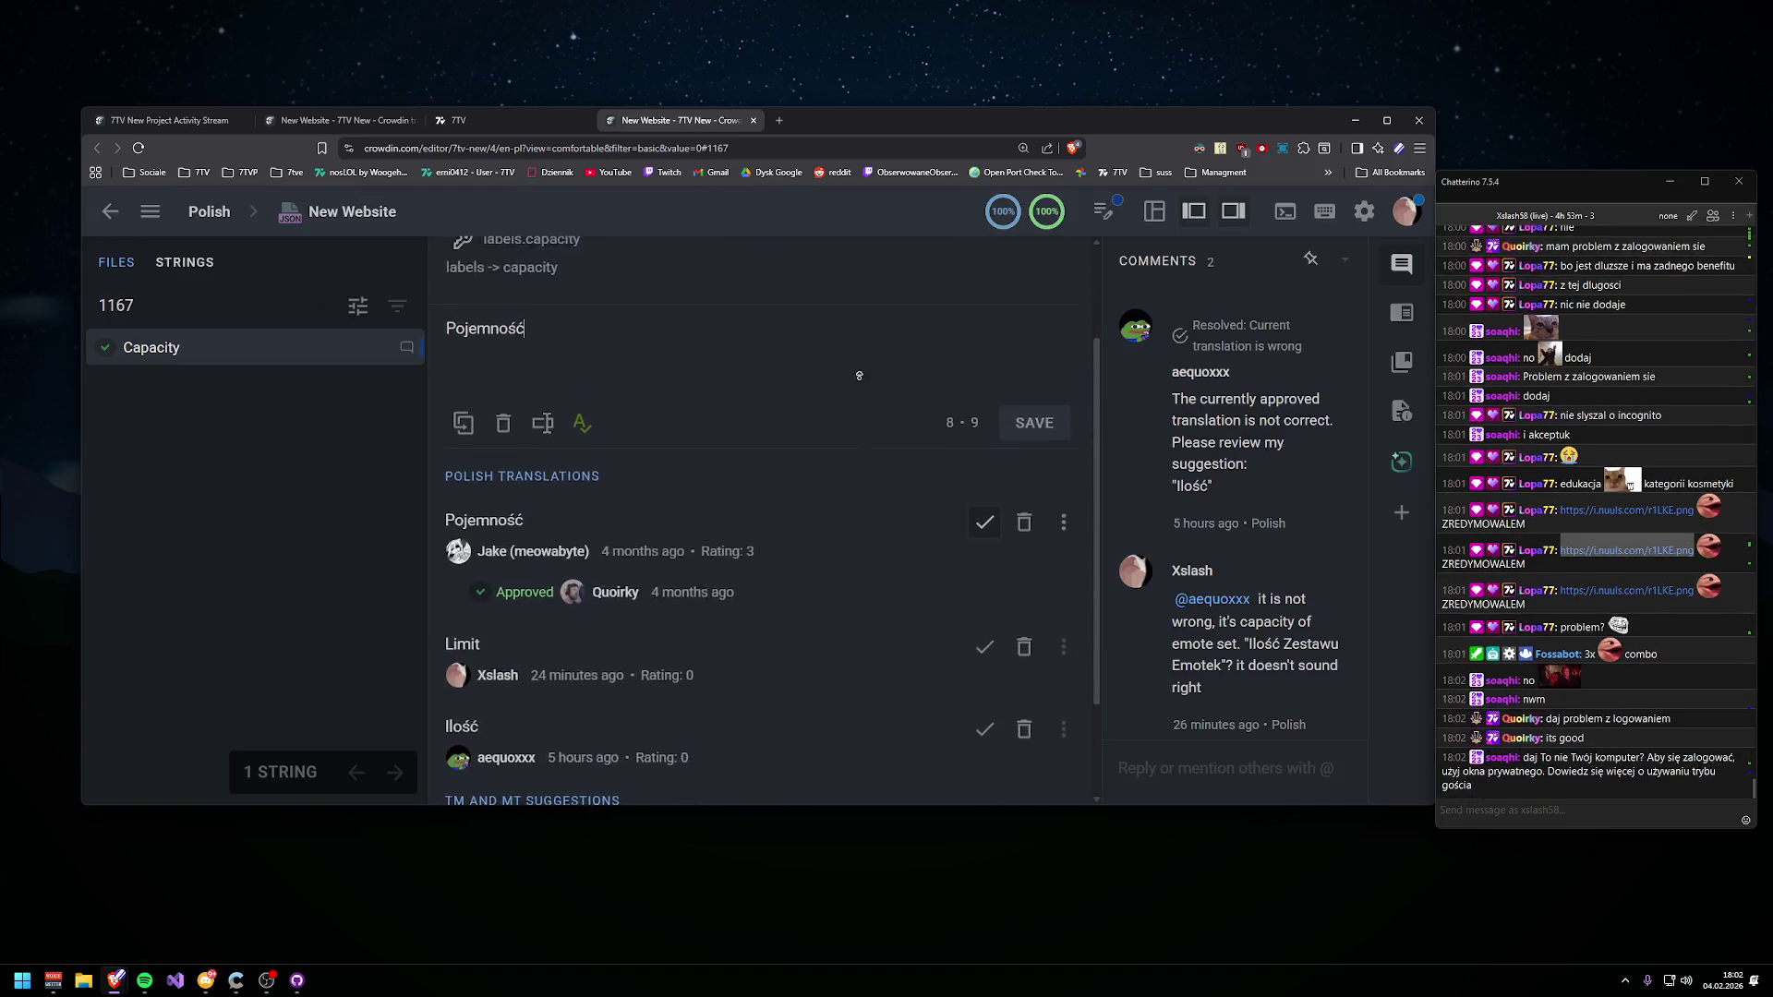
scroll(847, 478, up, 2)
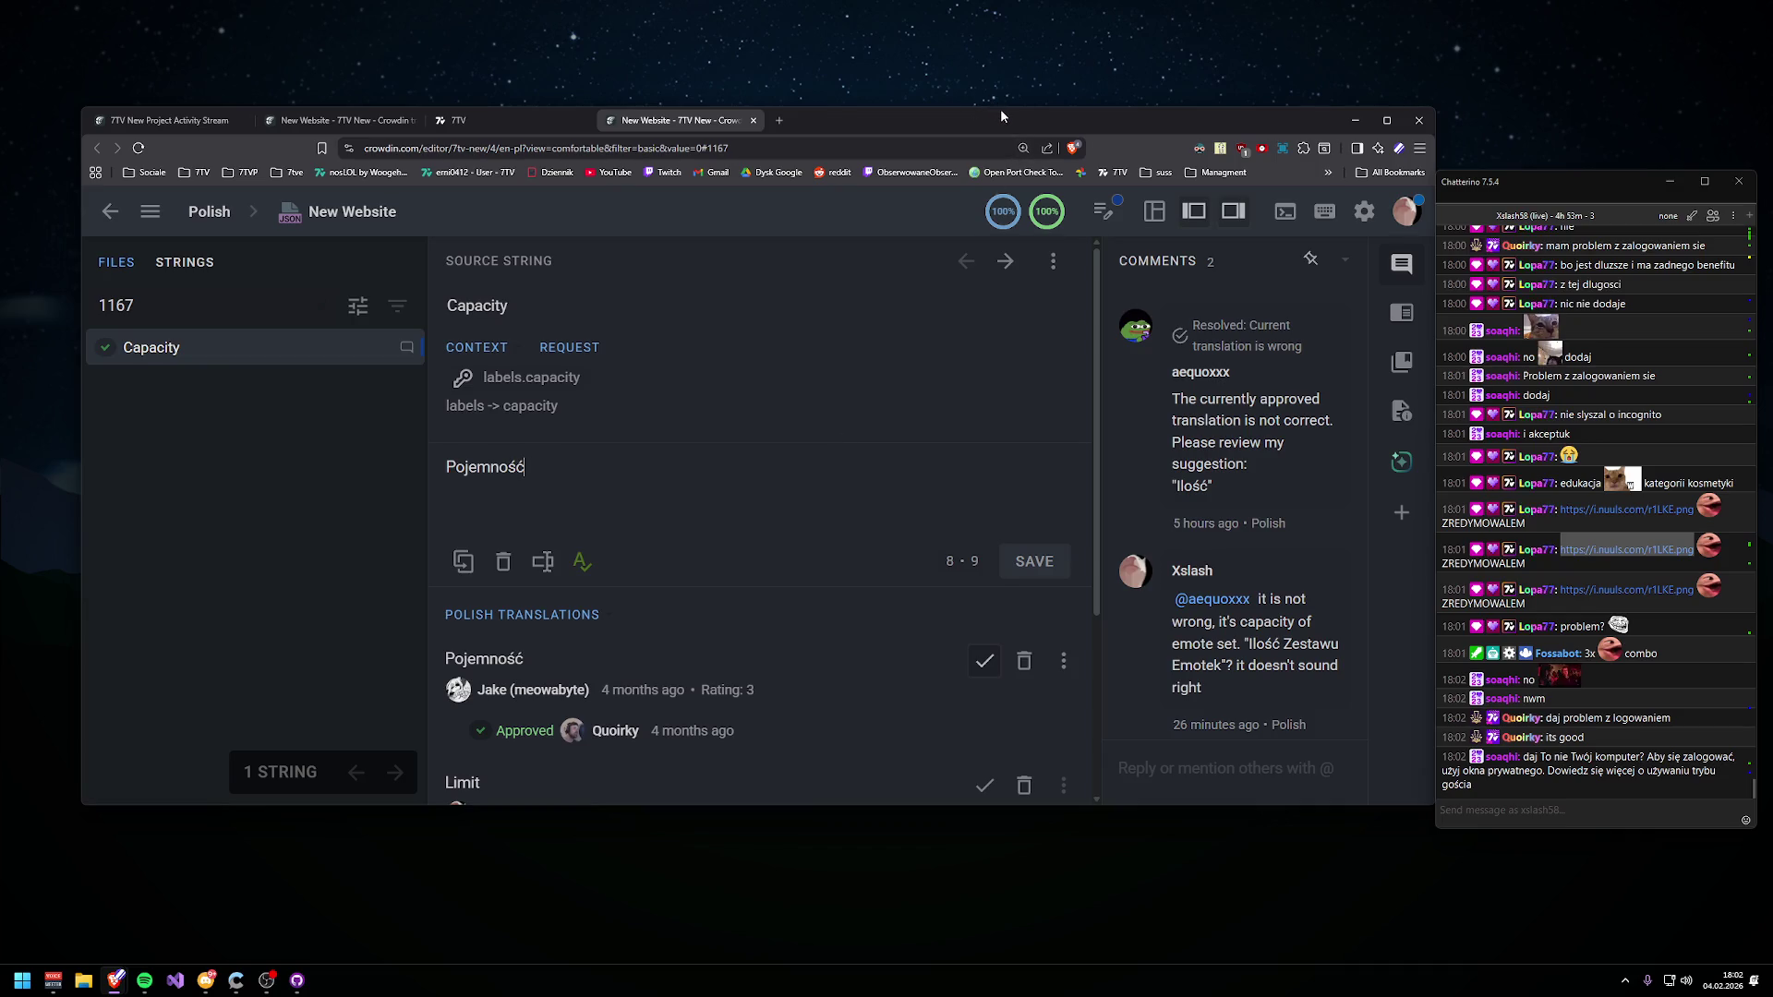
drag(1001, 109, 991, 4)
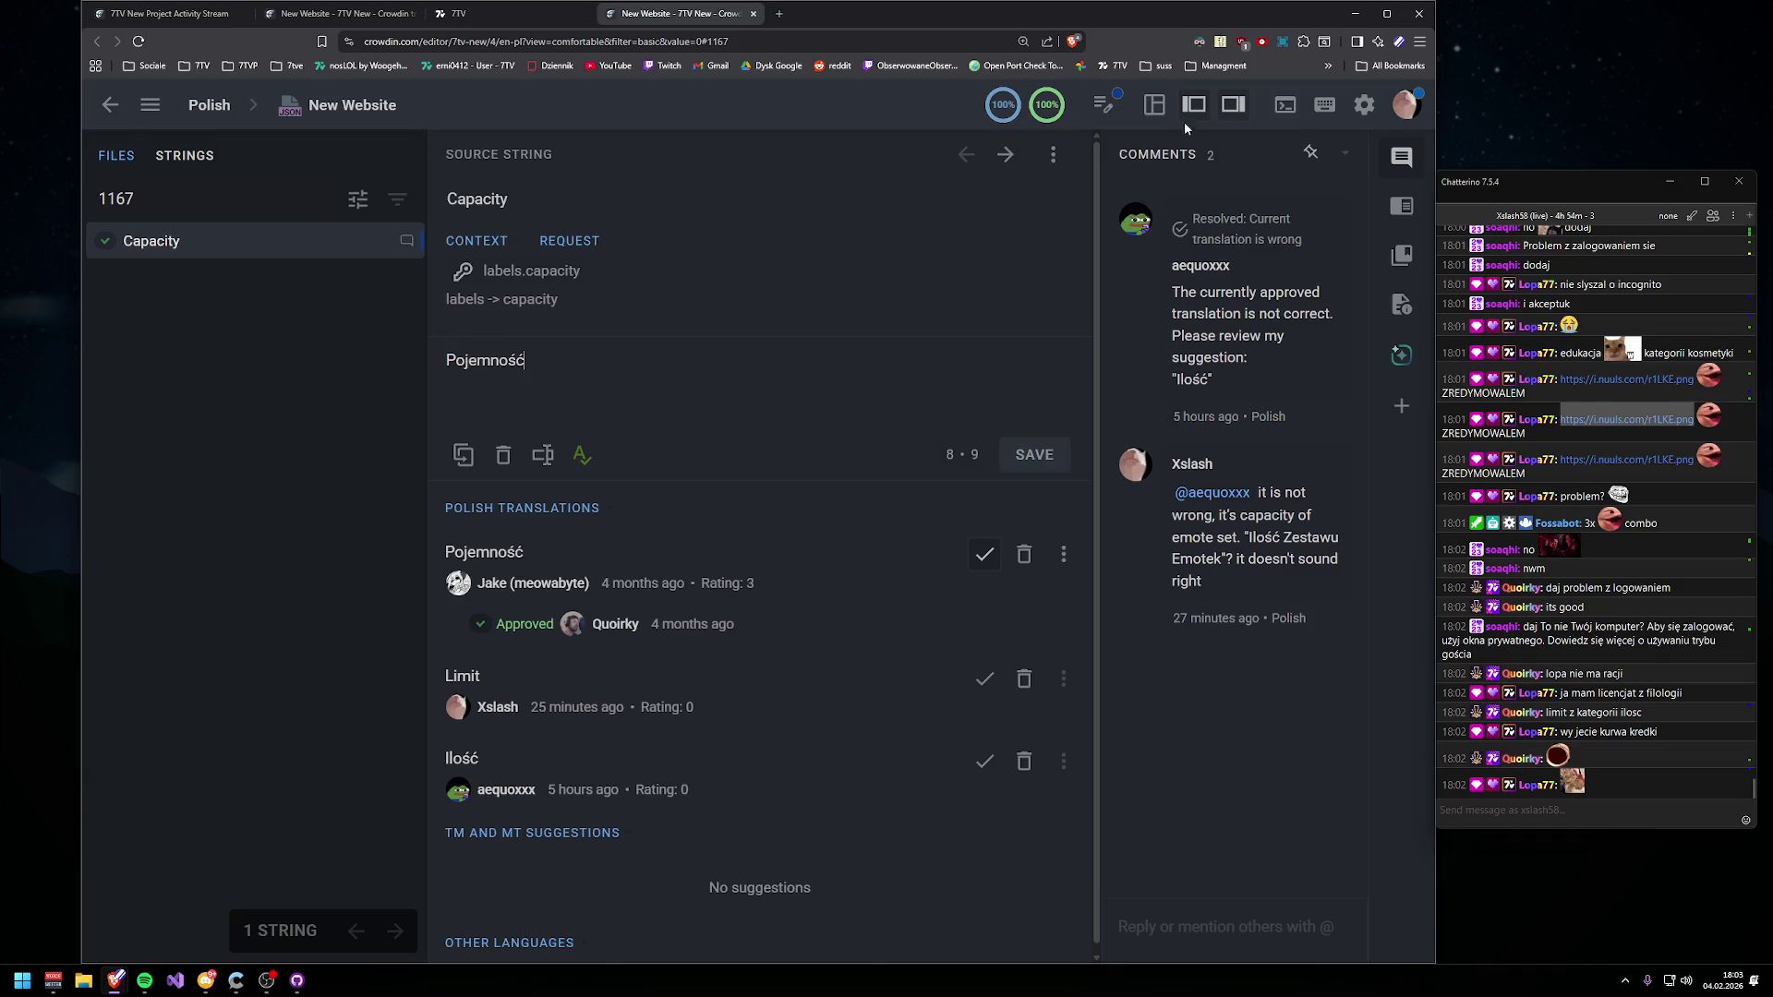
drag(161, 203, 47, 136)
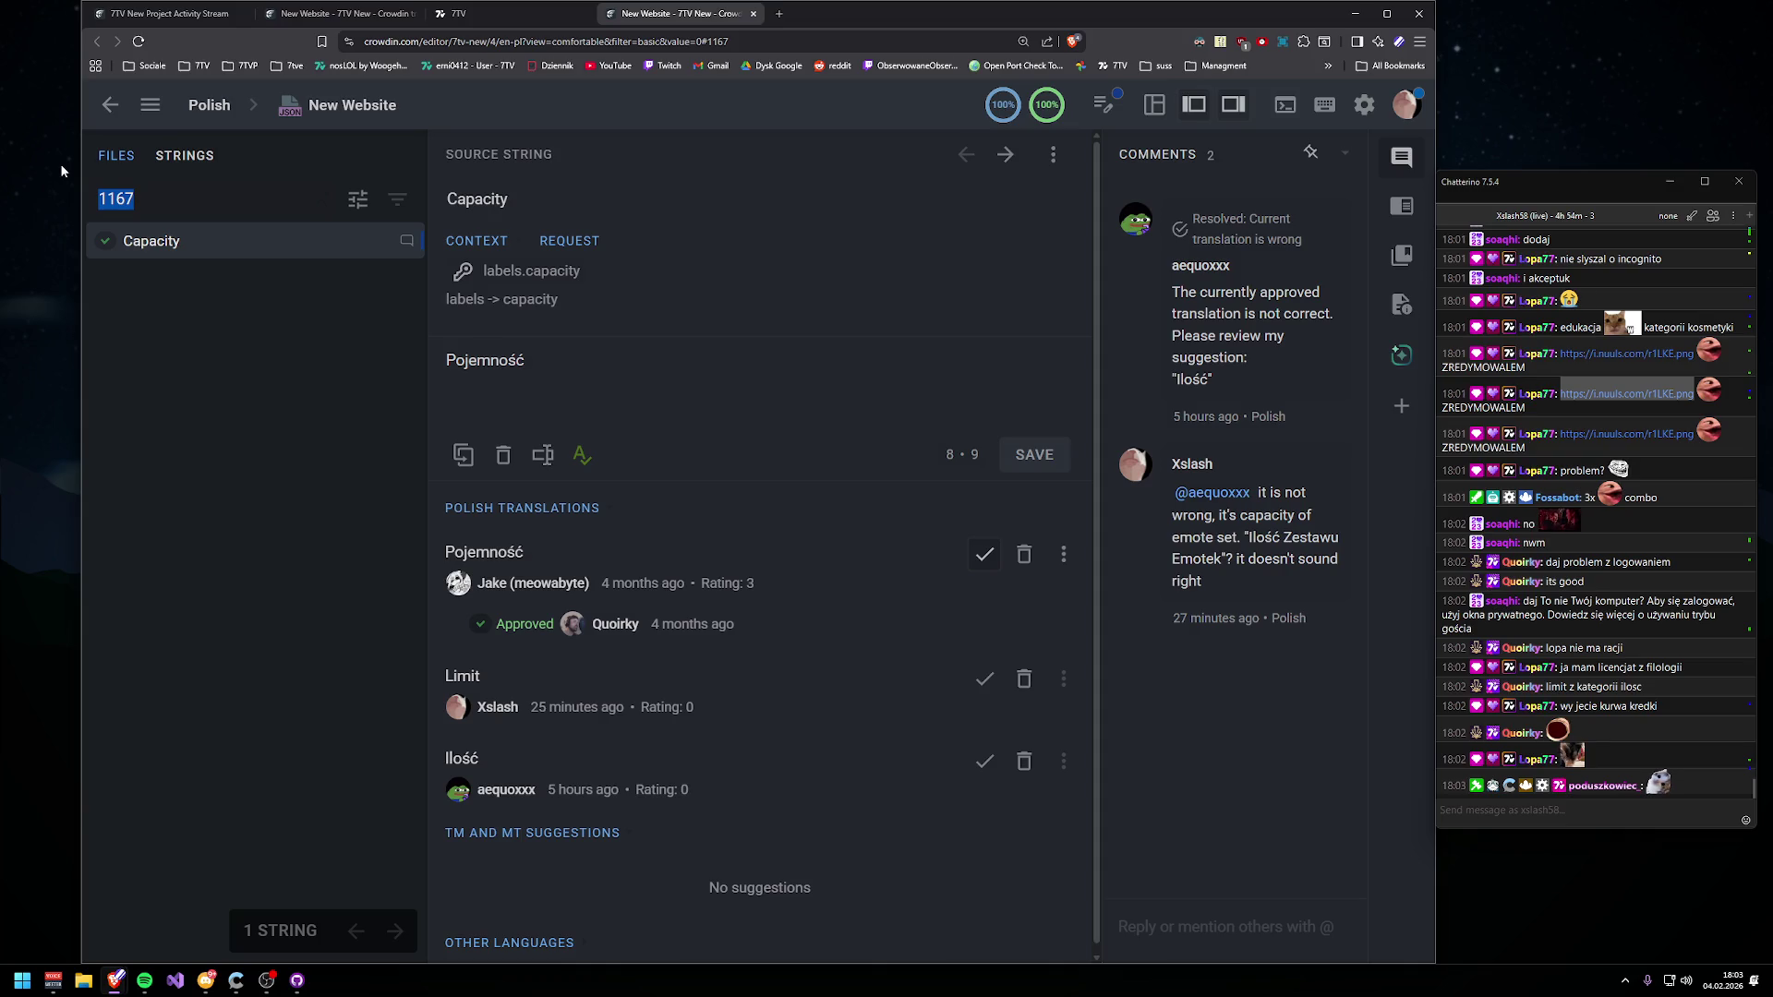
- Load 7tv.app in a new browser tab
click(778, 13)
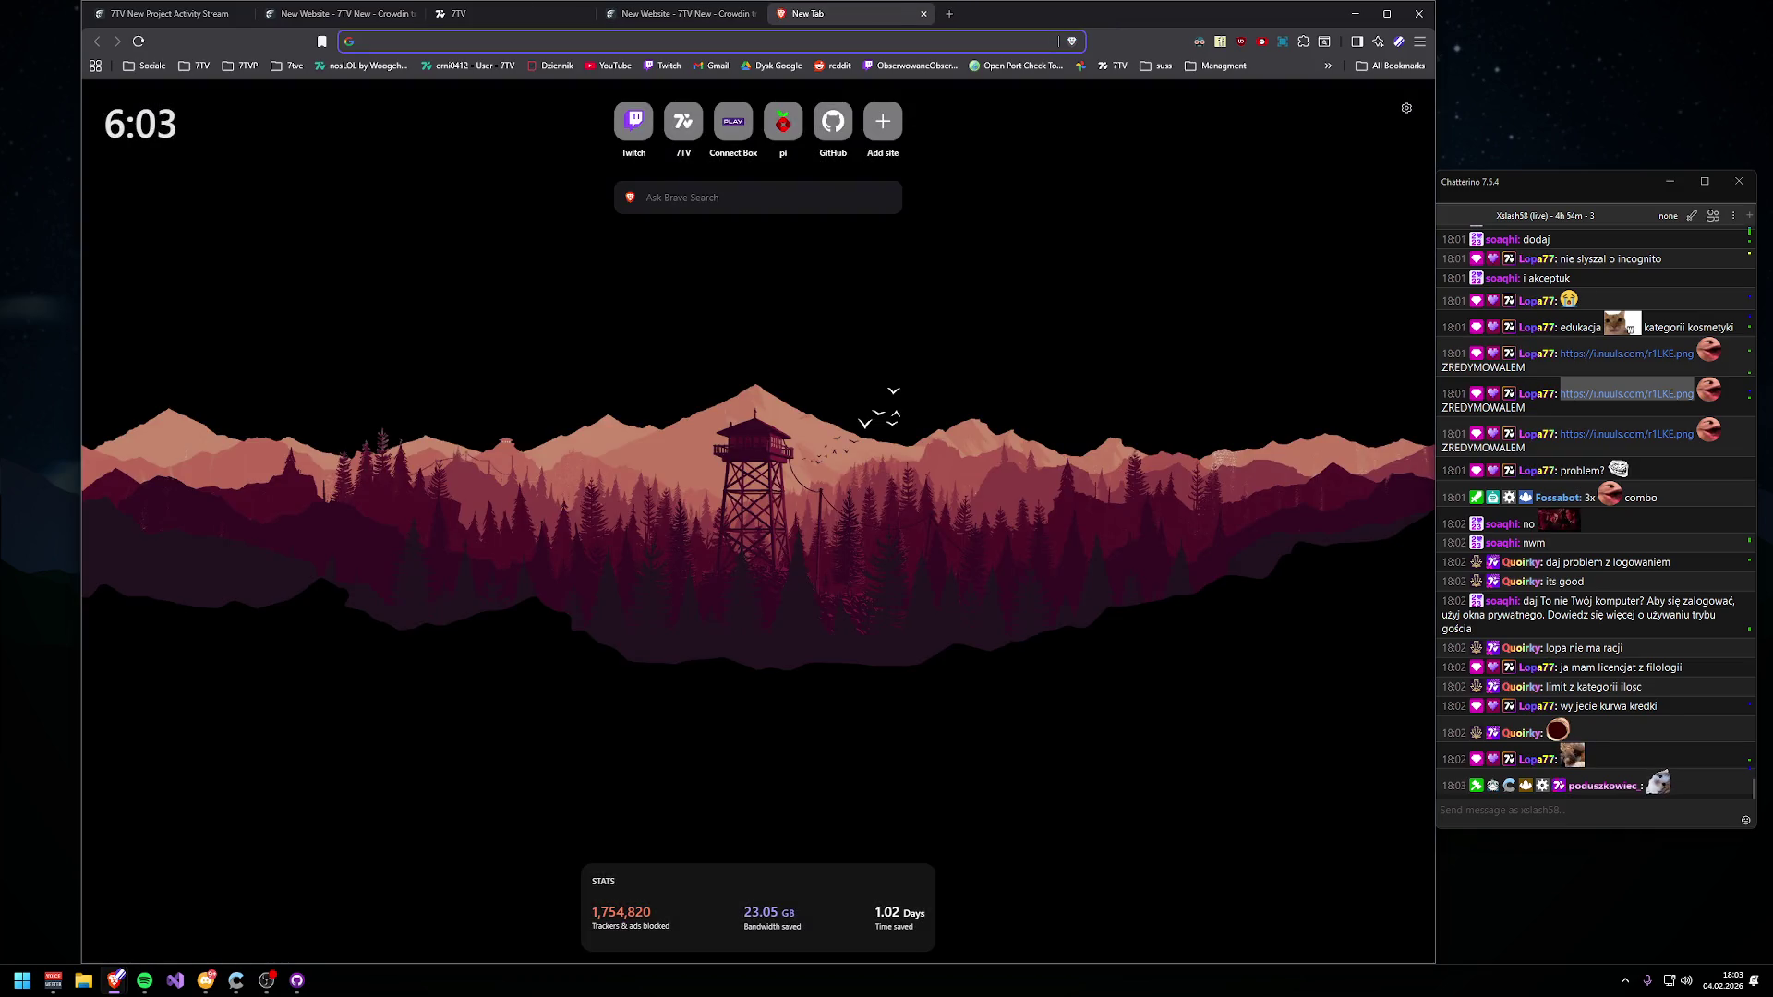
text(7tv.app)
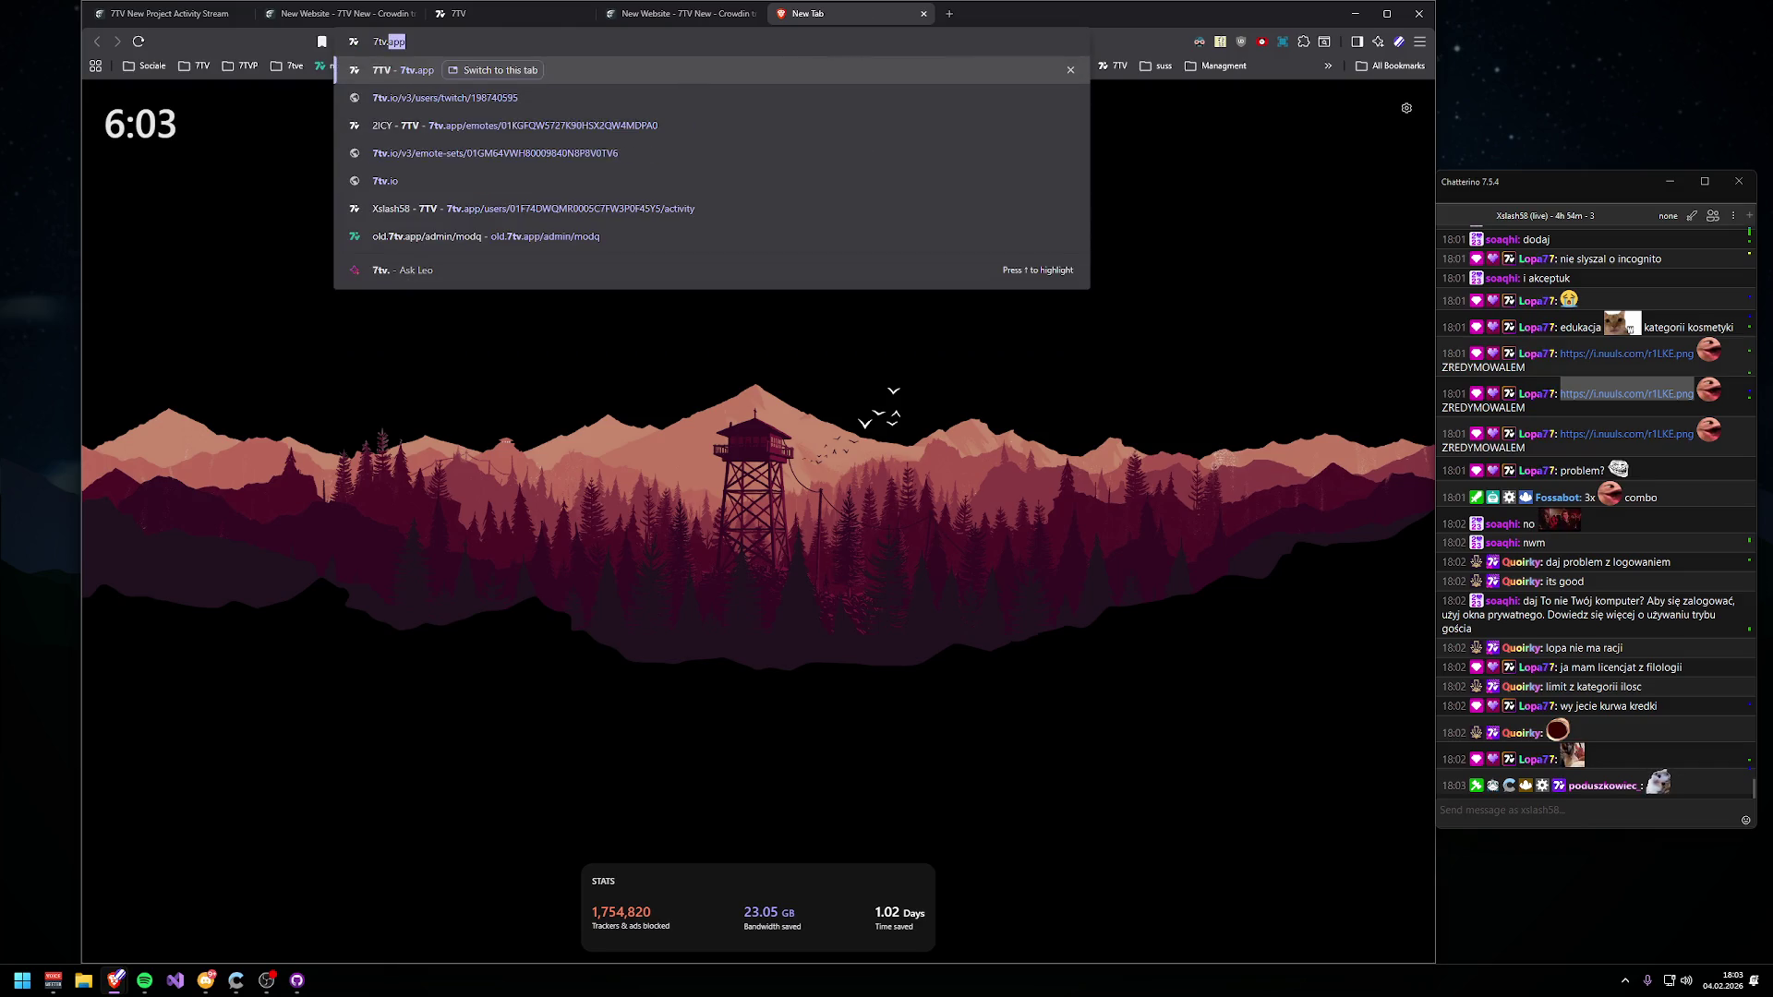
key(Return)
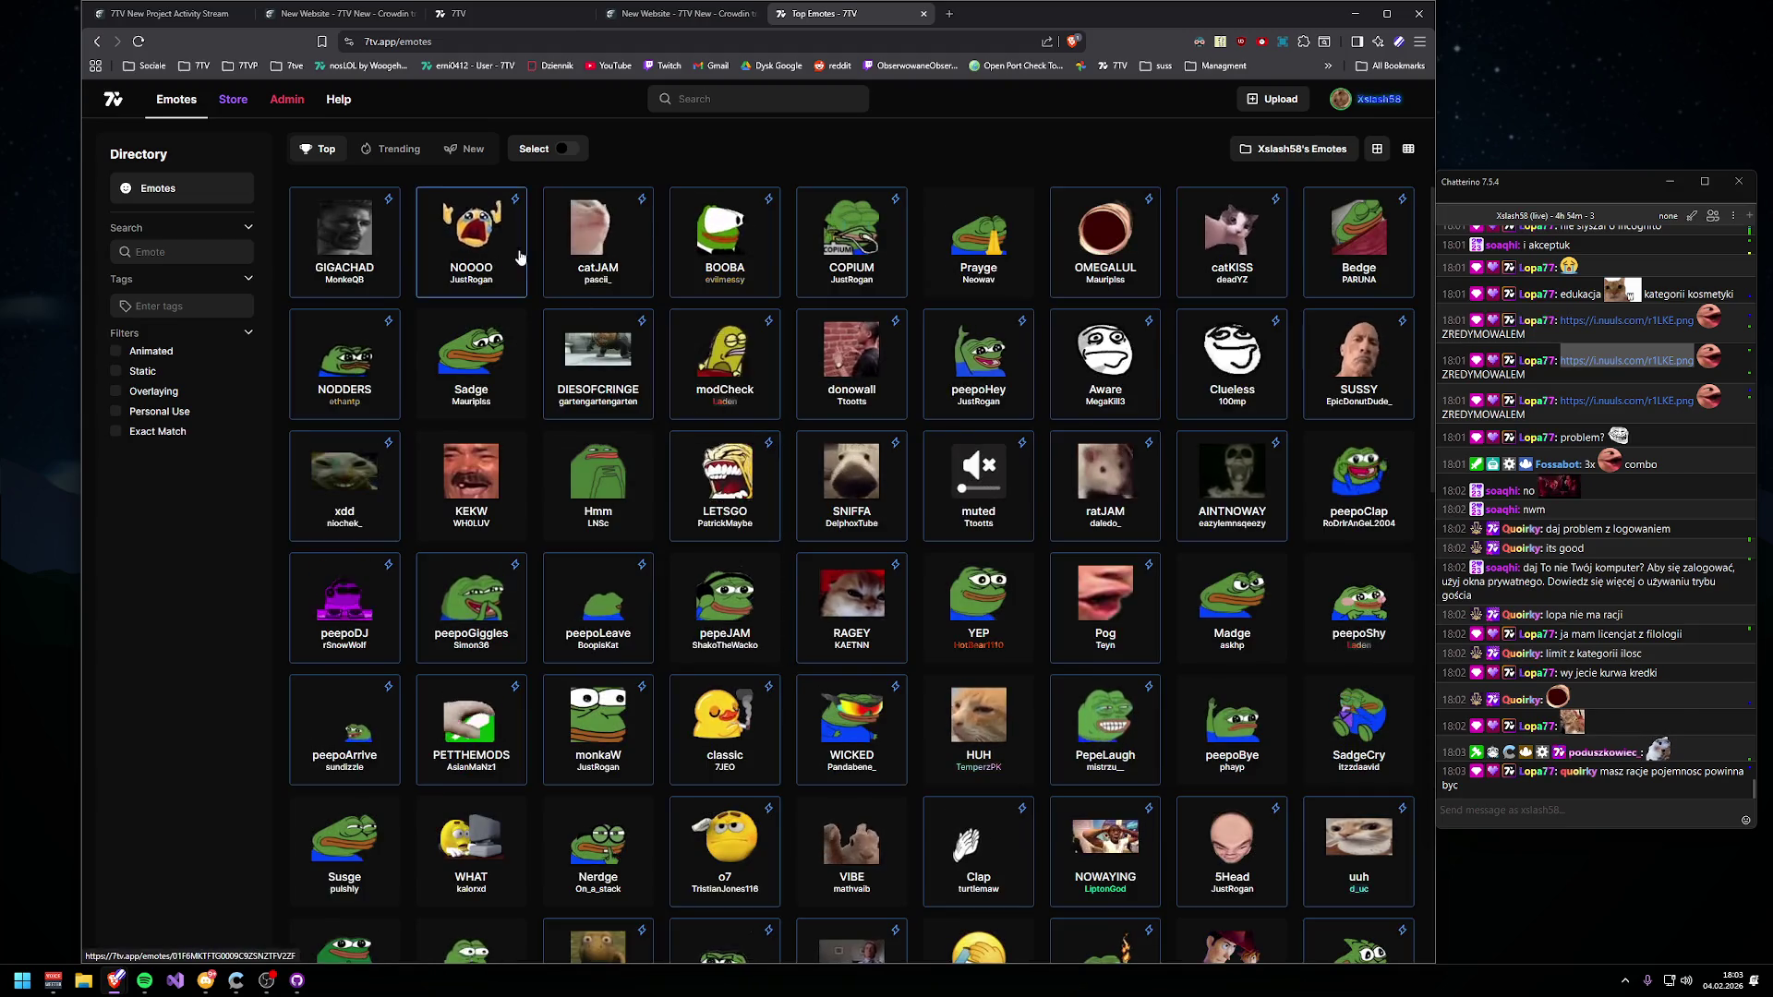
- Check the NOOOO emote's Add to dialog, close it, then return to Crowdin
click(471, 238)
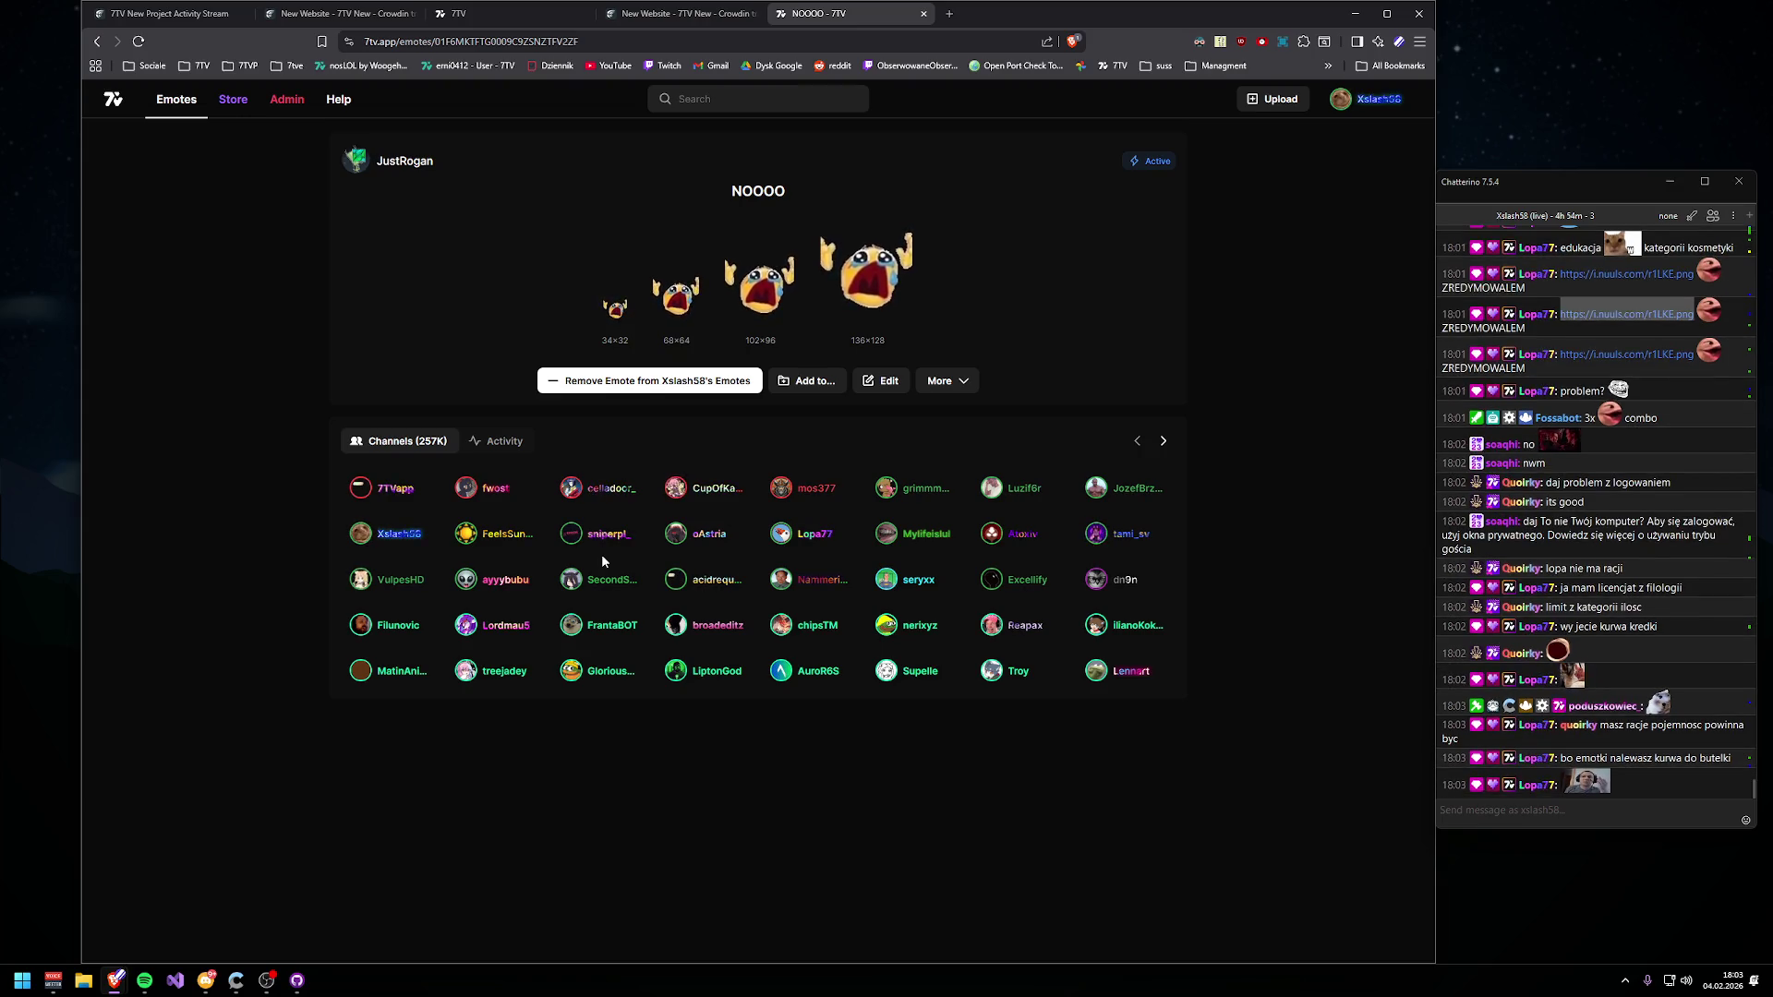
click(806, 380)
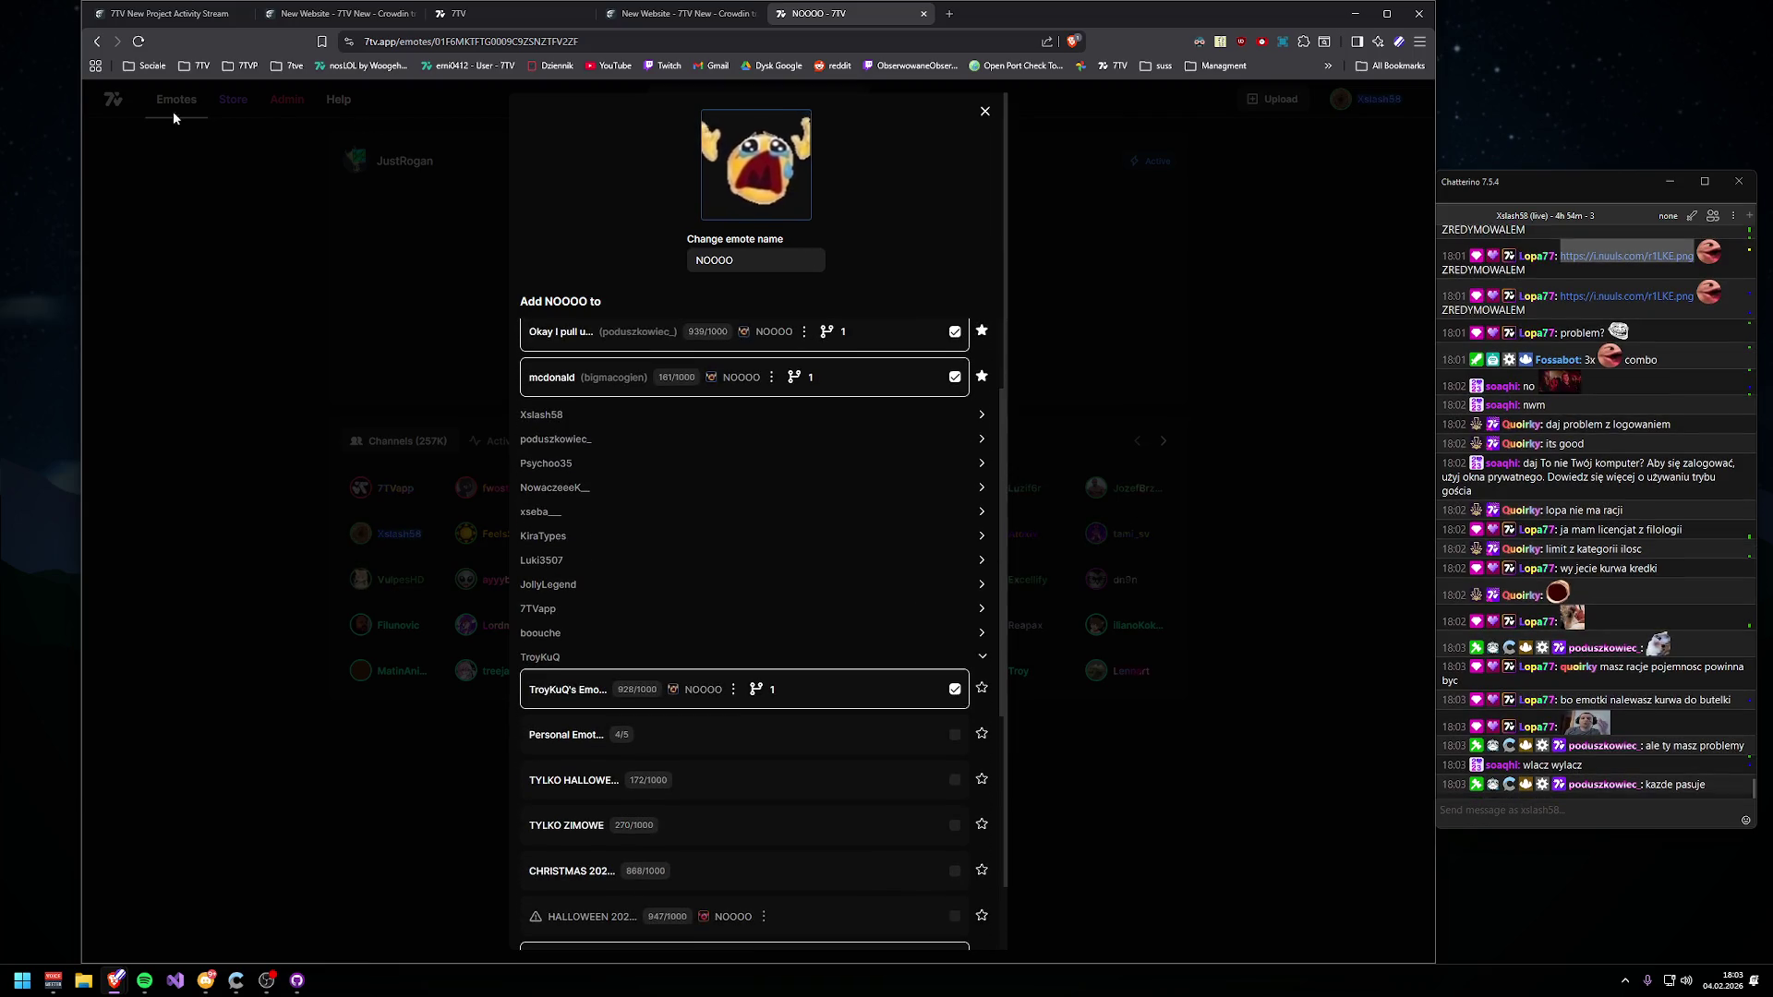
click(175, 103)
right_click(592, 346)
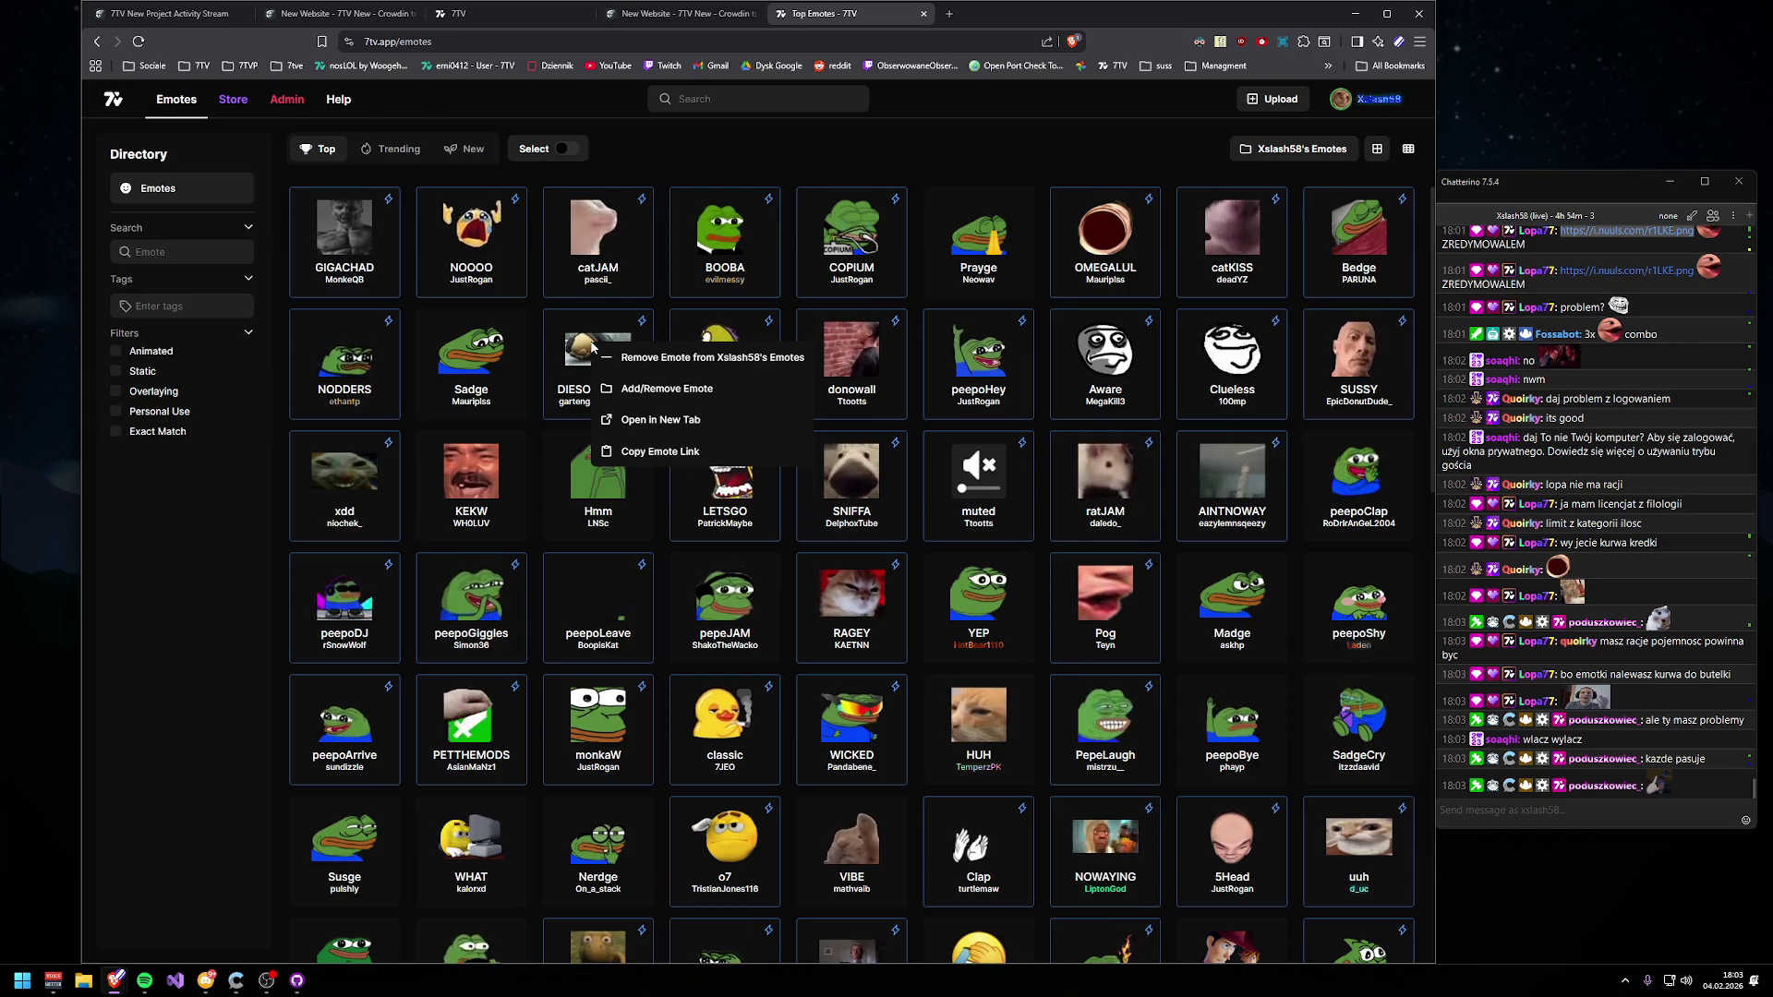
click(650, 19)
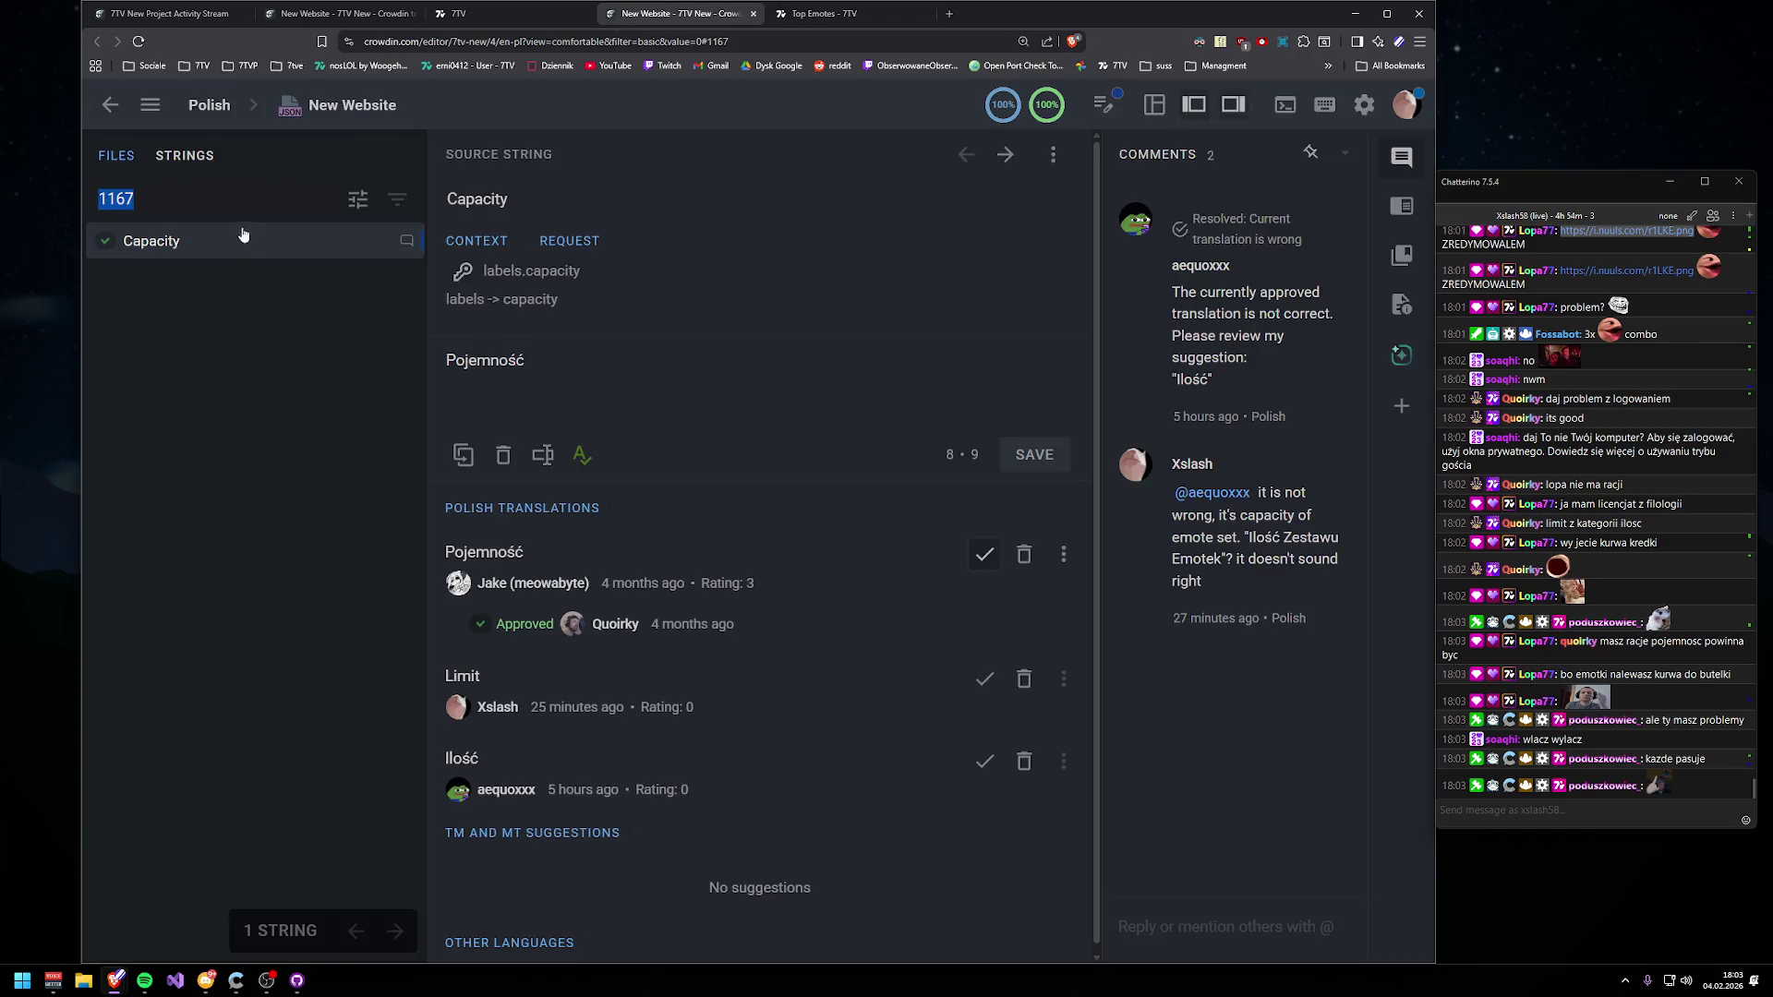
- Search strings for 'enable' and open the Enable string, selecting its context path
text(enable)
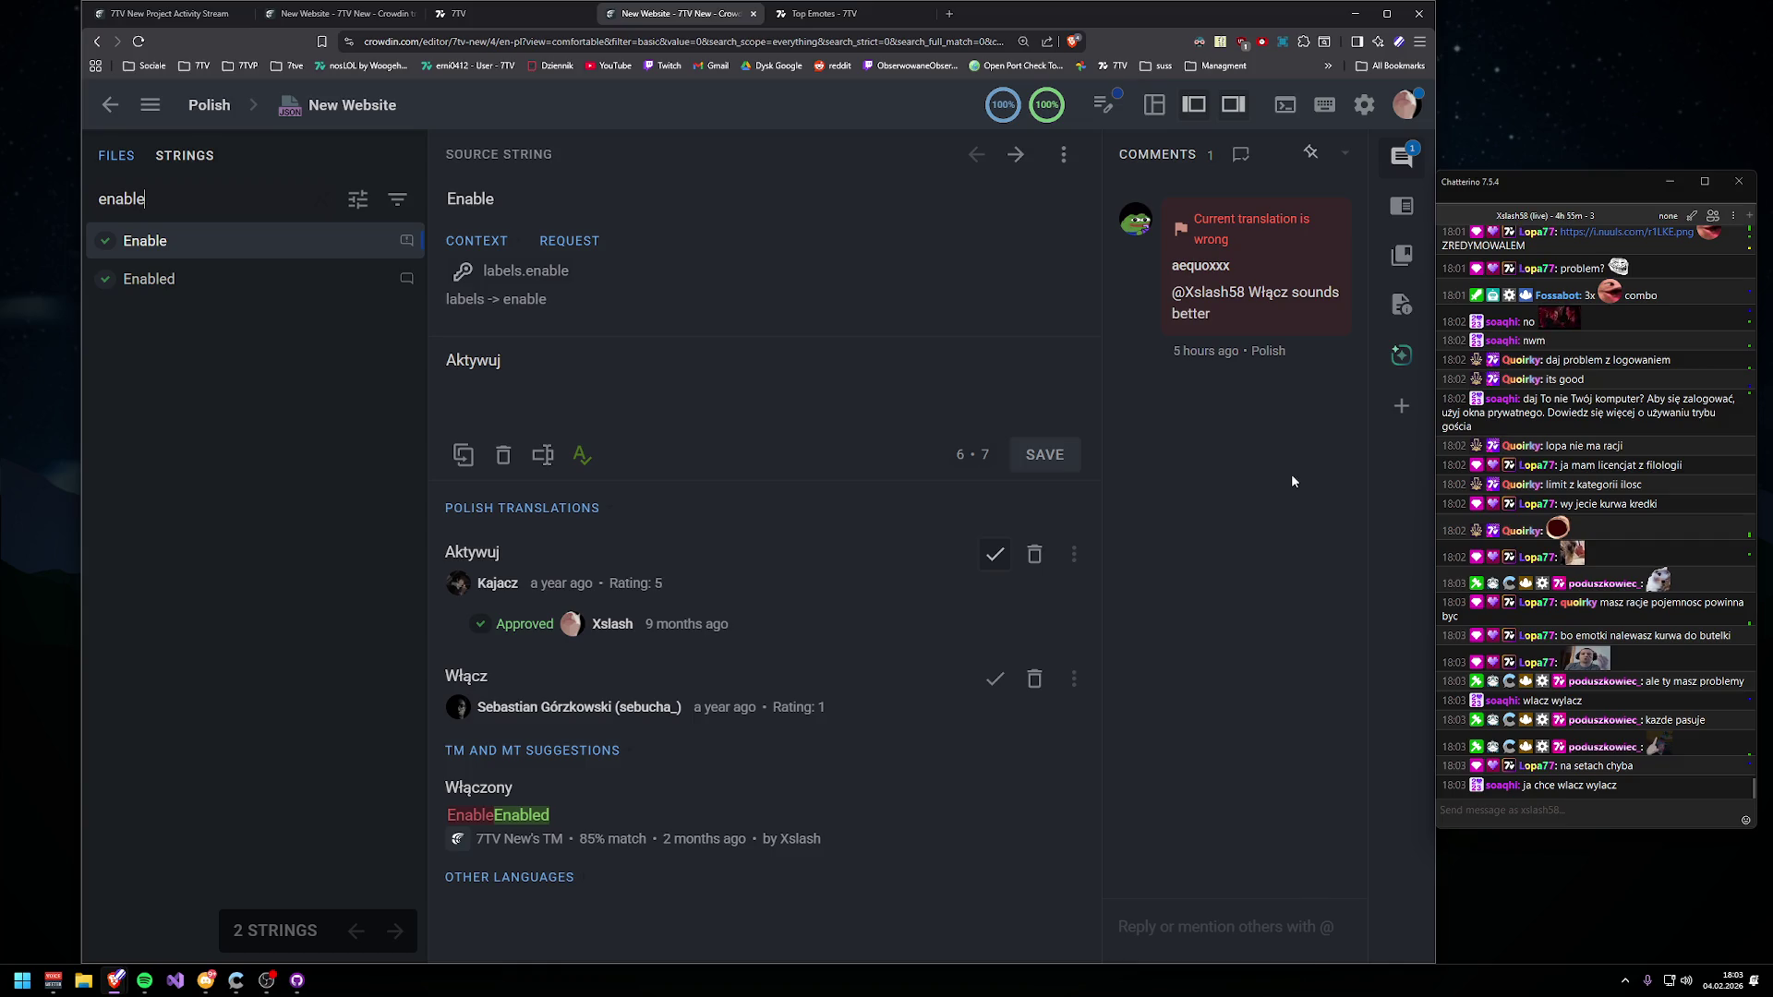
mouse_move(1274, 305)
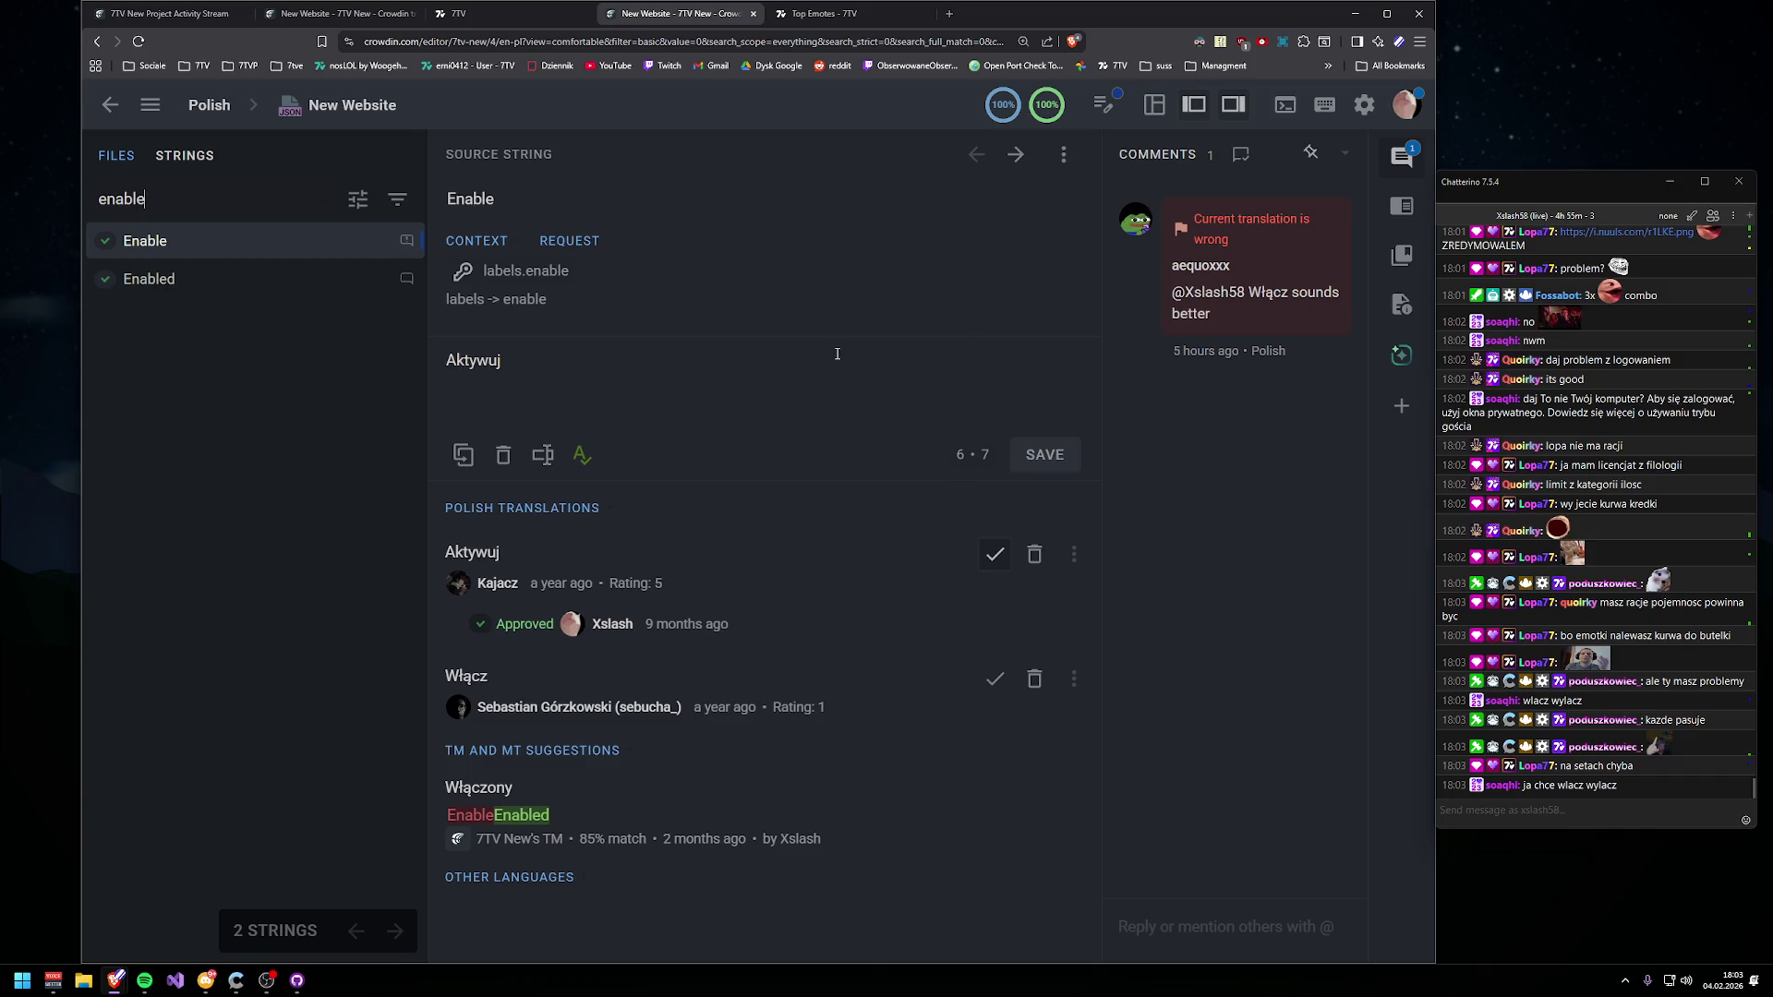
mouse_move(549, 299)
mouse_down()
mouse_move(428, 324)
mouse_move(459, 305)
mouse_up()
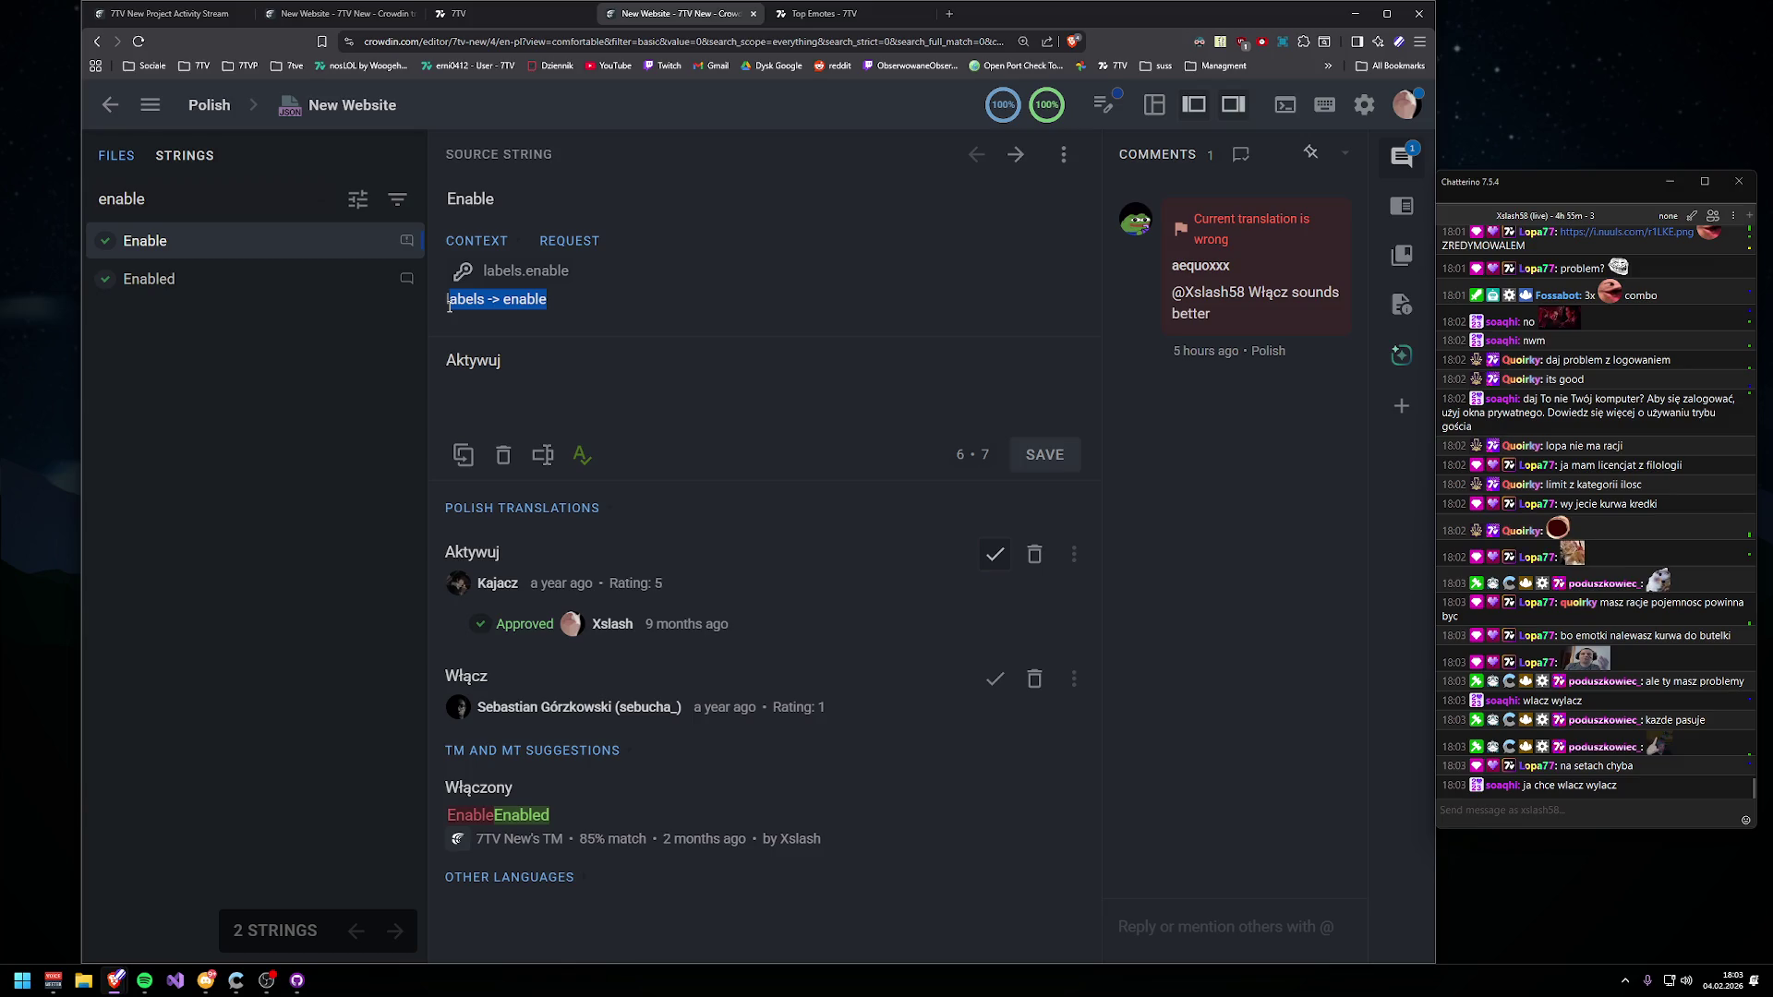
click(528, 17)
- On 7TV, open the profile's main emote set and check how its activation dropdown is worded
click(1380, 109)
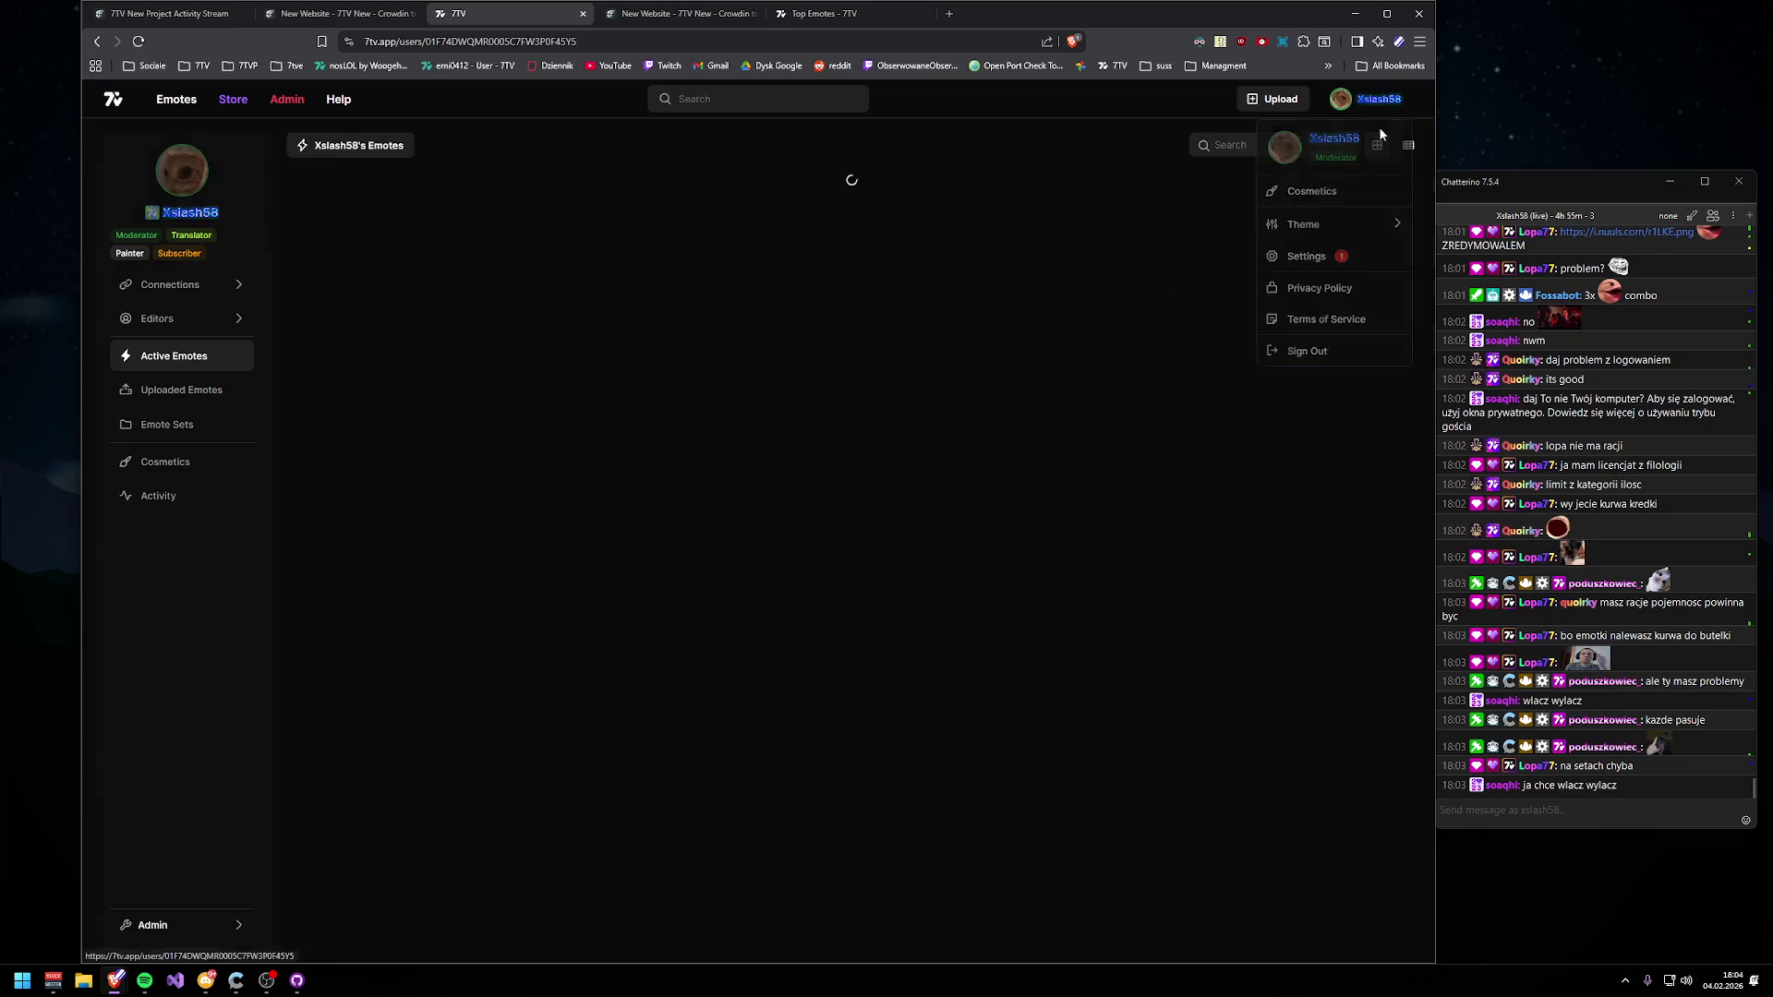
click(214, 424)
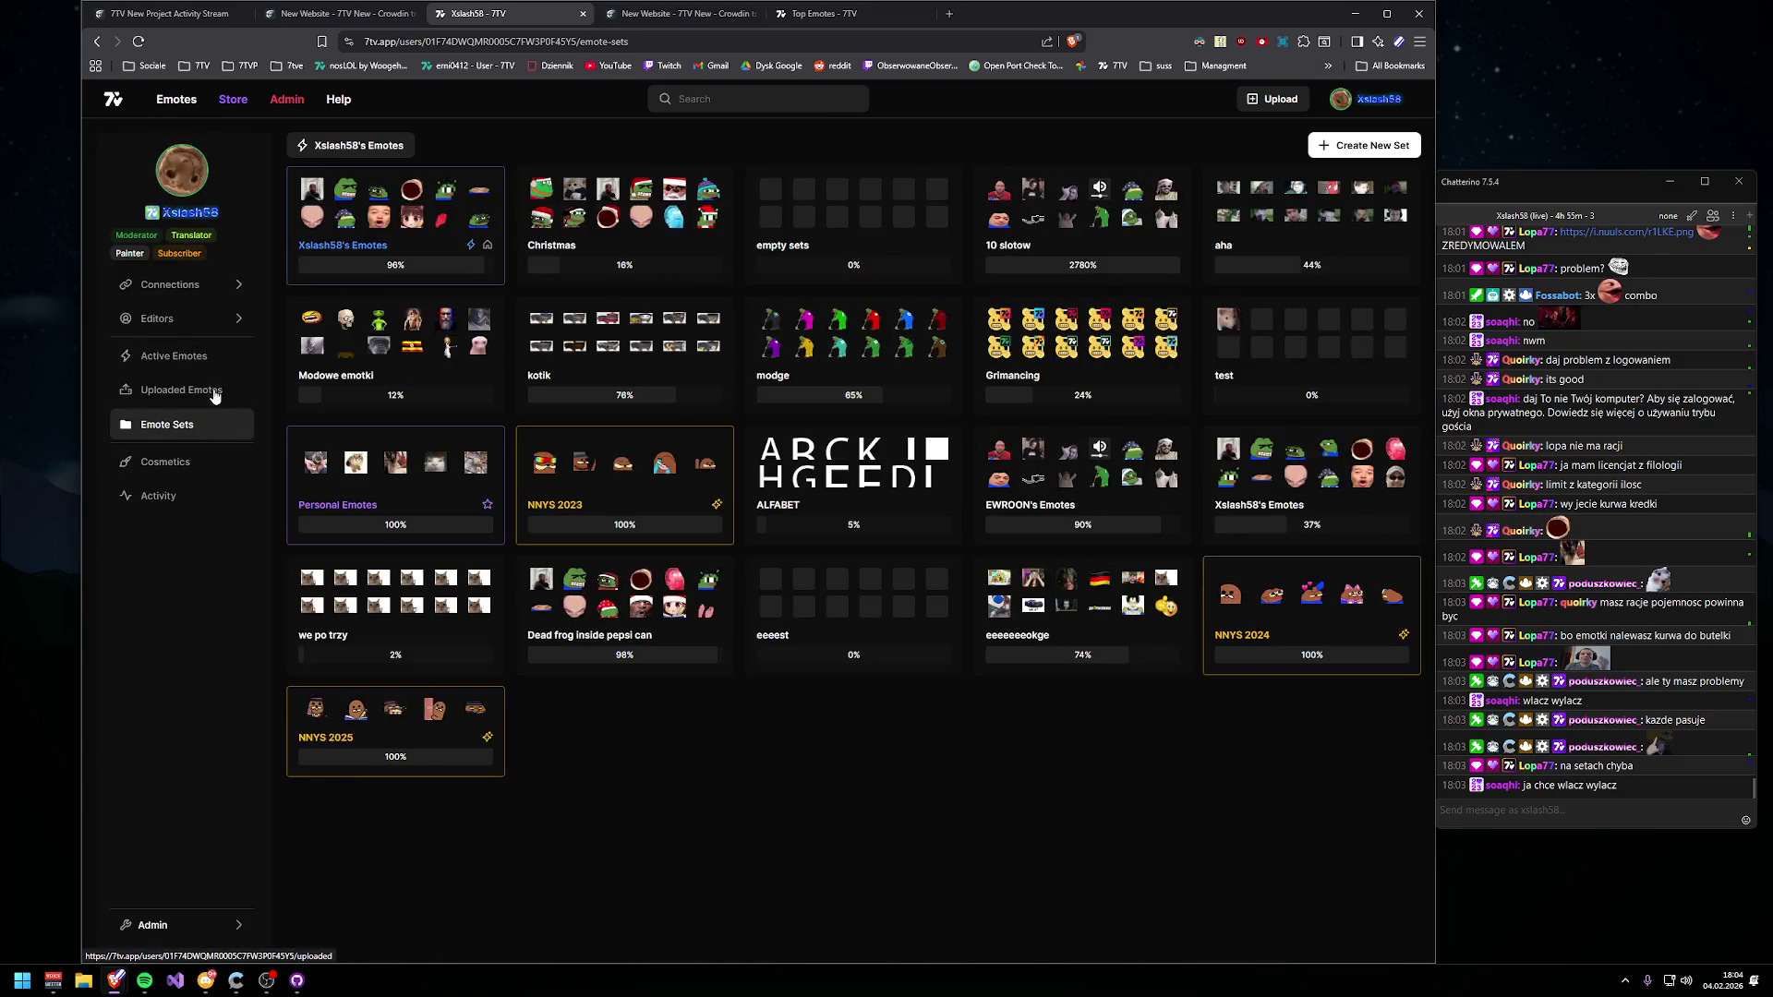
click(212, 397)
click(212, 423)
click(342, 250)
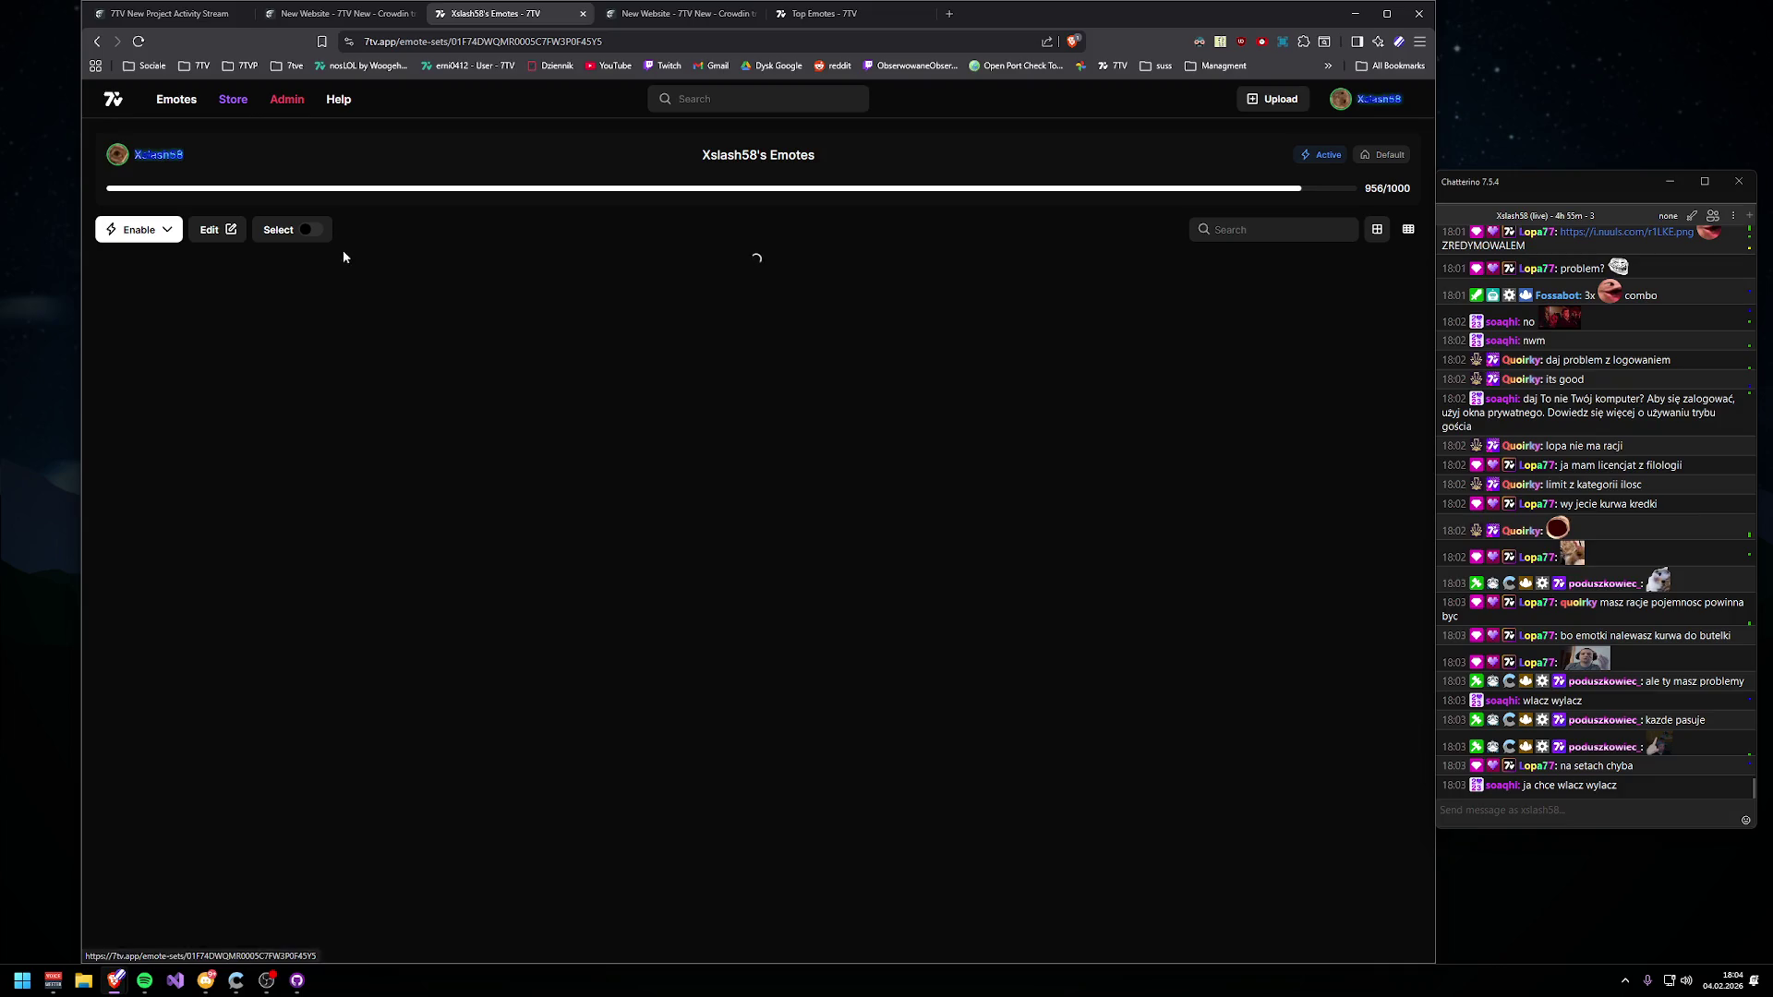
click(141, 235)
click(142, 238)
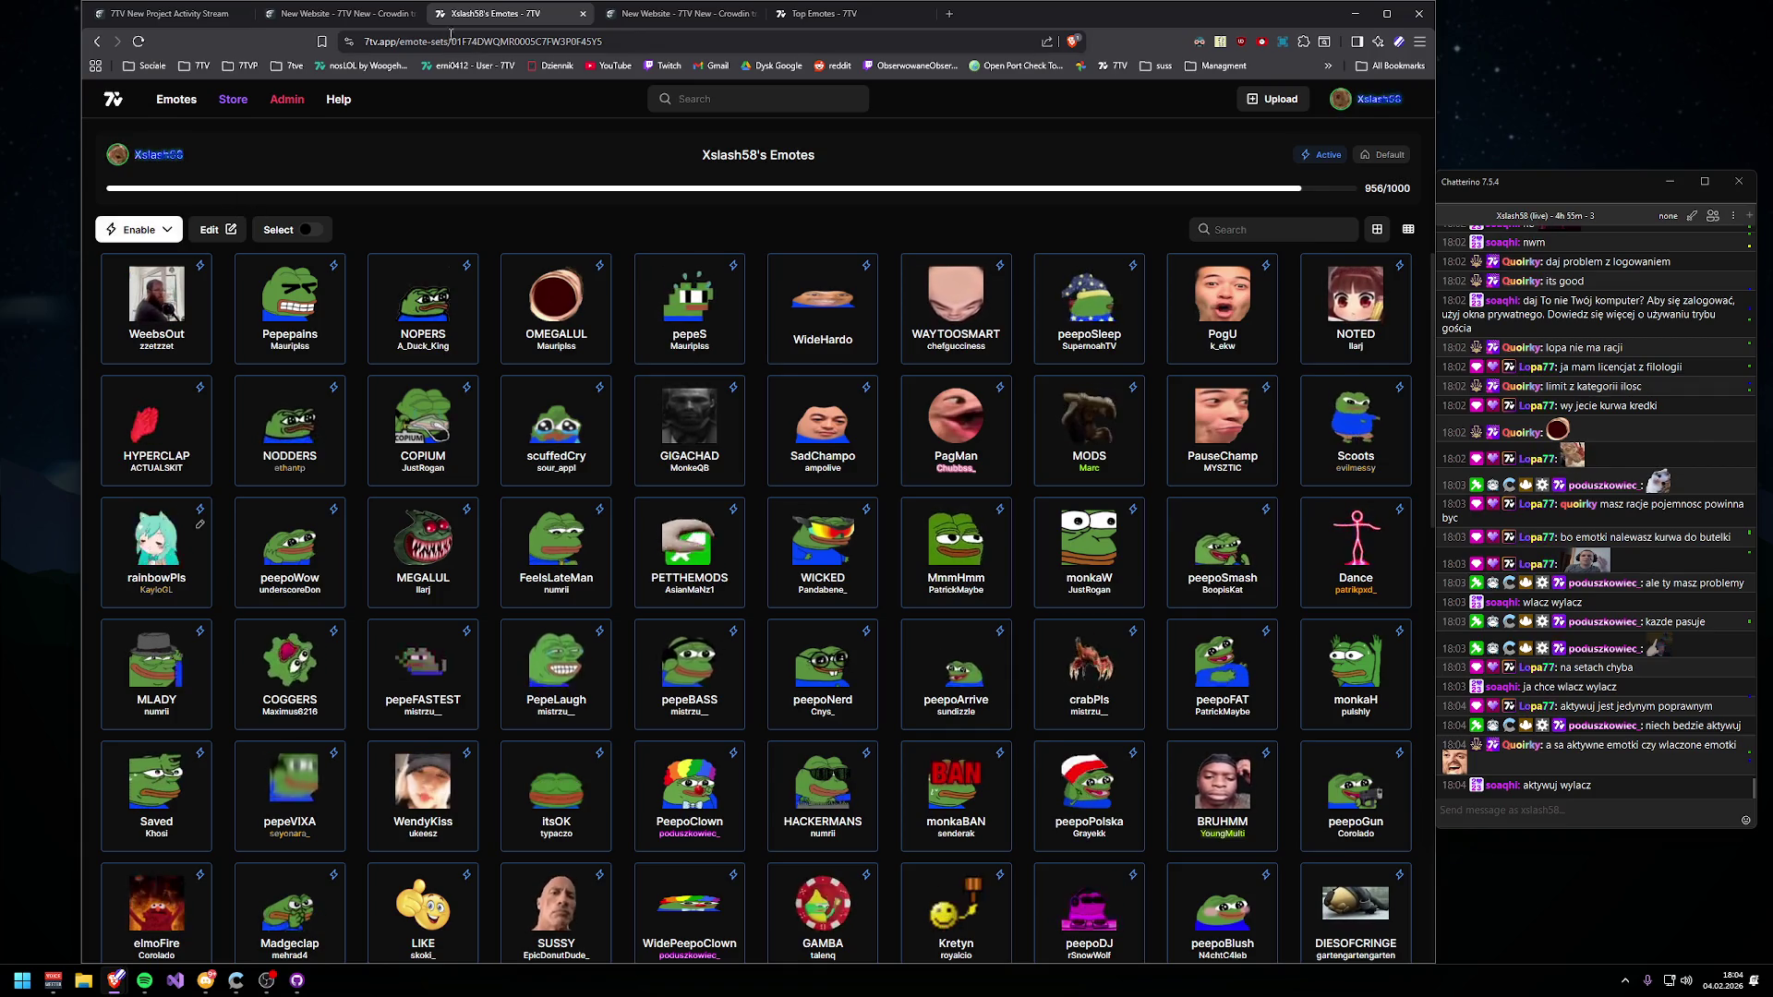
click(365, 13)
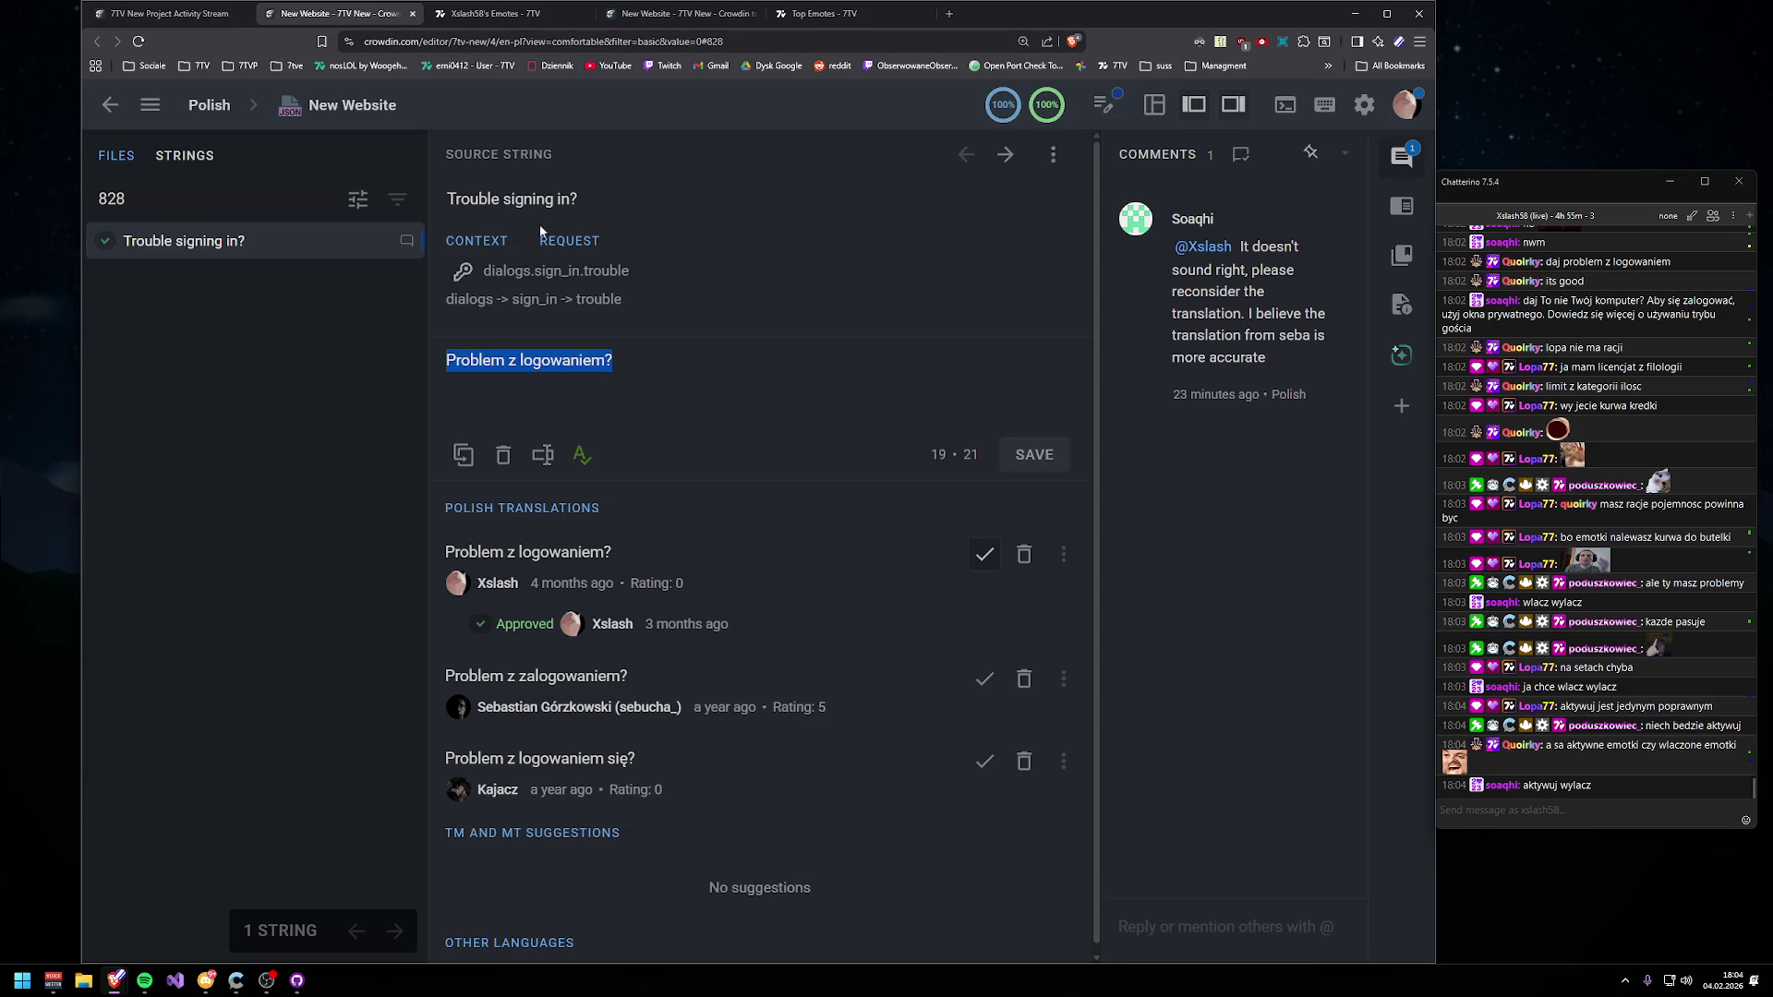
- Replace the string search with 'disable'
click(222, 15)
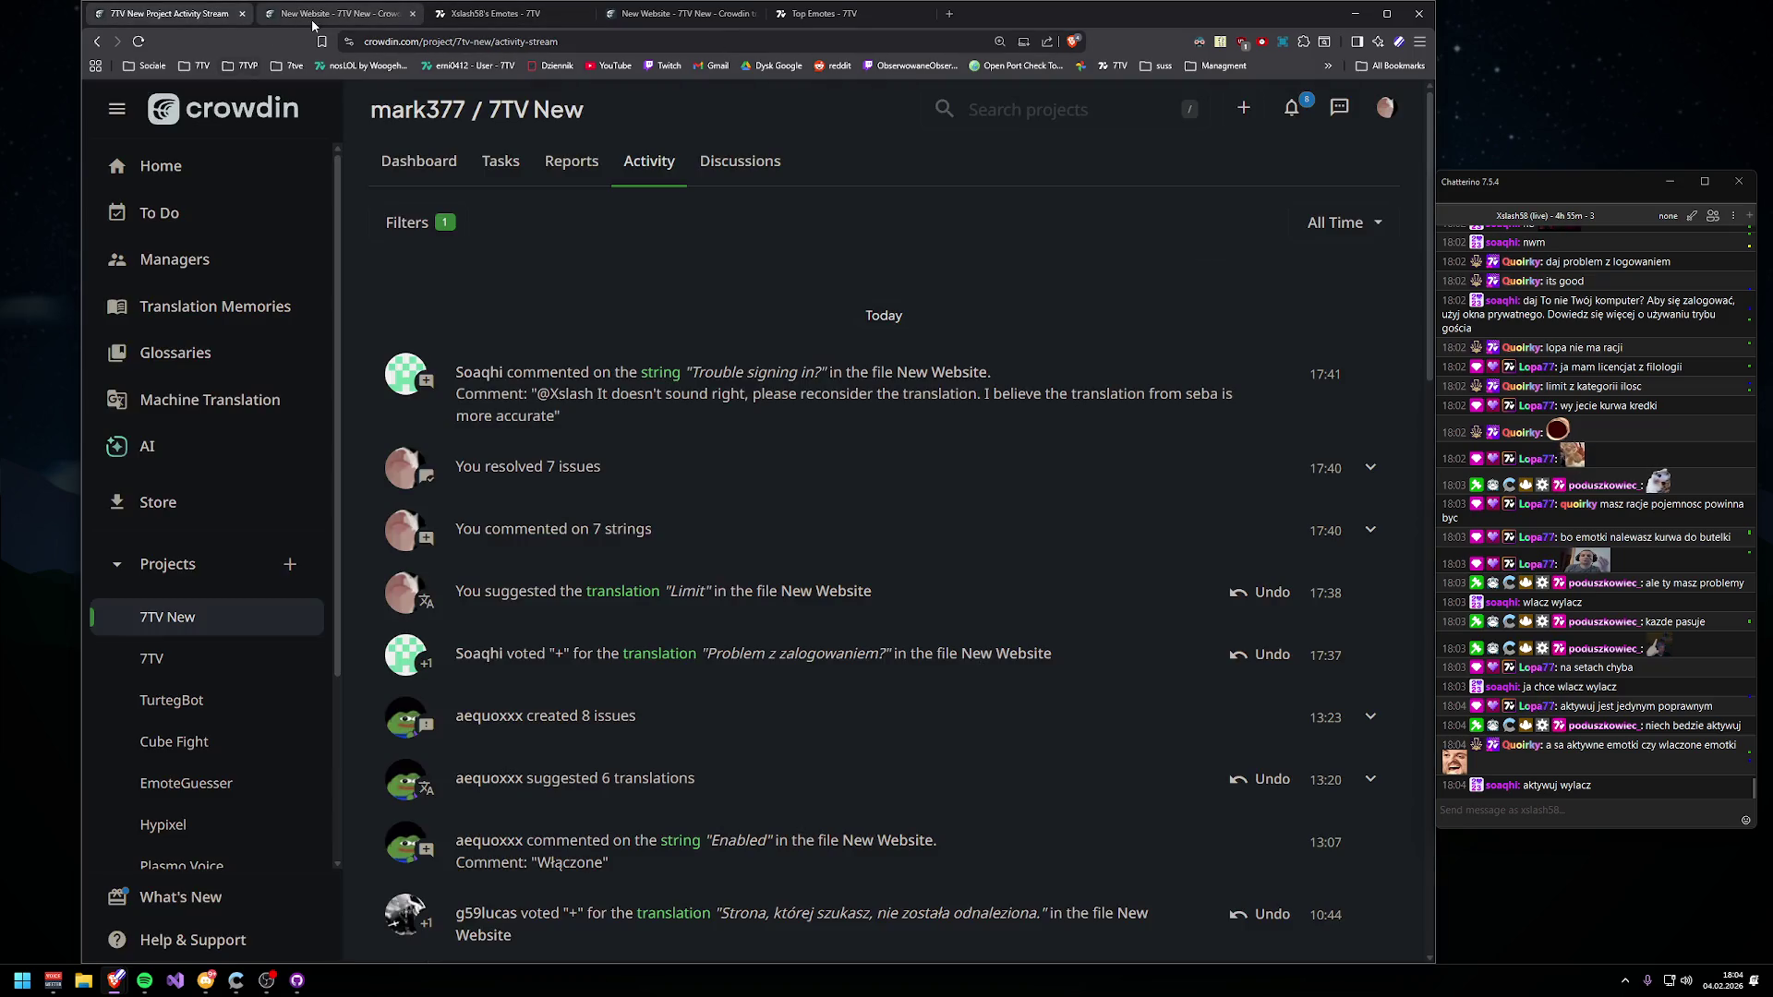
click(337, 14)
double_click(141, 187)
key(BackSpace)
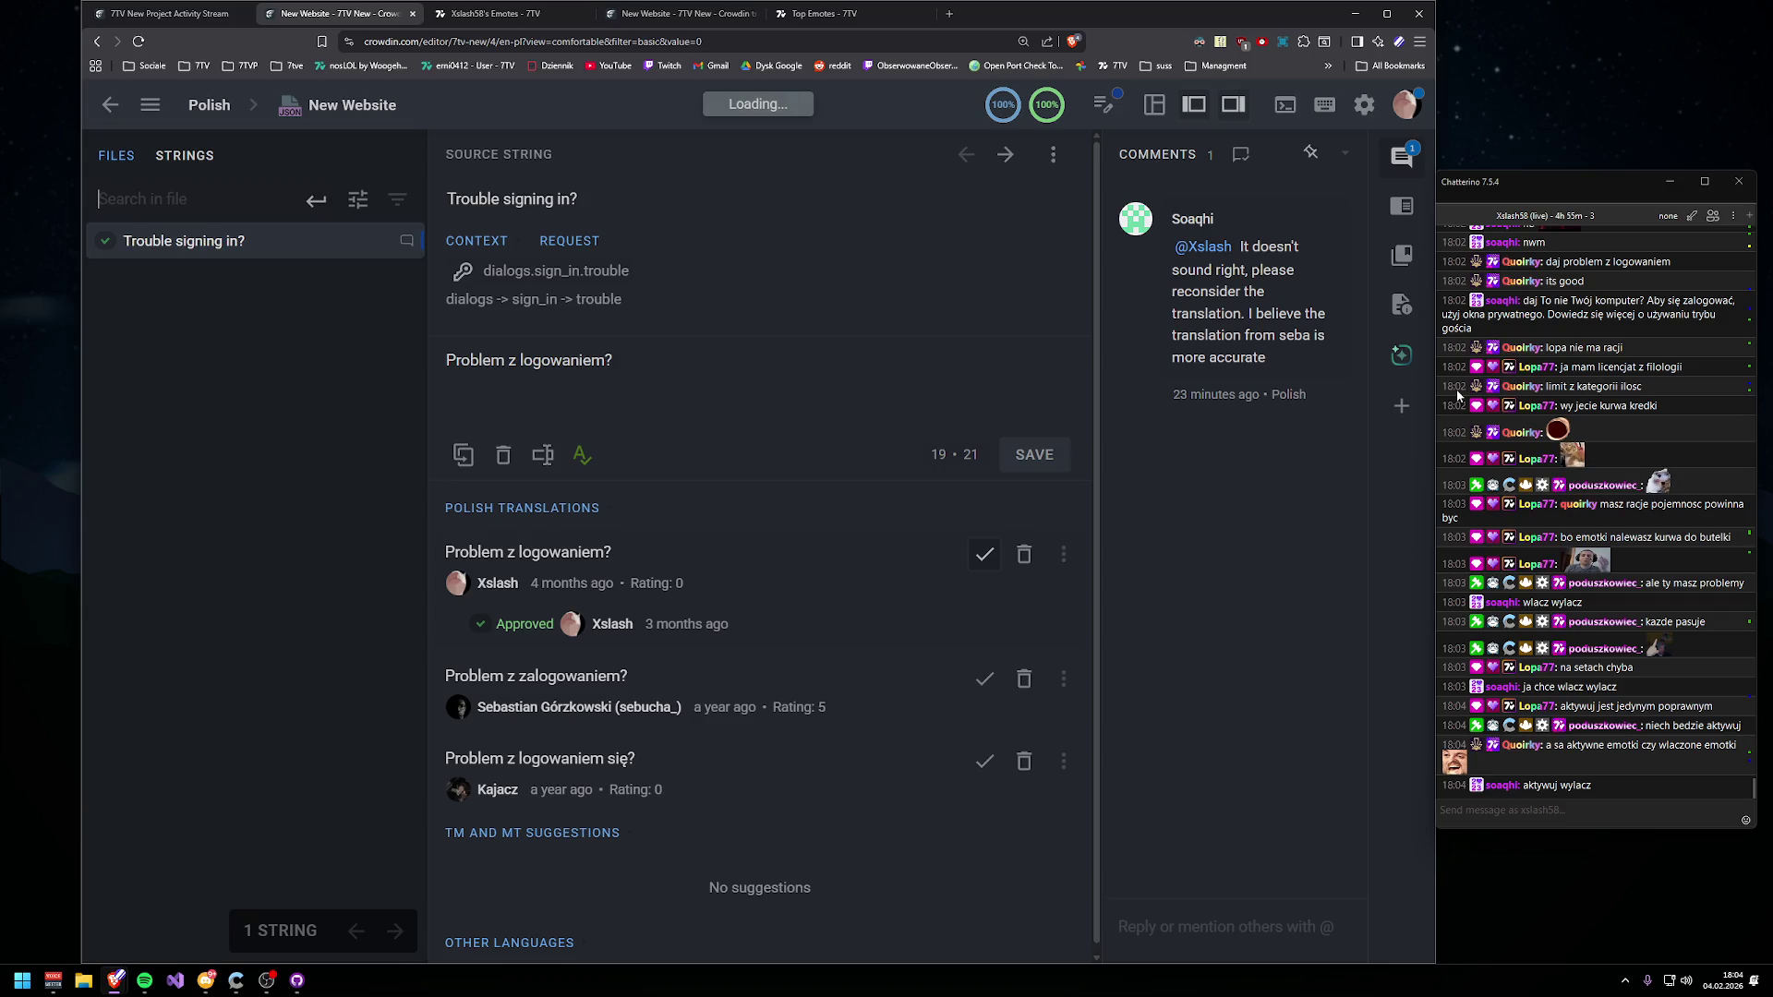
text(enable)
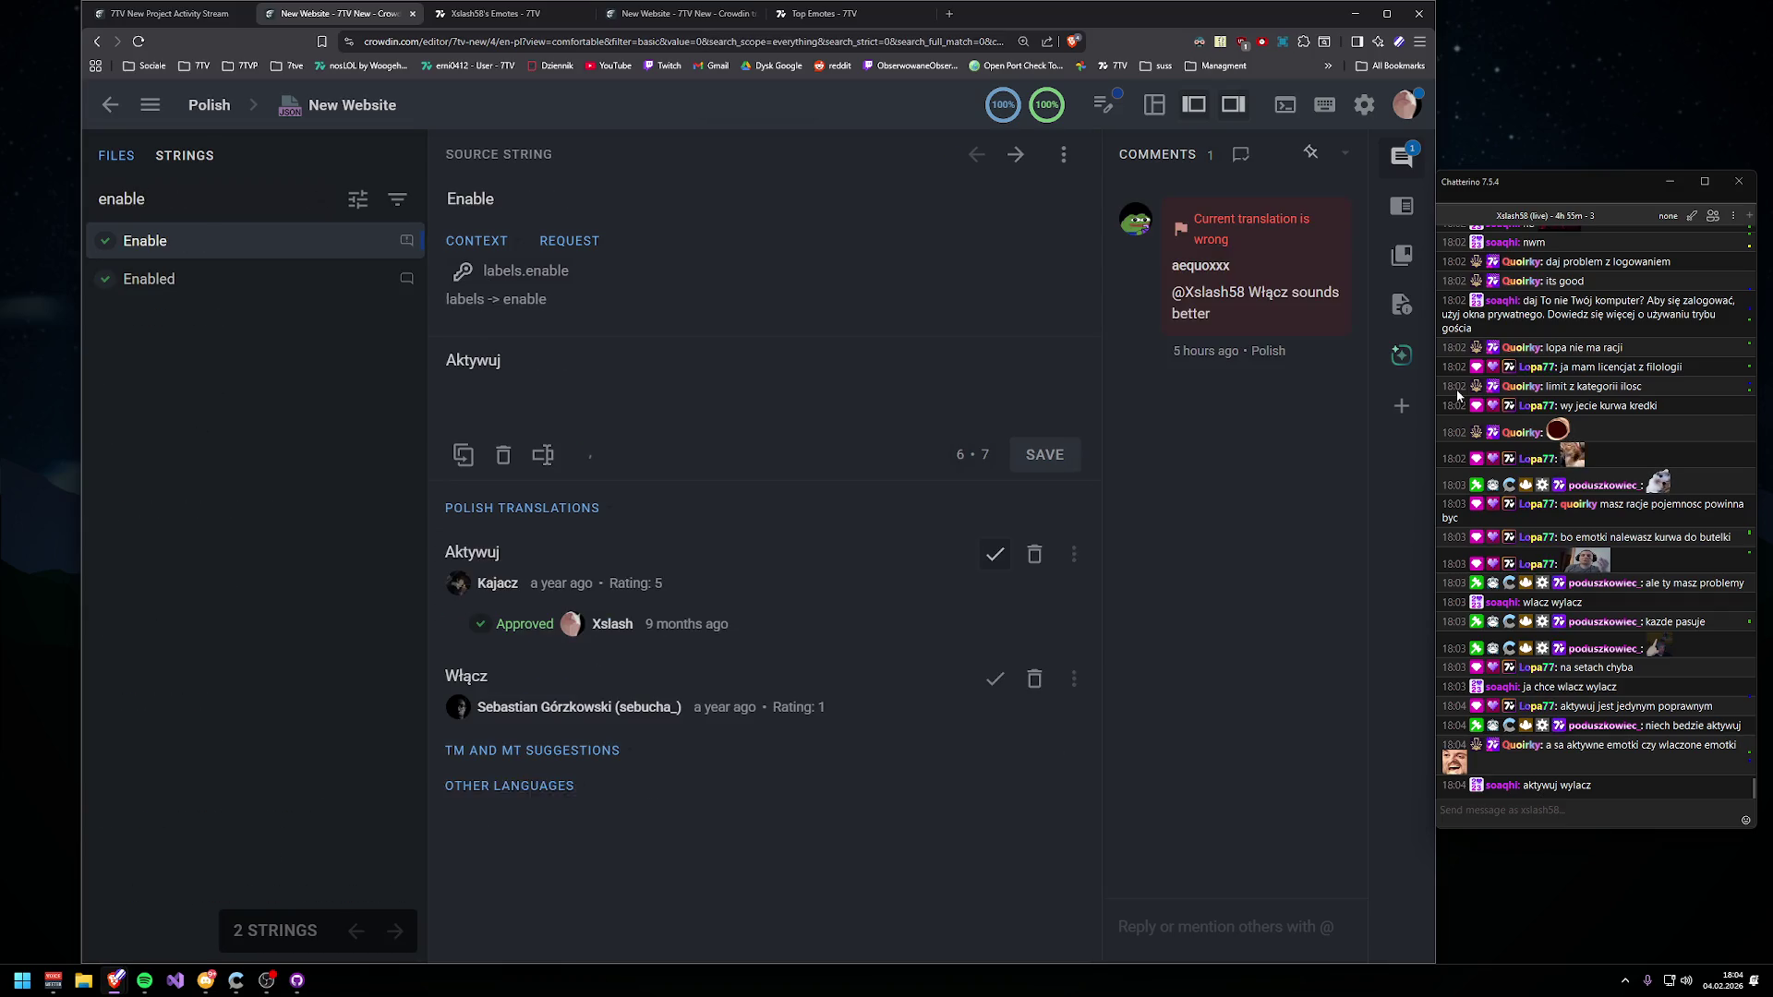
text(disable)
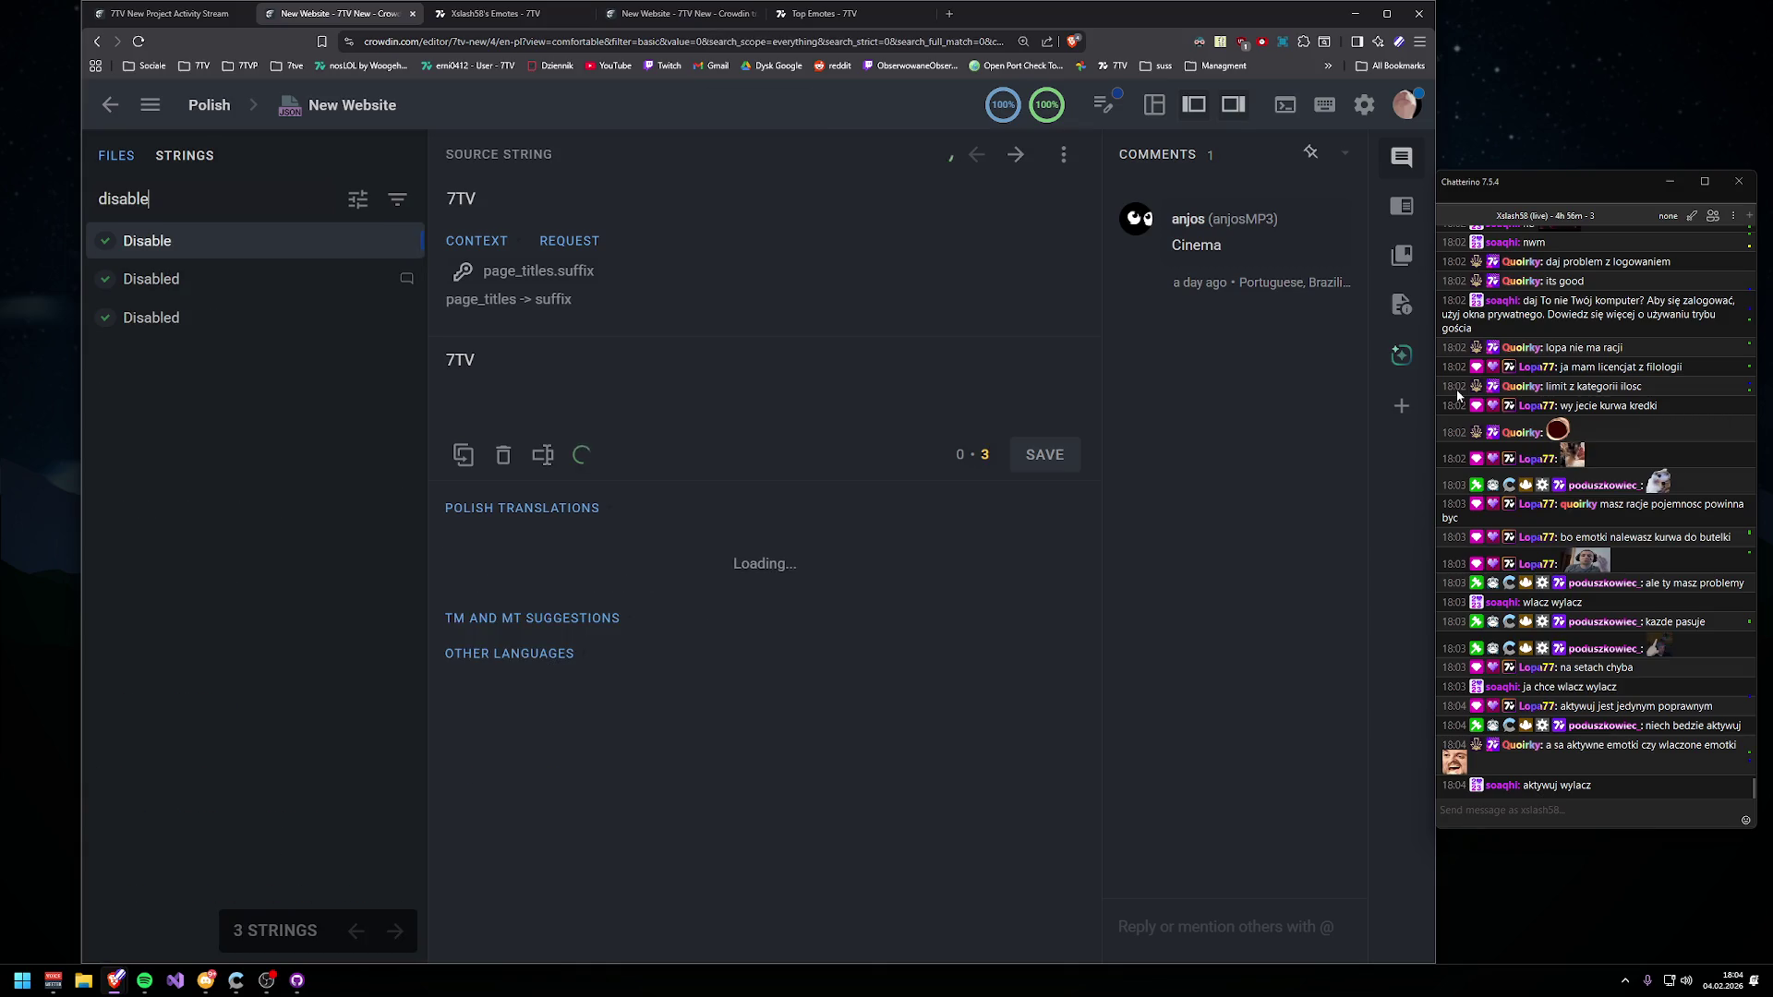
- Compare the two Disabled strings with labels.disable (Wyłącz), ending on Disable
click(175, 282)
click(235, 314)
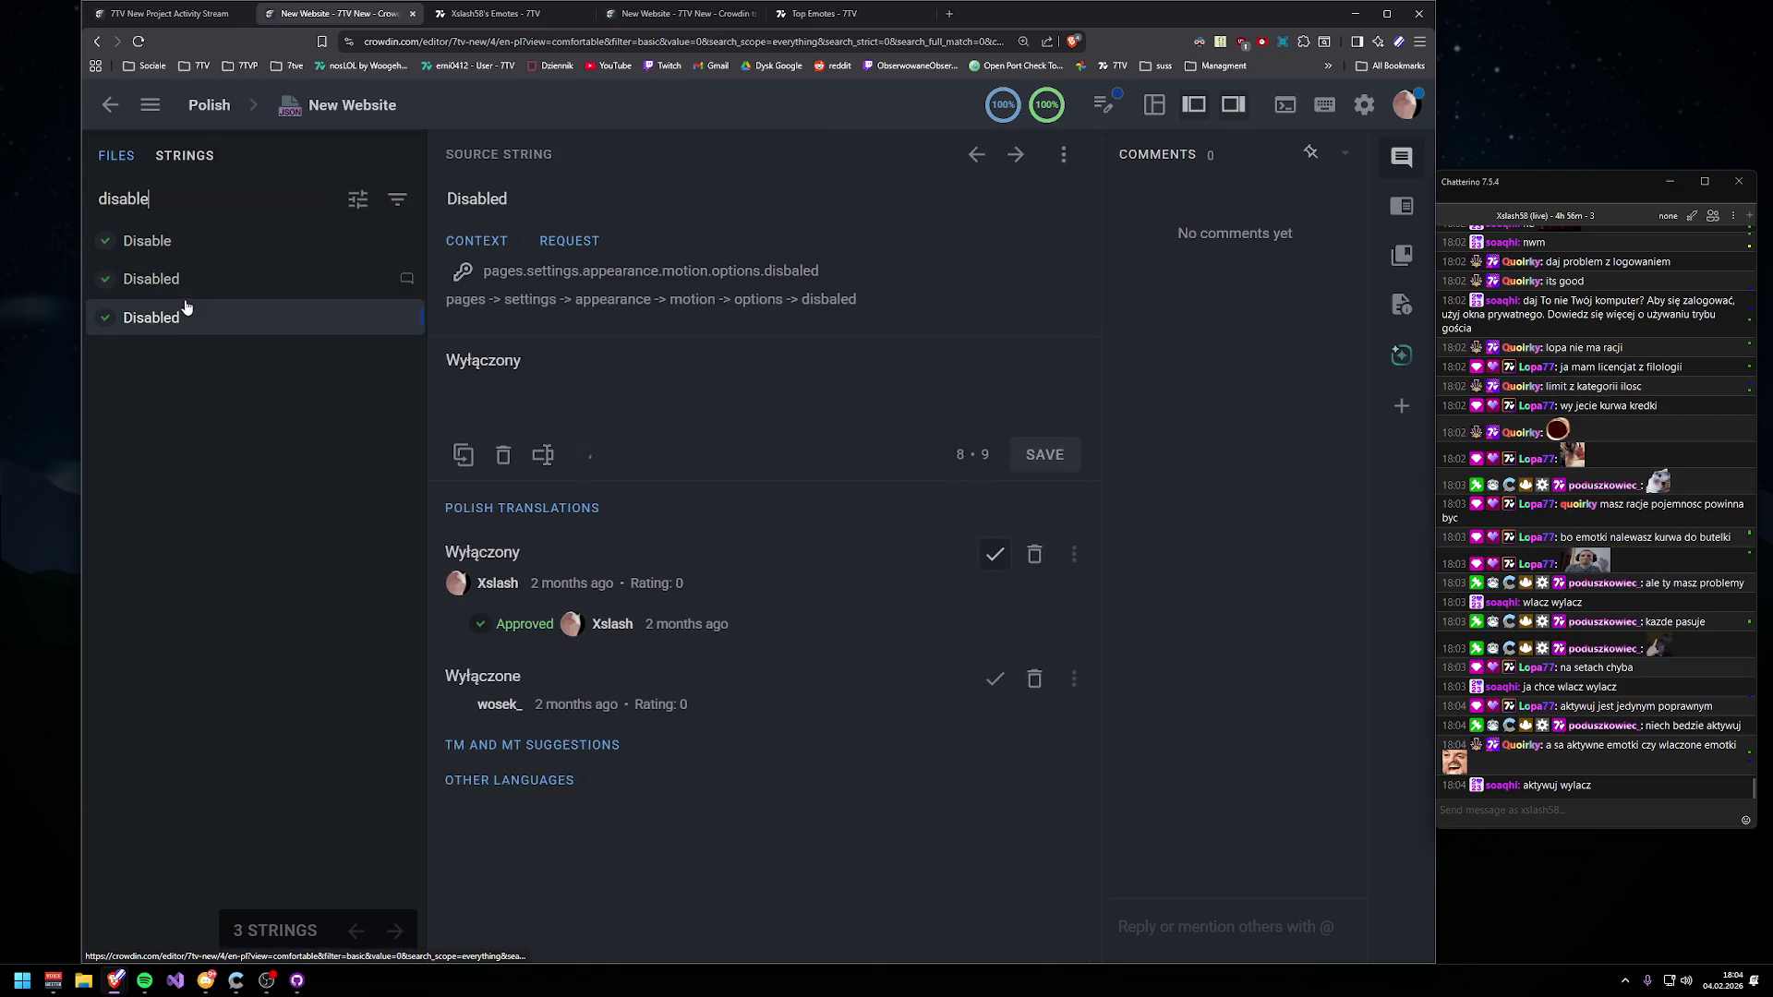
click(194, 271)
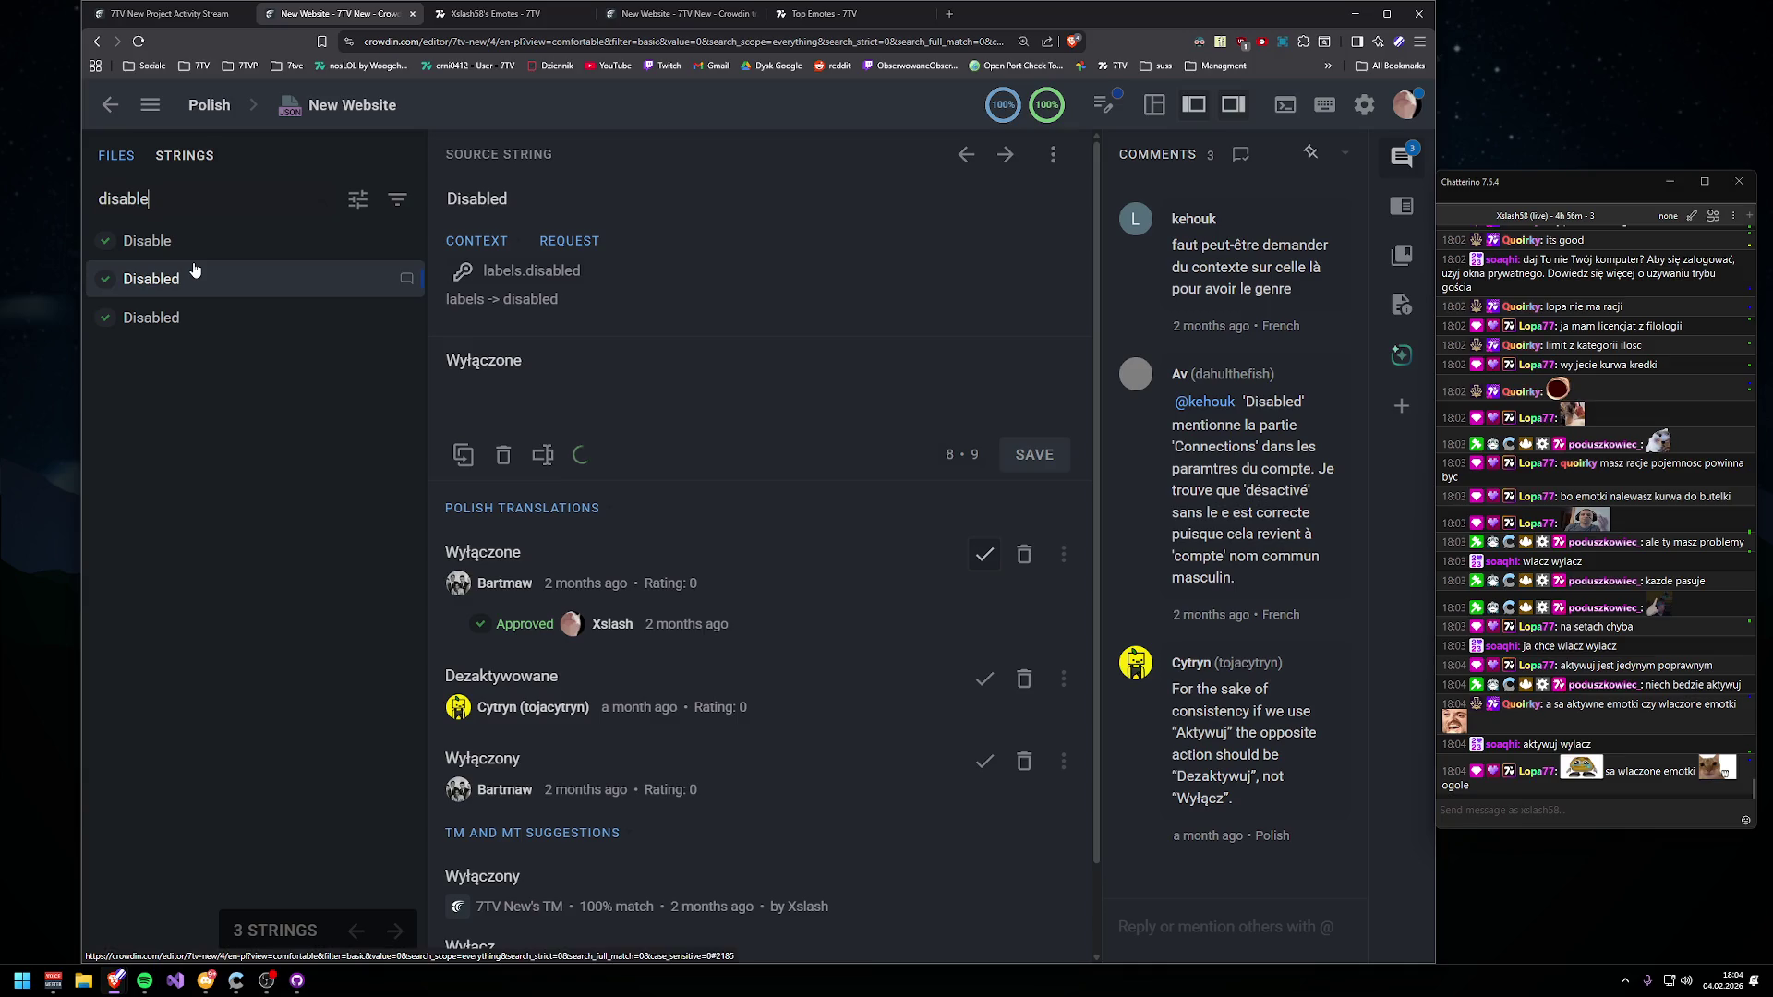
click(196, 236)
click(208, 282)
click(211, 244)
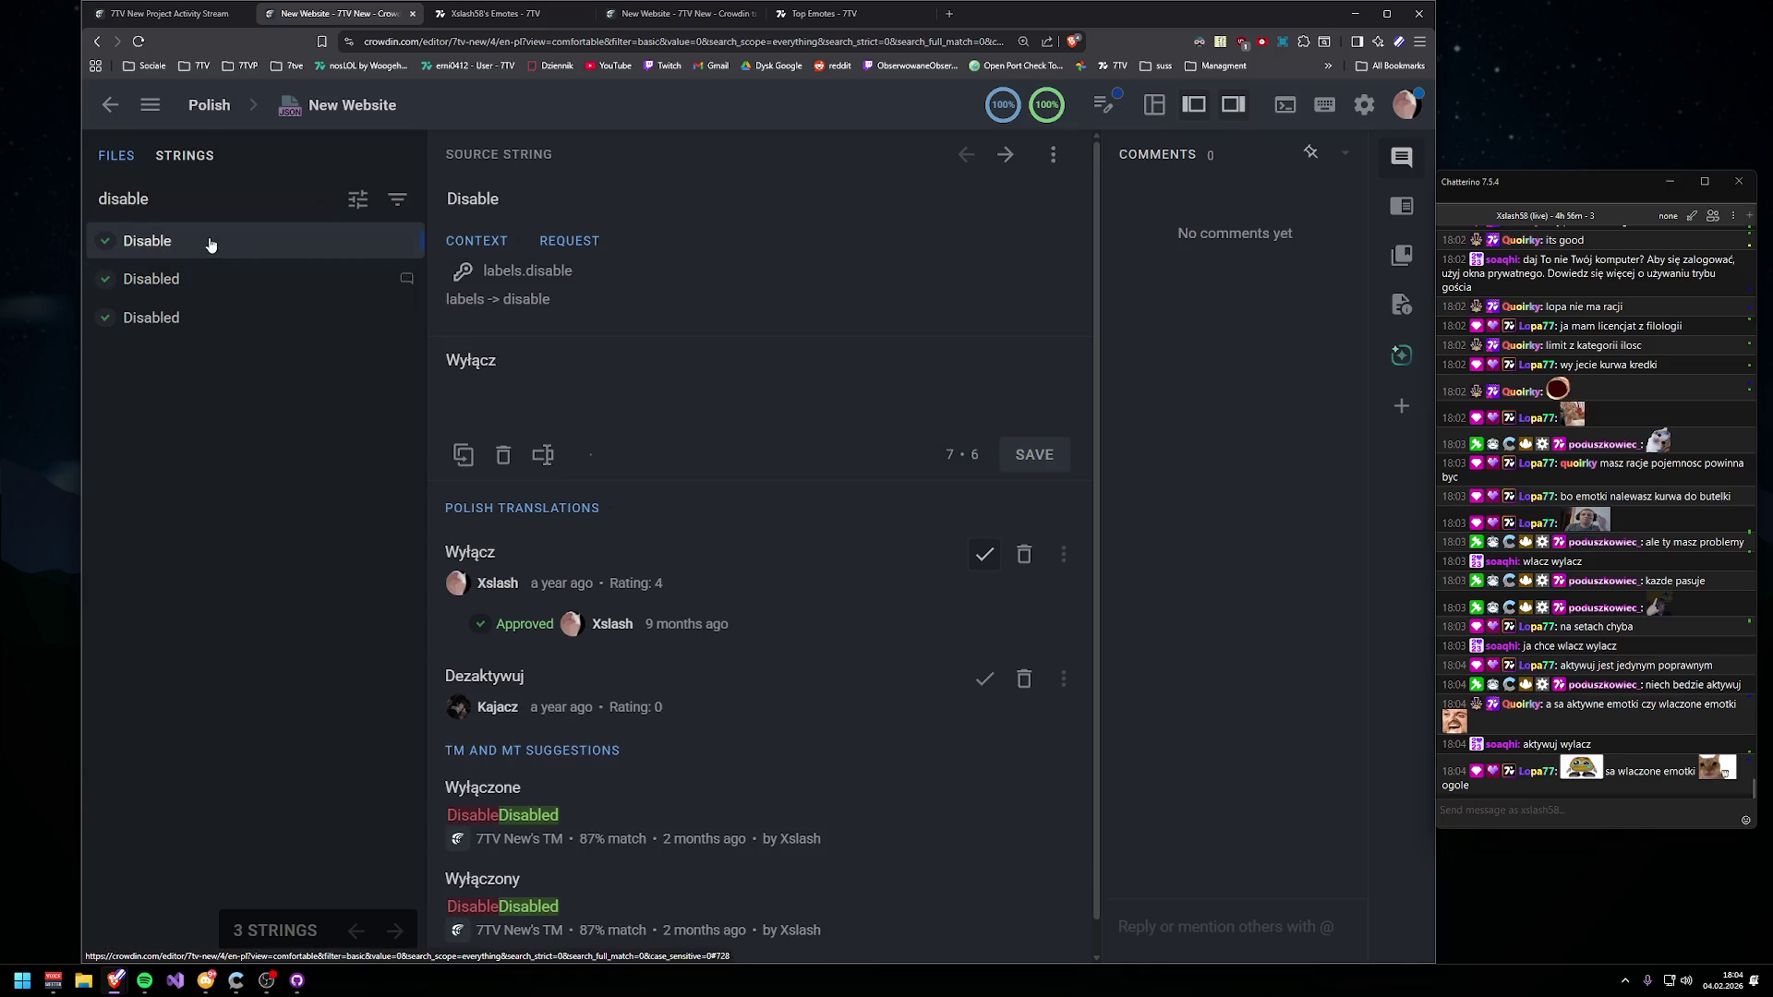
click(218, 277)
click(218, 242)
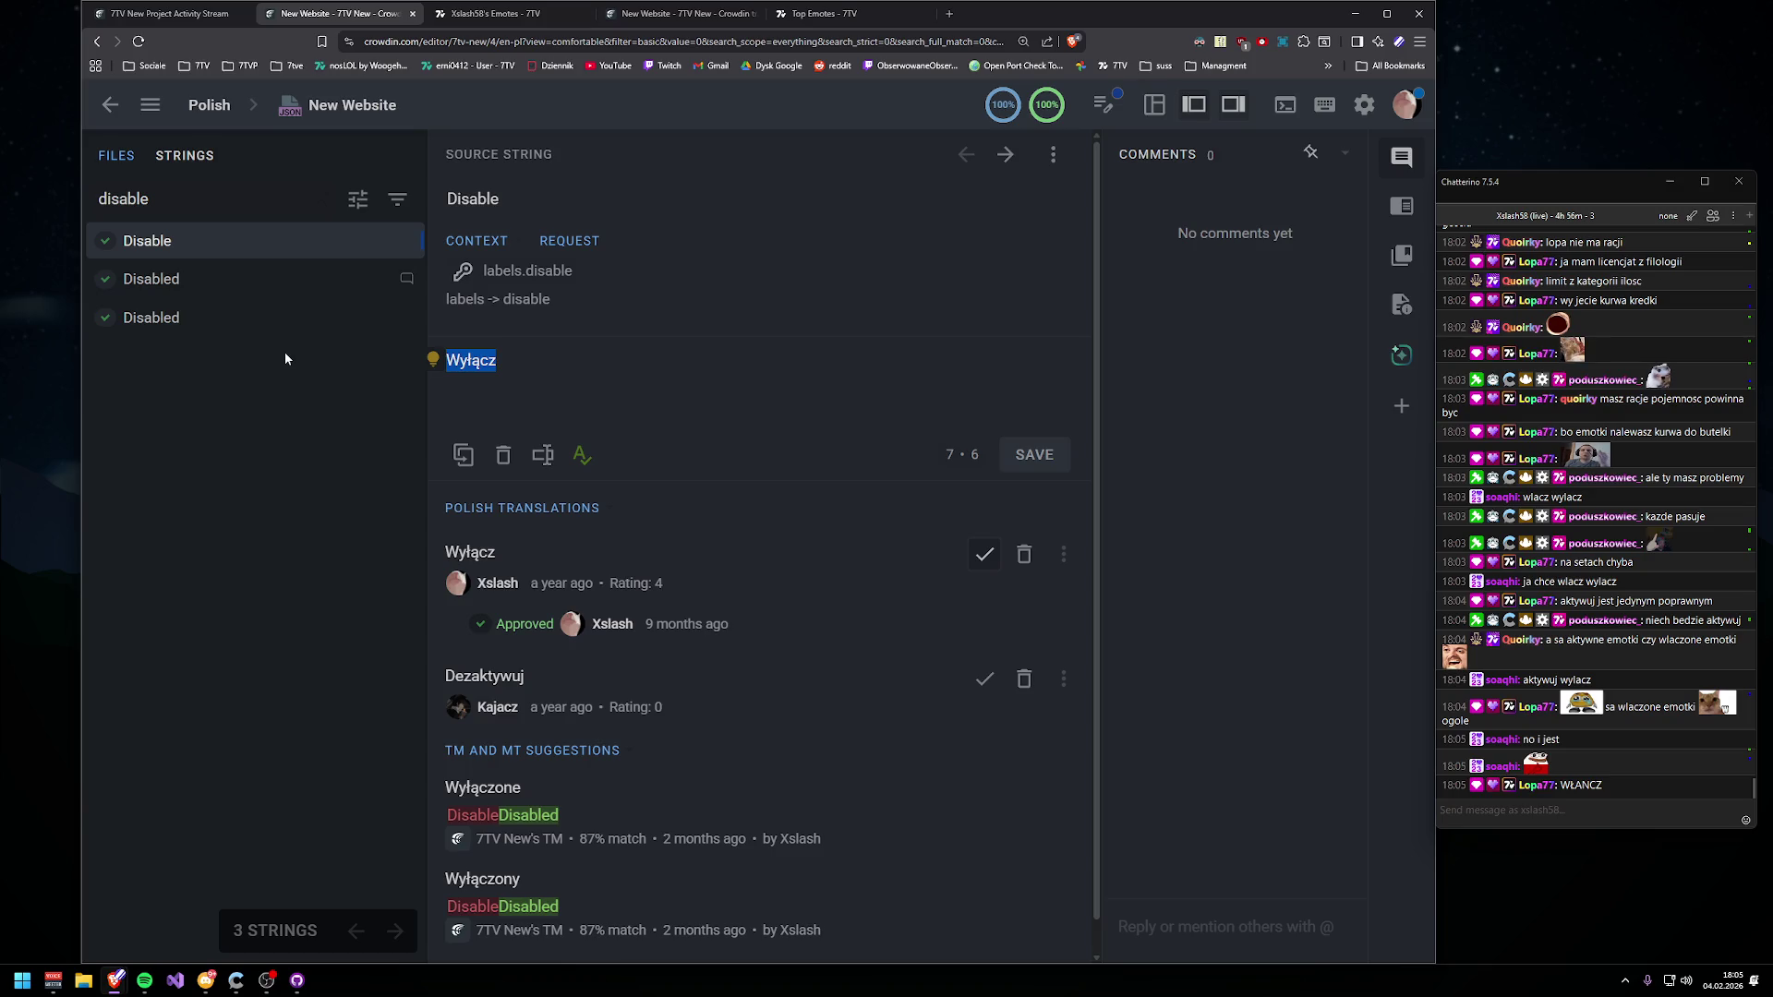
key(super)
- Launch Paint and sketch an ellipse, an X below it and an arrow into the ellipse
text(pain)
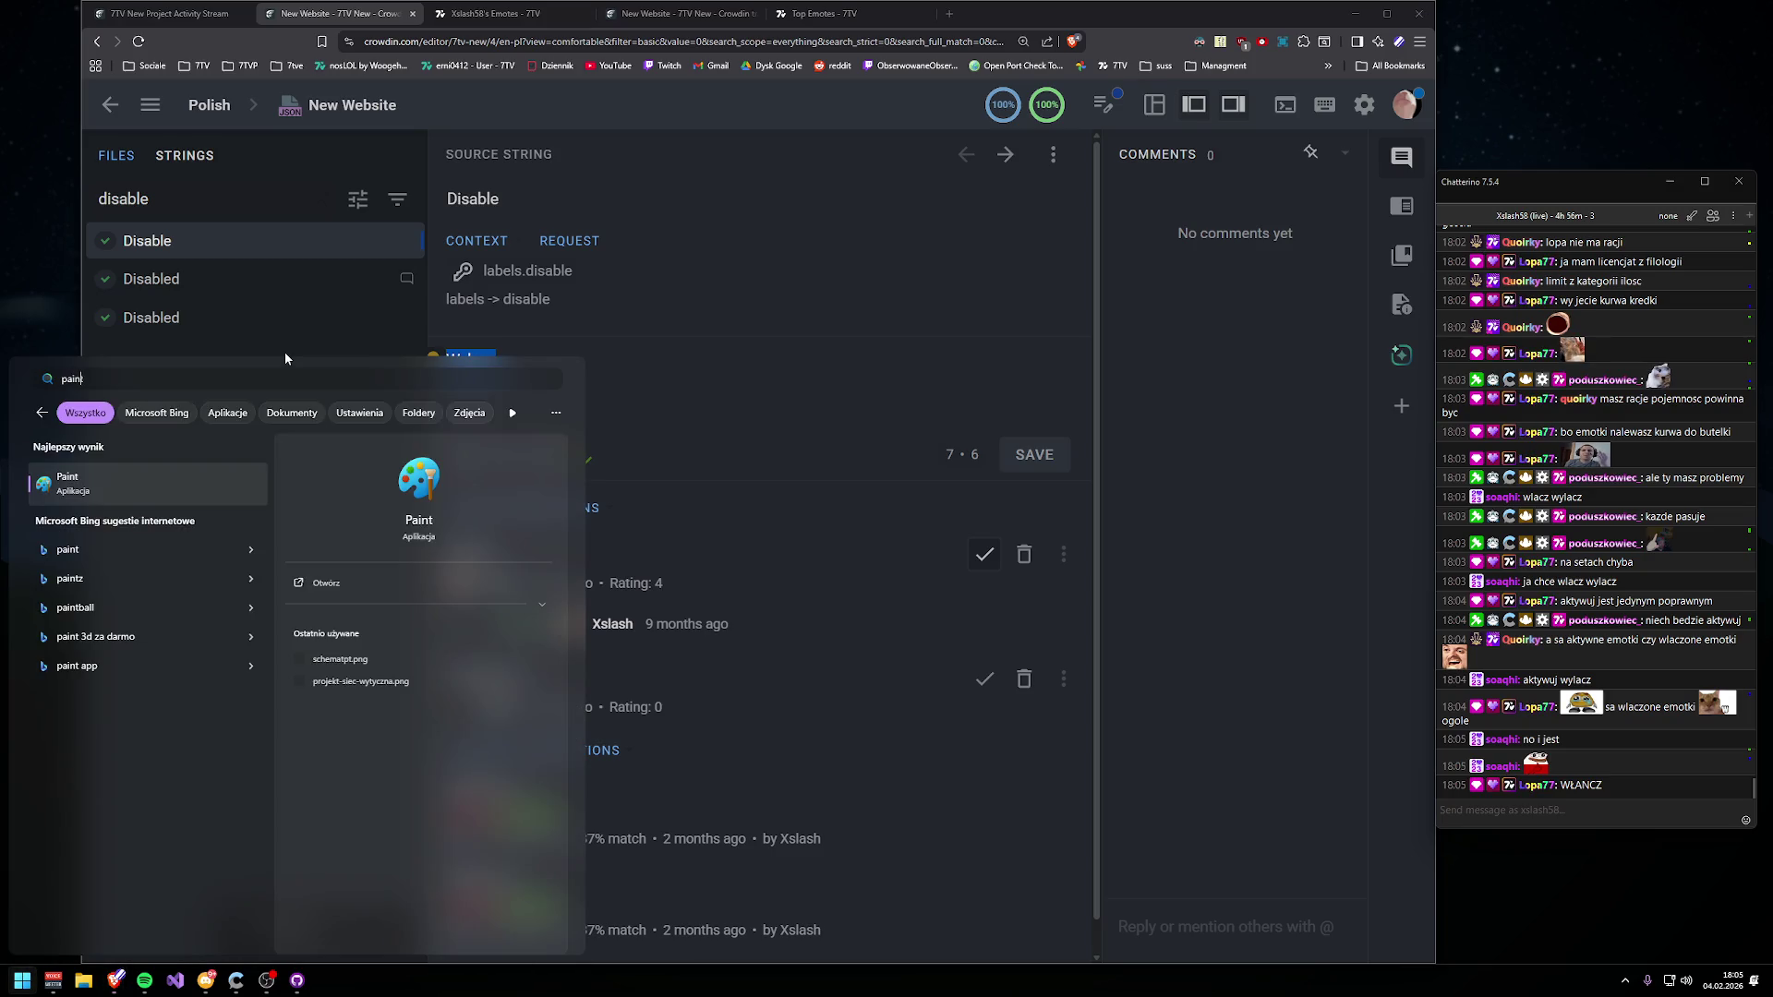
key(Return)
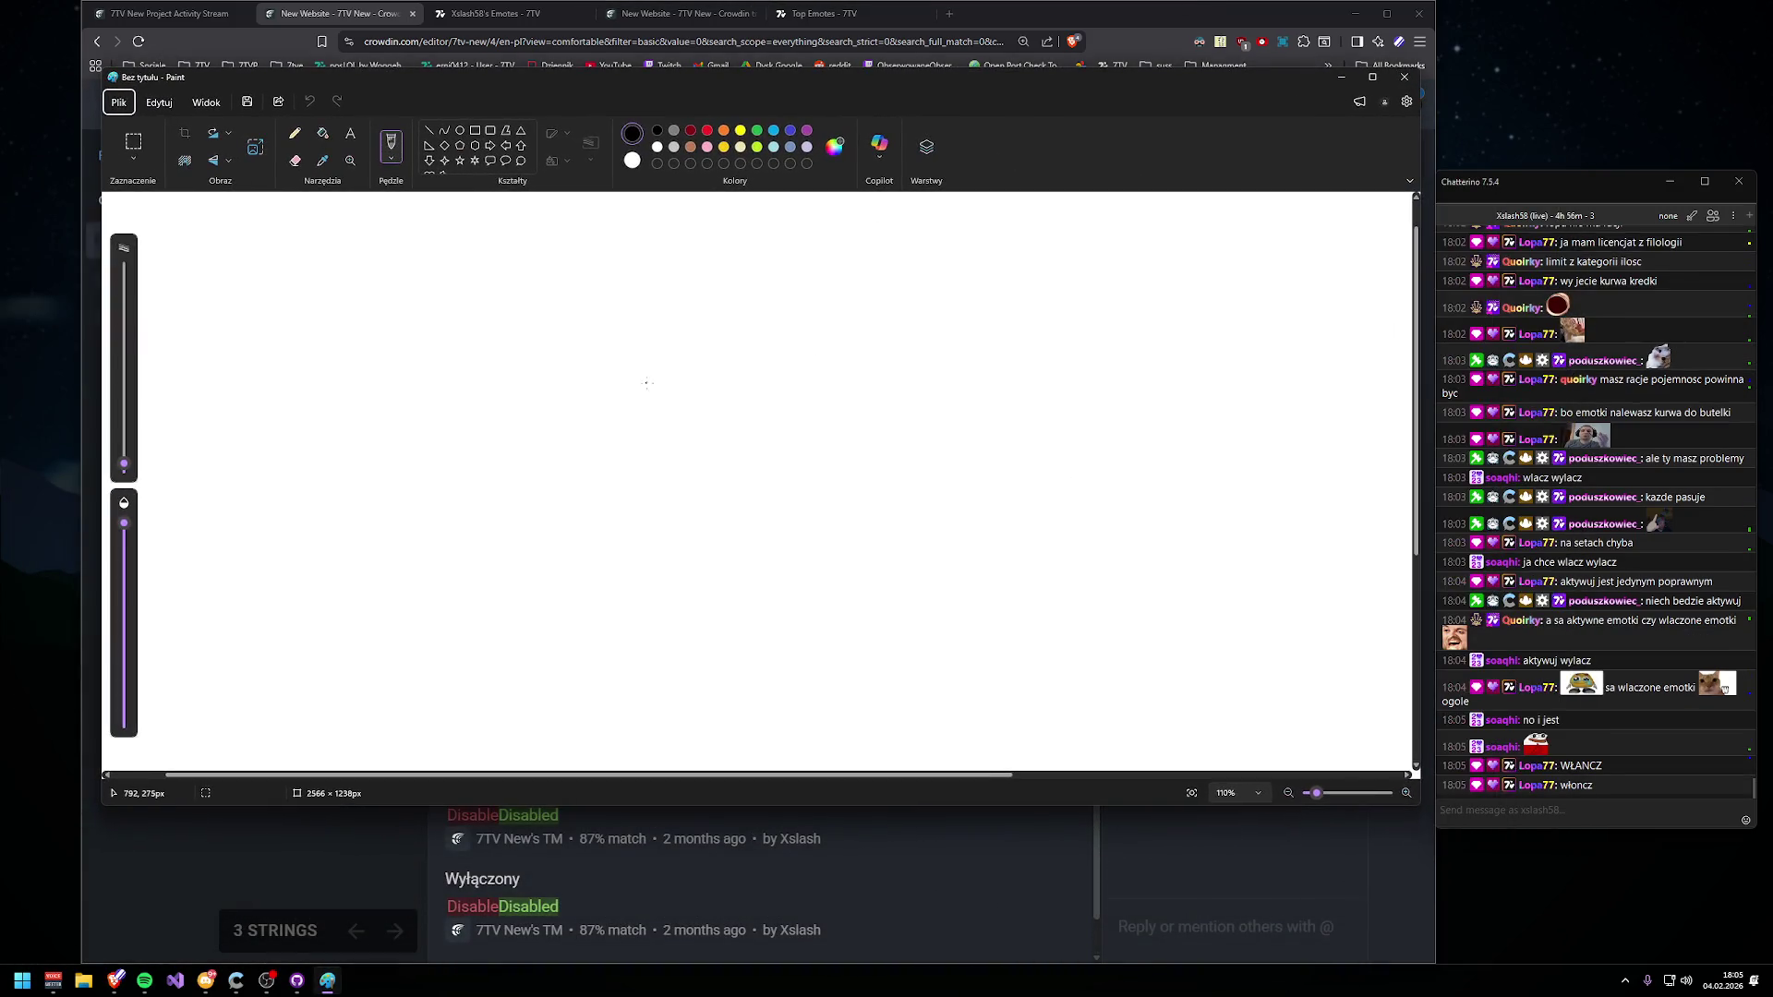
mouse_move(680, 384)
mouse_down()
mouse_move(552, 397)
mouse_move(933, 524)
mouse_move(609, 365)
mouse_up()
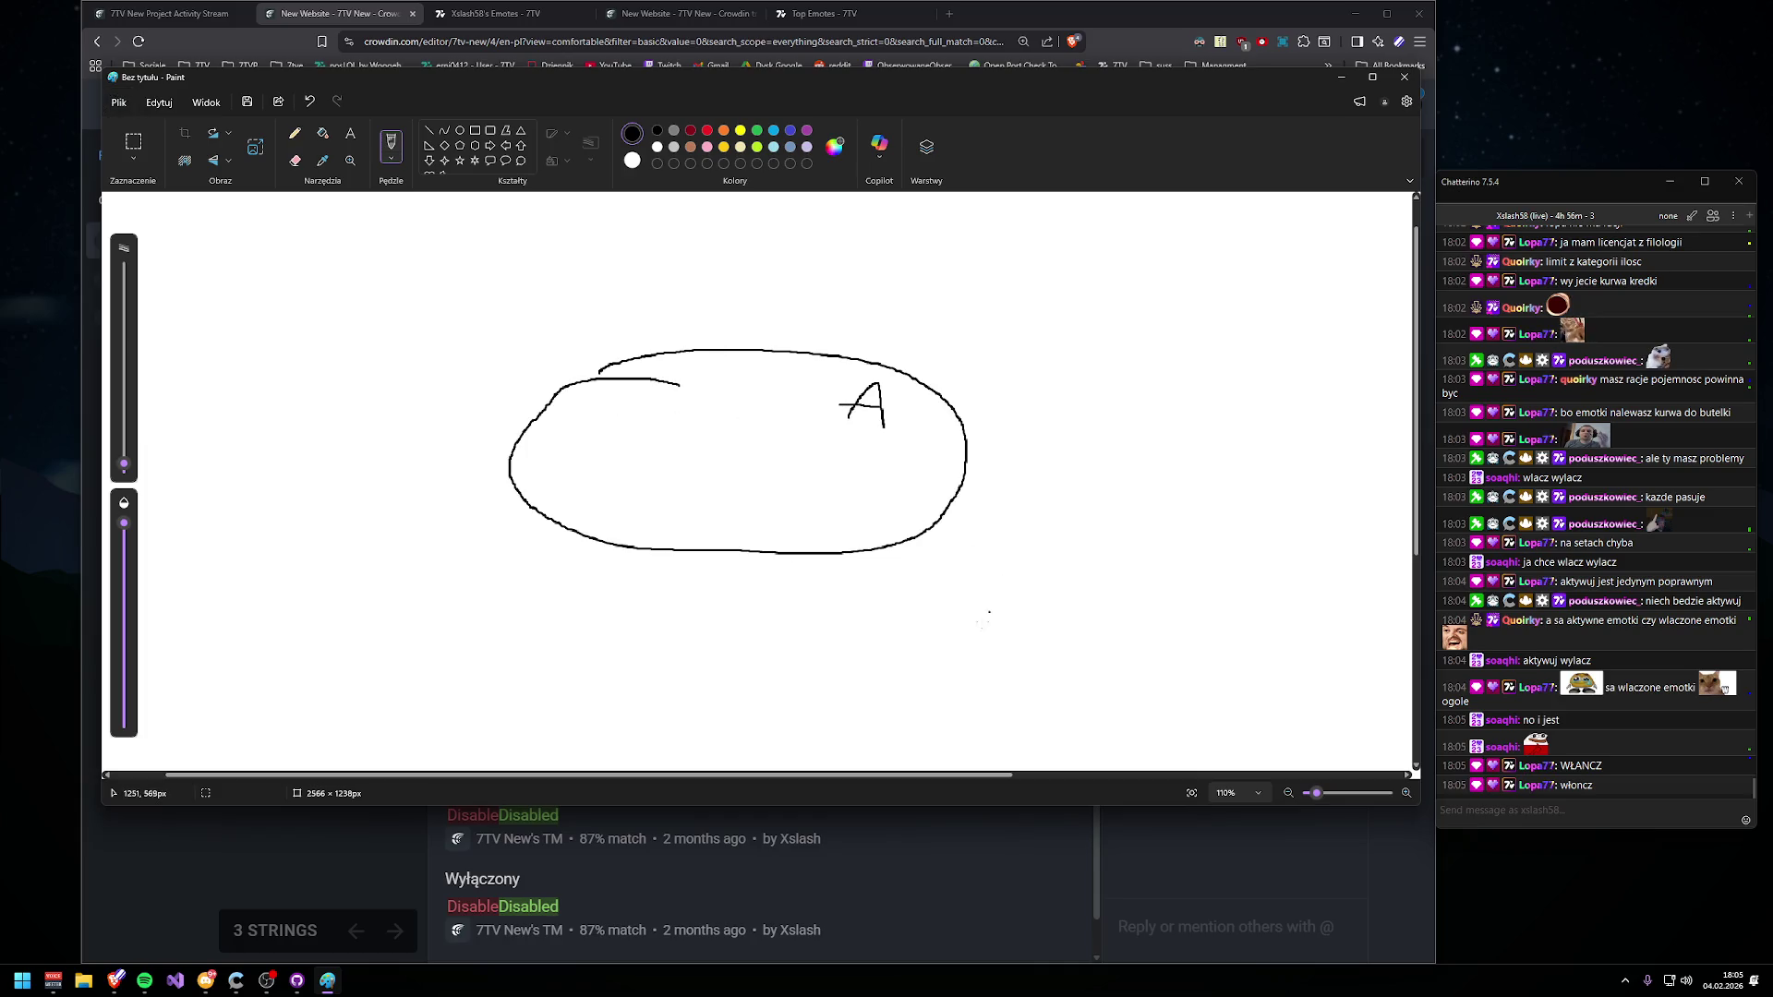
drag(1018, 623, 1043, 595)
drag(1022, 593, 1048, 623)
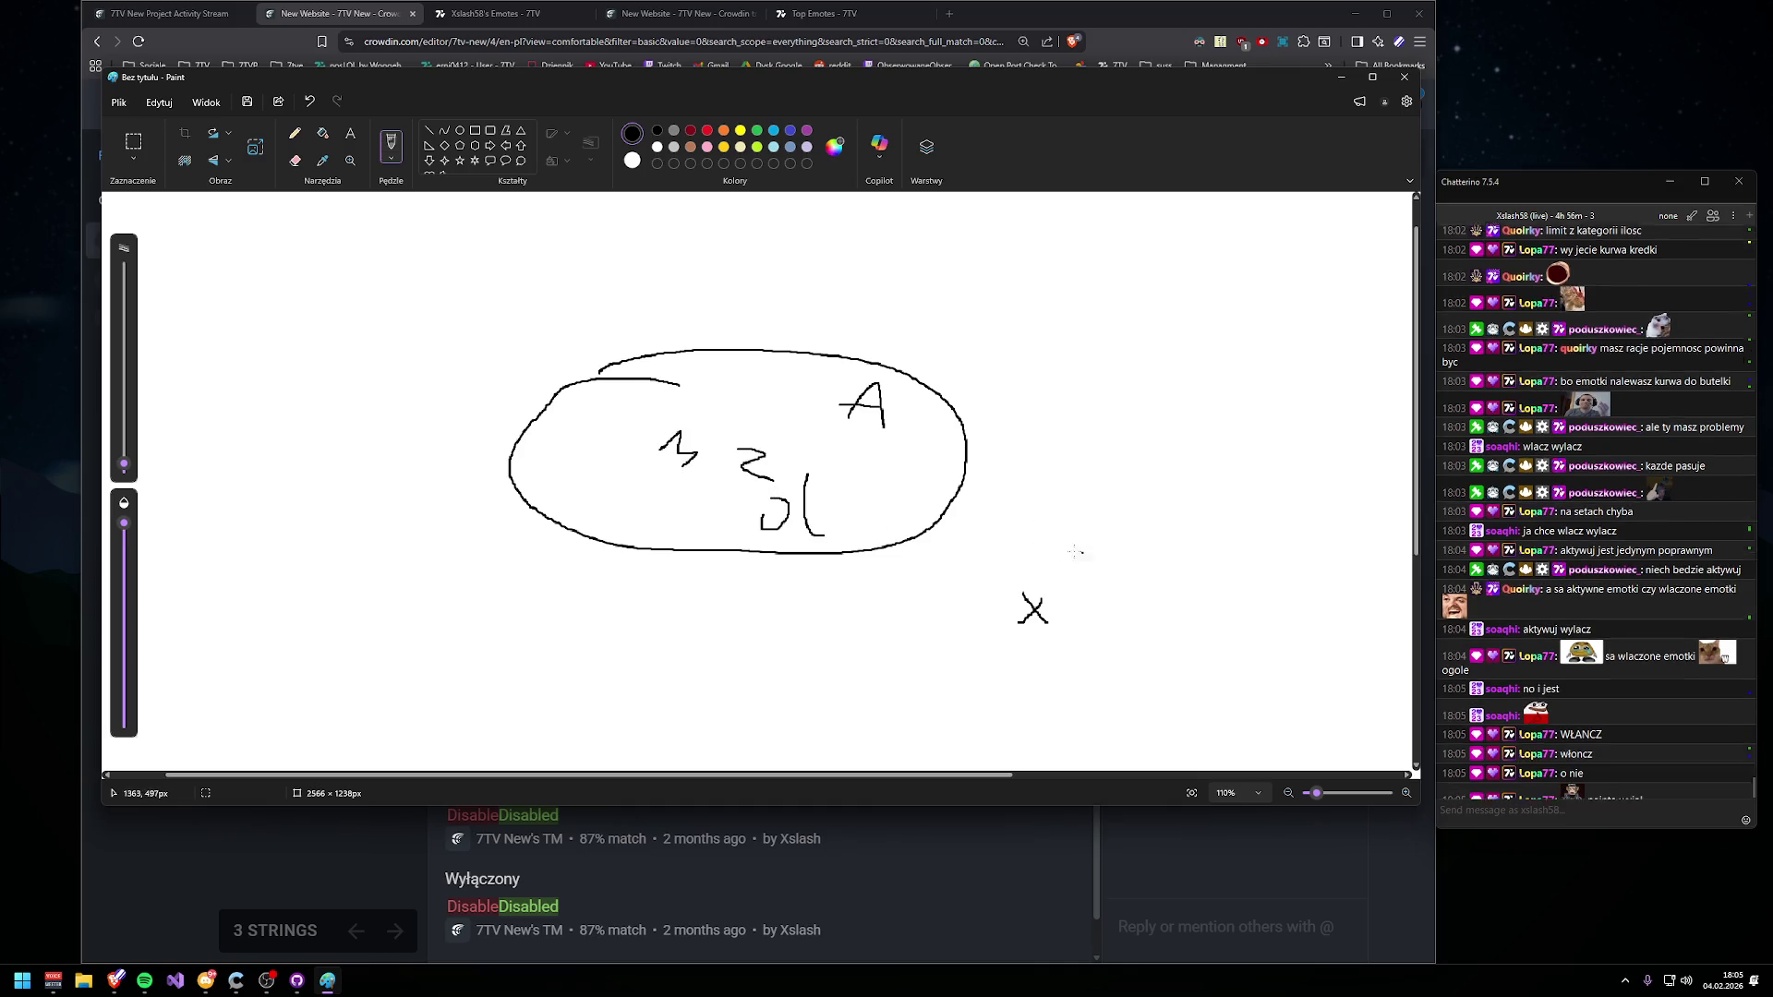
drag(1039, 588, 977, 515)
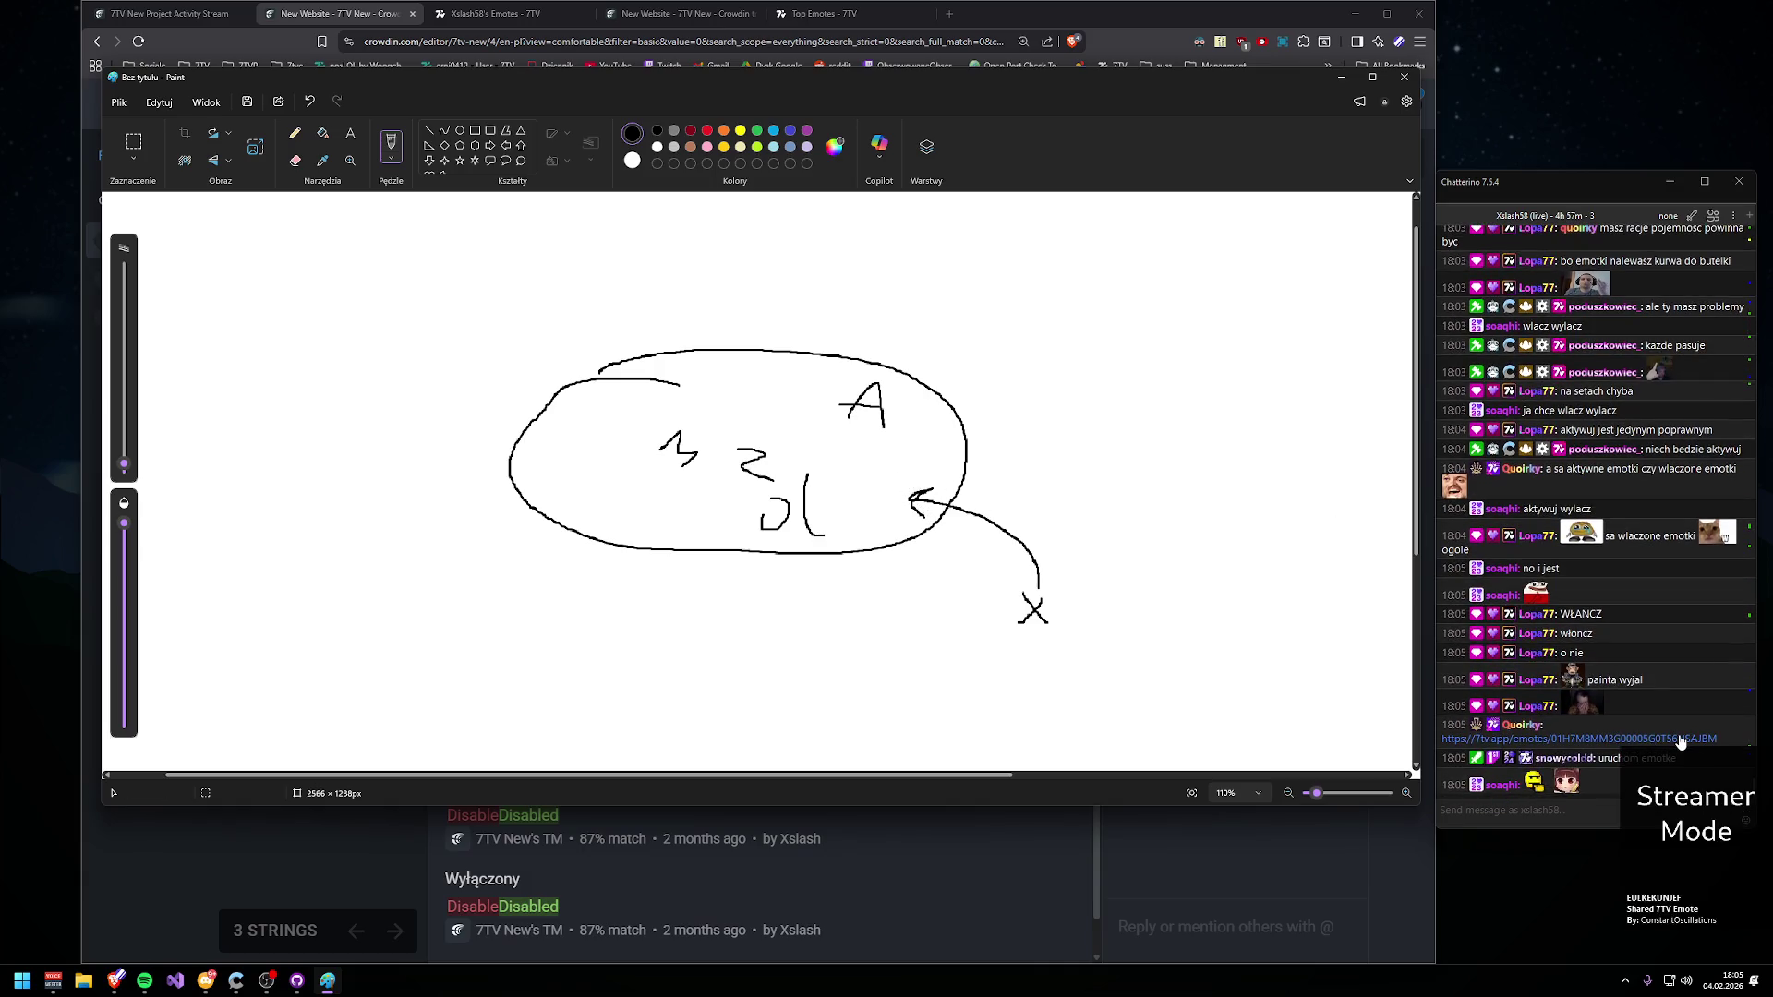
- Close the 7TV emote window, move Paint down and bring Crowdin back to front
click(1699, 738)
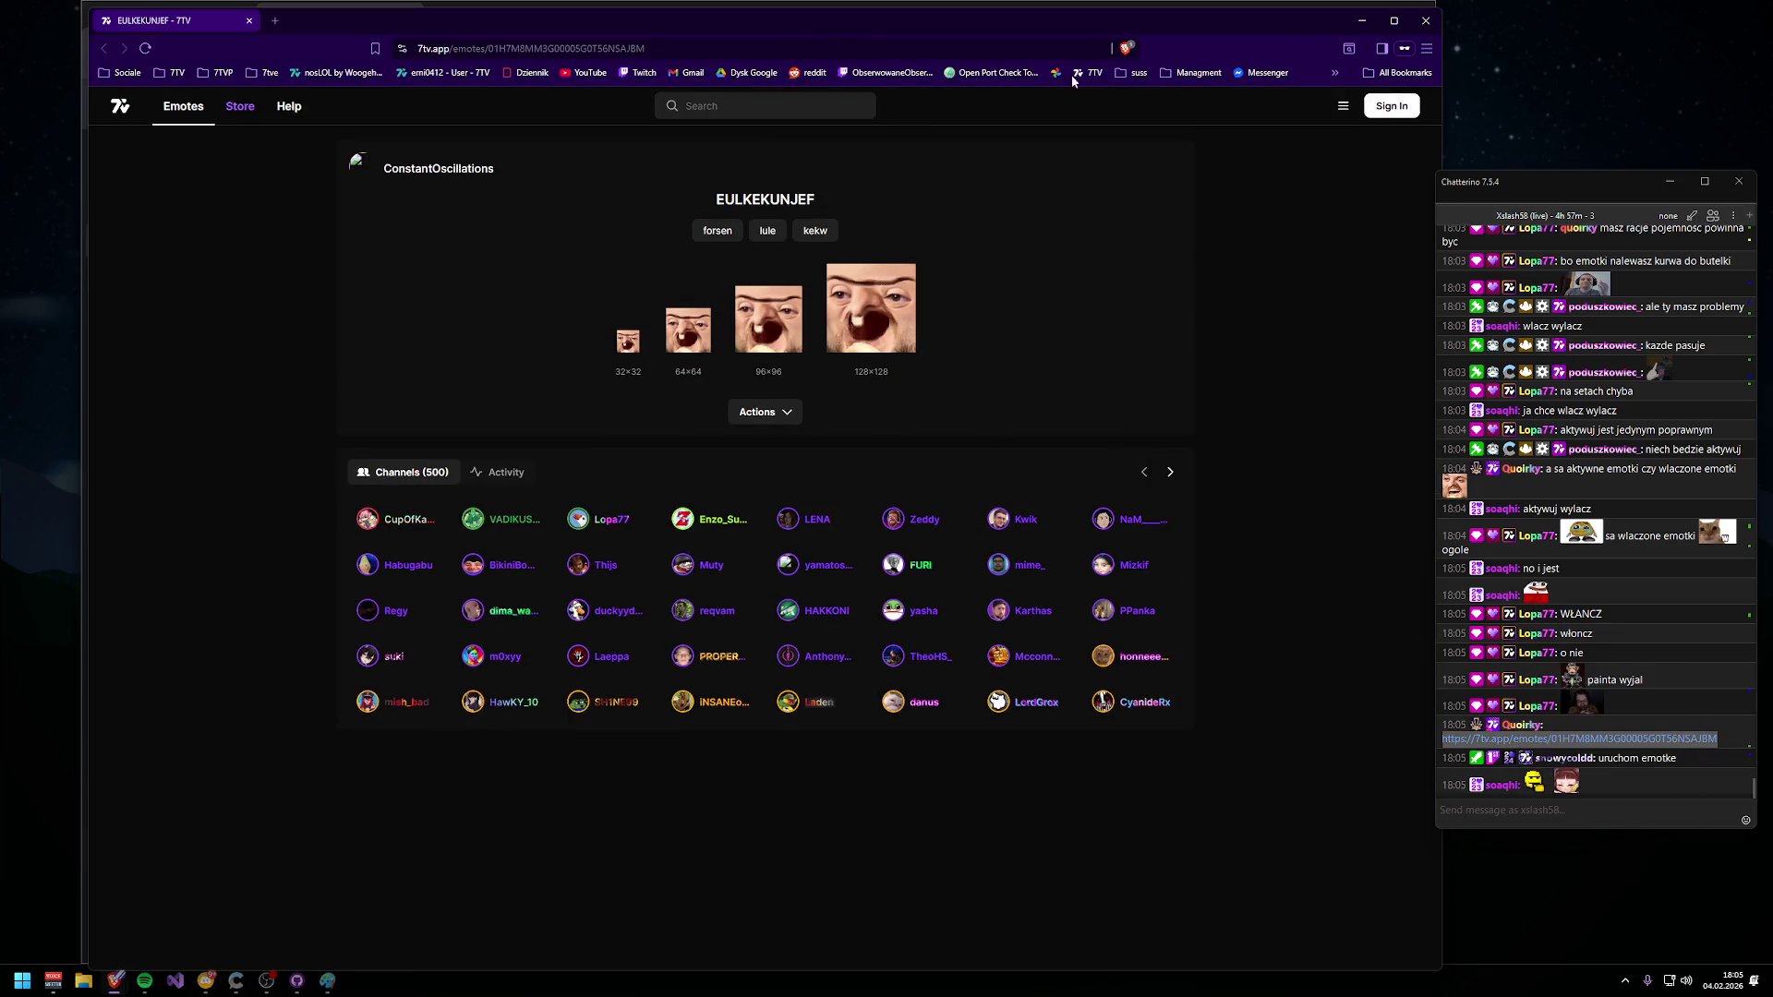
click(1427, 31)
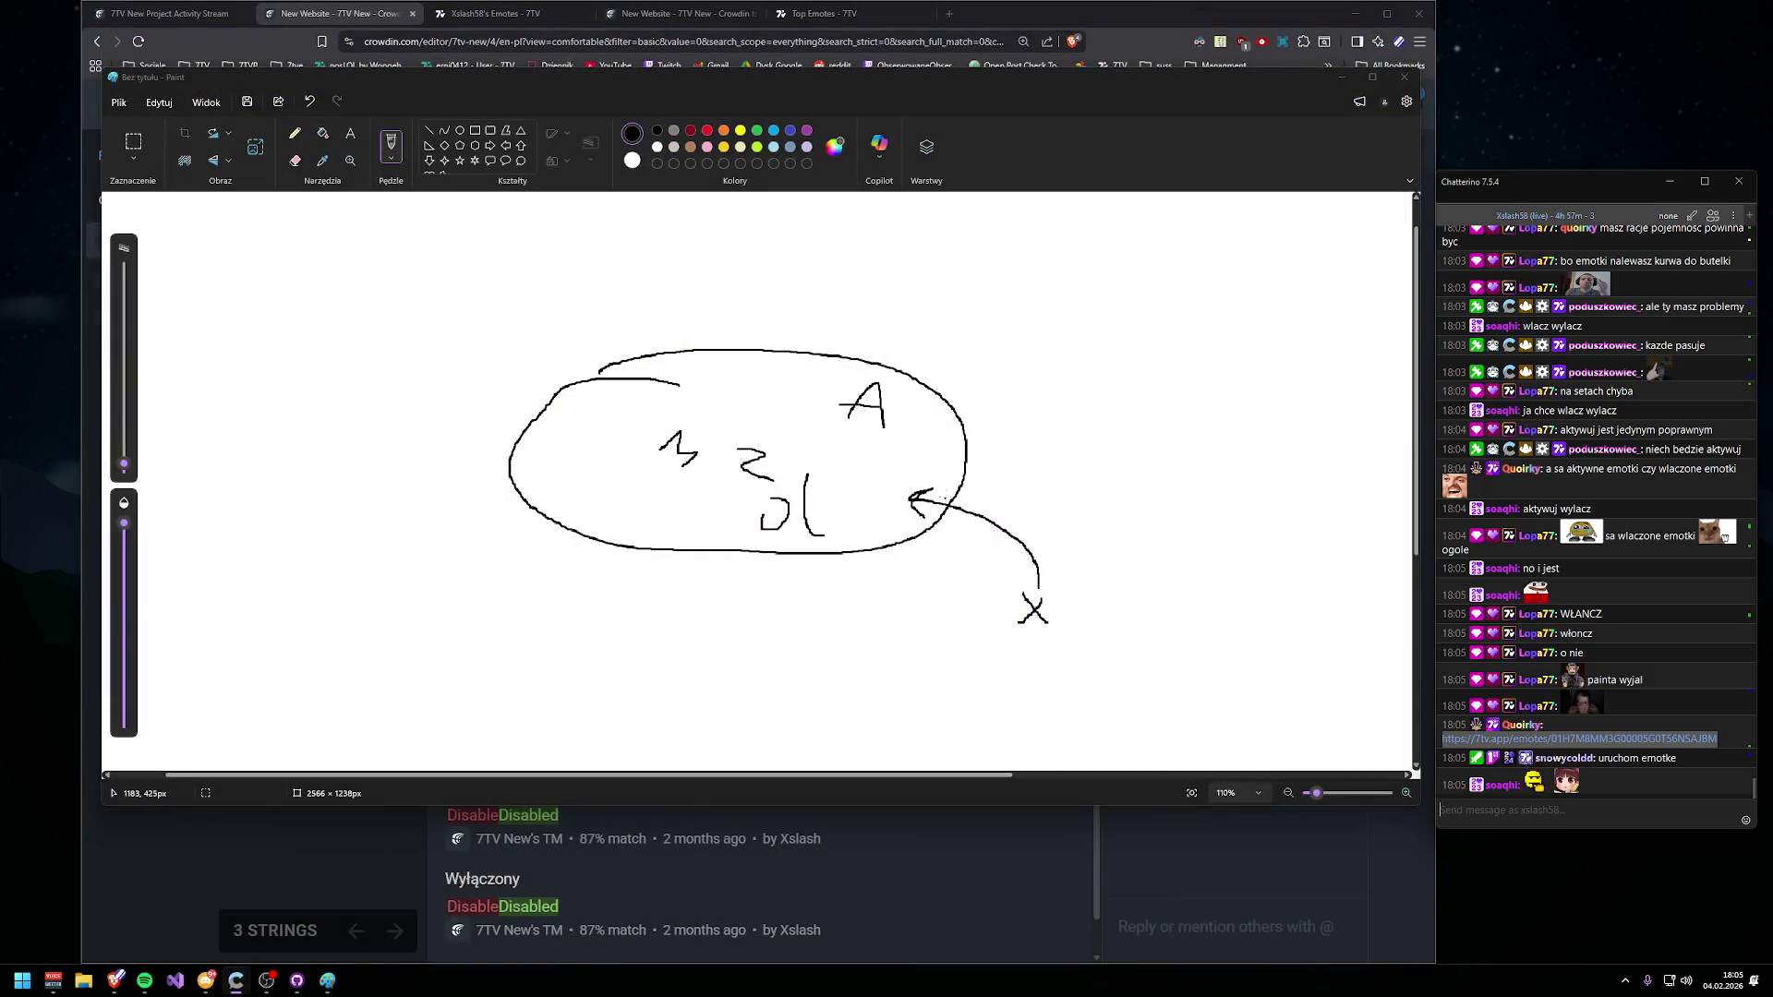
mouse_move(739, 77)
mouse_down()
mouse_move(754, 692)
mouse_move(692, 718)
mouse_up()
click(397, 510)
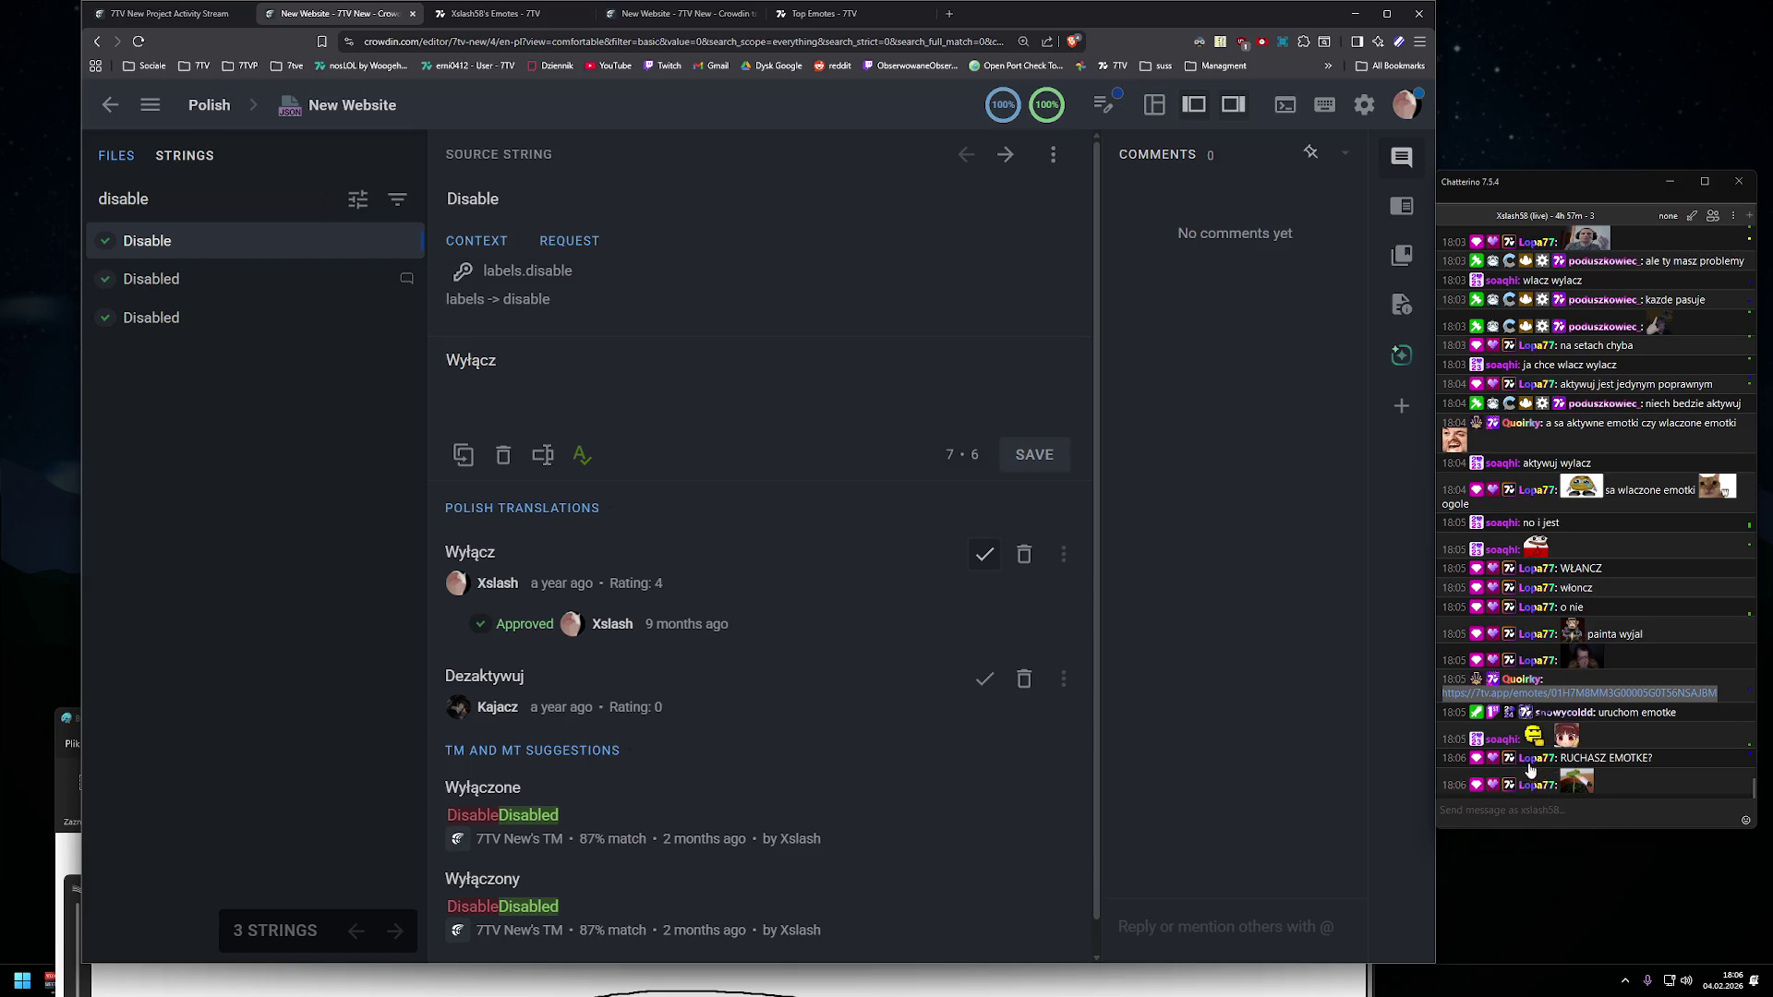
- Reread the Disabled comments, then approve Dezaktywuj for Disable
click(202, 279)
click(185, 242)
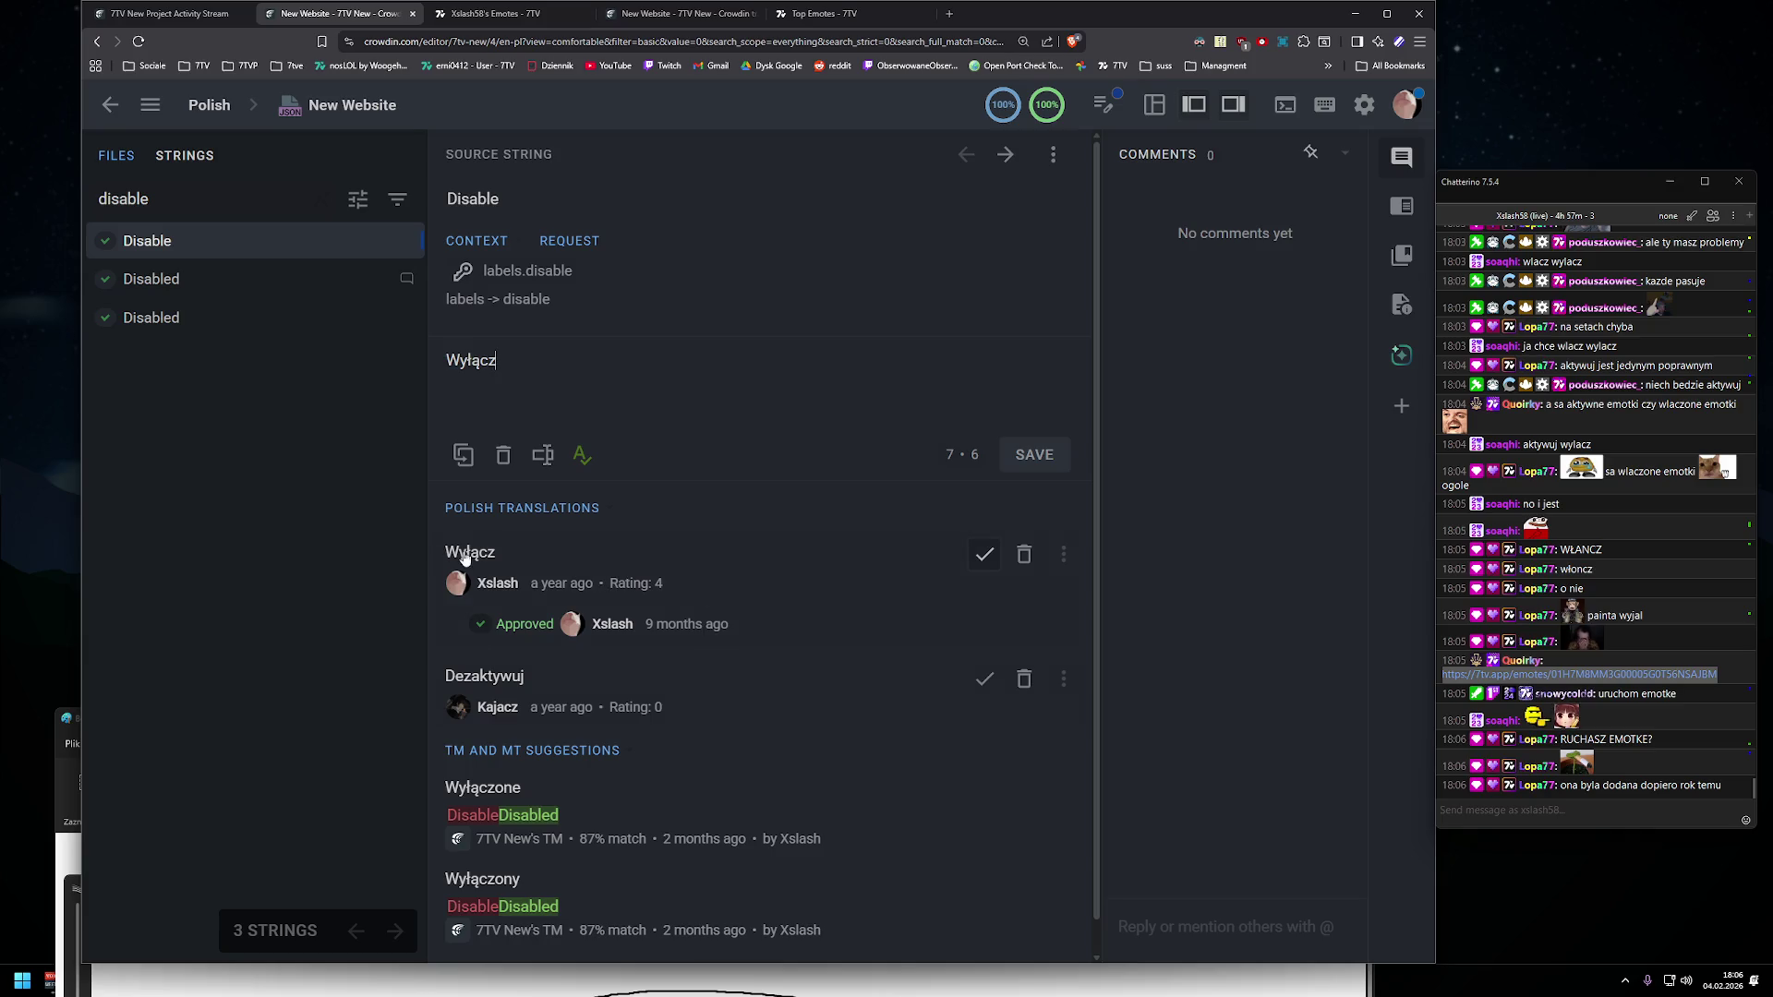
mouse_move(654, 581)
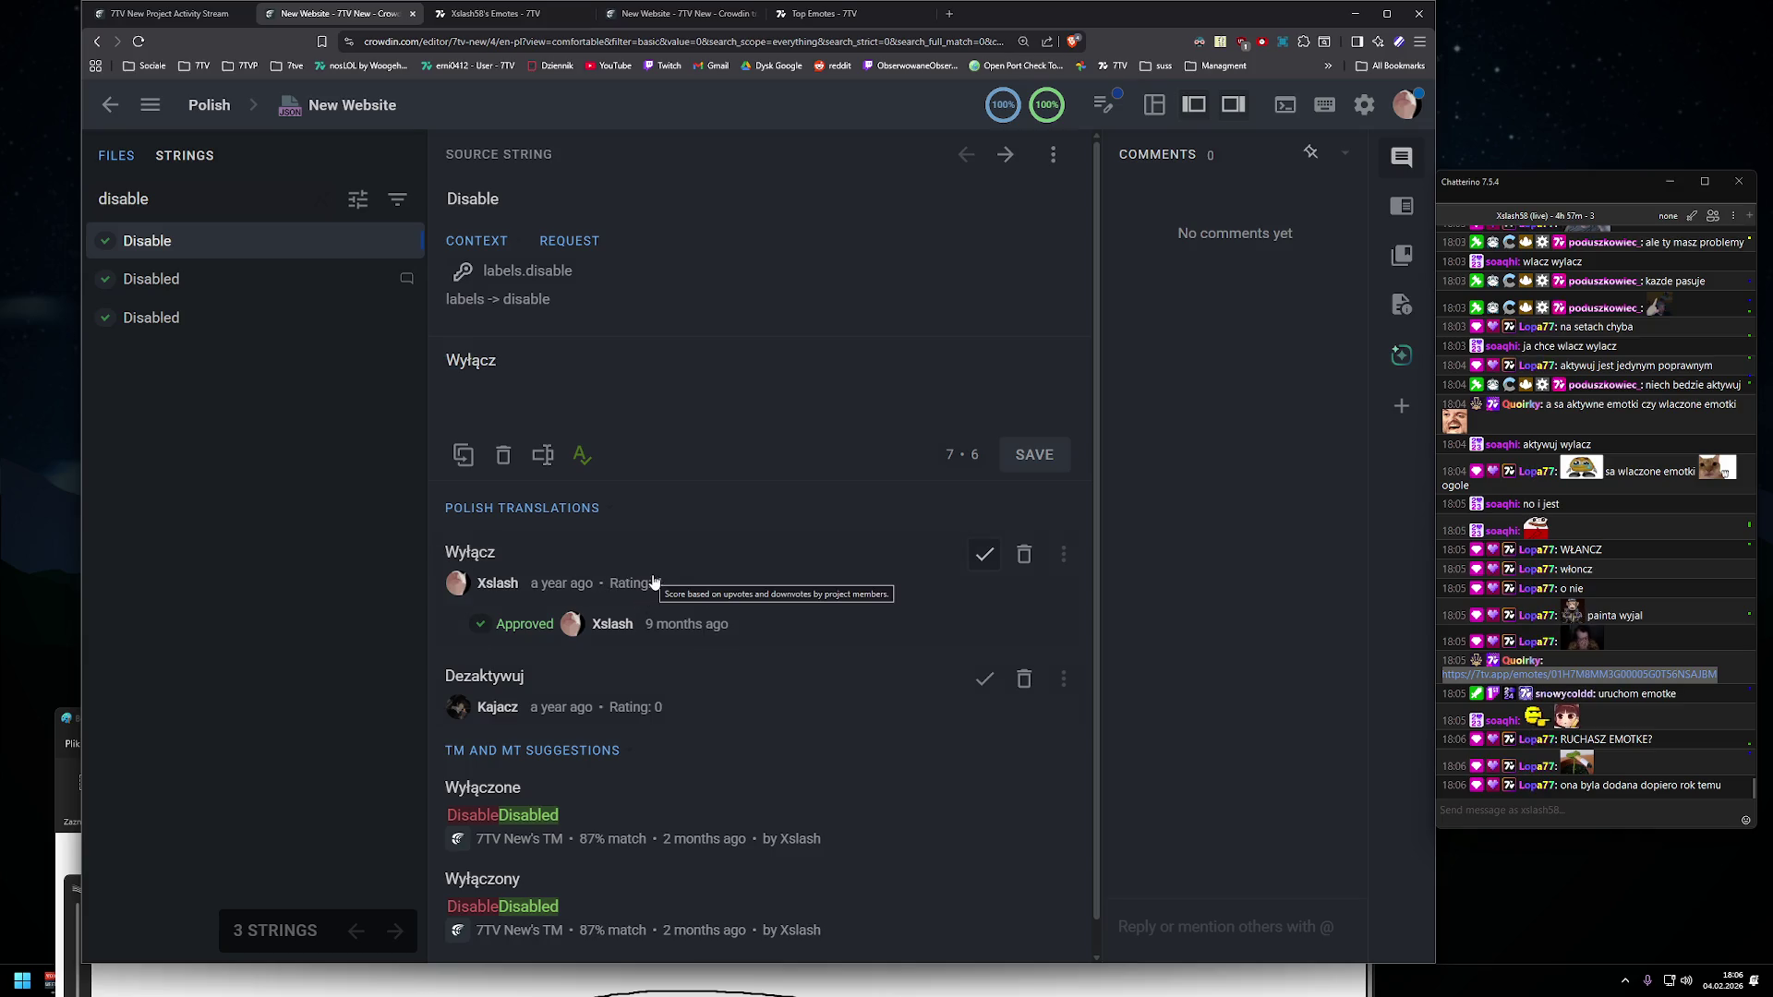
click(242, 275)
click(249, 239)
click(249, 277)
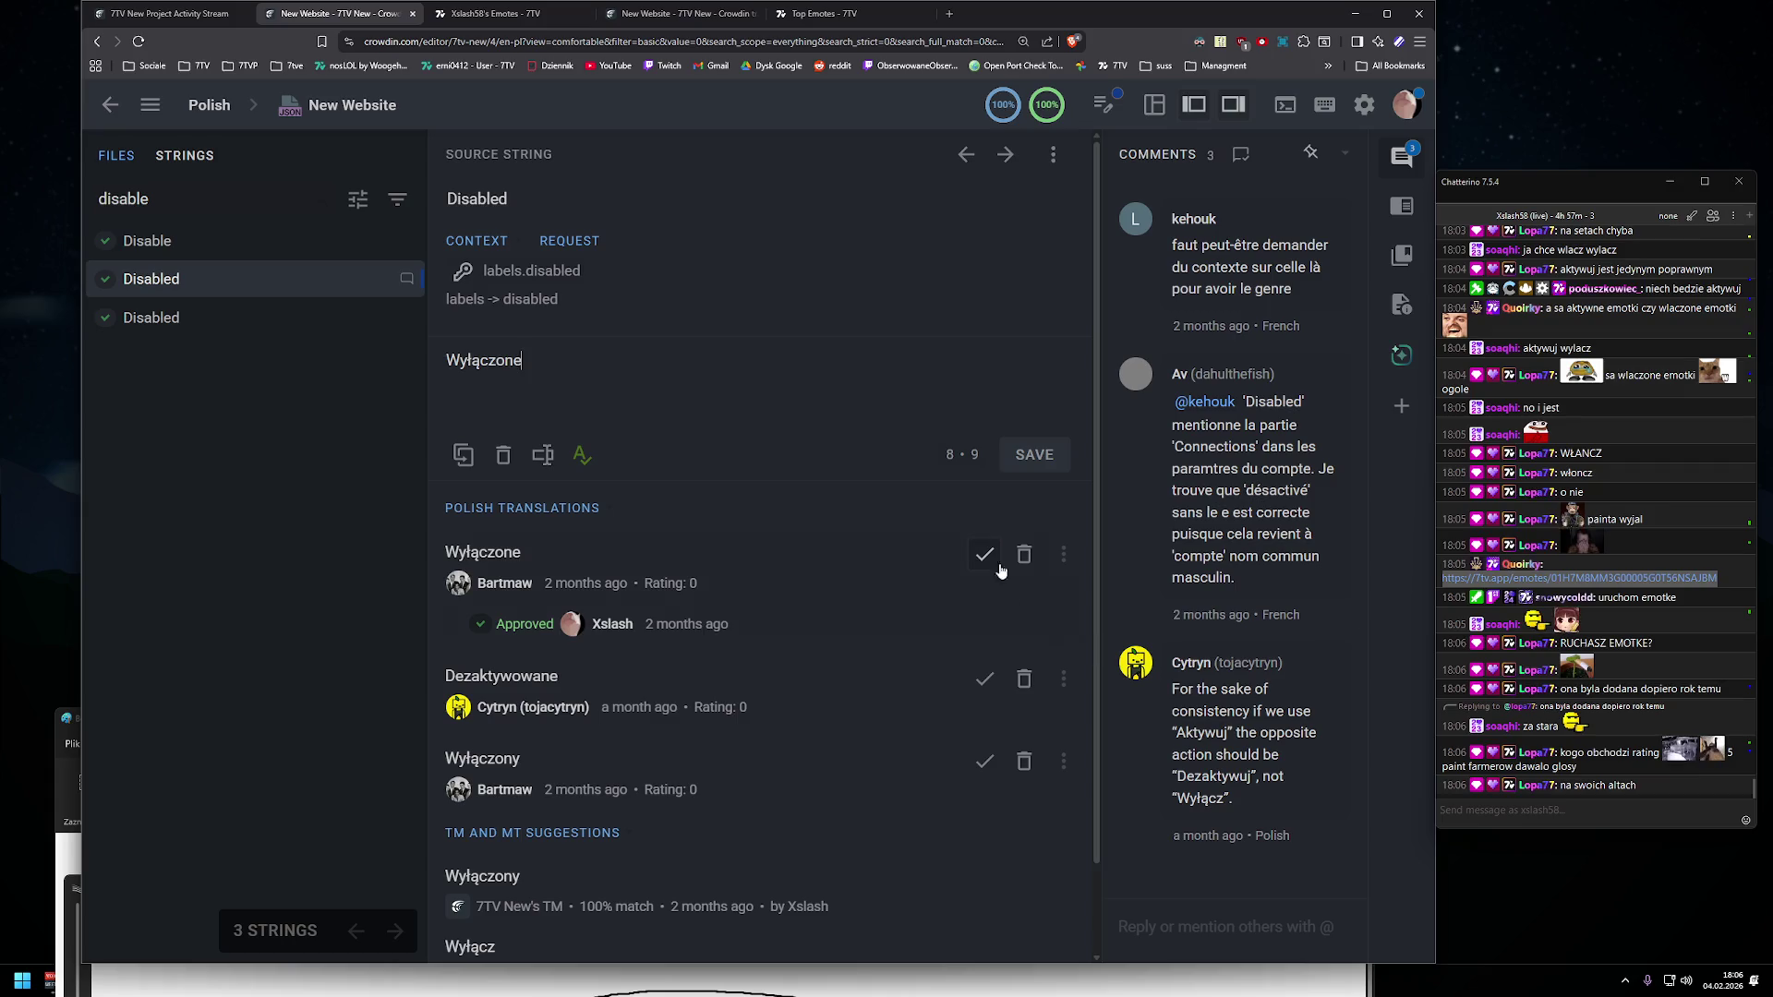
click(242, 242)
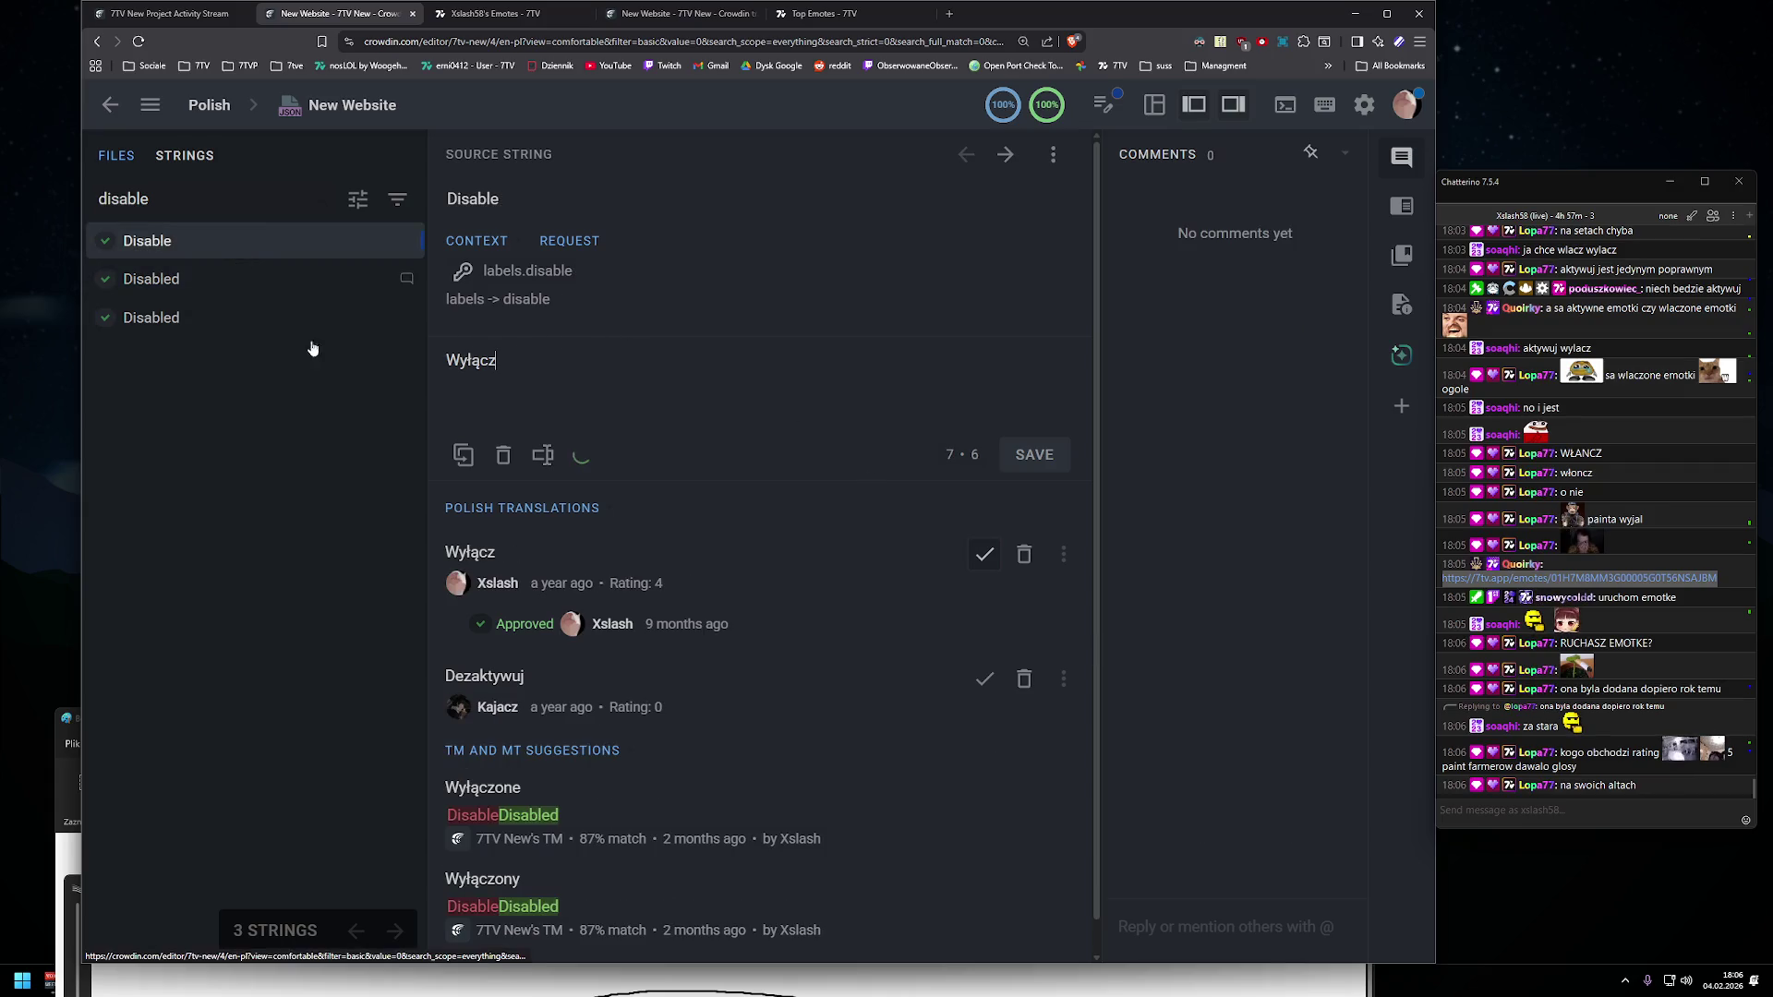
click(982, 678)
click(184, 279)
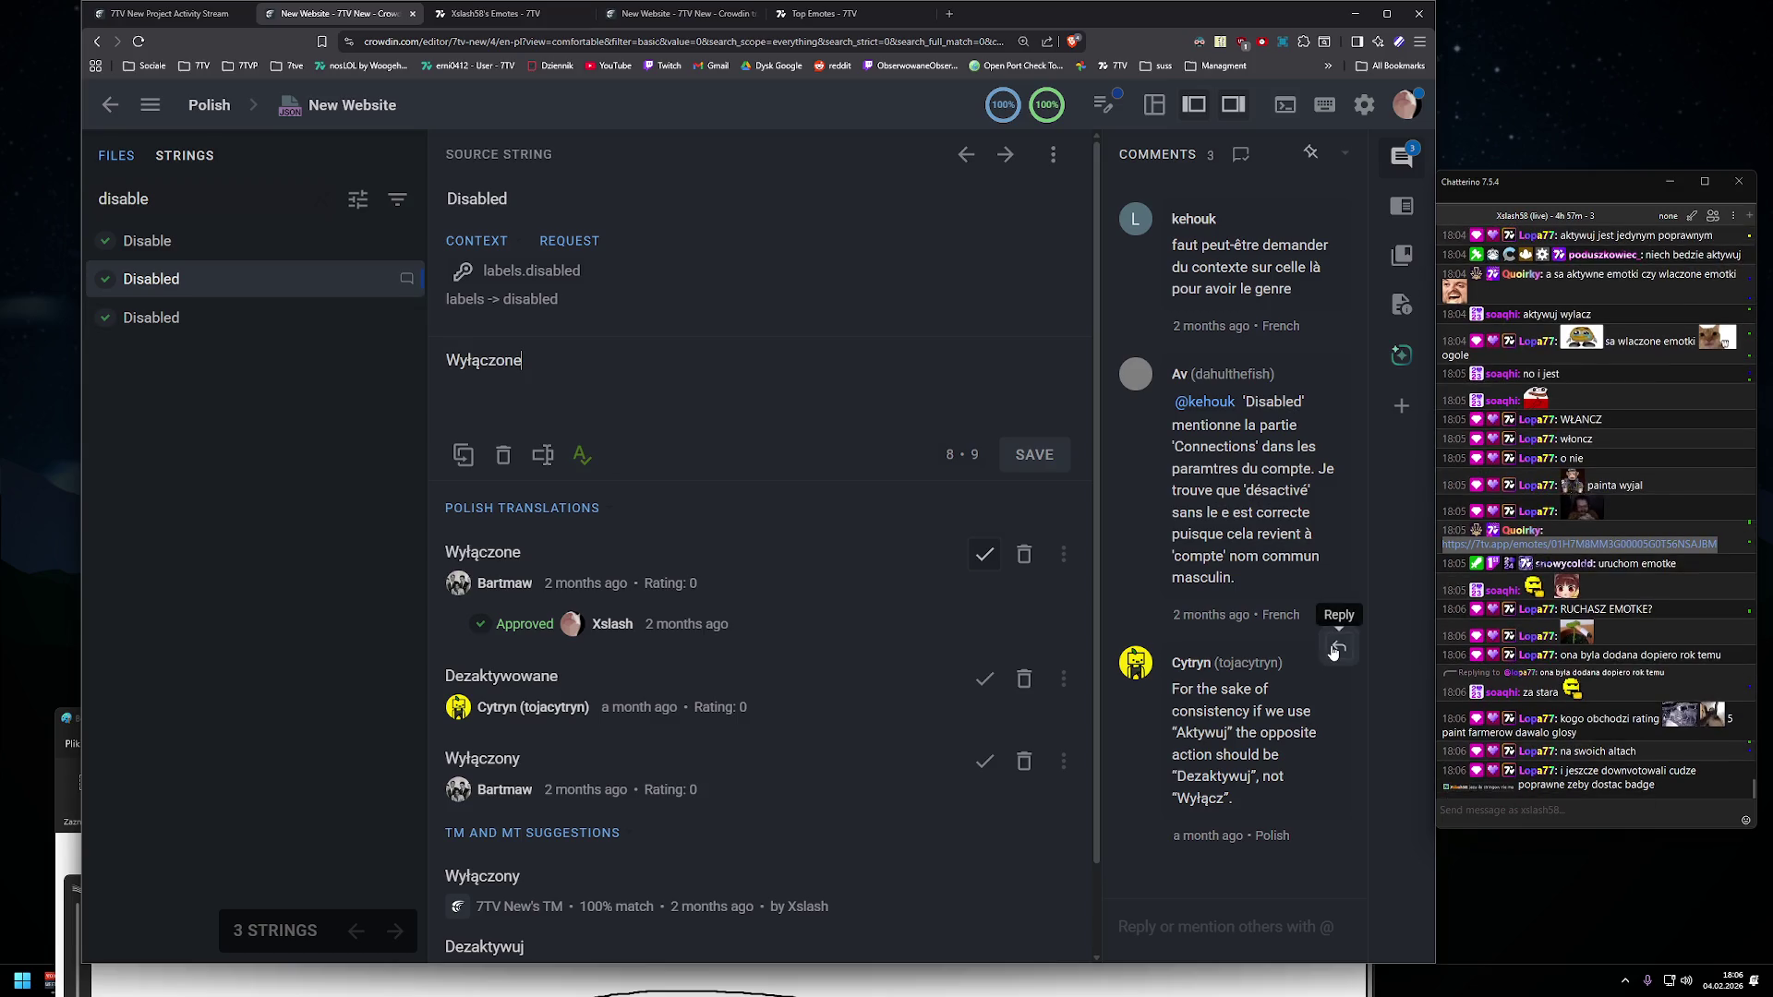
- Draft a reply on Disabled: 'changed labels.disable (u probably meant that)', then open 7TV's account menu
click(253, 258)
click(242, 281)
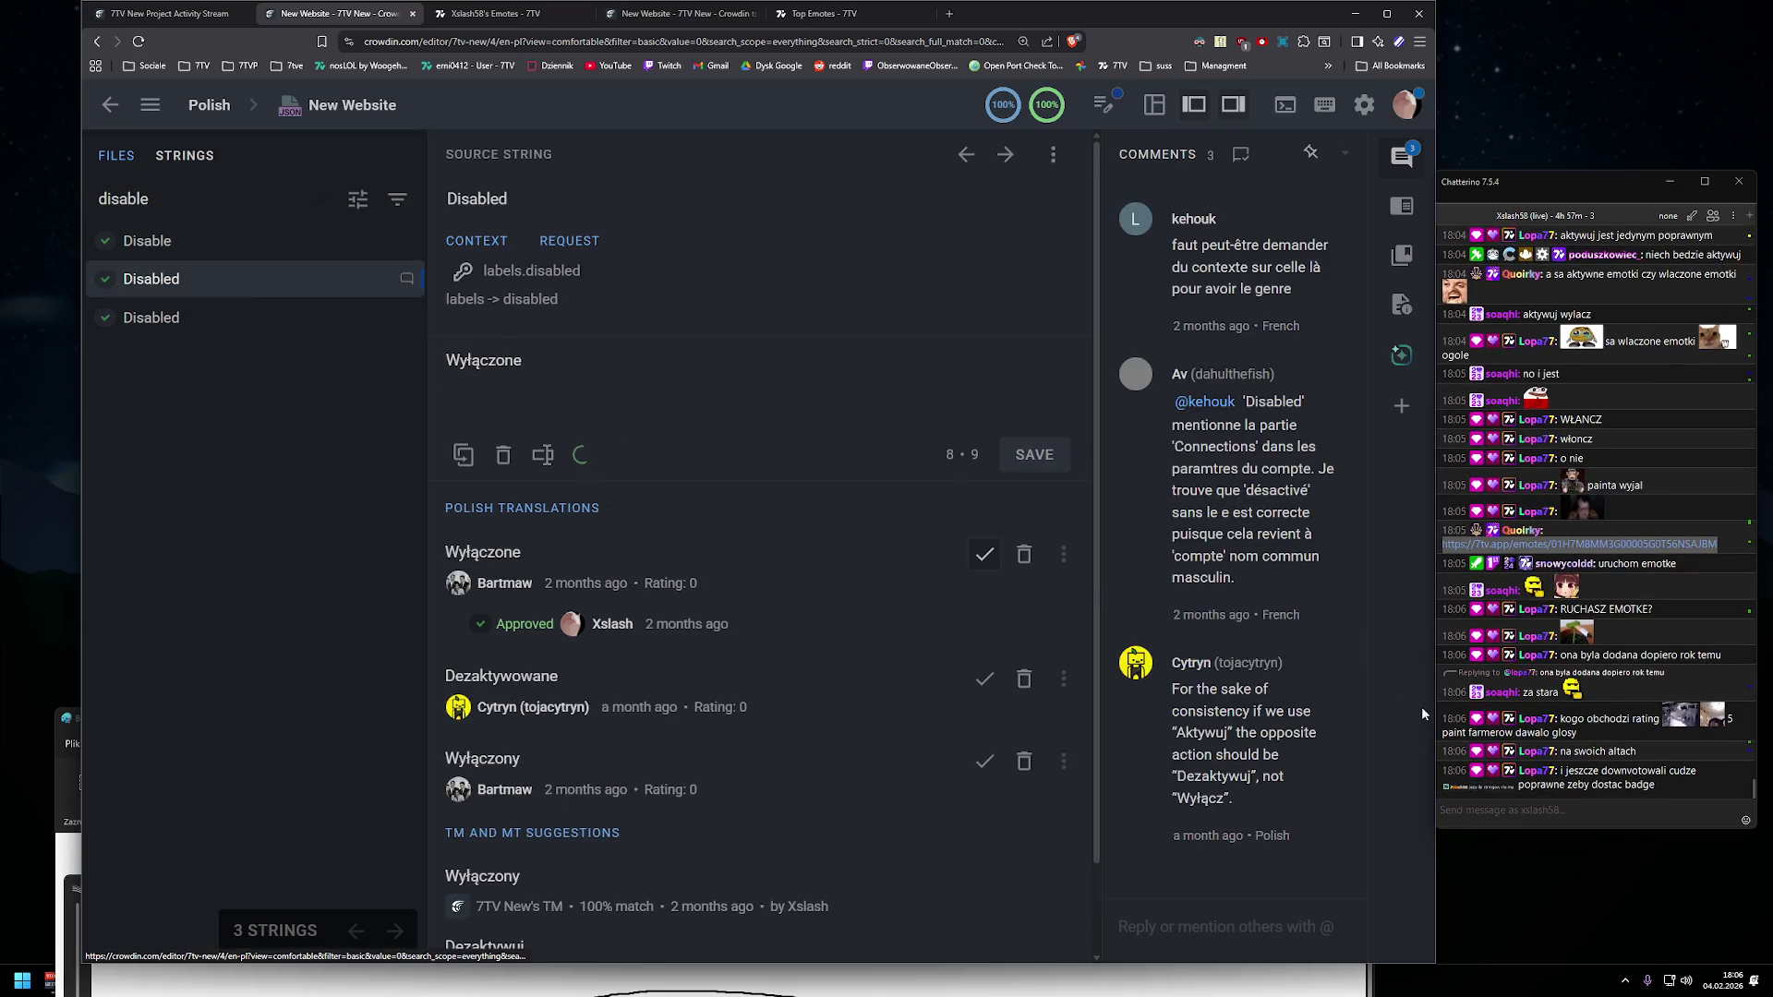
click(1328, 646)
text(chan)
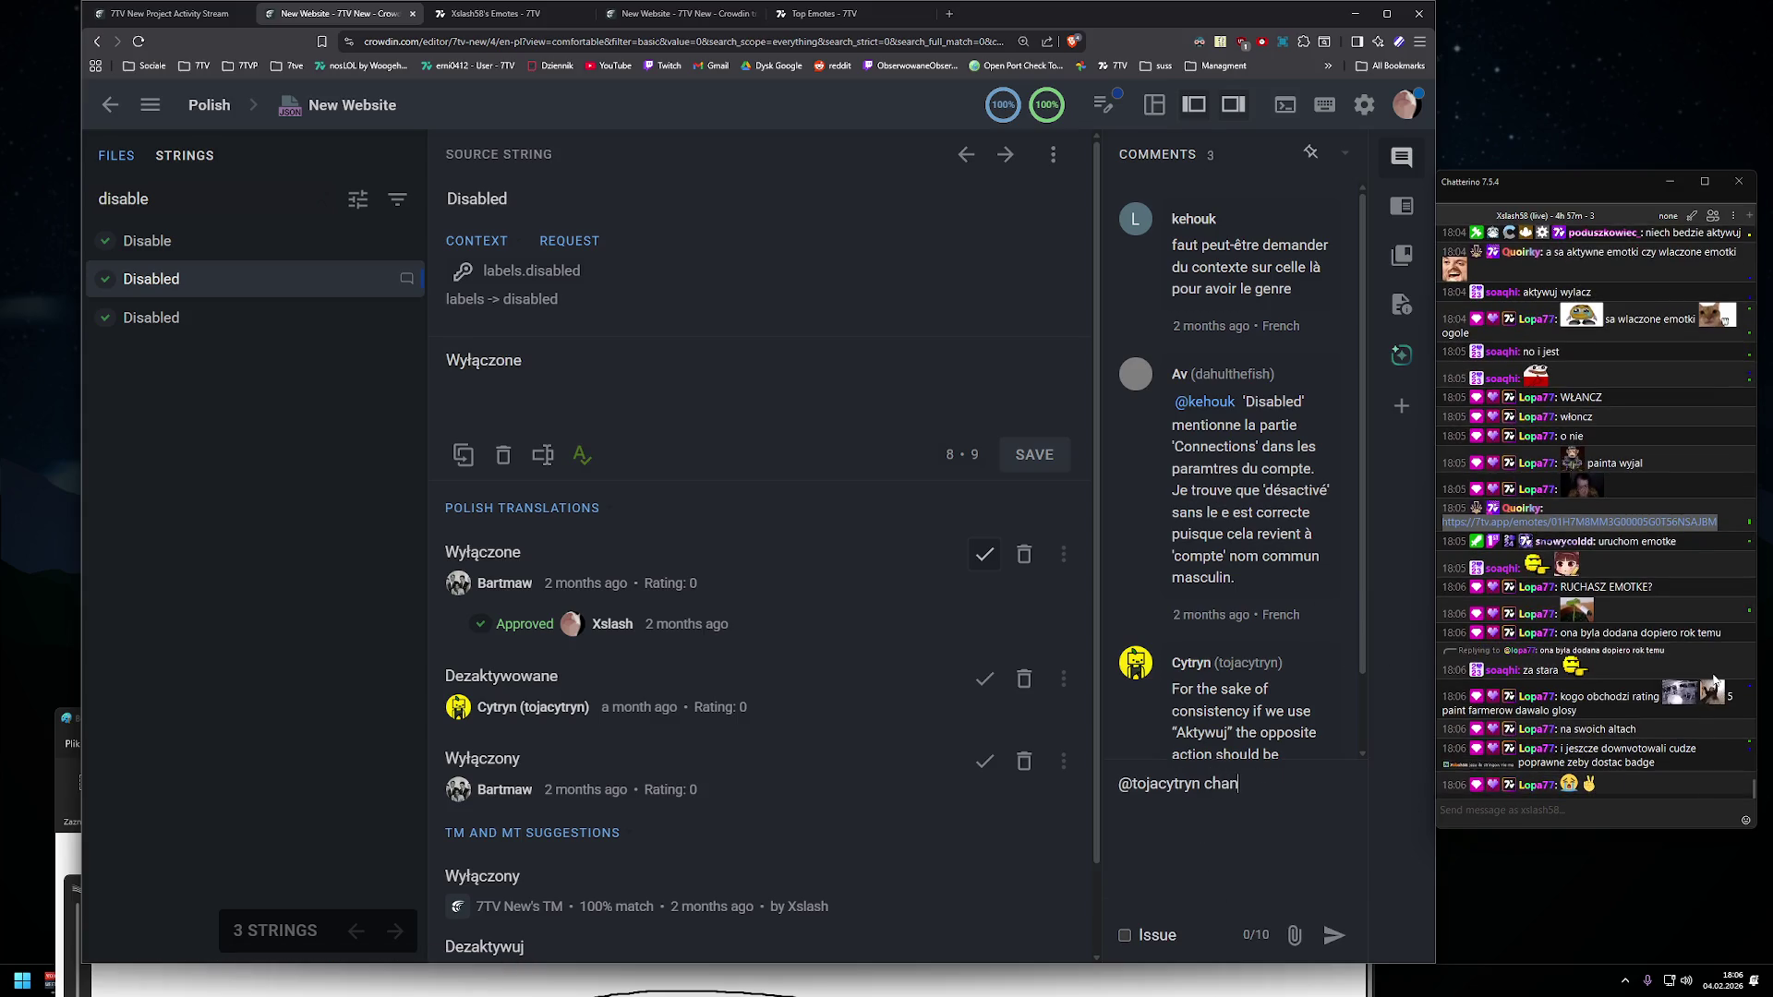
text(ged labeisabl)
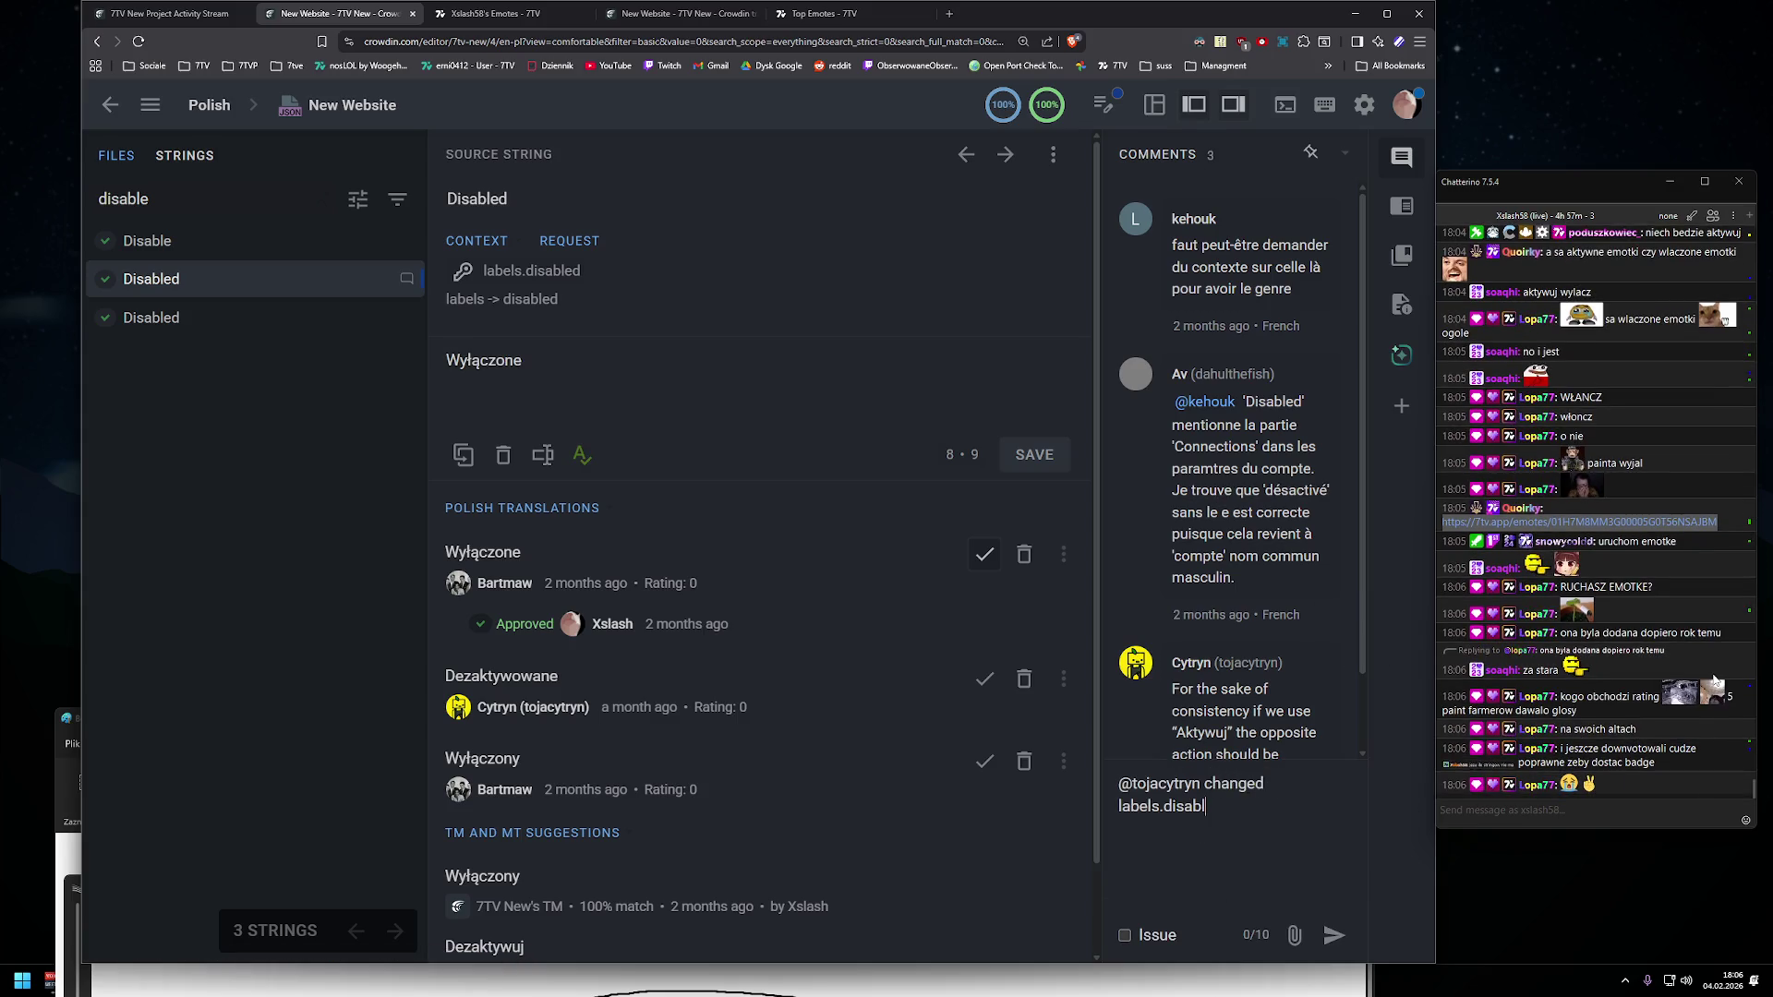
text(ename you)
key(ctrl+BackSpace)
key(ctrl+BackSpace)
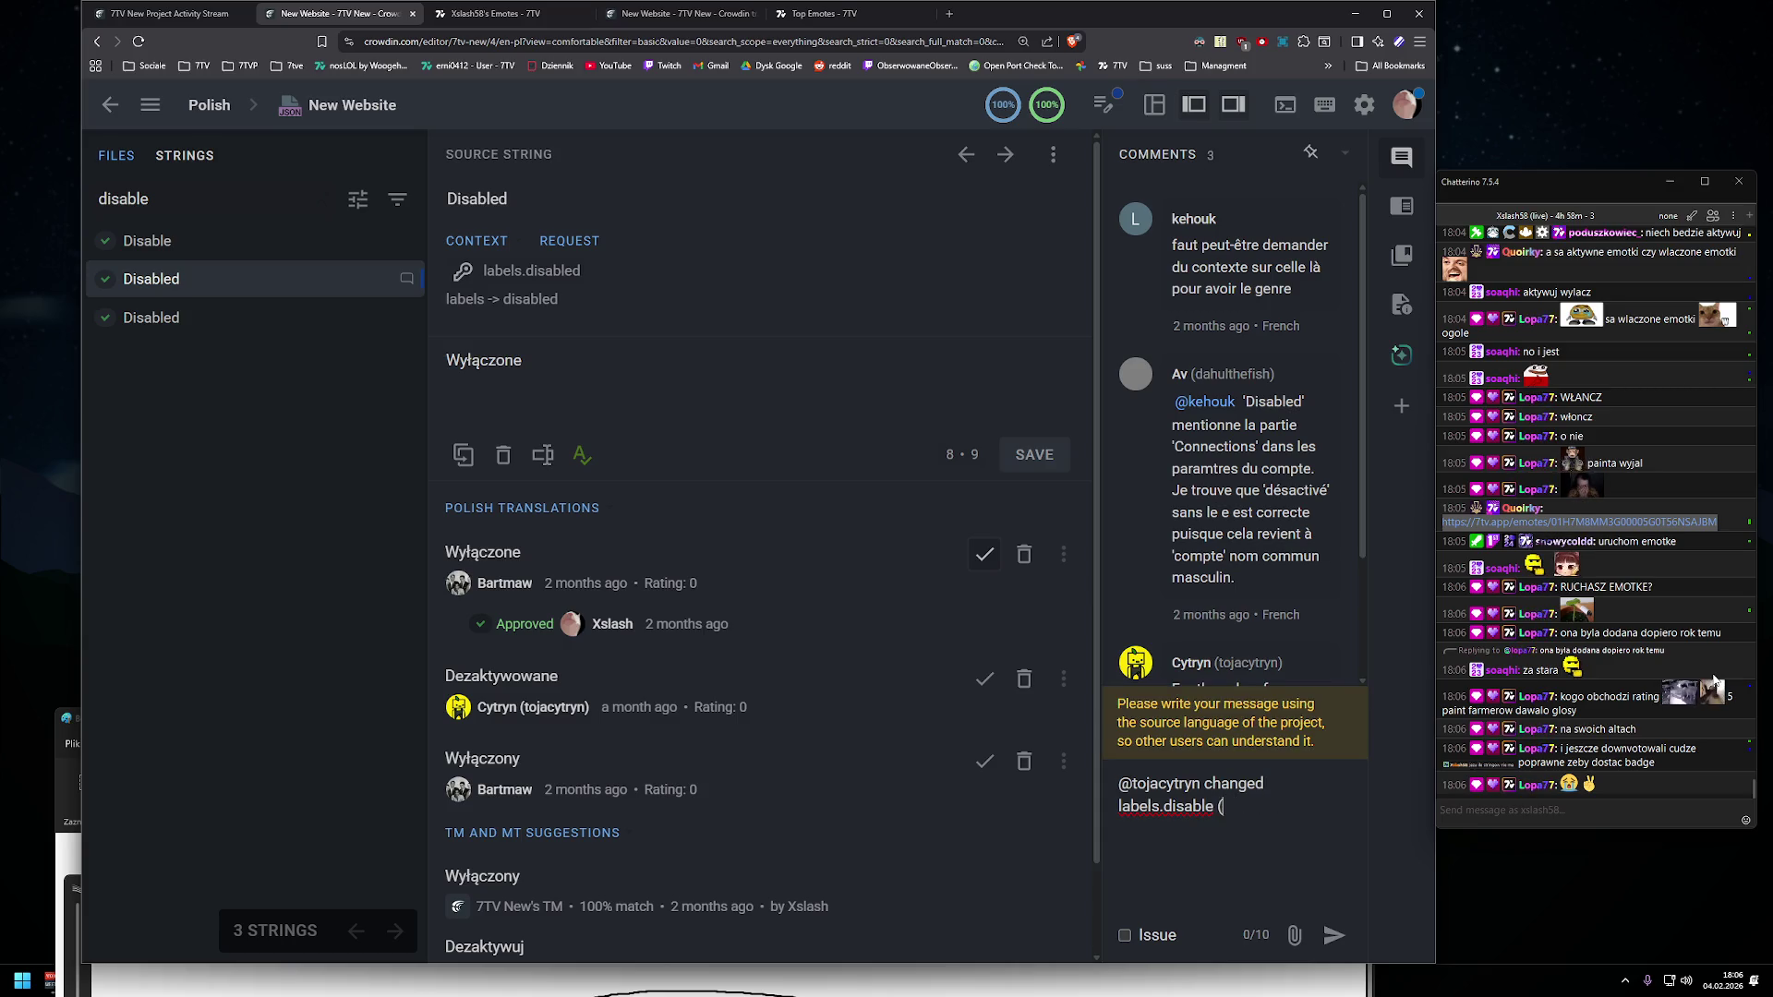
text(u probably meant that)
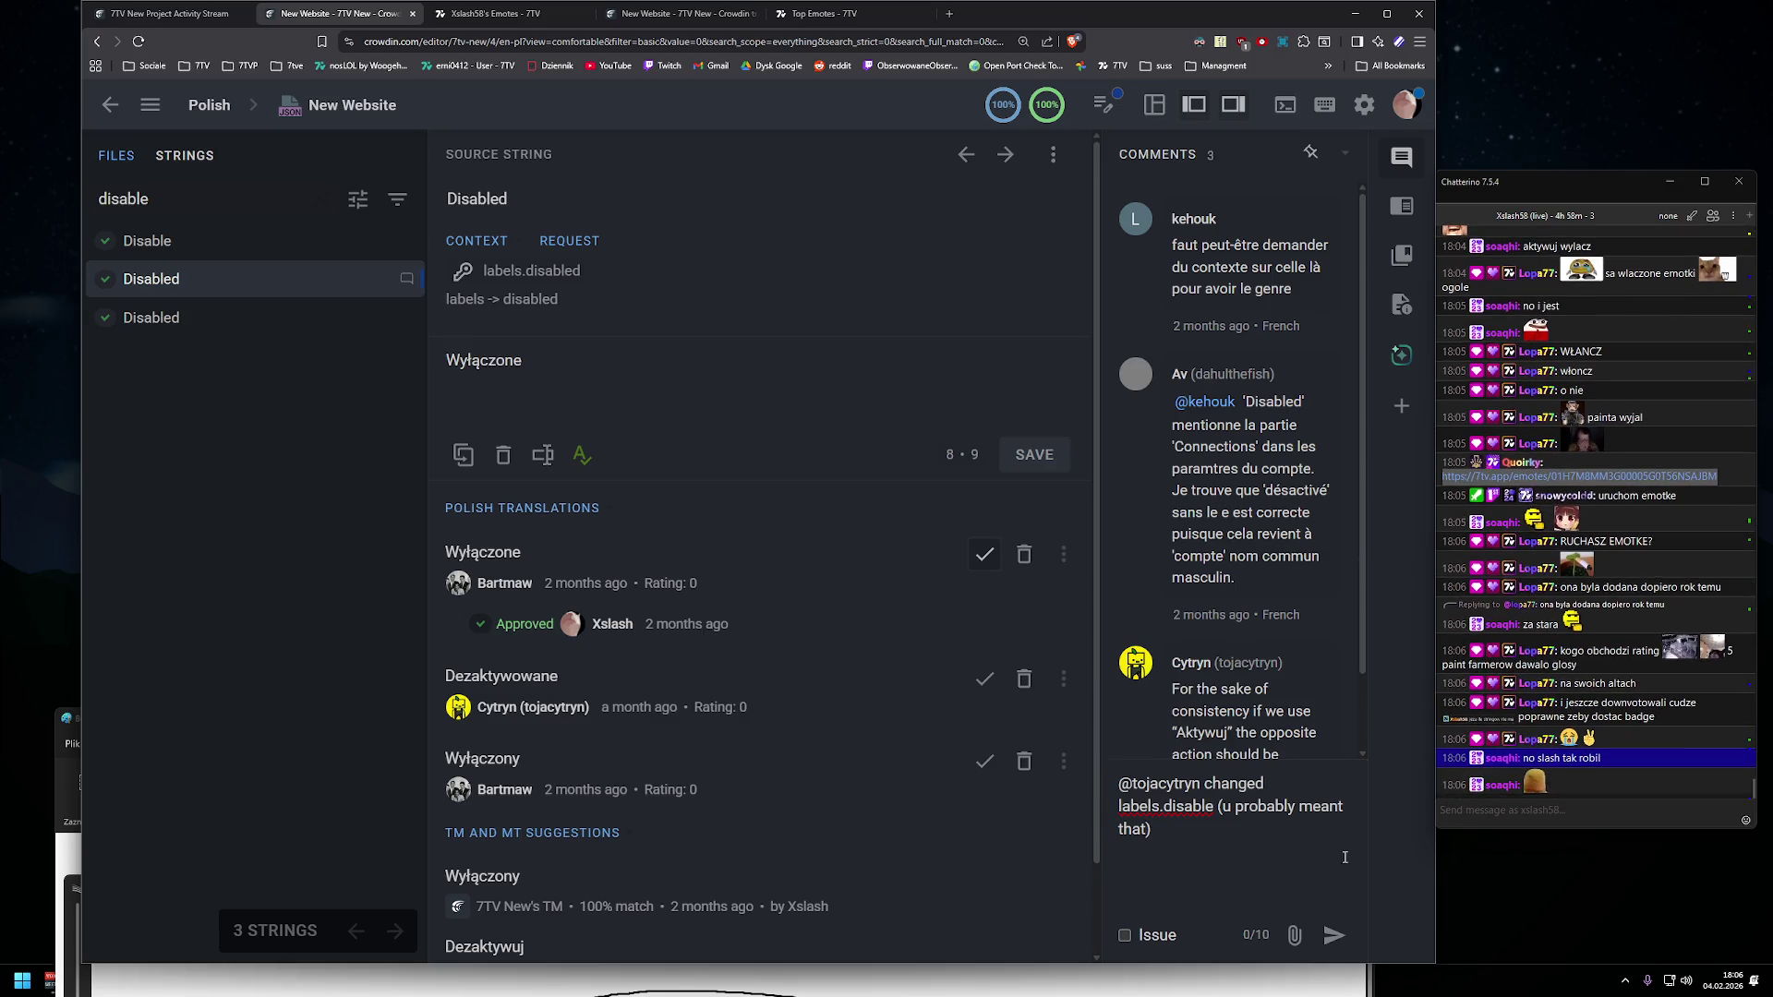
click(473, 15)
click(1366, 99)
- Look through 7TV's Account, Editors and Appearance settings (Reduced Motion, Theme) without changes, then return to Crowdin
click(1311, 153)
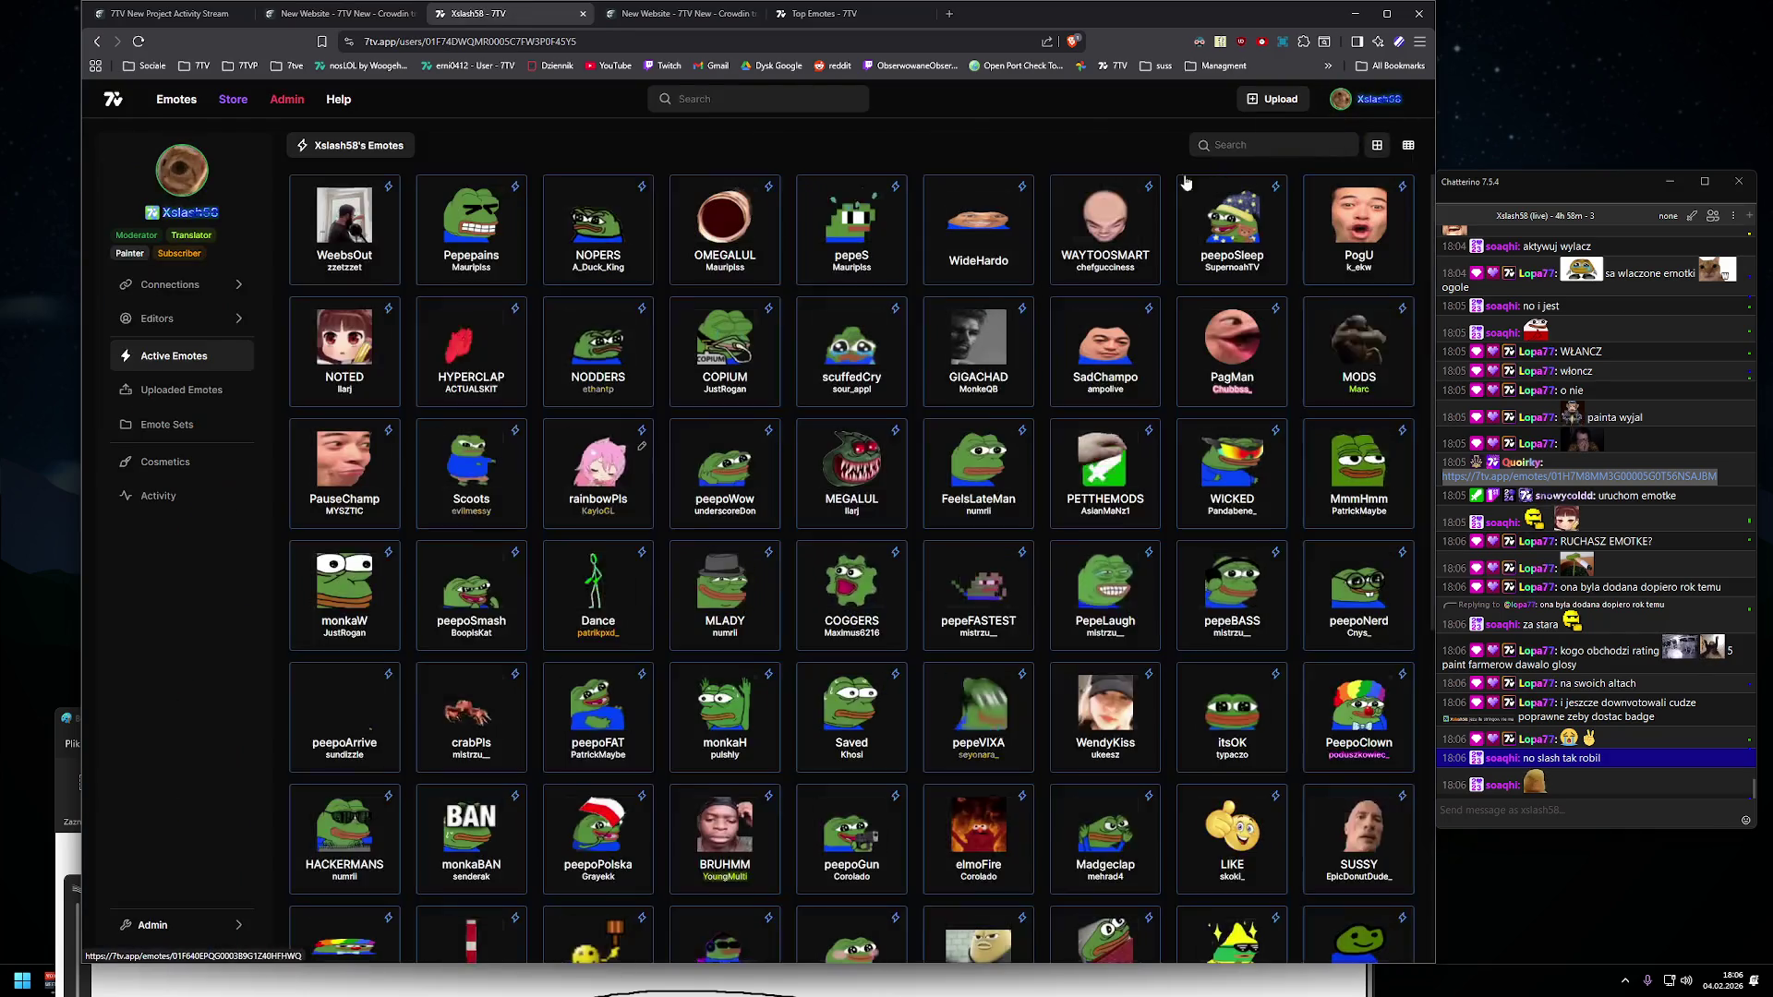
click(1334, 101)
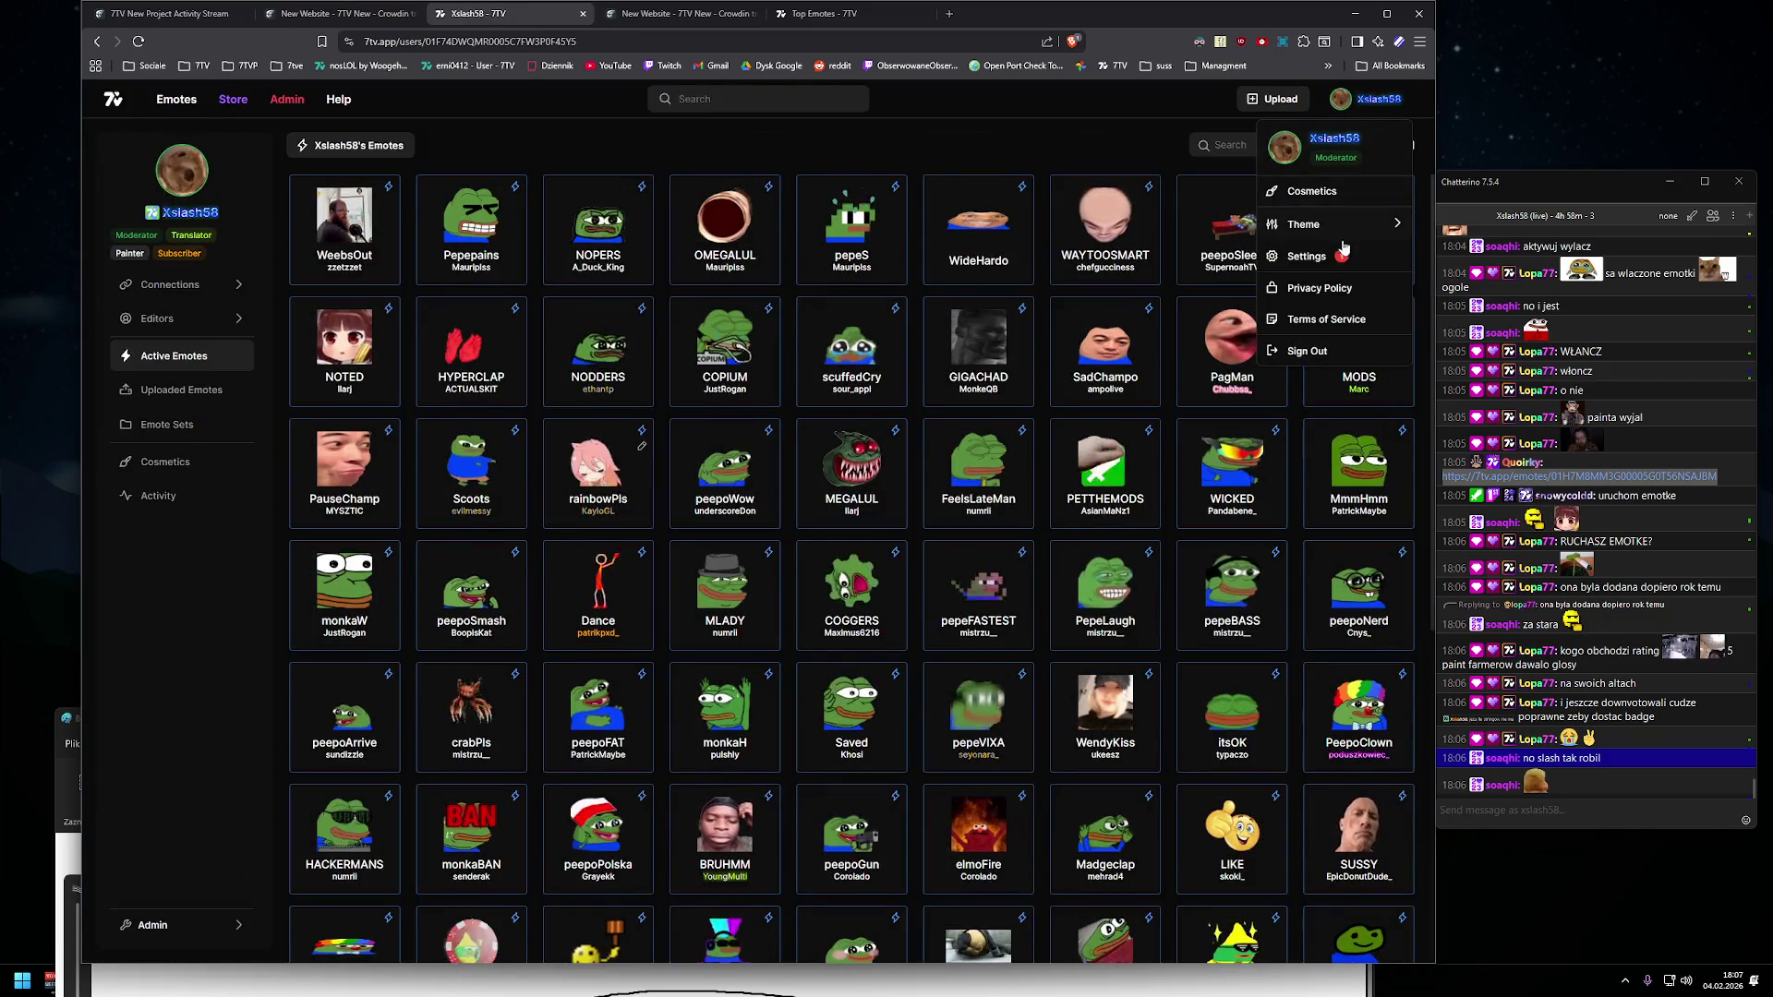
click(1339, 245)
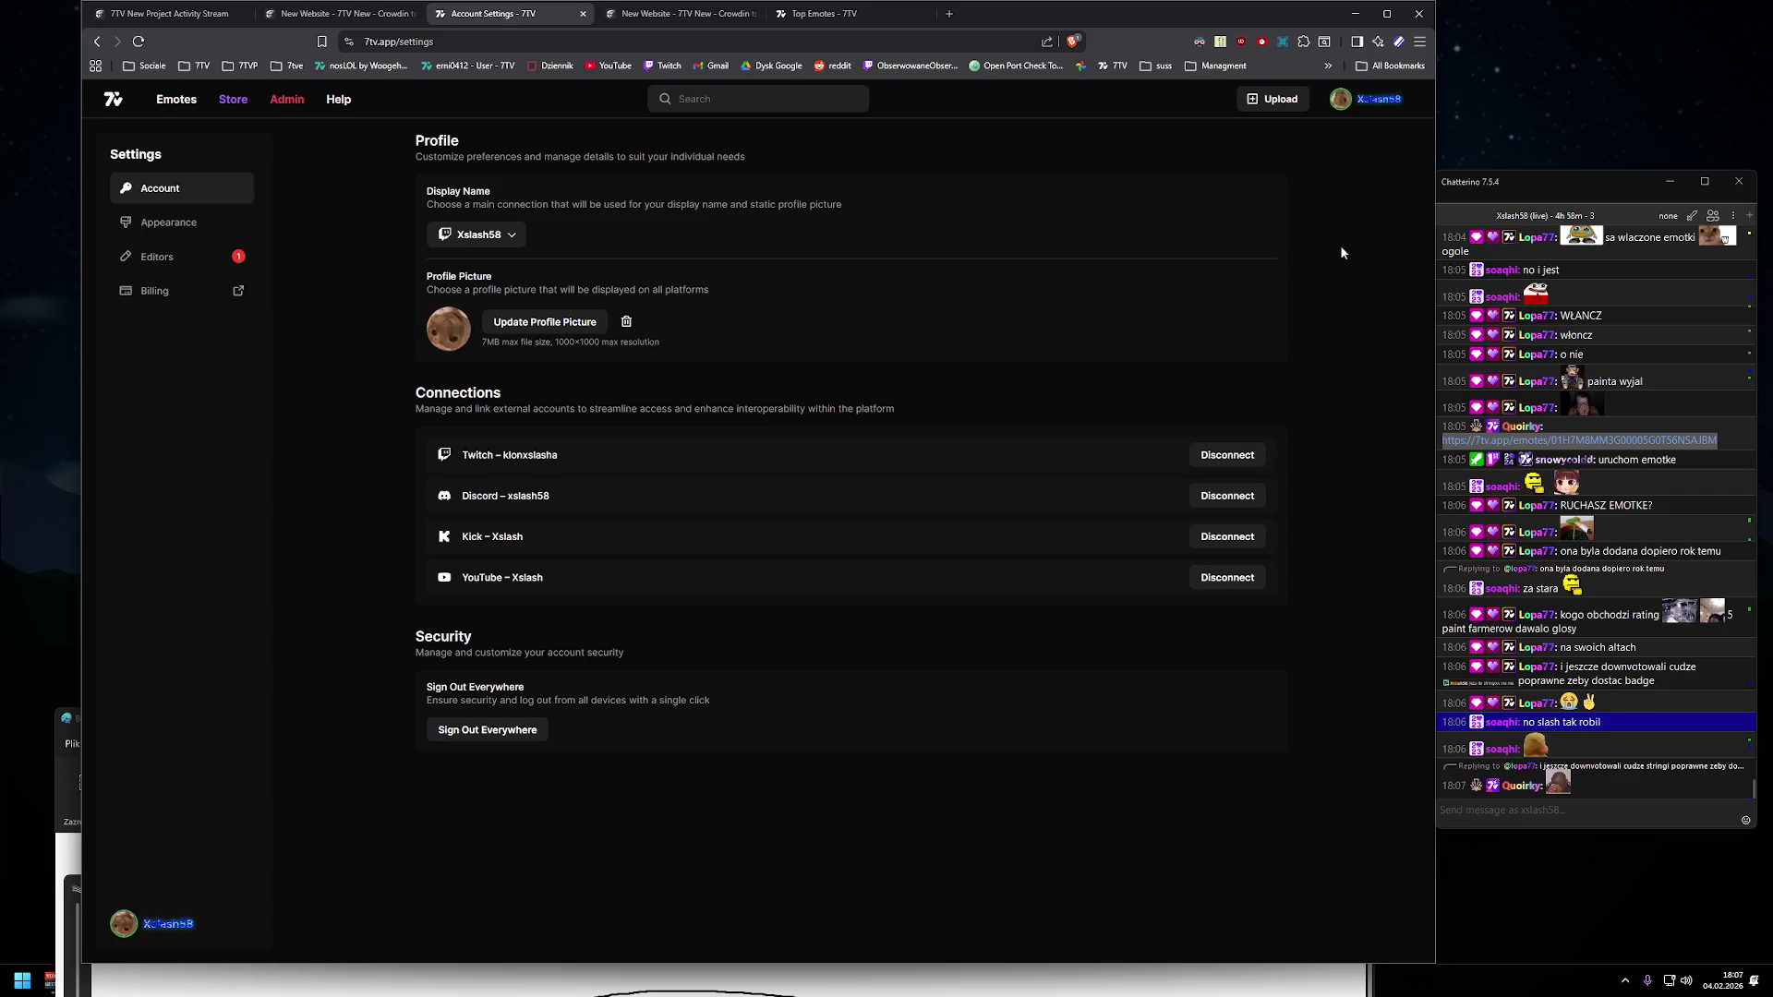
click(170, 243)
click(199, 227)
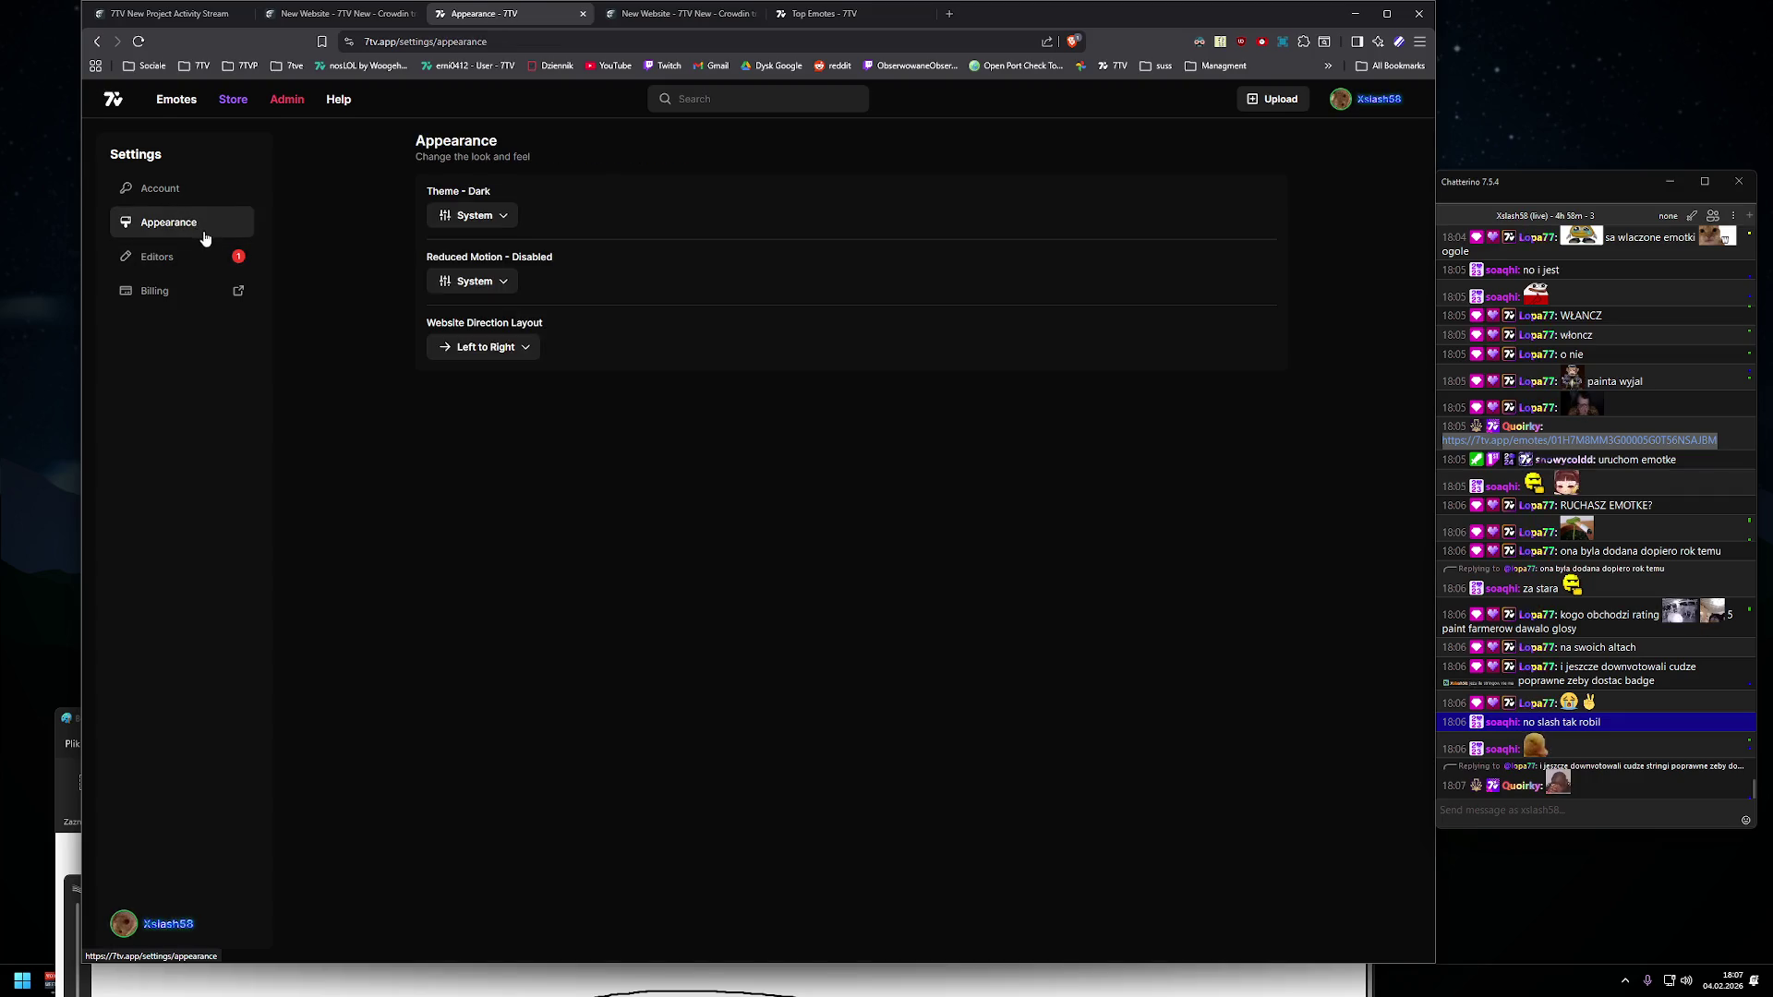
click(471, 283)
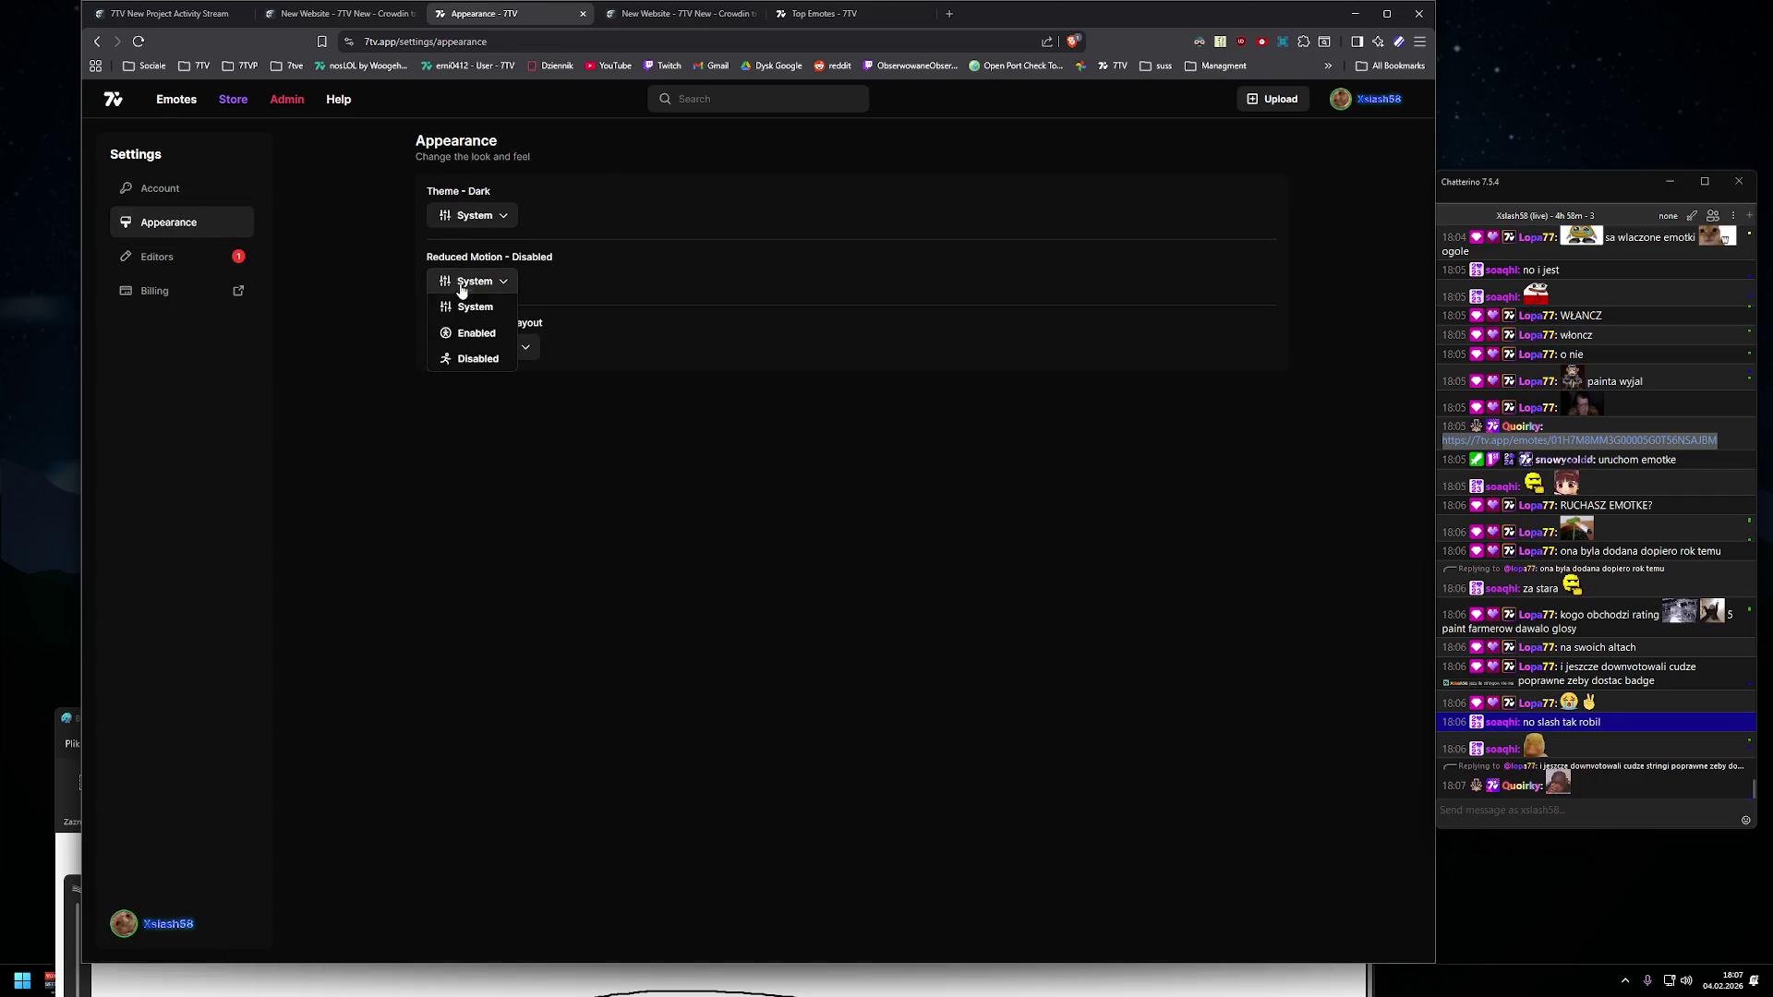
click(471, 220)
click(474, 241)
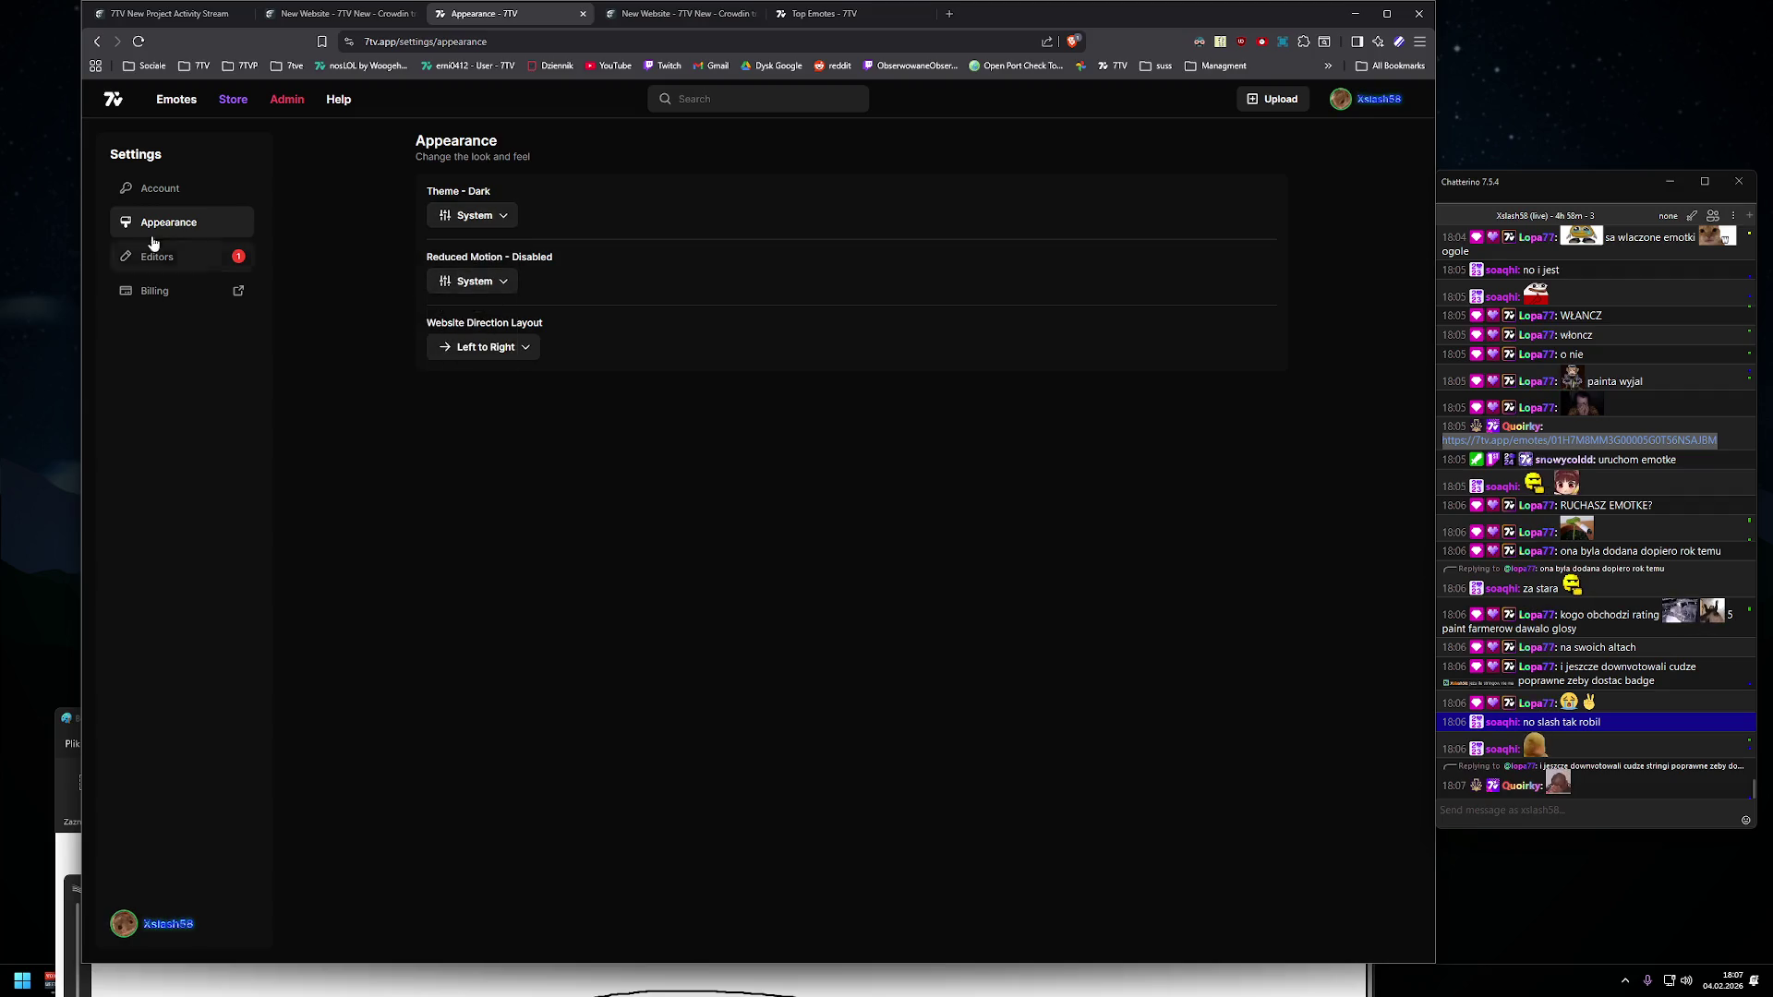
click(160, 188)
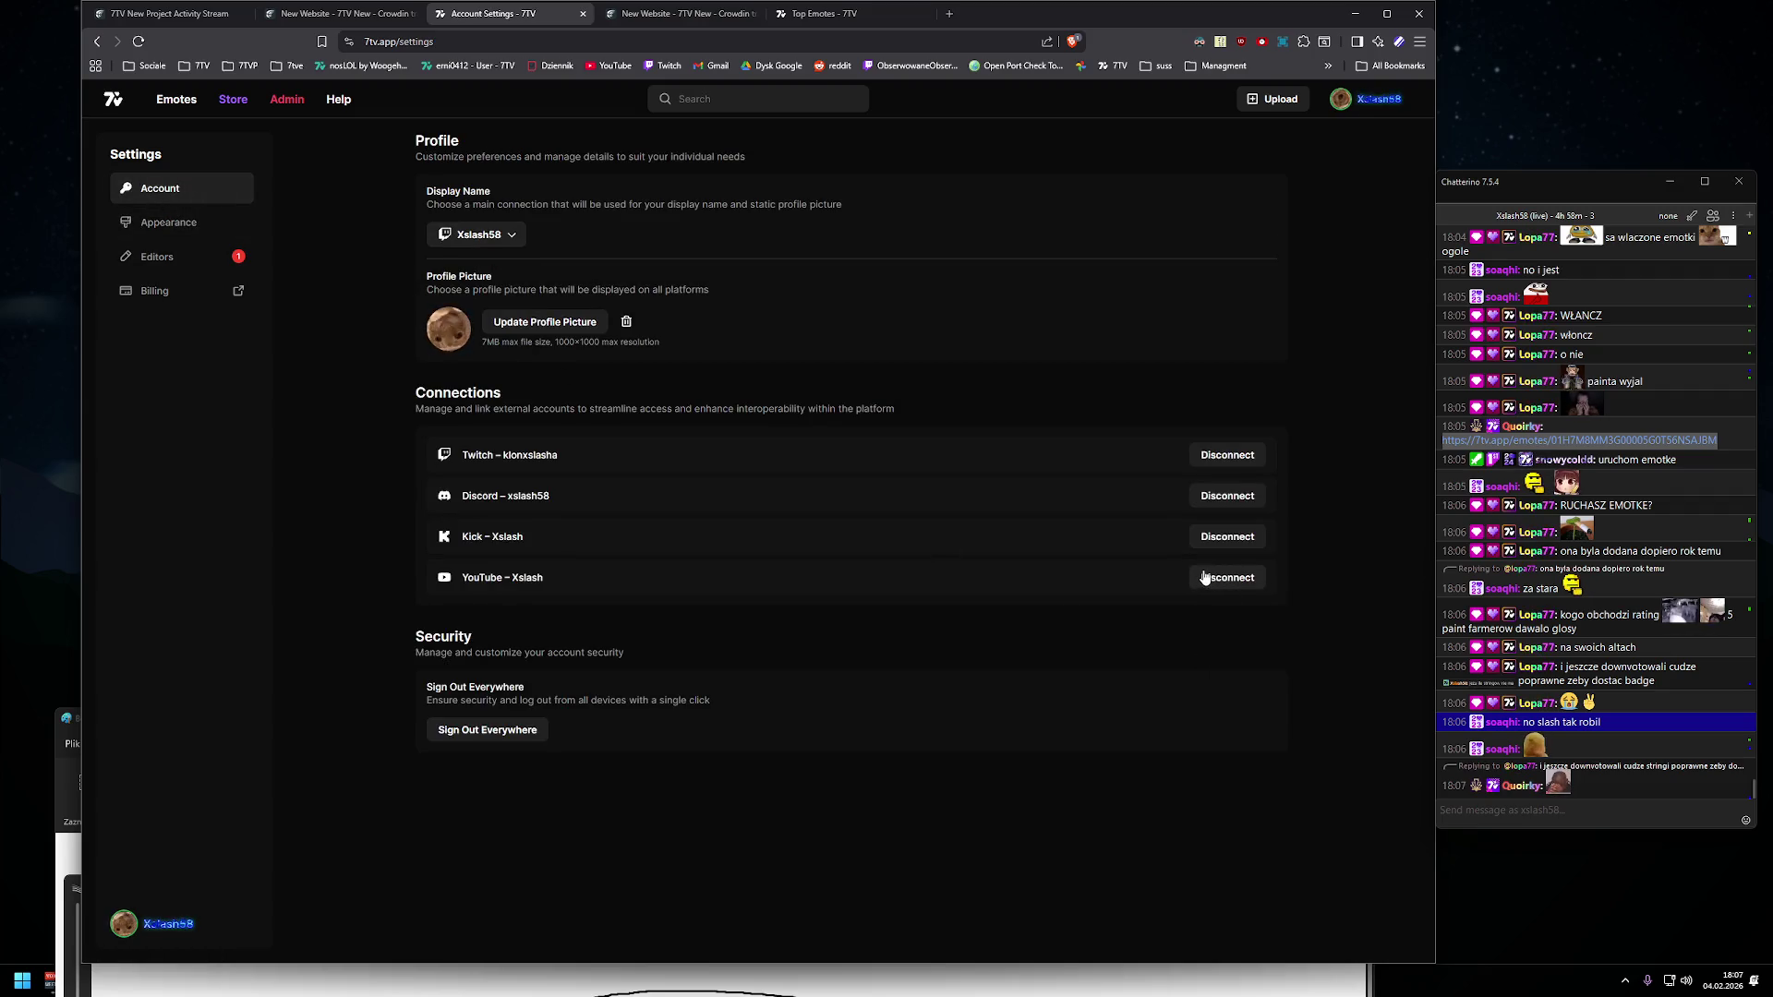
click(337, 12)
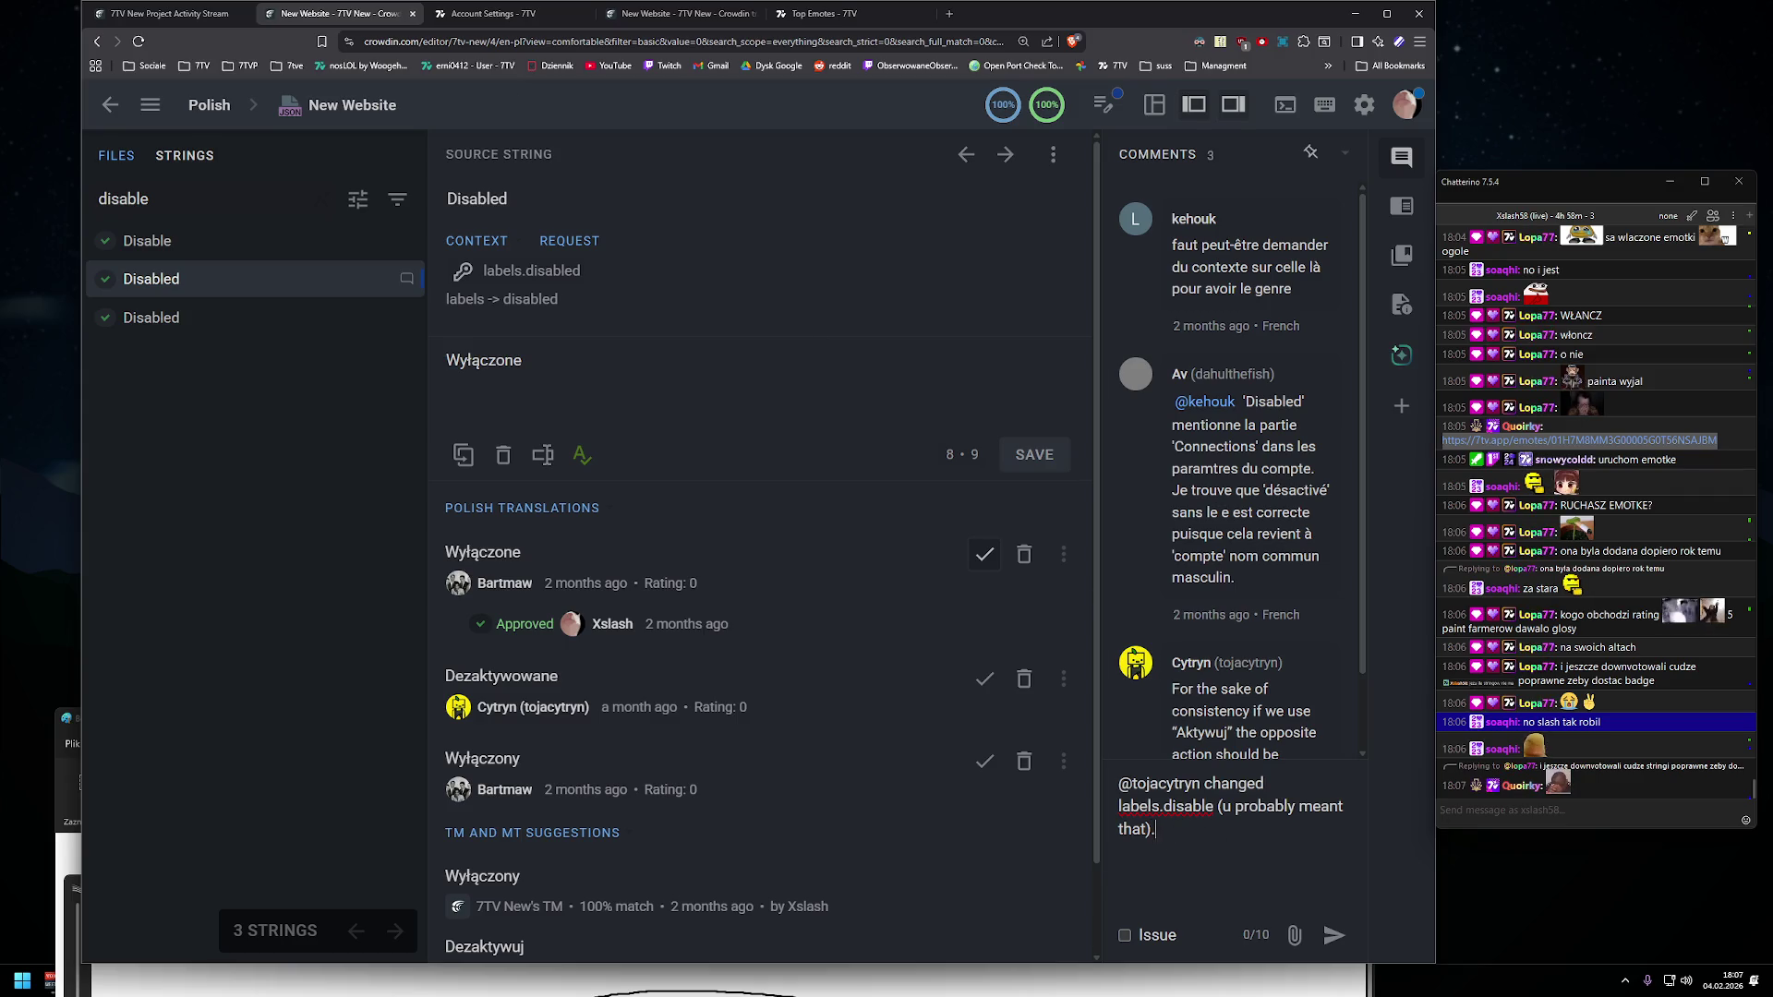
- Post the reply: labels.disable changed to "dezaktywuj"; labels.disabled is used when an option is disabled
text( labels.disabl)
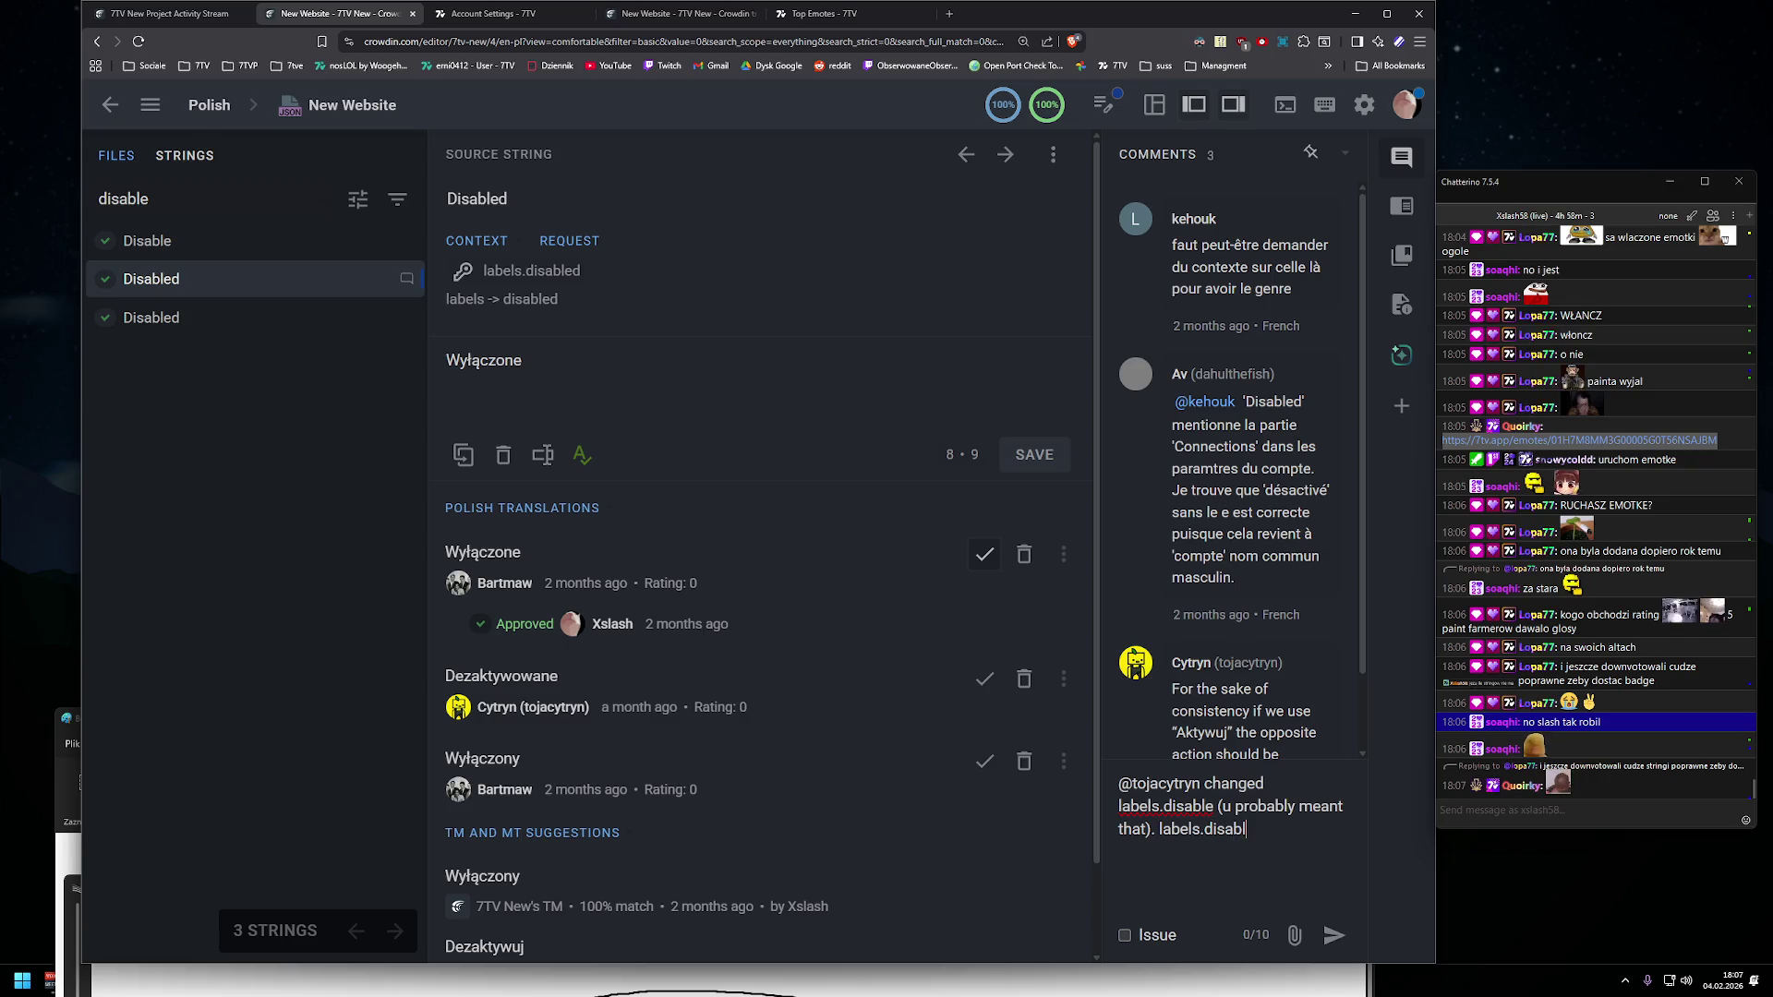
text(ed is used when an)
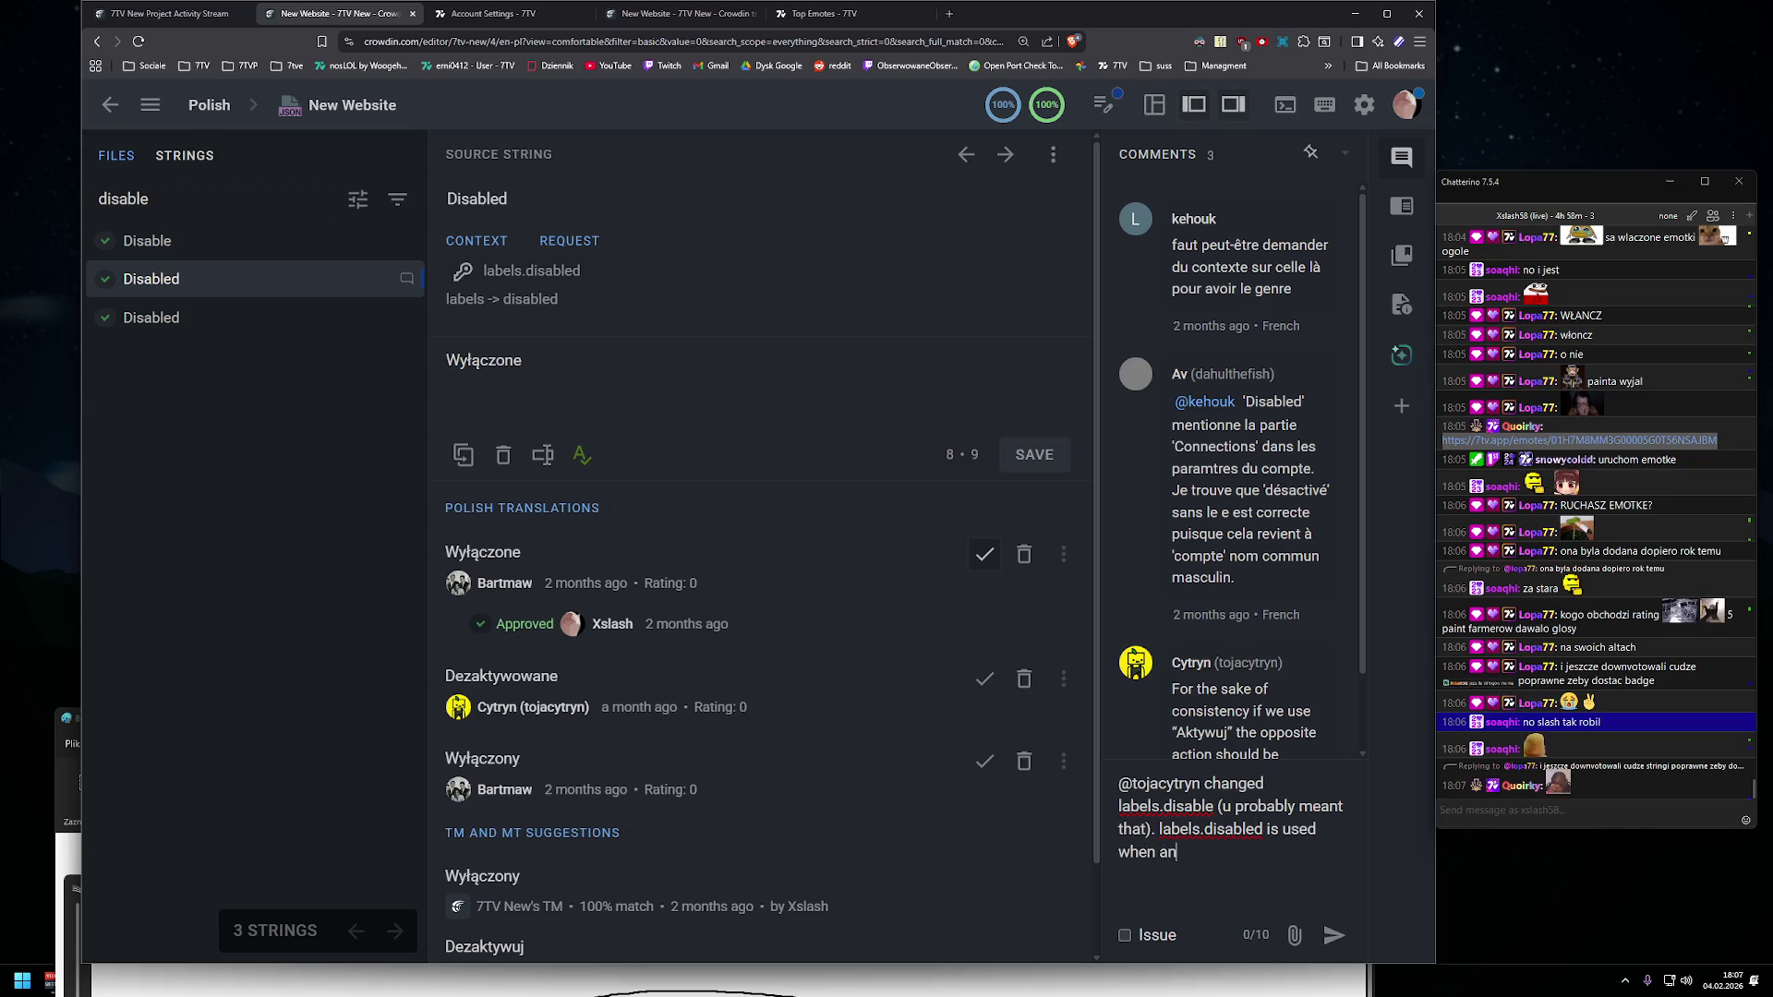
text( options)
key(BackSpace)
key(BackSpace)
key(BackSpace)
text(is disabled I think)
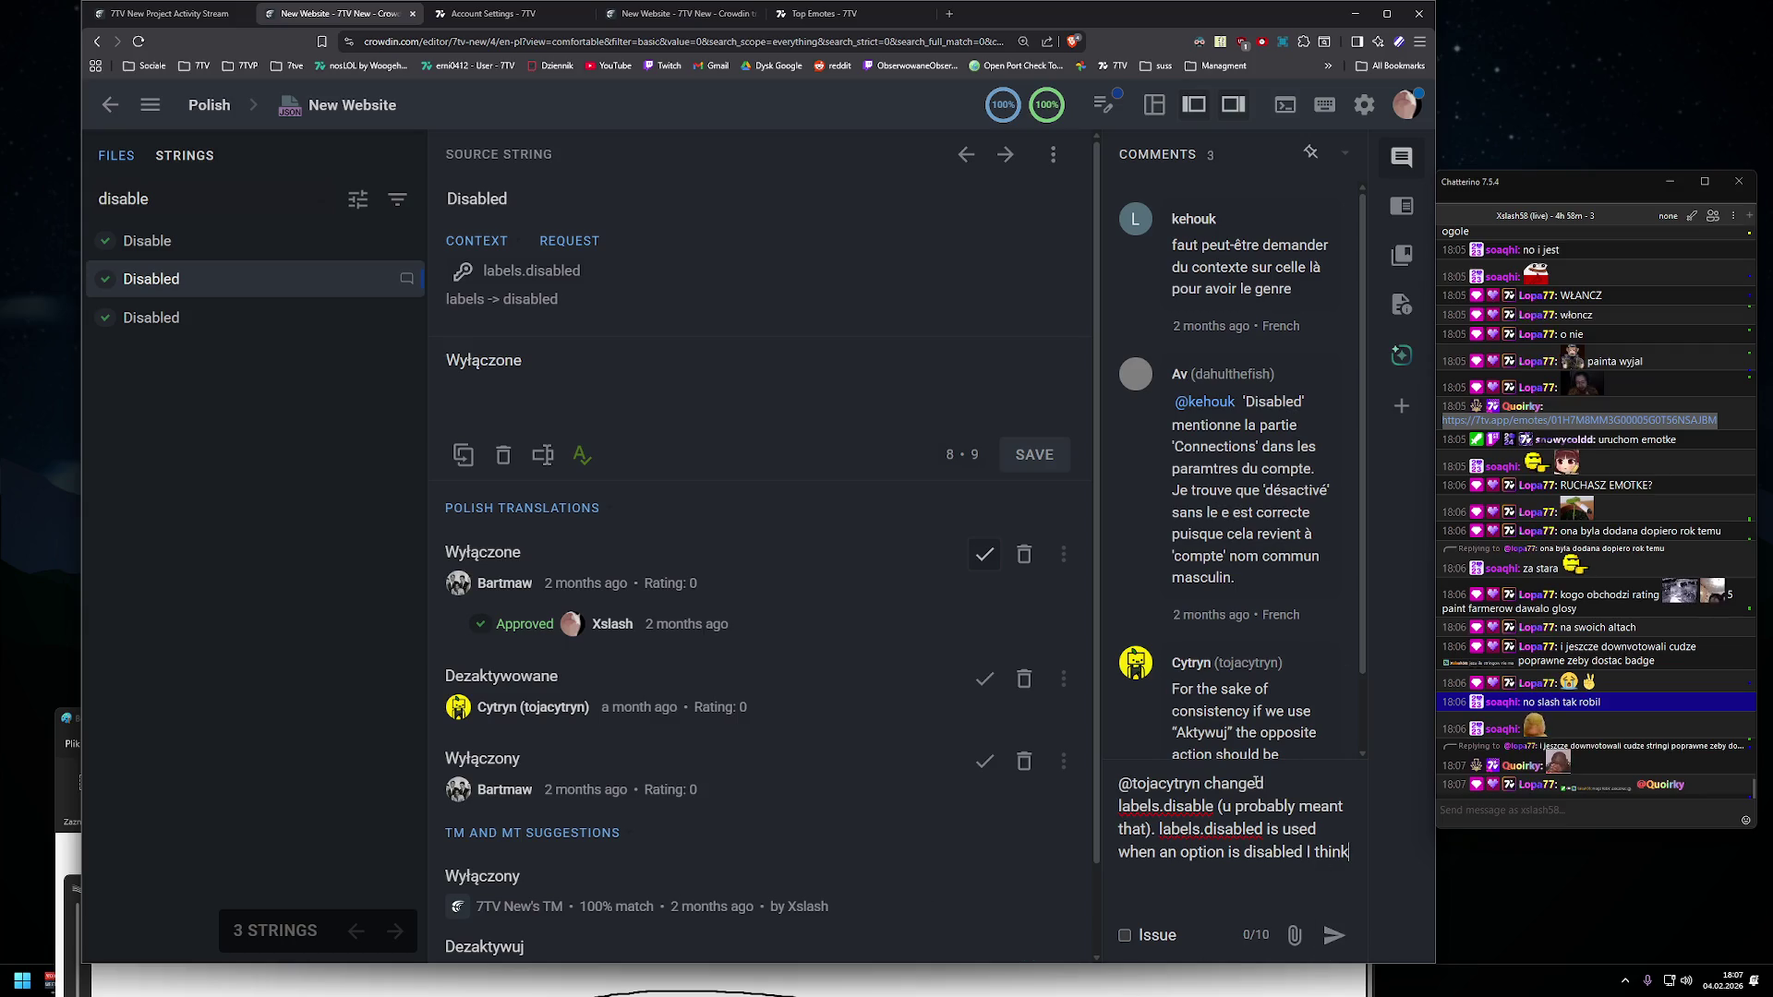
click(1214, 806)
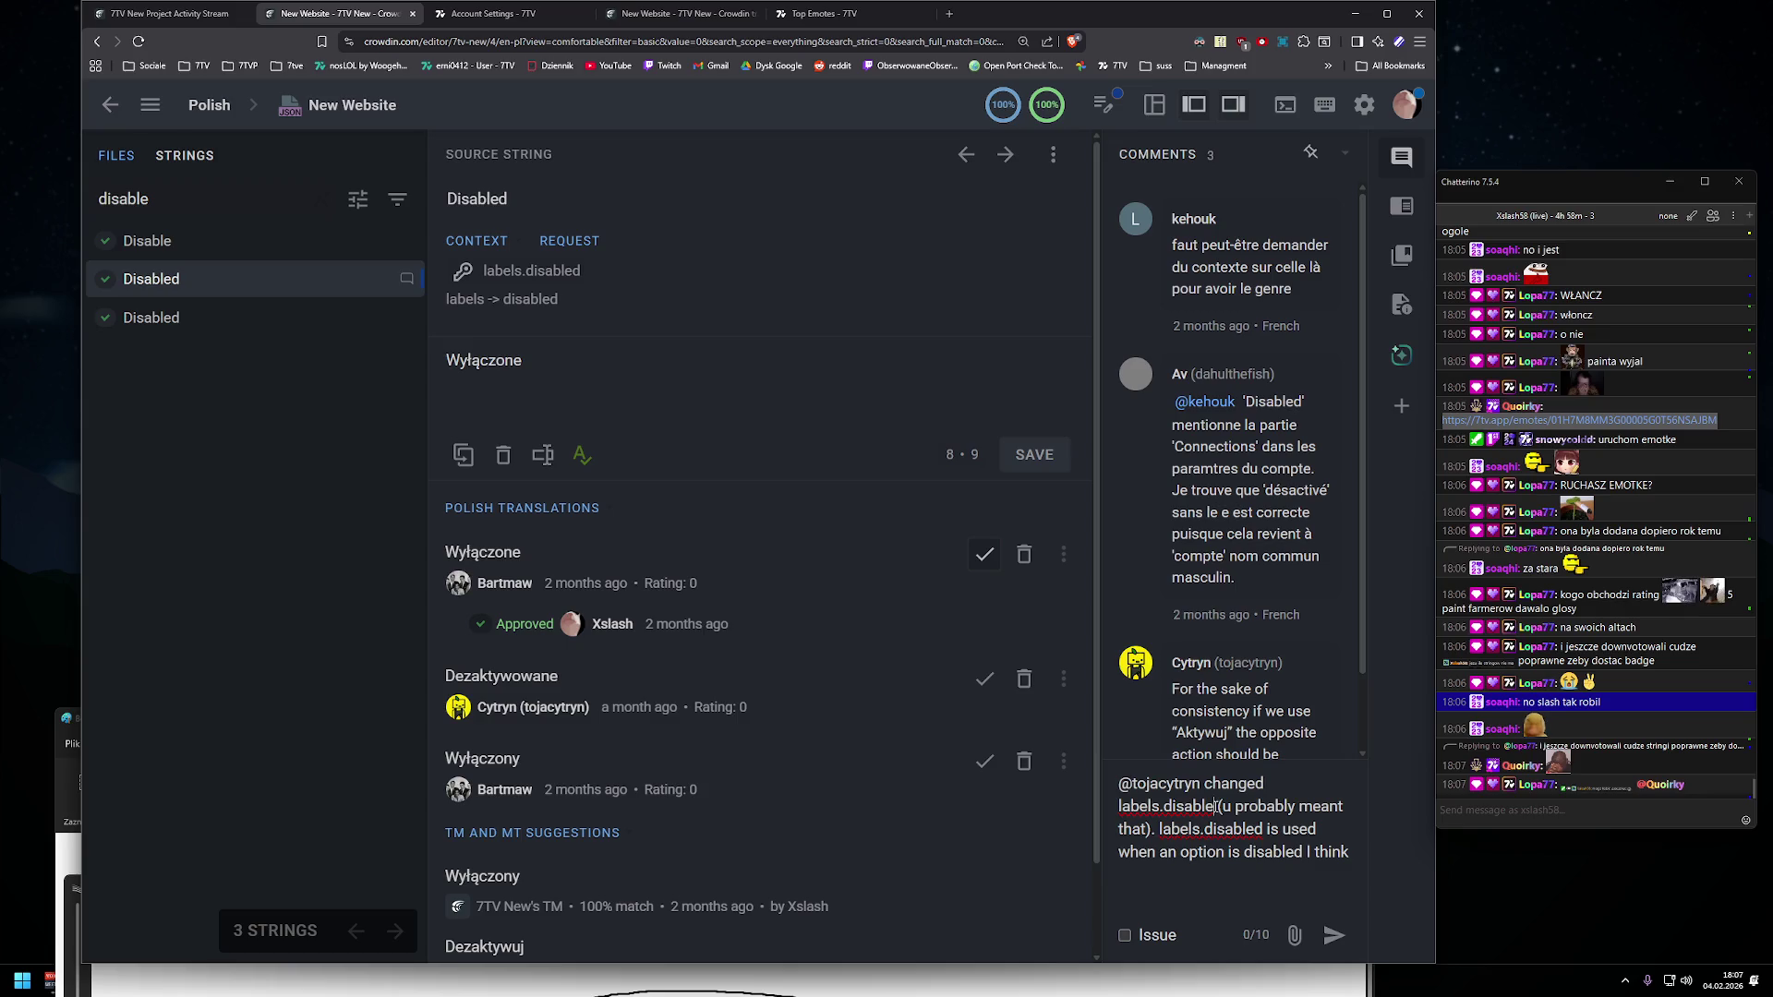
text(to "dezaktywuj)
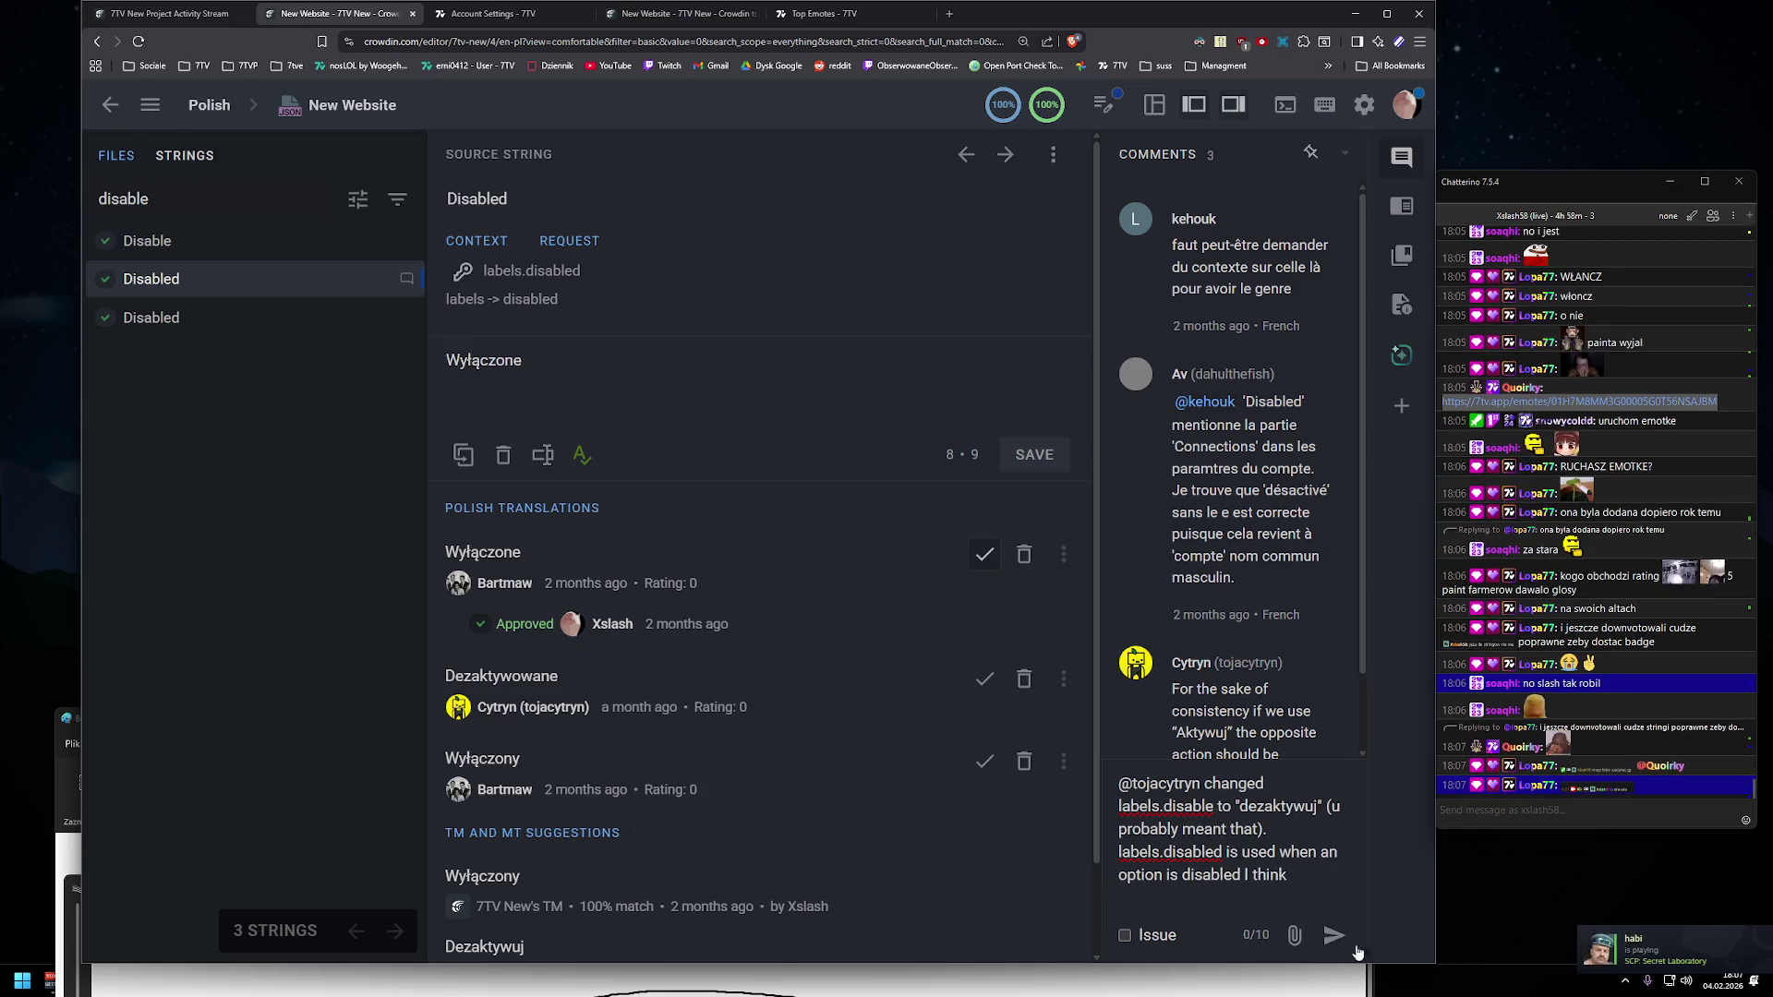
mouse_move(1599, 767)
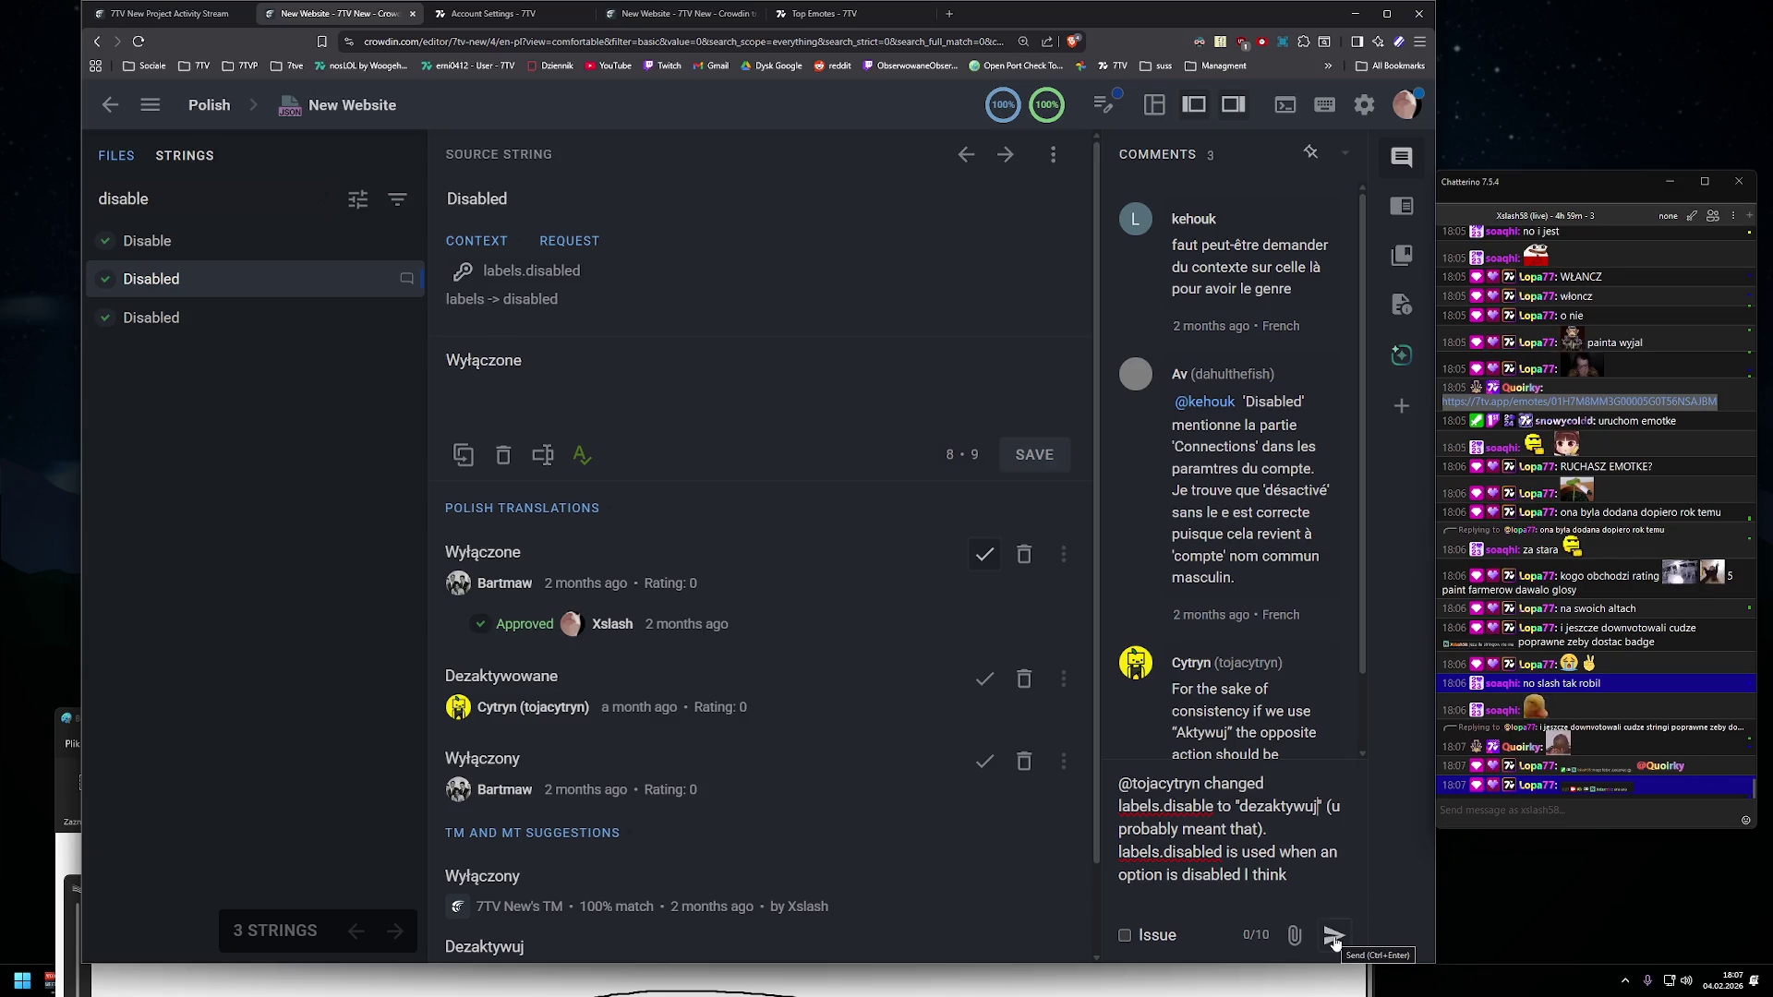
scroll(1265, 644, down, 1)
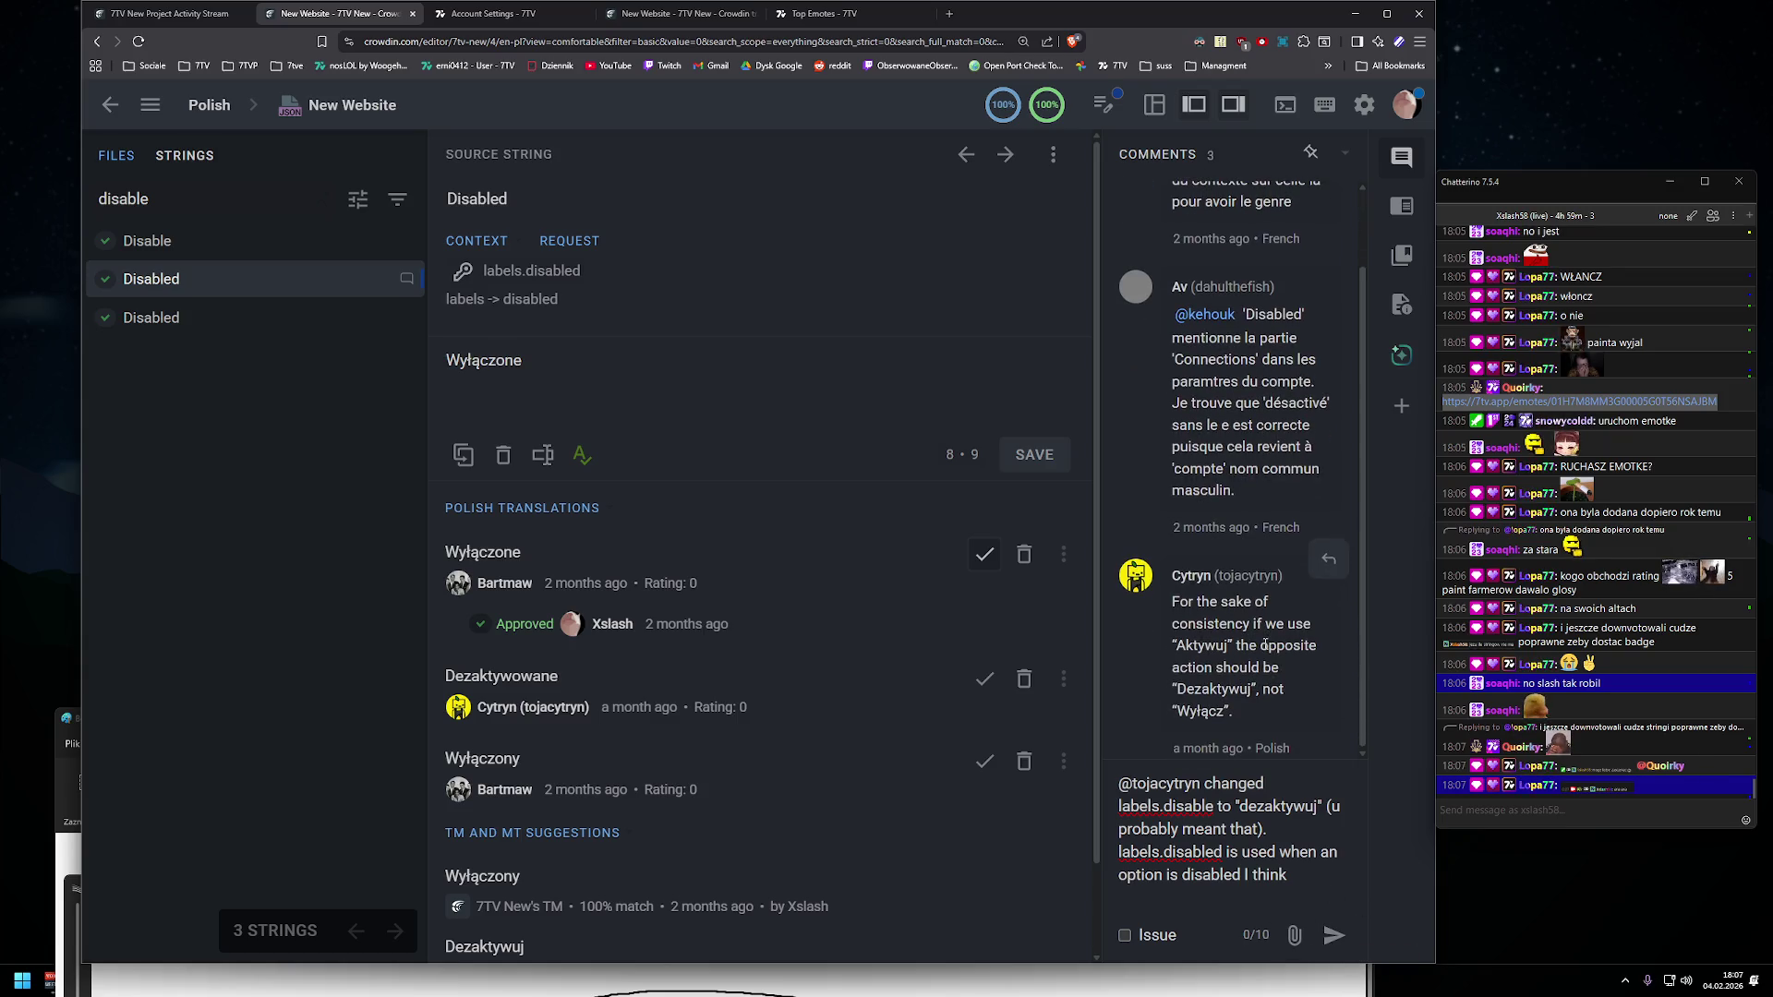
click(1333, 936)
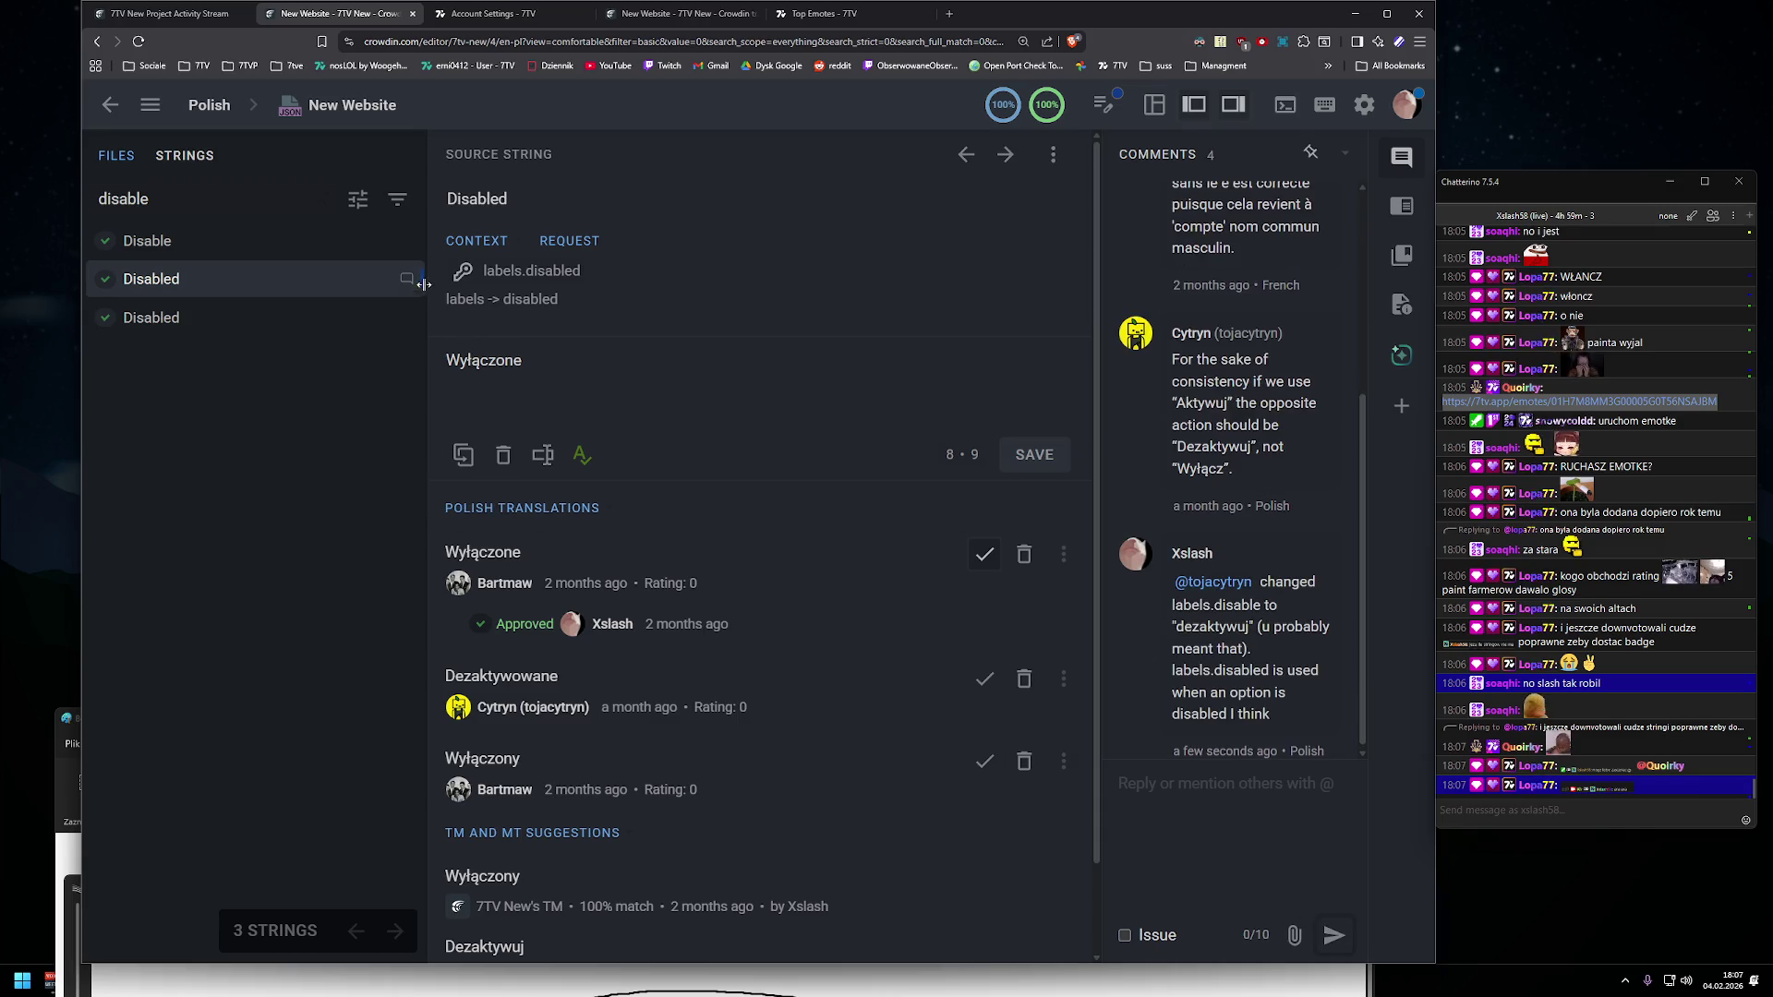
- Replace the 'disable' strings search with 'enable' to bring up the Enable string
click(247, 241)
double_click(219, 184)
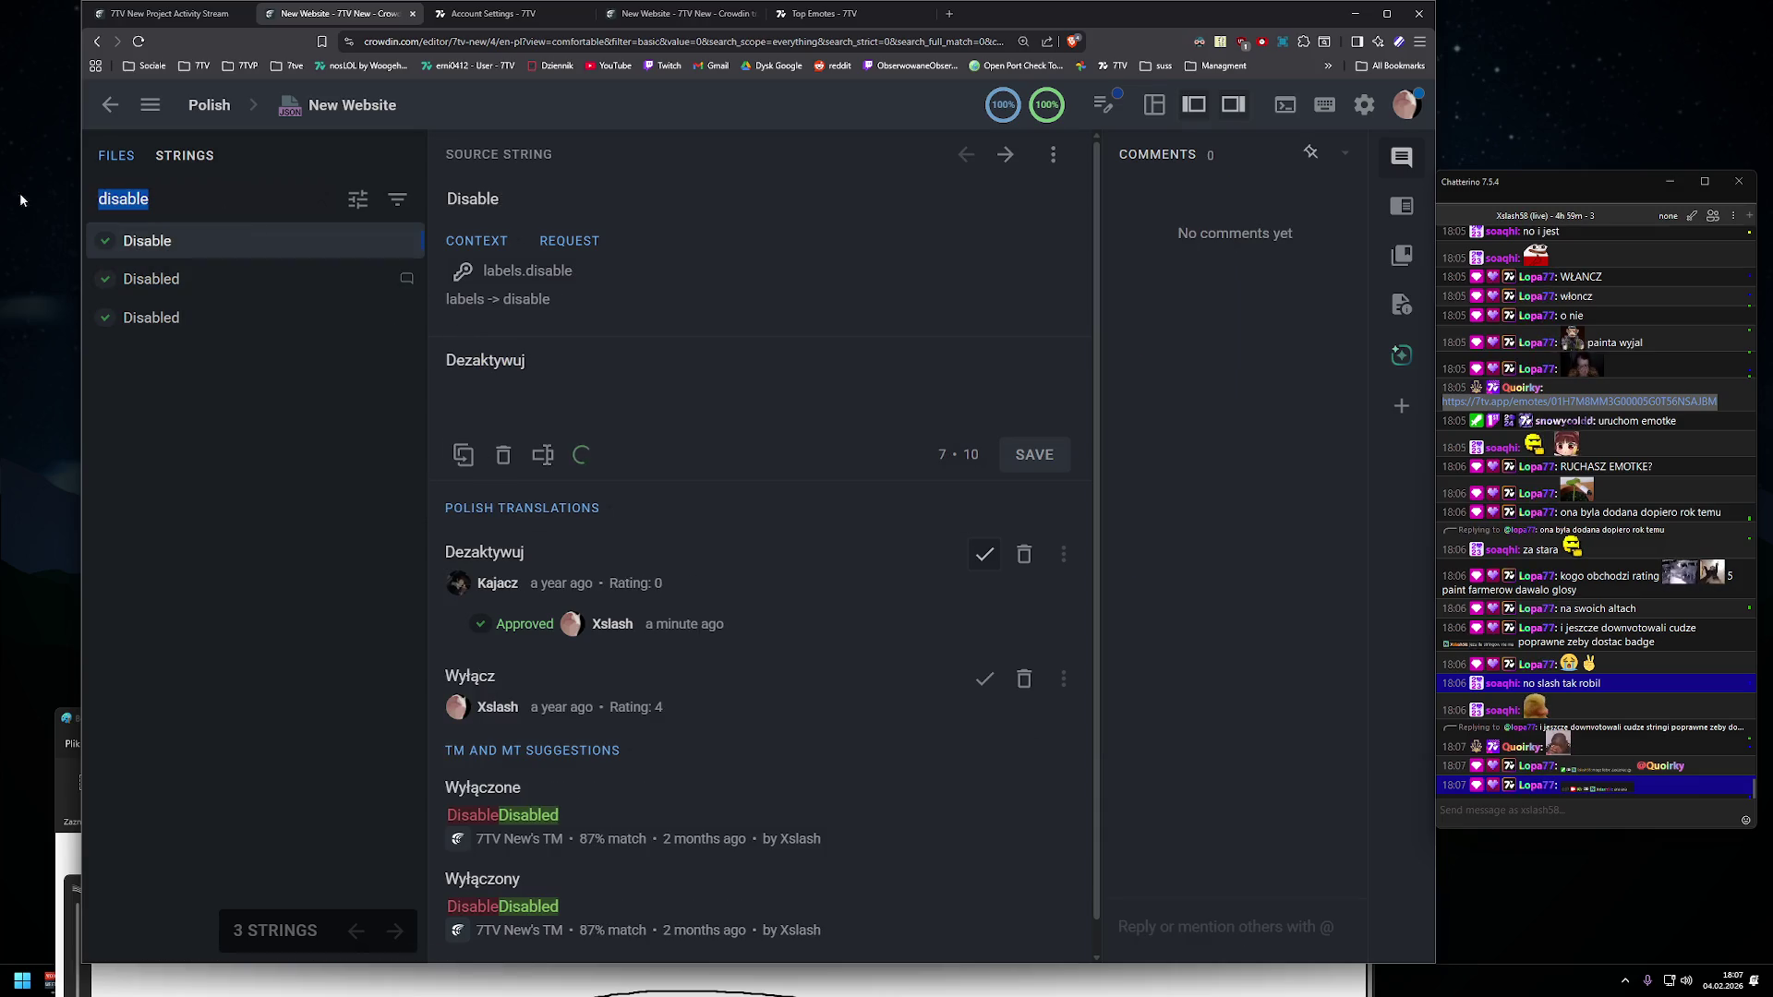
text(enable)
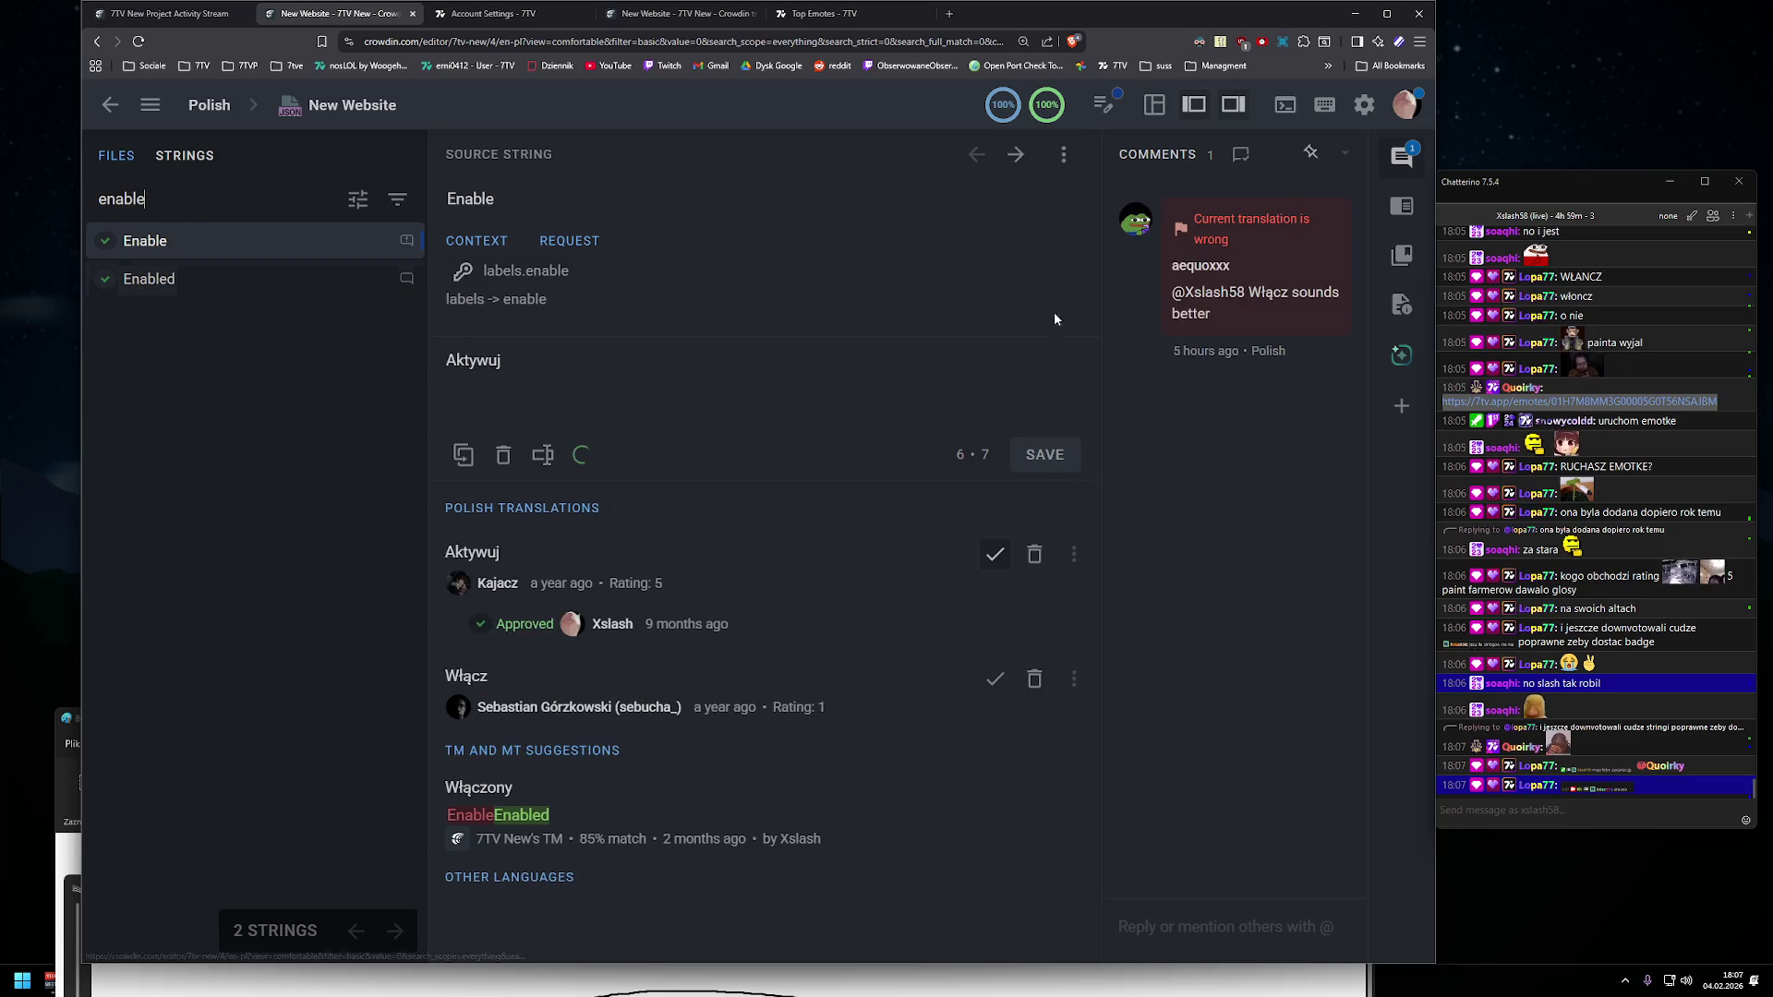
- Reply to the wrong-translation comment that labels.disable was changed to "Dezaktywuj"
click(1303, 207)
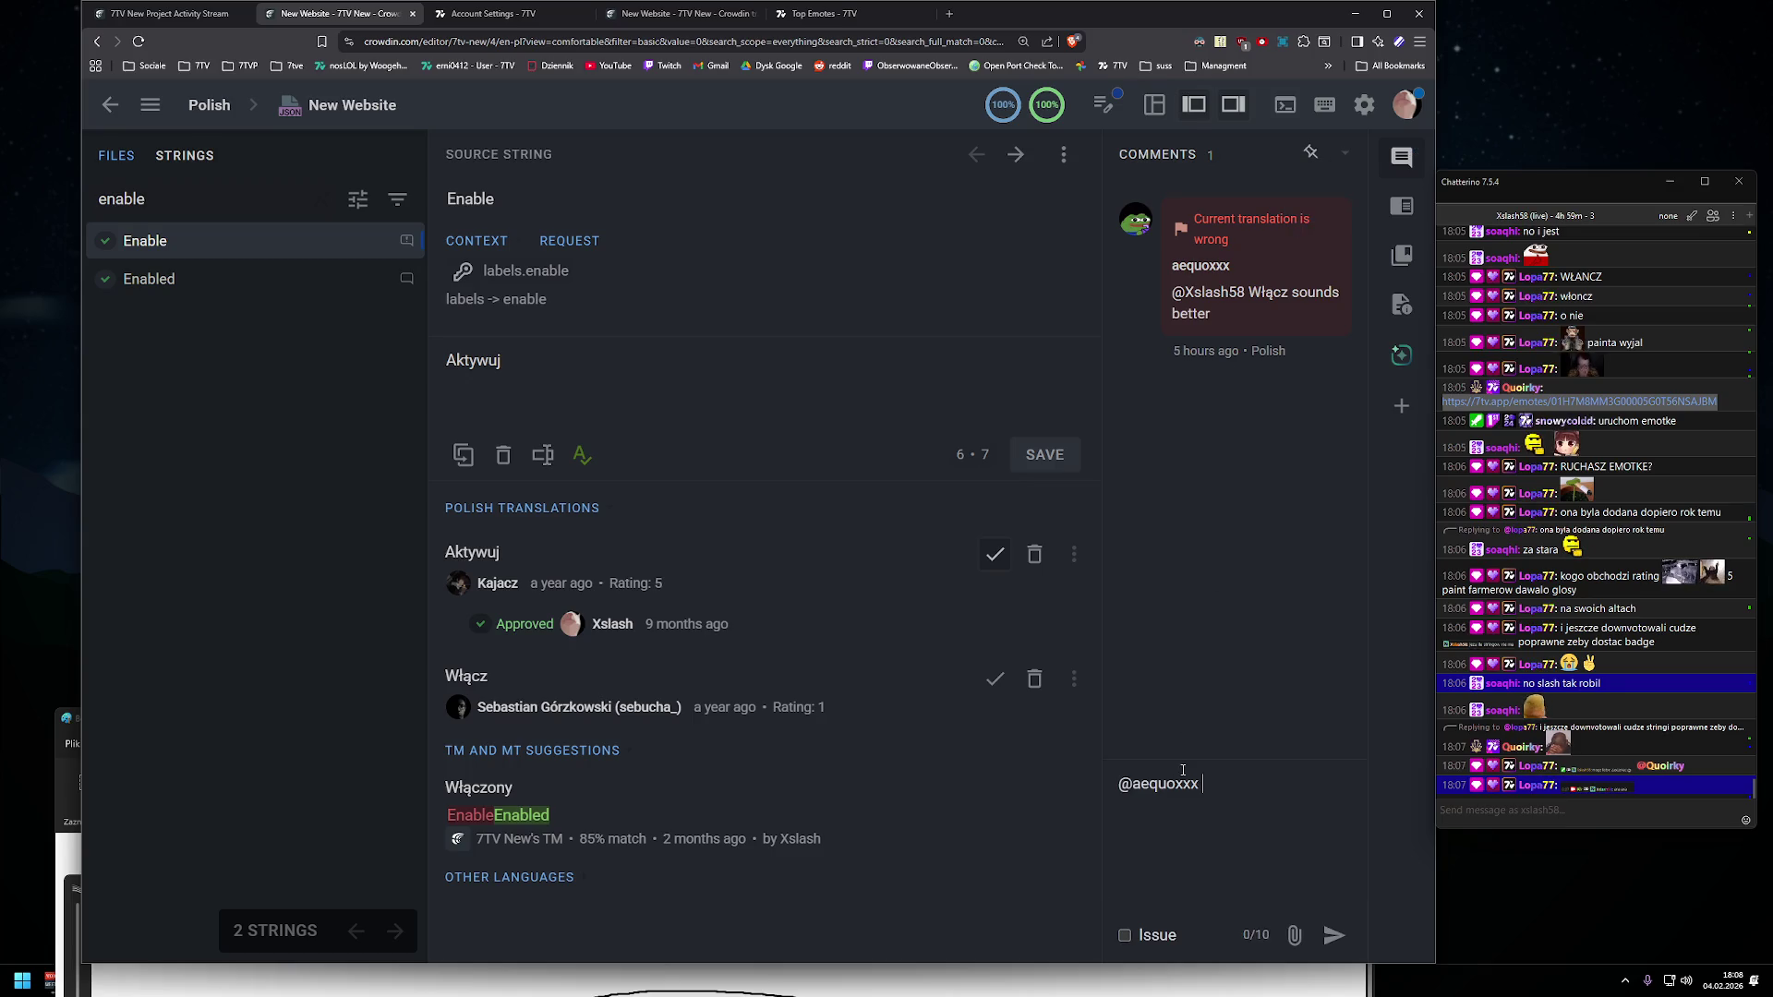
text(changed lables)
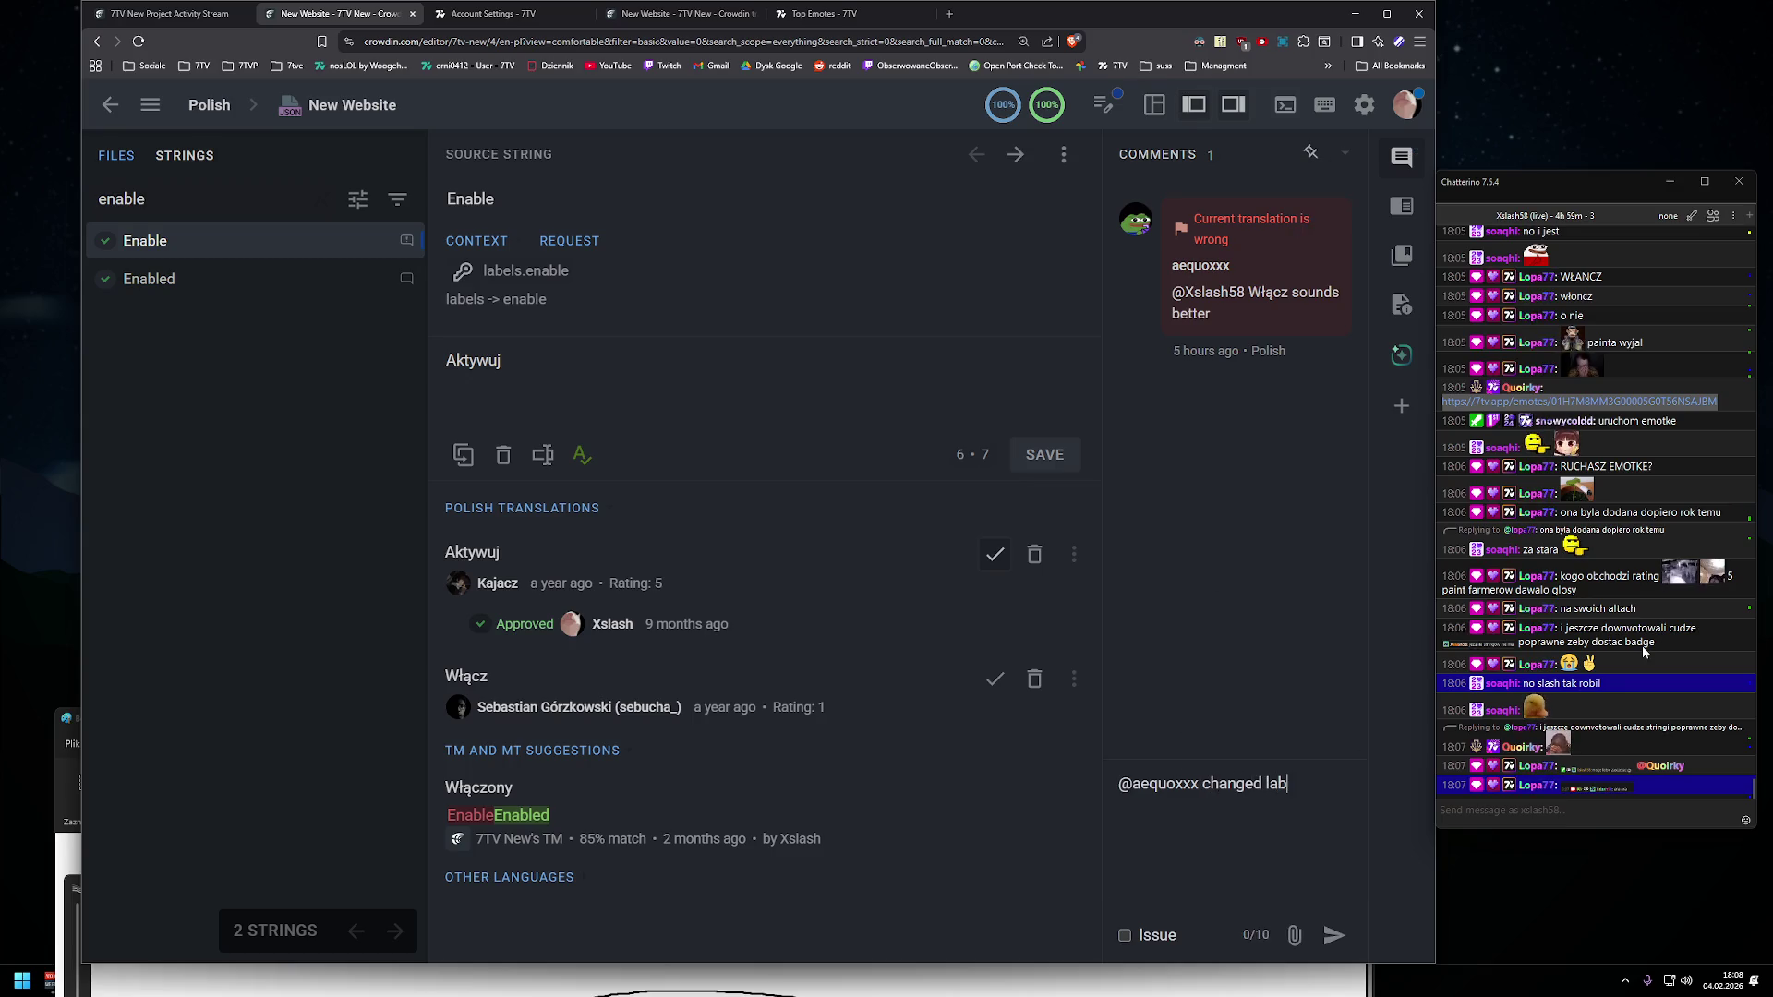
key(BackSpace)
key(BackSpace)
key(BackSpace)
text(abel)
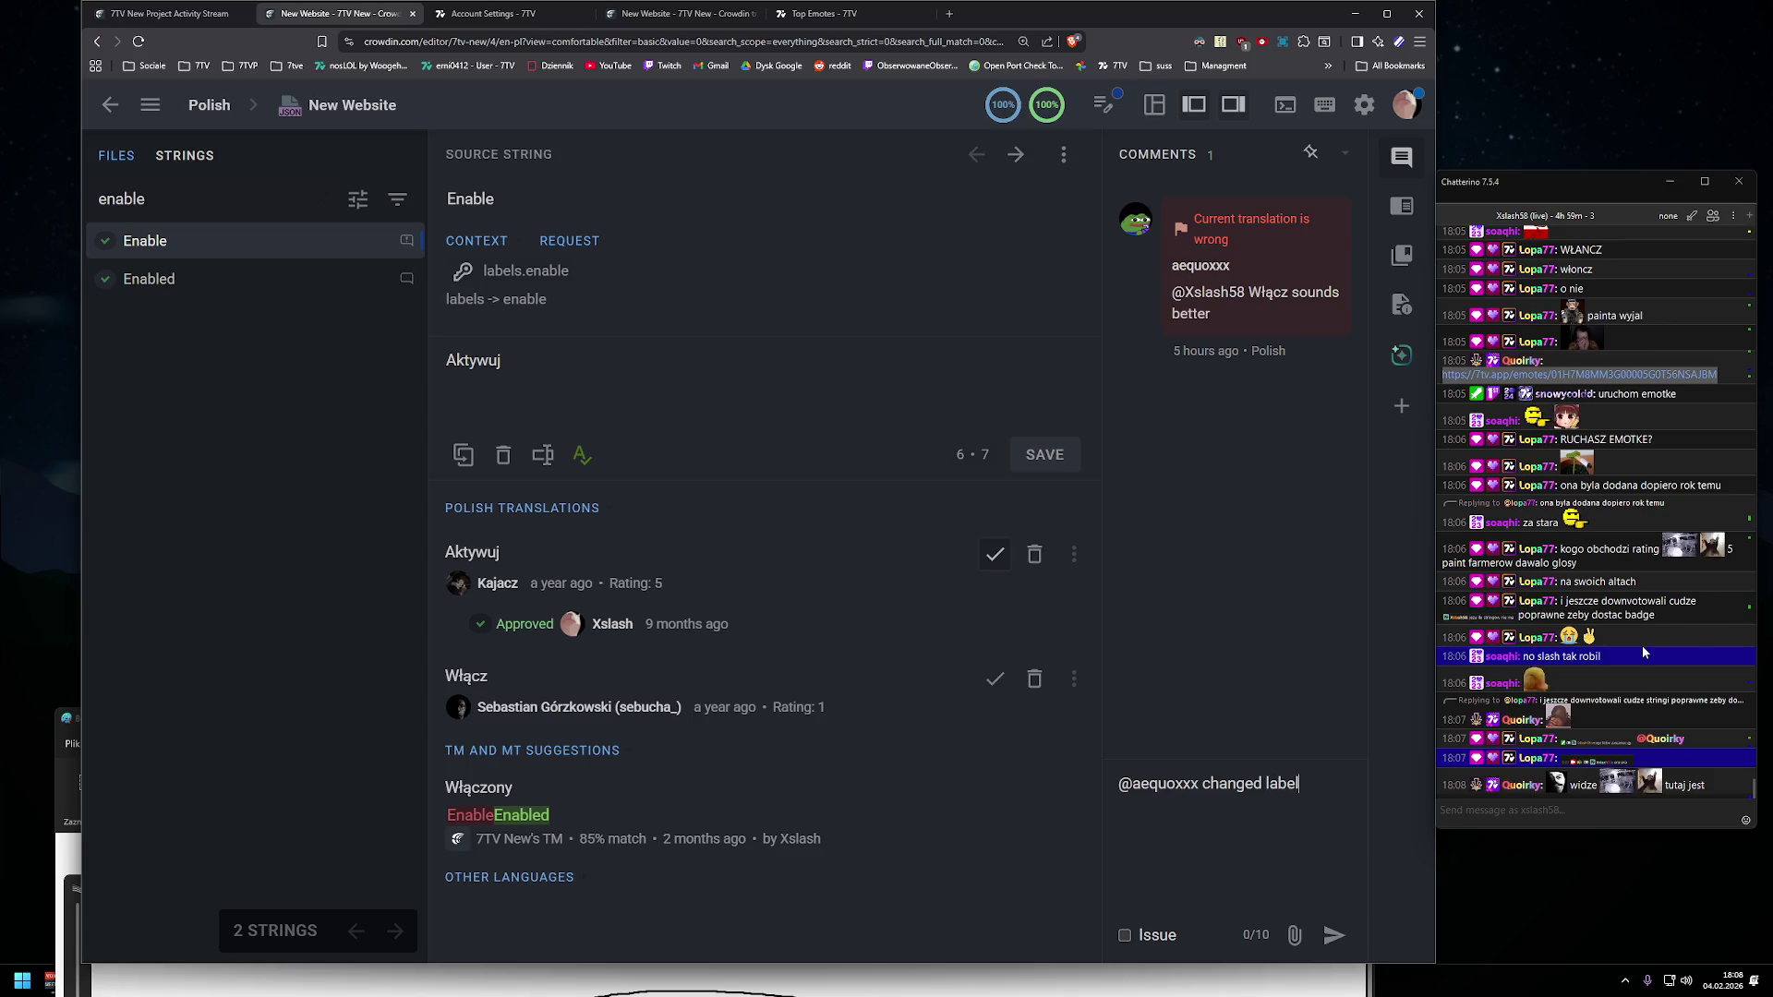
text(s.disable to )
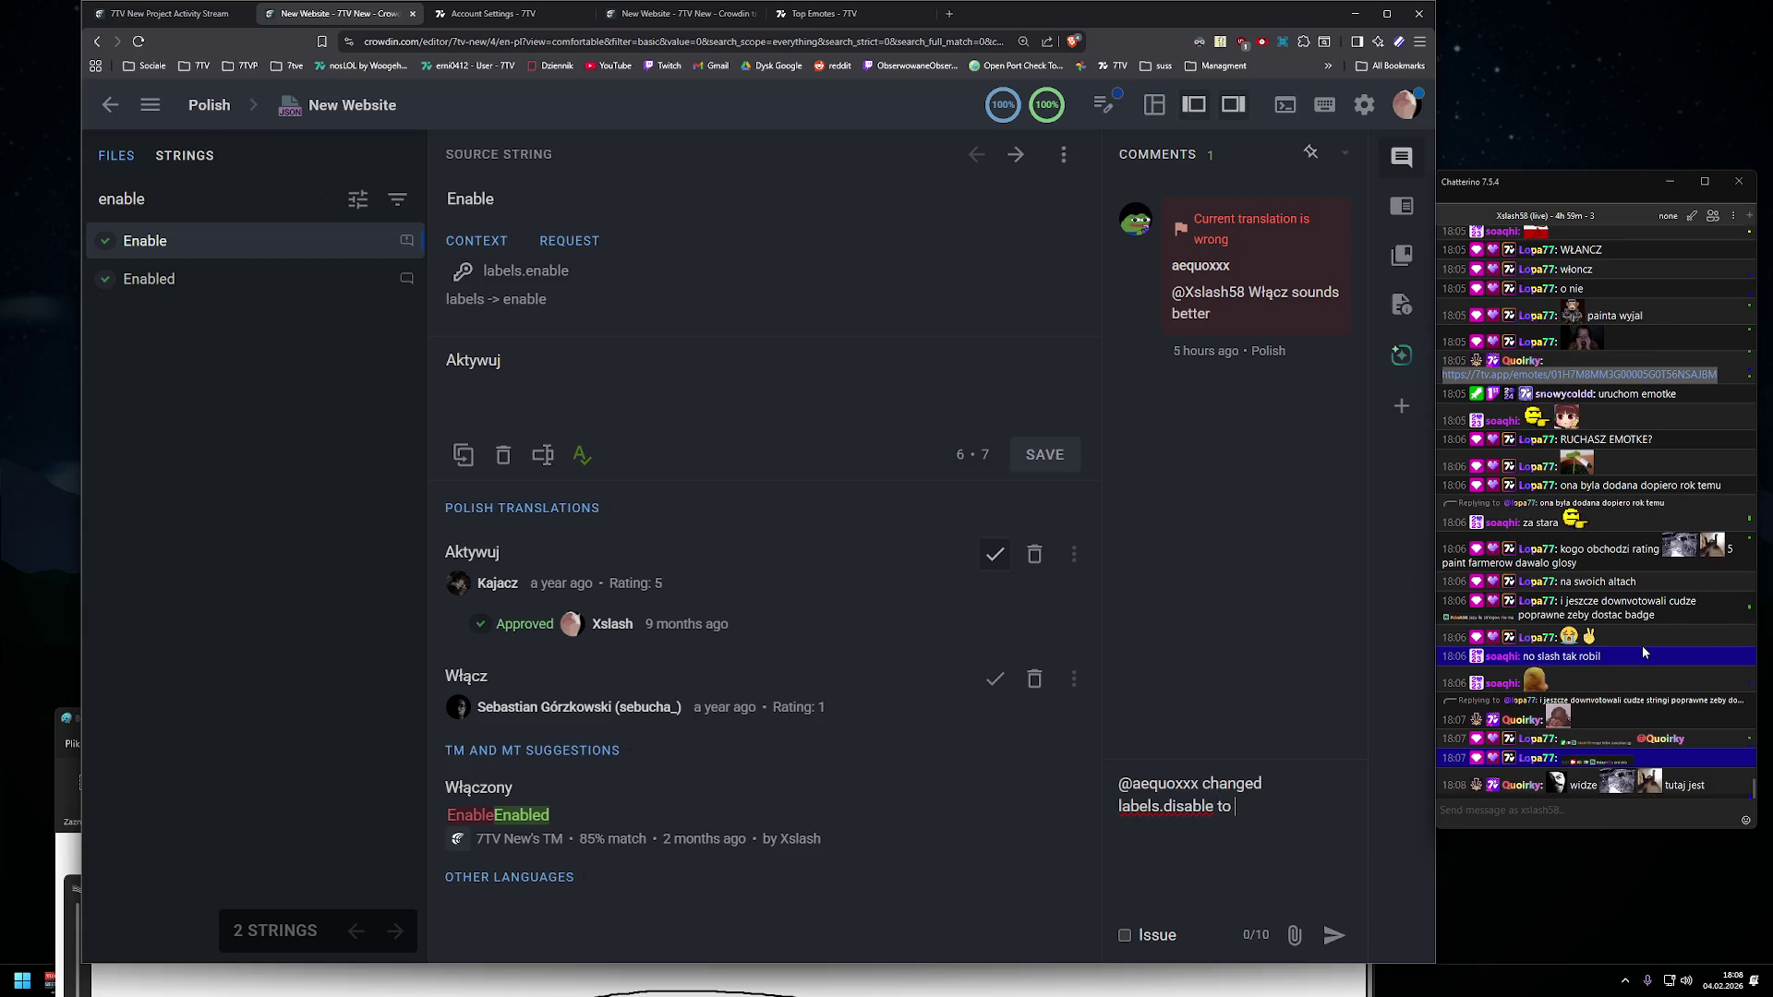
text("Dezaktywuj)
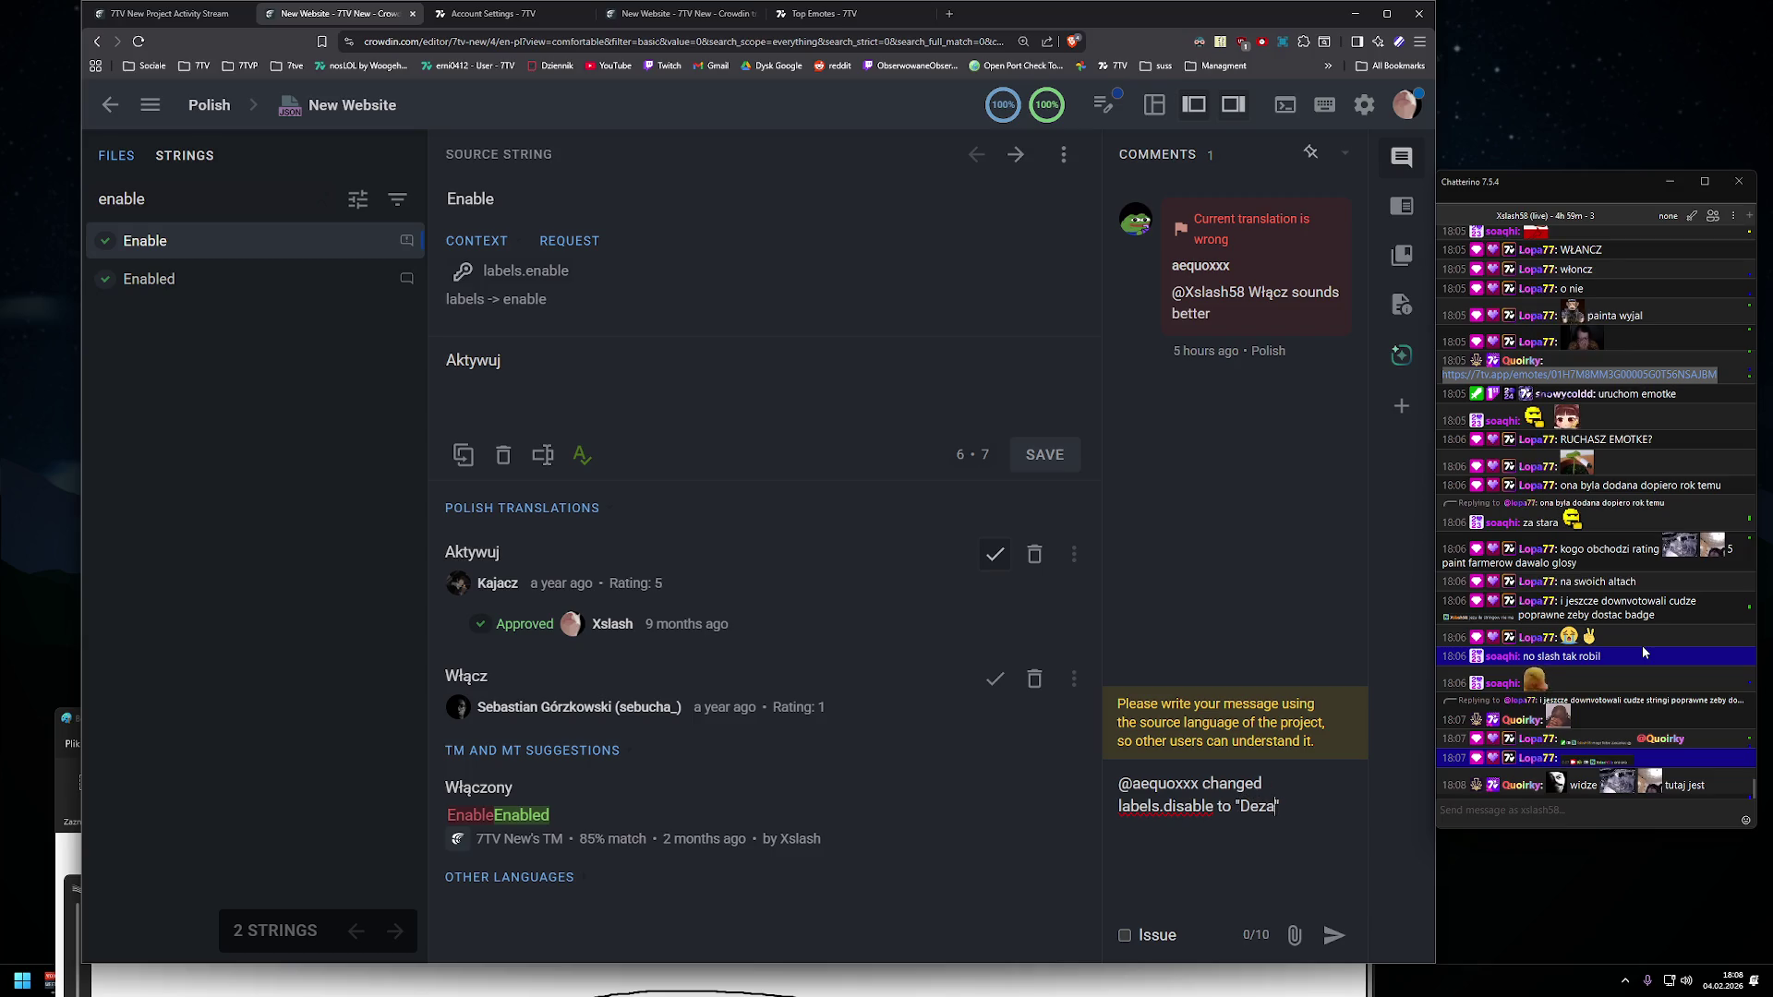
click(1334, 935)
- Resolve the wrong-translation issue and return to the project's Polish file list
click(1339, 202)
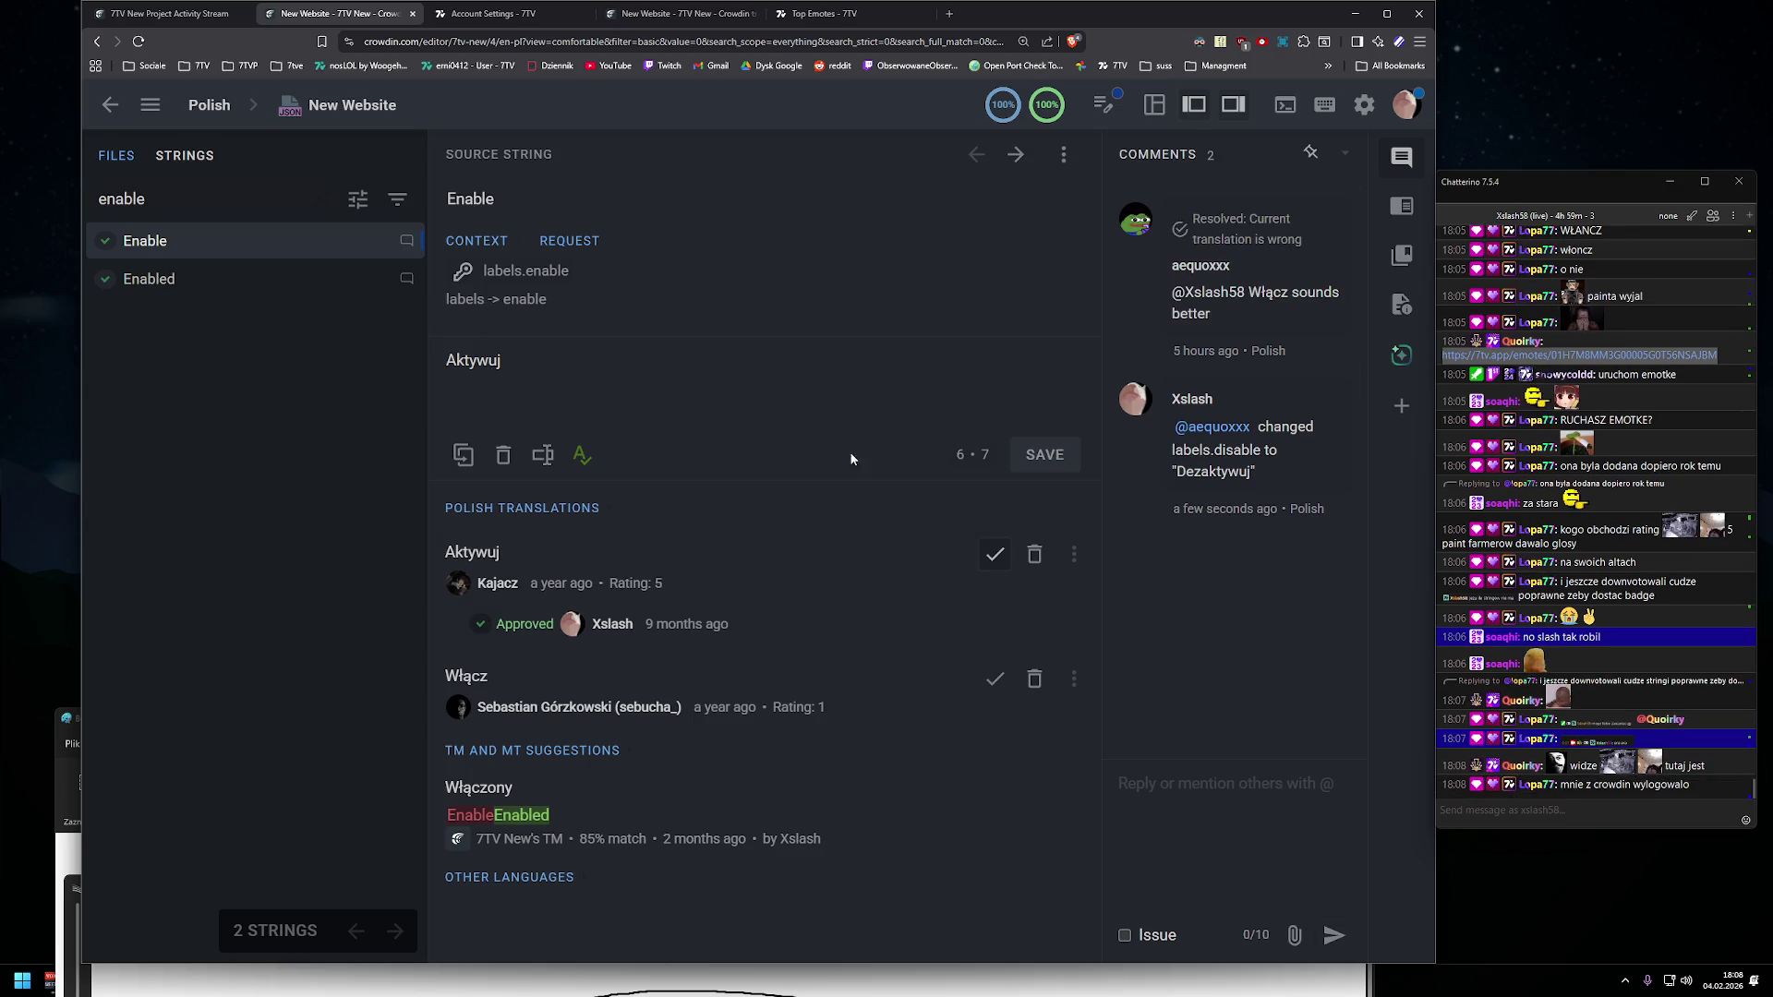
drag(1260, 292, 1265, 342)
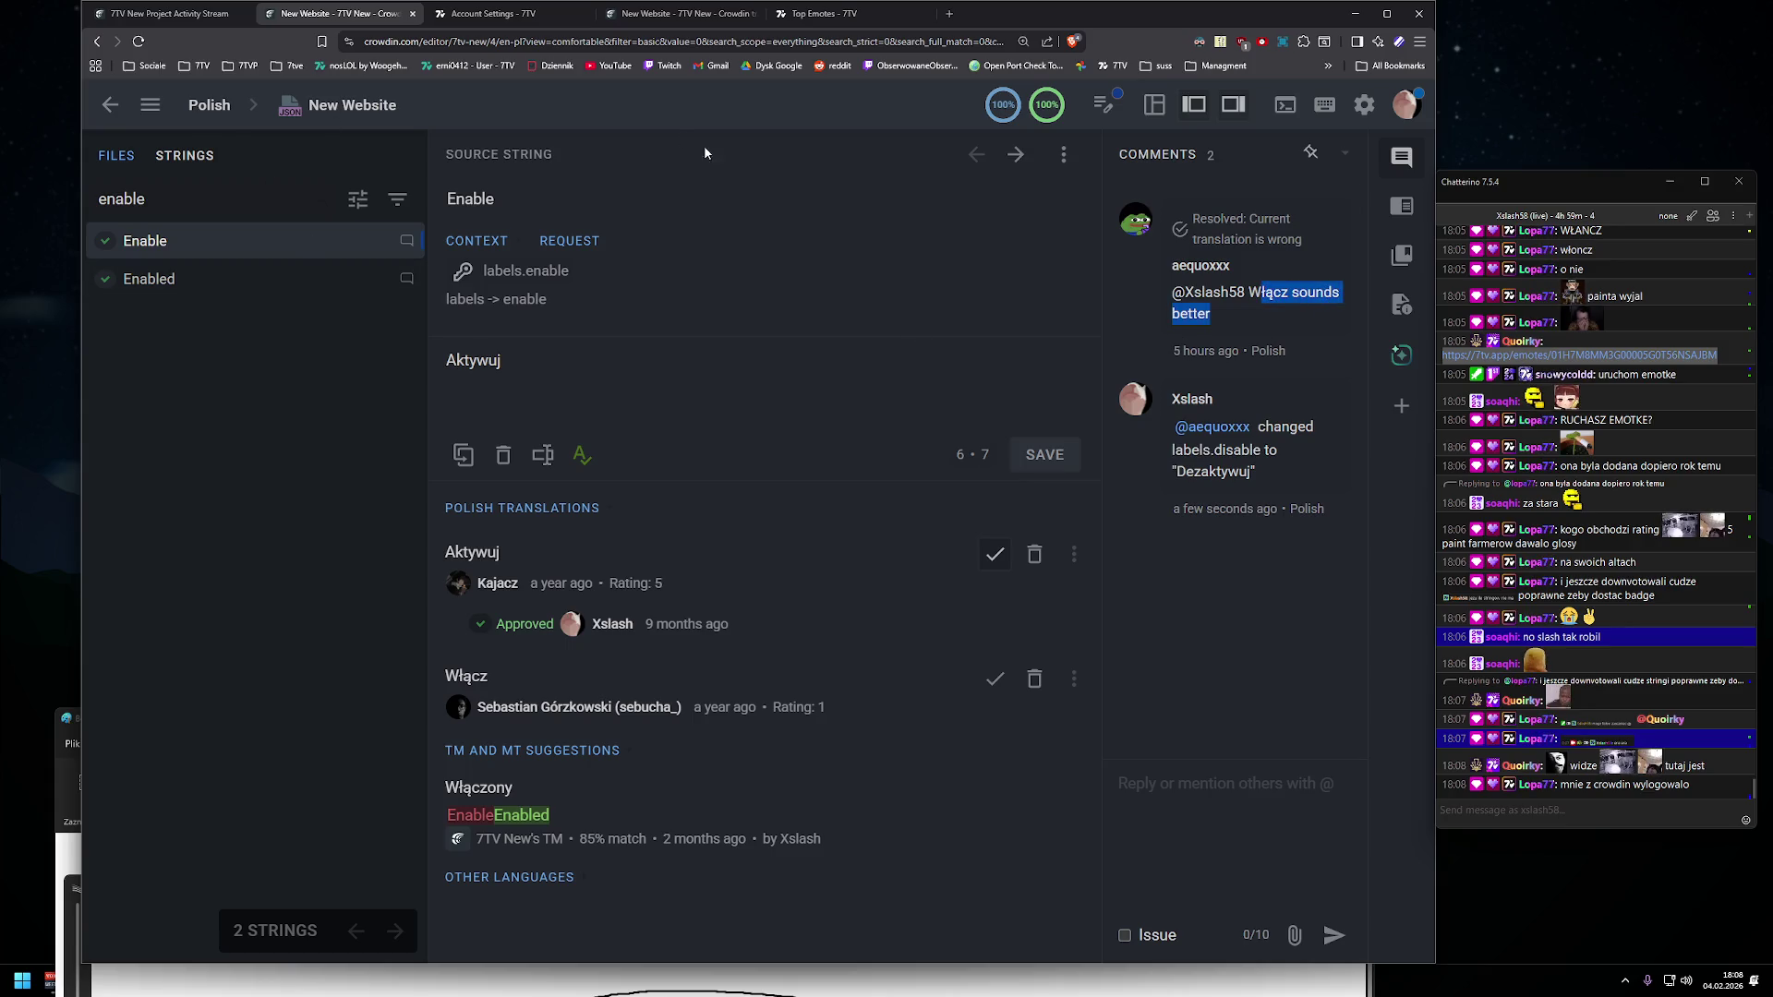
click(109, 104)
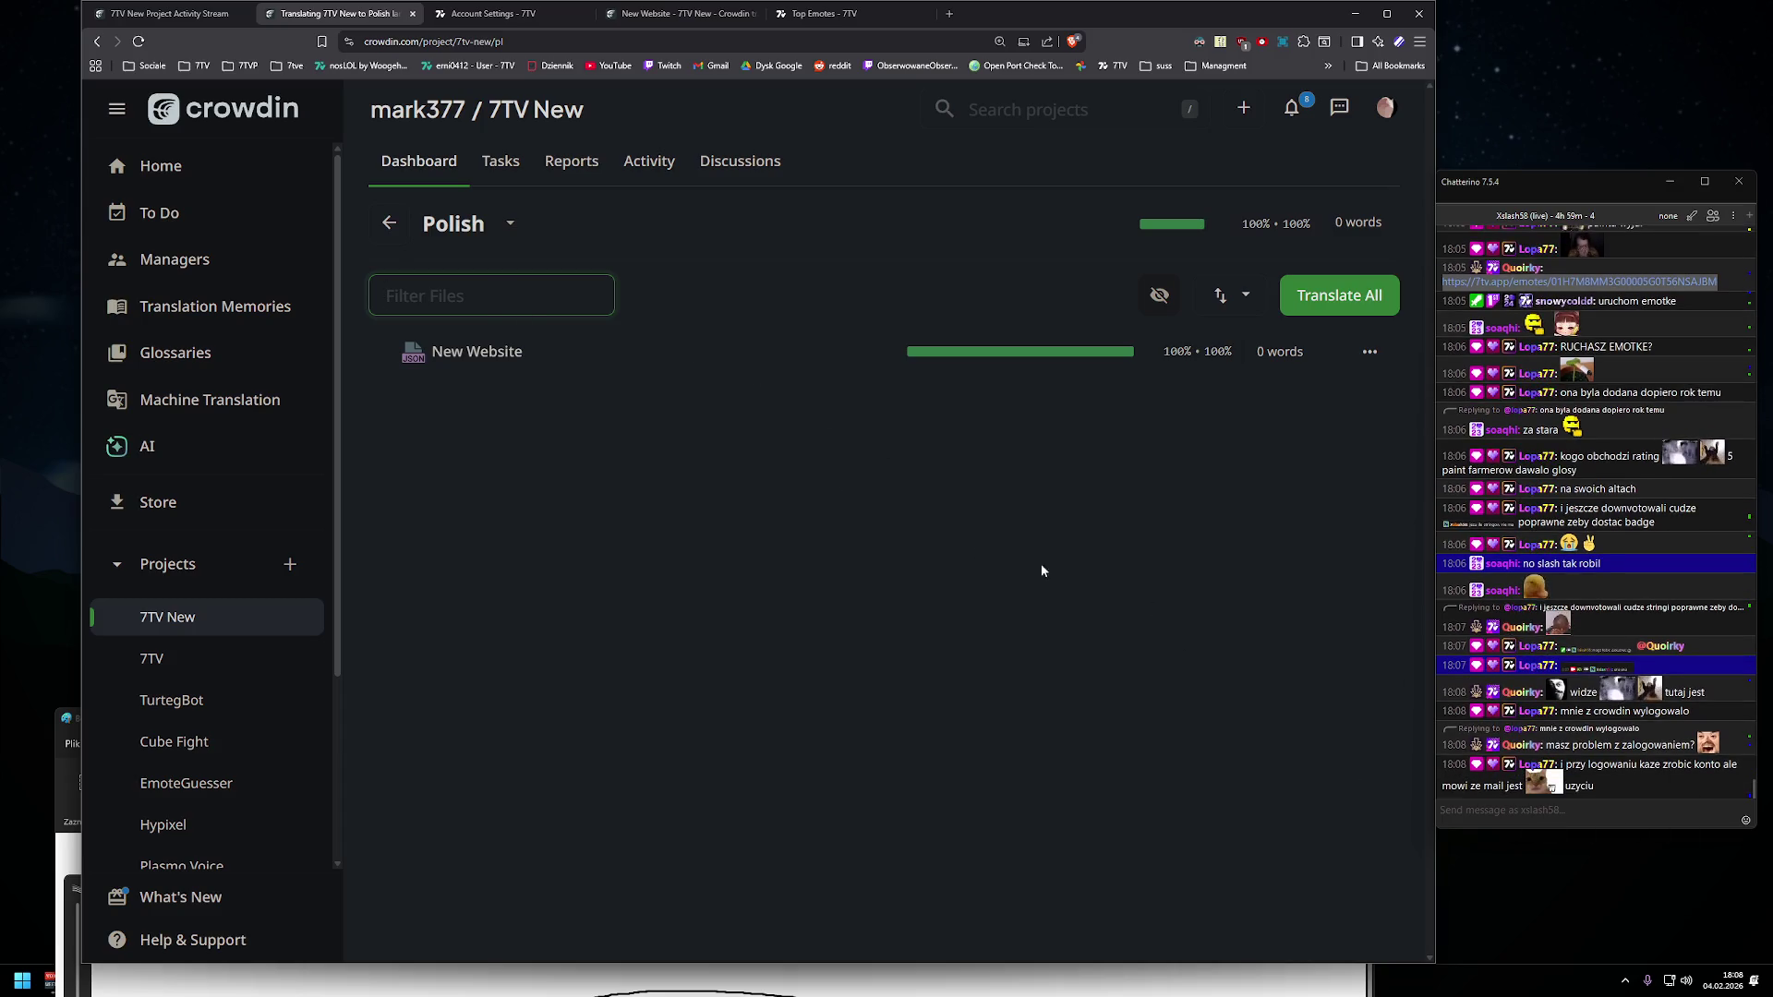
- Return to the 7TV New project's language dashboard and look over it
click(388, 224)
scroll(535, 453, down, 5)
scroll(534, 454, up, 5)
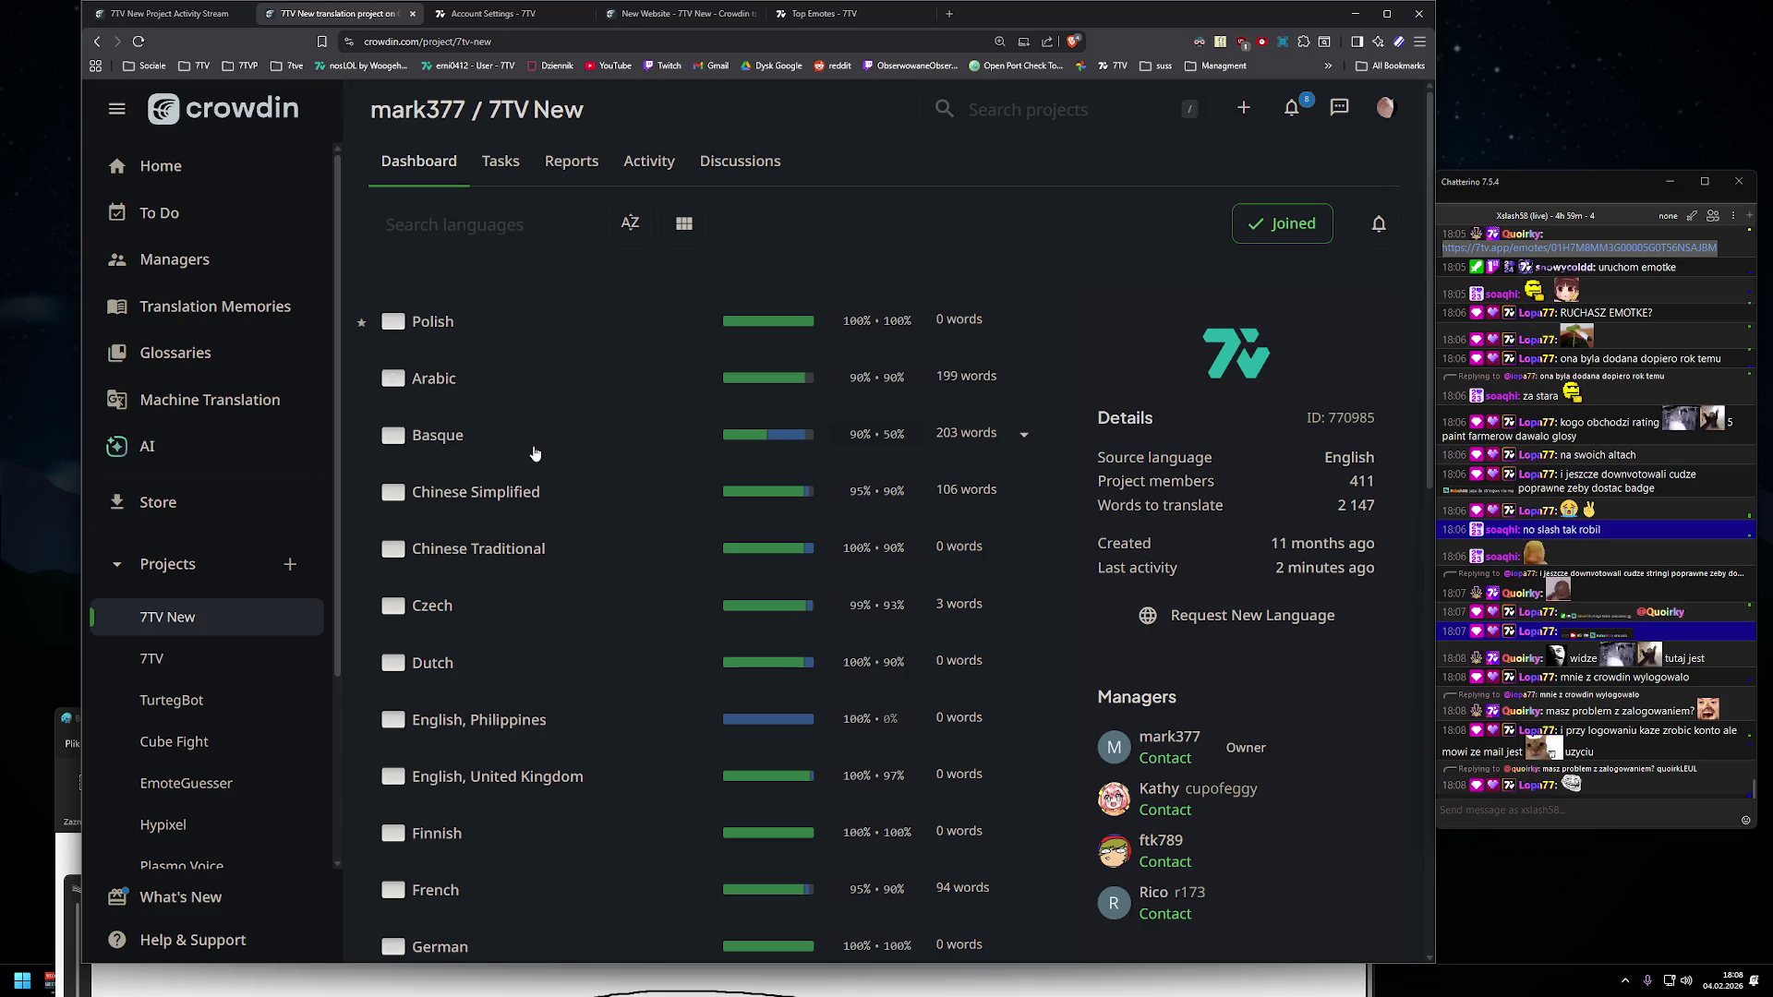
scroll(663, 503, down, 1)
scroll(661, 466, up, 1)
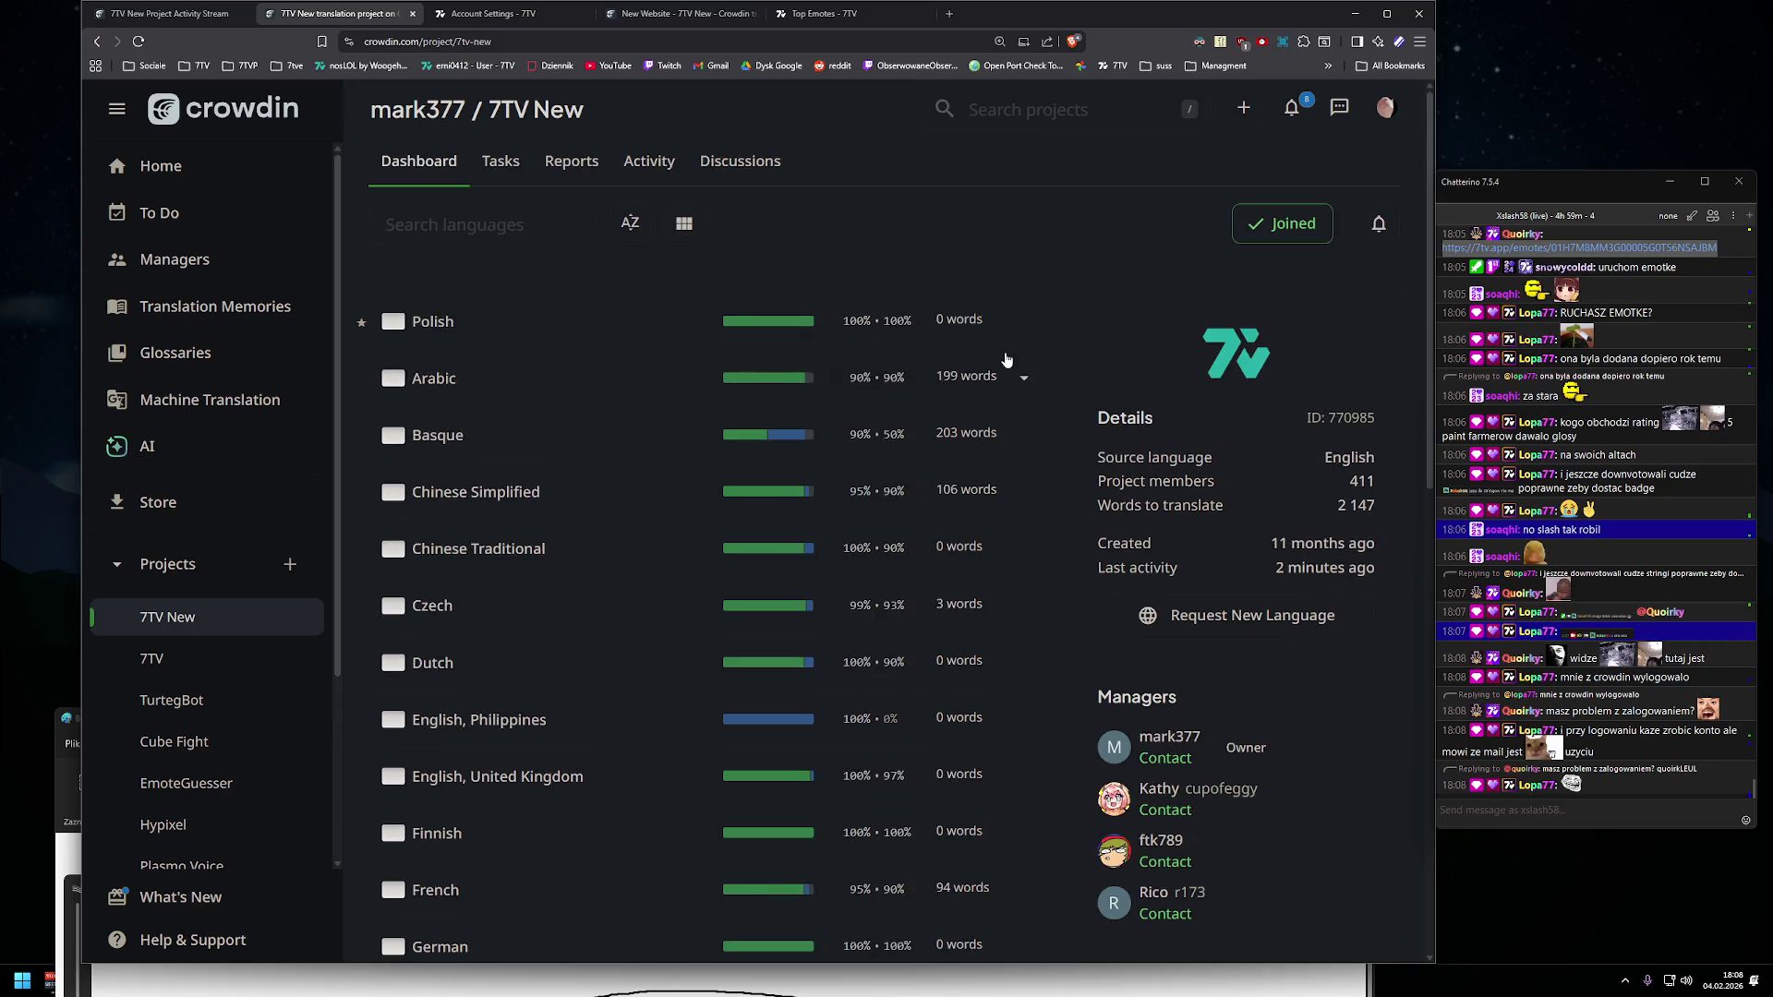
- Shrink the browser window to uncover Paint and reopen the Polish editor
mouse_move(1099, 13)
mouse_down()
mouse_move(1046, 18)
mouse_move(1025, 70)
mouse_up()
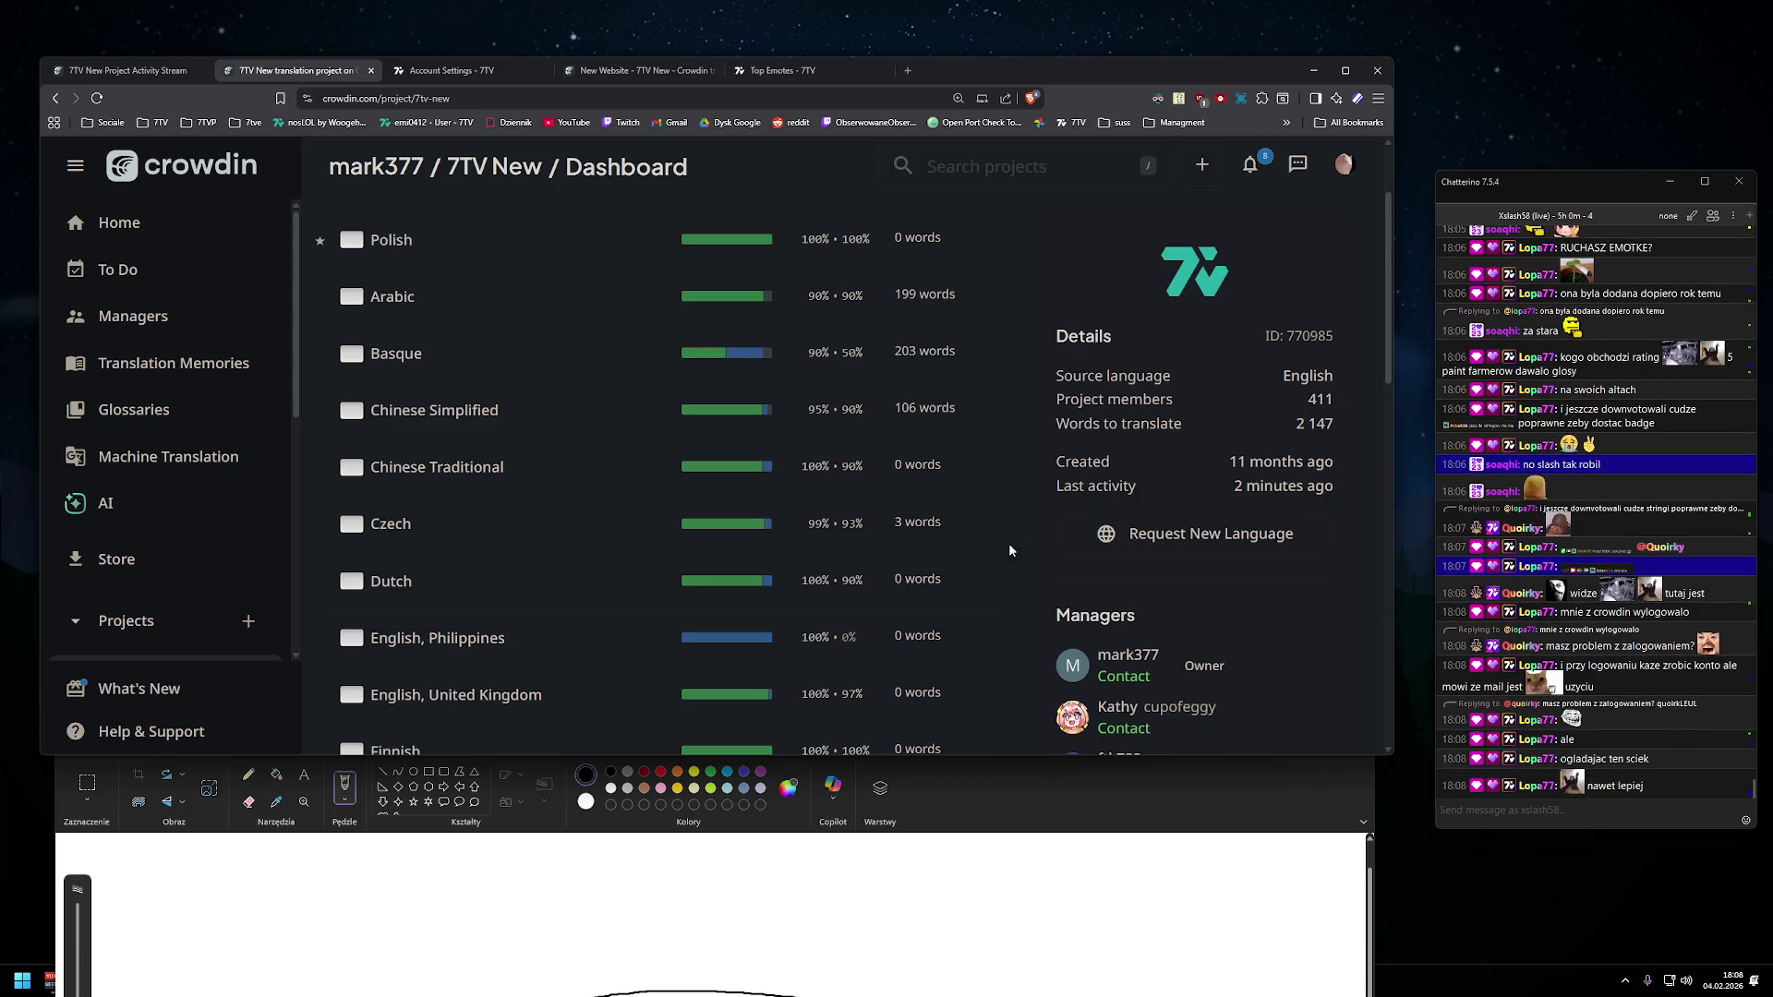
scroll(561, 356, up, 2)
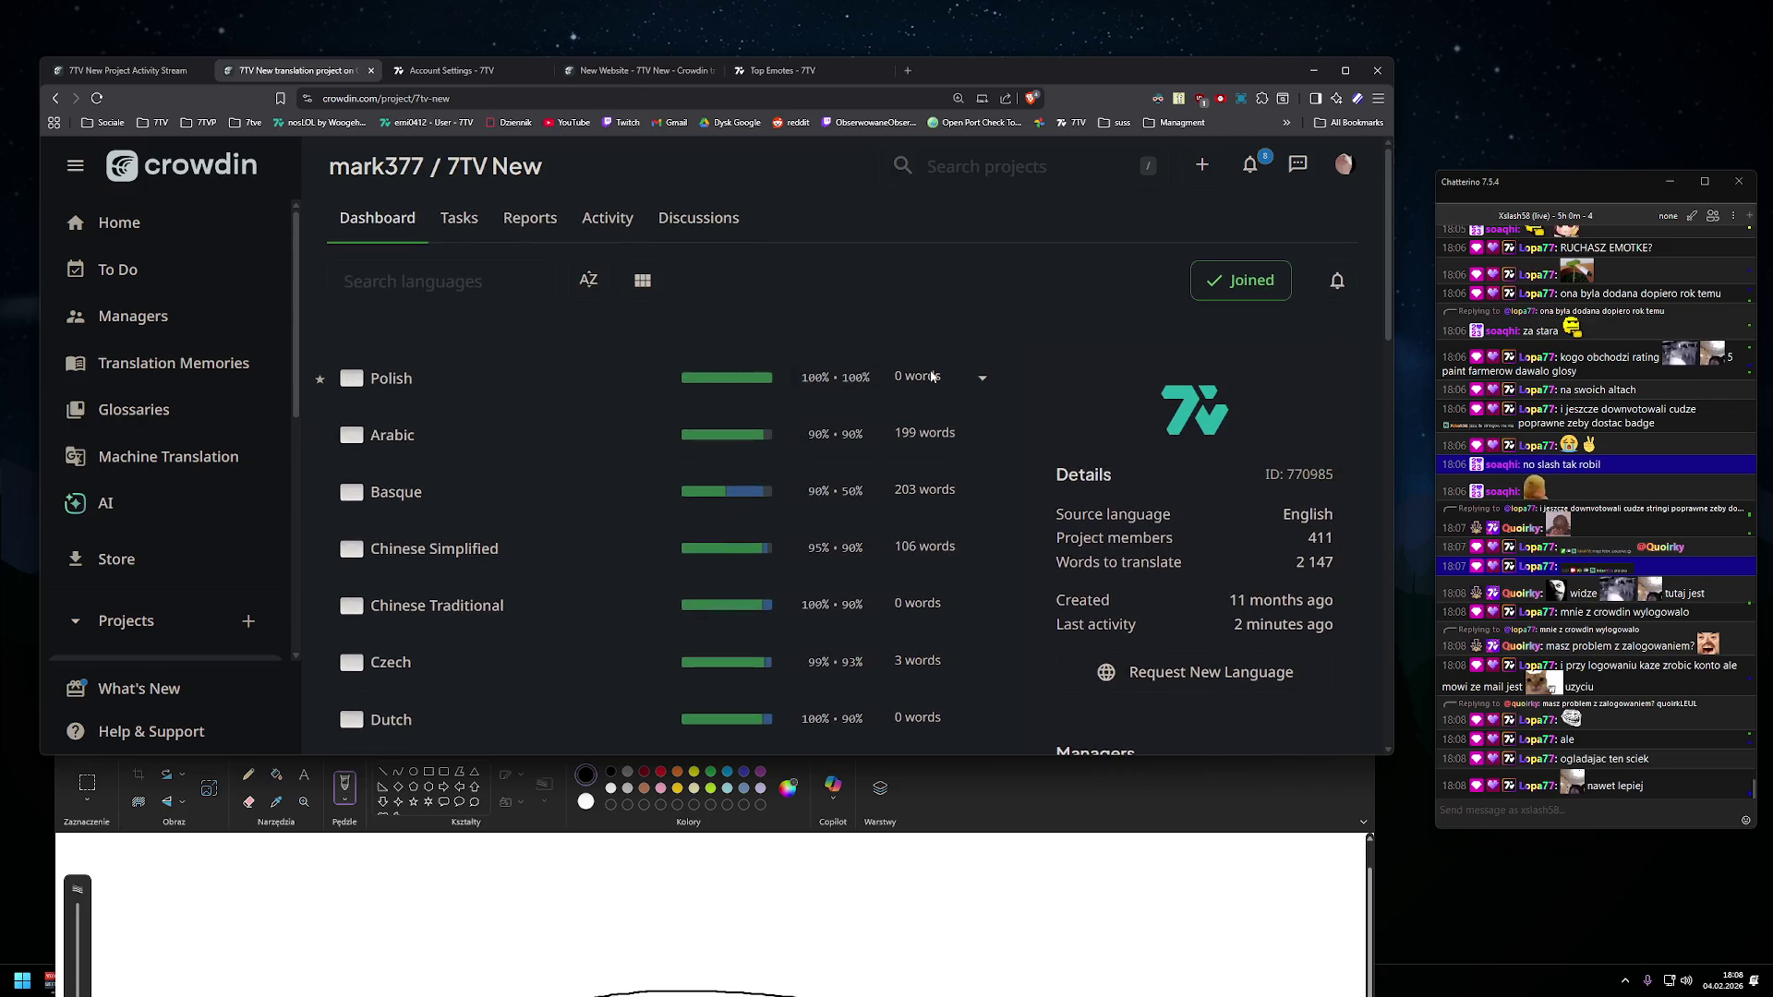
click(933, 375)
drag(955, 68, 982, 68)
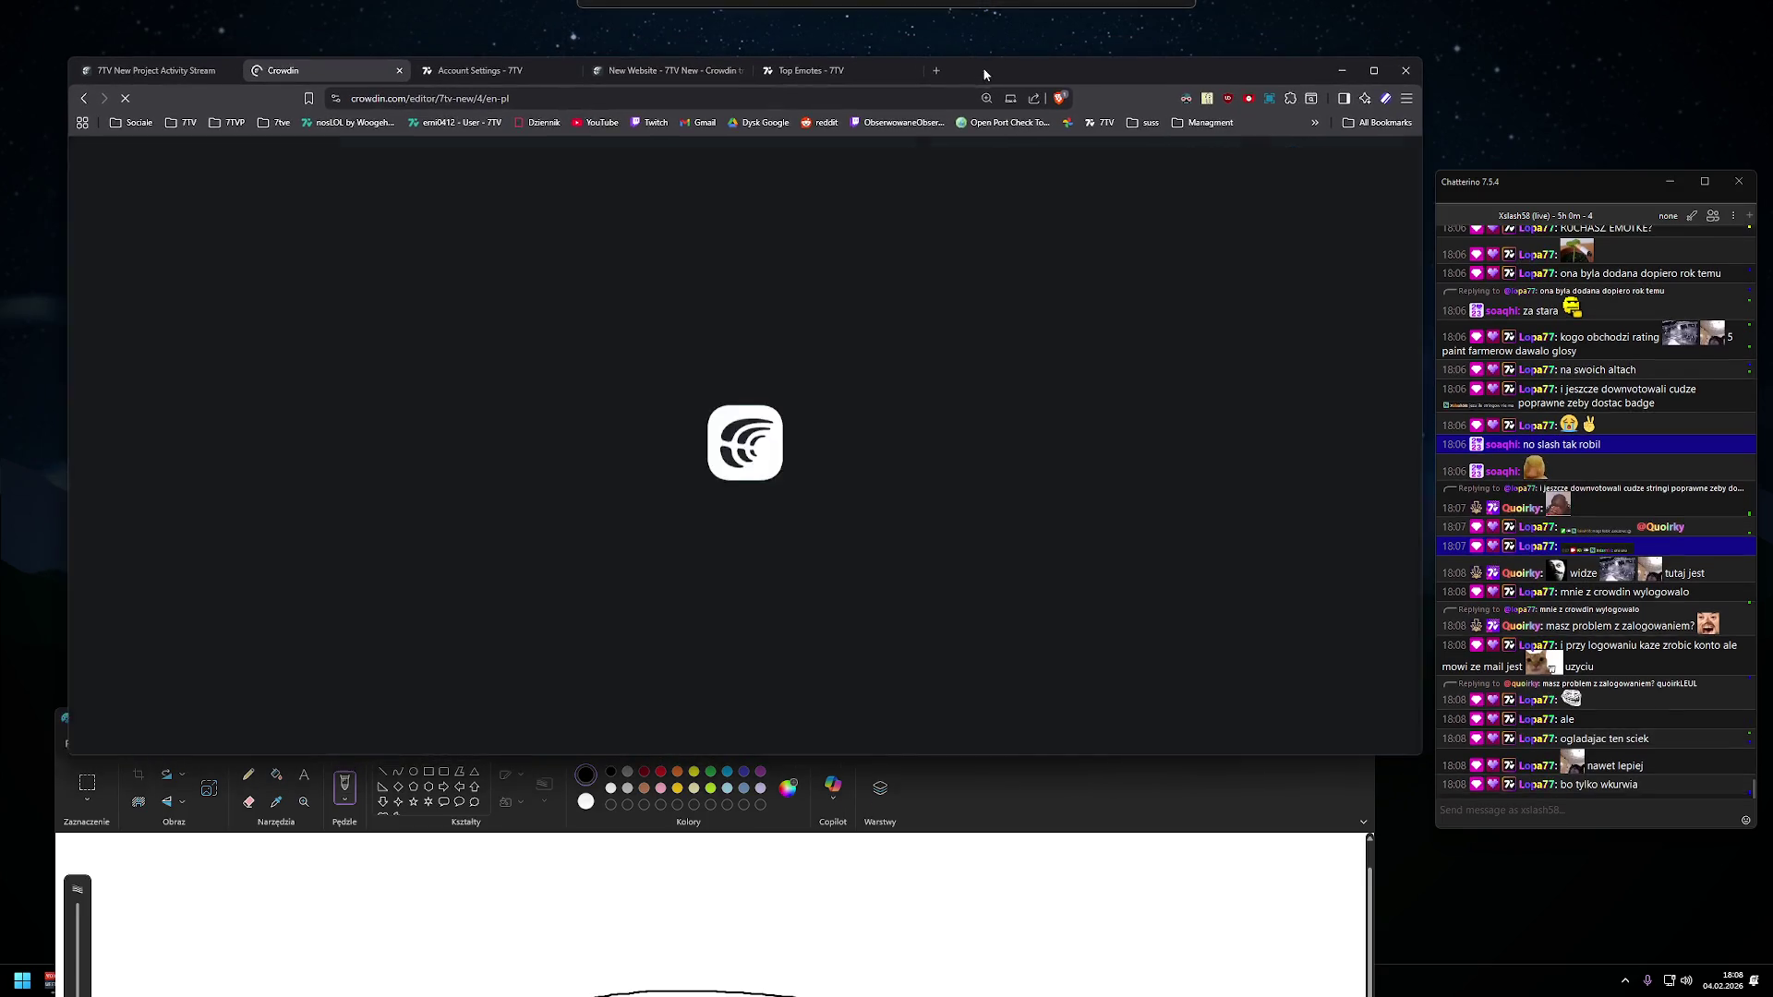
- Browse the New Emotes, Billing Settings and page-refresh error strings, then select 'with'
scroll(265, 412, down, 3)
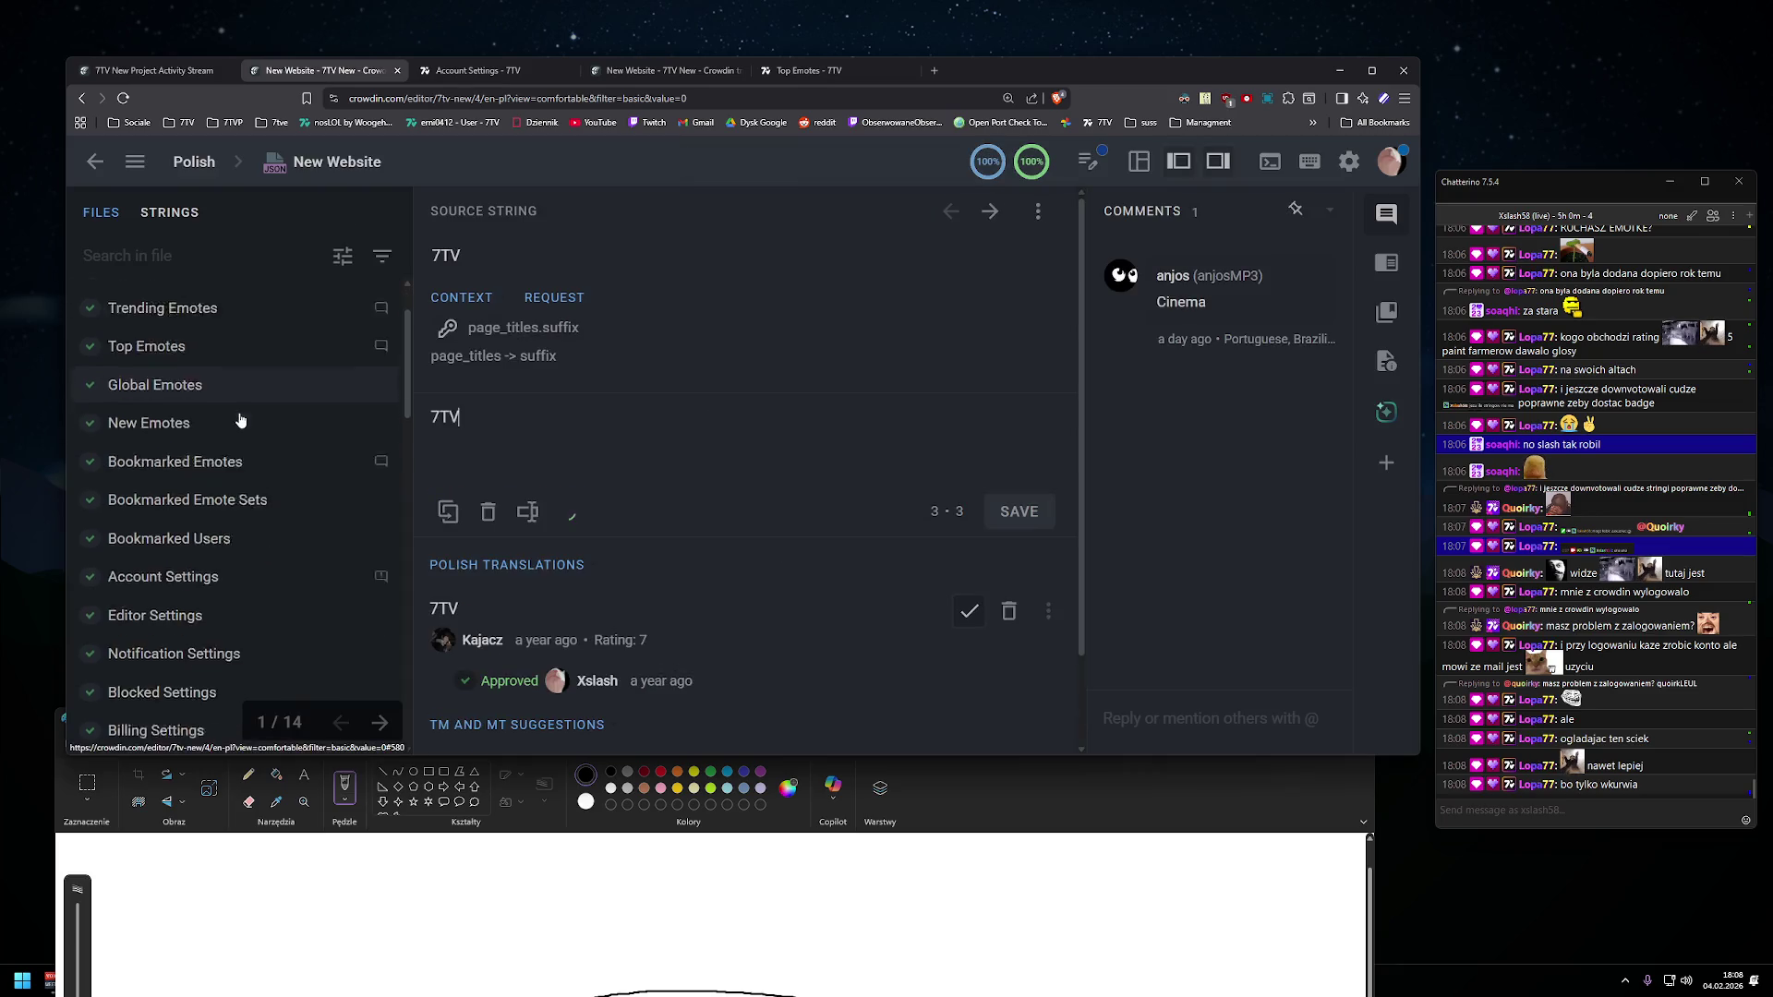
click(237, 379)
right_click(139, 521)
click(139, 522)
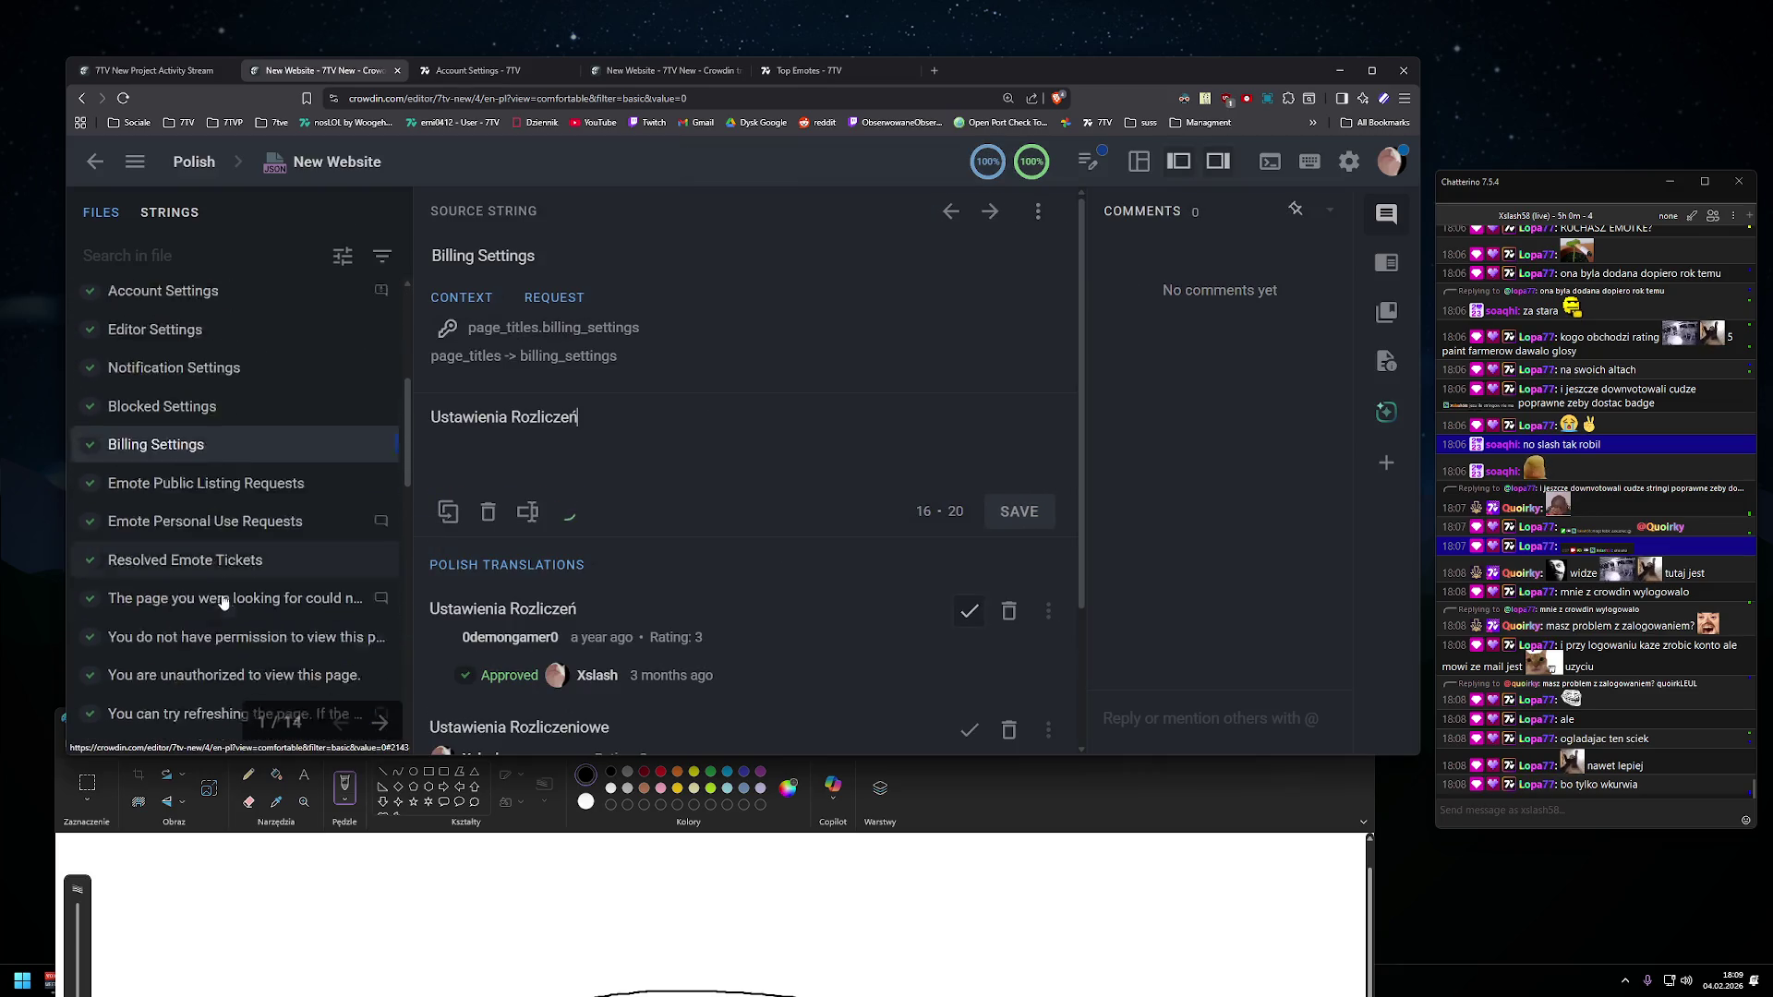
scroll(184, 554, down, 2)
click(219, 584)
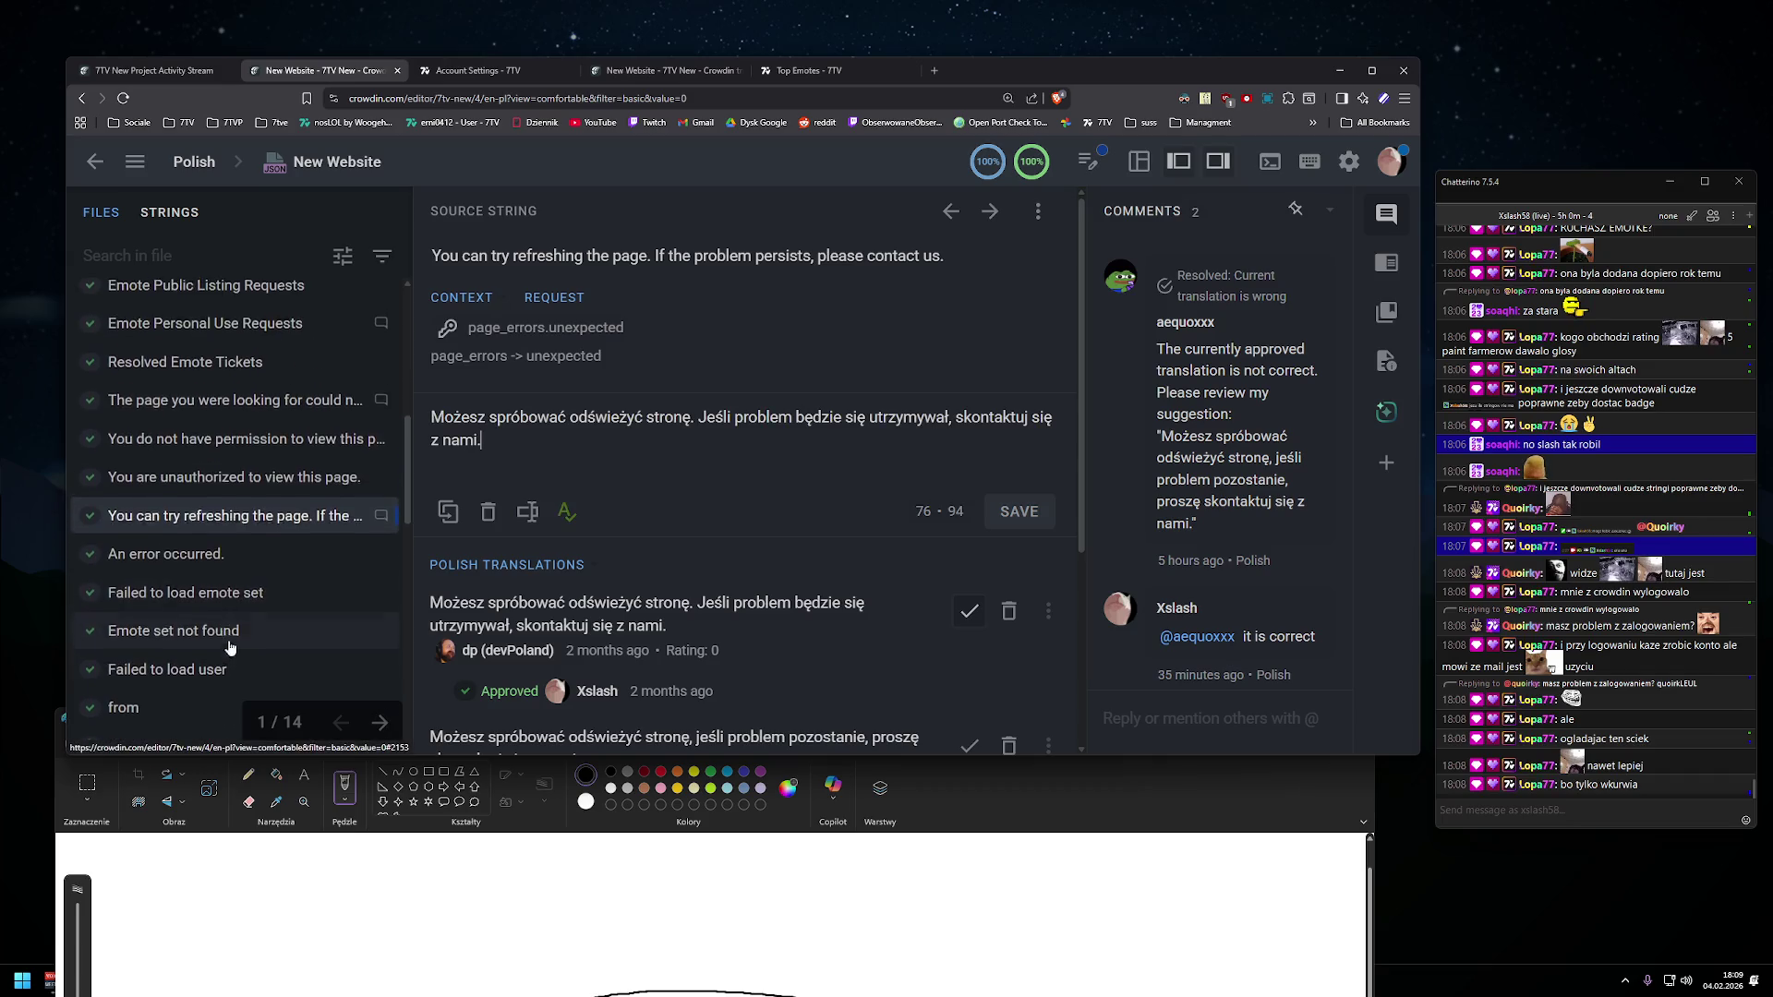
scroll(221, 607, down, 2)
click(121, 575)
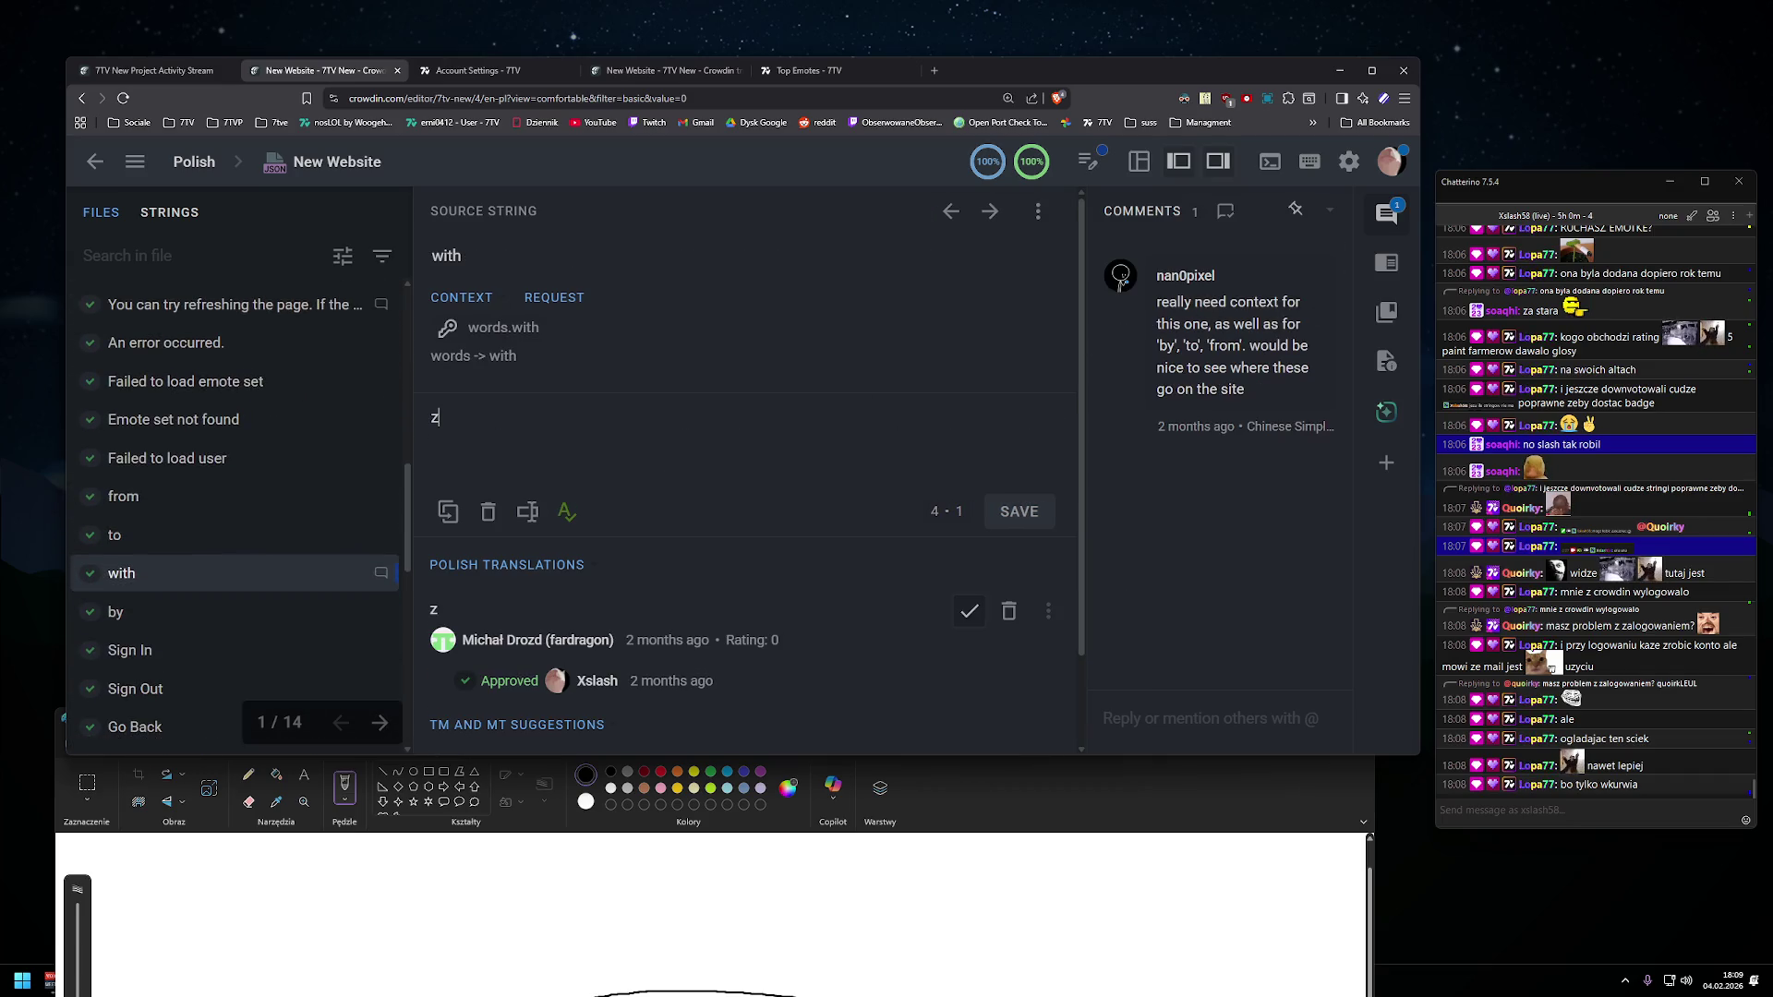
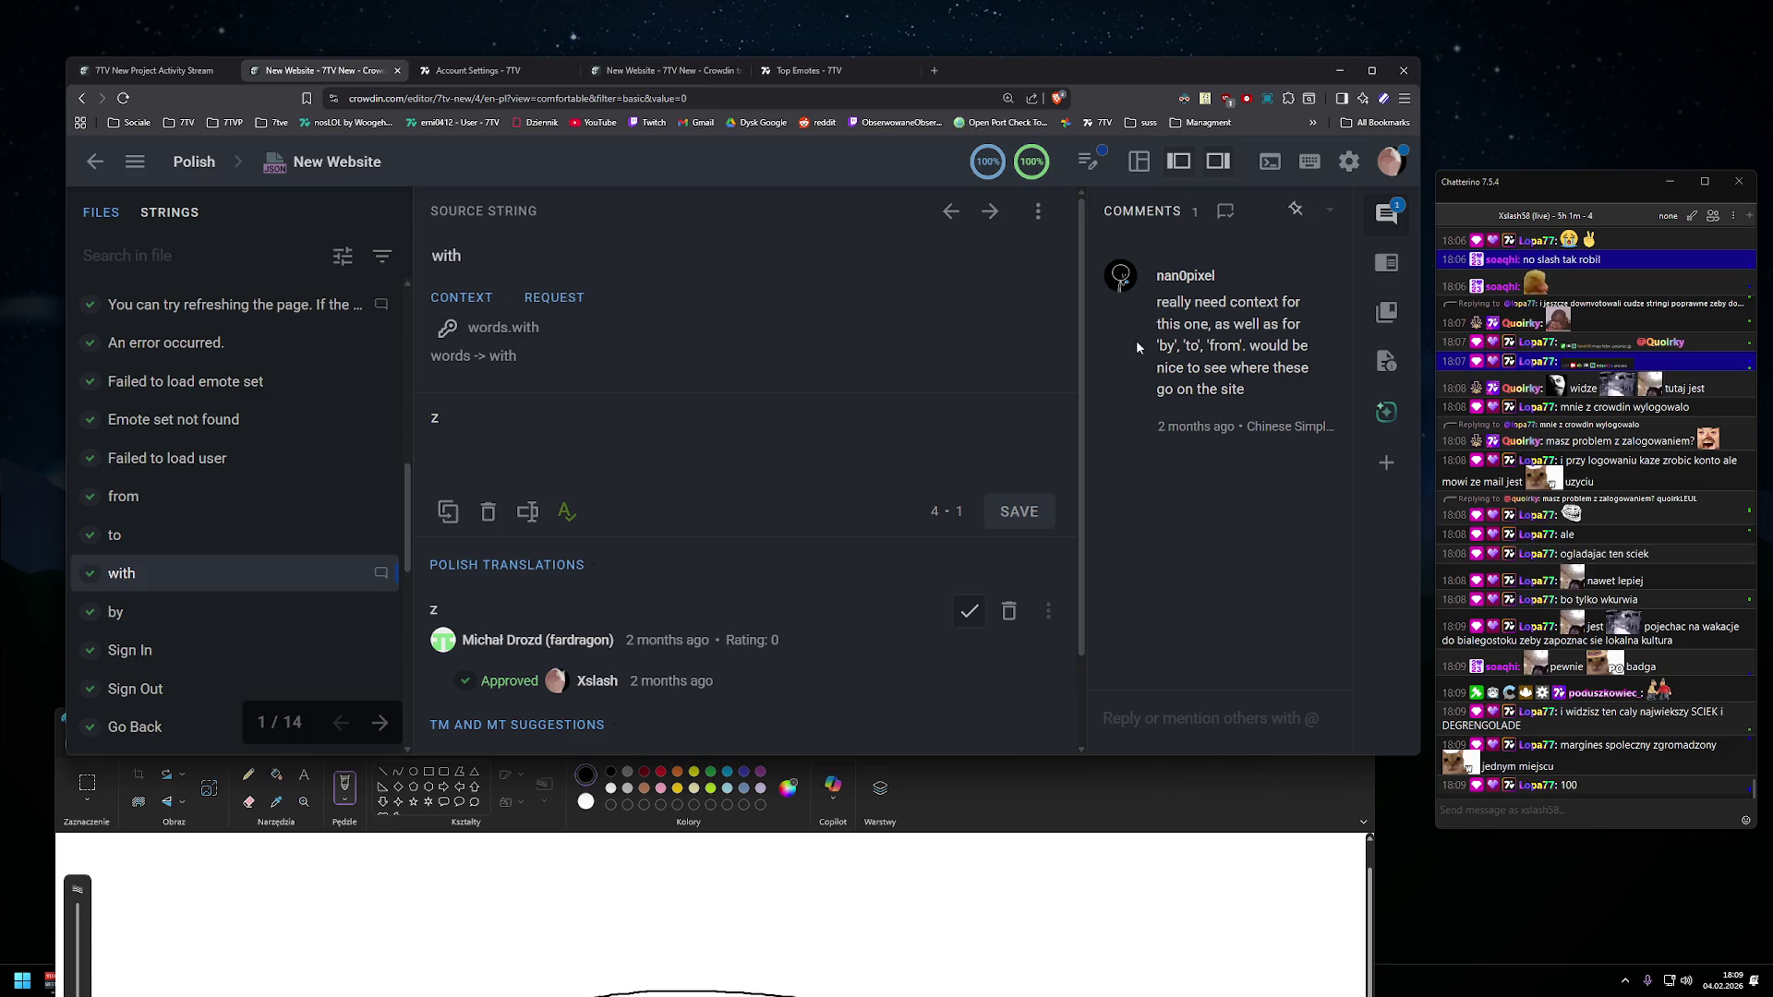
- Scroll through the Crowdin strings list to review the Trending Emotes Polish translations
scroll(195, 494, down, 10)
scroll(203, 487, up, 10)
scroll(178, 403, up, 5)
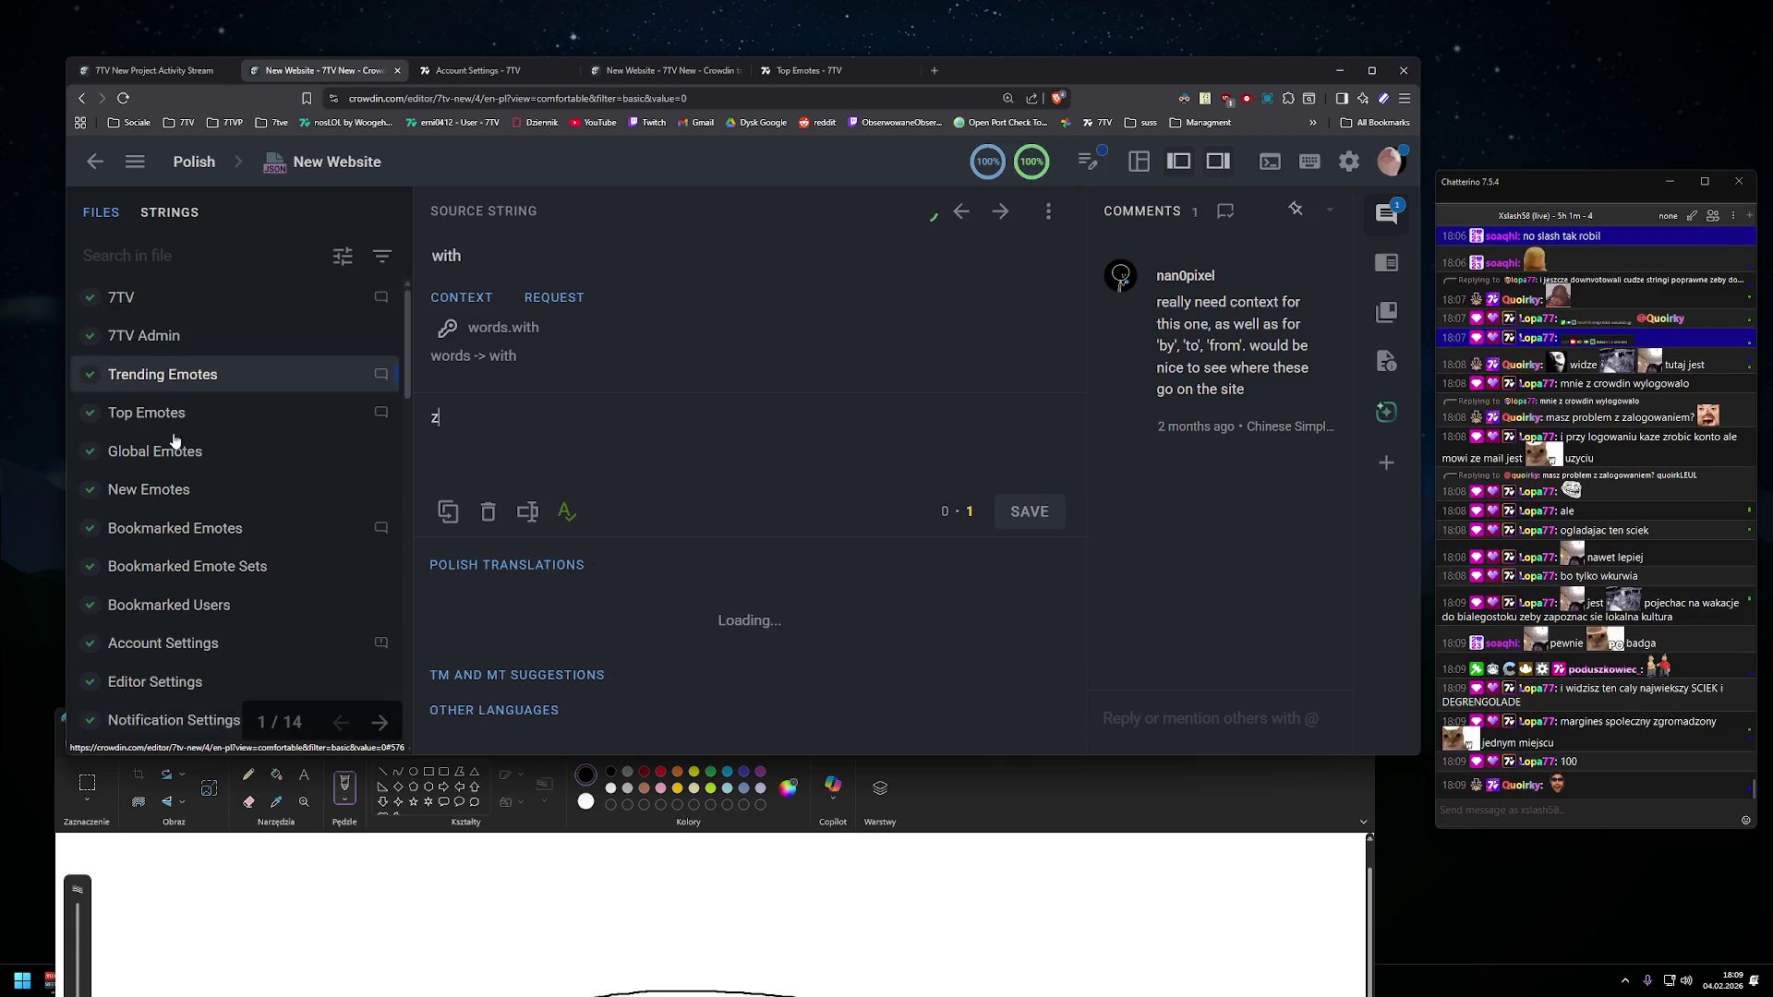
scroll(567, 512, down, 2)
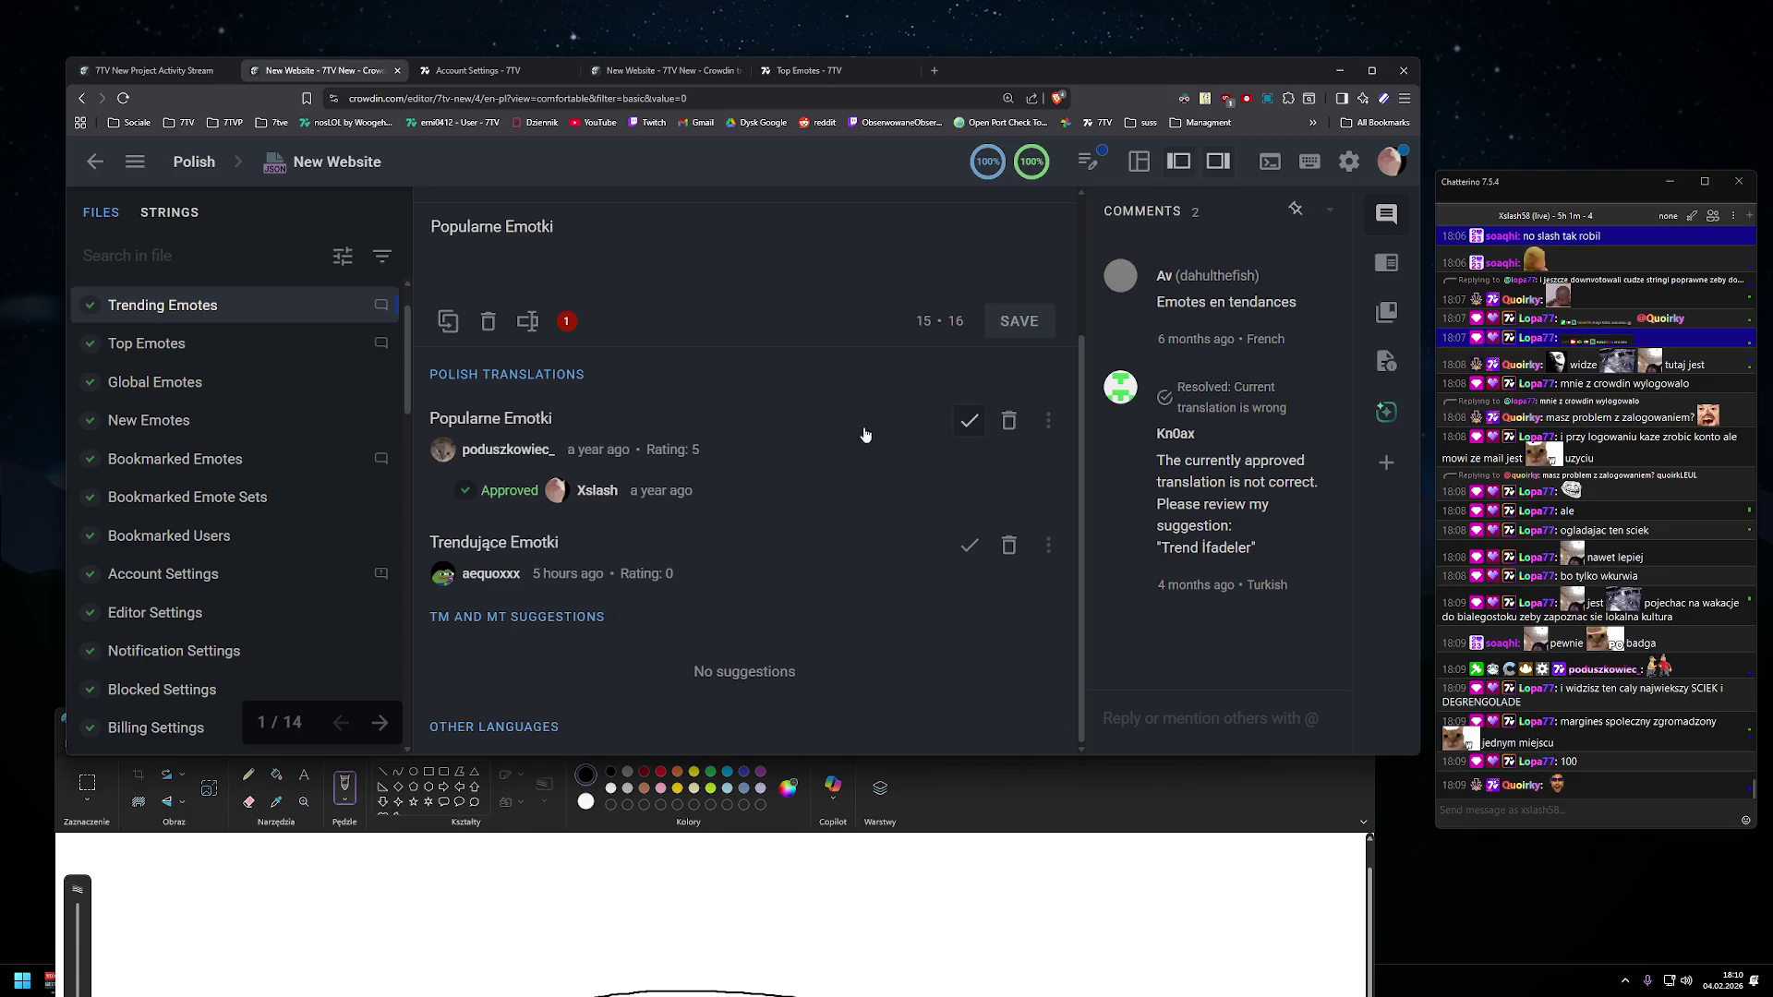
scroll(866, 434, up, 2)
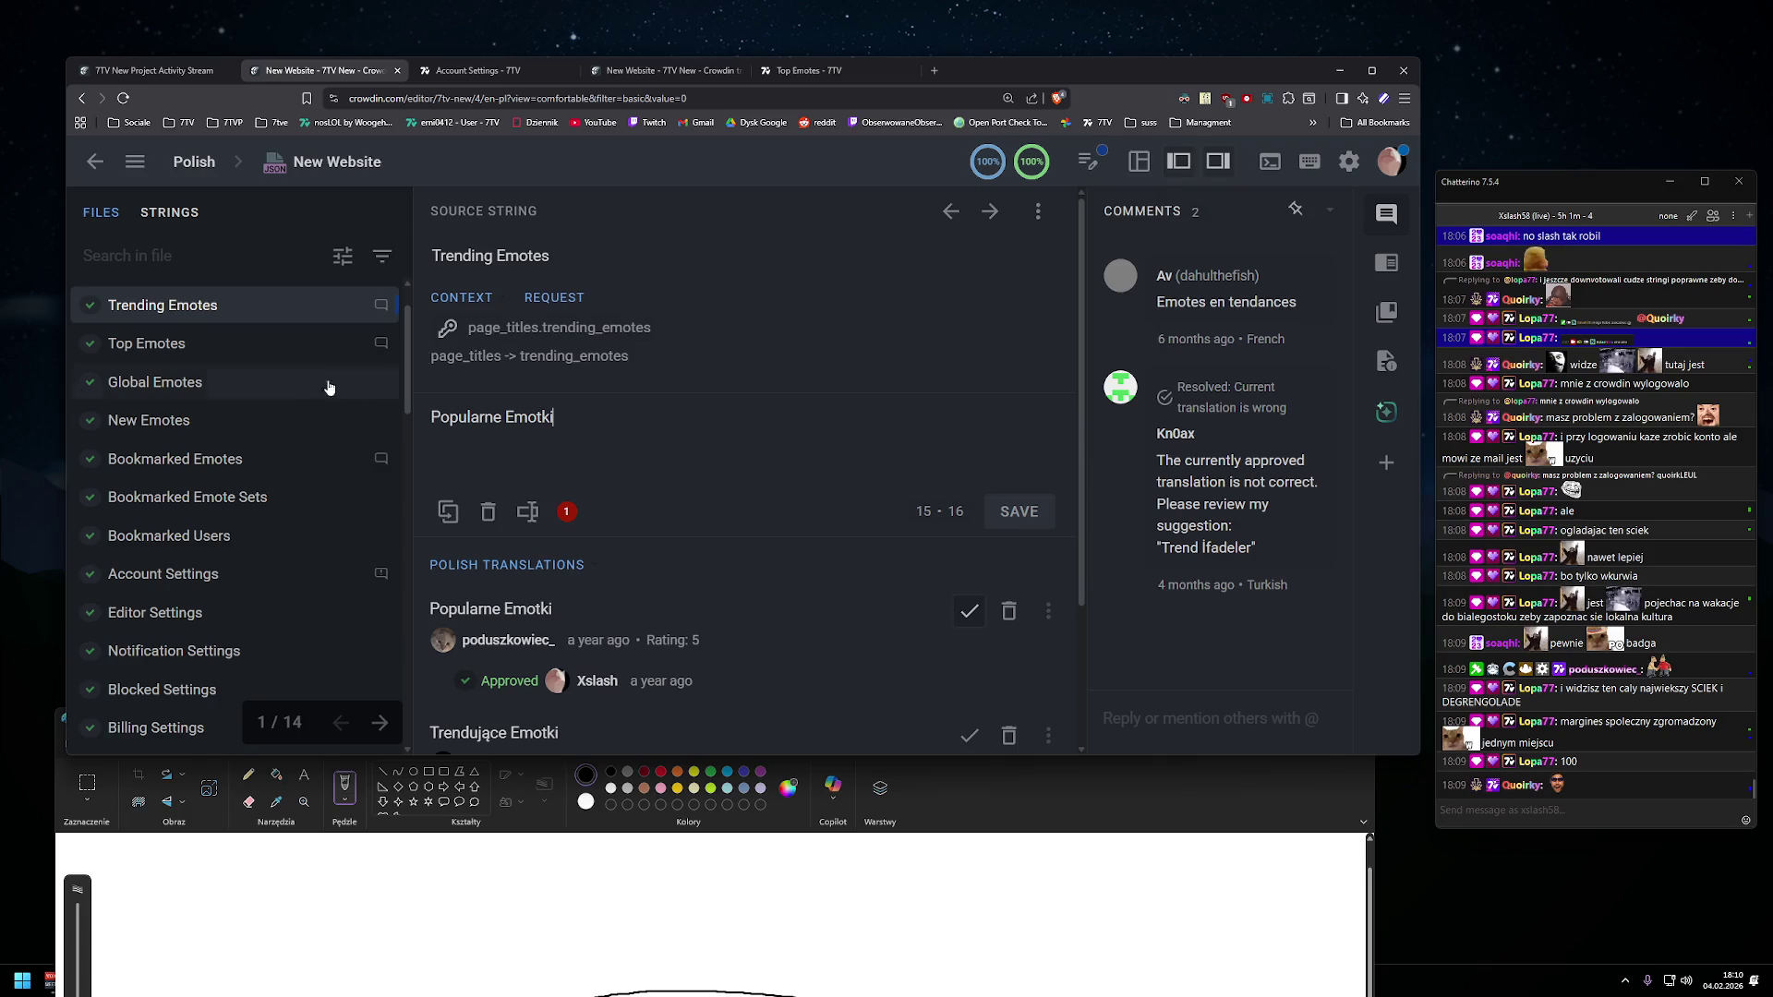
scroll(319, 434, down, 15)
scroll(318, 451, down, 1)
scroll(295, 444, up, 2)
scroll(287, 437, down, 5)
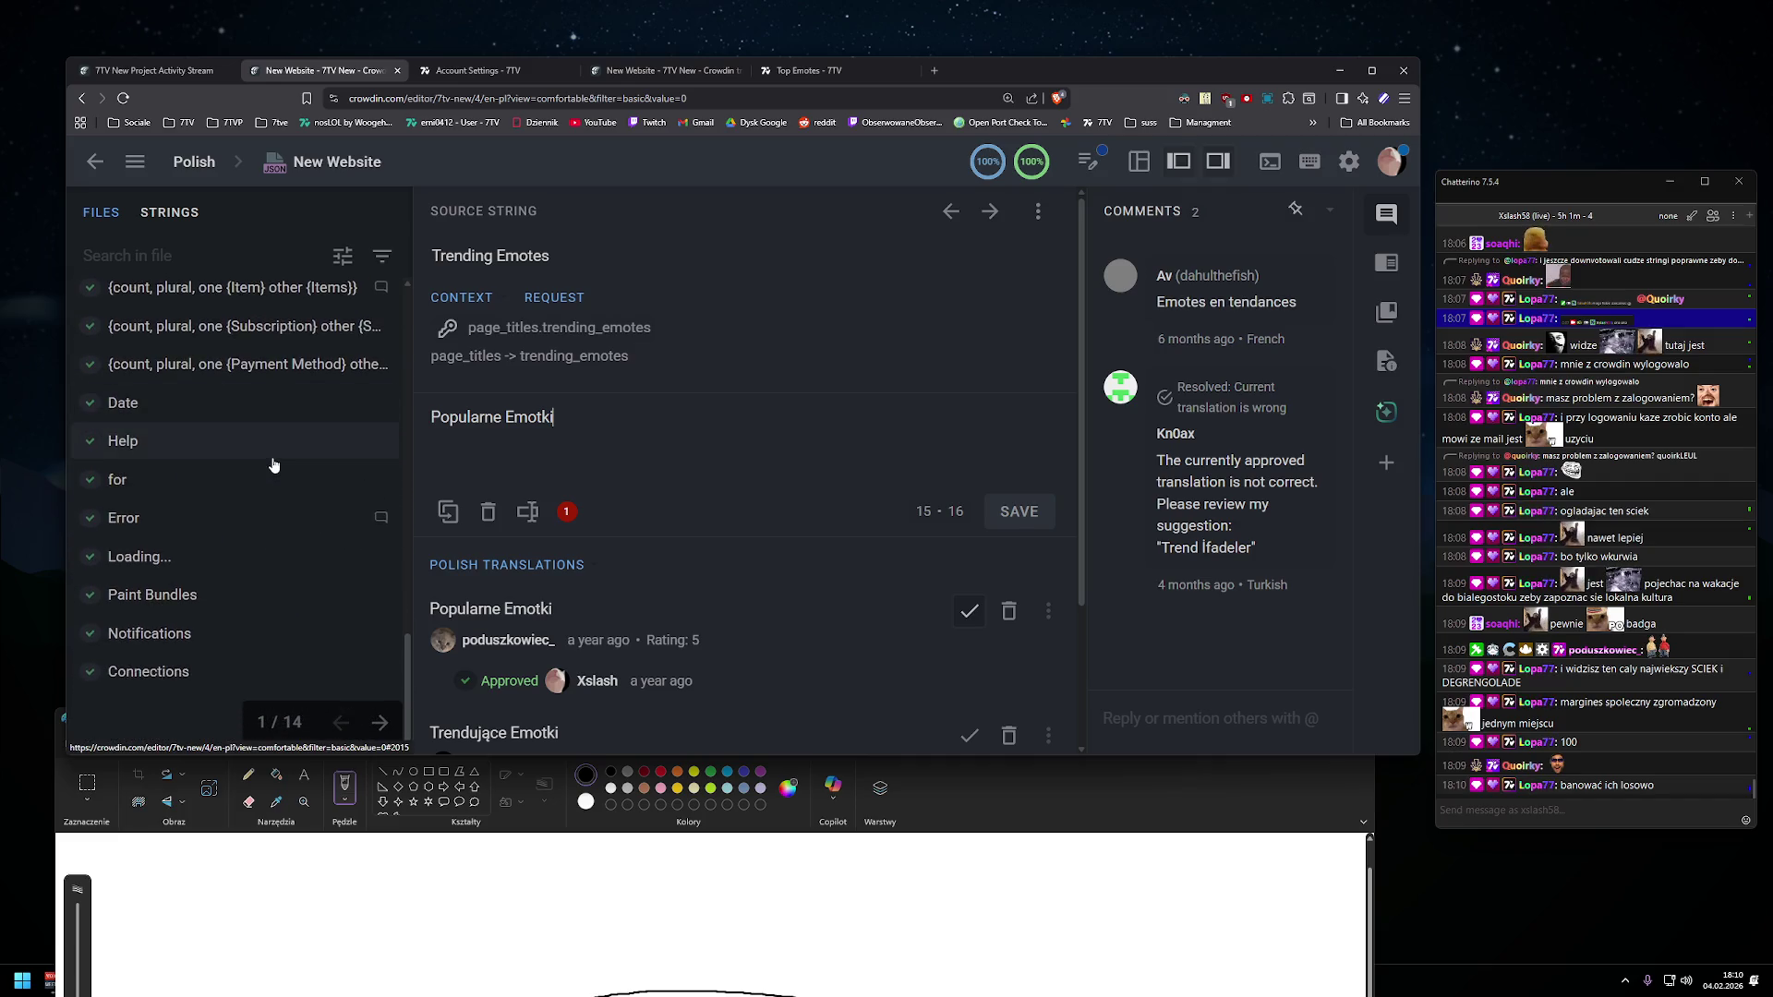
scroll(273, 462, up, 1)
scroll(274, 459, down, 1)
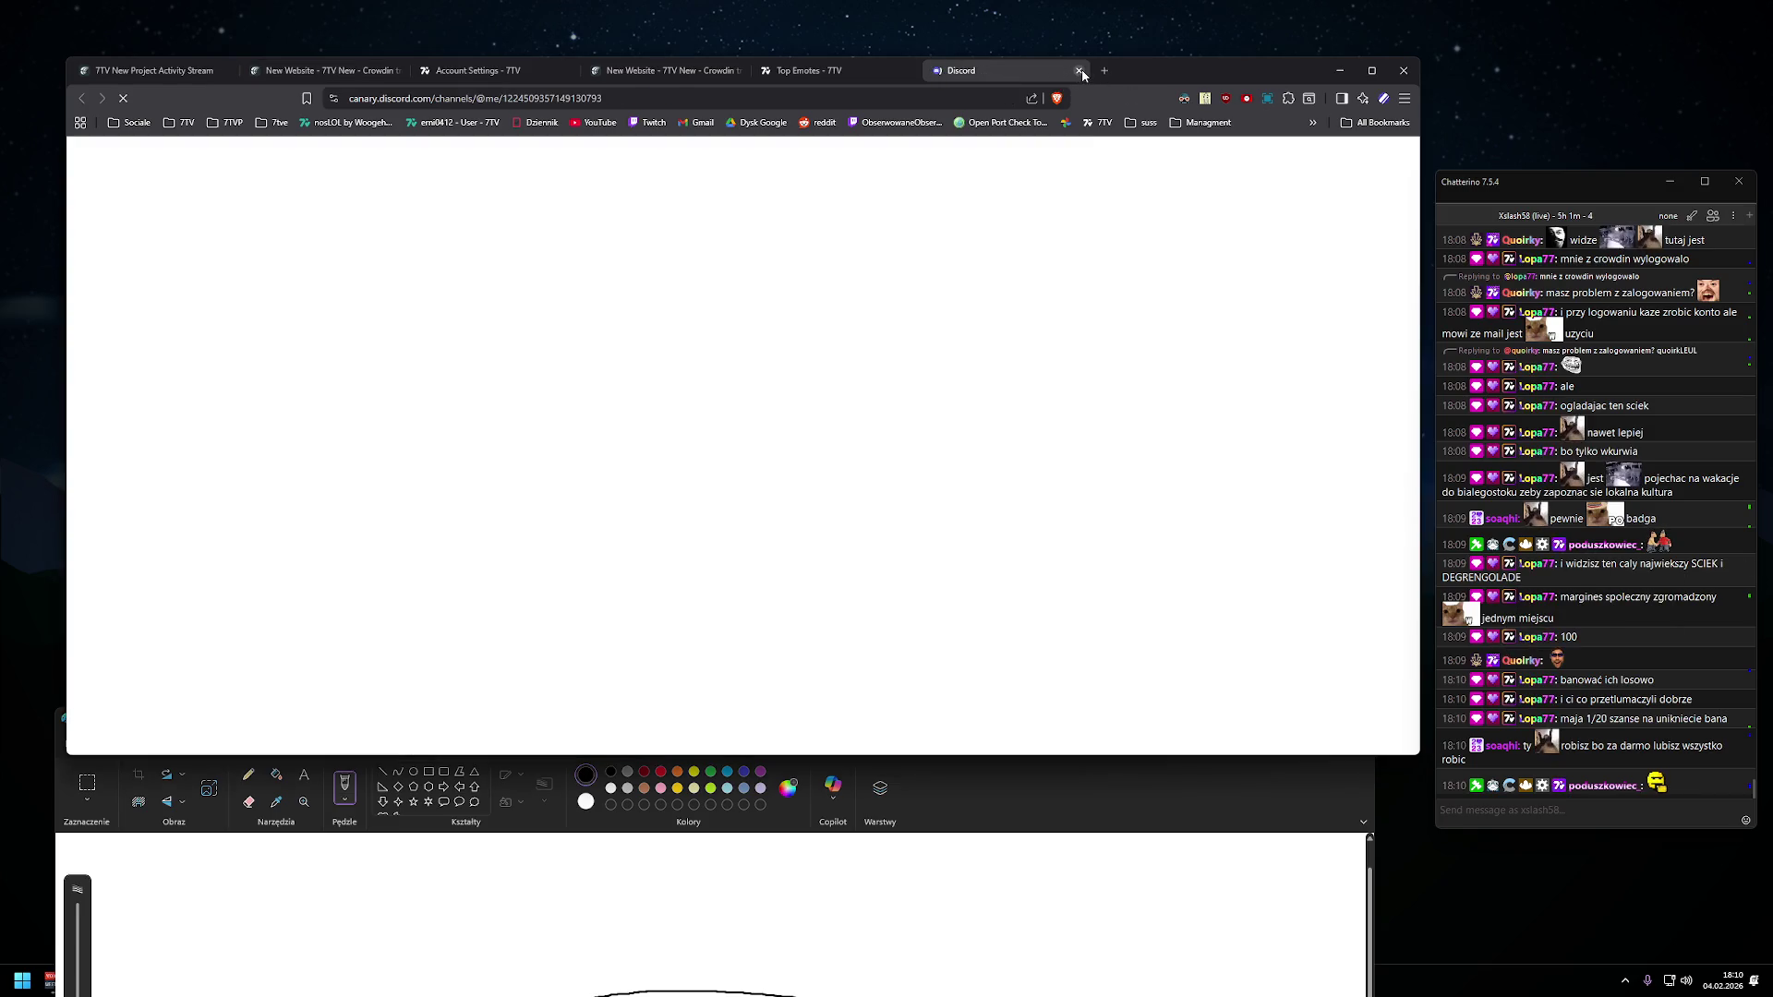
- Close the Discord tab, dismiss the emote context menu, and shift the browser window slightly
click(1080, 71)
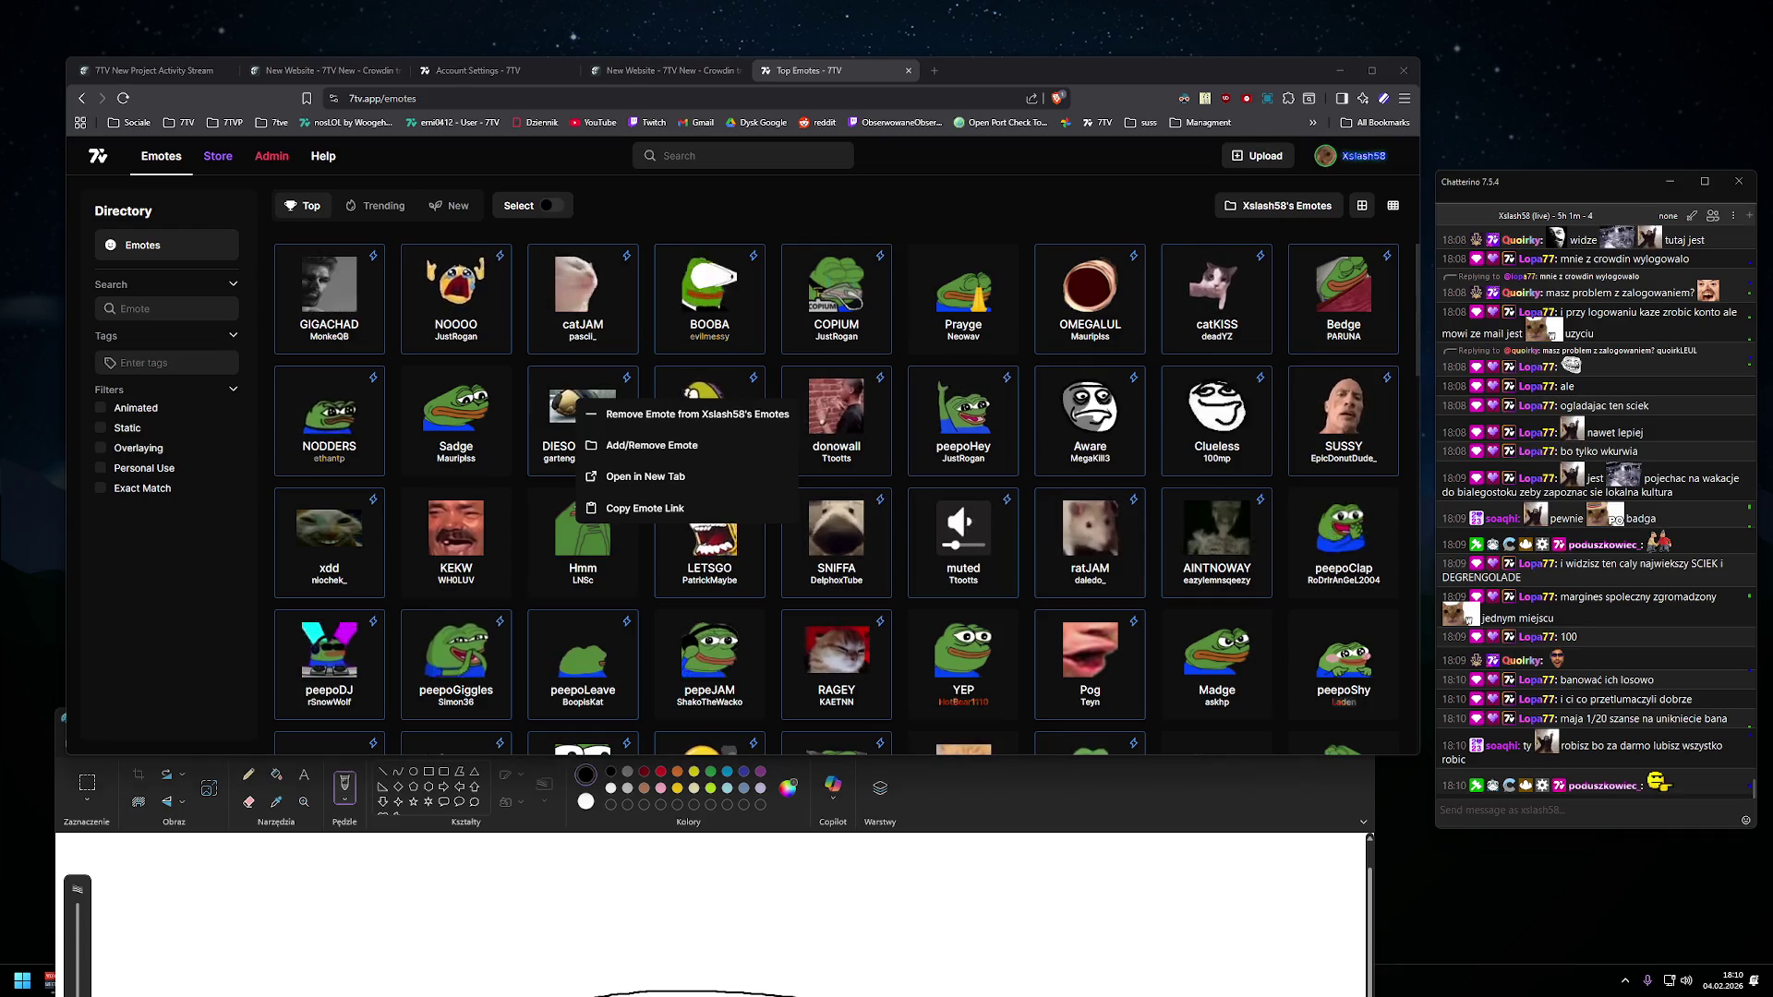
click(763, 206)
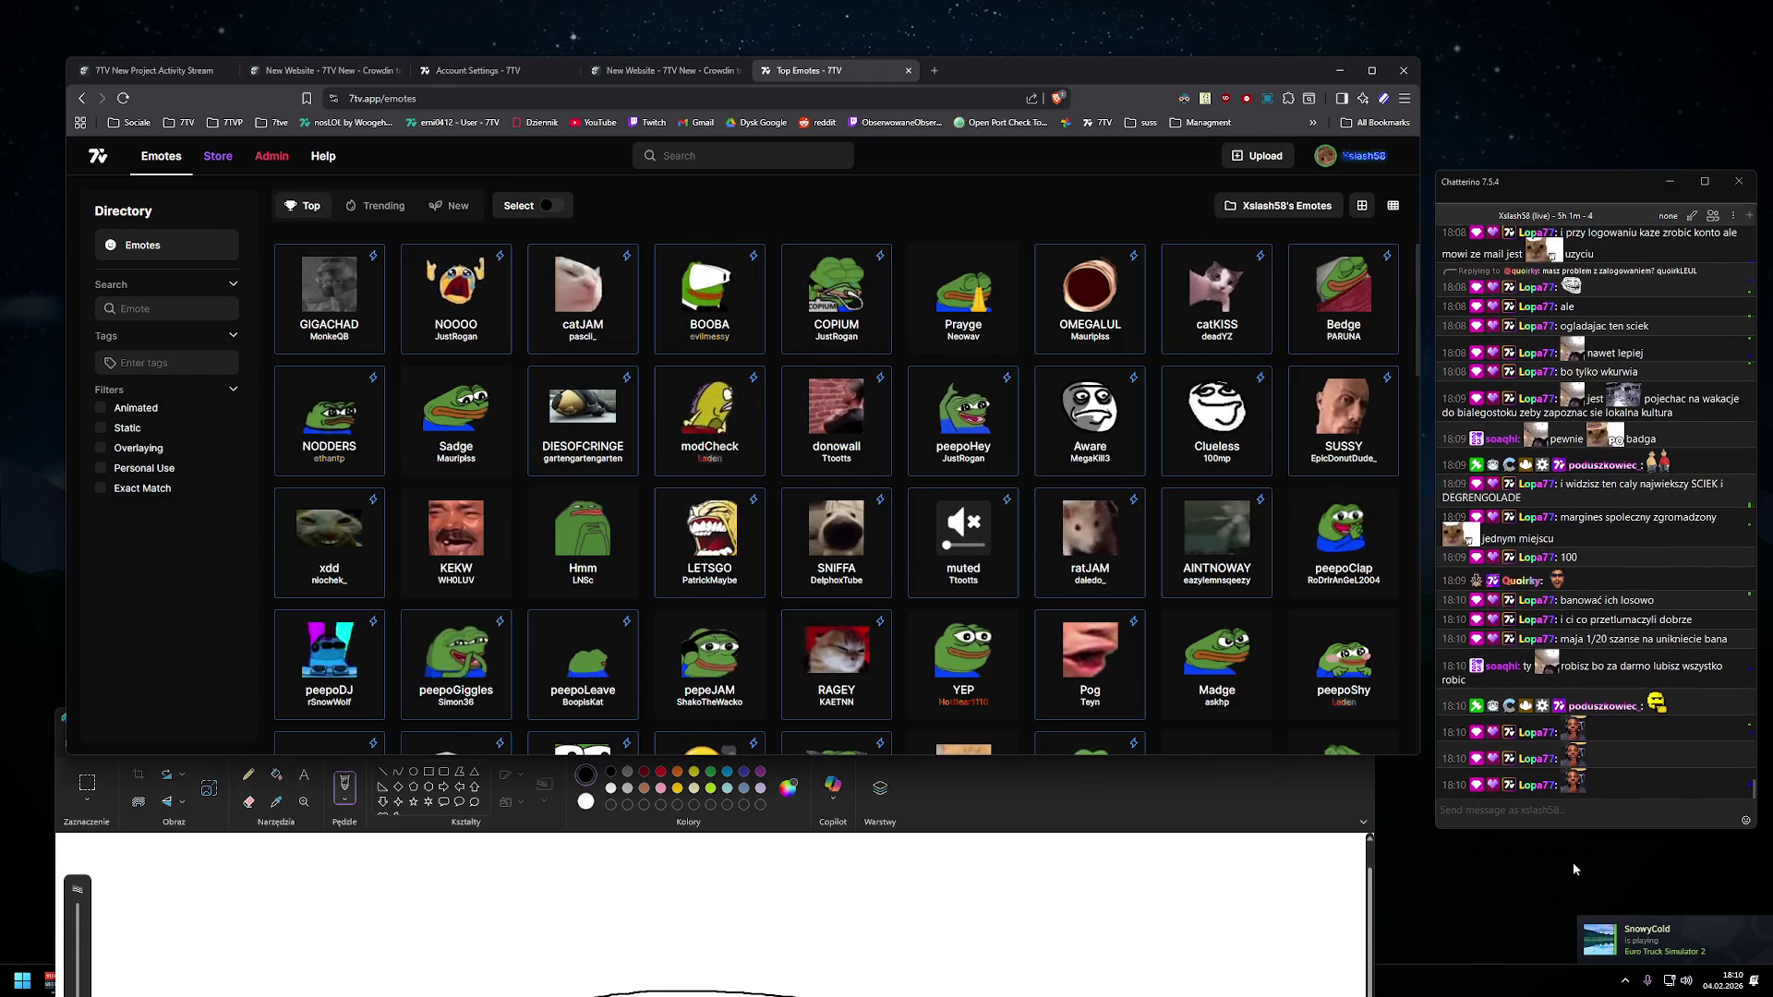
click(1625, 981)
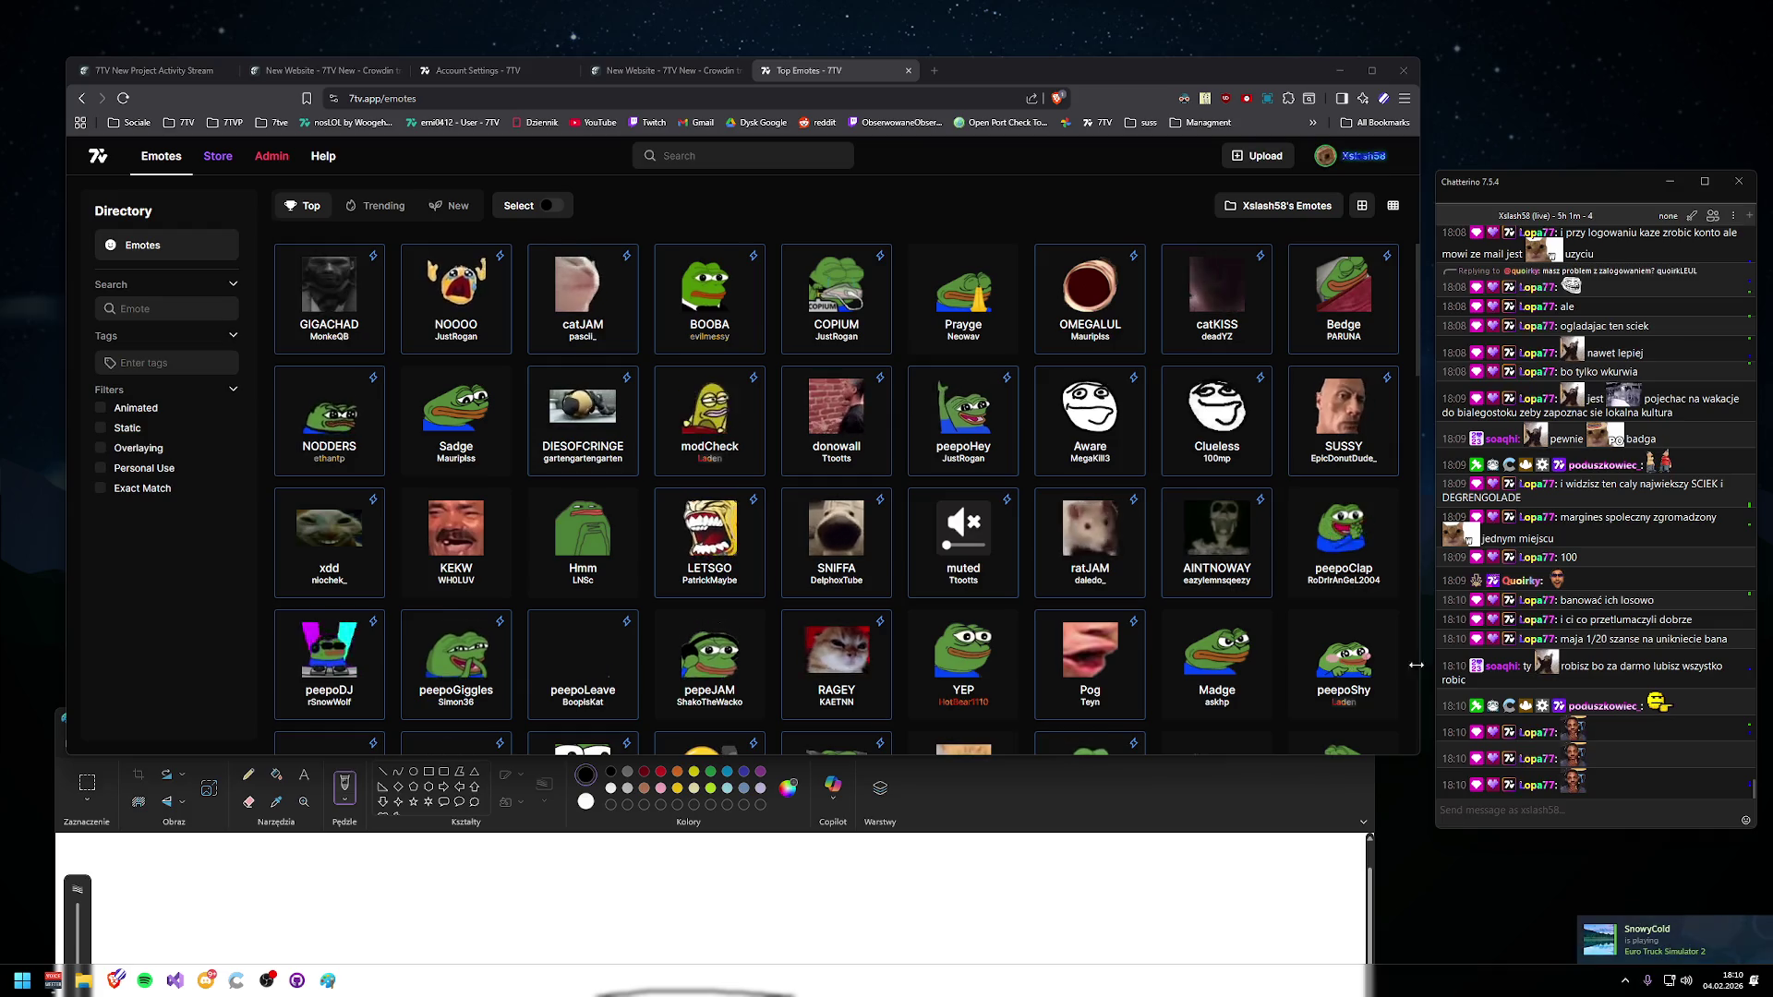
mouse_move(985, 72)
mouse_down()
mouse_move(929, 70)
mouse_move(921, 100)
mouse_move(956, 96)
mouse_up()
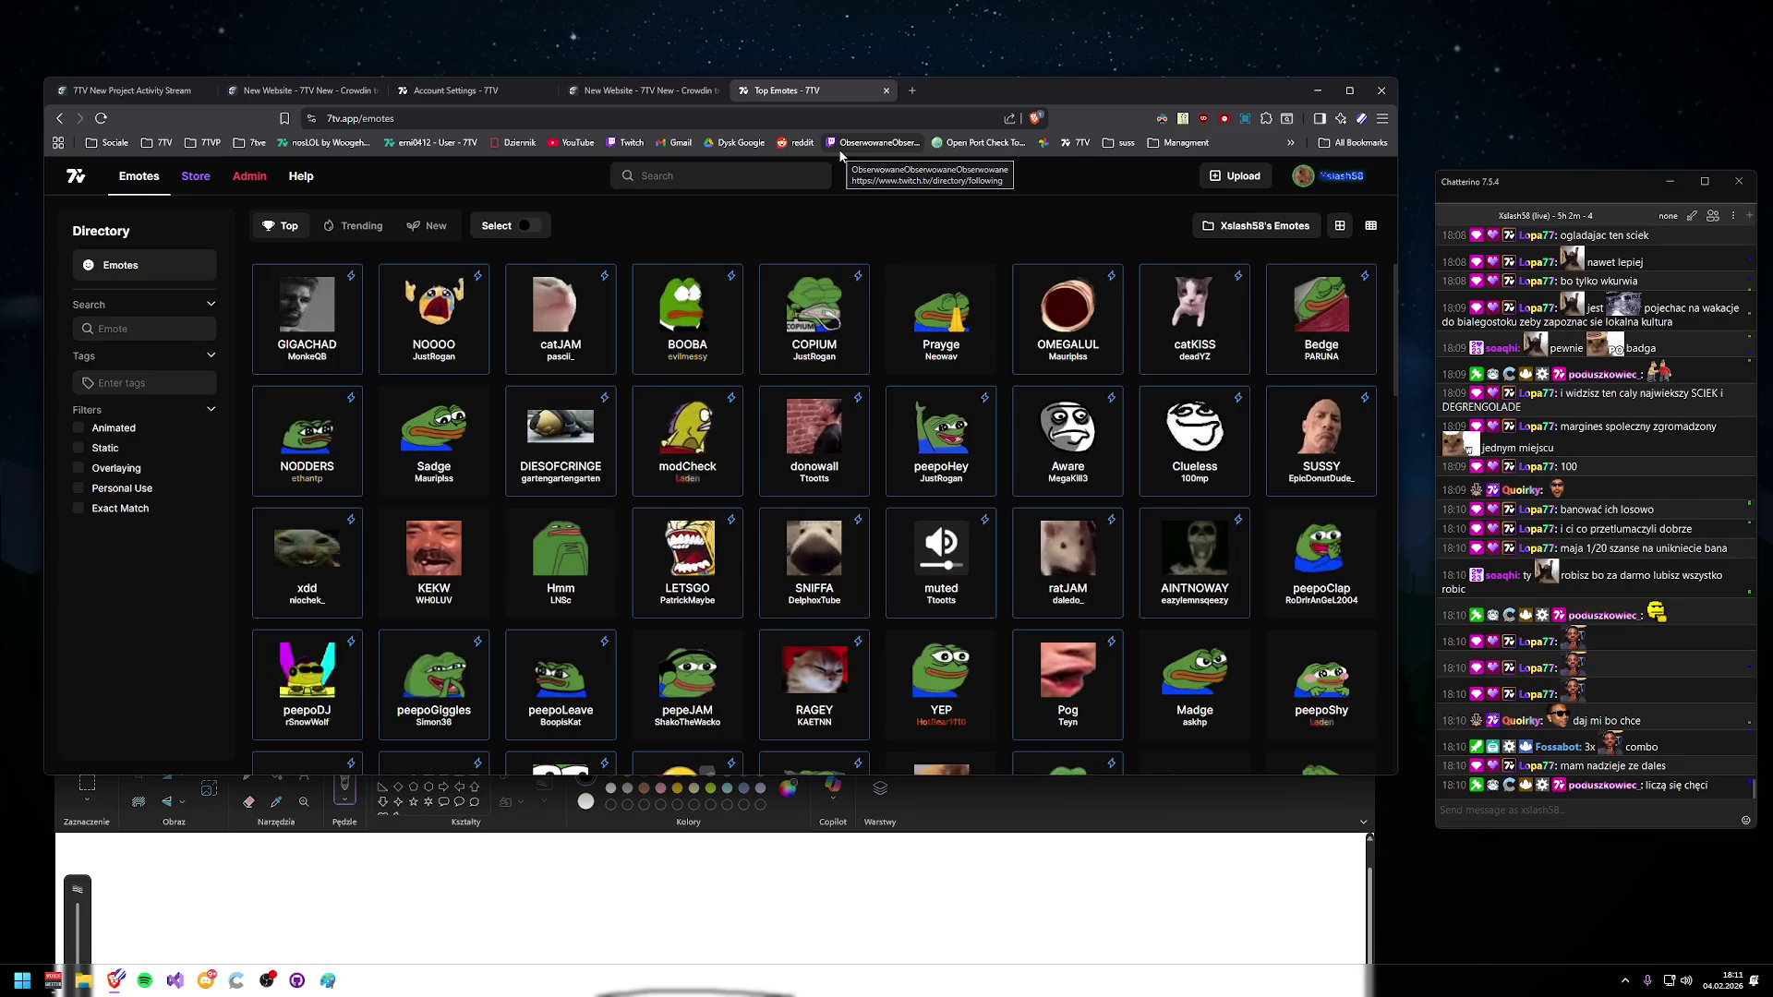
- Close Paint, discarding its untitled sketch with Nie zapisuj
click(1260, 785)
drag(1259, 718, 1228, 207)
click(1358, 200)
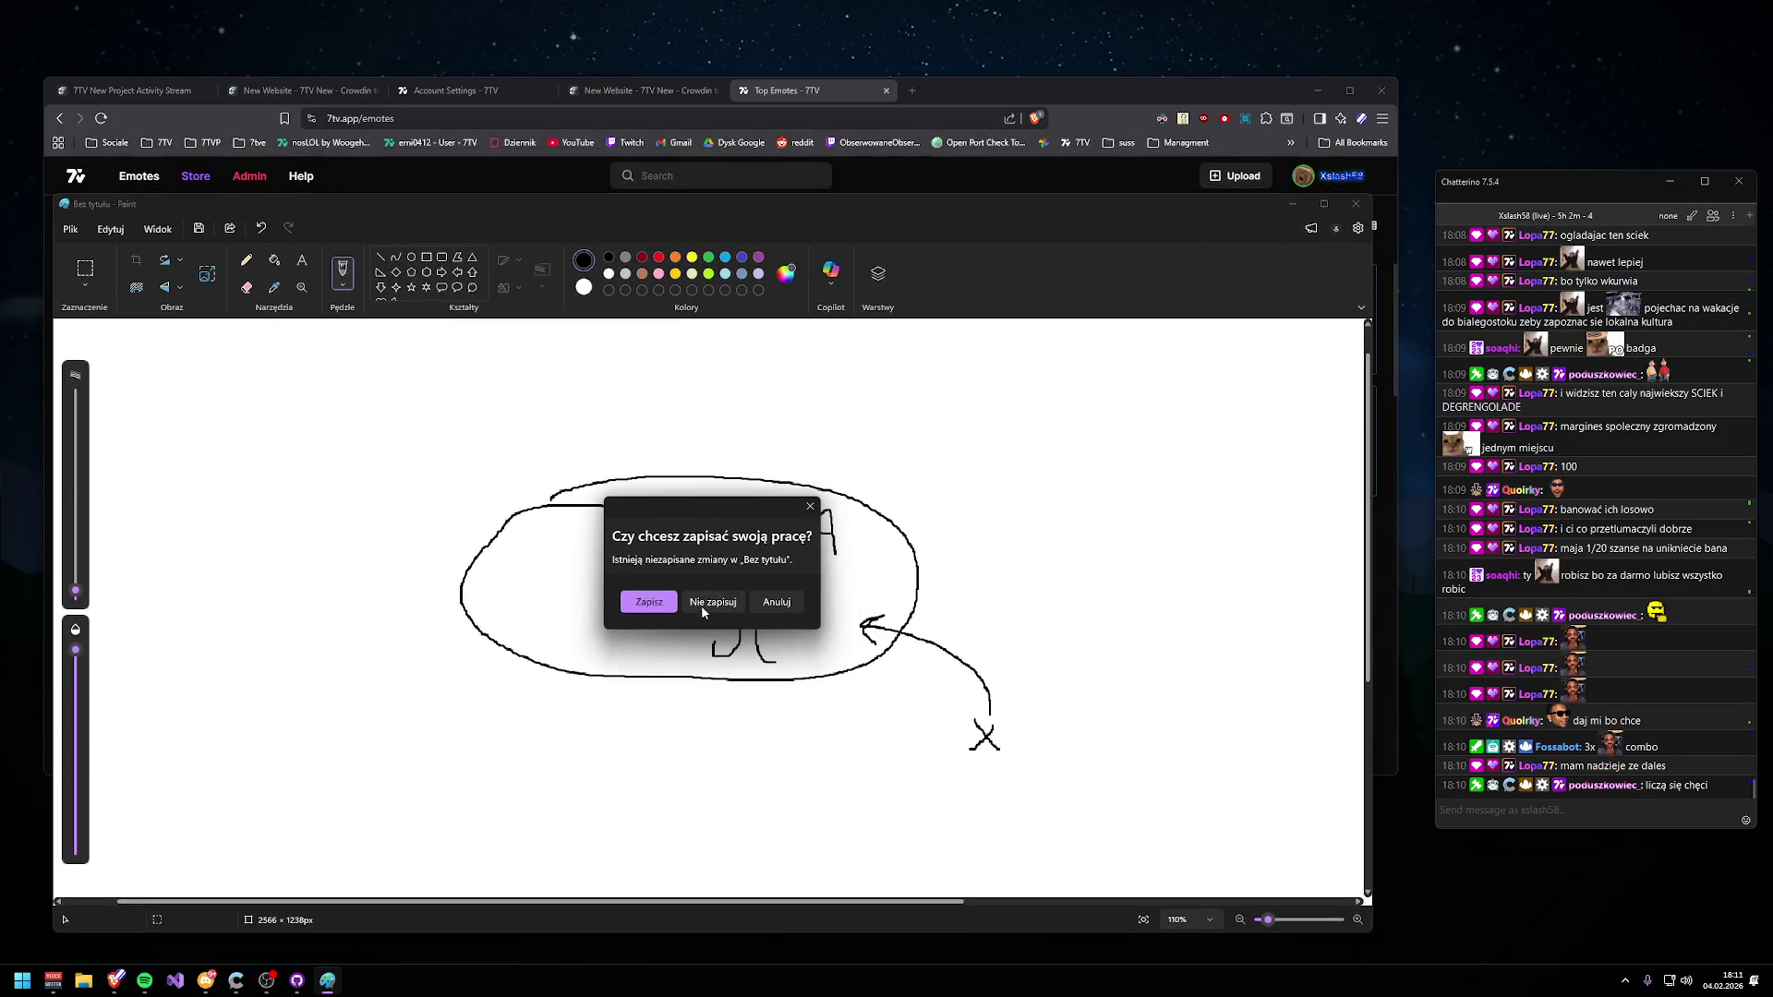
click(712, 602)
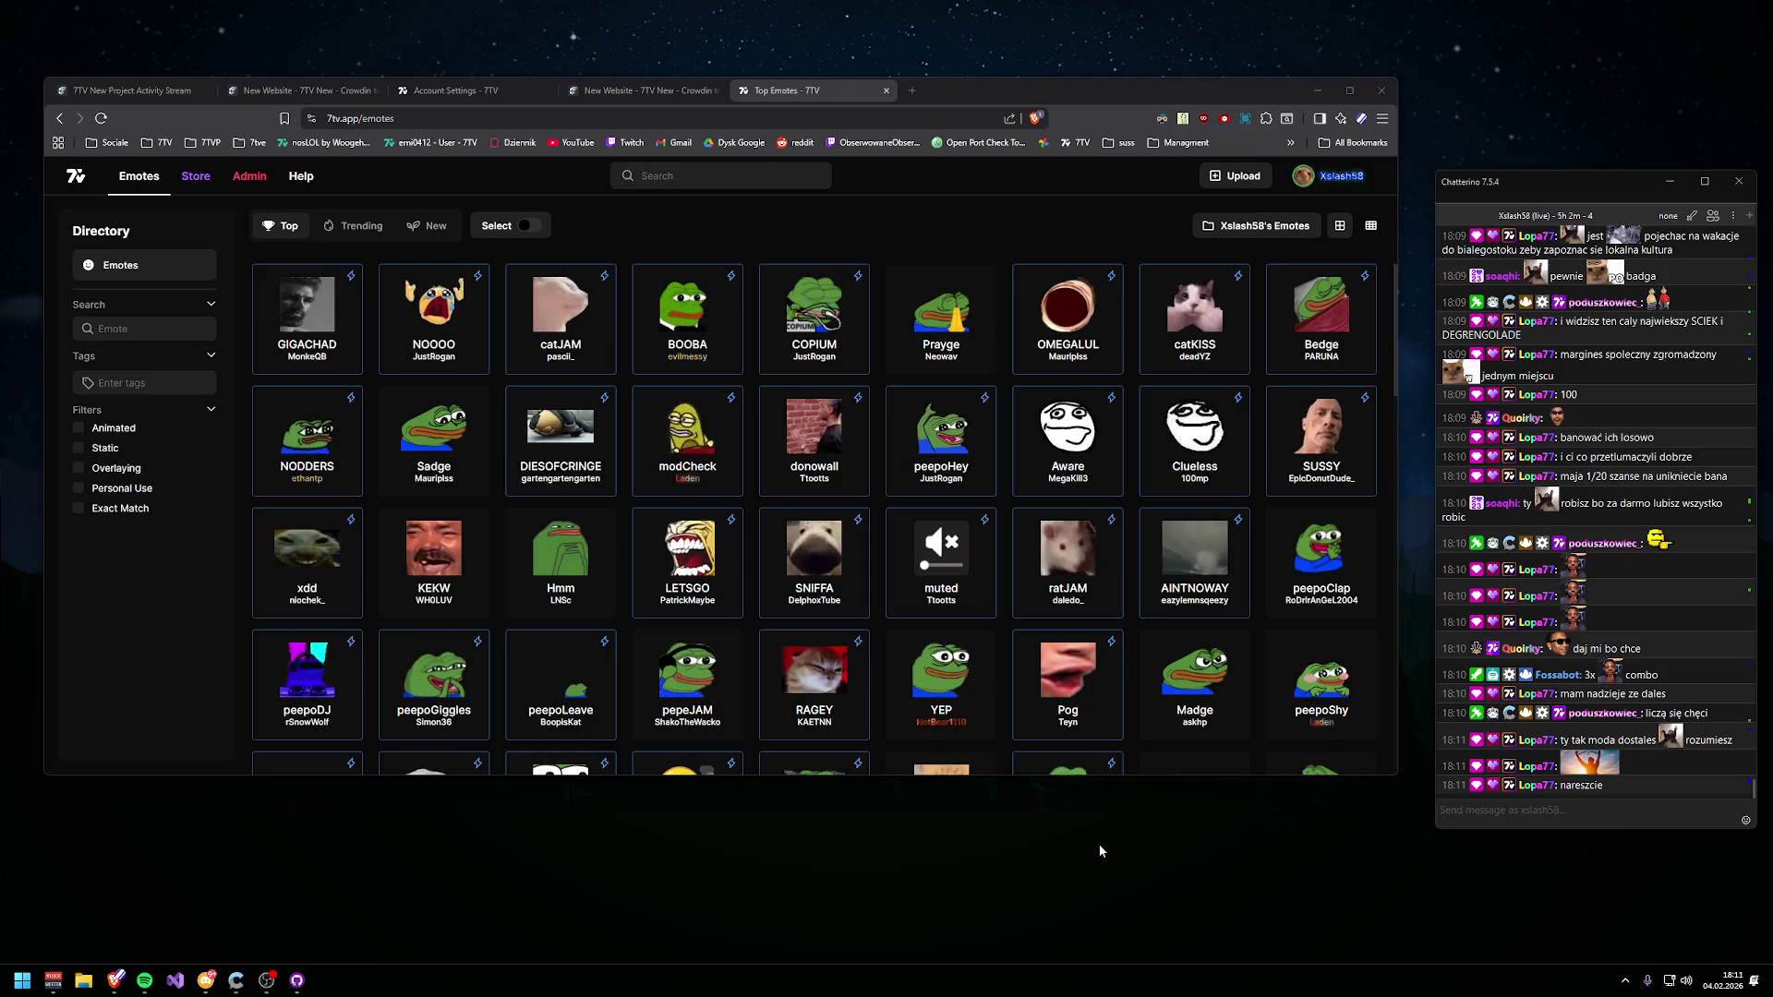
scroll(1015, 610, down, 8)
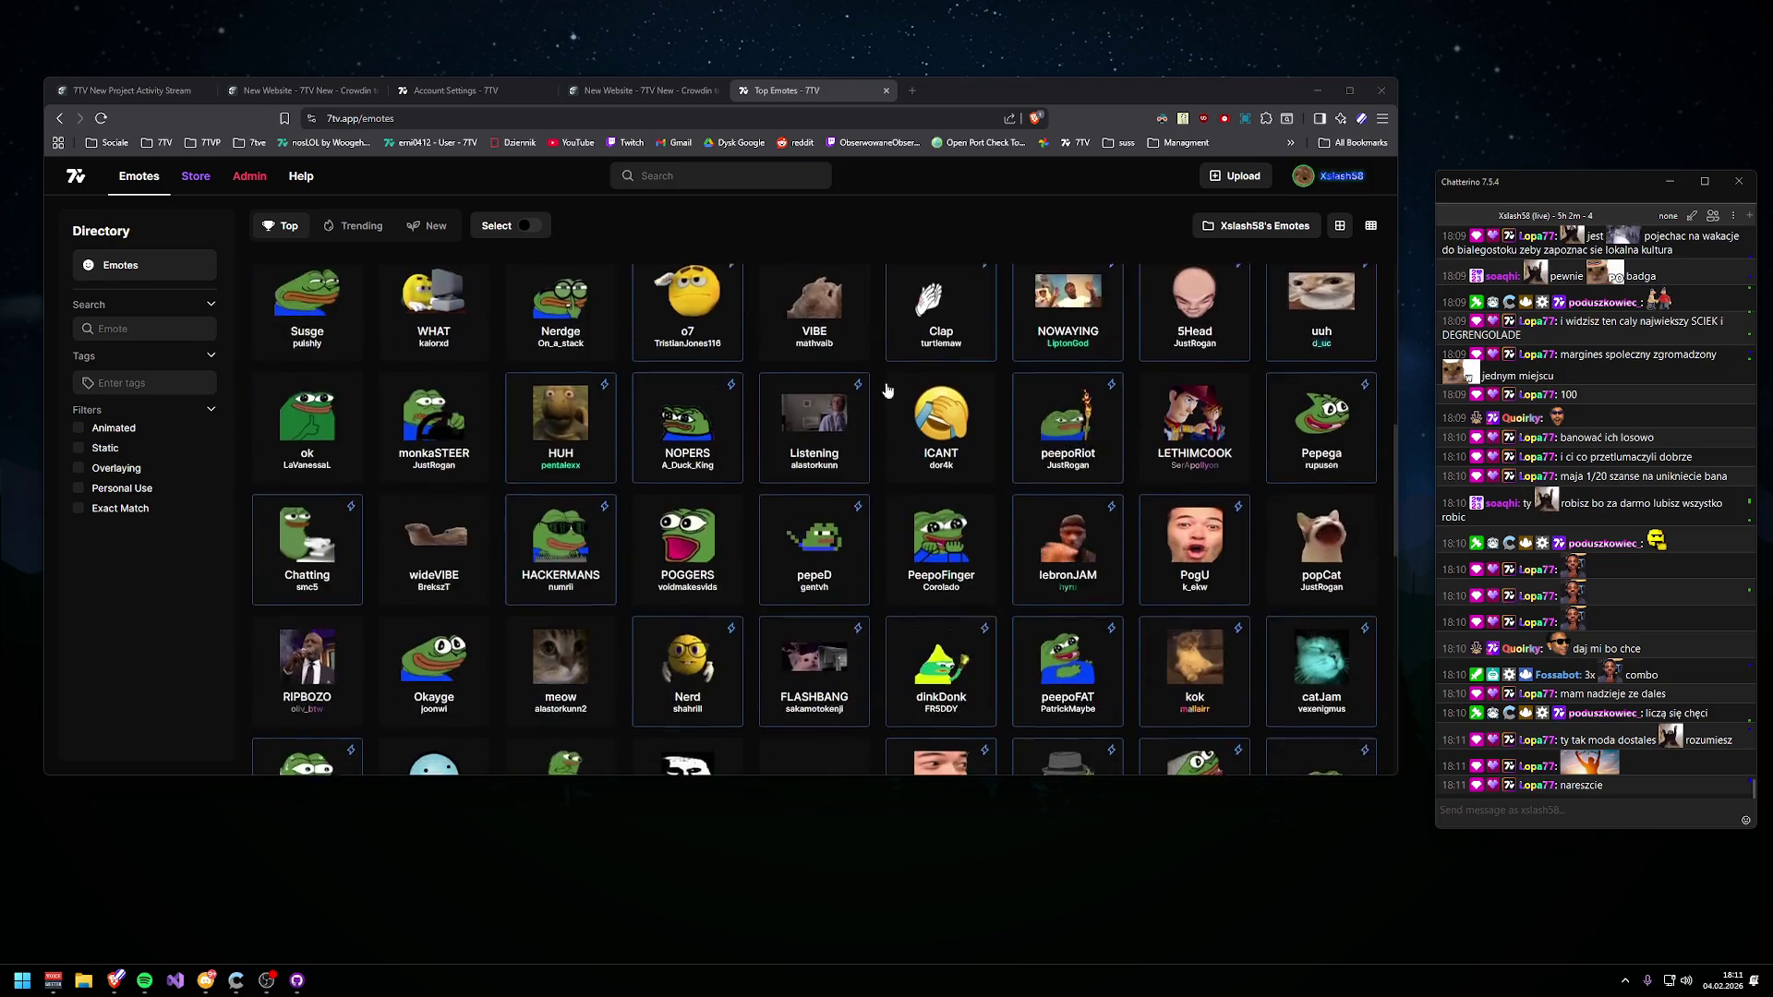
- Load the old 7TV site at old.7tv.app
mouse_move(1591, 758)
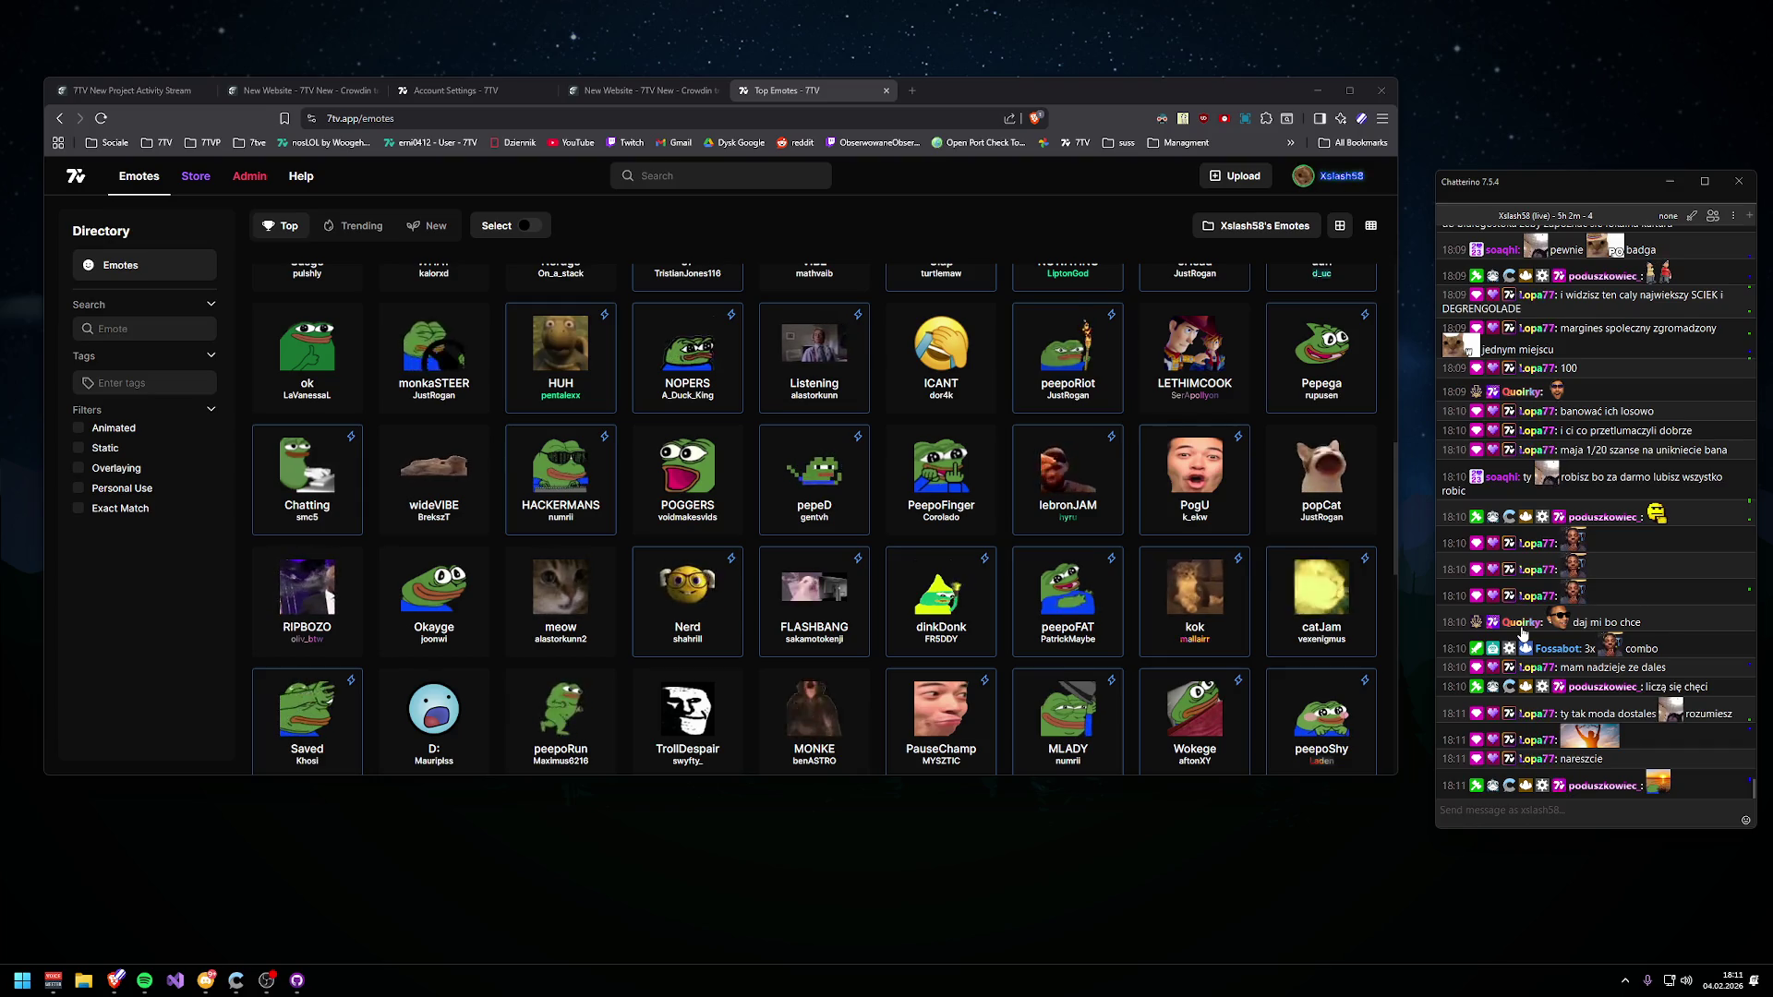
click(724, 118)
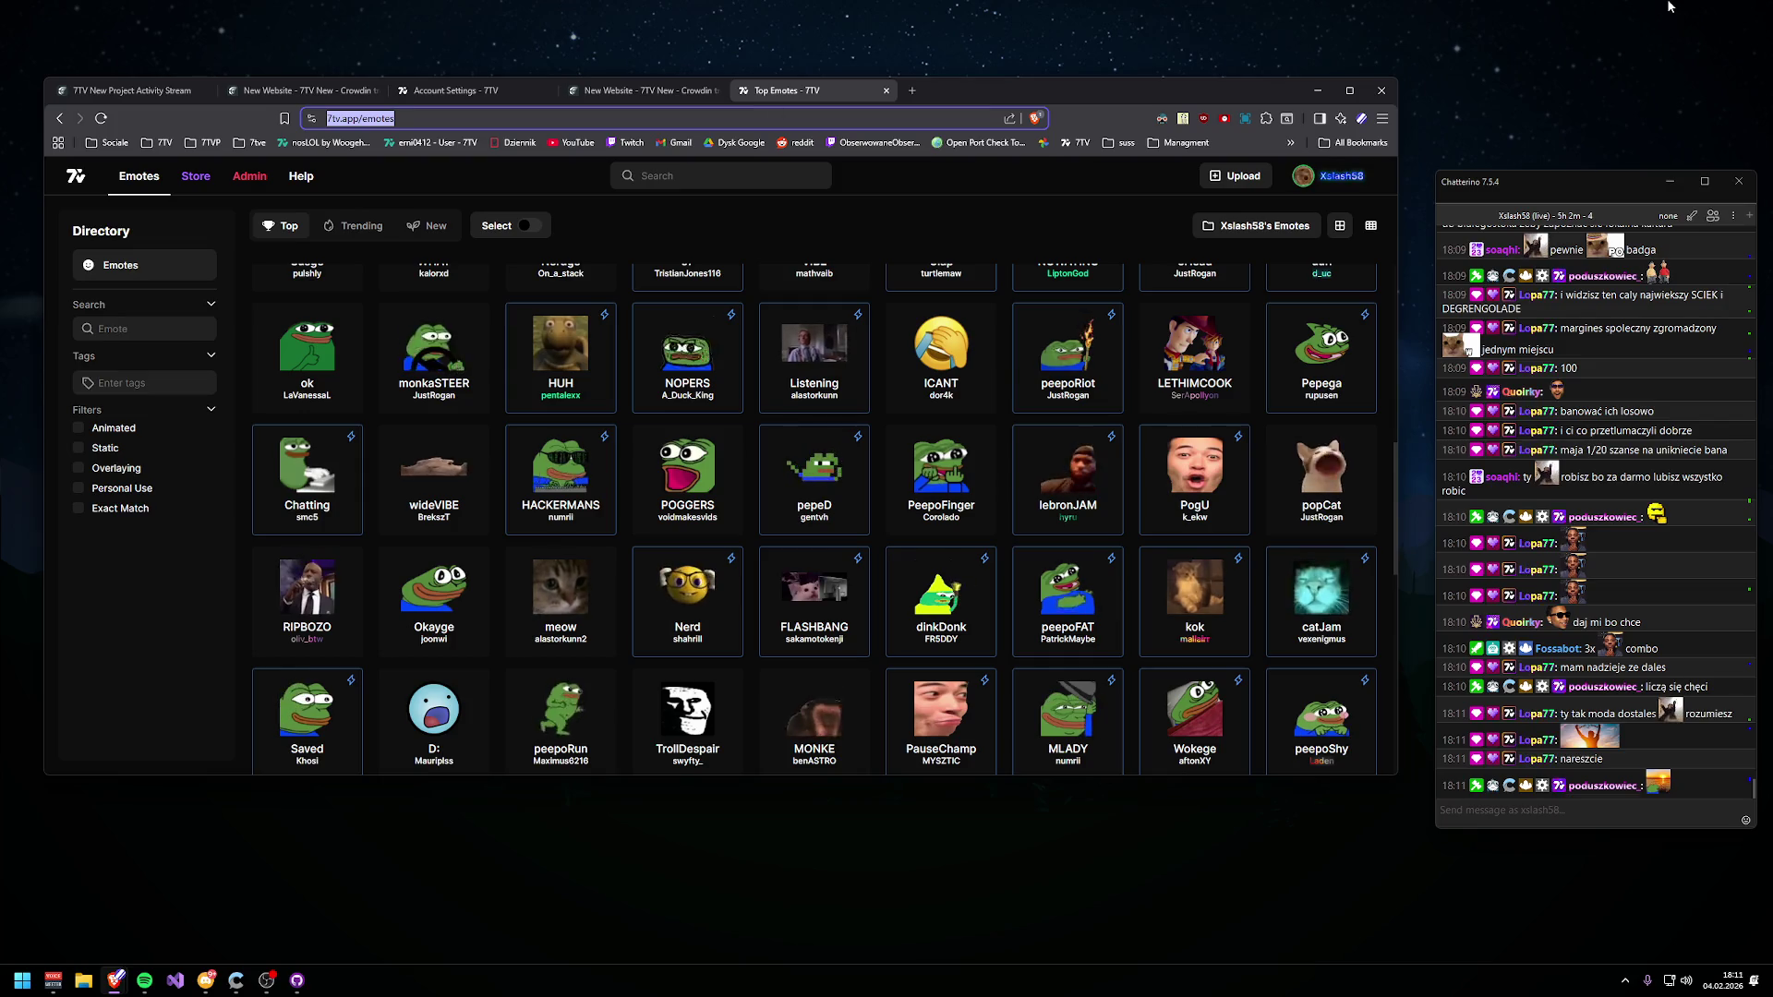
text(old.7tv.app)
key(Return)
- Open the Admin Mod Queue filtered to the Polish group with enlarged request cards
click(838, 189)
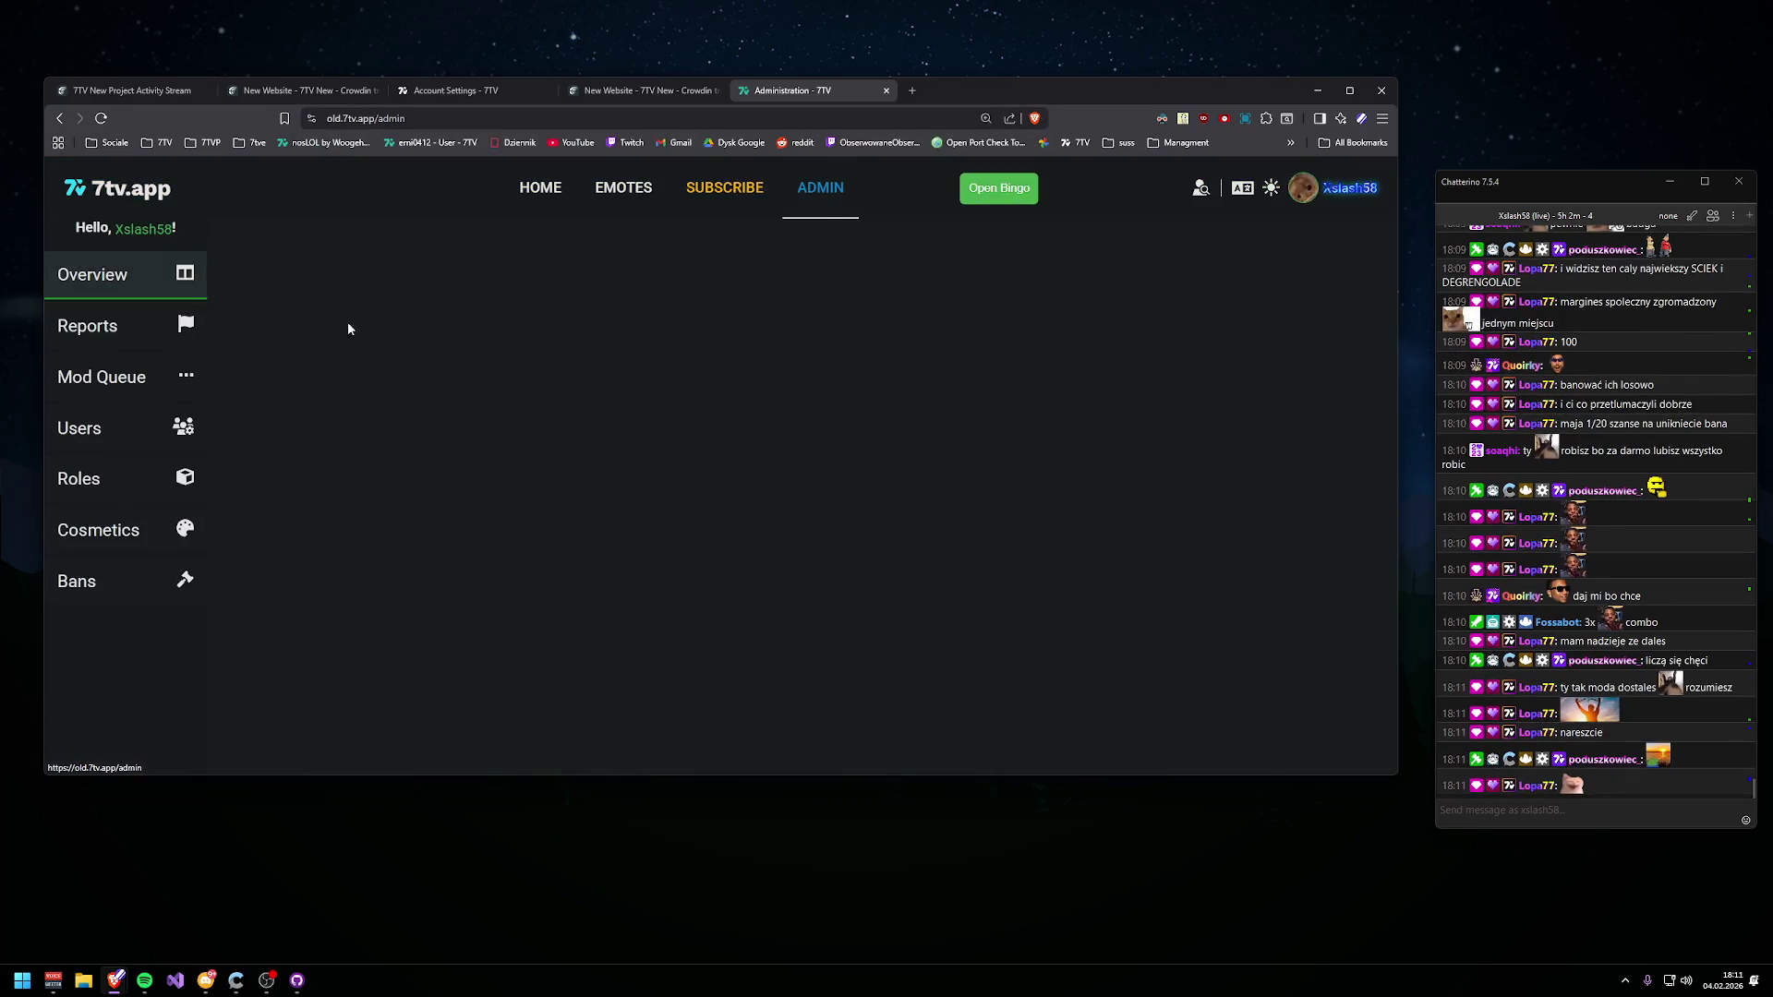
click(139, 374)
click(700, 239)
click(777, 504)
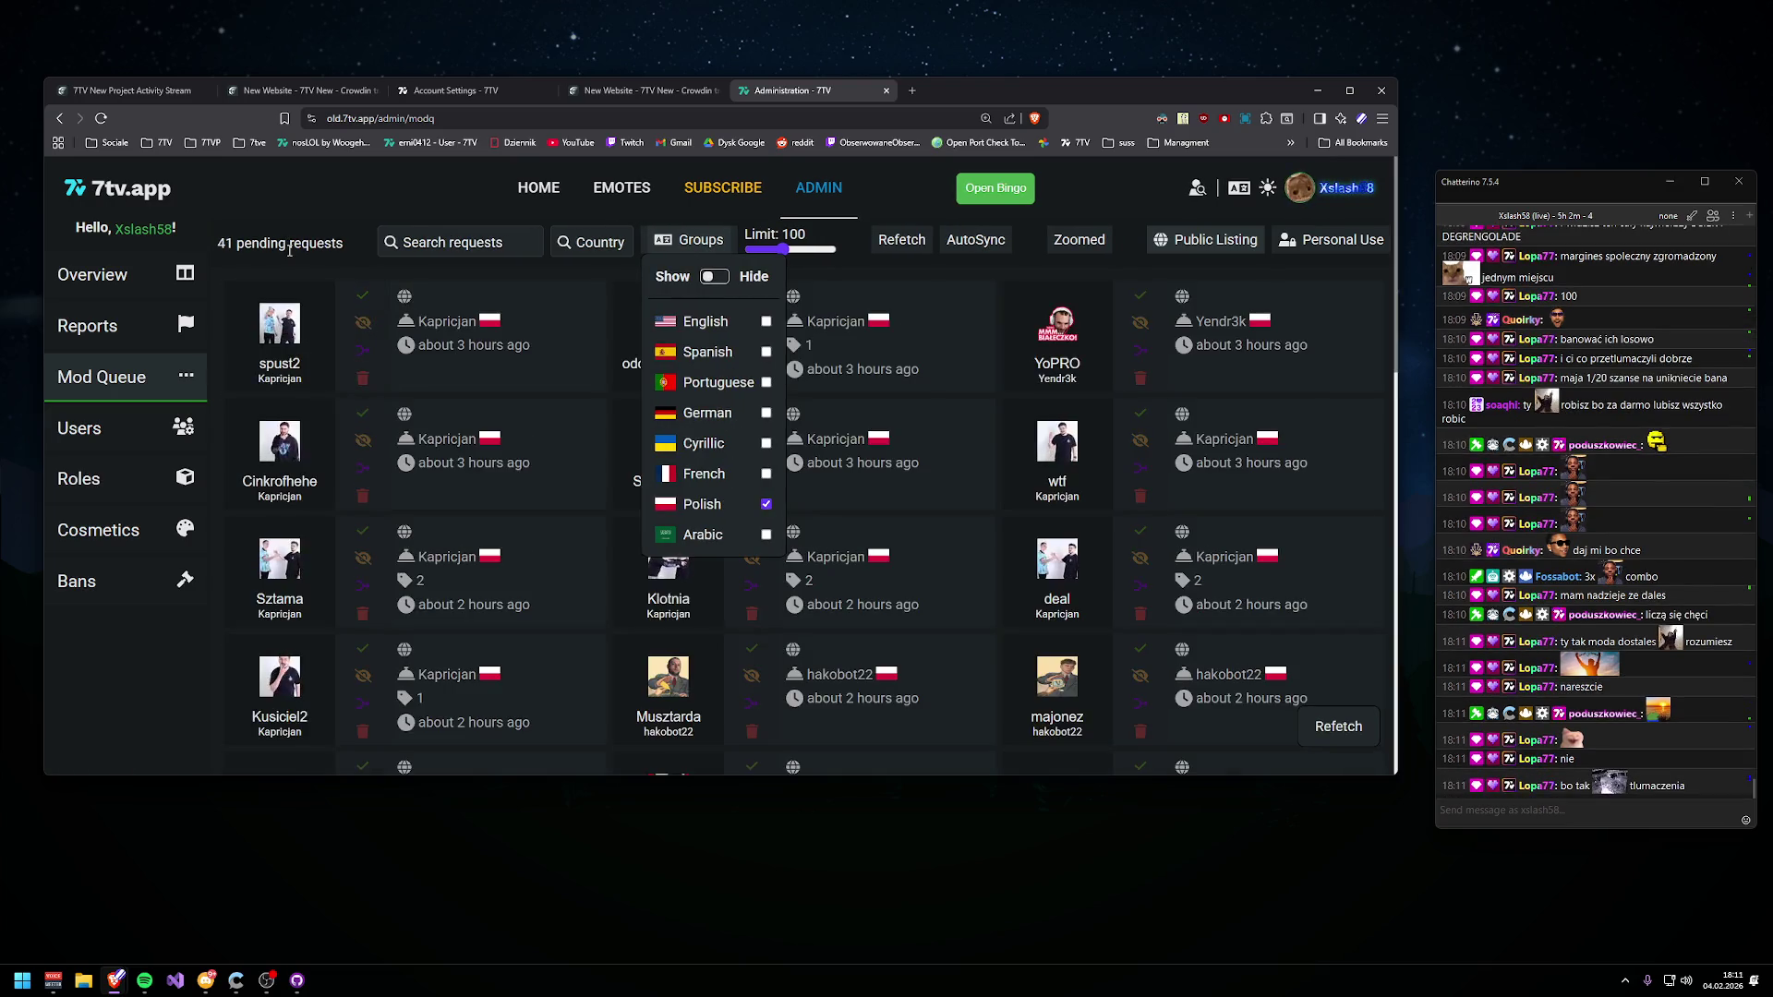
scroll(594, 612, down, 10)
scroll(592, 516, up, 15)
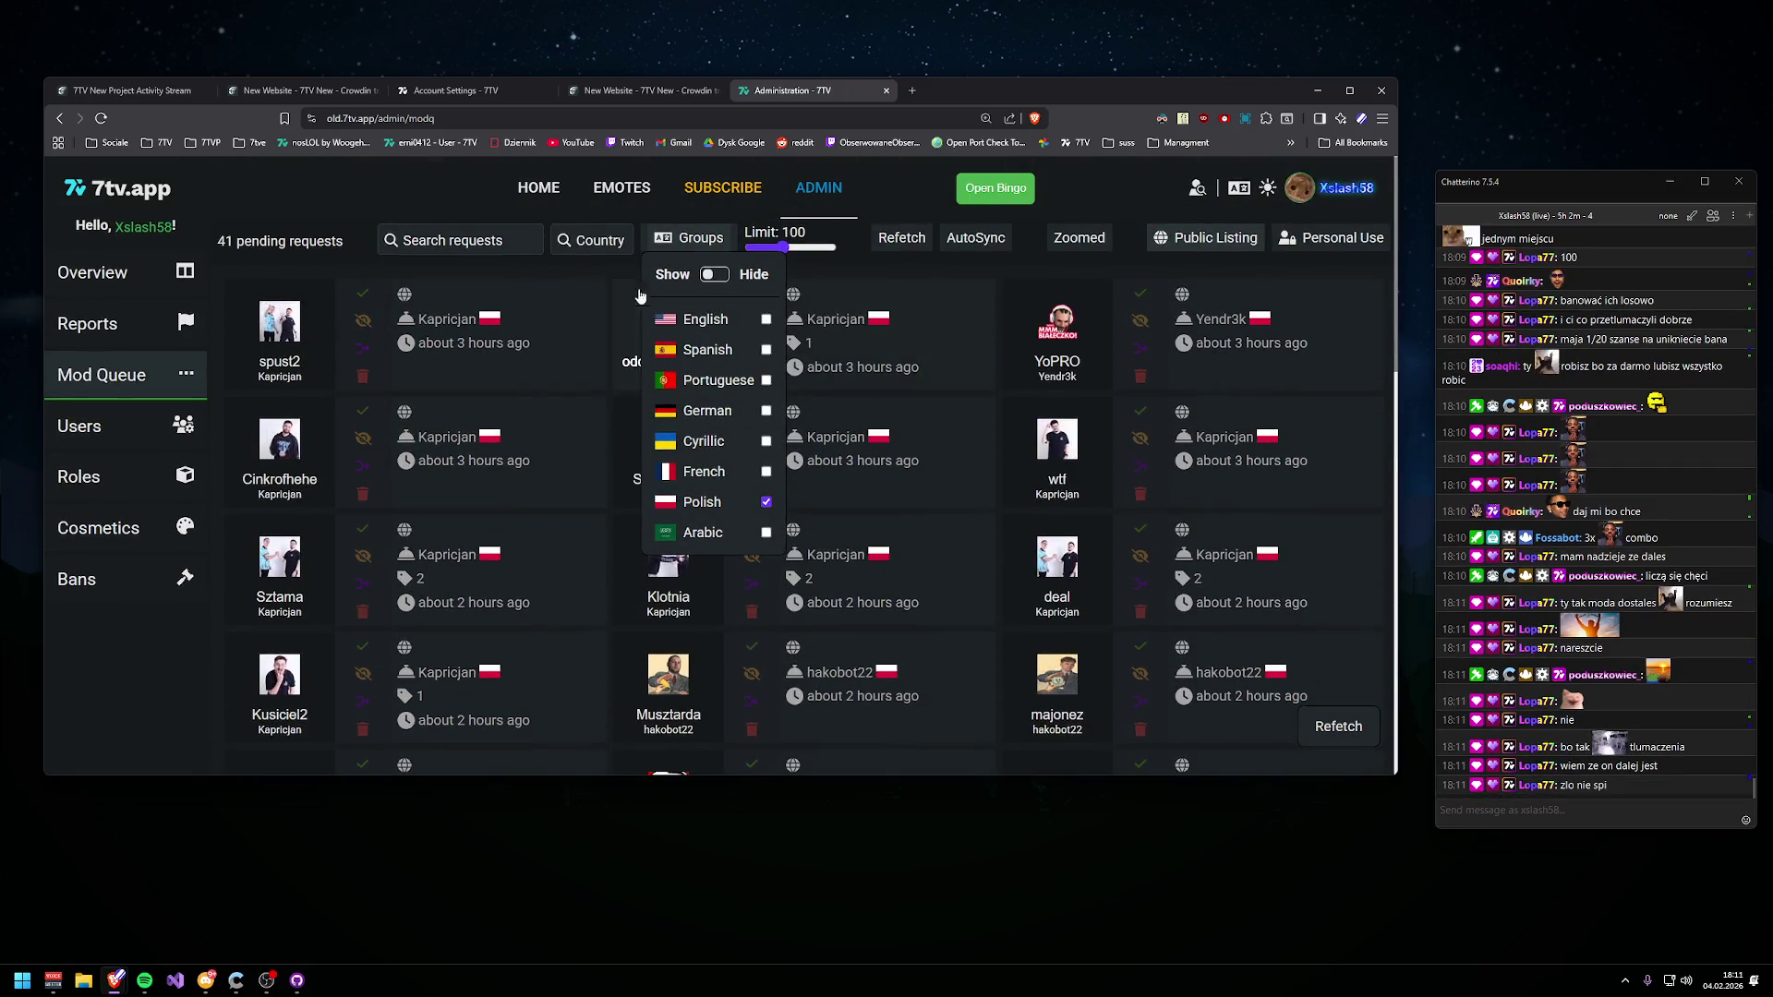
click(1079, 237)
- Maximize the browser window and bring the chat window to the front
double_click(1147, 92)
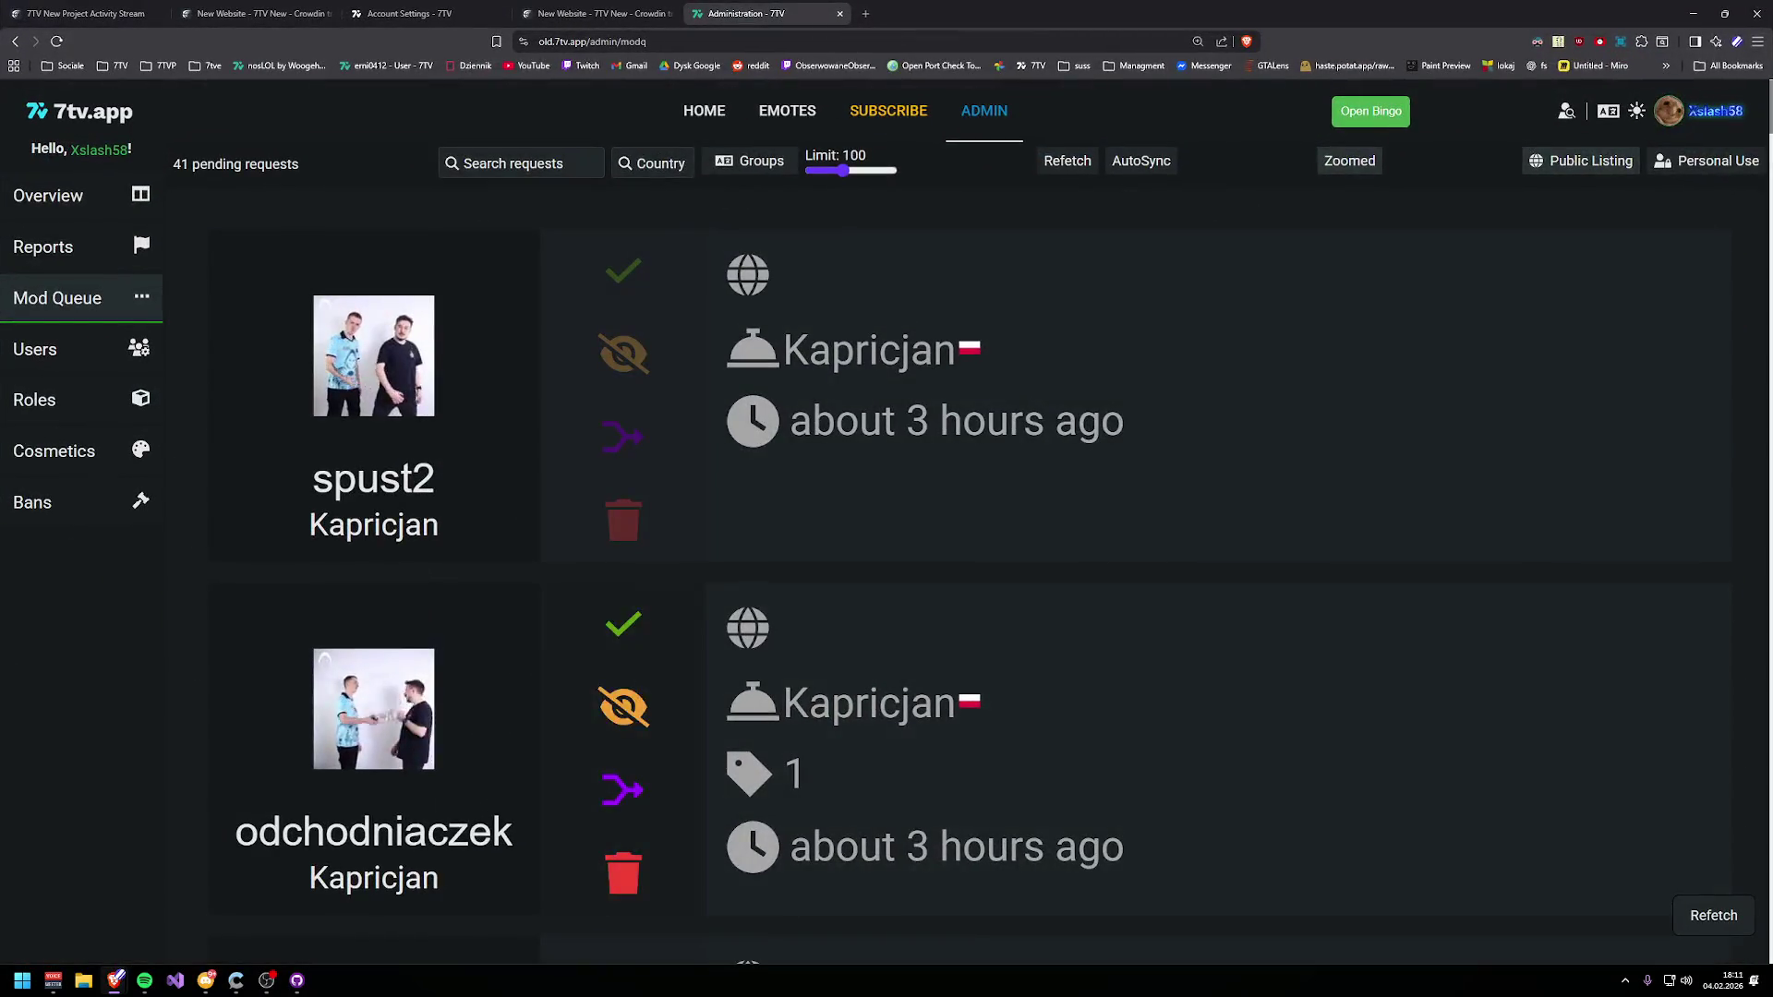
mouse_move(250, 983)
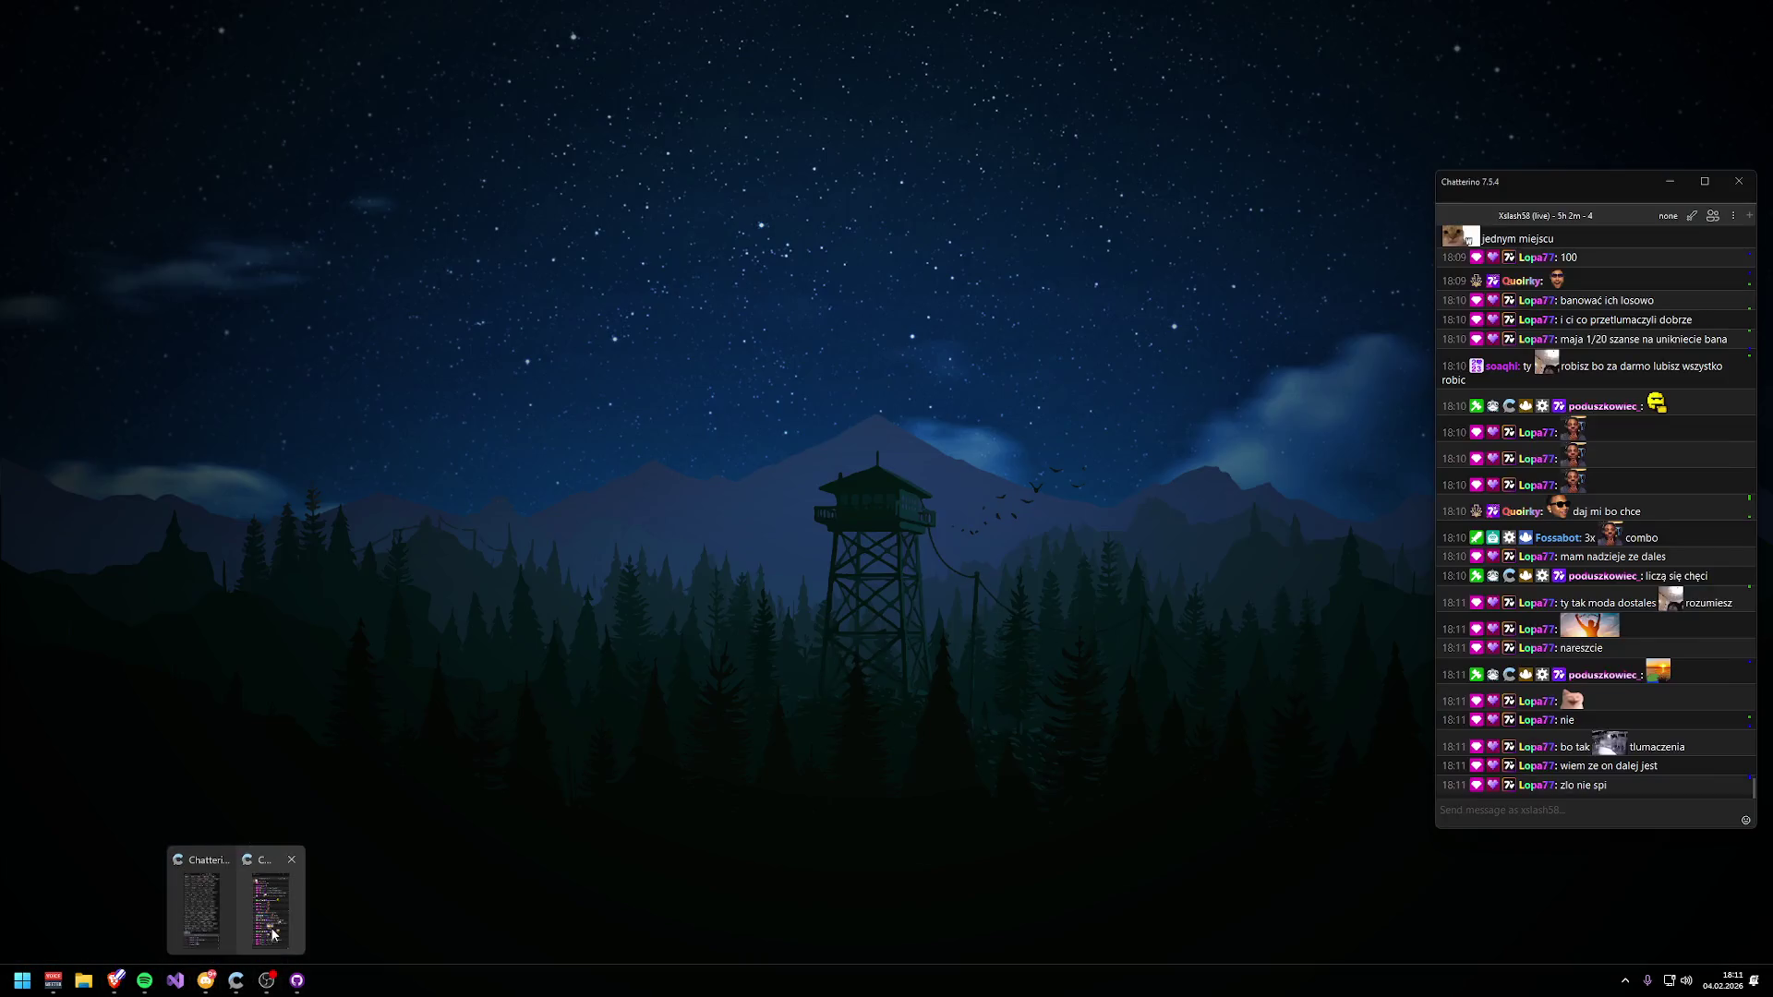
click(238, 924)
scroll(1117, 581, down, 1)
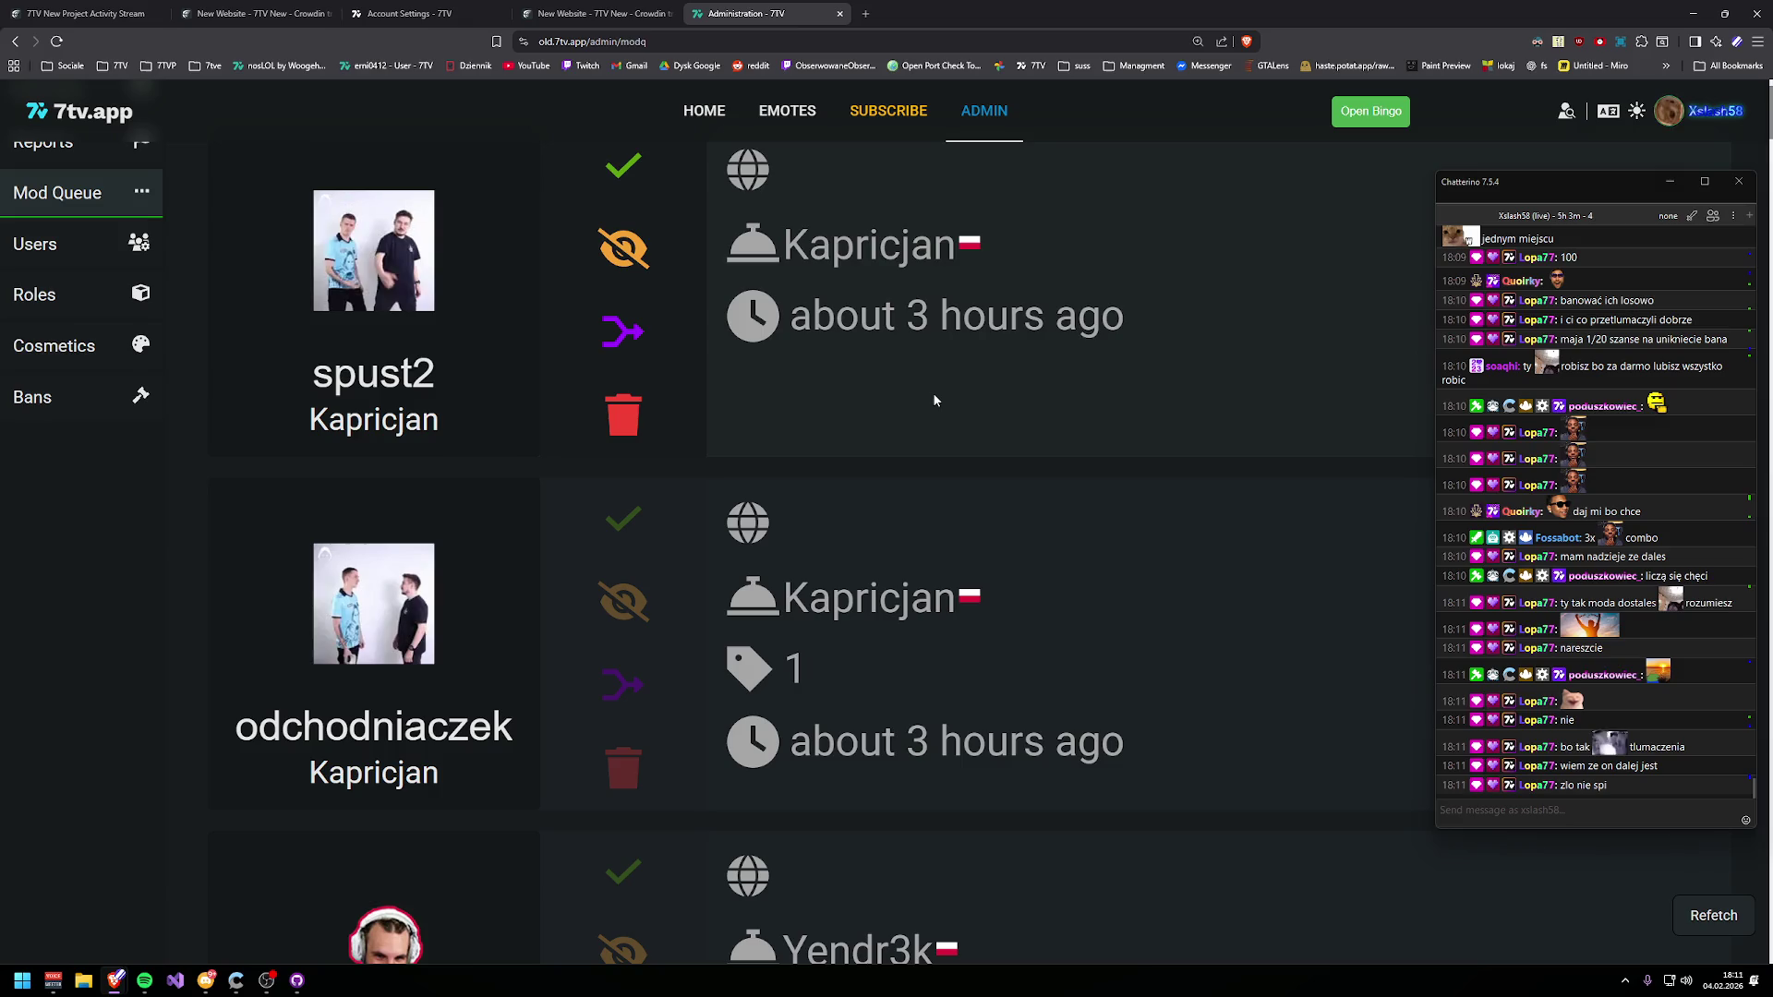
scroll(966, 400, up, 1)
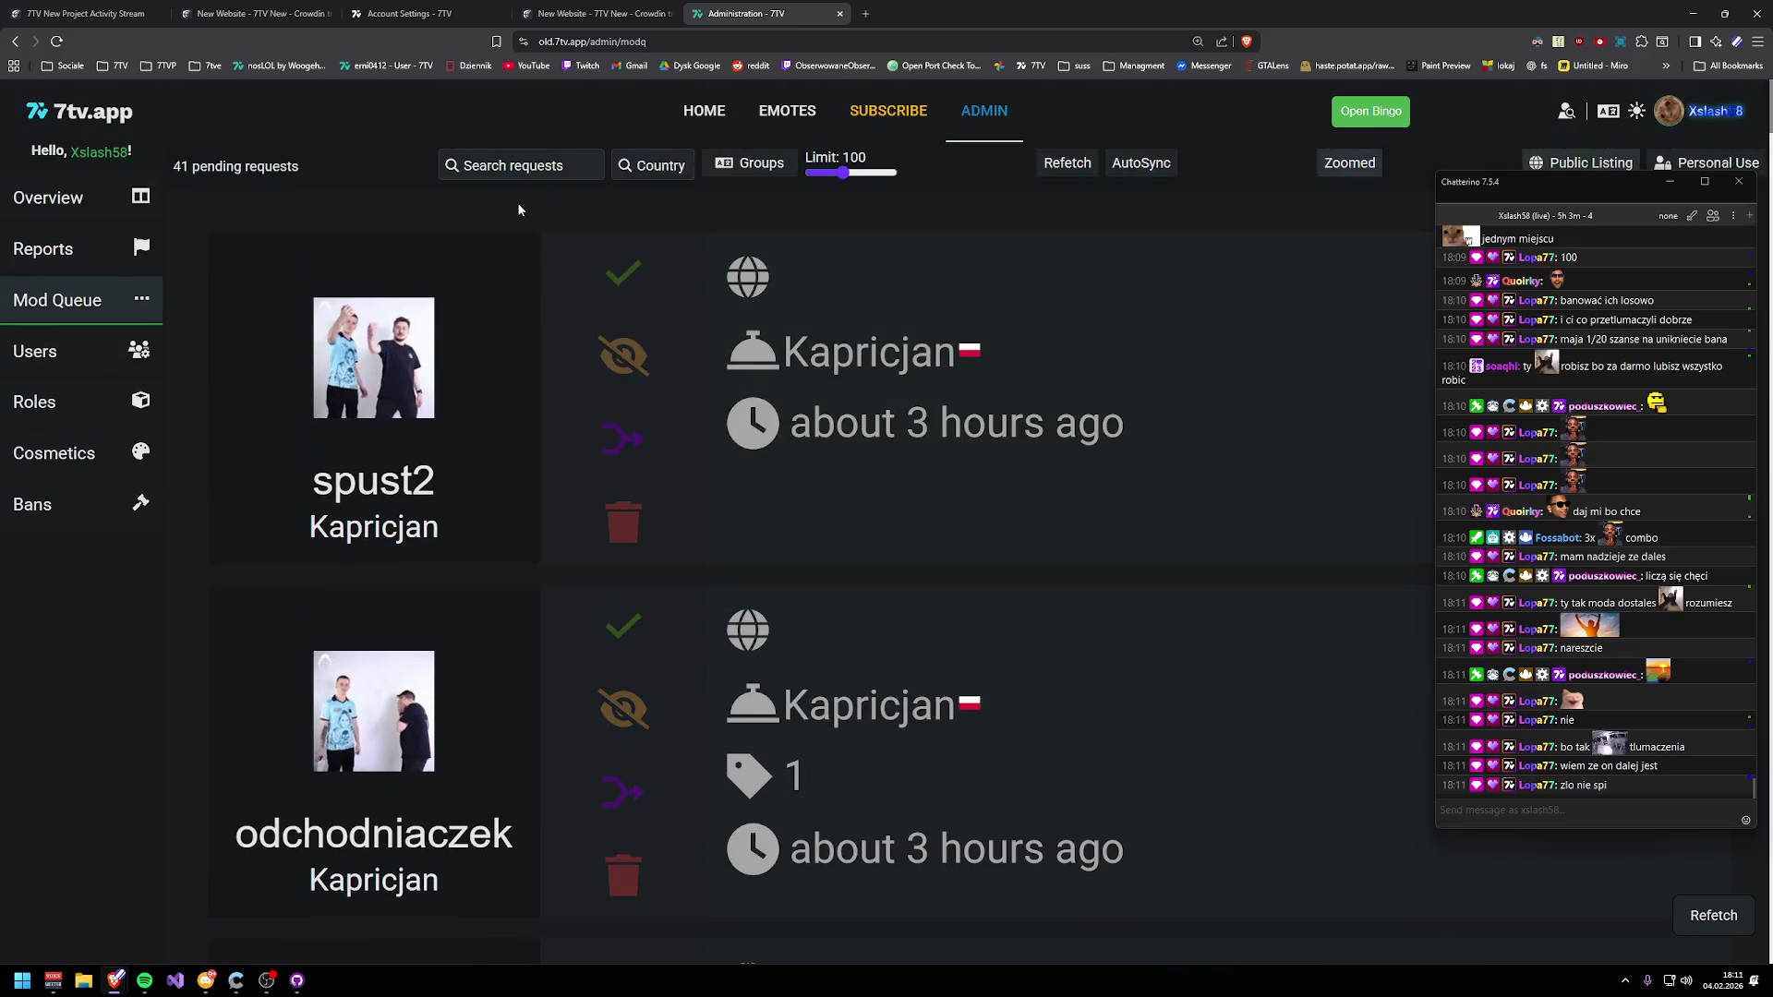
scroll(852, 417, down, 3)
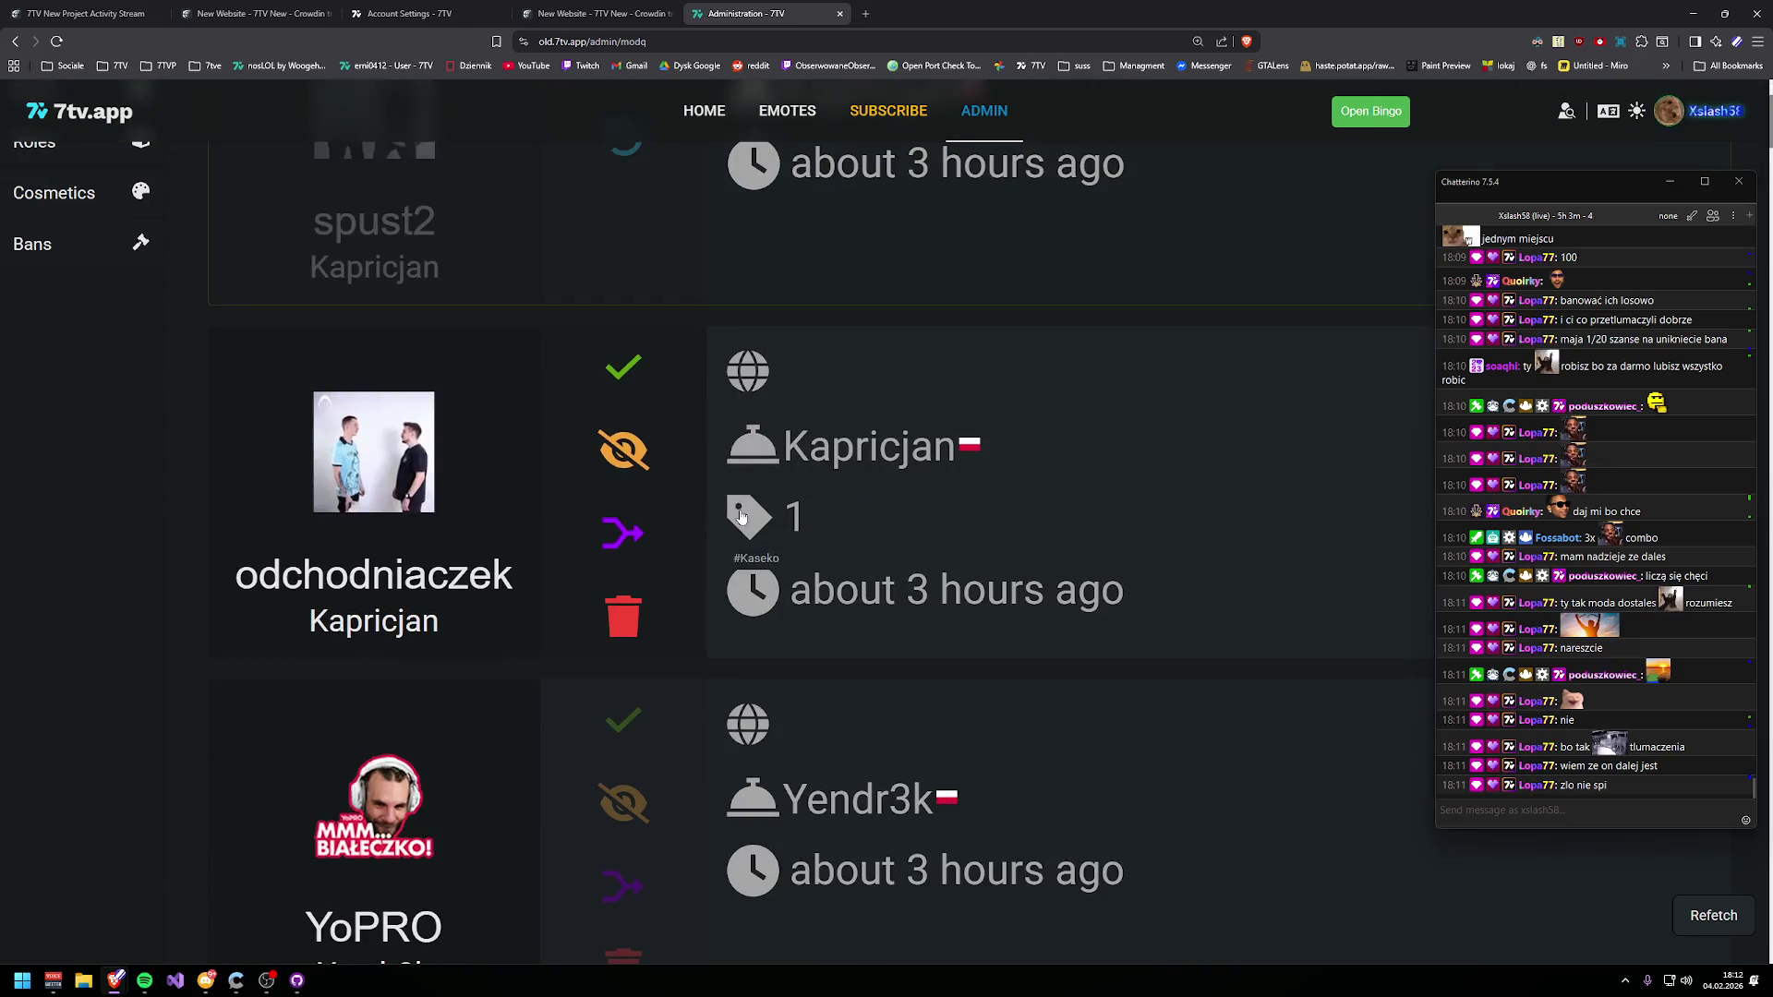
- Approve odchodniaczek, checking its emote page and uploader profile before returning to the queue
click(623, 364)
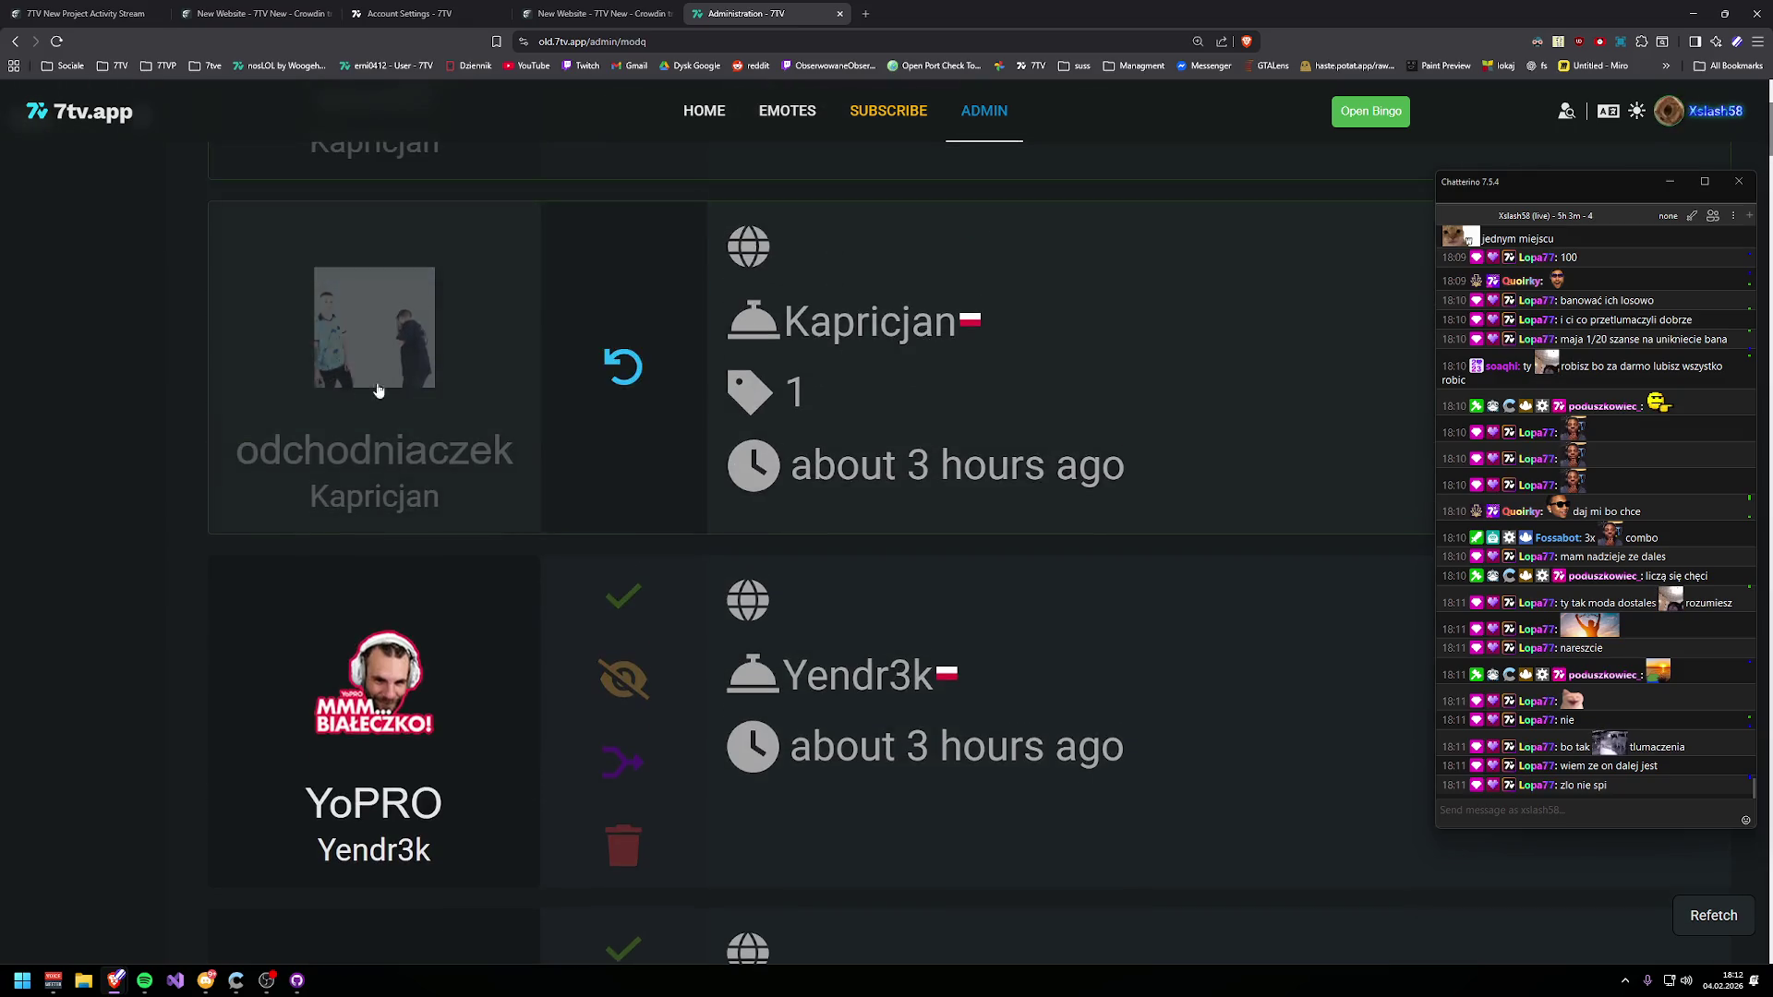
click(376, 388)
click(424, 824)
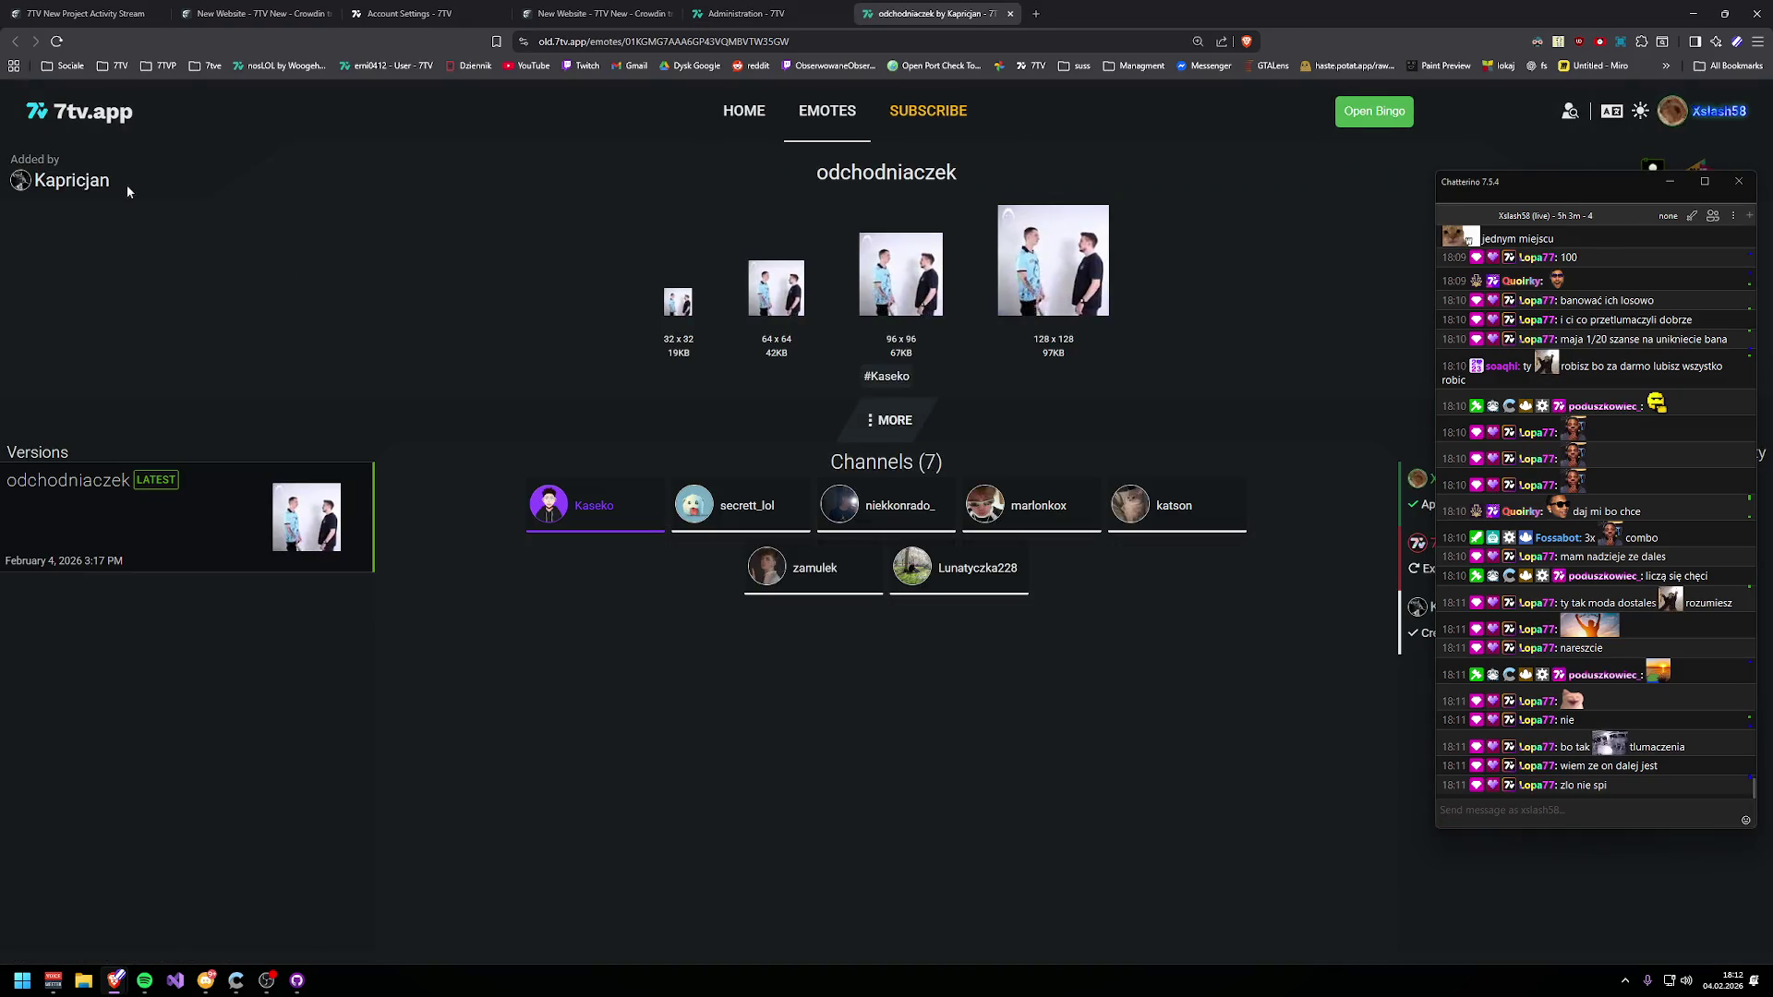
click(72, 315)
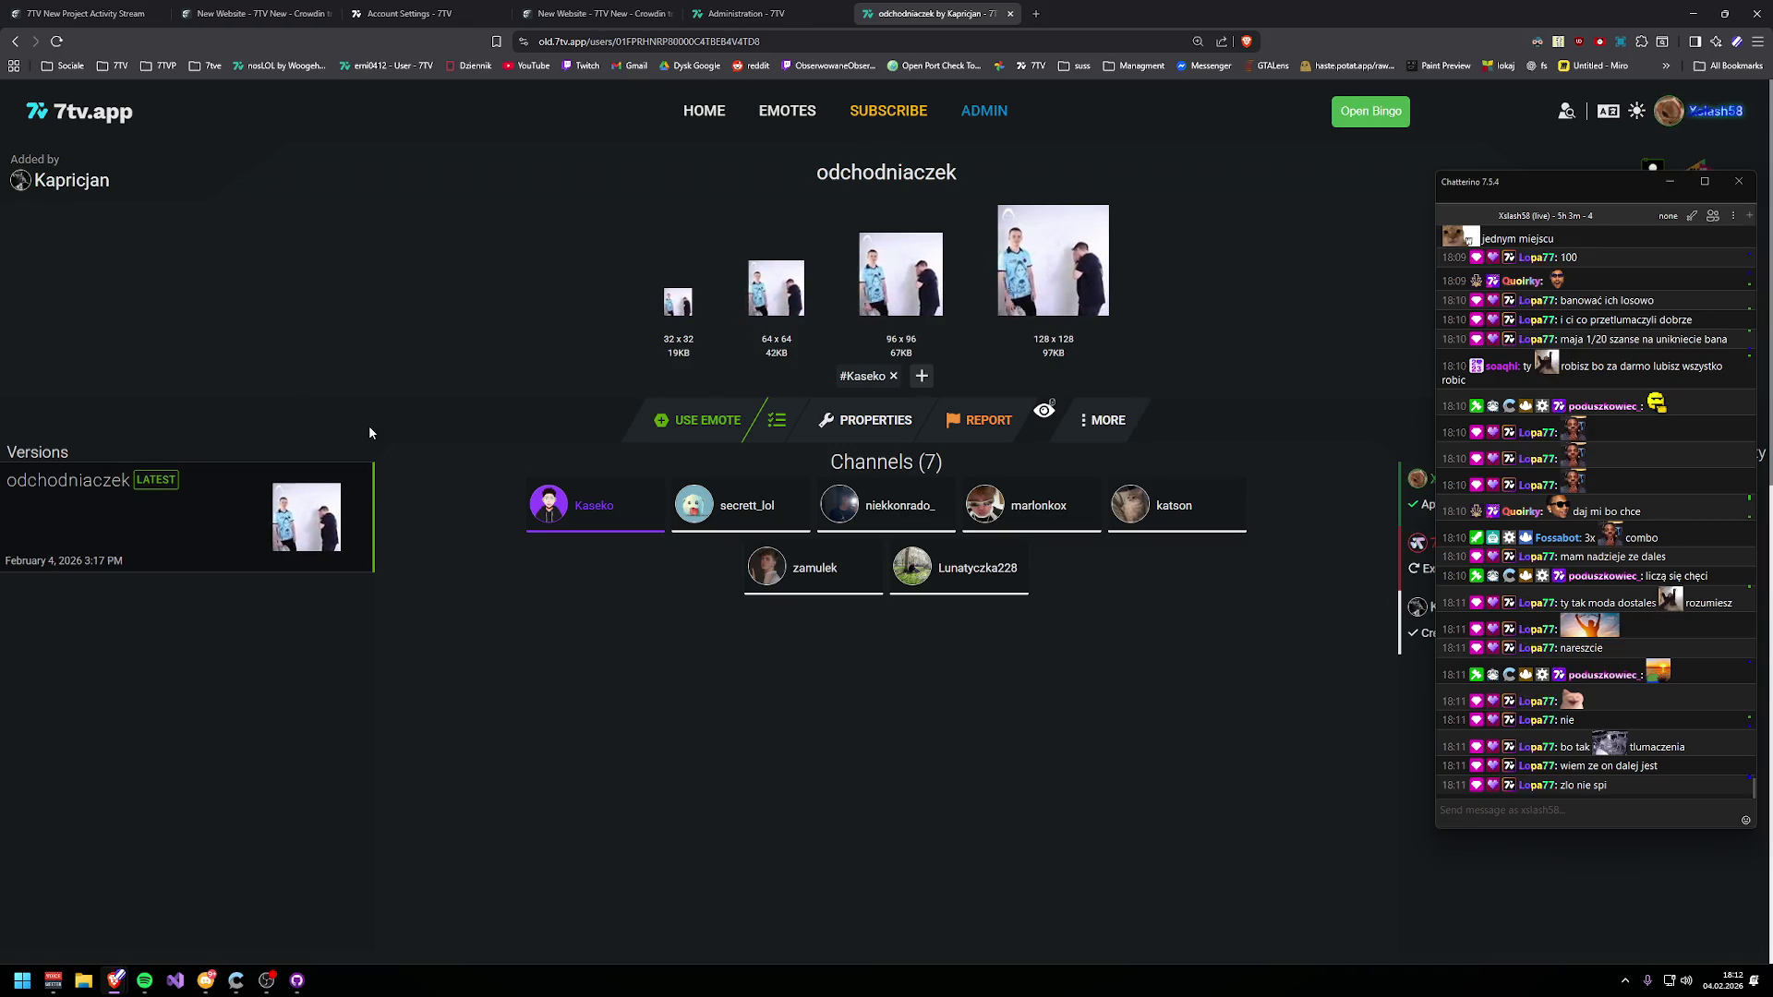
scroll(832, 535, down, 5)
scroll(832, 535, down, 2)
scroll(832, 536, up, 1)
click(743, 13)
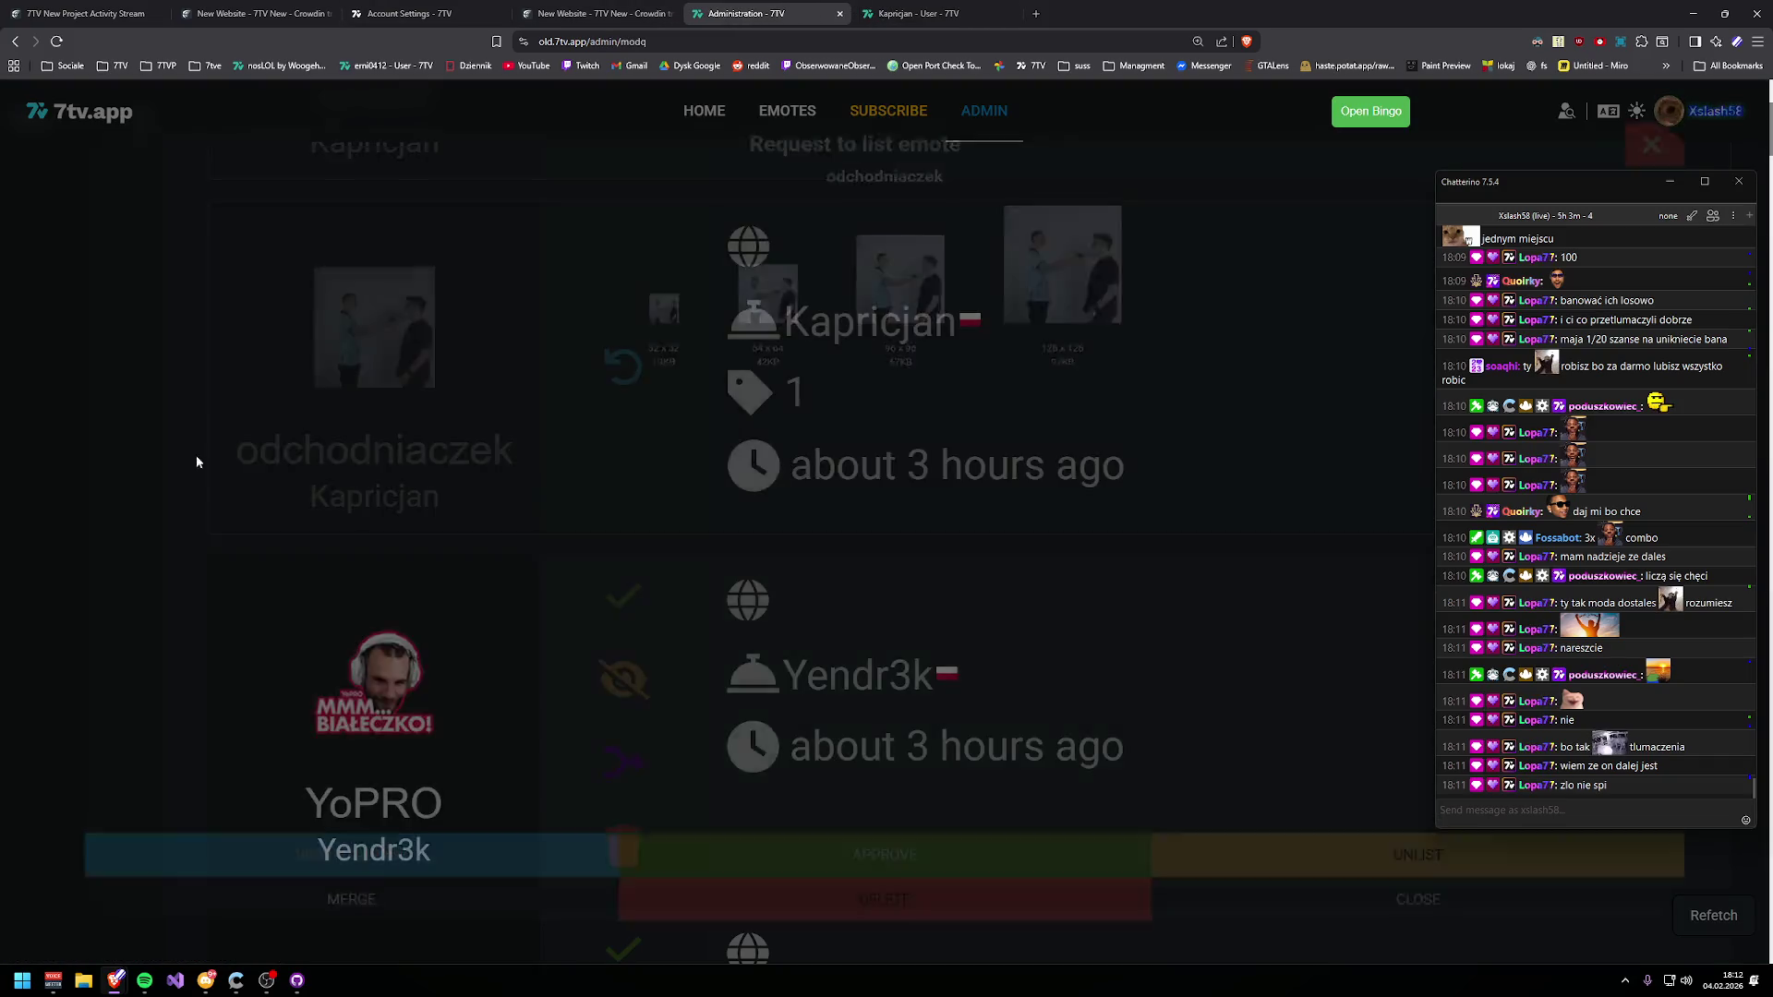
- Approve the YoPRO, Cinkrofhehe, Sinmitaniec, wtf, Sztama and Klotnia listing requests
scroll(669, 540, down, 2)
key(Return)
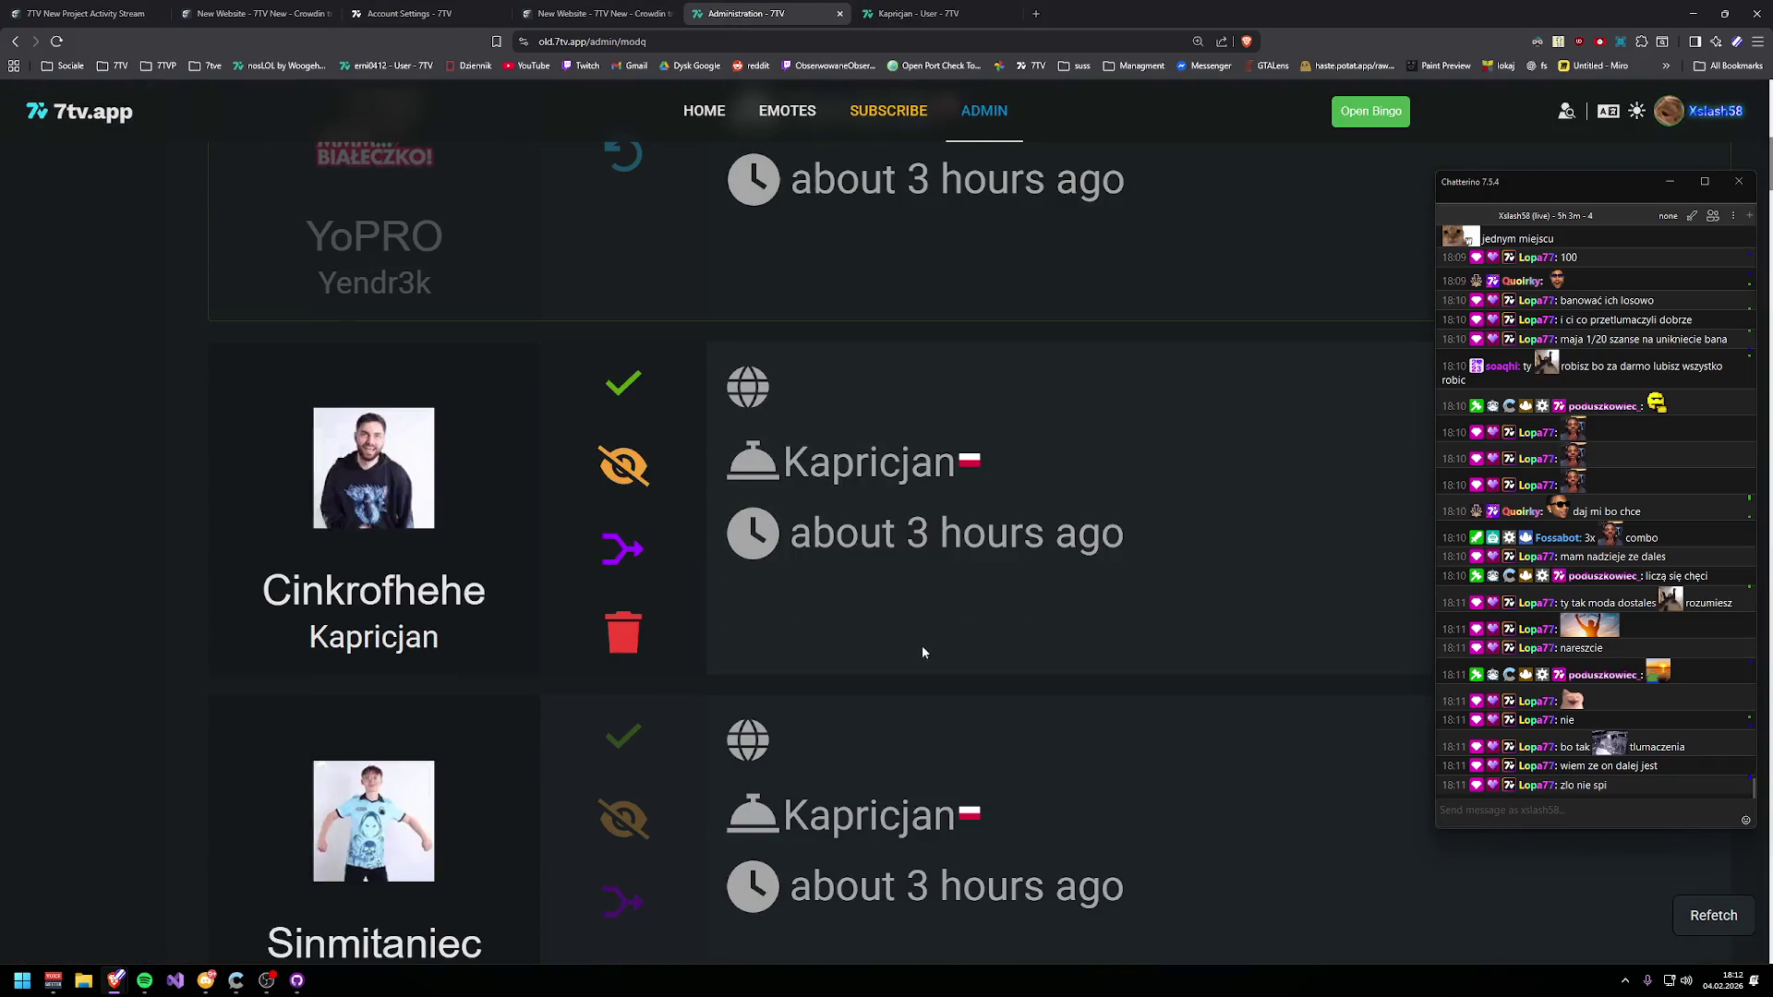
click(637, 382)
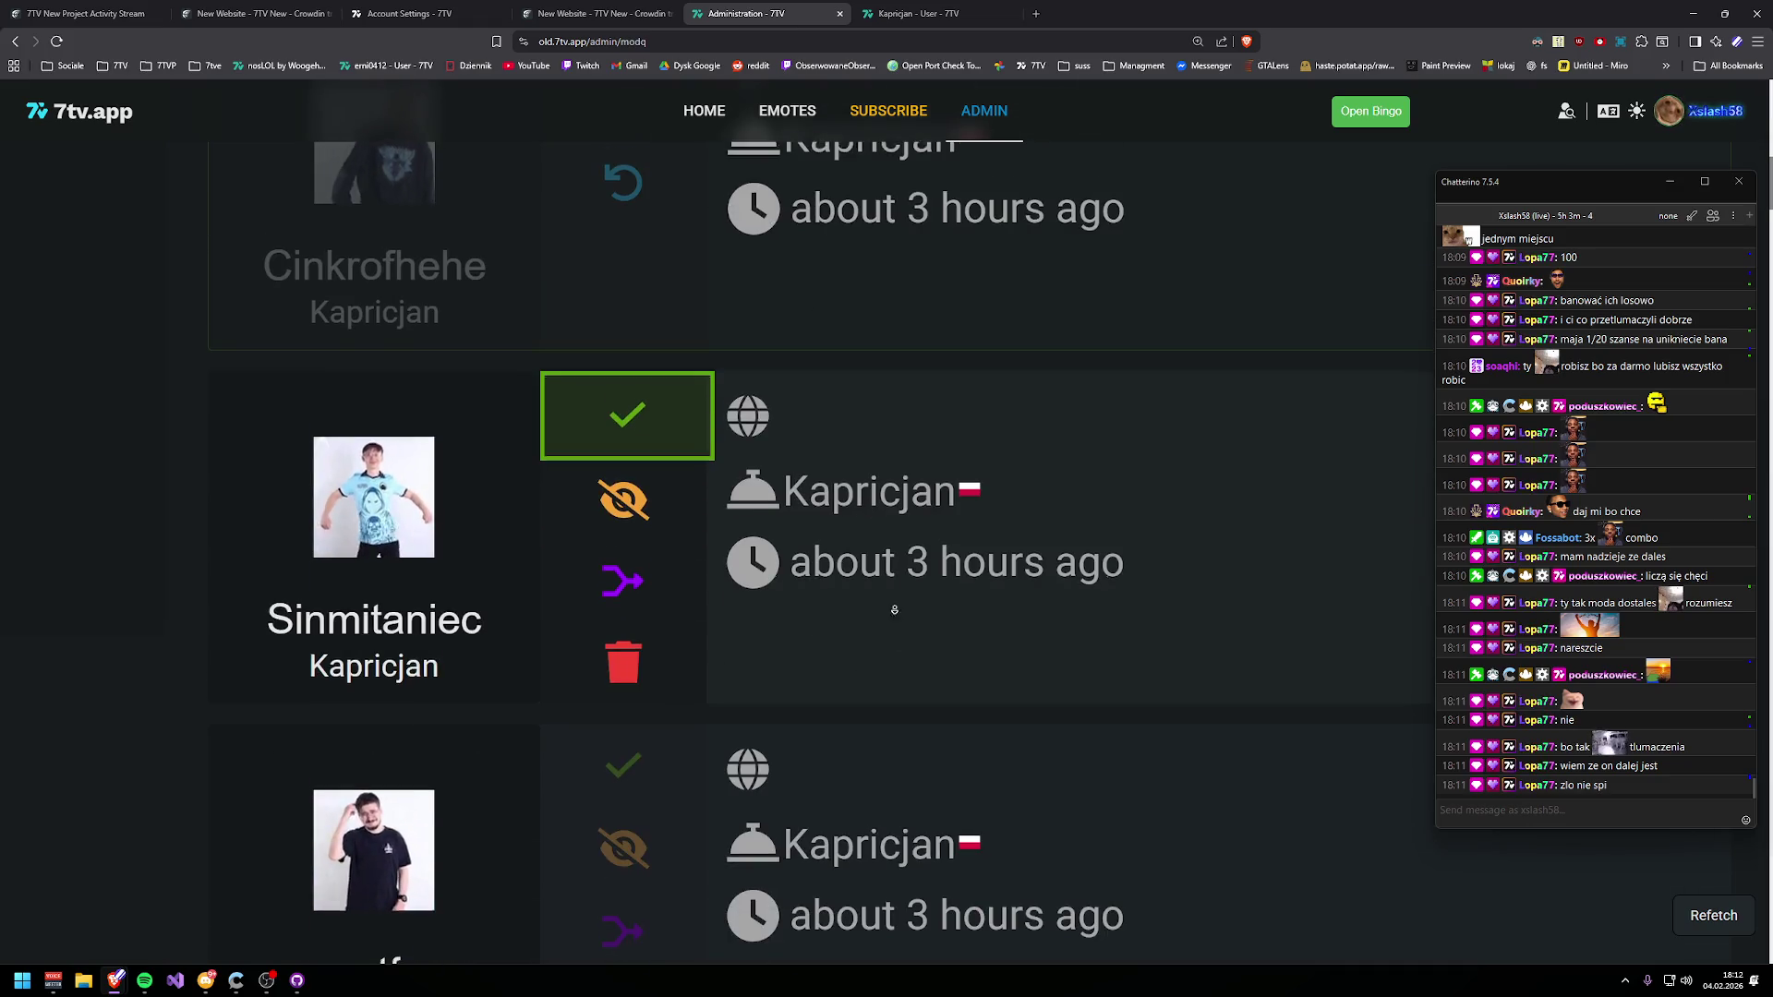
click(609, 380)
click(624, 289)
click(621, 639)
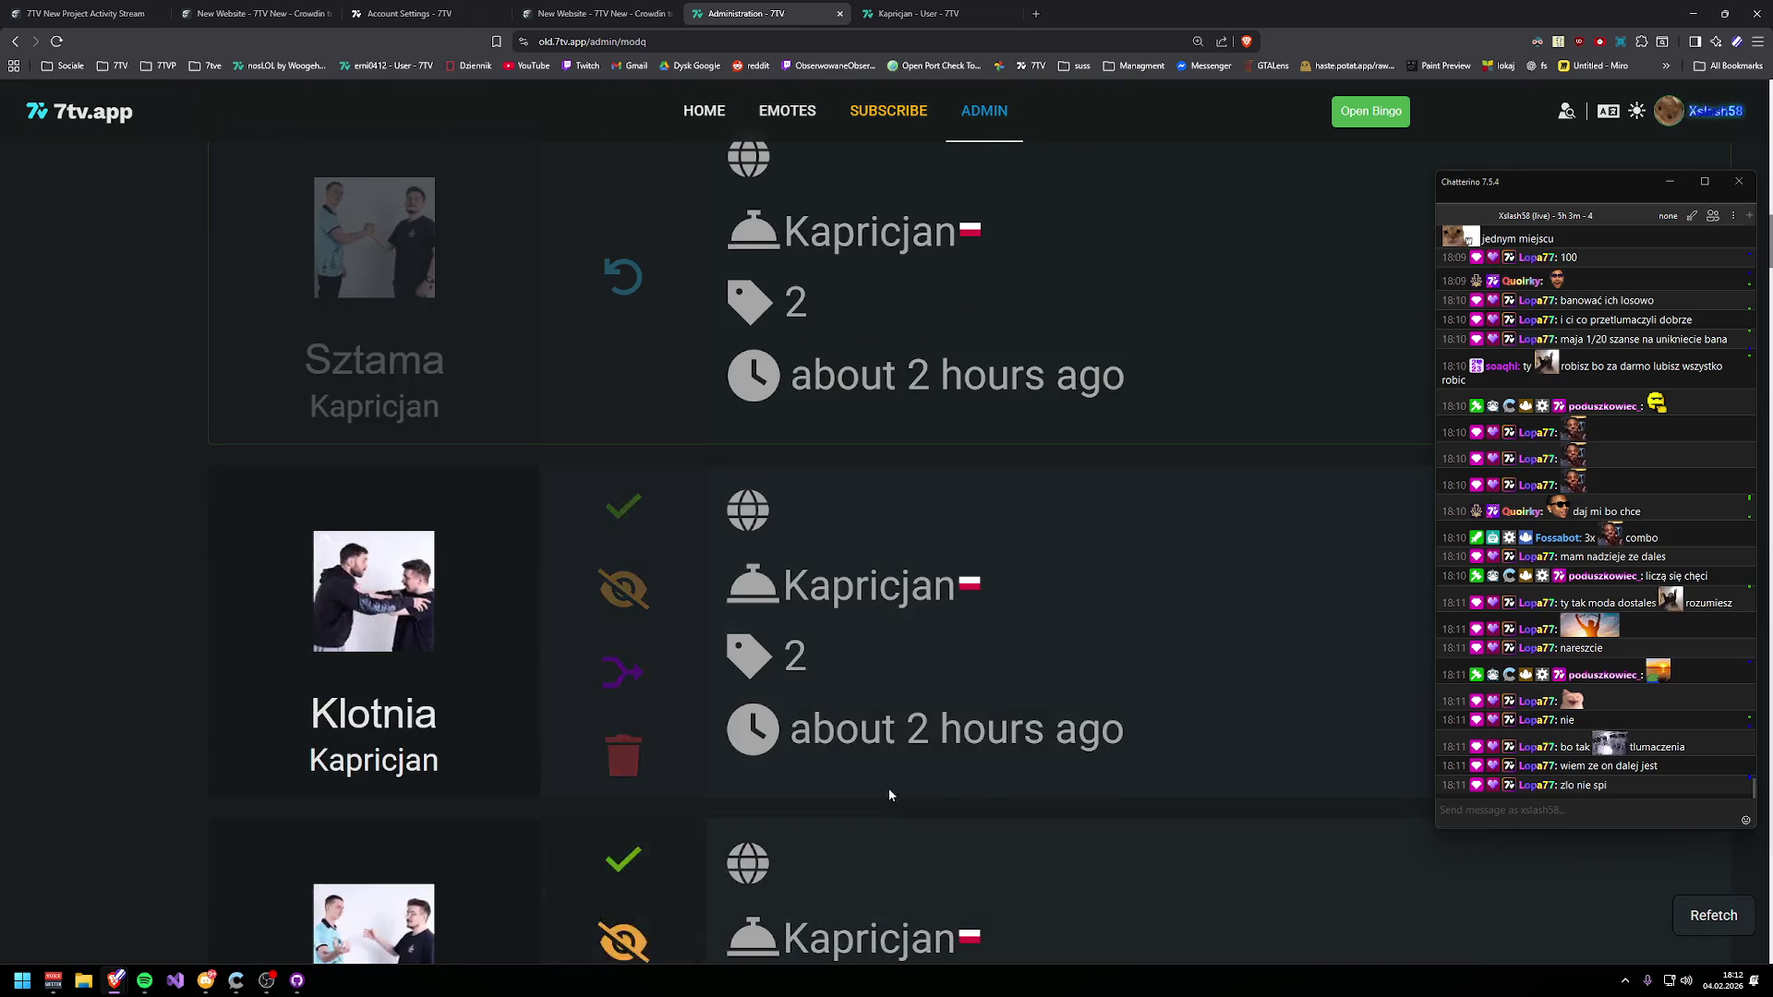
click(652, 488)
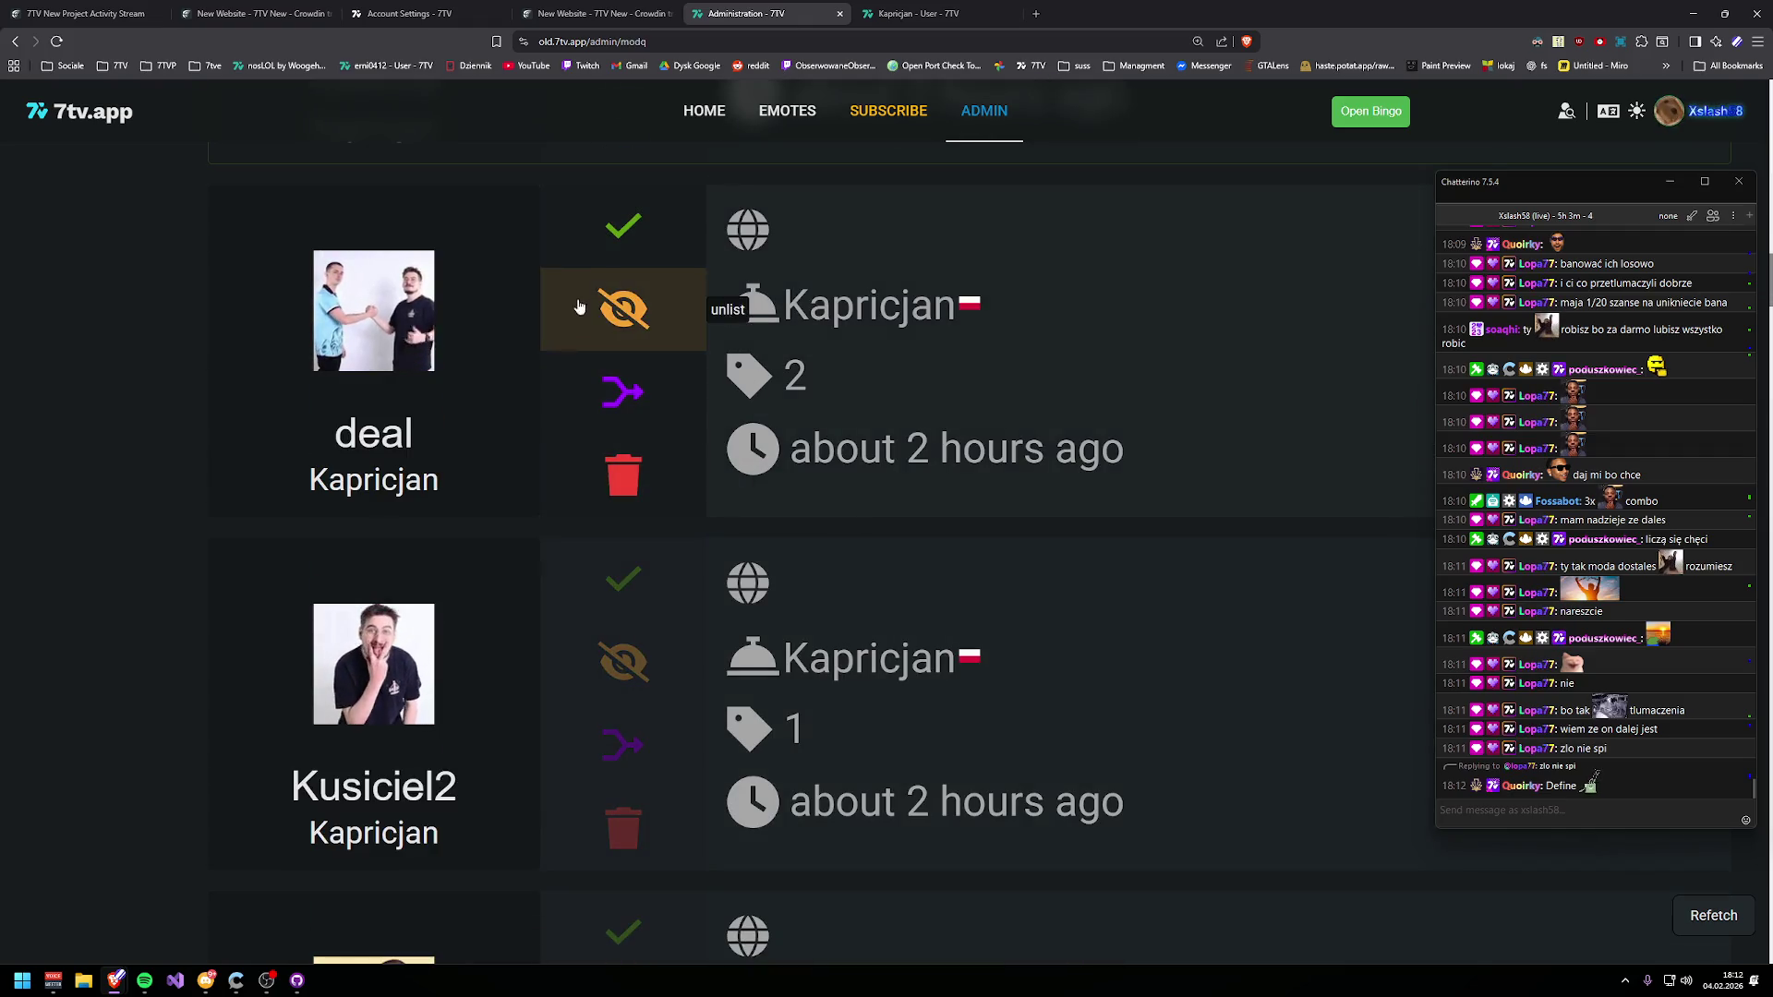
click(604, 354)
click(623, 582)
click(618, 554)
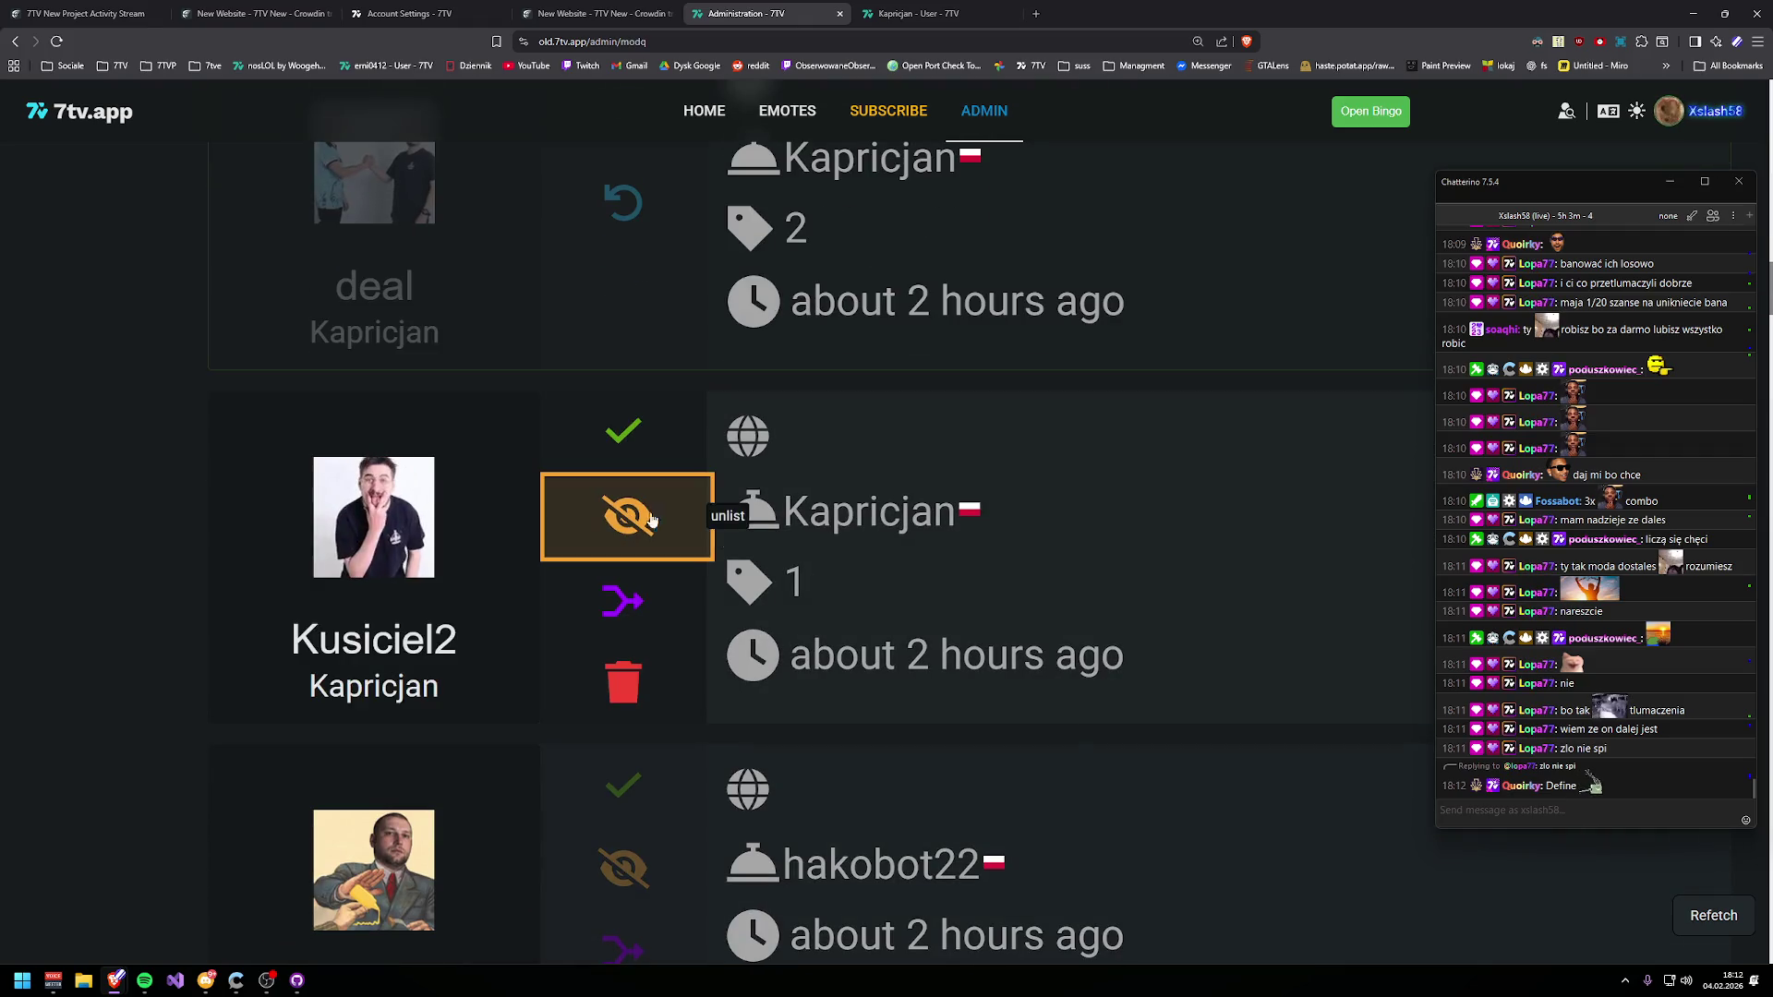
click(624, 522)
scroll(601, 451, down, 1)
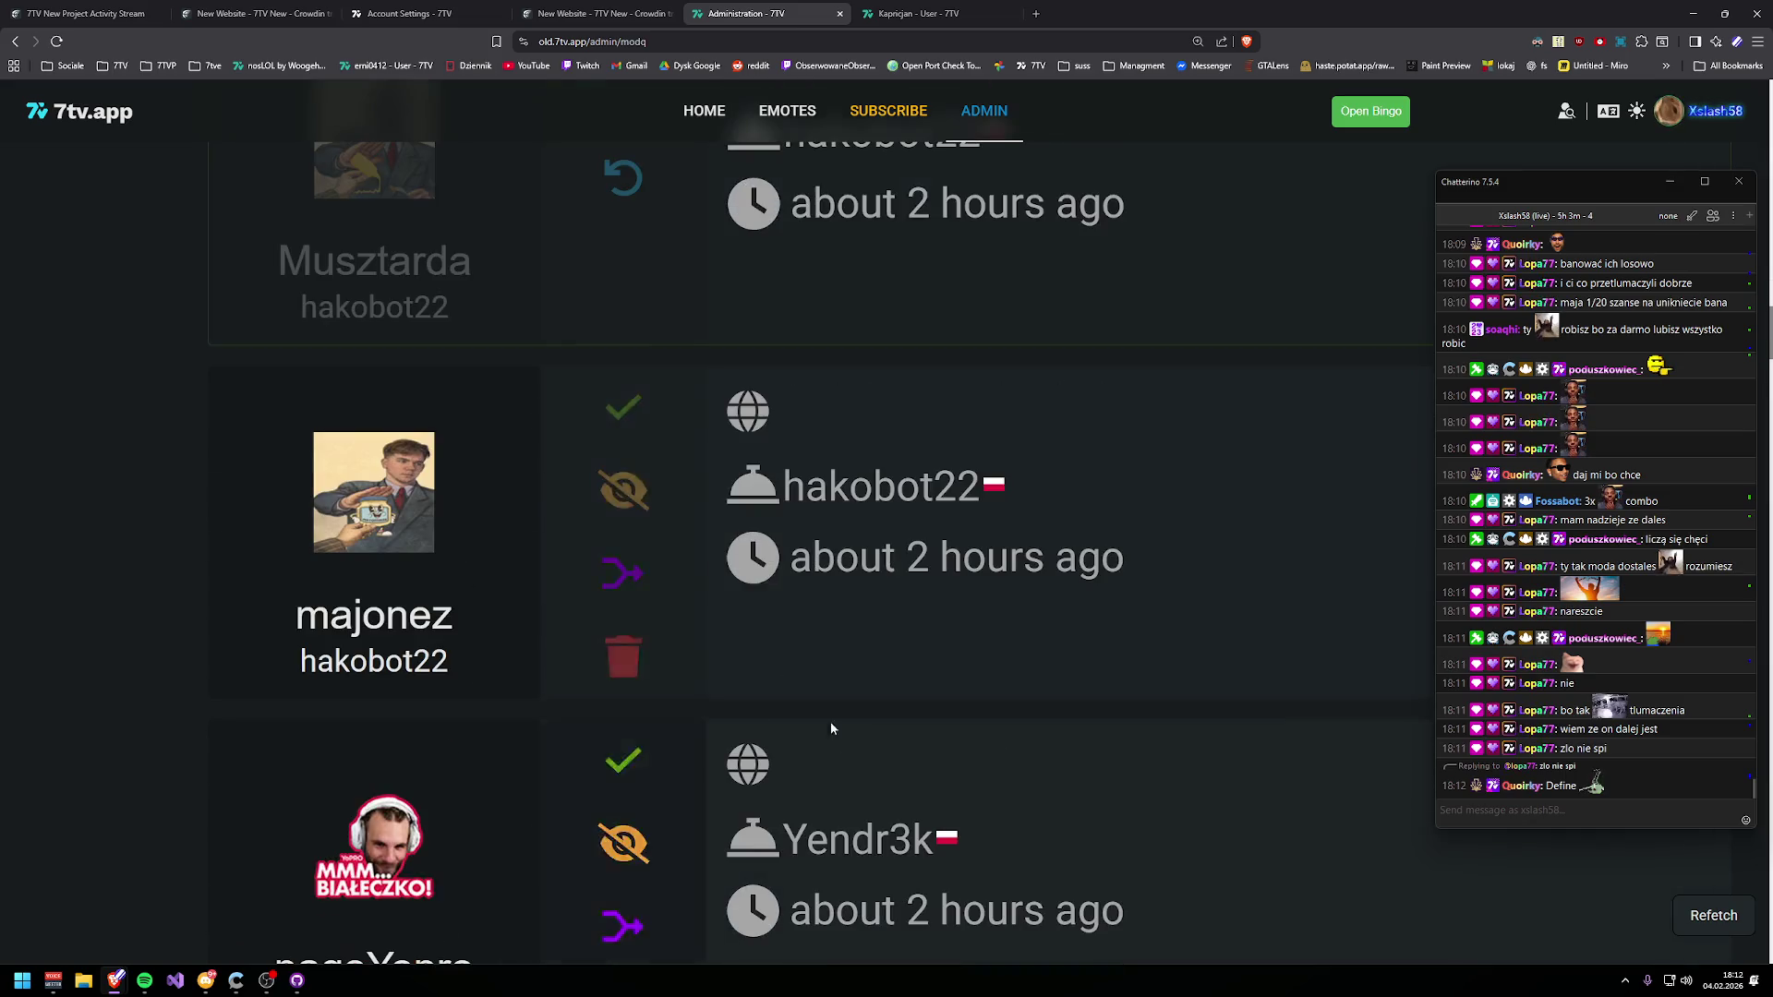
click(614, 409)
click(633, 330)
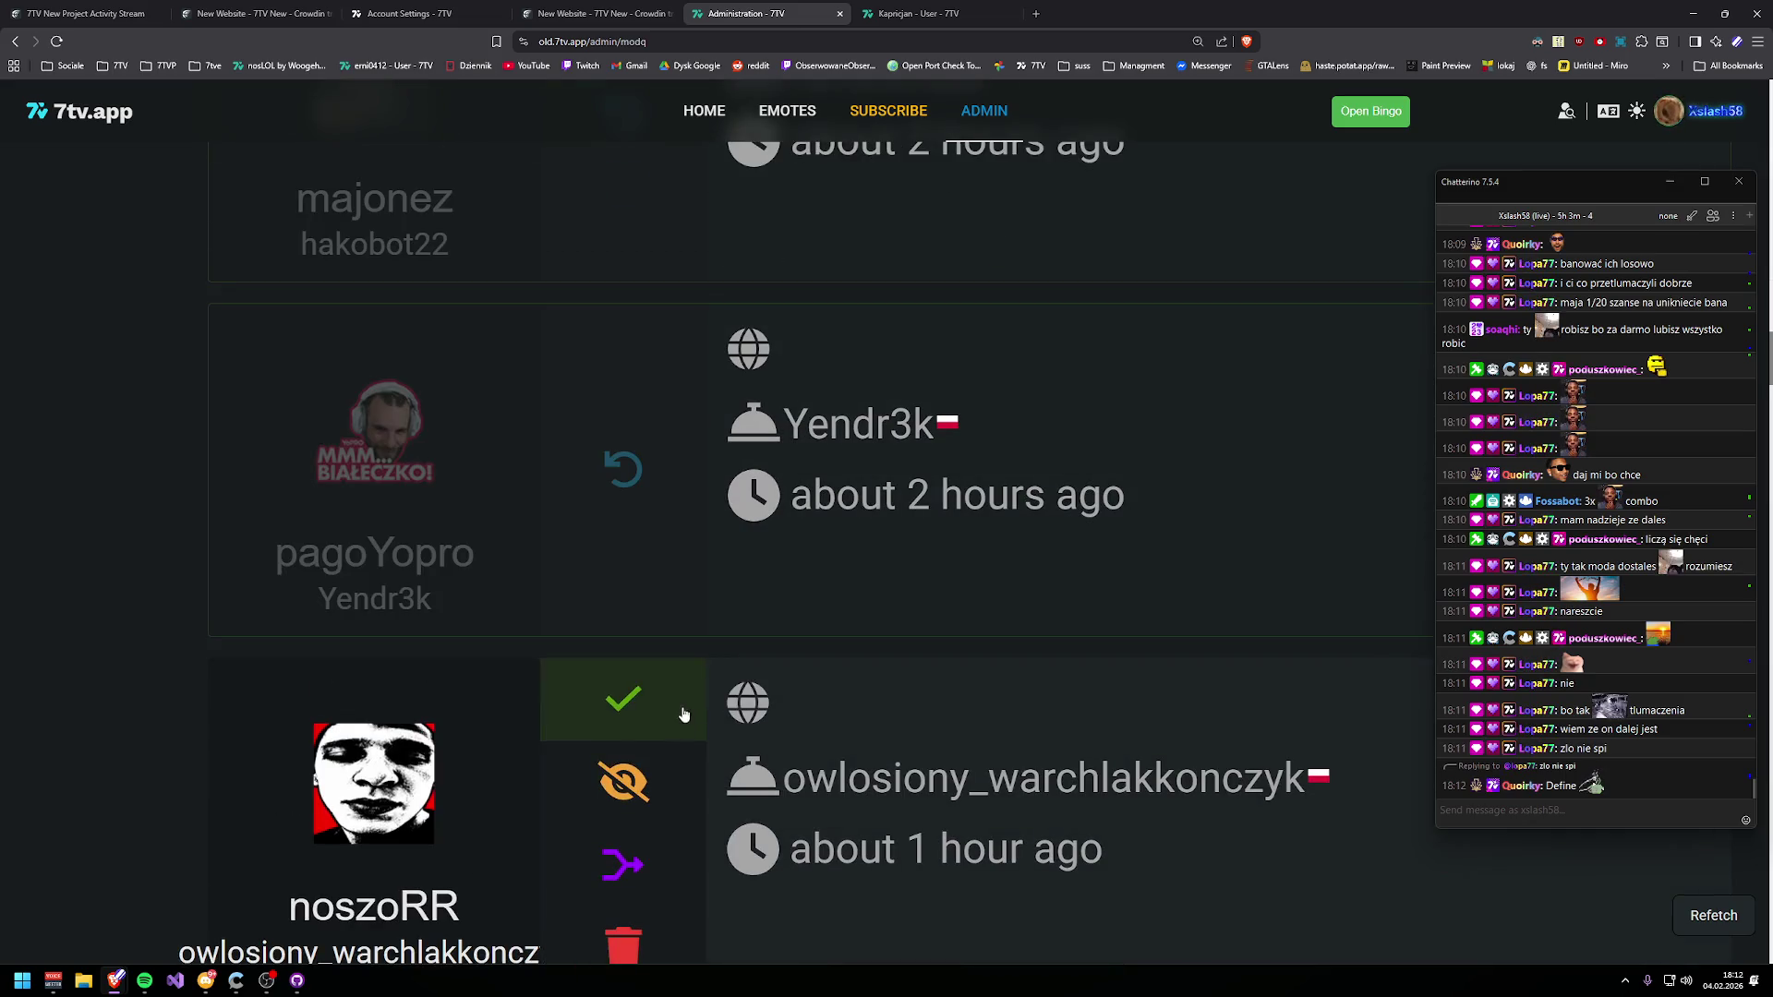
click(680, 713)
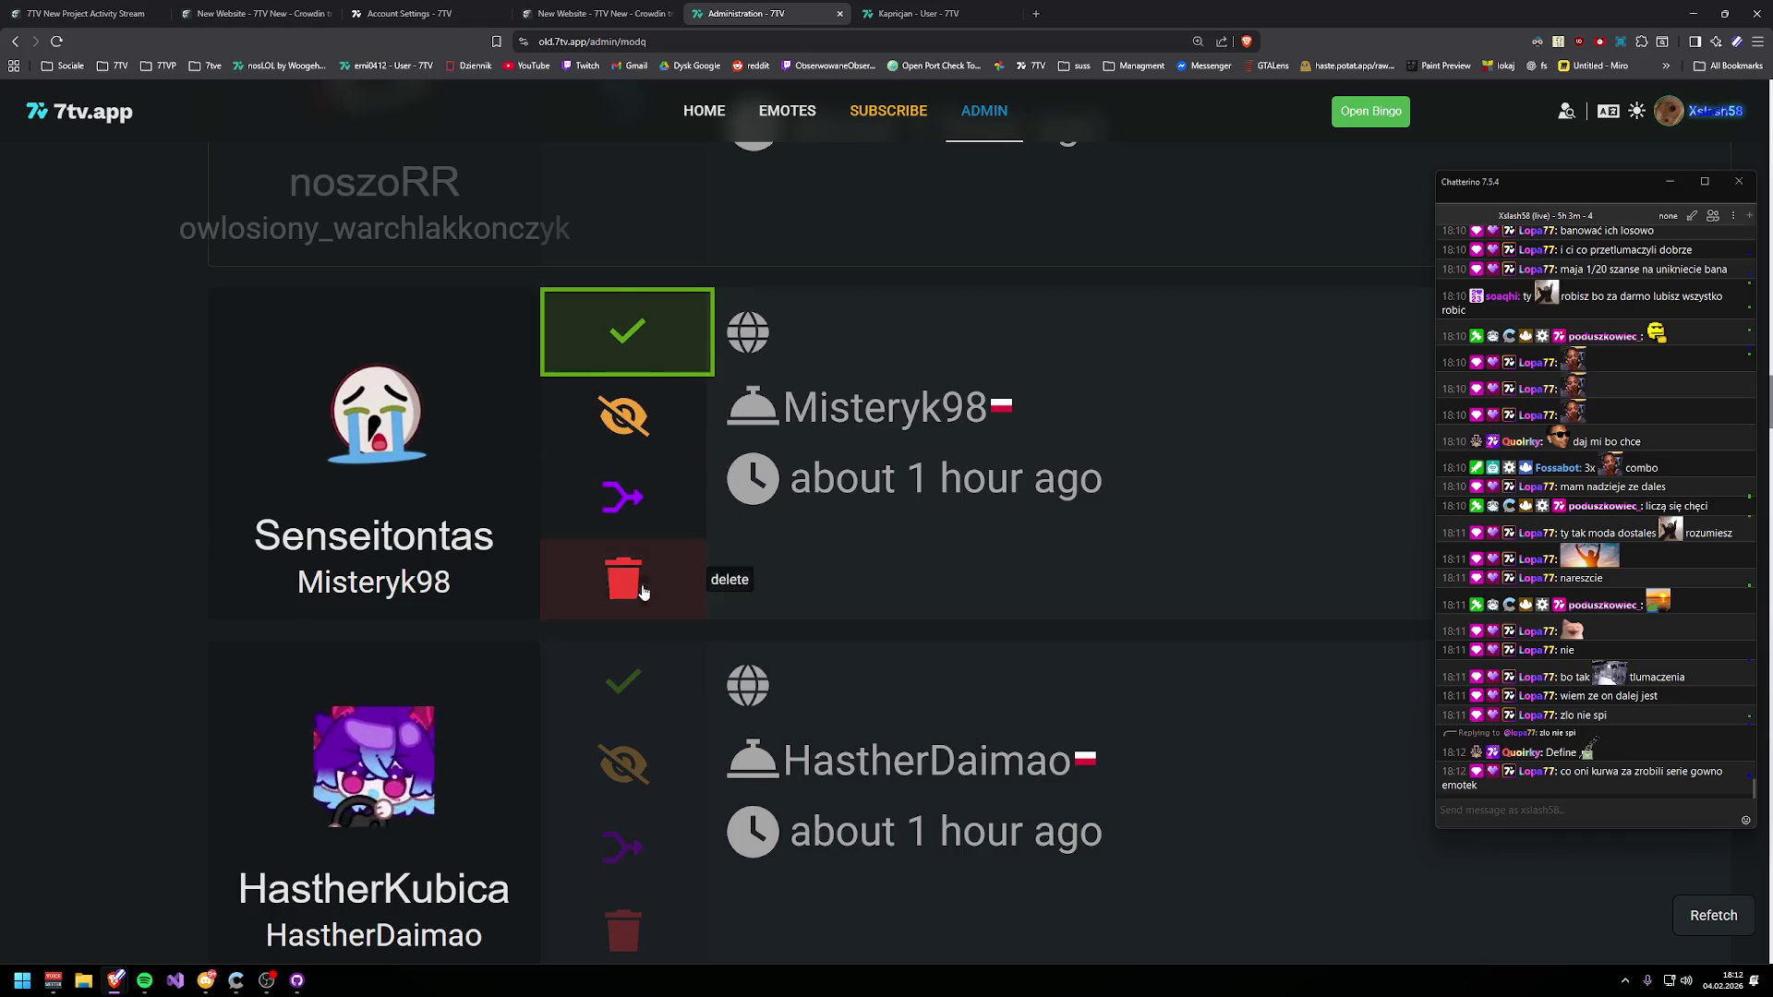
click(644, 592)
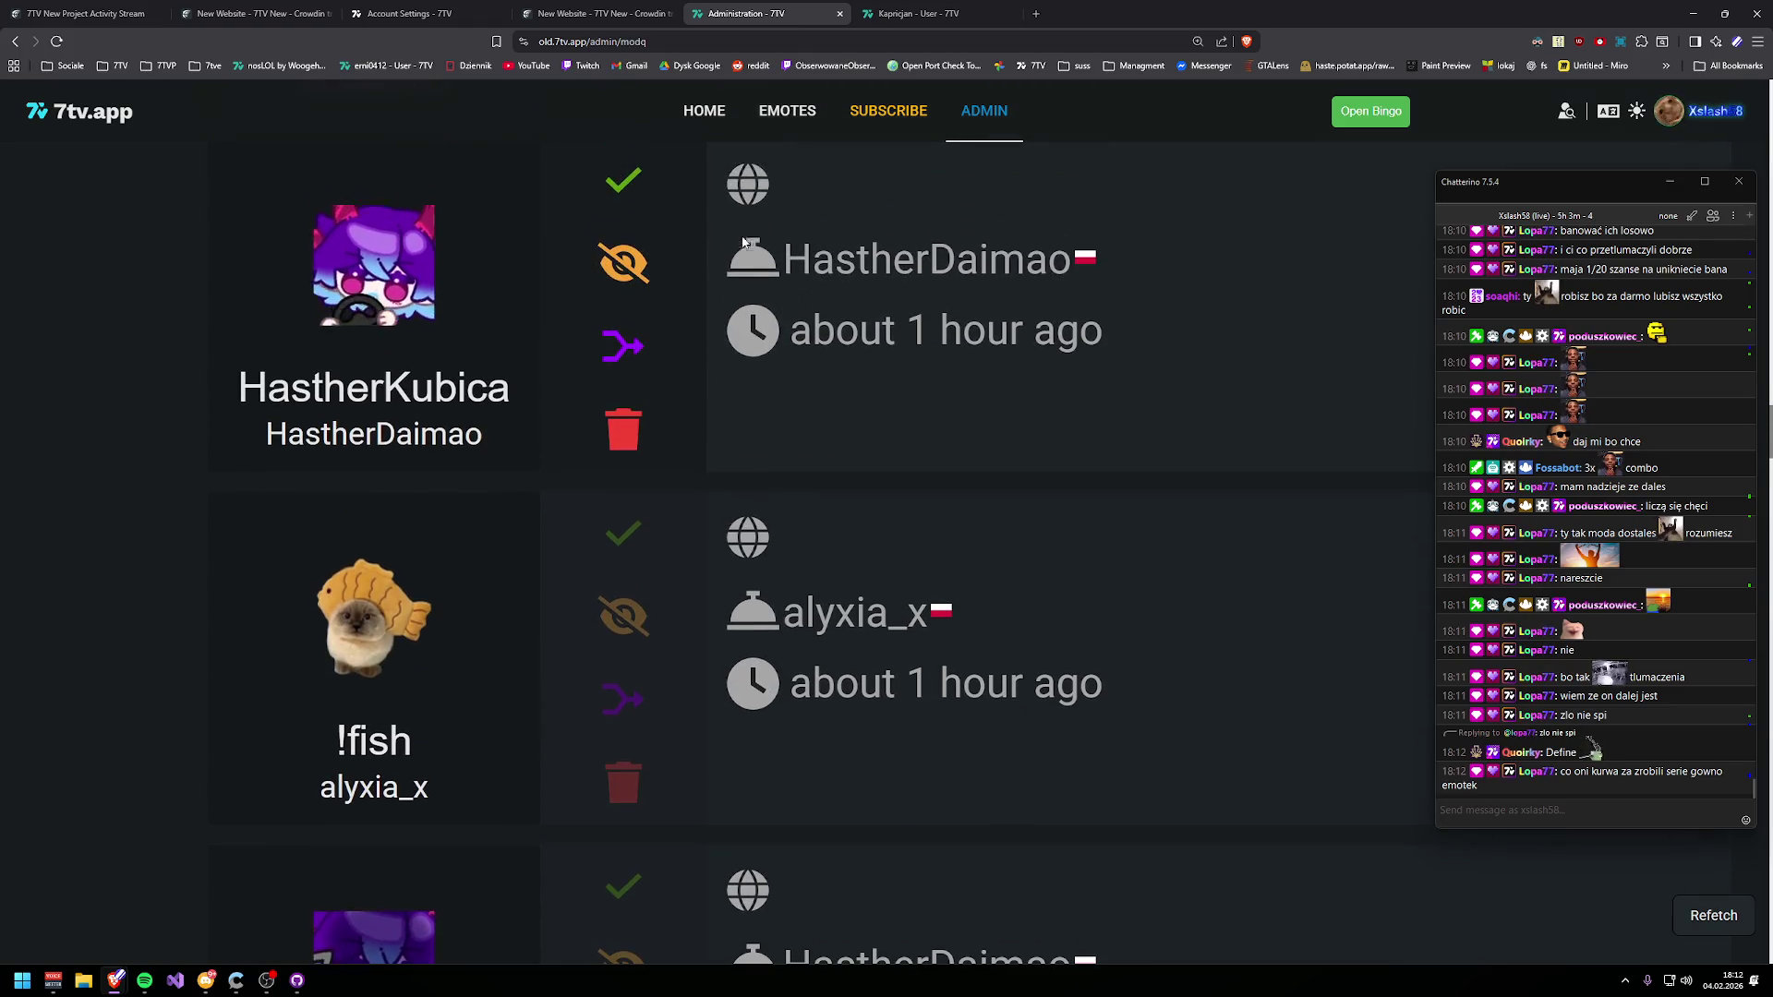
- Approve HastherKubica, !fish, HastherCrow, HastherLights and HastherRage
click(624, 180)
click(624, 526)
click(620, 476)
click(626, 324)
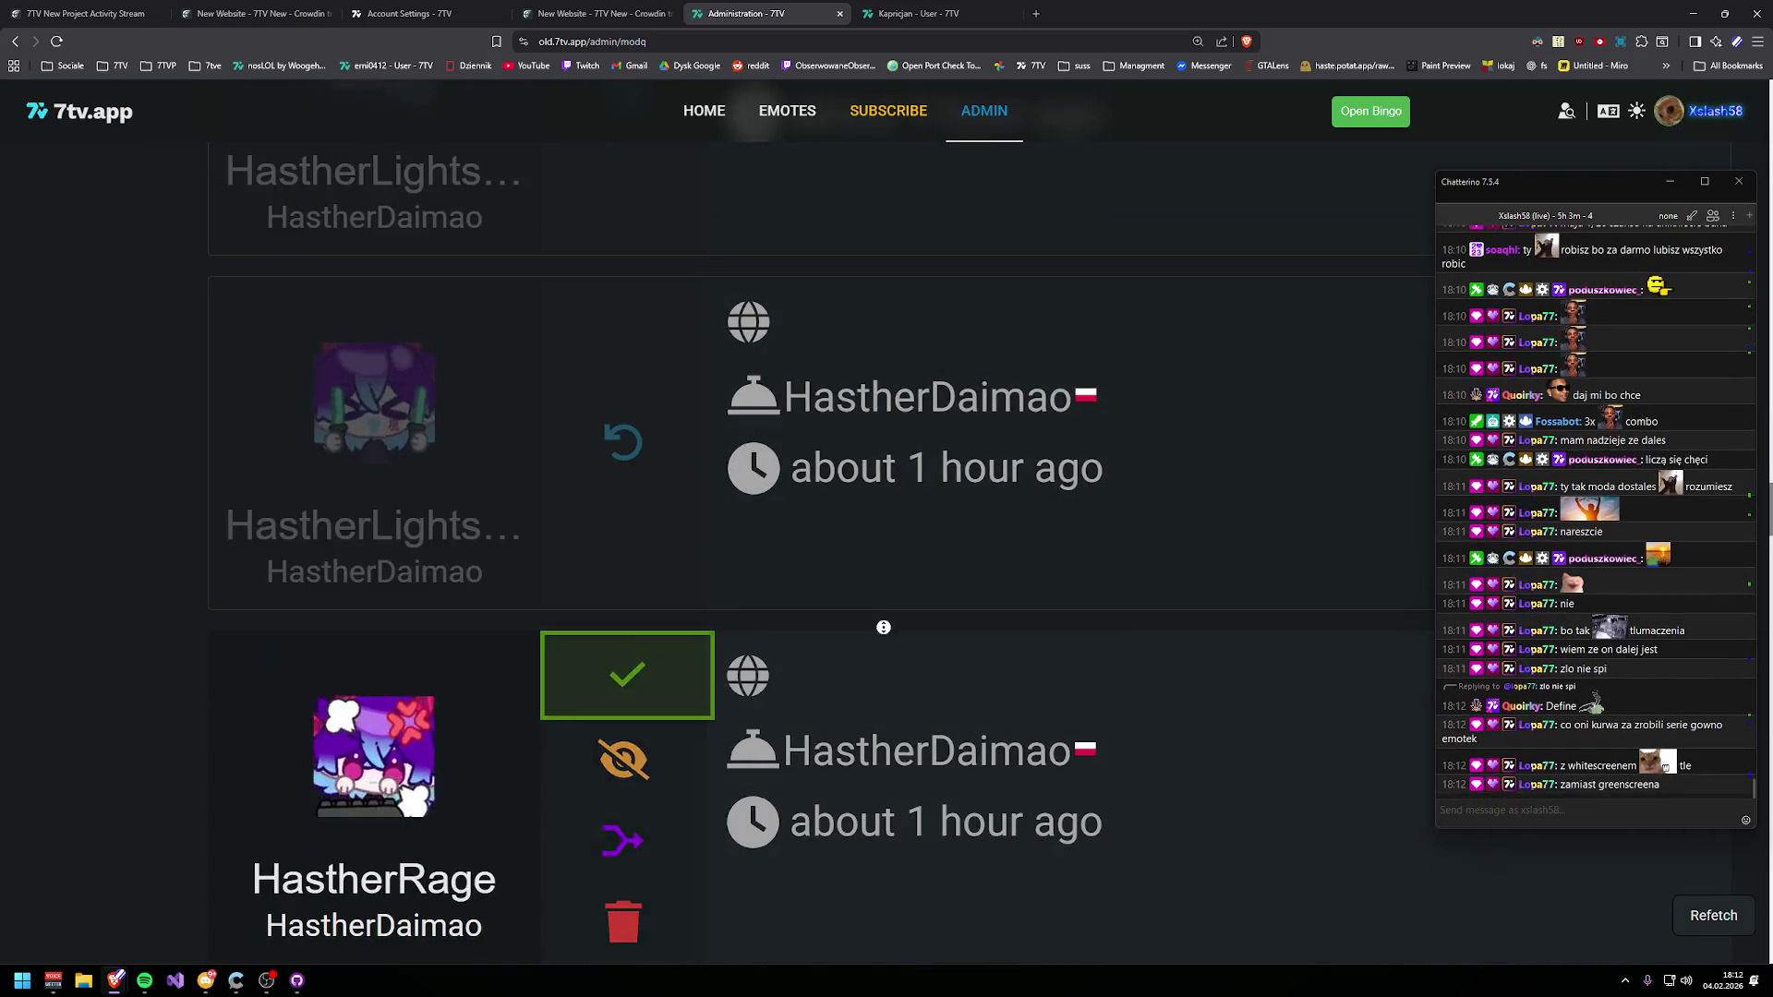
click(627, 675)
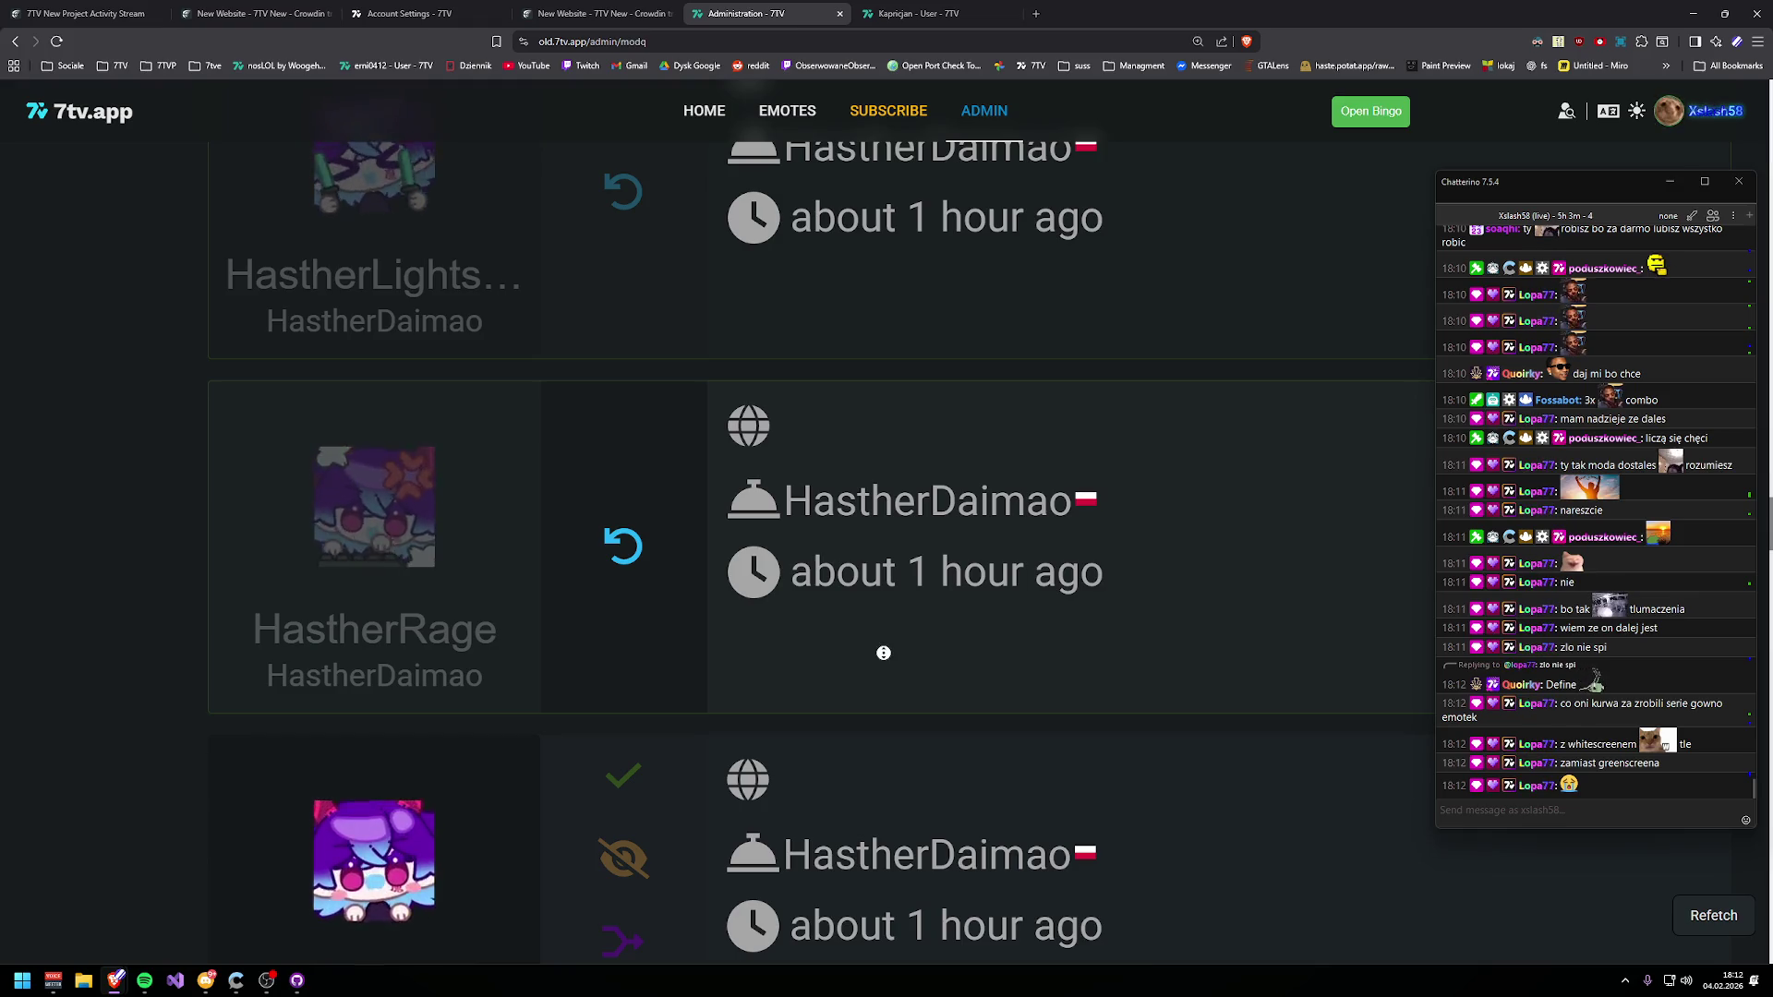
- Preview the spust2 request, then approve HastherLick, HastherYesyes and HastherDum
scroll(883, 652, up, 15)
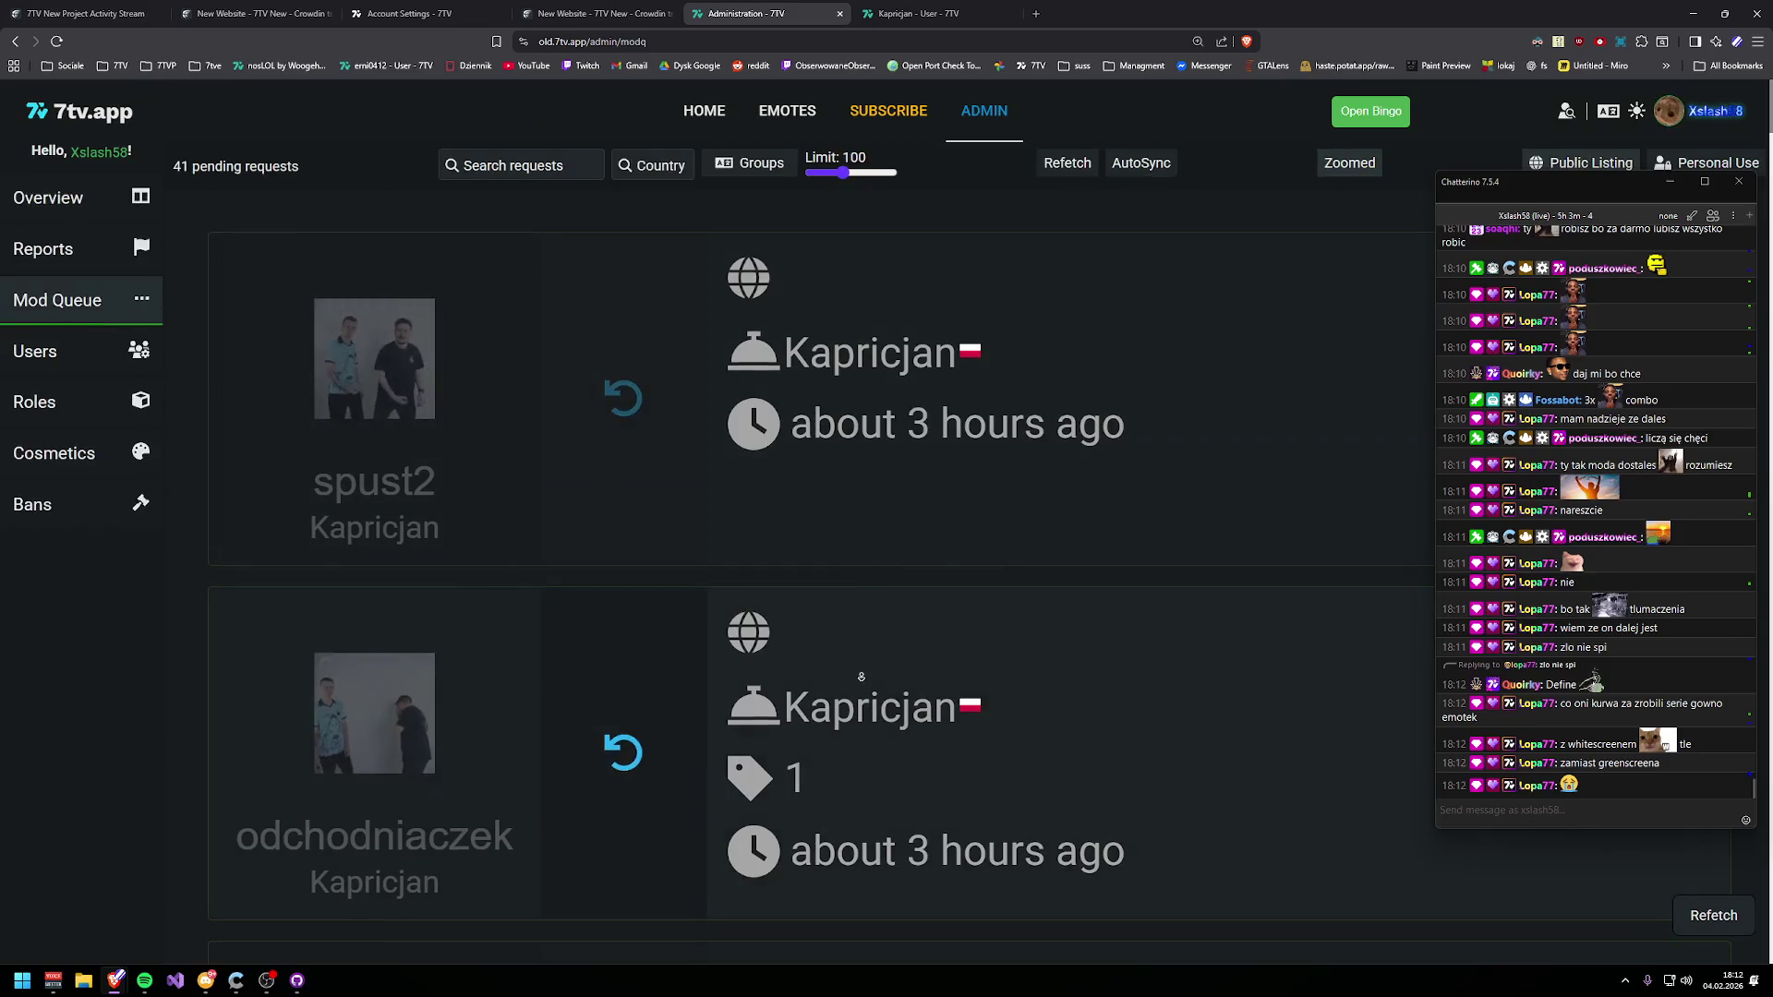
click(376, 434)
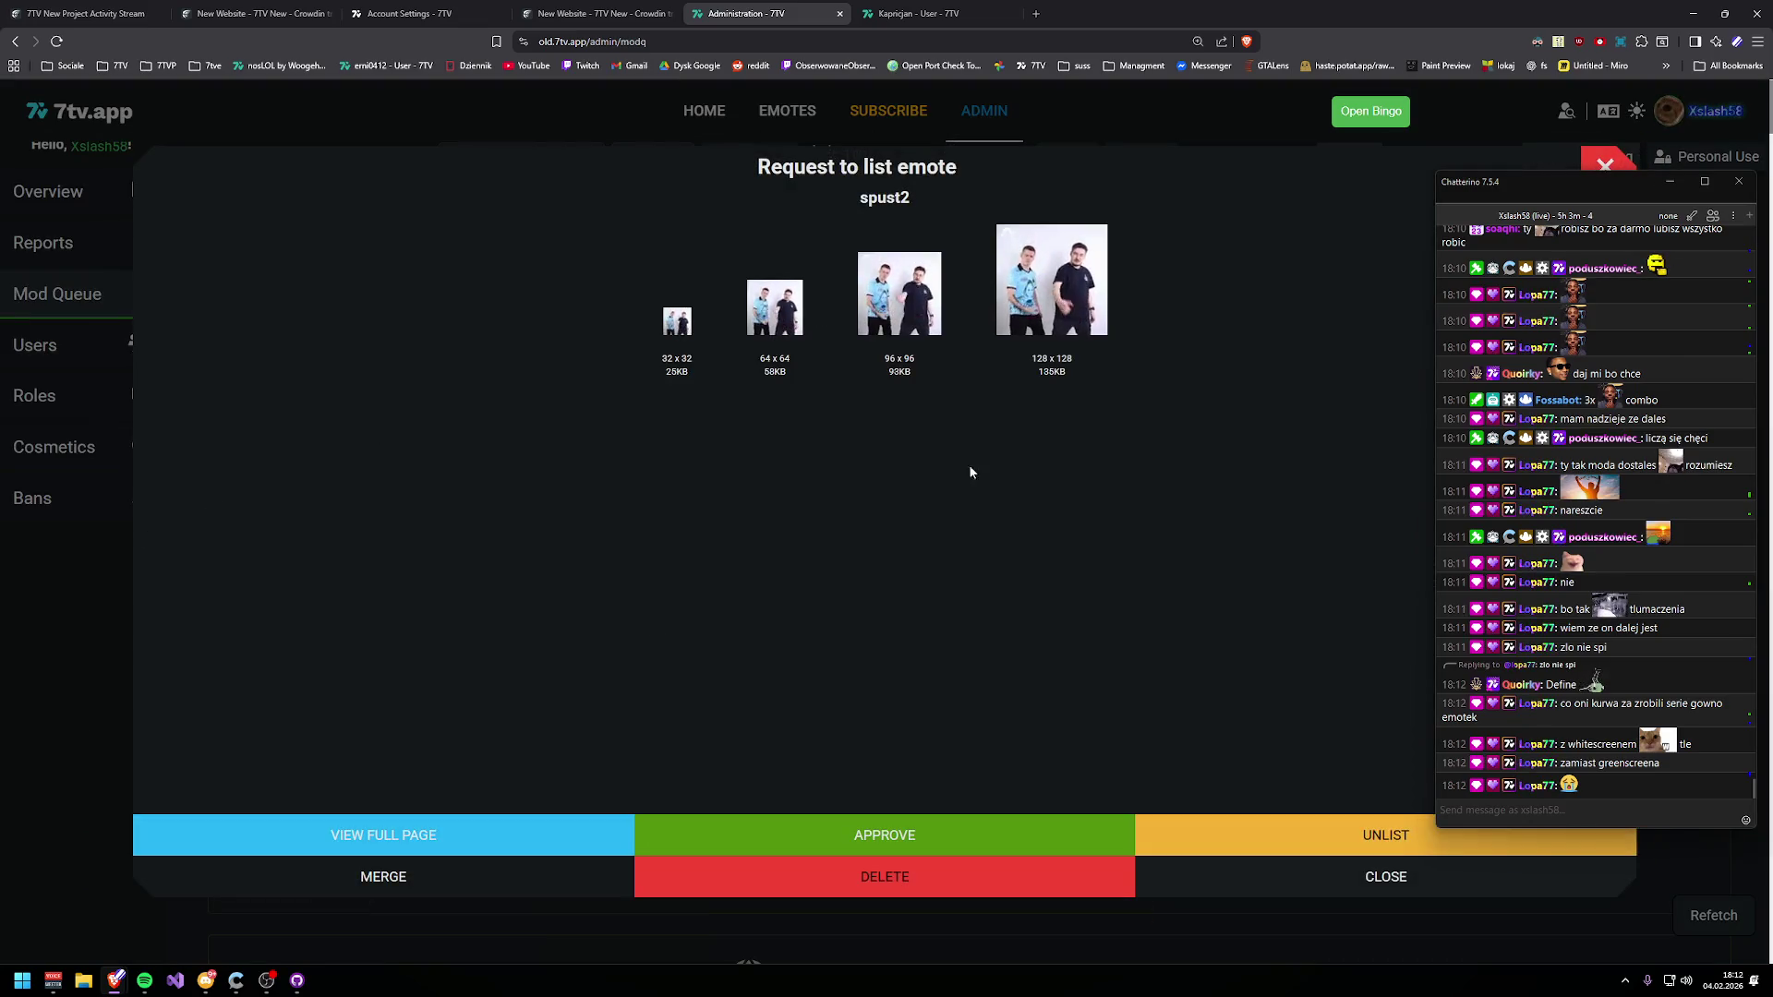
click(115, 753)
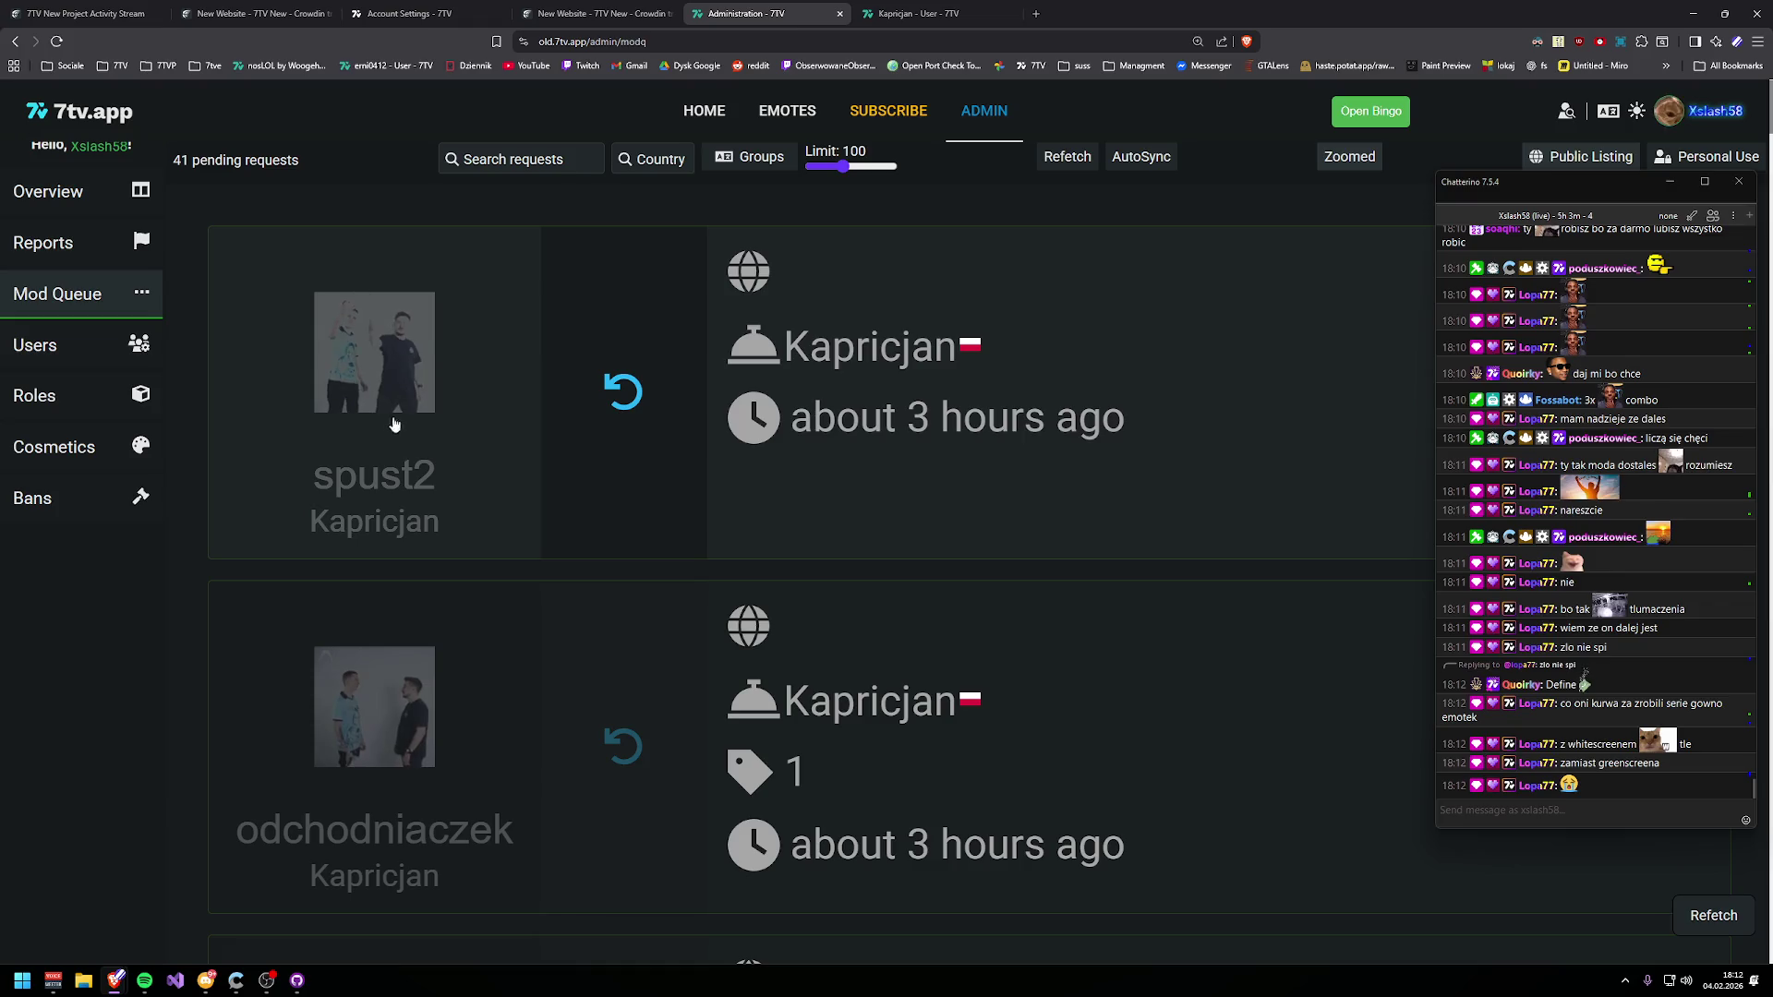
scroll(914, 436, down, 20)
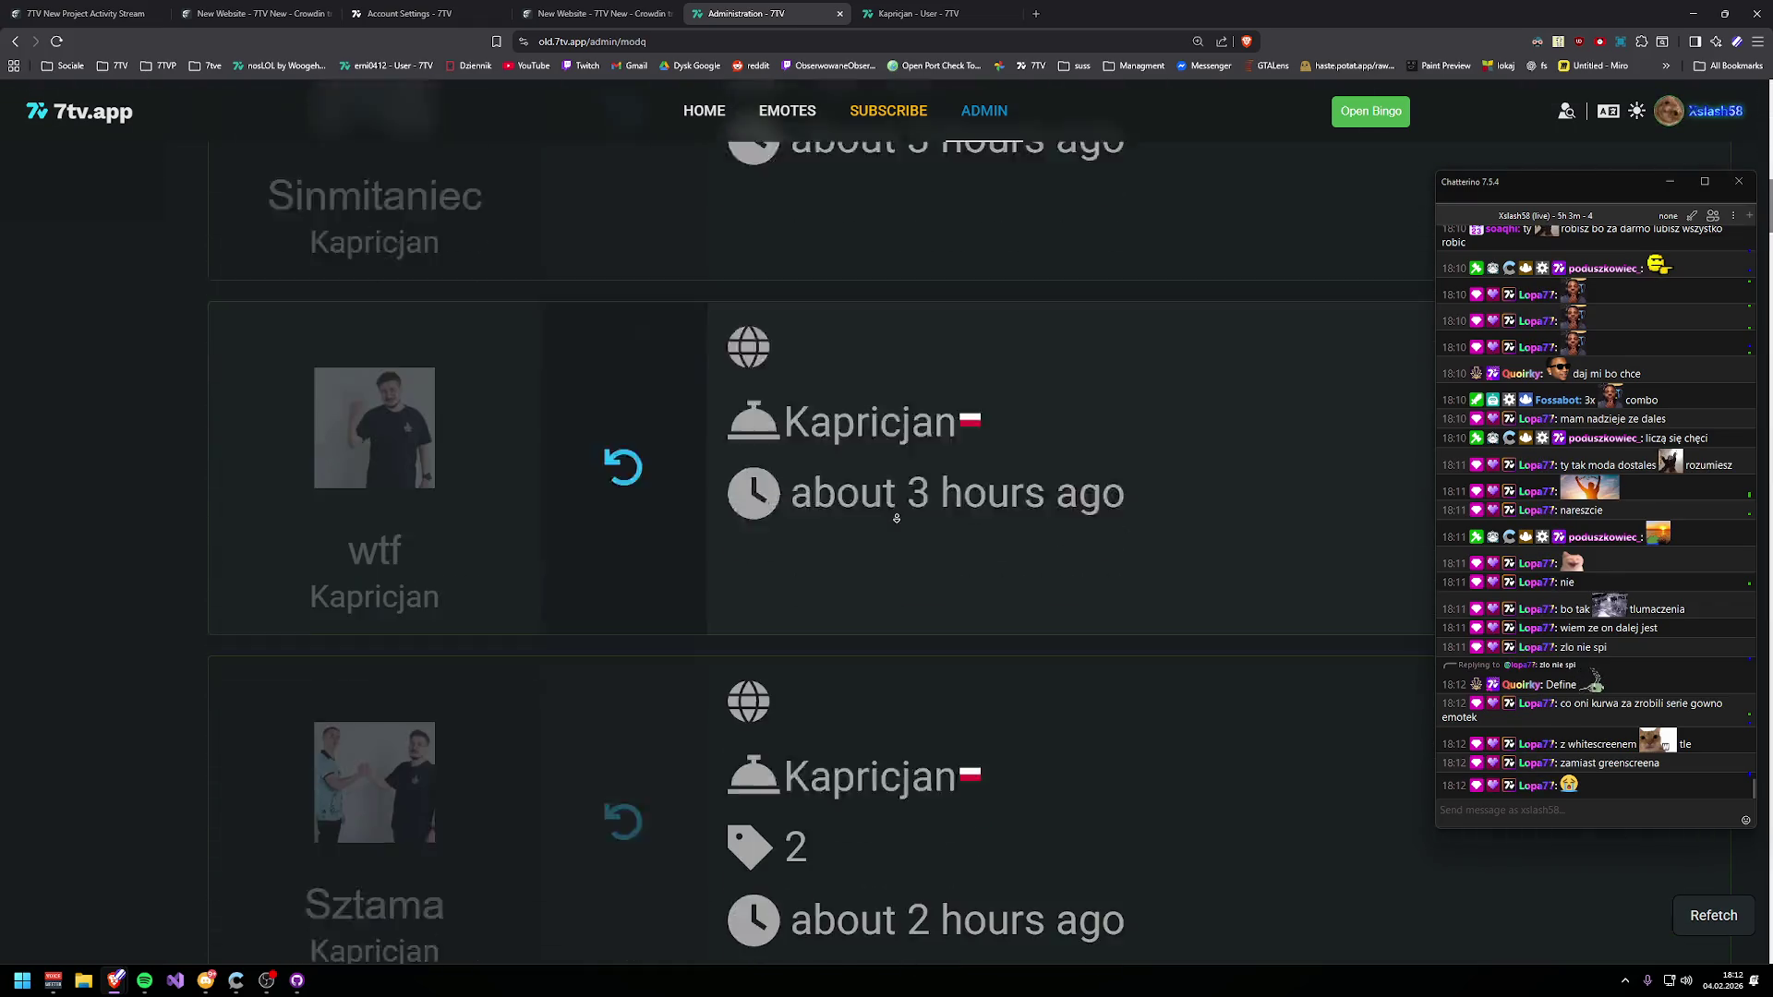
scroll(849, 630, down, 20)
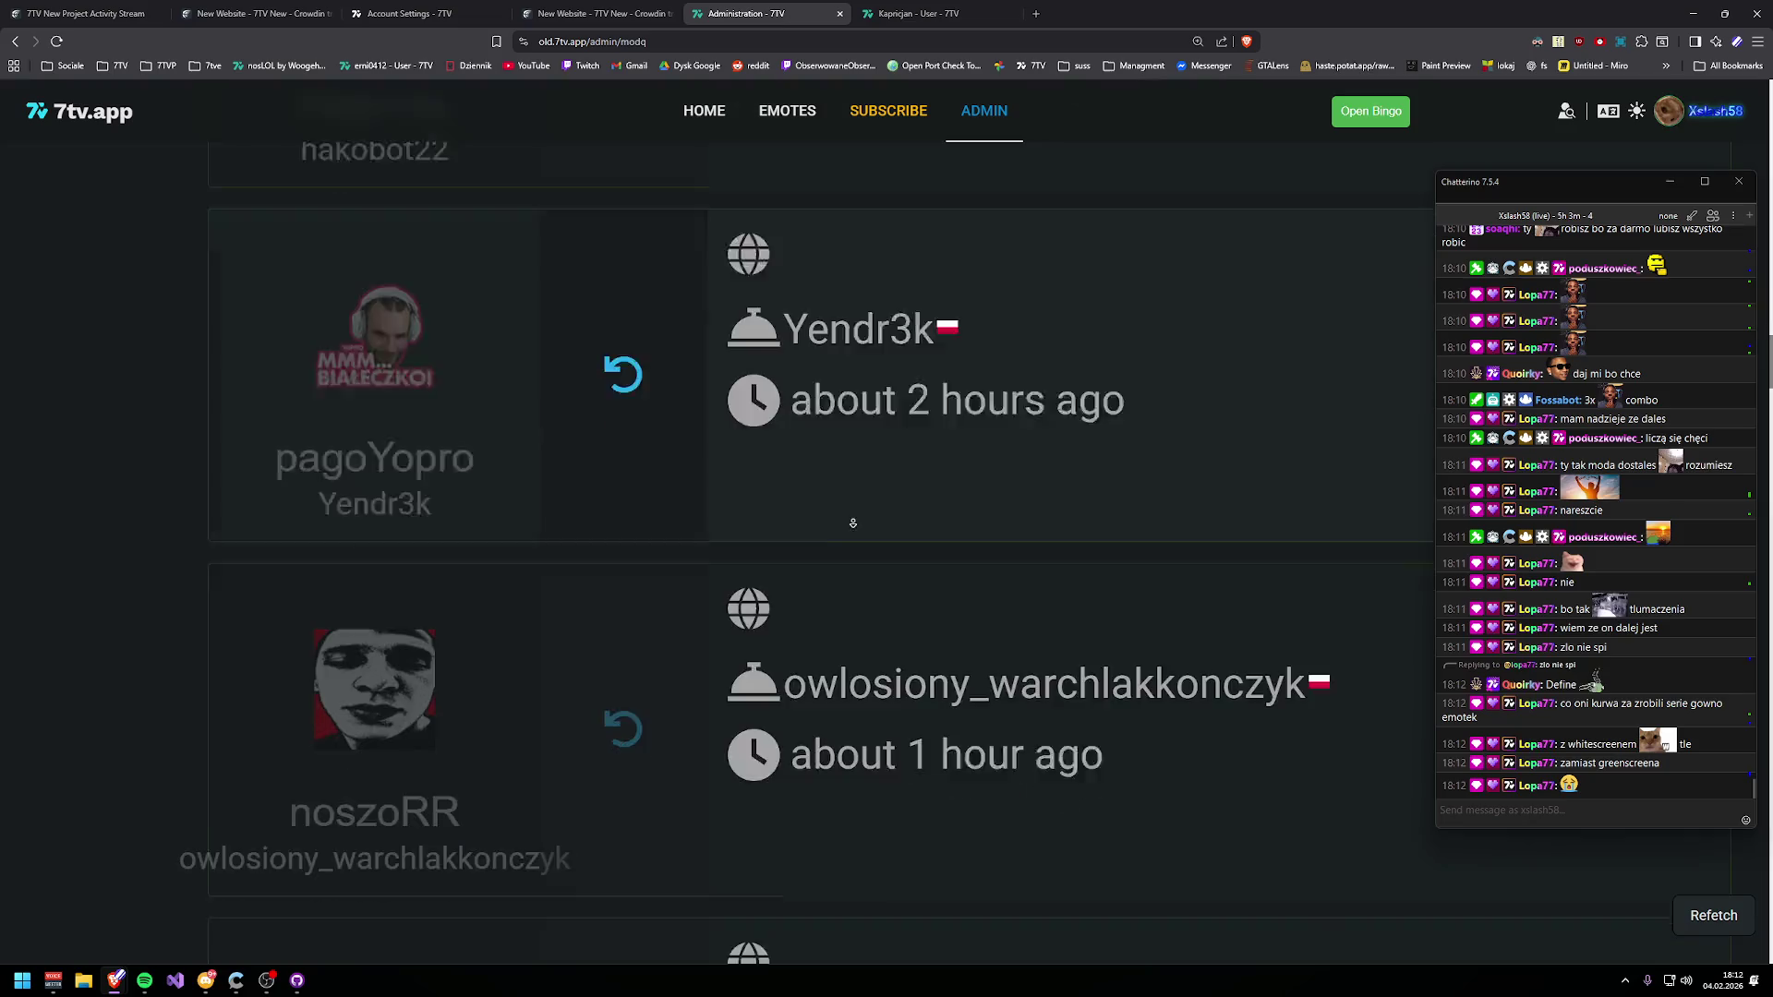
scroll(881, 540, down, 10)
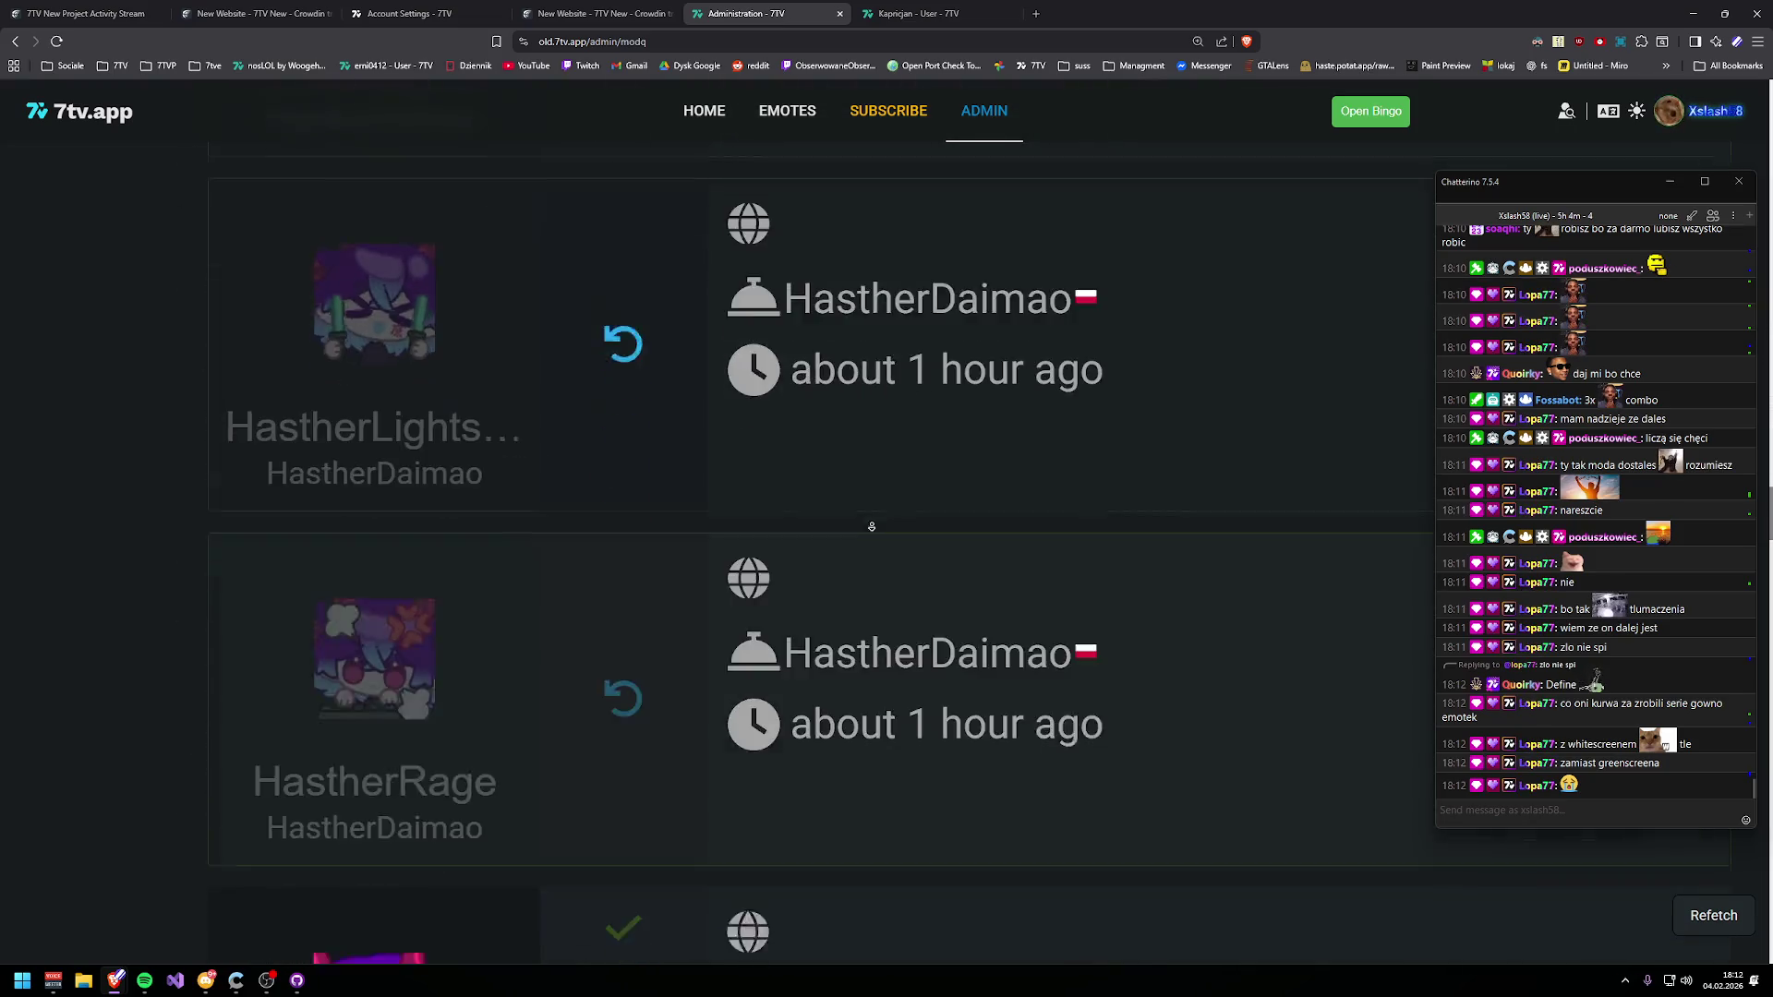
click(643, 446)
click(632, 811)
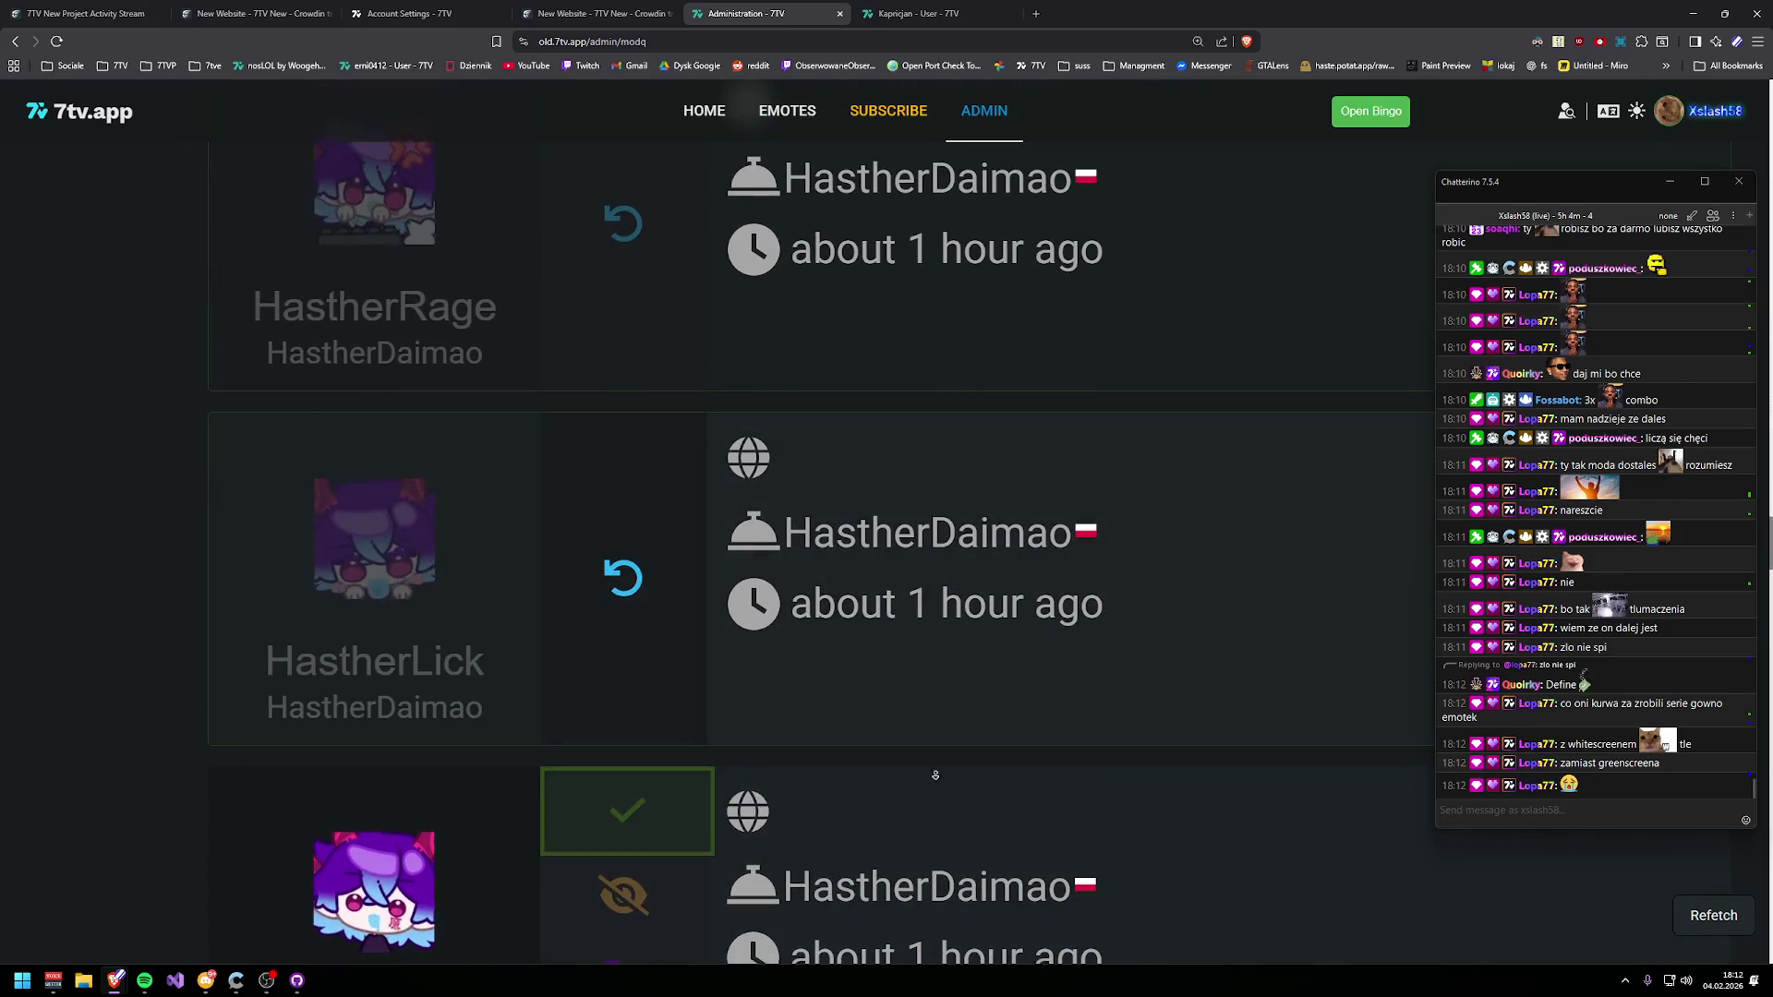
click(628, 496)
- Approve HastherShy, madchlebek, HastherHungy, morkPLS and smutnymazai
scroll(633, 416, down, 5)
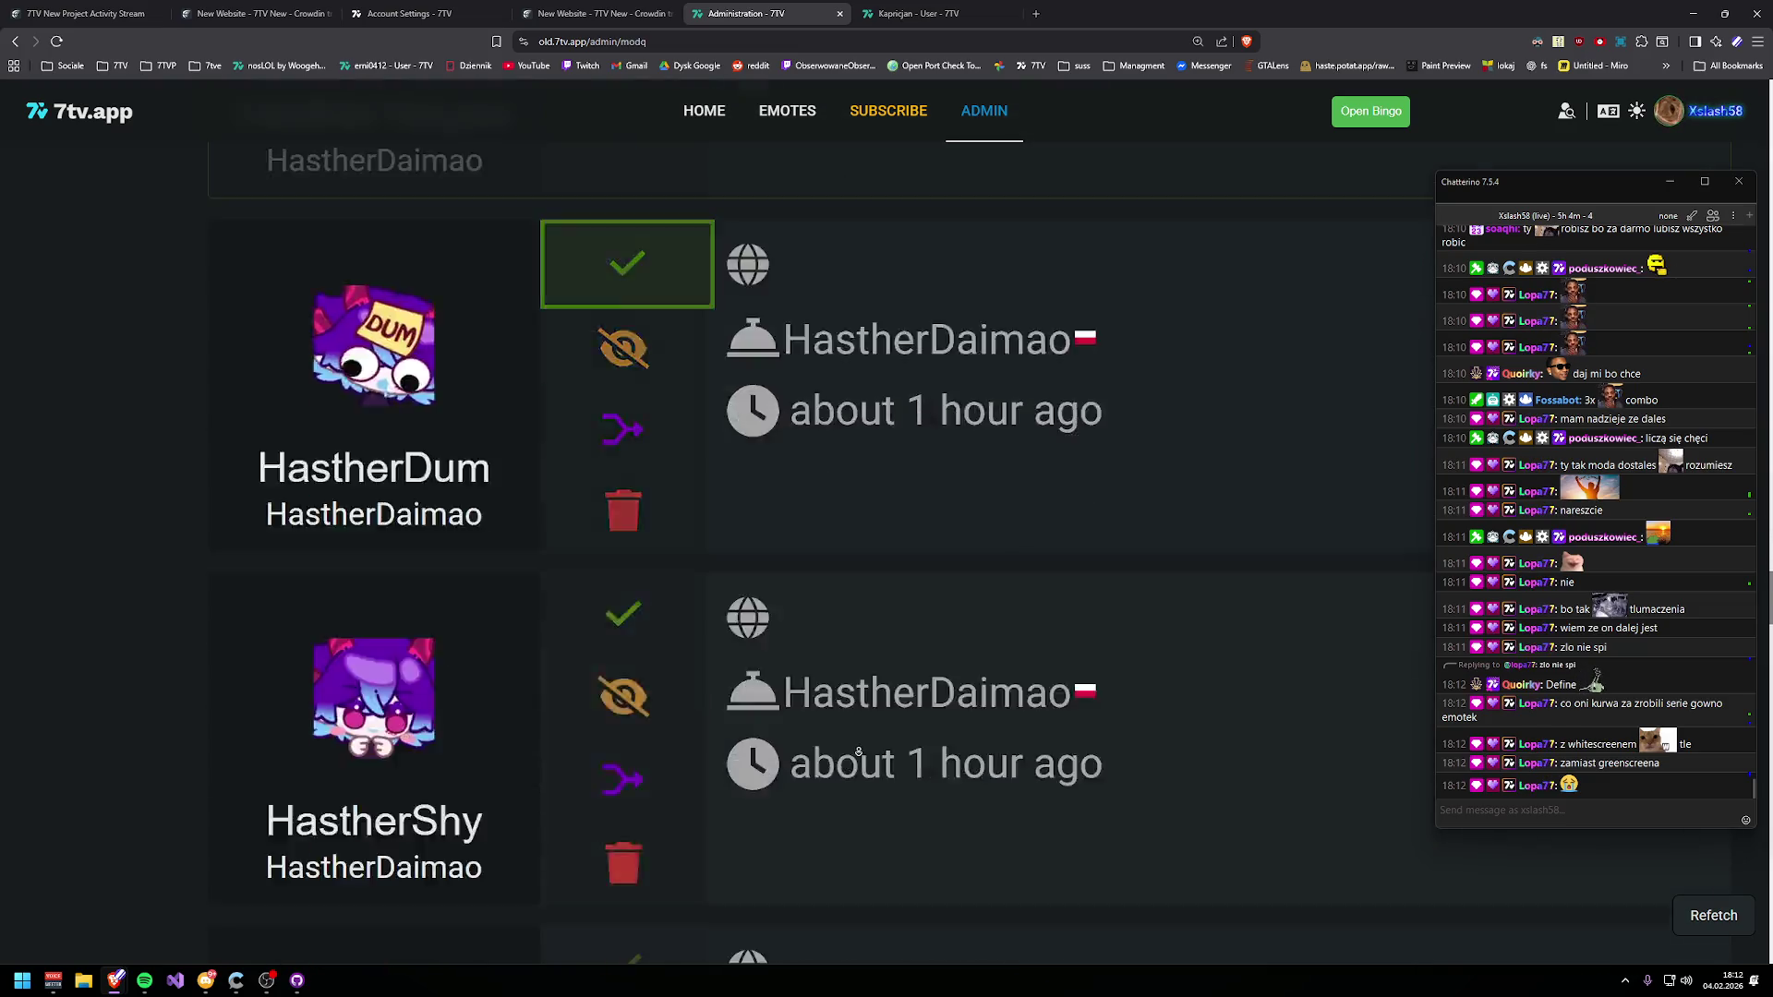
click(633, 289)
scroll(795, 739, down, 10)
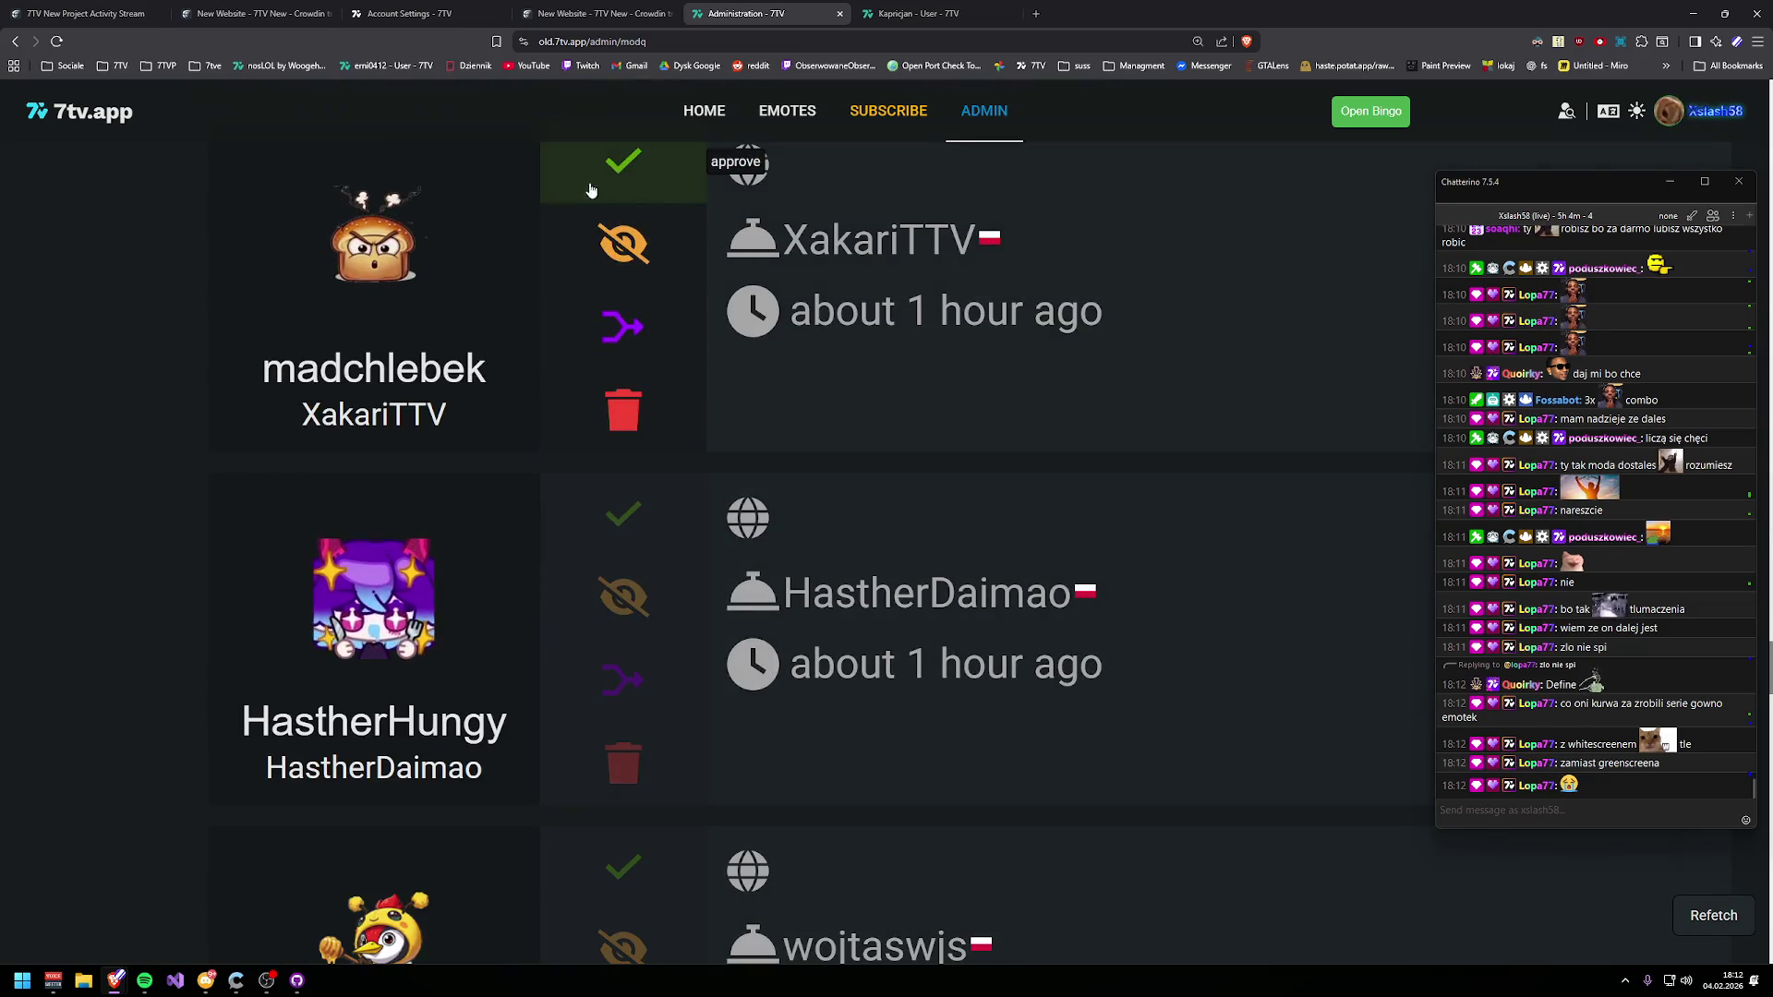
click(627, 174)
click(623, 514)
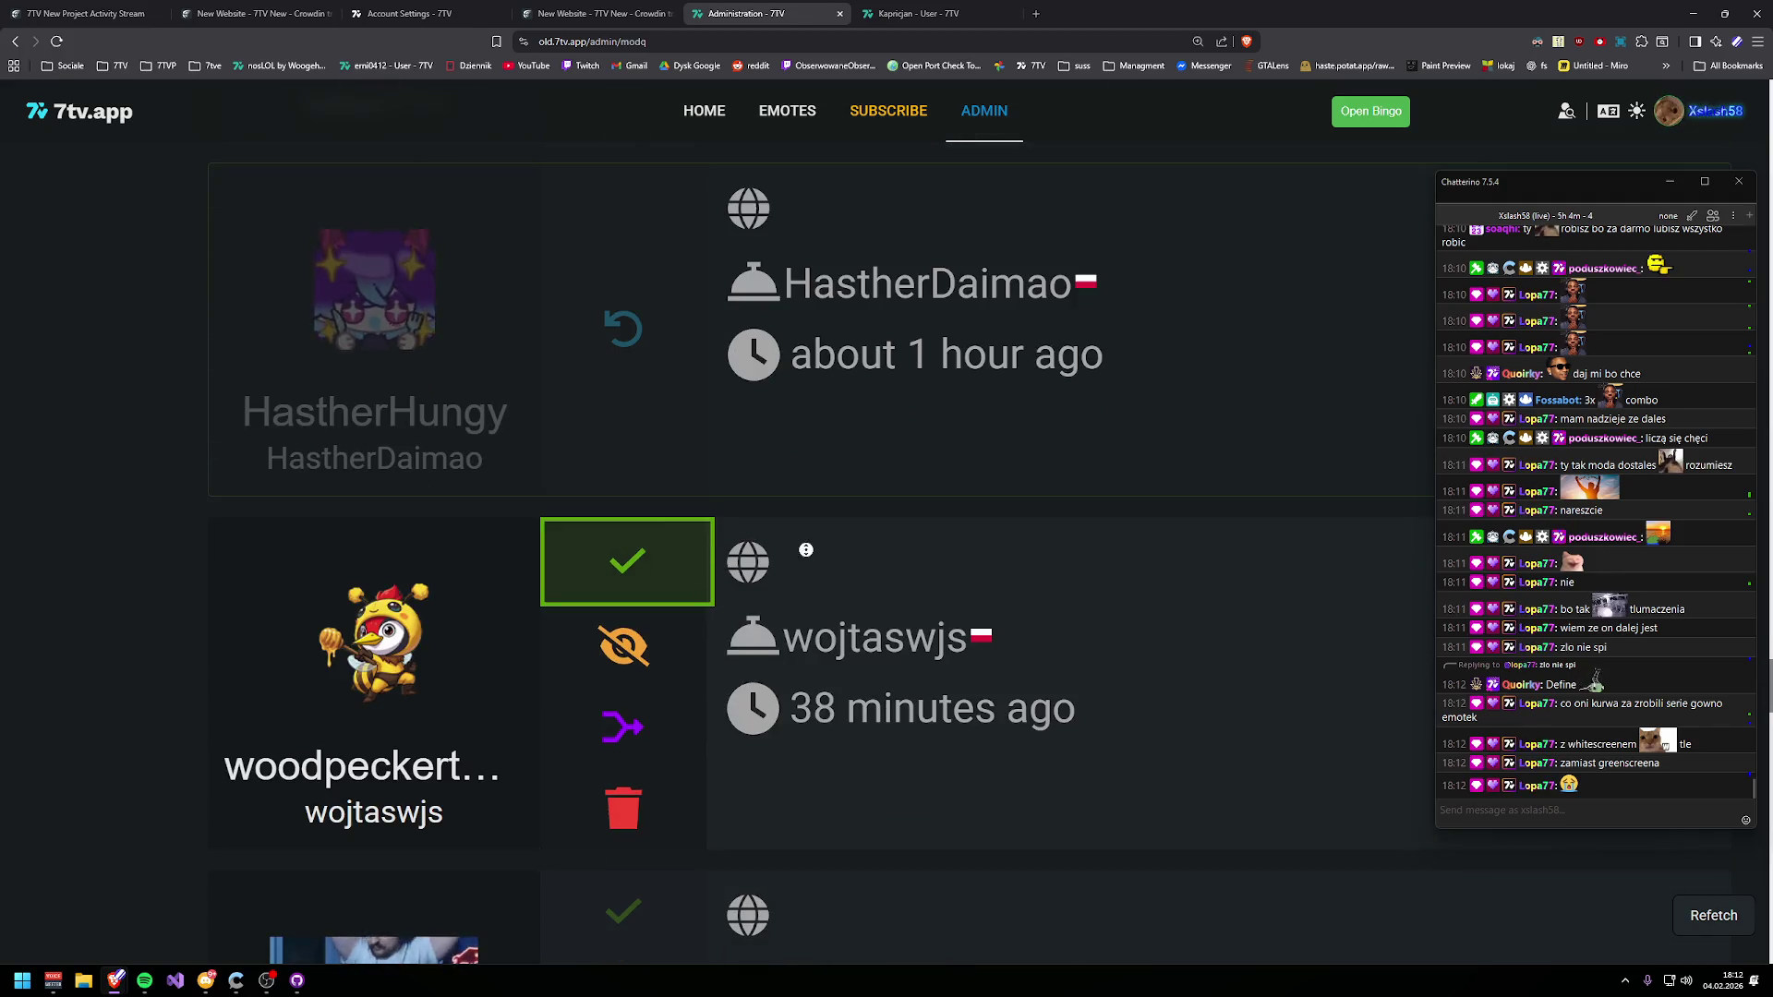
scroll(807, 550, up, 5)
scroll(810, 565, down, 10)
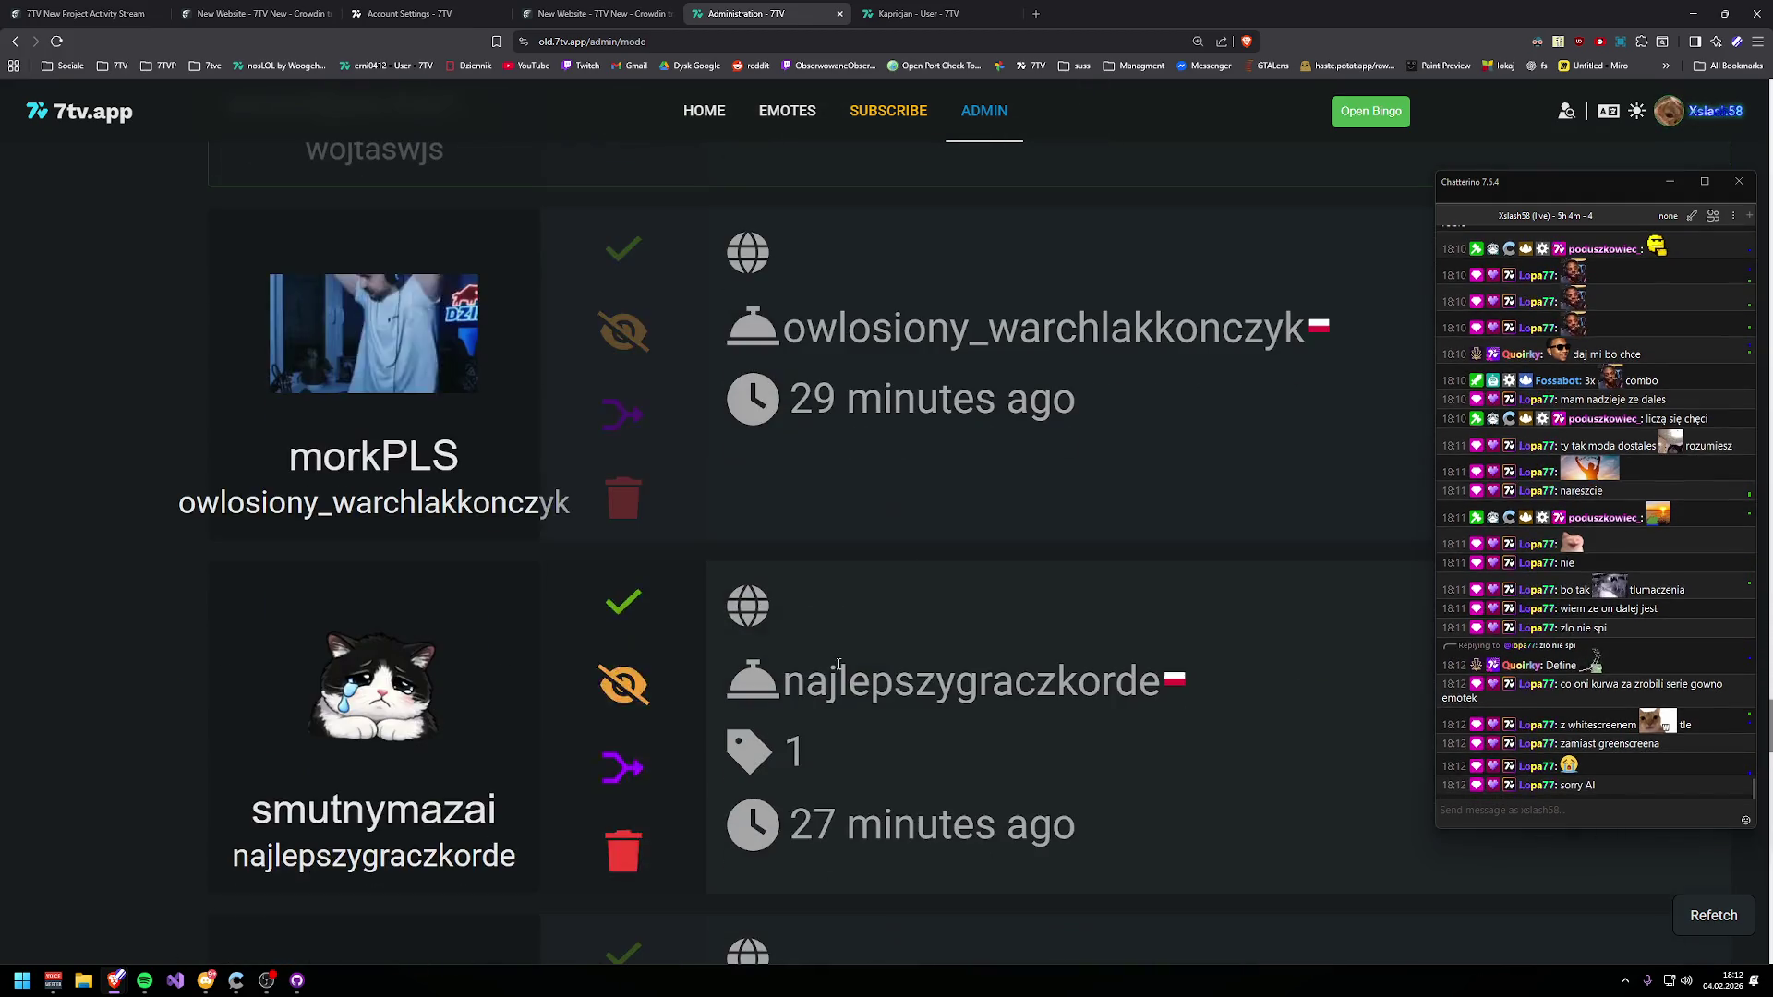
click(625, 255)
click(622, 601)
scroll(770, 595, down, 5)
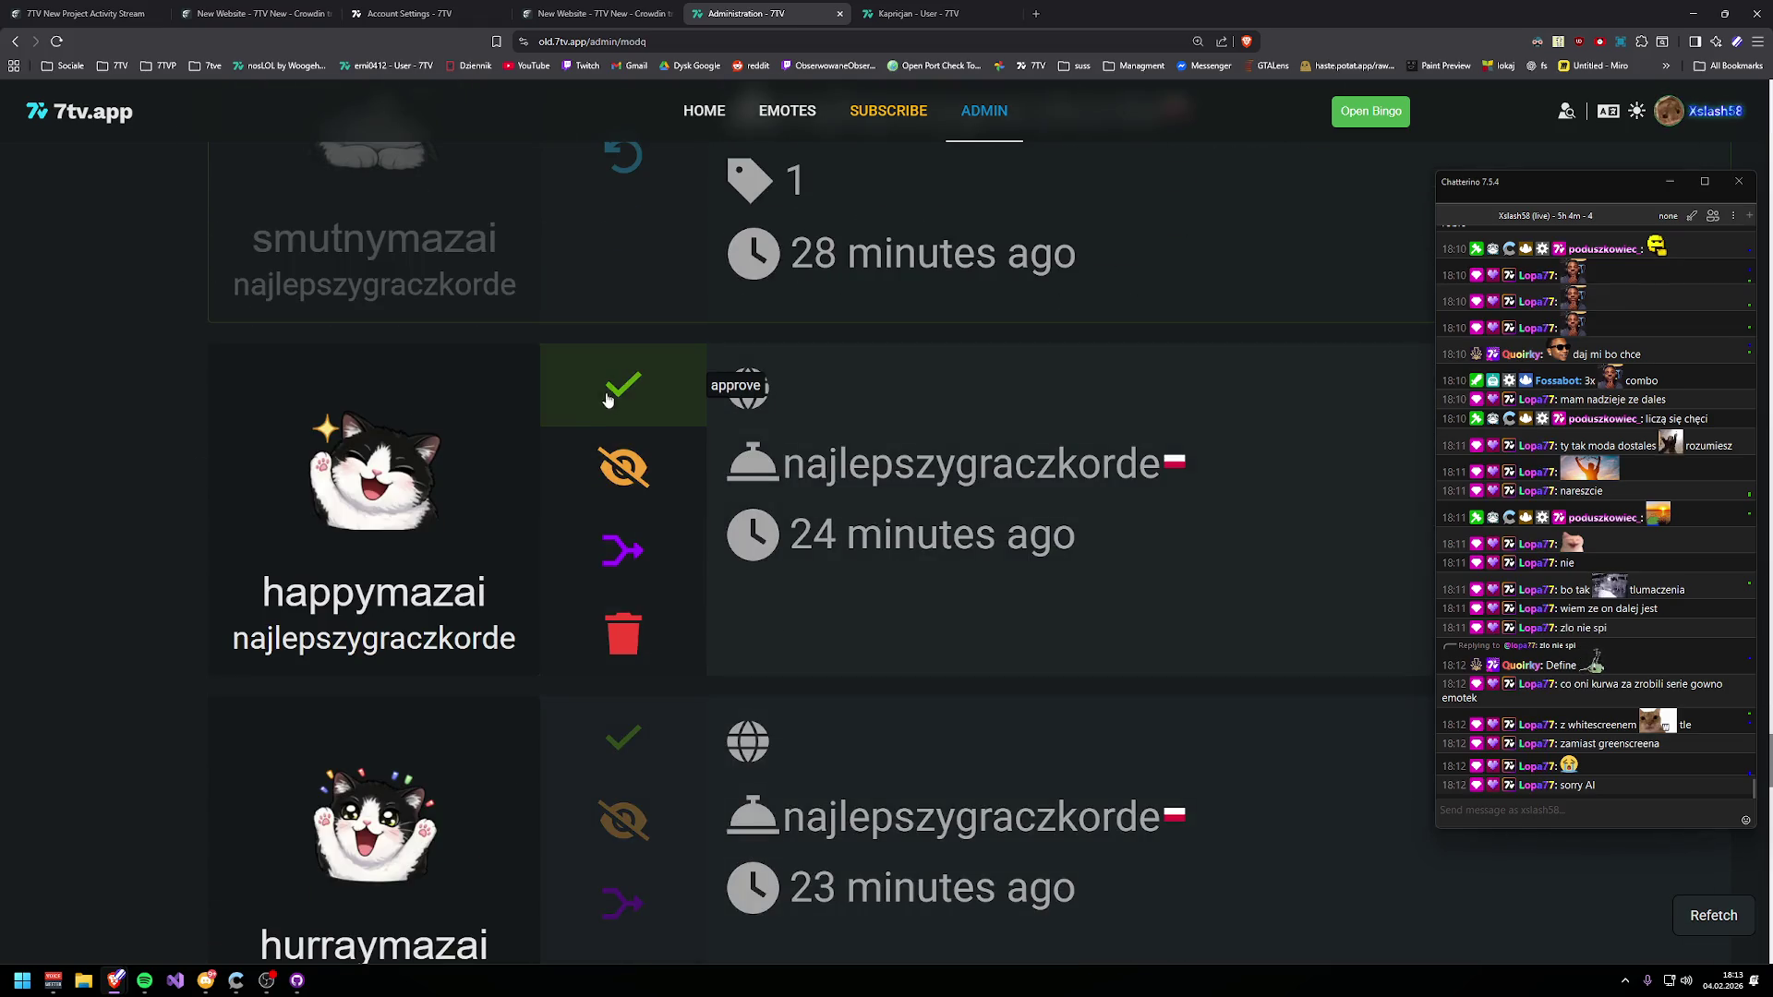
scroll(760, 586, down, 8)
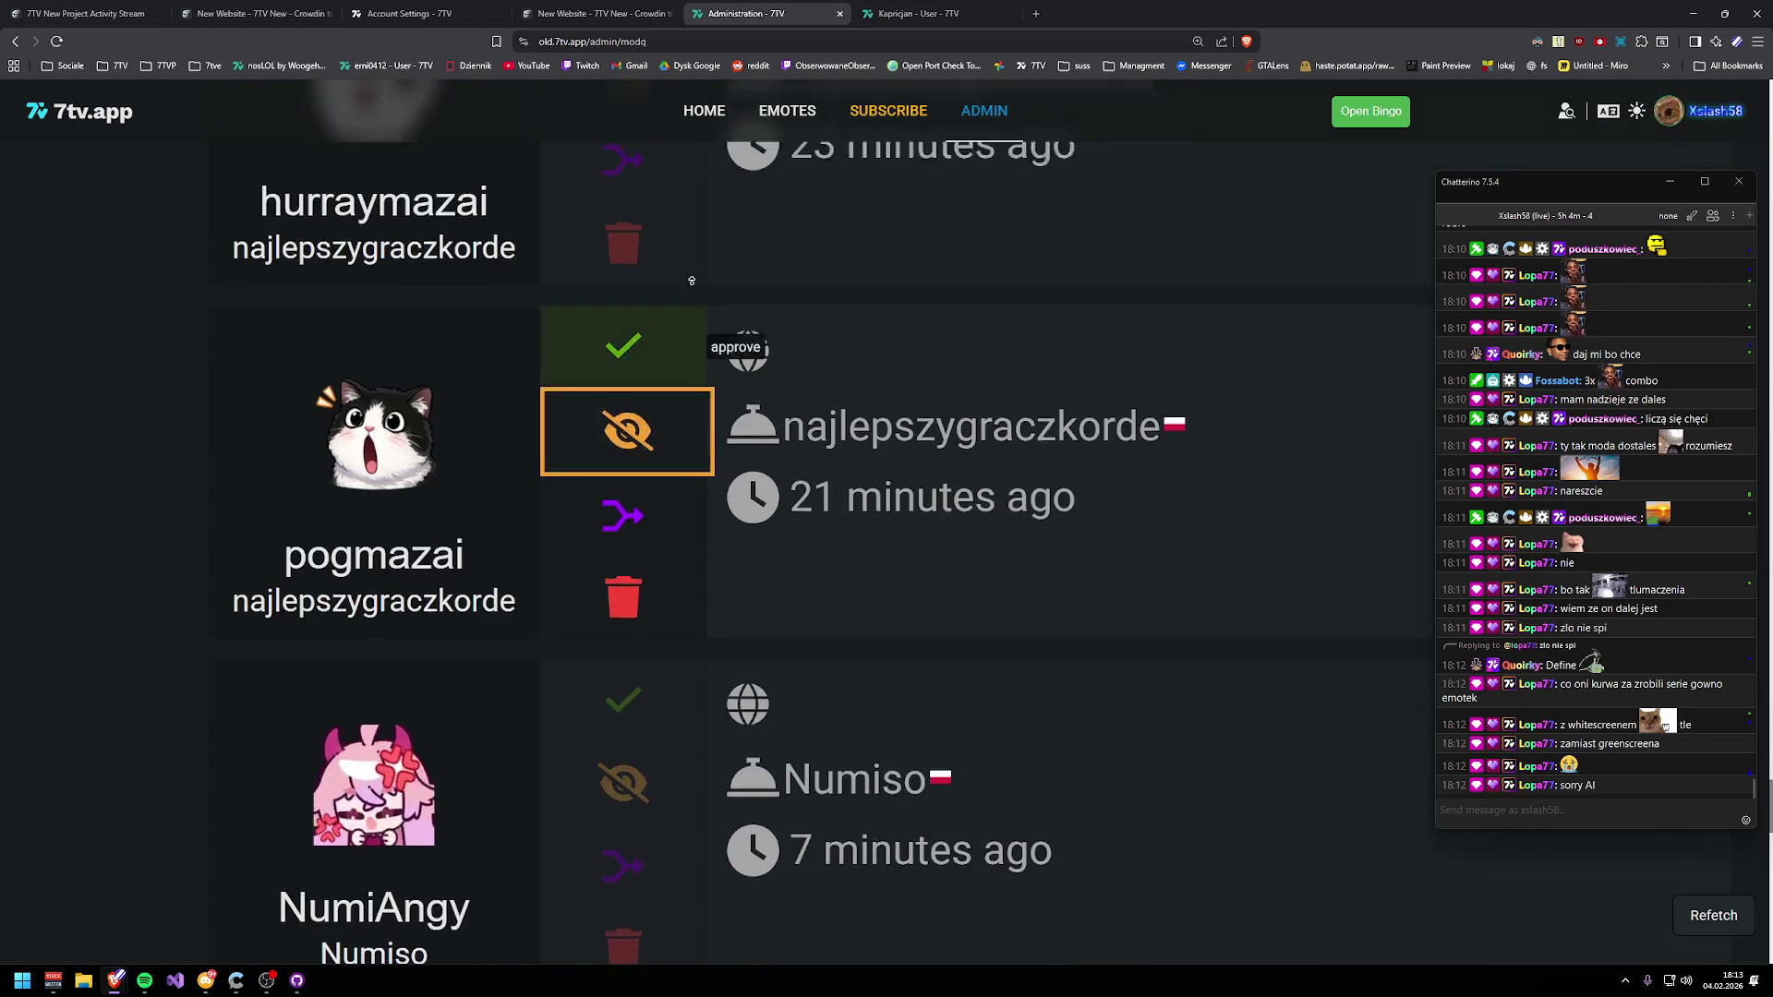
scroll(591, 314, up, 3)
click(580, 202)
click(580, 202)
click(621, 172)
click(621, 519)
click(625, 495)
- Approve NumiDrive, !throne, NumiDizzy, NumiPat, NumiLuv and NumiLaugh
scroll(626, 495, down, 3)
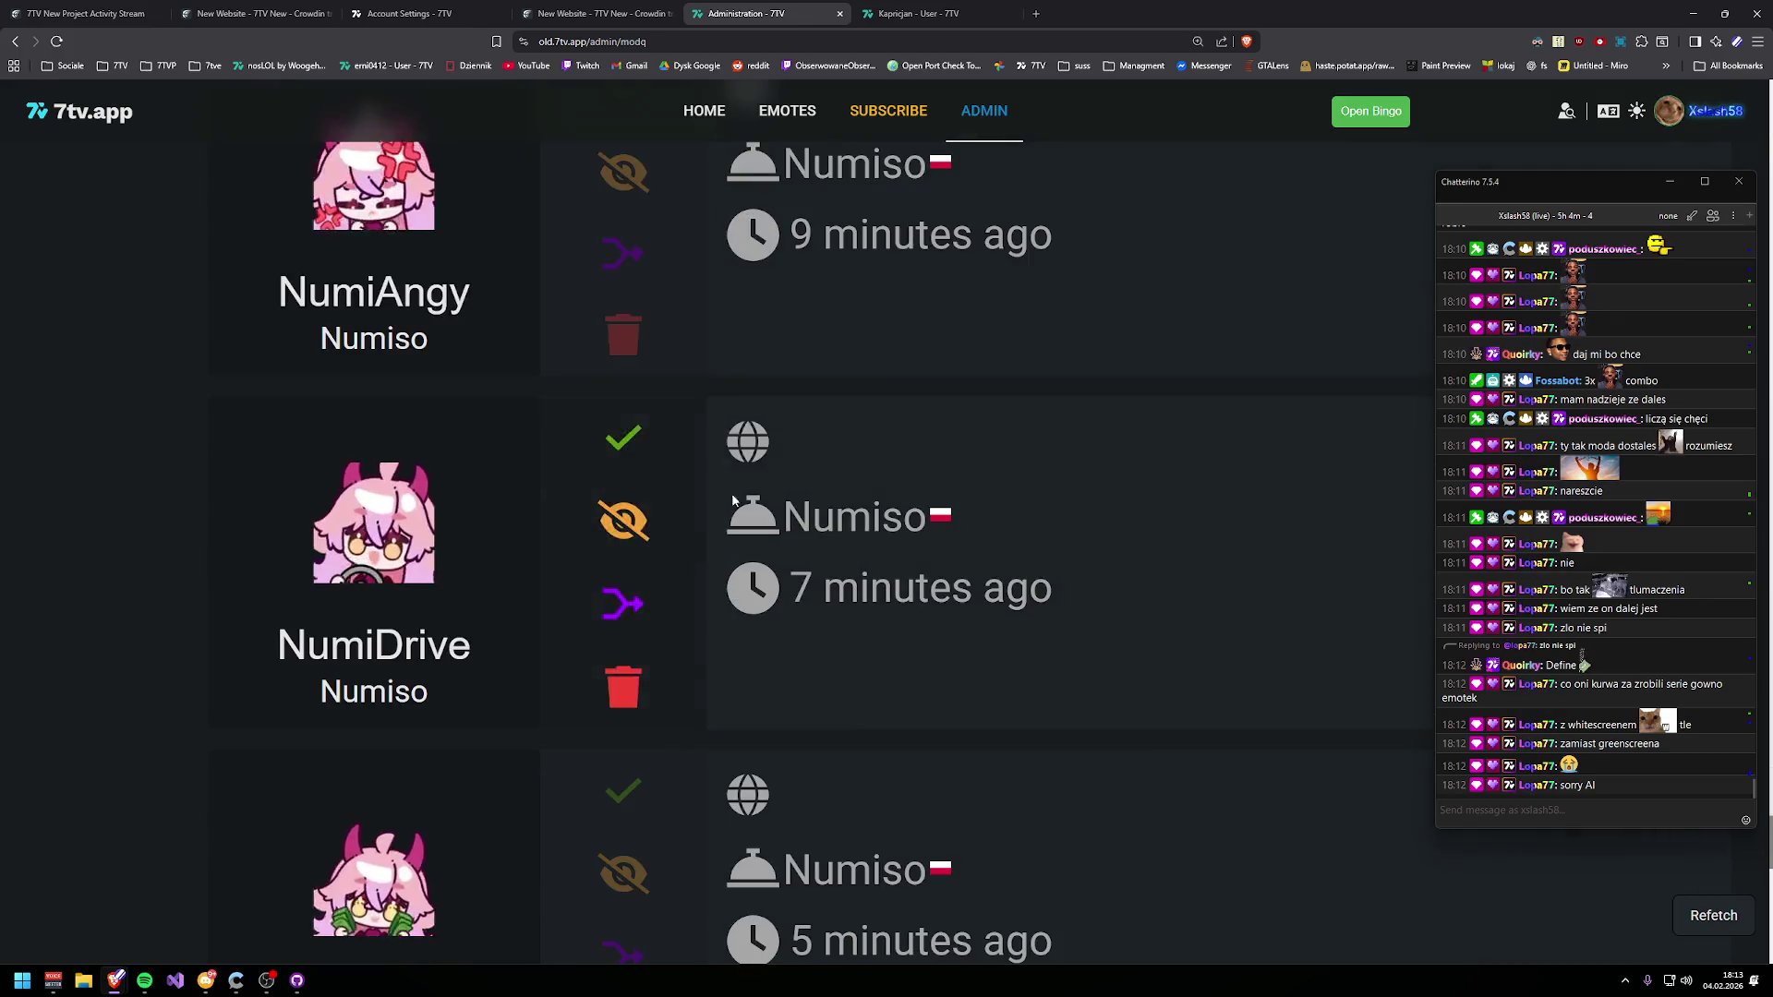
click(625, 444)
click(626, 796)
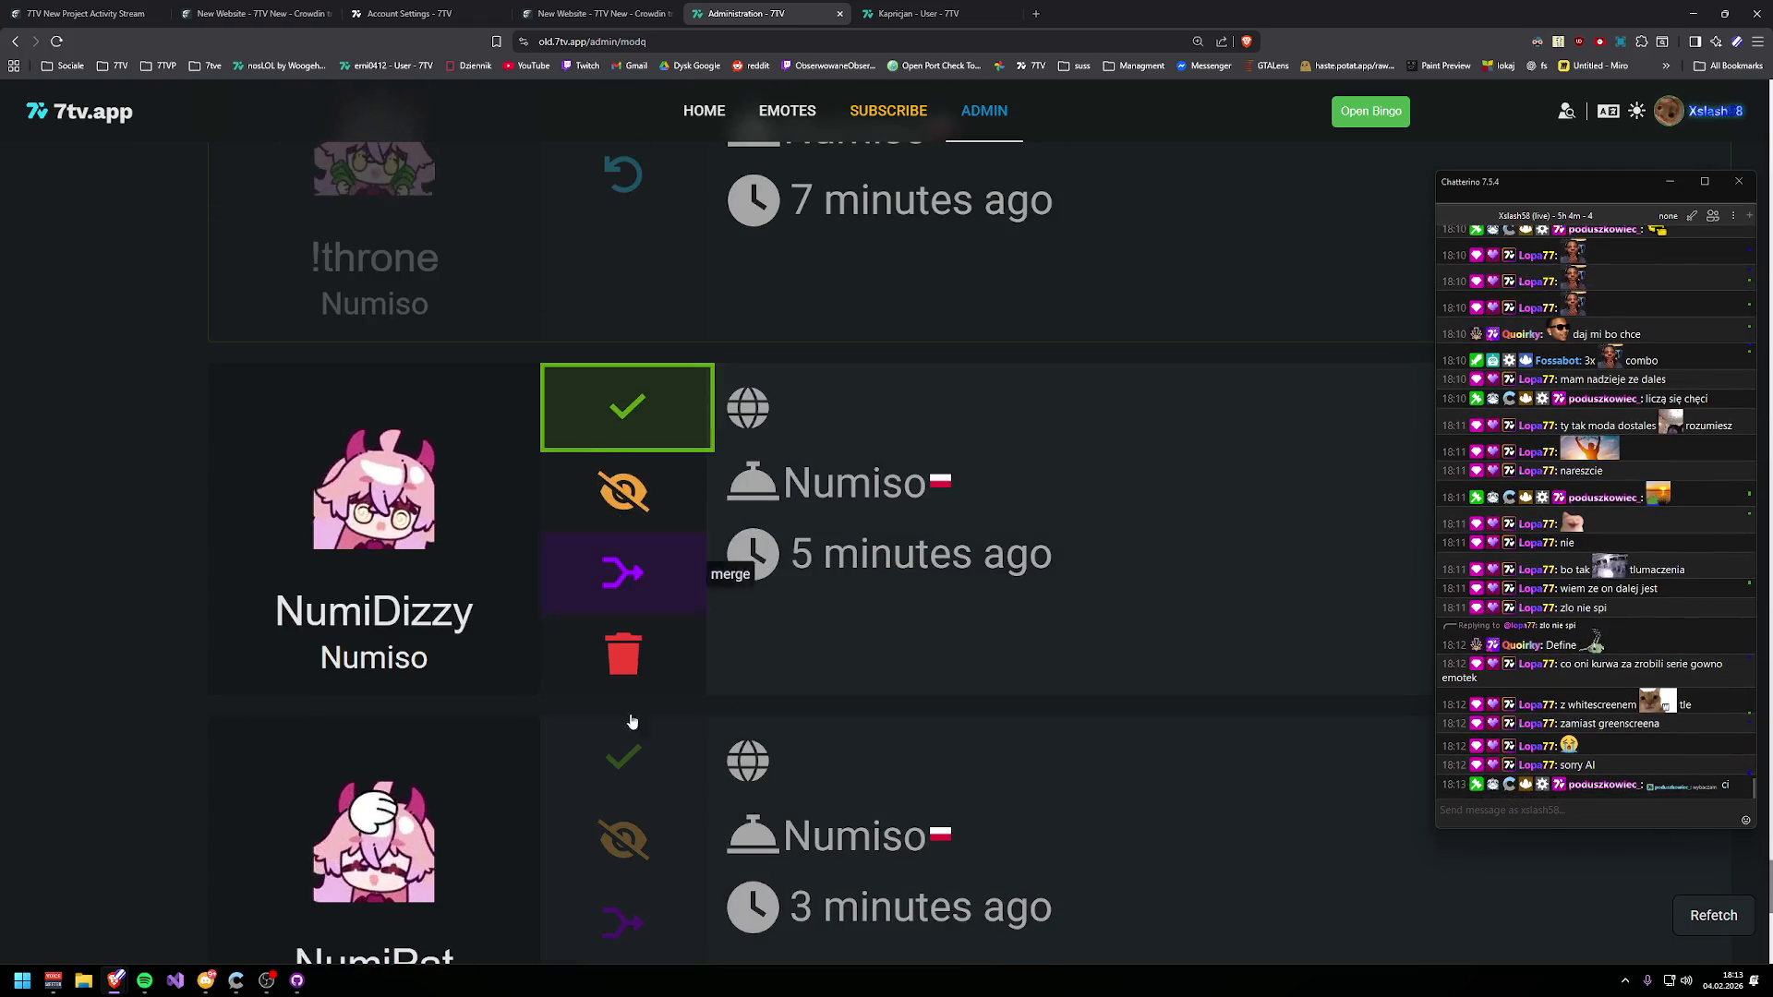
click(623, 404)
click(627, 753)
click(623, 575)
click(623, 924)
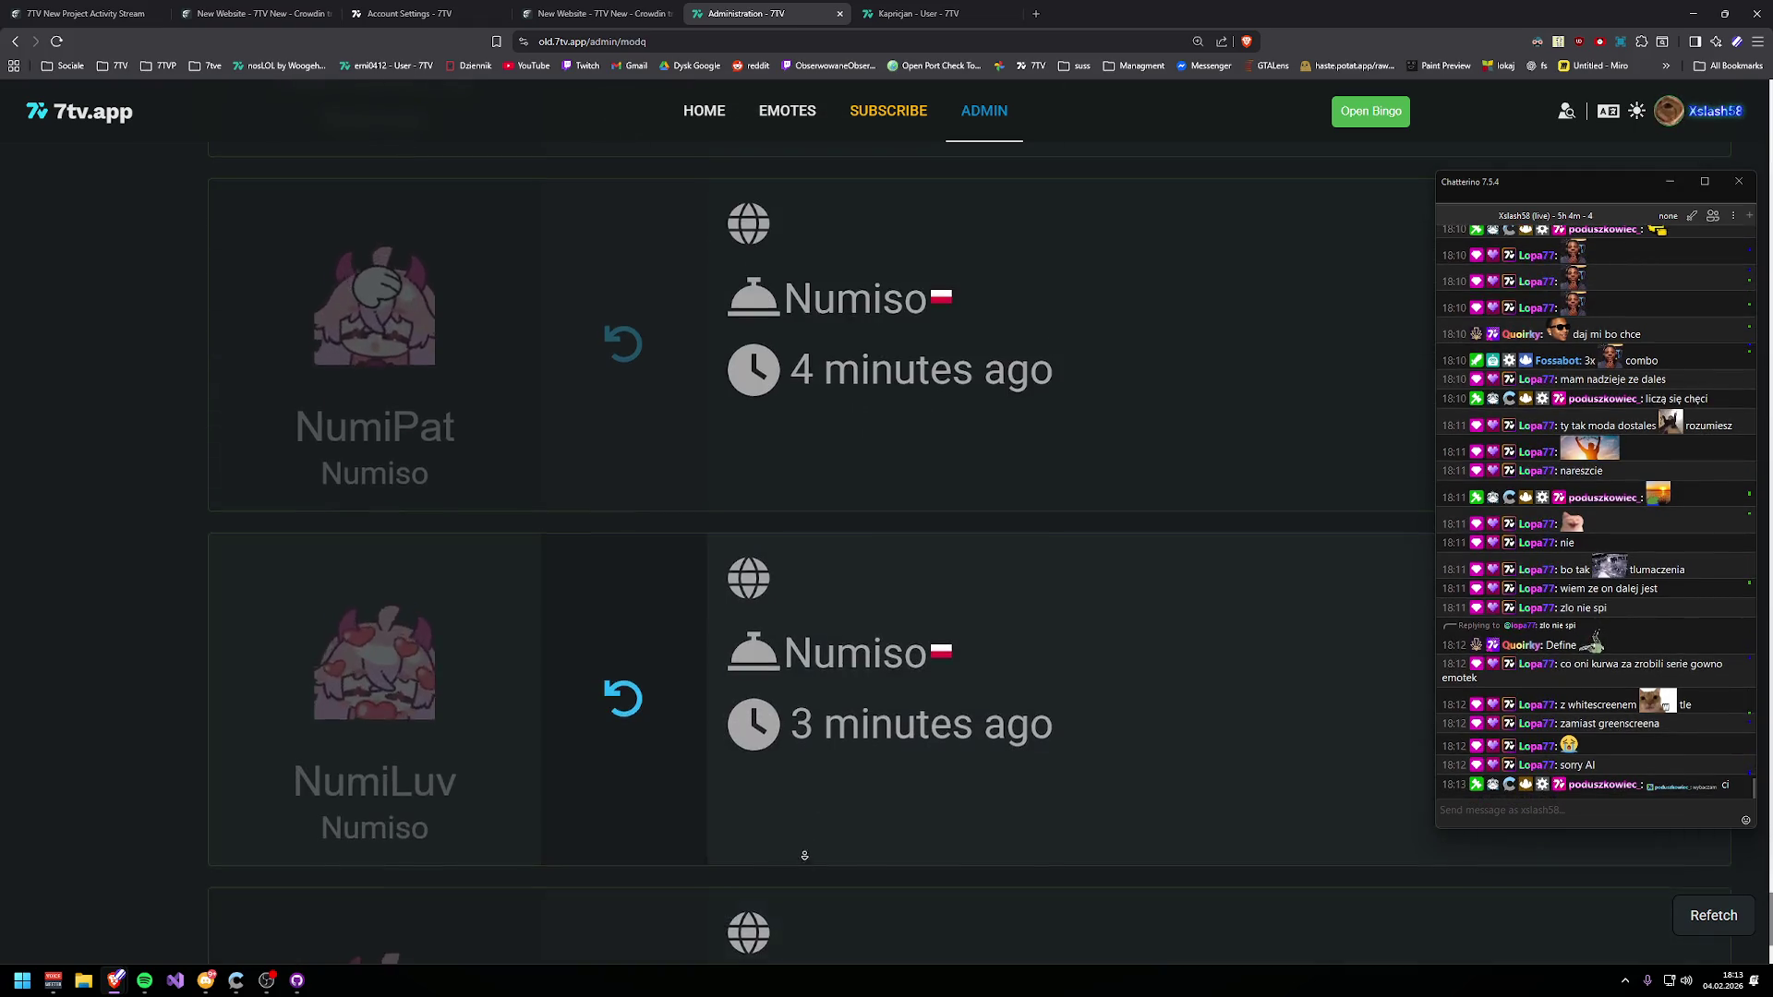
scroll(804, 840, down, 3)
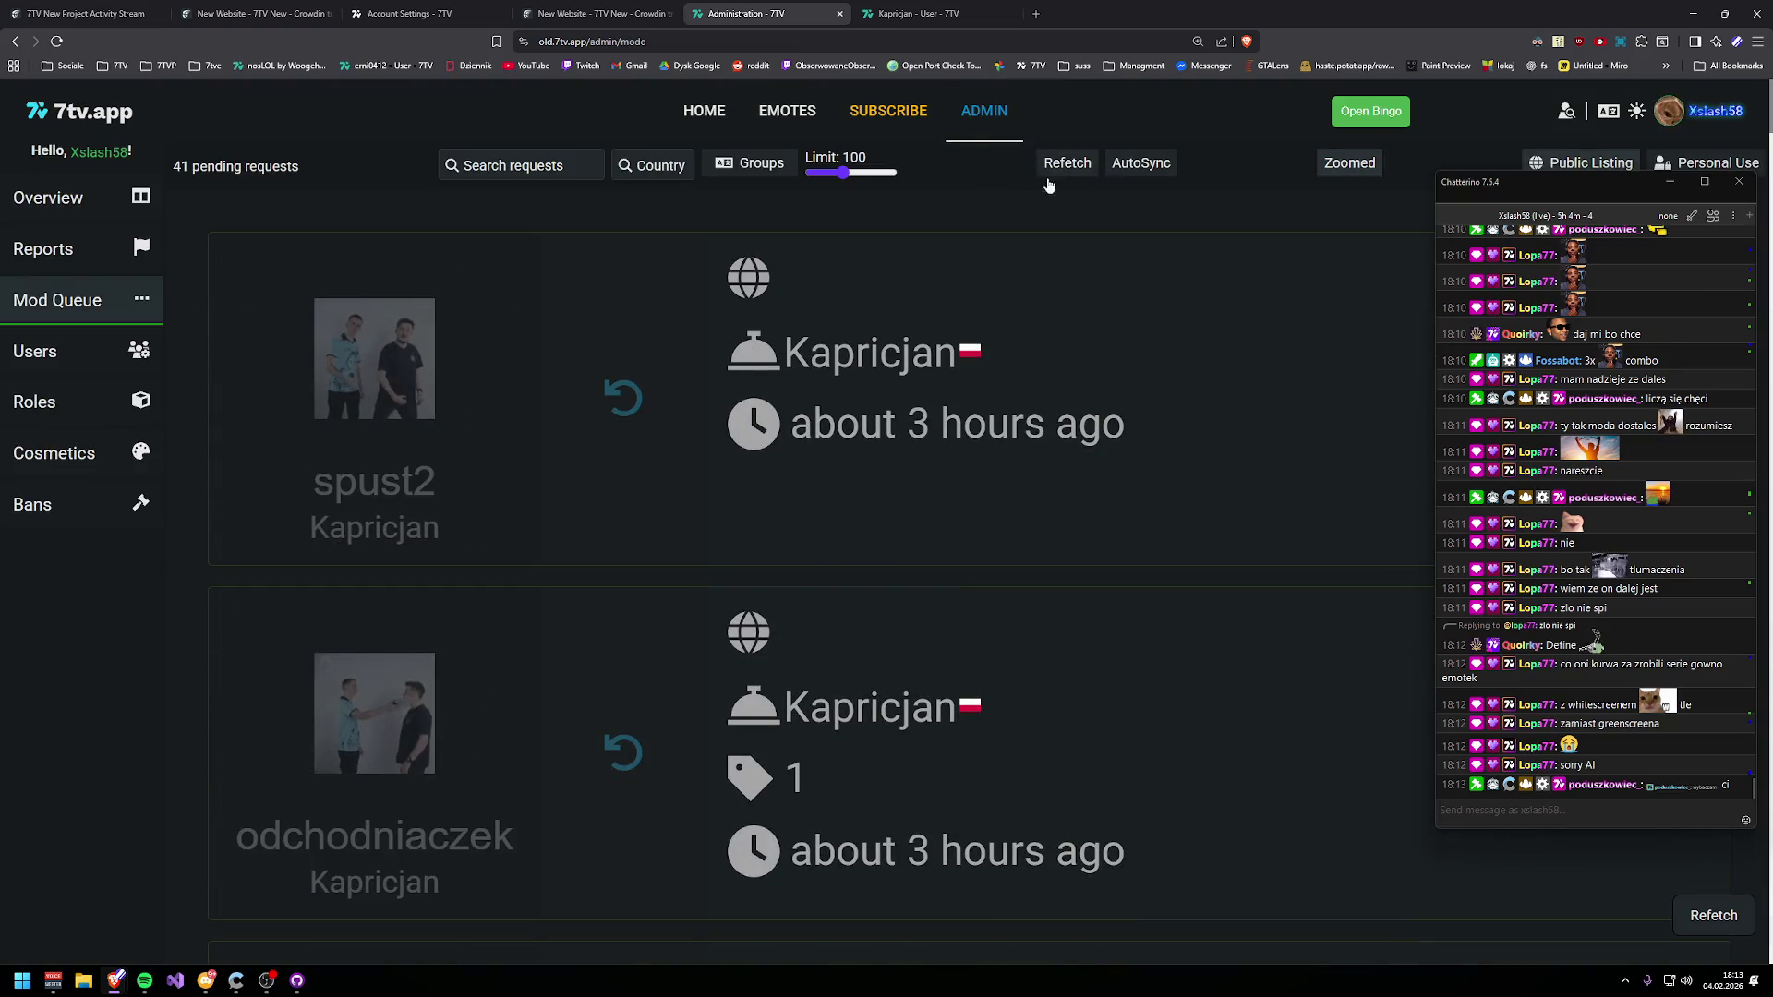
- Refetch the queue and approve the remaining NumiHi request
click(1059, 174)
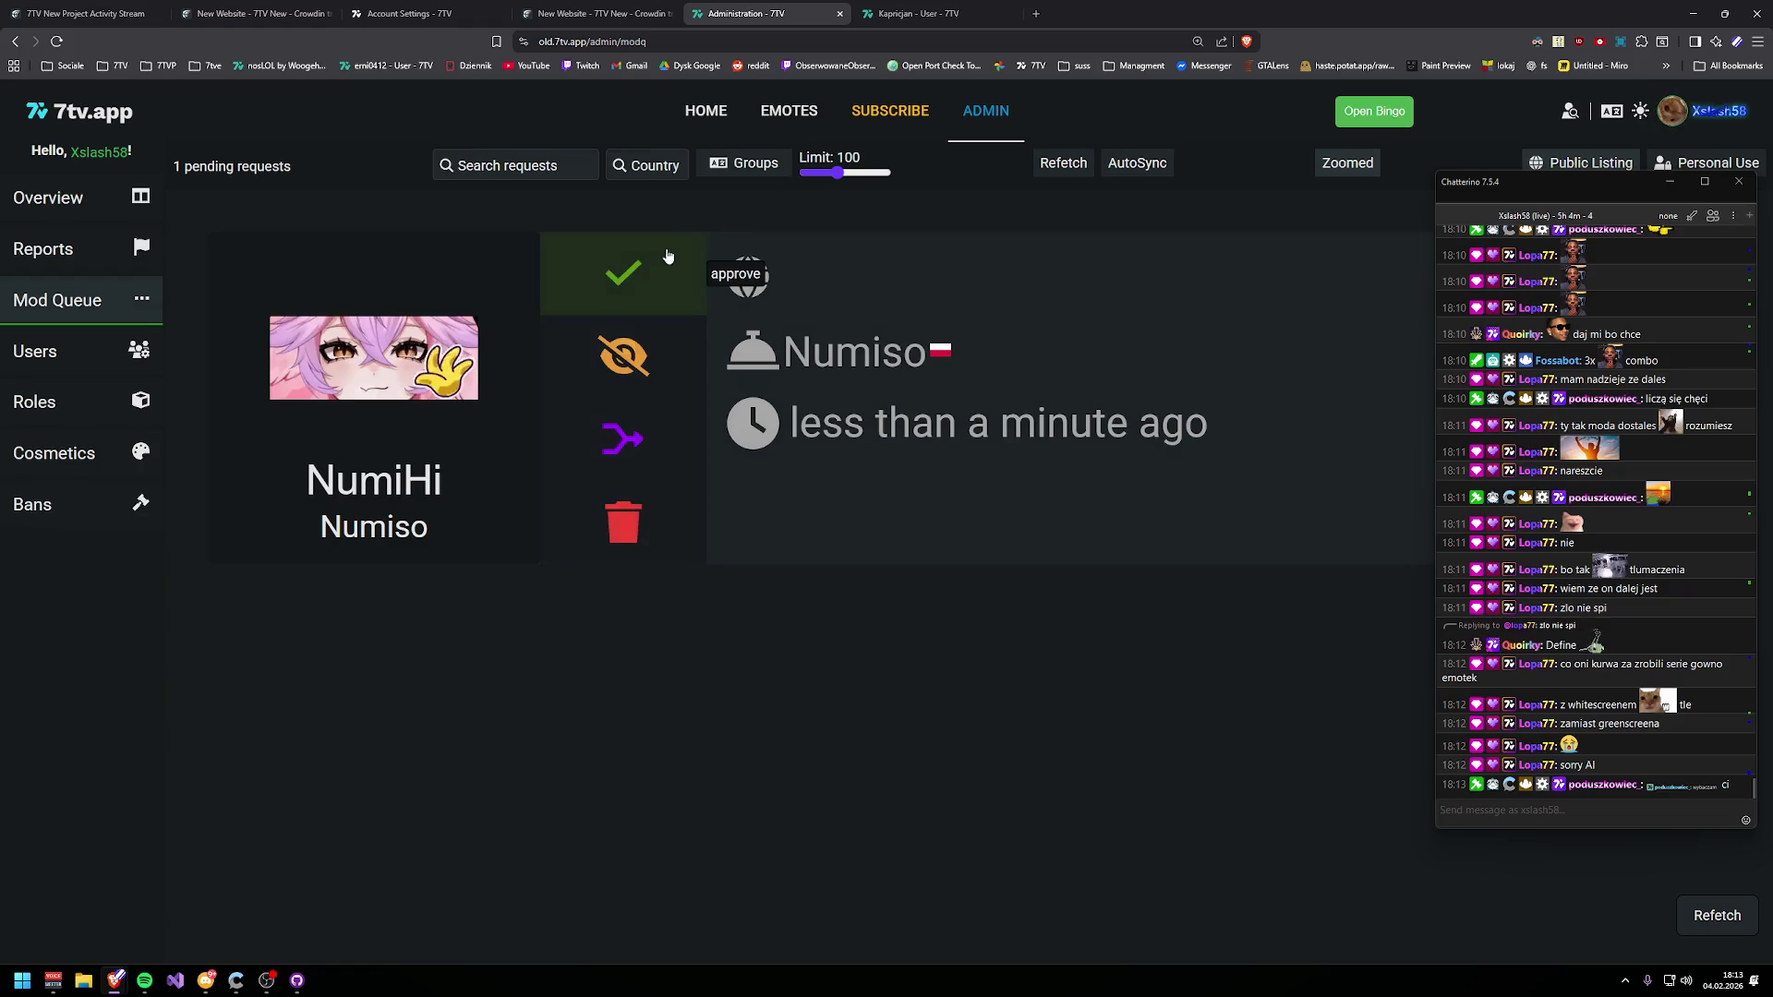
click(617, 280)
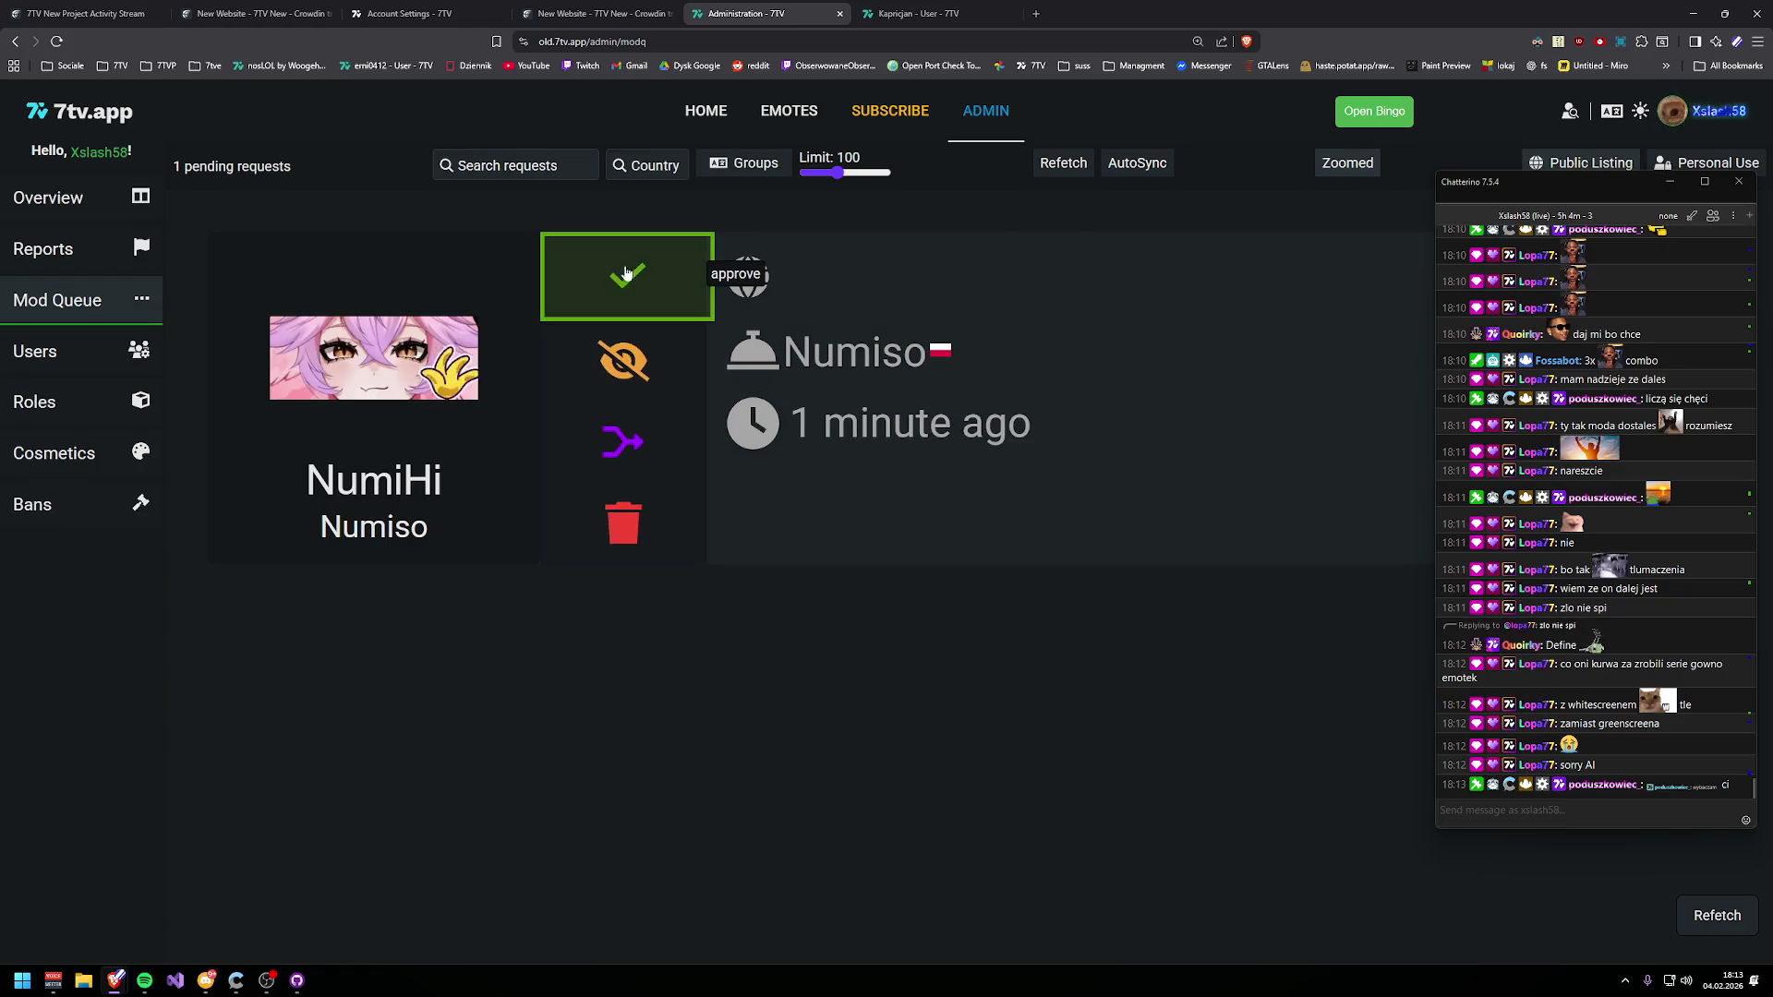
click(764, 178)
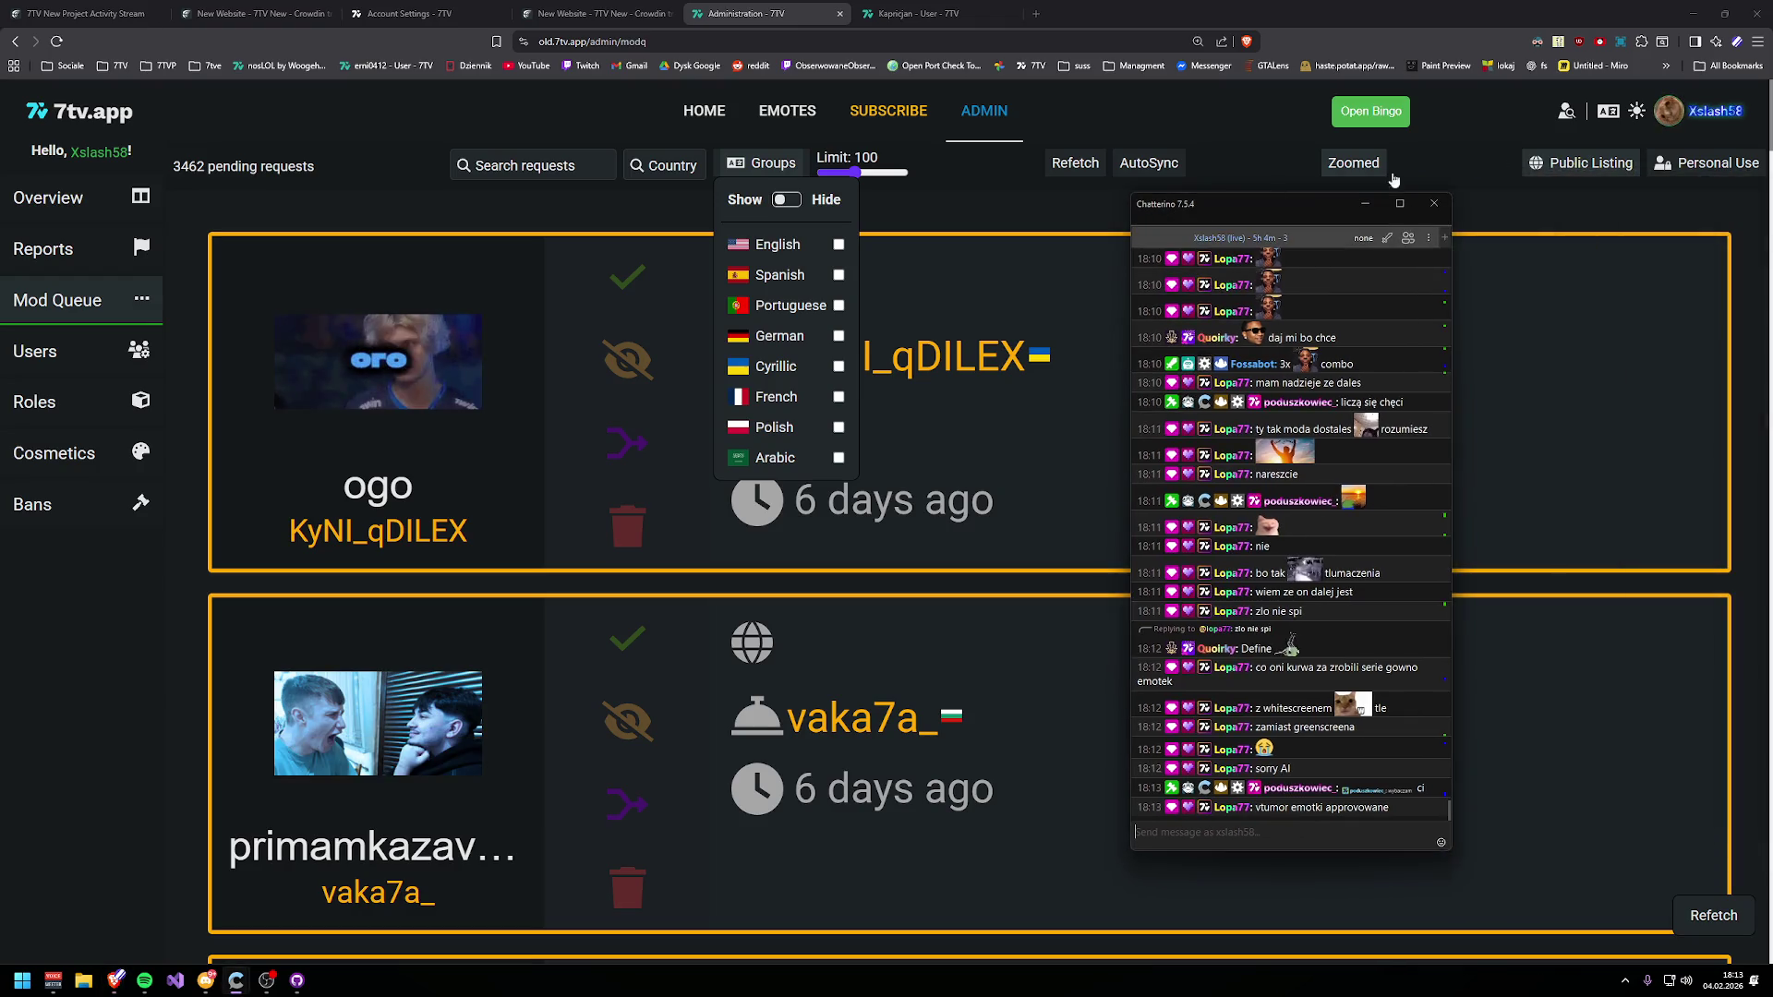
- Refetch to load personal-use requests and validate soundcard and patty
click(1075, 163)
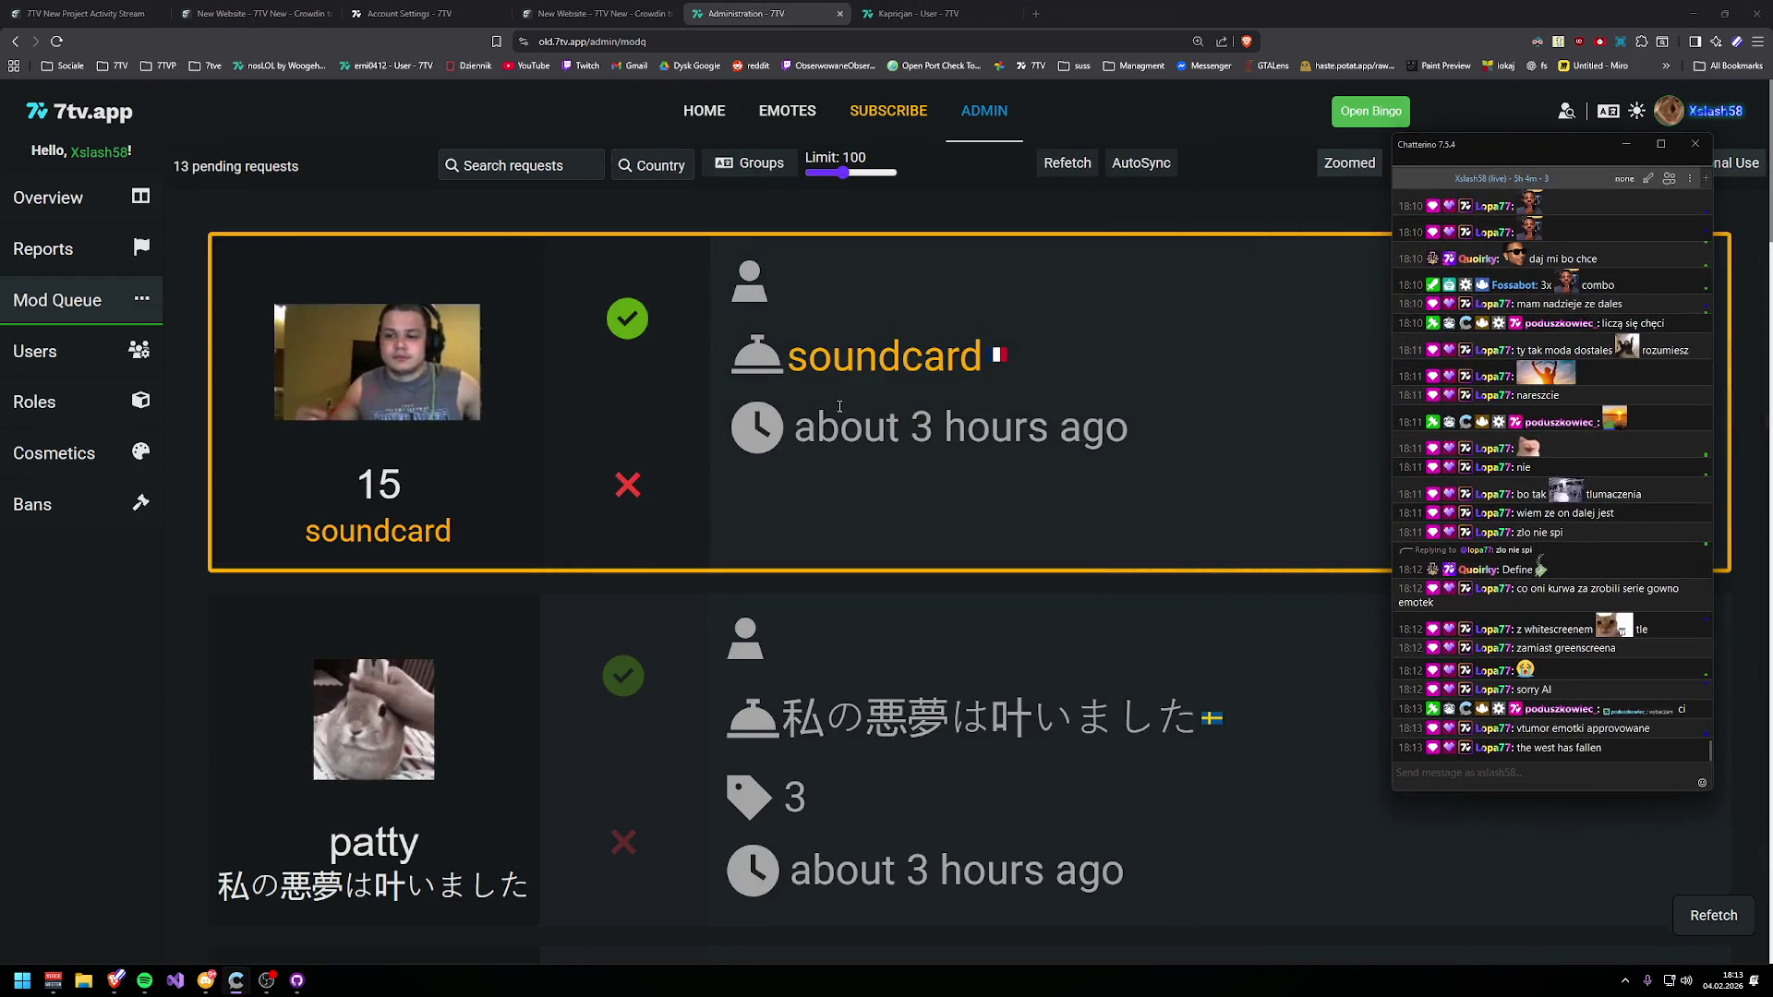
scroll(888, 453, down, 1)
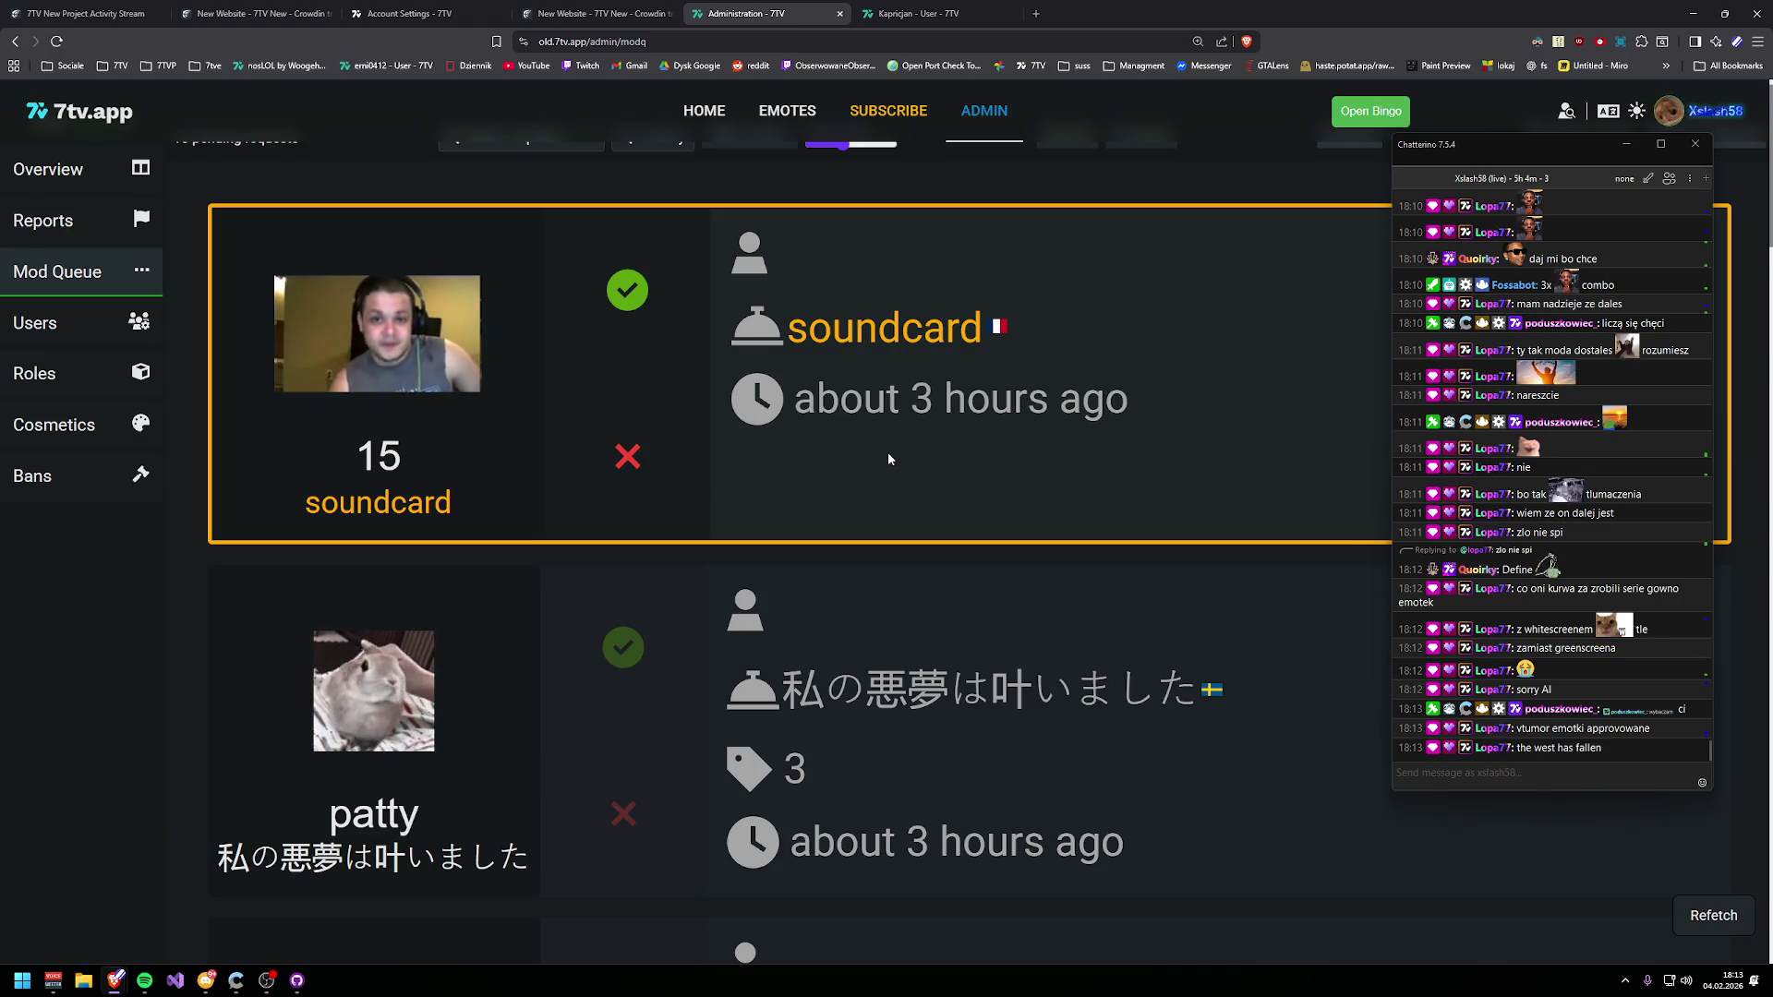
click(627, 290)
scroll(841, 535, down, 2)
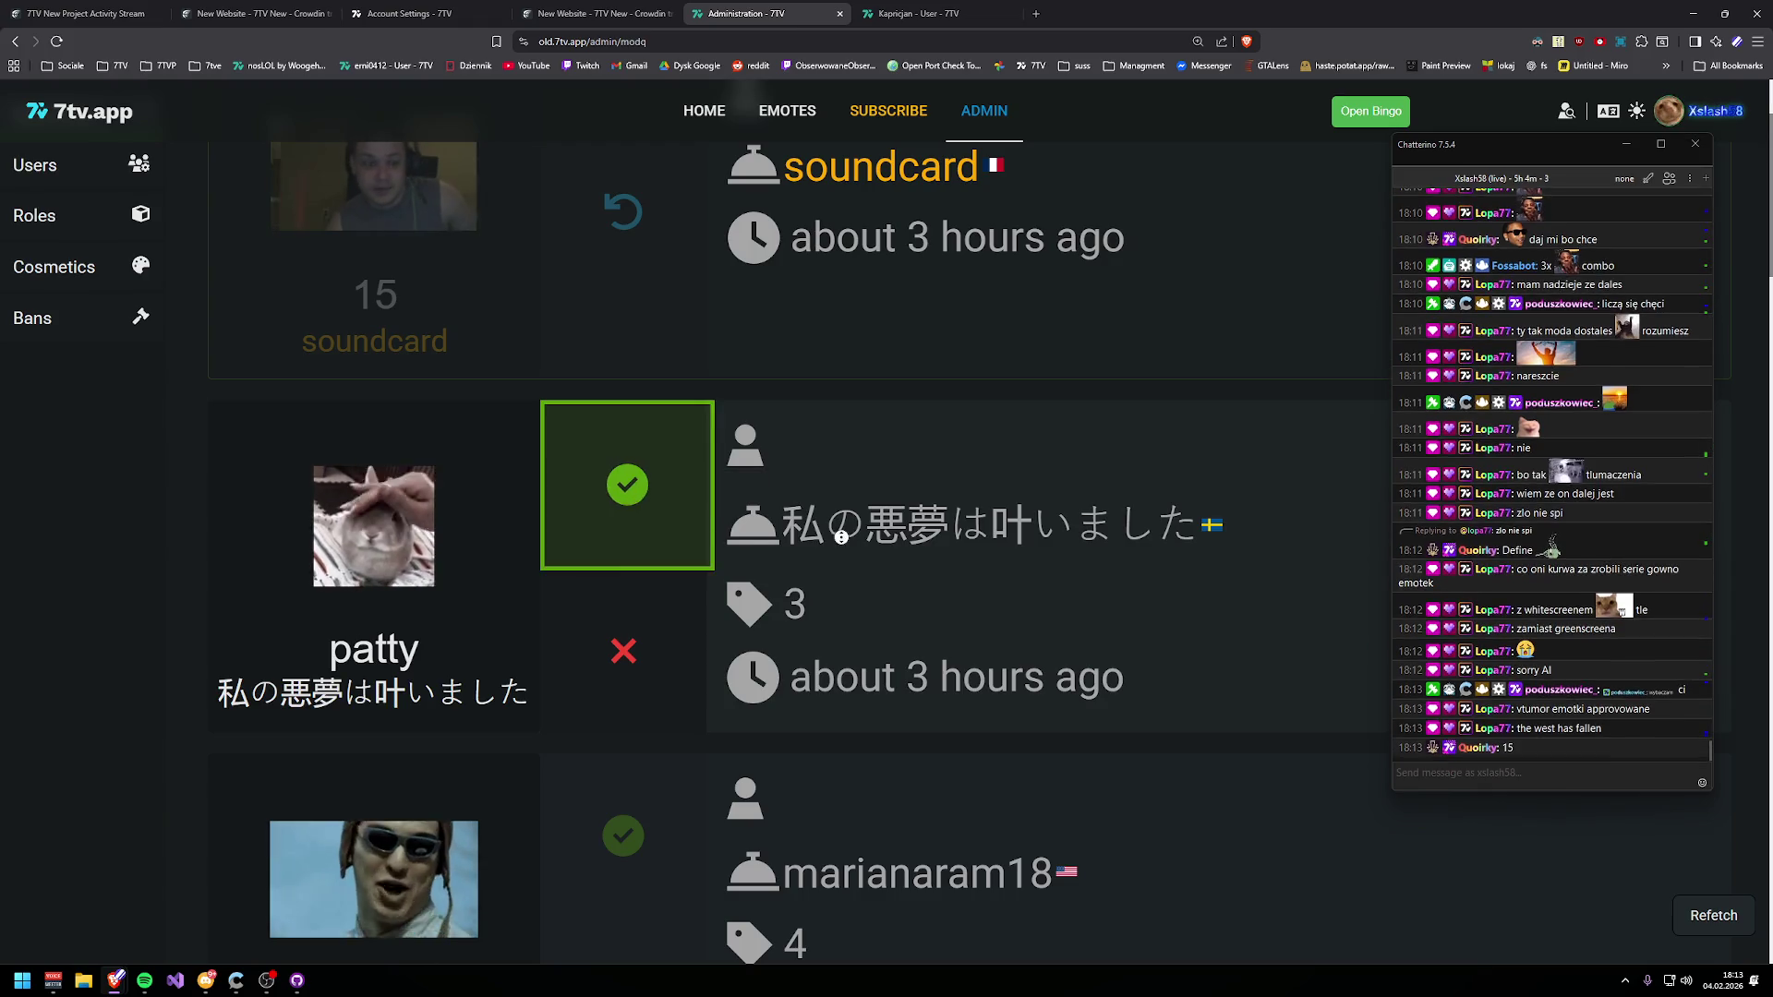
key(Return)
- Preview KnowYourPlaceTrash at all sizes, then validate its personal-use request
click(815, 585)
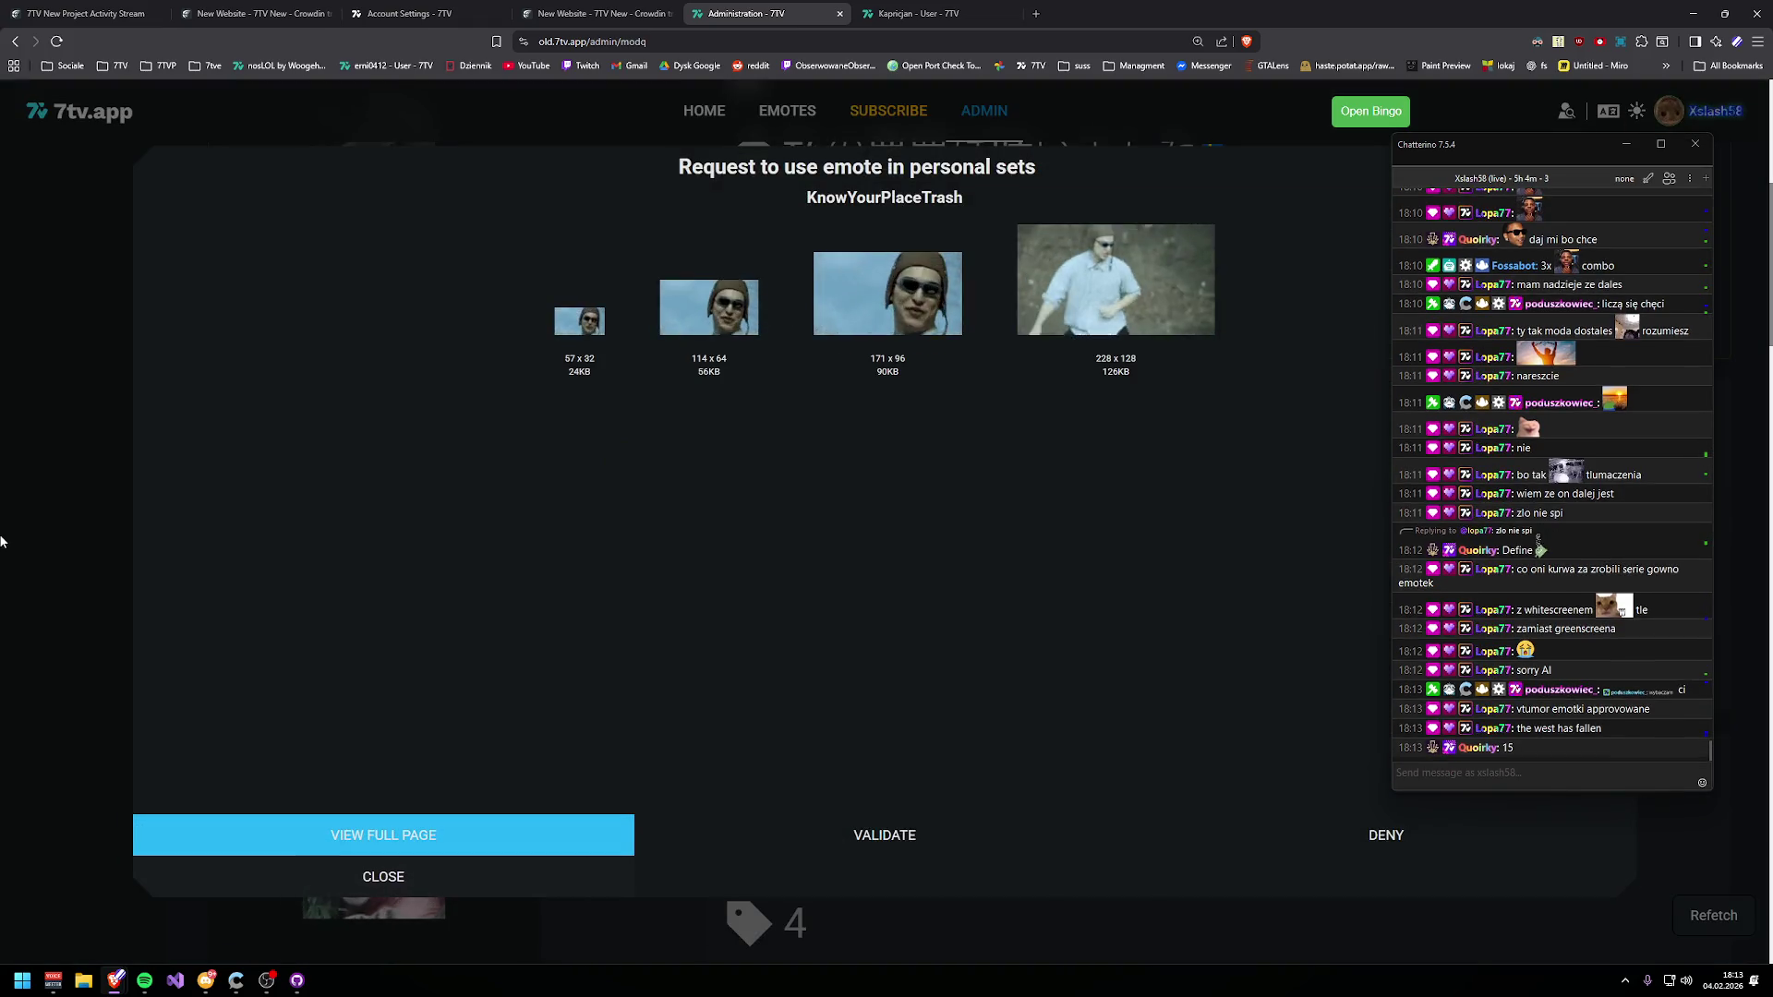
key(Escape)
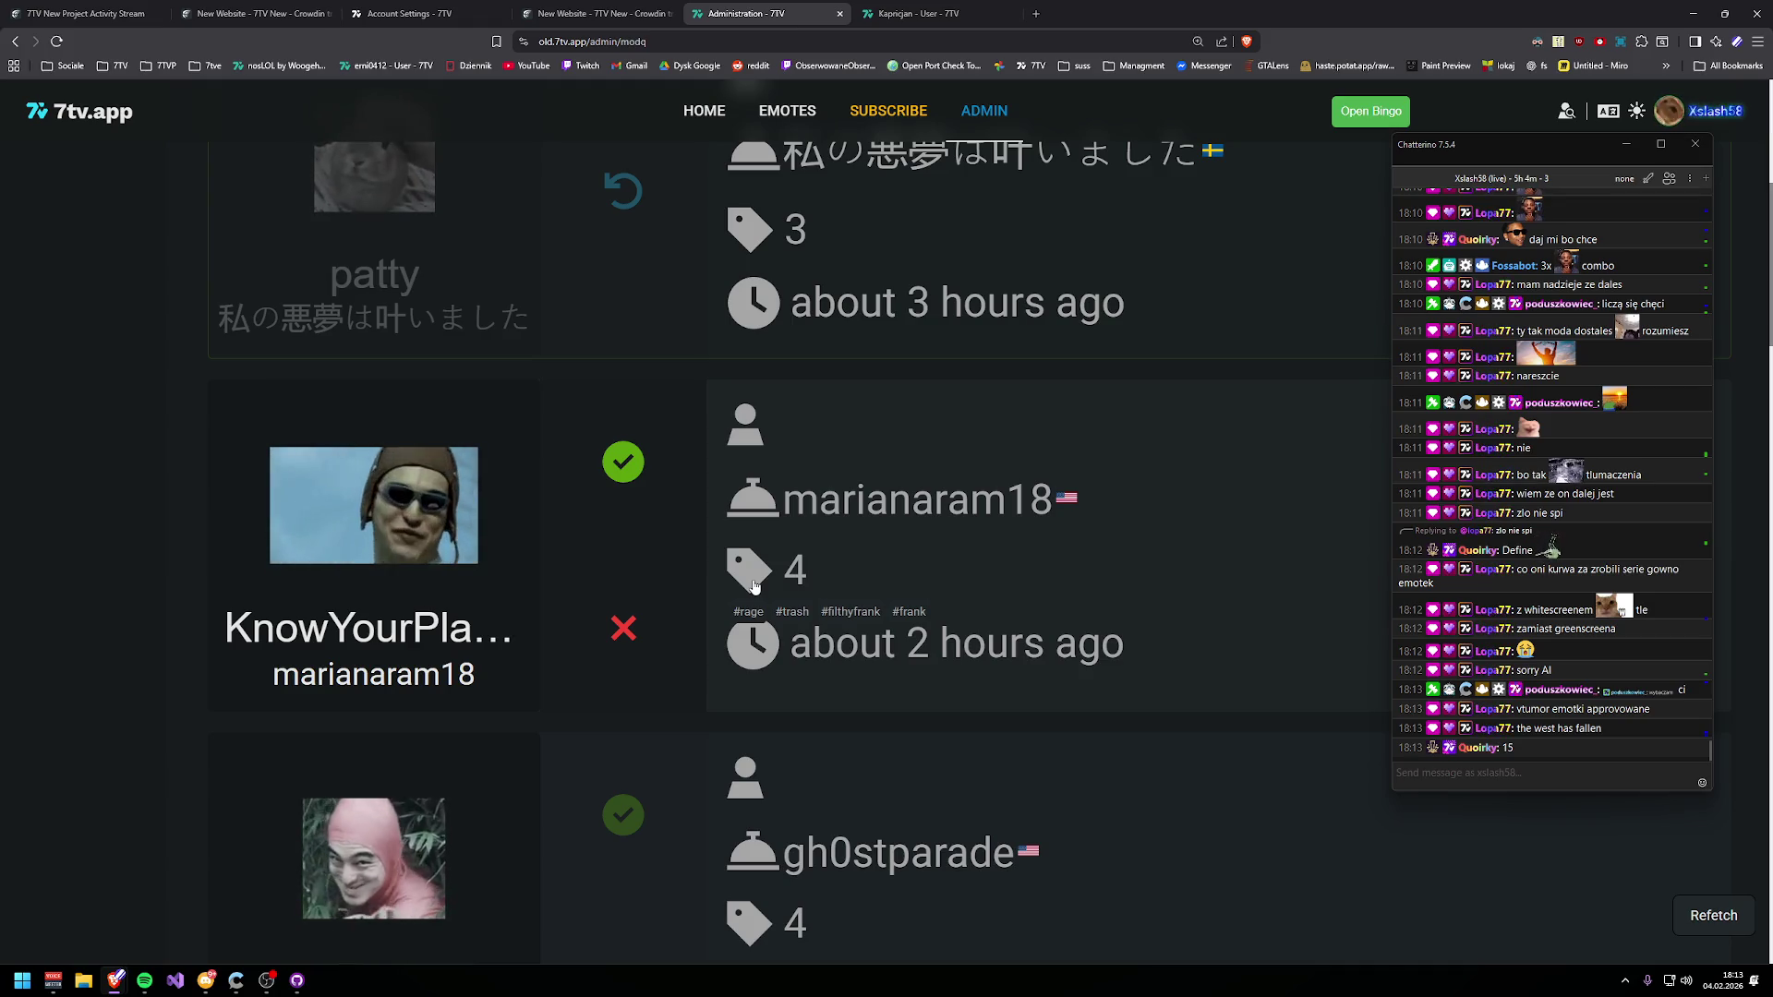
click(694, 522)
scroll(694, 518, down, 5)
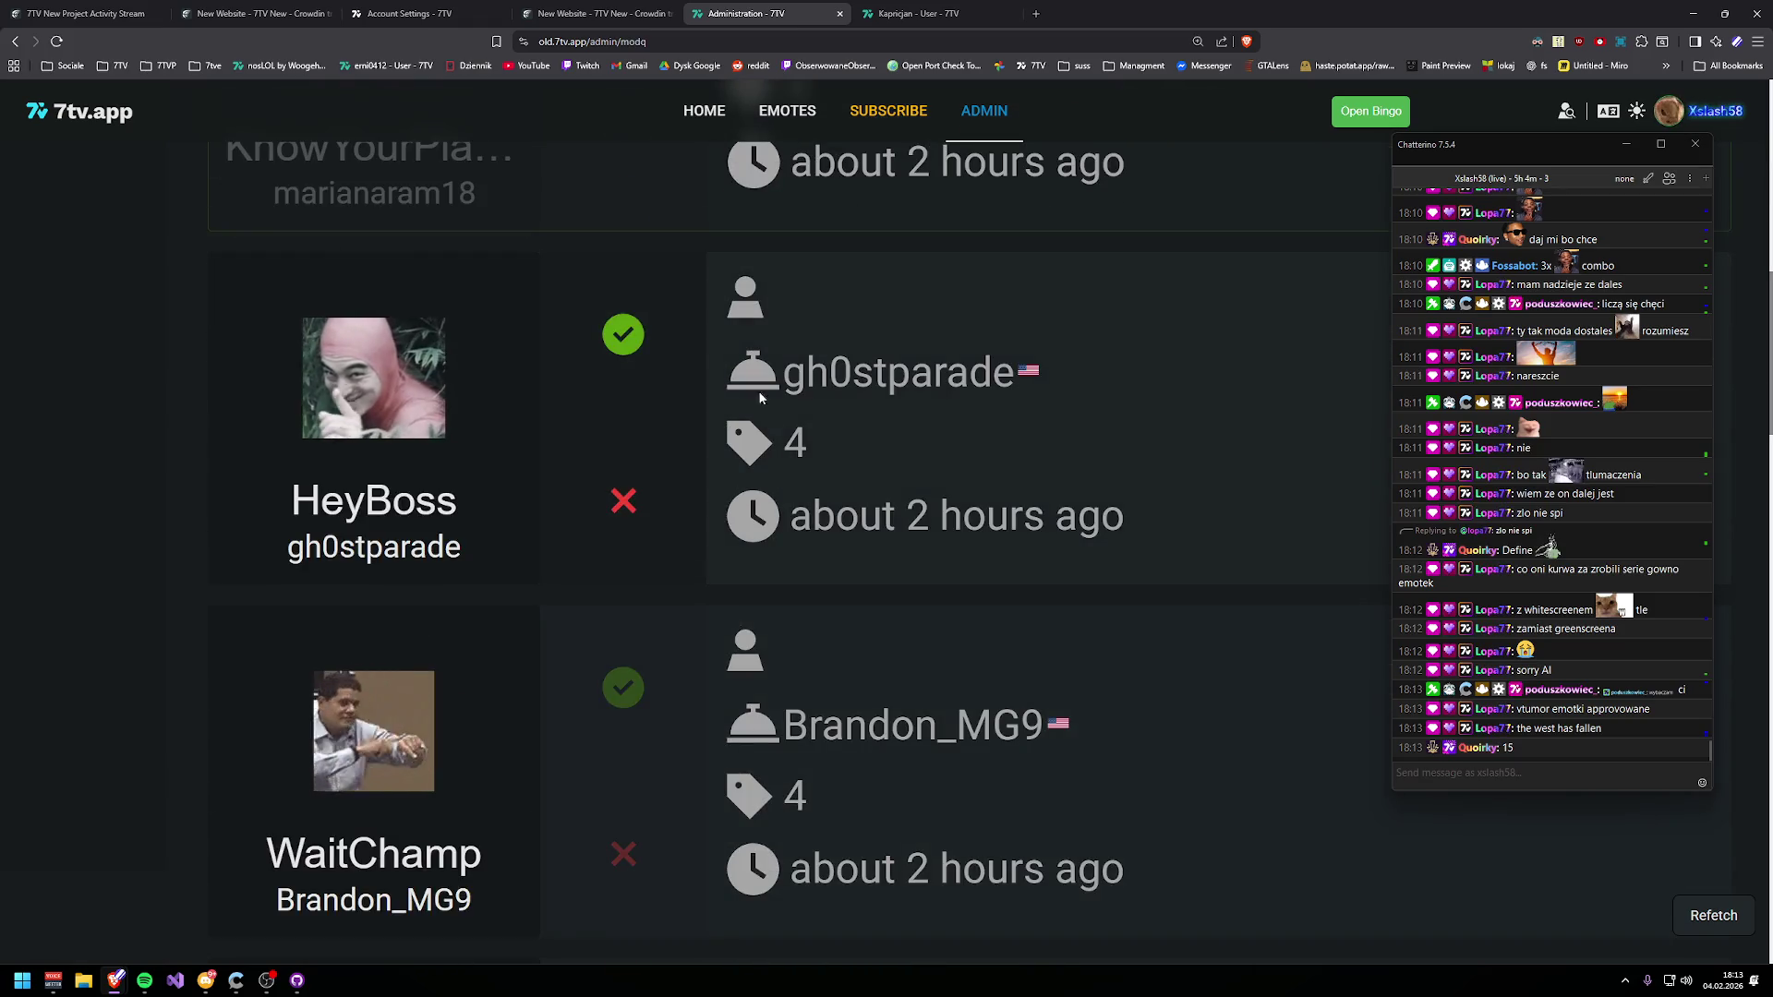
click(623, 335)
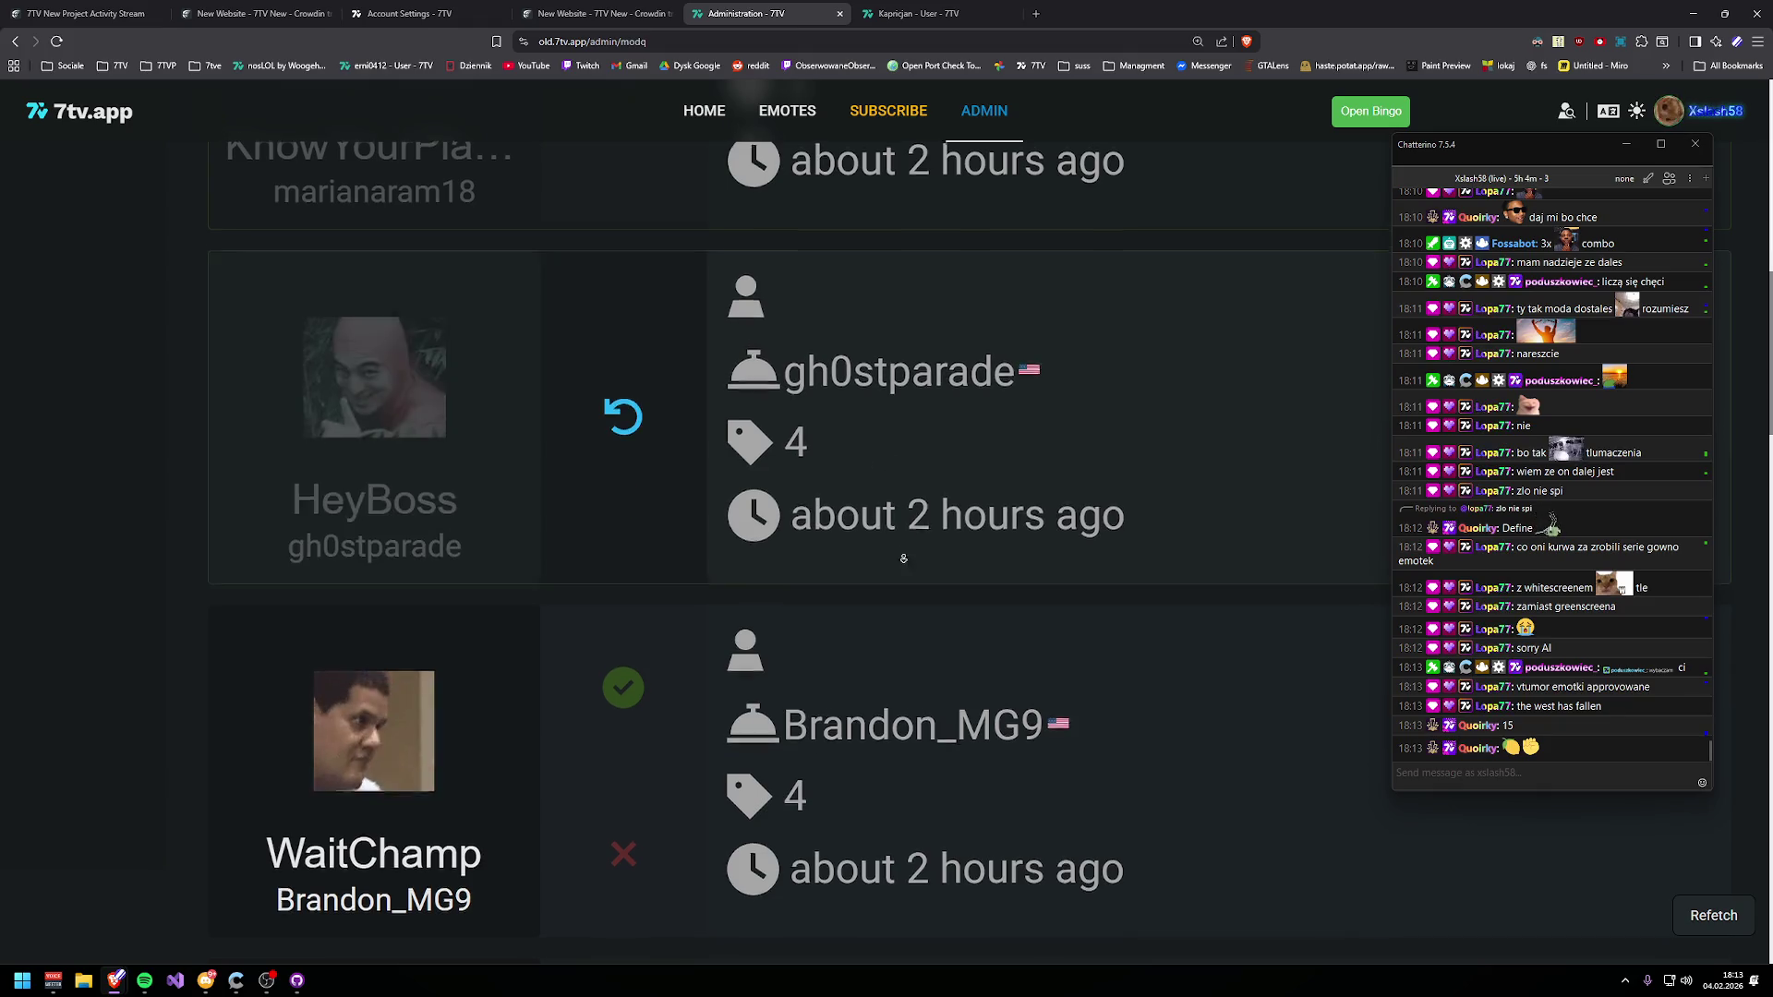
scroll(908, 600, down, 2)
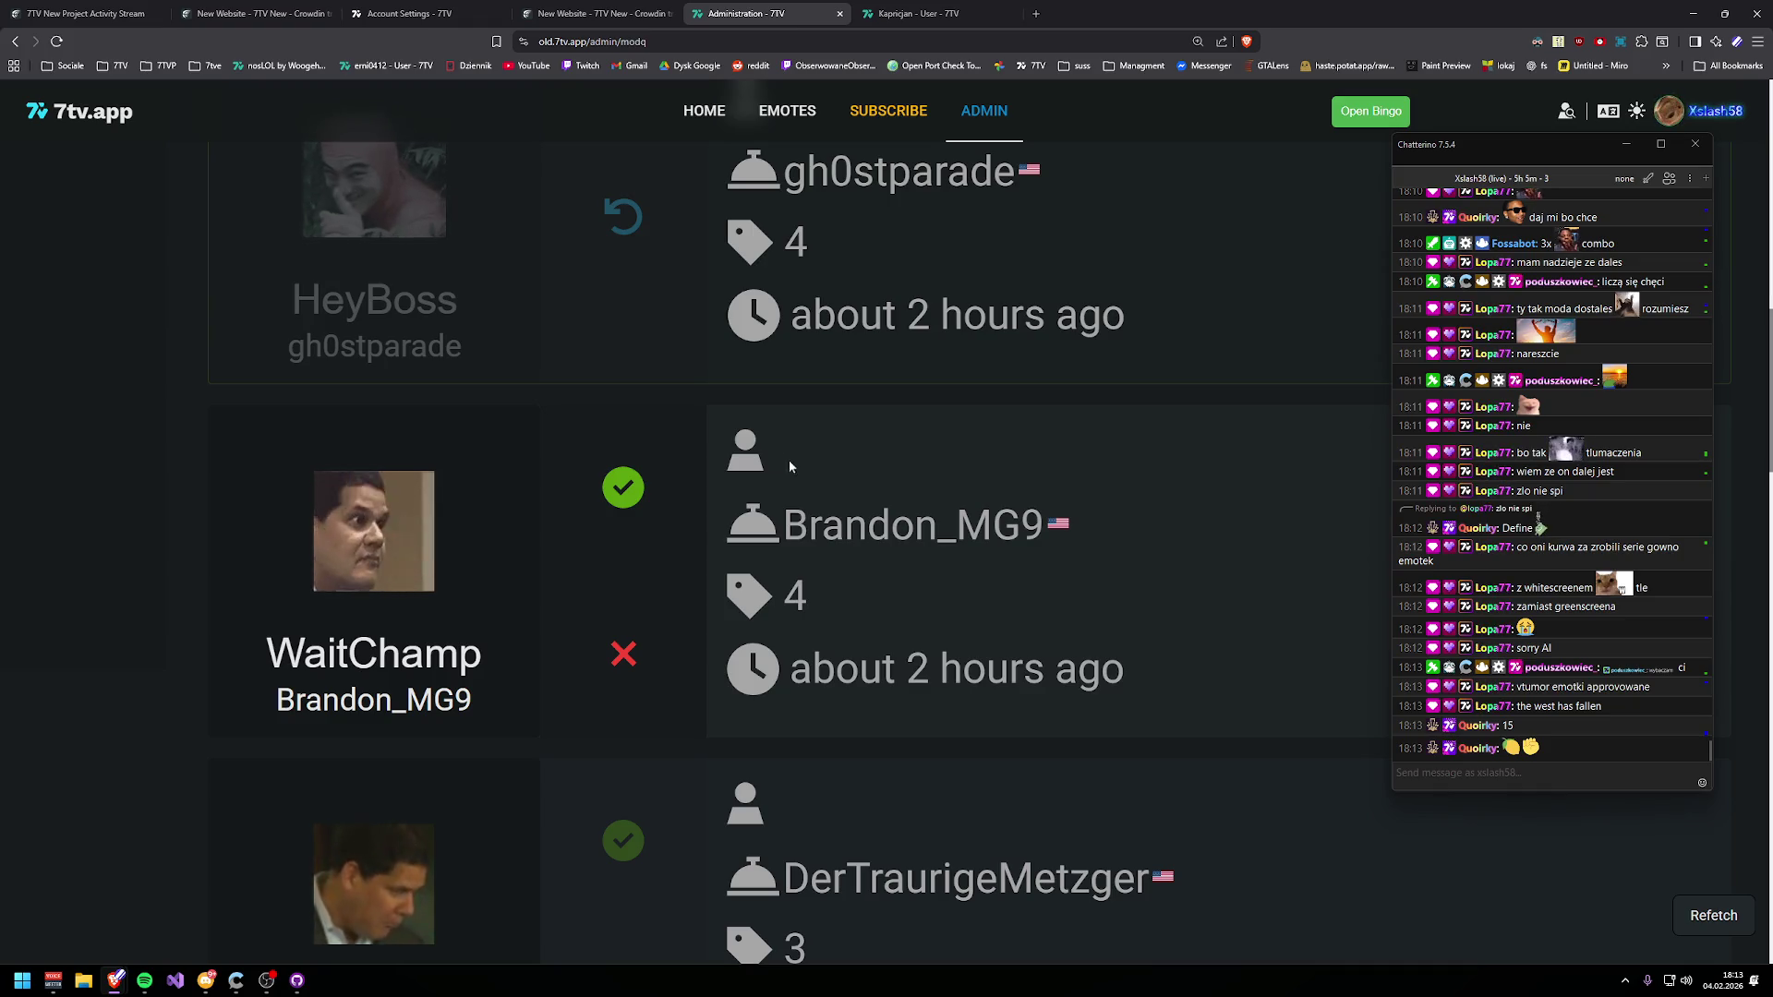
click(623, 460)
scroll(657, 467, down, 4)
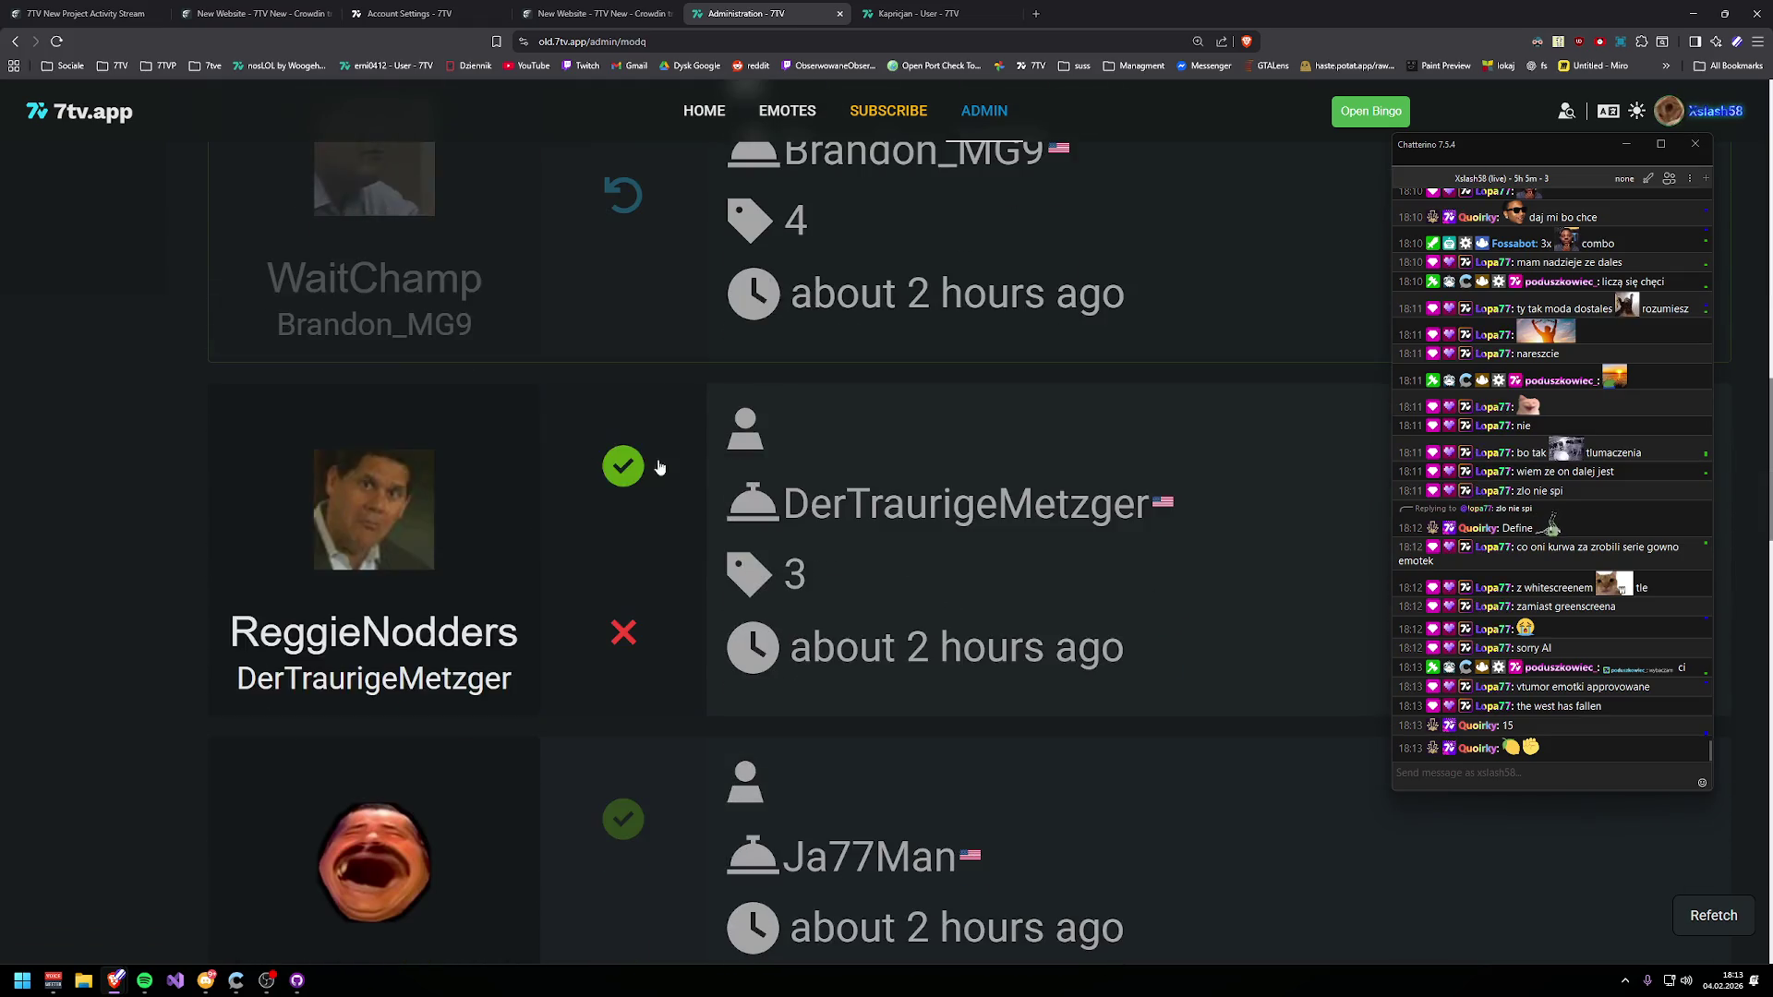
click(628, 465)
- Validate OMEGAKEK, lambDance, FeelsCultMan and the 37-minute-old grumpu request
scroll(610, 517, down, 3)
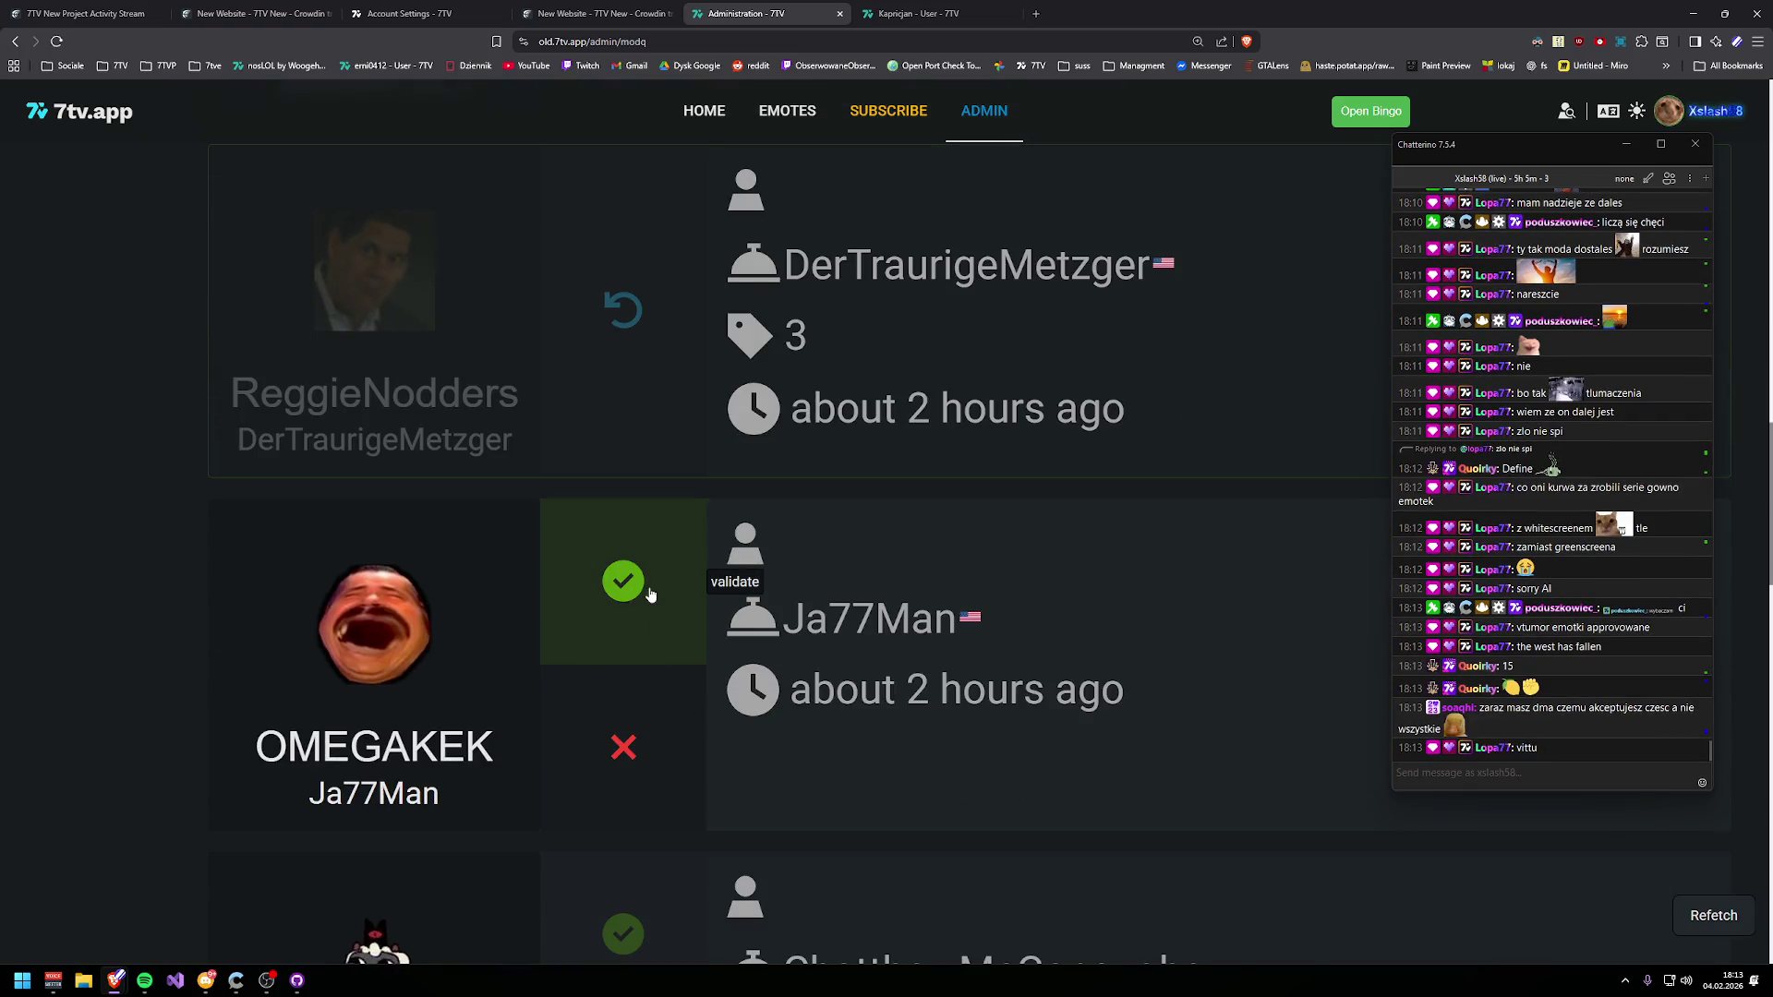
scroll(1055, 696, down, 2)
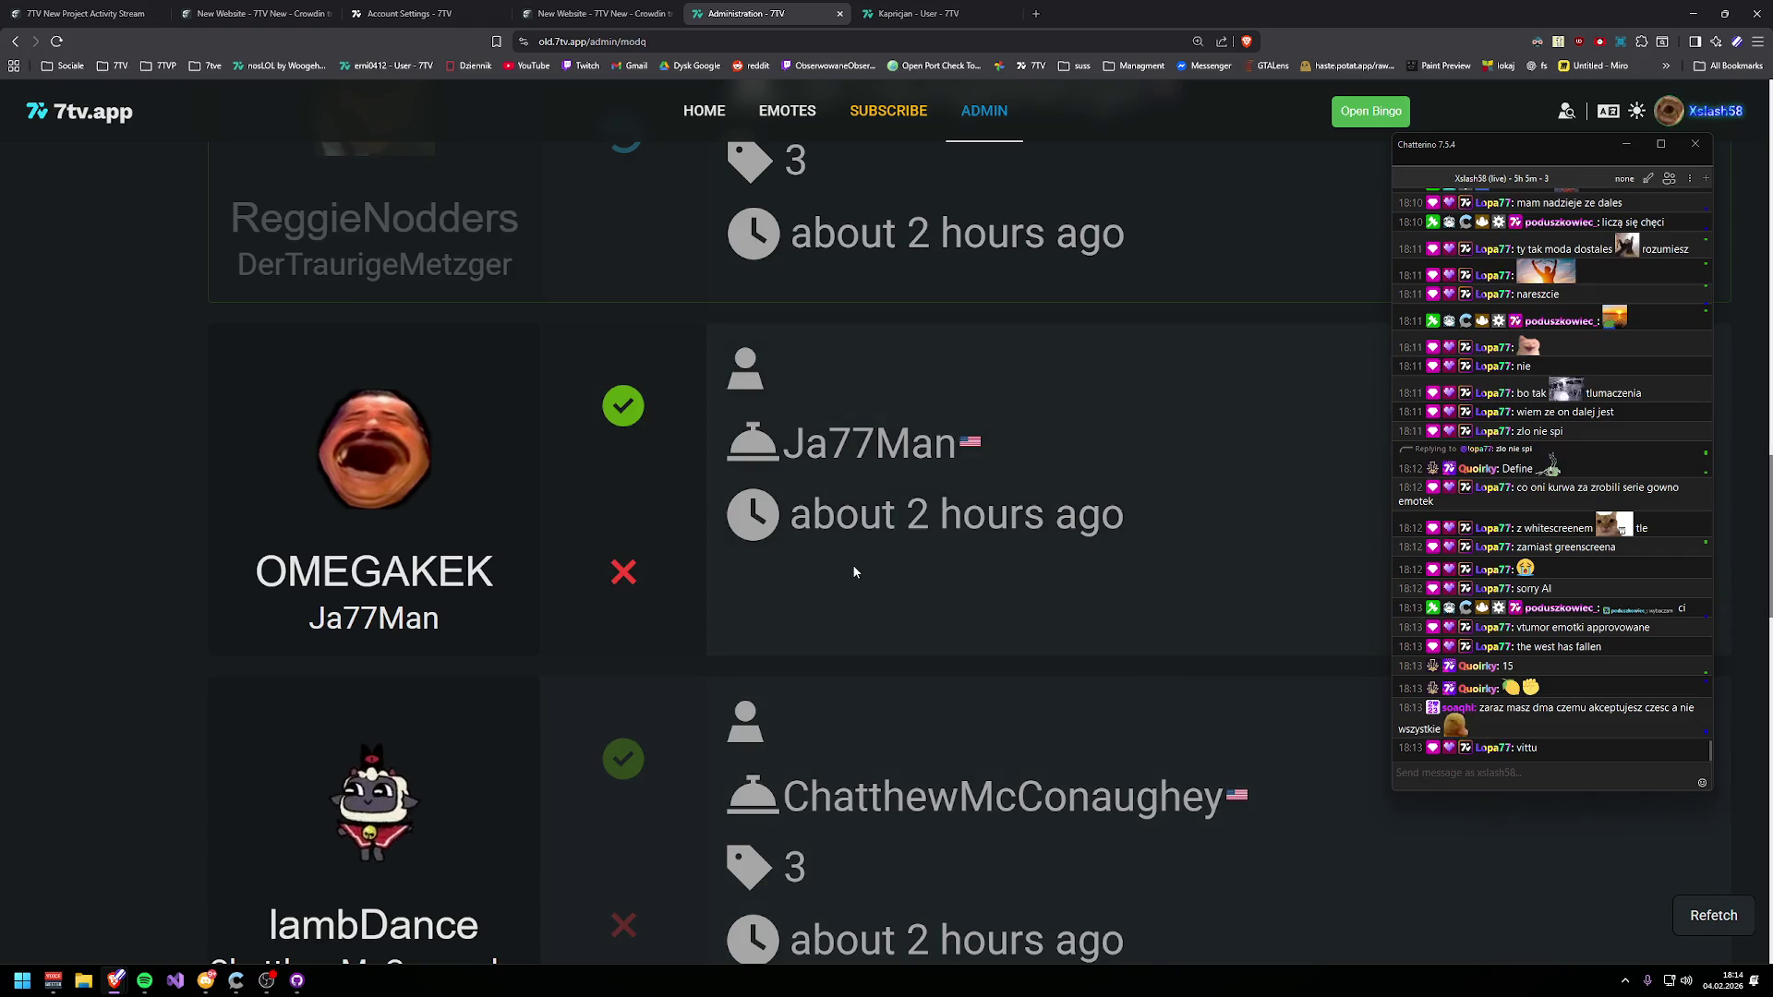
click(594, 394)
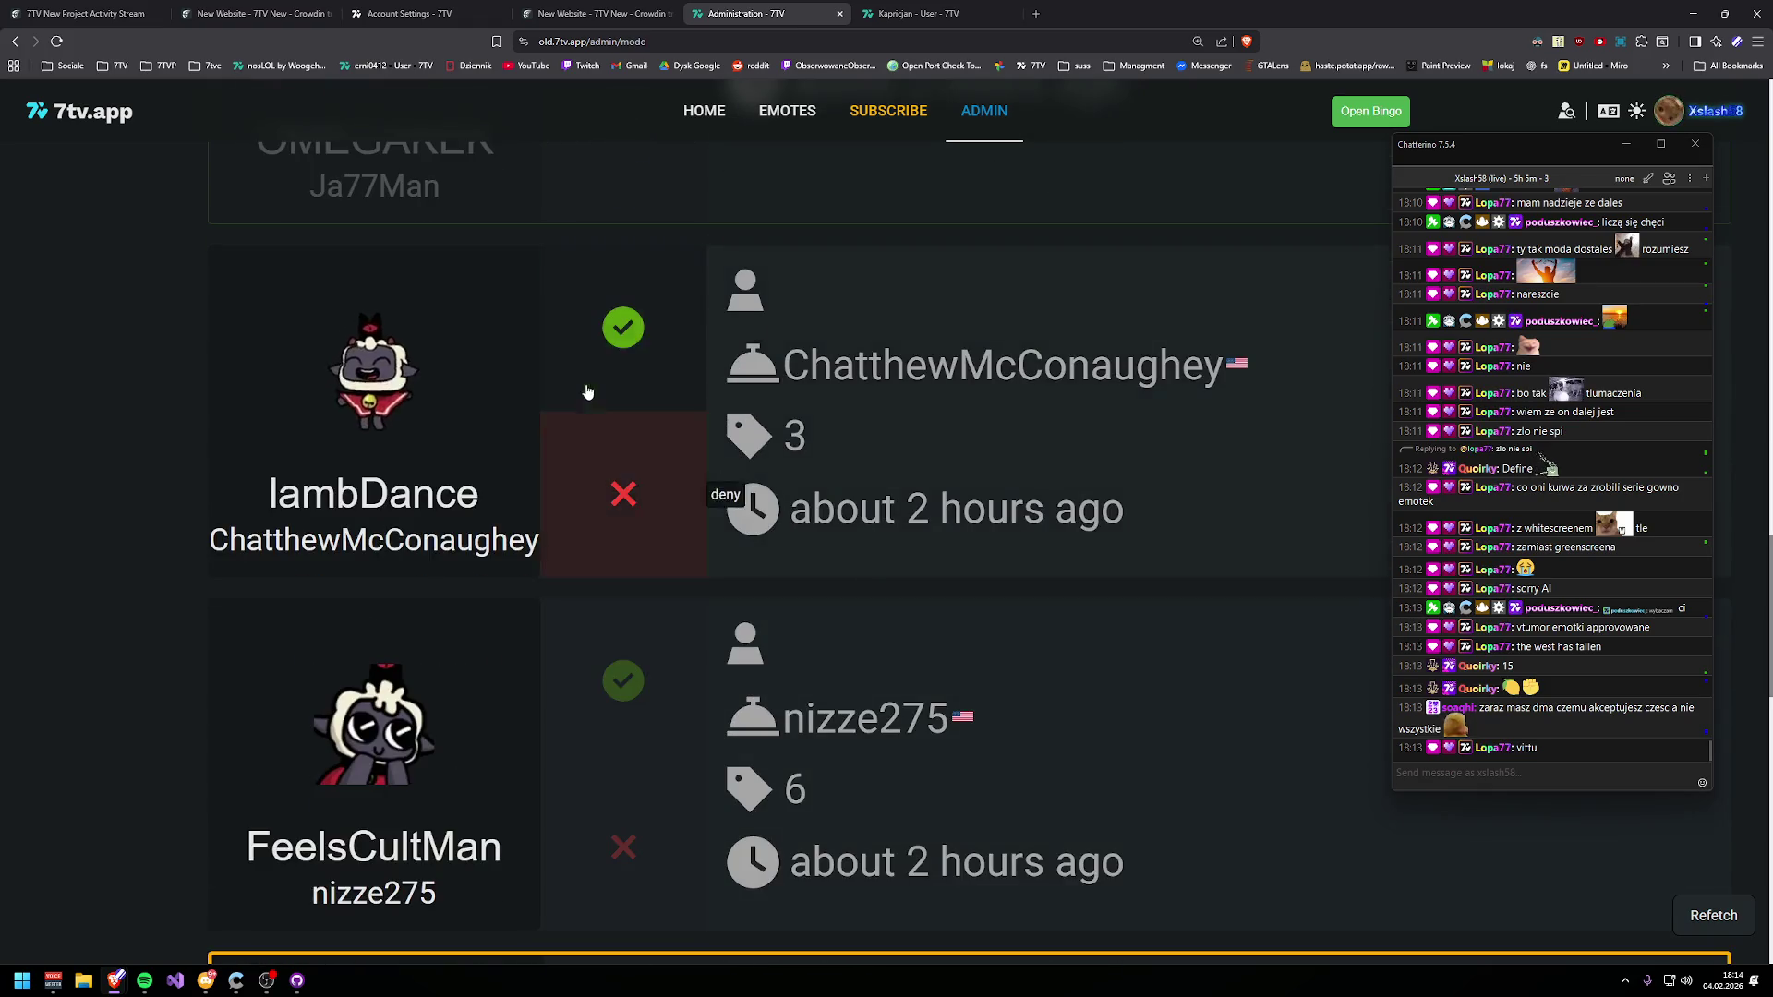
click(578, 349)
click(626, 681)
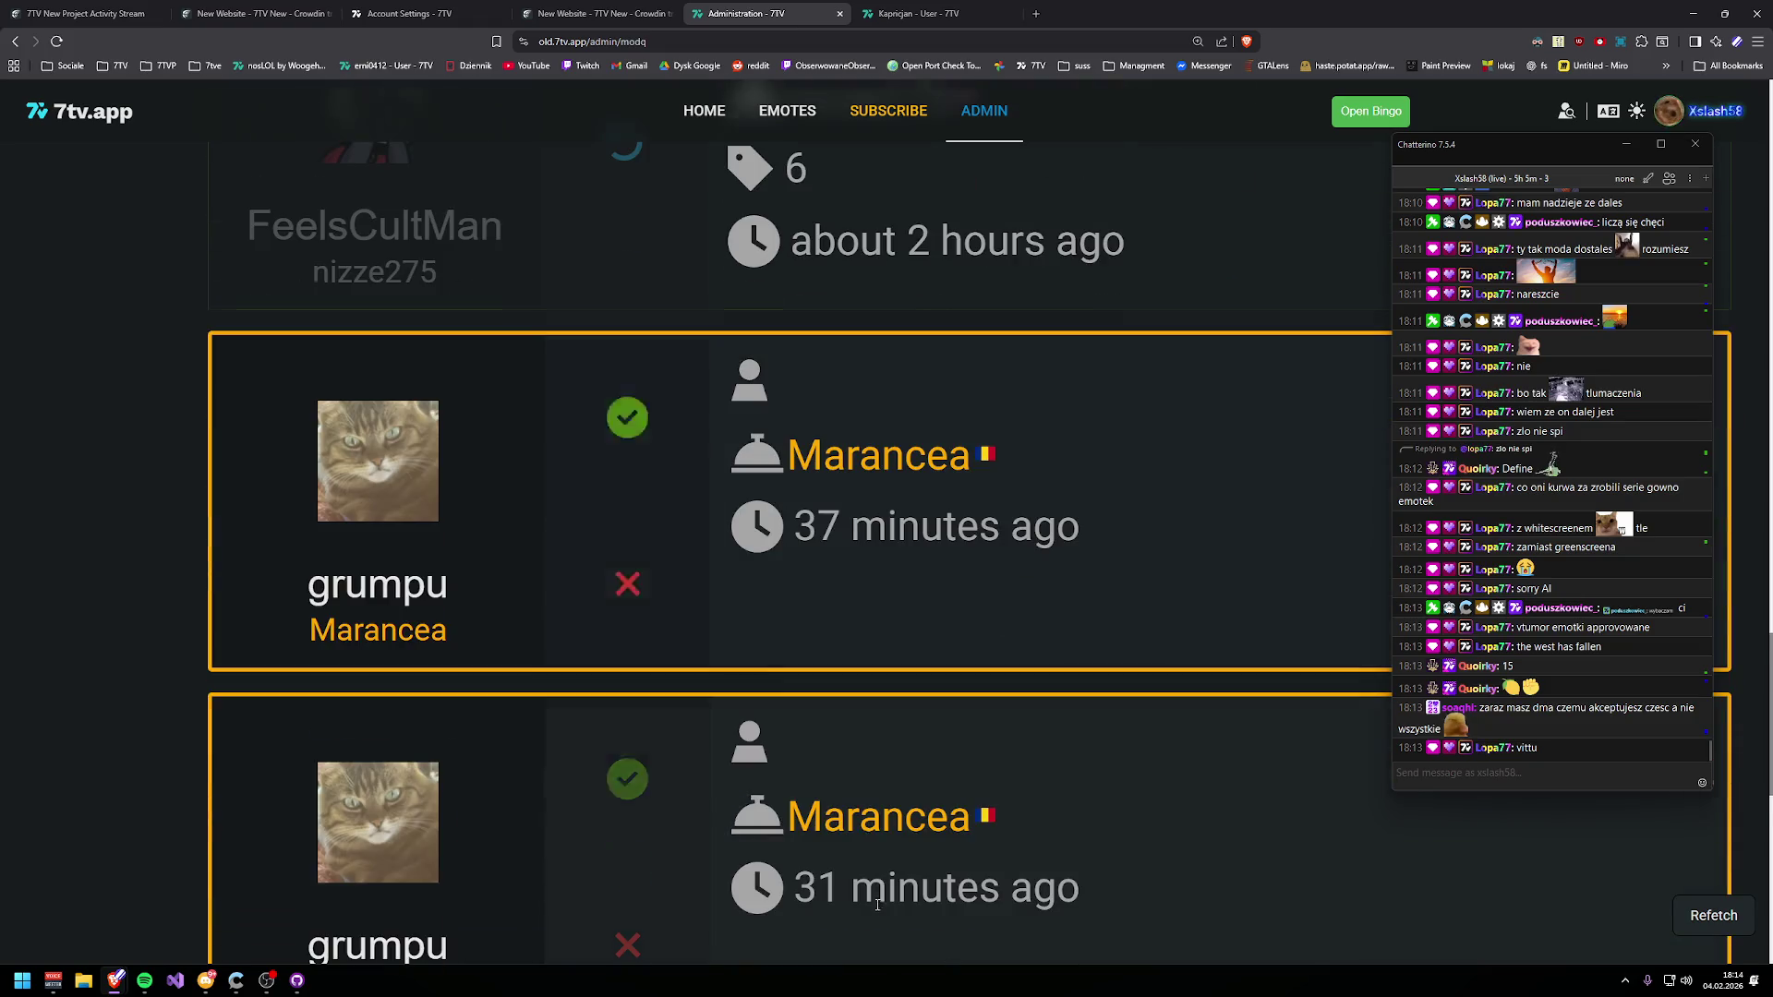
click(649, 478)
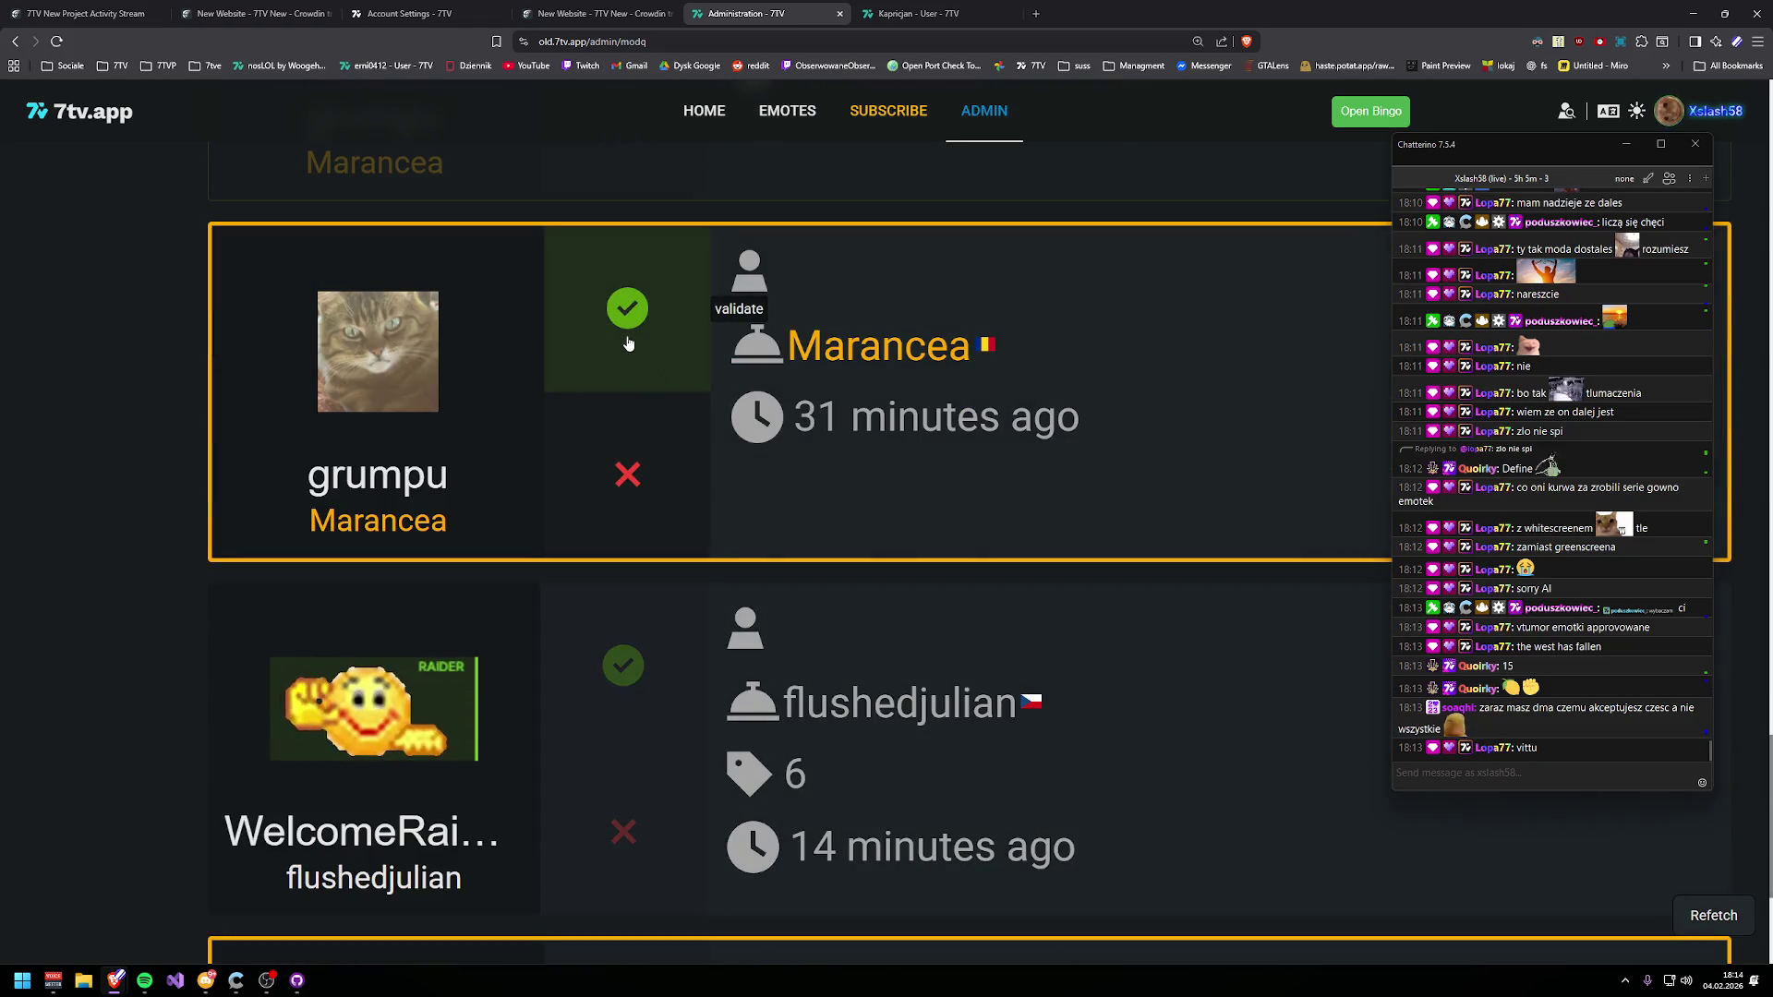